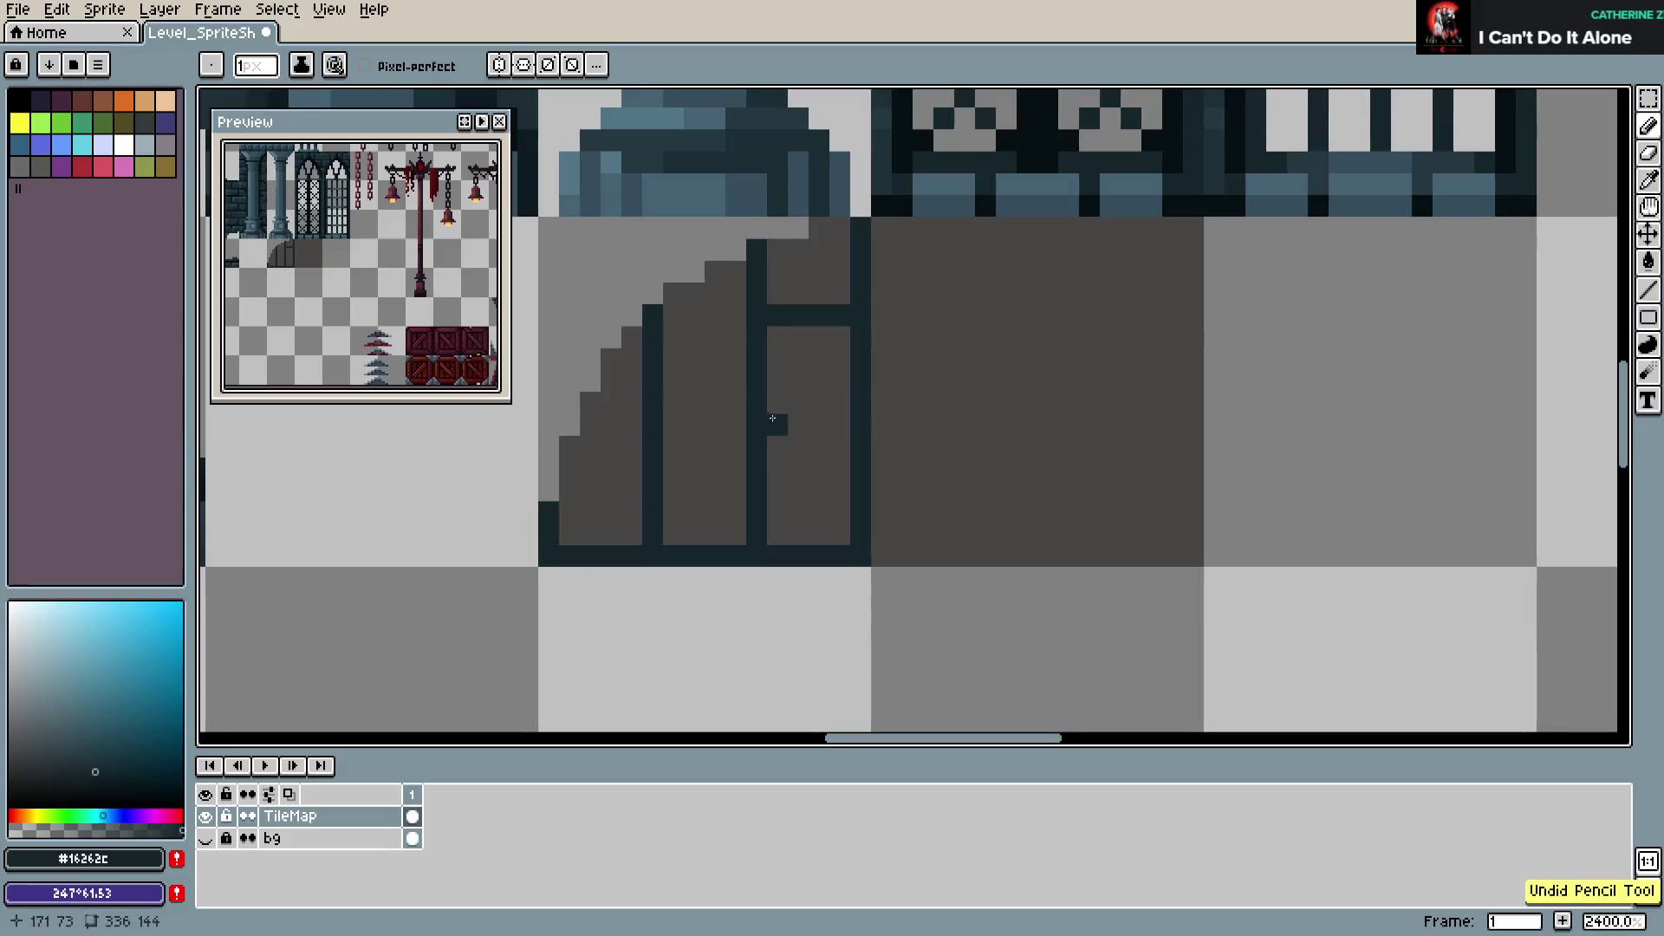
Draw dark mortar rows across the wall stones, undo stray strokes, and save the sprite sheet
click(767, 514)
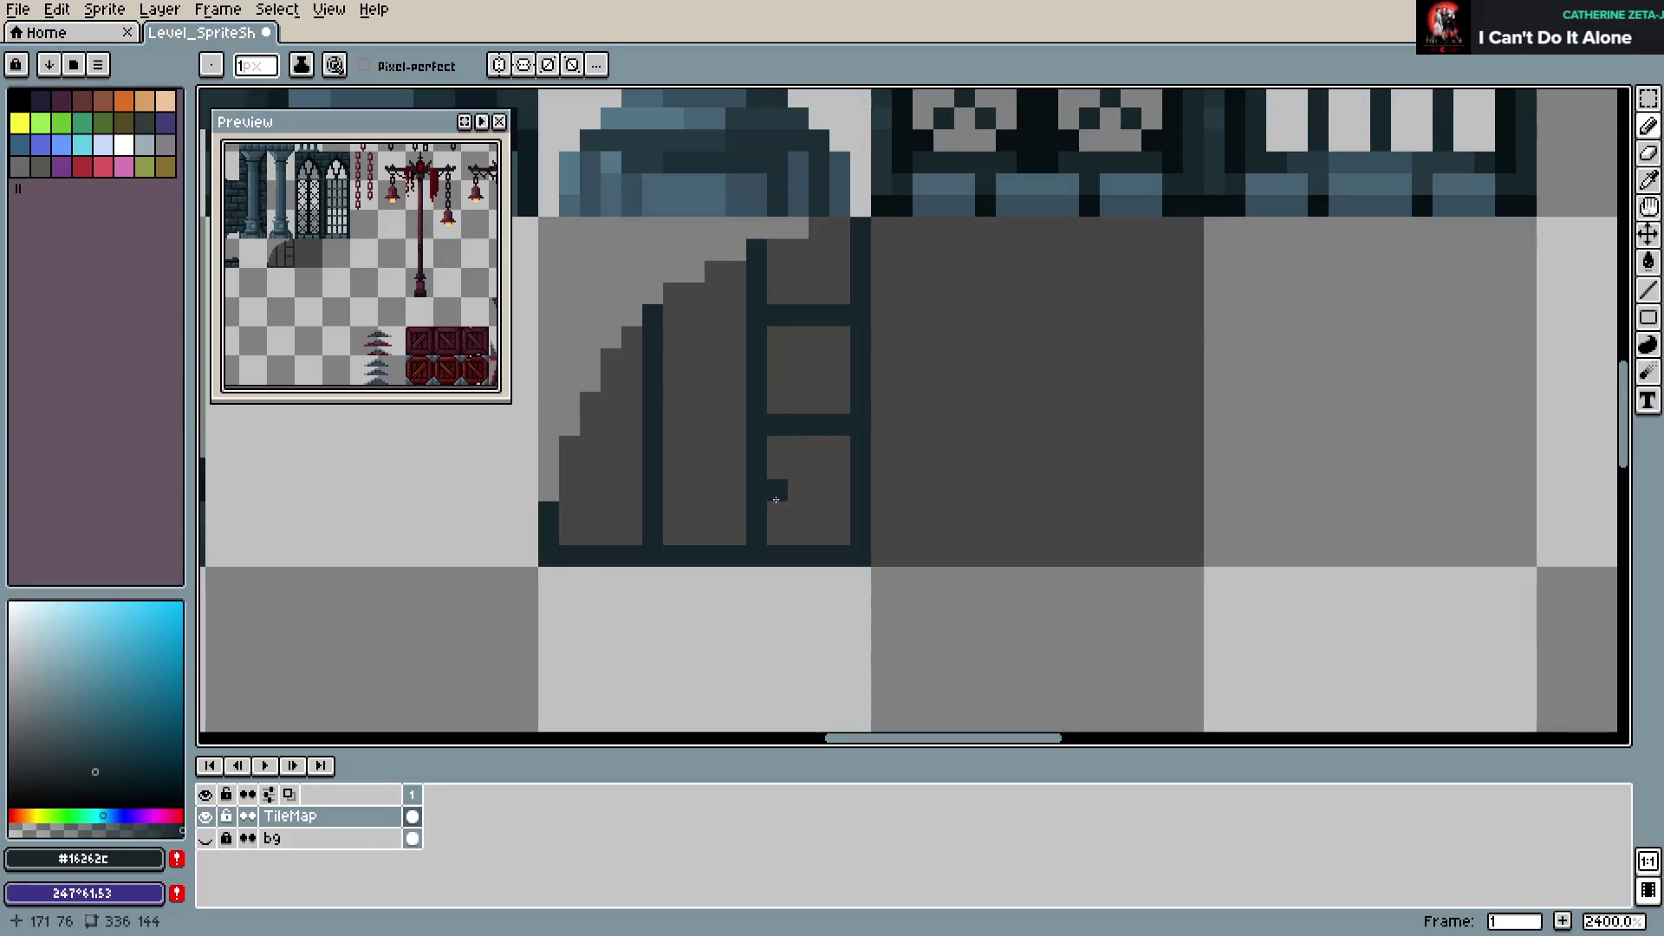
key(ctrl+z)
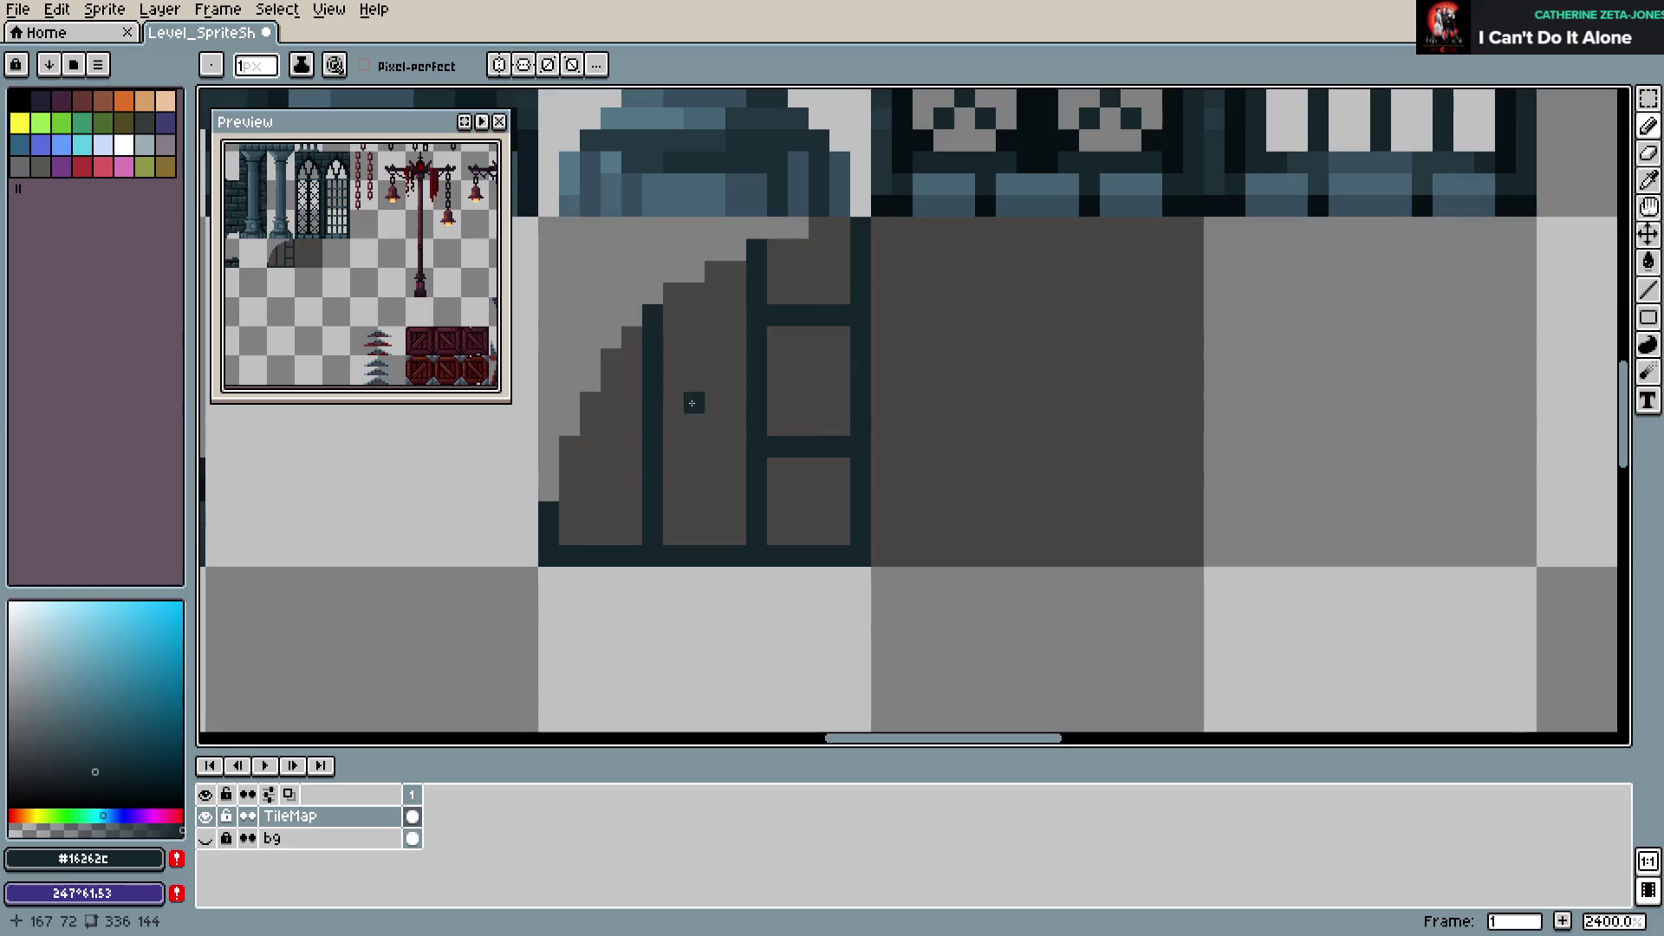
mouse_move(673, 382)
mouse_down()
mouse_move(736, 403)
mouse_move(736, 382)
mouse_up()
key(ctrl+z)
key(ctrl+z)
drag(673, 510, 736, 512)
drag(569, 447, 632, 453)
key(ctrl+s)
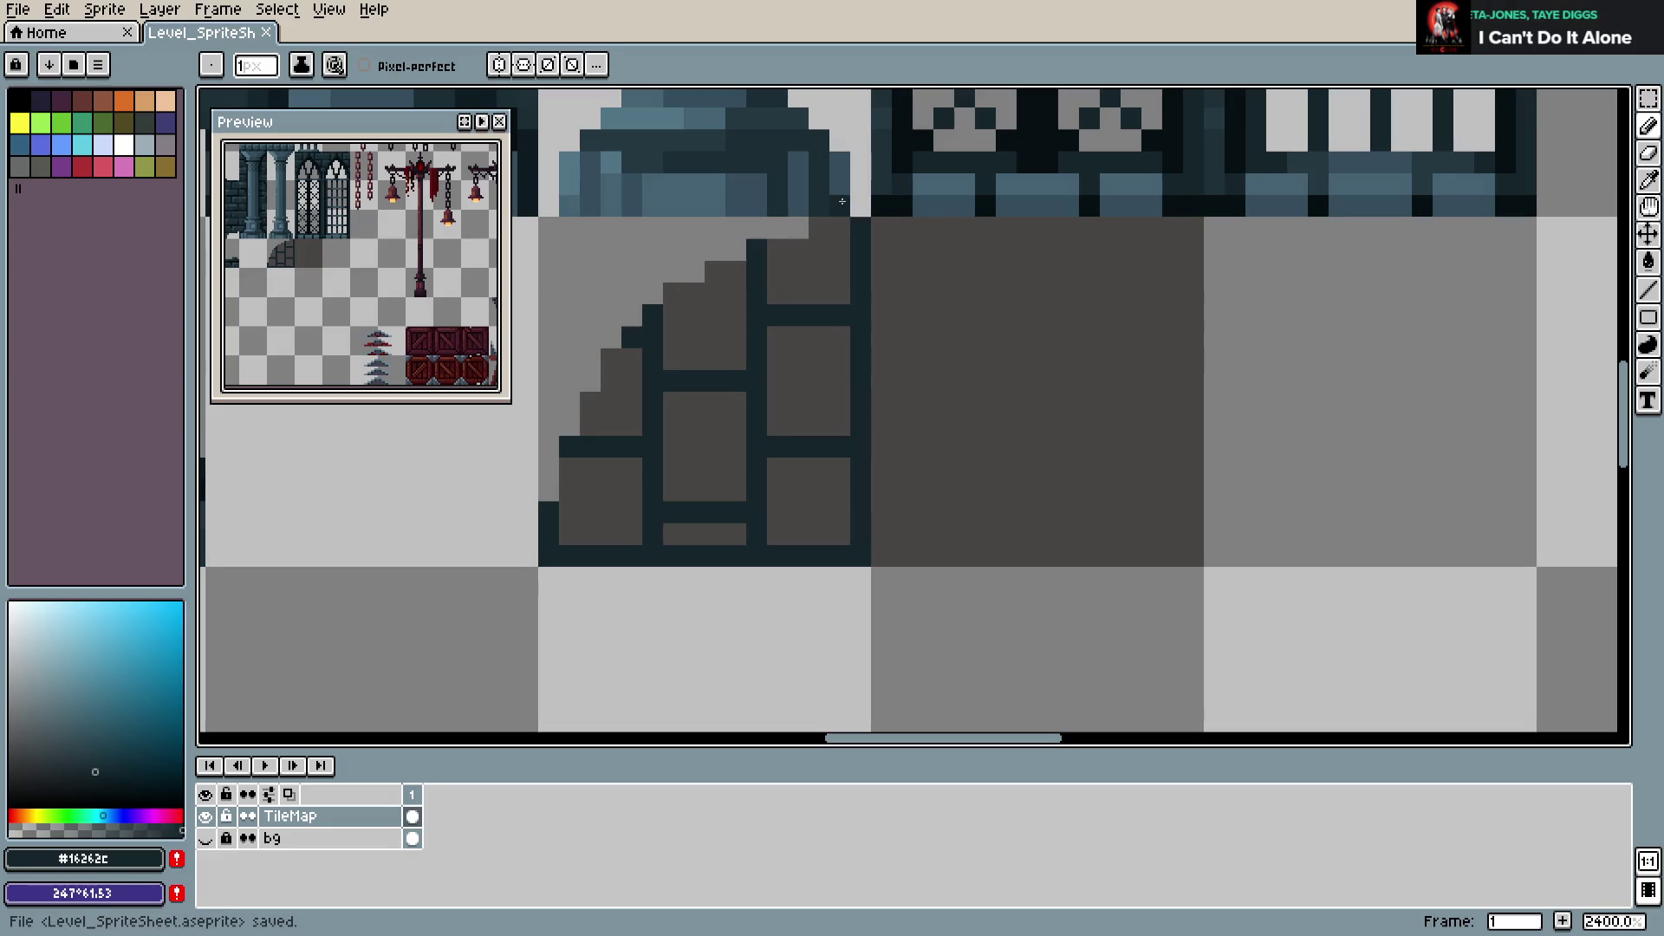
Round off a stone corner with dark outline pixels and grey fill pixels
ctrl+click(754, 461)
key(Escape)
mouse_move(799, 336)
mouse_down()
mouse_move(818, 336)
mouse_move(819, 315)
mouse_up()
alt+click(799, 381)
drag(798, 446, 817, 444)
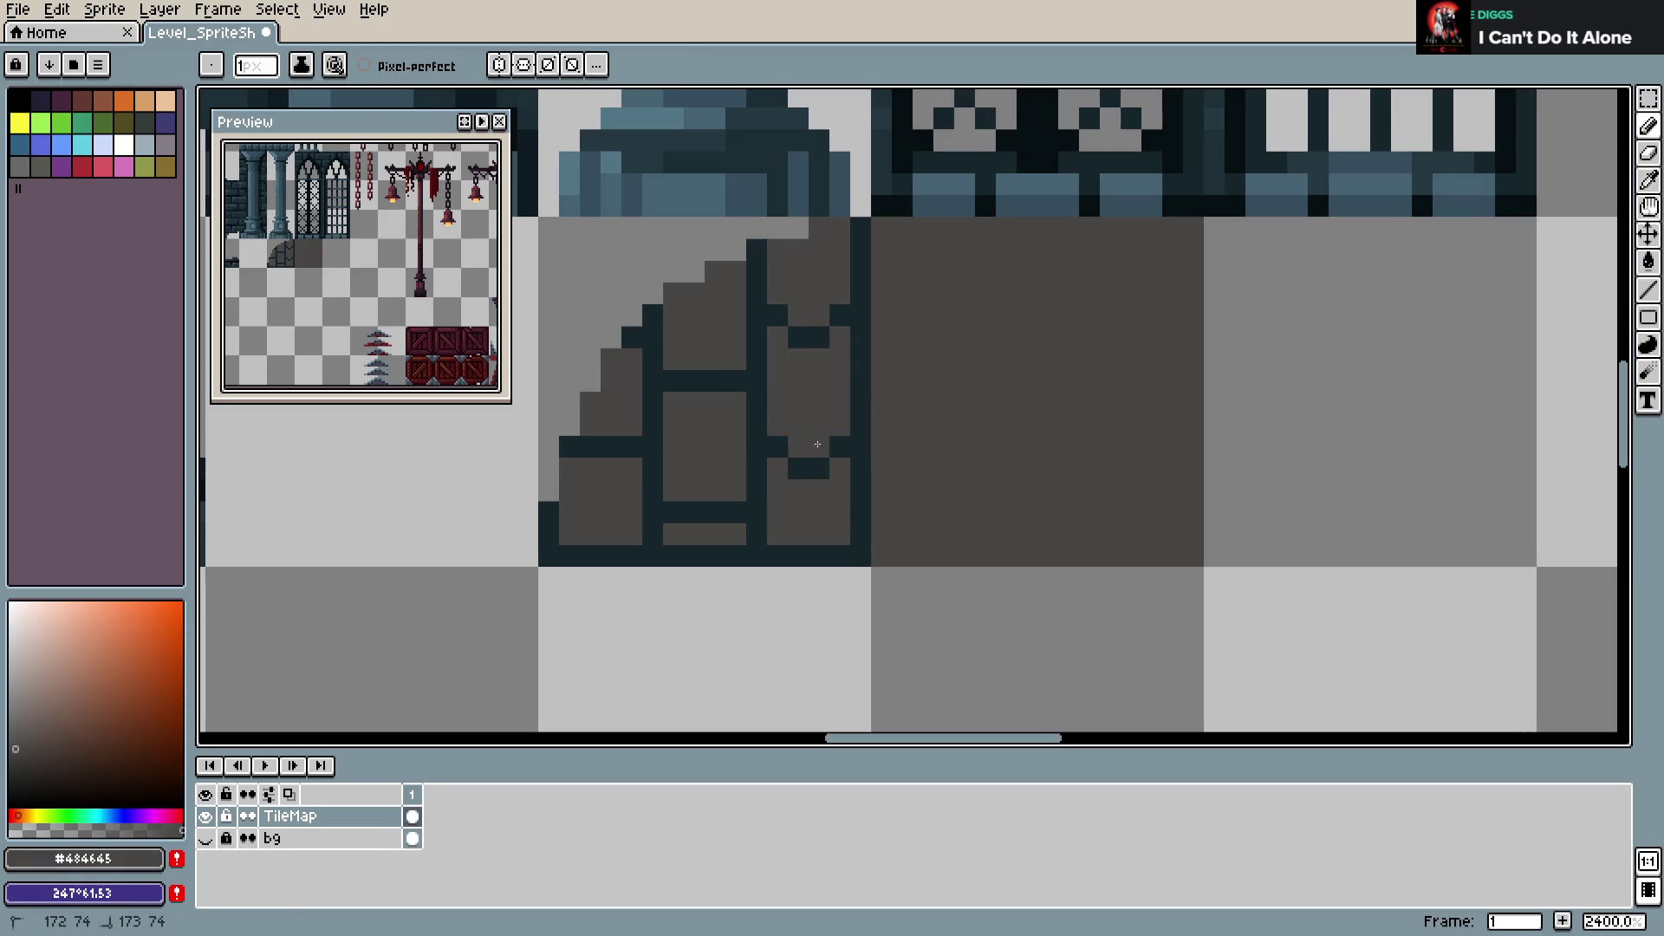
click(798, 468)
alt+click(819, 468)
click(694, 534)
Reshape the bottom-row and middle stones with grey and dark pixels, then save
click(715, 533)
alt+click(694, 494)
click(715, 512)
alt+click(706, 533)
drag(694, 402, 715, 403)
alt+click(708, 380)
key(ctrl+s)
Add dark outline pixels to the stones and the stone step, saving along the way
alt+click(705, 528)
drag(591, 468, 611, 468)
alt+click(618, 420)
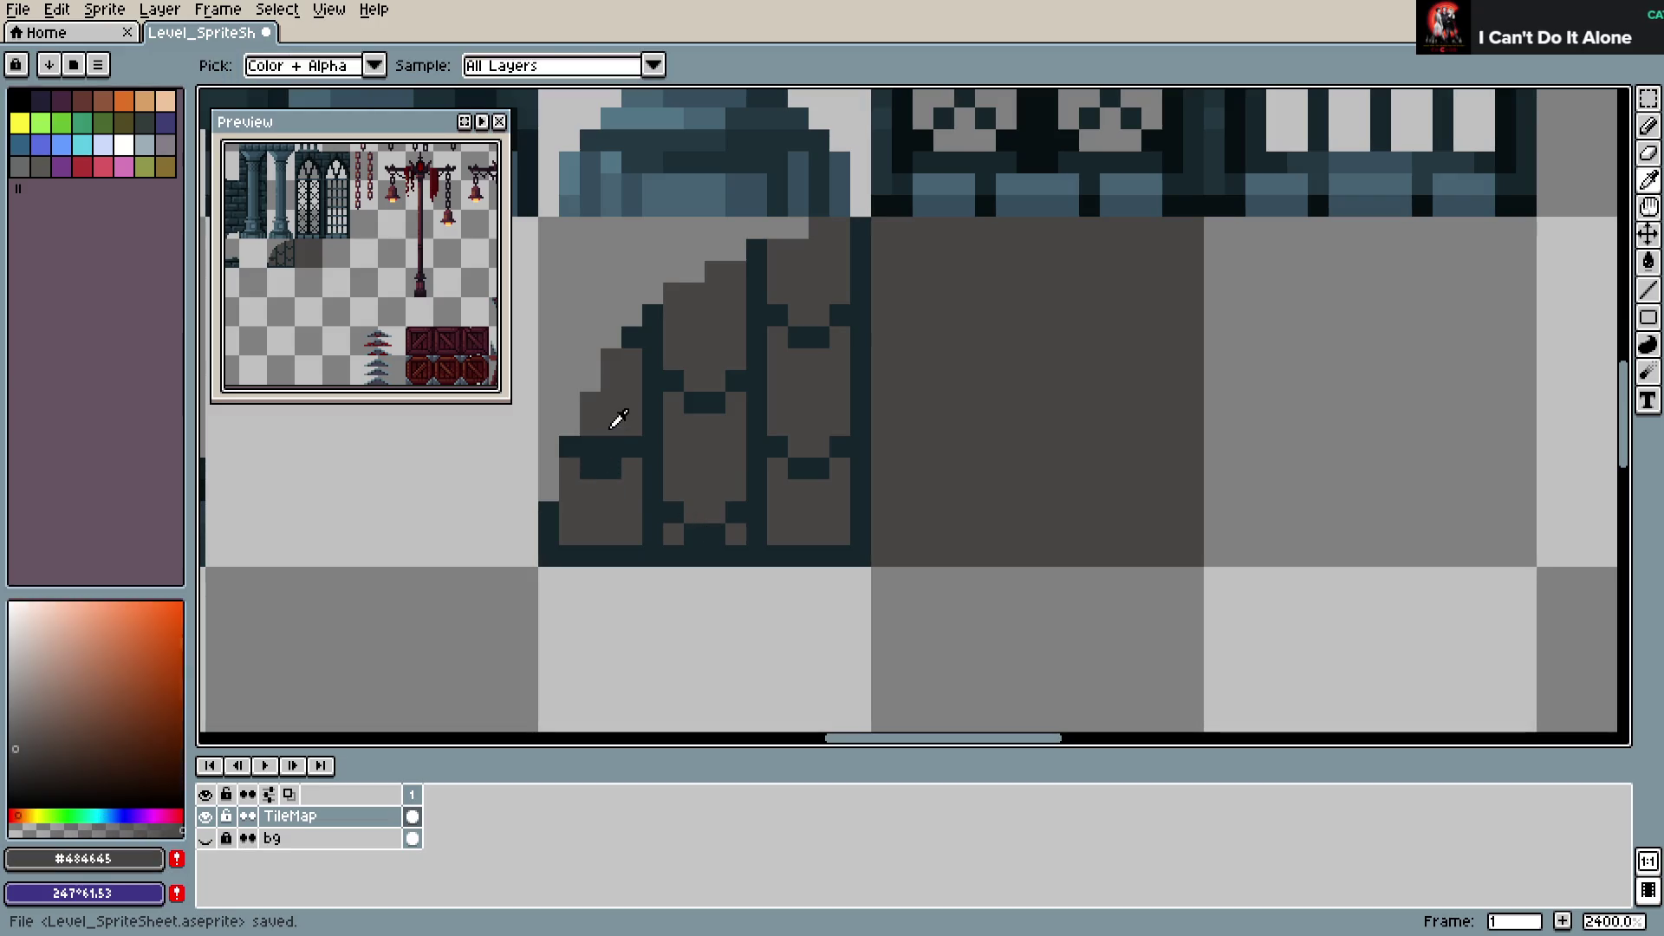
key(ctrl+s)
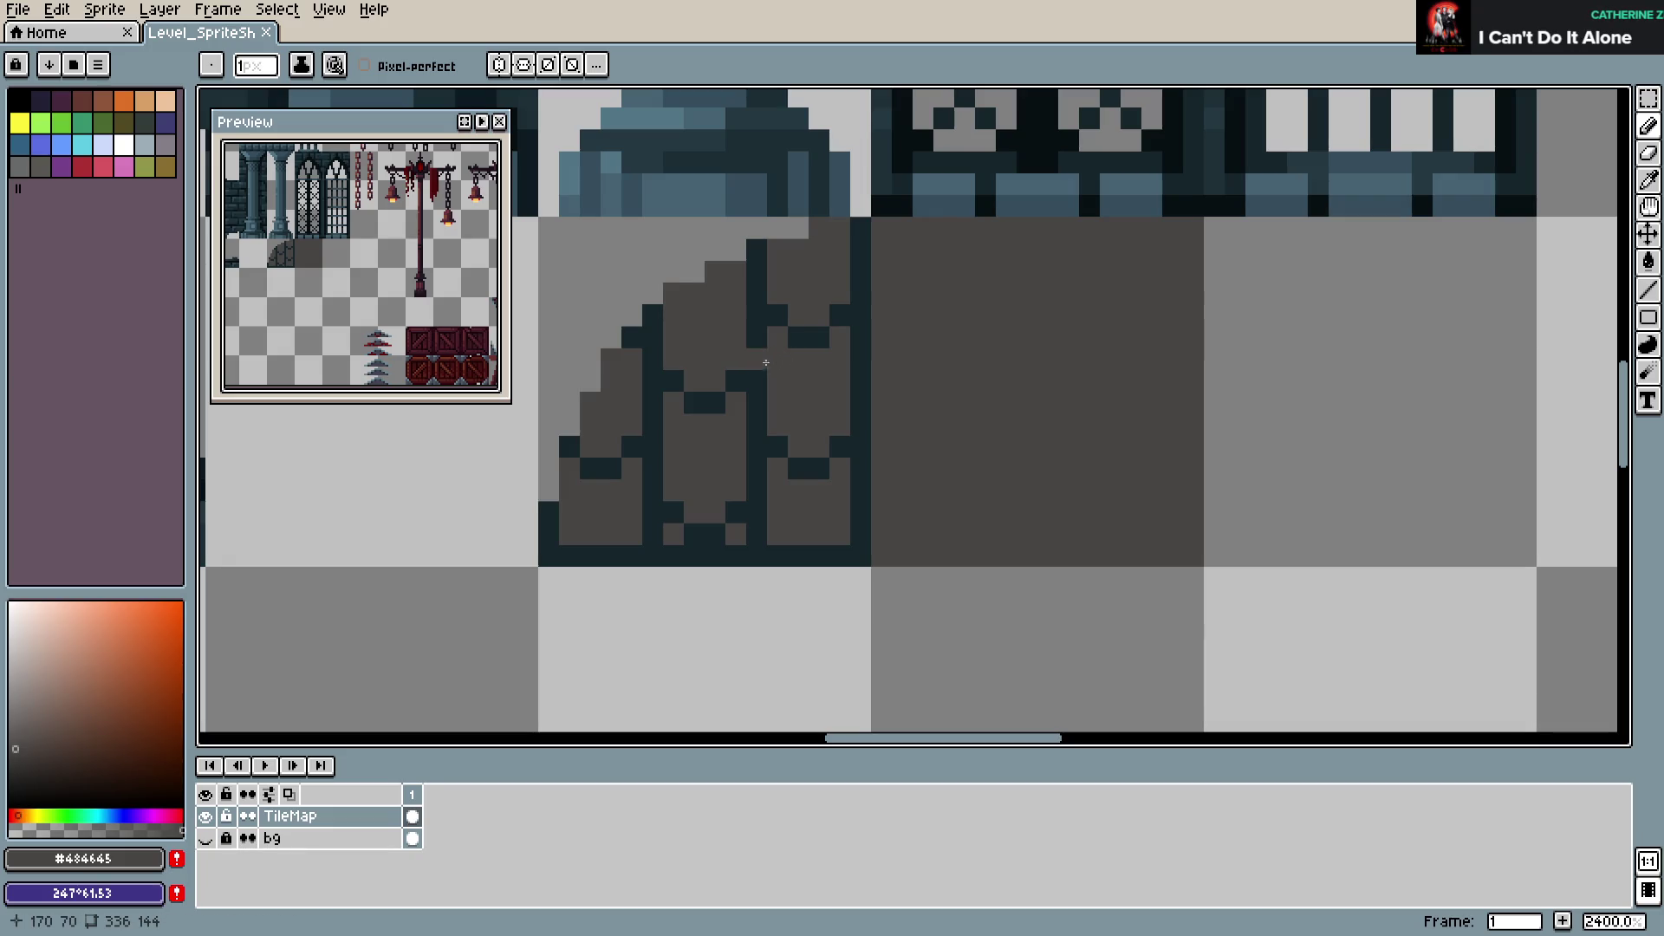
click(707, 255)
click(776, 381)
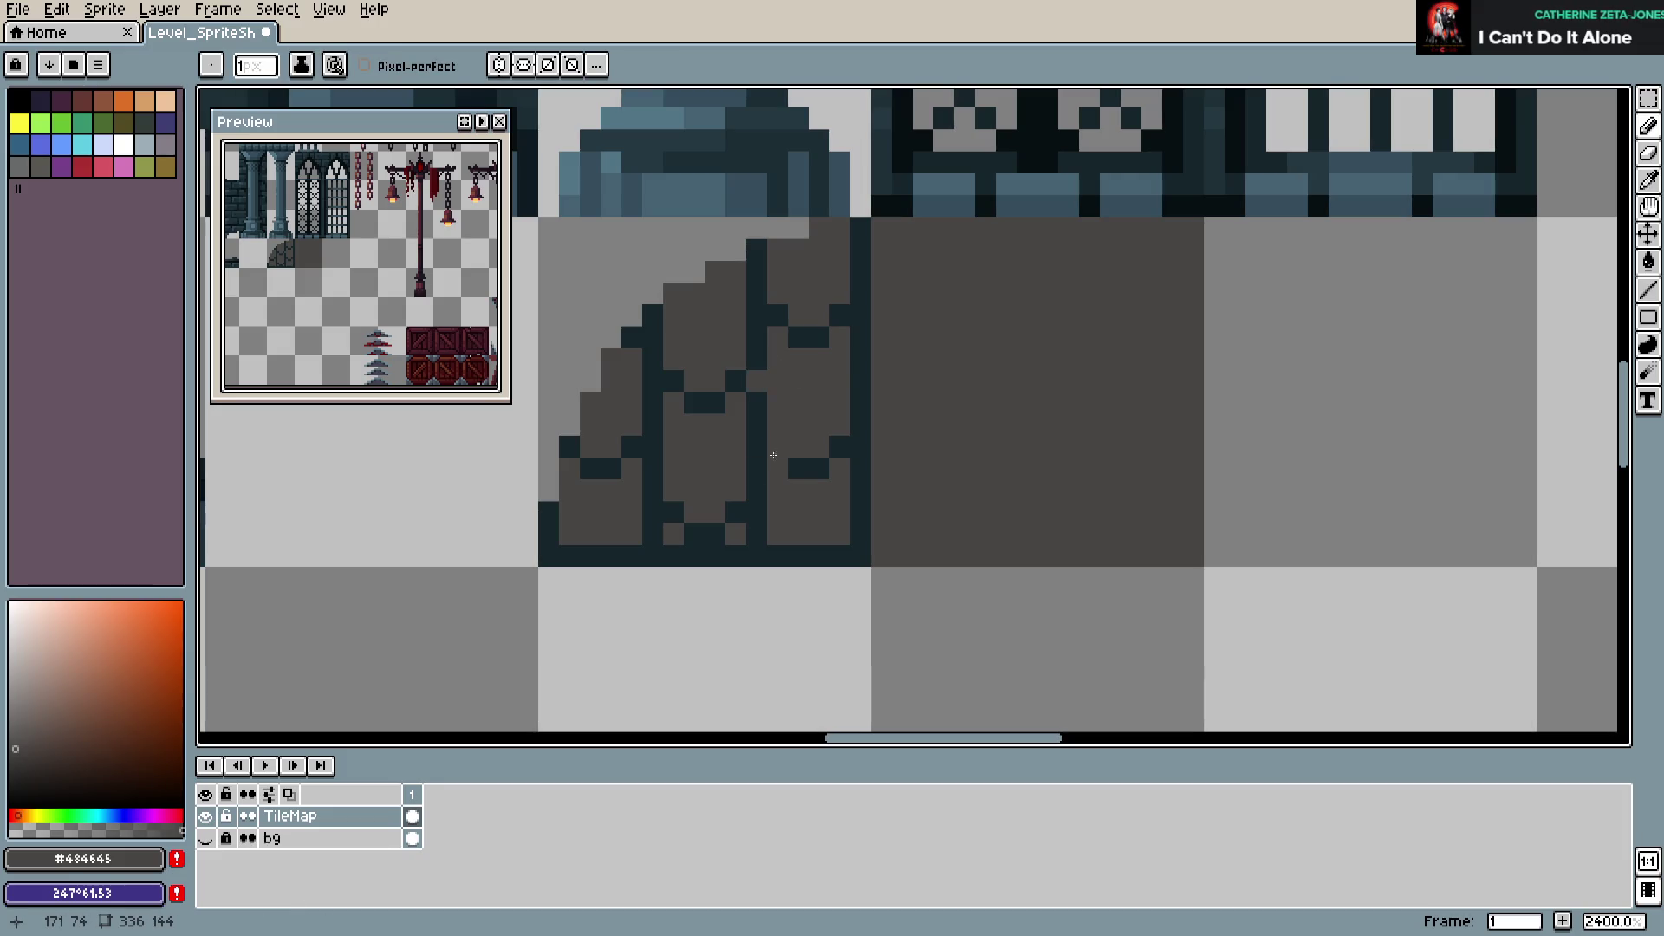
Paint the dark outline beneath the stones grey along the whole tile bottom, saving
click(657, 445)
key(ctrl+z)
click(755, 448)
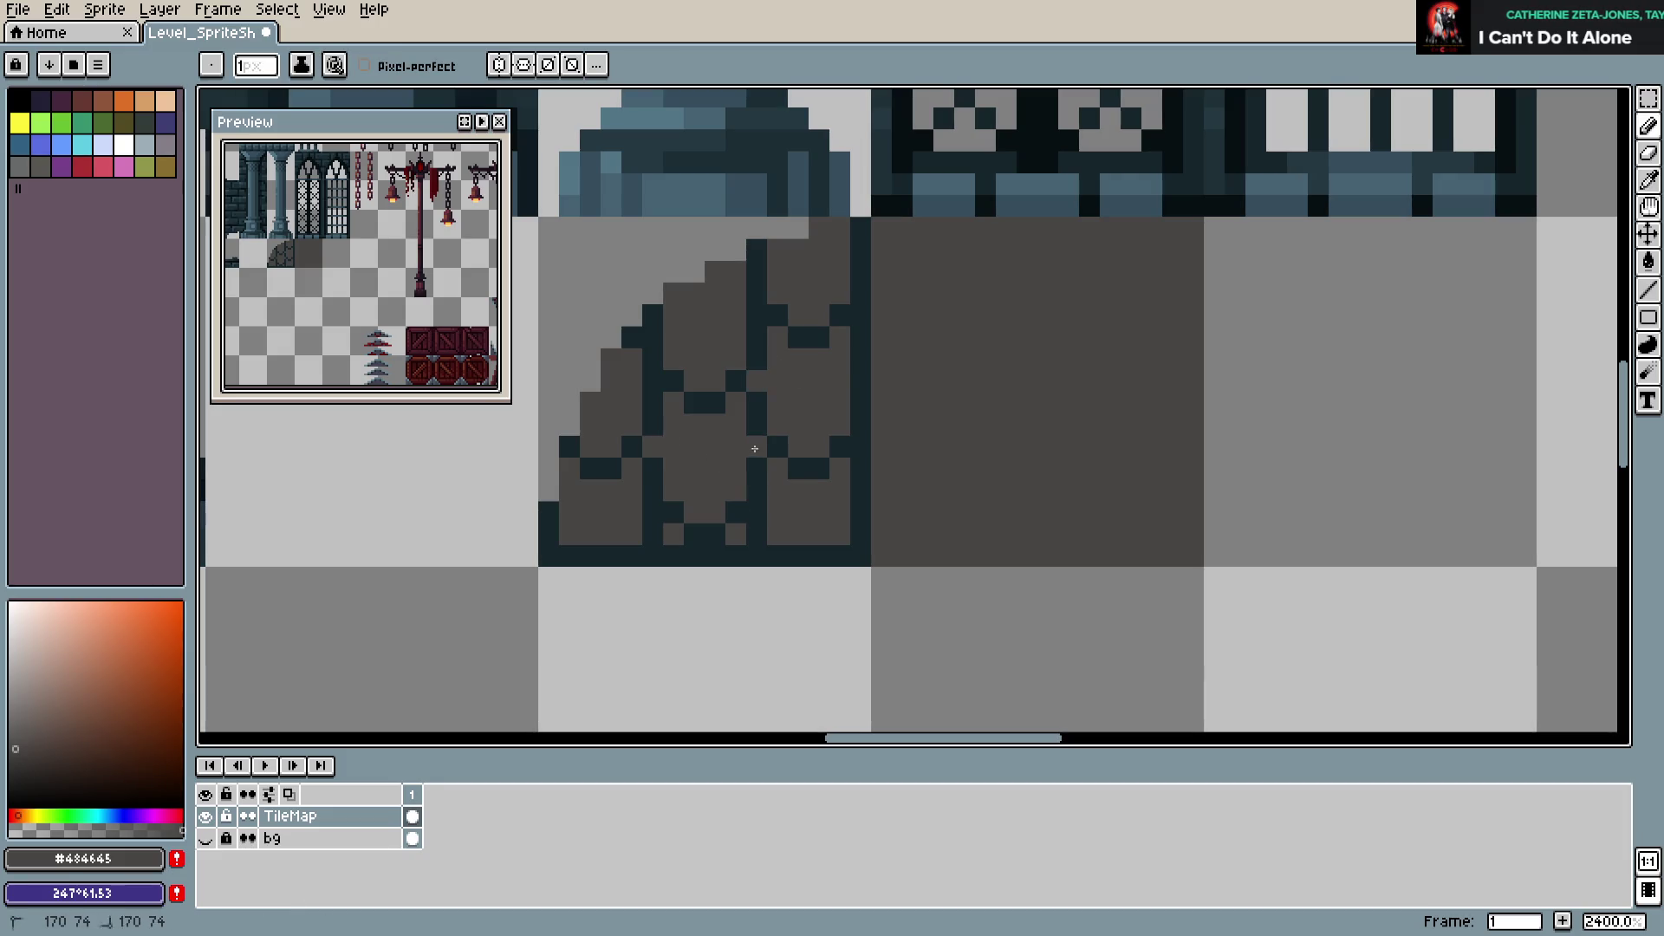
key(ctrl+s)
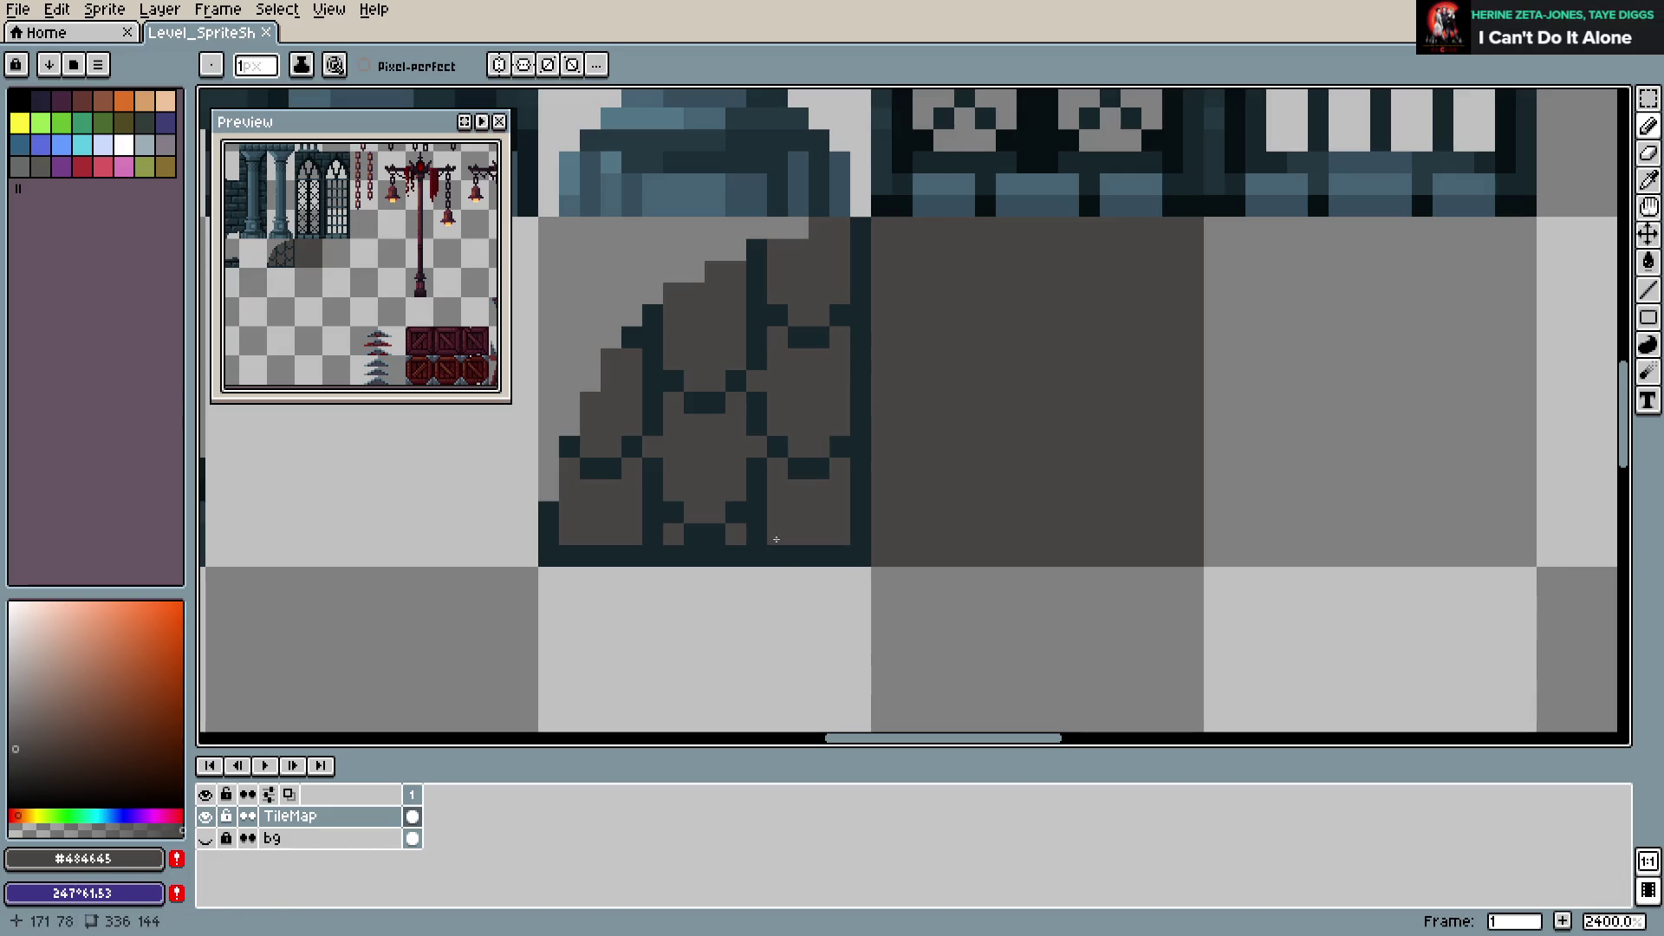
drag(737, 547, 673, 555)
key(ctrl+s)
drag(787, 554, 830, 559)
drag(650, 541, 575, 552)
Smooth the stone pattern's bottom edge by greying out outline pixels, then save
key(ctrl+s)
alt+click(778, 449)
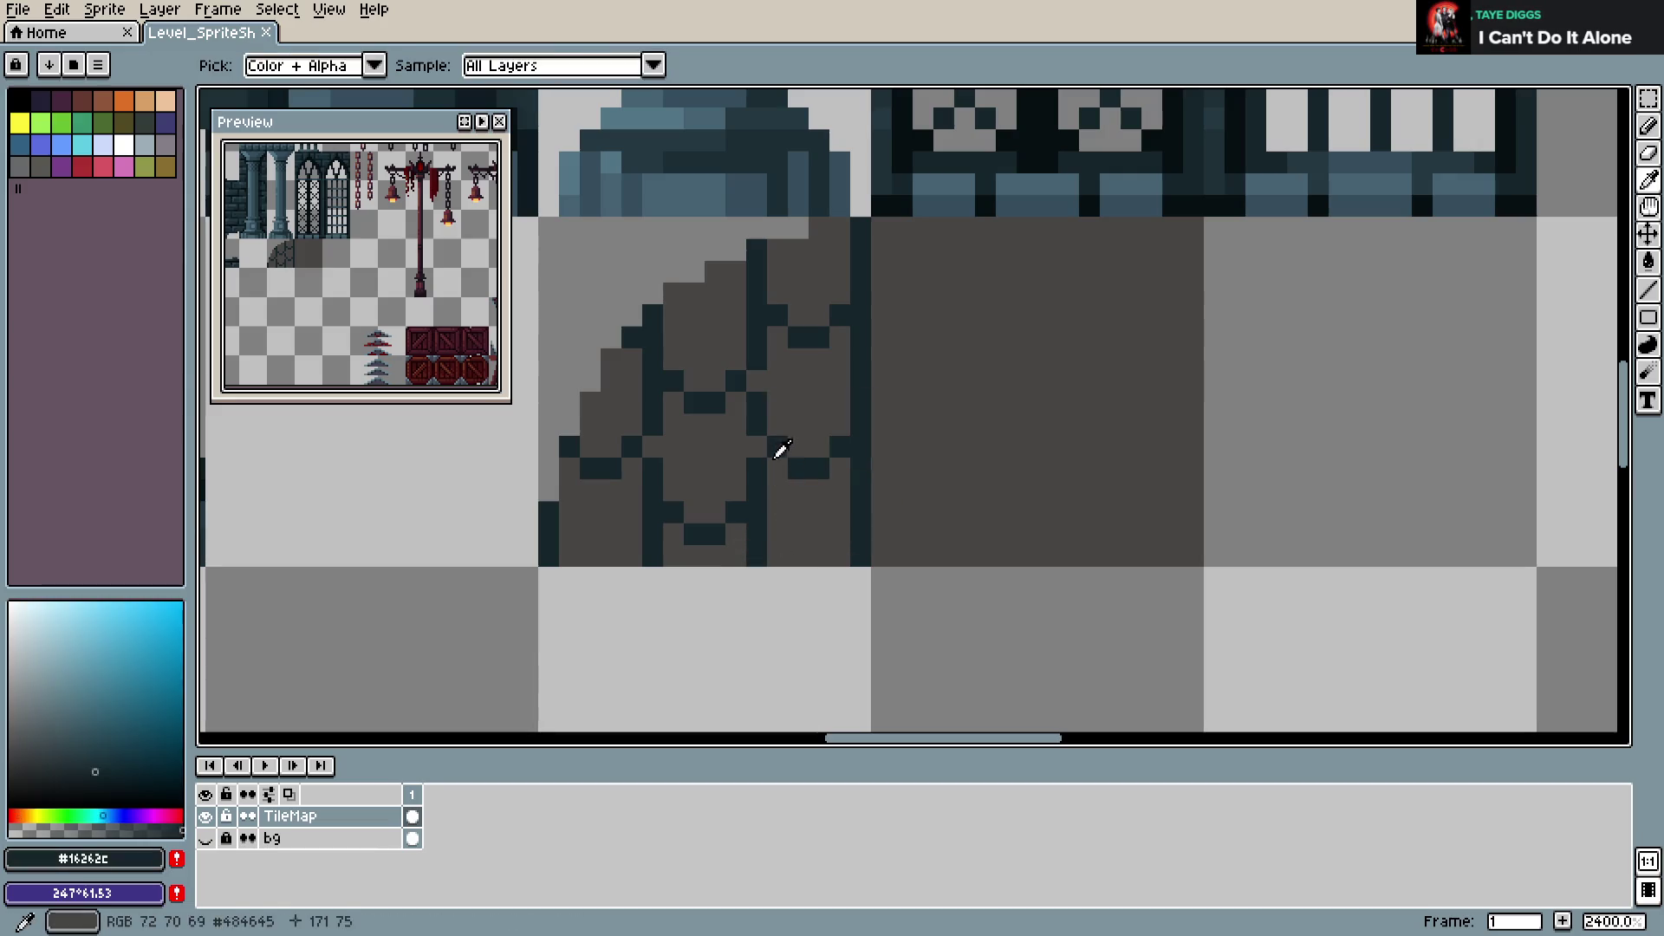
click(768, 559)
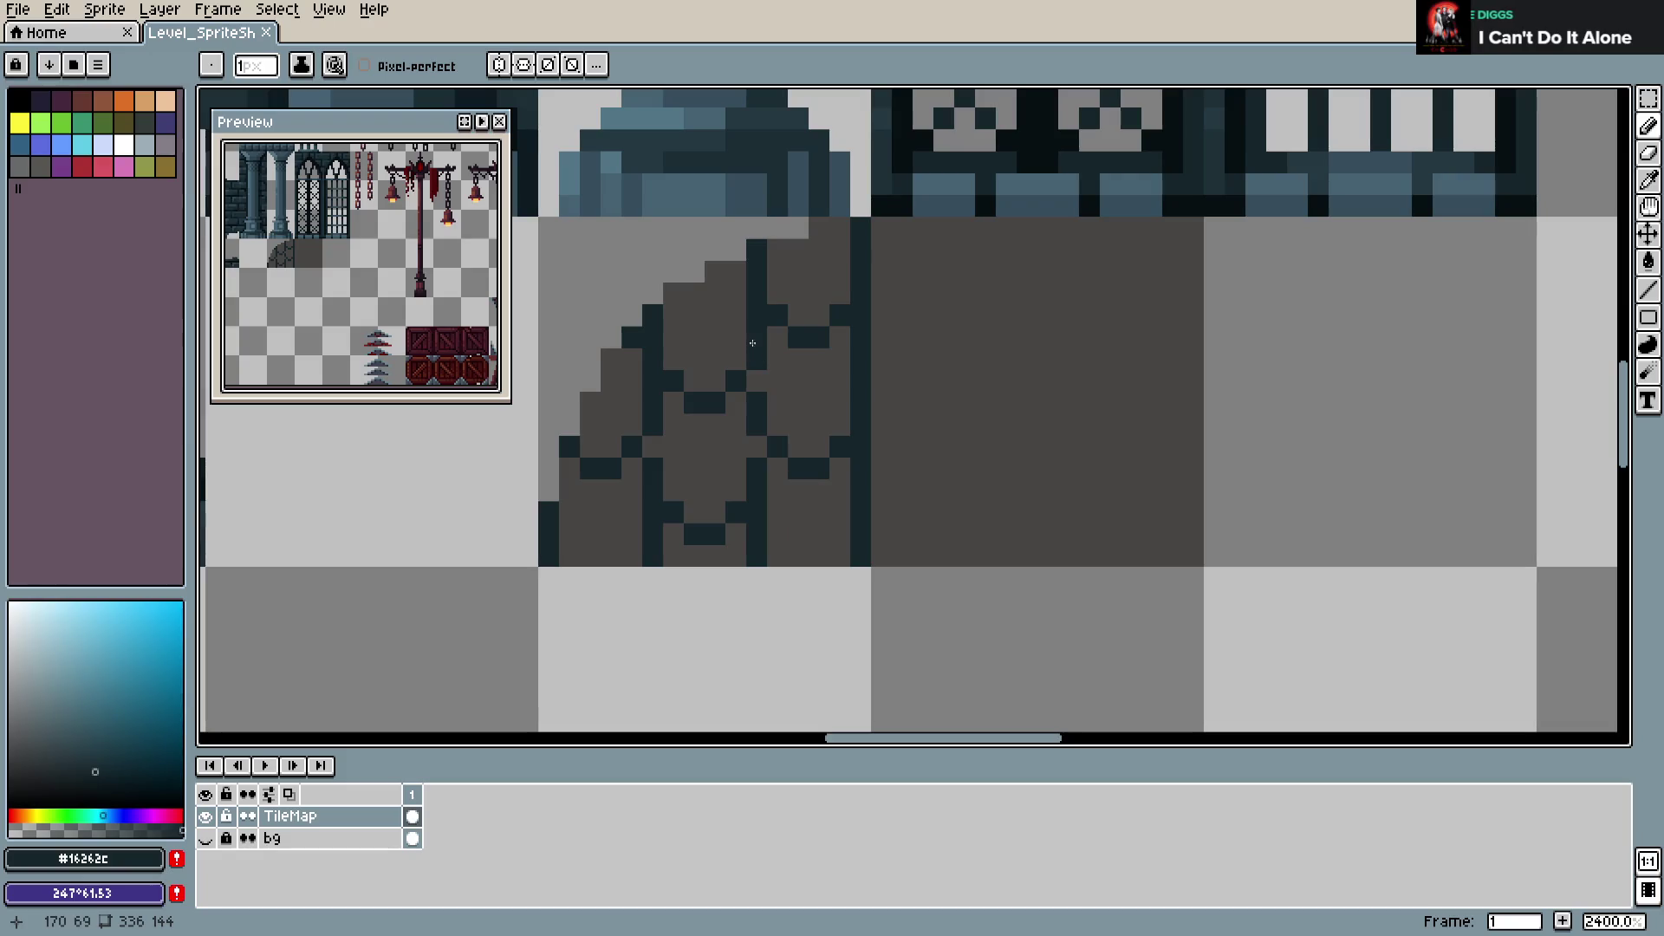
alt+click(773, 509)
click(756, 511)
click(673, 511)
key(ctrl+z)
key(ctrl+z)
key(e)
click(650, 515)
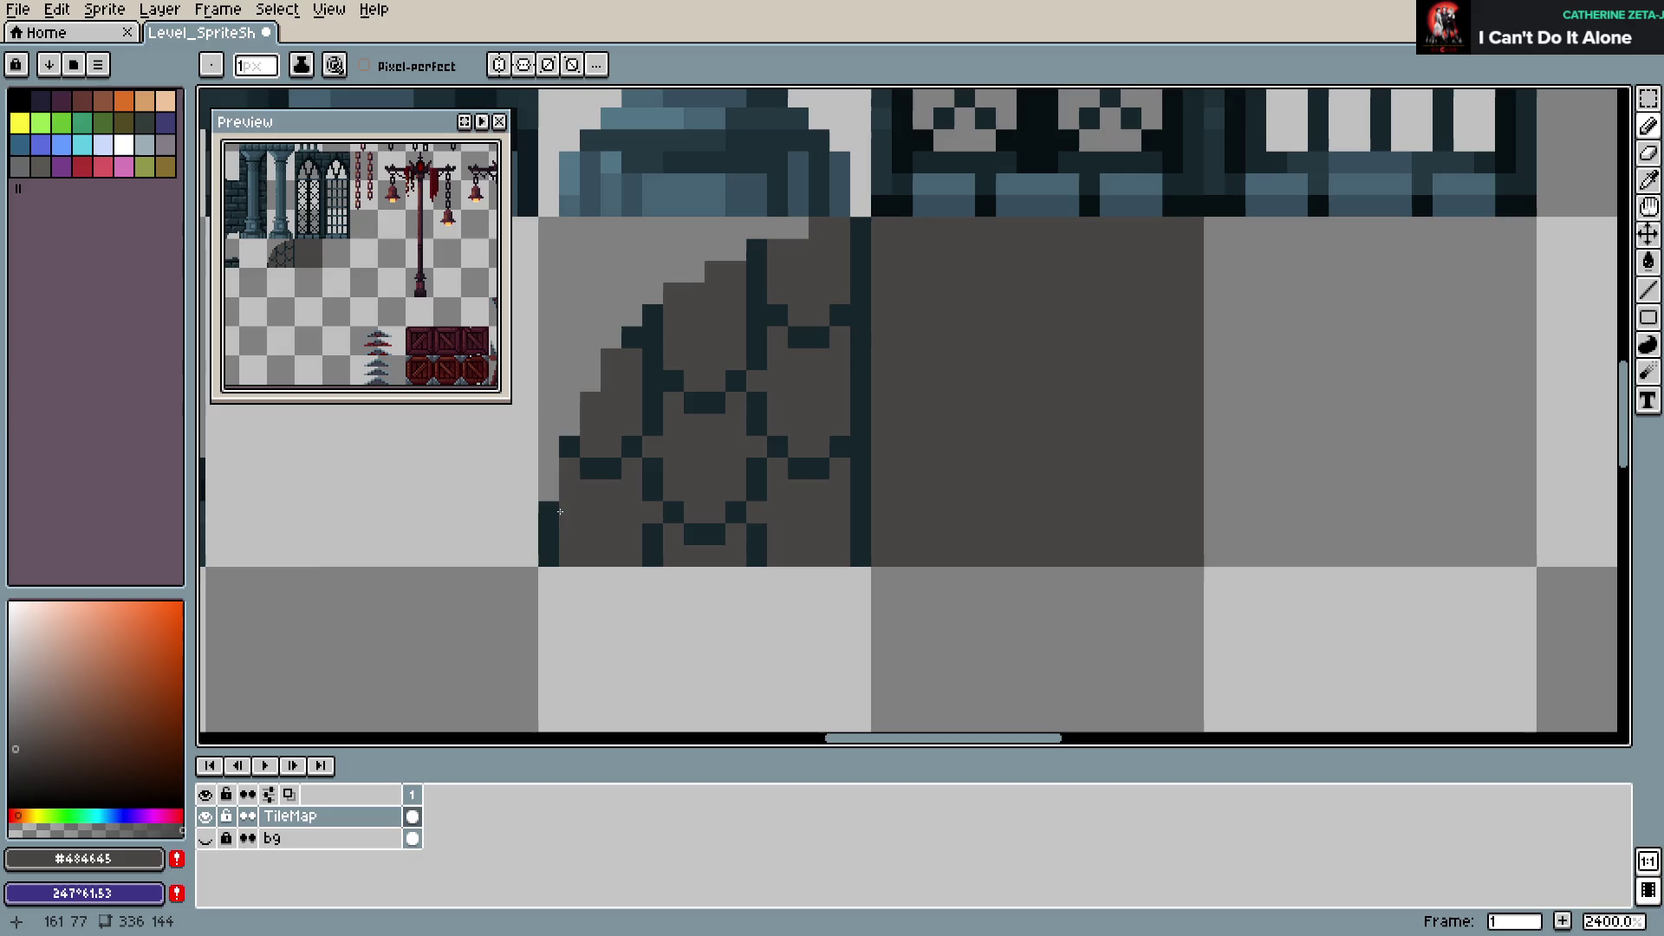
key(ctrl+s)
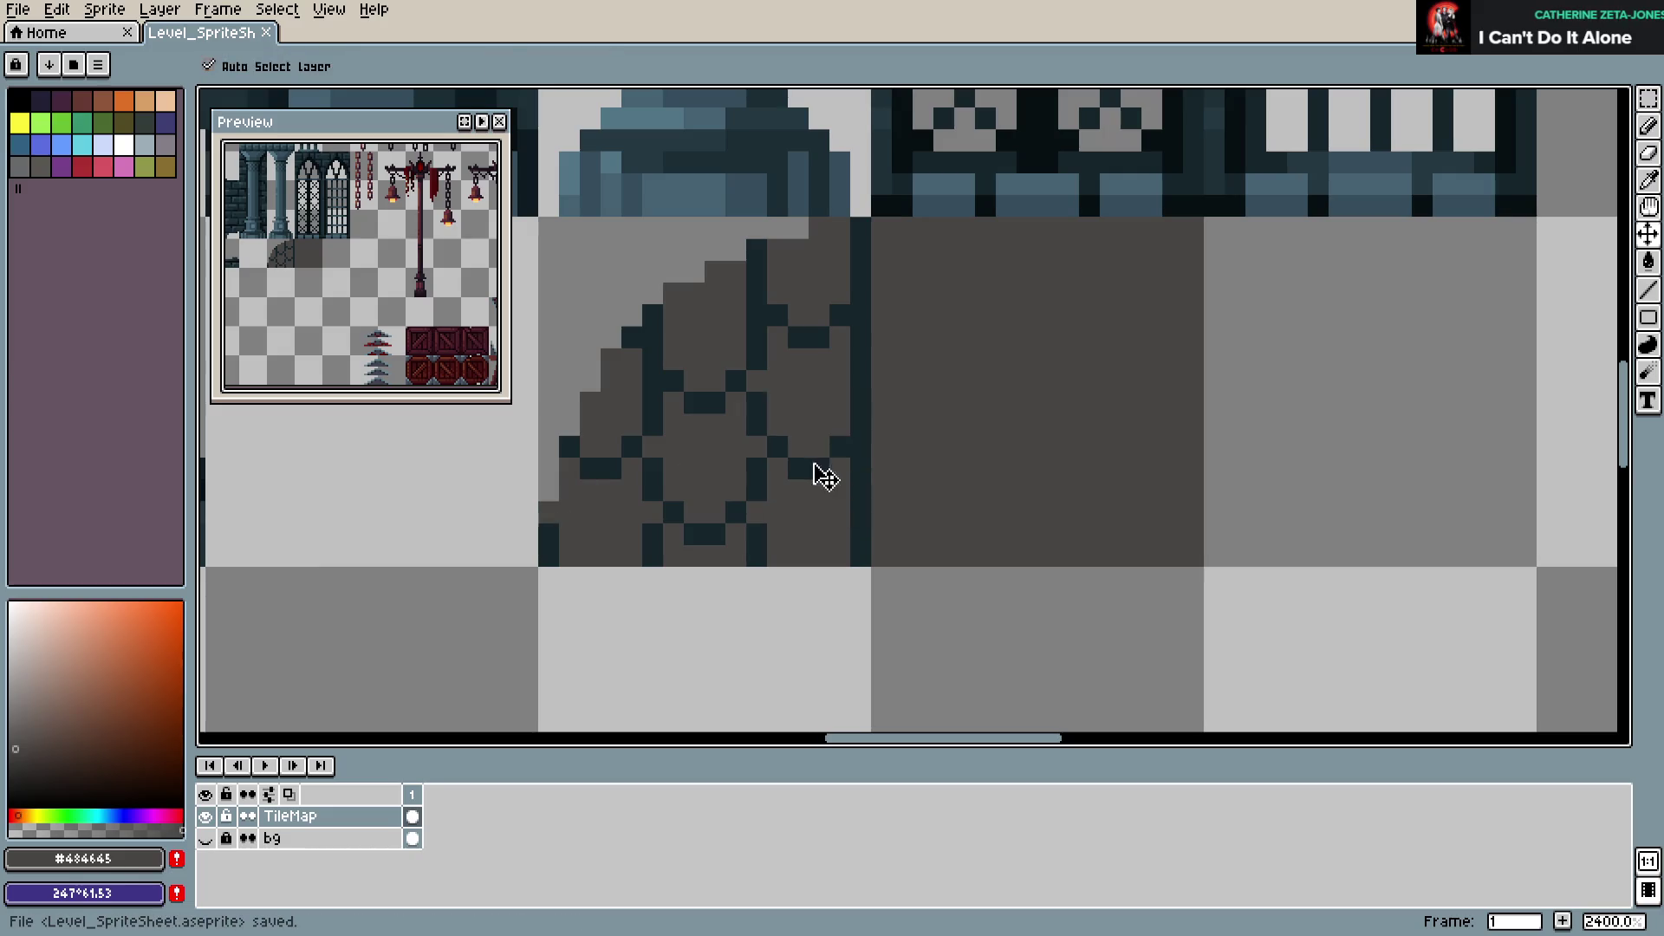
Add dark pixels to the right-edge column of the stone tile and save
click(741, 287)
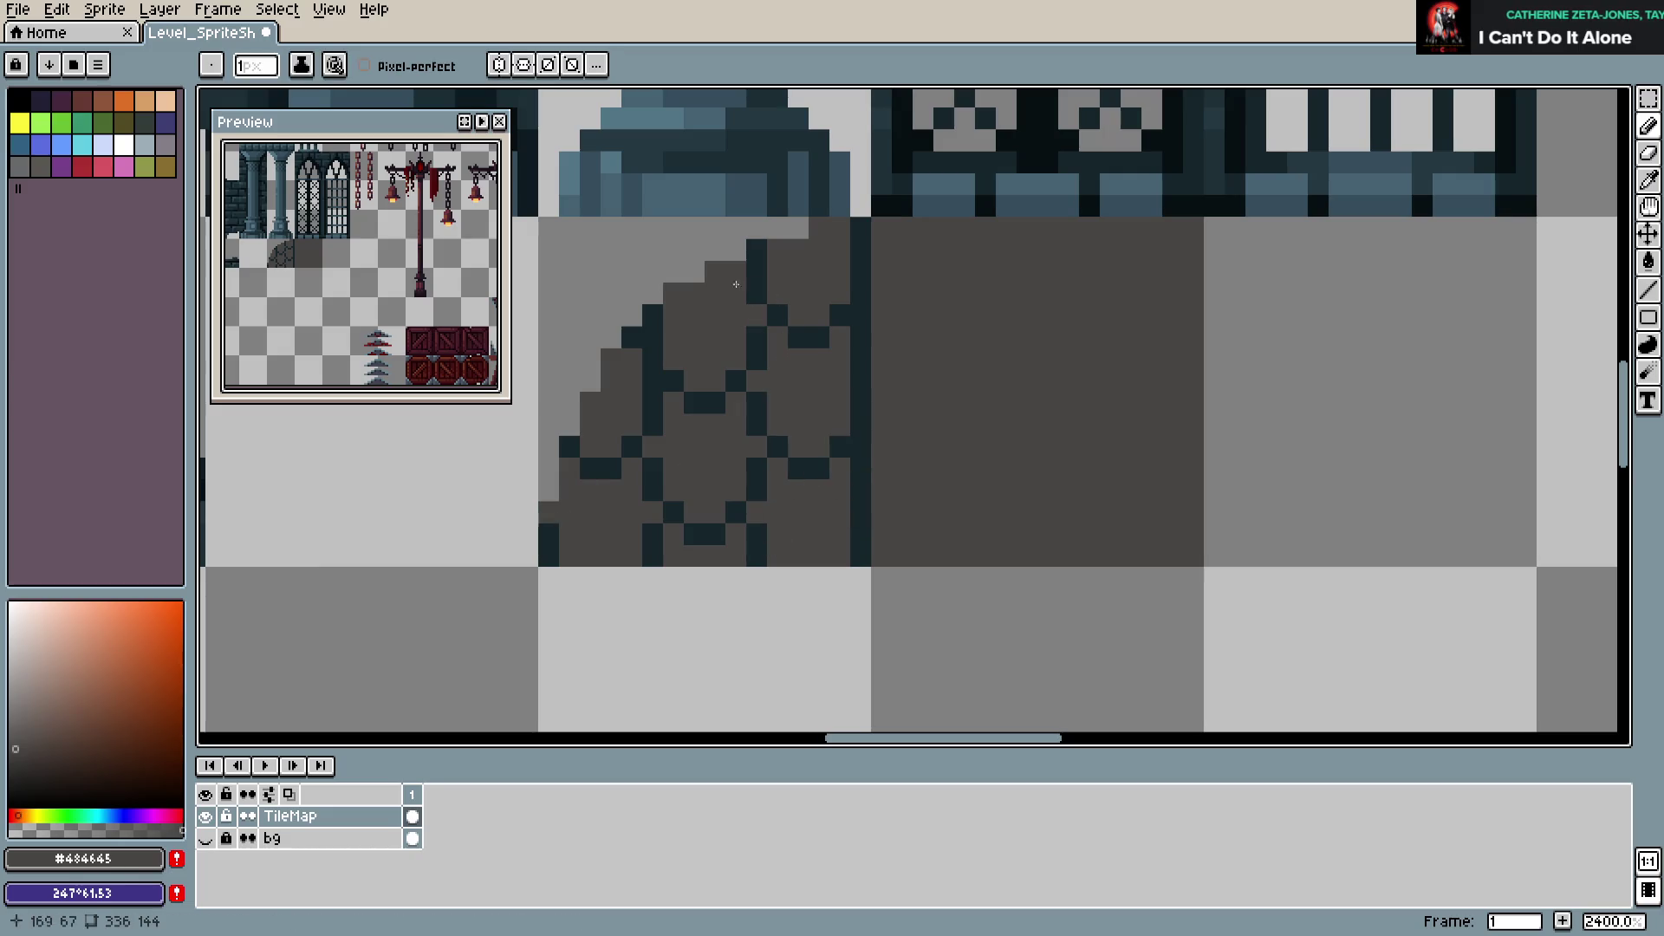
click(653, 358)
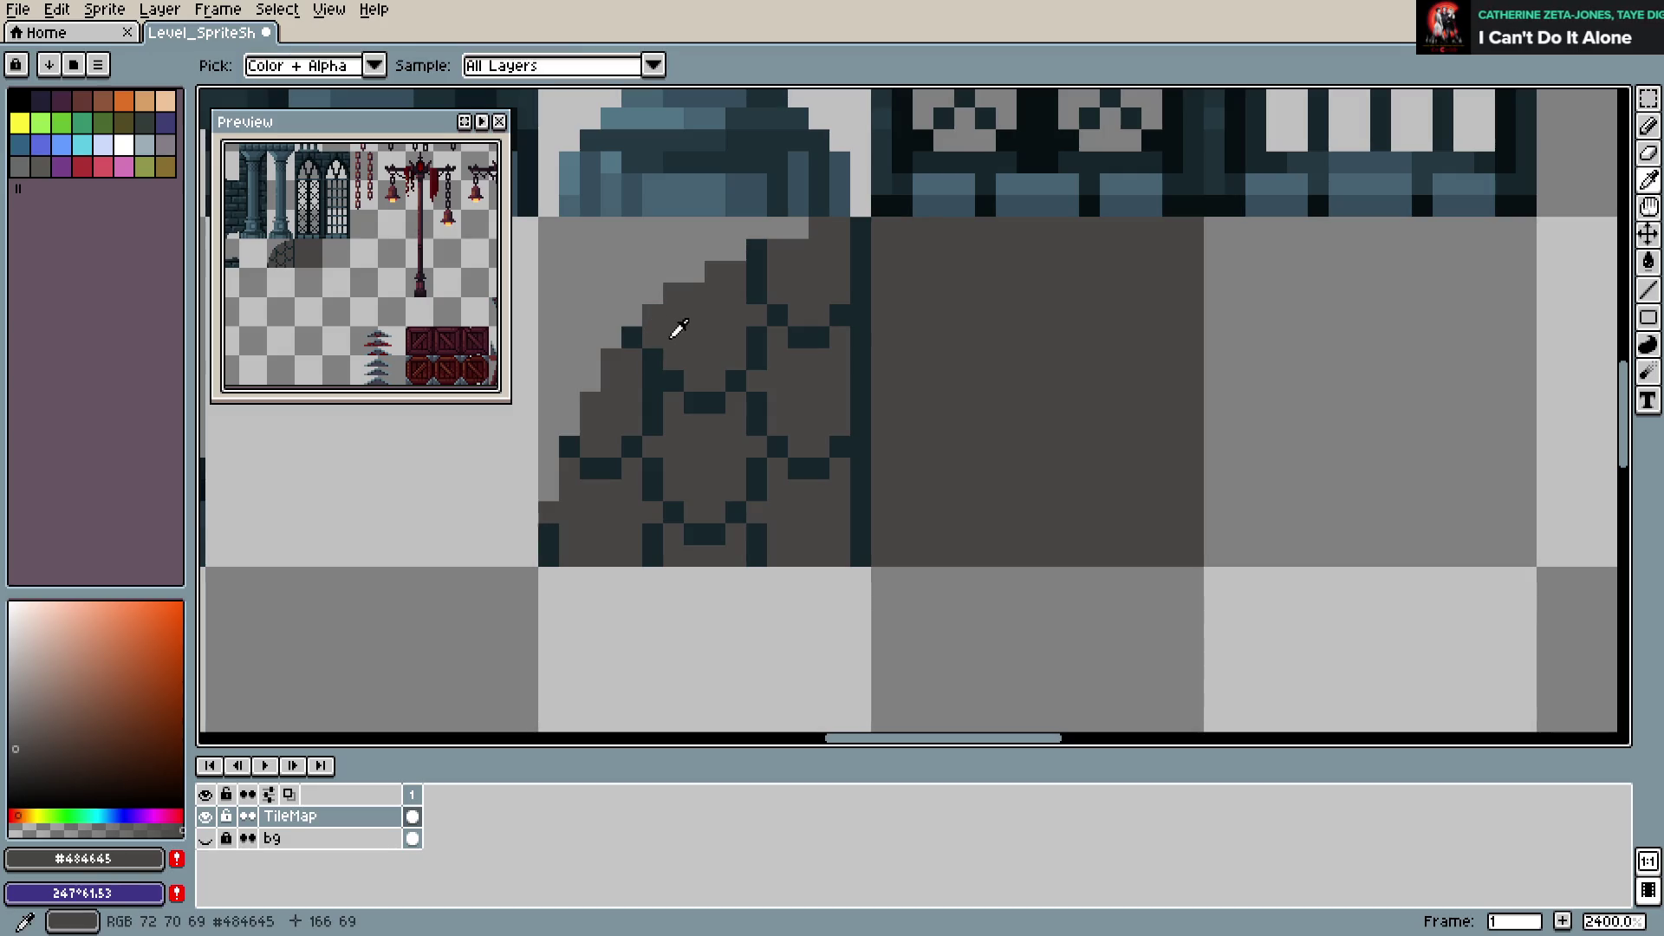
right_click(653, 357)
right_click(652, 337)
key(ctrl+s)
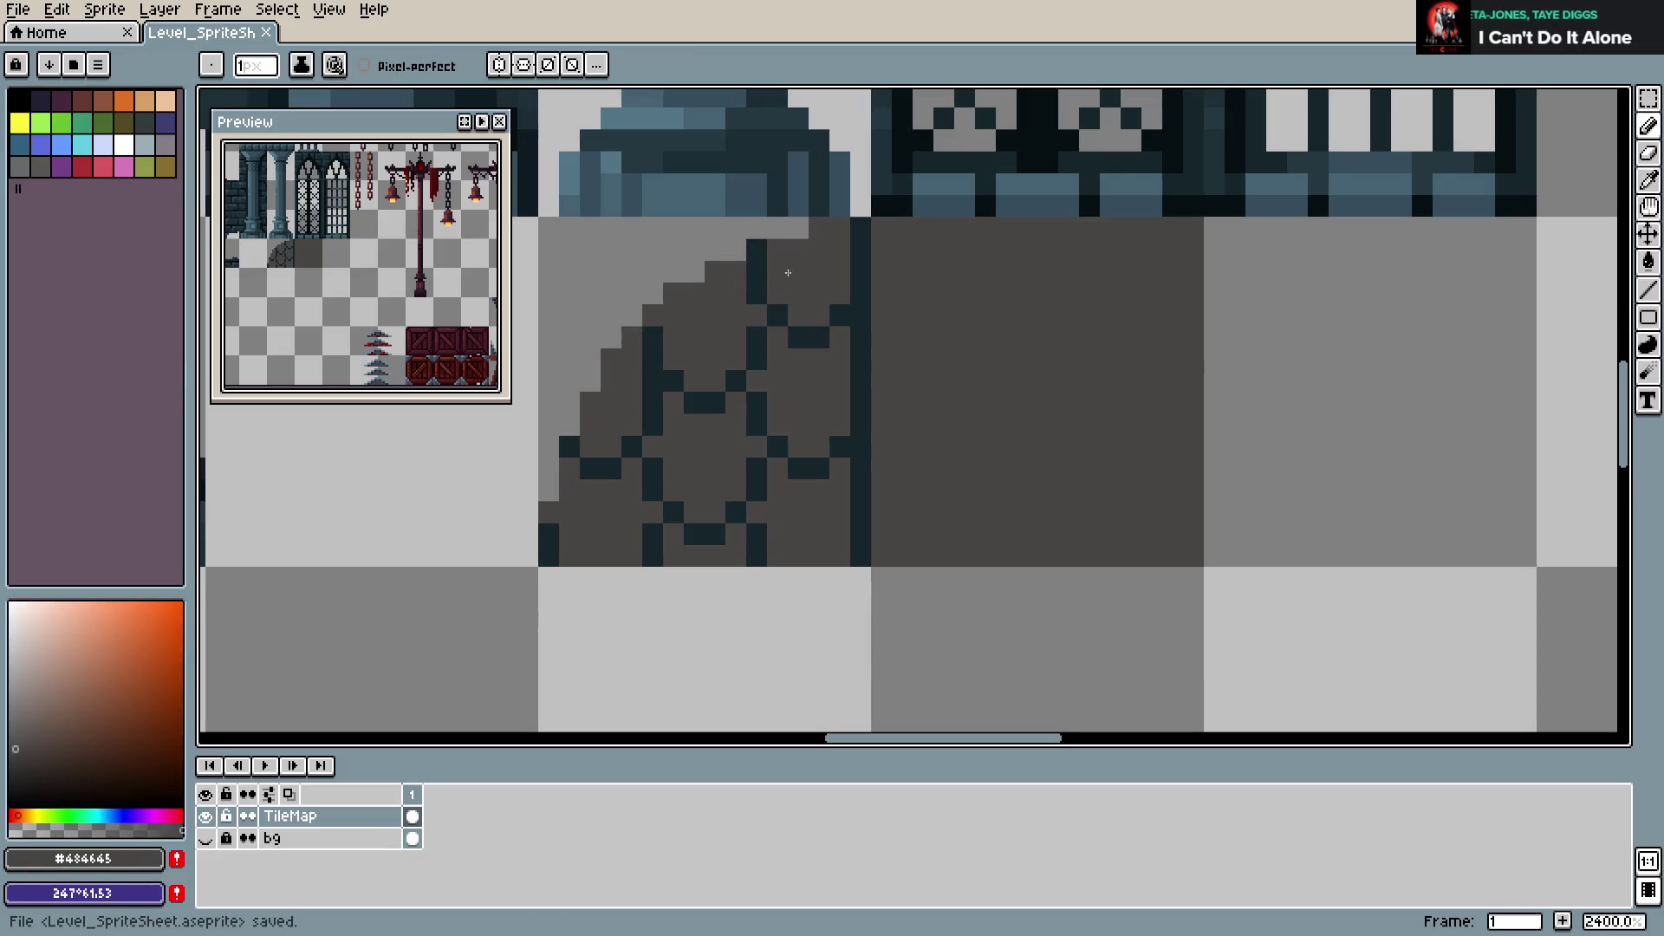
Grey out the right-column pixels and extend a #16262c outline into the neighbouring tile
click(860, 445)
key(ctrl+s)
click(862, 511)
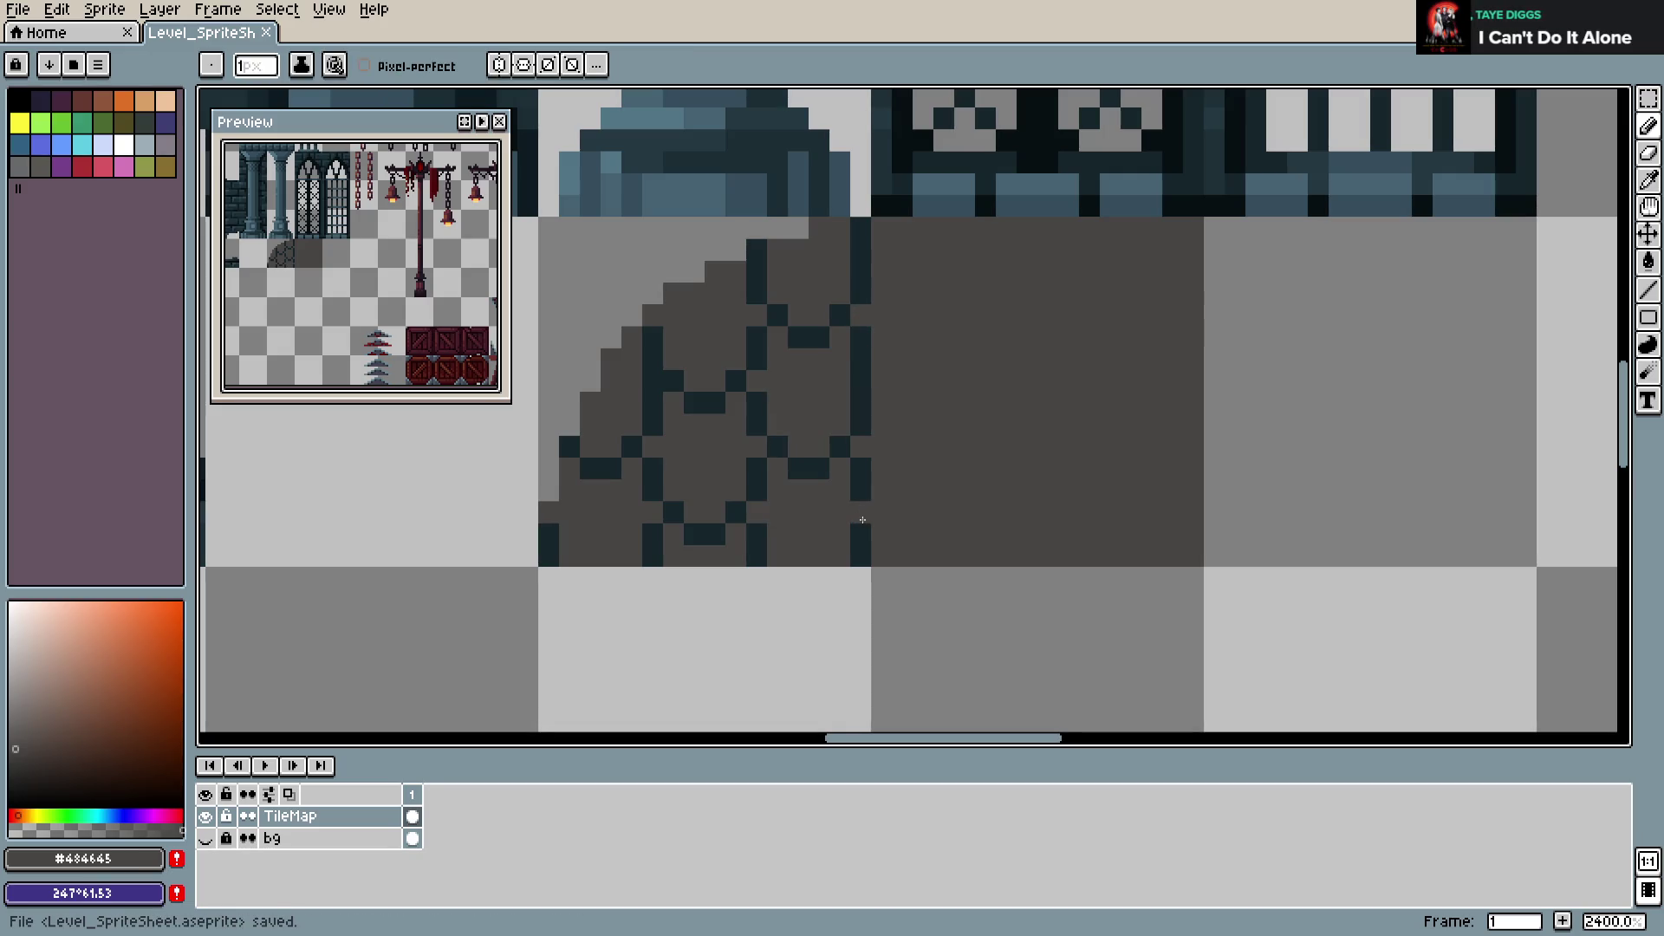
alt+click(865, 476)
click(882, 512)
click(923, 534)
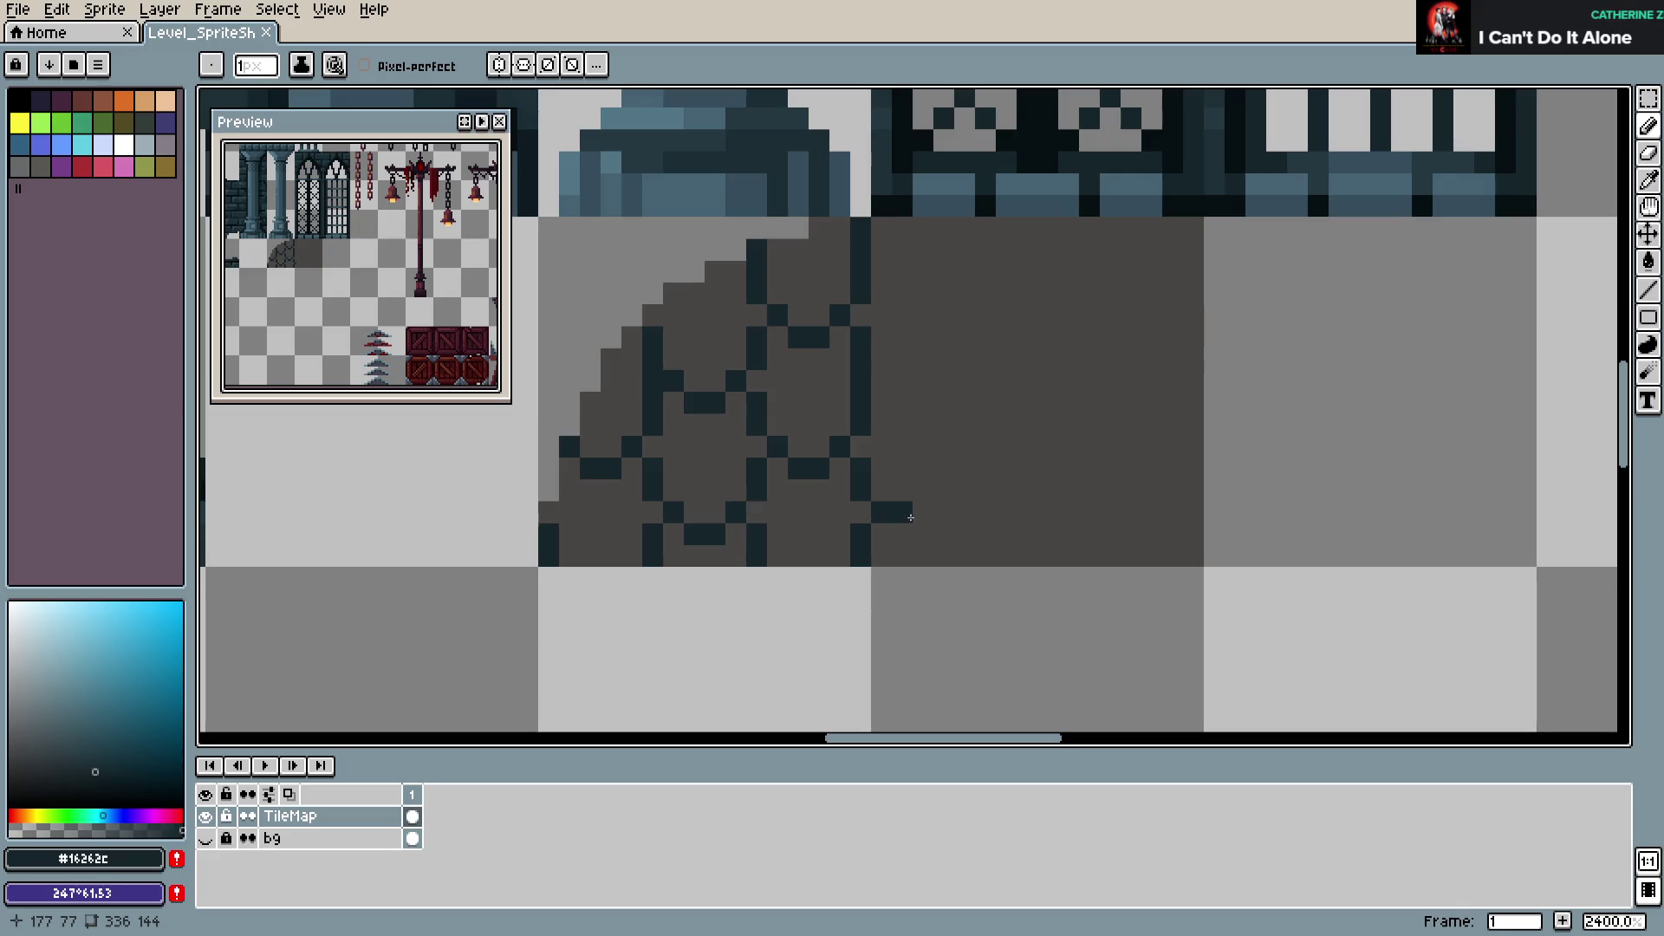
Draw the new stone row's bottom outline and its vertical mortar line in dark navy
click(902, 533)
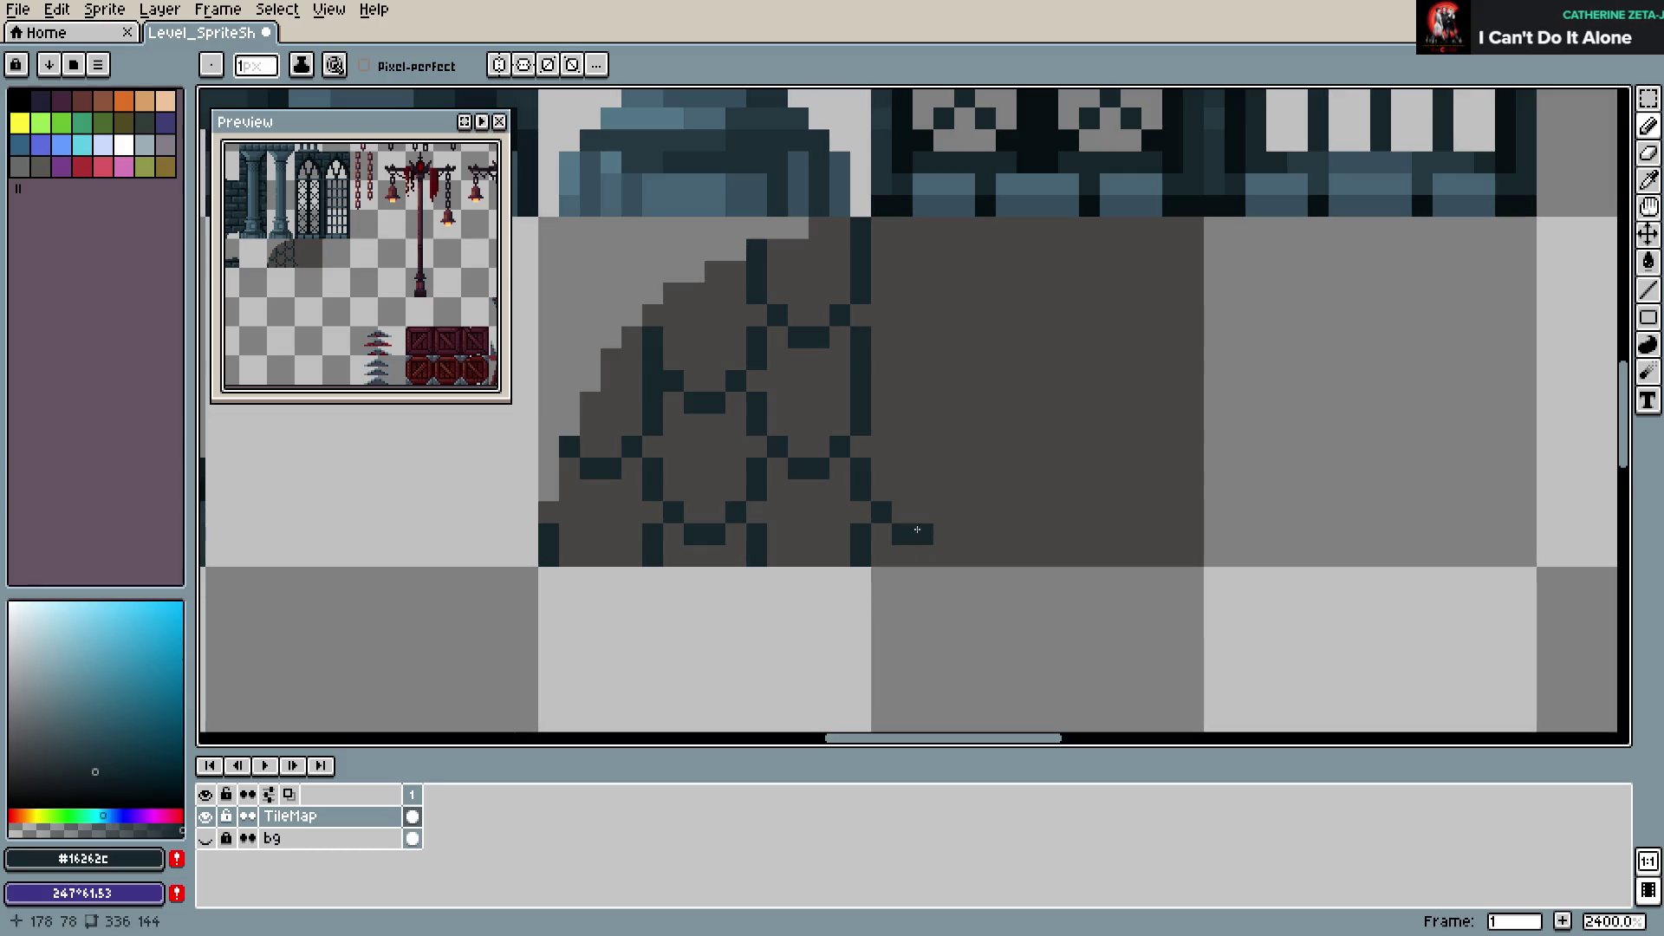
click(945, 517)
click(965, 533)
click(964, 555)
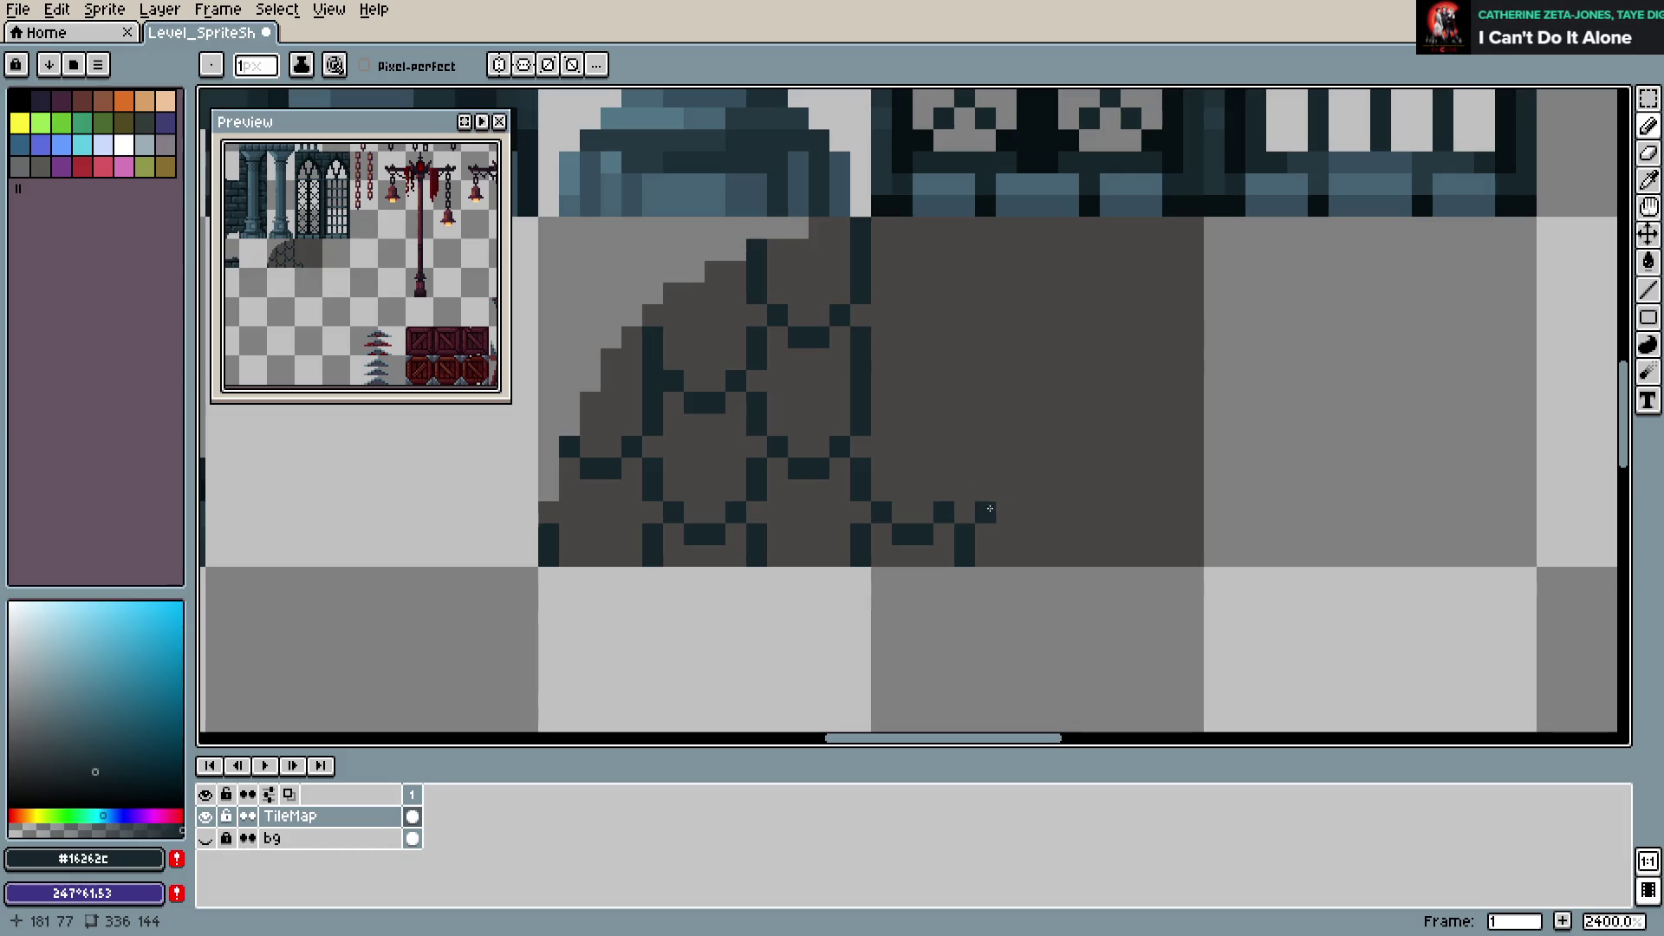
click(965, 490)
click(965, 468)
click(985, 446)
click(965, 425)
shift+click(960, 359)
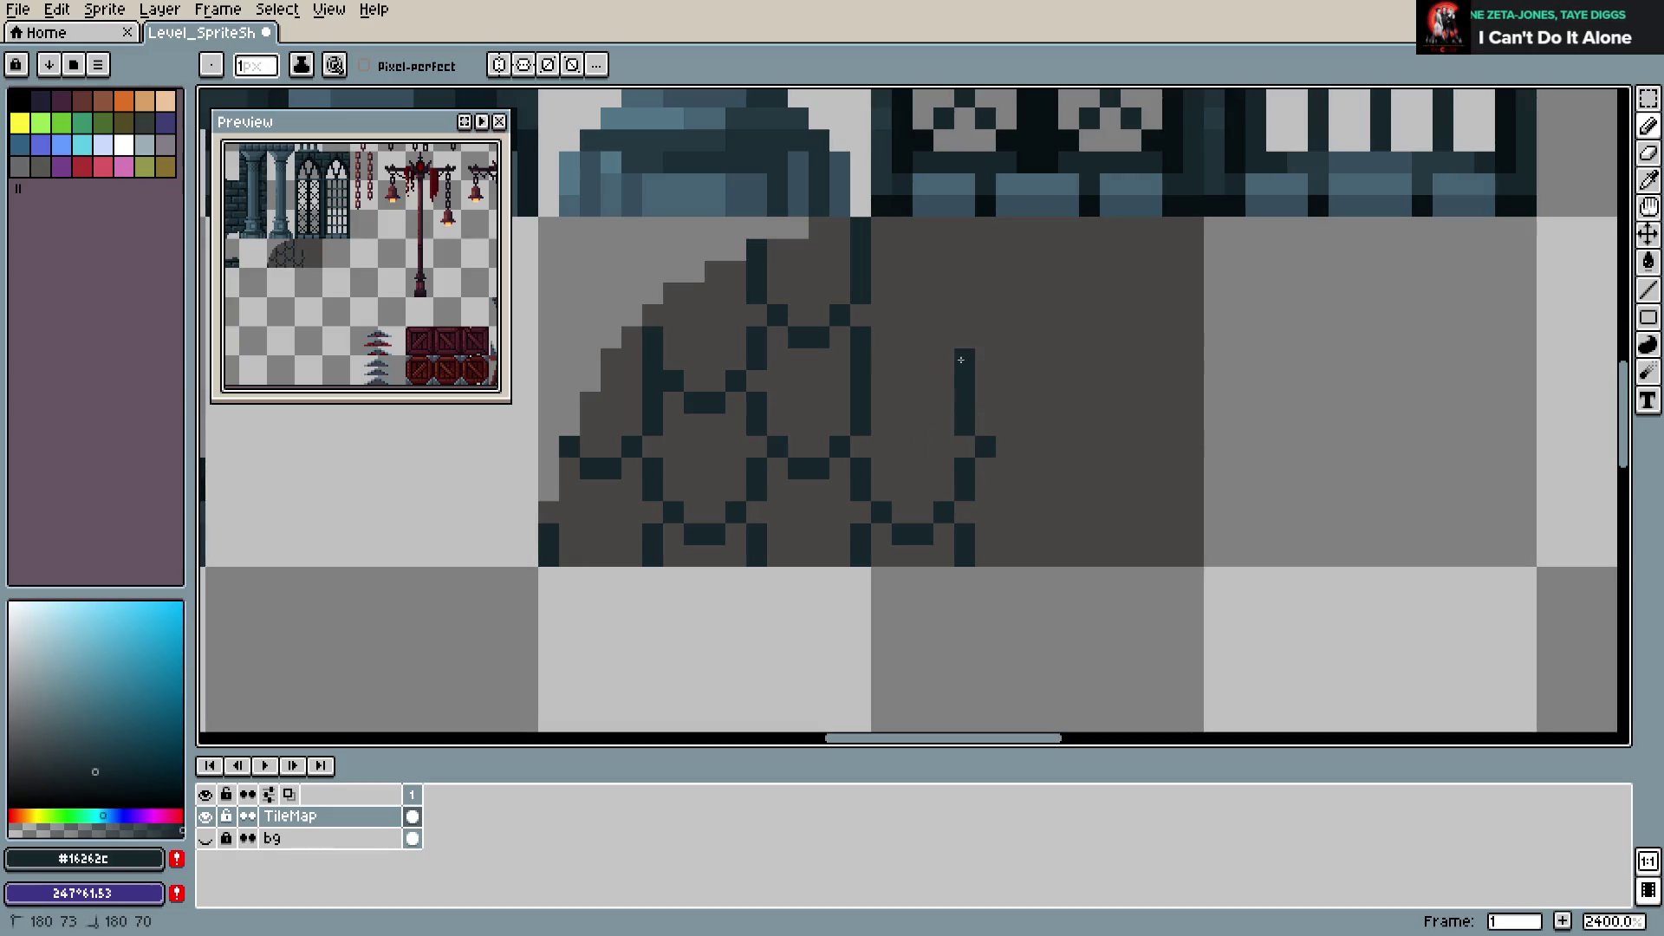
Outline the next stone, grey out a stray dark pixel, and save
click(881, 380)
click(944, 379)
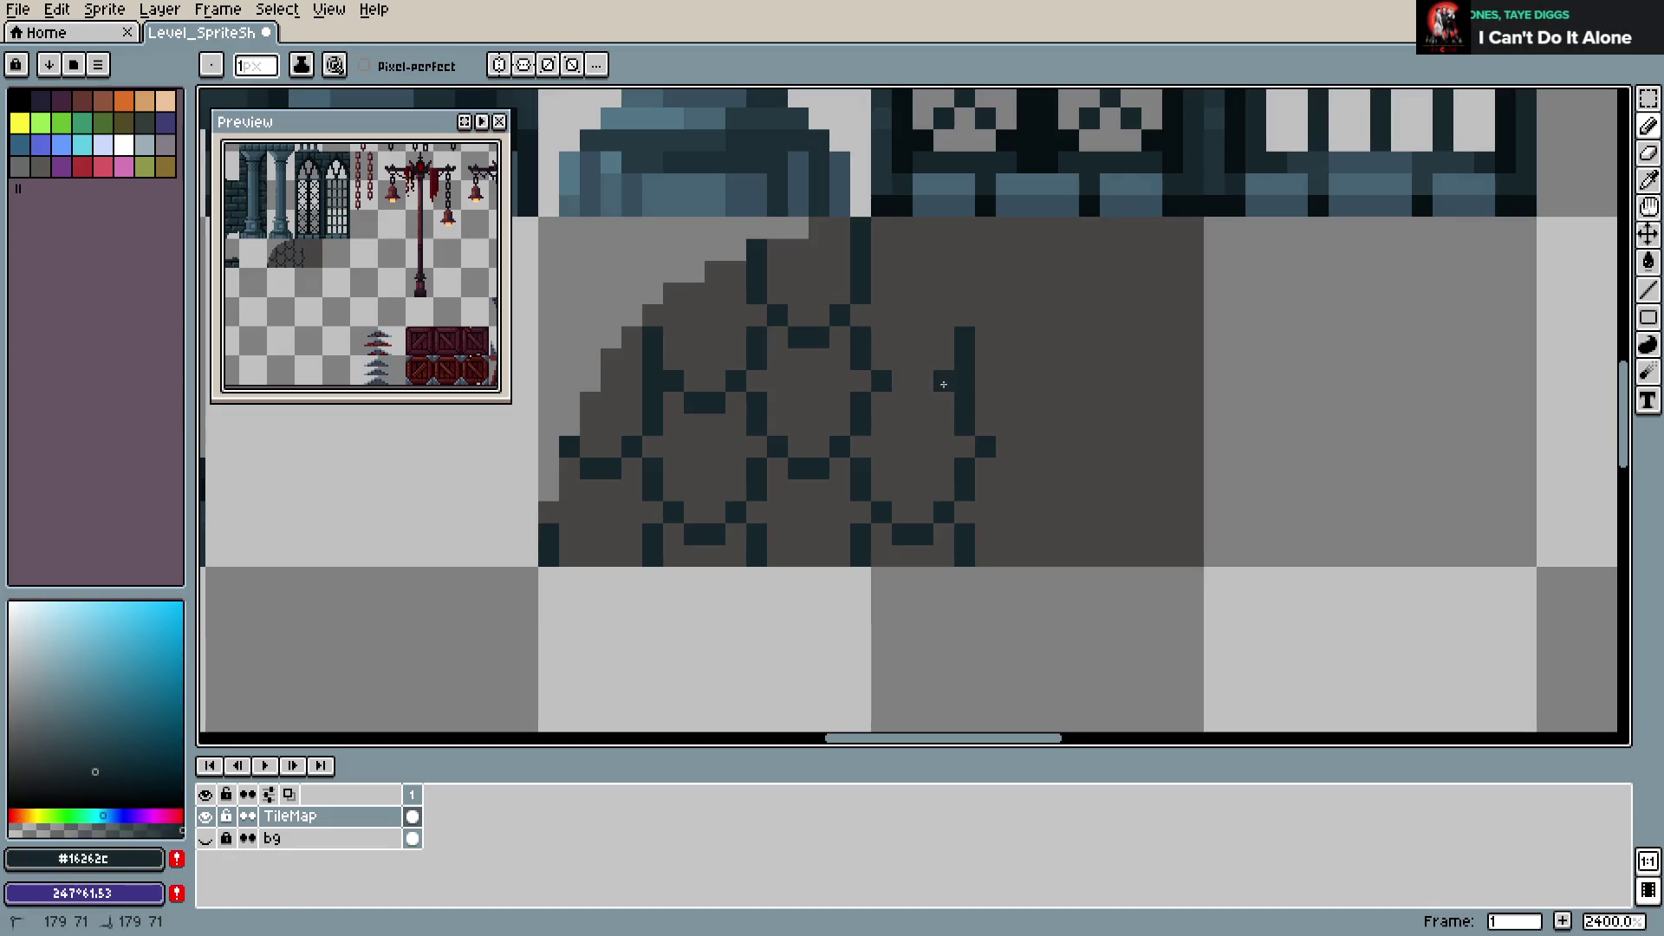
click(922, 400)
alt+click(996, 378)
click(944, 380)
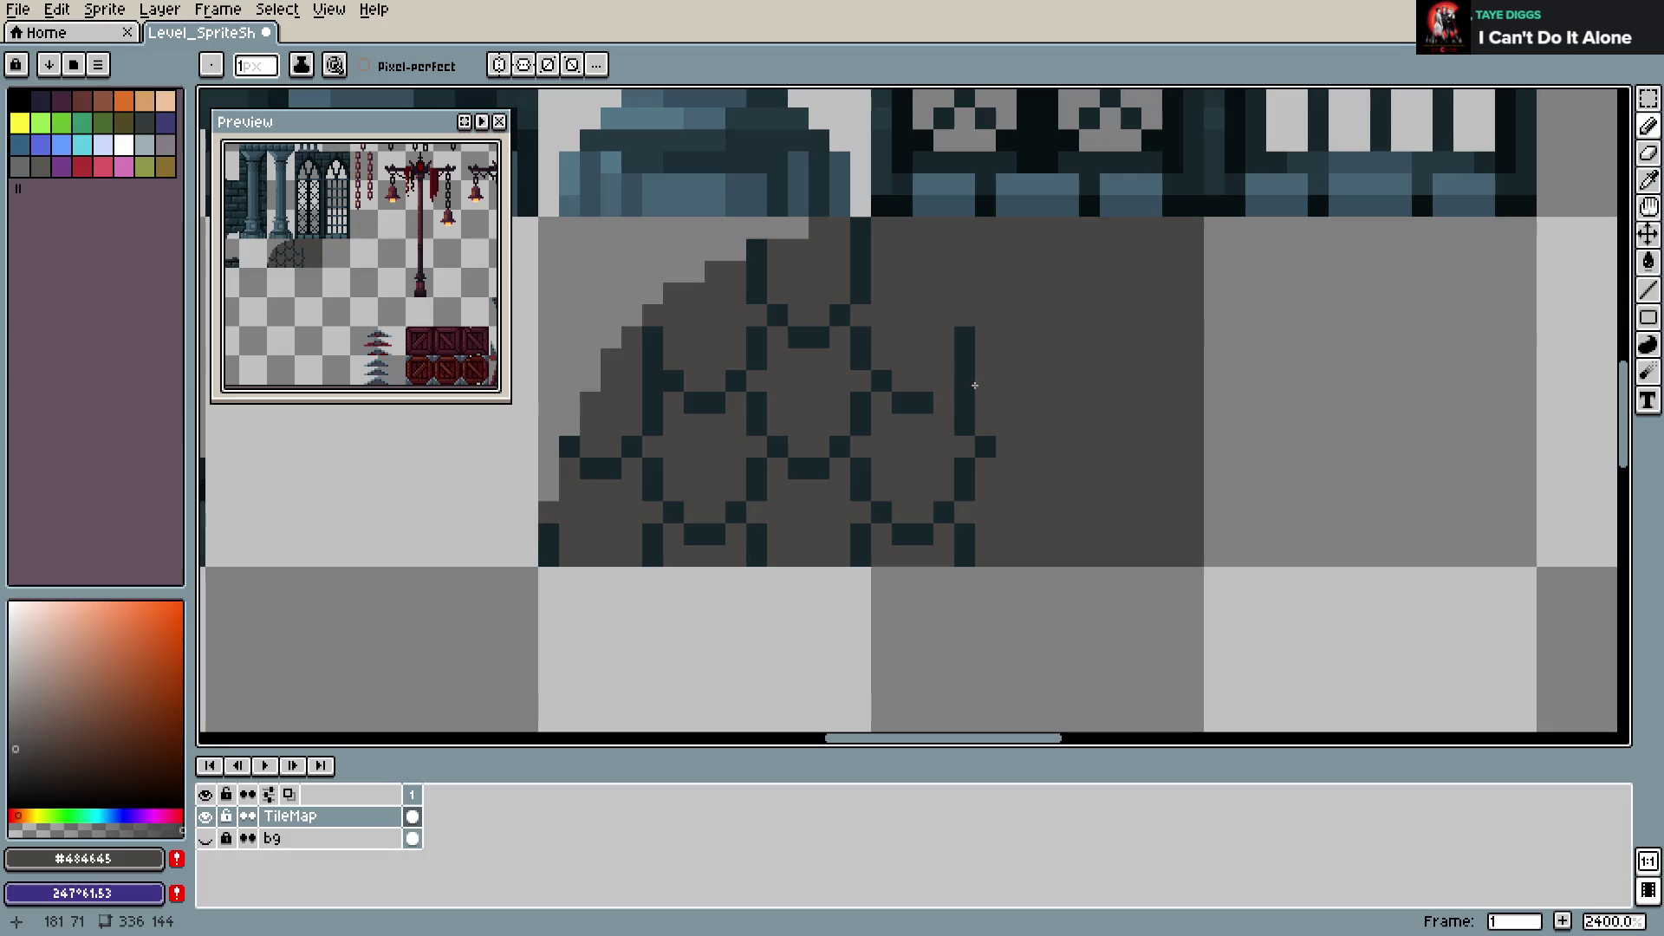
alt+click(965, 359)
key(ctrl+s)
Extend the column outline upward and outline the top of a new stone
click(985, 317)
drag(964, 269, 964, 225)
alt+click(902, 268)
click(863, 240)
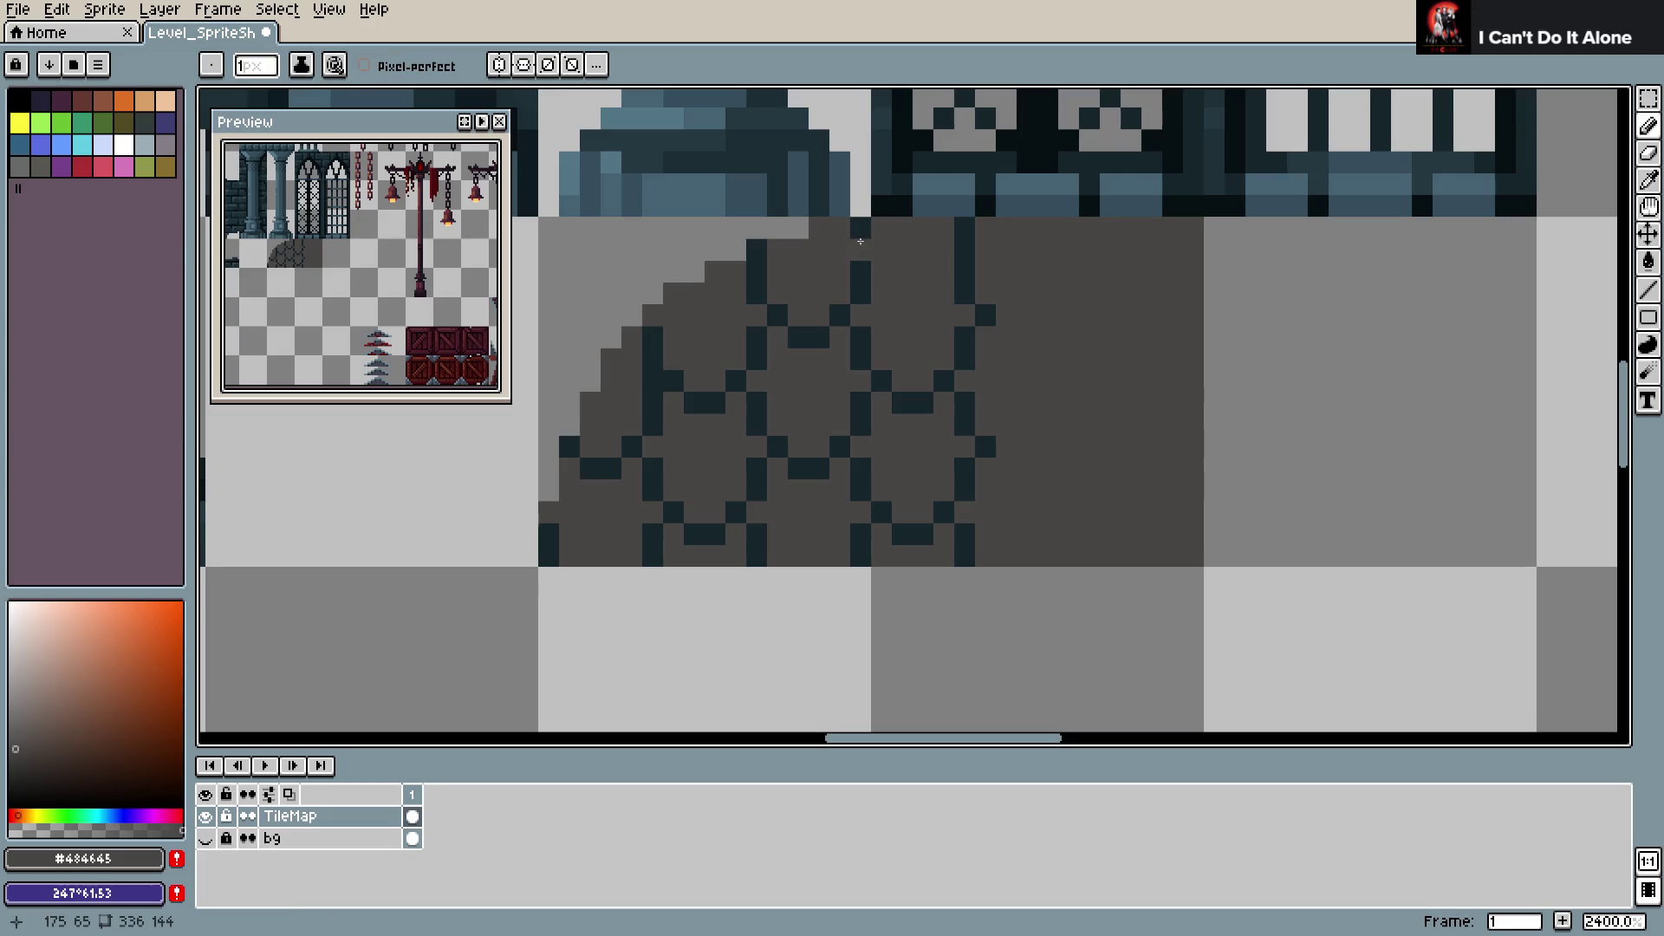
alt+click(860, 268)
click(881, 250)
click(943, 250)
click(916, 266)
click(899, 268)
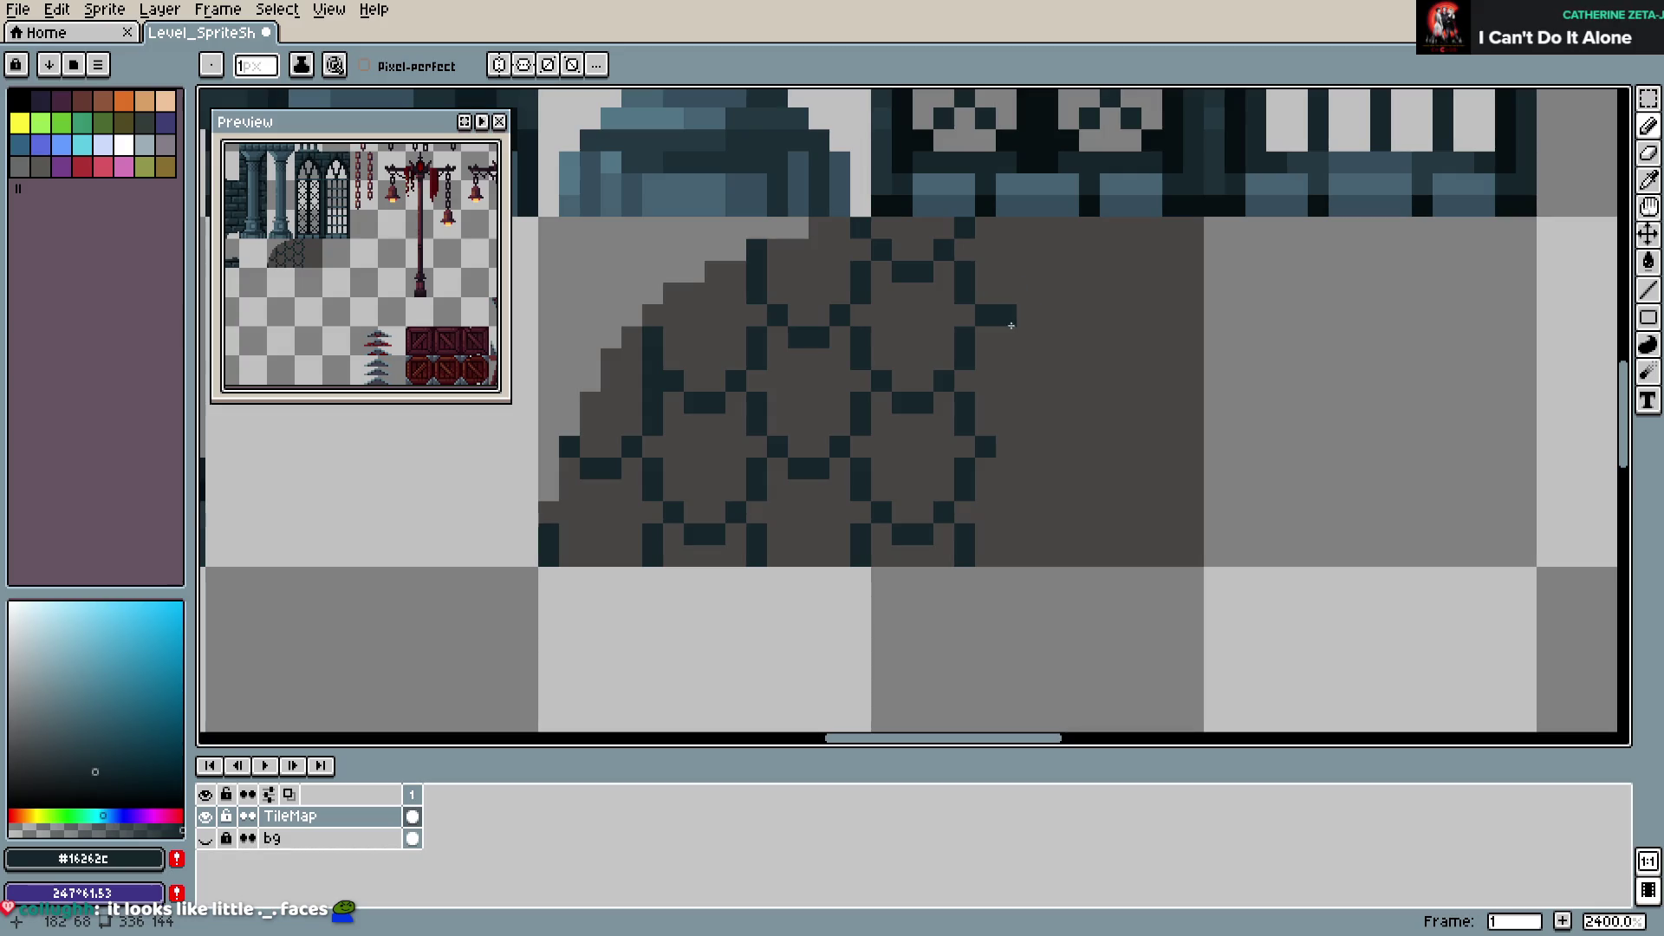
Outline the stones at the lower right with diagonal edges, close the tile edge, and save
click(1006, 336)
mouse_move(1053, 320)
mouse_down()
mouse_move(1087, 381)
mouse_move(1173, 357)
mouse_move(1192, 314)
mouse_up()
click(1113, 402)
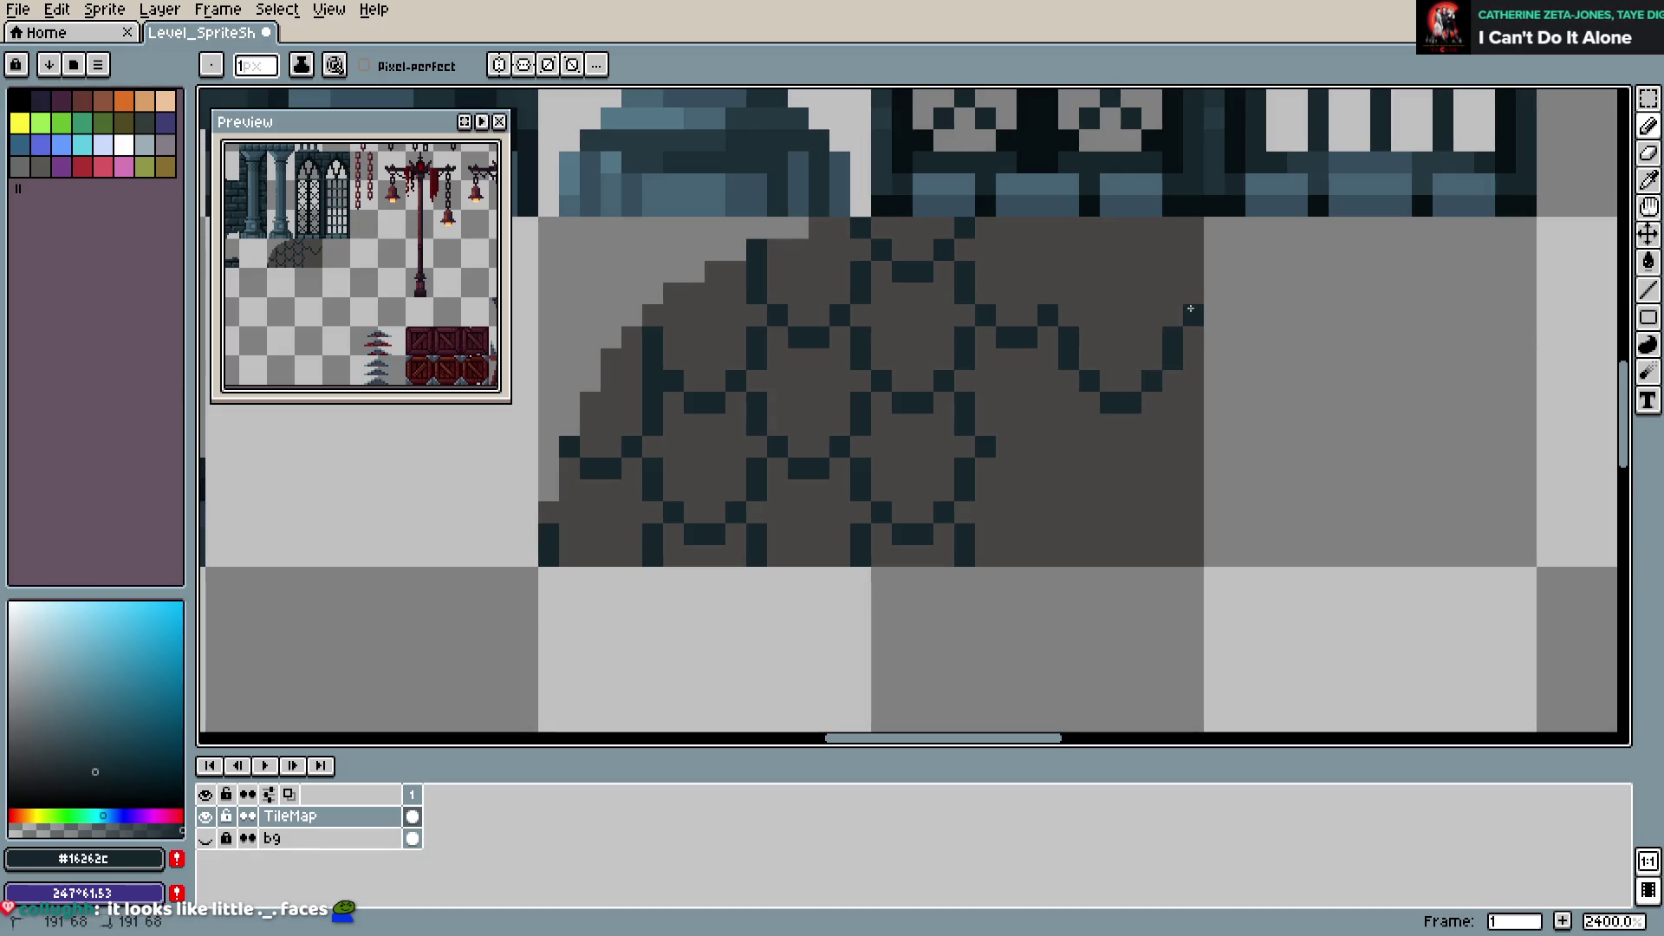
mouse_move(1068, 293)
mouse_down()
mouse_move(1089, 250)
mouse_move(1131, 271)
mouse_move(1167, 229)
mouse_up()
click(1179, 271)
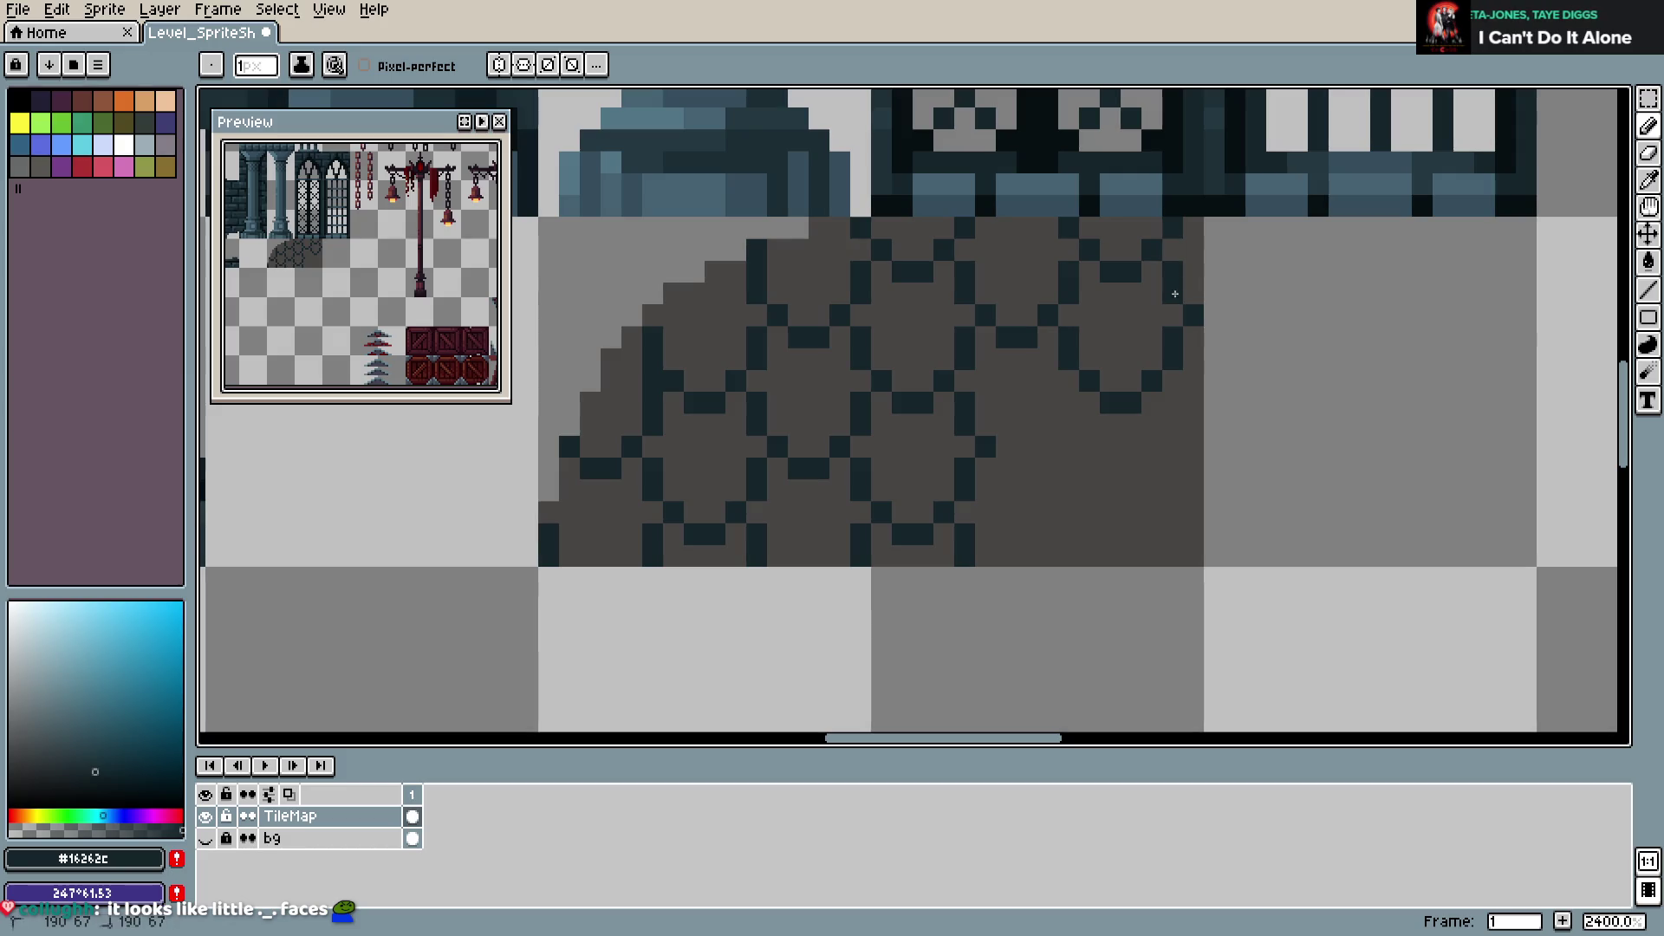
mouse_move(1008, 468)
mouse_down()
mouse_move(1069, 426)
mouse_move(1068, 405)
mouse_up()
mouse_move(1072, 462)
mouse_down()
mouse_move(1071, 491)
mouse_move(1131, 532)
mouse_move(1194, 445)
mouse_move(1176, 405)
mouse_up()
key(ctrl+s)
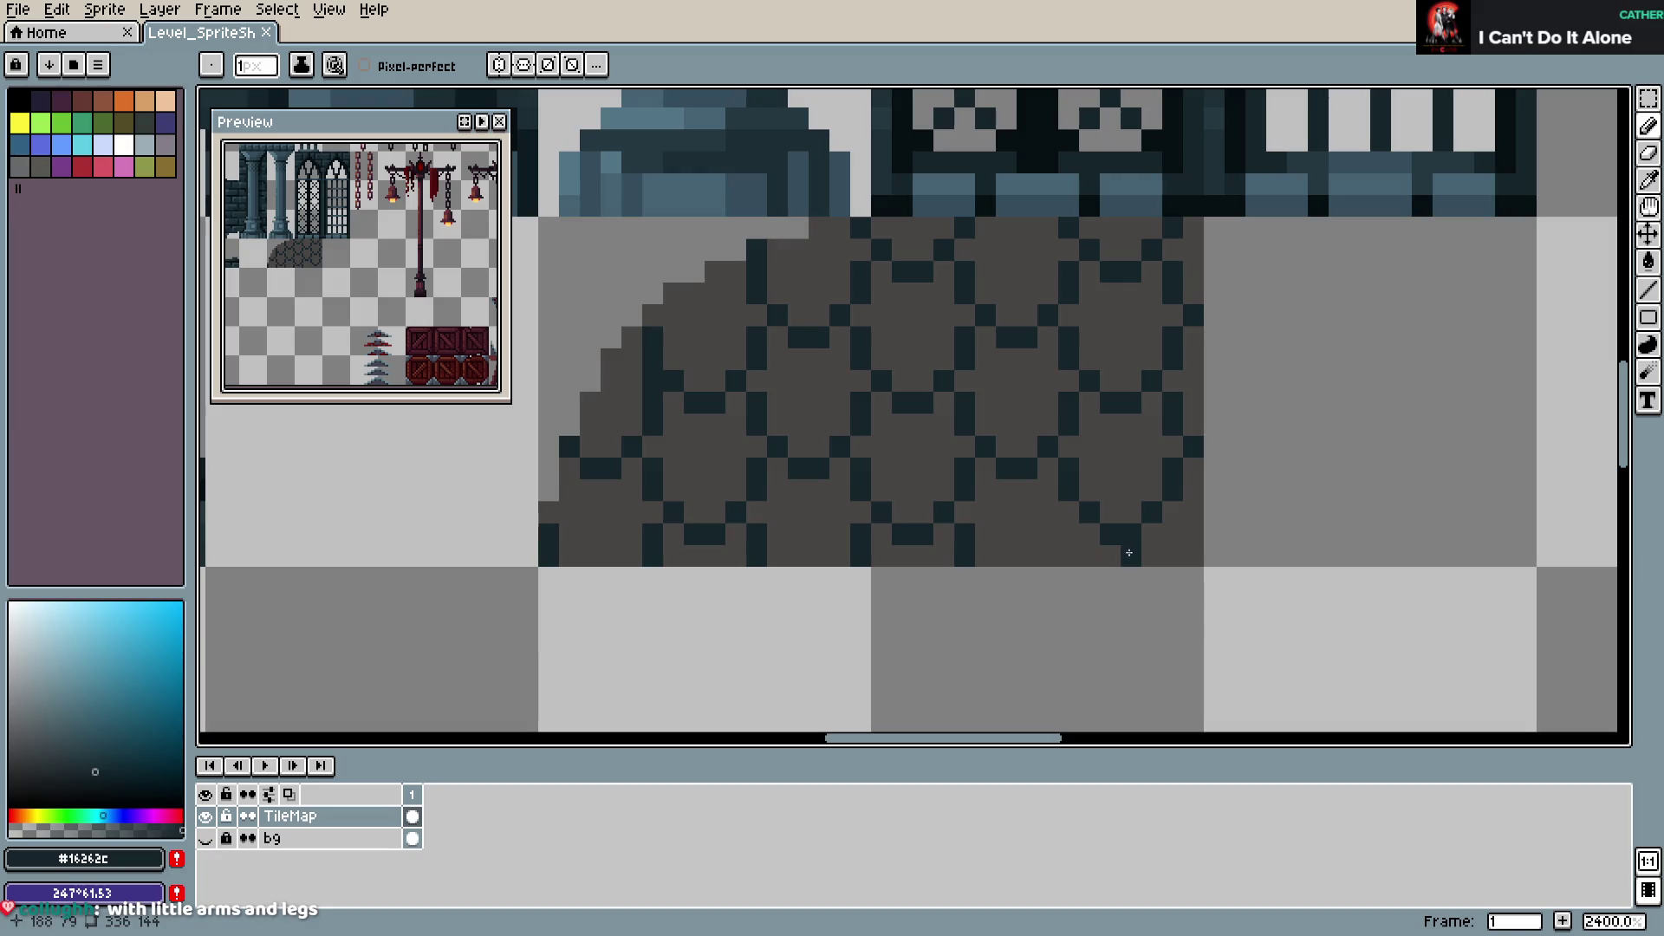
drag(1068, 555, 1068, 533)
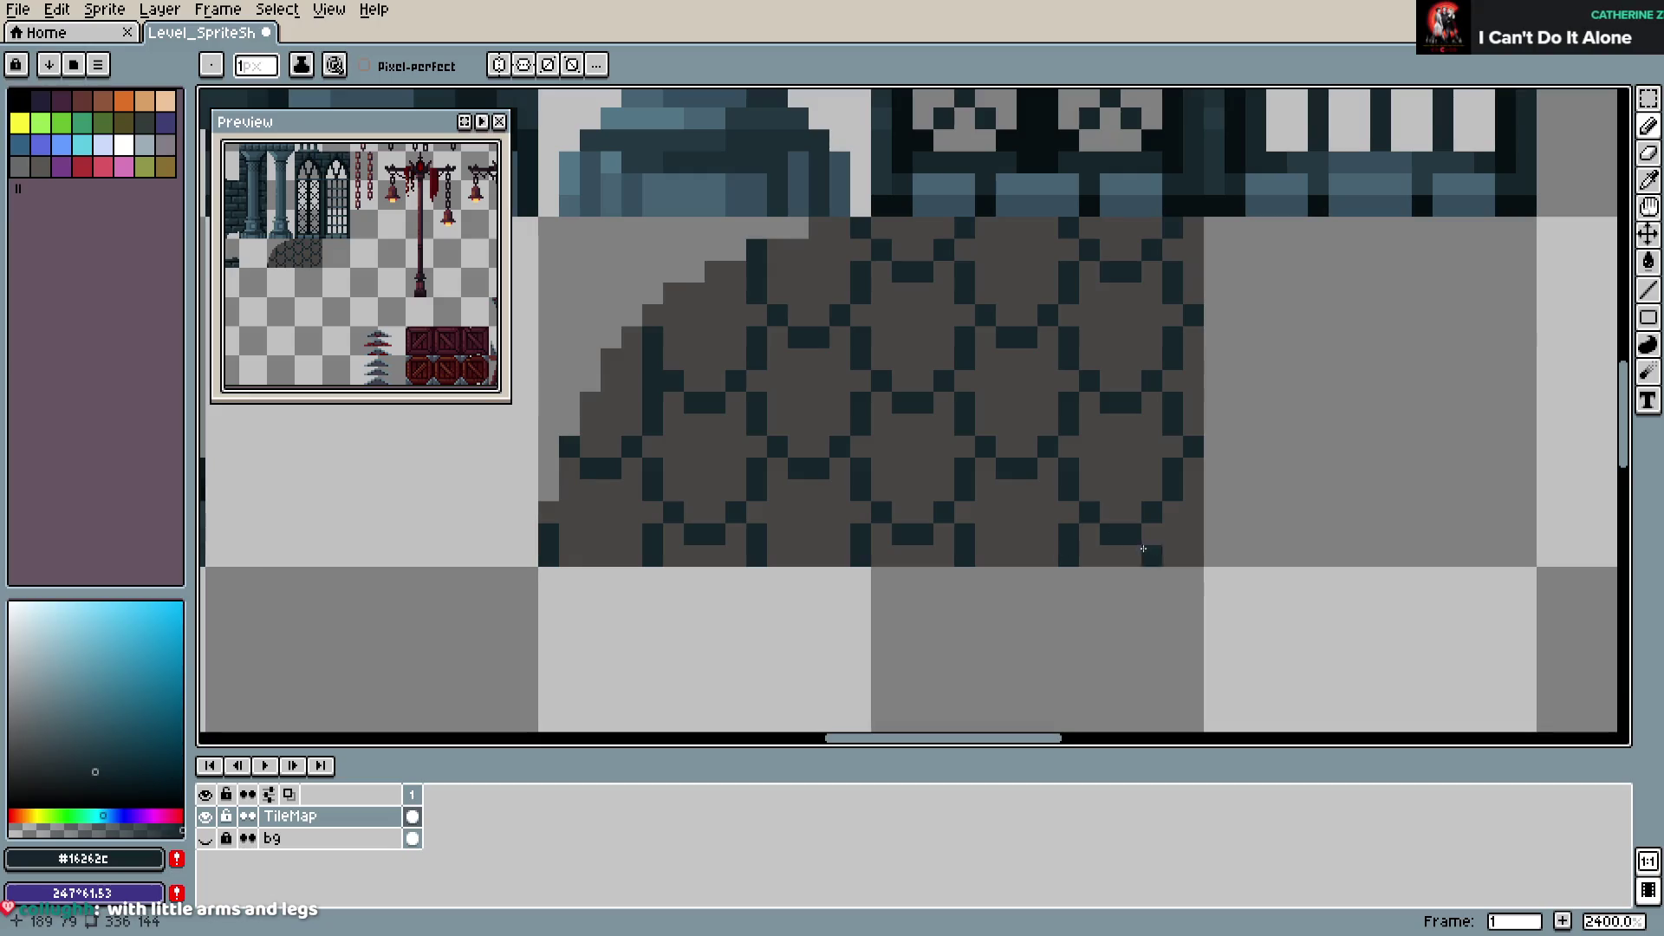
key(ctrl+s)
scroll(1198, 502, down, 3)
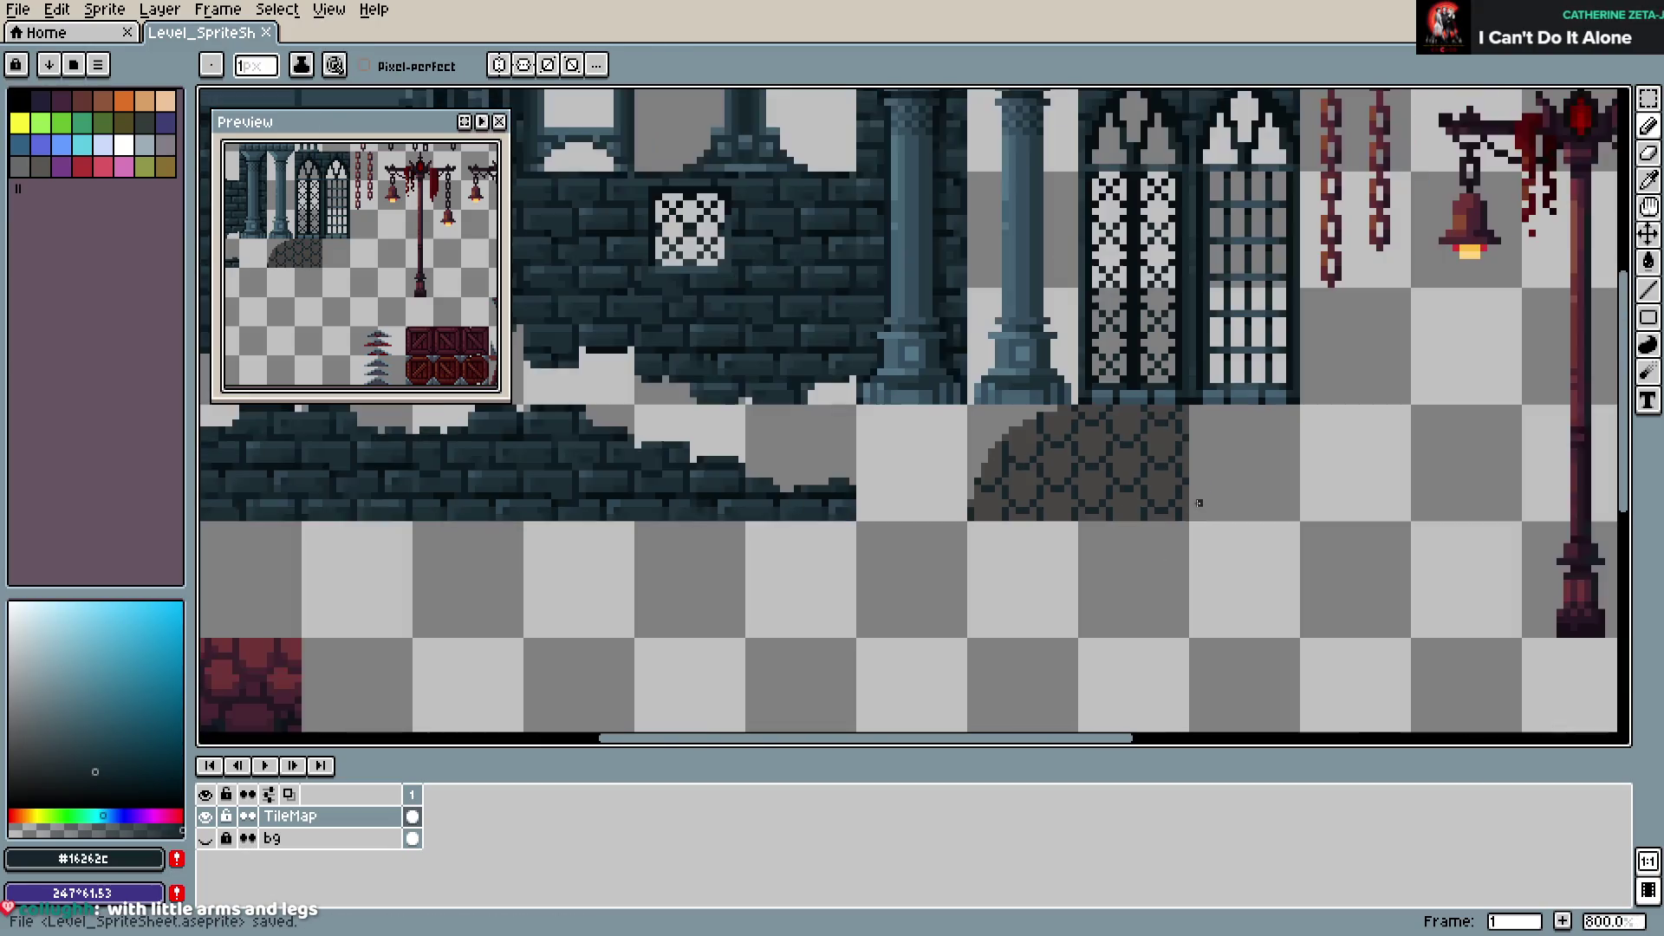
key(m)
mouse_move(1080, 408)
mouse_down()
mouse_move(1185, 510)
mouse_move(1244, 483)
mouse_move(1278, 503)
mouse_up()
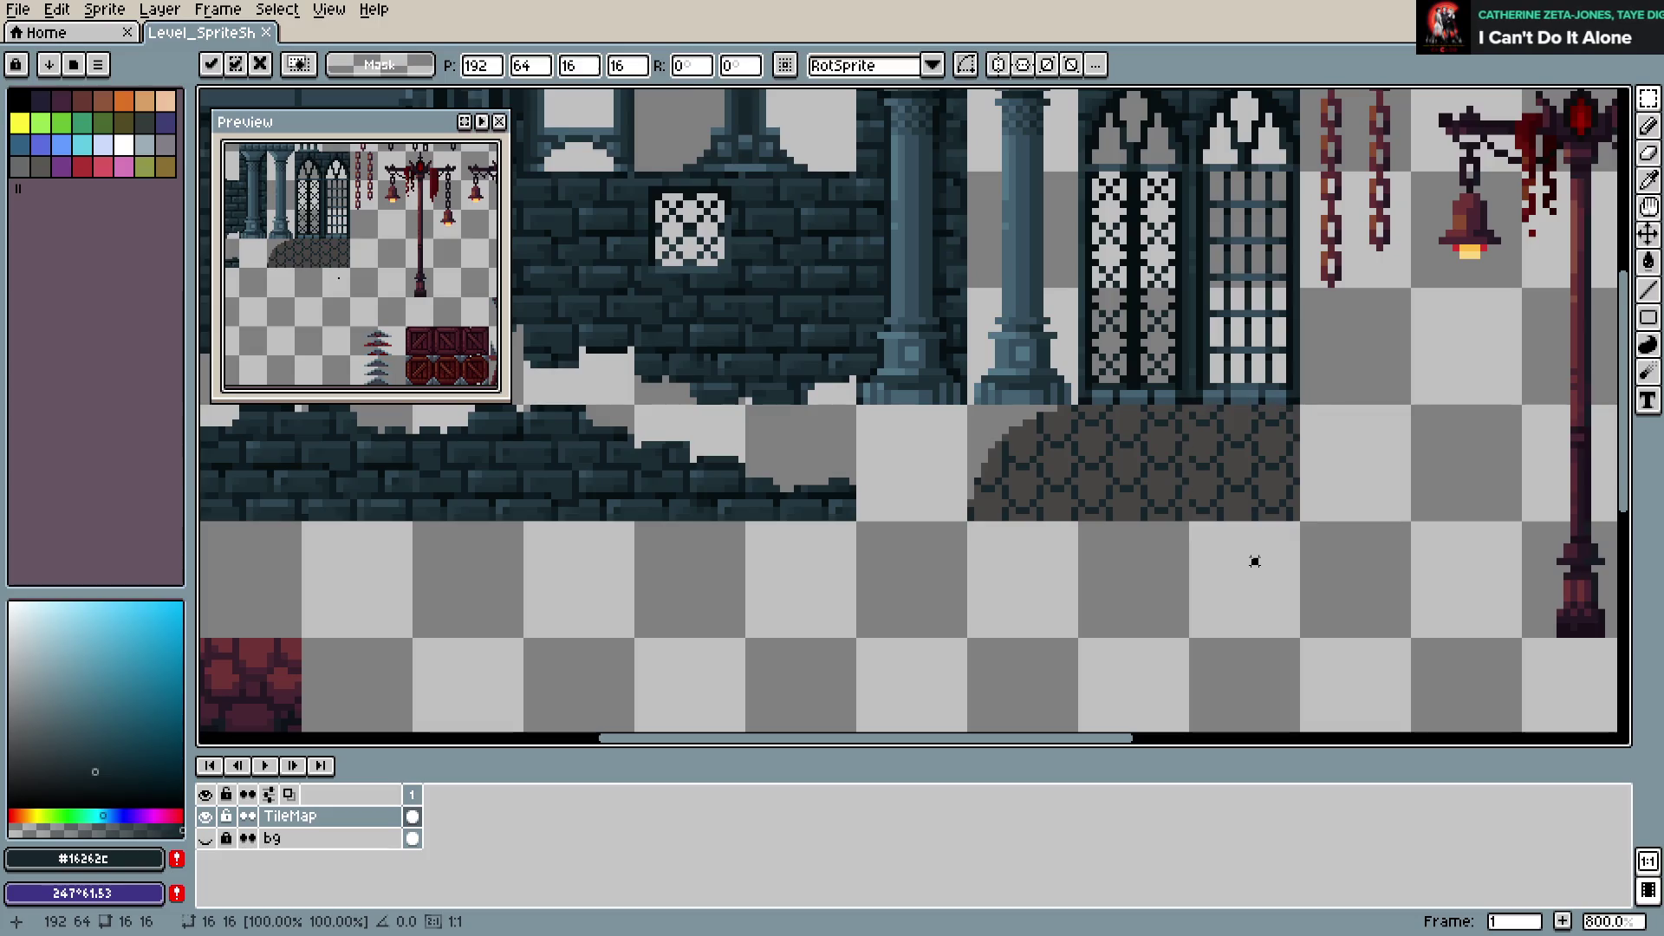
click(1406, 517)
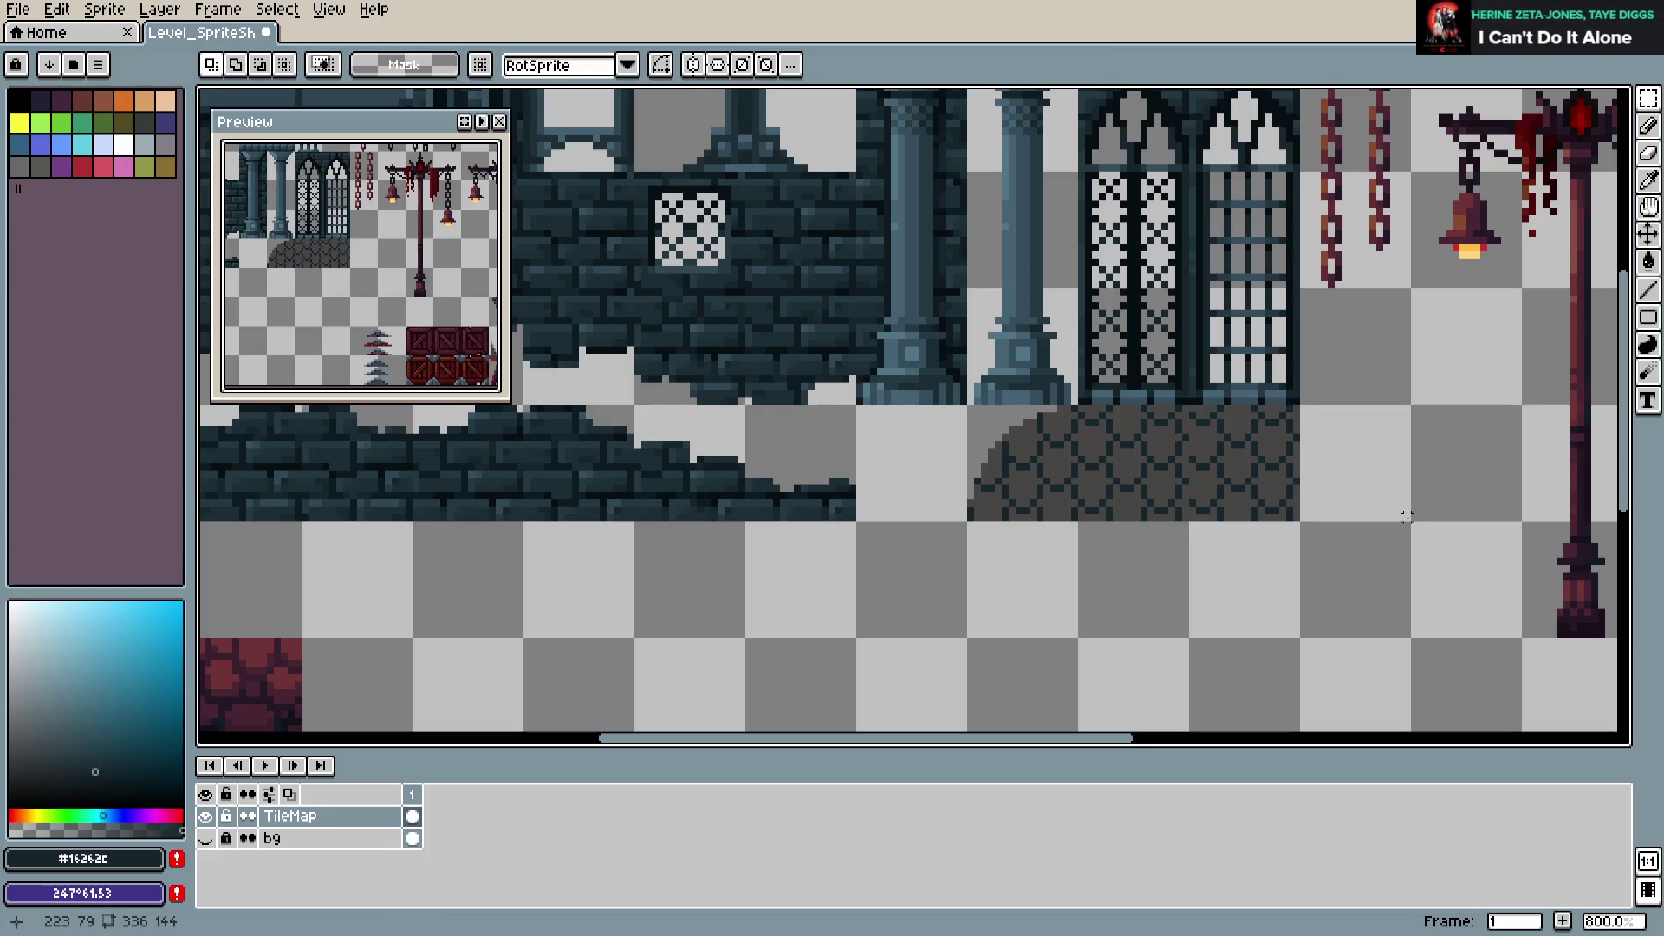
scroll(1405, 517, up, 3)
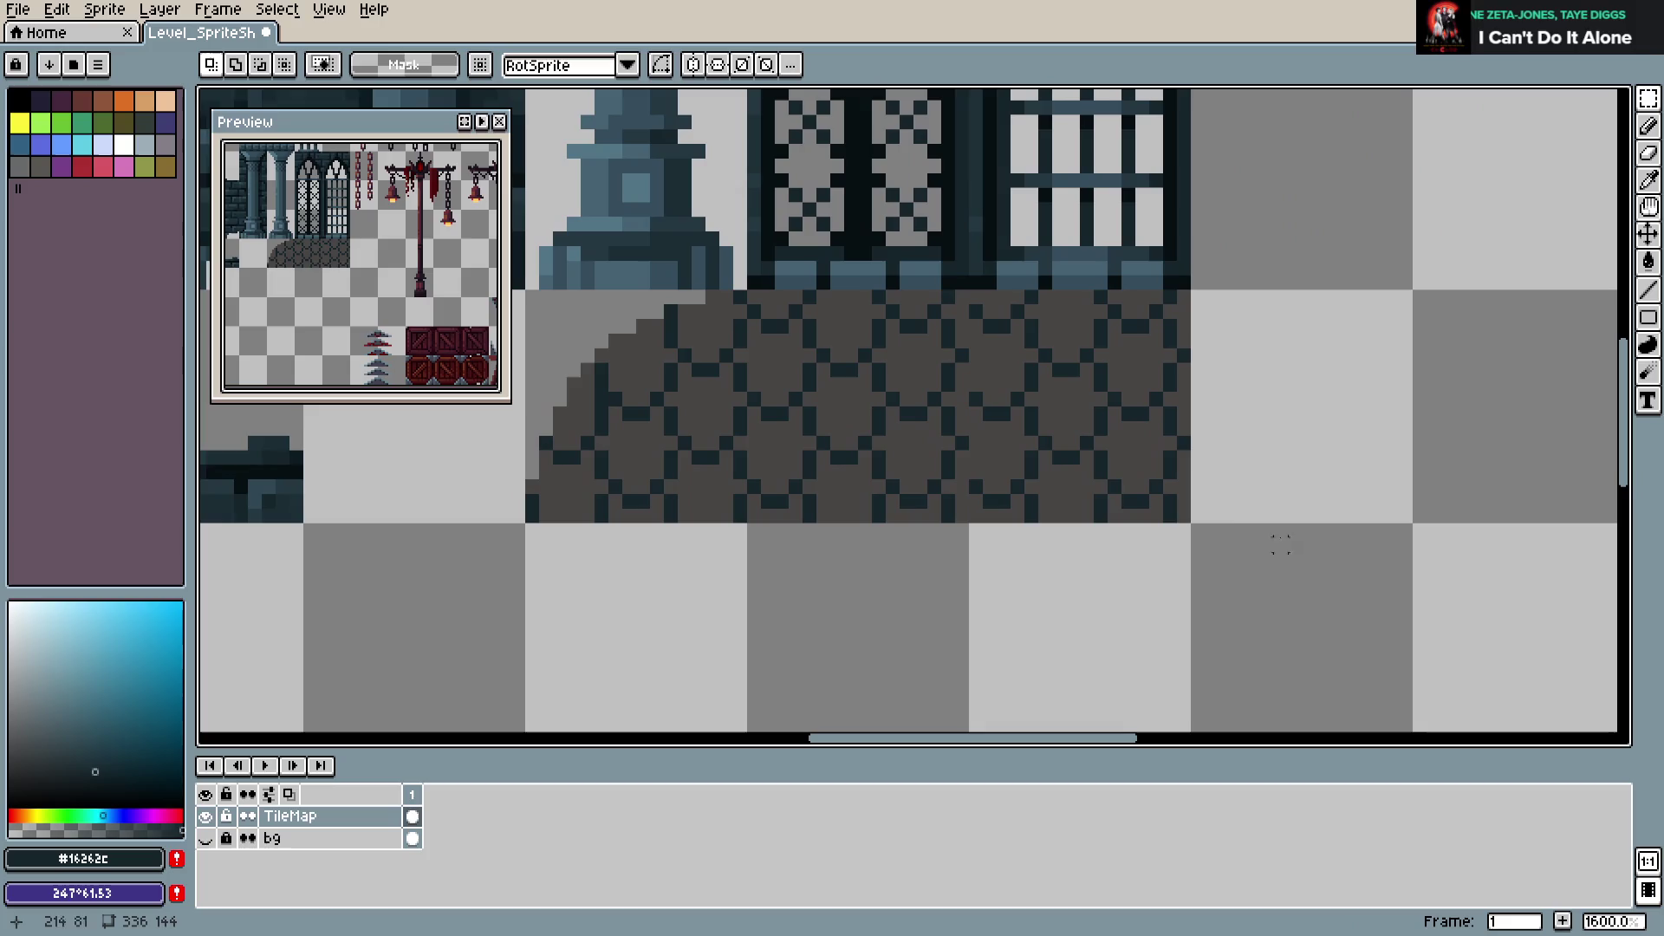
key(ctrl+z)
key(ctrl+z)
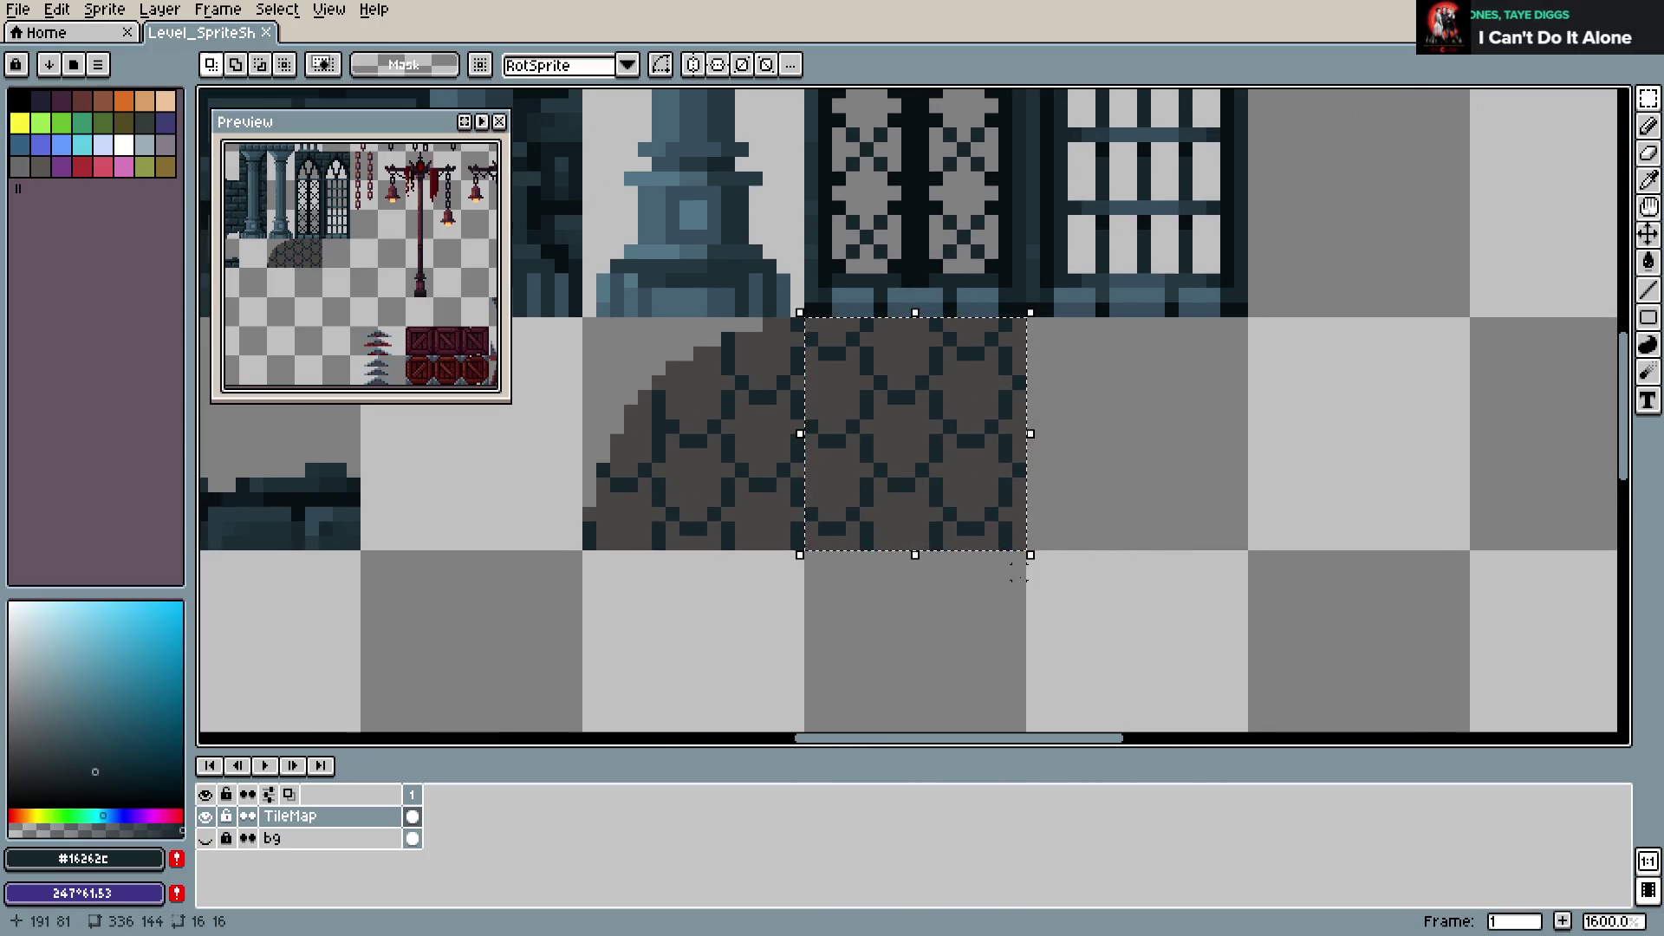
key(ctrl+z)
key(ctrl+z)
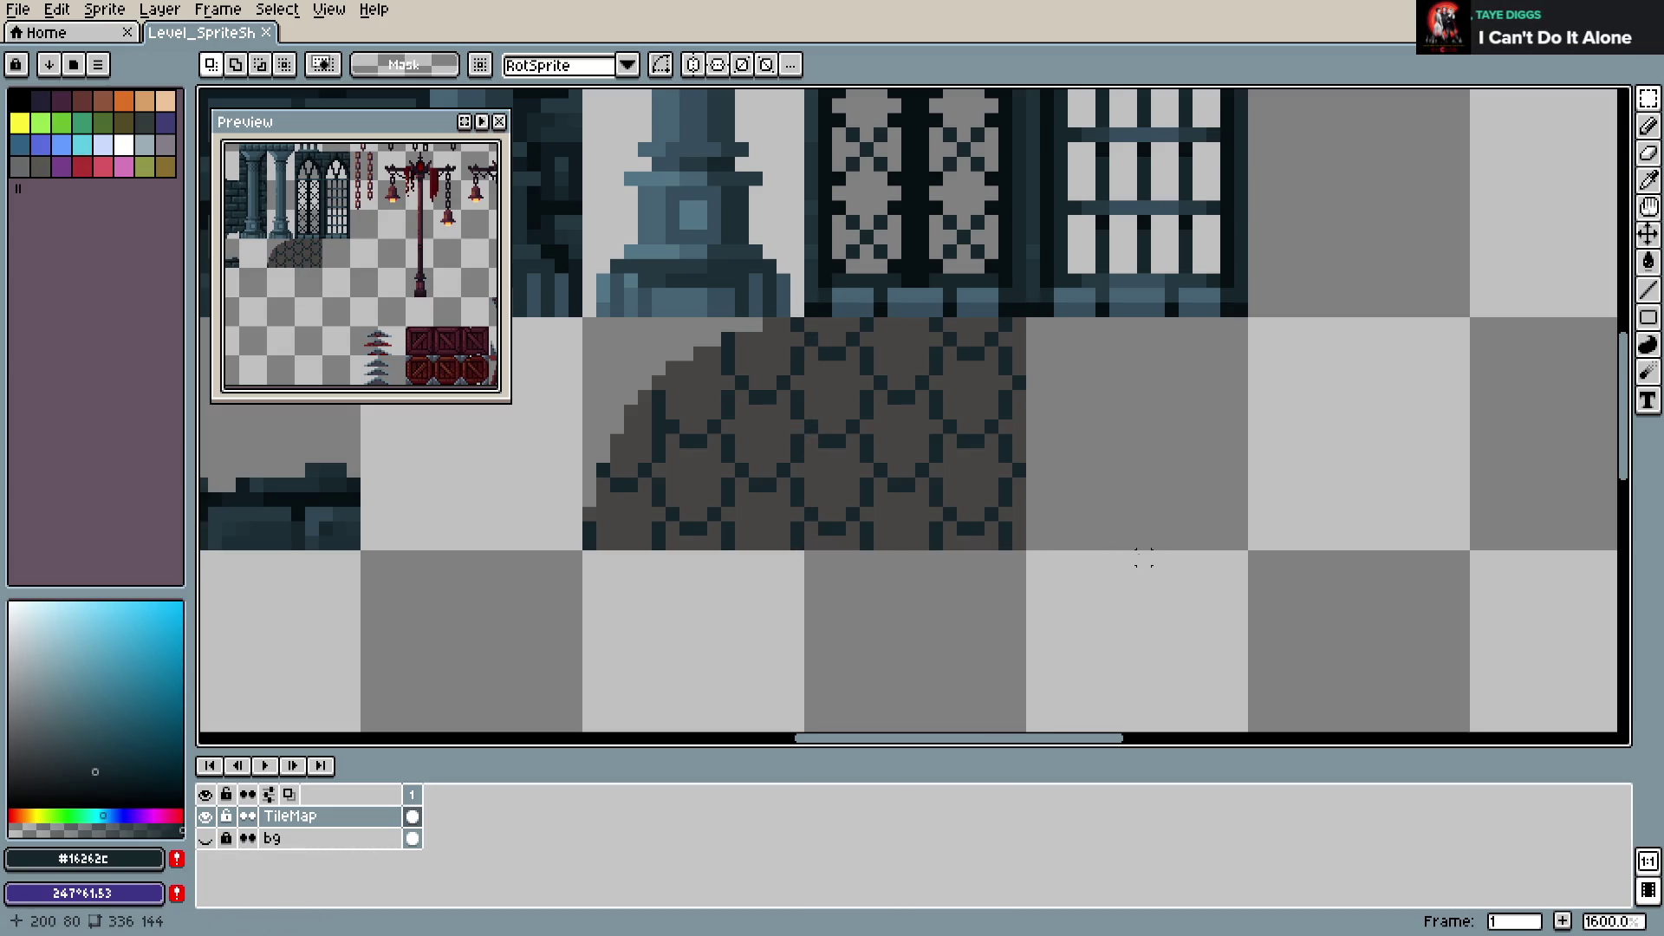
scroll(1100, 613, down, 1)
drag(1099, 613, 1163, 531)
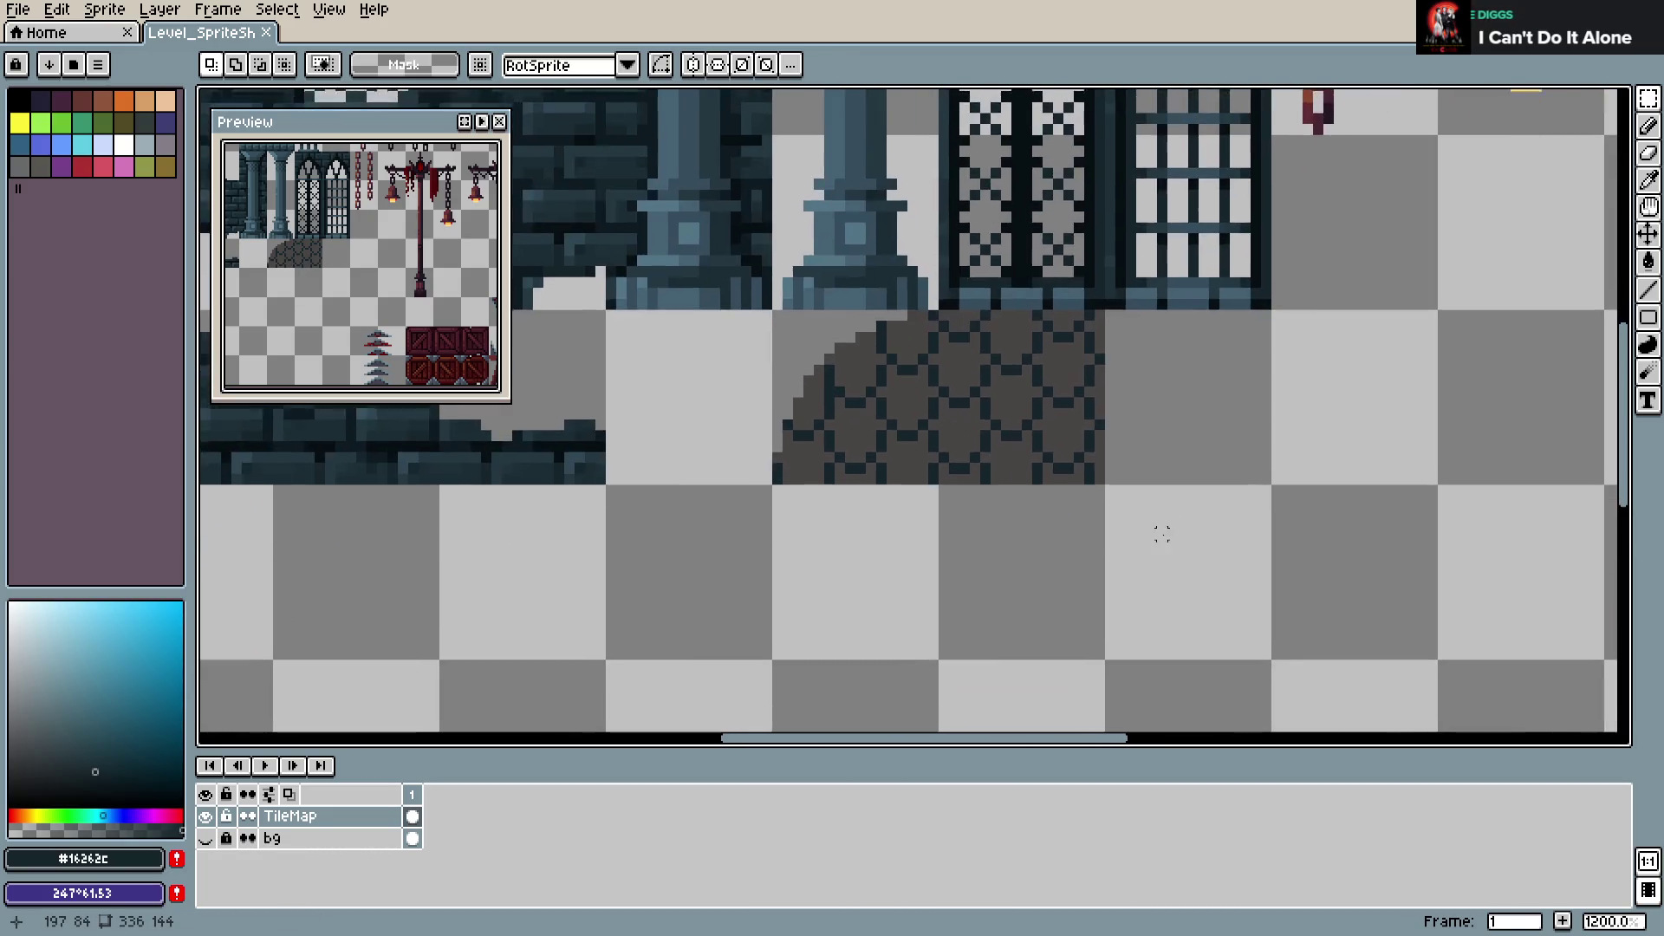
scroll(1161, 547, up, 1)
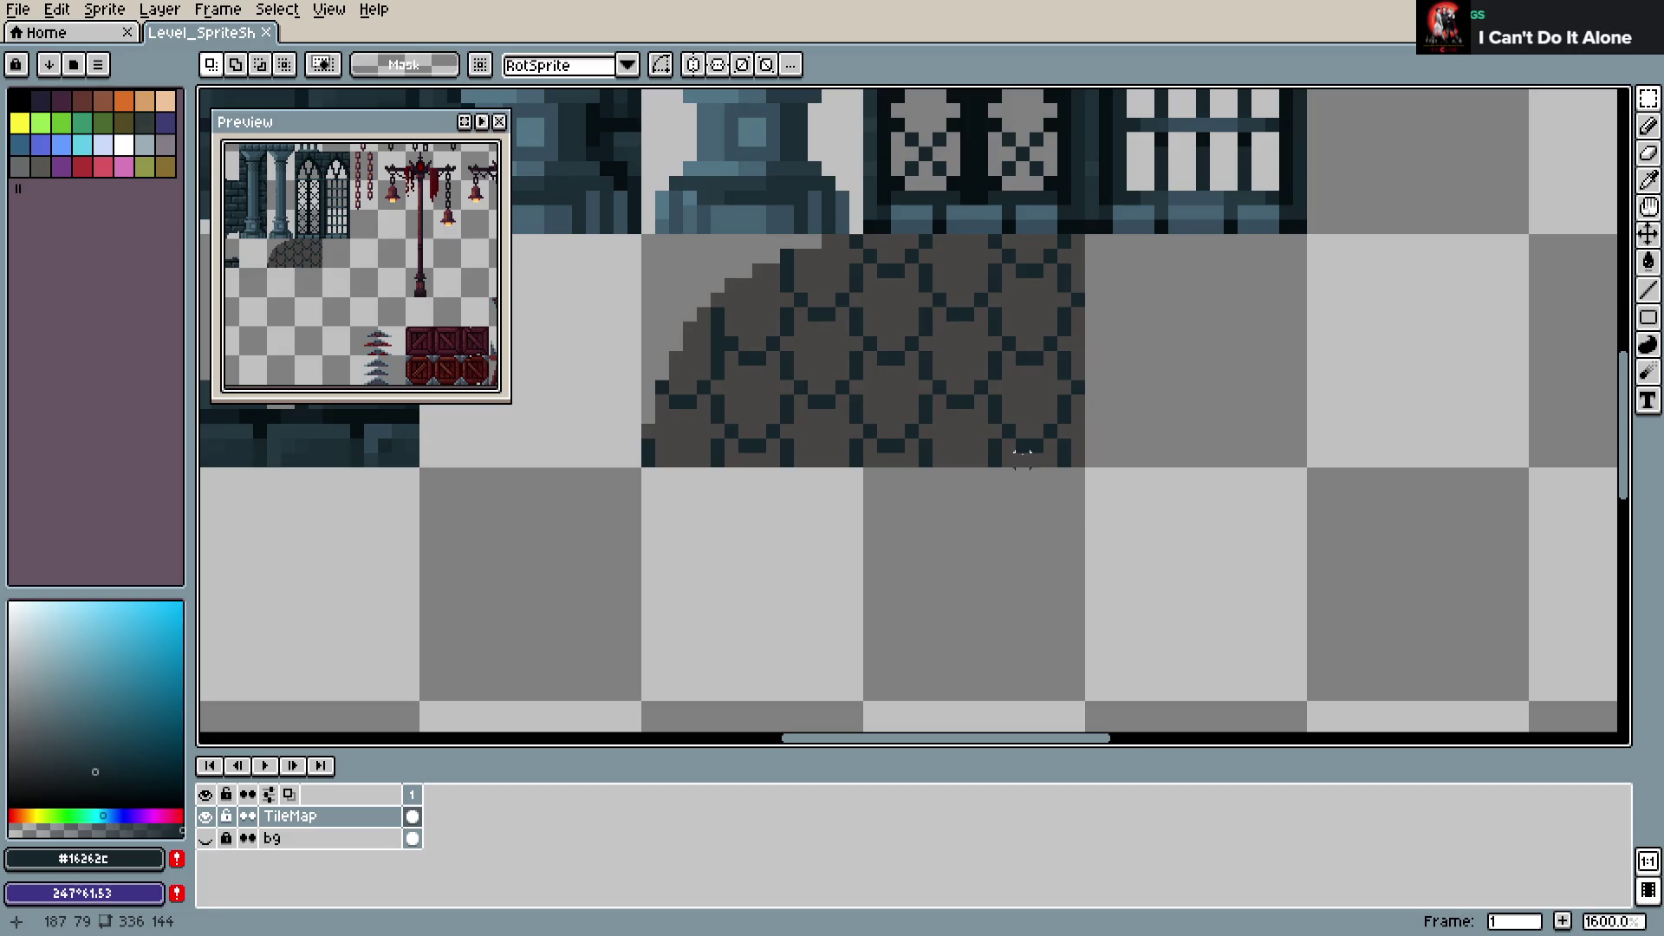
key(u)
drag(961, 235, 1058, 464)
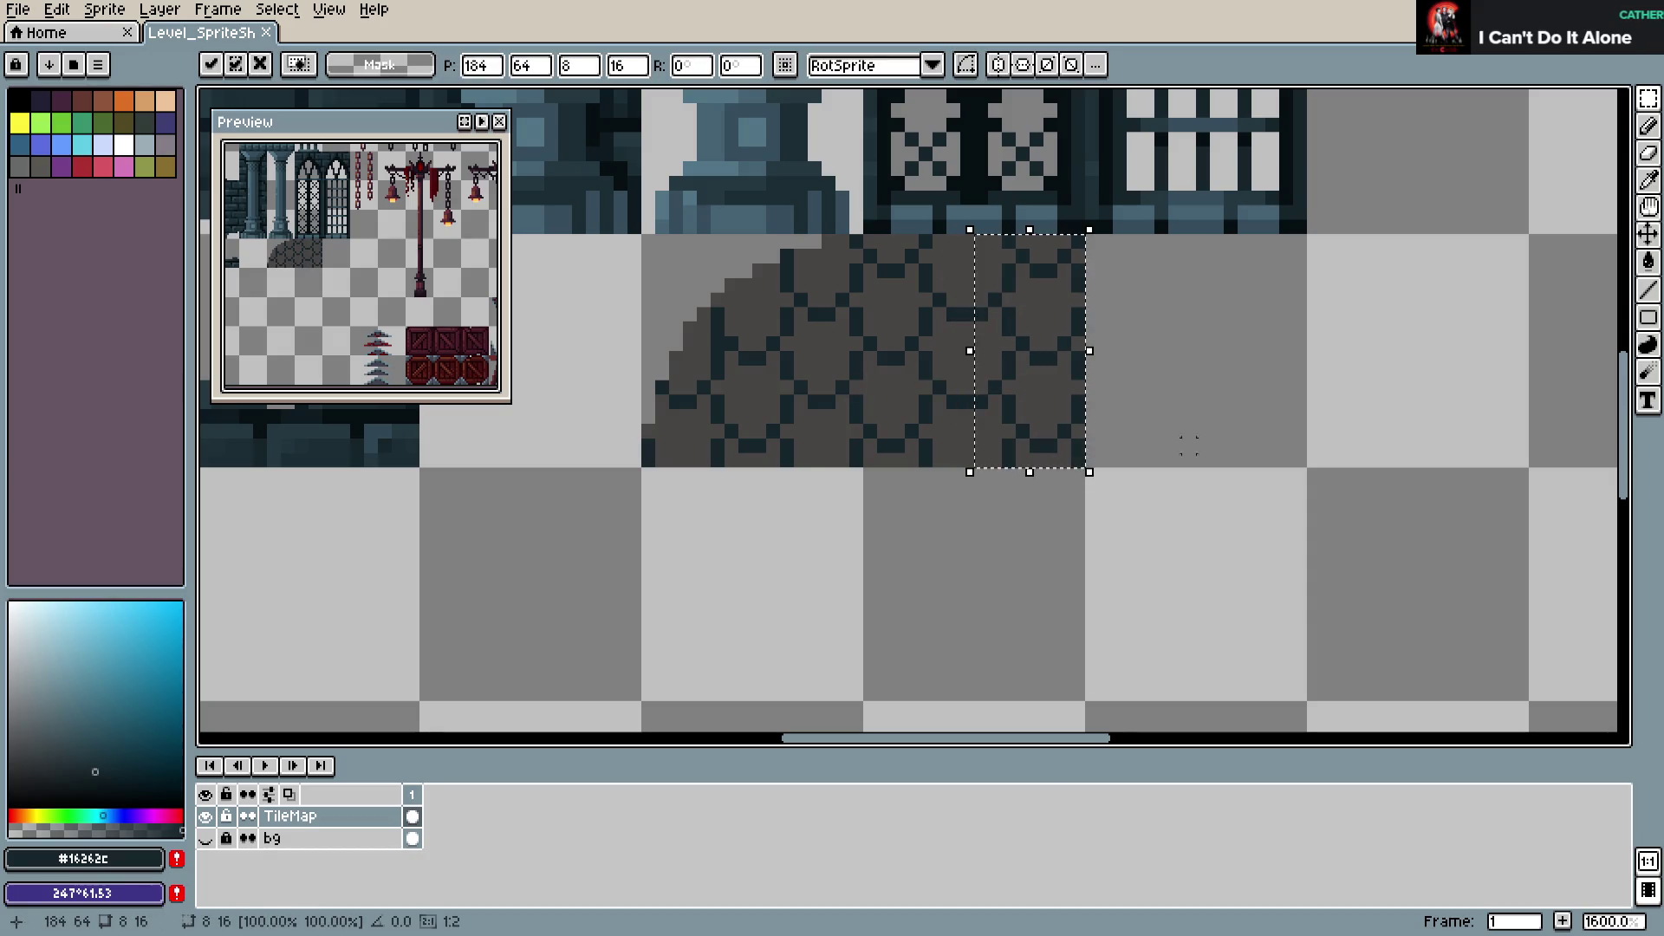
key(ctrl+s)
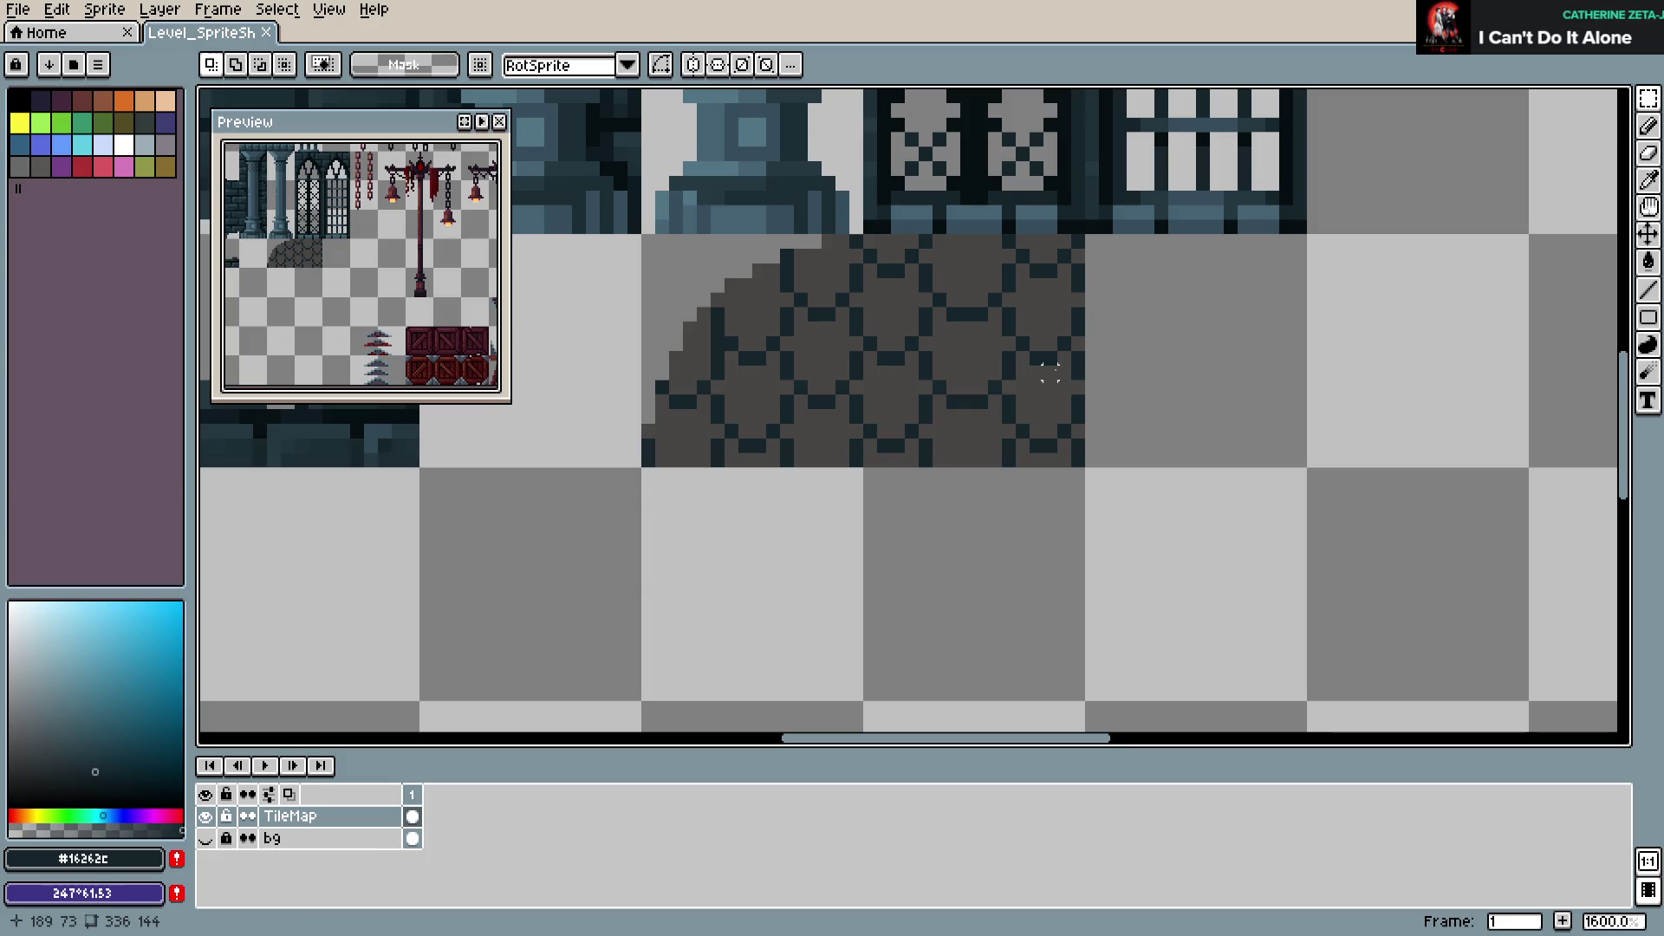
mouse_move(1045, 234)
mouse_down()
mouse_move(1073, 468)
mouse_move(1071, 446)
mouse_up()
key(ctrl+s)
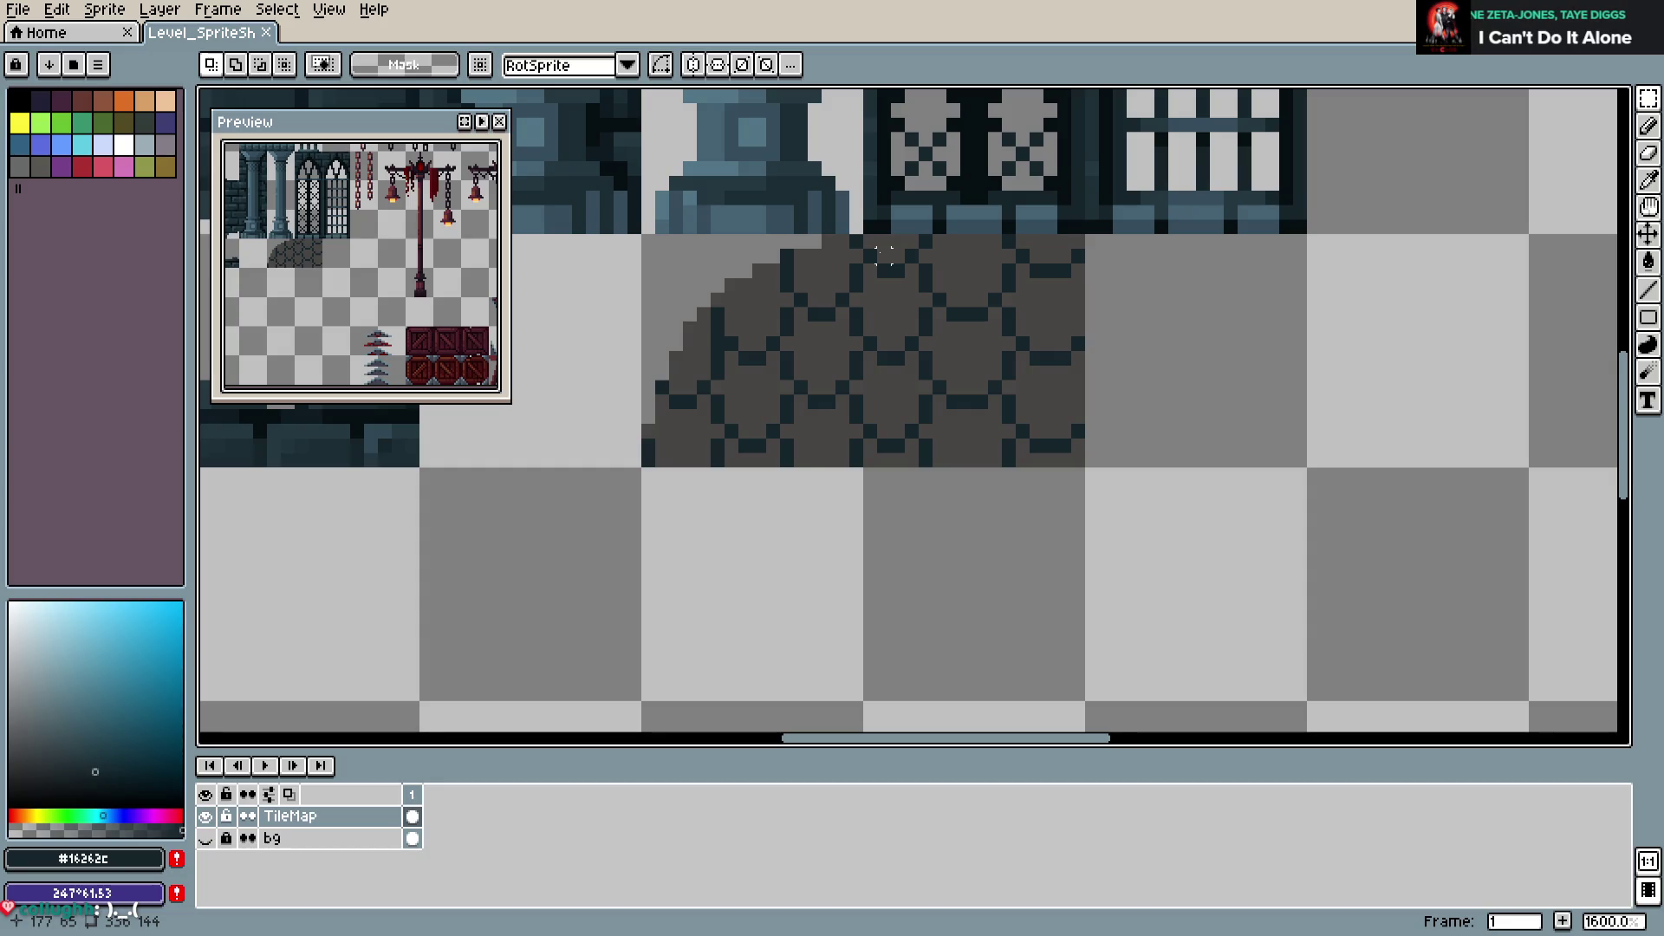
Select the cobblestone tile, drop its shifted pixels in place, and save
mouse_move(855, 244)
mouse_down()
mouse_move(899, 397)
mouse_move(951, 475)
mouse_up()
click(869, 256)
mouse_move(870, 256)
mouse_down()
mouse_move(969, 464)
mouse_move(854, 278)
mouse_move(847, 232)
mouse_up()
click(967, 475)
click(1172, 382)
key(ctrl+s)
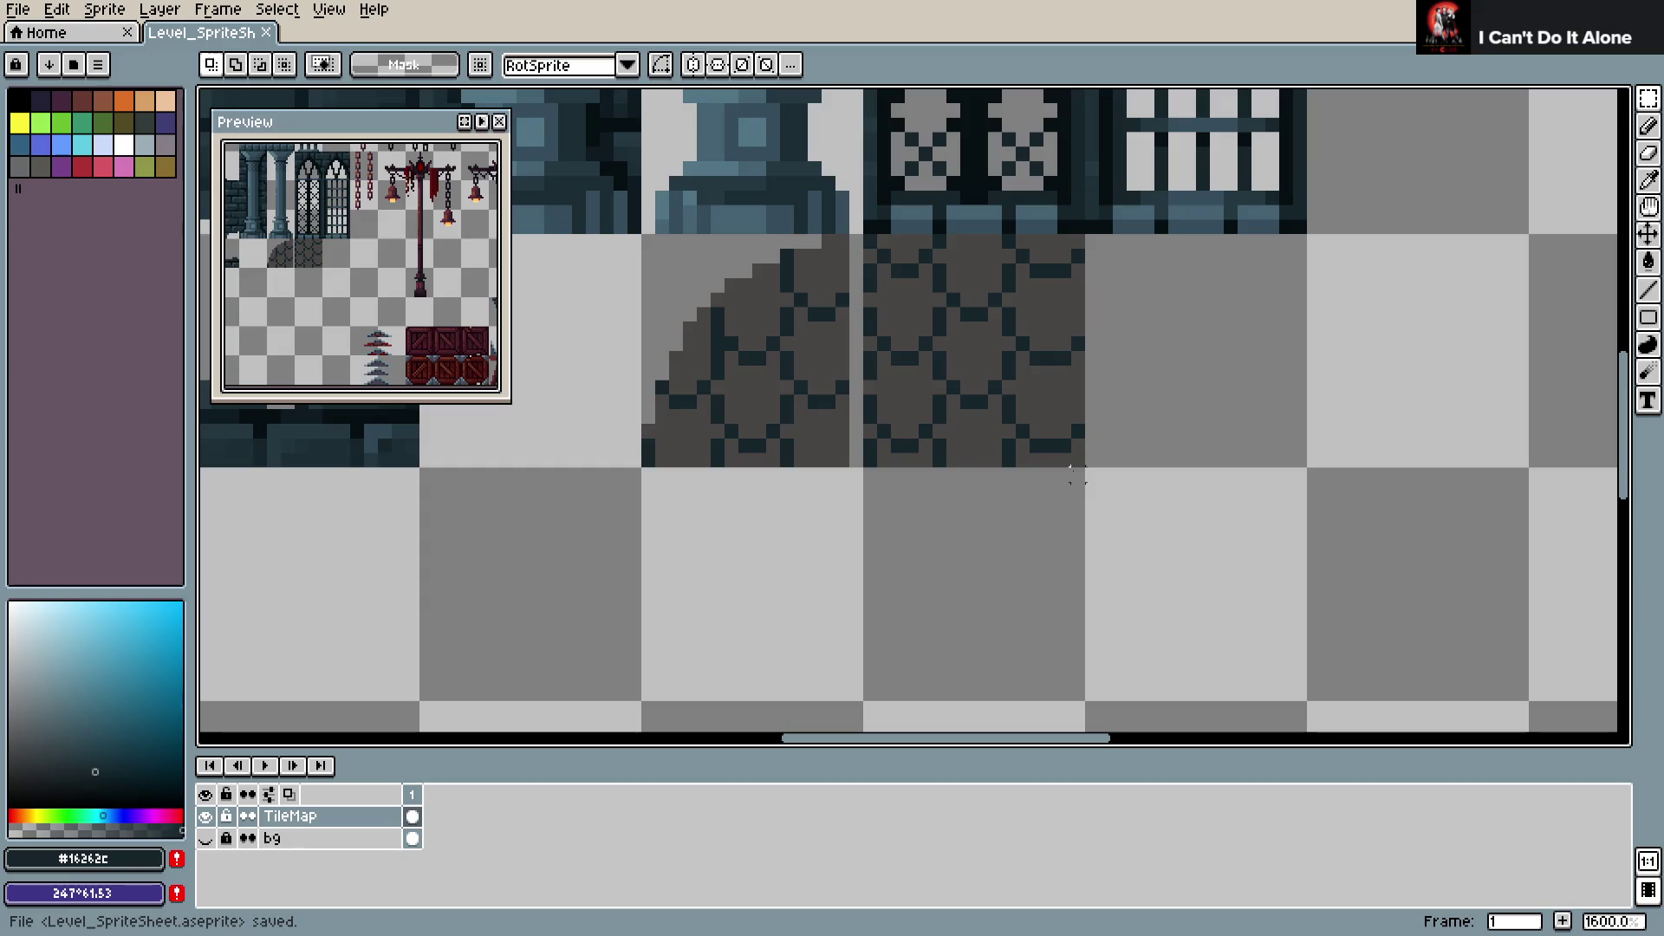
Try duplicating the cobblestone tile into the space to its right, then undo it
mouse_move(1089, 472)
mouse_down()
mouse_move(1096, 408)
mouse_move(1251, 434)
mouse_up()
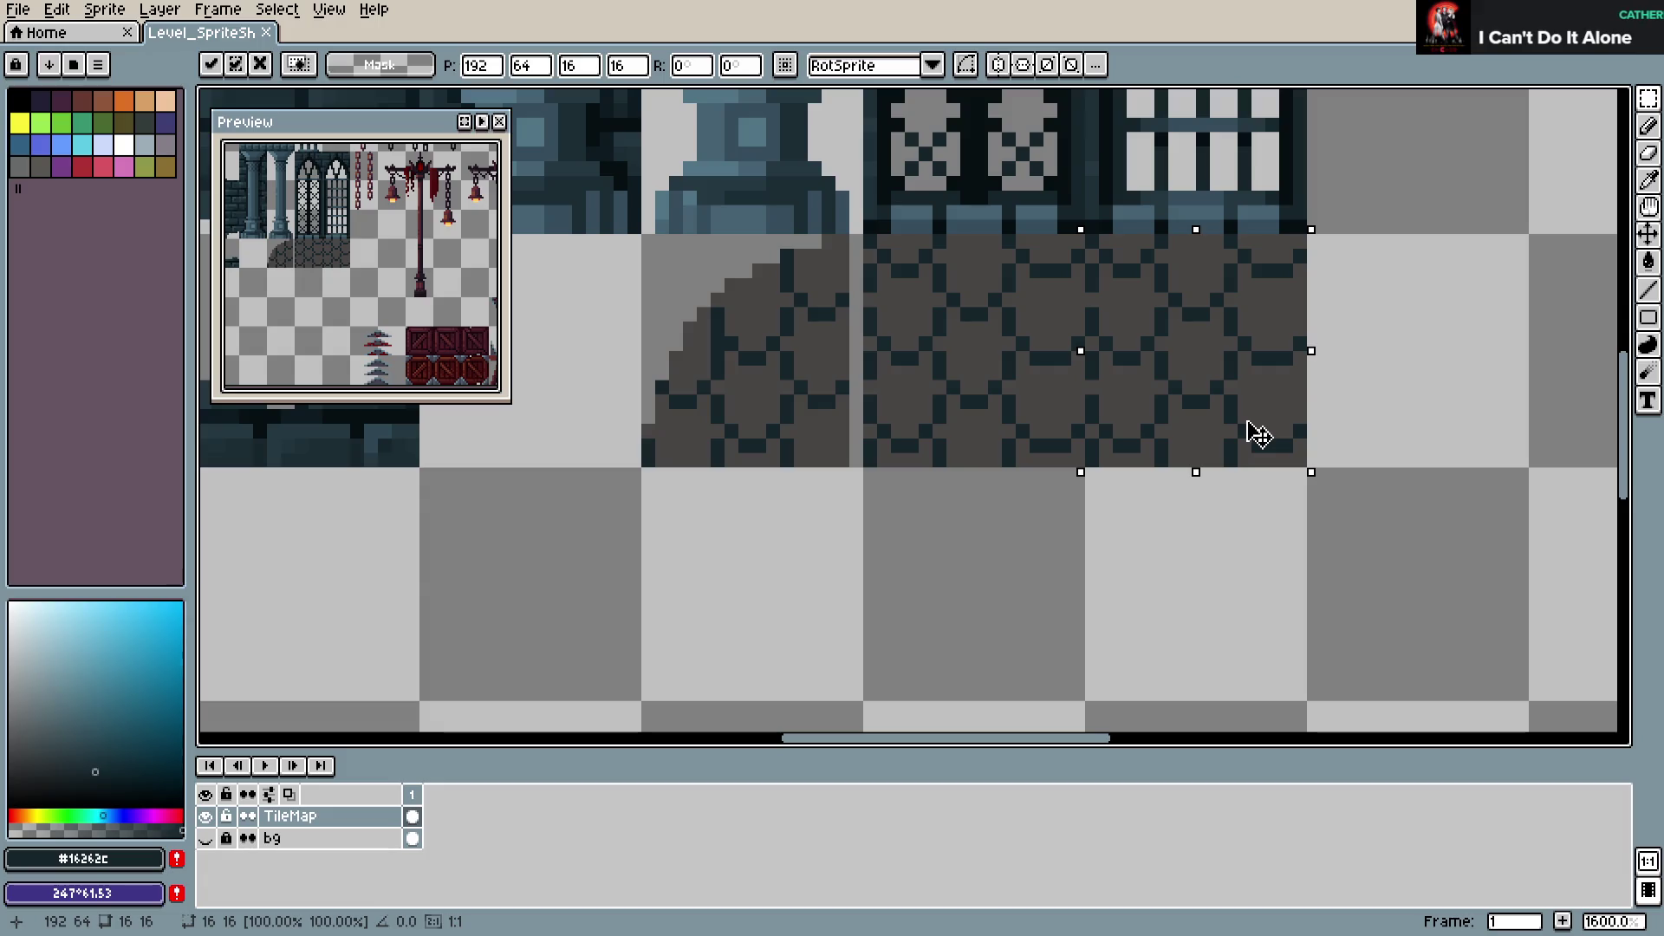
click(1326, 416)
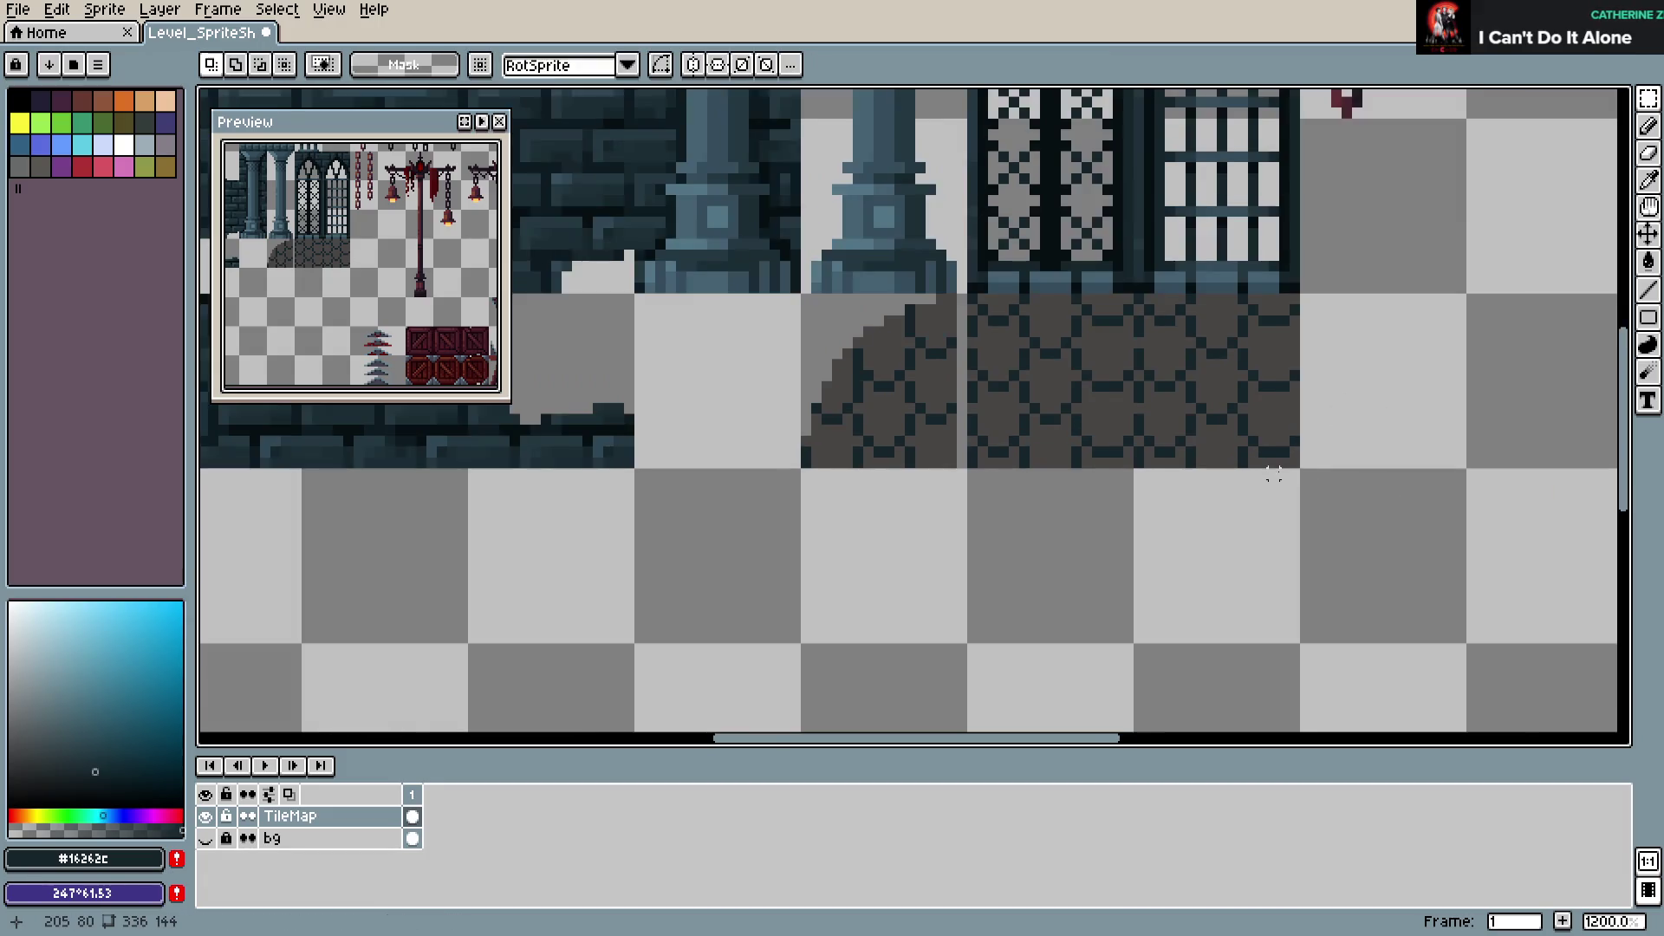
key(b)
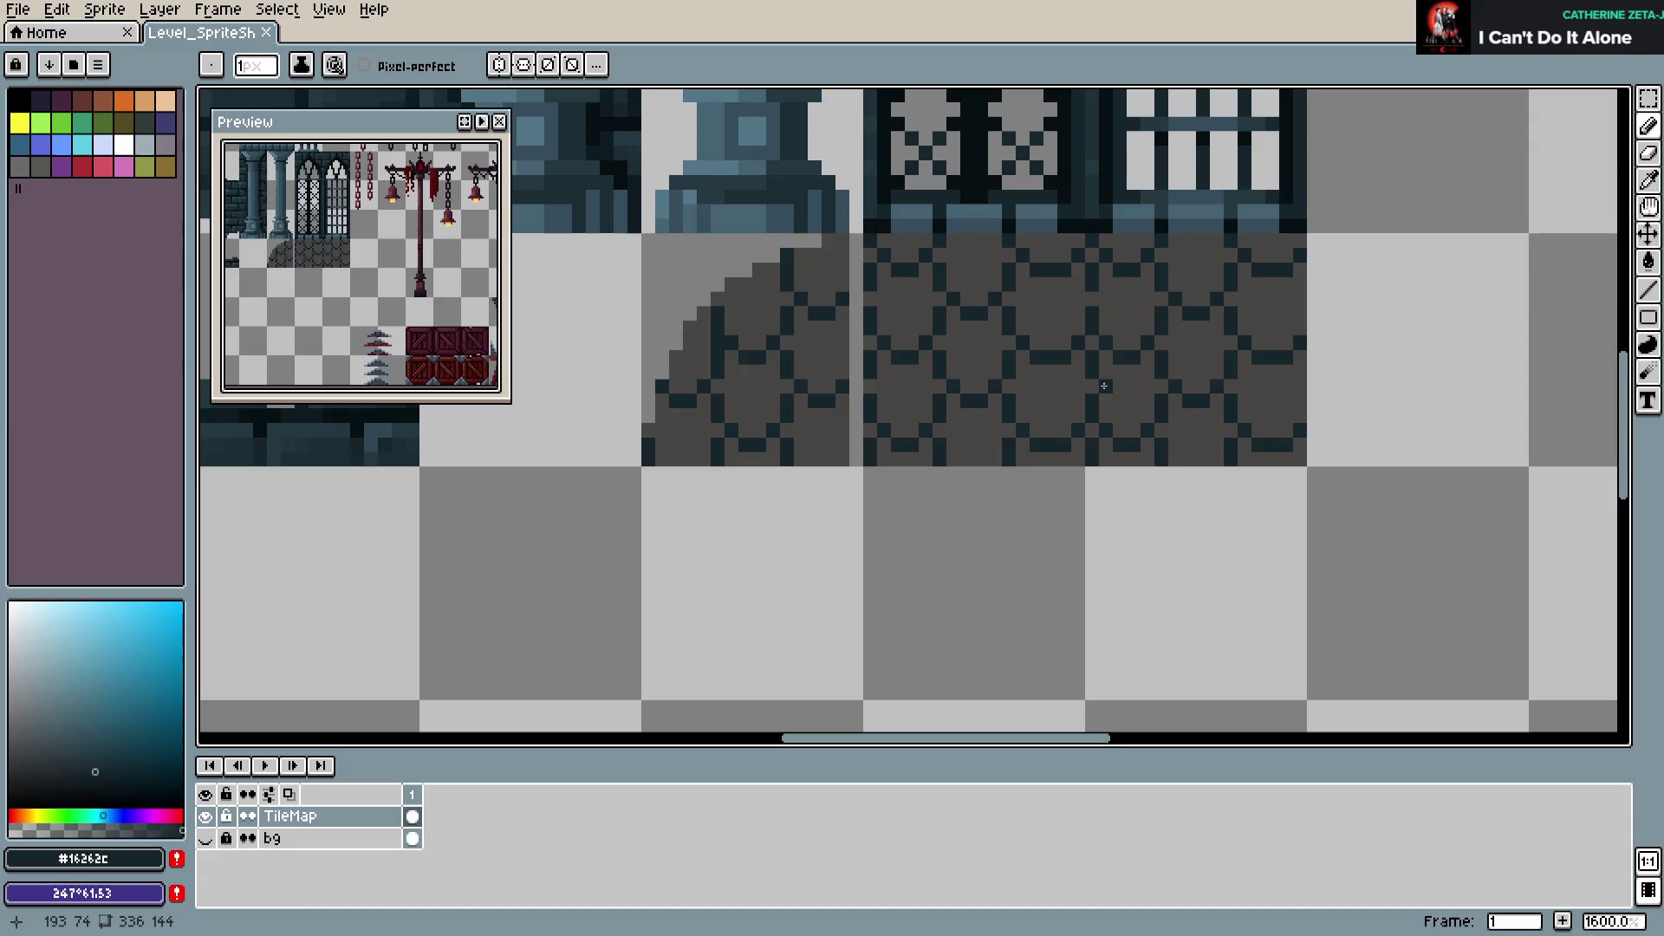
key(ctrl+z)
key(ctrl+z)
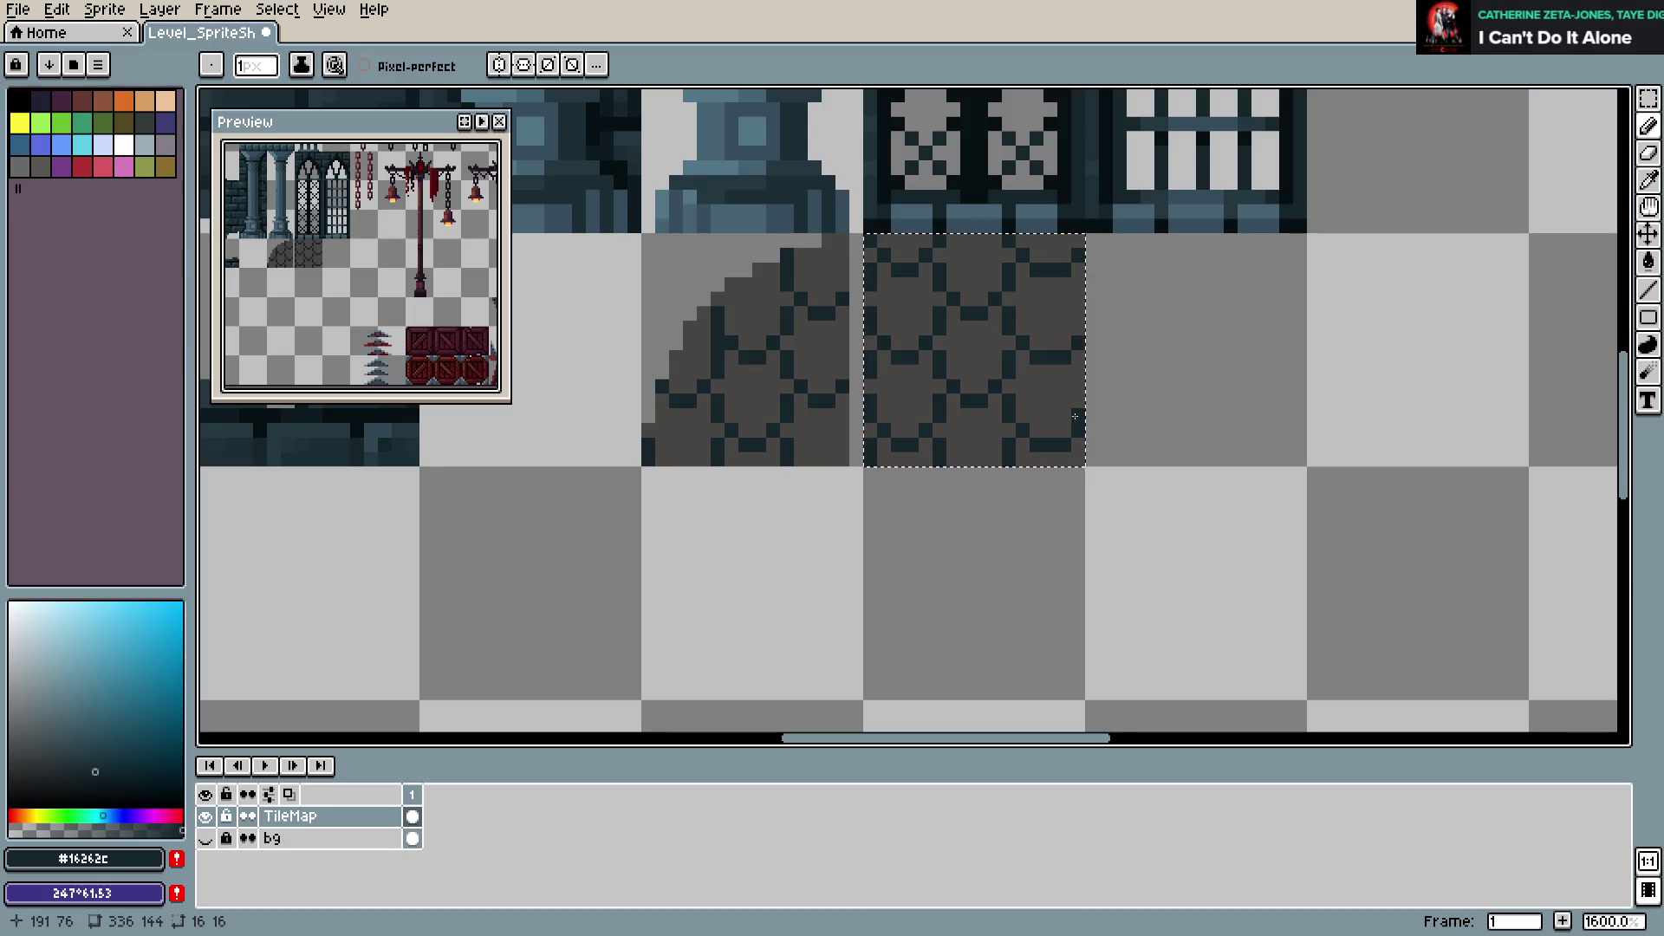
scroll(1105, 424, down, 1)
scroll(1107, 431, down, 1)
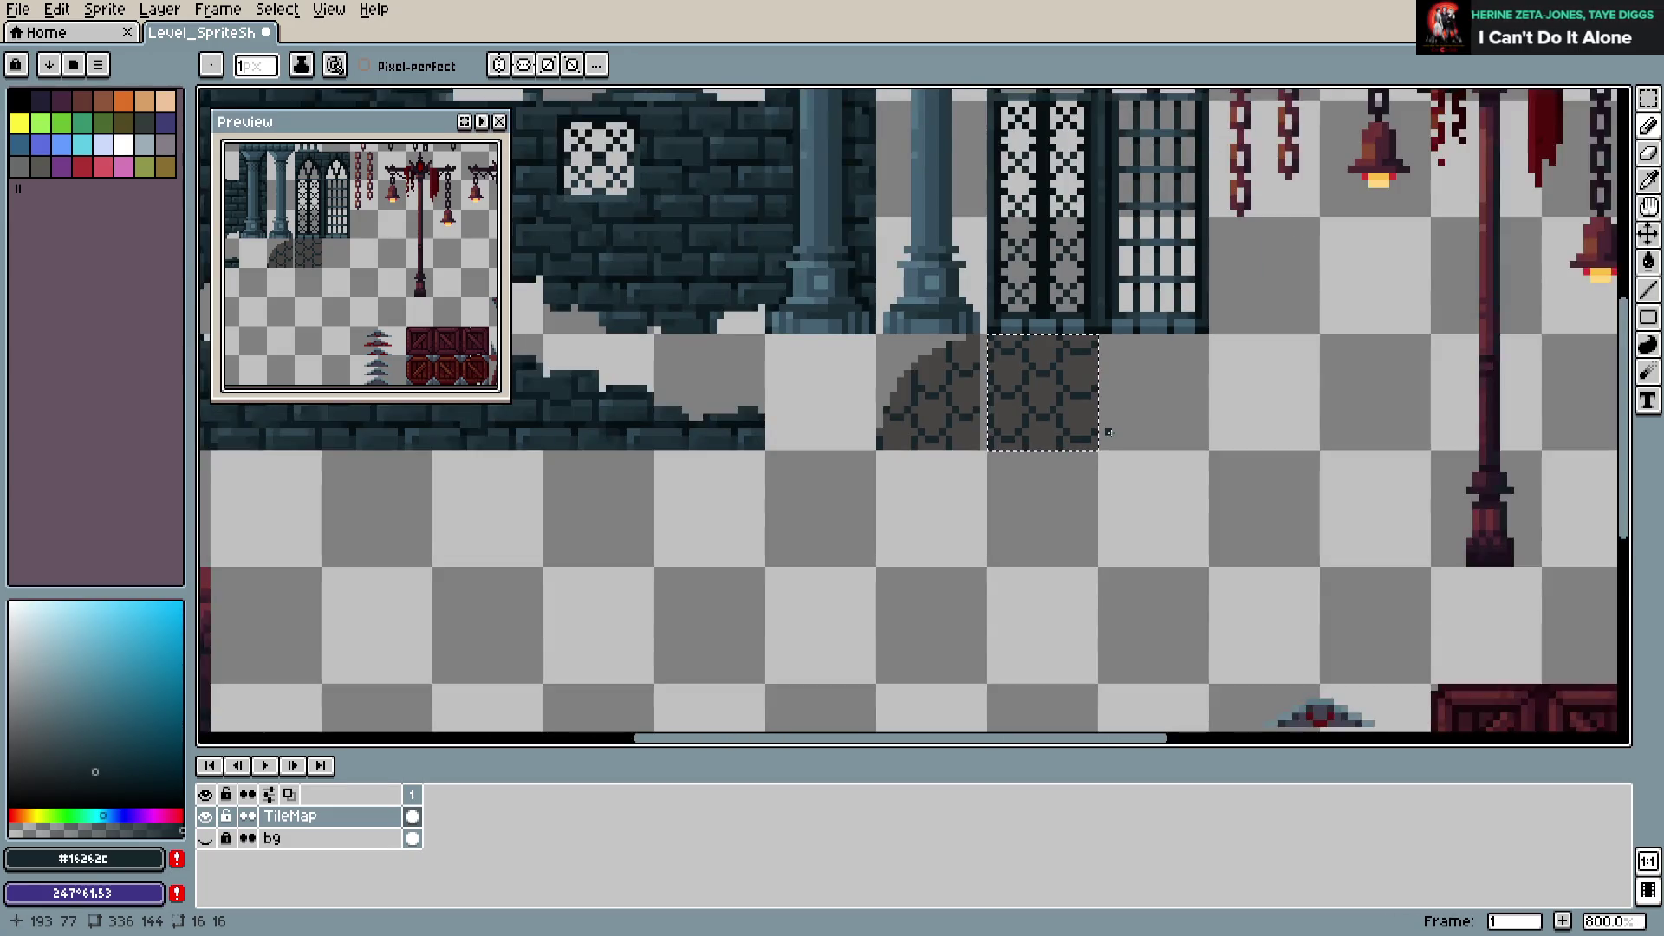
scroll(1105, 431, up, 2)
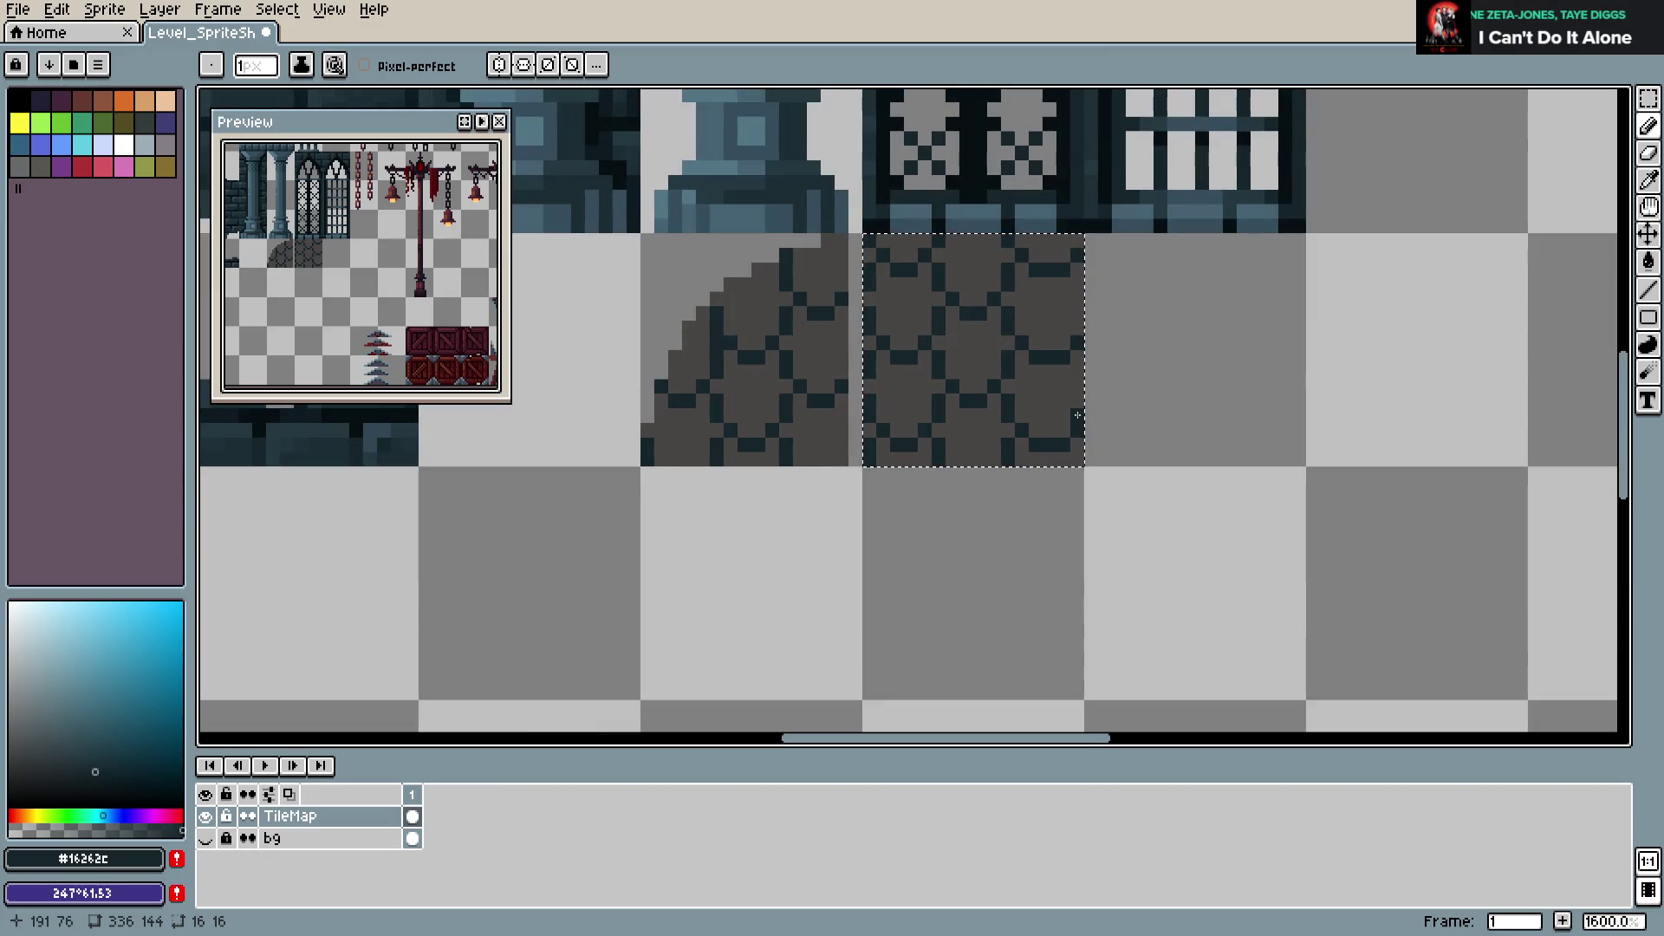
Nudge the right cobblestone tile's pixels down one pixel and save
key(m)
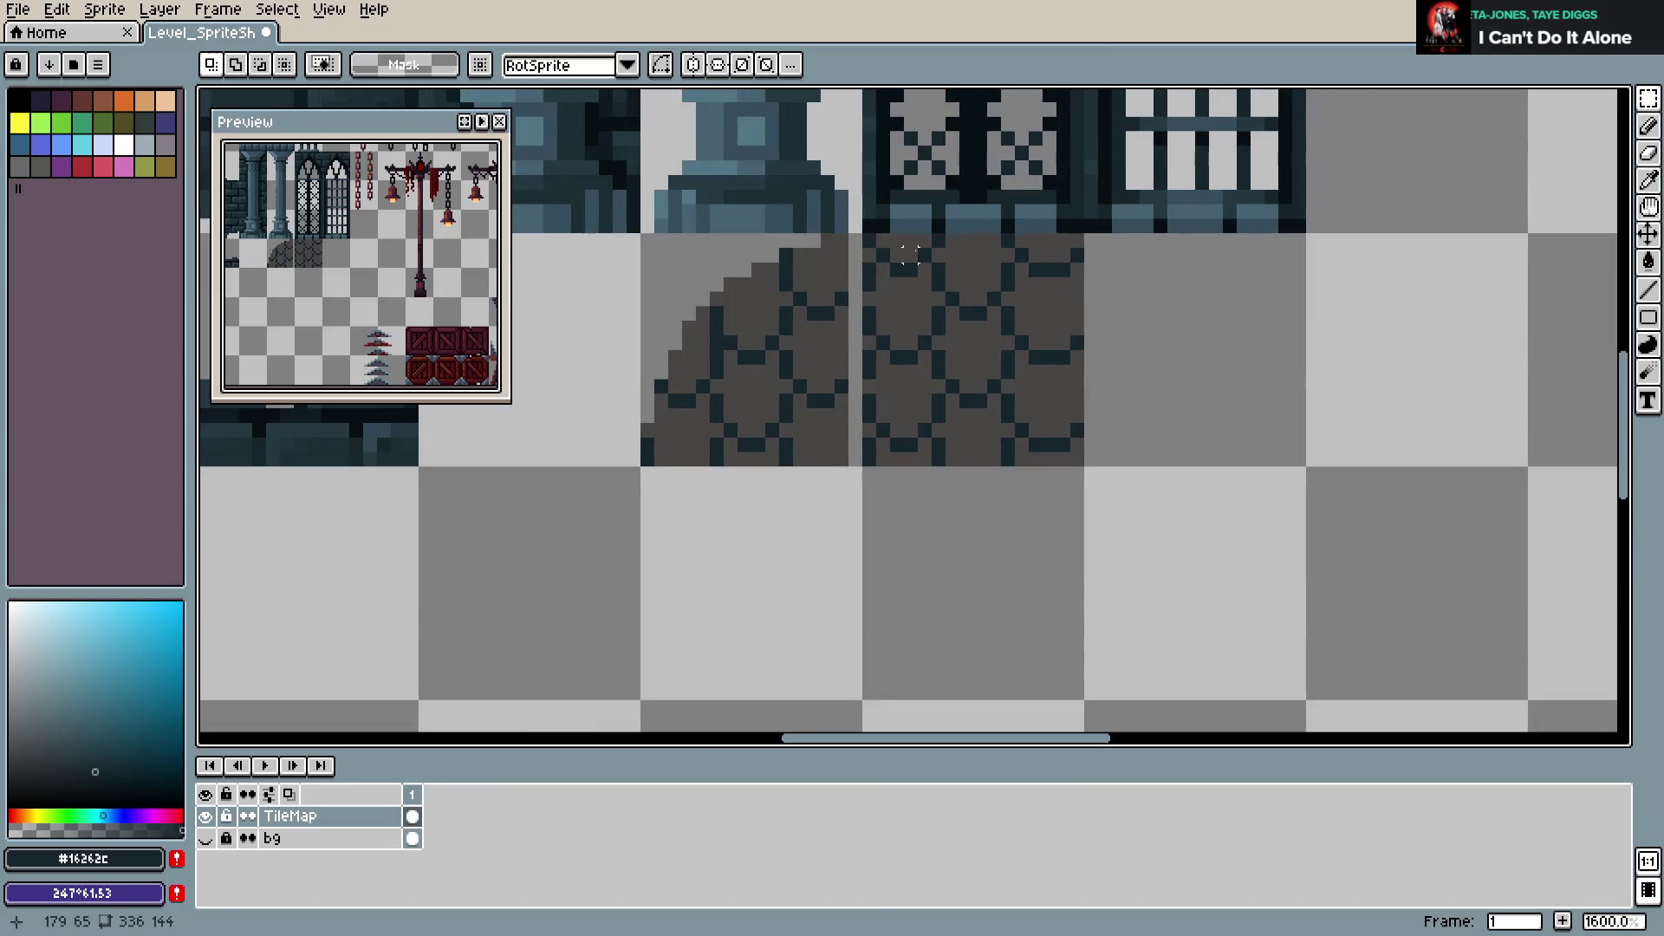
mouse_move(910, 239)
mouse_down()
mouse_move(1040, 468)
mouse_move(1059, 460)
mouse_up()
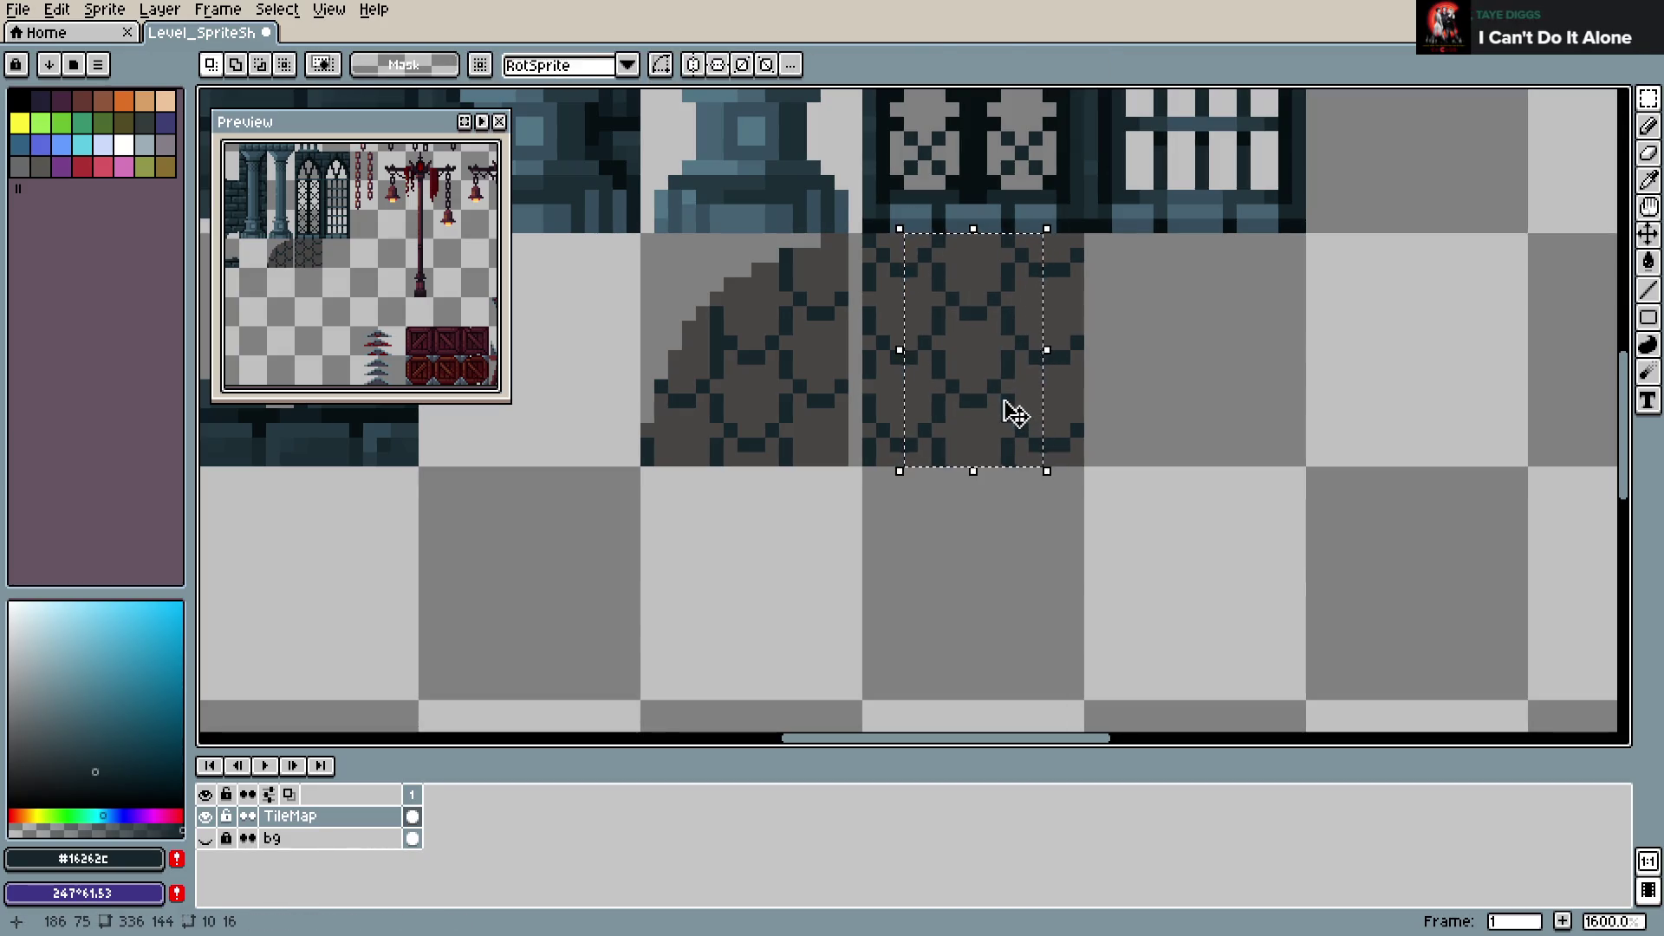
key(Down)
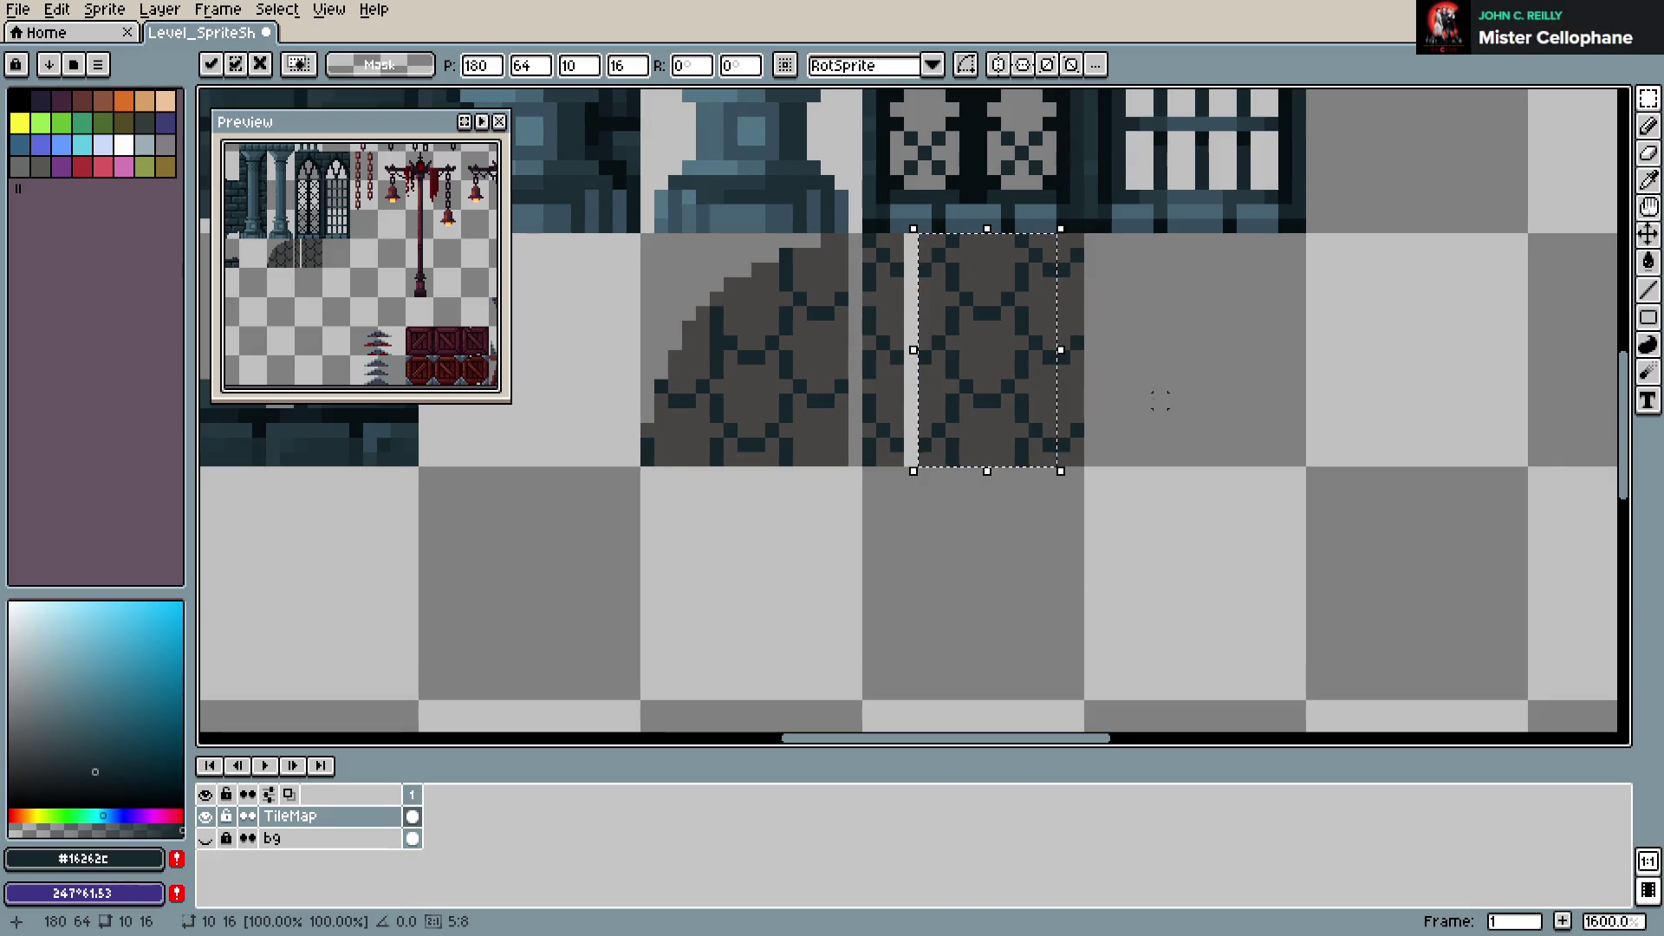
key(ctrl+d)
mouse_move(997, 230)
mouse_down()
mouse_move(1054, 465)
mouse_move(1083, 469)
mouse_up()
key(ctrl+s)
Paint the tile's right white stripe in the dark stone grey
key(b)
key(alt)
alt+click(1018, 419)
drag(994, 415, 994, 463)
click(994, 387)
drag(993, 382, 994, 236)
click(910, 254)
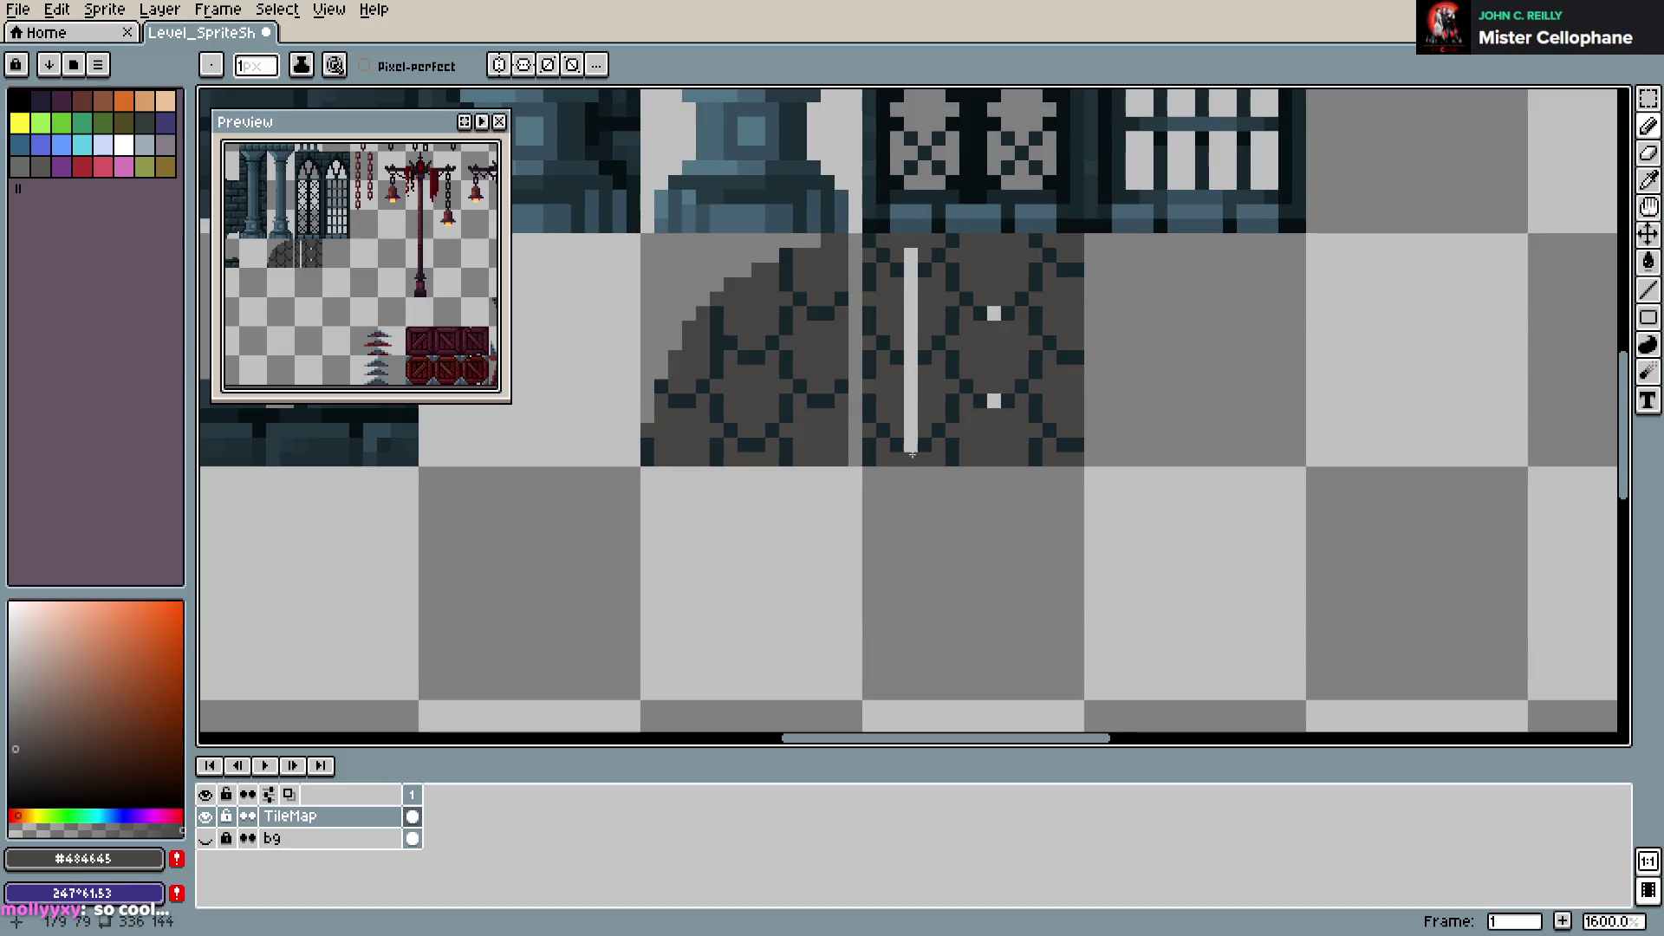
Flood-fill the left white stripe grey, cover the last white pixel, and save
key(g)
click(908, 407)
key(b)
click(994, 313)
alt+click(994, 313)
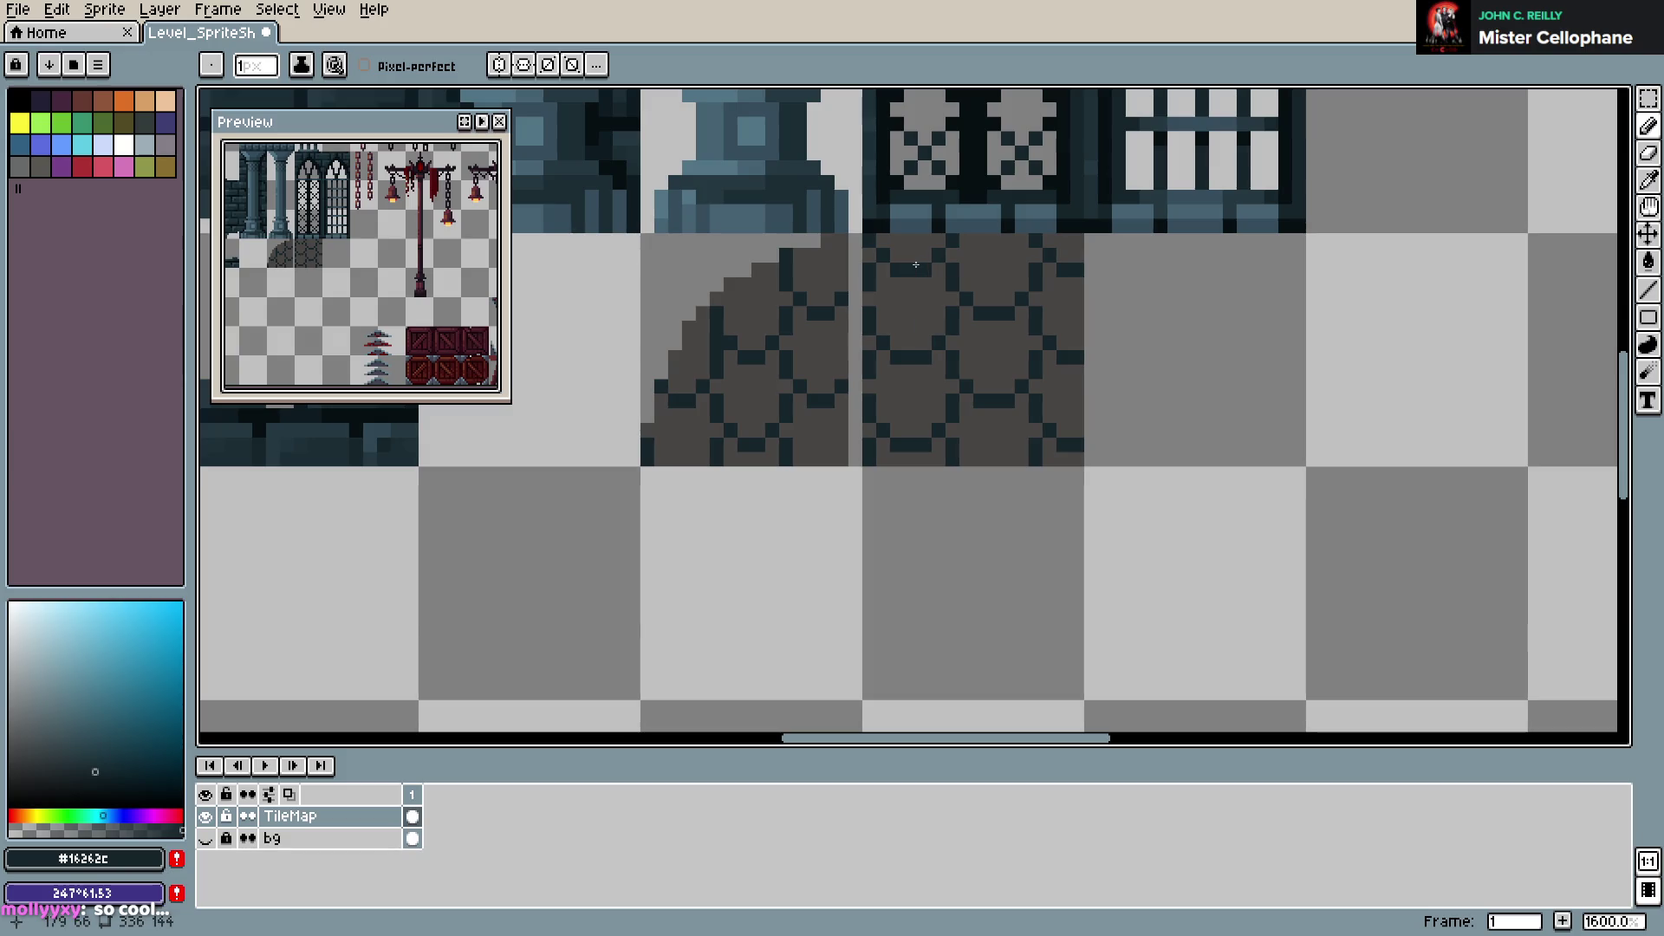
key(ctrl+s)
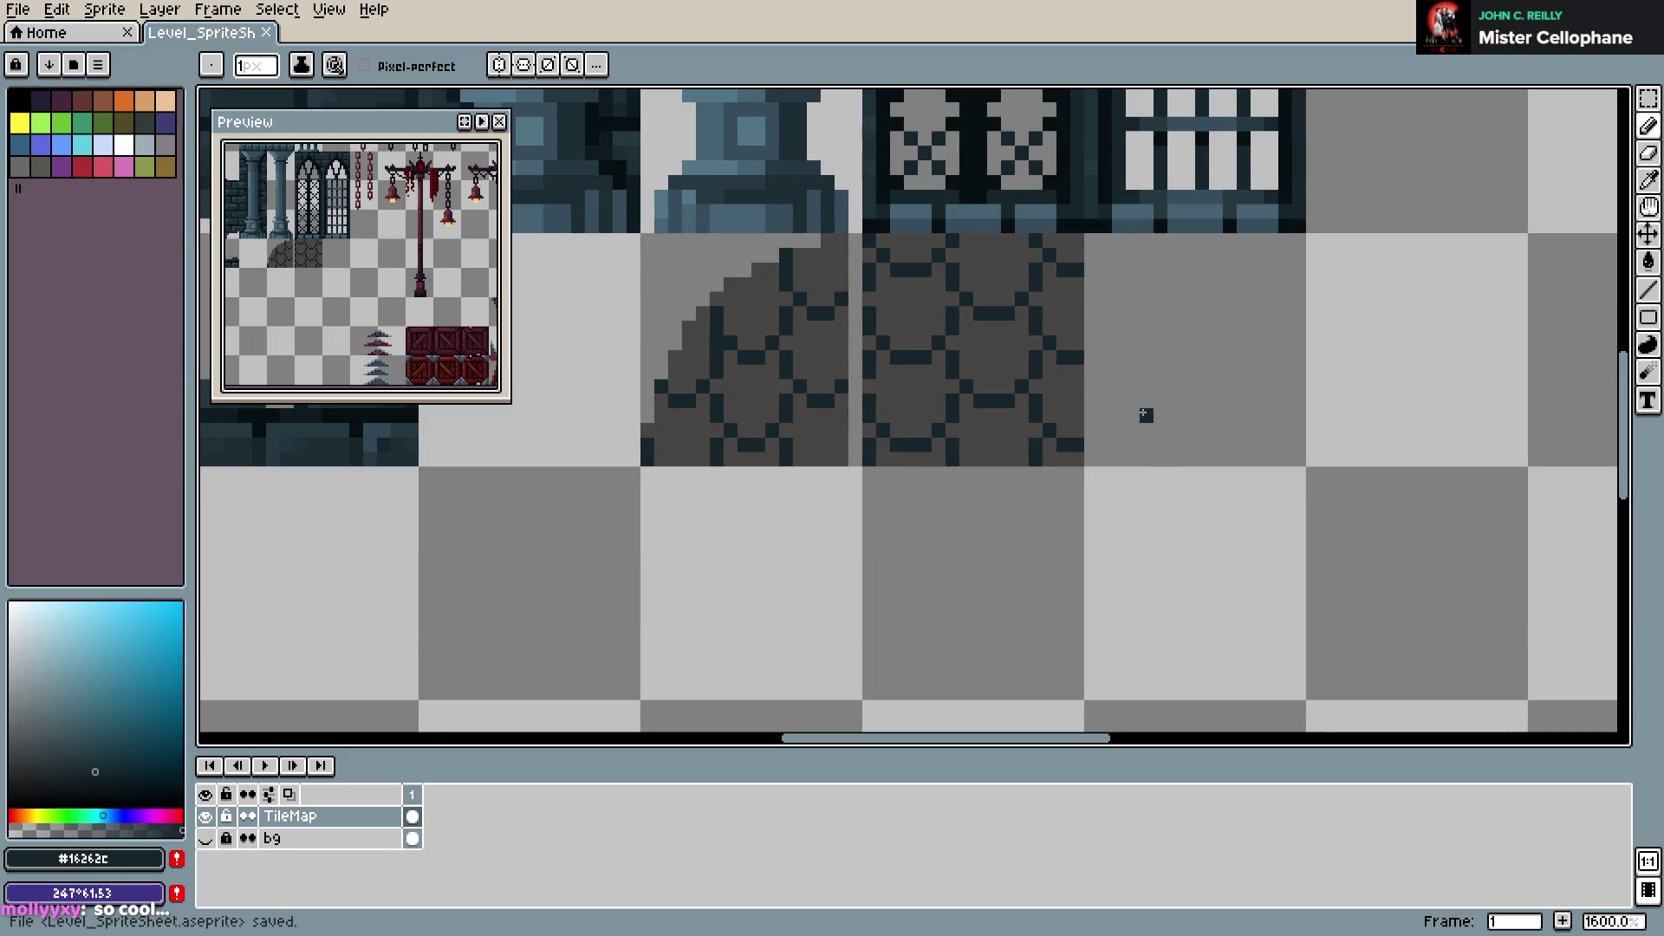
Cancel an attempted tile copy, clear the selection, and save
key(m)
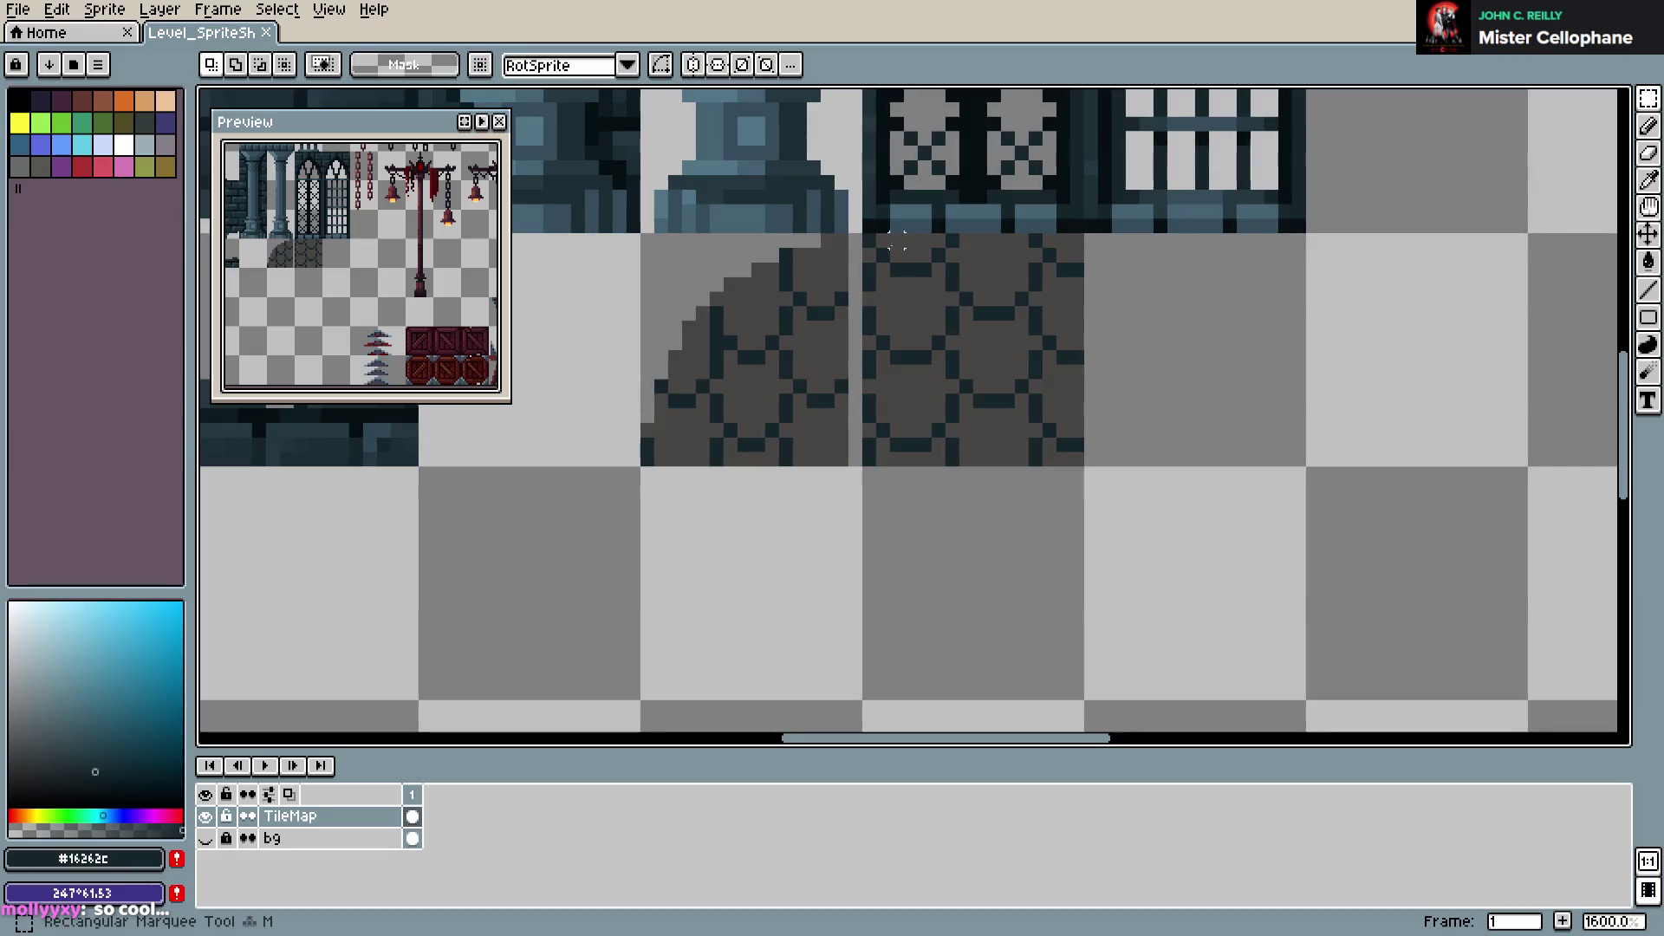
mouse_move(869, 240)
mouse_down()
mouse_move(1083, 455)
mouse_move(1032, 416)
mouse_move(1261, 422)
mouse_move(1251, 413)
mouse_up()
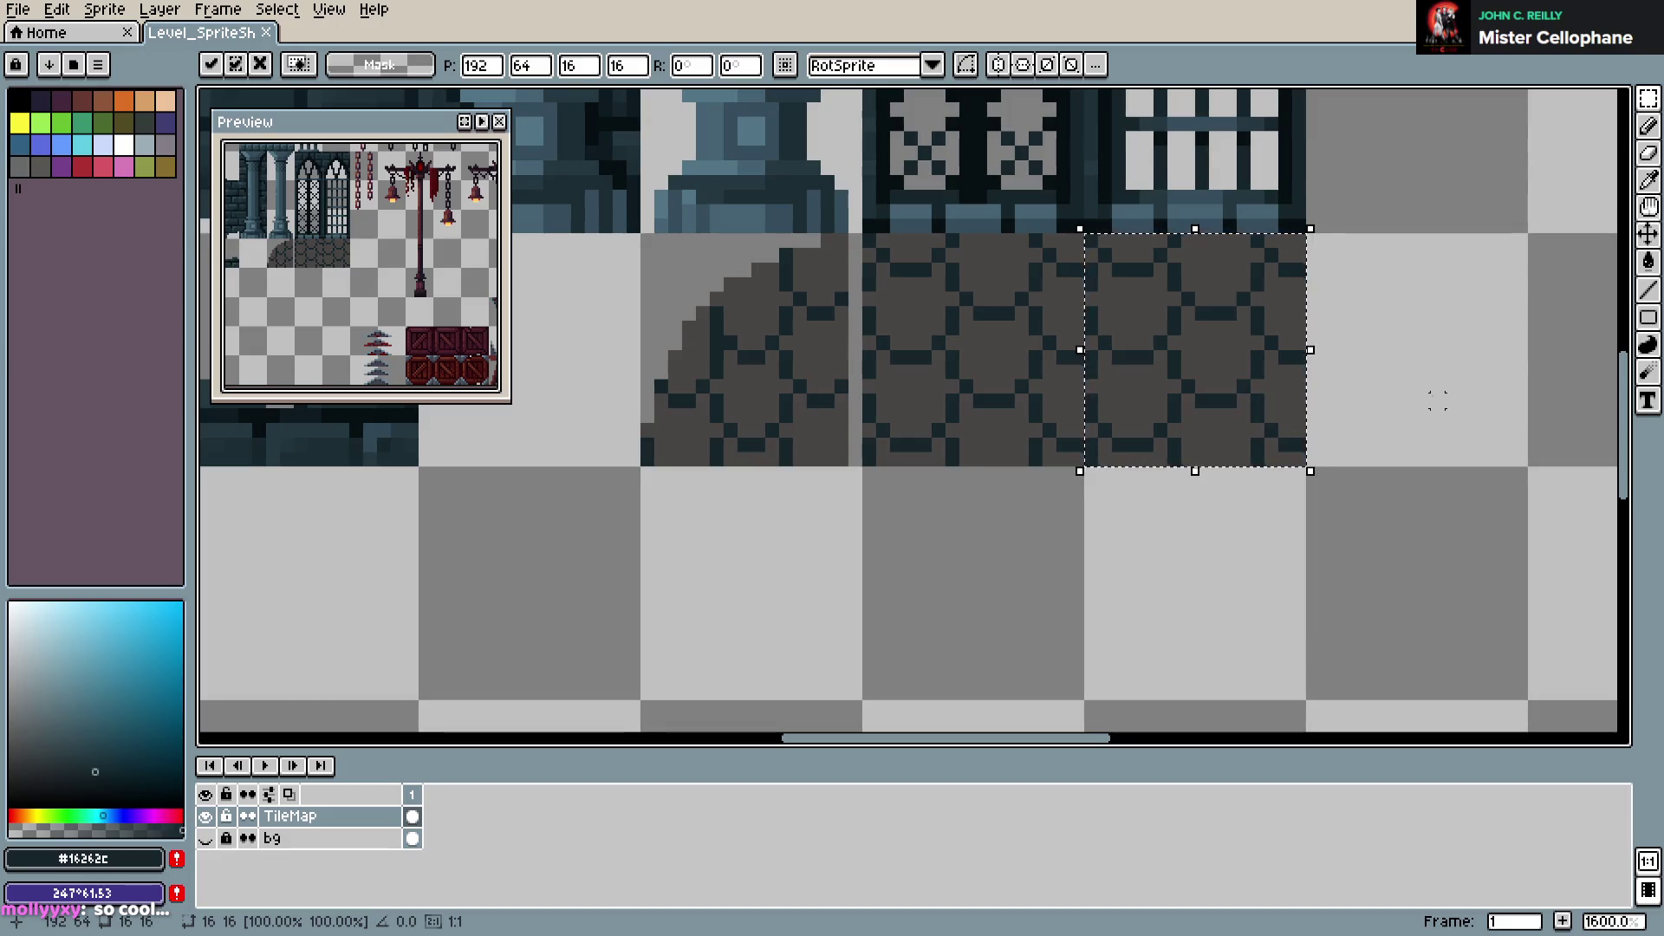
key(Escape)
key(ctrl+d)
key(ctrl+s)
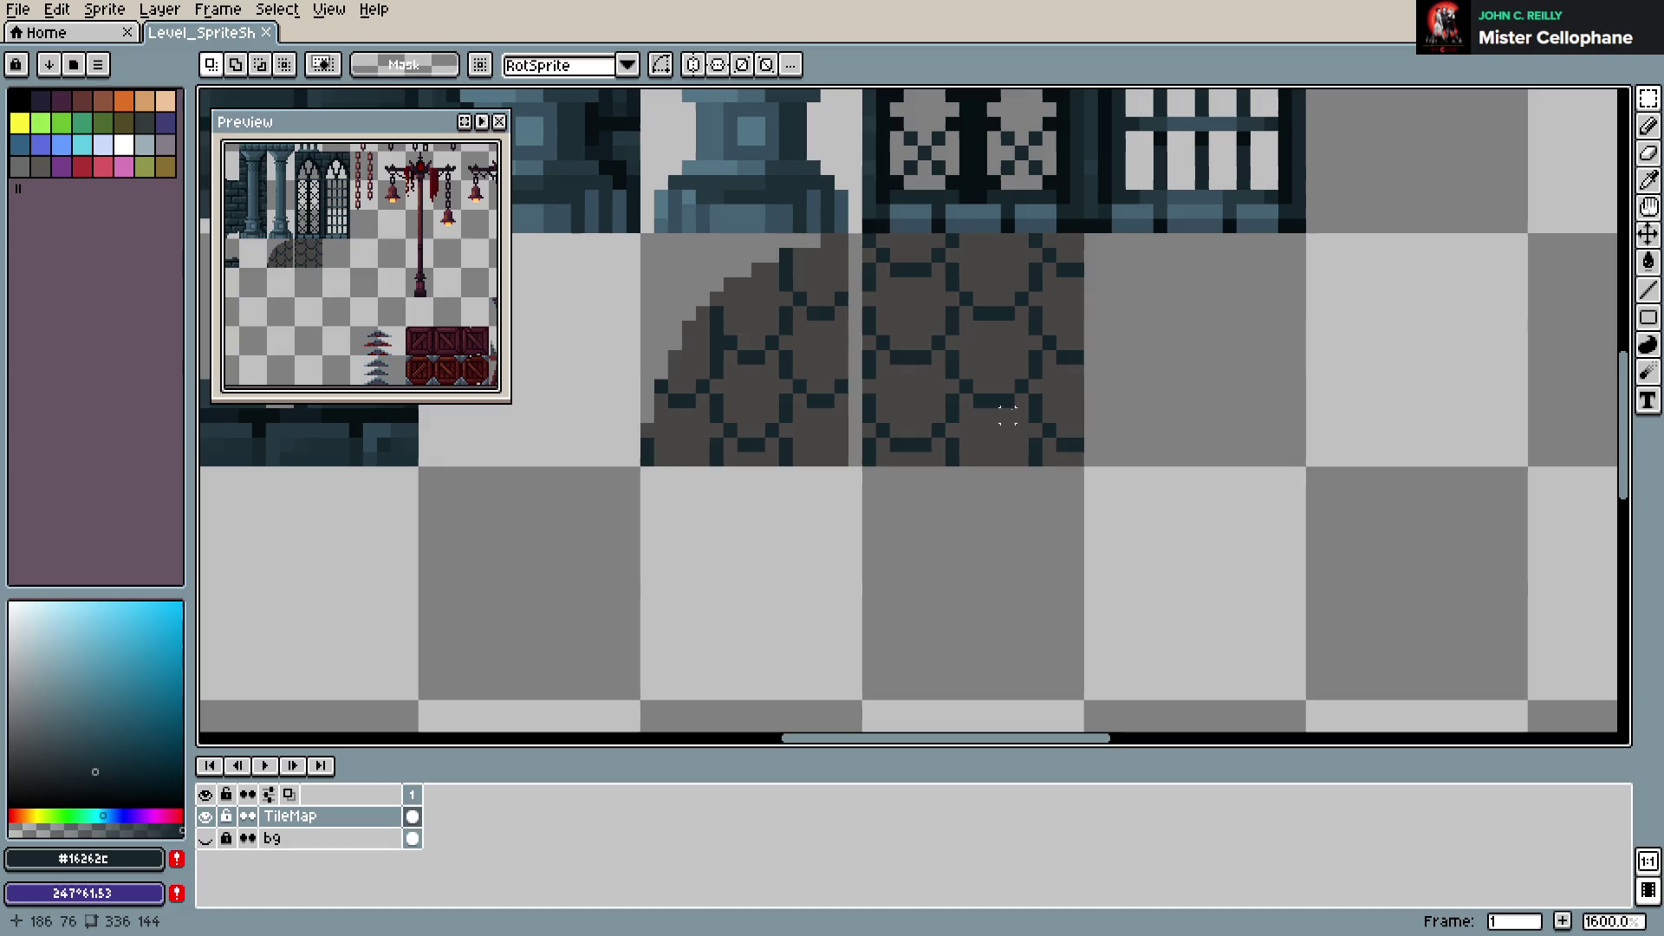
Delete the tile beside the curved brick tile, save, and pick the grey stone colour
drag(868, 238, 865, 460)
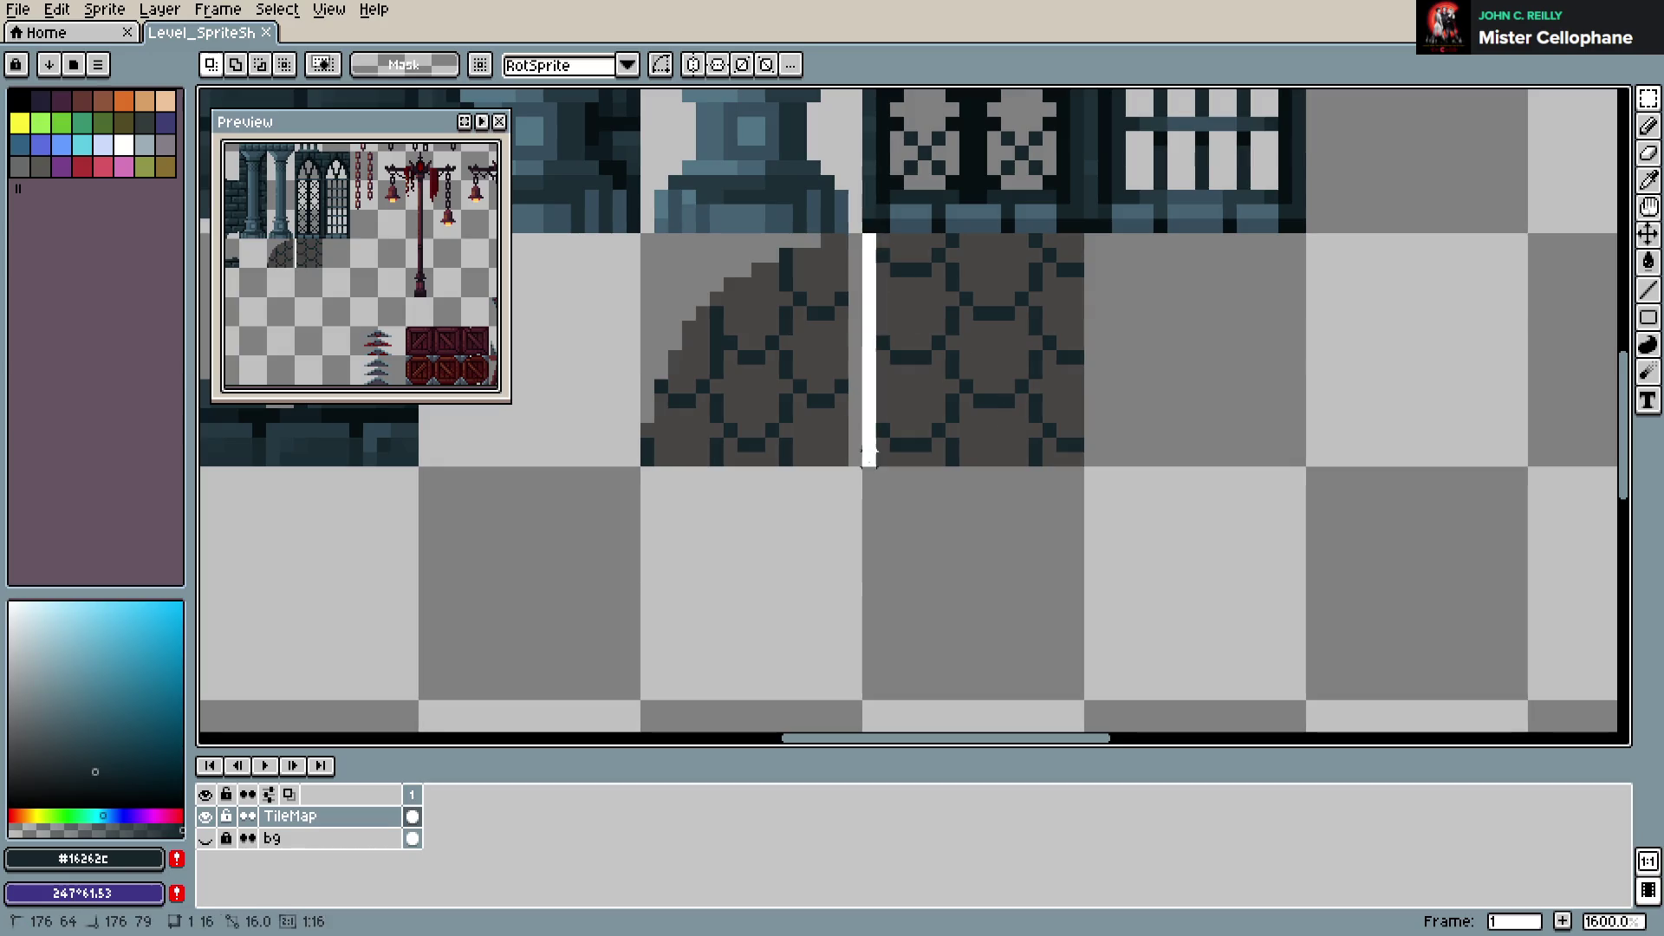
click(864, 459)
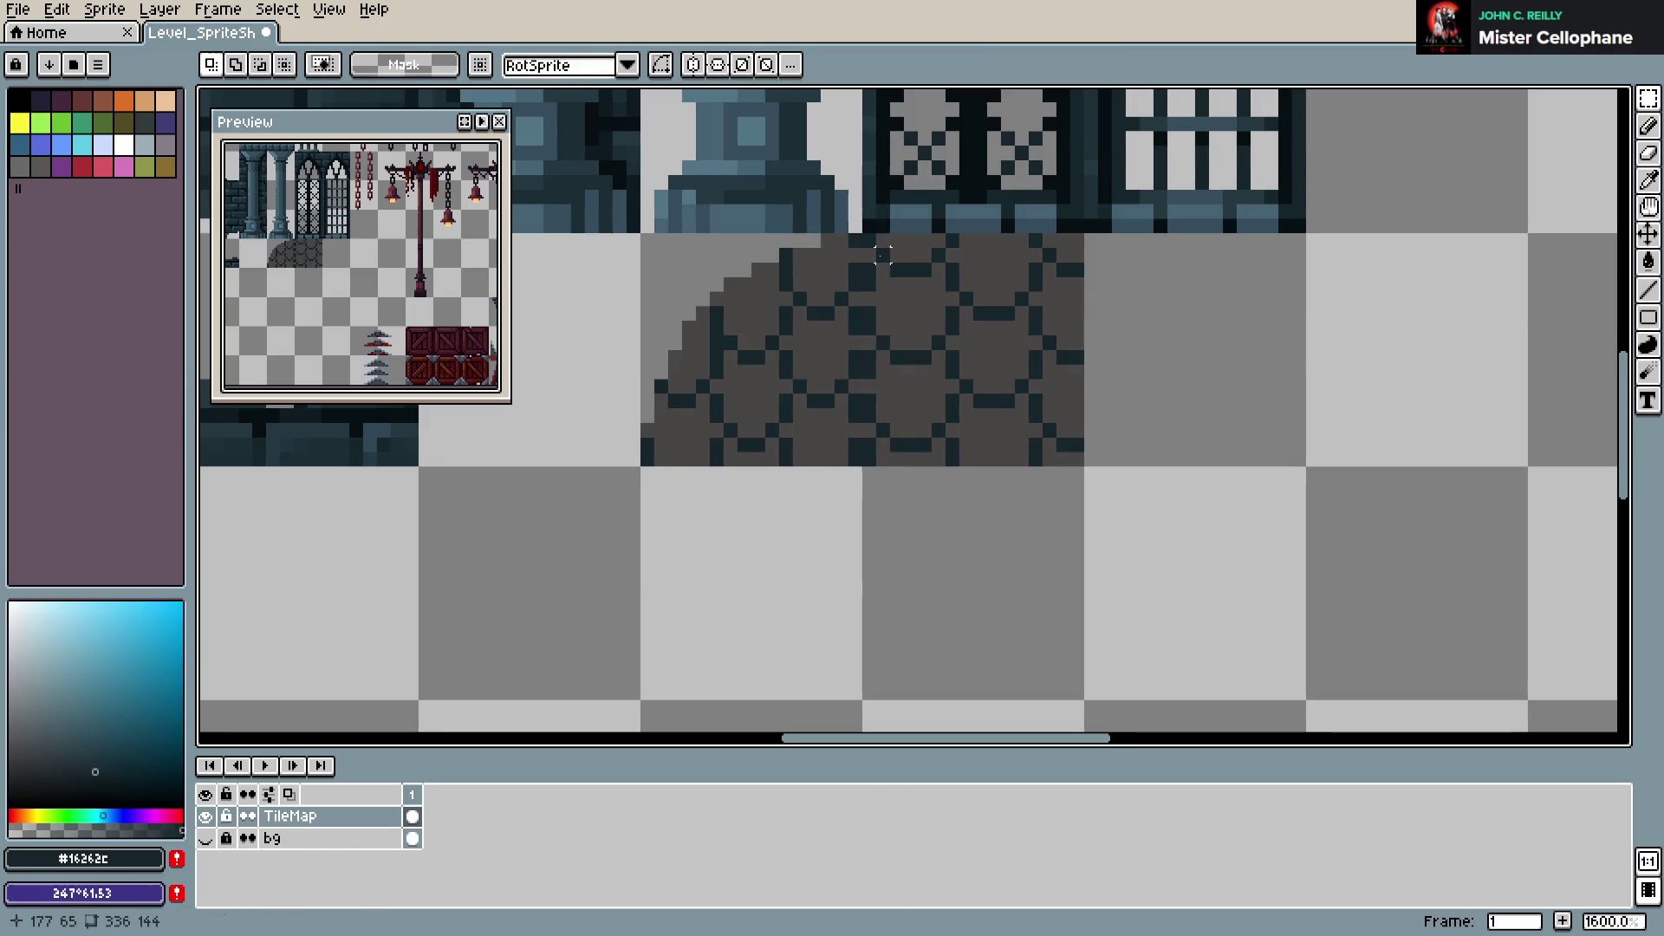
mouse_move(866, 234)
mouse_down()
mouse_move(1074, 459)
mouse_move(1084, 531)
mouse_move(1014, 639)
mouse_up()
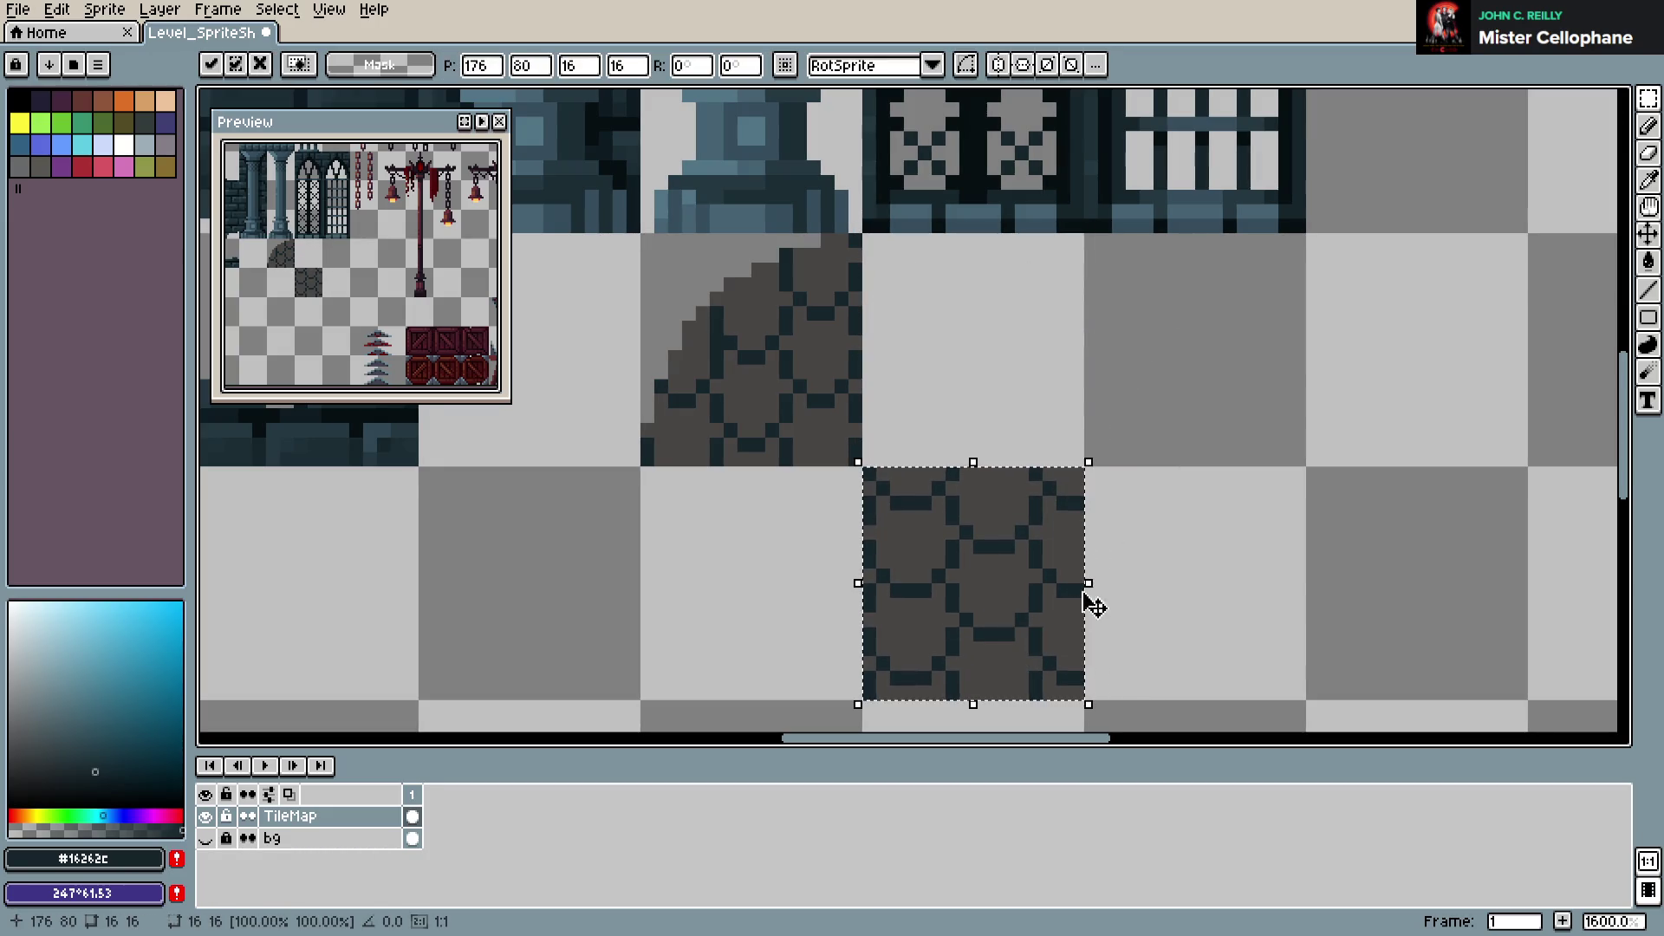
key(Delete)
key(ctrl+s)
key(b)
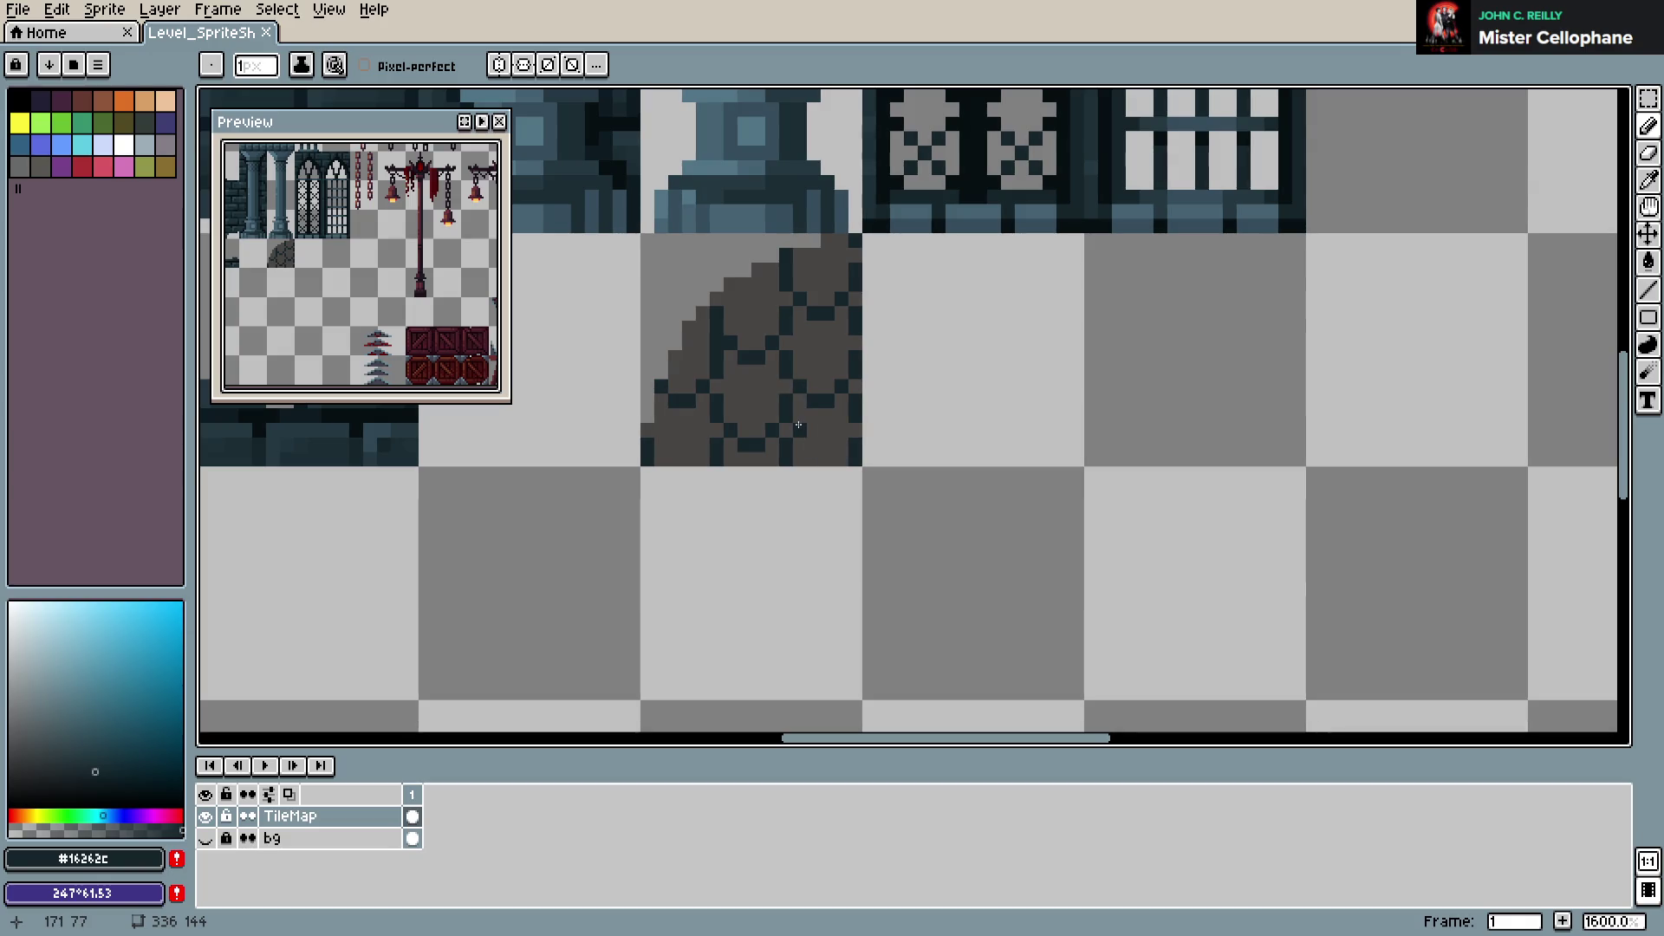
alt+click(702, 416)
Paint grey over the brick lines of the rounded tile
click(682, 398)
click(702, 387)
drag(717, 407, 718, 311)
mouse_move(738, 424)
mouse_down()
mouse_move(774, 433)
mouse_move(787, 260)
mouse_move(815, 400)
mouse_move(850, 243)
mouse_up()
Start the dark #16262c outline with pixels along the bottom edge and save
alt+click(854, 443)
click(728, 446)
click(800, 445)
alt+click(839, 416)
key(ctrl+s)
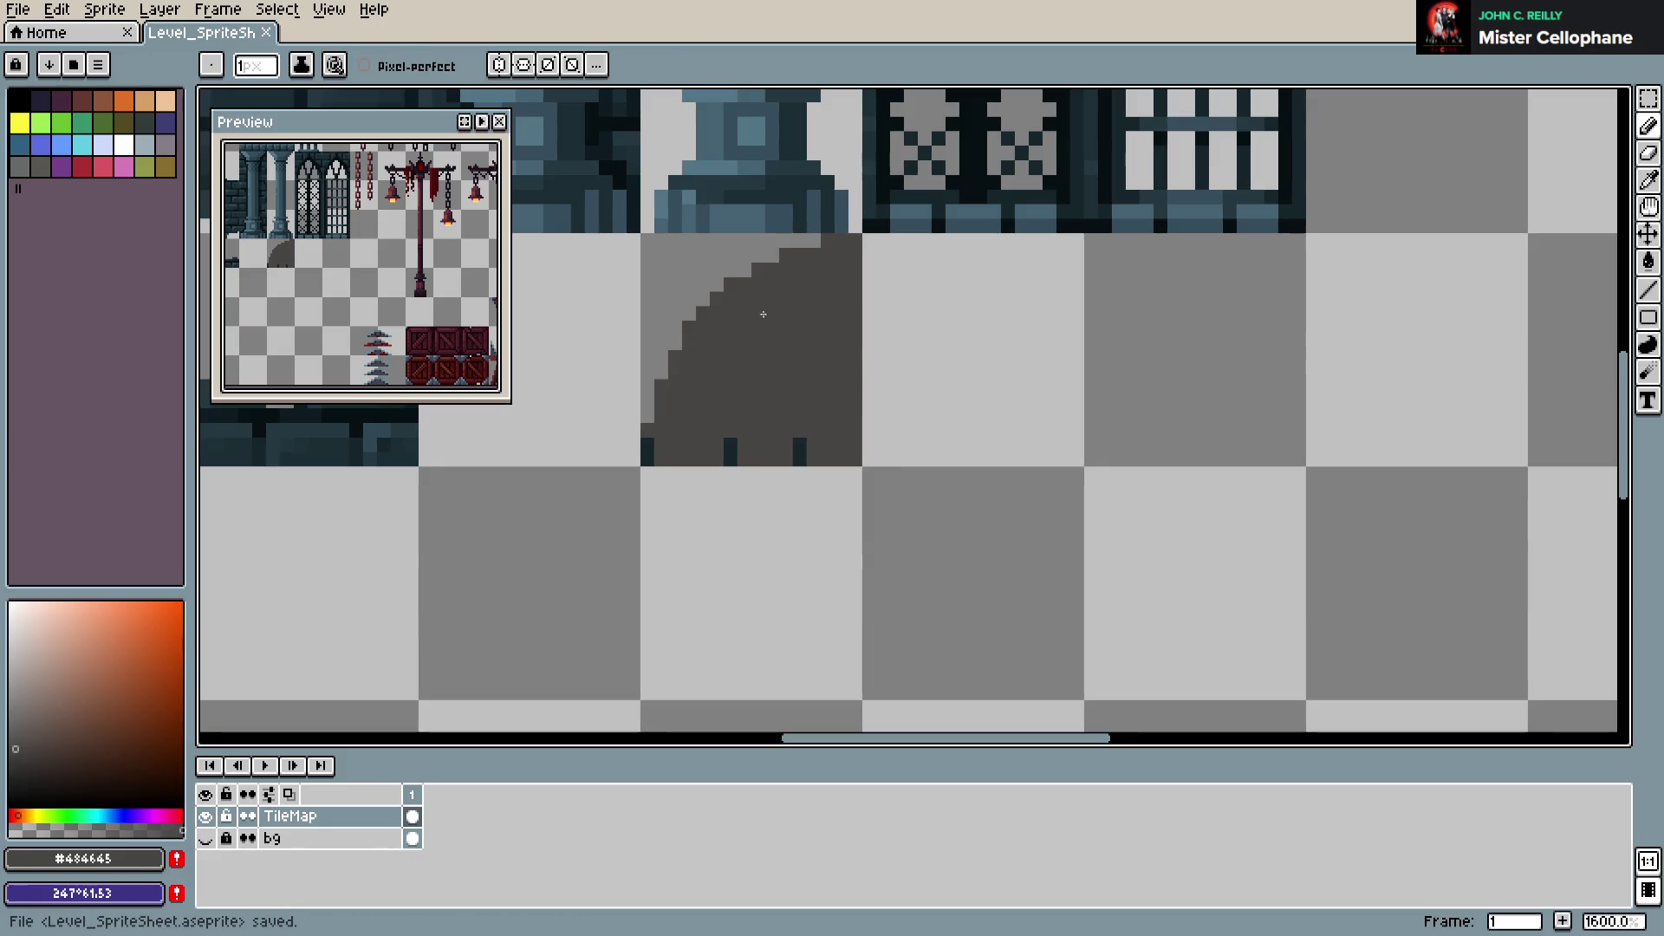
Fix the misplaced dark pixel and add more outline pixels along the bottom edge, then save
alt+click(730, 444)
click(716, 451)
alt+click(728, 435)
click(731, 450)
alt+click(811, 448)
click(869, 451)
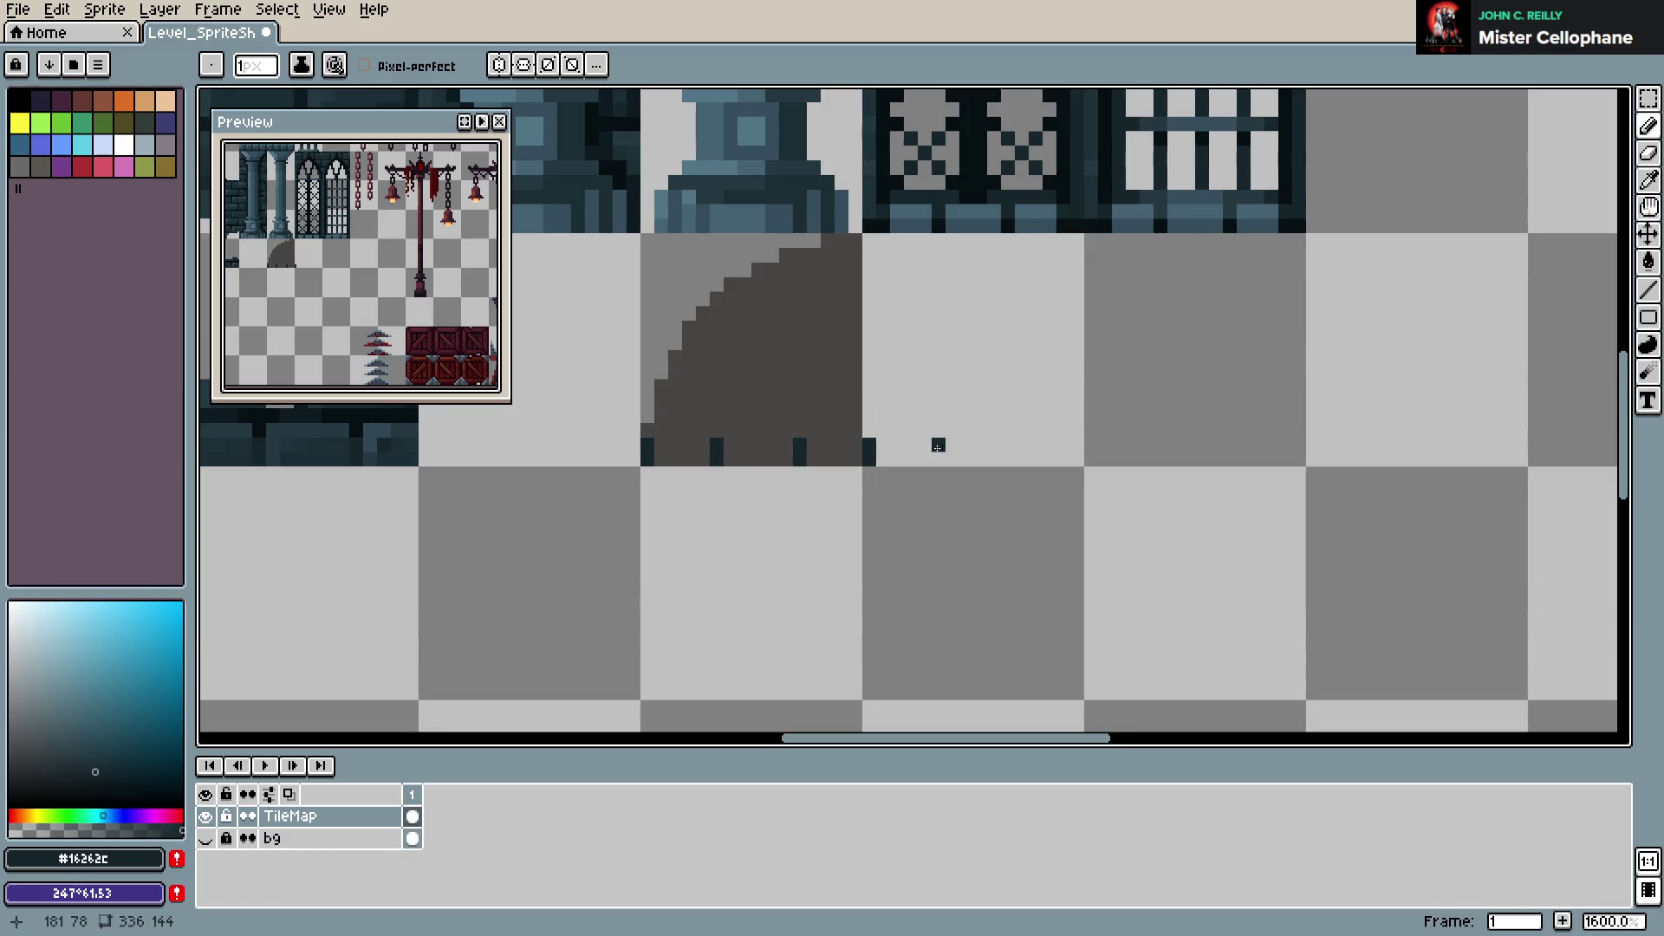
click(1022, 452)
key(ctrl+s)
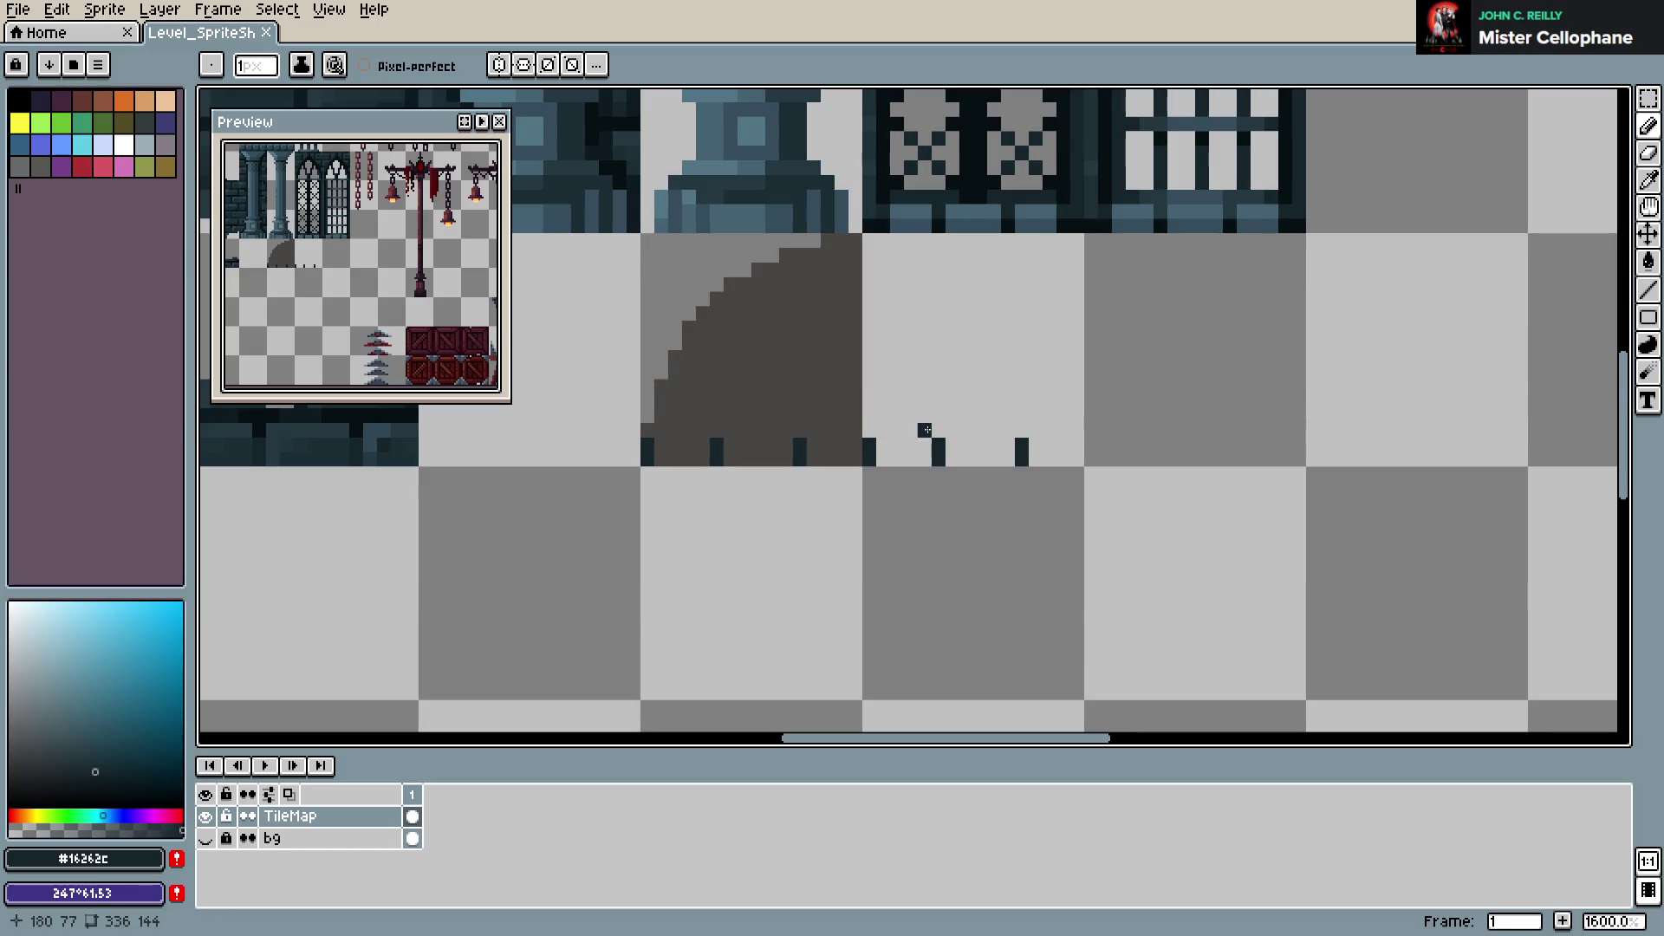
Draw dark bumps with connecting bars along the bottom of the tile row
click(977, 444)
click(1008, 430)
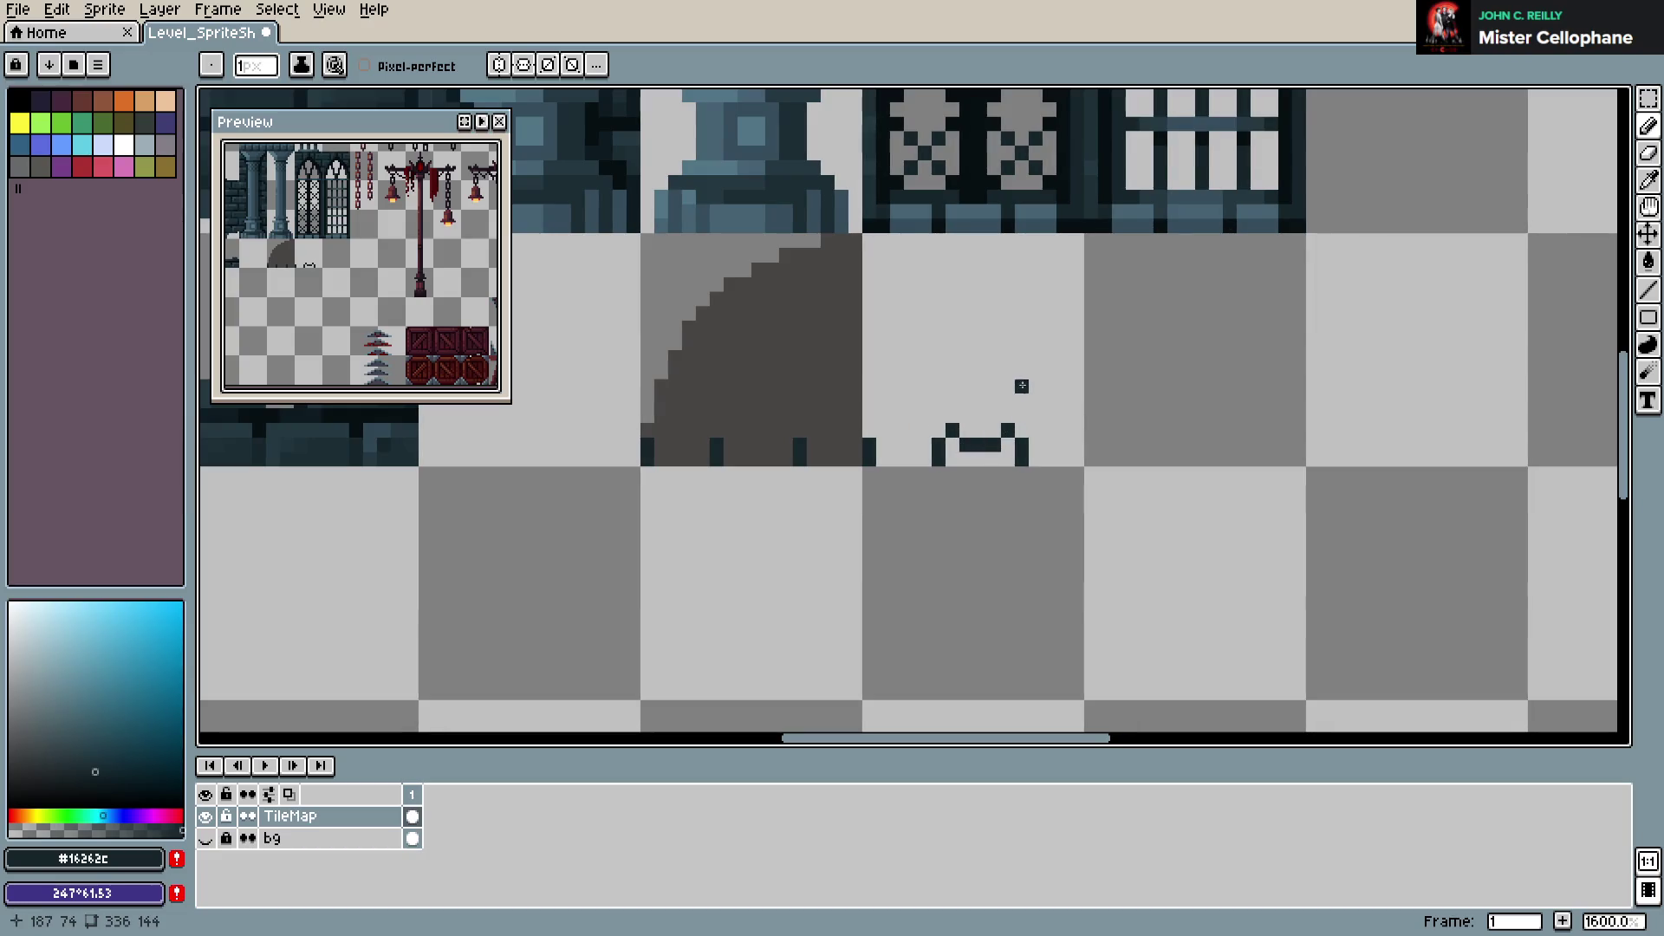
click(855, 430)
click(839, 442)
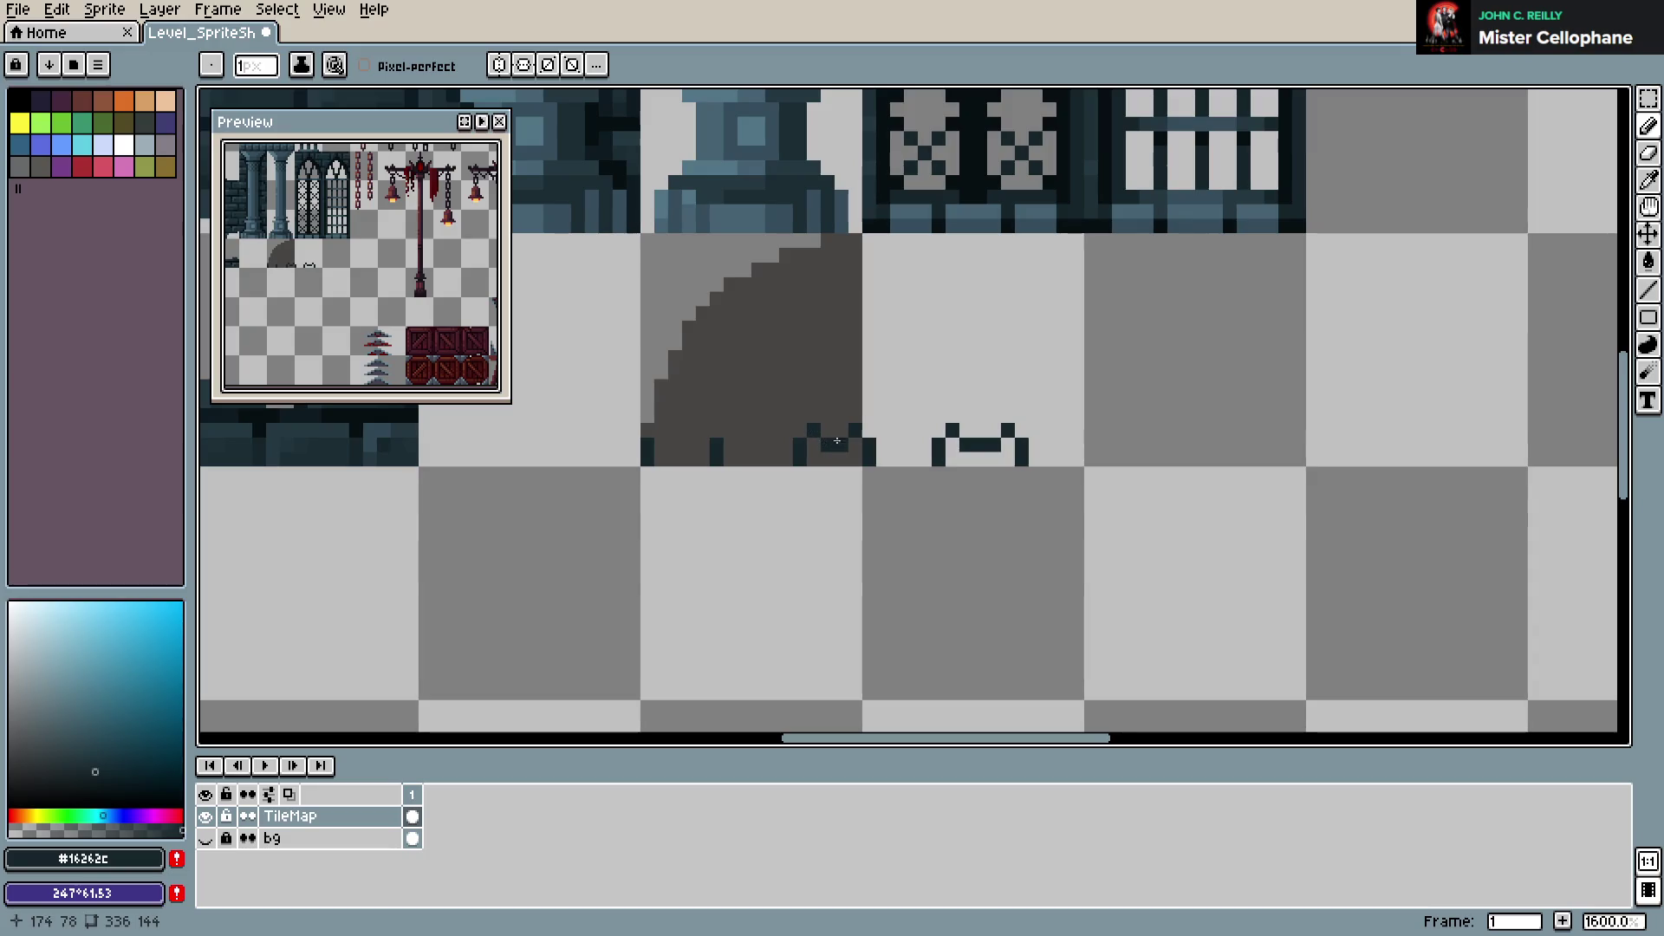
click(676, 444)
click(688, 441)
click(1090, 458)
click(1090, 444)
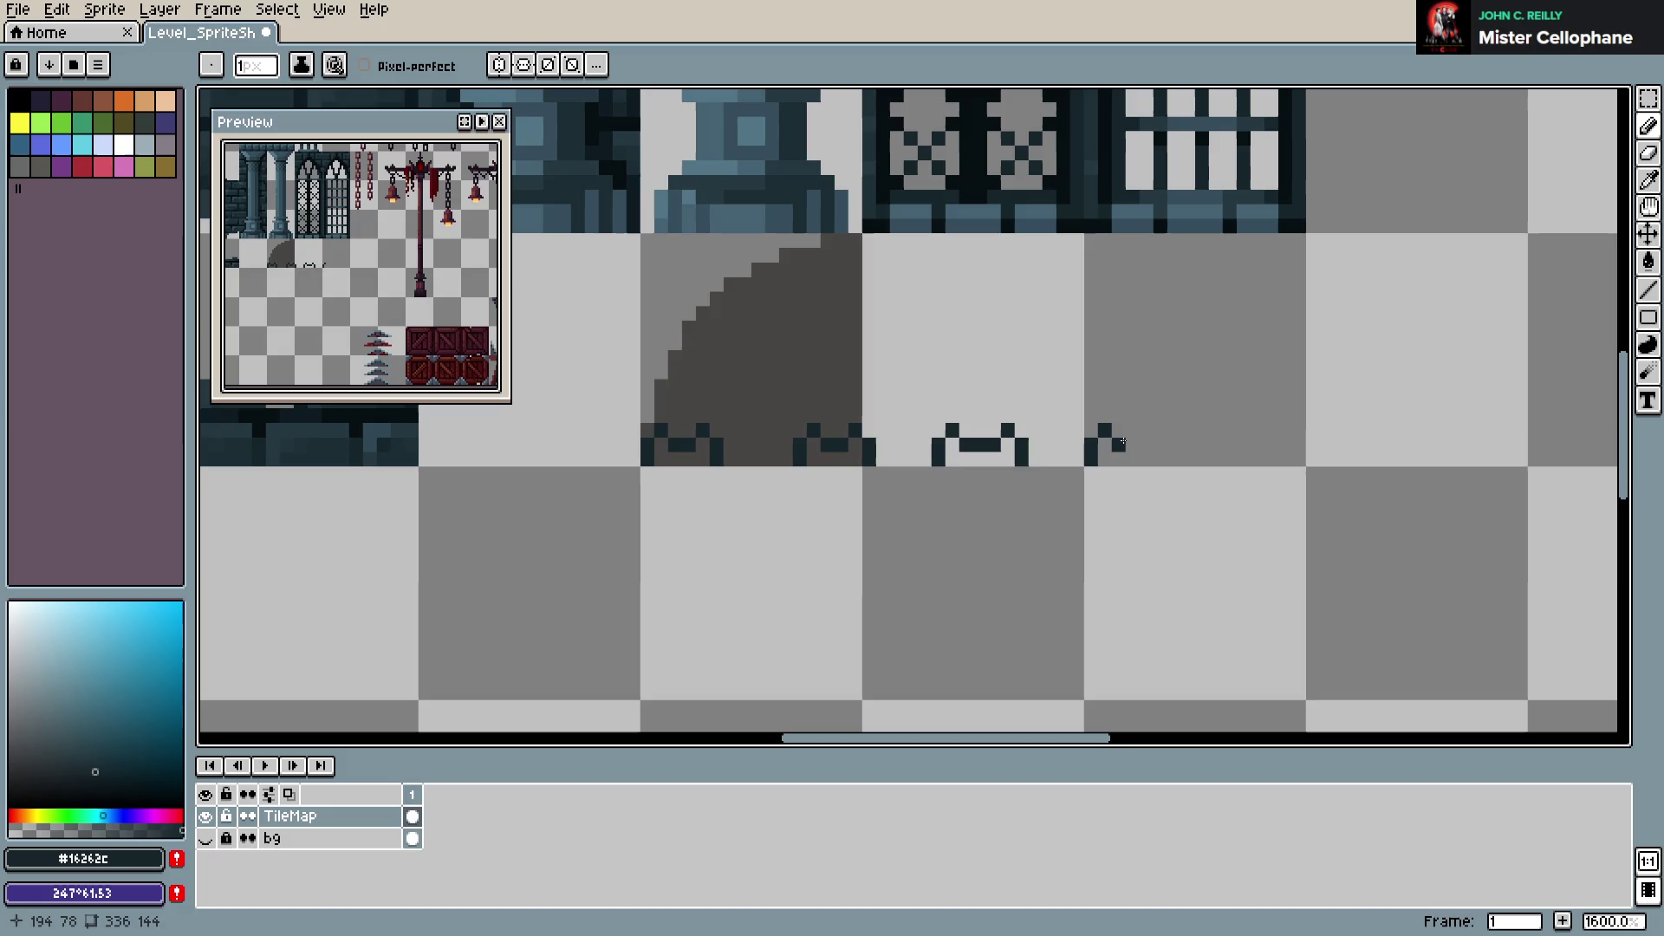
Redraw the dark columns and bump outline on the rightmost tiles, undoing mistakes, and save
key(ctrl+z)
mouse_move(1146, 430)
mouse_down()
mouse_move(1160, 445)
mouse_move(1146, 413)
mouse_up()
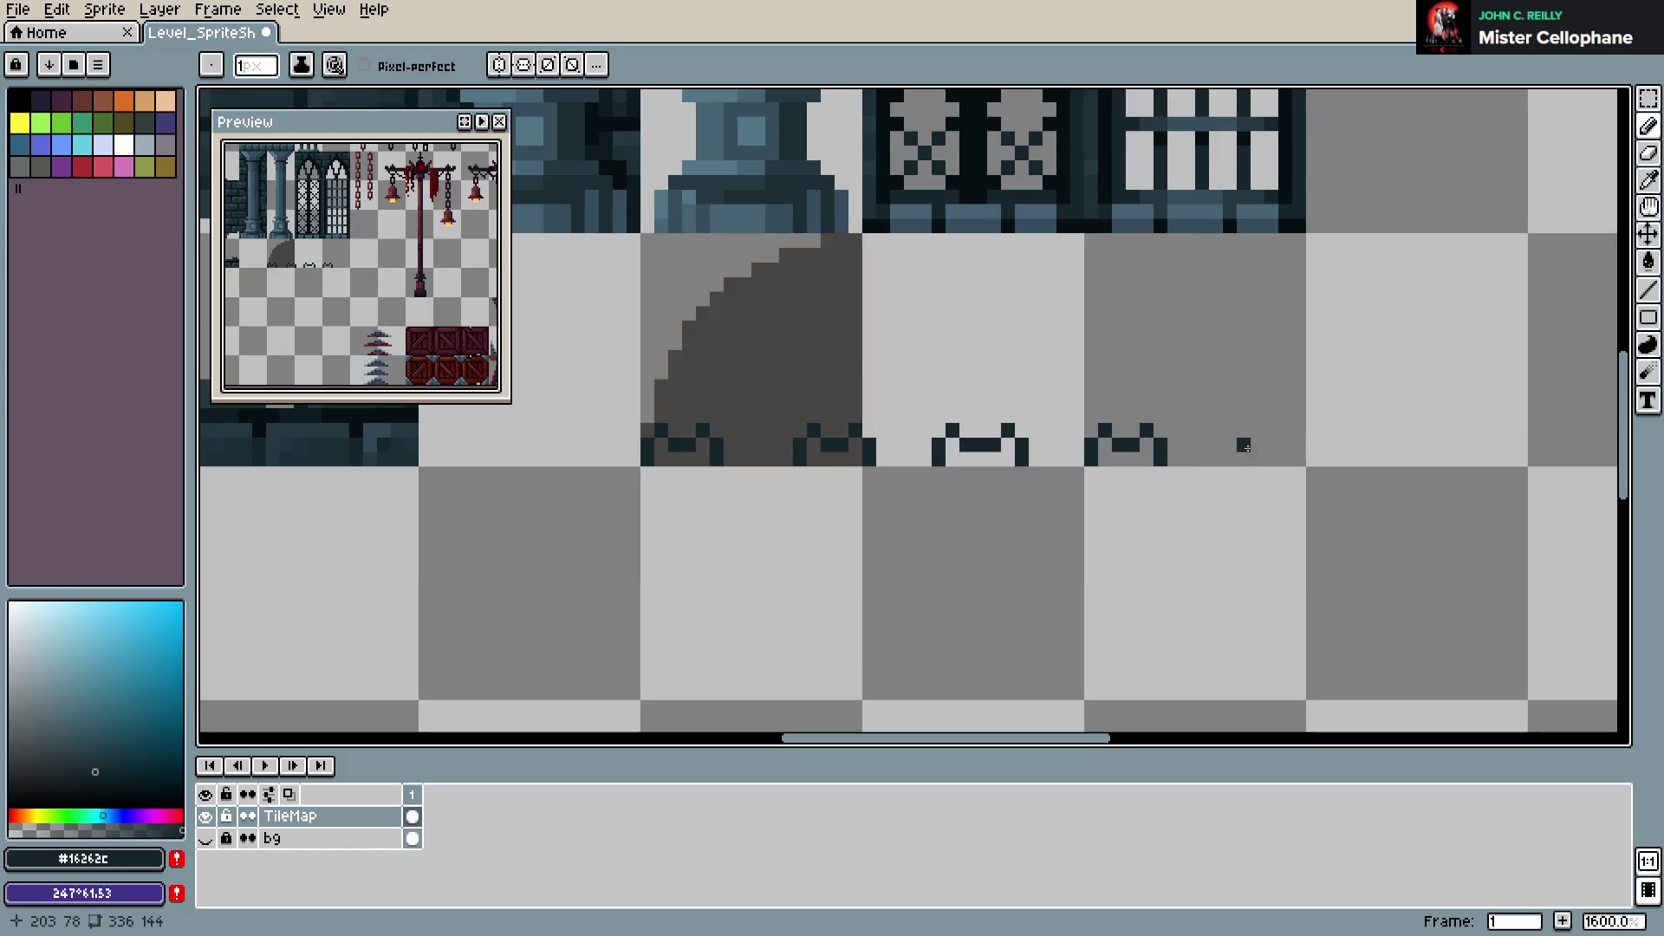
mouse_move(1243, 458)
mouse_down()
mouse_move(1244, 431)
mouse_move(1300, 459)
mouse_up()
key(ctrl+z)
key(ctrl+z)
key(ctrl+s)
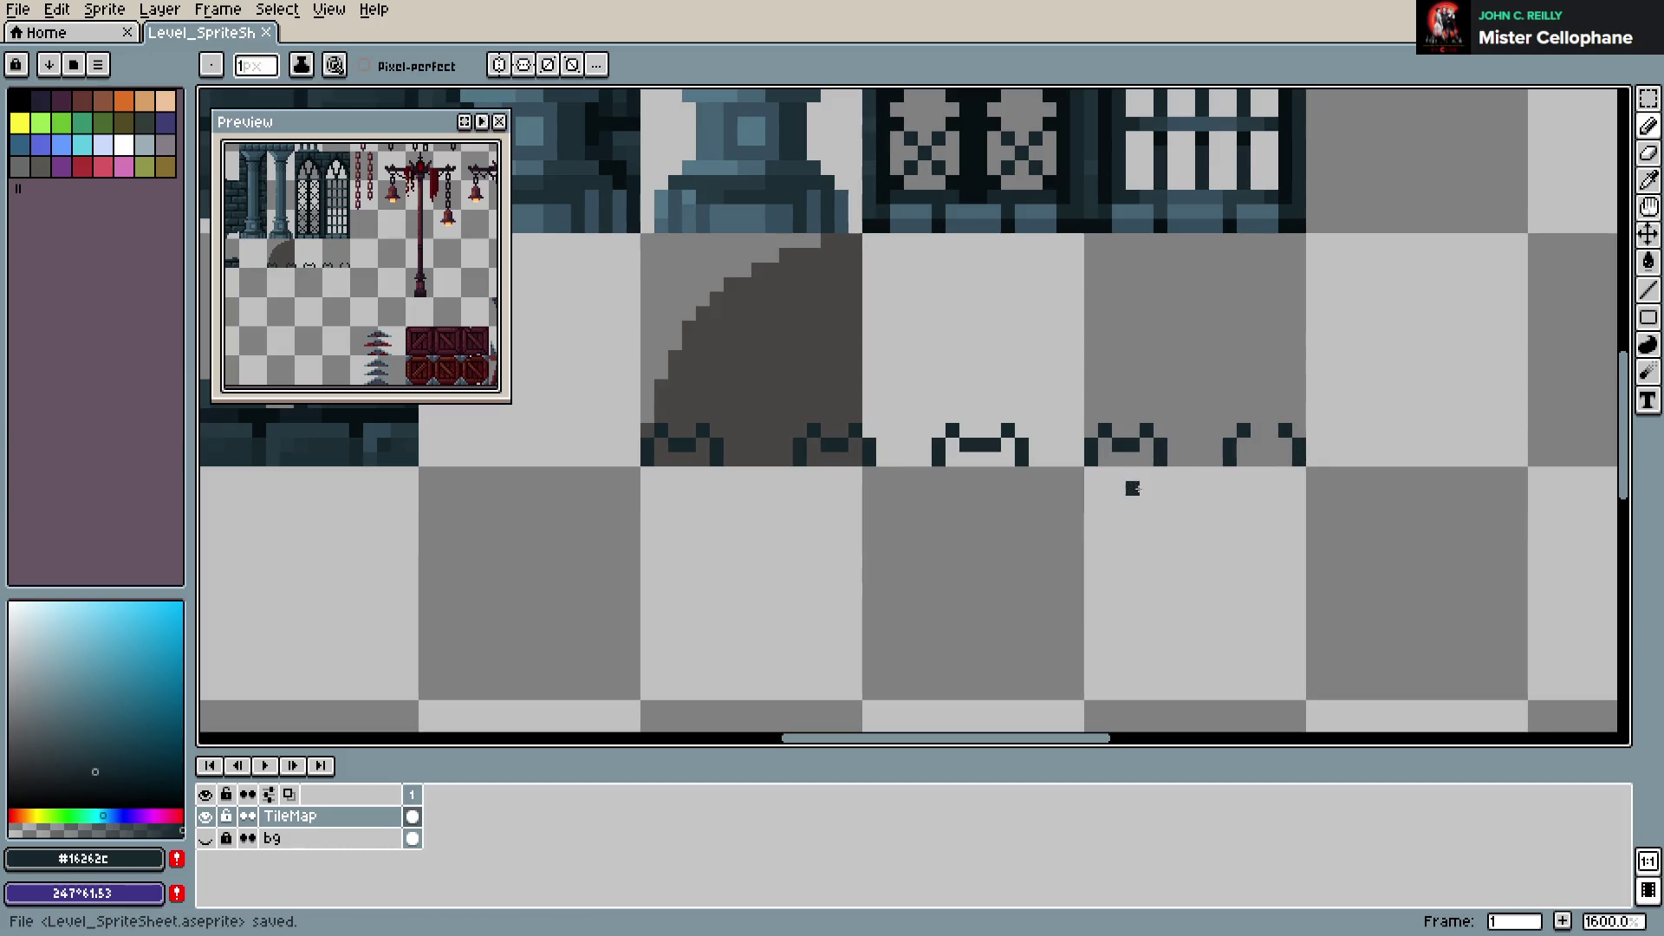
key(ctrl+z)
key(ctrl+z)
key(ctrl+z)
mouse_move(1243, 460)
mouse_down()
mouse_move(1258, 429)
mouse_move(1298, 442)
mouse_up()
key(ctrl+s)
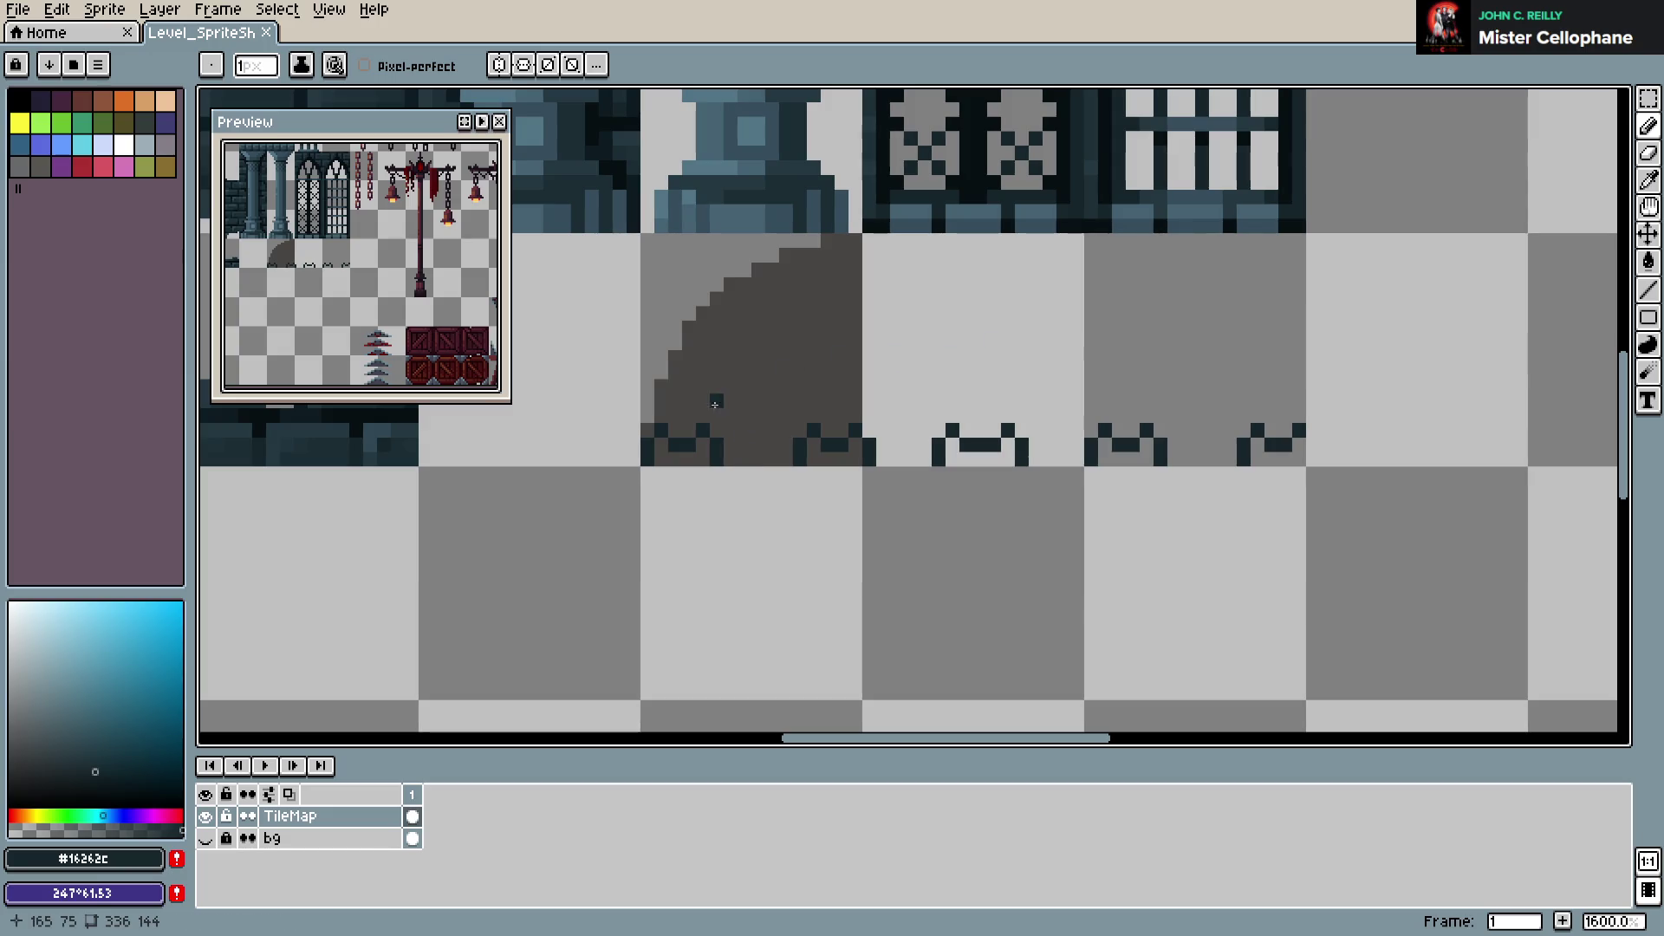
Draw dark arch outlines above the bumps and save
mouse_move(715, 416)
mouse_down()
mouse_move(788, 395)
mouse_move(742, 396)
mouse_up()
click(789, 388)
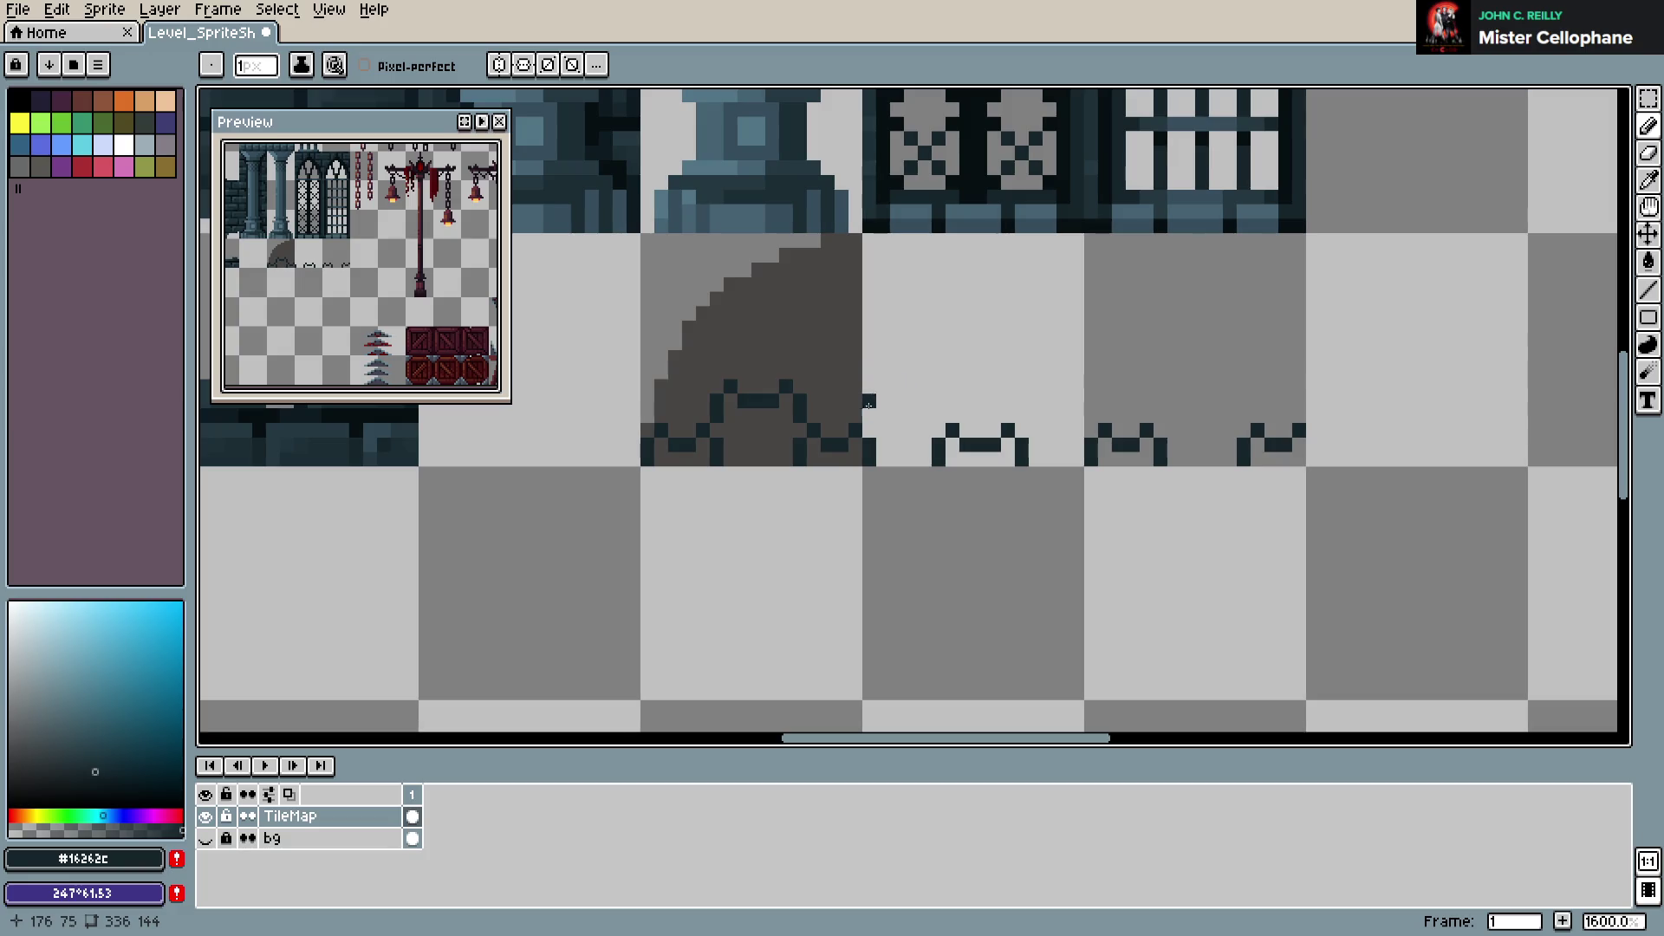
mouse_move(869, 402)
mouse_down()
mouse_move(868, 417)
mouse_move(926, 387)
mouse_move(938, 420)
mouse_move(1049, 401)
mouse_up()
click(938, 371)
key(ctrl+s)
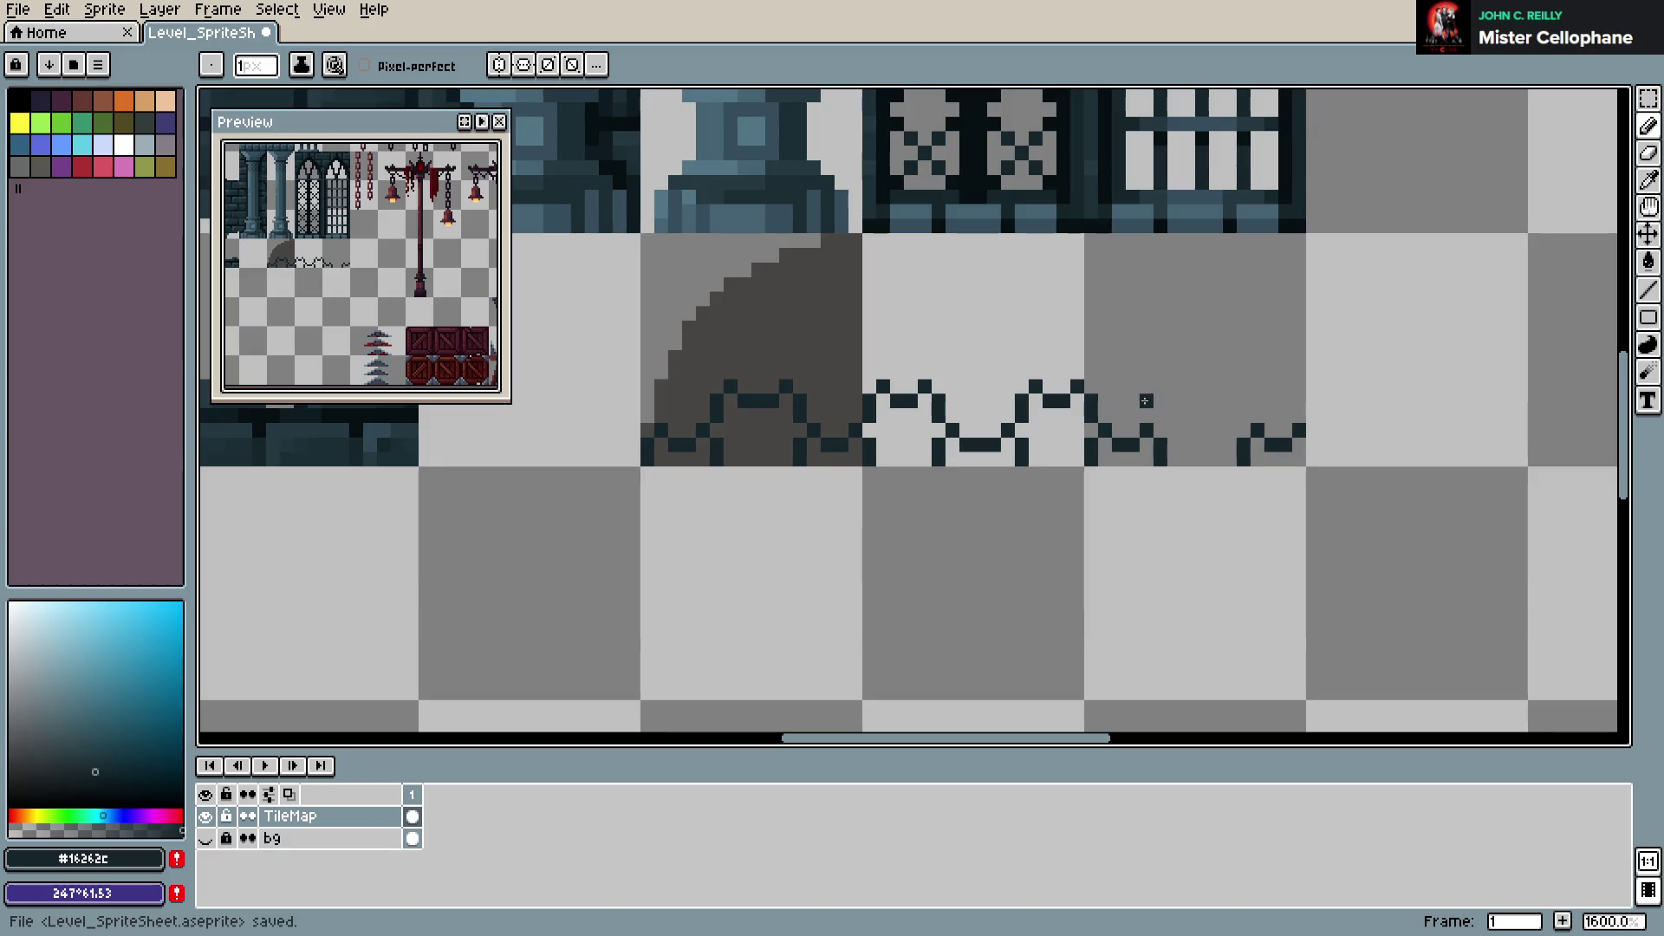
Finish the rightmost arch outline, save, and place a dark pixel inside the rounded tile
click(1161, 401)
drag(1191, 401, 1243, 418)
click(1229, 386)
key(ctrl+s)
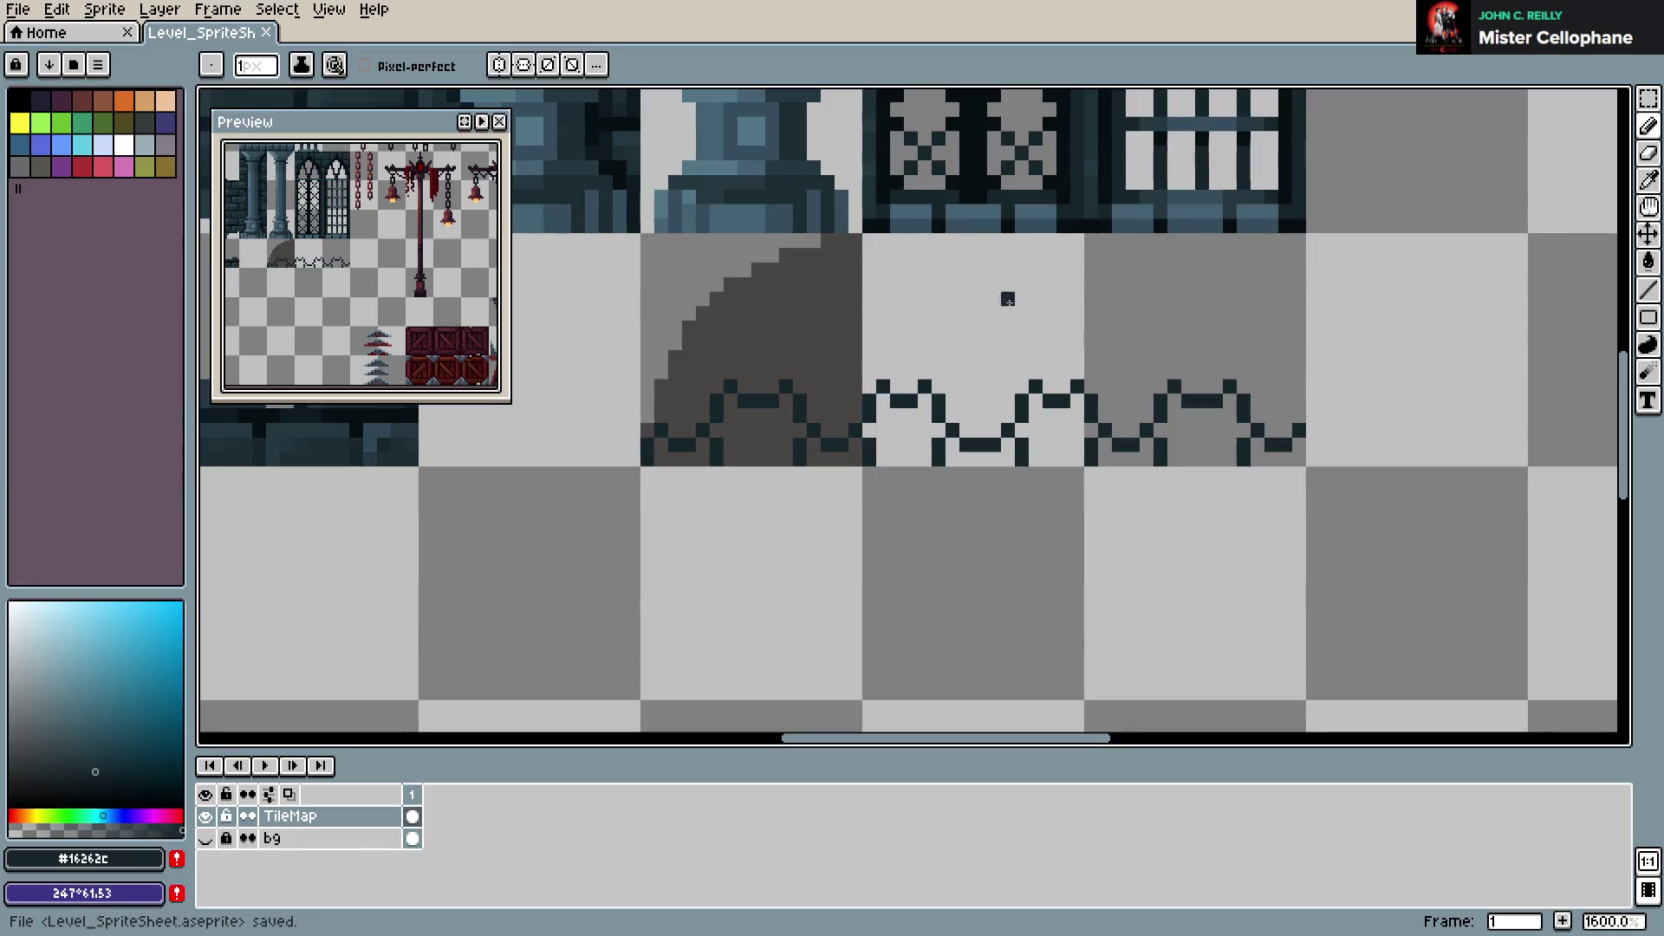
click(799, 343)
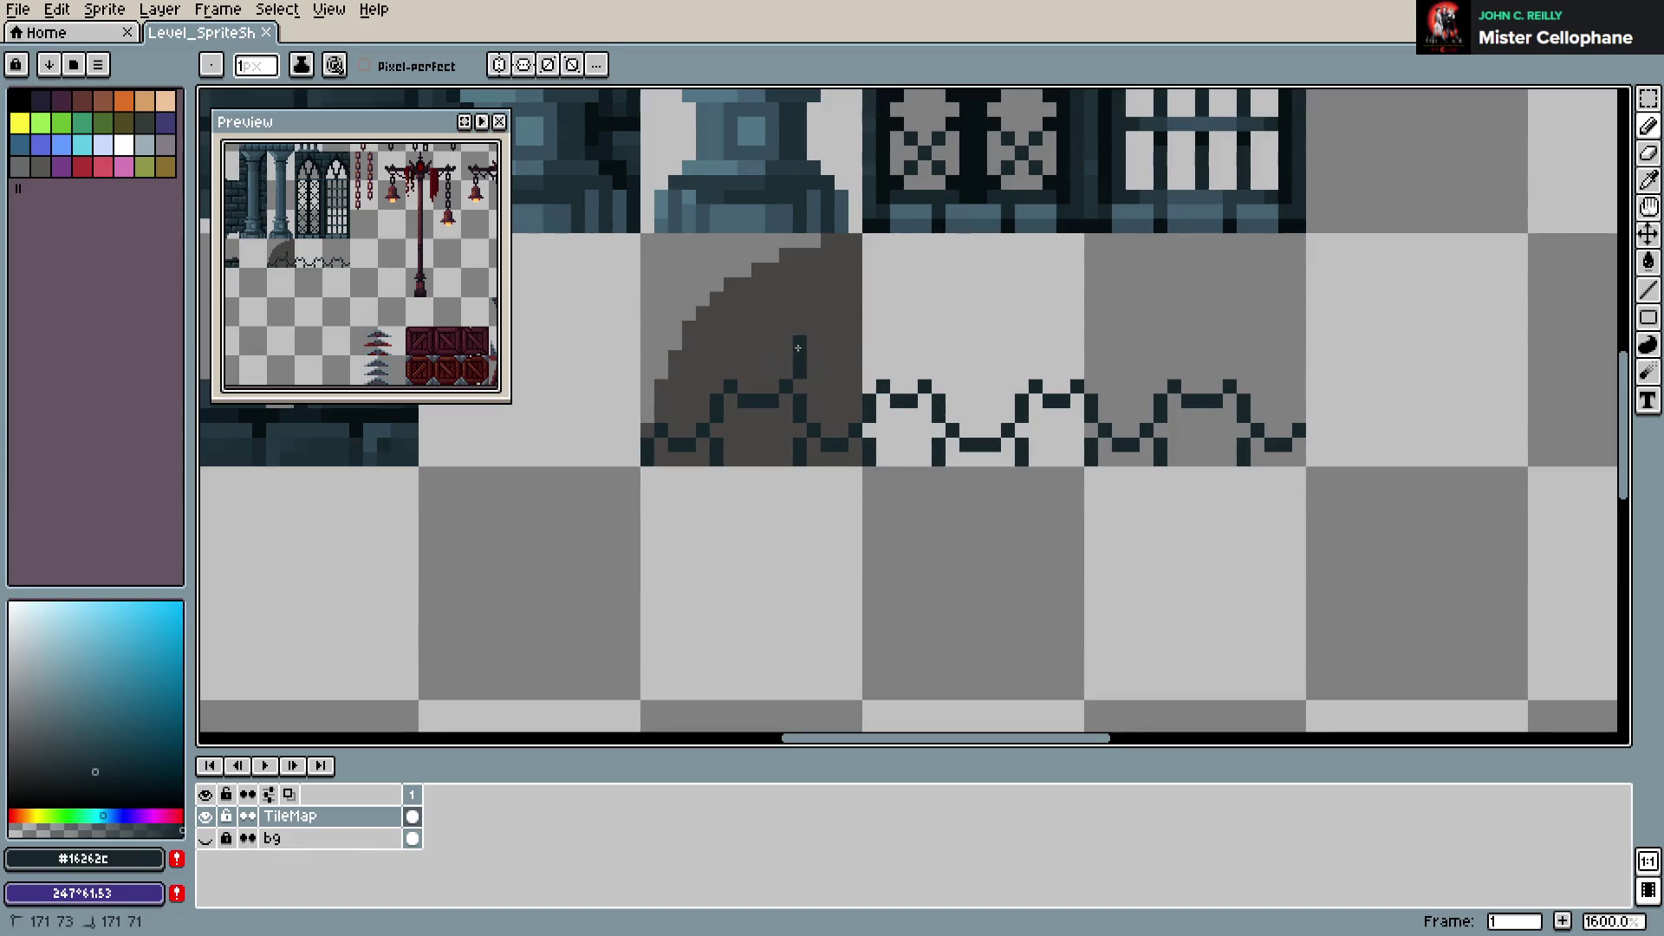
Remove the stray pixel and draw dark vertical brick lines up the rounded tile, then save
key(ctrl+z)
key(v)
key(b)
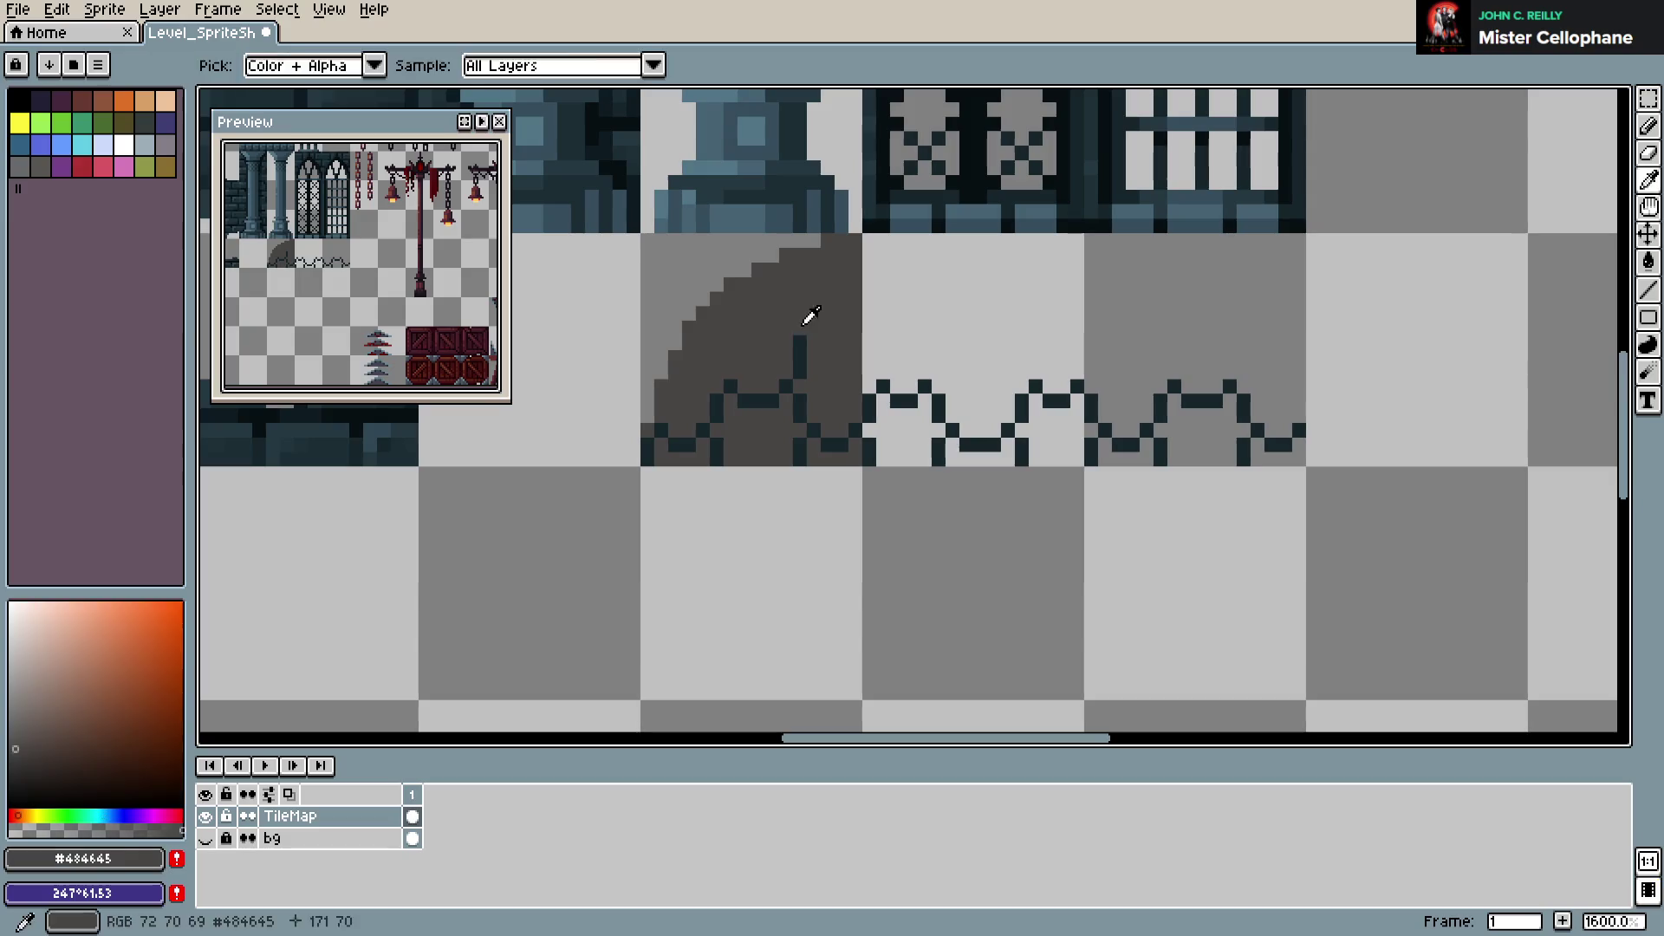
drag(716, 376, 716, 323)
click(724, 325)
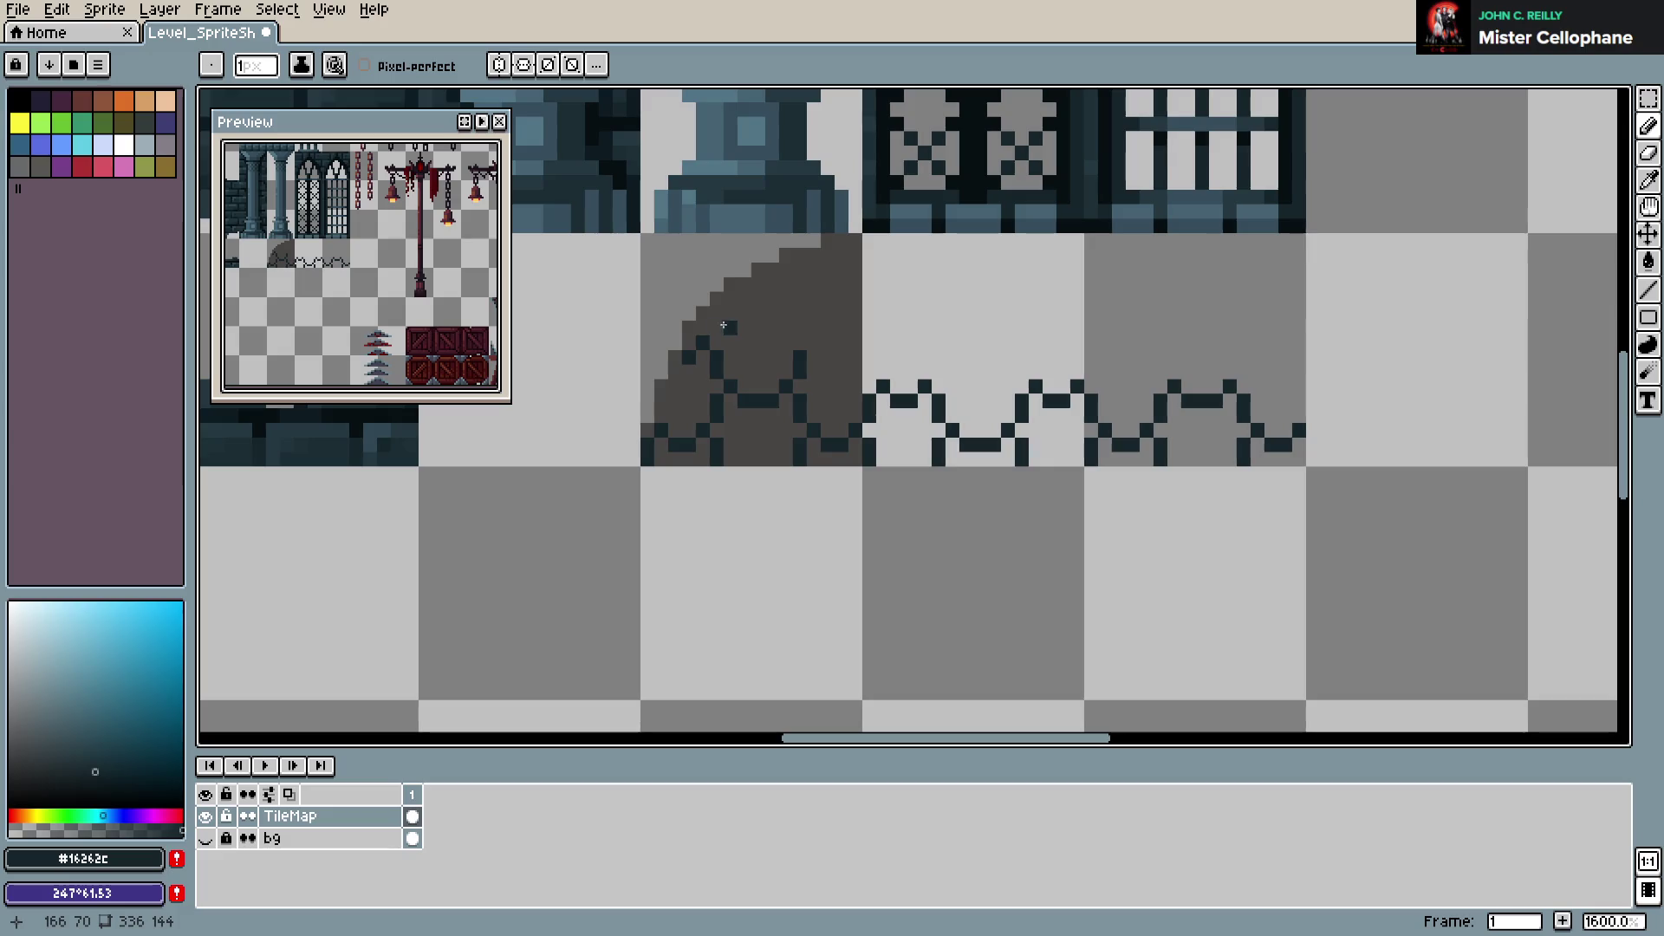
drag(801, 335, 800, 309)
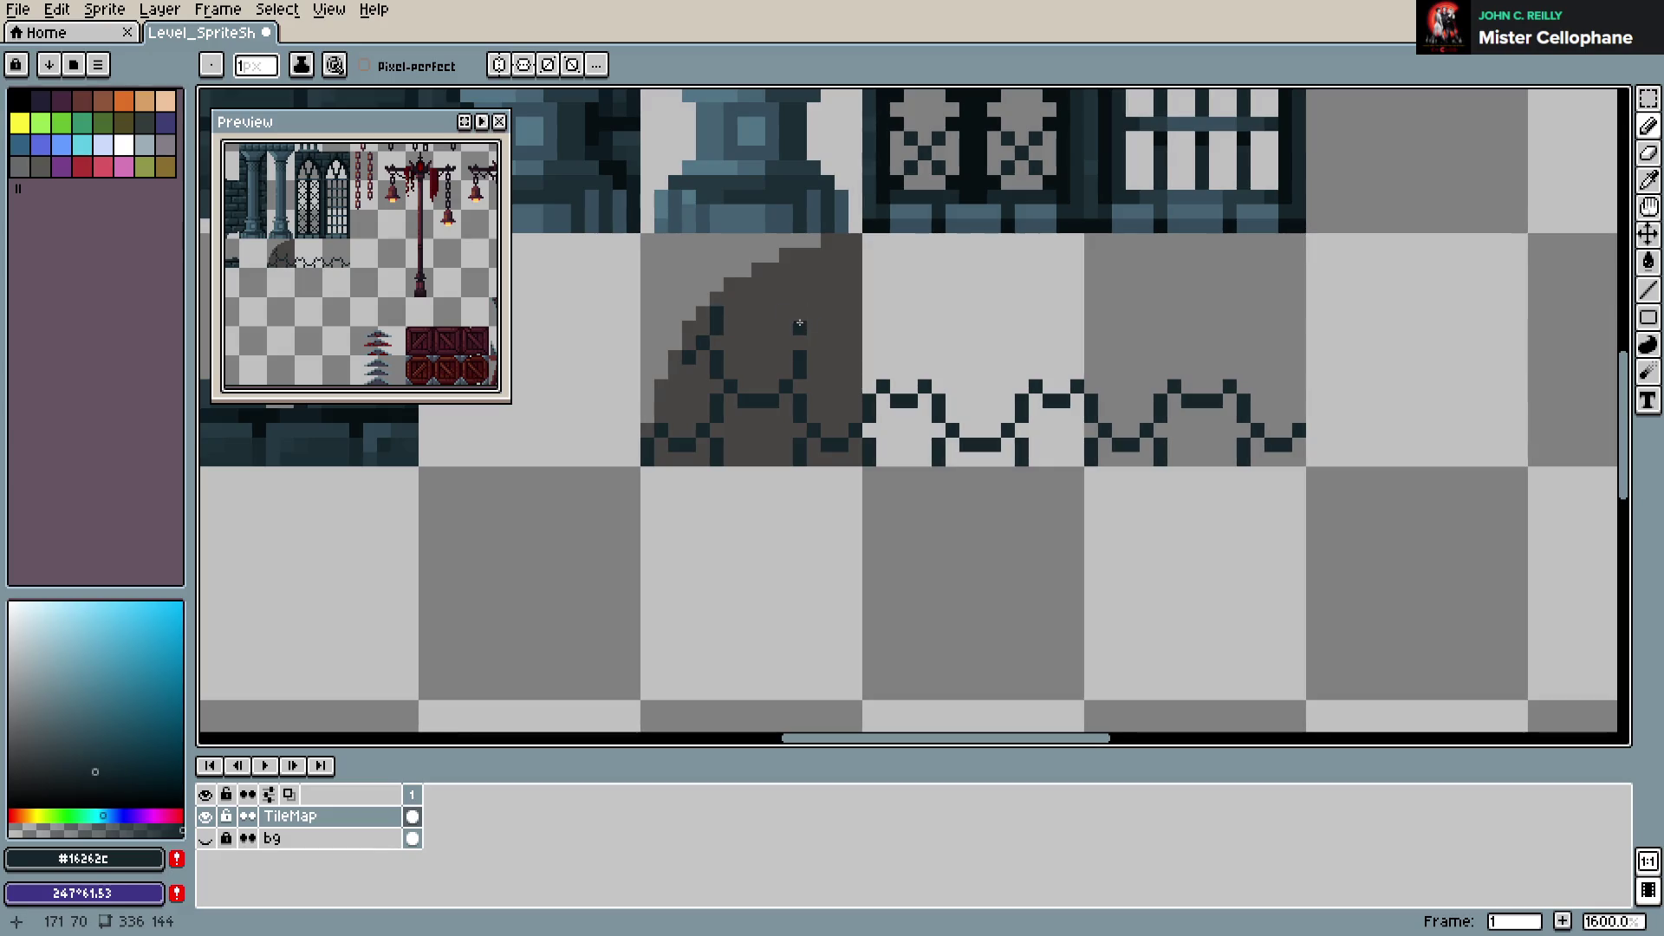
click(871, 360)
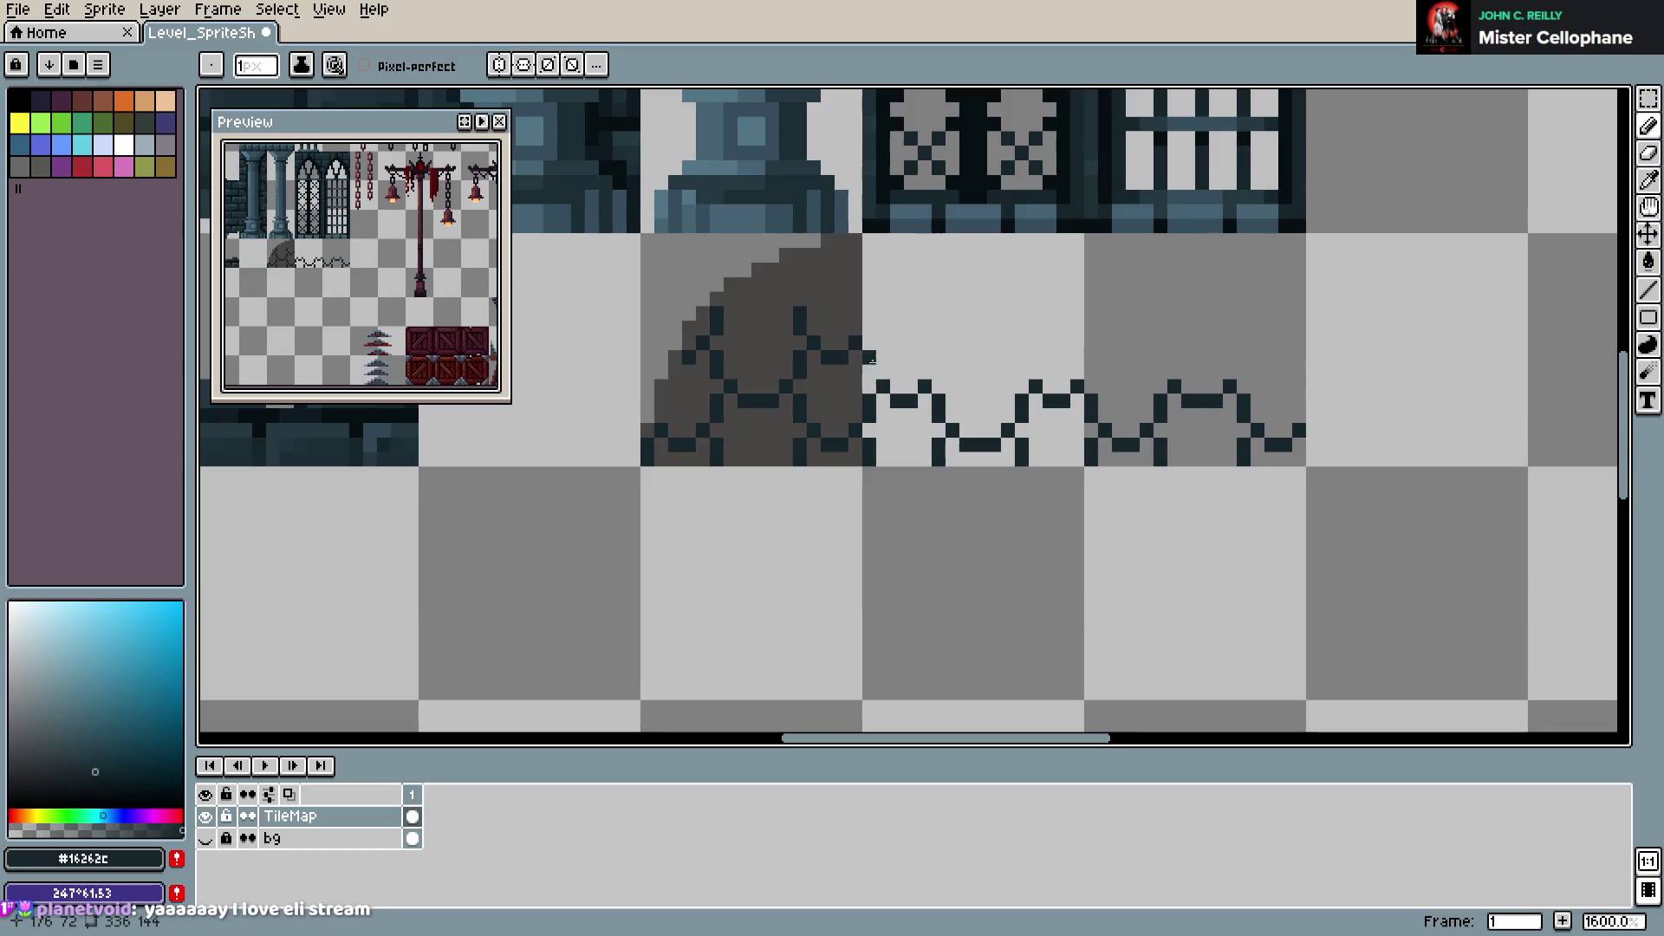
key(ctrl+s)
Paint #484645 grey beside the dark stone area and along the top row
alt+click(847, 381)
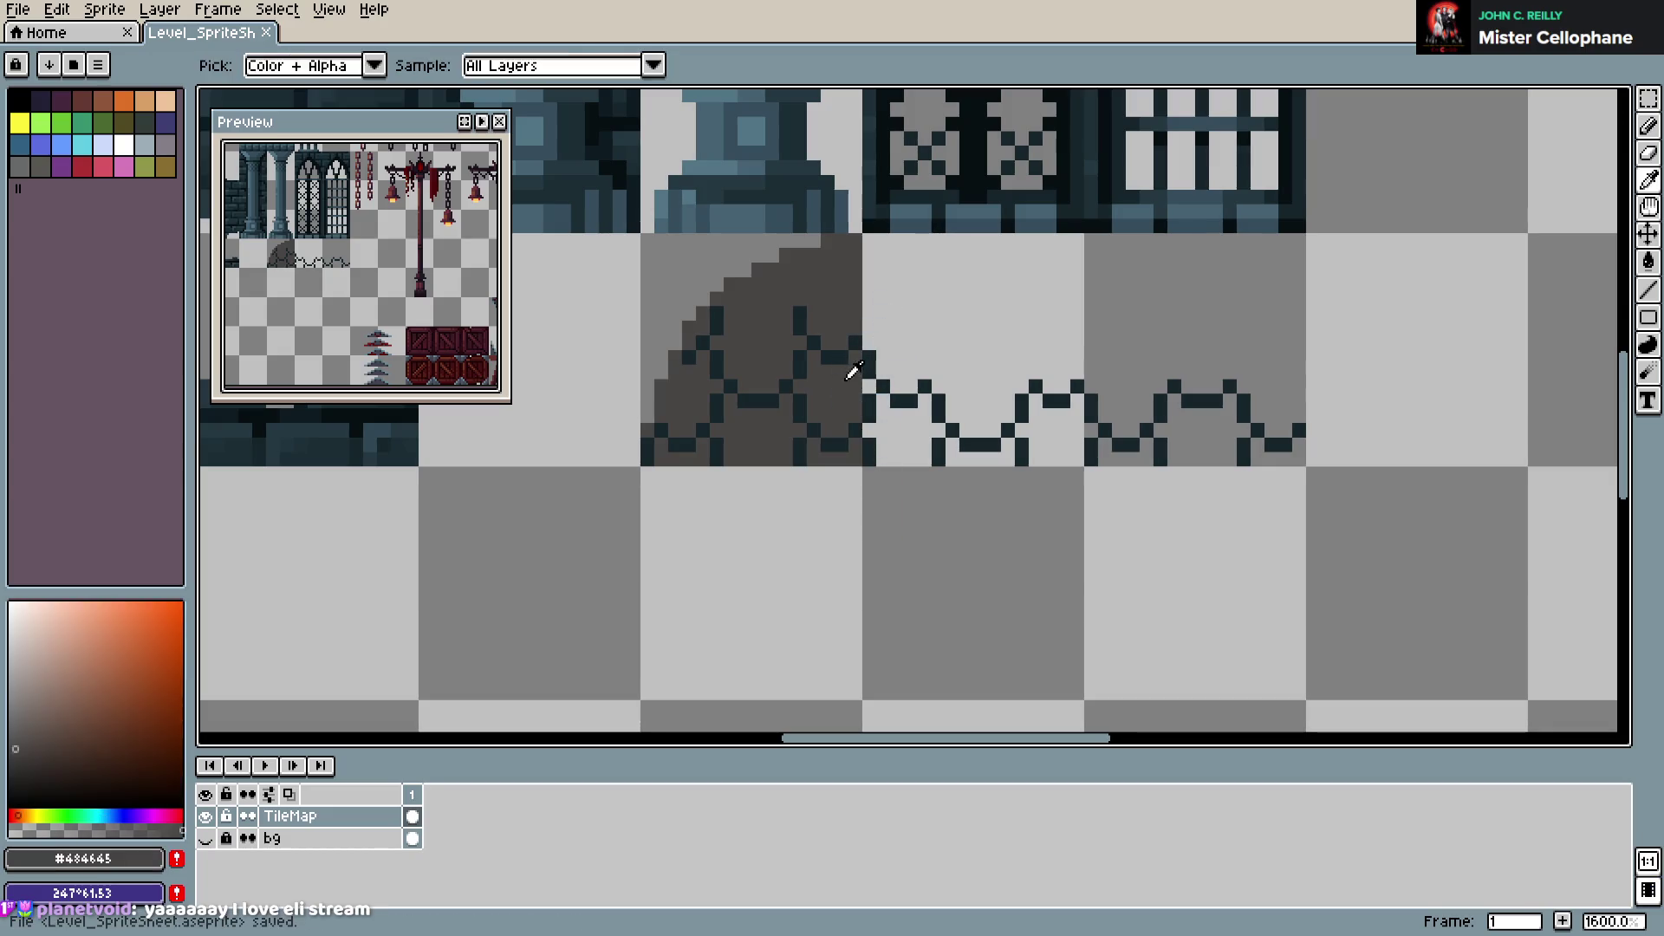
mouse_move(872, 427)
mouse_down()
mouse_move(893, 417)
mouse_move(985, 458)
mouse_move(1053, 458)
mouse_move(1059, 431)
mouse_up()
mouse_move(872, 242)
mouse_down()
mouse_move(1265, 241)
mouse_move(1196, 241)
mouse_up()
Draw a grey vertical line and bucket-fill the light areas left of it grey
click(1105, 255)
shift+click(1109, 414)
key(g)
click(1036, 323)
key(ctrl+s)
click(1055, 423)
key(b)
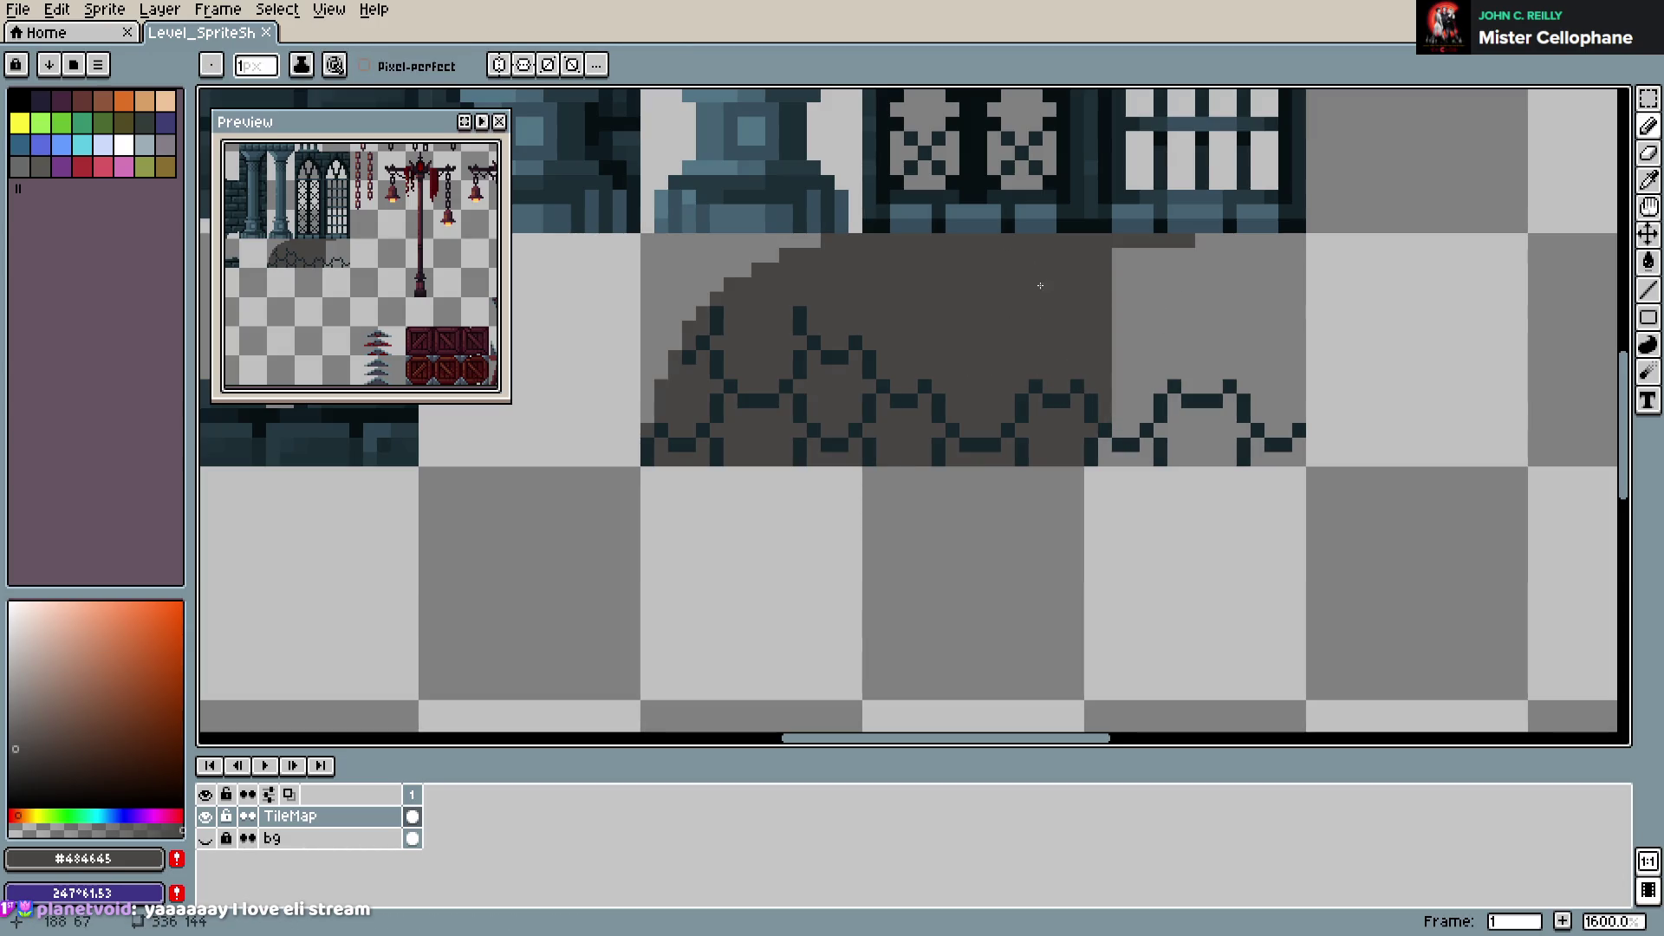
Erase the stray pixels and stepped diagonal at the top strip's right end
key(e)
key(b)
mouse_move(1188, 240)
mouse_down()
mouse_move(1175, 256)
mouse_move(1218, 271)
mouse_move(1267, 327)
mouse_up()
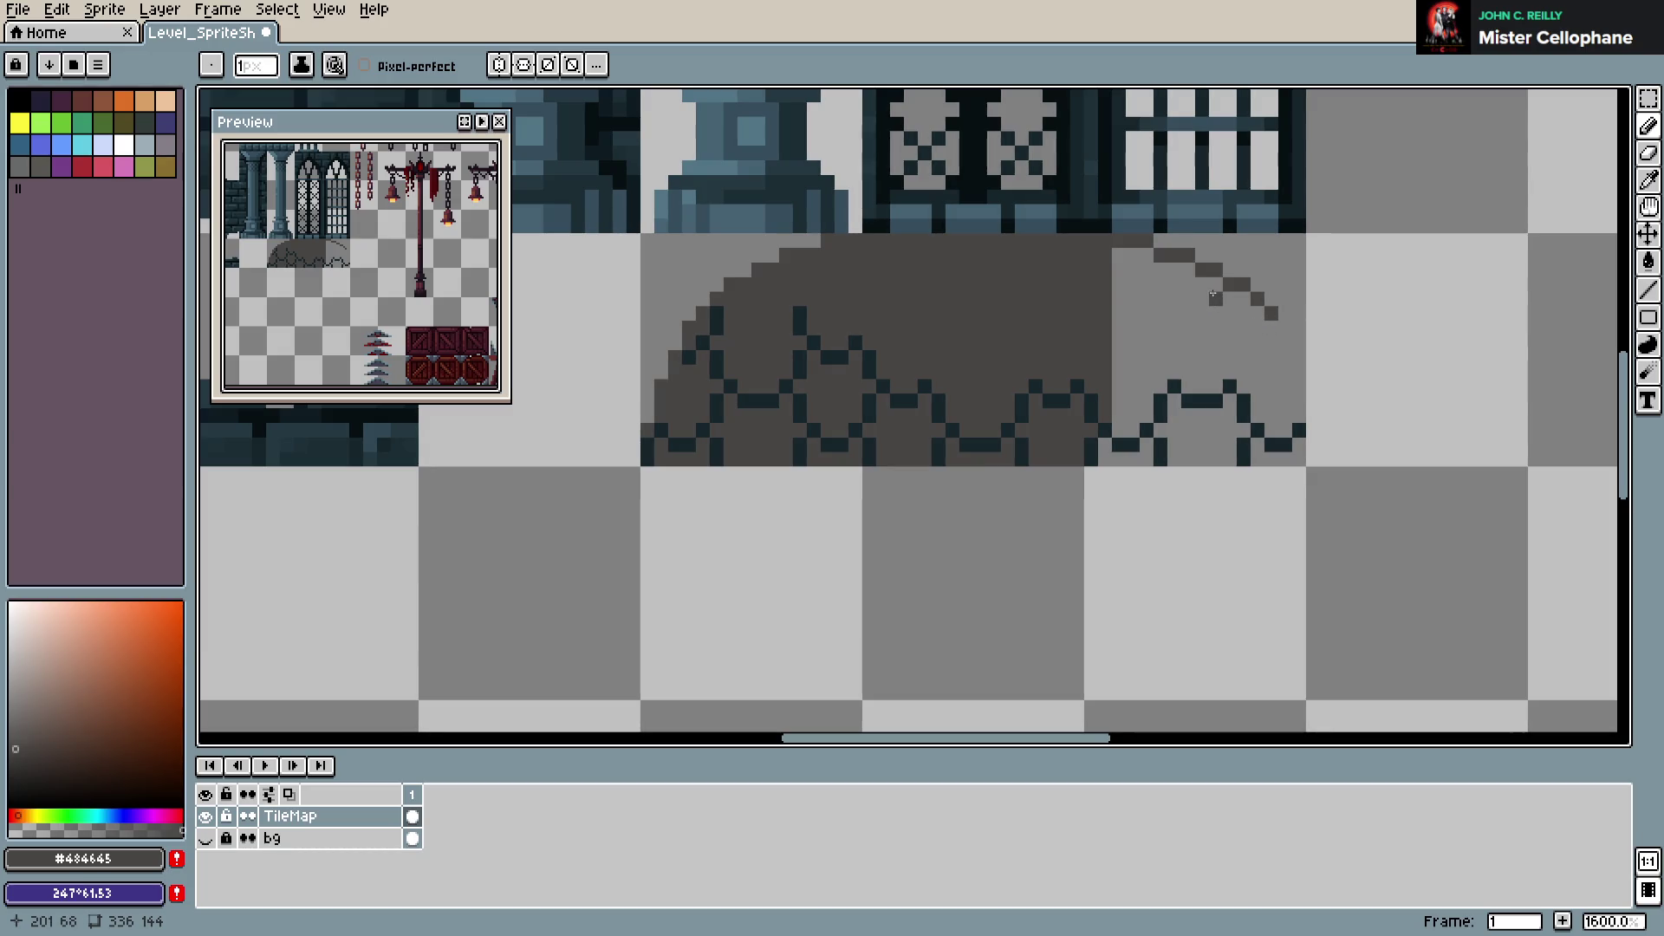
key(e)
drag(1133, 241, 1270, 314)
key(b)
Draw the dome's curved right edge, fill its inside grey, and save
drag(1133, 253, 1184, 269)
mouse_move(1229, 299)
mouse_down()
mouse_move(1285, 383)
mouse_move(1300, 464)
mouse_up()
drag(1175, 460, 1230, 459)
click(1136, 457)
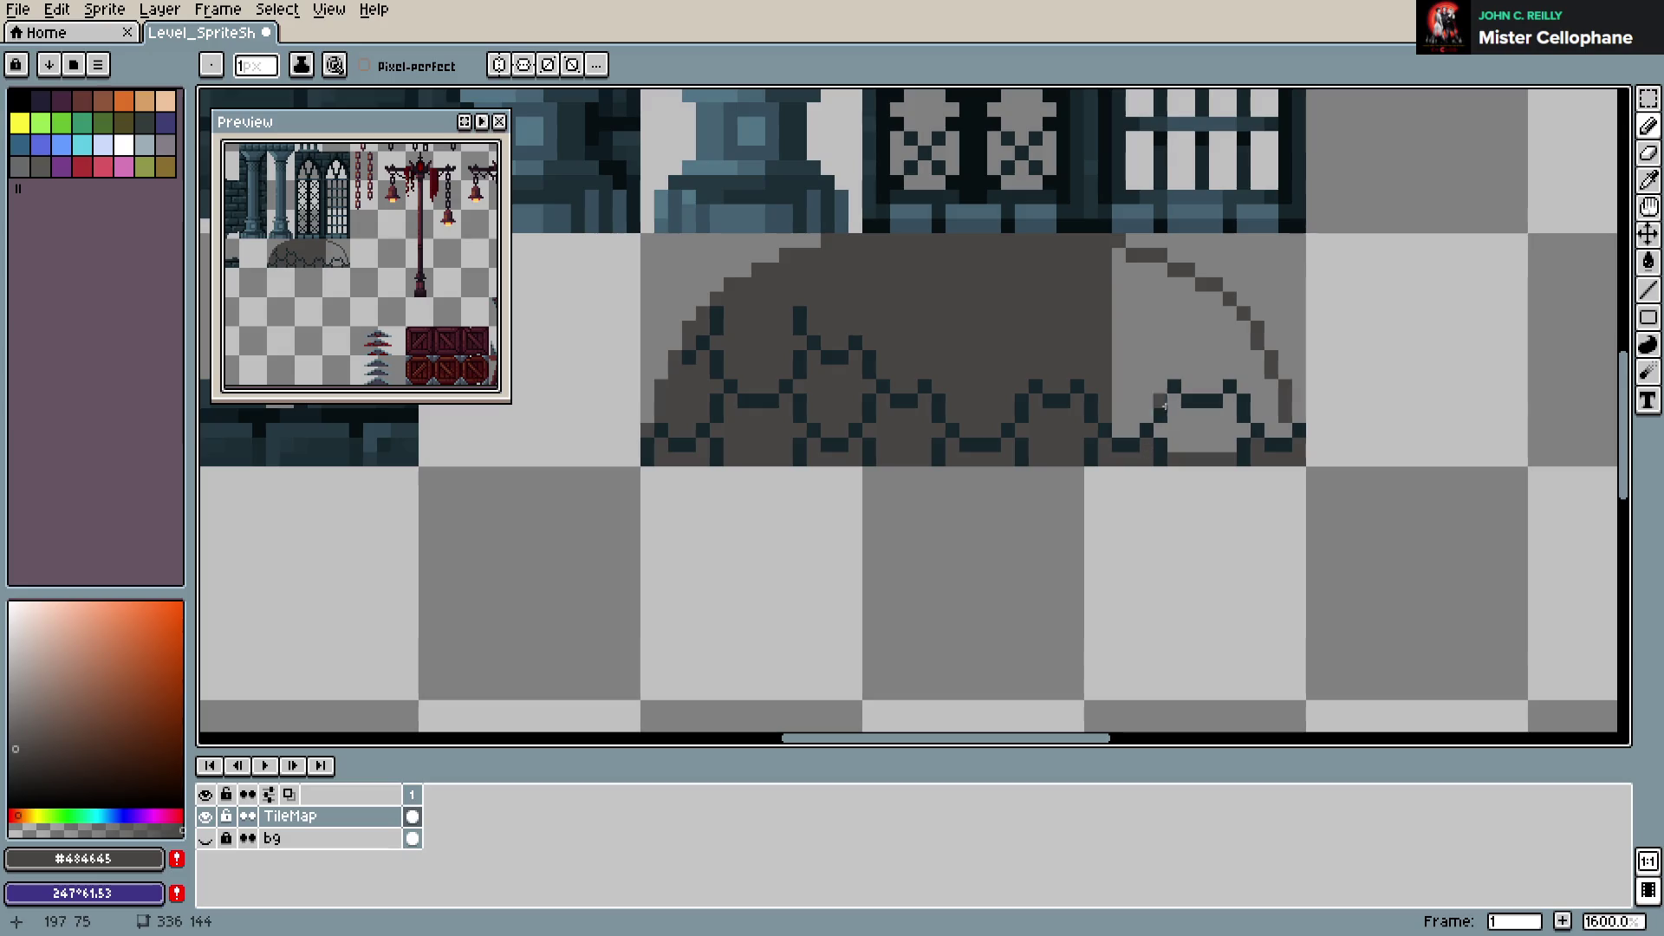
key(g)
click(1209, 372)
key(ctrl+s)
Draw dark brick and mesh lines across the left and centre of the dome, saving along the way
key(b)
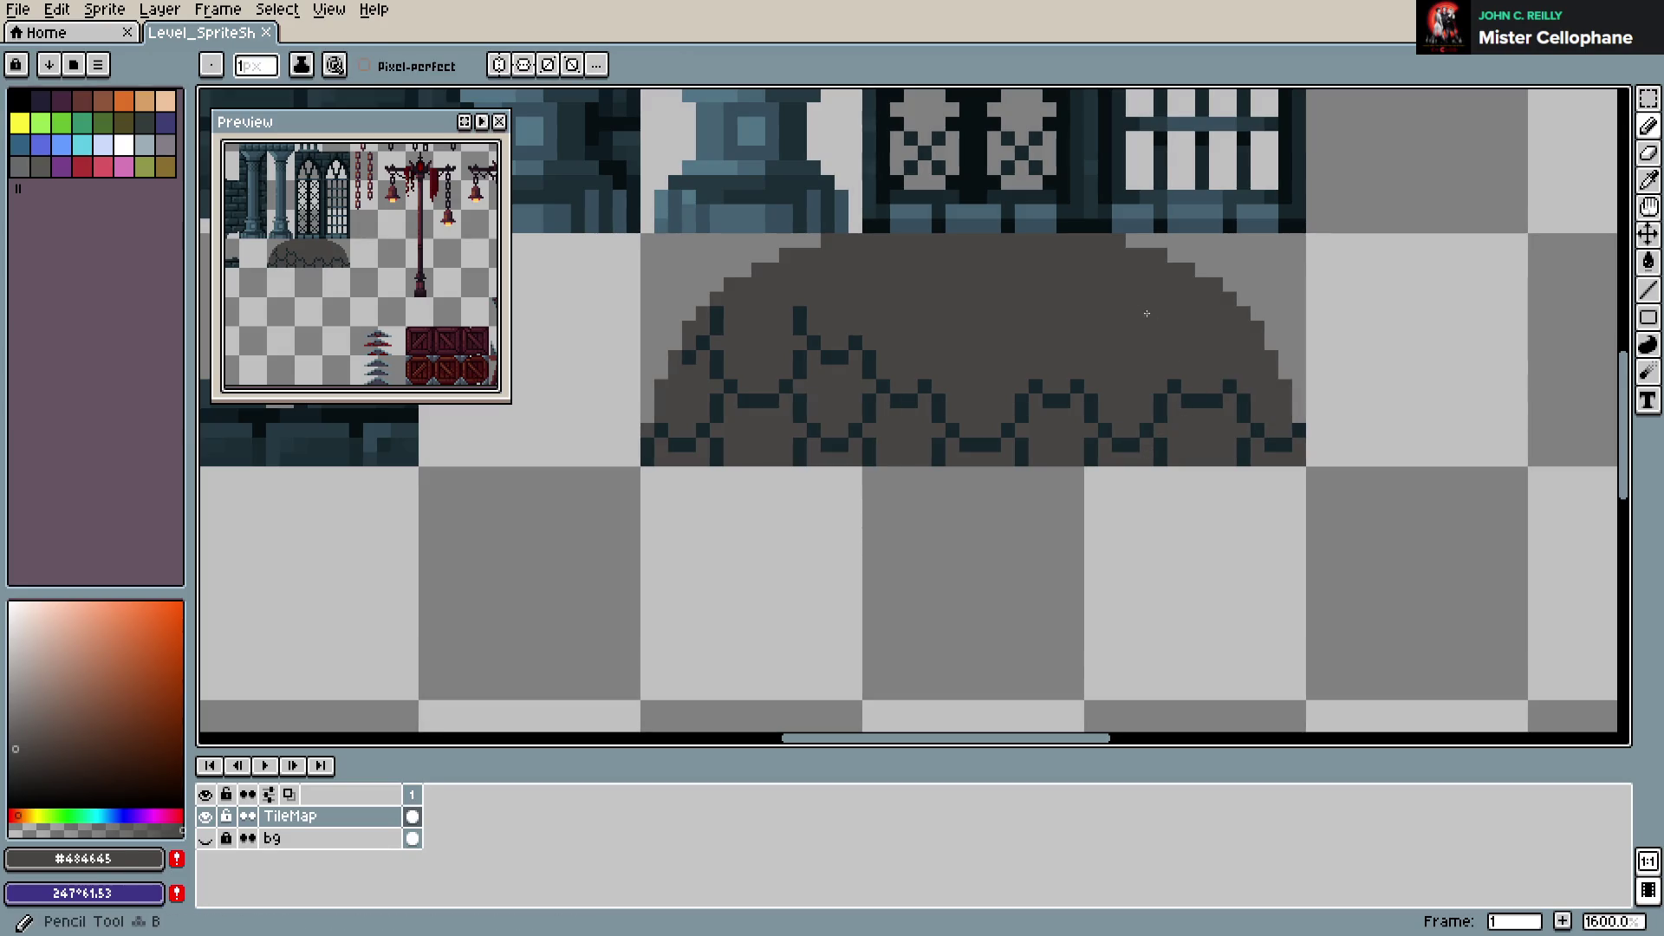
alt+click(798, 315)
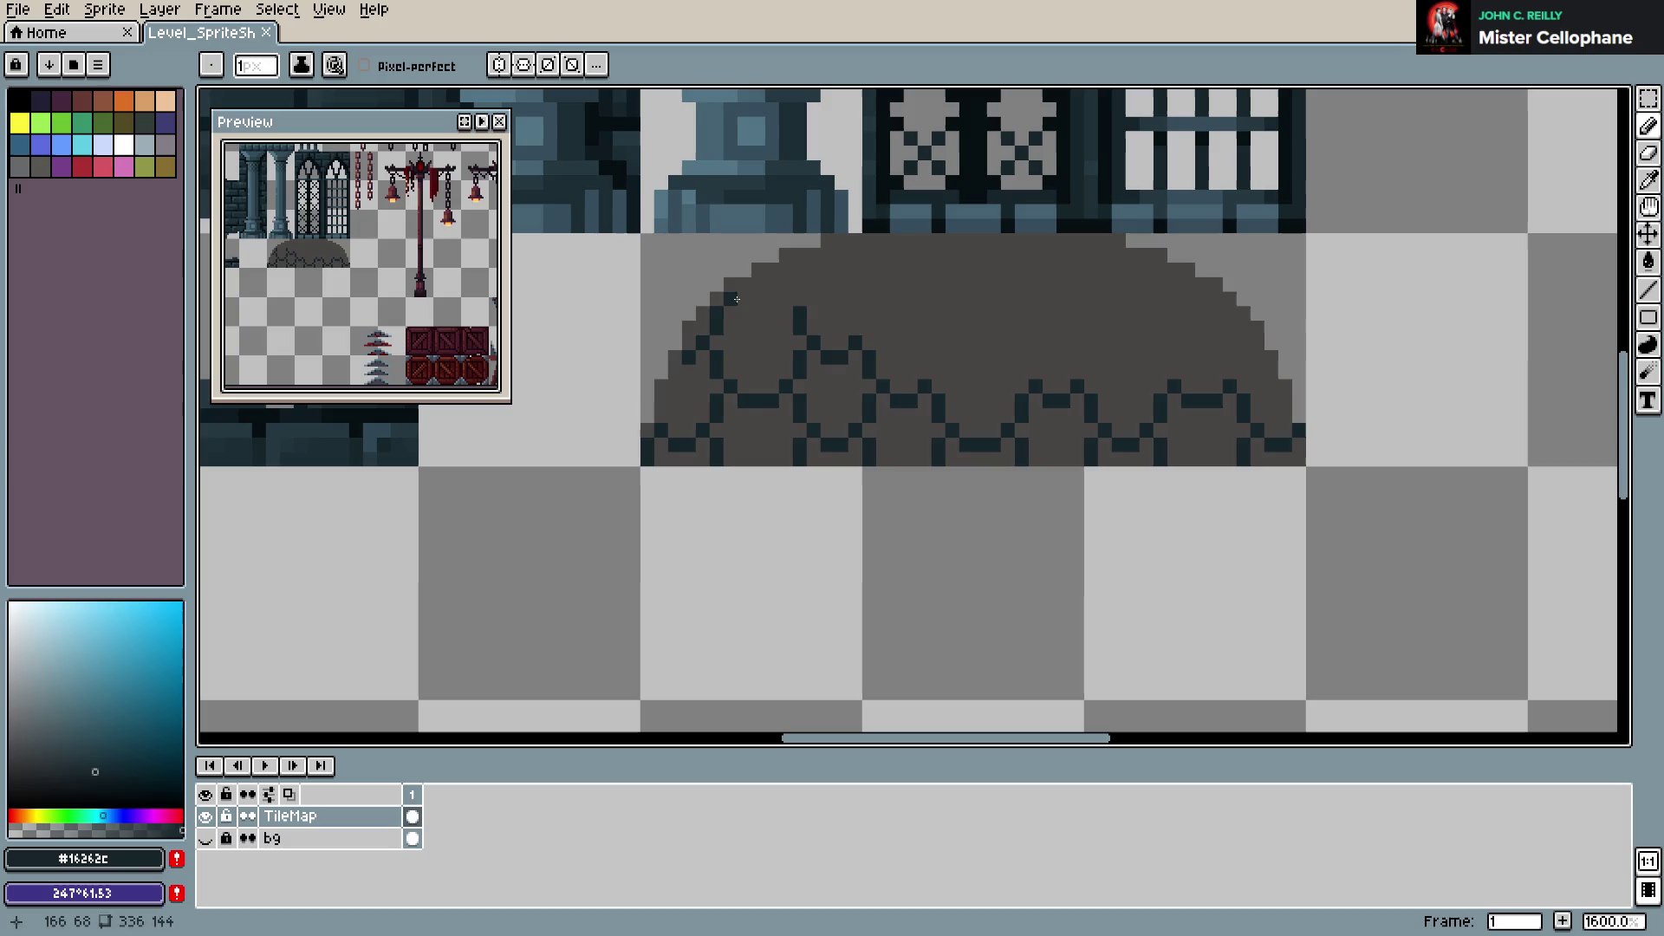
drag(743, 312, 785, 298)
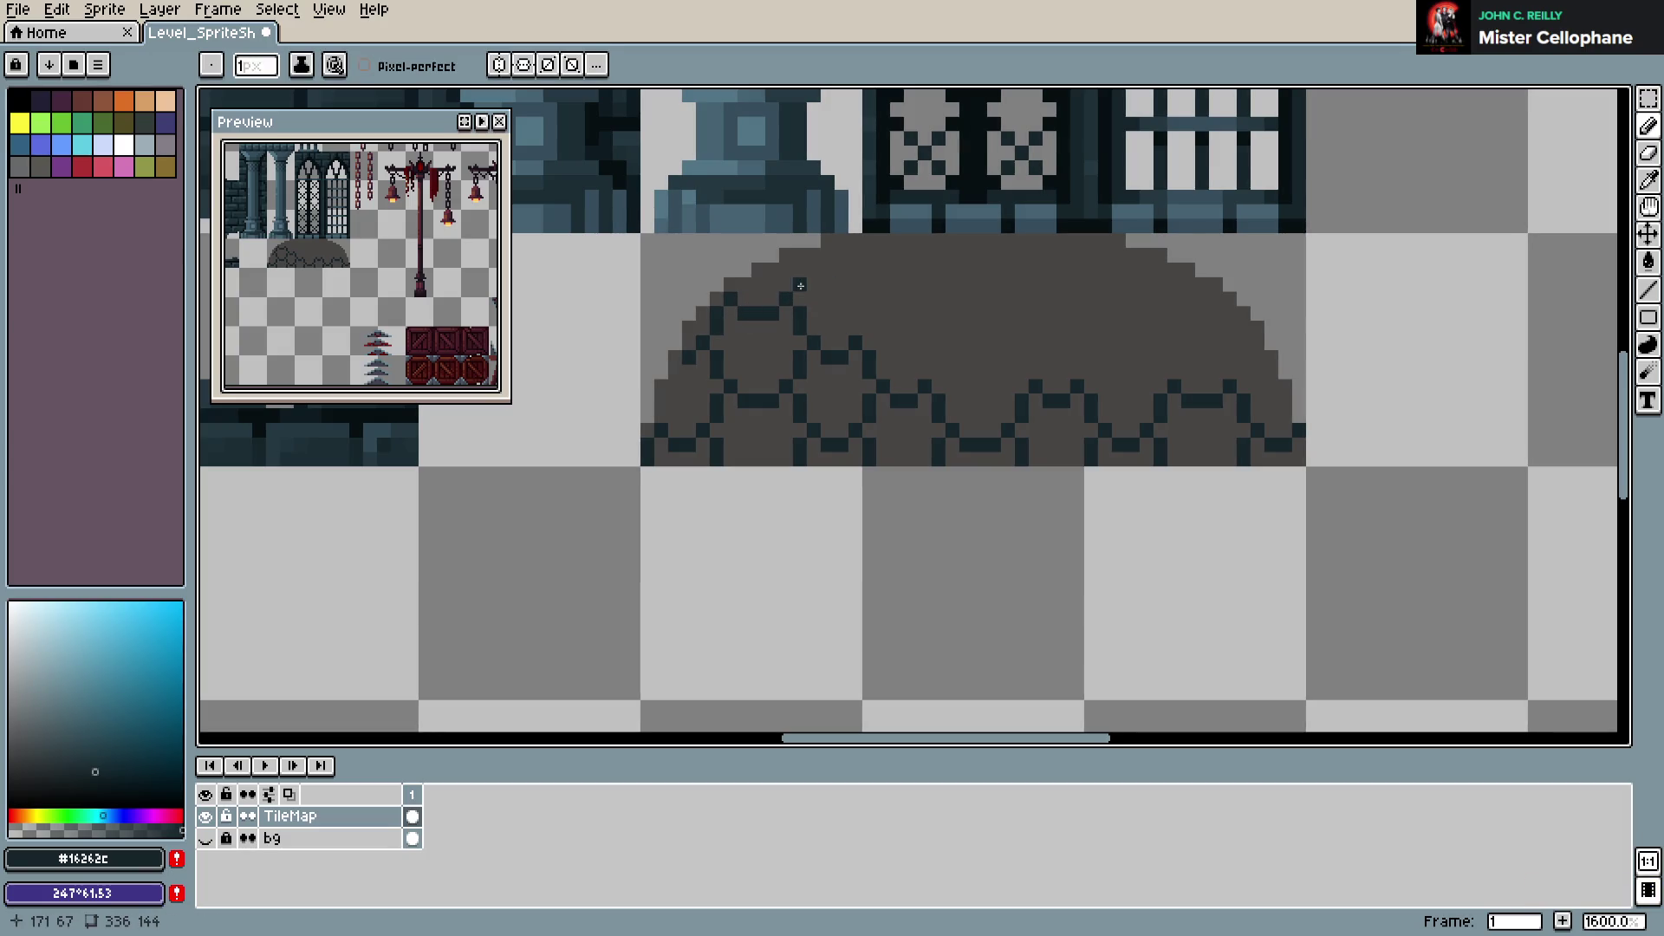
mouse_move(812, 256)
mouse_down()
mouse_move(859, 257)
mouse_move(884, 305)
mouse_up()
key(ctrl+s)
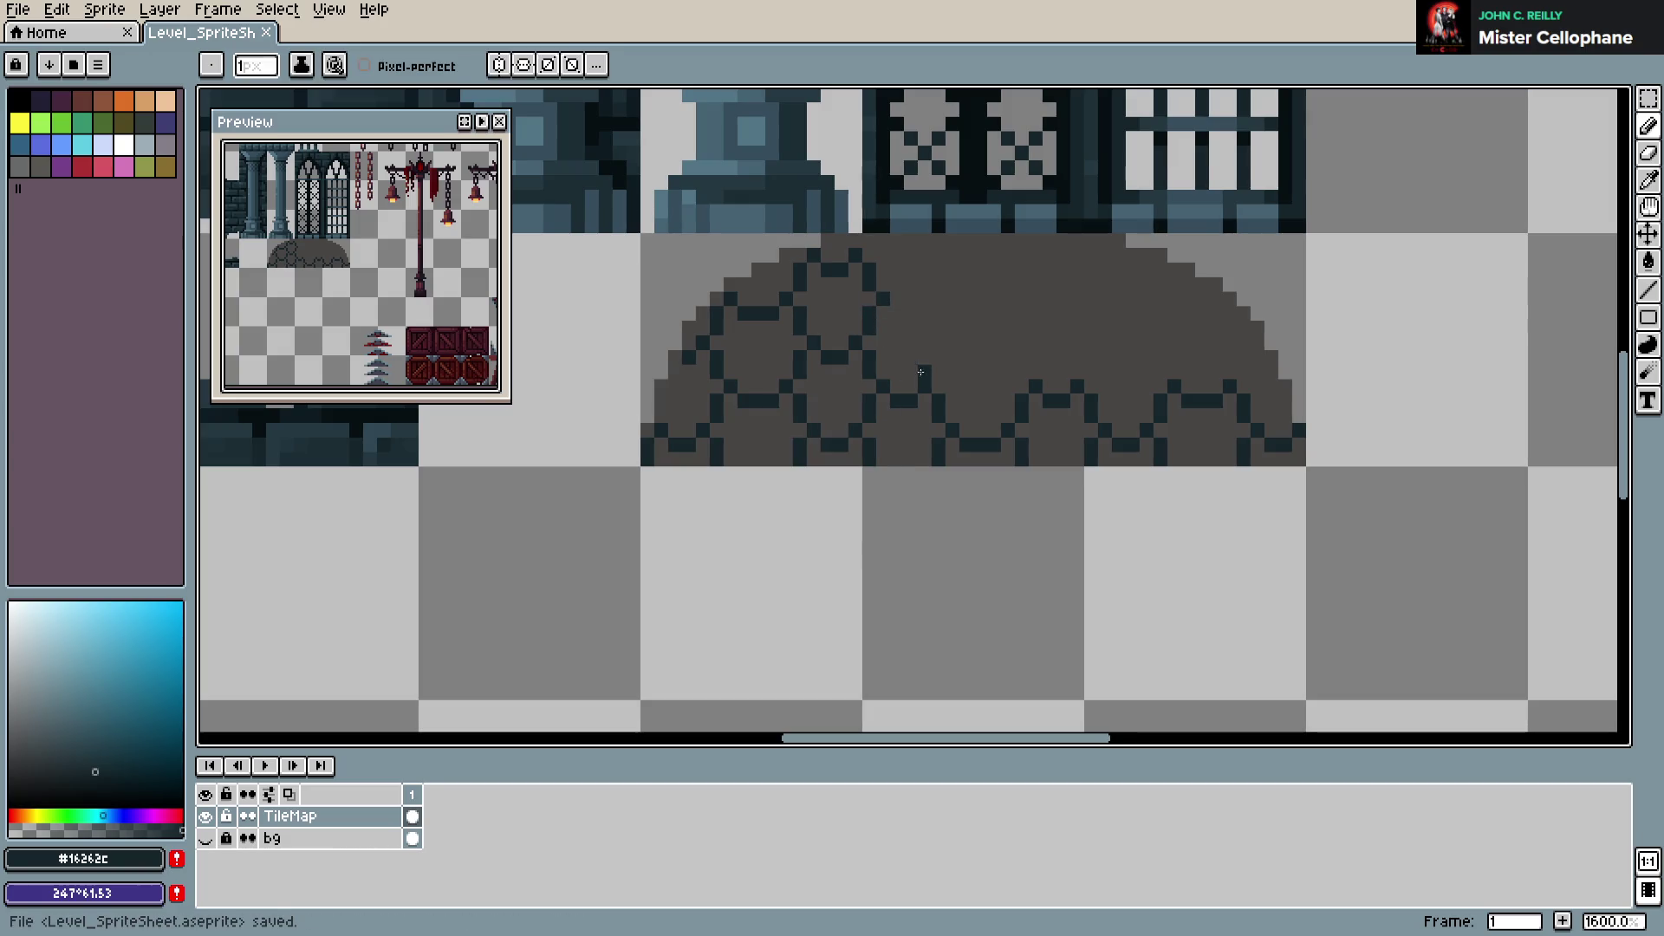
mouse_move(946, 342)
mouse_down()
mouse_move(920, 299)
mouse_move(894, 312)
mouse_move(941, 275)
mouse_up()
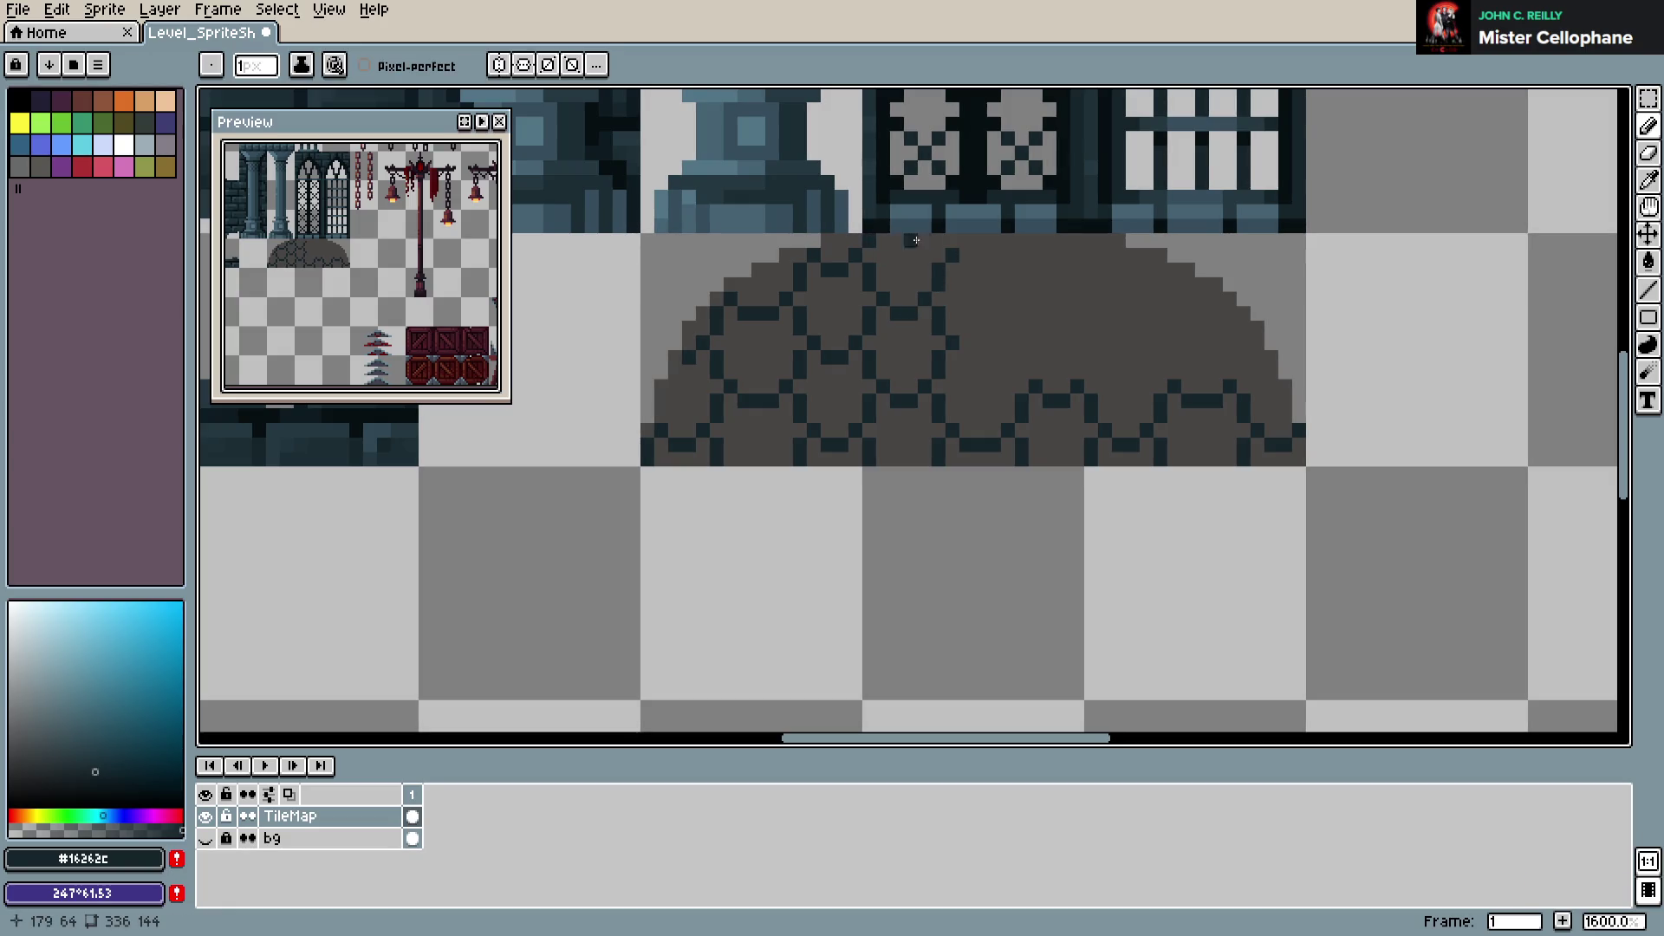
key(ctrl+s)
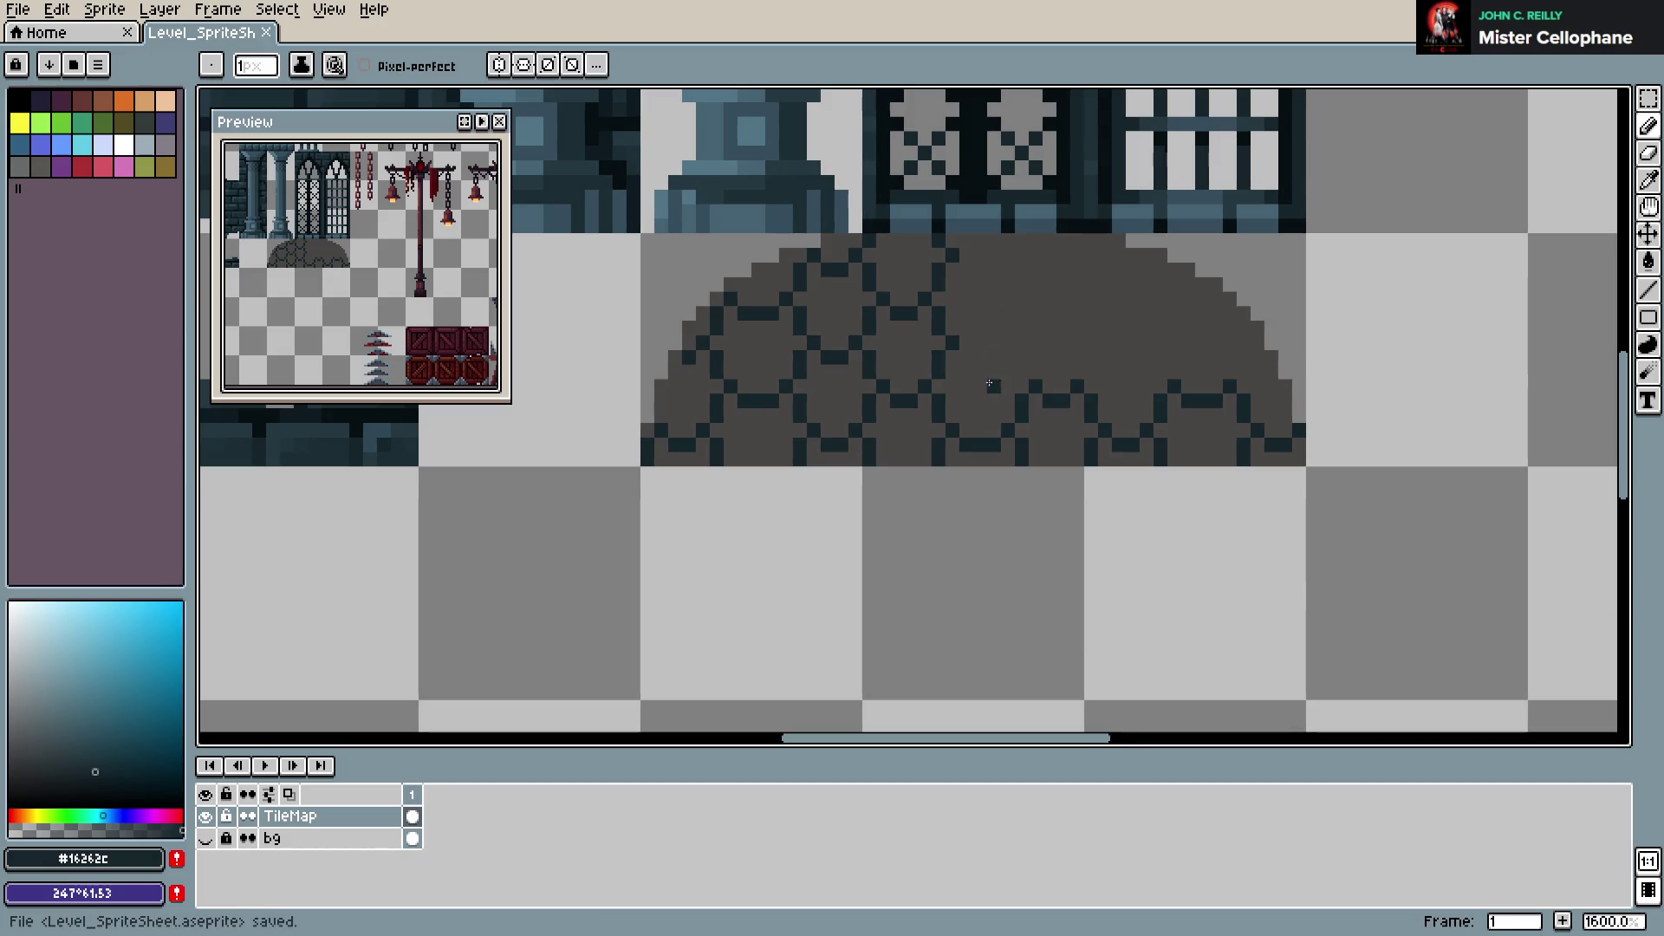
mouse_move(965, 354)
mouse_down()
mouse_move(1001, 355)
mouse_move(1029, 300)
mouse_move(1025, 268)
mouse_move(1007, 253)
mouse_move(1001, 270)
mouse_move(1023, 236)
mouse_up()
key(ctrl+s)
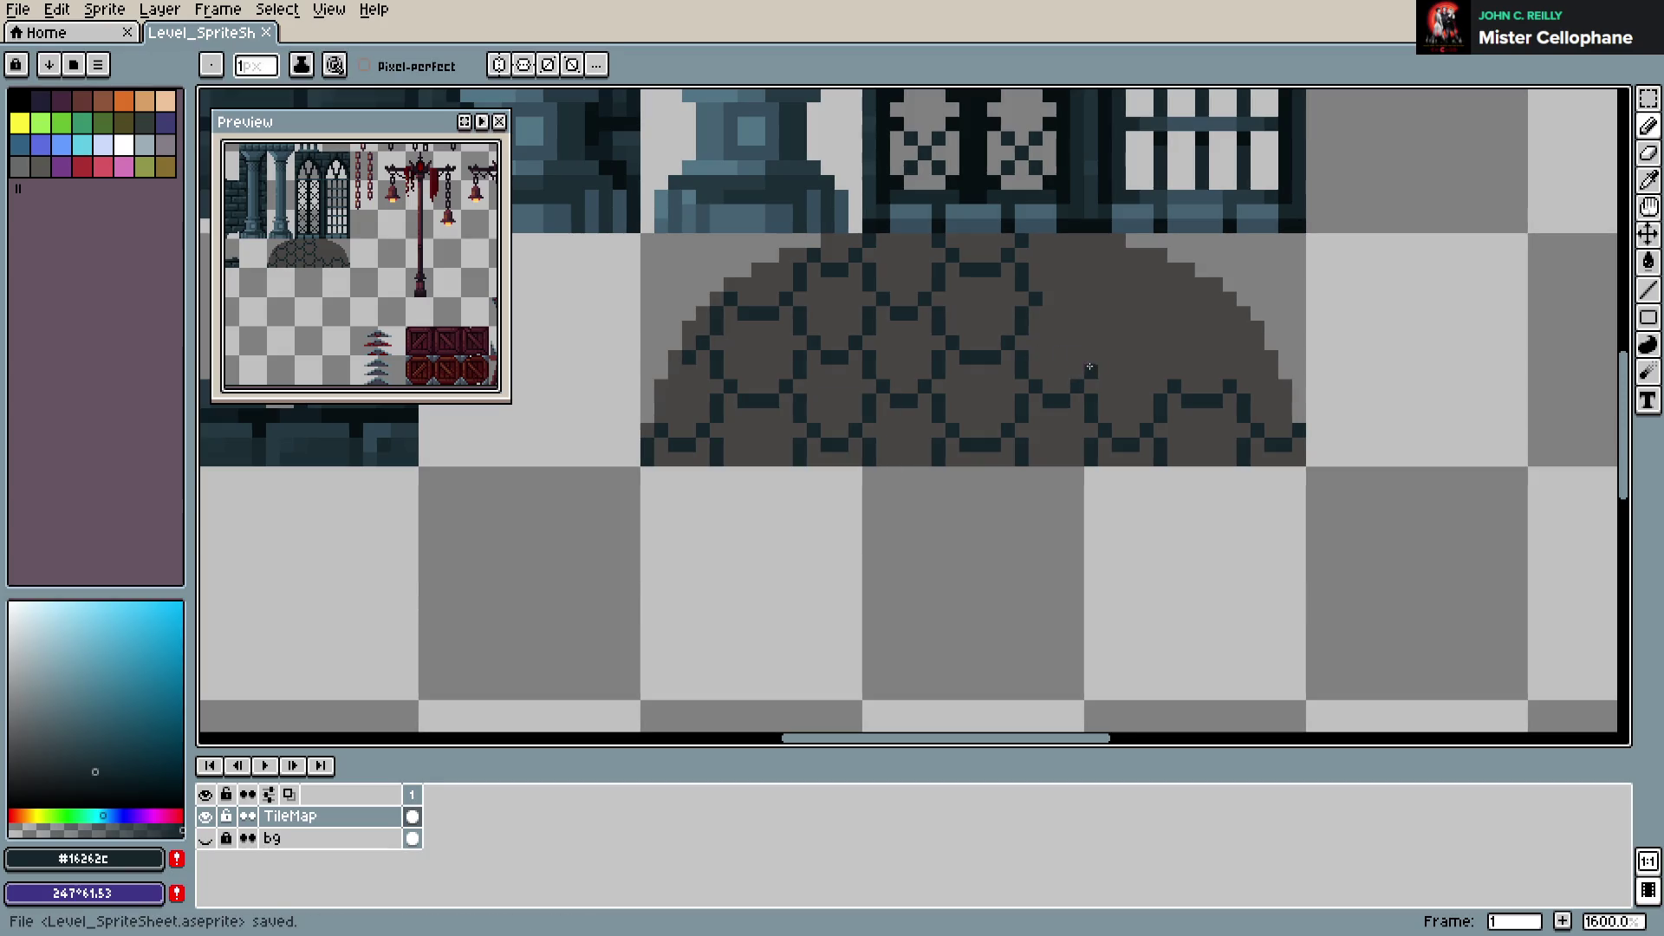
Extend the dark mesh pattern down the dome's right side and save
mouse_move(1058, 307)
mouse_down()
mouse_move(1109, 253)
mouse_move(1090, 236)
mouse_up()
key(ctrl+s)
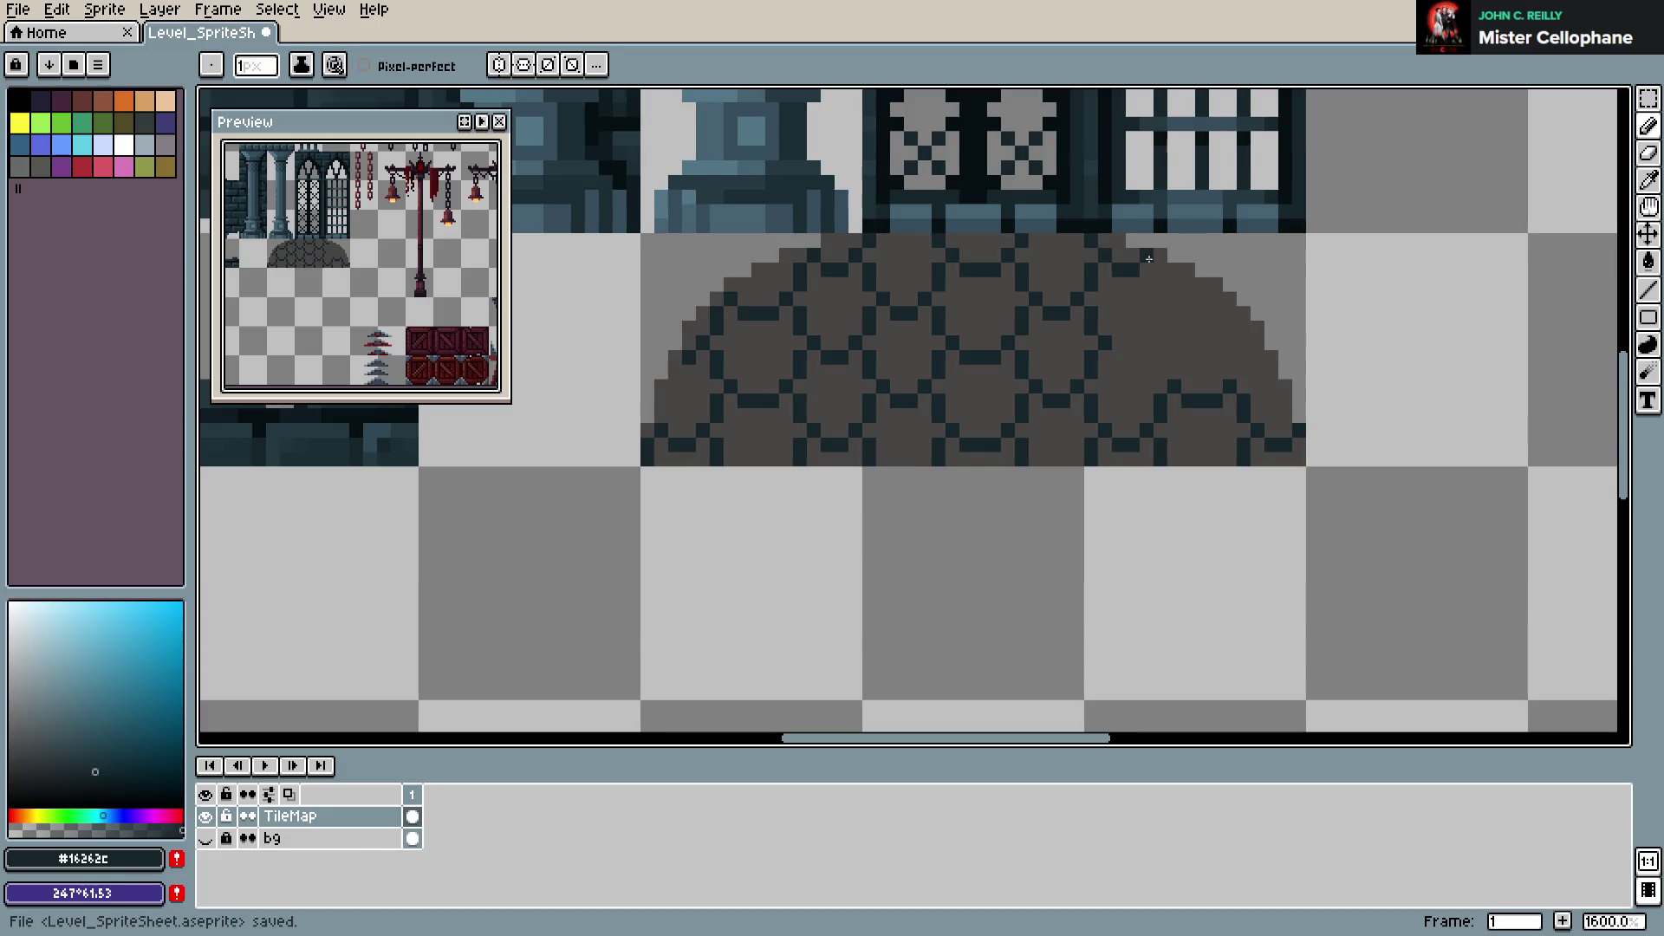
mouse_move(1160, 279)
mouse_down()
mouse_move(1172, 299)
mouse_move(1120, 356)
mouse_move(1138, 347)
mouse_up()
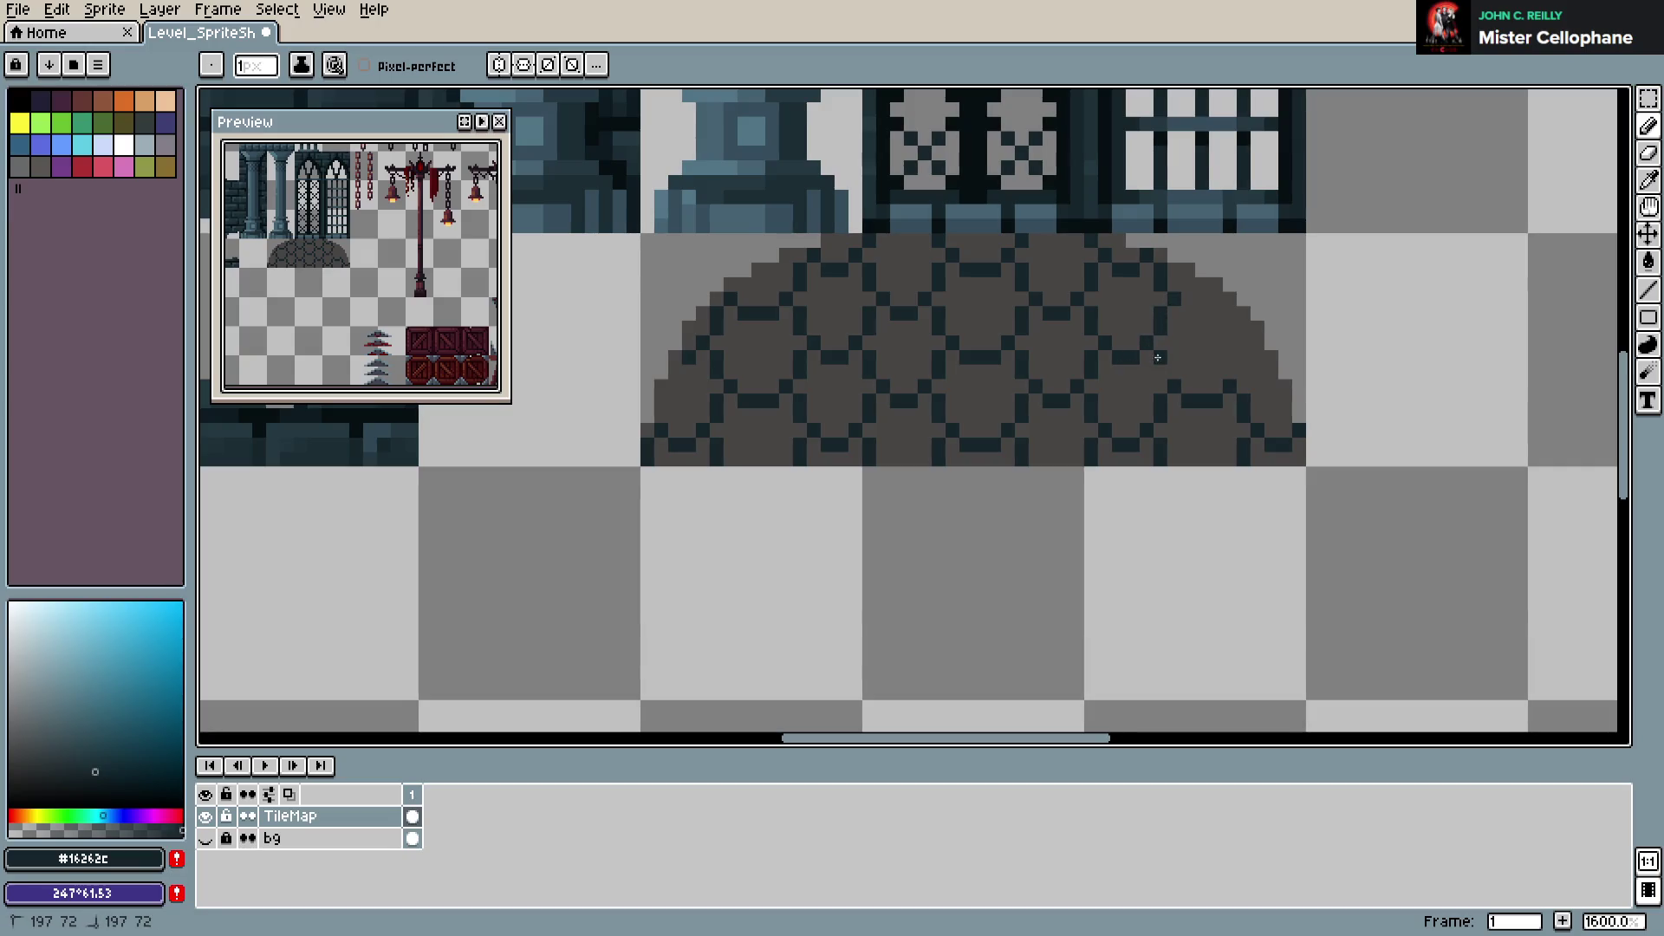
mouse_move(1230, 371)
mouse_down()
mouse_move(1260, 346)
mouse_move(1231, 306)
mouse_up()
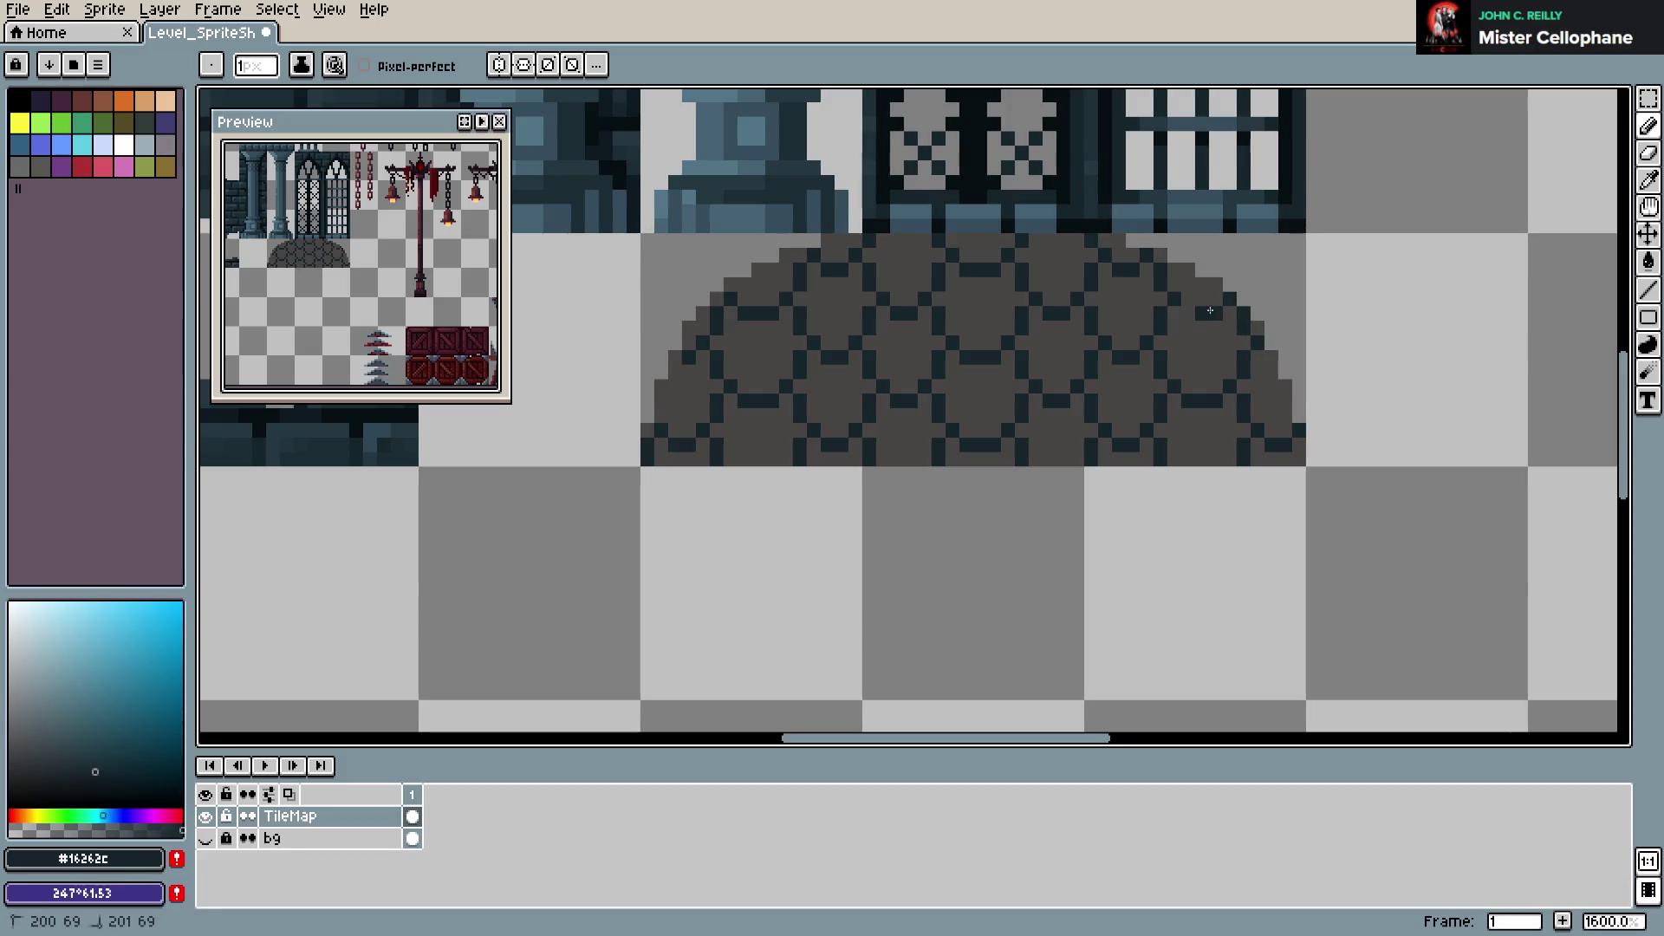
key(ctrl+s)
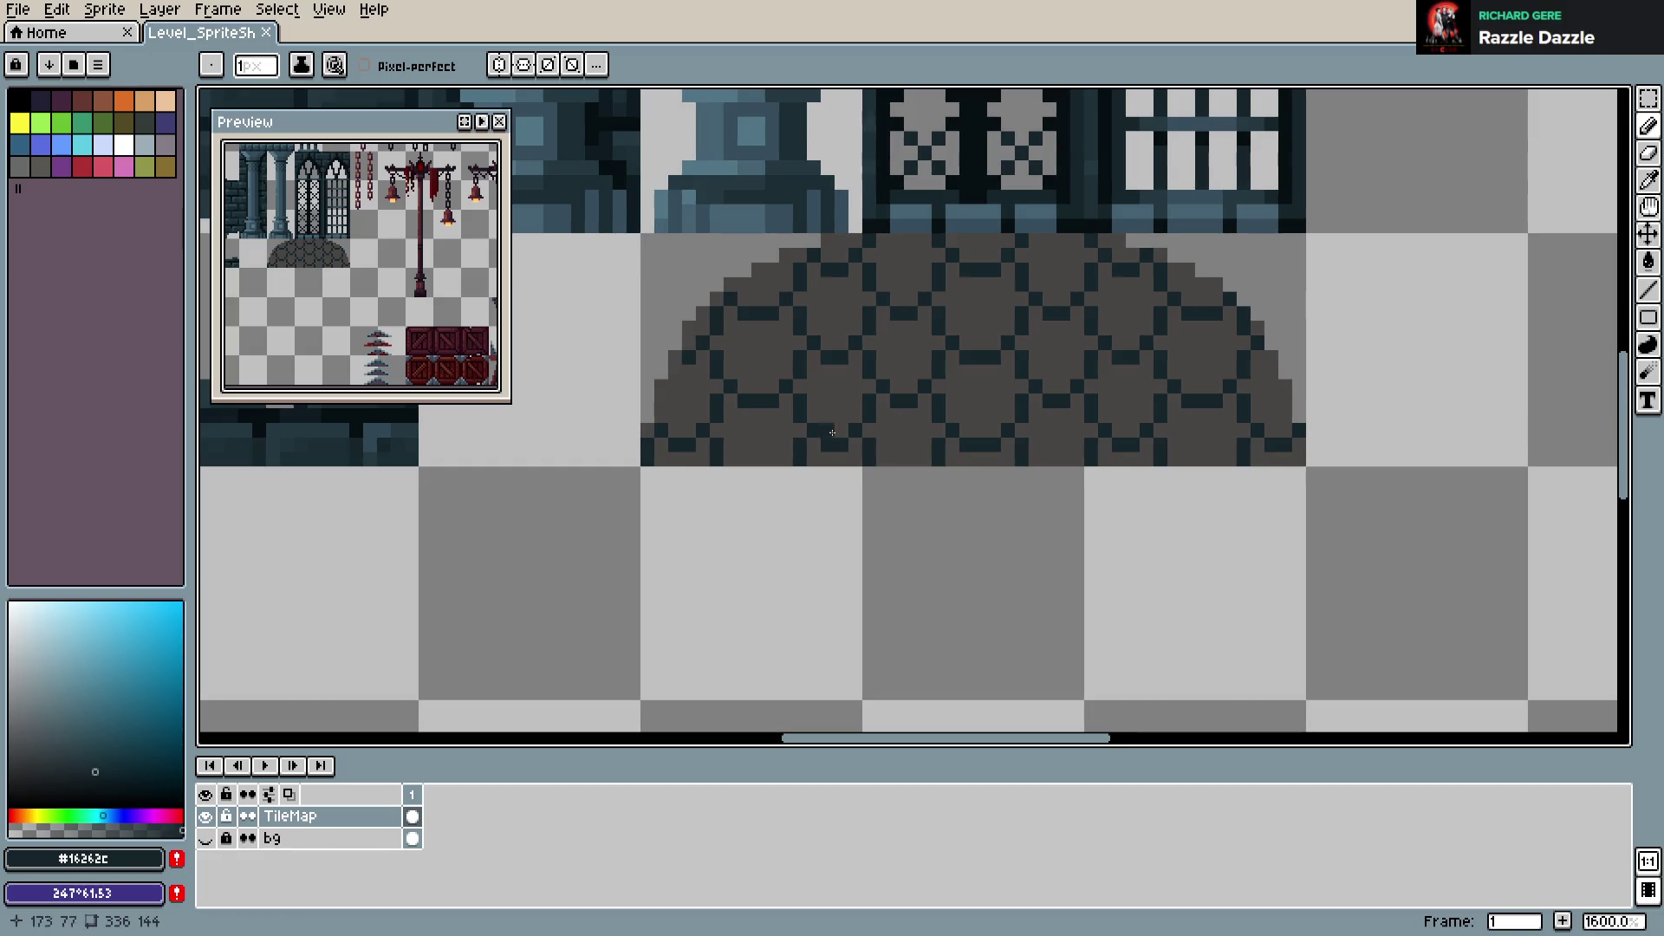
key(ctrl+s)
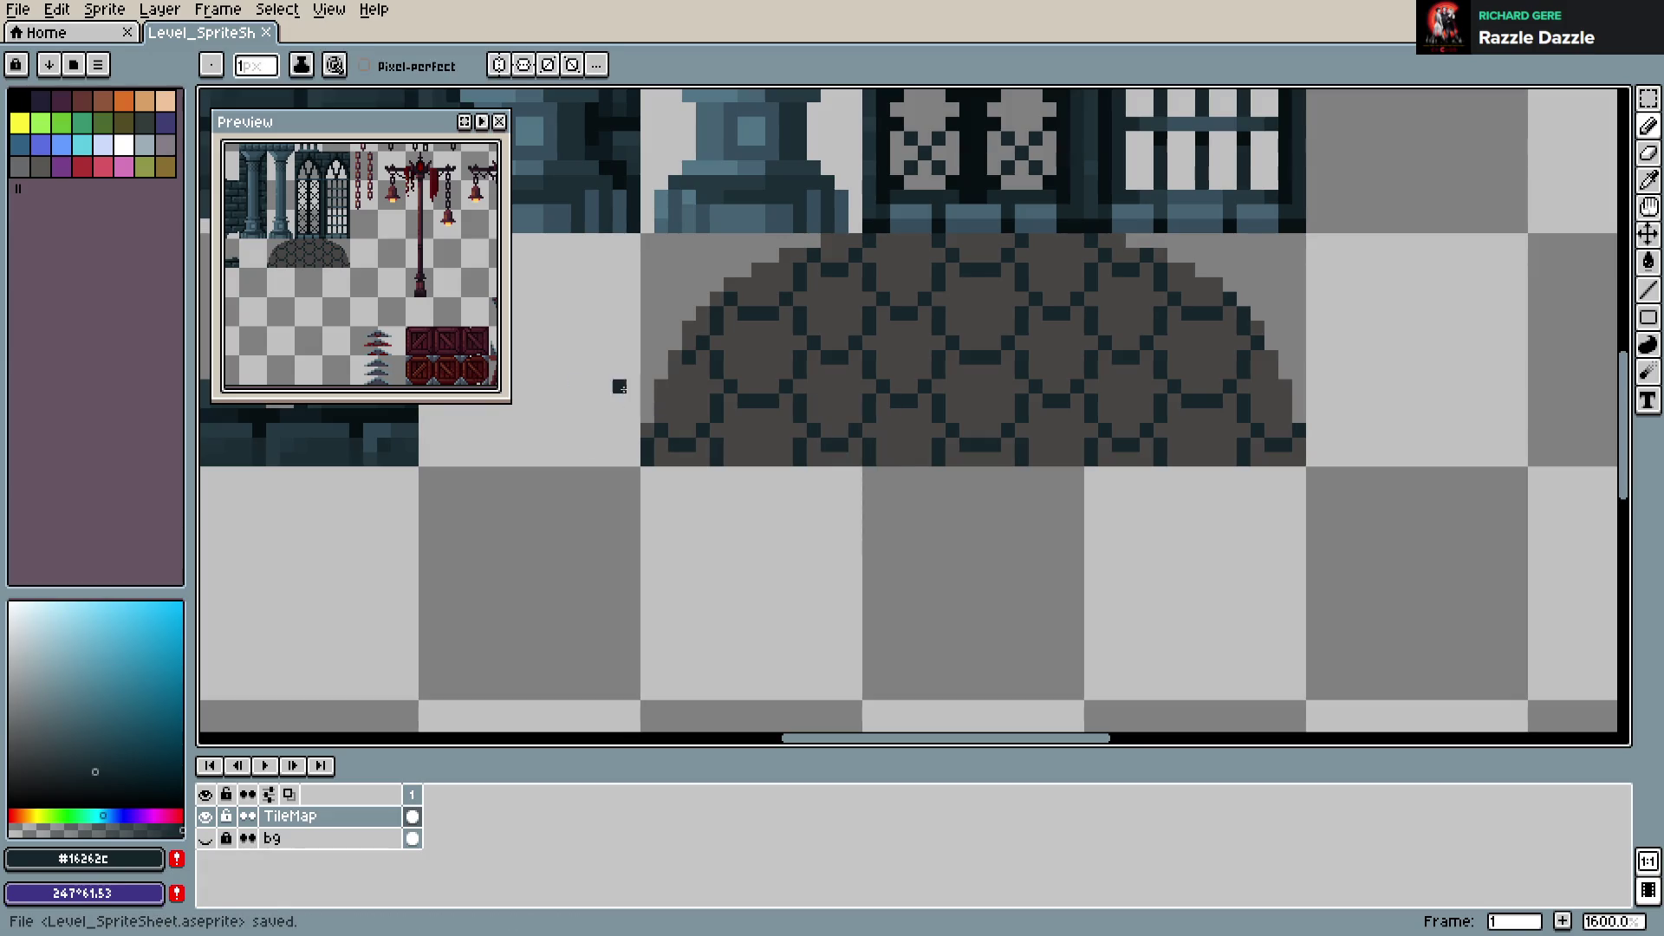
Choose palette purple and bucket-fill the first dome lozenge
scroll(751, 333, down, 3)
scroll(892, 356, up, 3)
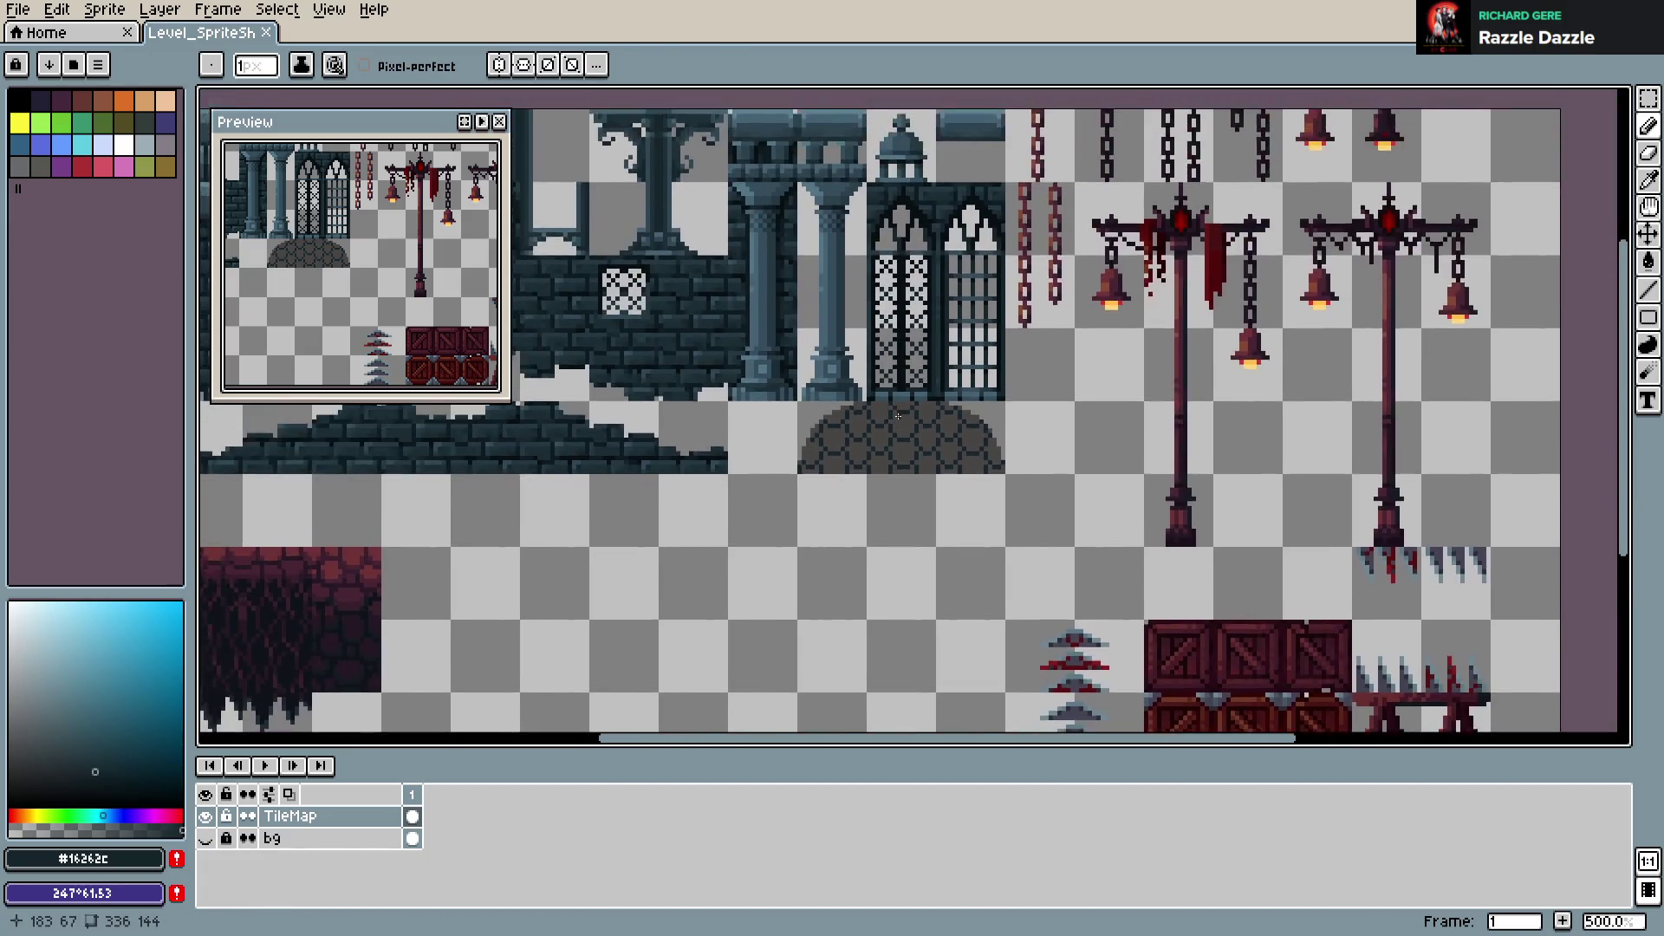
scroll(891, 356, up, 2)
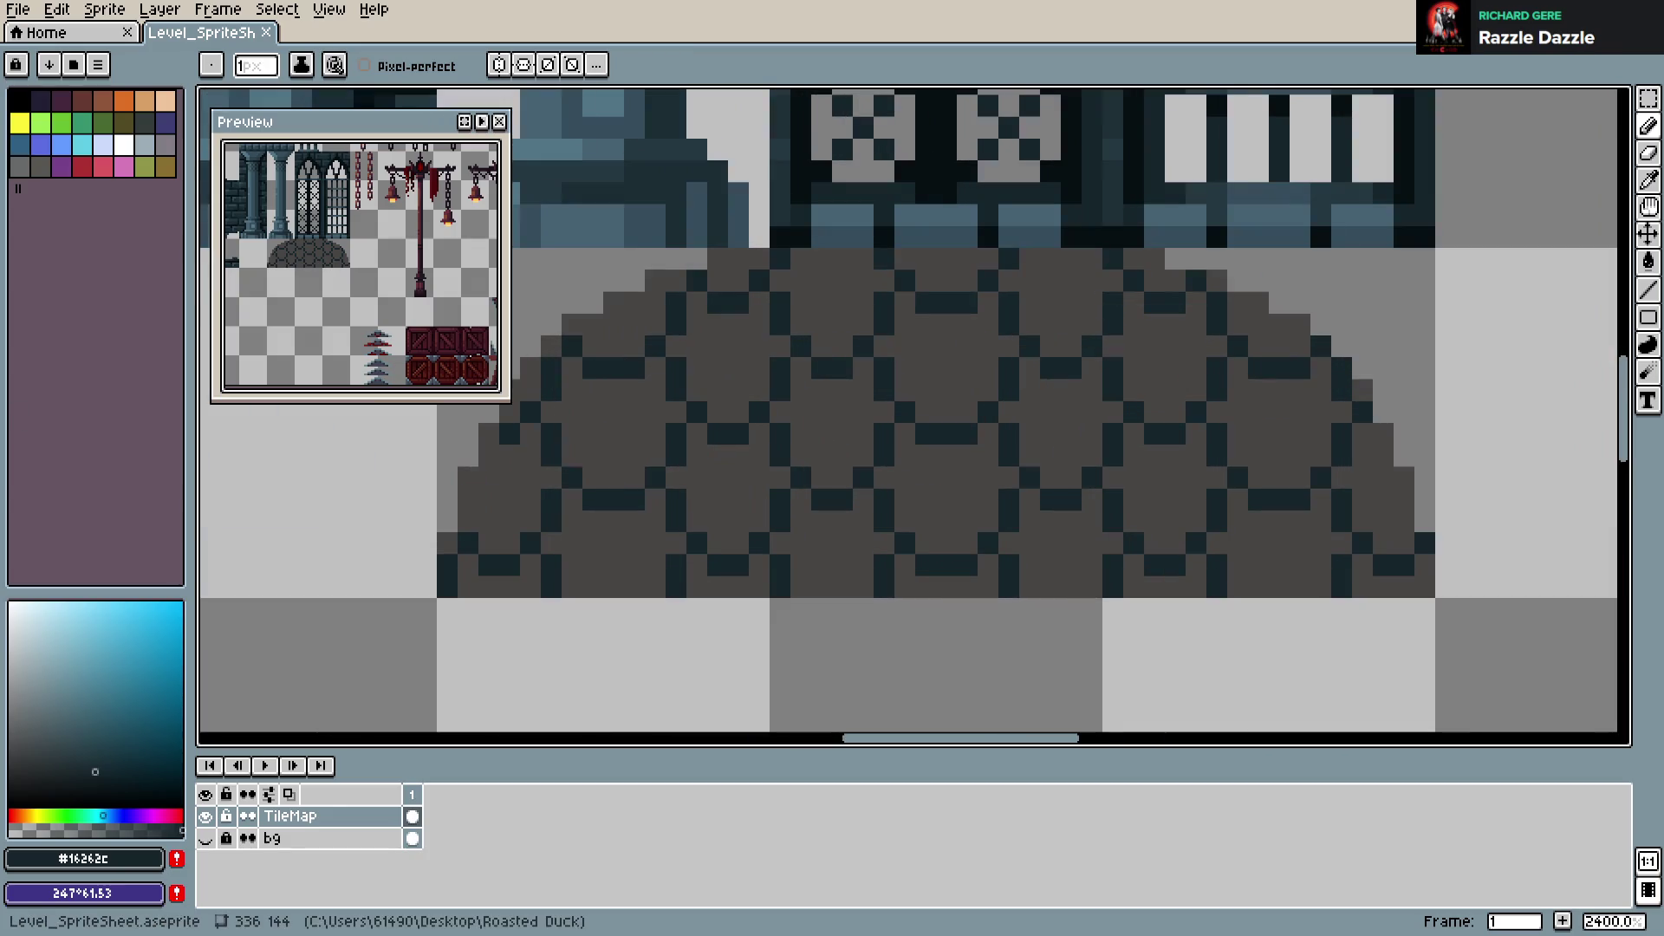
click(165, 122)
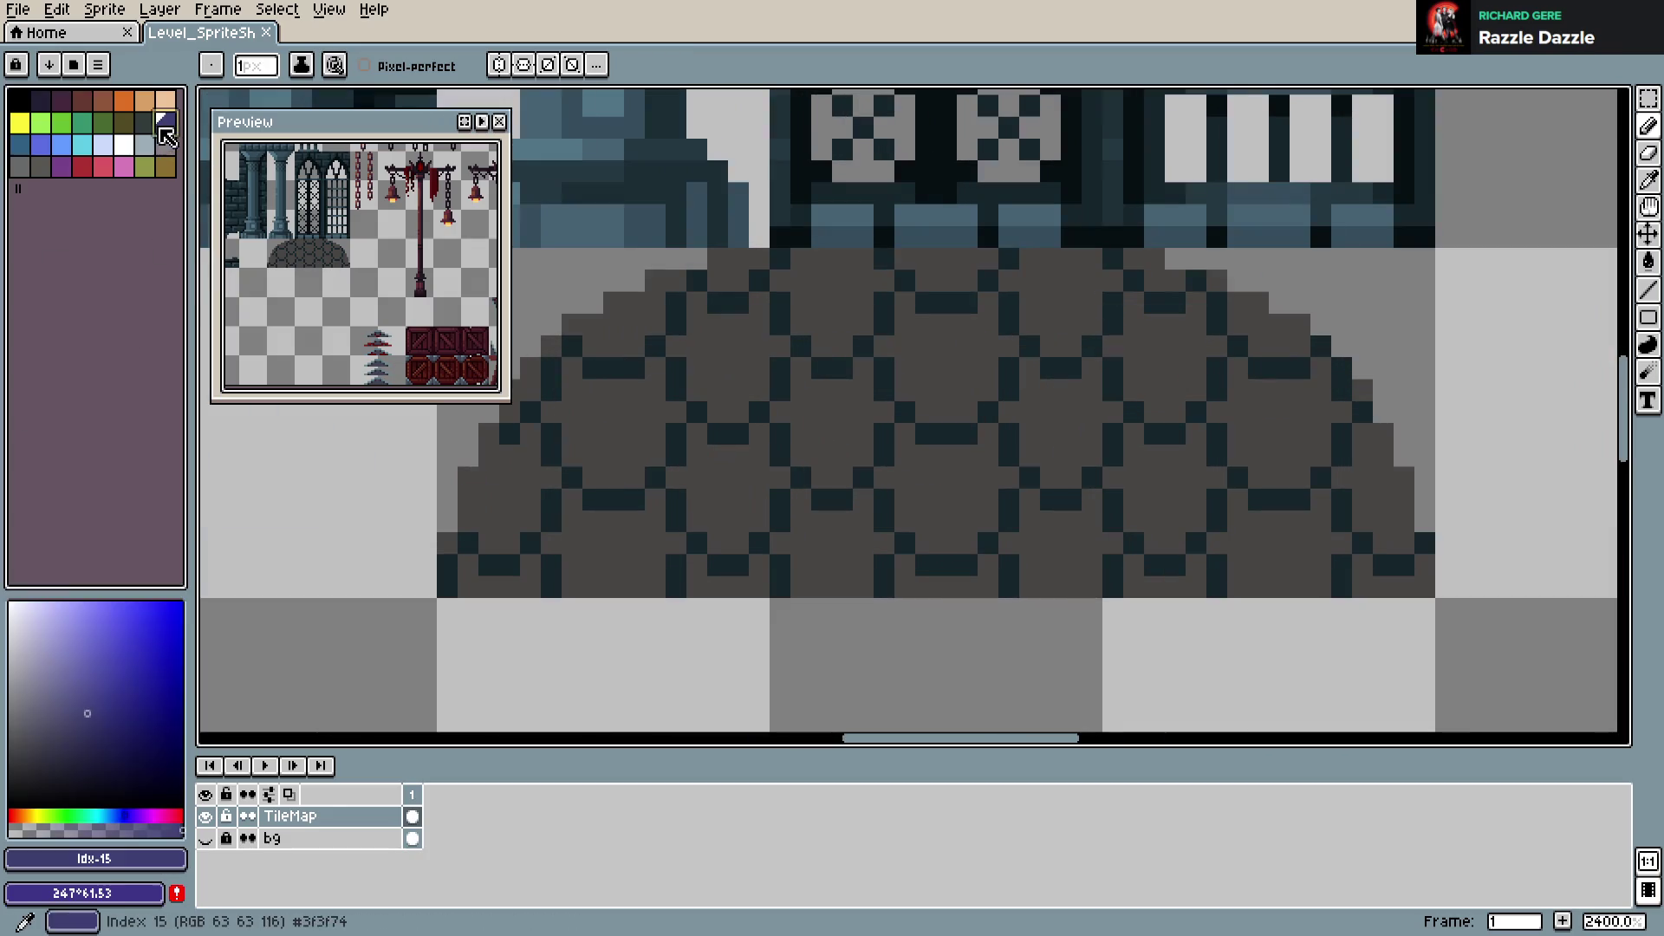
key(ctrl+z)
key(g)
click(726, 429)
Fill the remaining grey dome lozenges with purple (index 15) and save Level_SpriteSheet.aseprite
click(761, 376)
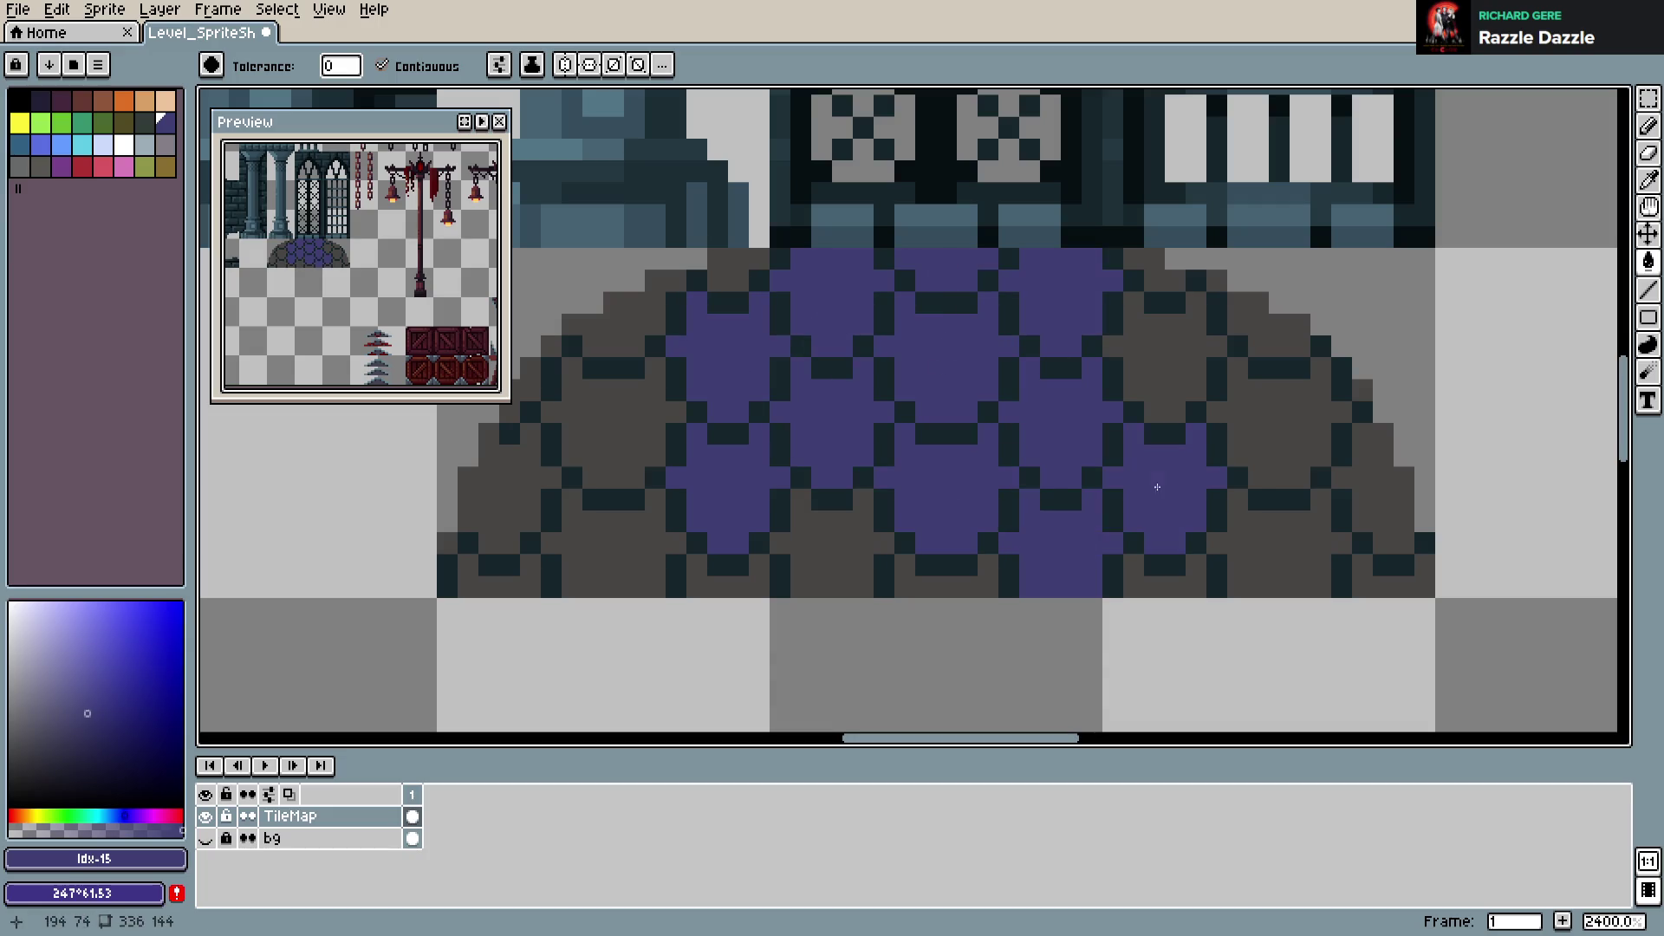
click(1212, 279)
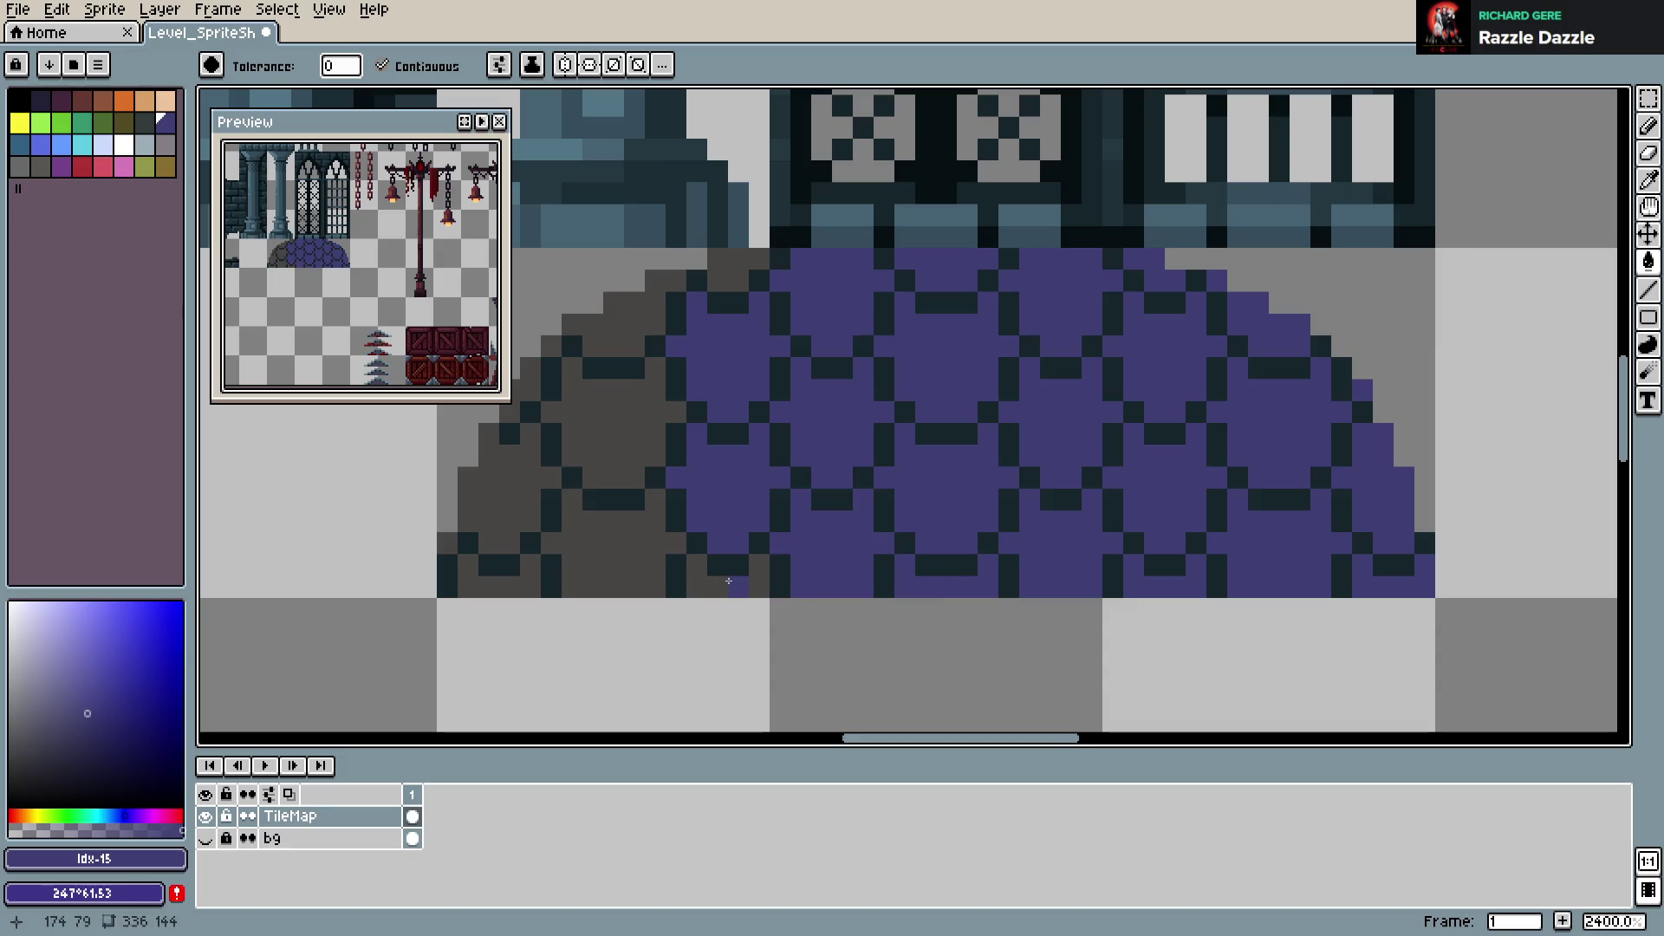
click(634, 560)
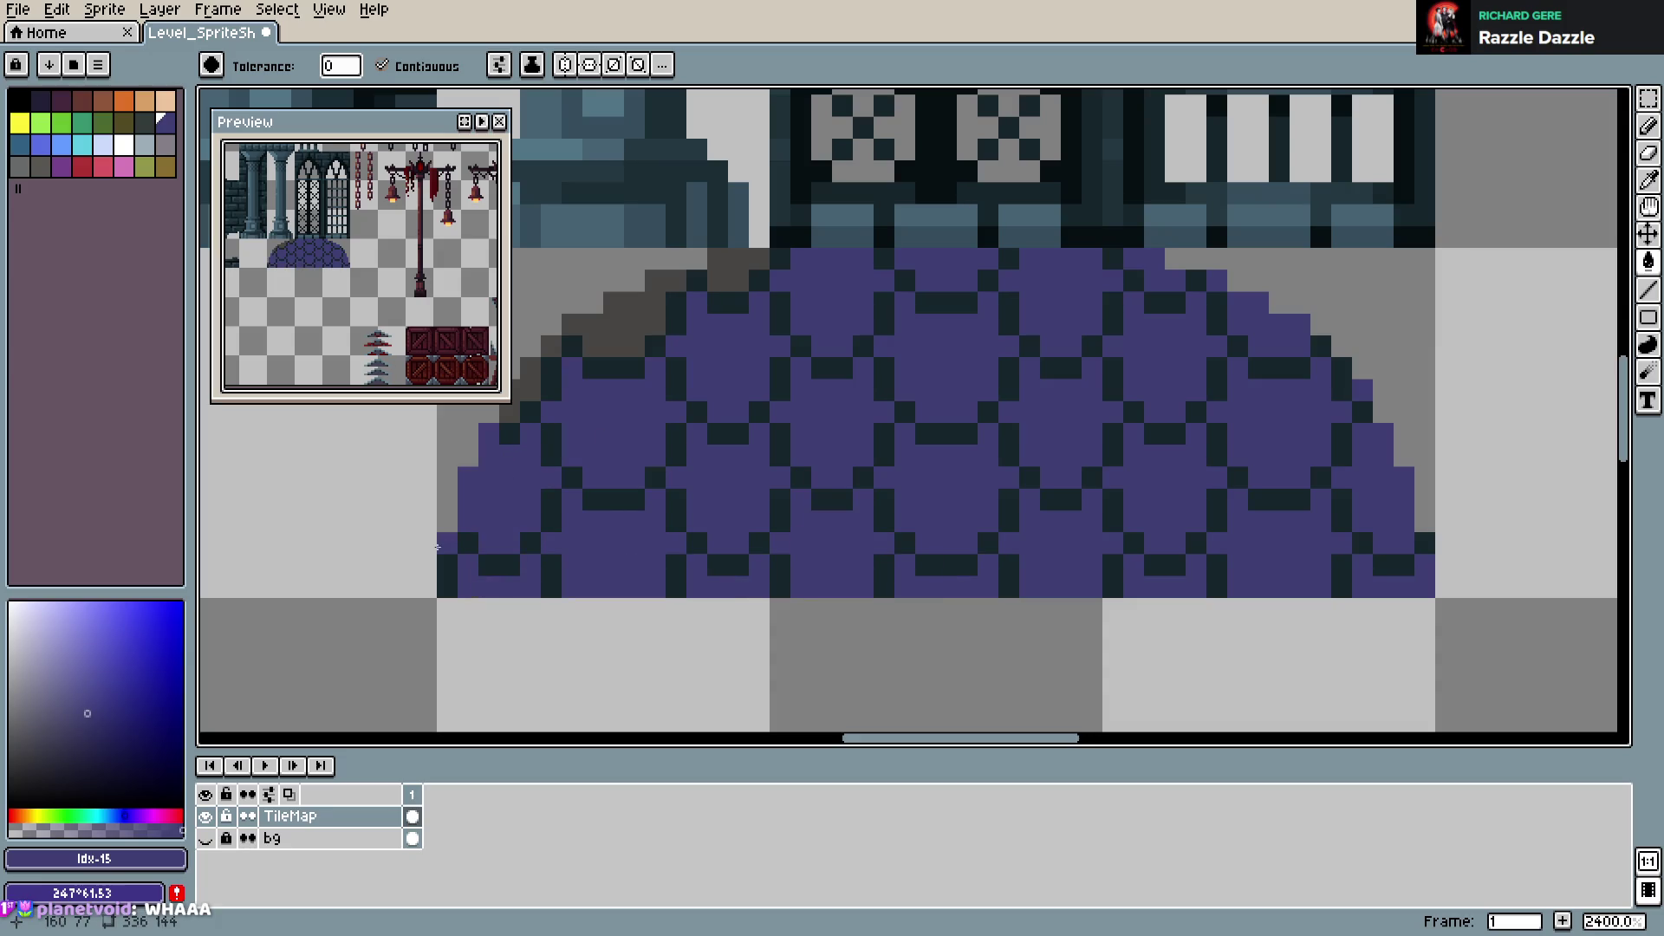
click(729, 271)
click(551, 345)
key(ctrl+s)
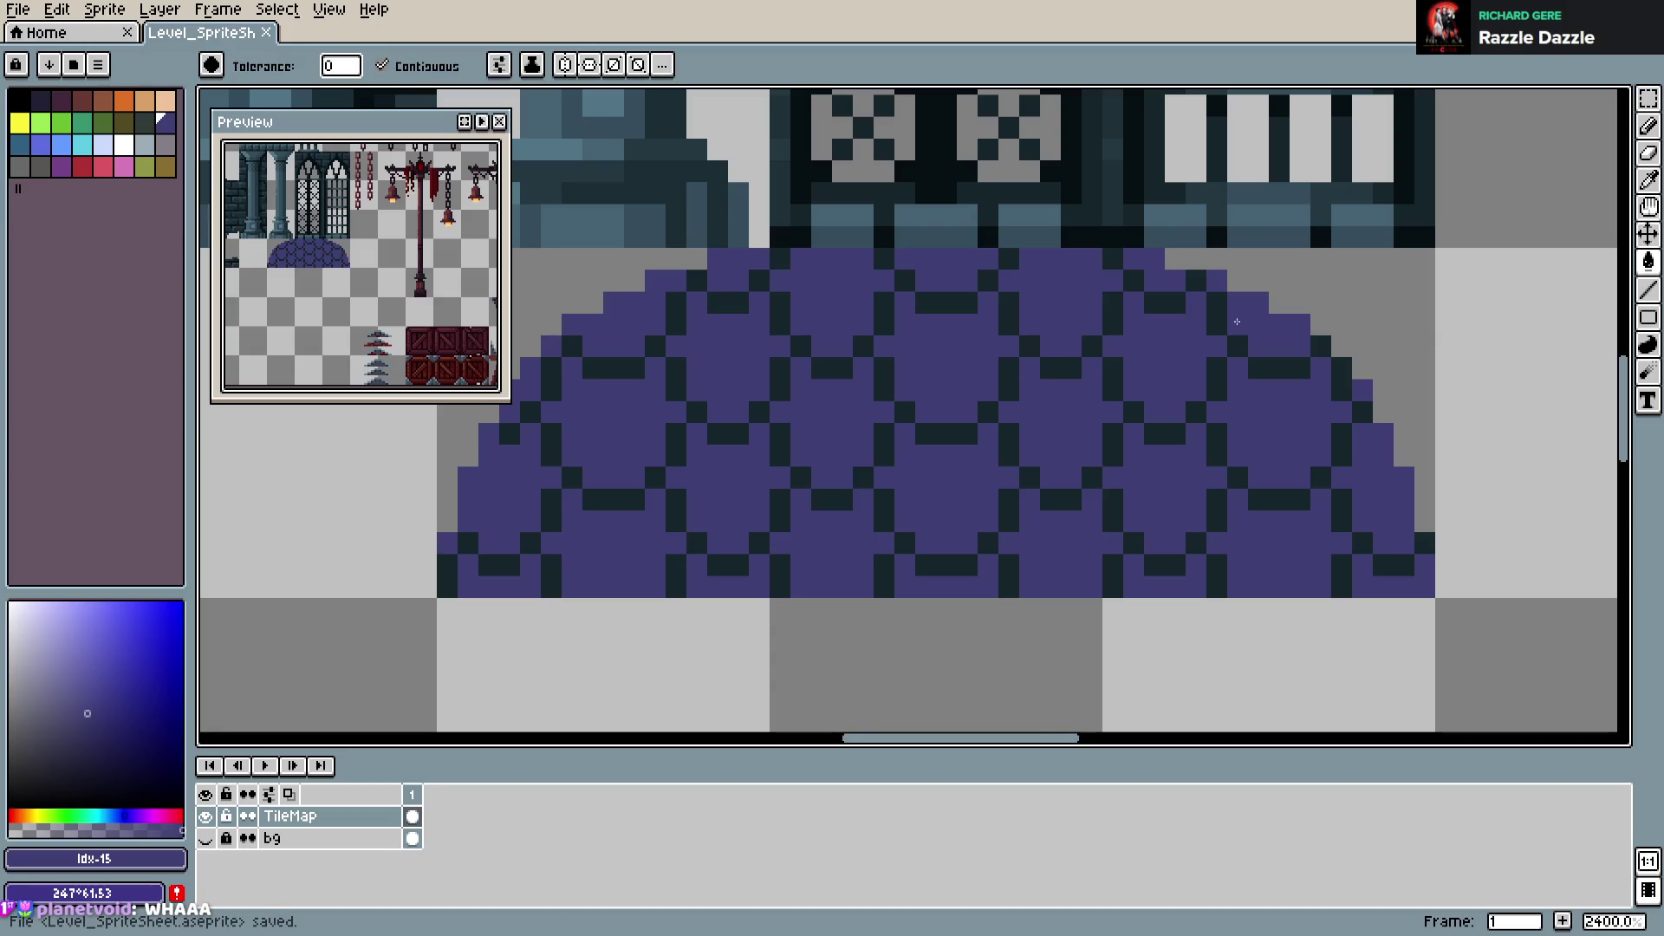
key(b)
scroll(1002, 378, down, 4)
scroll(1152, 439, up, 4)
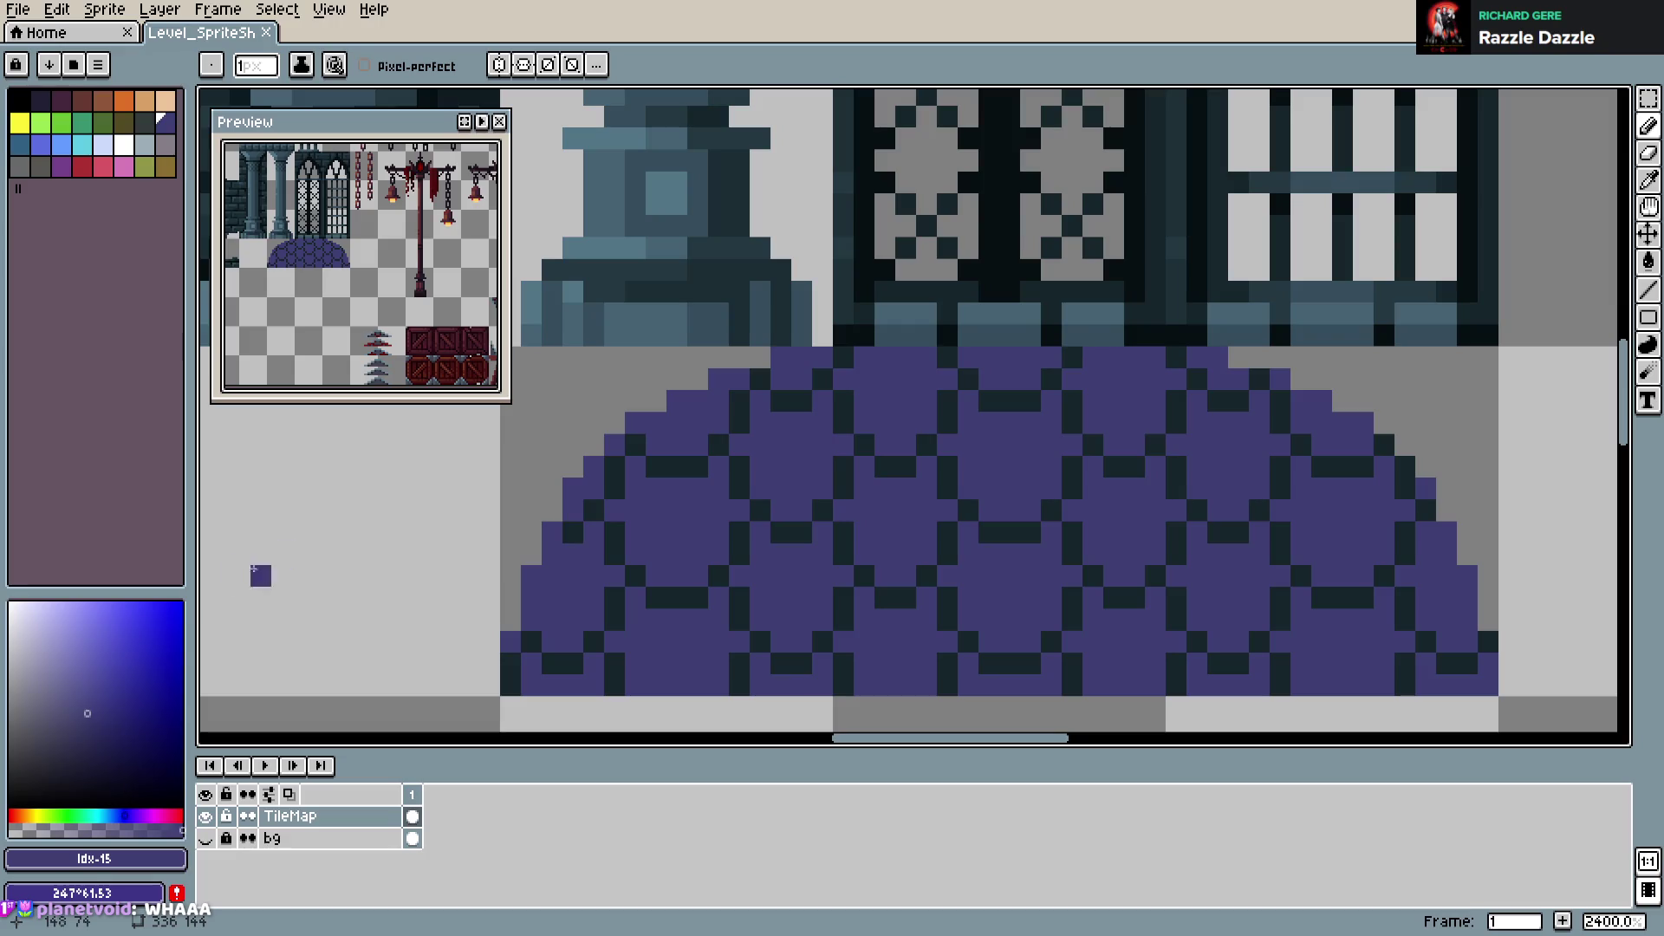
Sample the dark outline colour and add outline pixels along the dome's lower-left edge
click(103, 745)
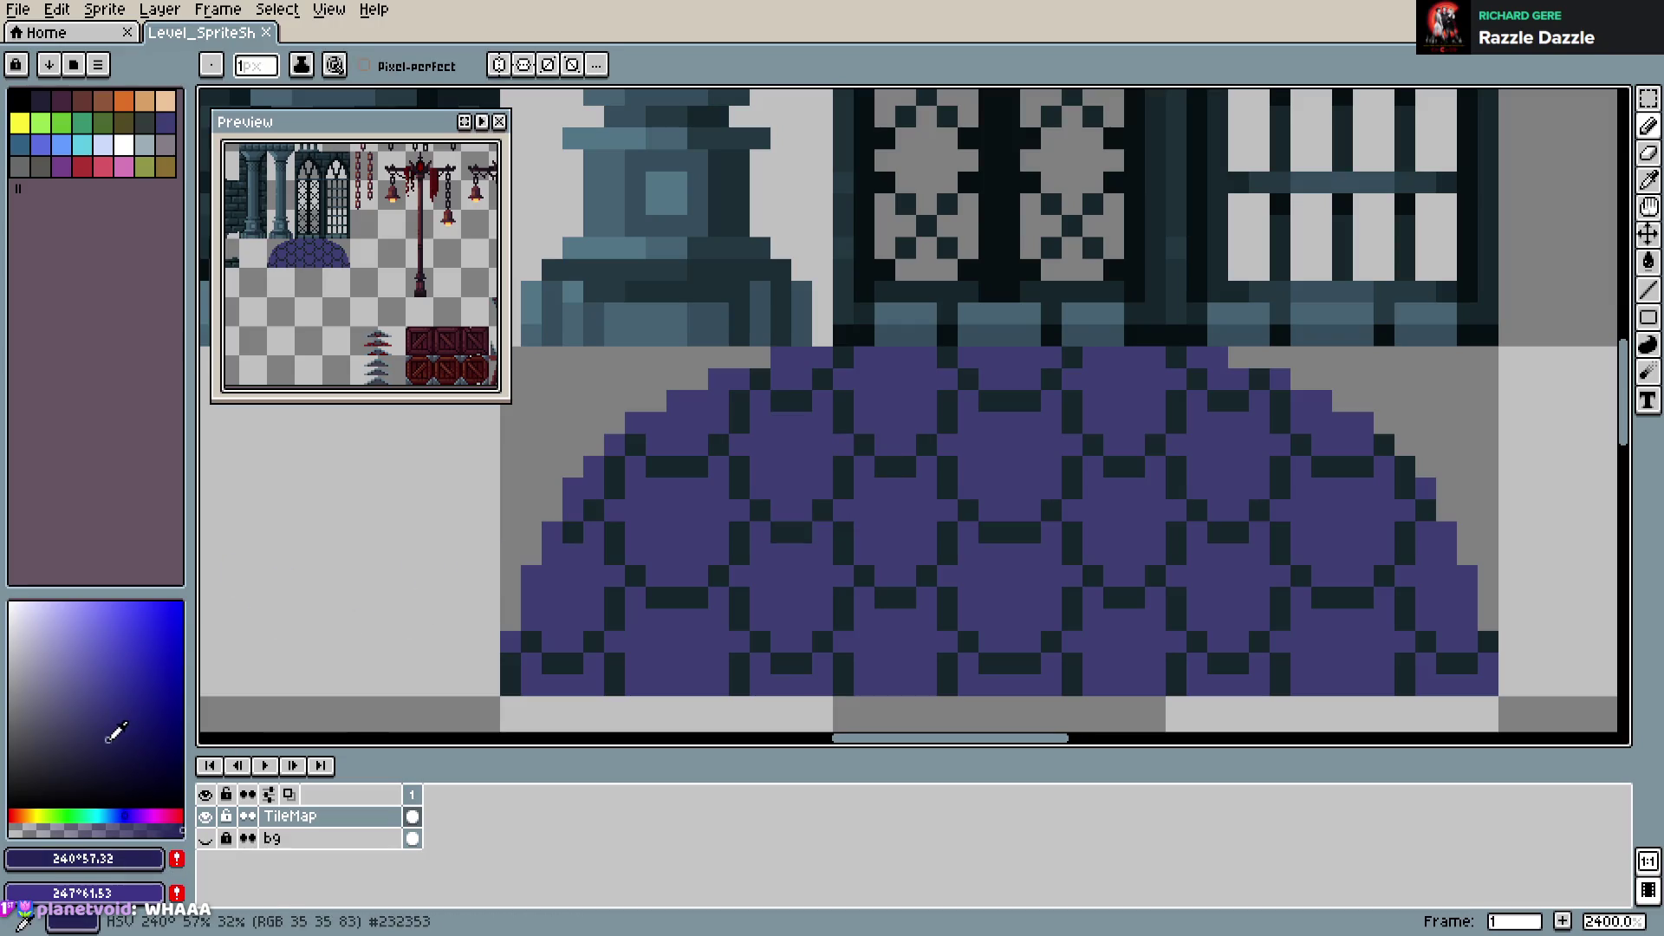
drag(635, 684, 718, 688)
key(ctrl+z)
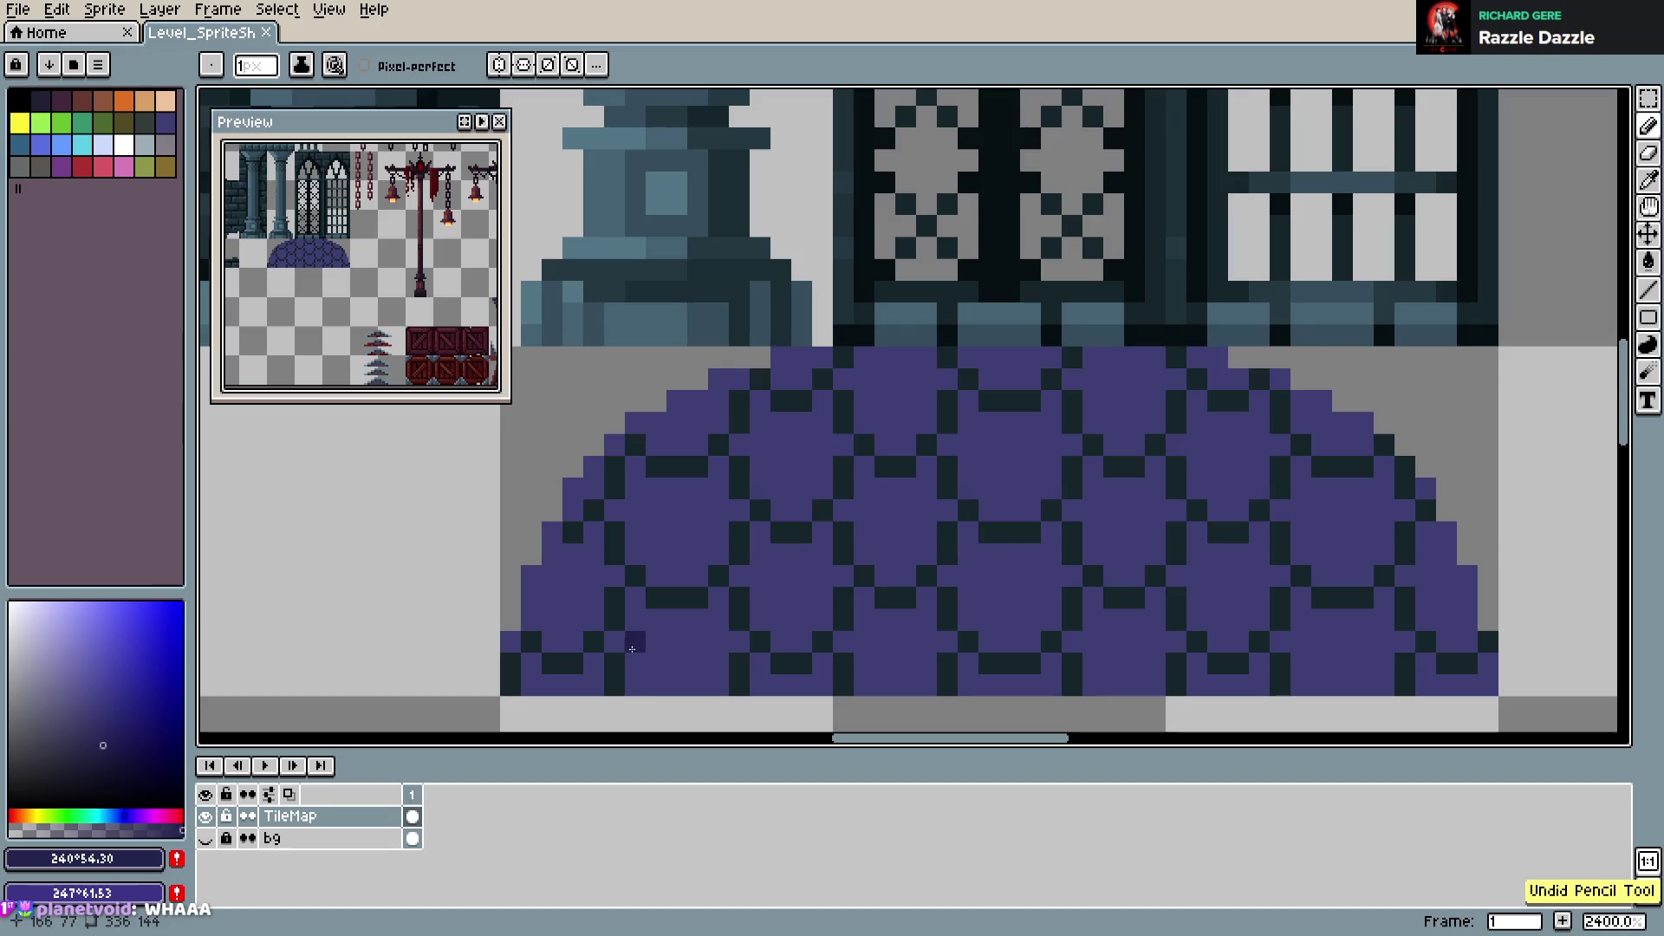
alt+click(881, 315)
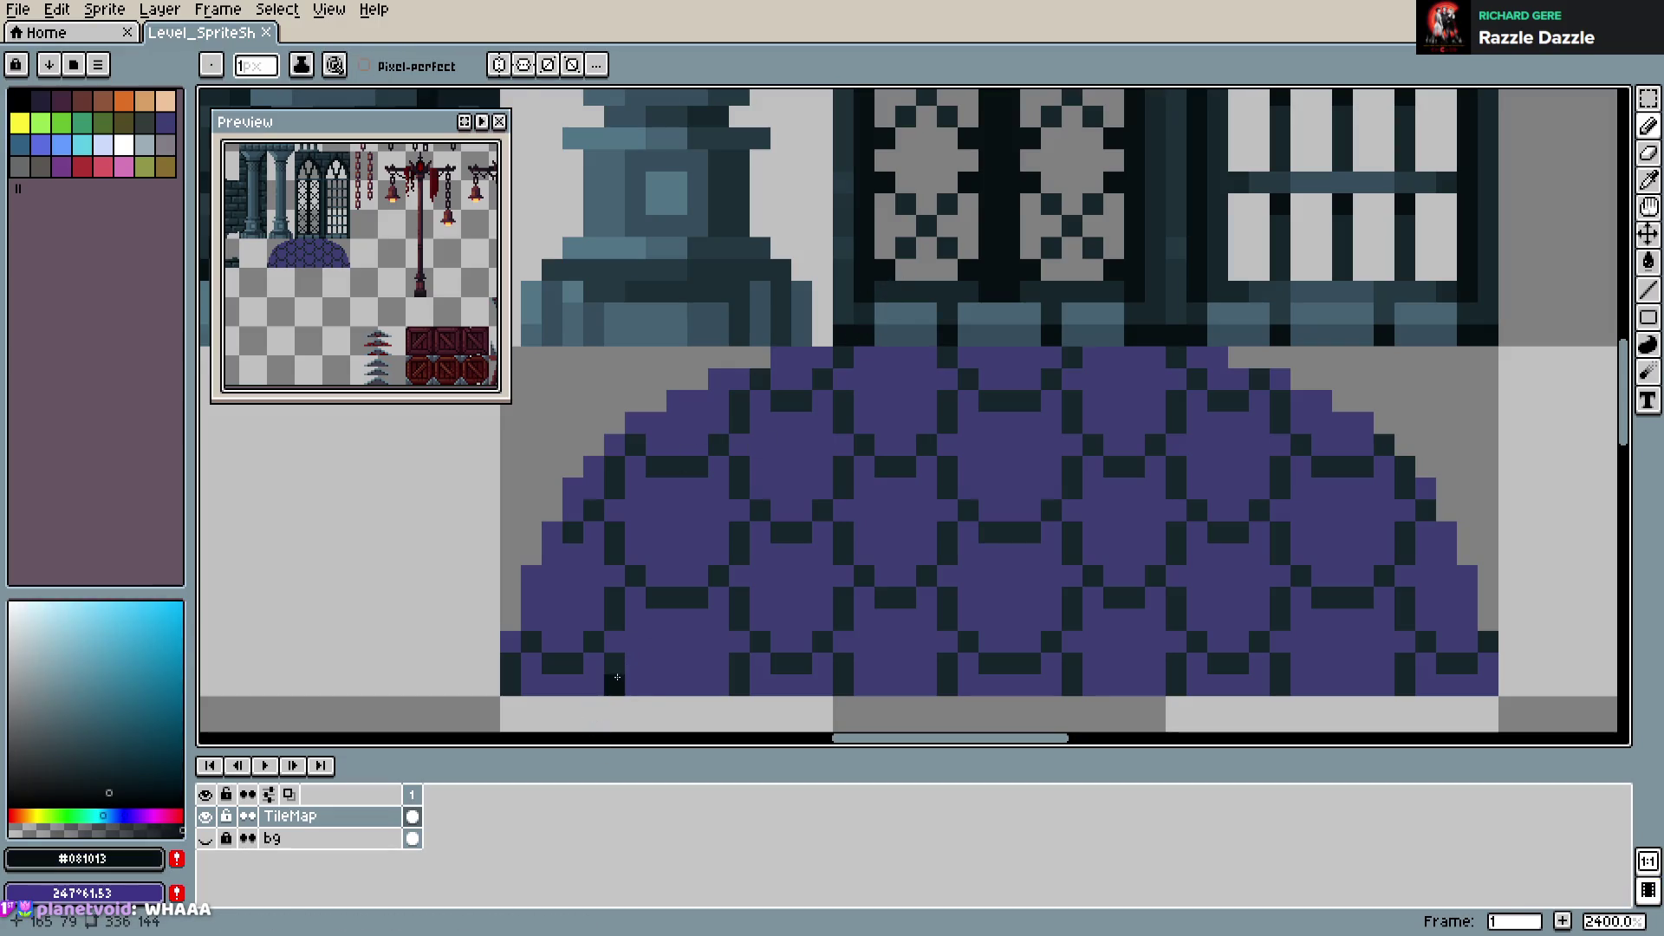
click(592, 642)
click(572, 663)
click(552, 663)
click(530, 653)
click(510, 666)
click(572, 684)
Save, then add dark outline pixels along the dome's lower middle
key(v)
key(b)
key(ctrl+s)
click(801, 663)
click(821, 641)
click(738, 641)
click(843, 663)
click(843, 683)
Undo and redo the last outline pixels, then save the sprite sheet
key(v)
key(ctrl+z)
key(b)
key(ctrl+y)
key(ctrl+s)
key(v)
Sample outline colours from the dome and add dark pixels along its lower edge
key(i)
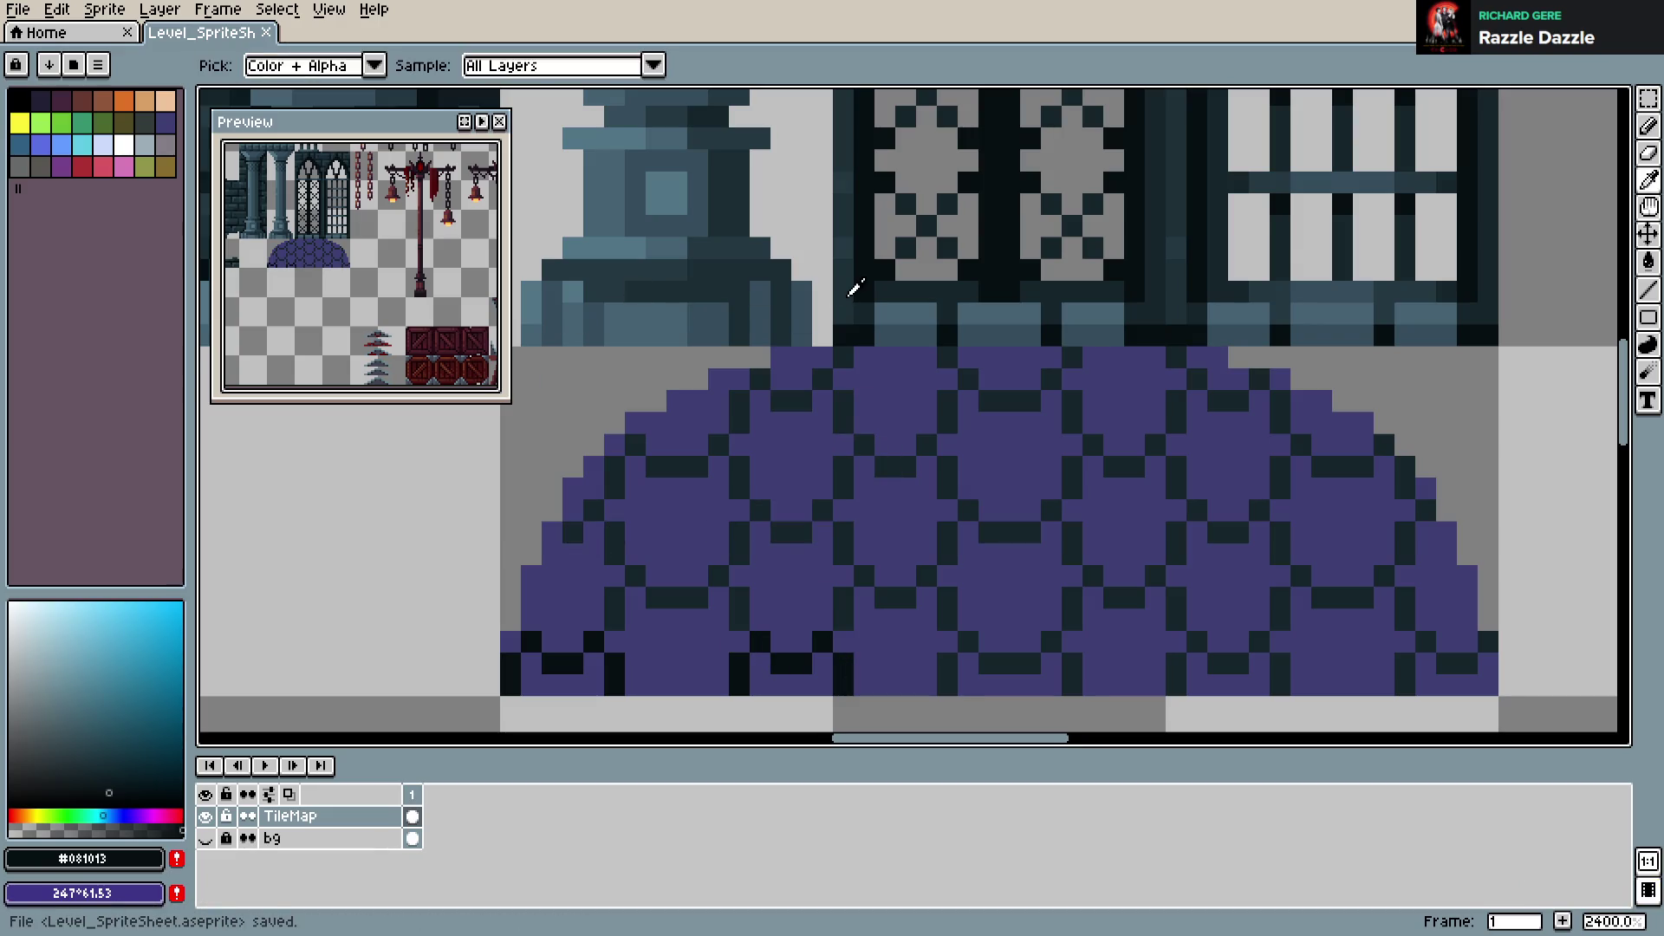
click(855, 288)
key(b)
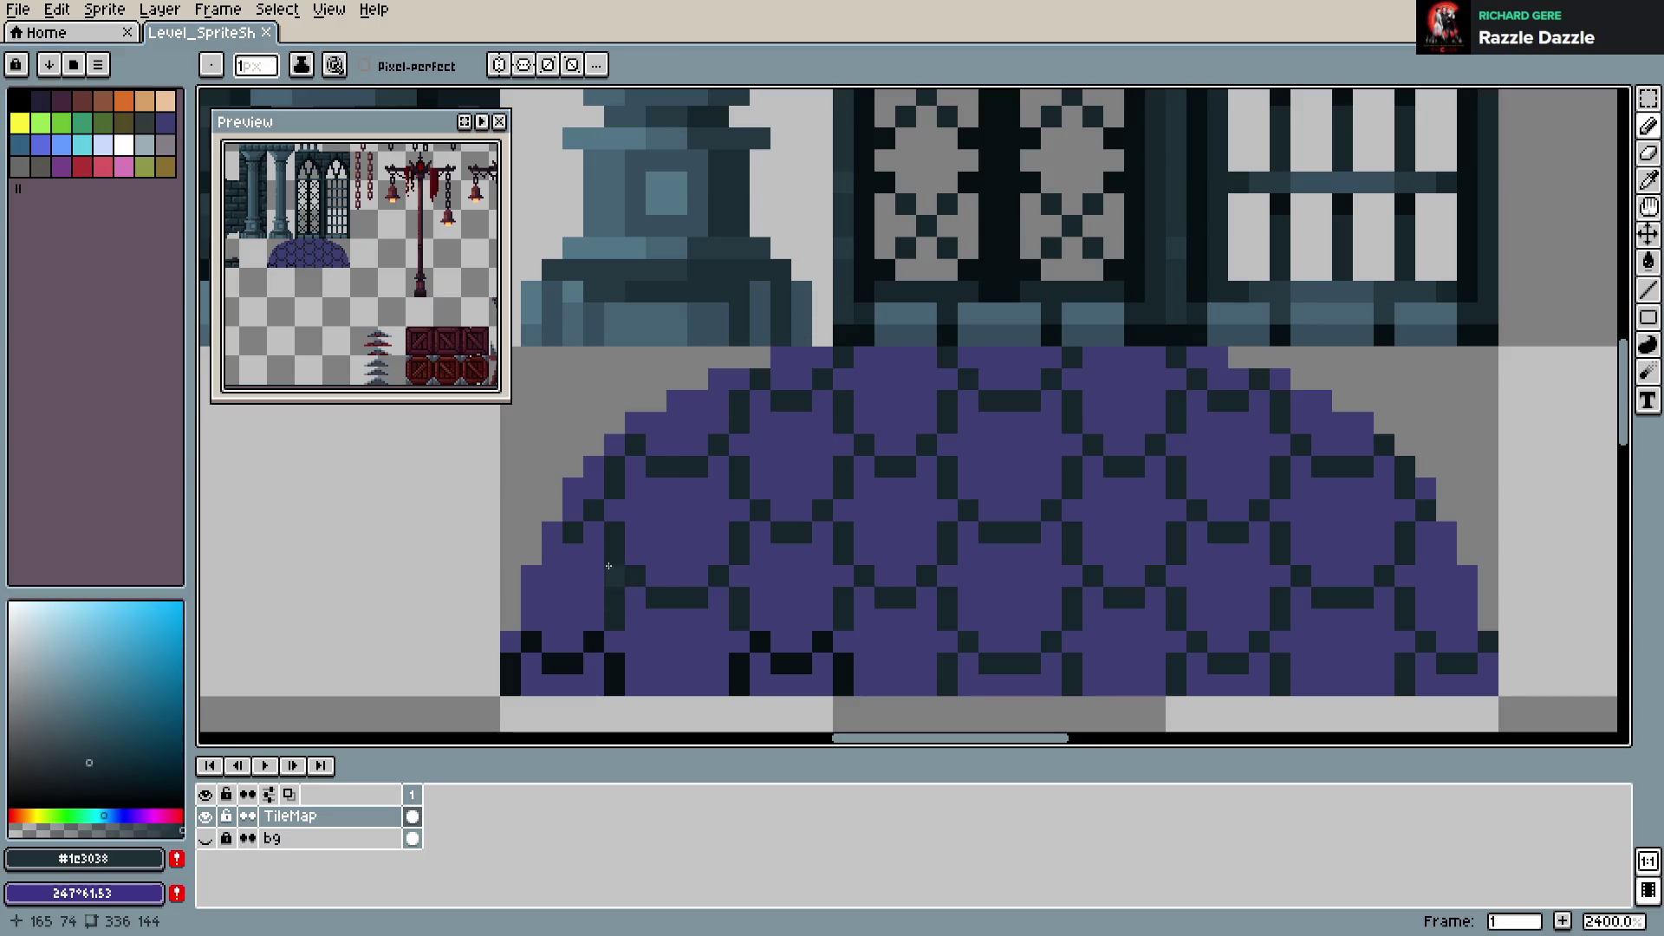
alt+click(605, 632)
click(583, 630)
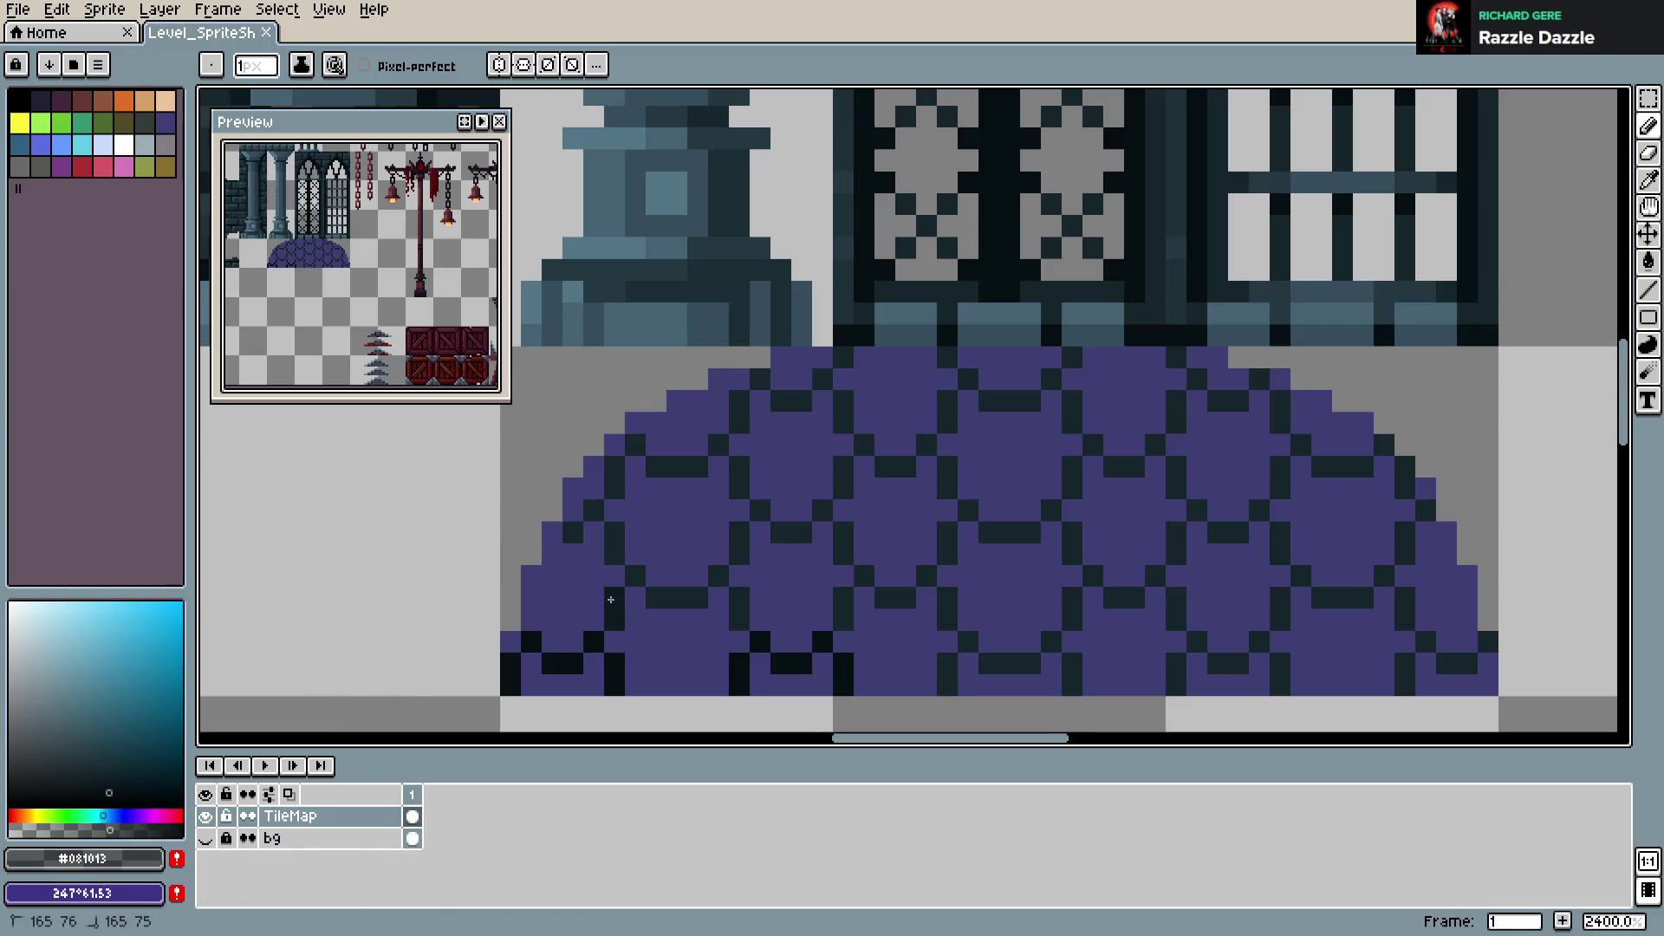
alt+click(685, 597)
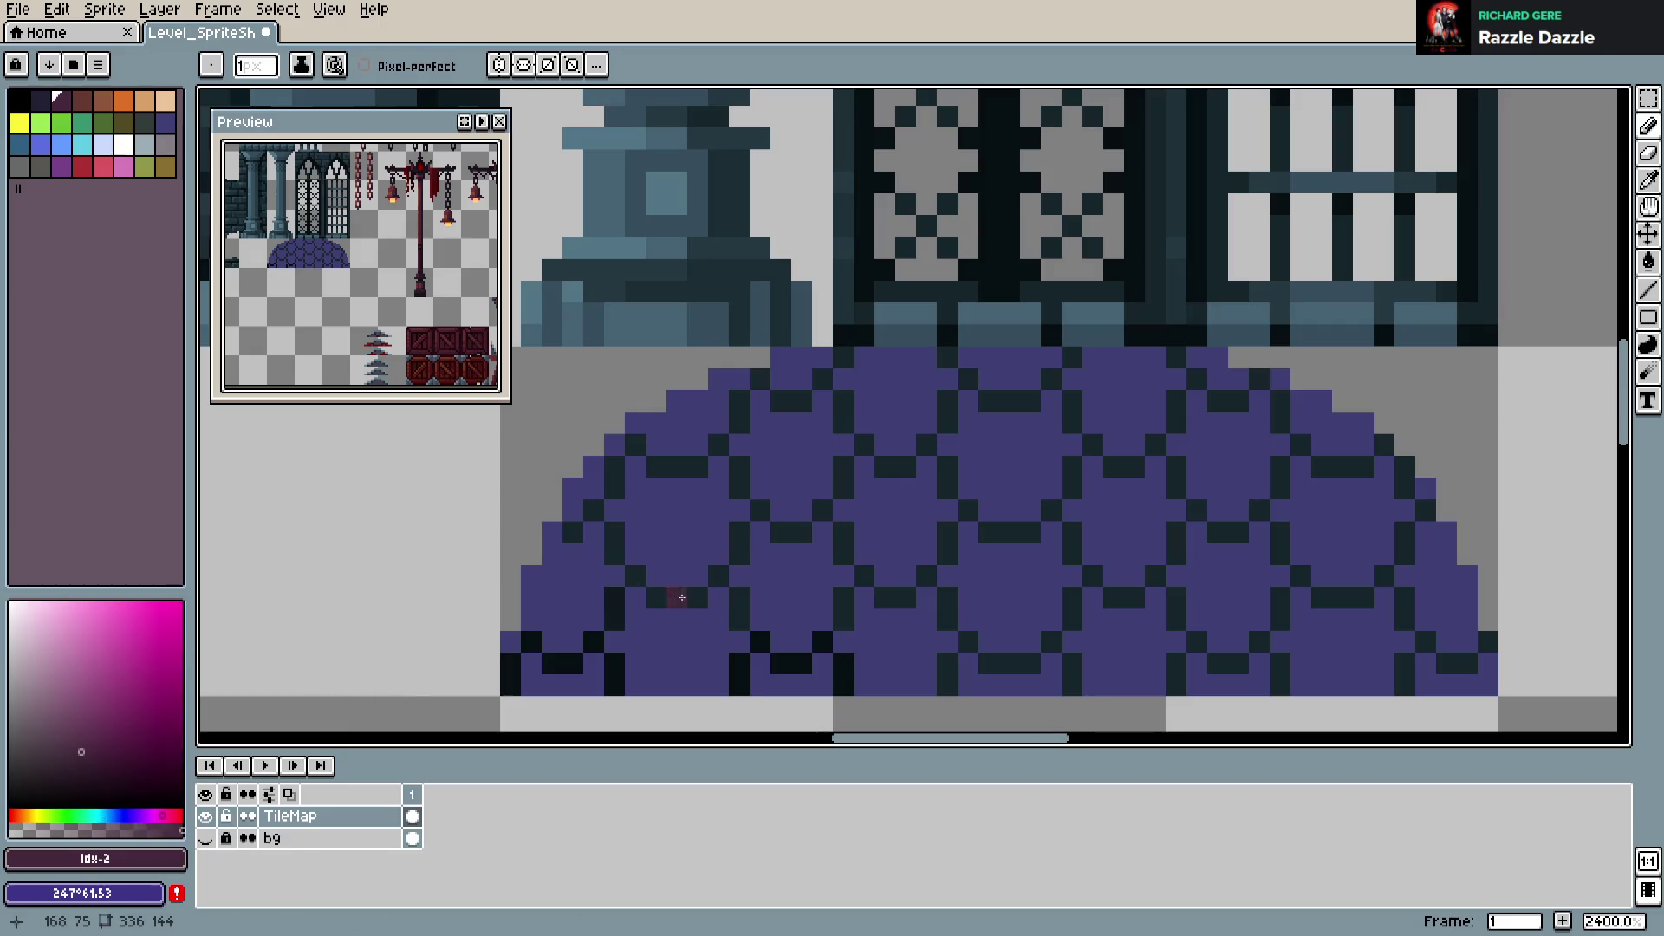
alt+click(619, 604)
click(722, 577)
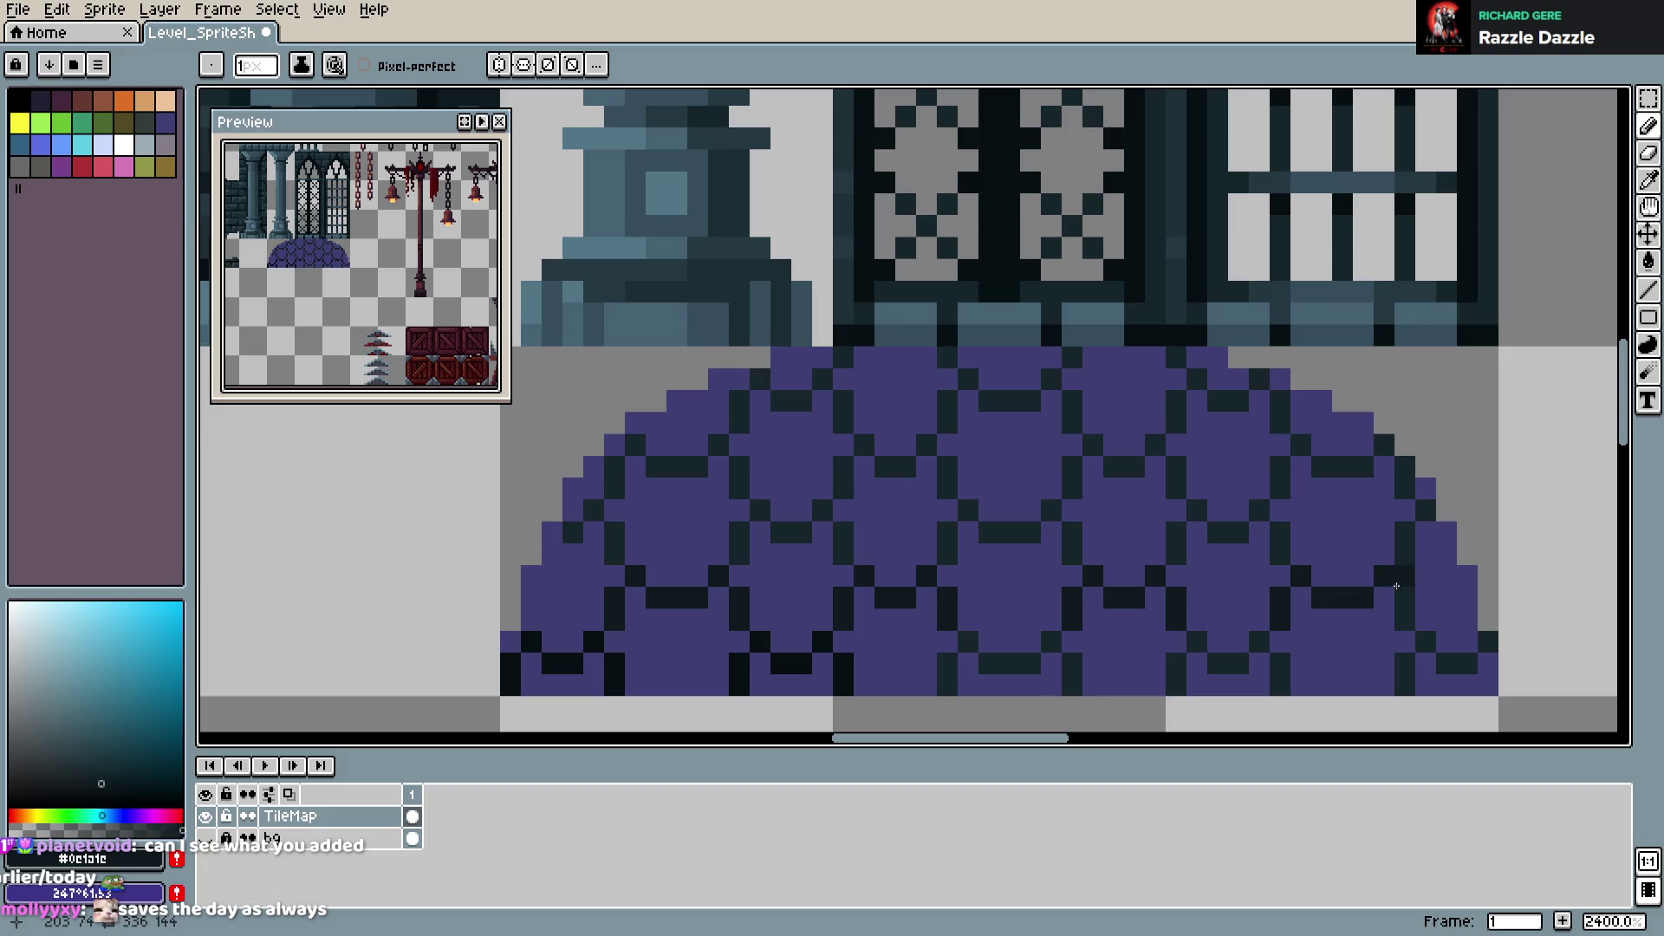
Sample the darkest outline colour #081013 and save Level_SpriteSheet.aseprite
key(i)
click(817, 656)
key(b)
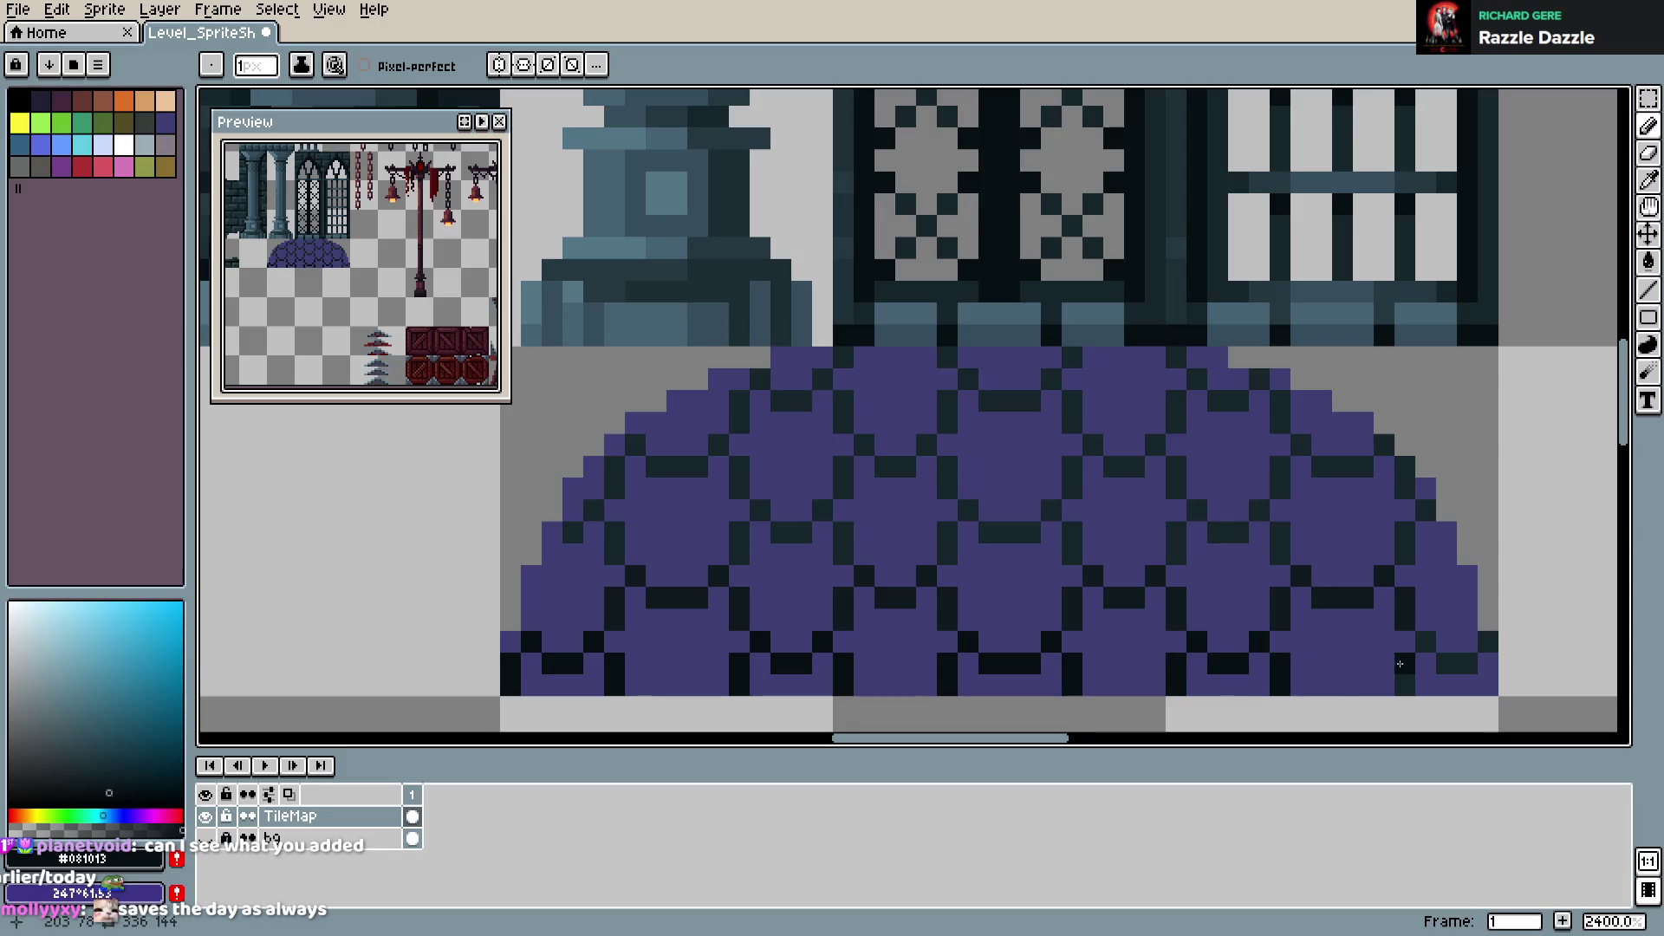
key(ctrl+s)
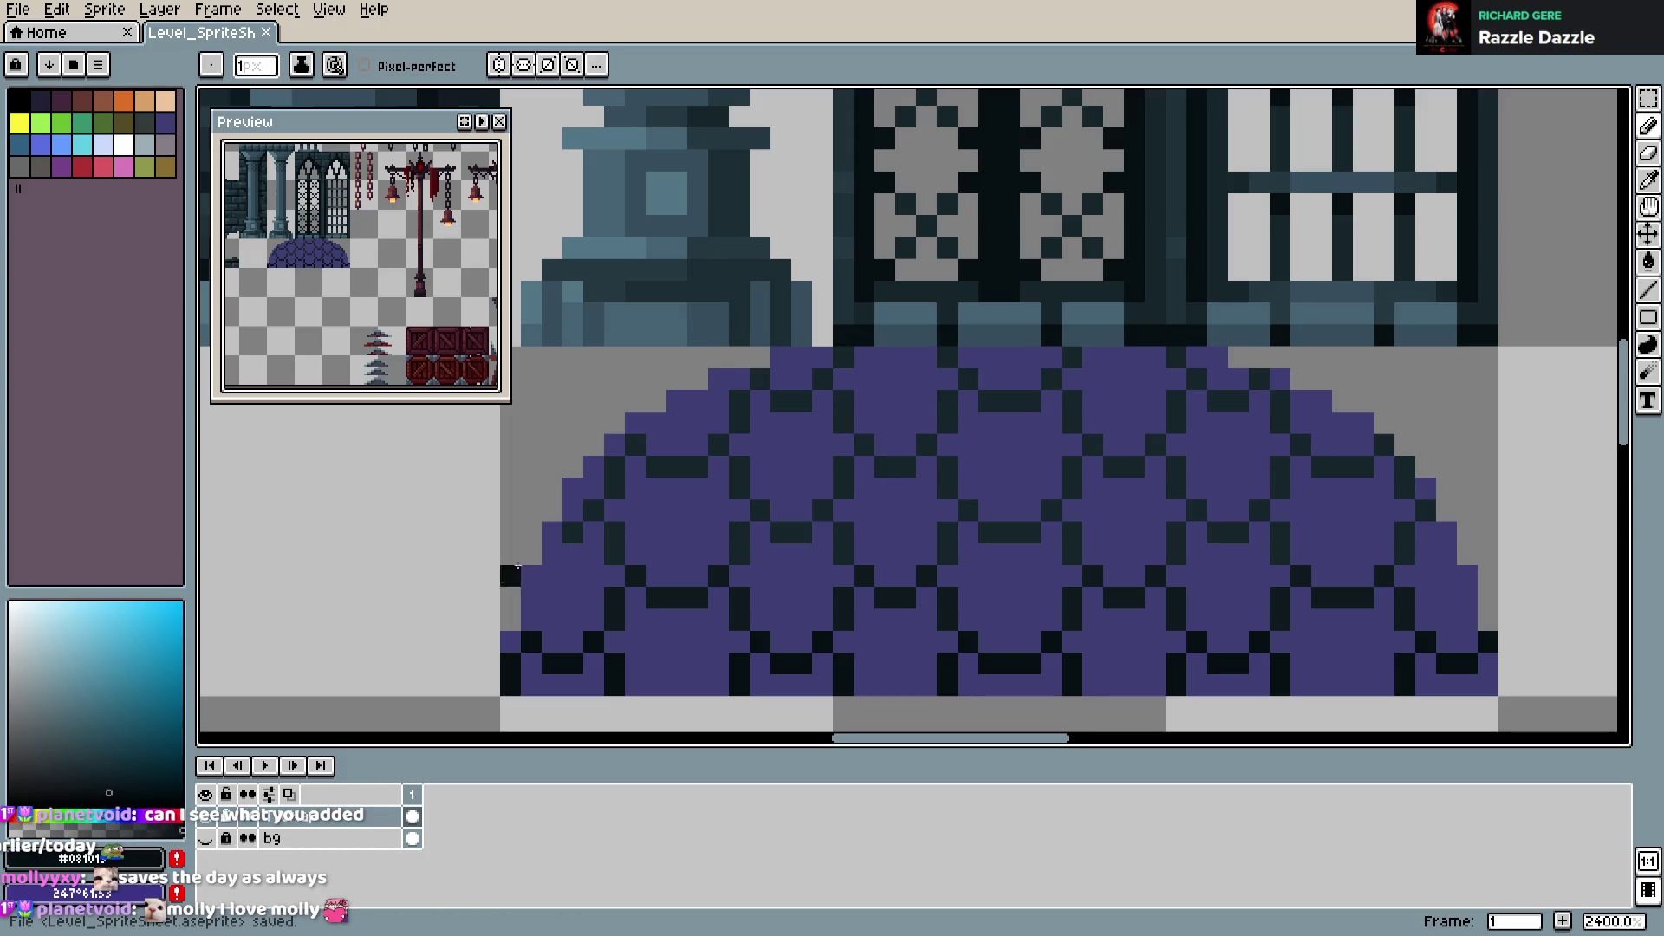
Shade the dome's bottom-left with progressively darker purple shades
alt+click(574, 576)
click(86, 737)
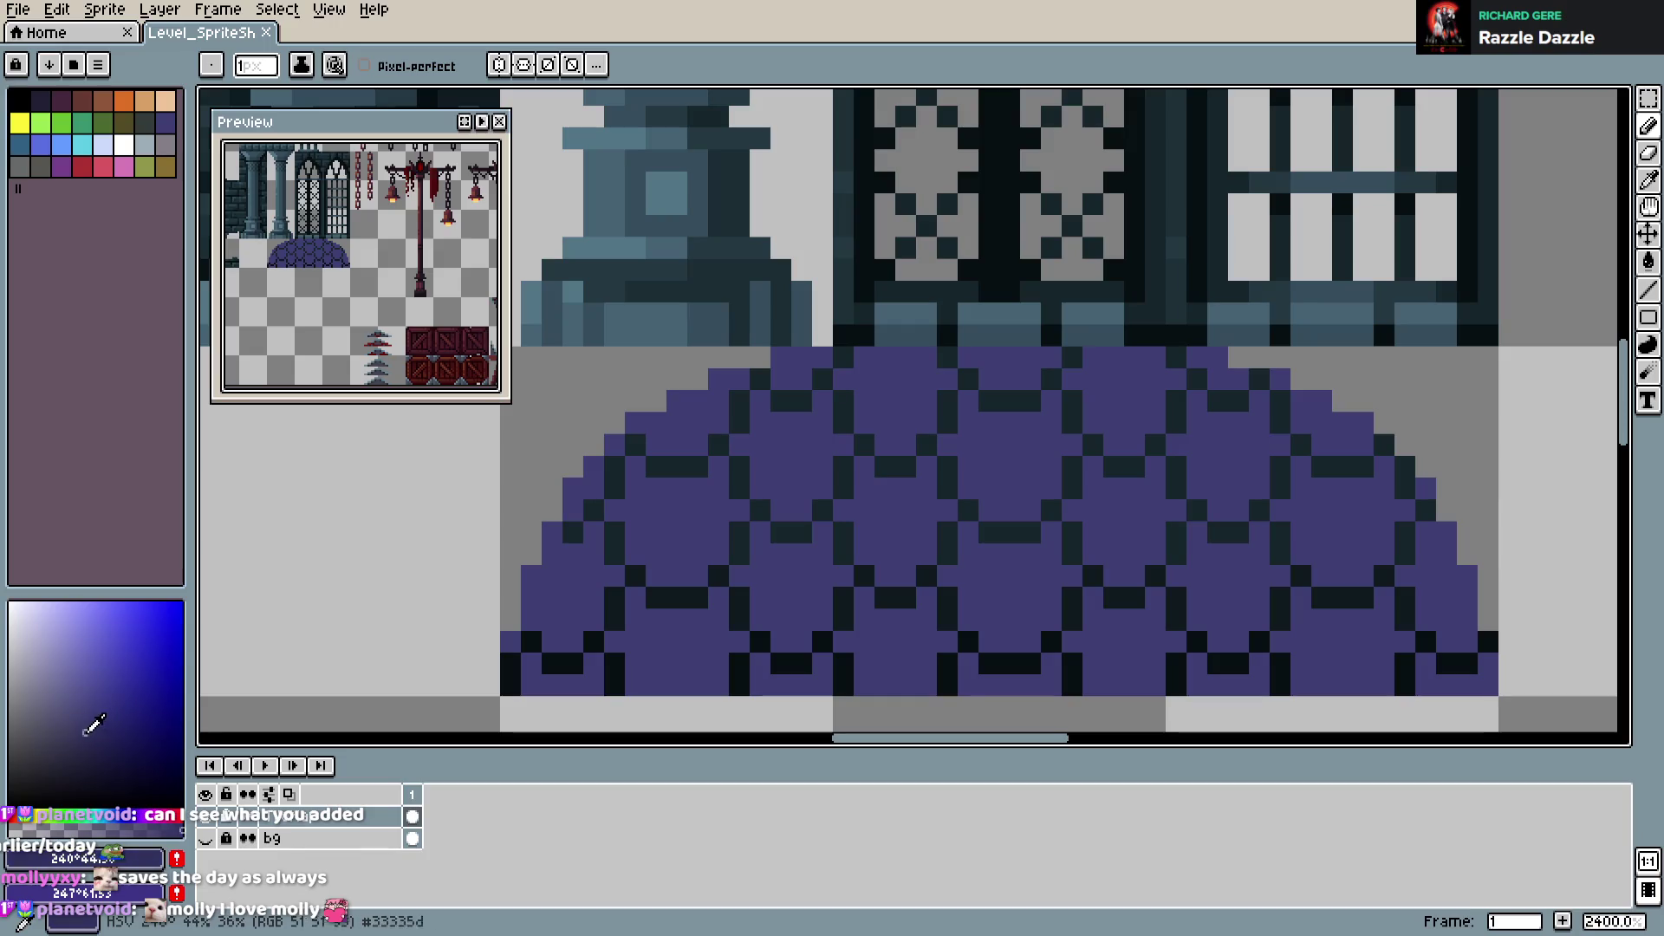
drag(521, 674, 700, 685)
click(94, 750)
click(656, 663)
Shade a lozenge on the dome's lower left with #2F2F56 and #232346, undoing one stroke
alt+click(613, 659)
mouse_move(613, 654)
mouse_down()
mouse_move(636, 611)
mouse_move(708, 657)
mouse_move(729, 650)
mouse_up()
alt+click(732, 645)
click(713, 649)
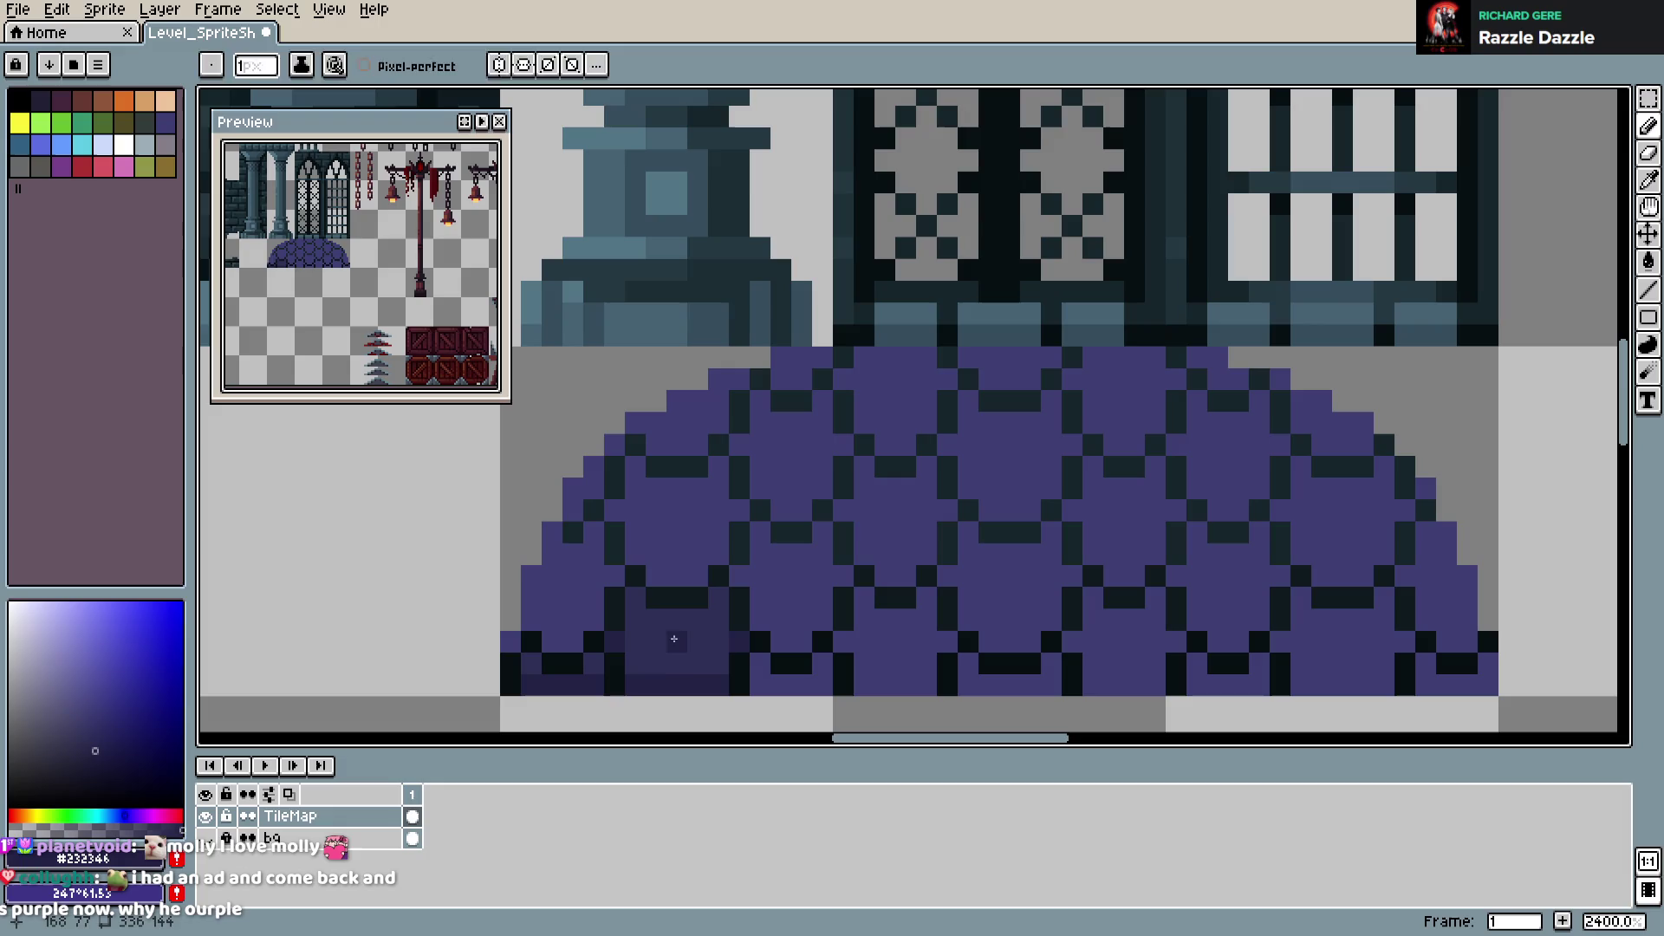
key(v)
key(ctrl+z)
key(b)
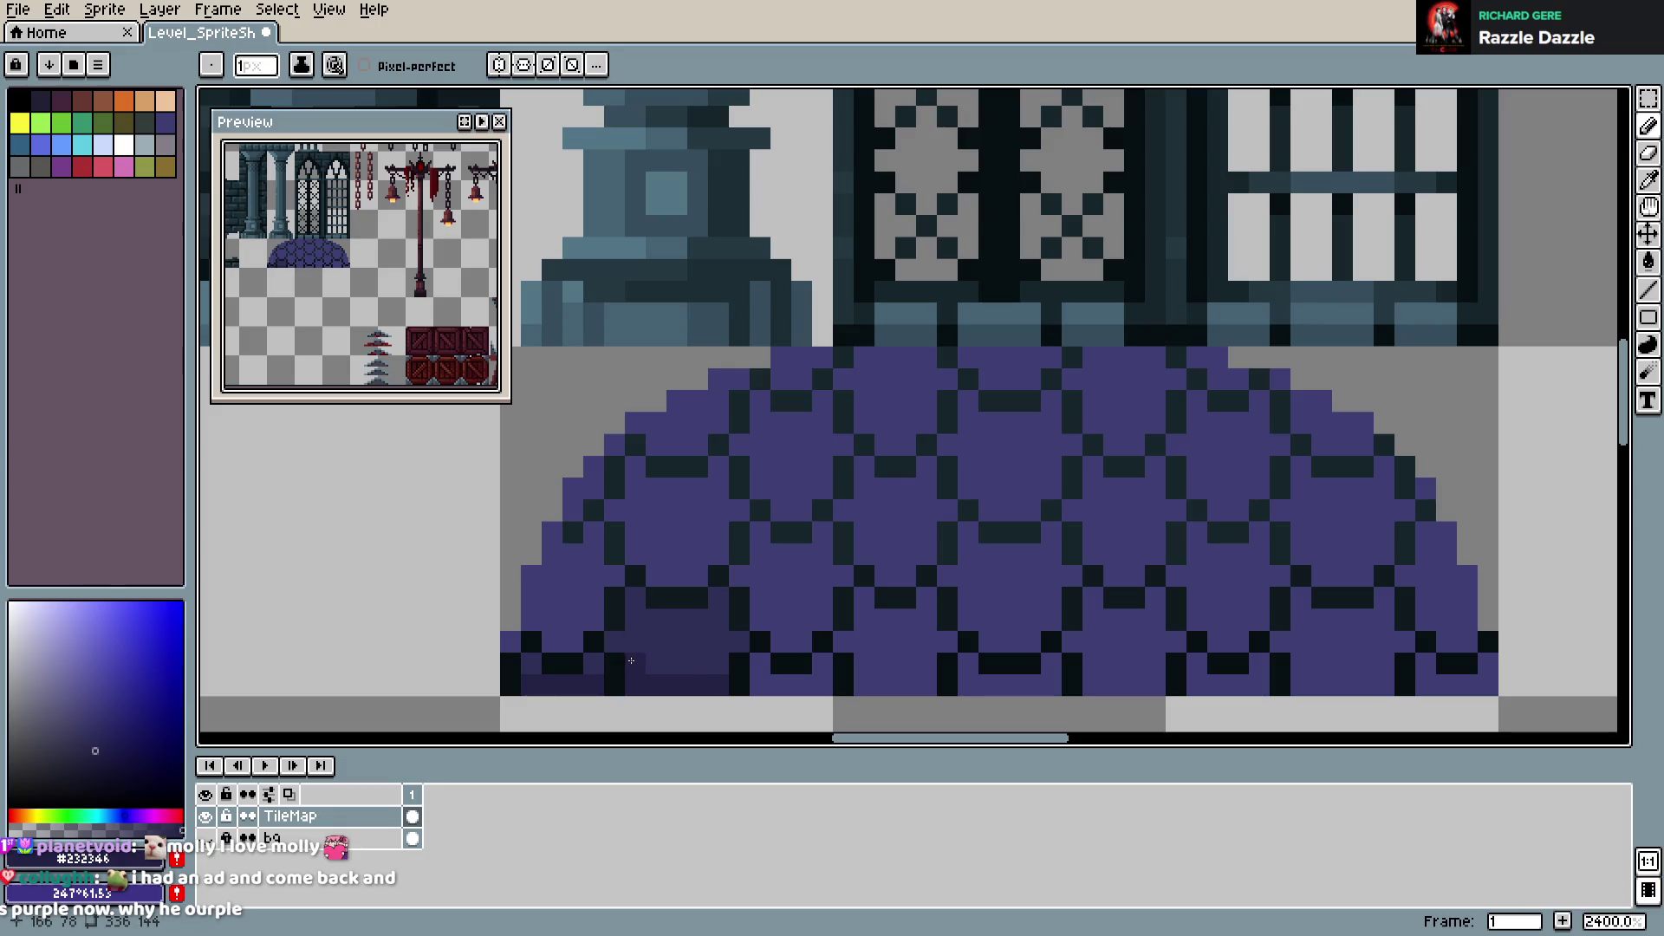
Shade the dome's bottom row, another lozenge and left edge in #2F2F56, then save
drag(759, 684, 822, 665)
alt+click(600, 650)
mouse_move(754, 587)
mouse_down()
mouse_move(759, 606)
mouse_move(784, 604)
mouse_move(800, 555)
mouse_move(821, 567)
mouse_move(821, 526)
mouse_up()
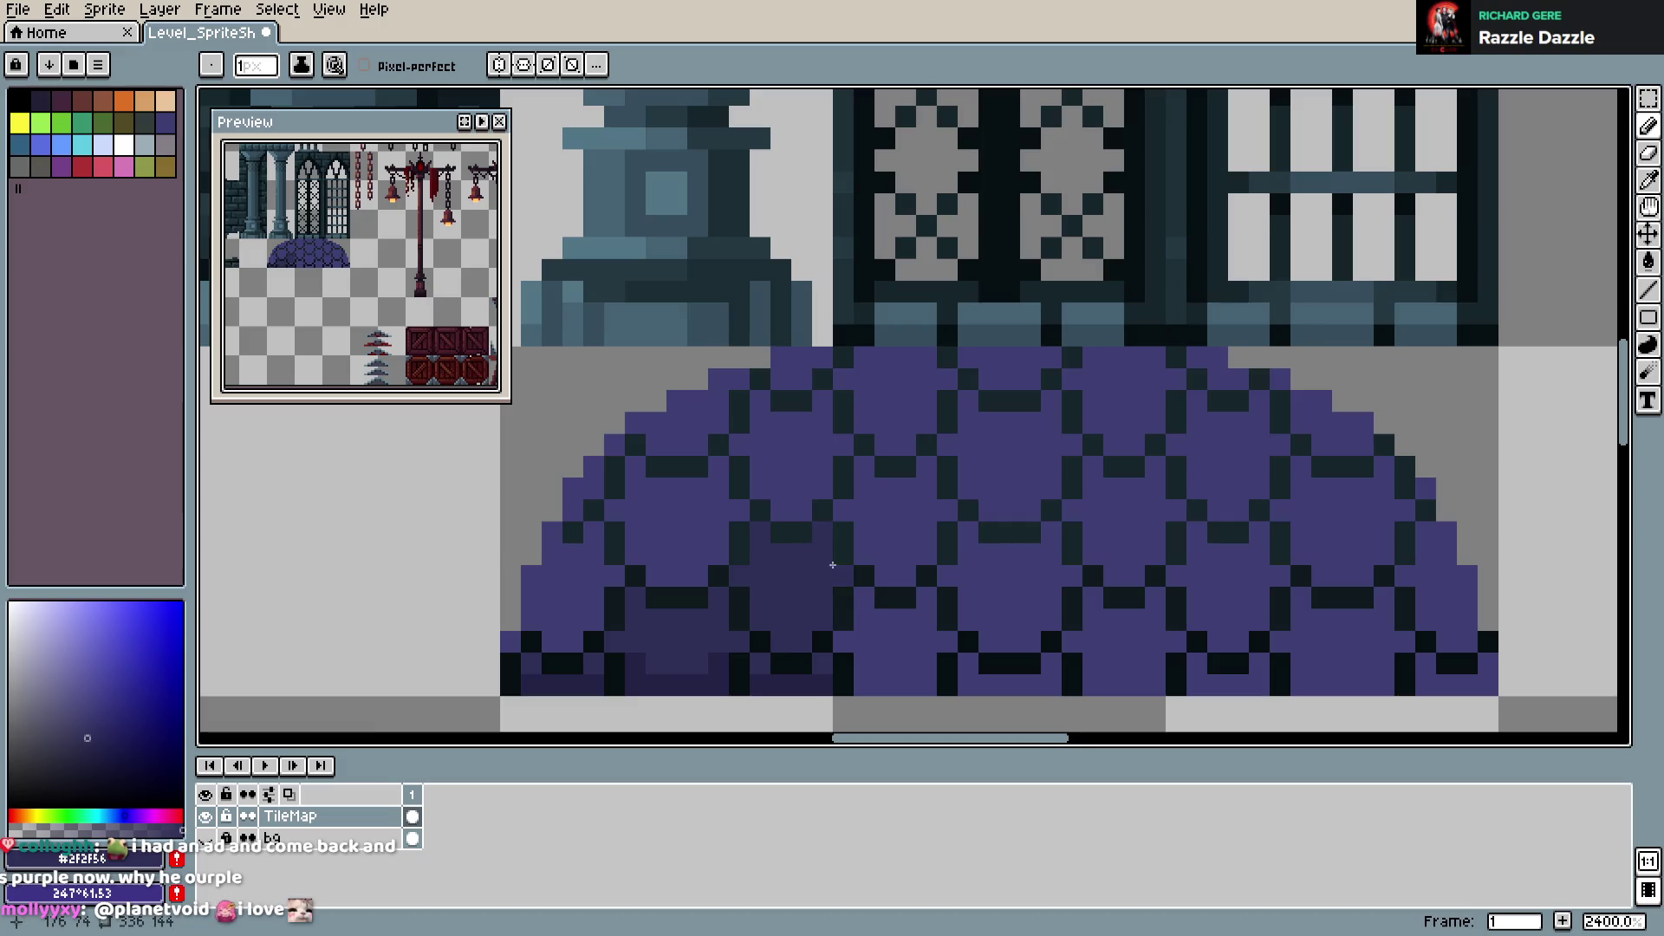
mouse_move(555, 554)
mouse_down()
mouse_move(531, 607)
mouse_move(551, 530)
mouse_move(528, 634)
mouse_move(572, 575)
mouse_move(593, 598)
mouse_move(593, 530)
mouse_move(614, 576)
mouse_up()
key(v)
key(ctrl+s)
key(b)
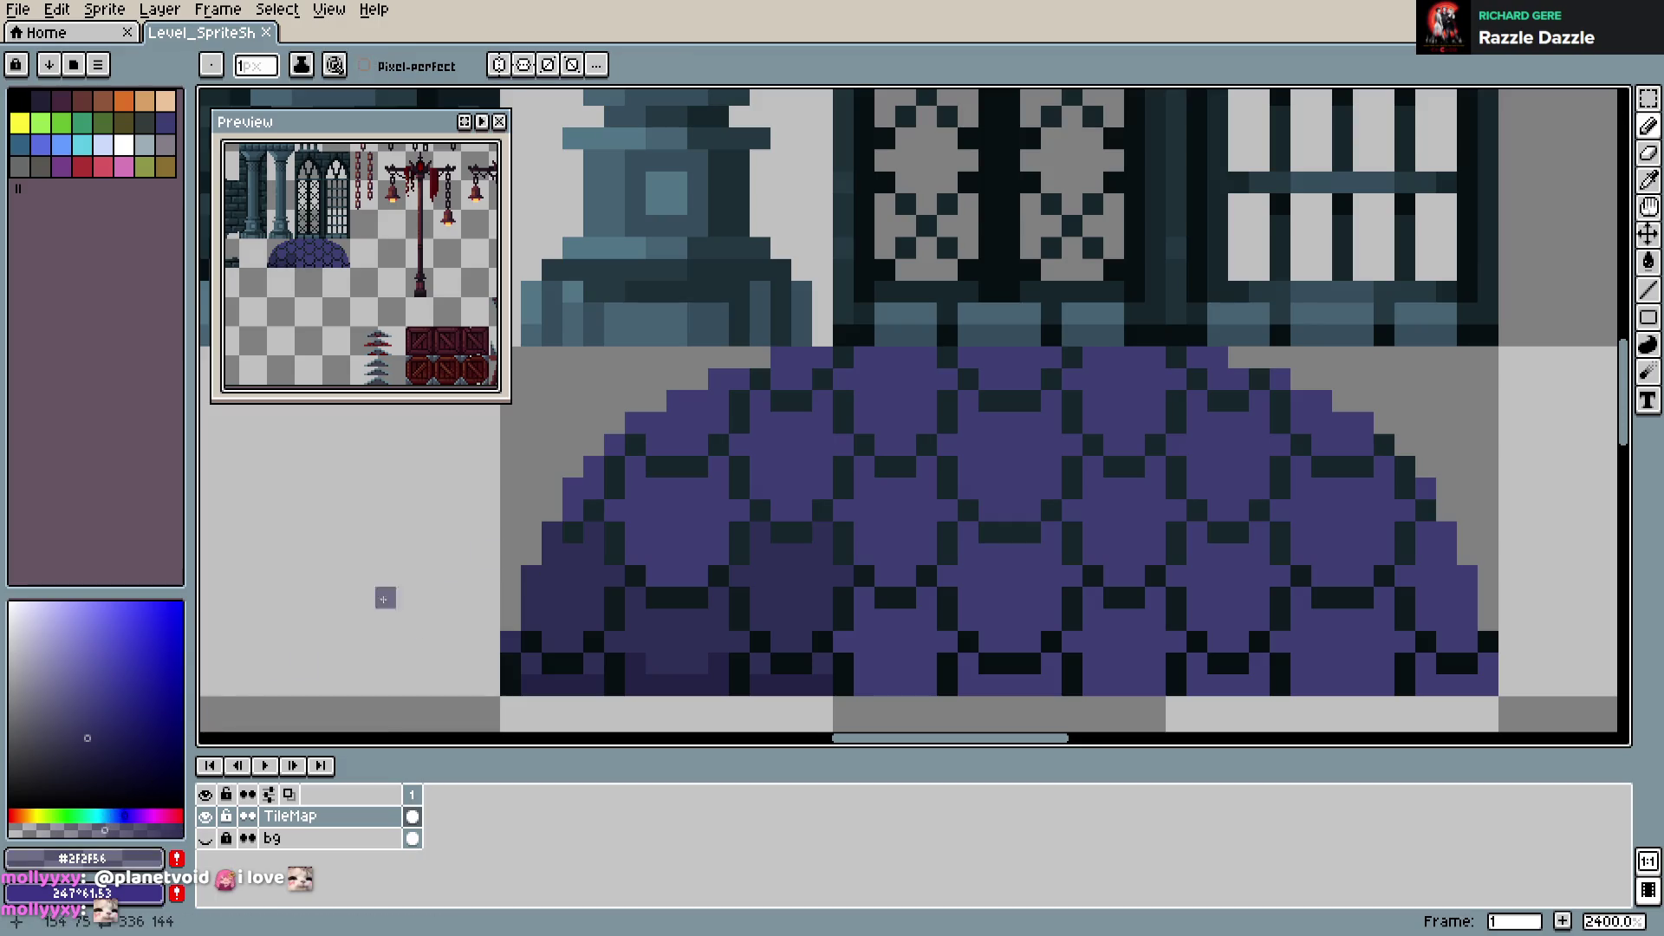
Paint shadow-purple shading pixels on the dome's lower left and save
alt+click(639, 505)
click(584, 553)
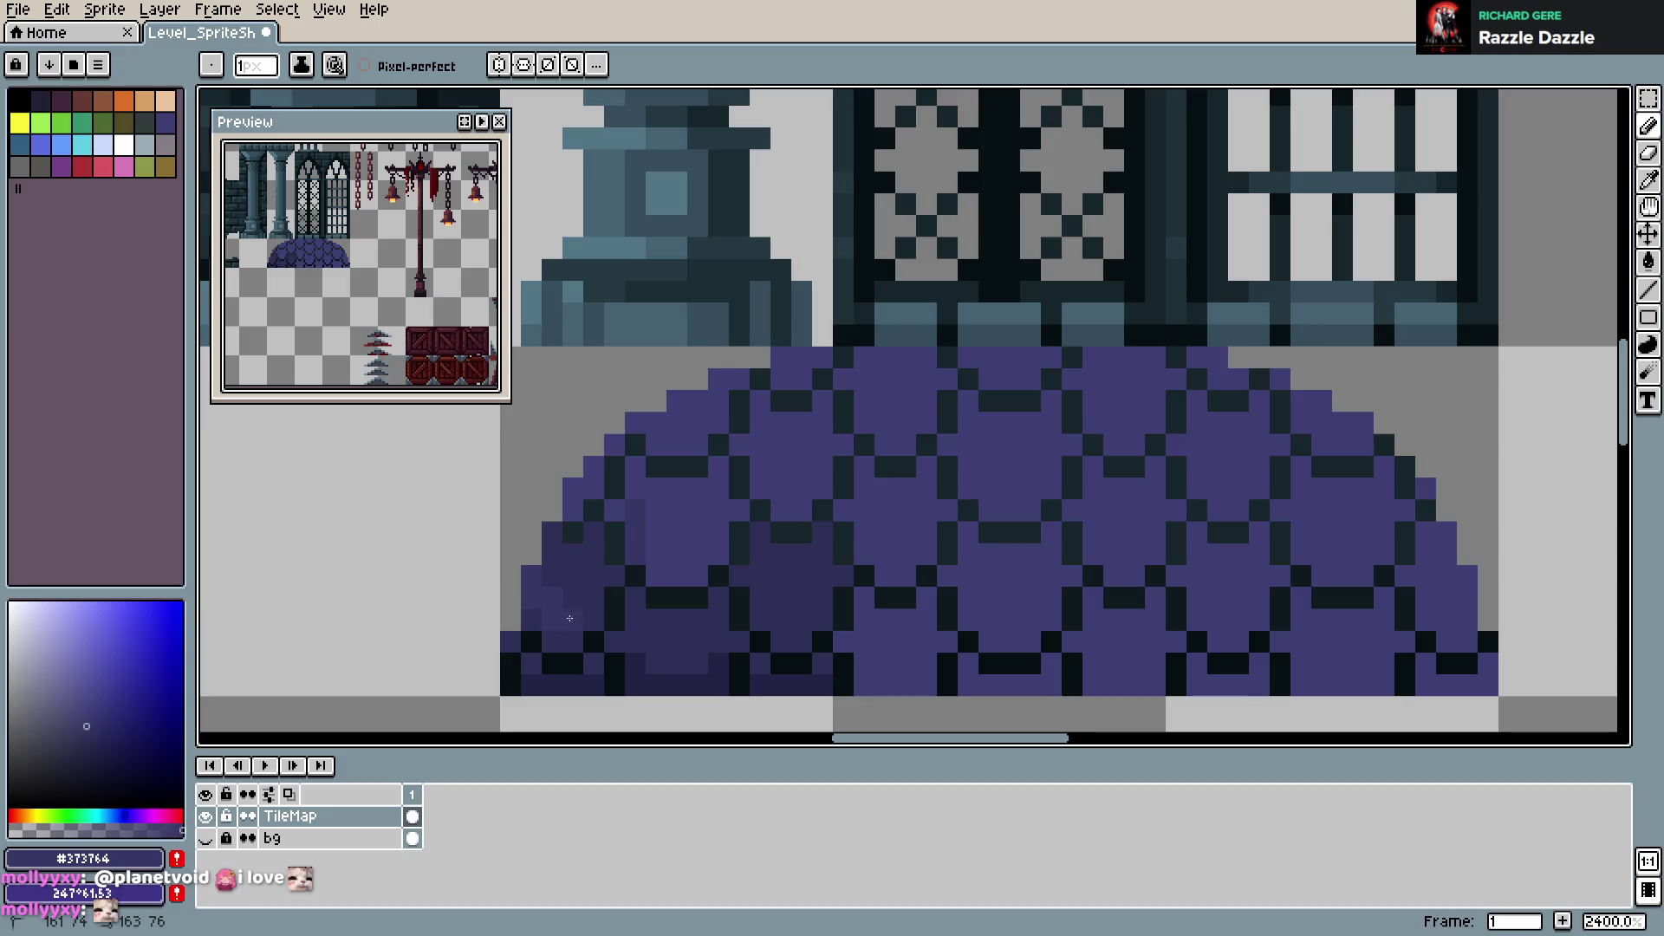
click(608, 548)
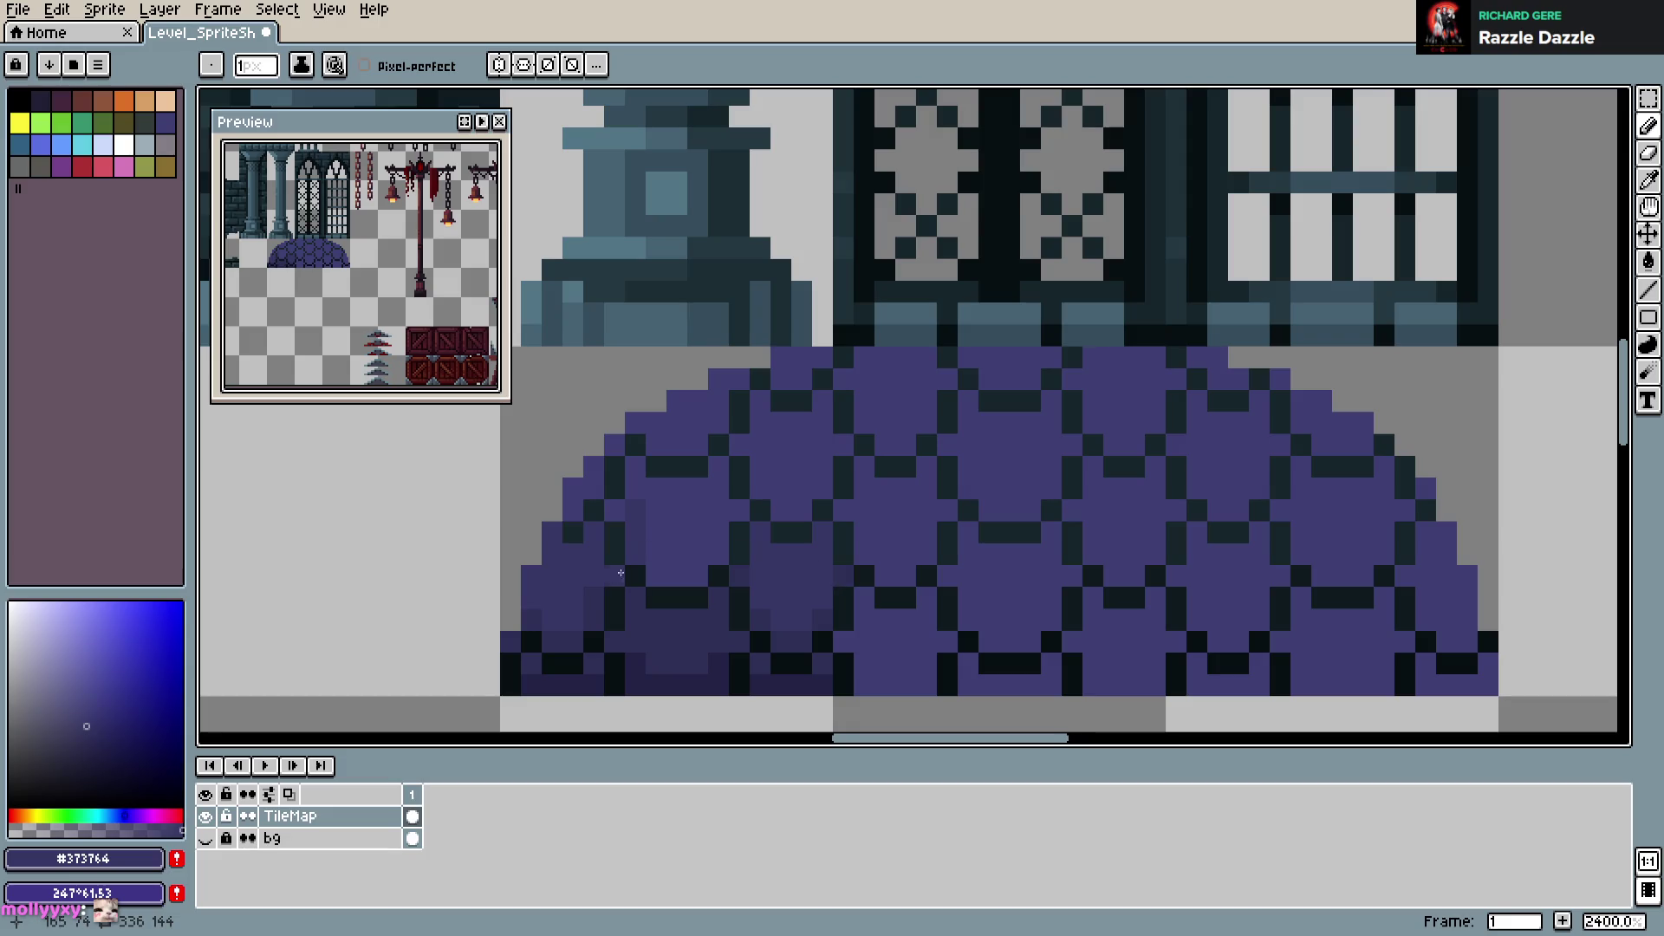
alt+click(631, 662)
key(ctrl+s)
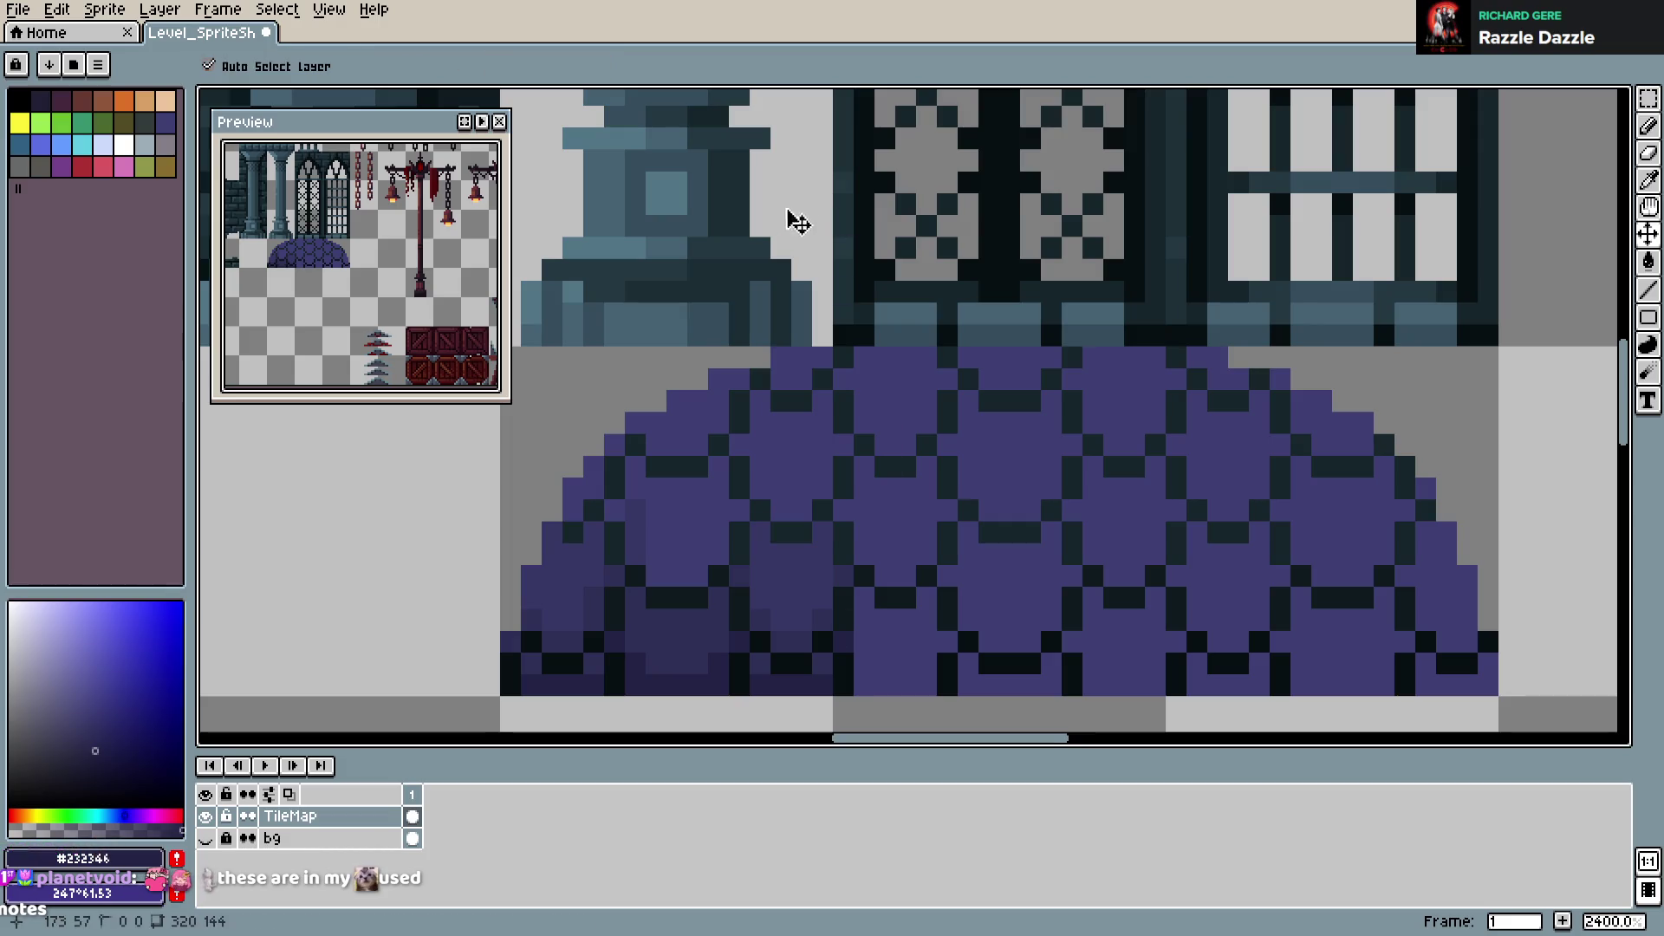
key(alt)
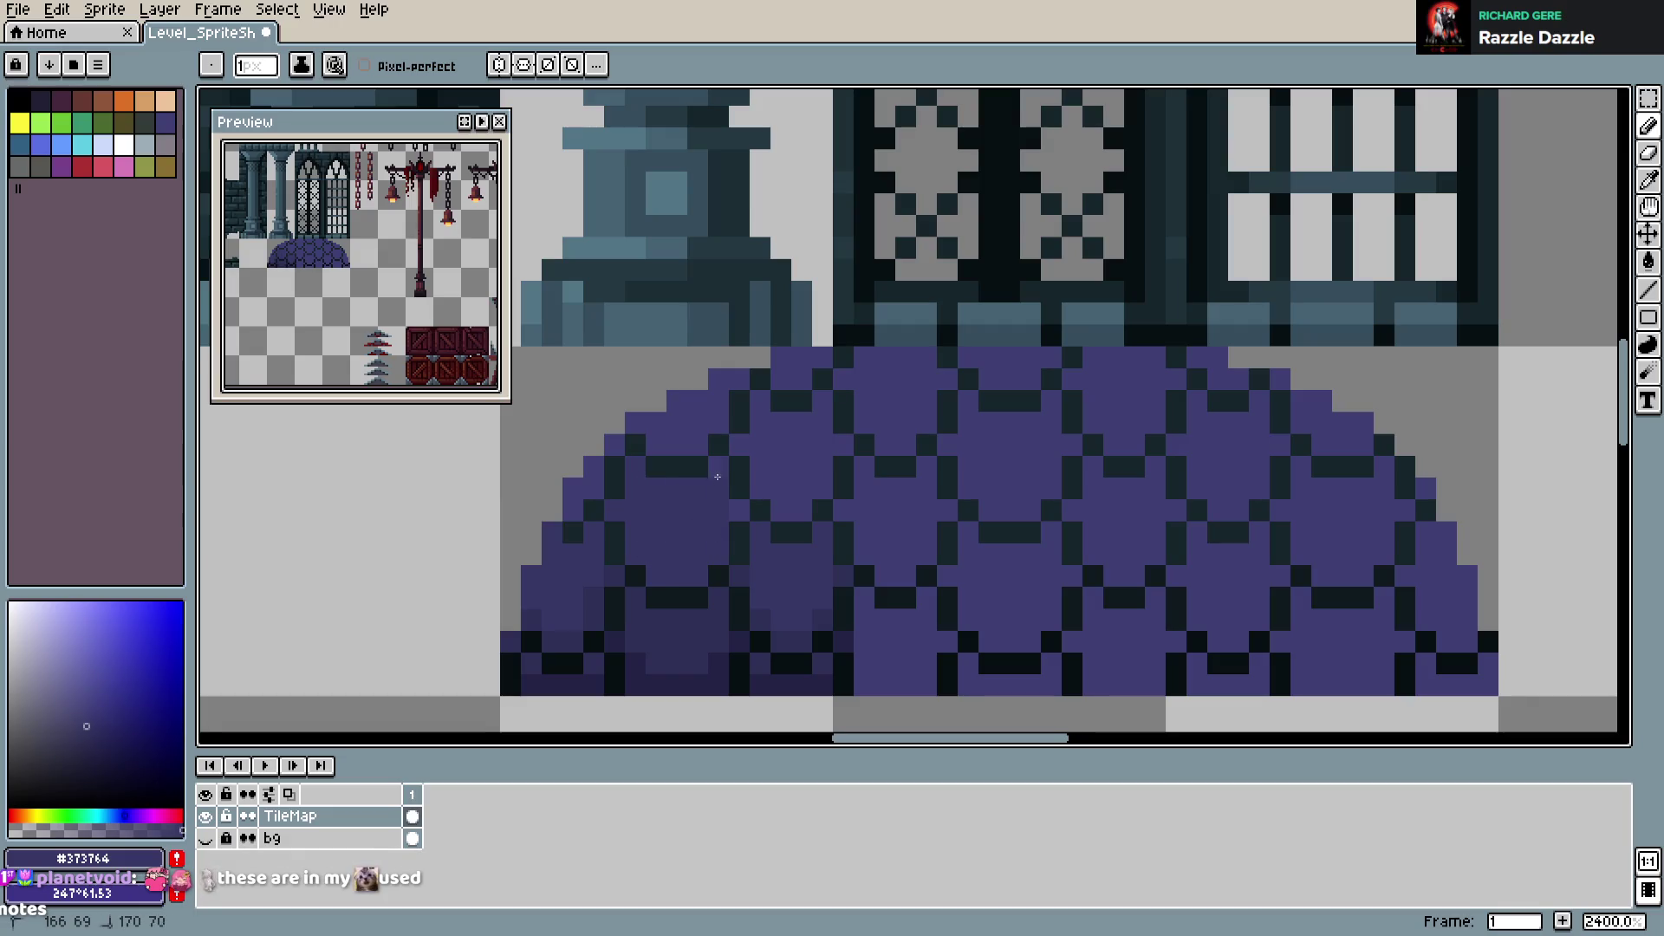
key(ctrl+s)
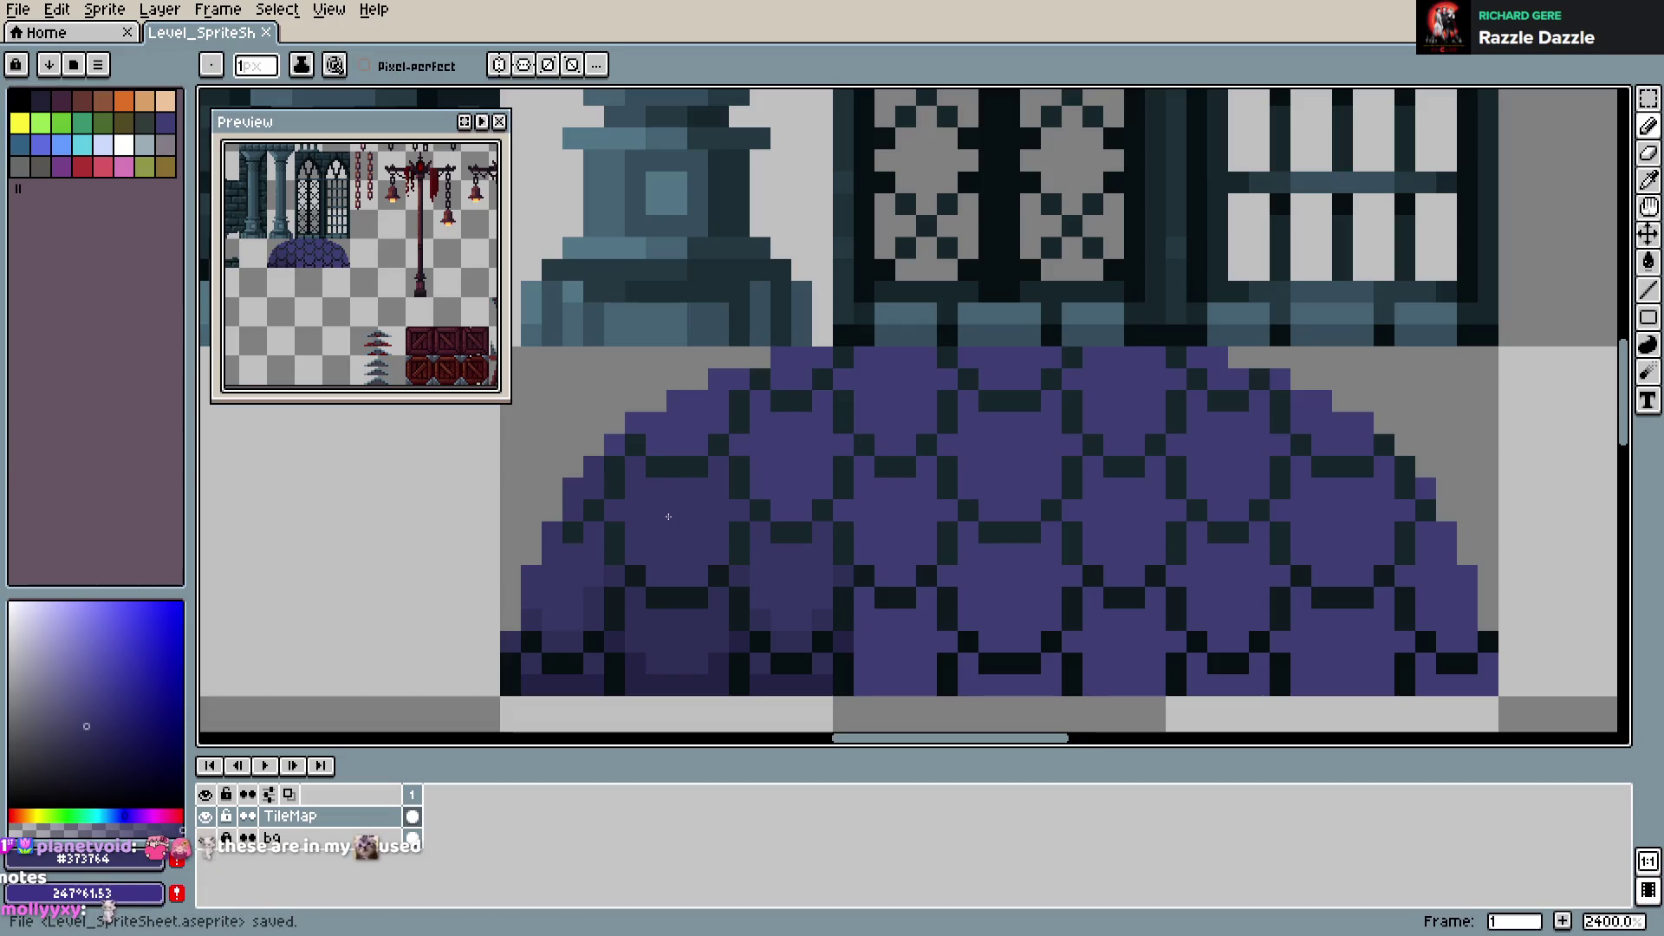
Touch in main dome purple #3F3F74, undo the last stroke, and save the sprite sheet
alt+click(780, 448)
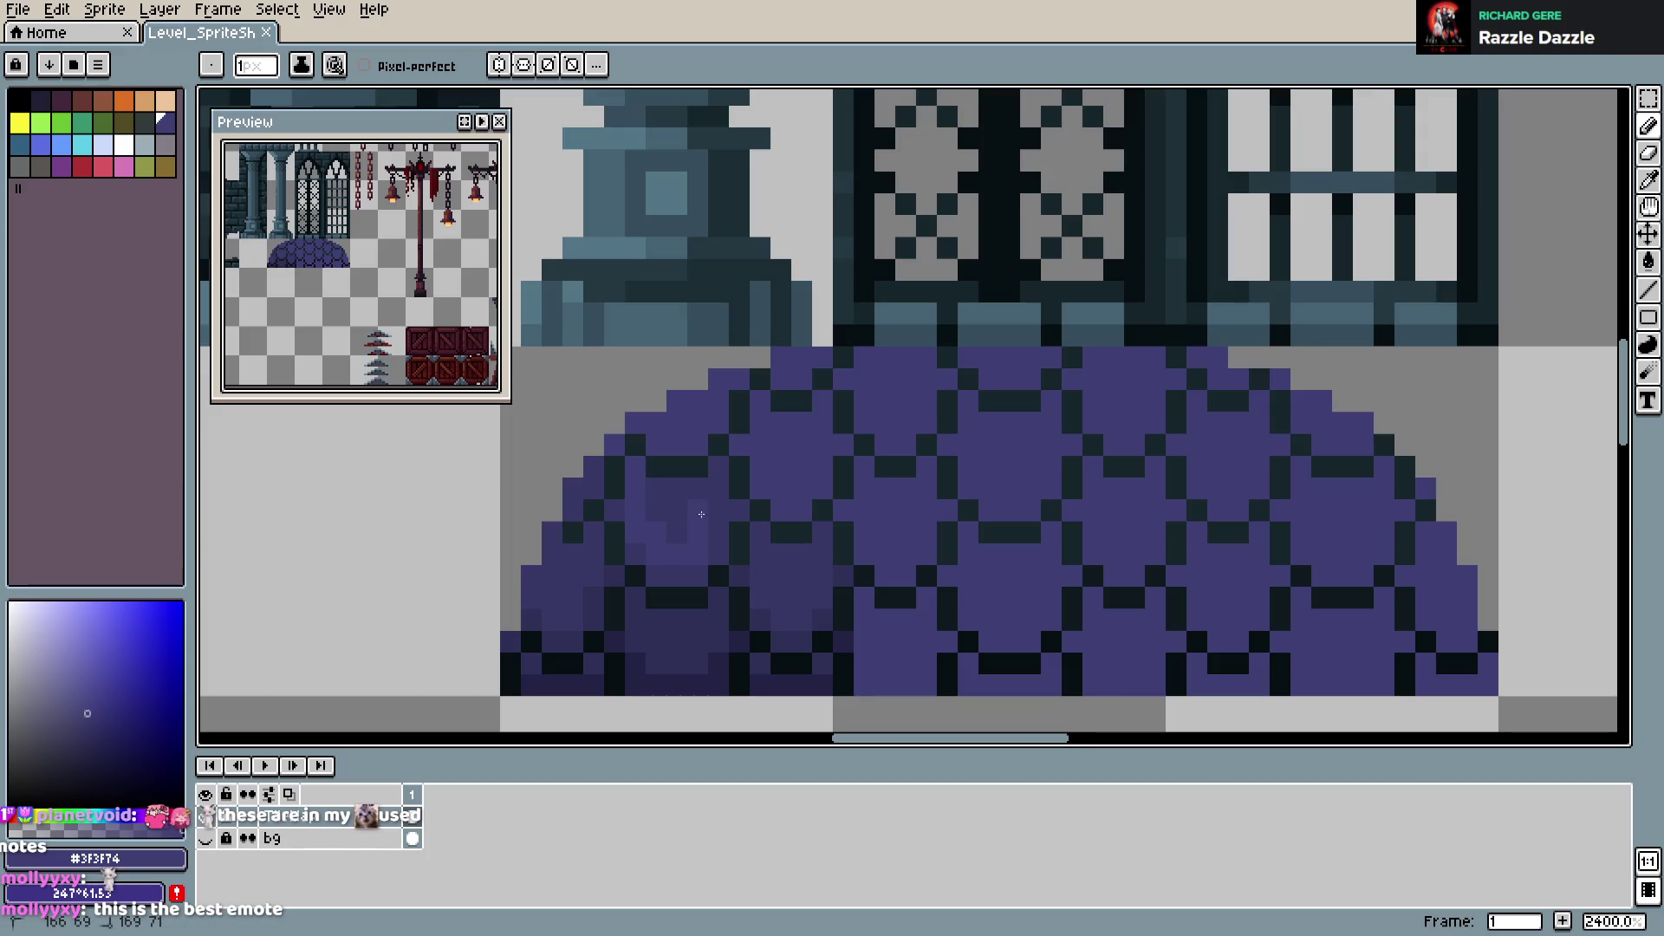
click(818, 329)
key(ctrl+s)
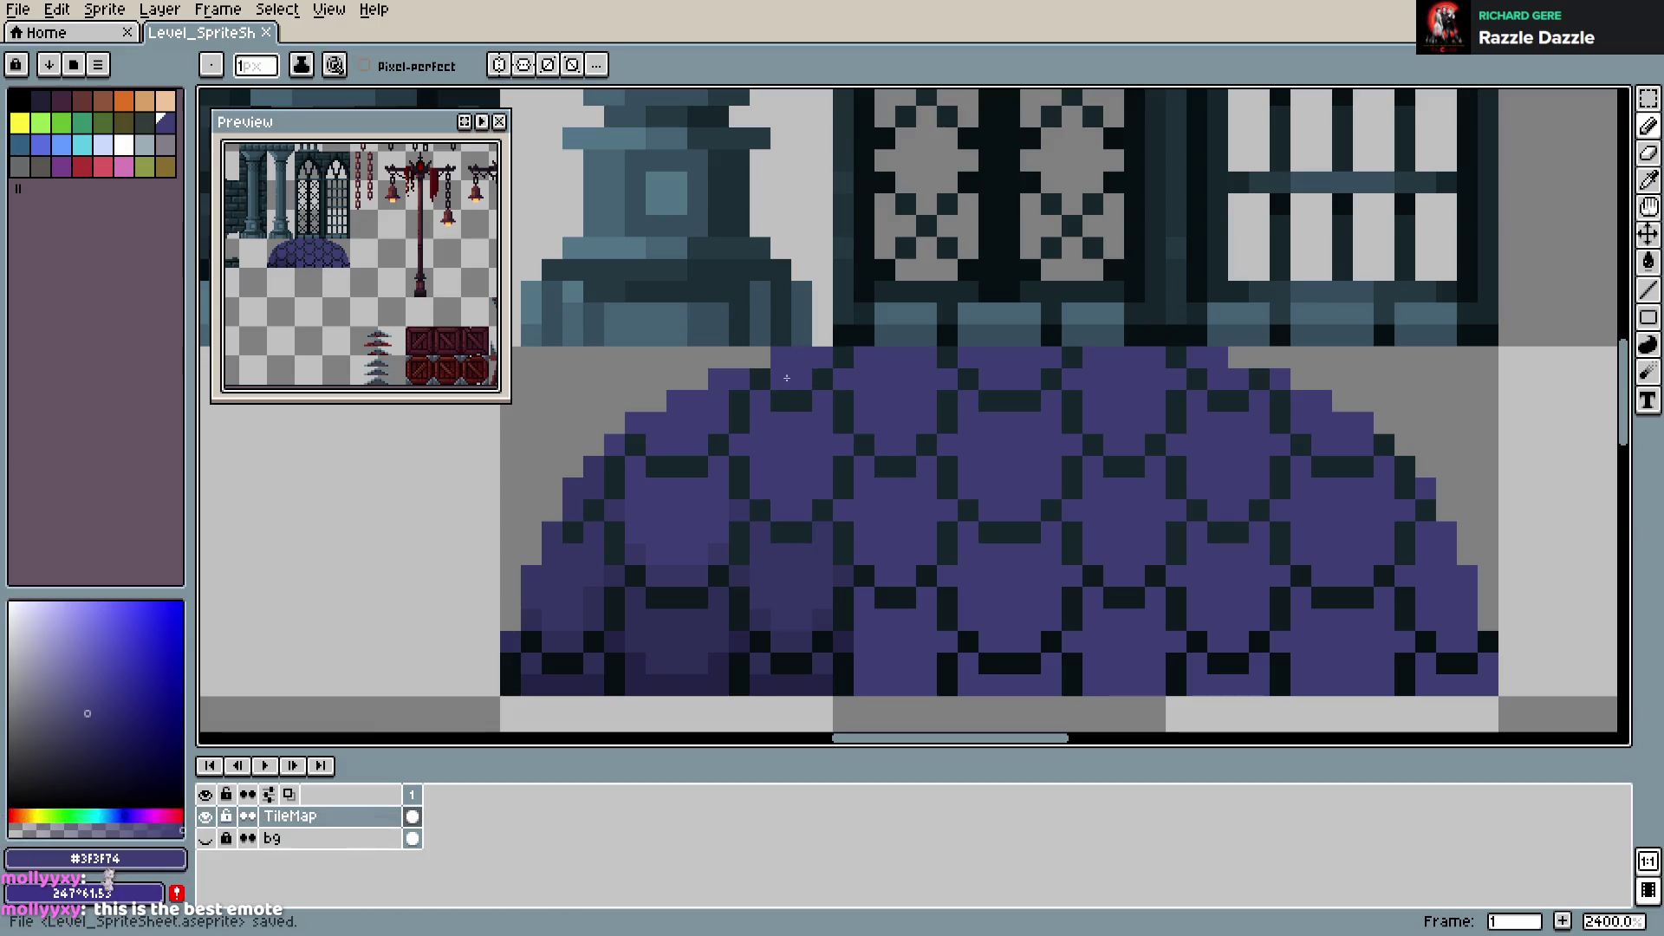
alt+click(654, 555)
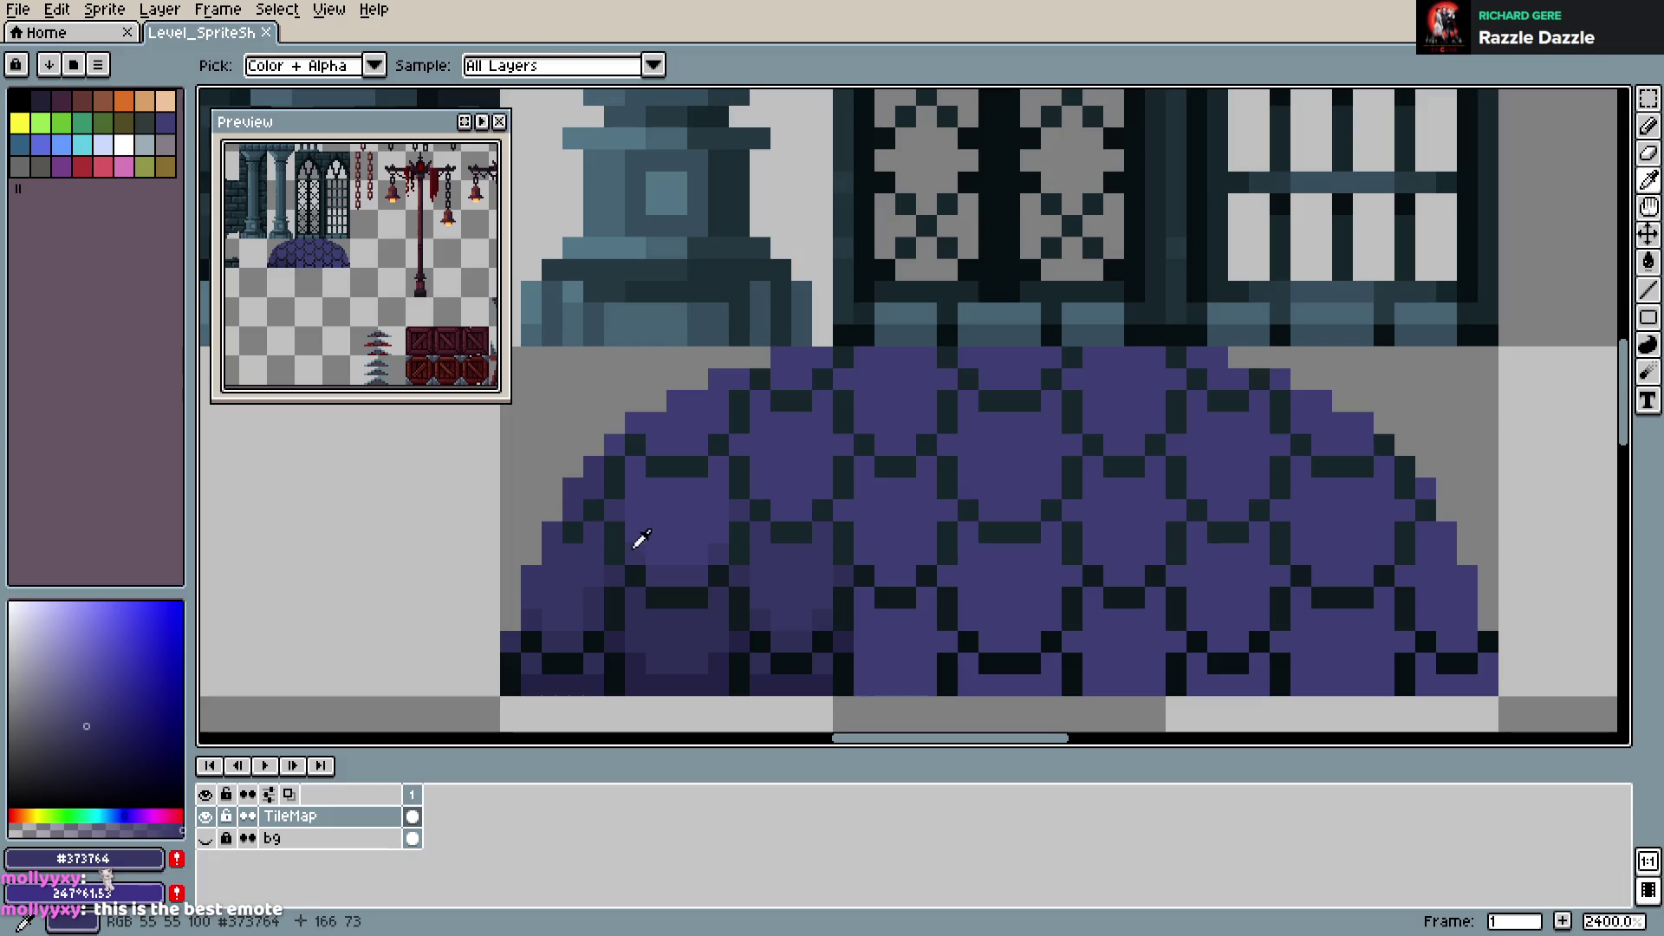
alt+click(680, 475)
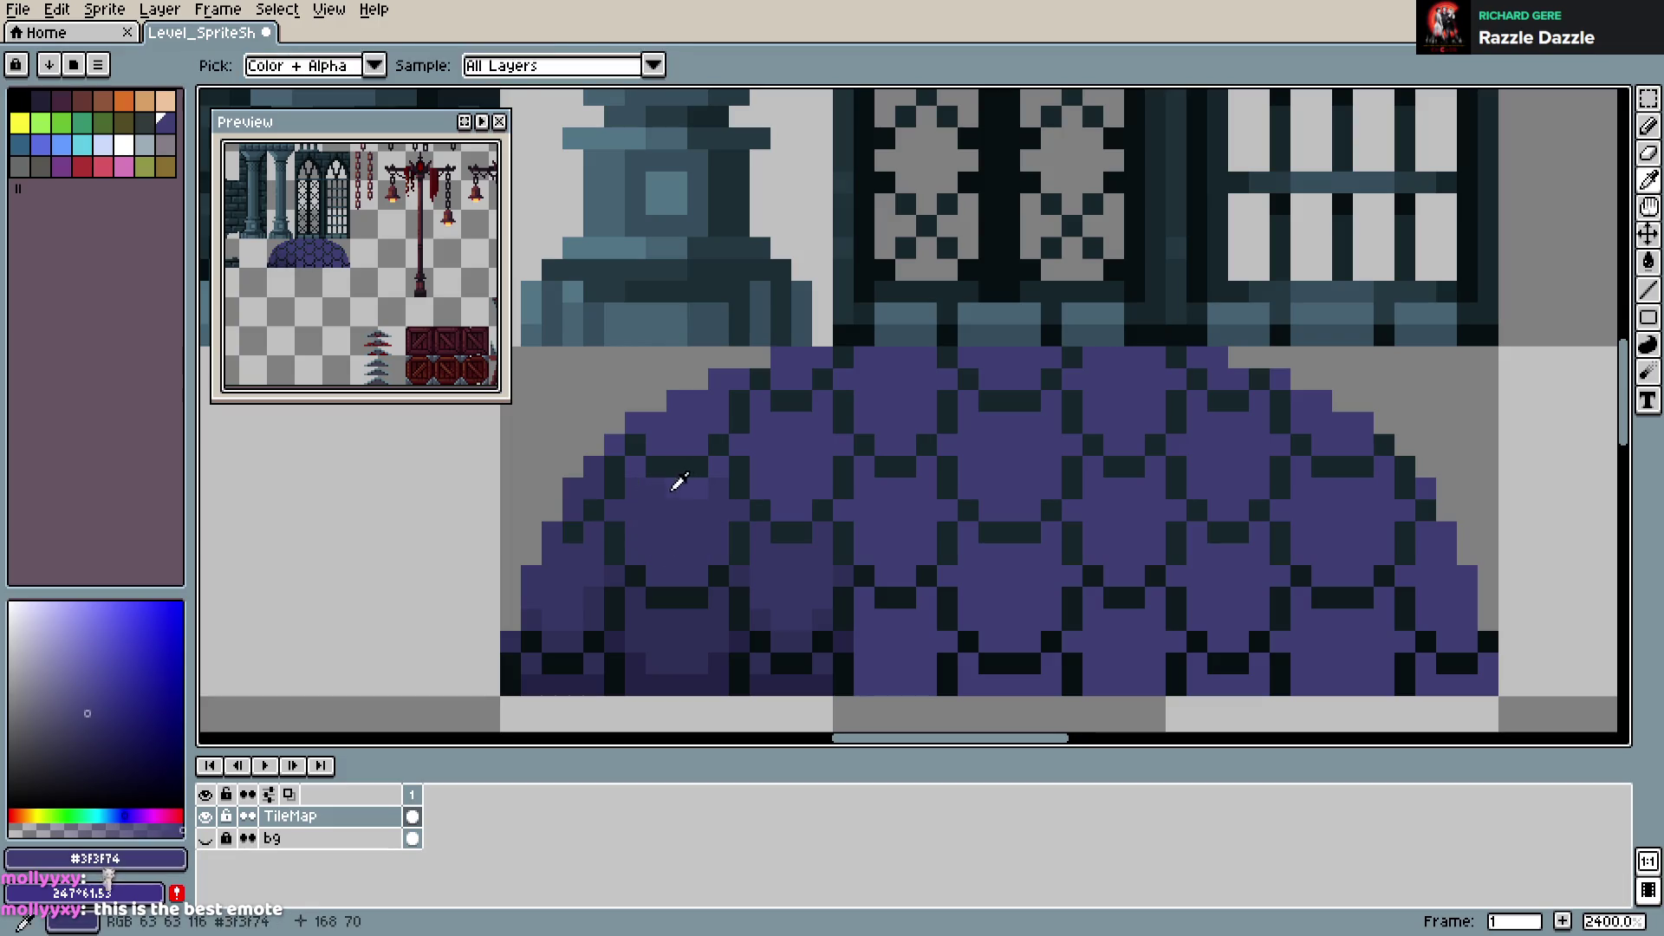
key(ctrl+s)
key(ctrl+s)
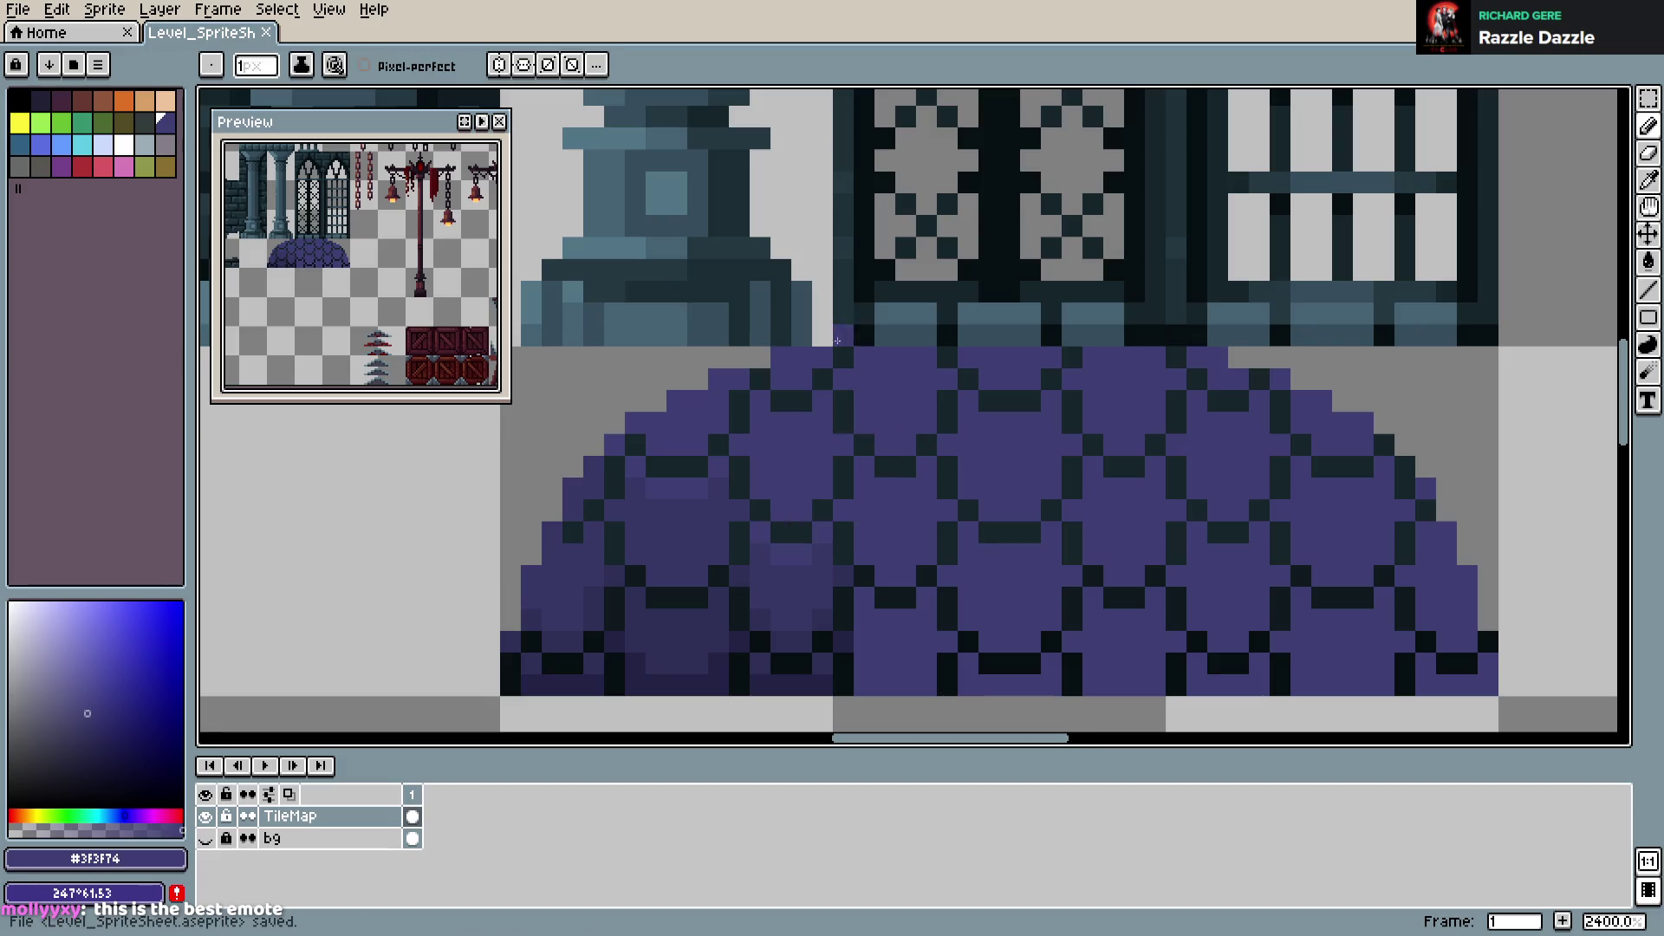
key(ctrl+z)
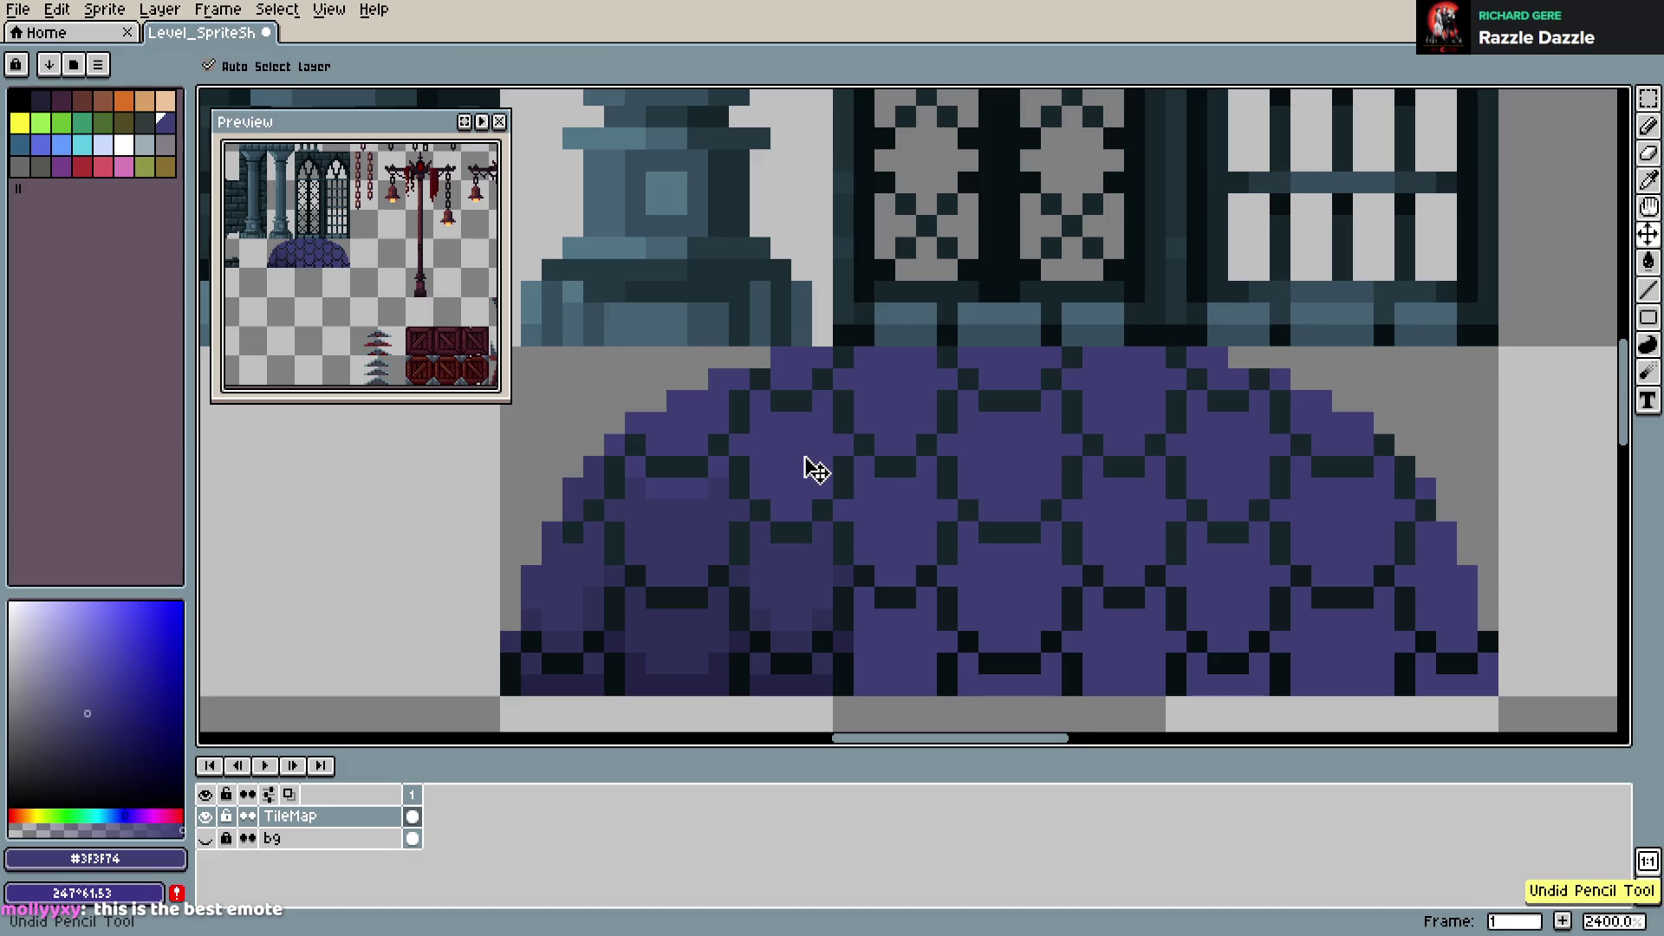
key(ctrl+s)
Return from Aseprite to GDevelop's Level scene
scroll(950, 468, down, 7)
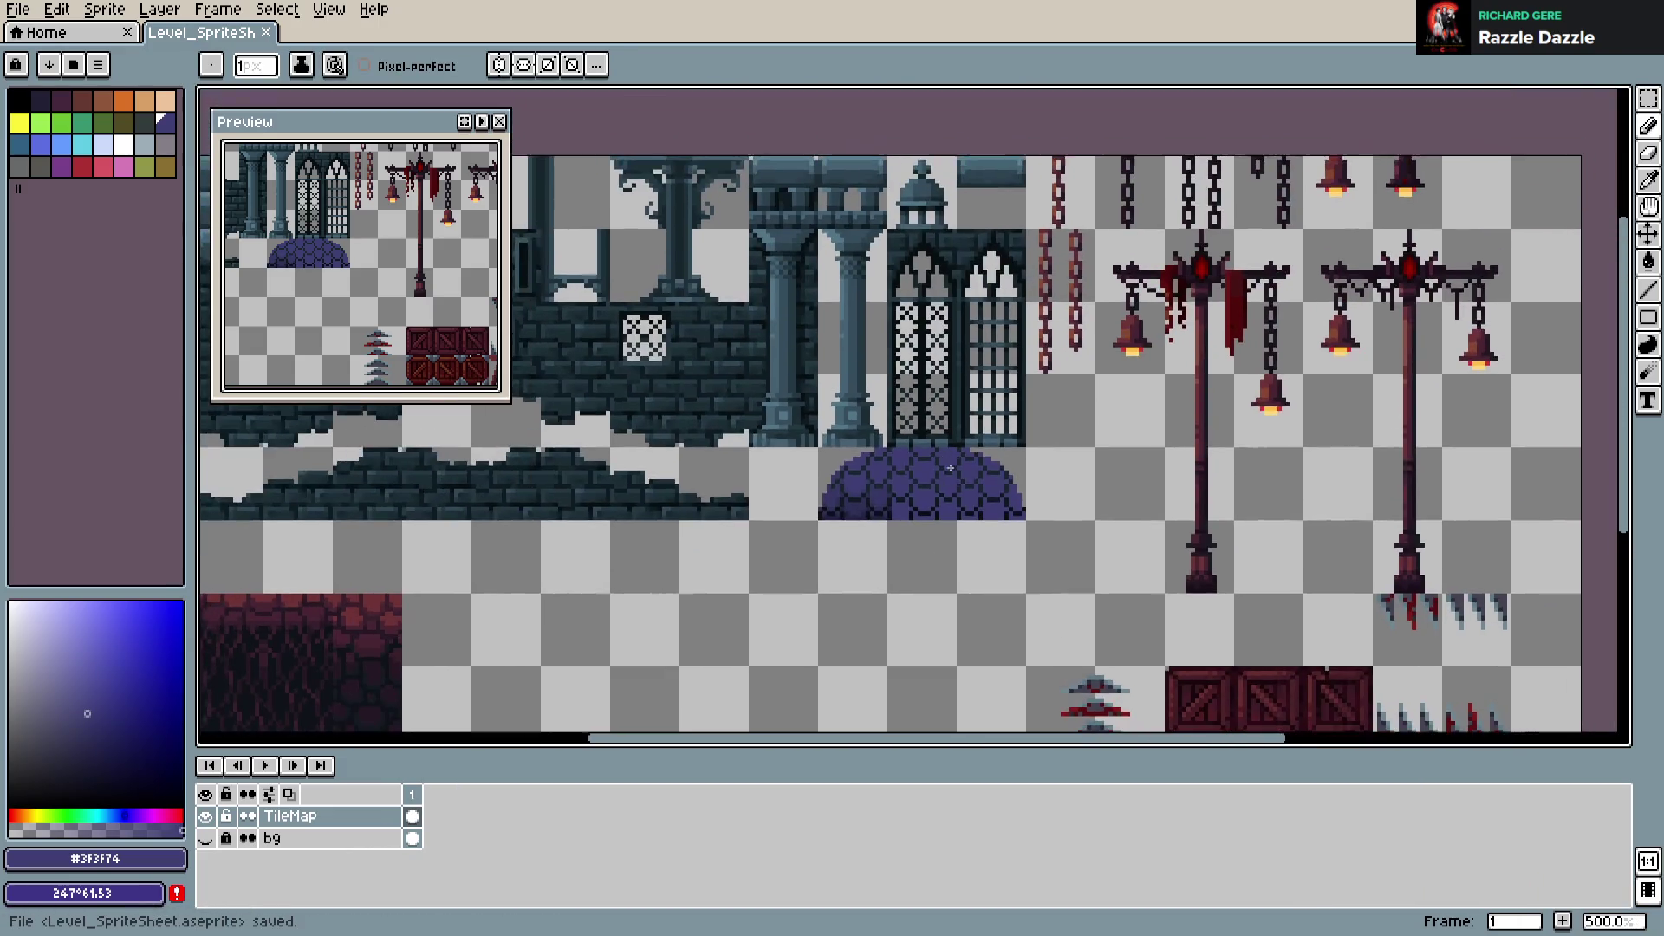
scroll(950, 468, up, 2)
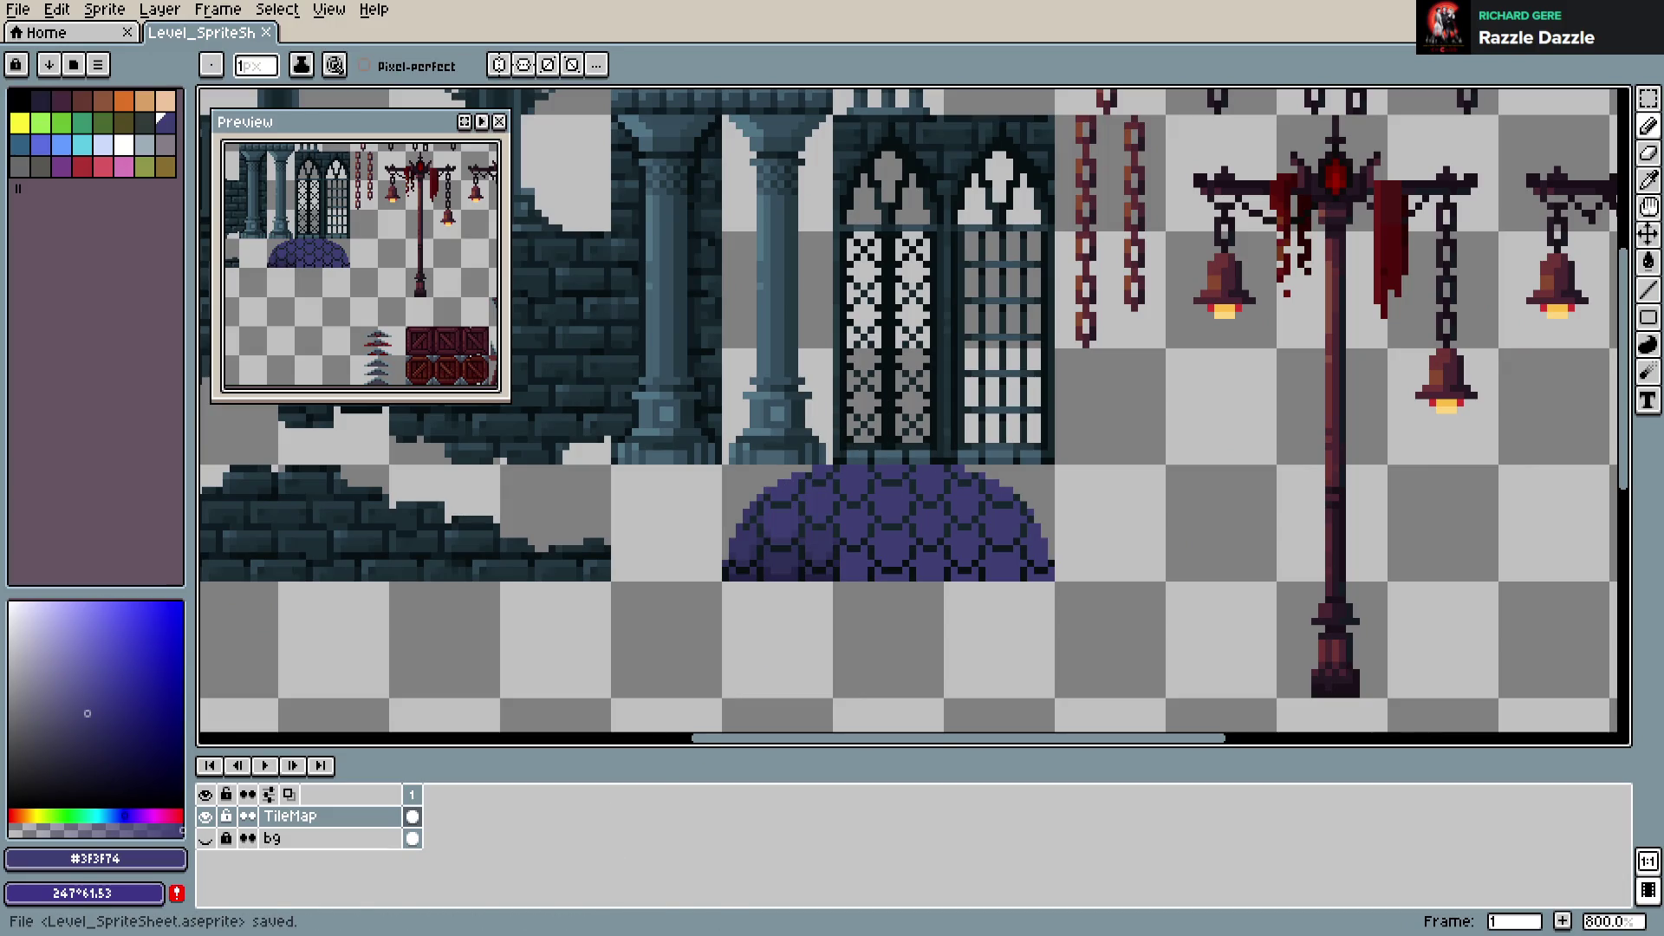
key(alt+Tab)
scroll(847, 691, down, 3)
Move the Player down onto the lower platform
scroll(997, 489, up, 5)
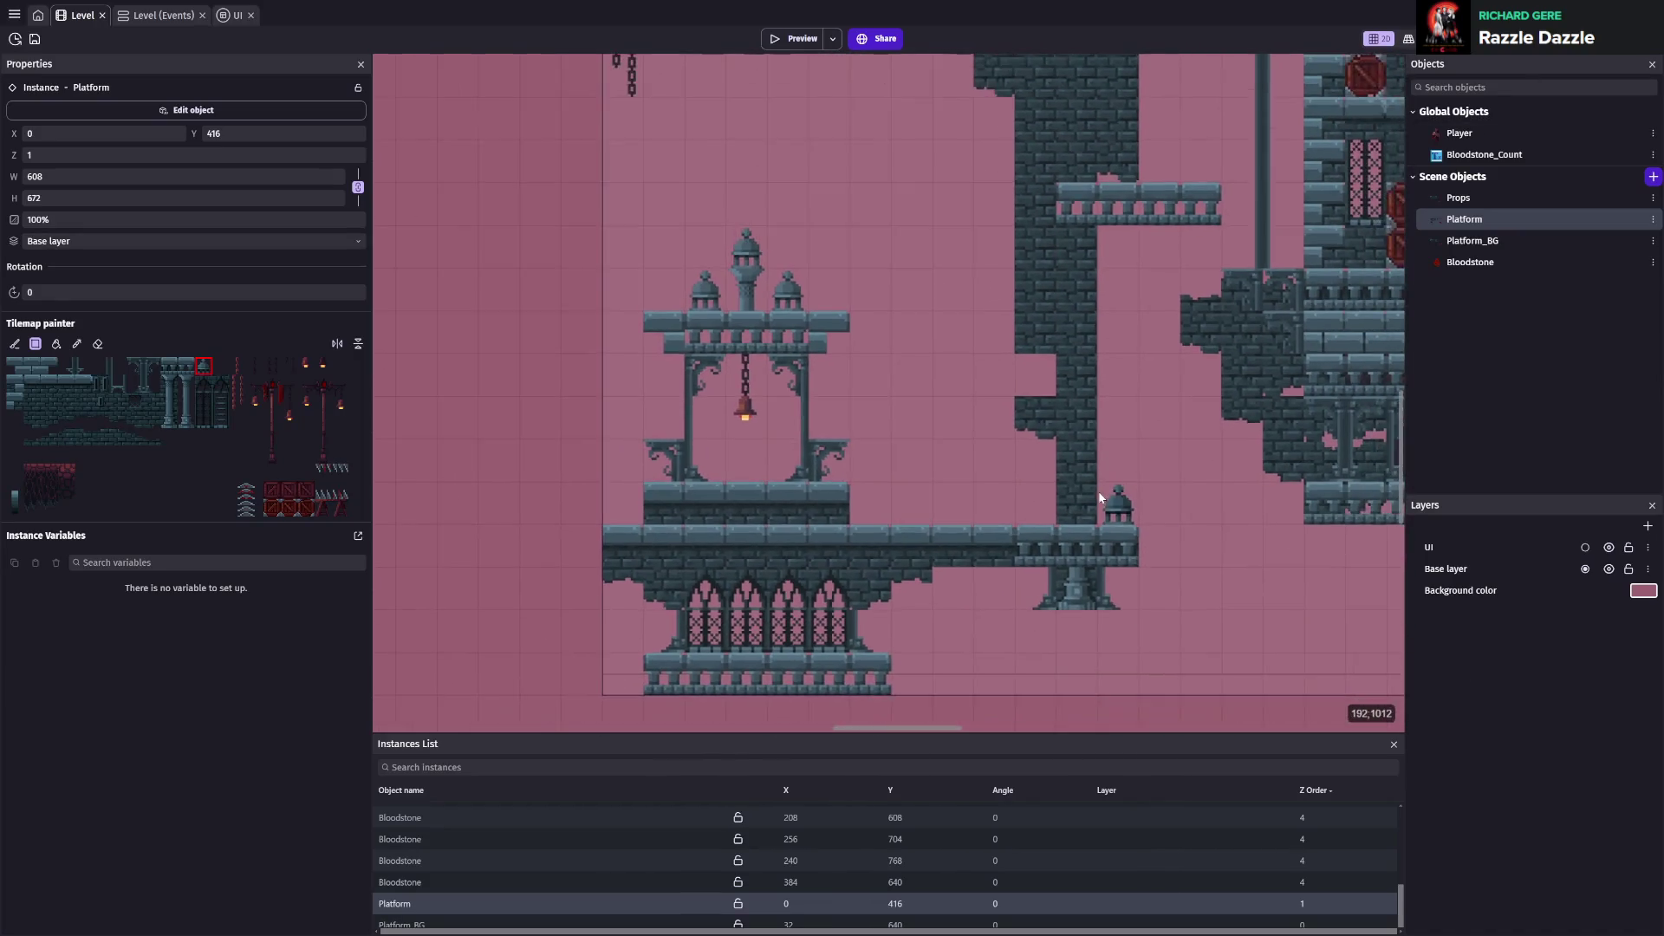
scroll(951, 499, down, 2)
scroll(1135, 416, down, 3)
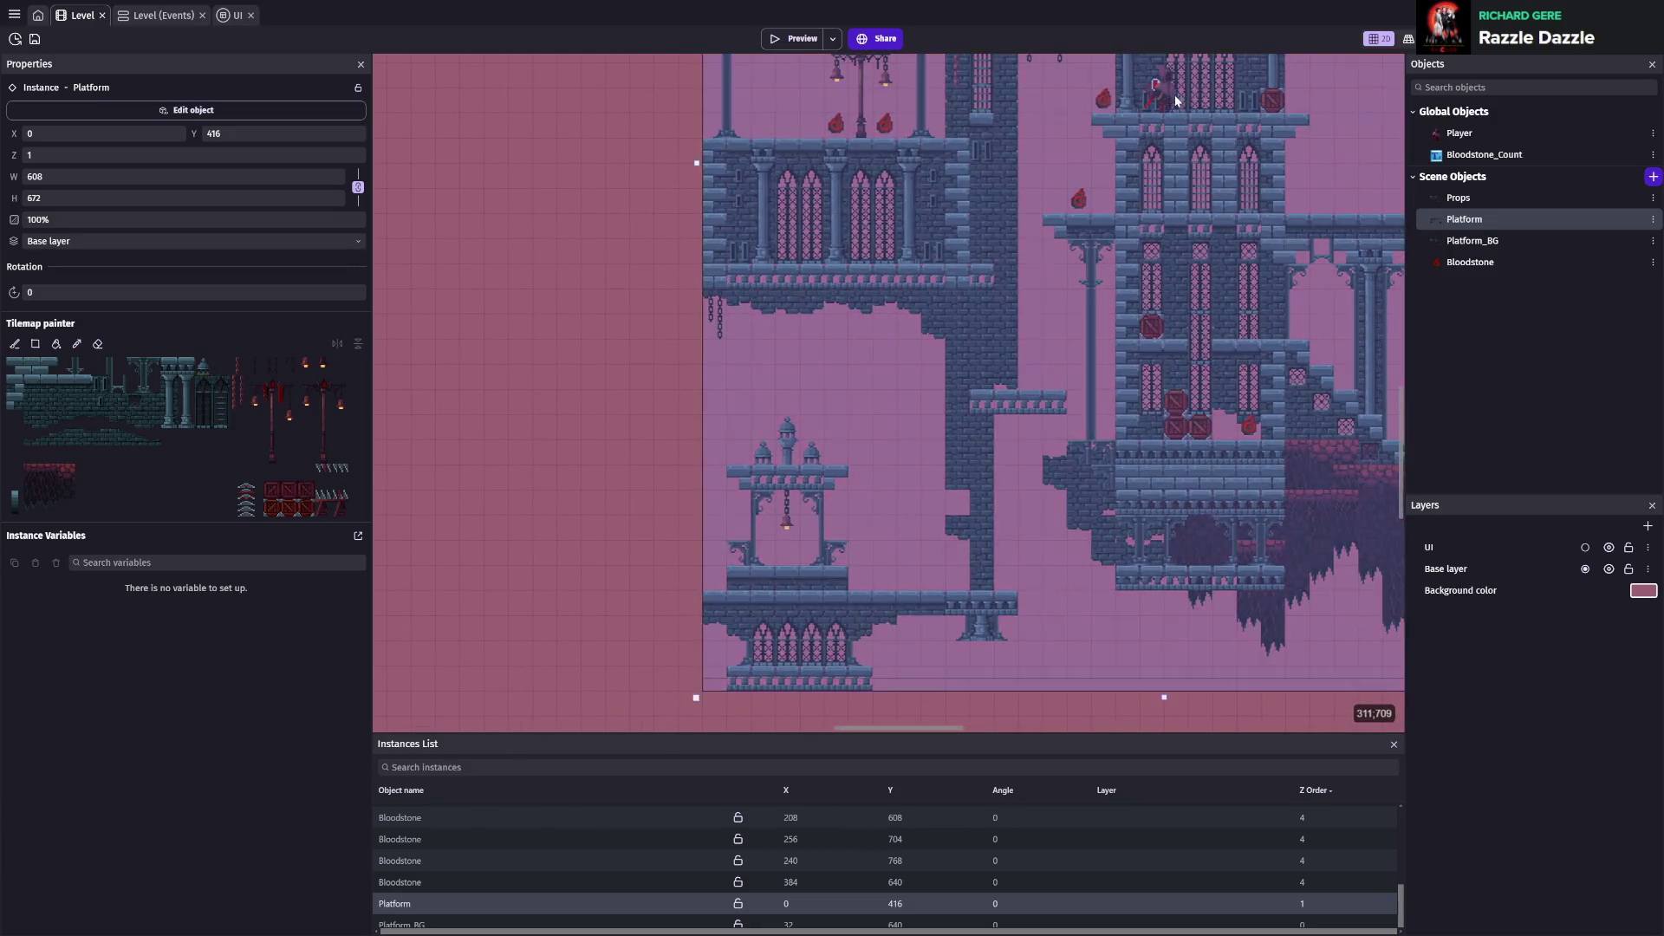
click(1165, 102)
drag(1166, 104, 877, 548)
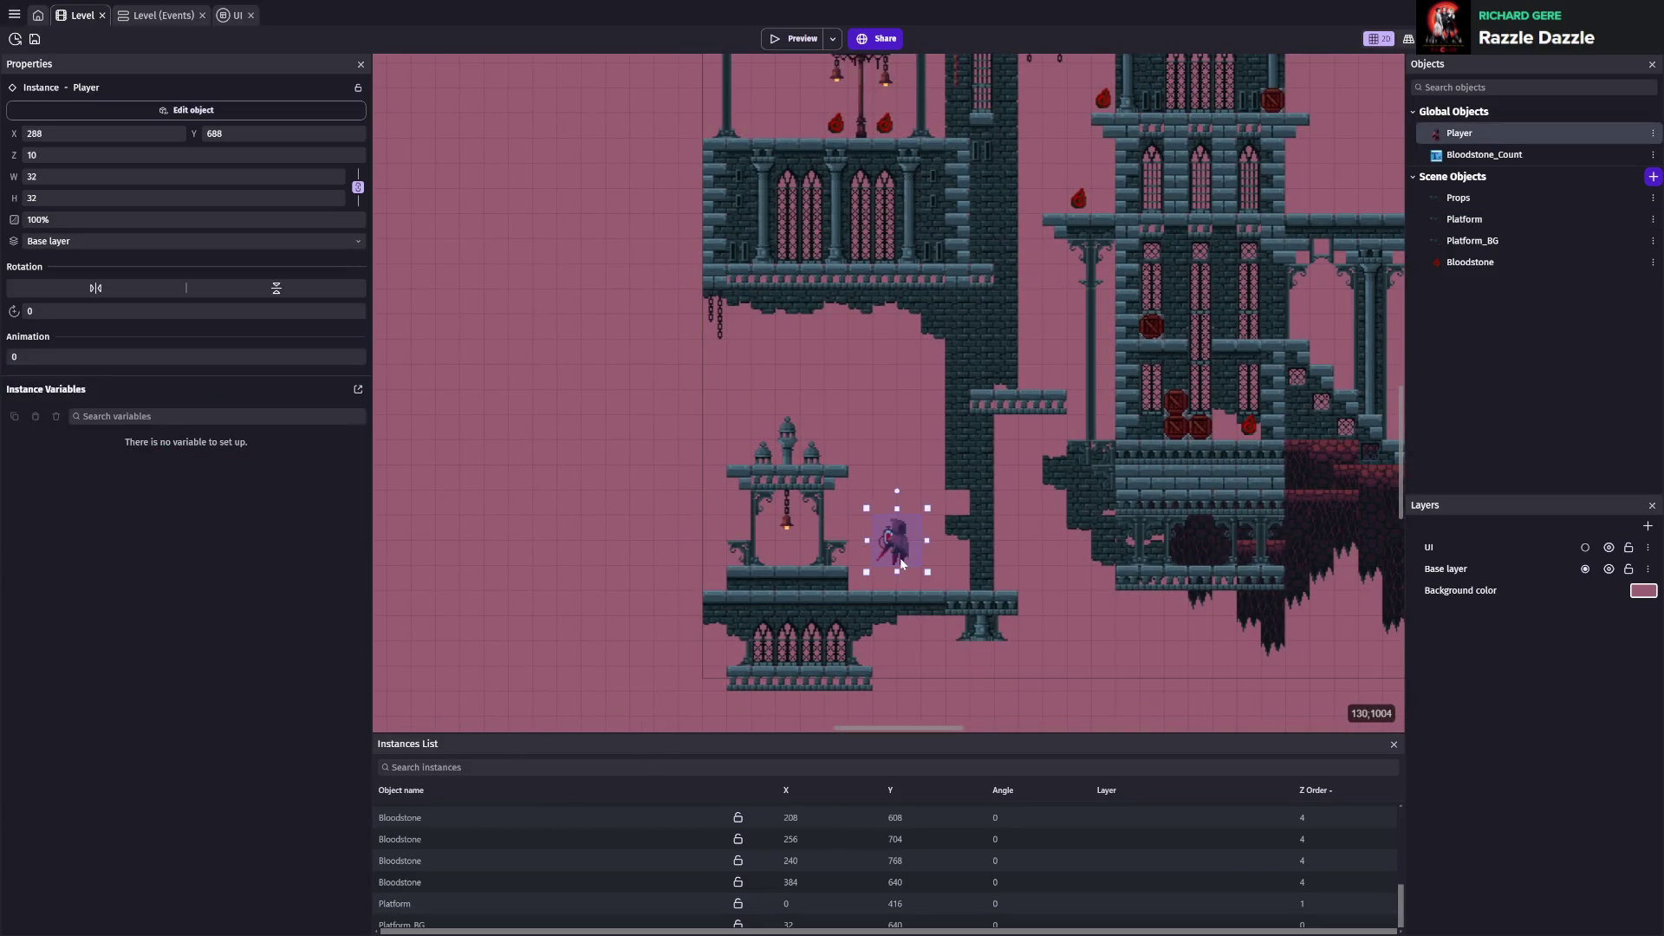
Select and deselect the Platform tilemap, then save the project
scroll(950, 544, up, 2)
click(1106, 651)
click(527, 532)
scroll(891, 527, up, 3)
scroll(912, 450, up, 1)
key(ctrl+s)
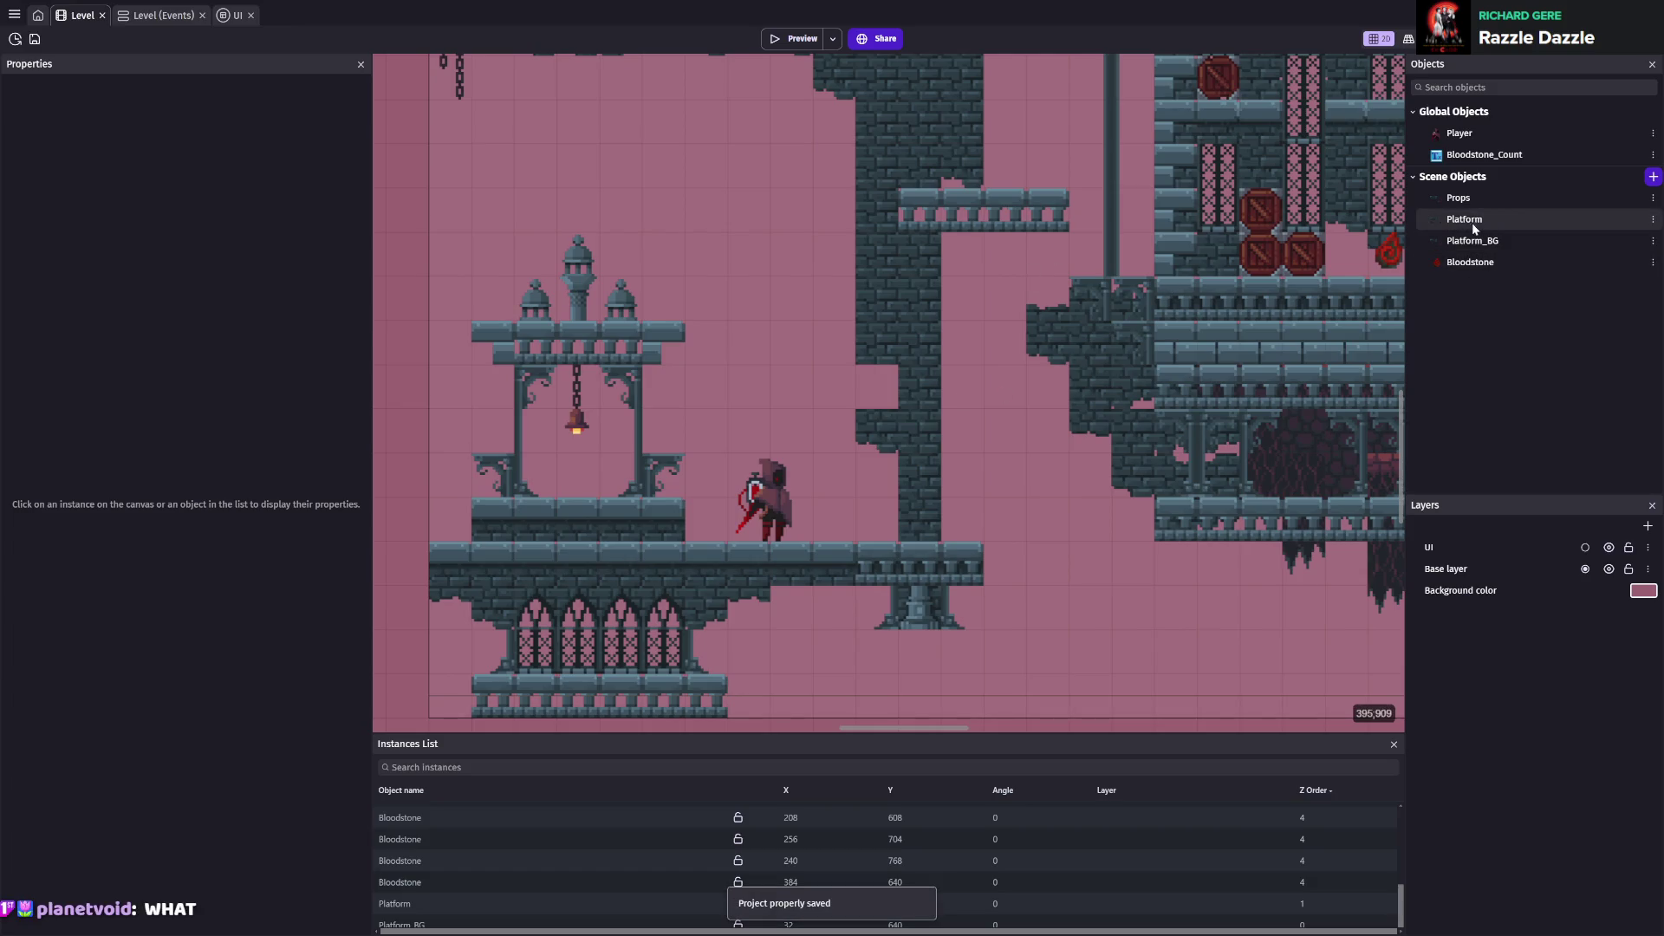
Select the Platform tilemap instance and choose a tile for rectangle painting
click(1473, 220)
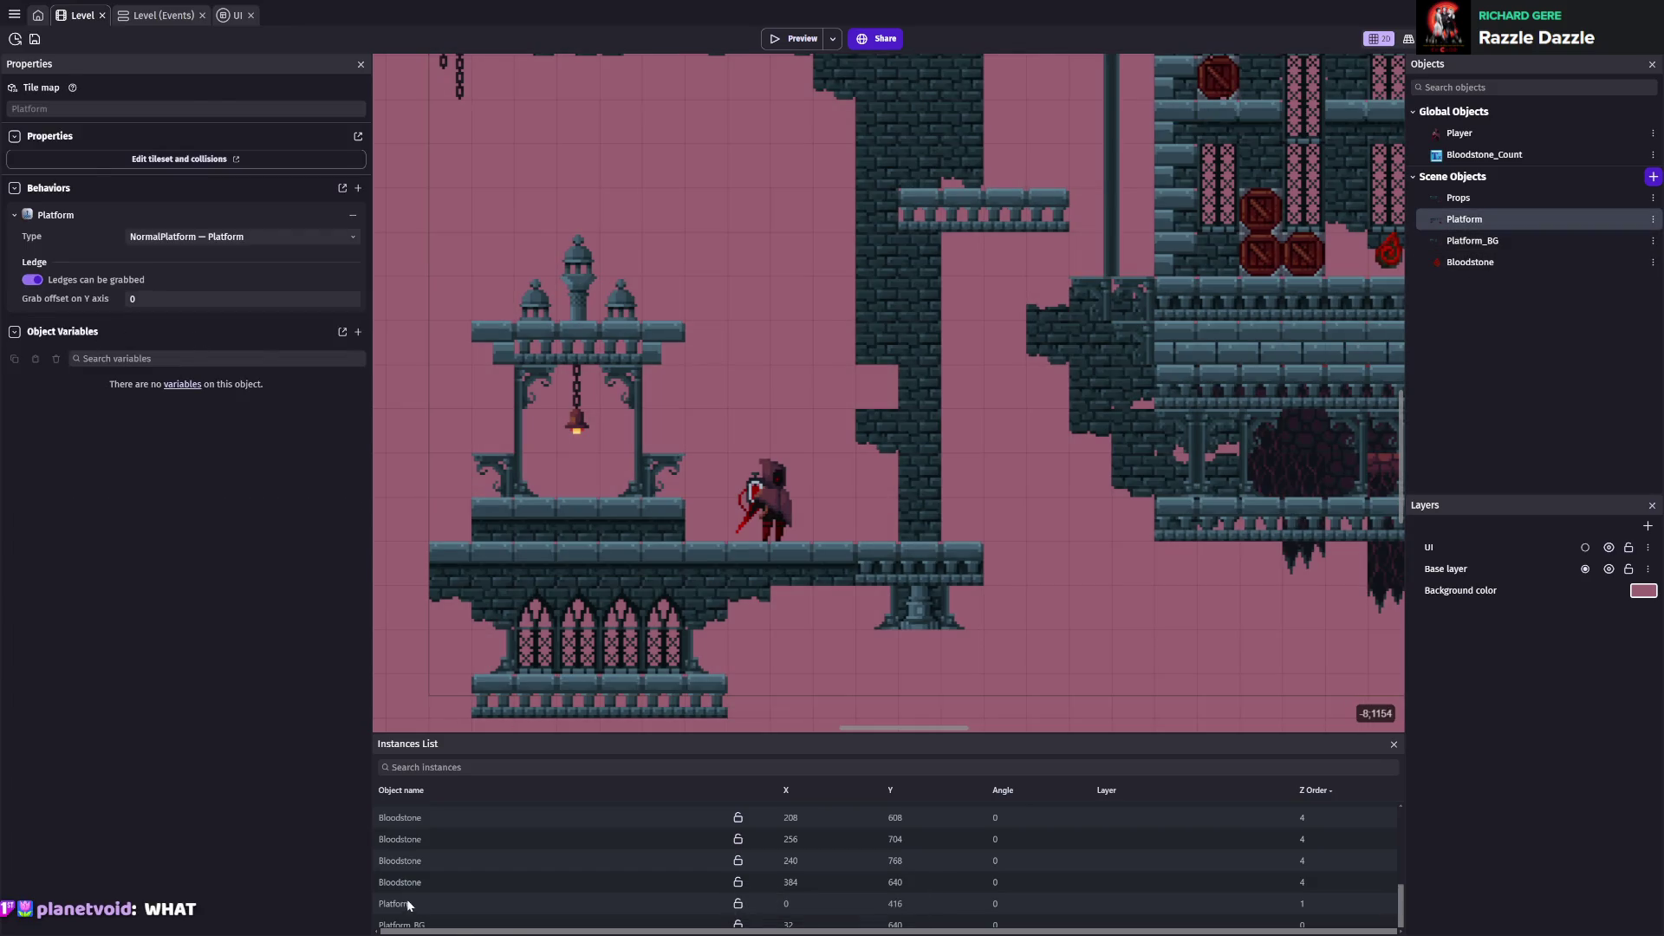
click(407, 904)
click(116, 409)
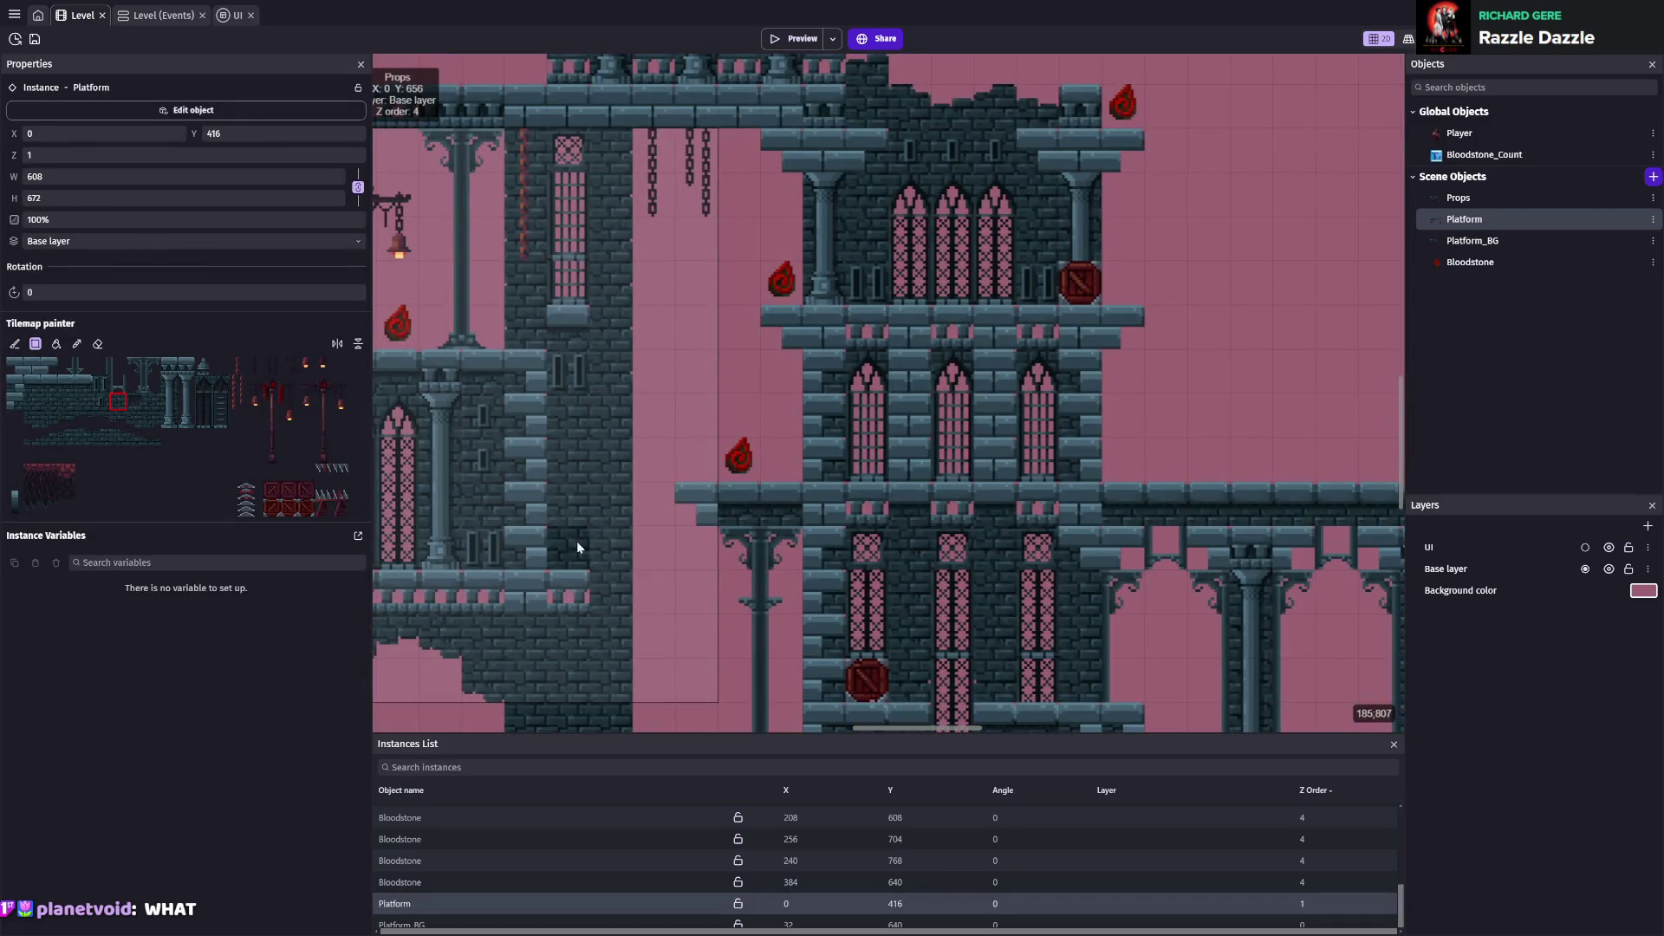
scroll(767, 456, down, 5)
scroll(767, 456, up, 1)
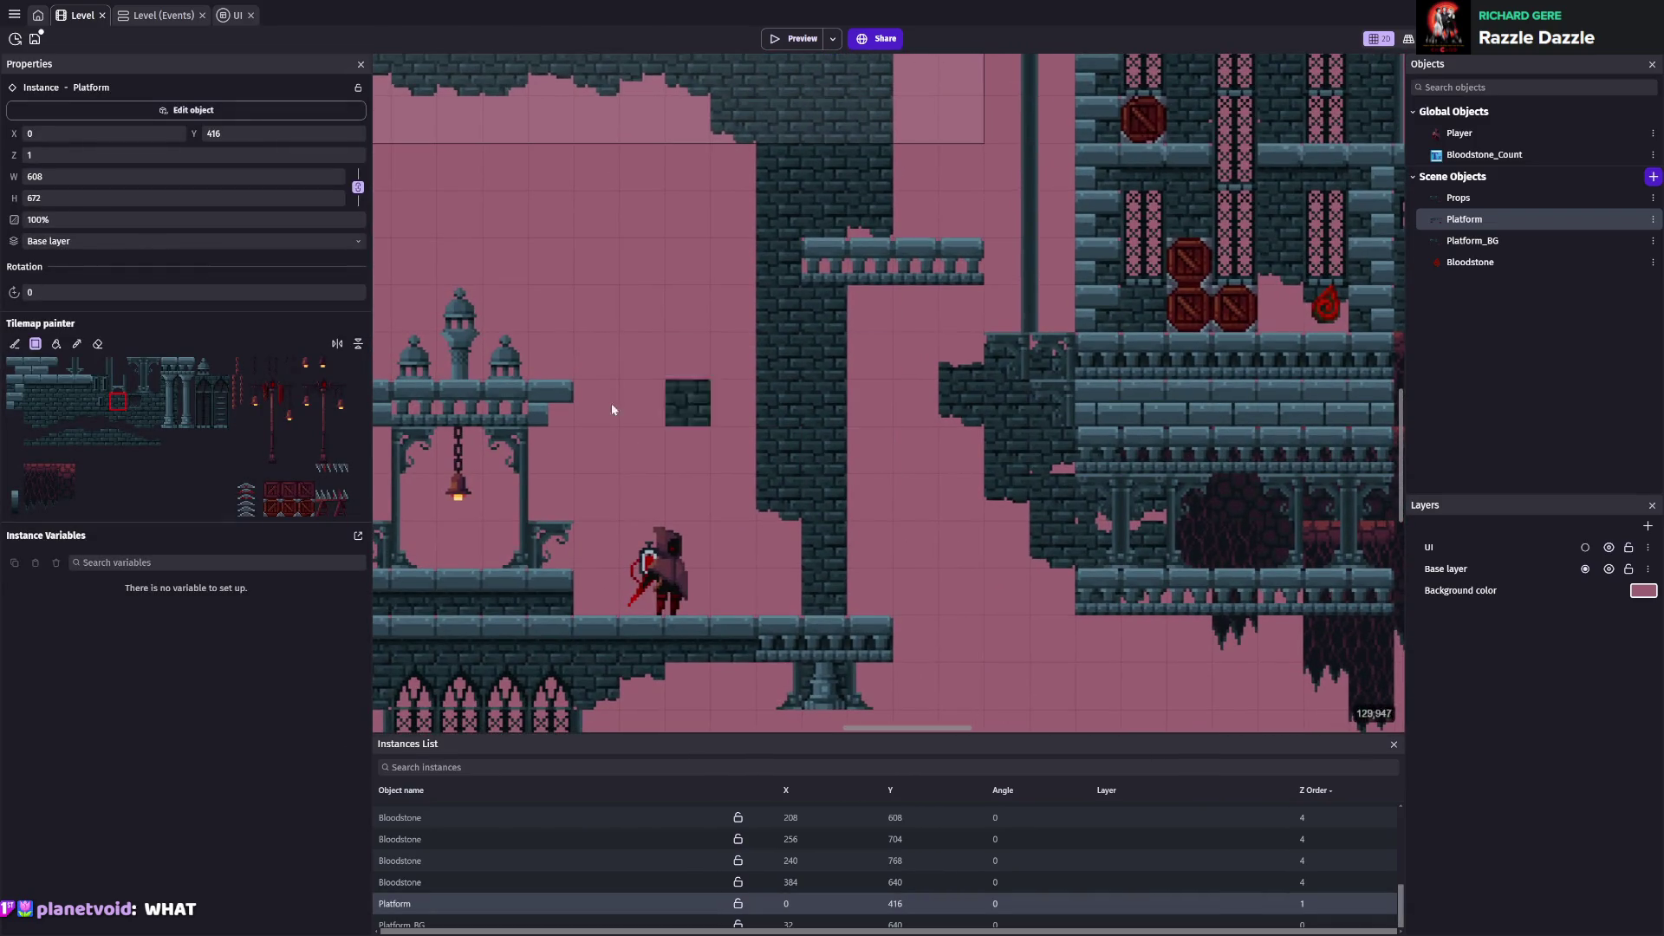
Paint a wall tile and a darker wall tile into the level, then save
click(47, 424)
click(864, 356)
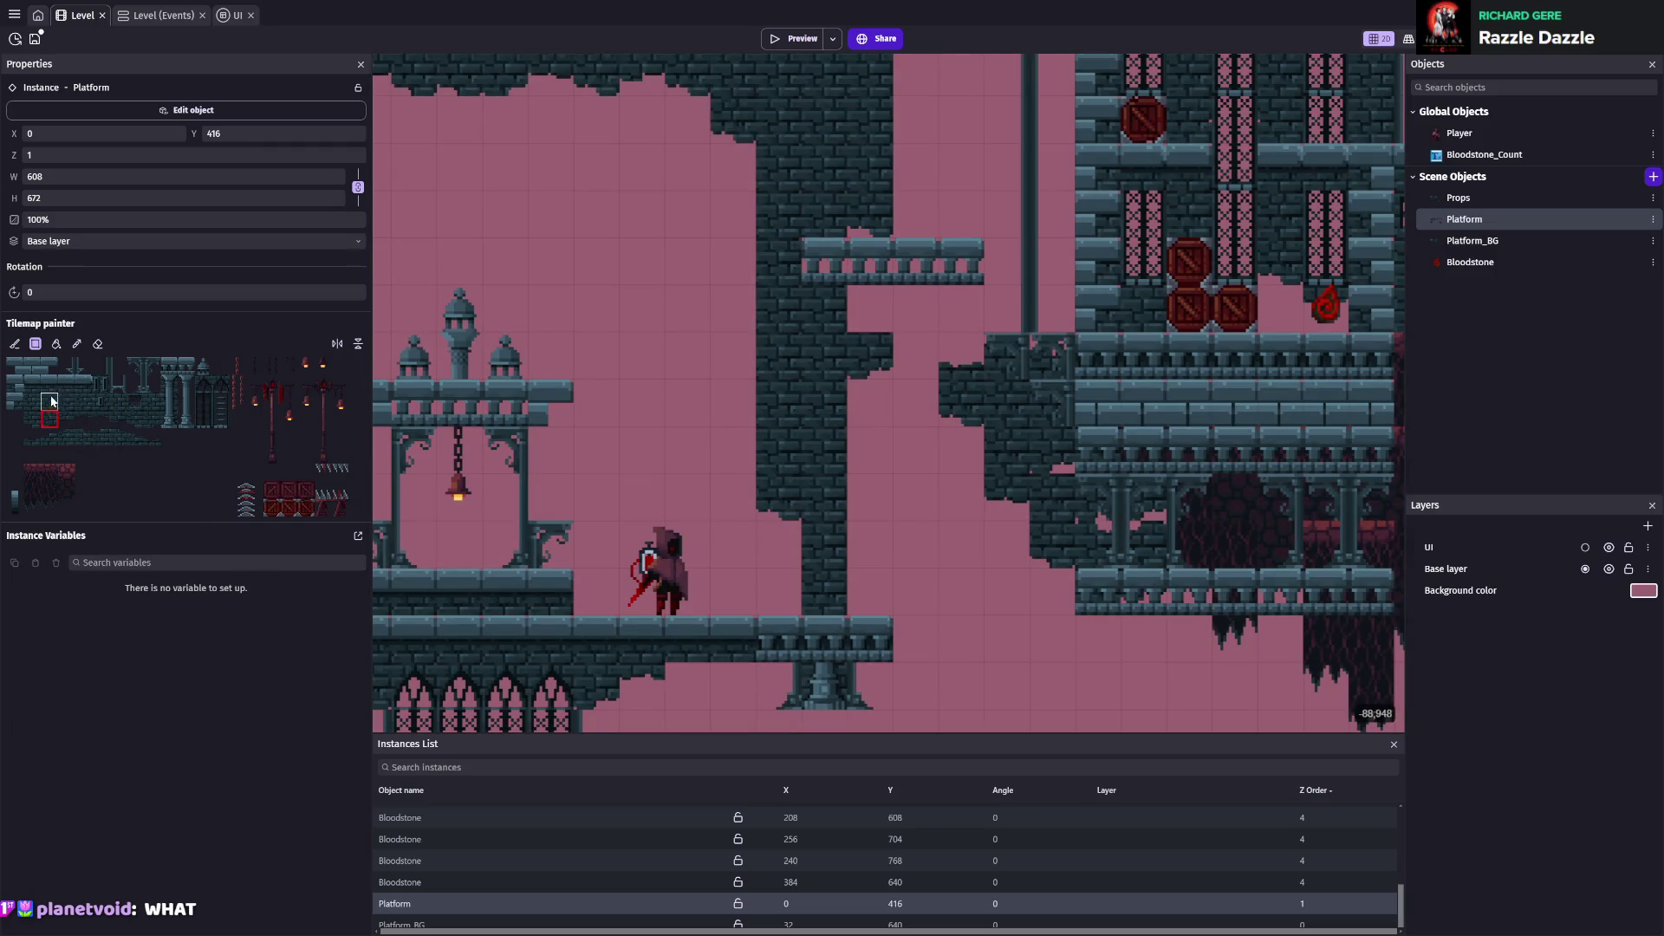
click(50, 400)
click(884, 306)
scroll(803, 528, down, 1)
key(ctrl+s)
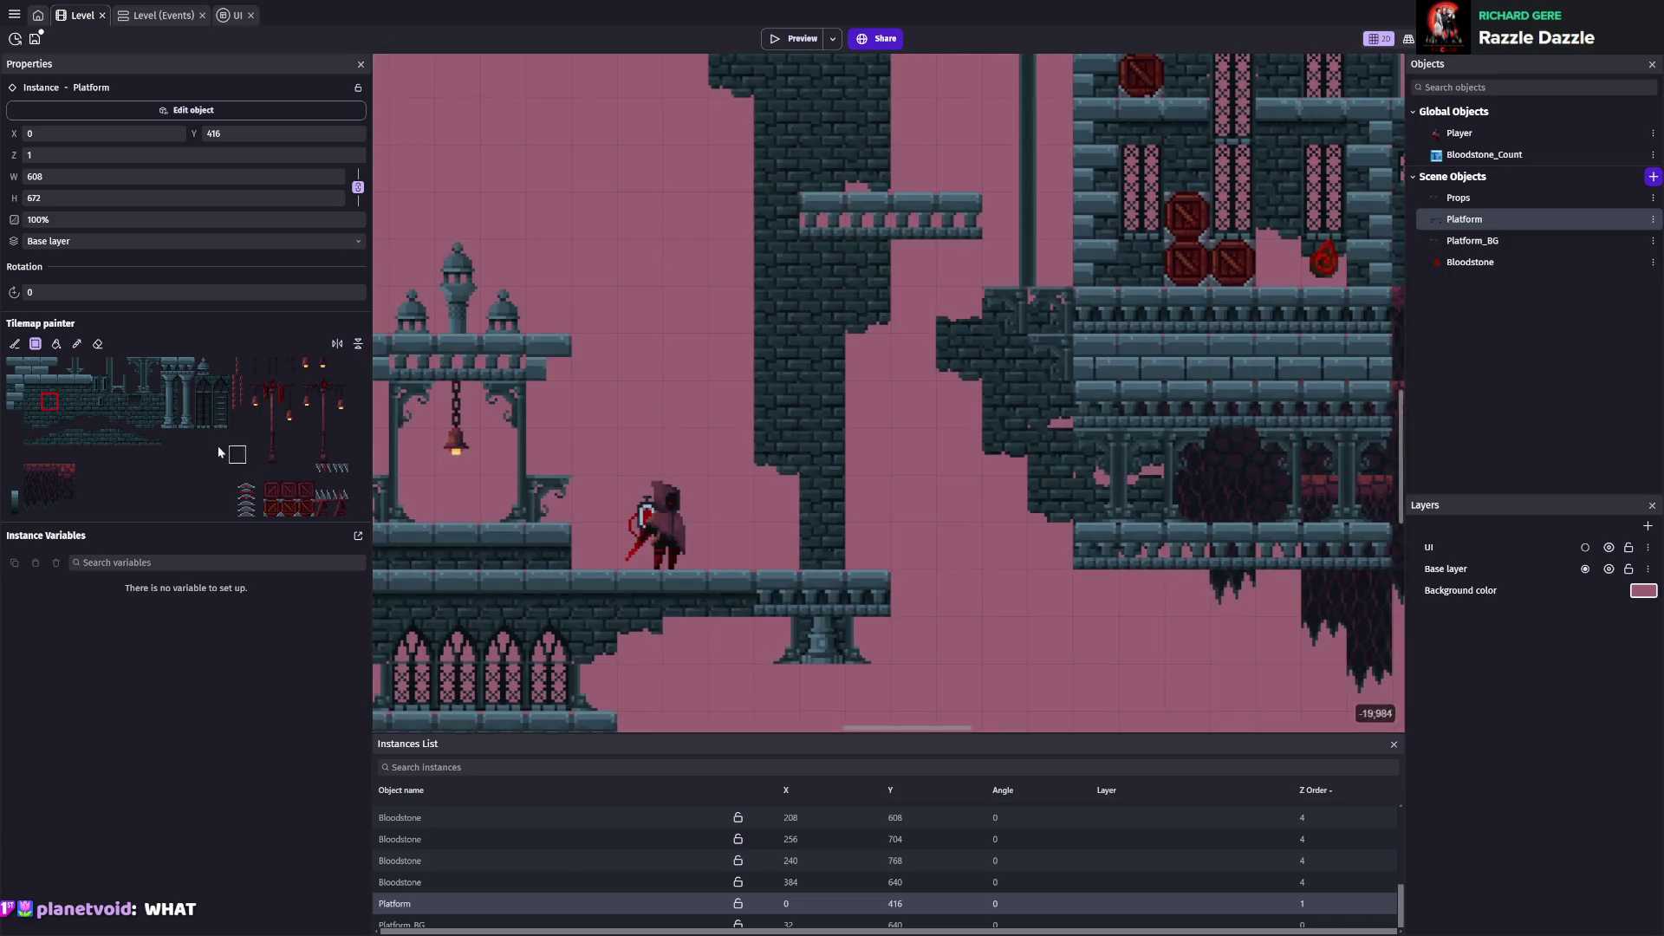
Extend the small stone ledge to the right on Platform_BG and save
click(1499, 242)
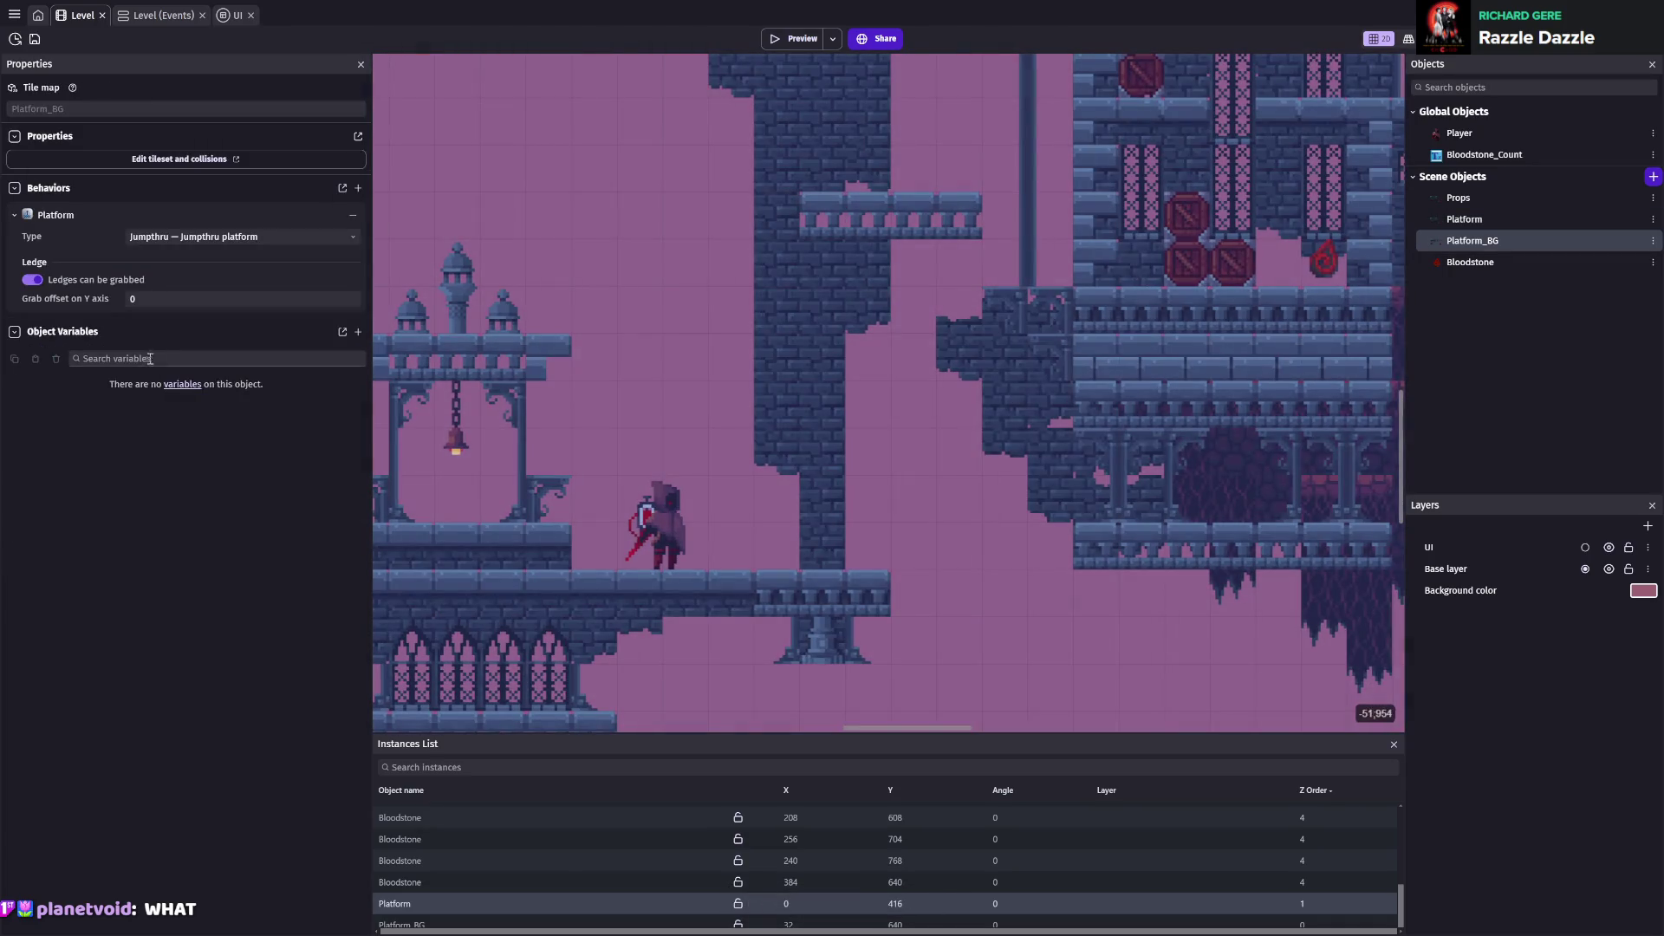
click(406, 924)
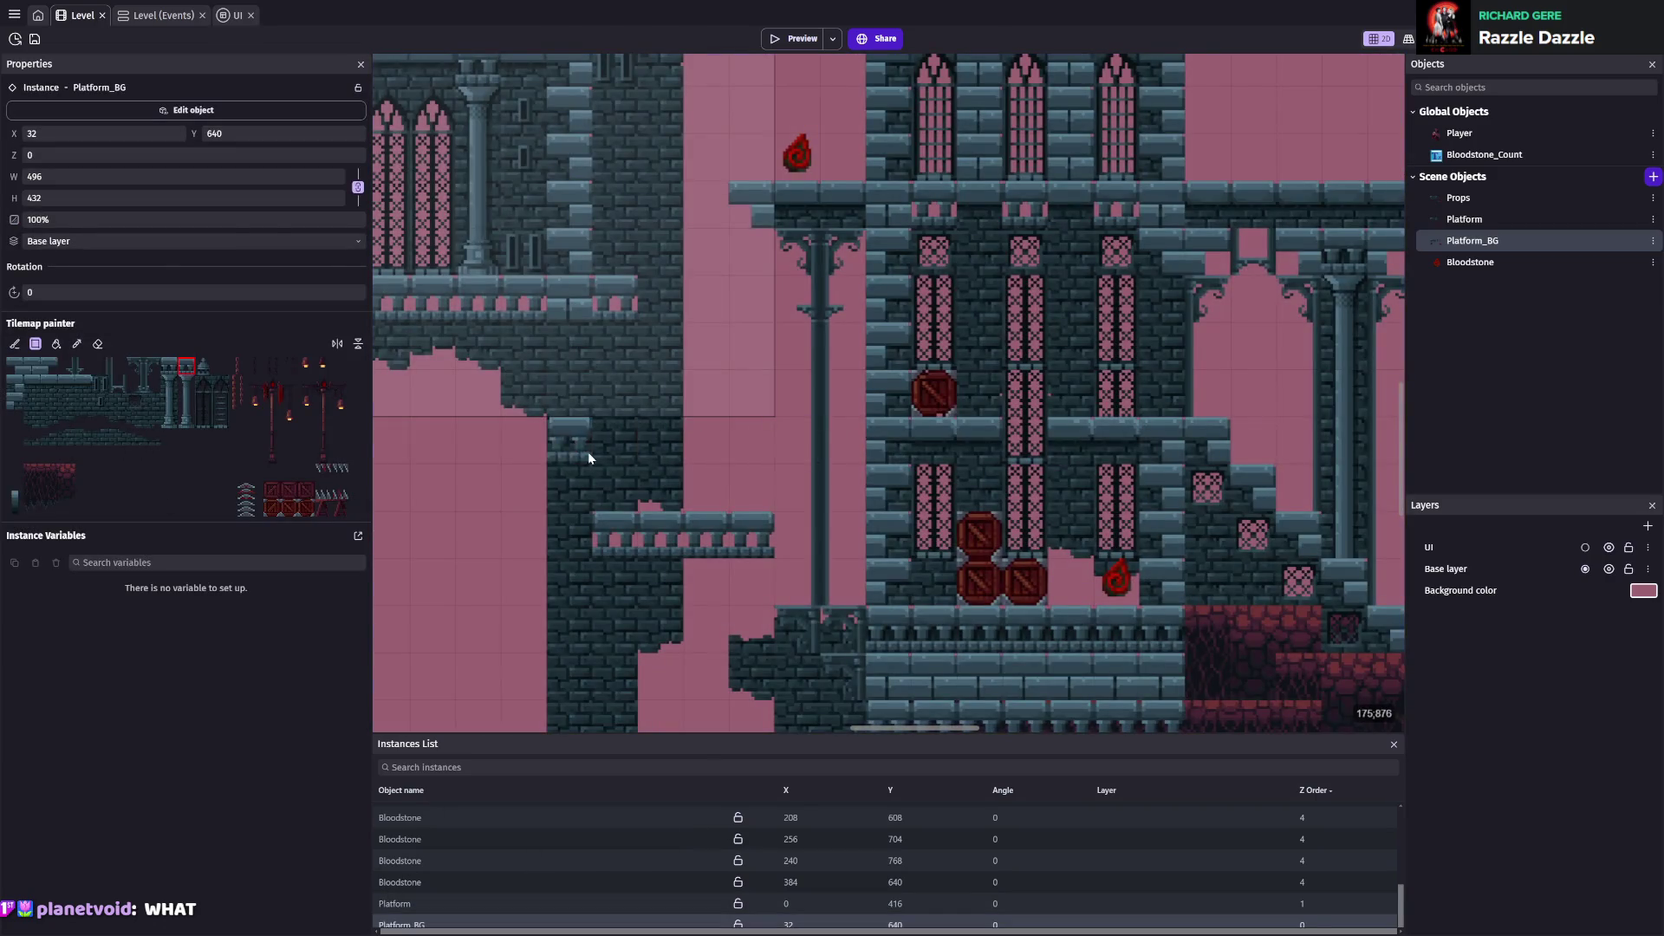
scroll(588, 451, down, 5)
scroll(588, 451, left, 5)
drag(742, 488, 775, 480)
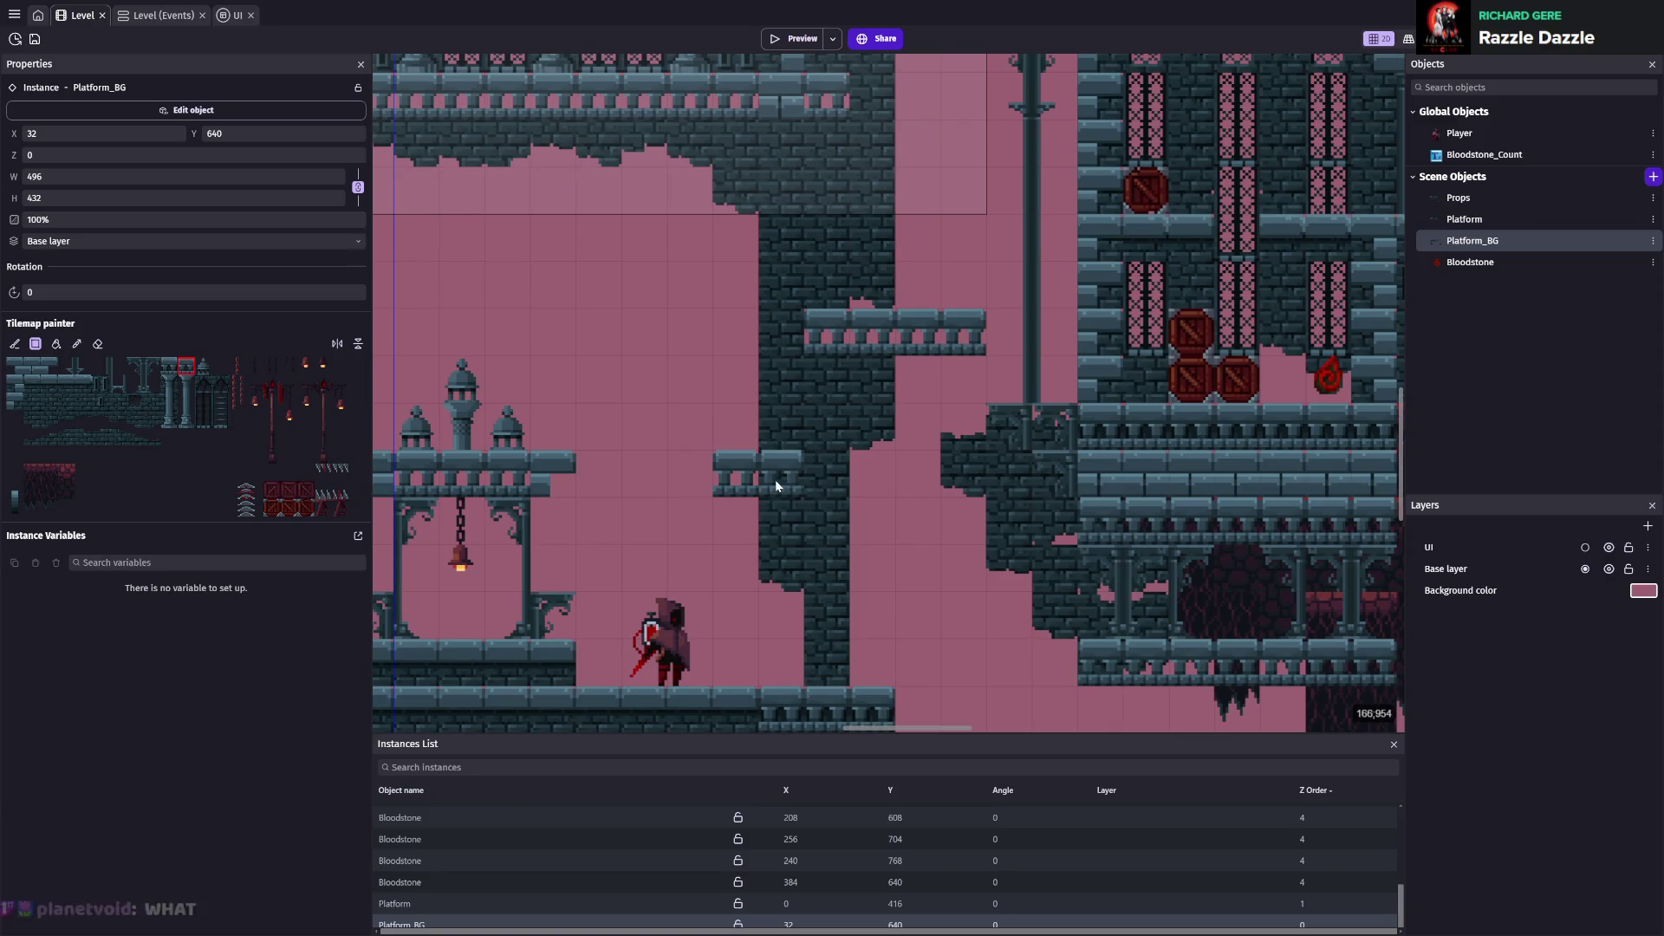
key(ctrl+s)
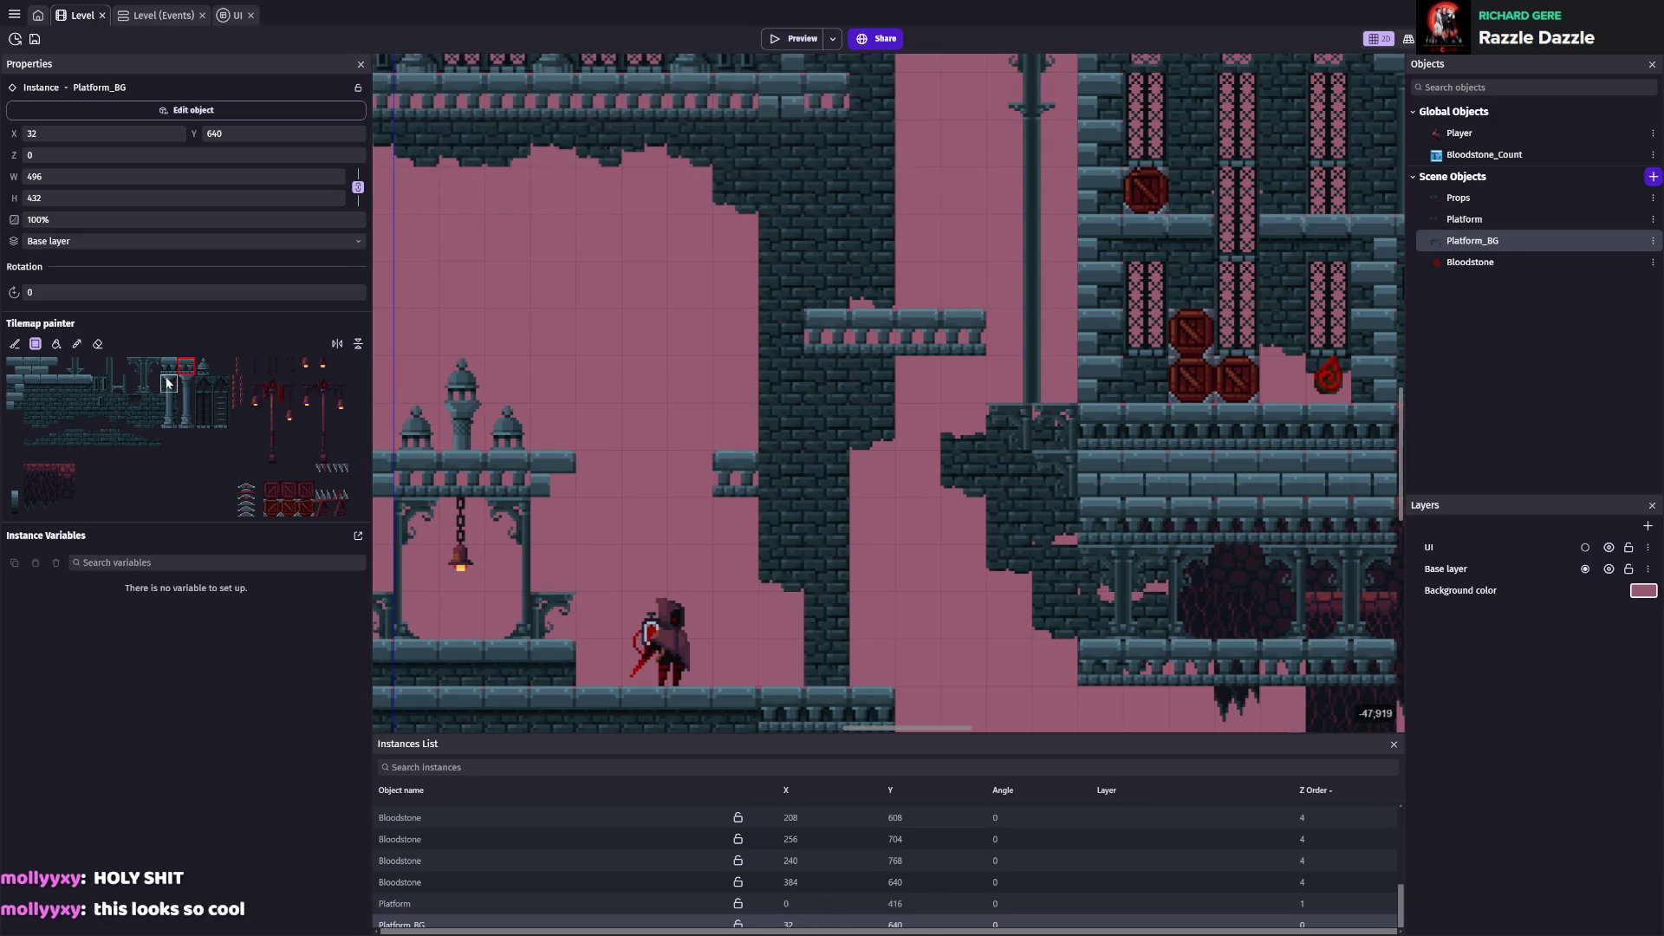
Reselect the Platform instance with a new tile chosen, then save
click(170, 367)
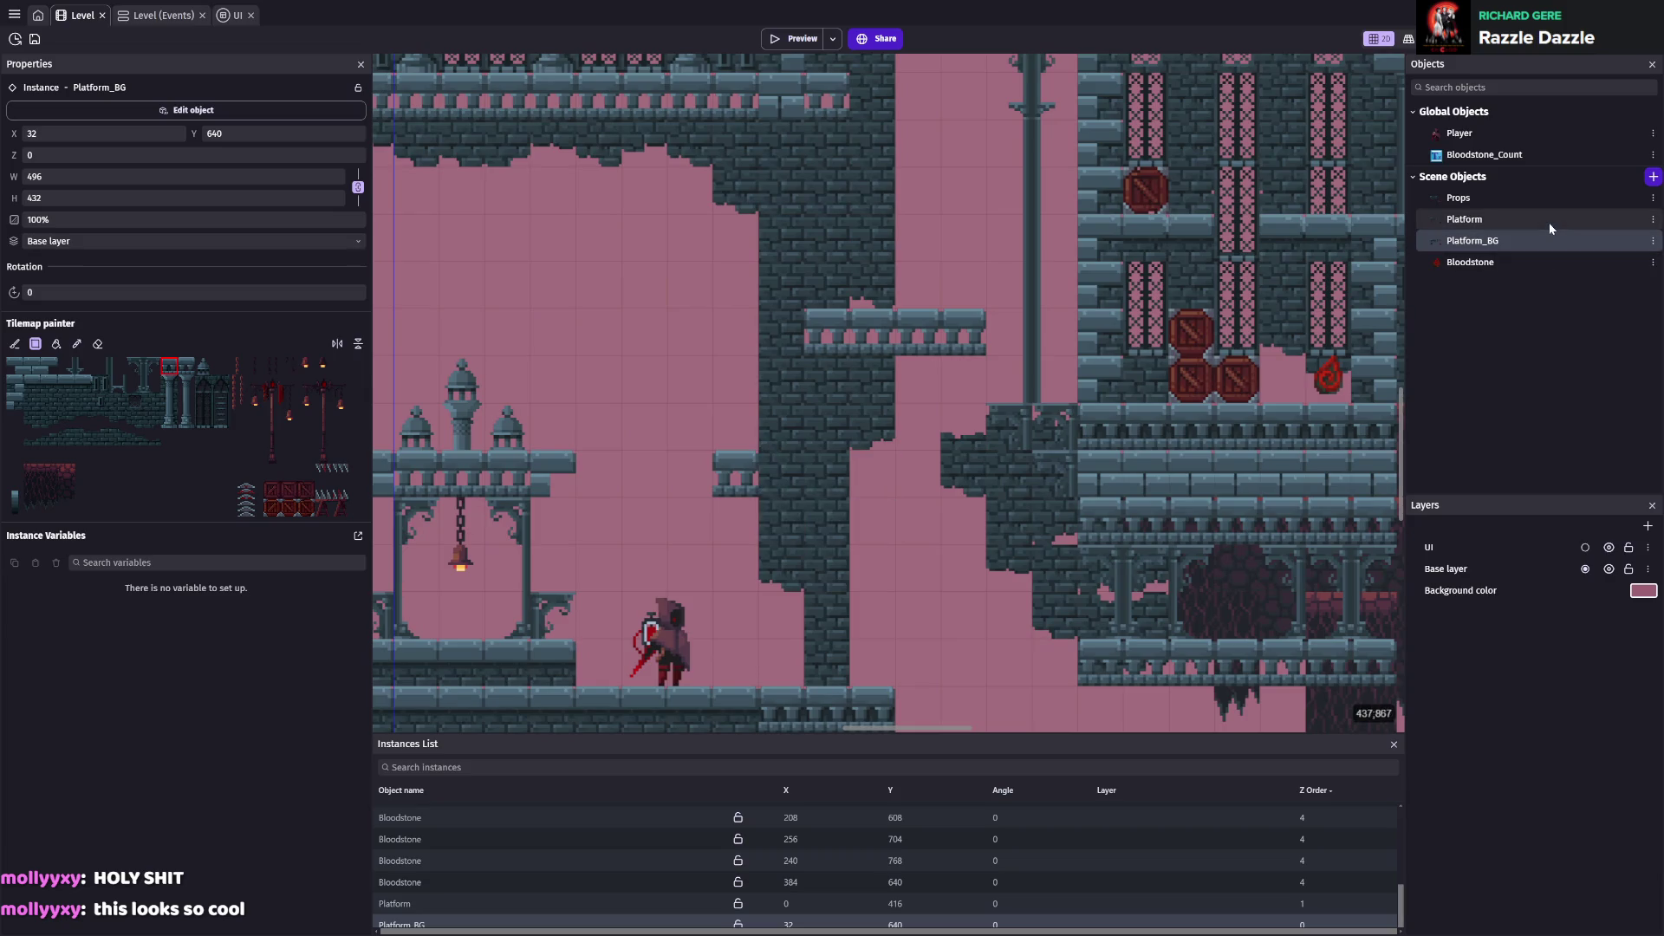
click(1544, 221)
click(771, 457)
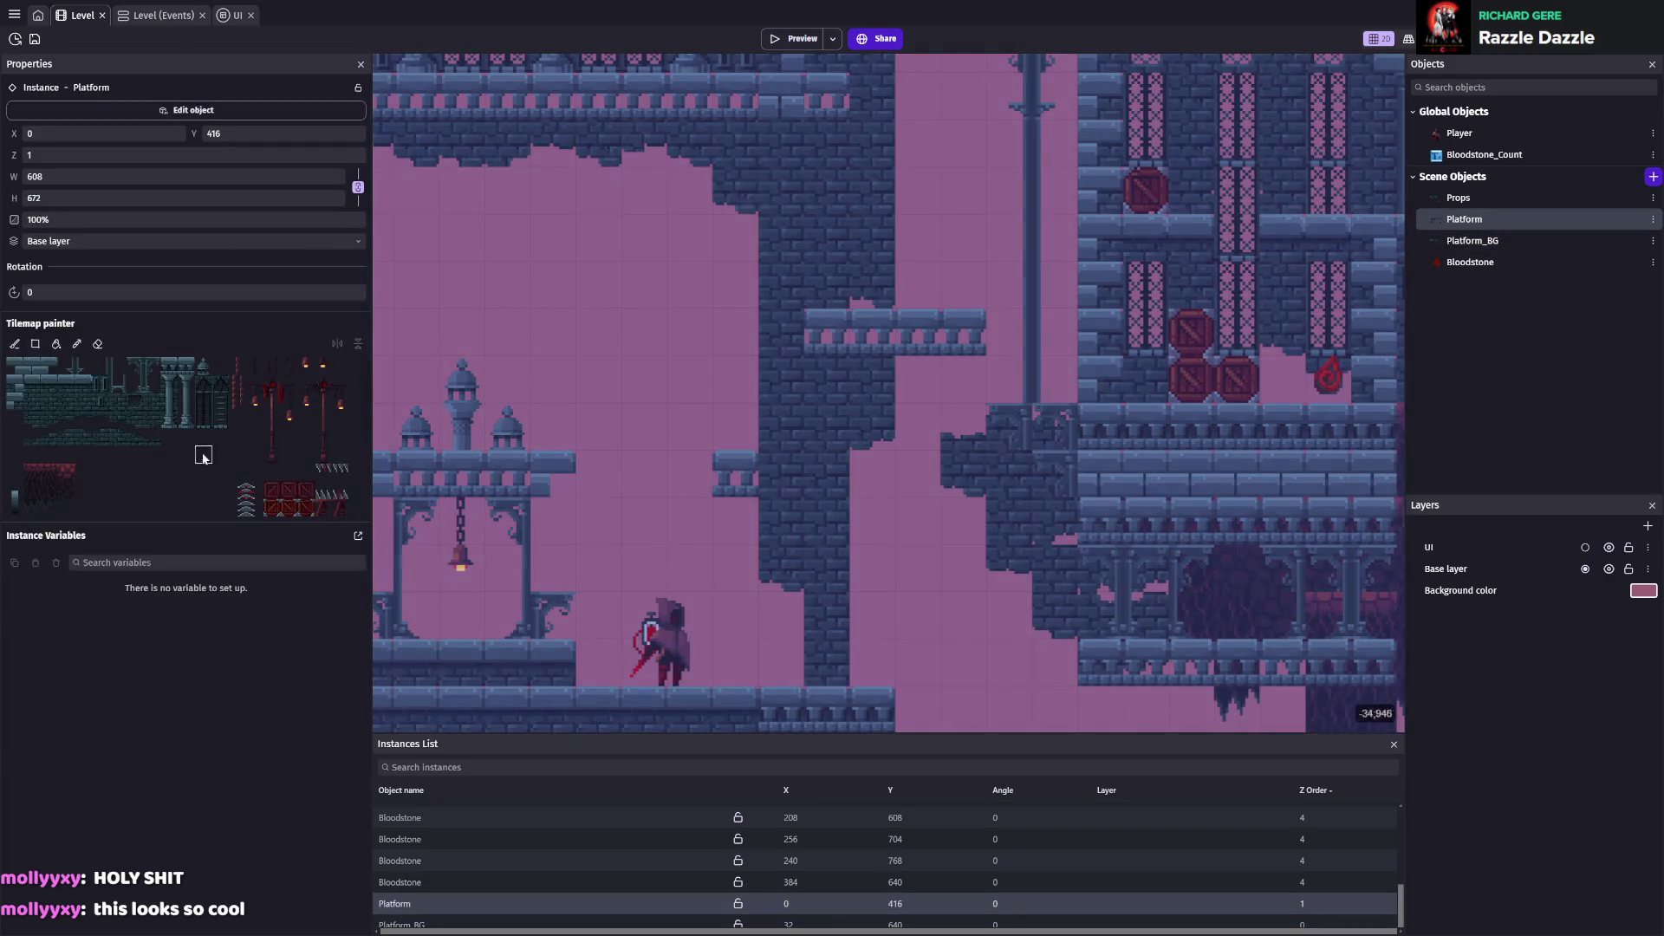
click(170, 368)
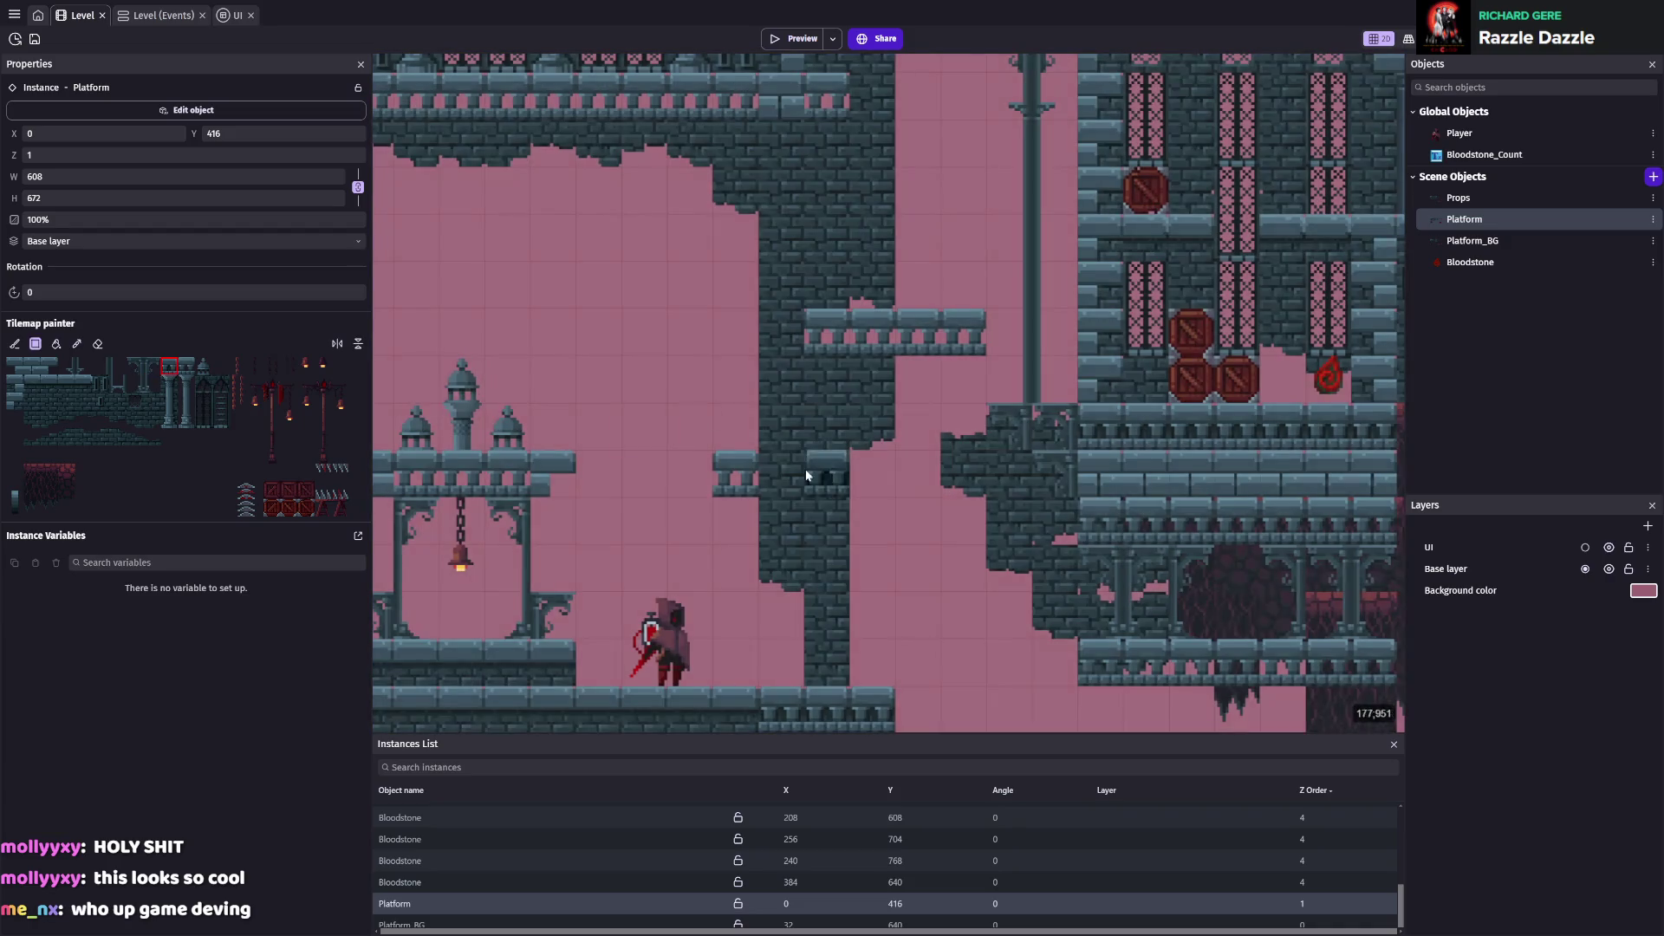
key(ctrl+s)
Save the project again and select the Props tilemap object
scroll(1039, 467, down, 2)
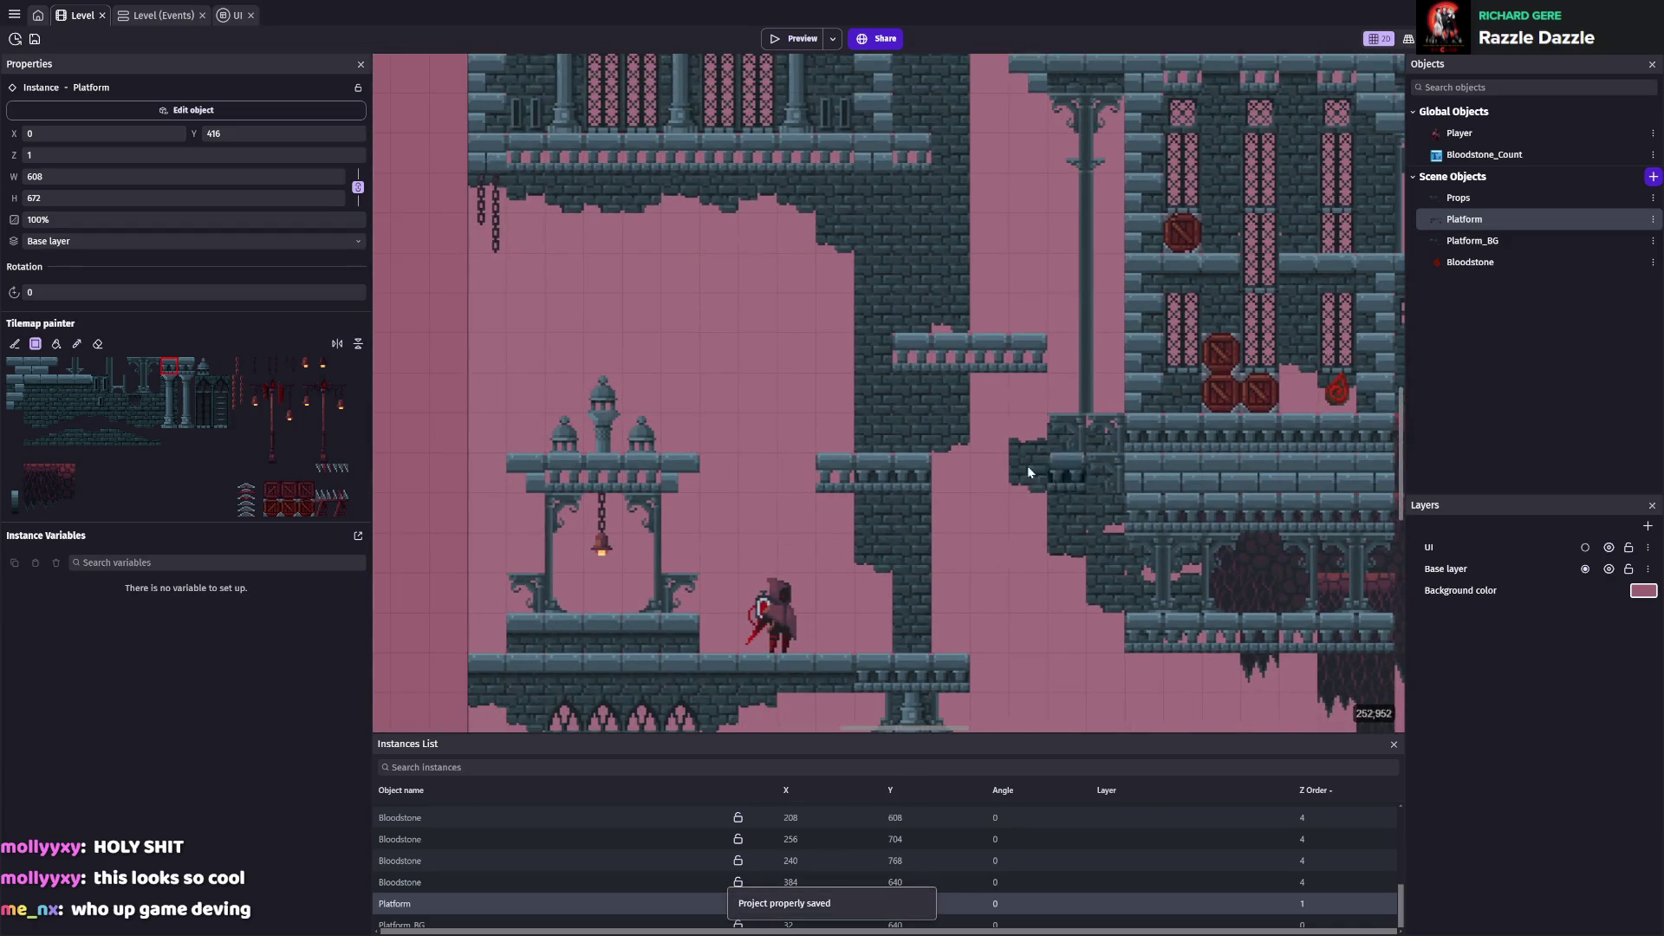
scroll(1274, 434, down, 2)
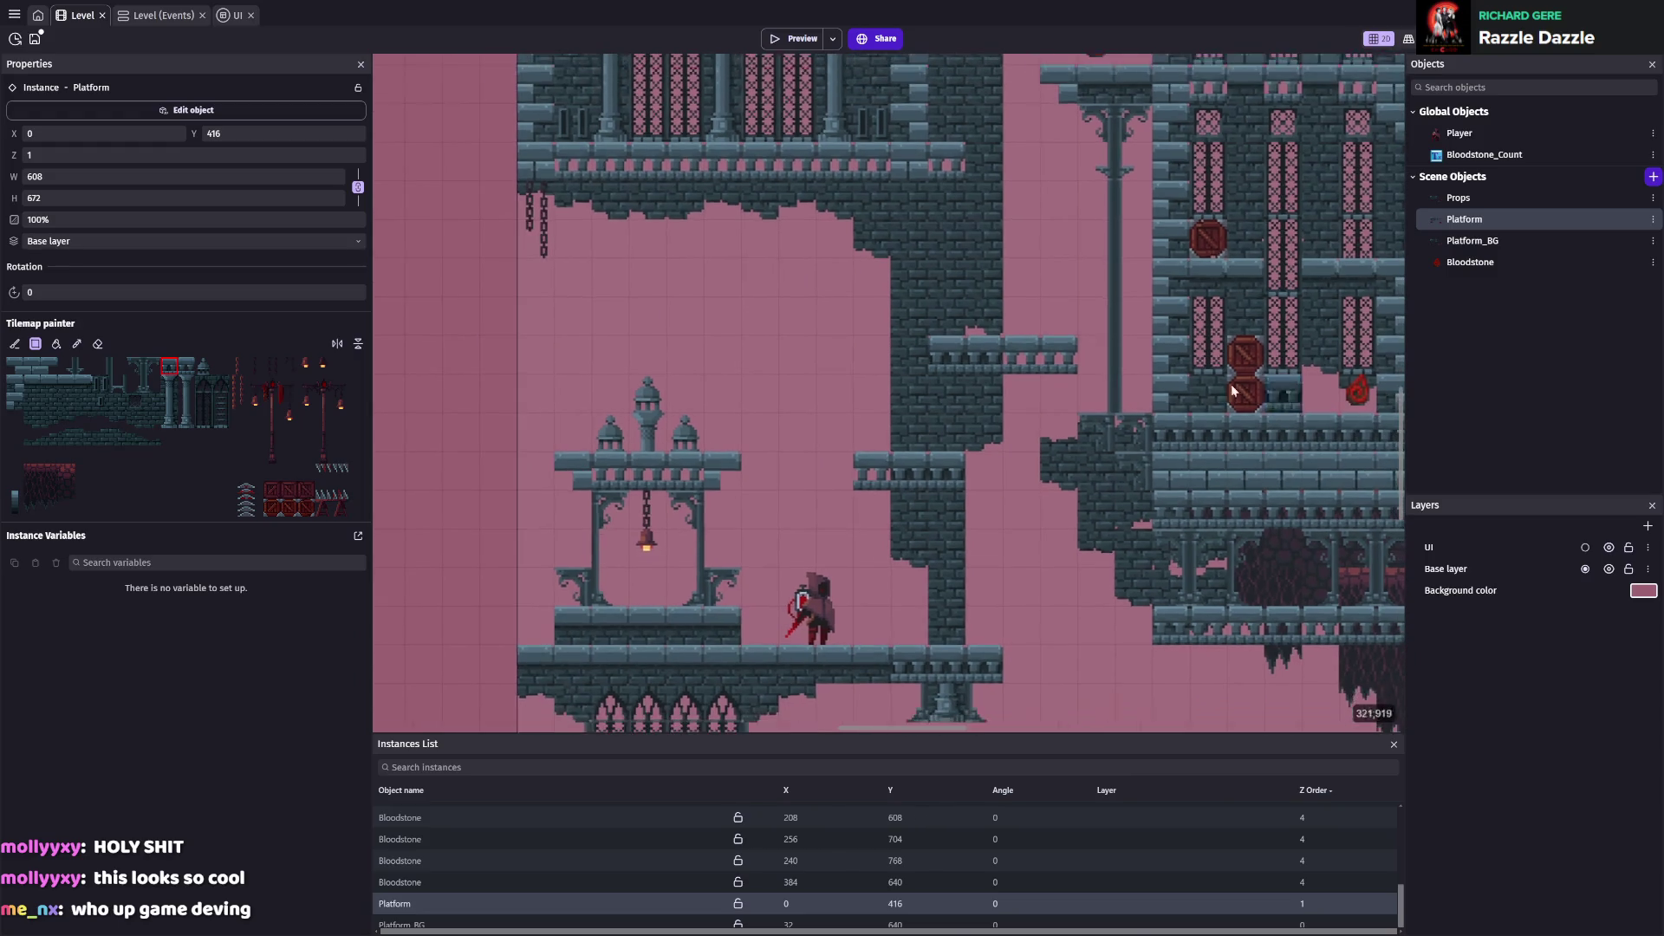
scroll(1024, 338, up, 2)
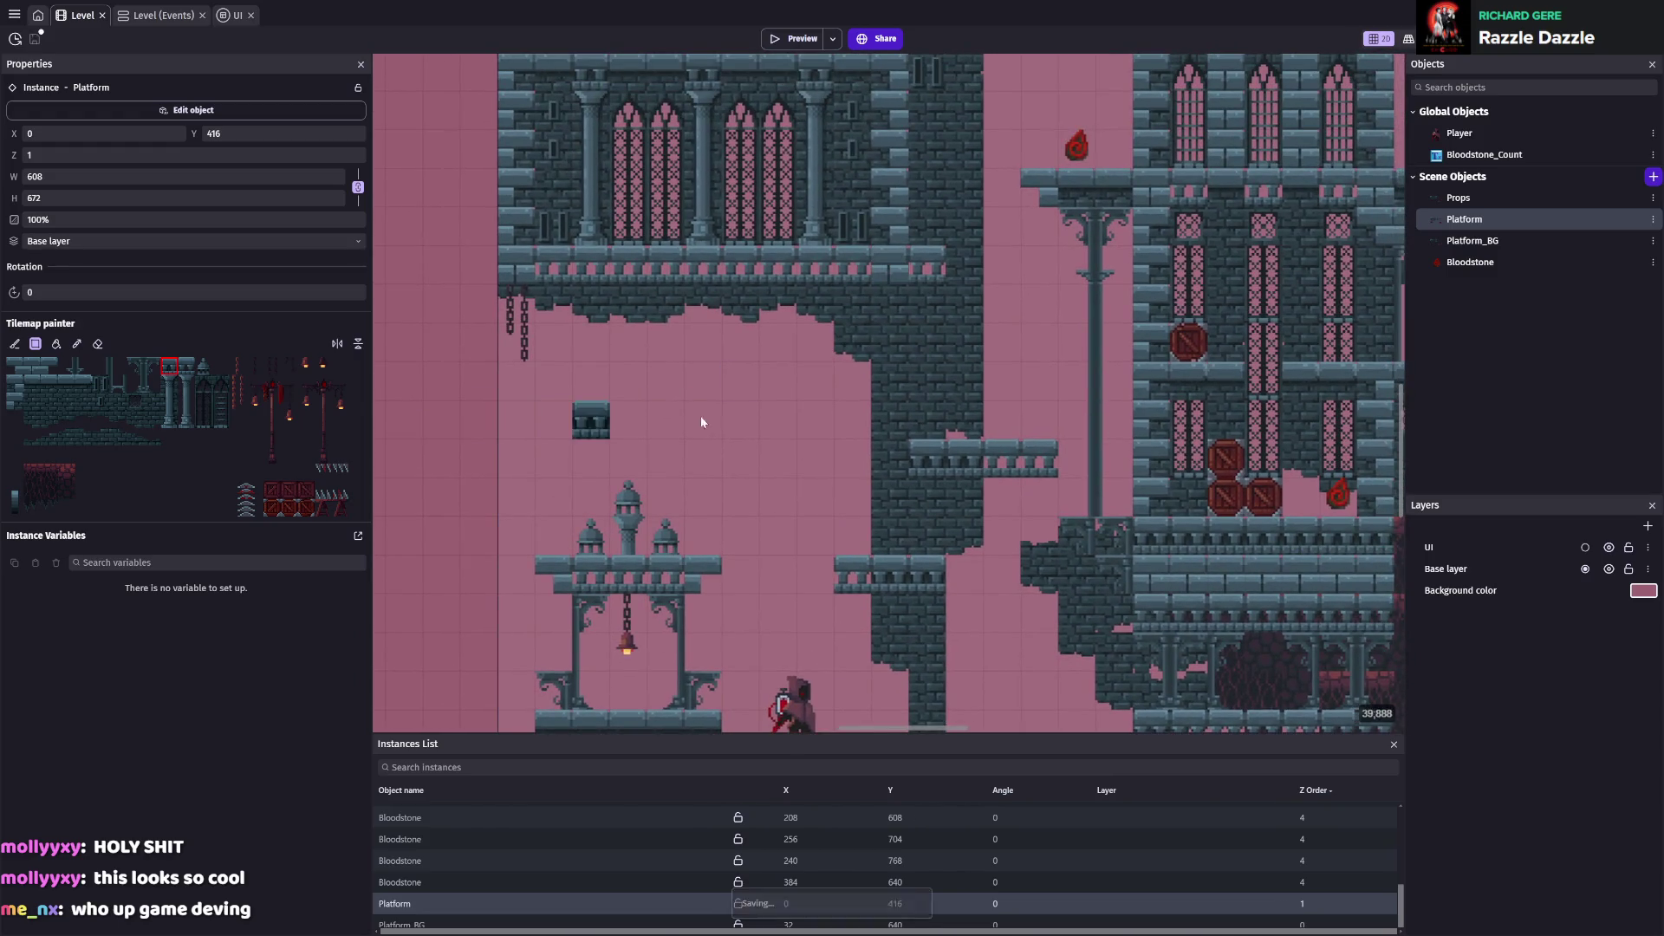
key(ctrl+s)
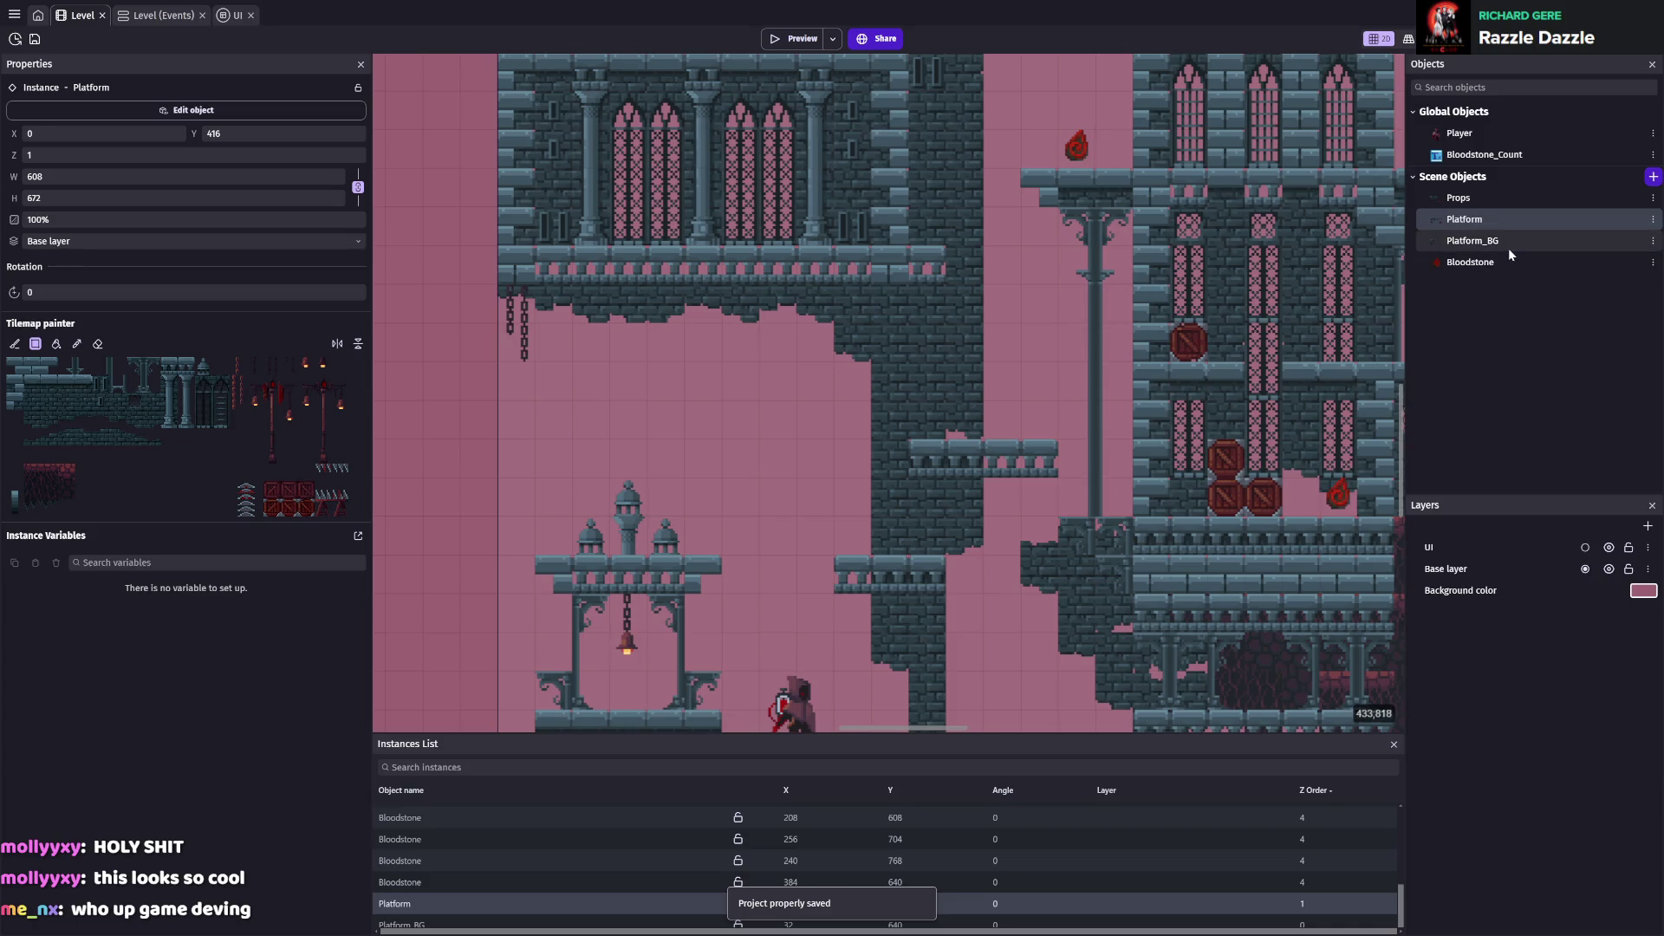
click(1500, 198)
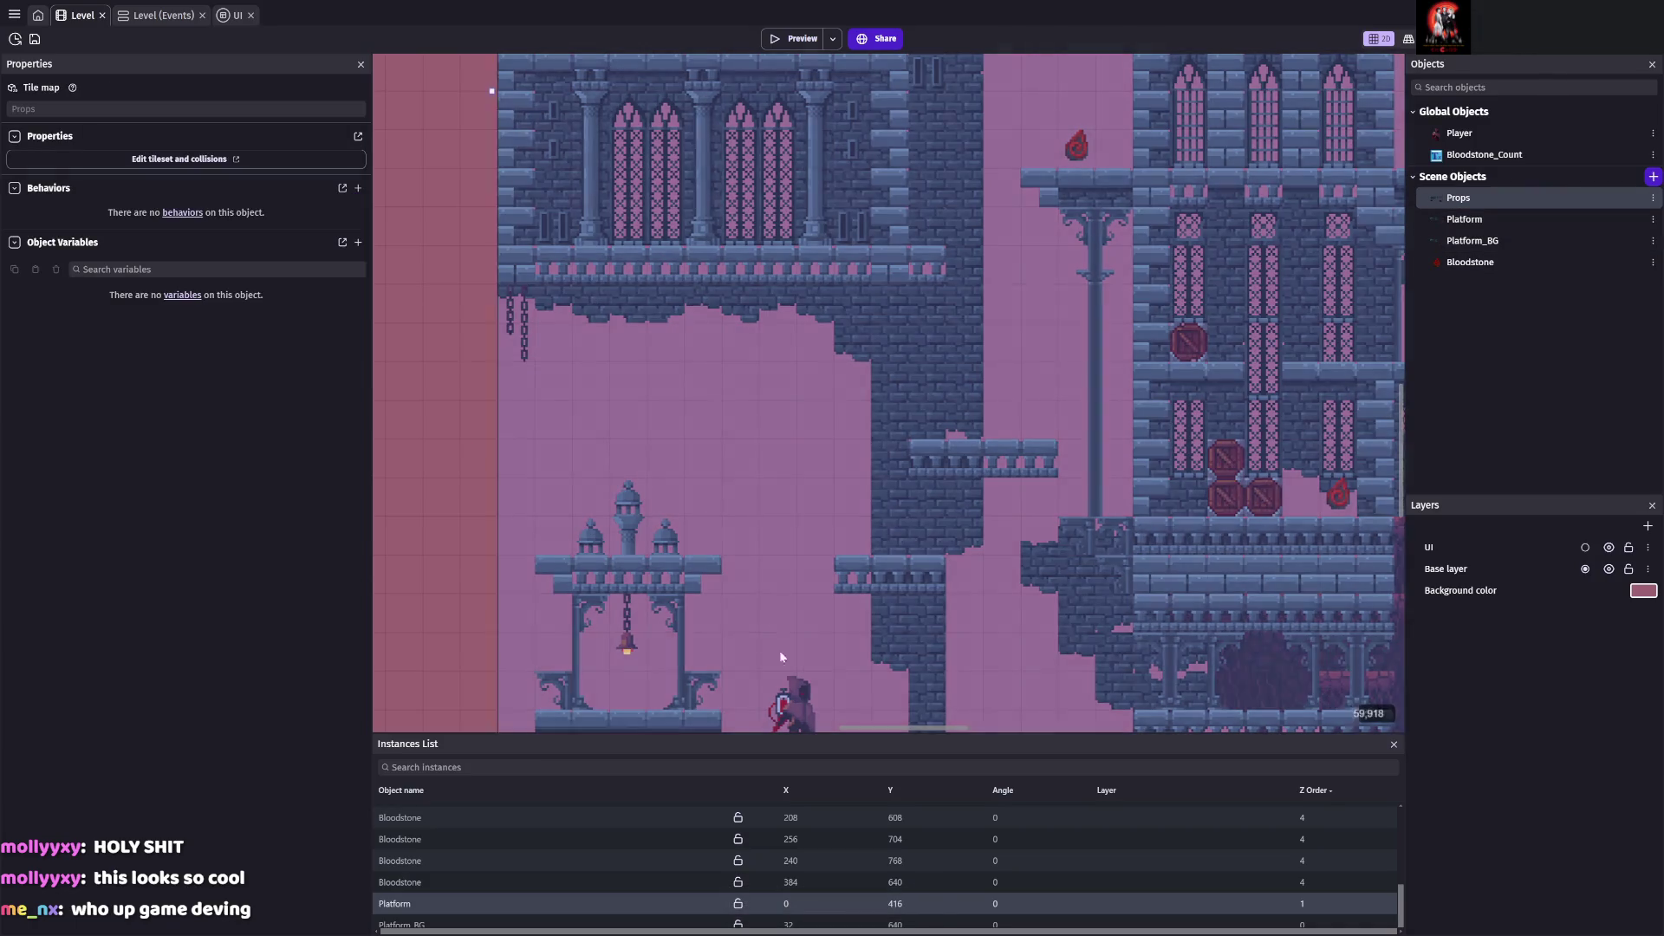
Select the Props instance and pick a two-tile range for rectangle painting
scroll(458, 860, up, 10)
scroll(446, 856, down, 5)
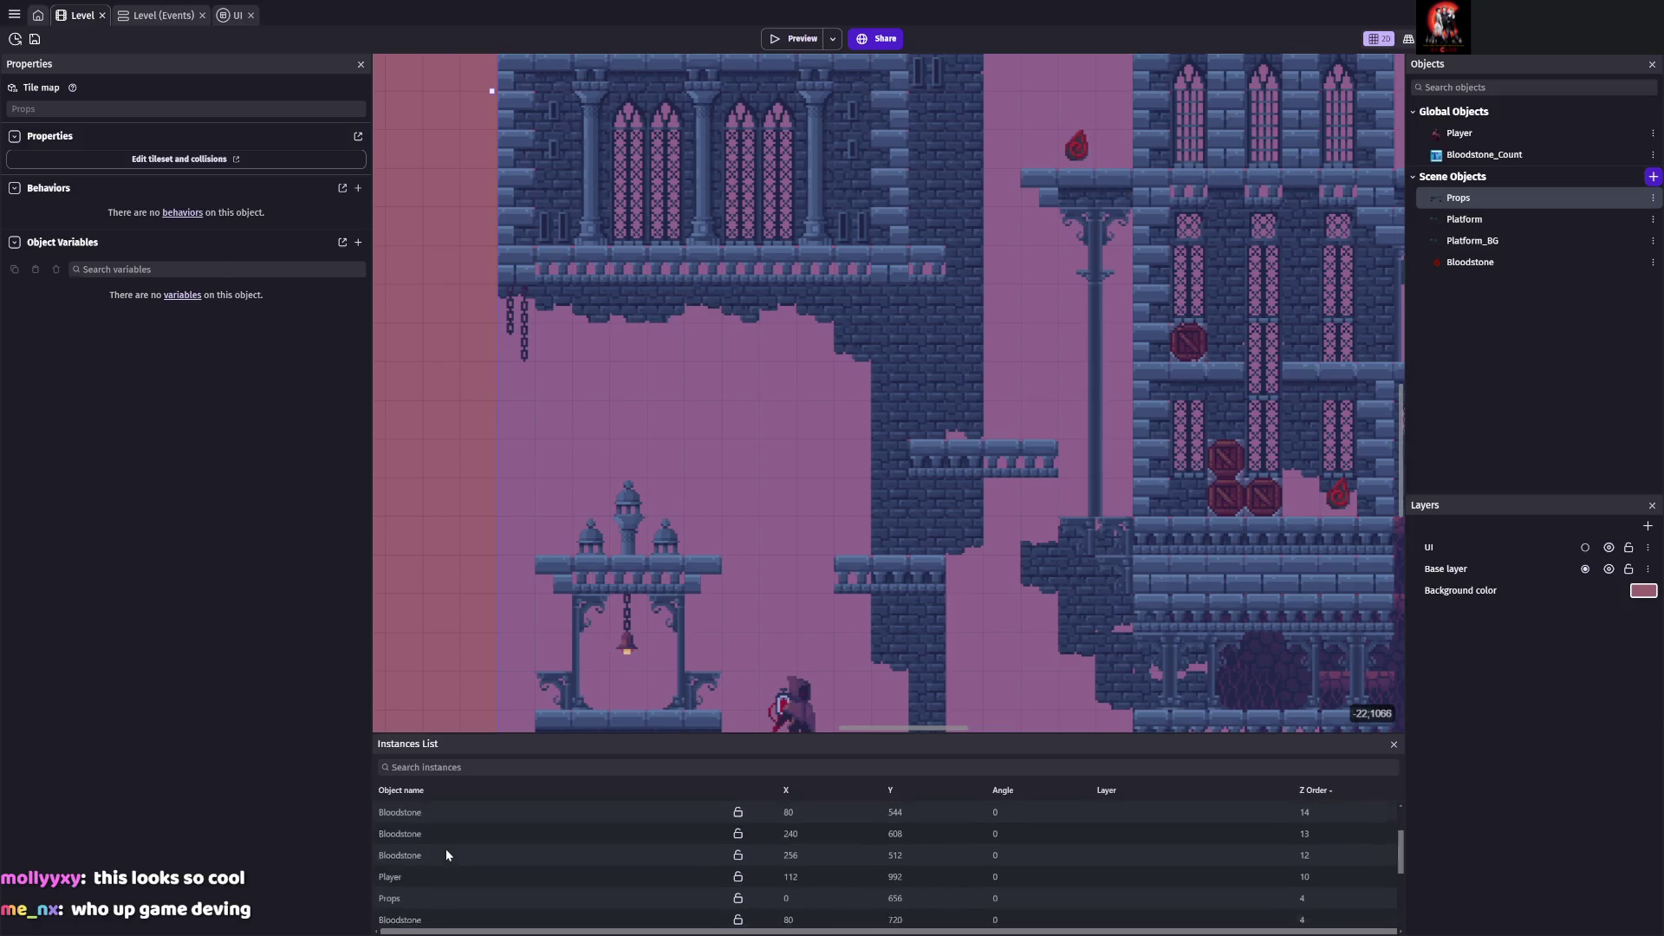
click(391, 834)
click(35, 343)
drag(130, 362, 156, 371)
Bring the upper-left castle hall into view, stop painting, and reselect the Props instance
drag(957, 601, 892, 406)
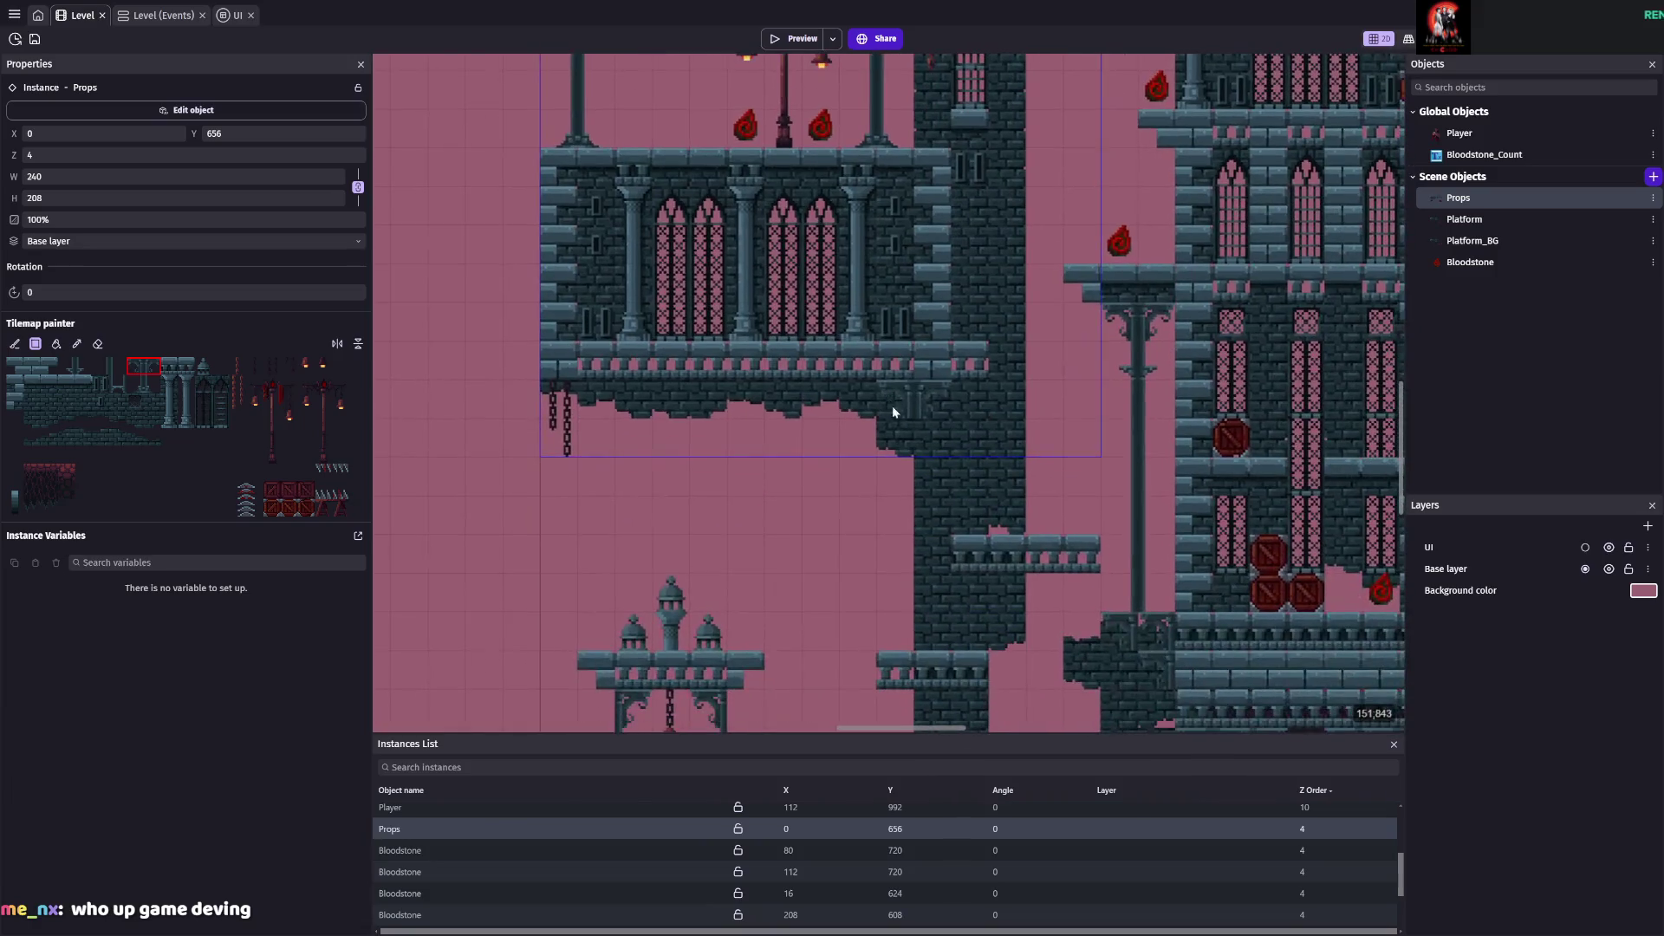
scroll(952, 486, down, 2)
scroll(951, 486, right, 2)
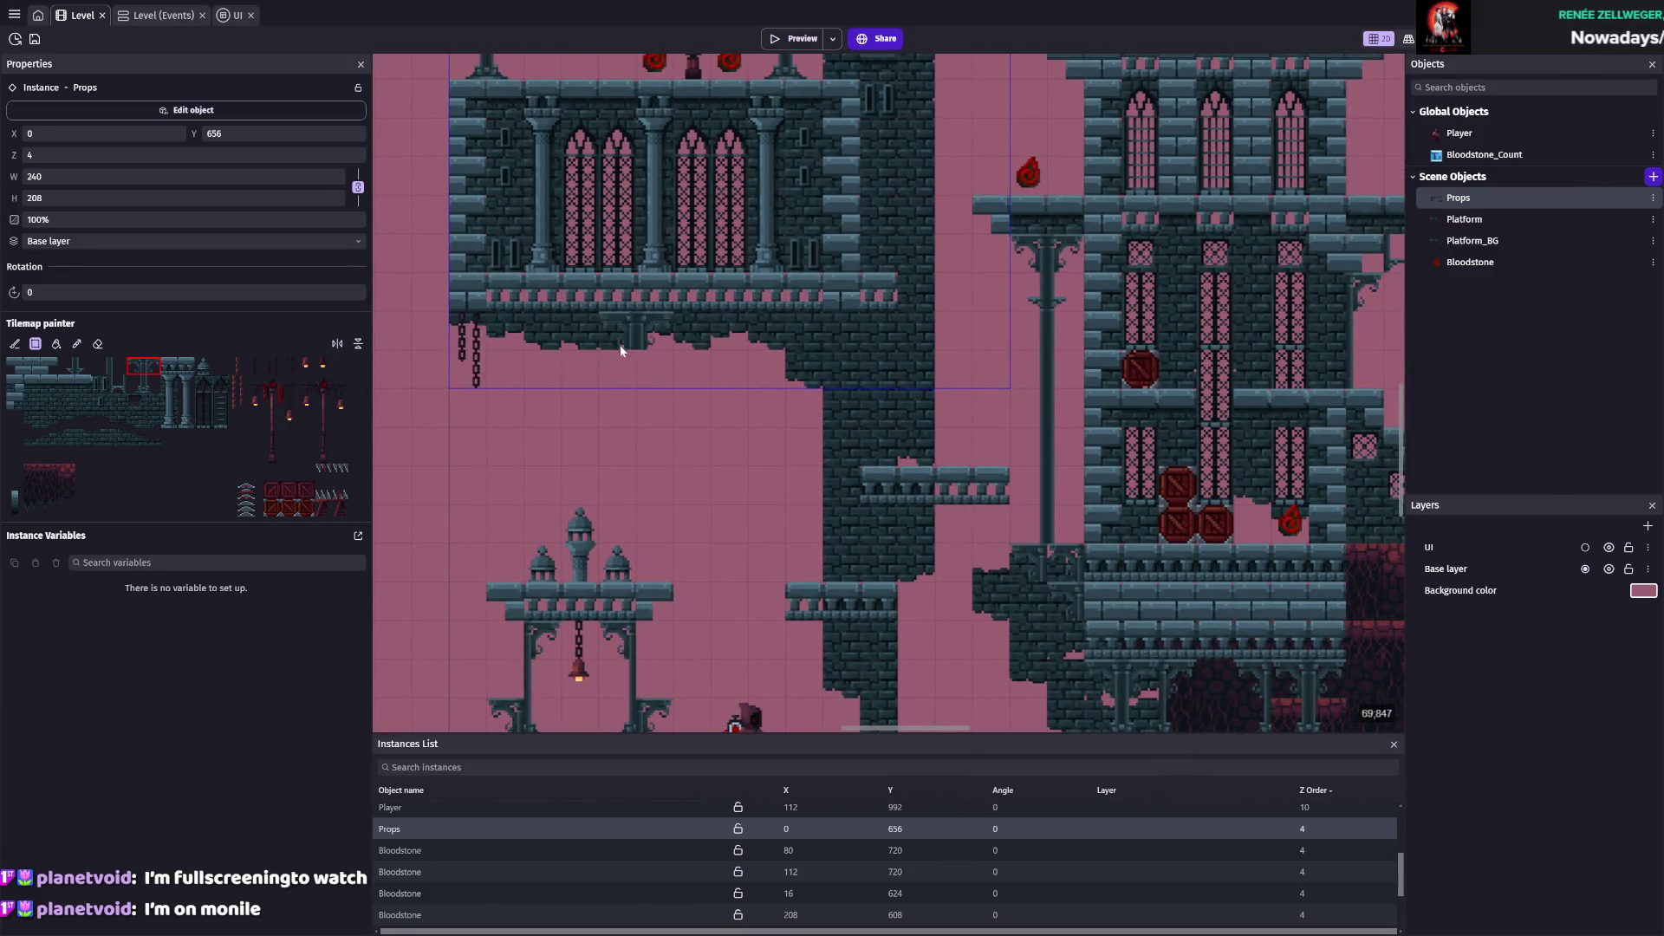
scroll(792, 430, down, 2)
scroll(792, 347, left, 1)
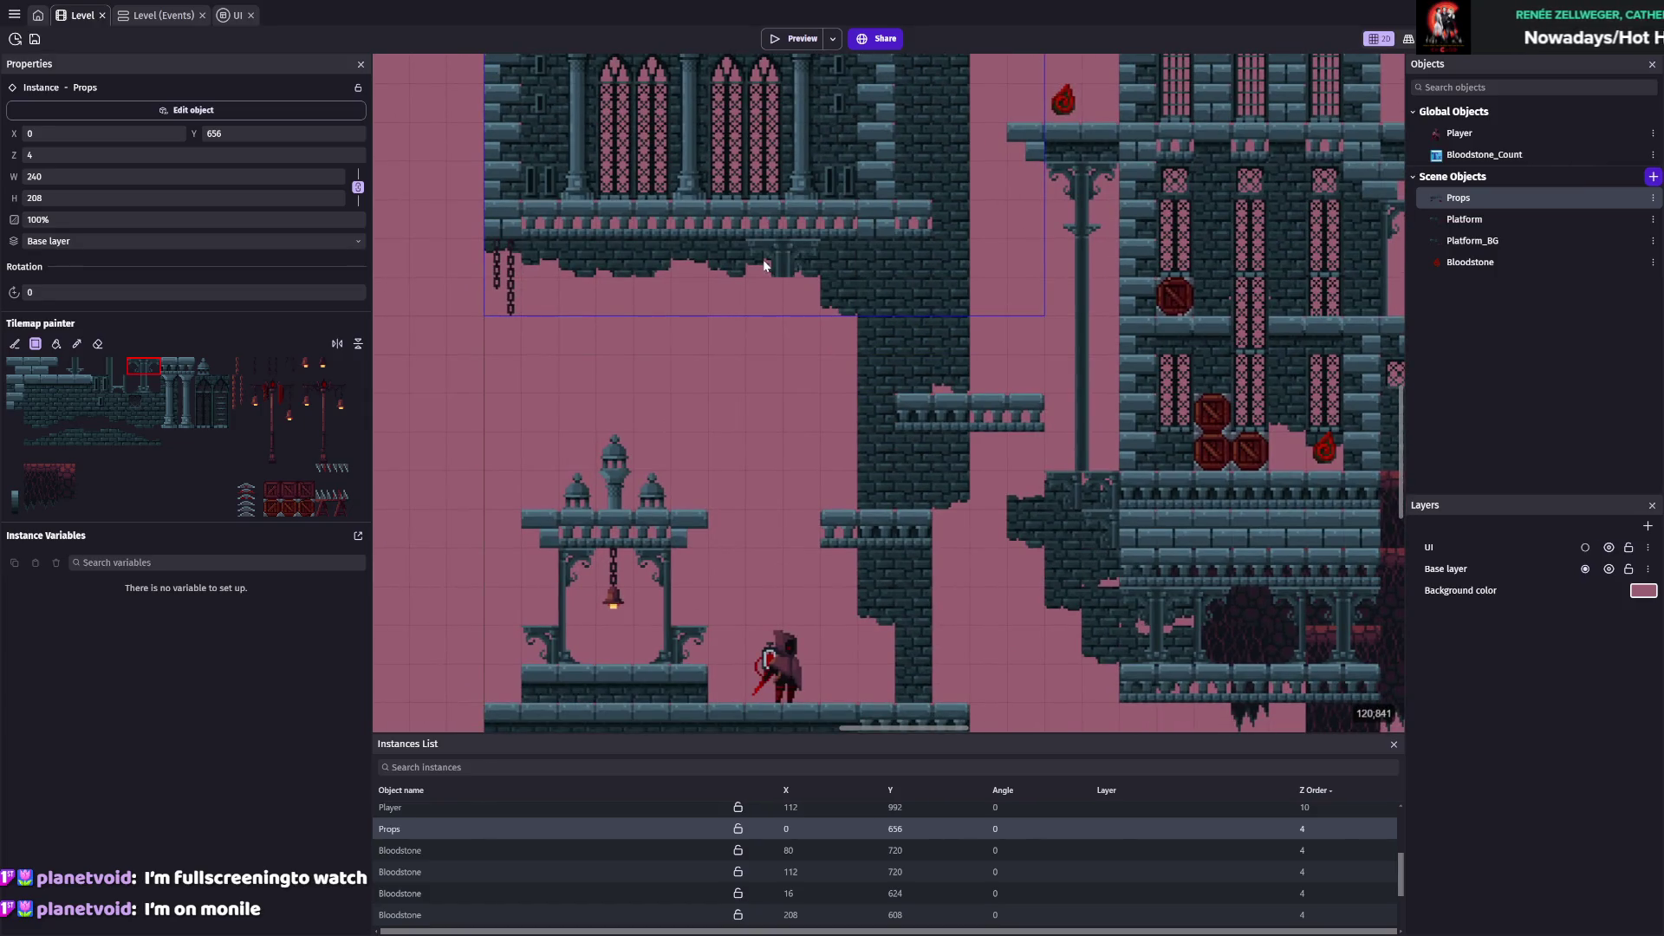
key(Escape)
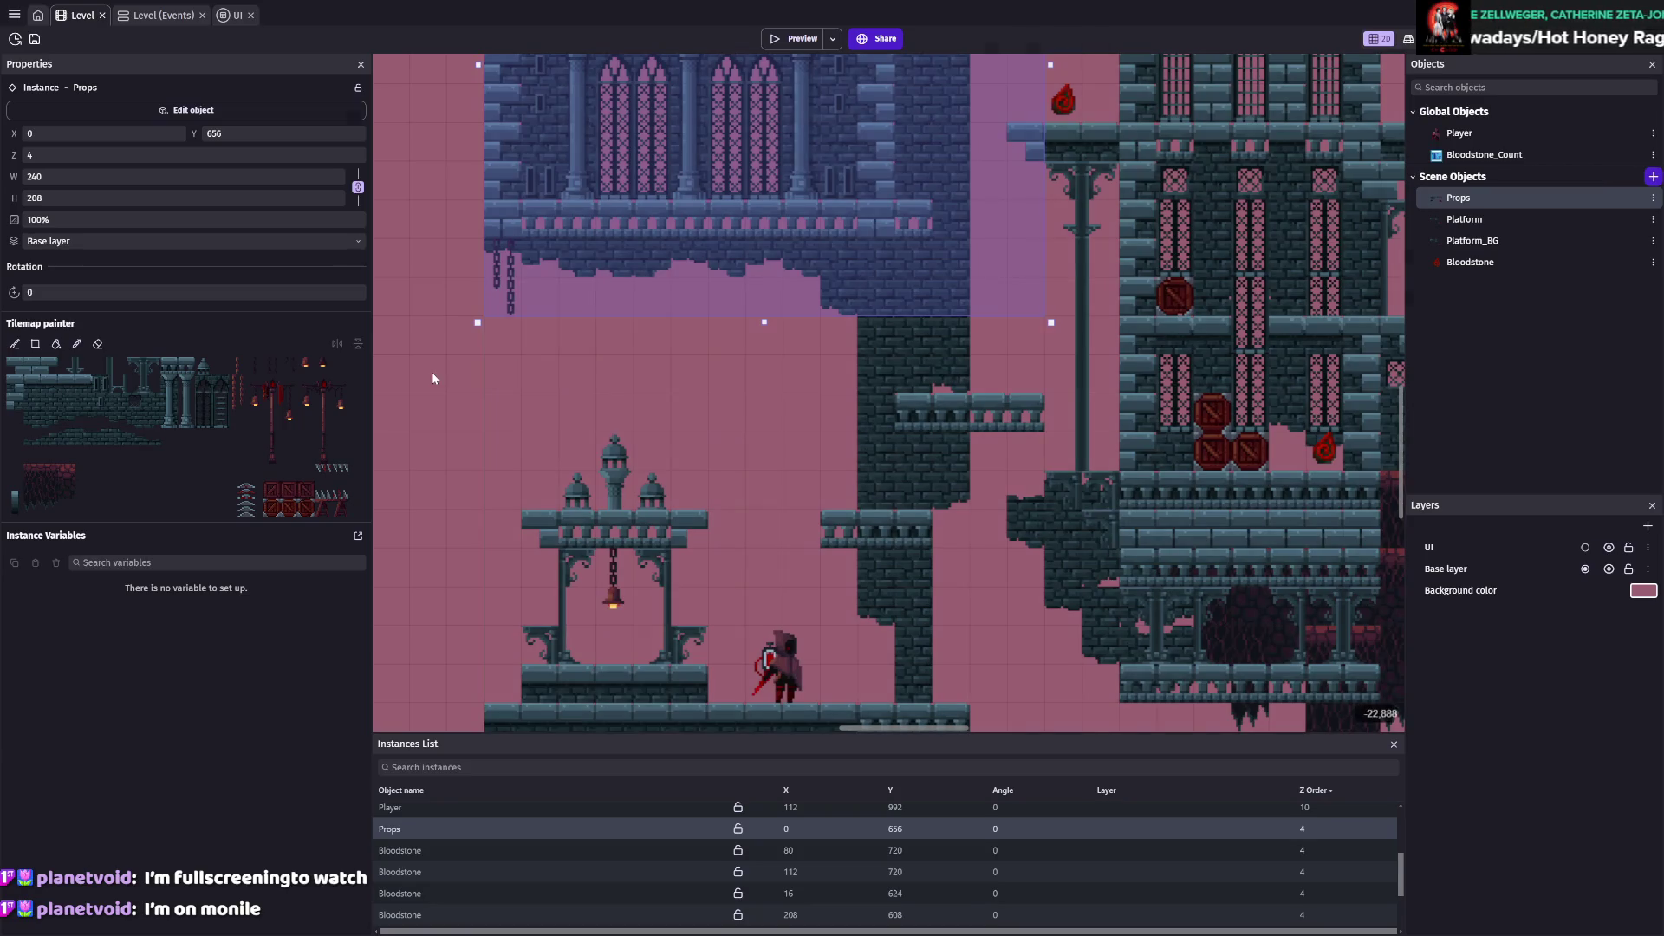
click(432, 372)
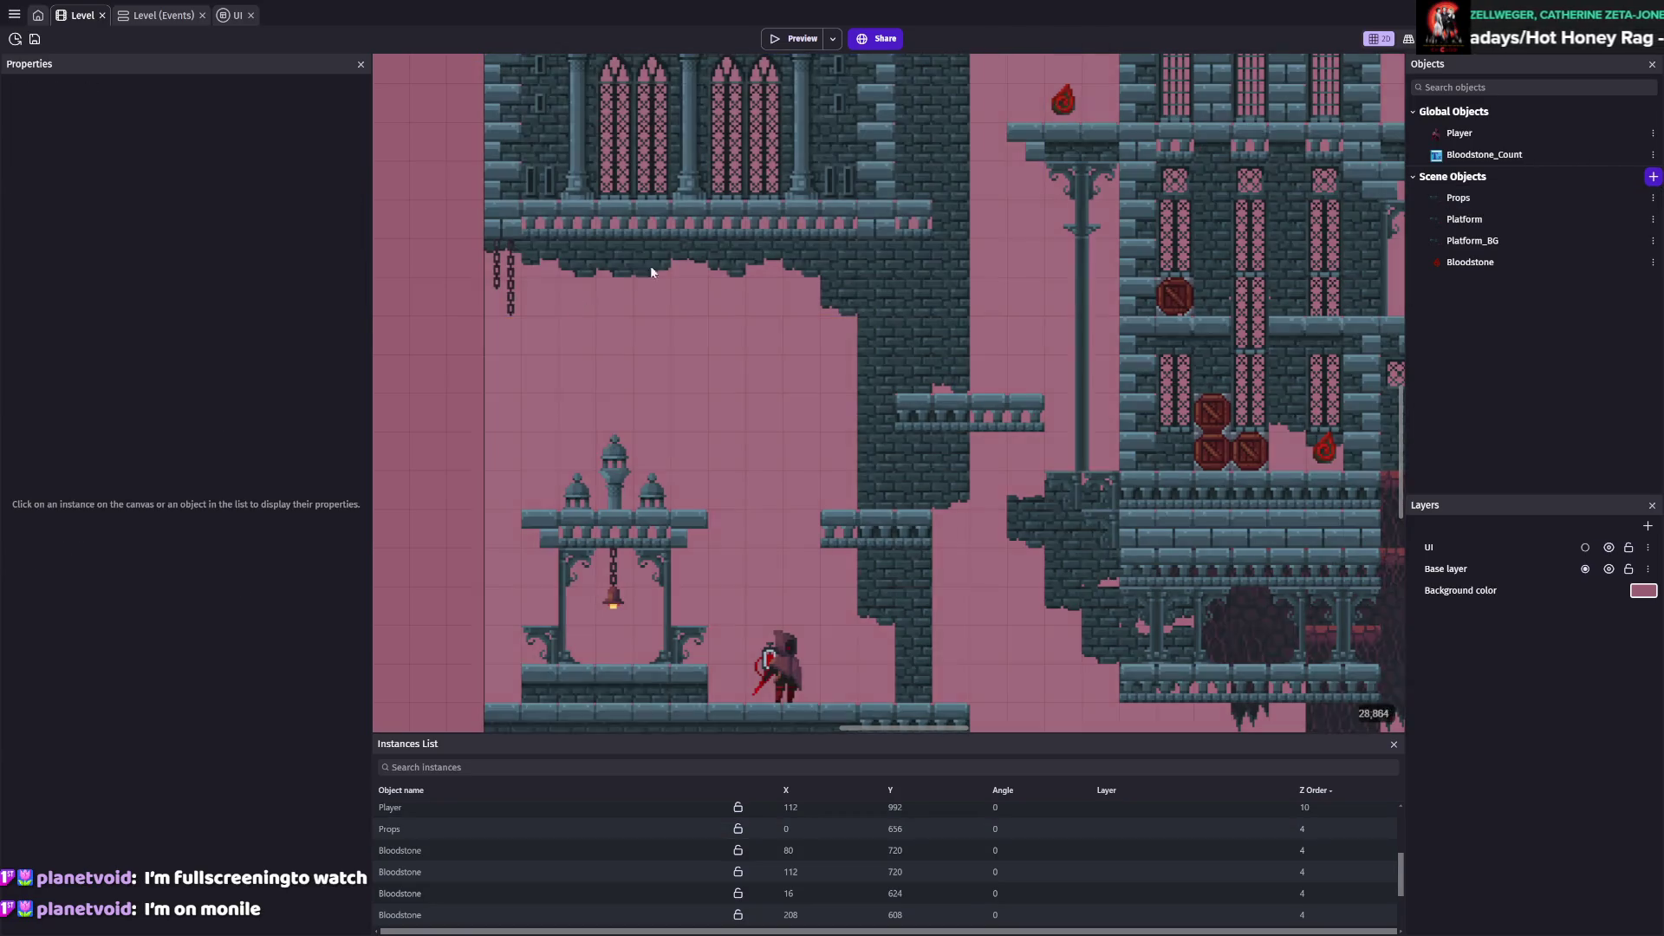
click(627, 277)
scroll(989, 331, down, 1)
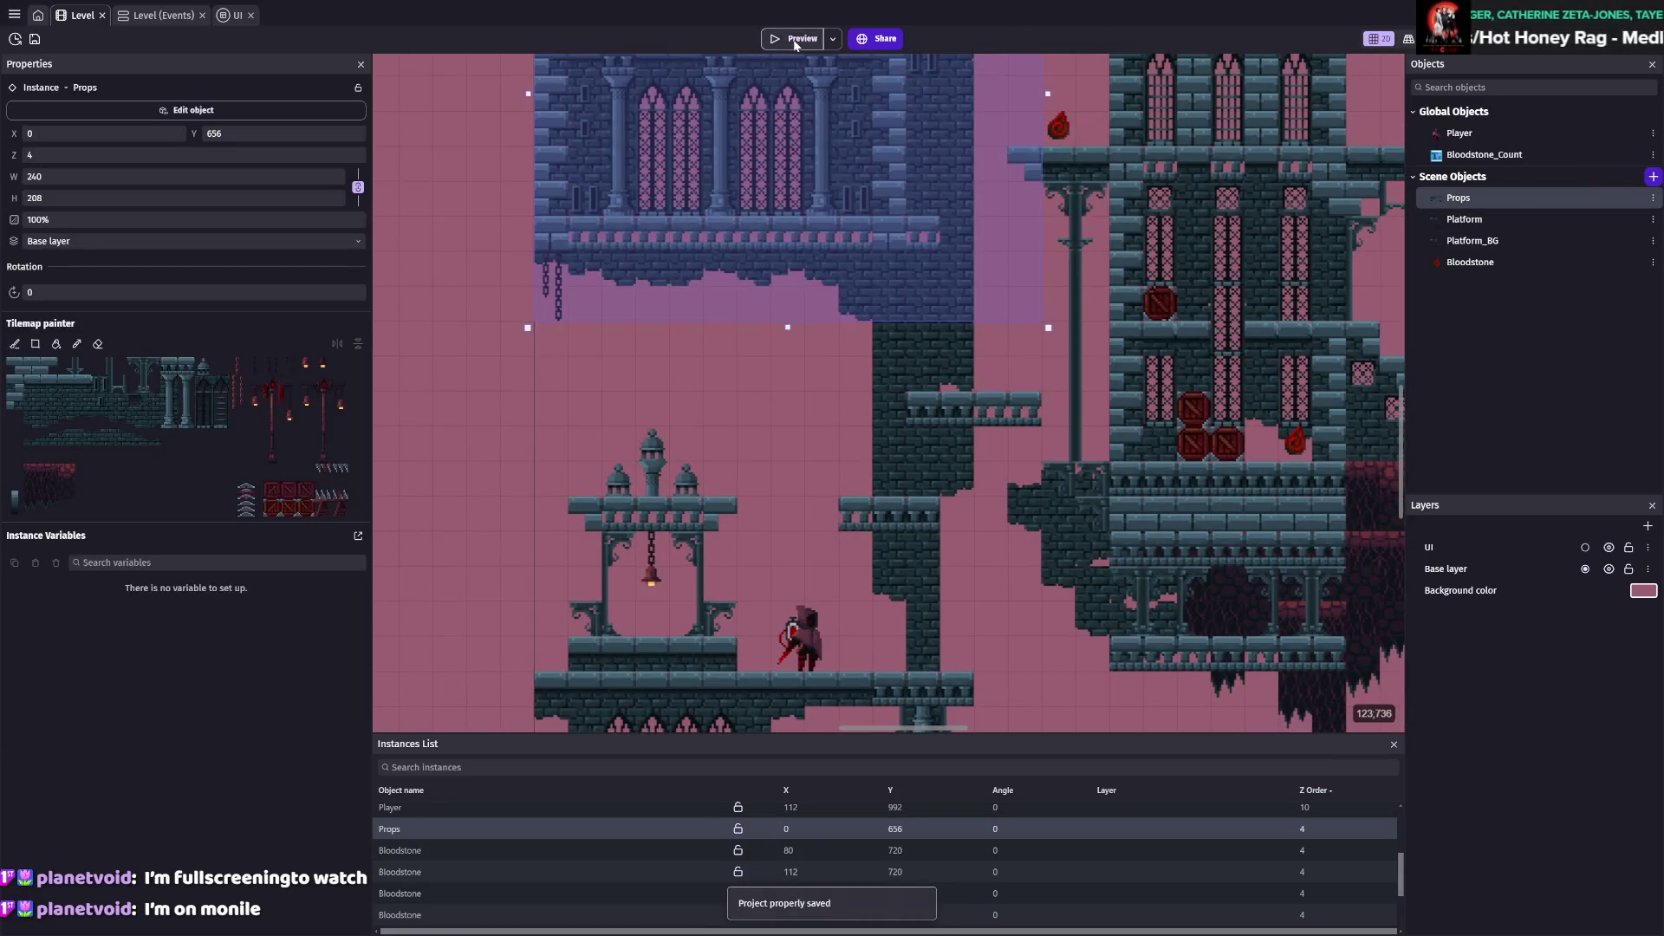
Playtest the level, jumping onto the bell tower roof, then close the preview
click(793, 39)
key(Left)
key(space)
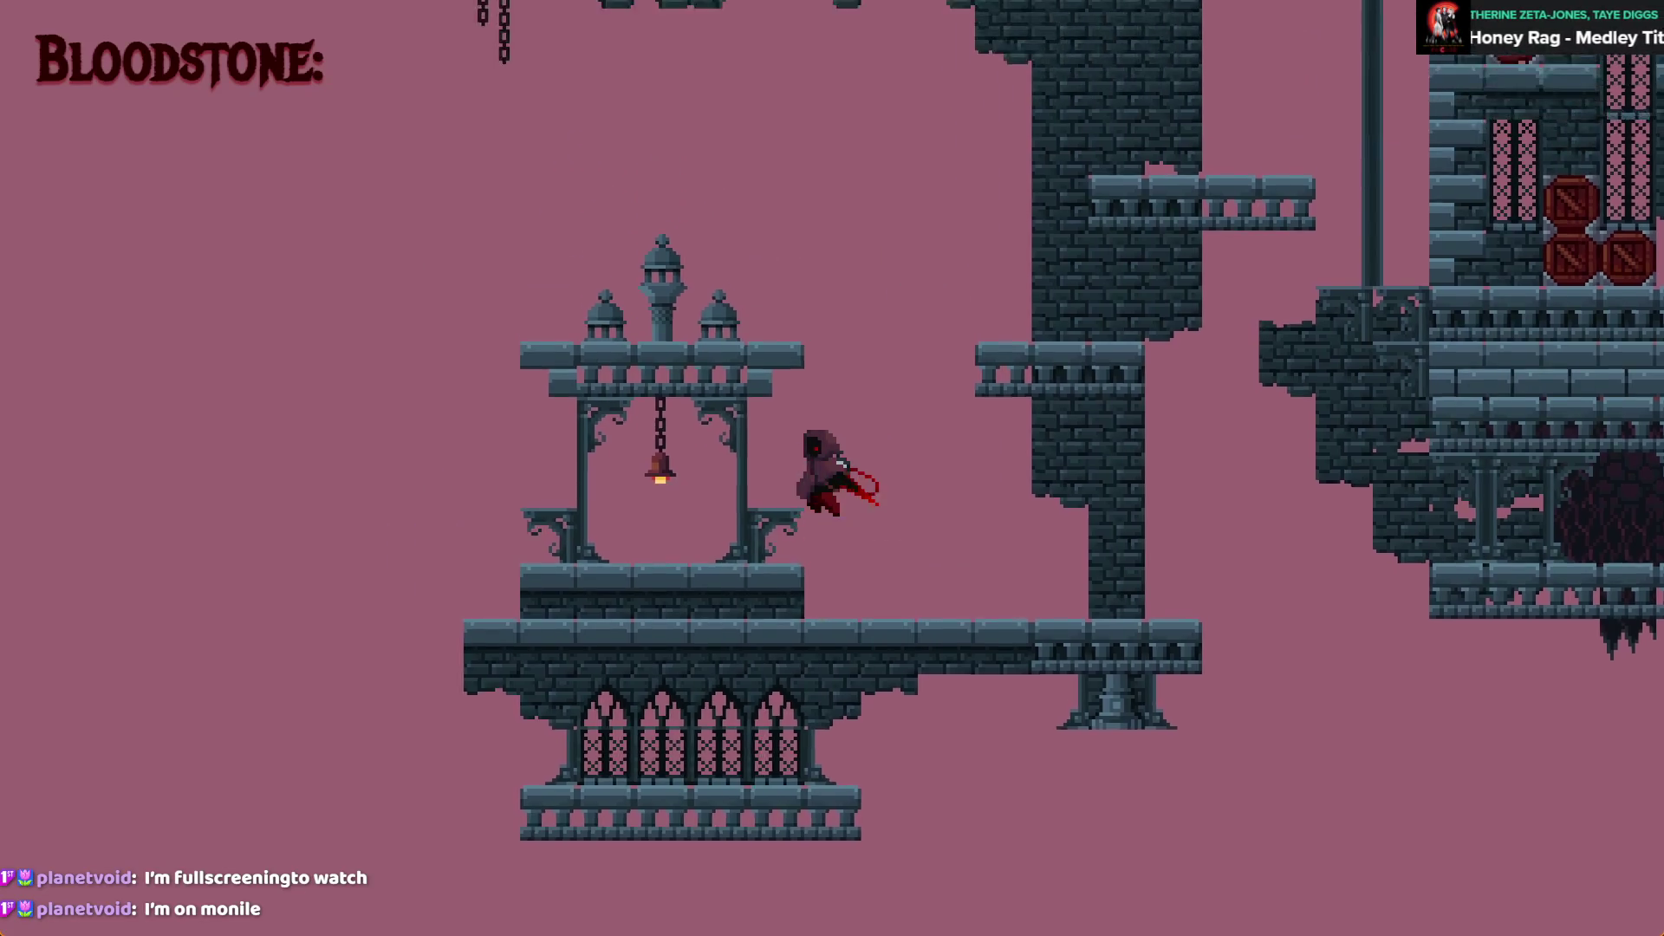
key(Down)
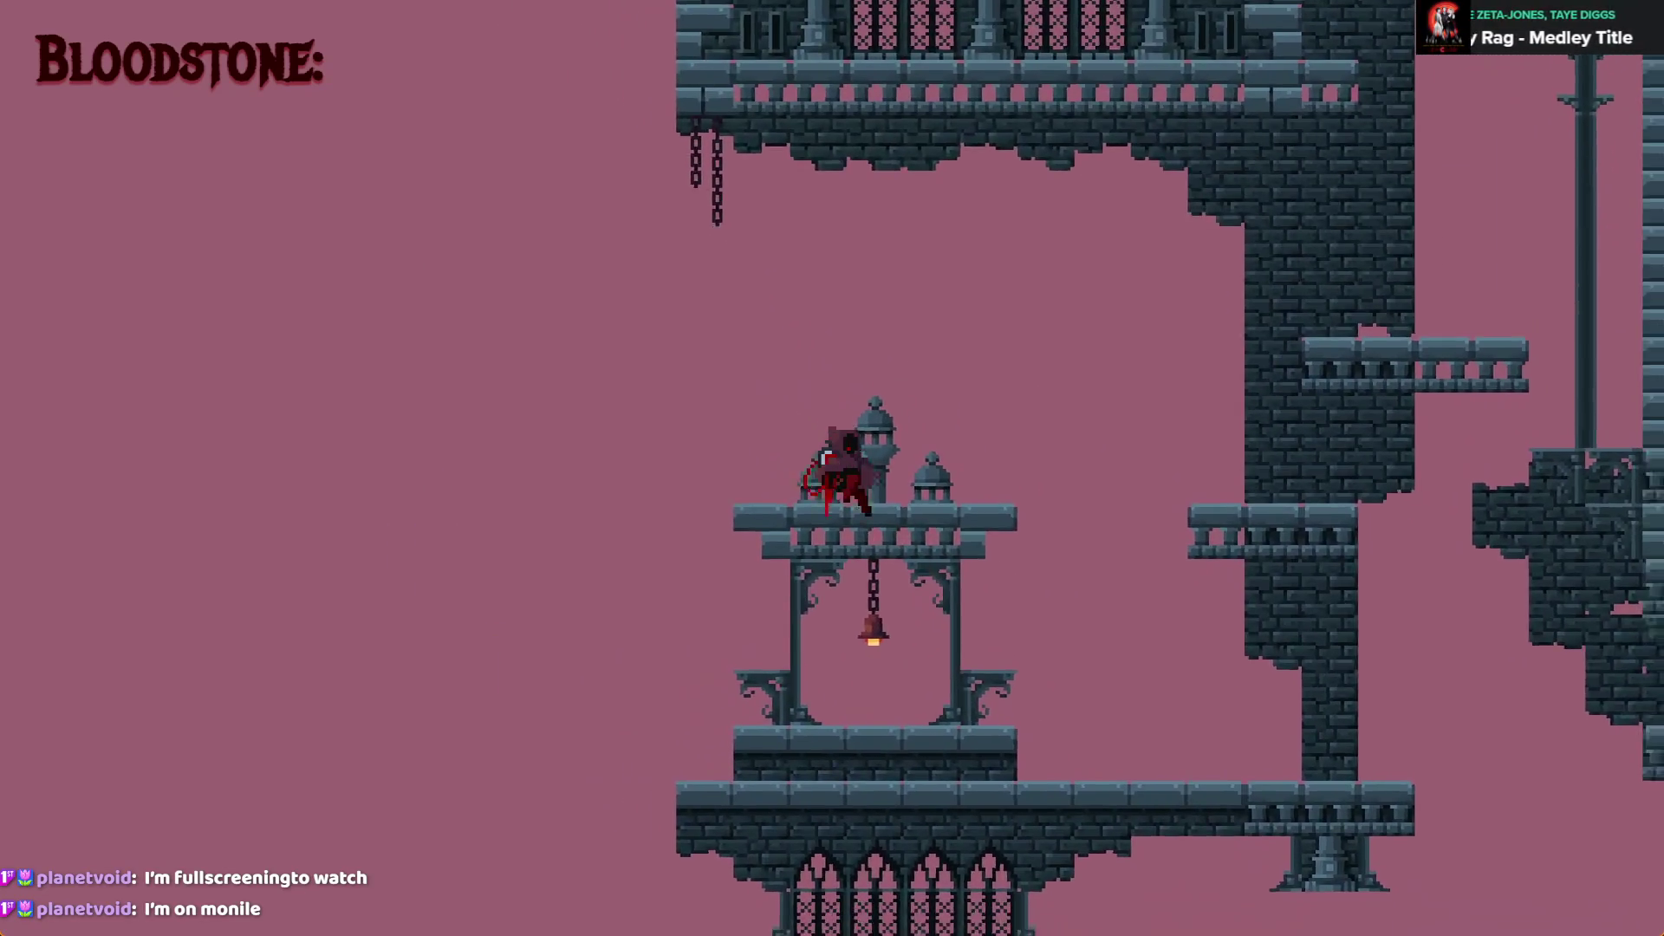
key(Escape)
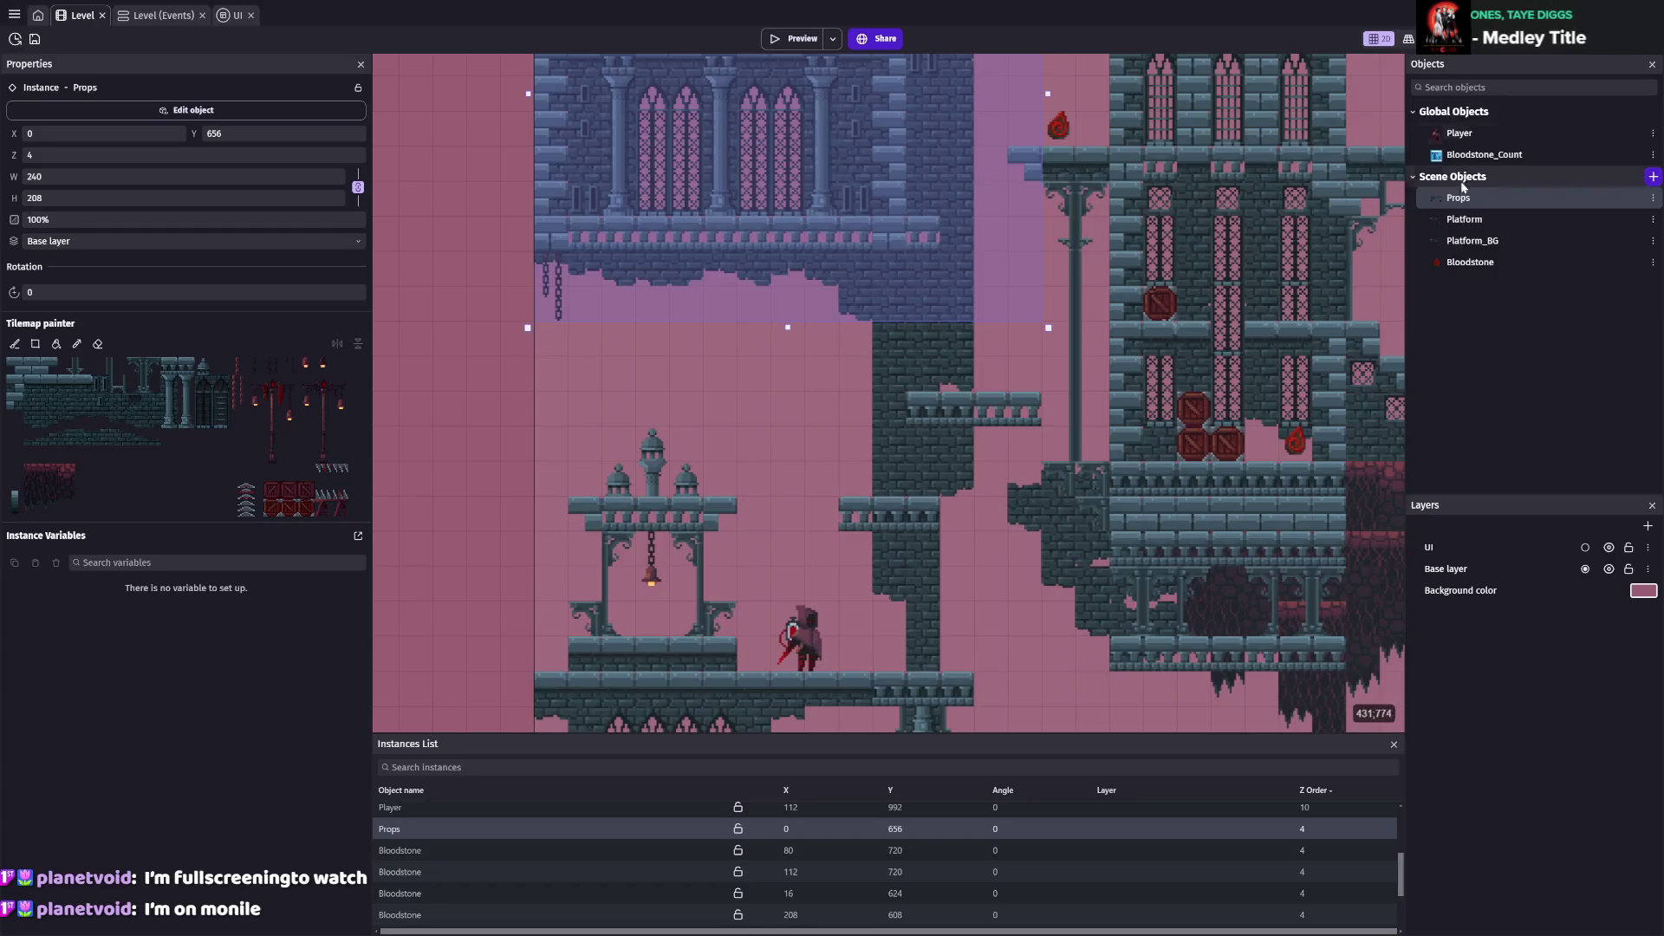
click(878, 304)
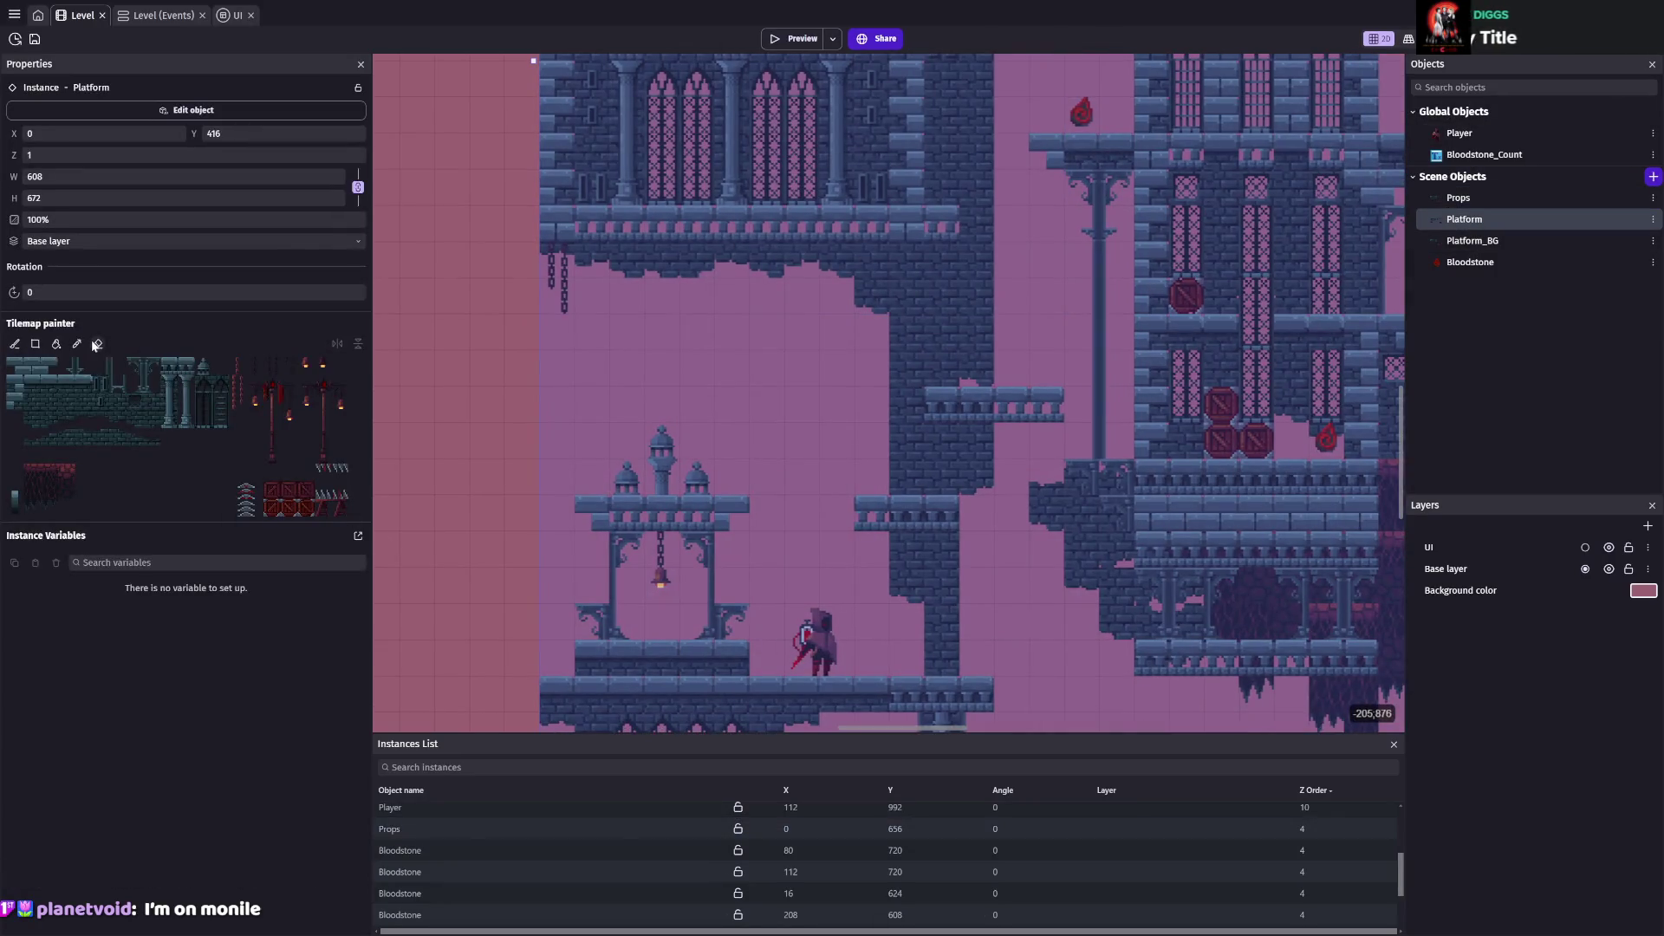
Erase the bell tower's solid Platform roof and paint solid ledge tiles at its left and right ends
click(98, 343)
mouse_move(645, 513)
mouse_down()
mouse_move(728, 513)
mouse_move(596, 513)
mouse_move(754, 513)
mouse_up()
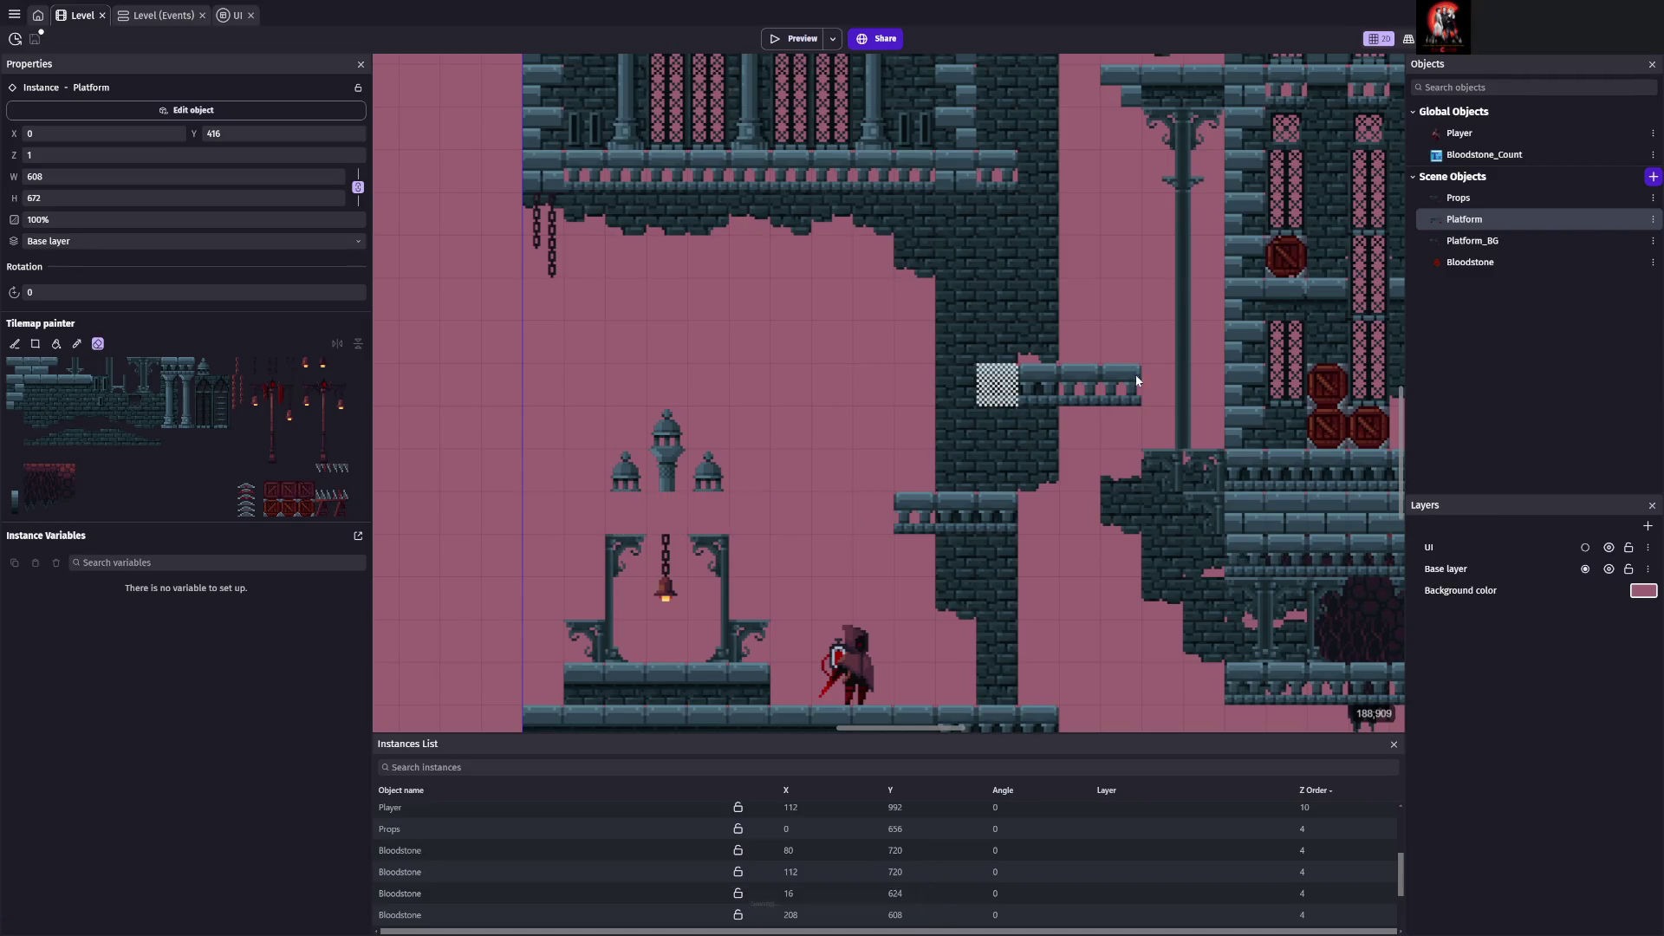
click(1472, 240)
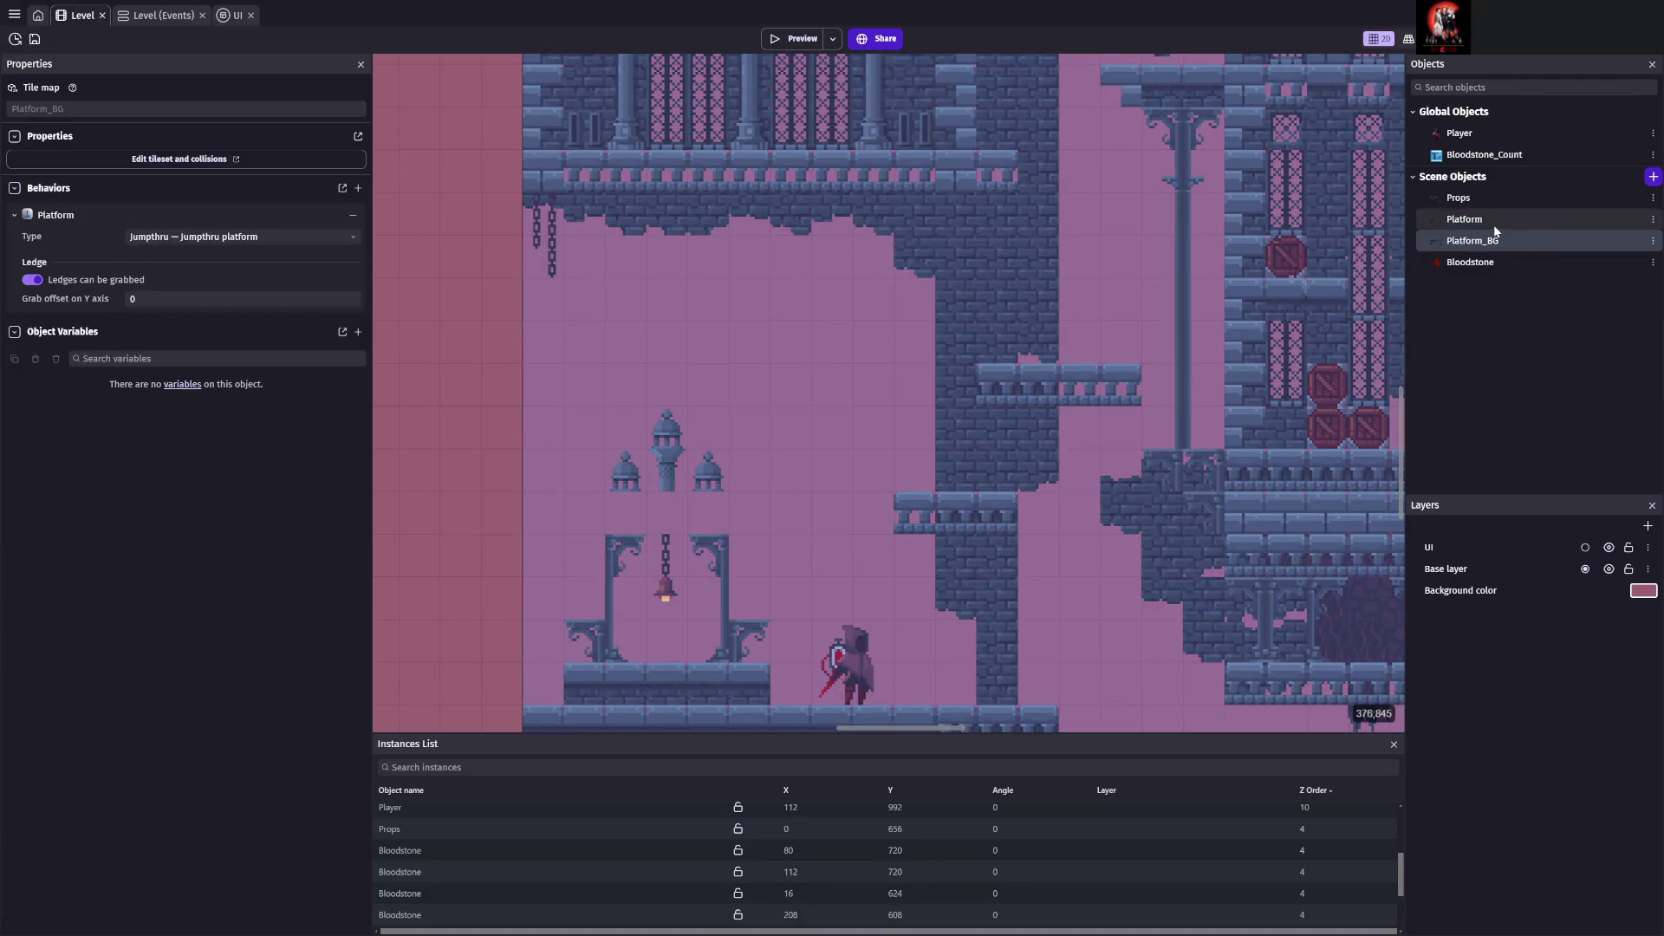
click(1492, 221)
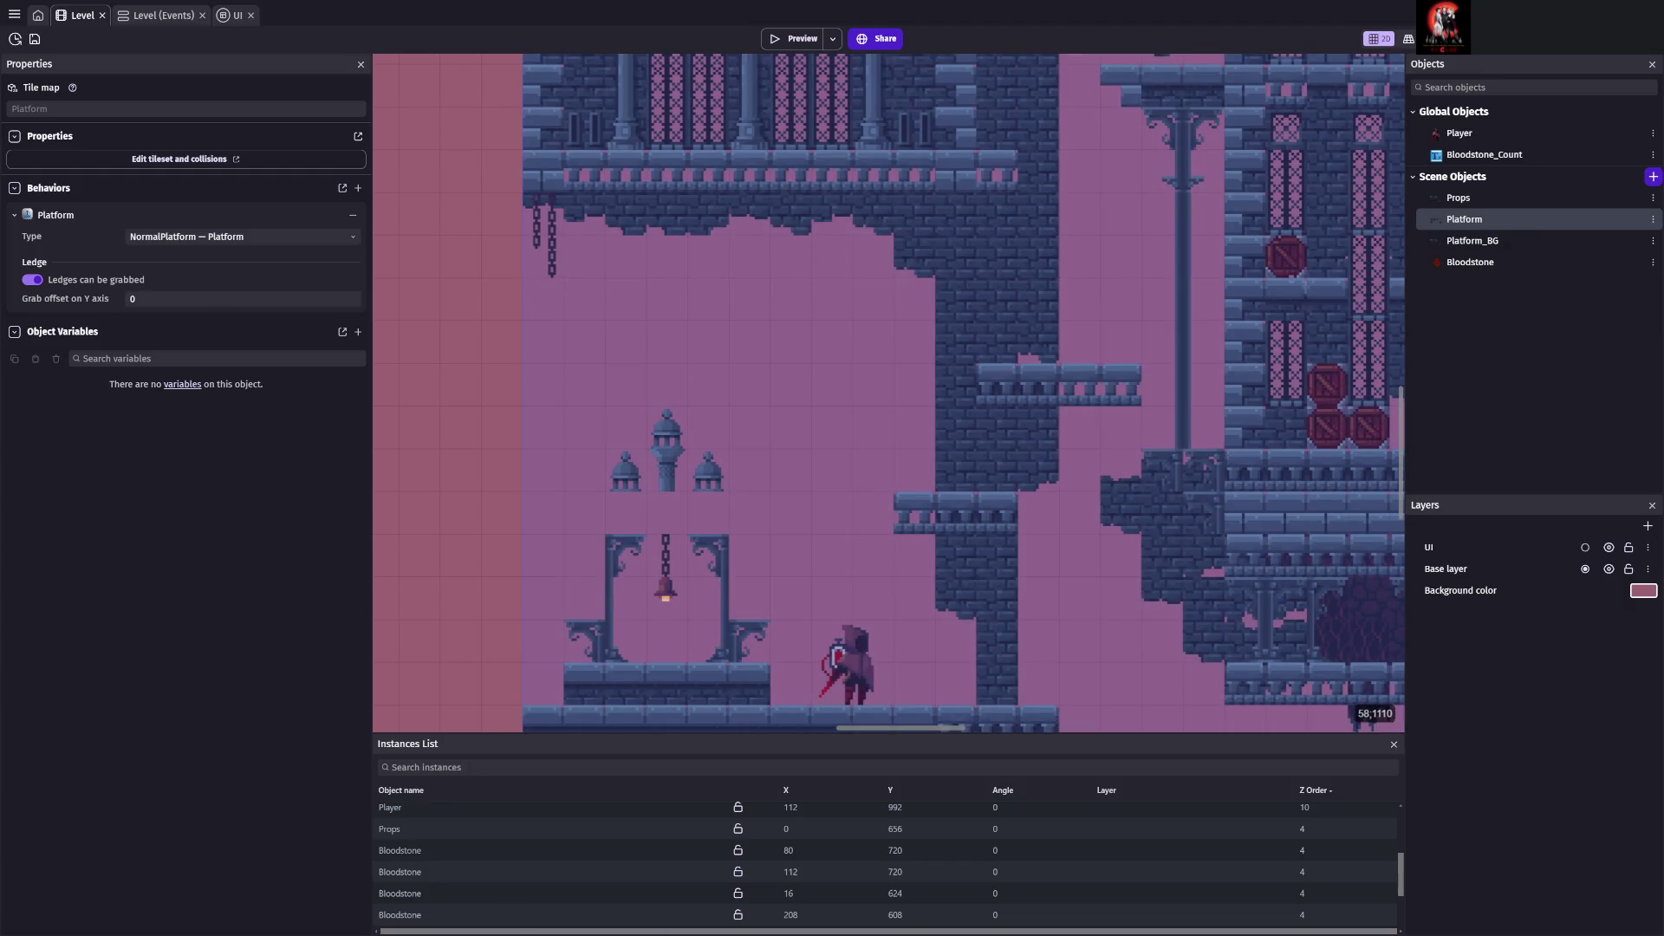
scroll(437, 827, down, 3)
click(429, 901)
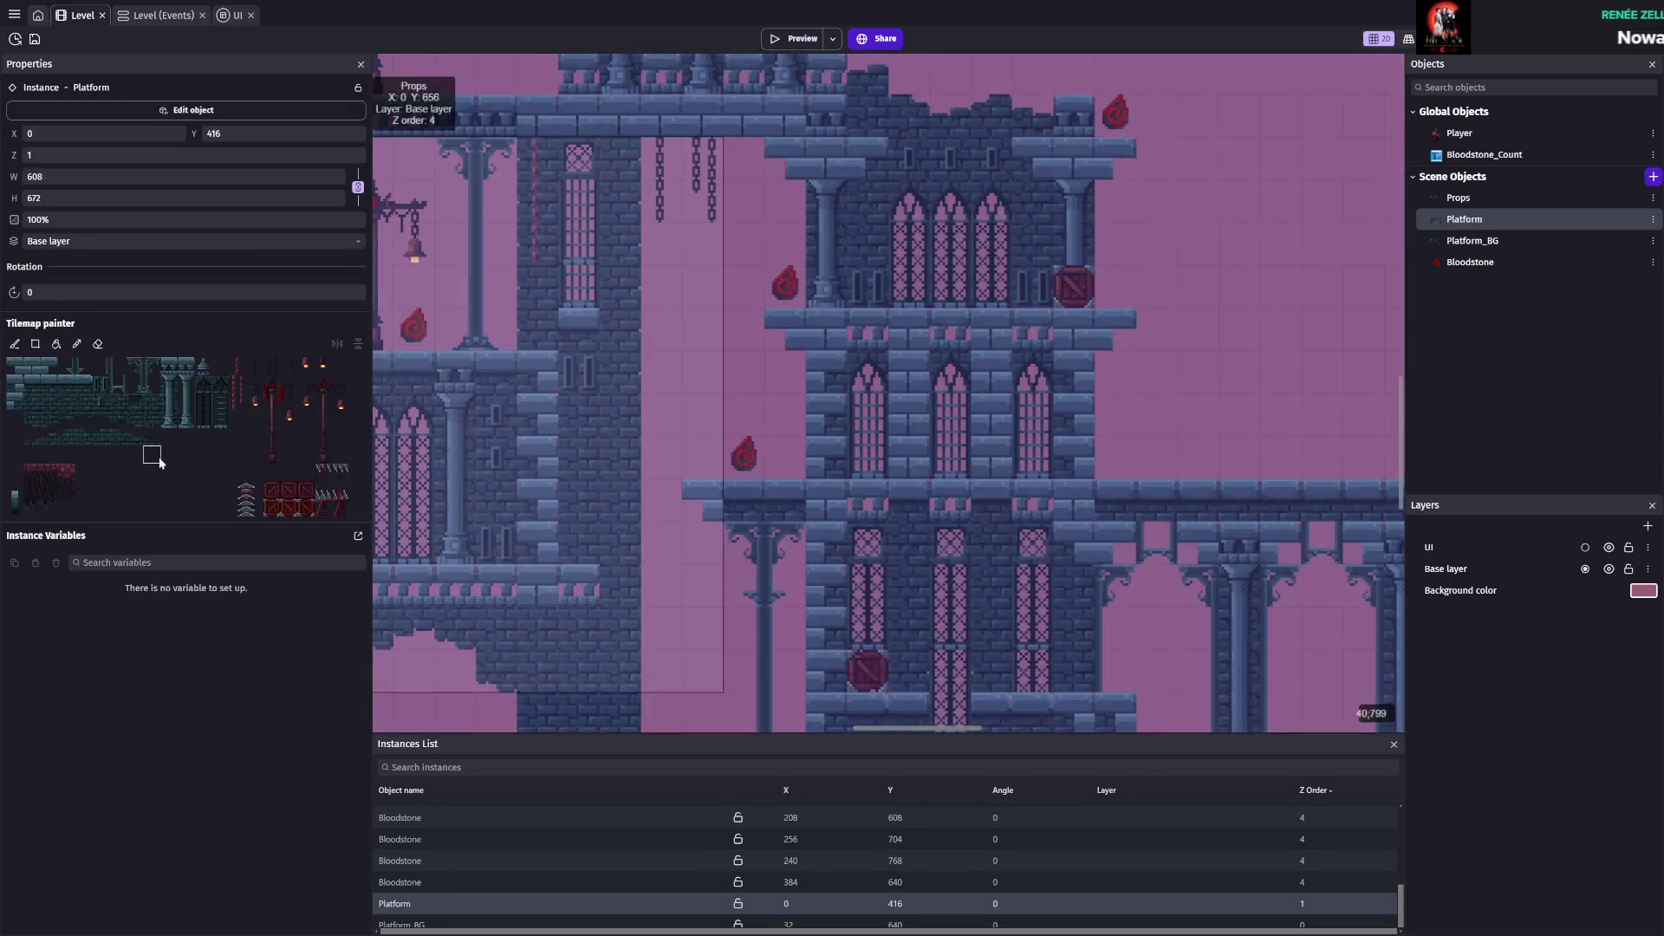
click(15, 367)
scroll(606, 506, left, 5)
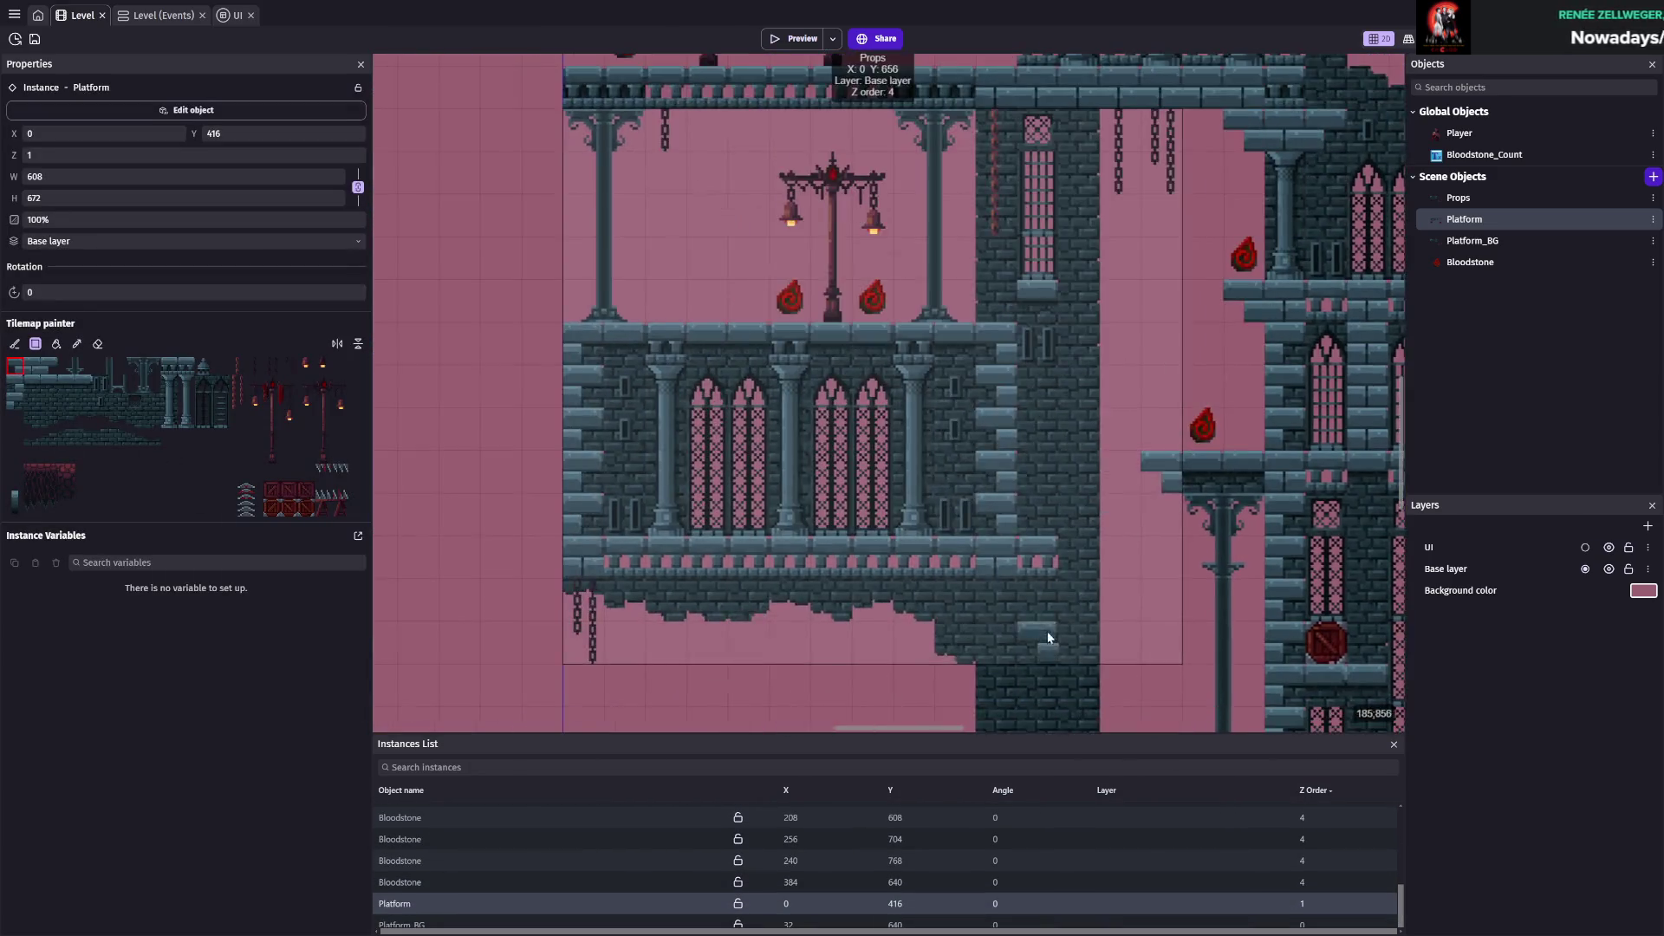
click(757, 524)
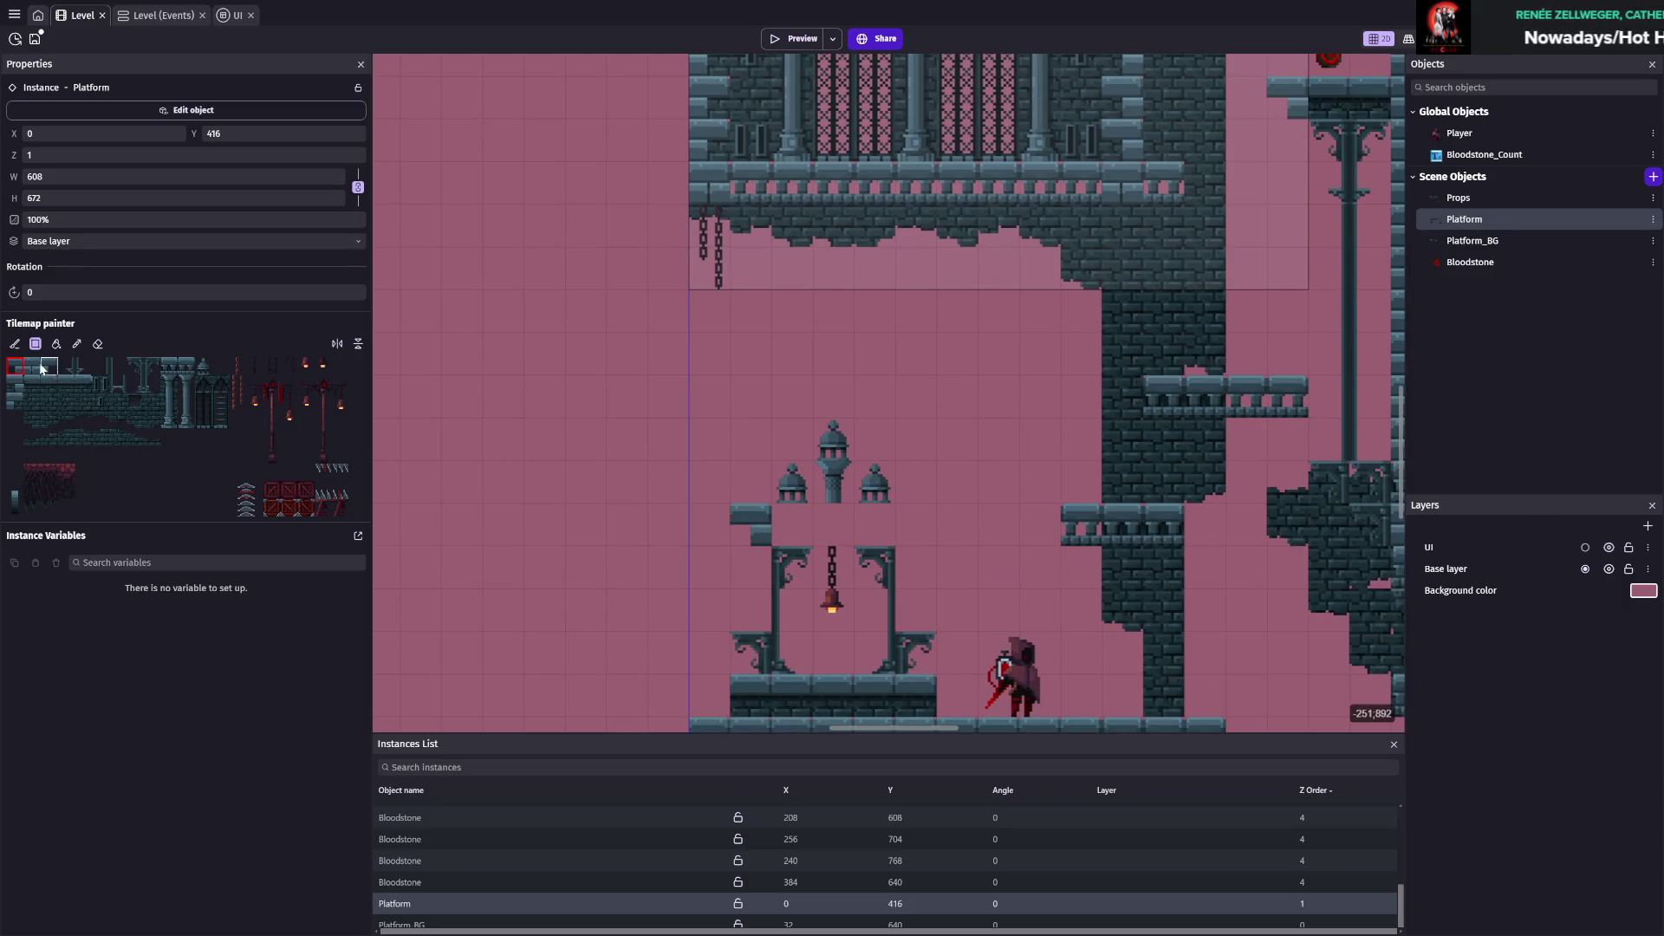
click(917, 525)
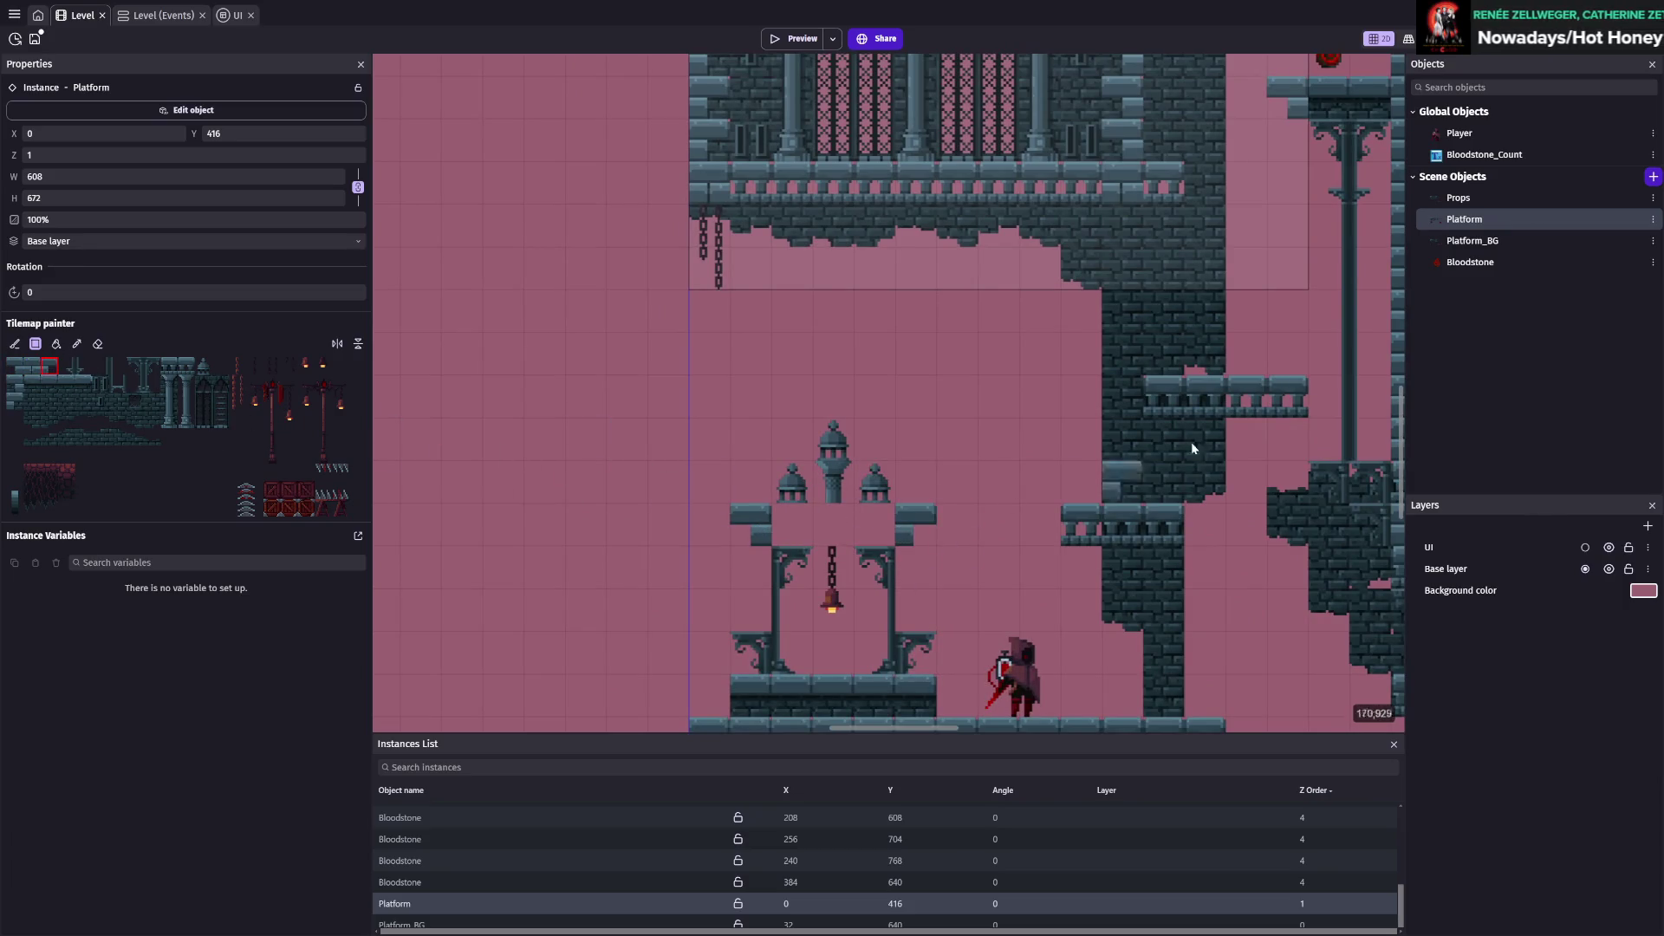
Paint the bell tower roof onto Platform_BG with the rectangle tool, save, and launch a playtest
click(1473, 242)
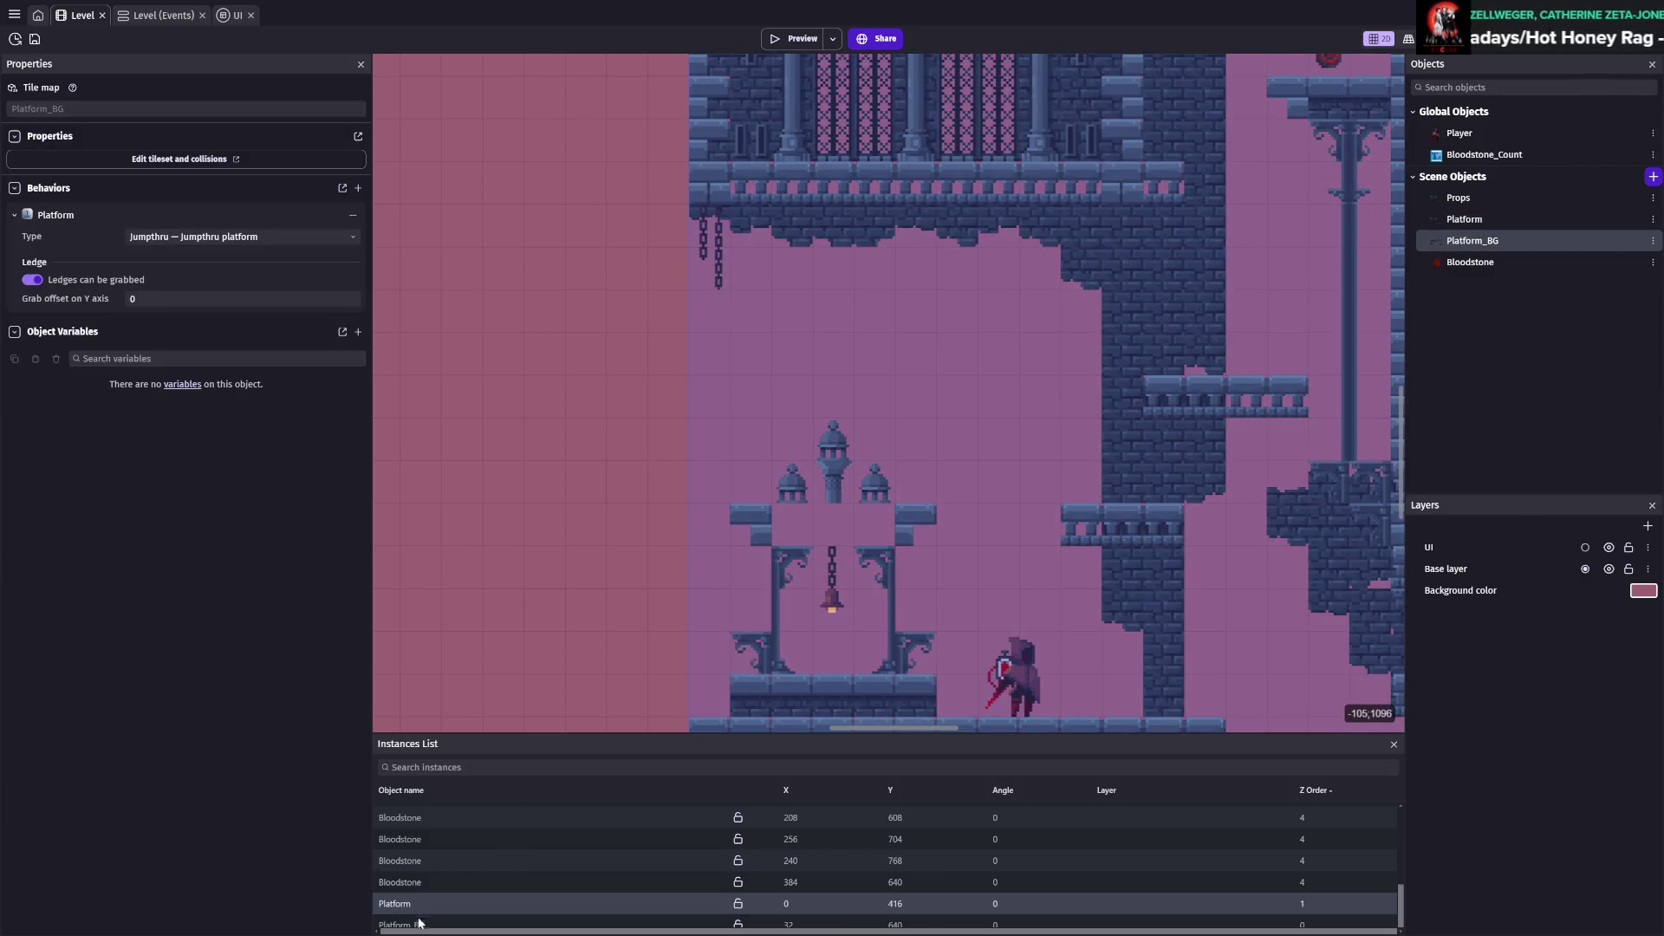
click(397, 922)
click(35, 343)
click(187, 365)
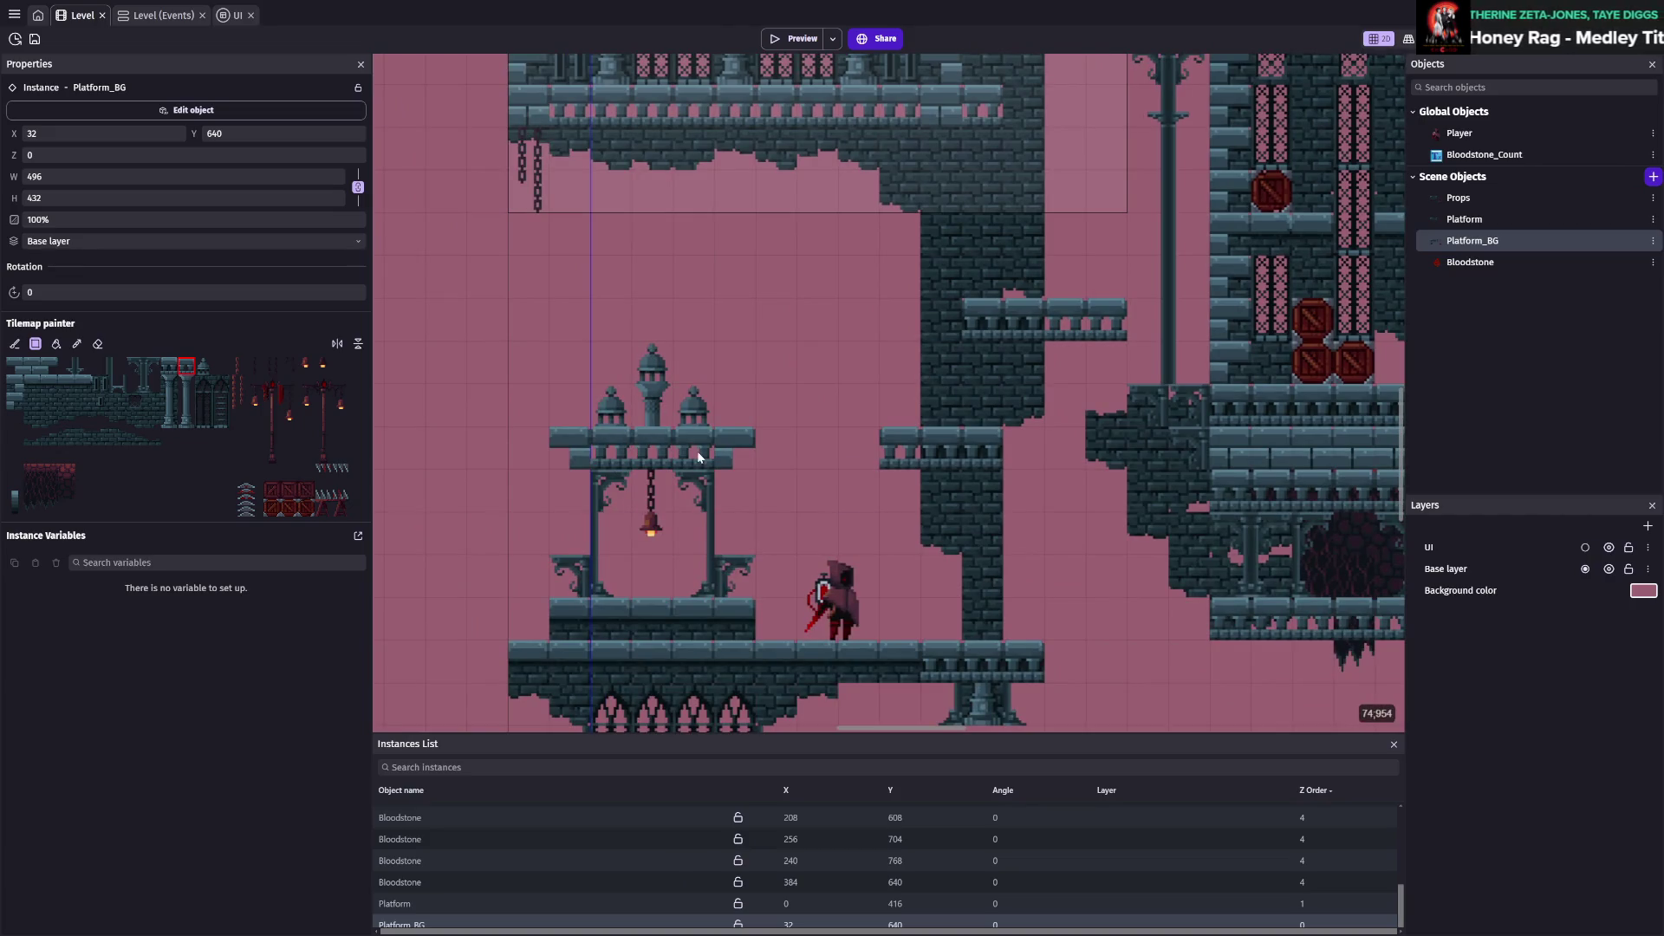
click(649, 406)
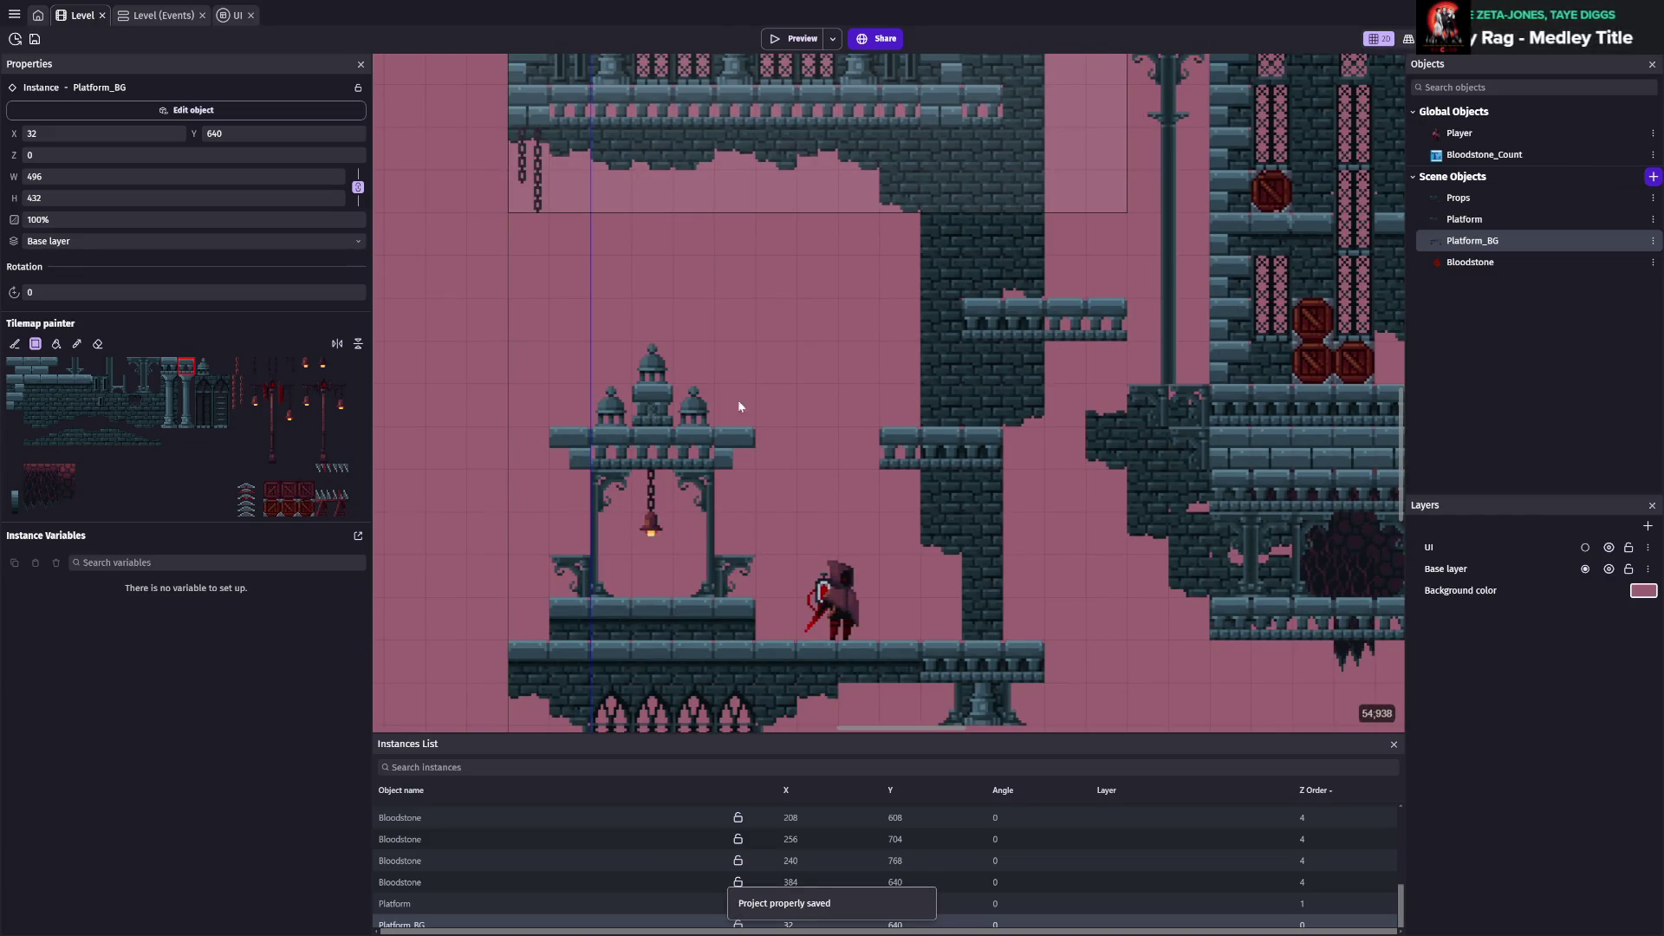
key(ctrl+s)
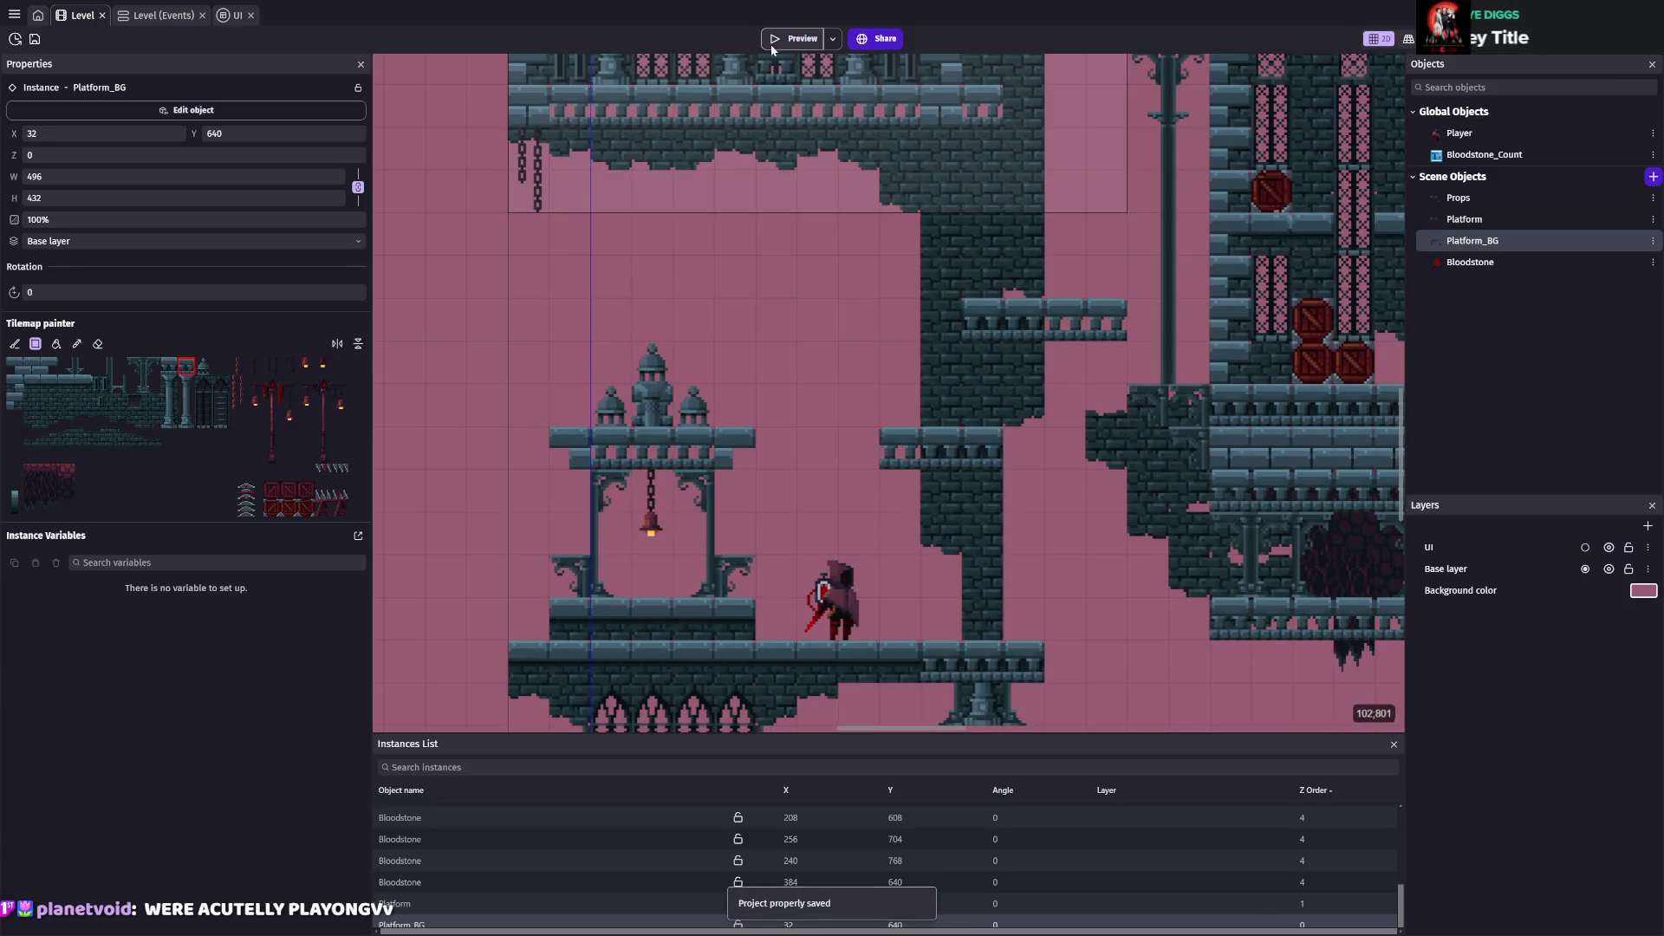
click(771, 40)
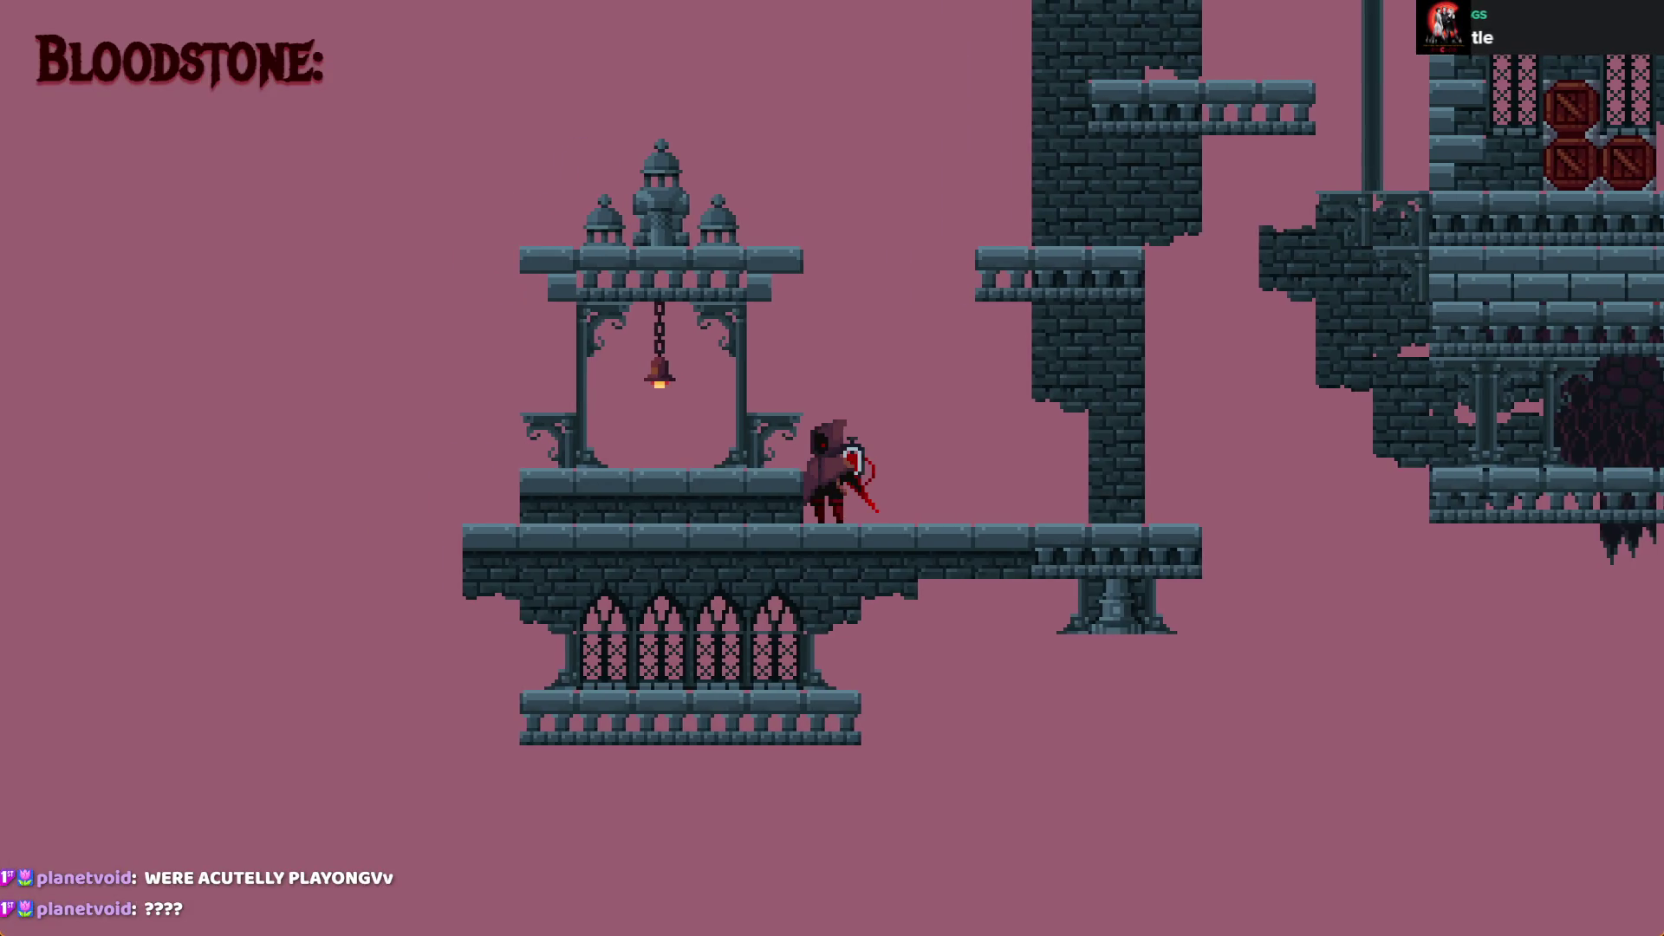
Repeatedly jump onto the bell tower roof and drop back through it, then close the preview with Alt+F4
key(space)
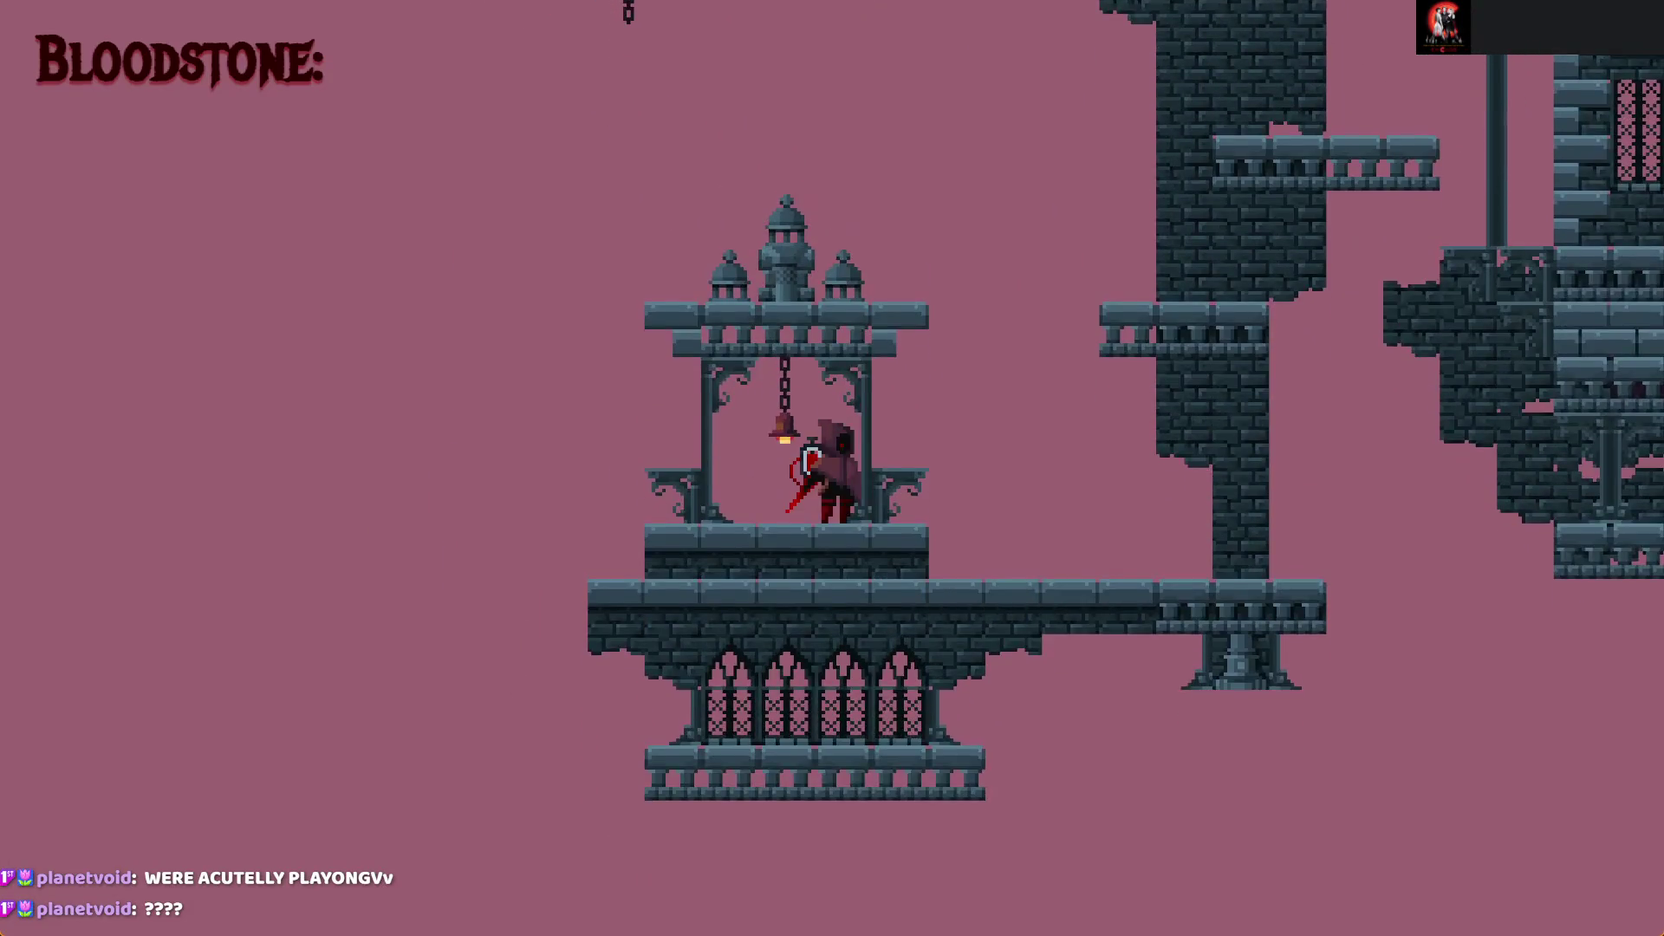
key(Down)
key(space)
key(Down)
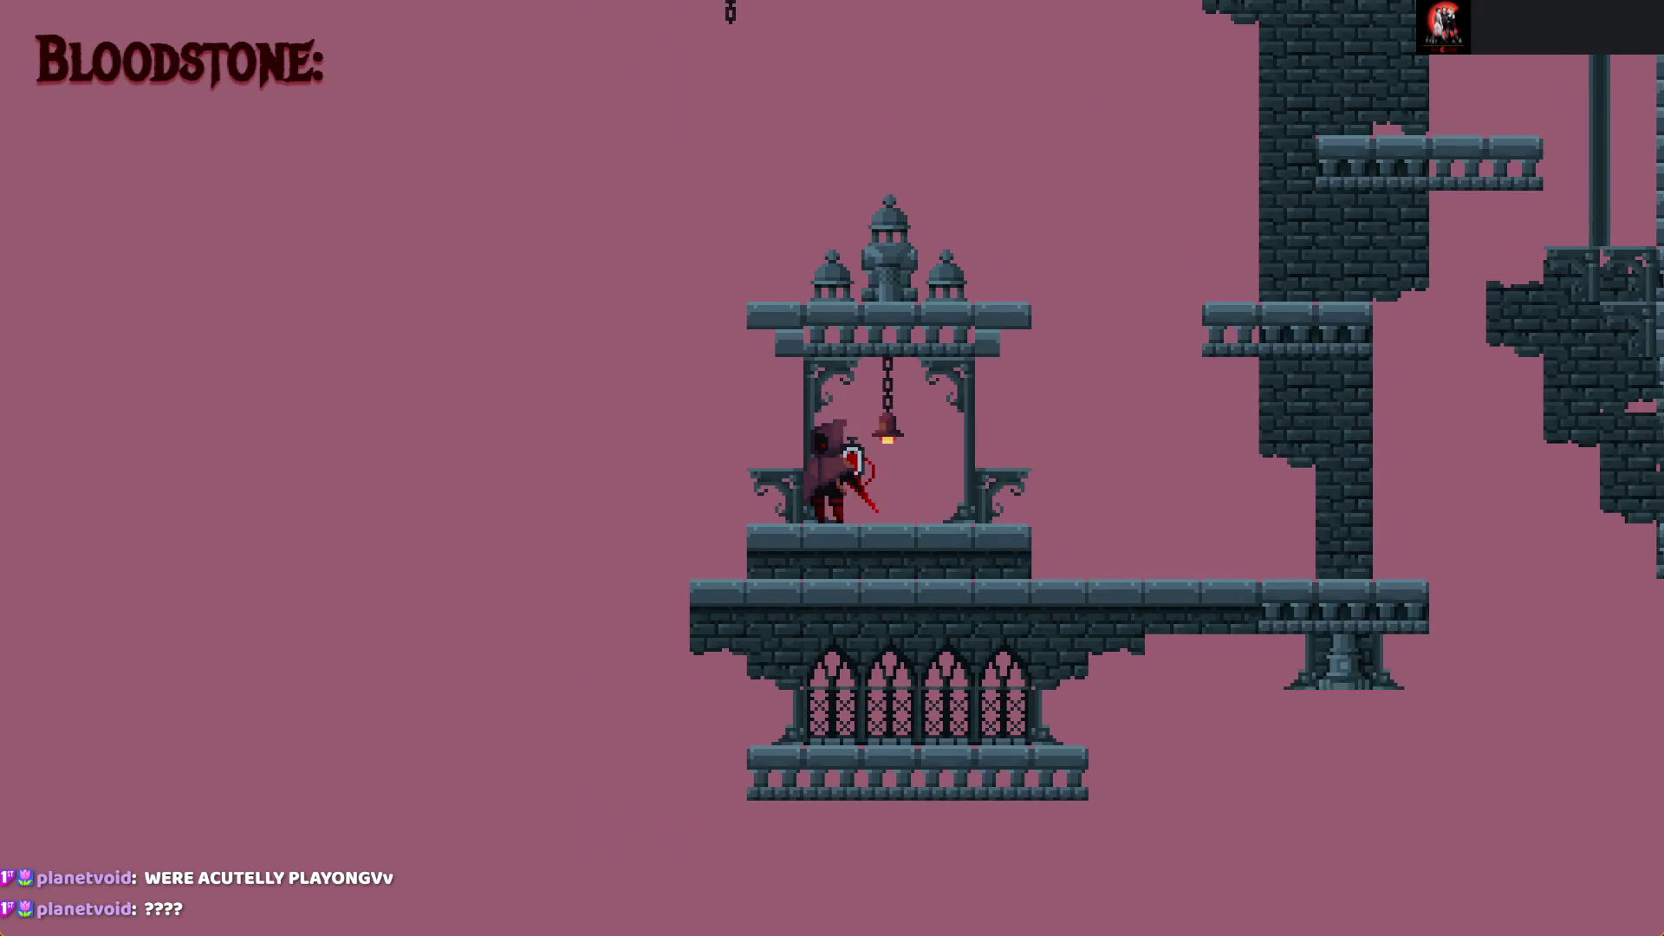
key(space)
key(Down)
key(space)
key(Down)
key(space)
key(Down)
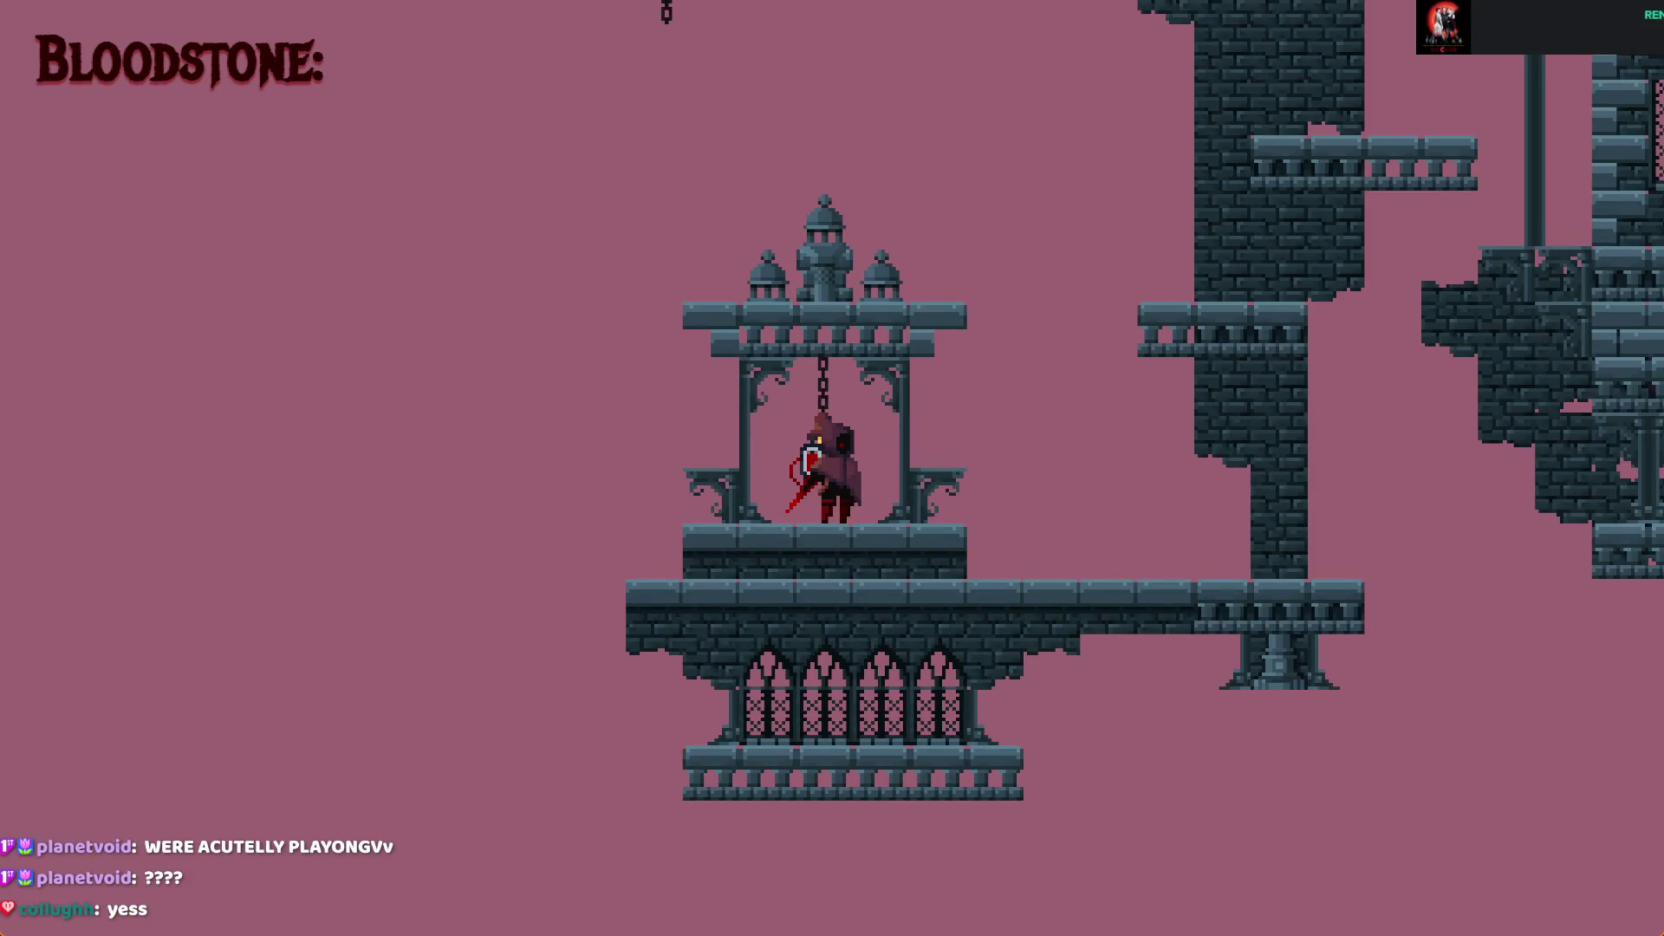
key(alt+F4)
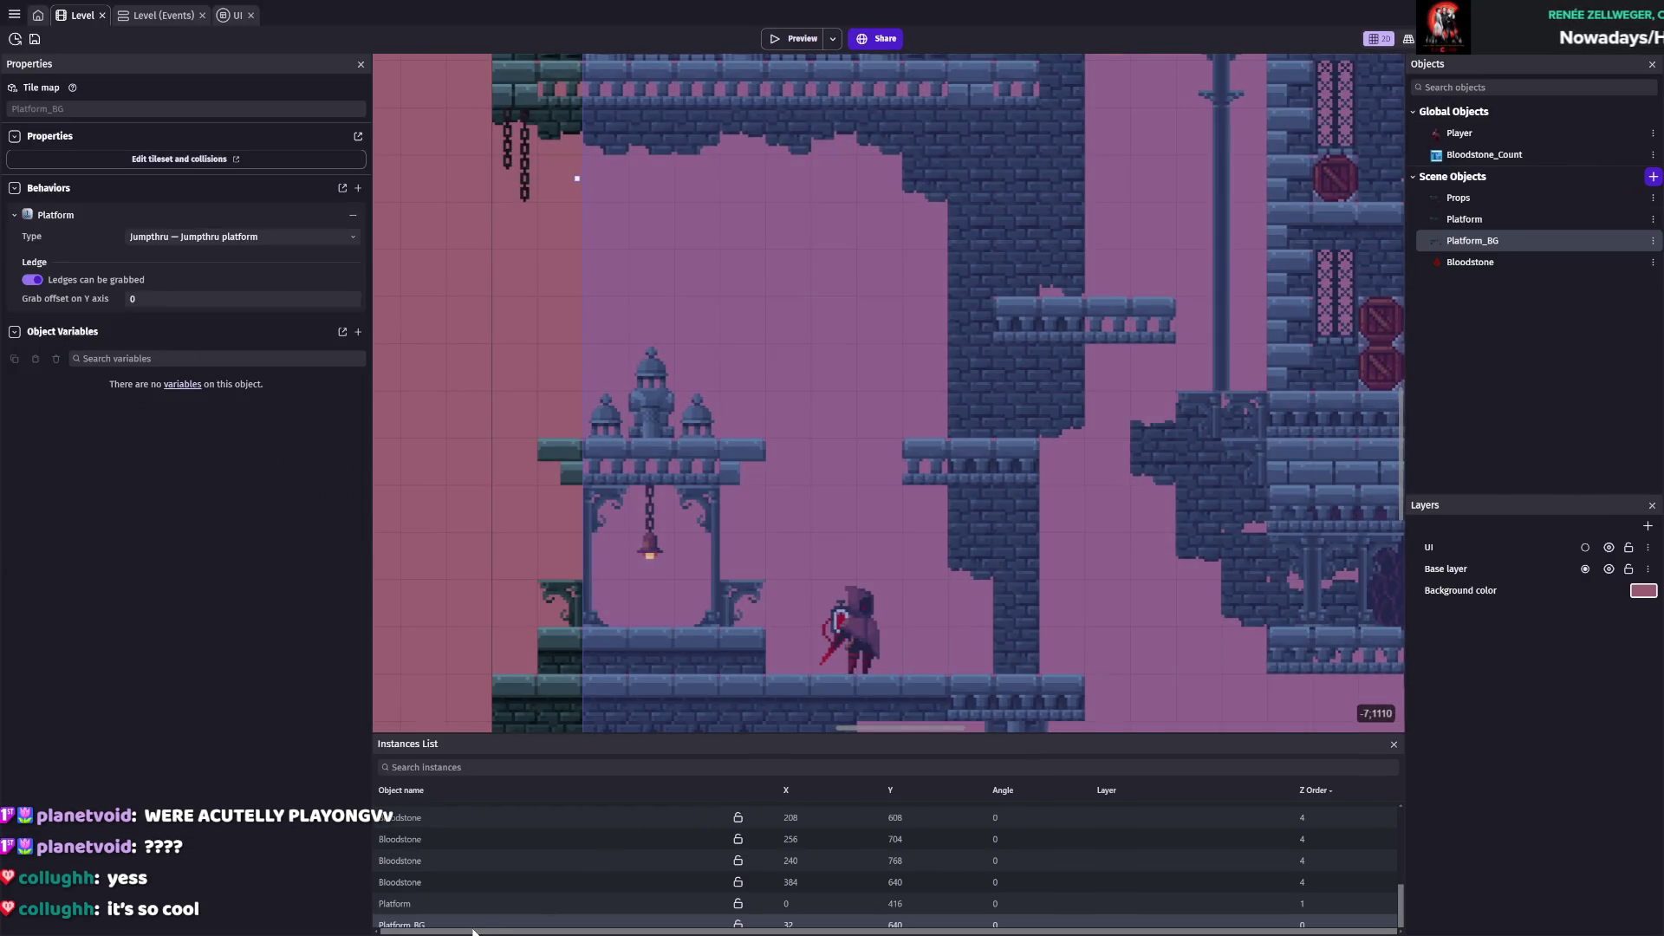
Select the Platform_BG instance, switch the tile painter to the eraser, and save the project
click(433, 924)
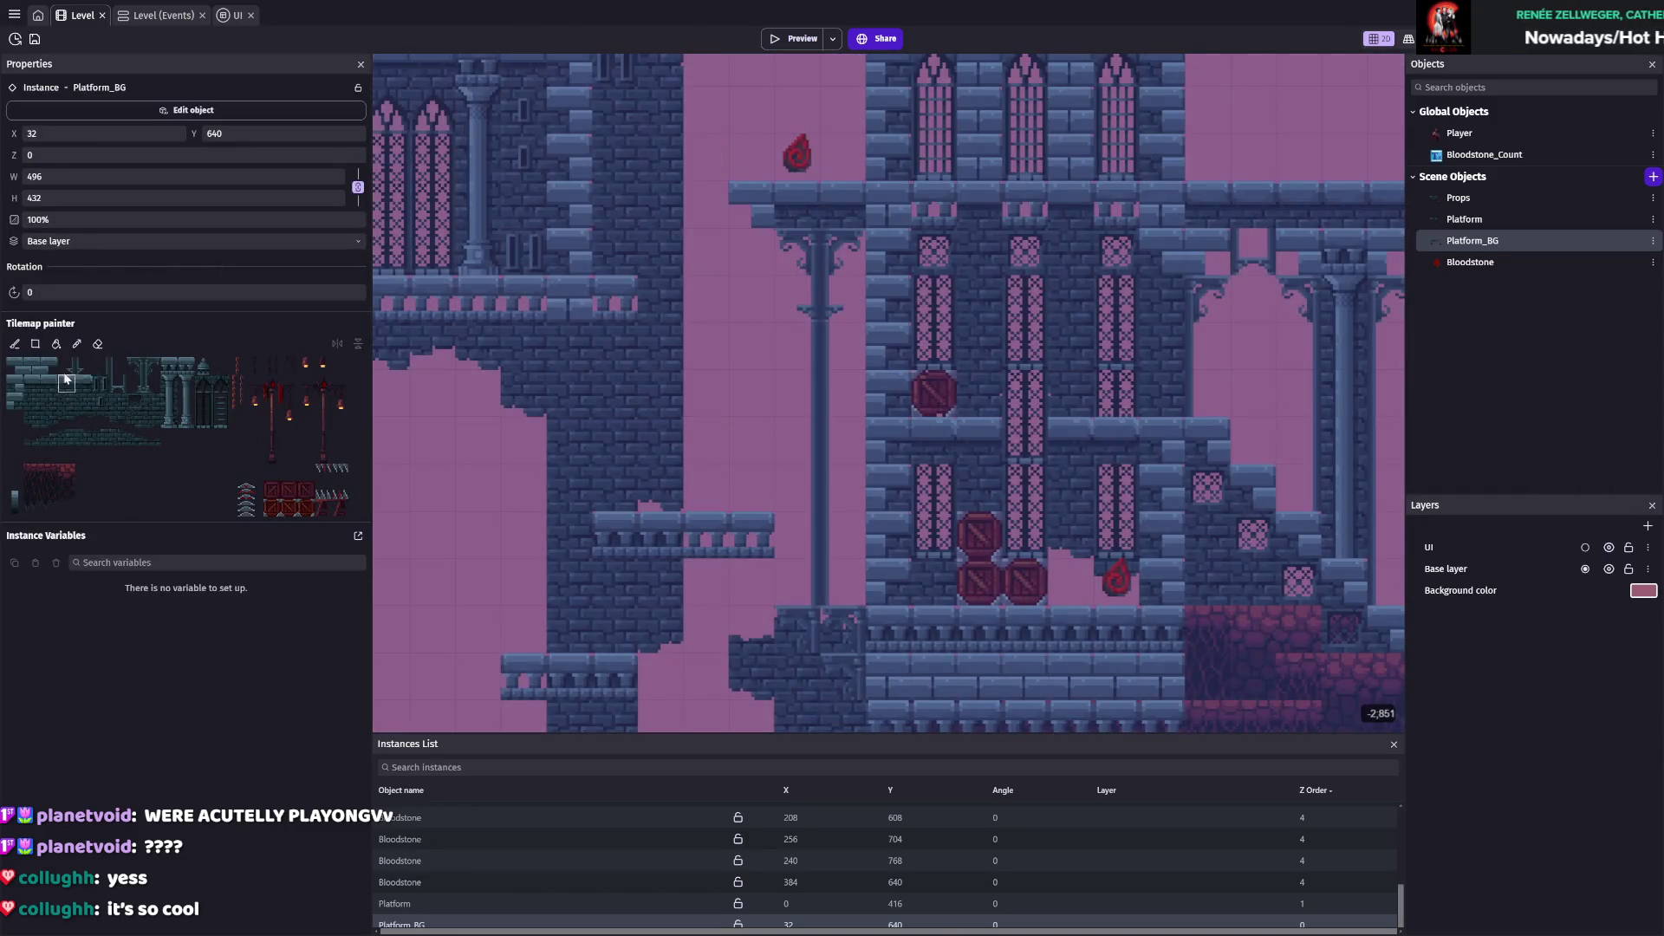
click(98, 343)
scroll(984, 252, down, 10)
scroll(984, 252, left, 6)
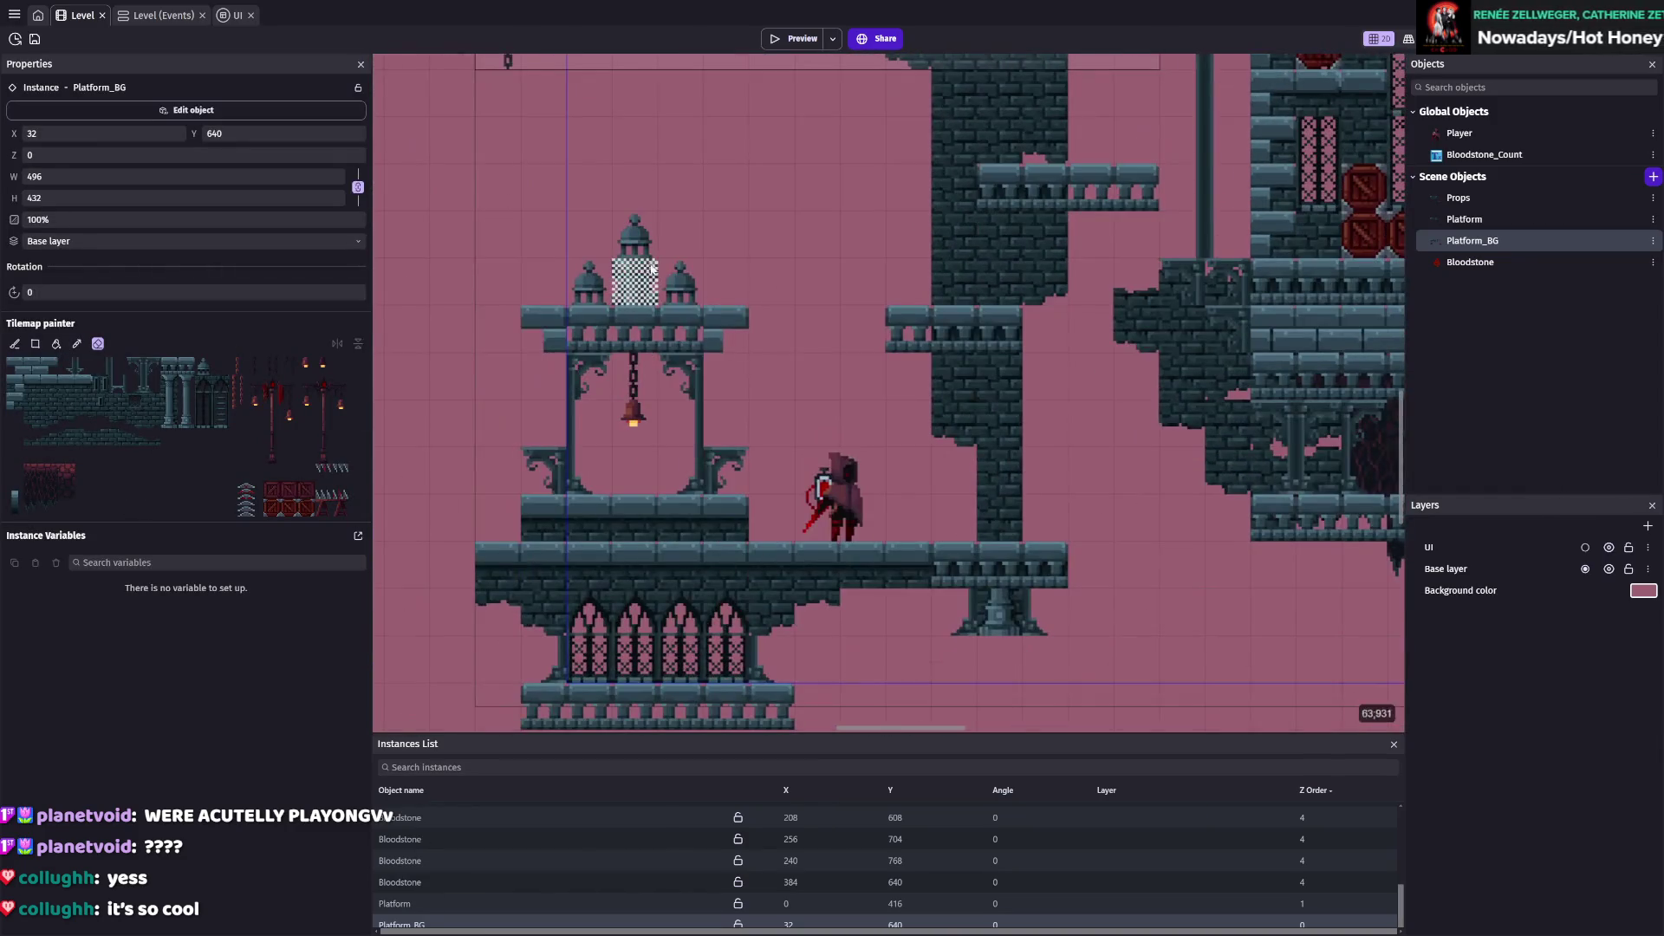
key(ctrl+s)
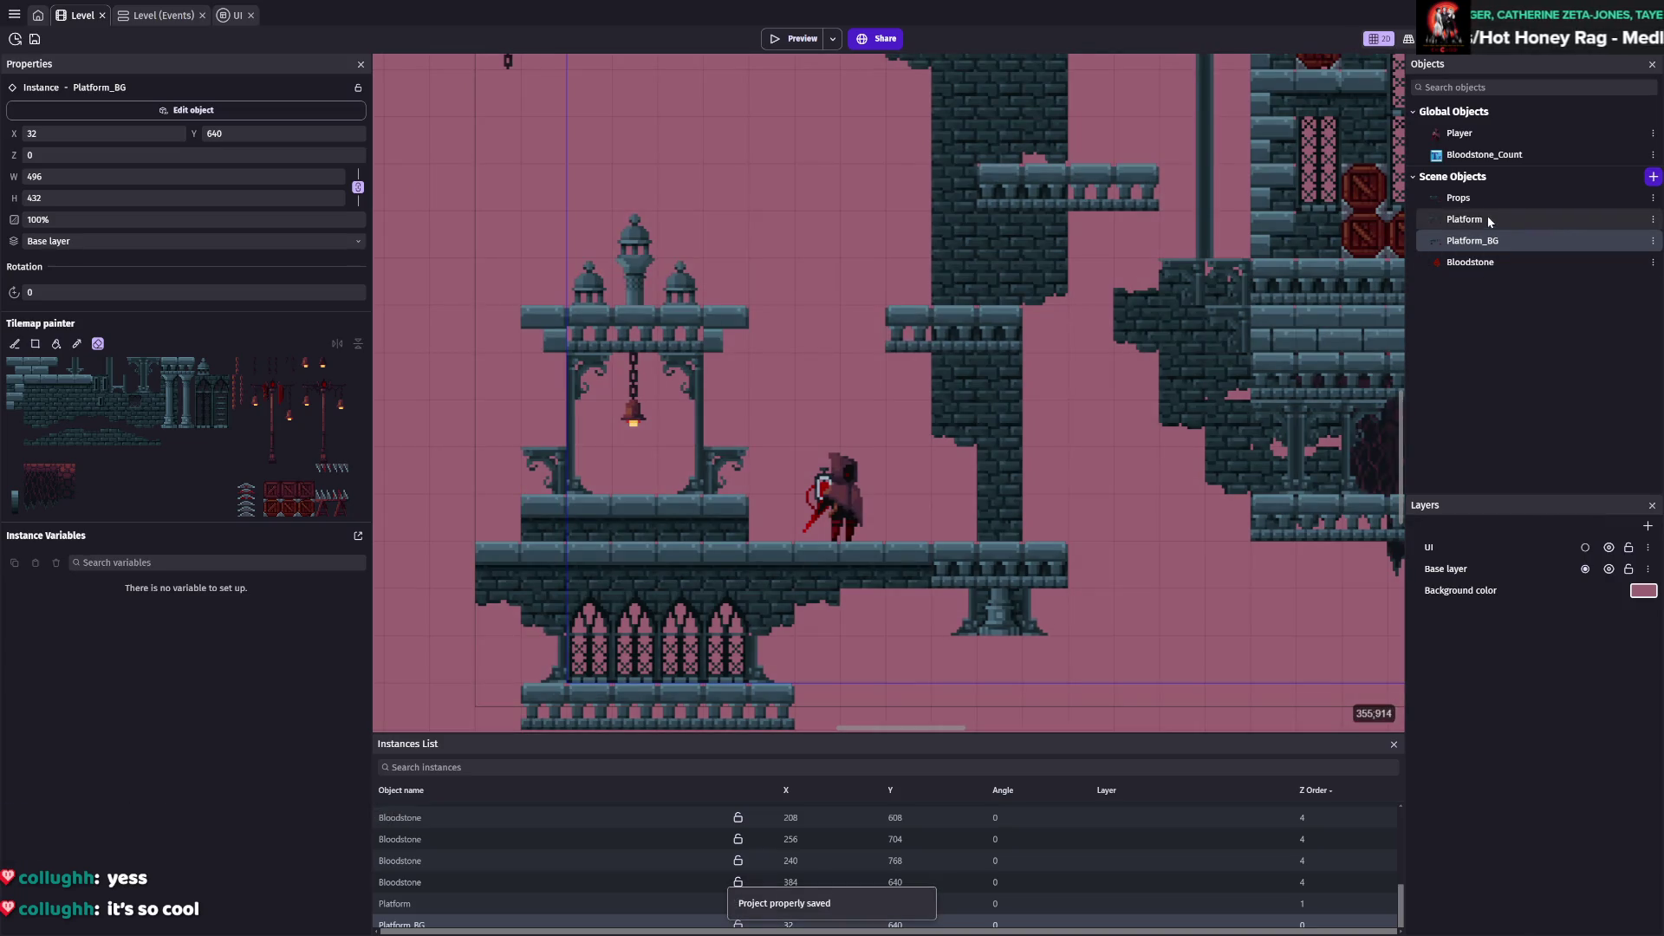
Paint a castle tile onto the Props tilemap, growing its height from 208 to 288
click(1490, 222)
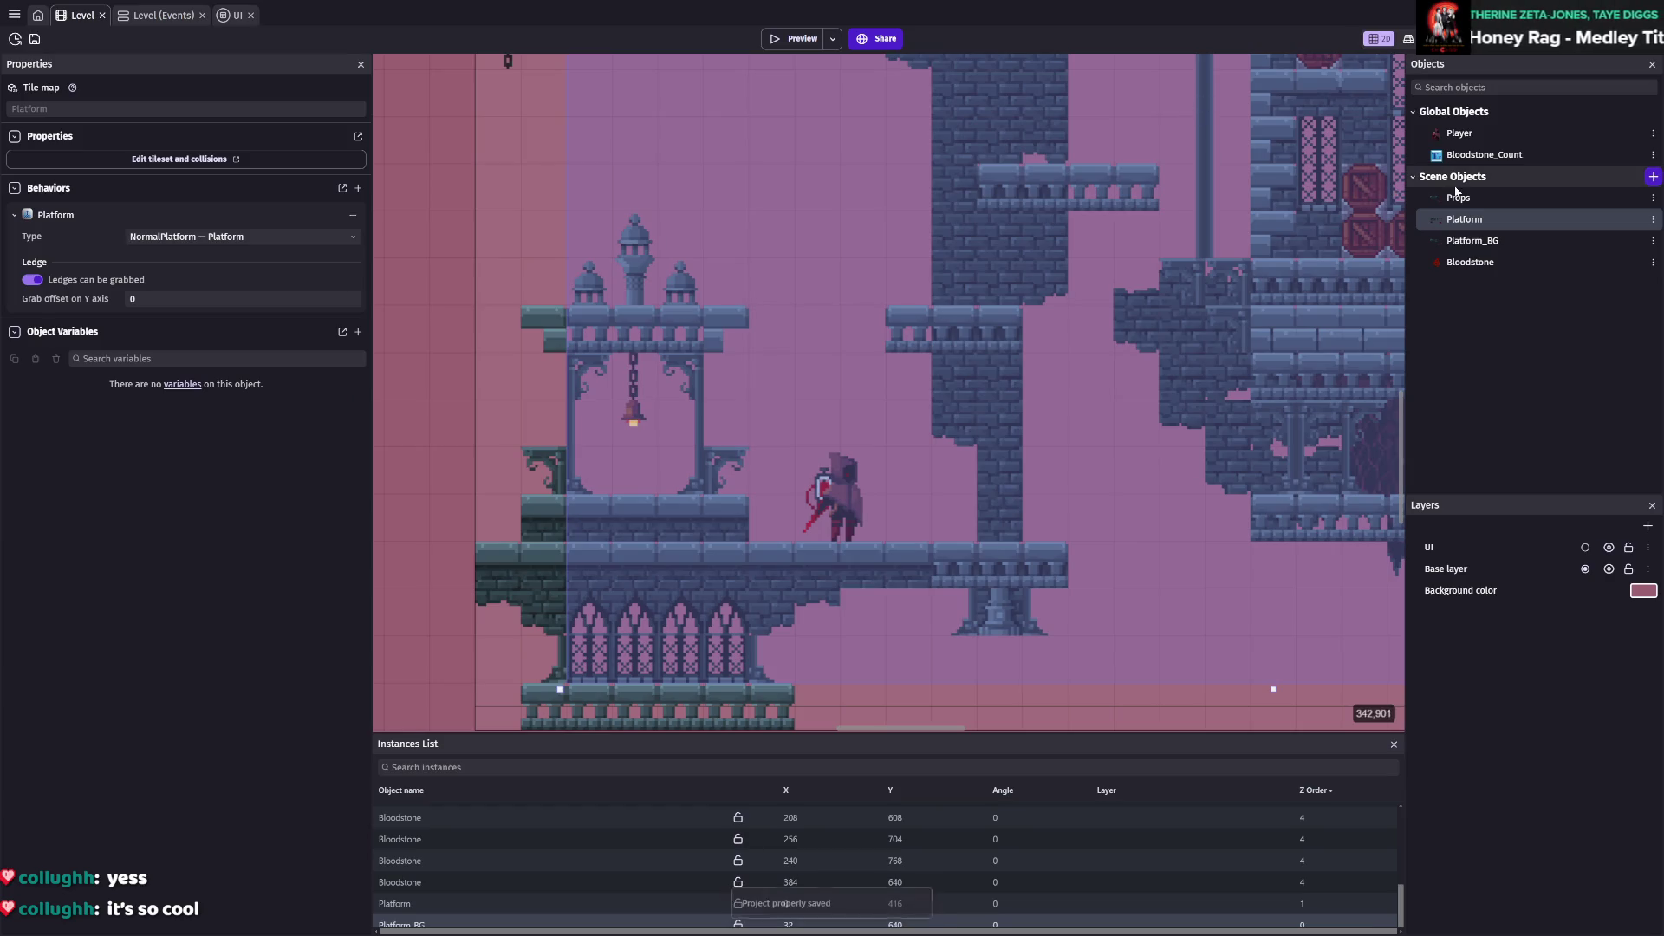
click(1456, 198)
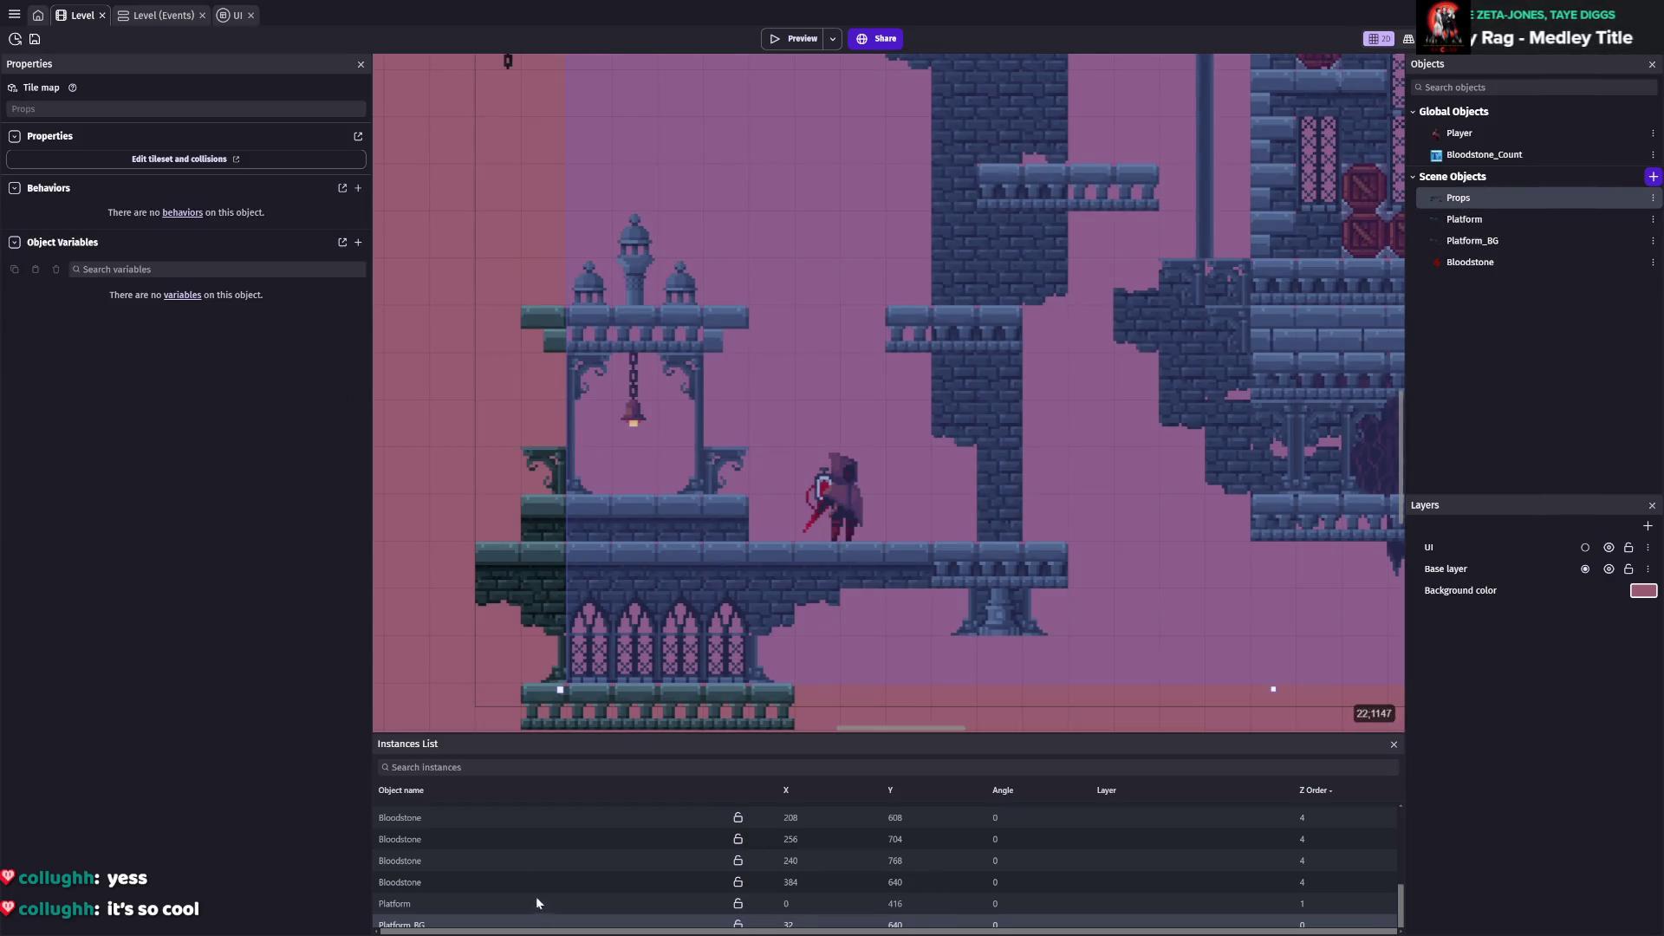
scroll(458, 869, up, 3)
click(400, 865)
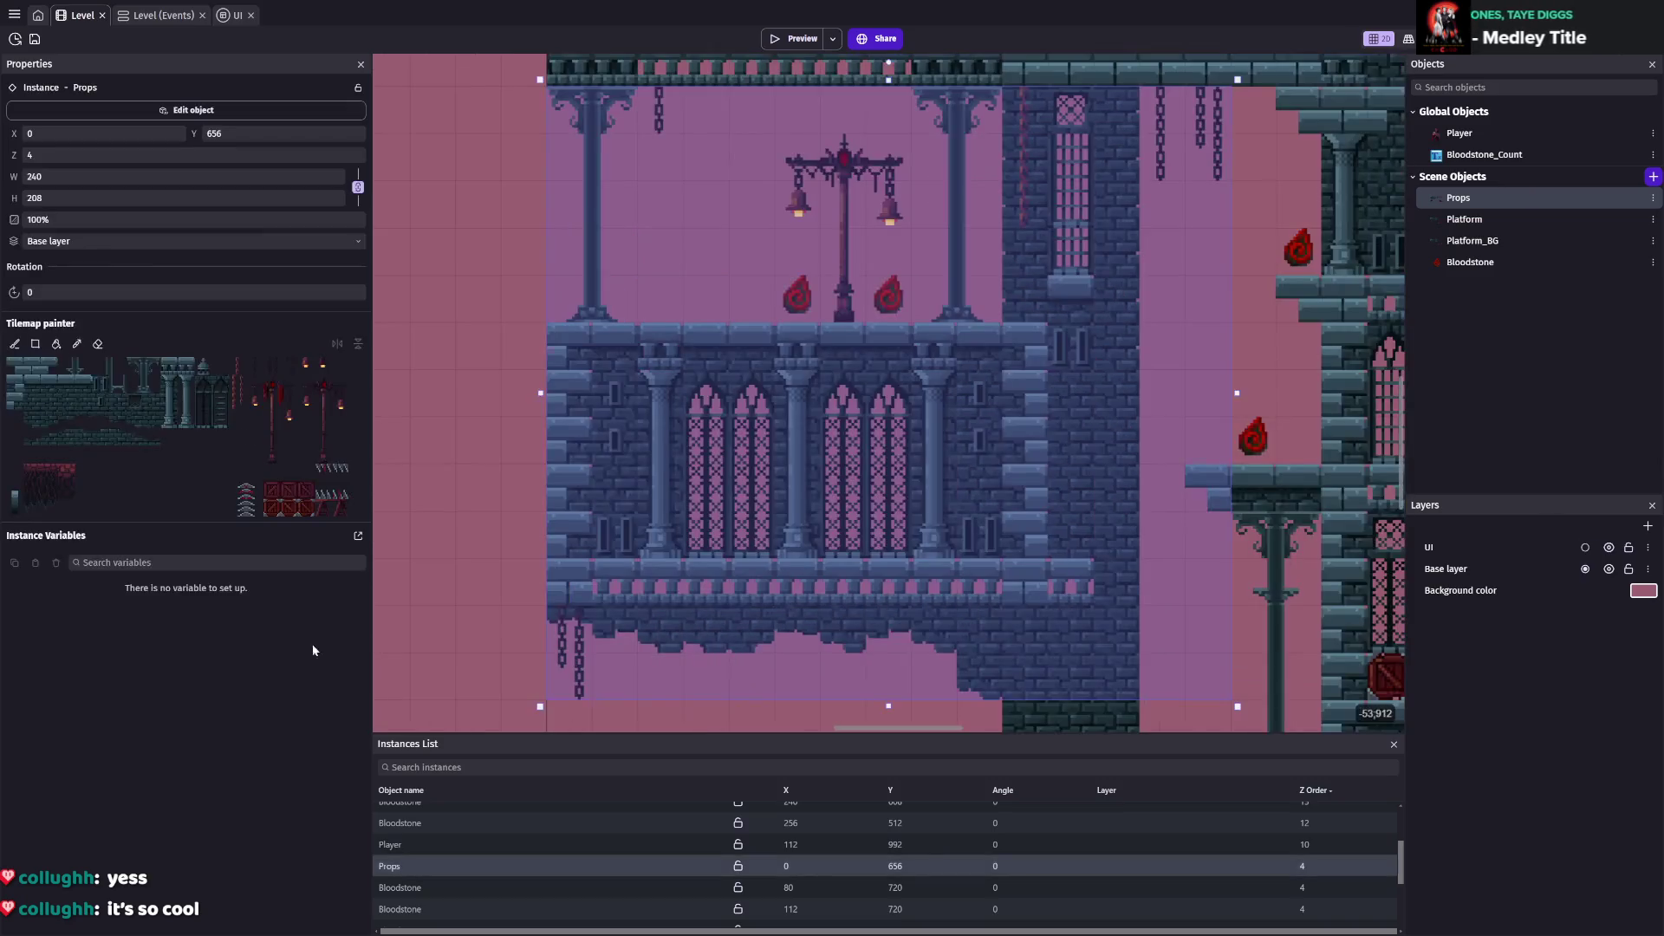
click(184, 374)
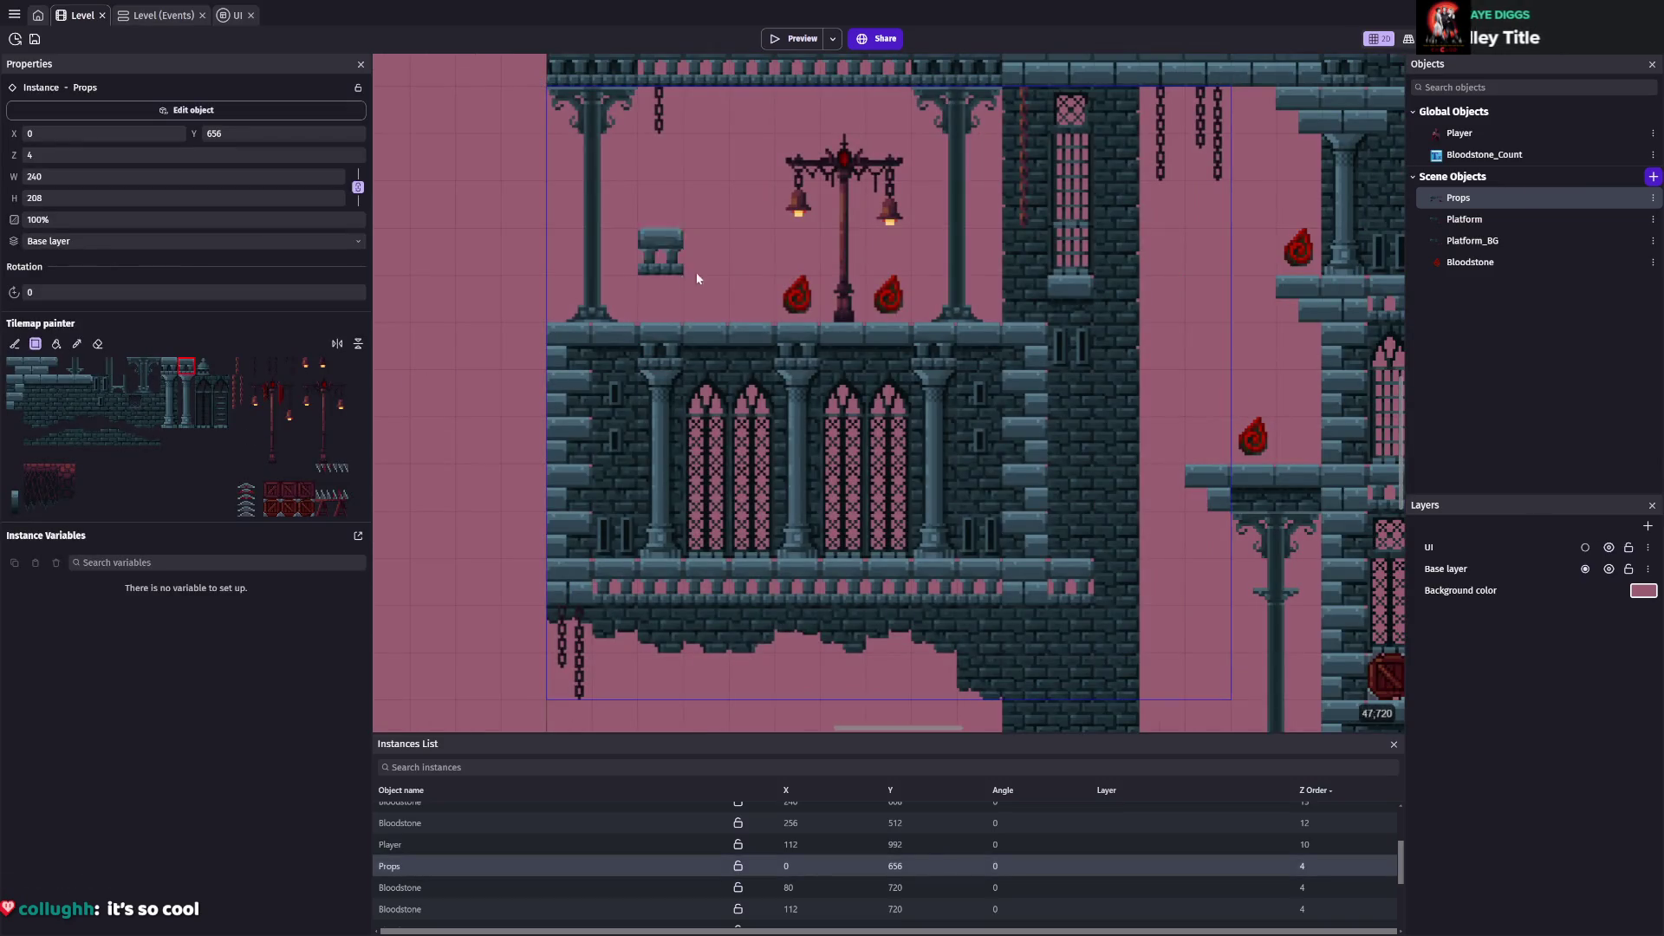
scroll(888, 390, down, 5)
click(864, 460)
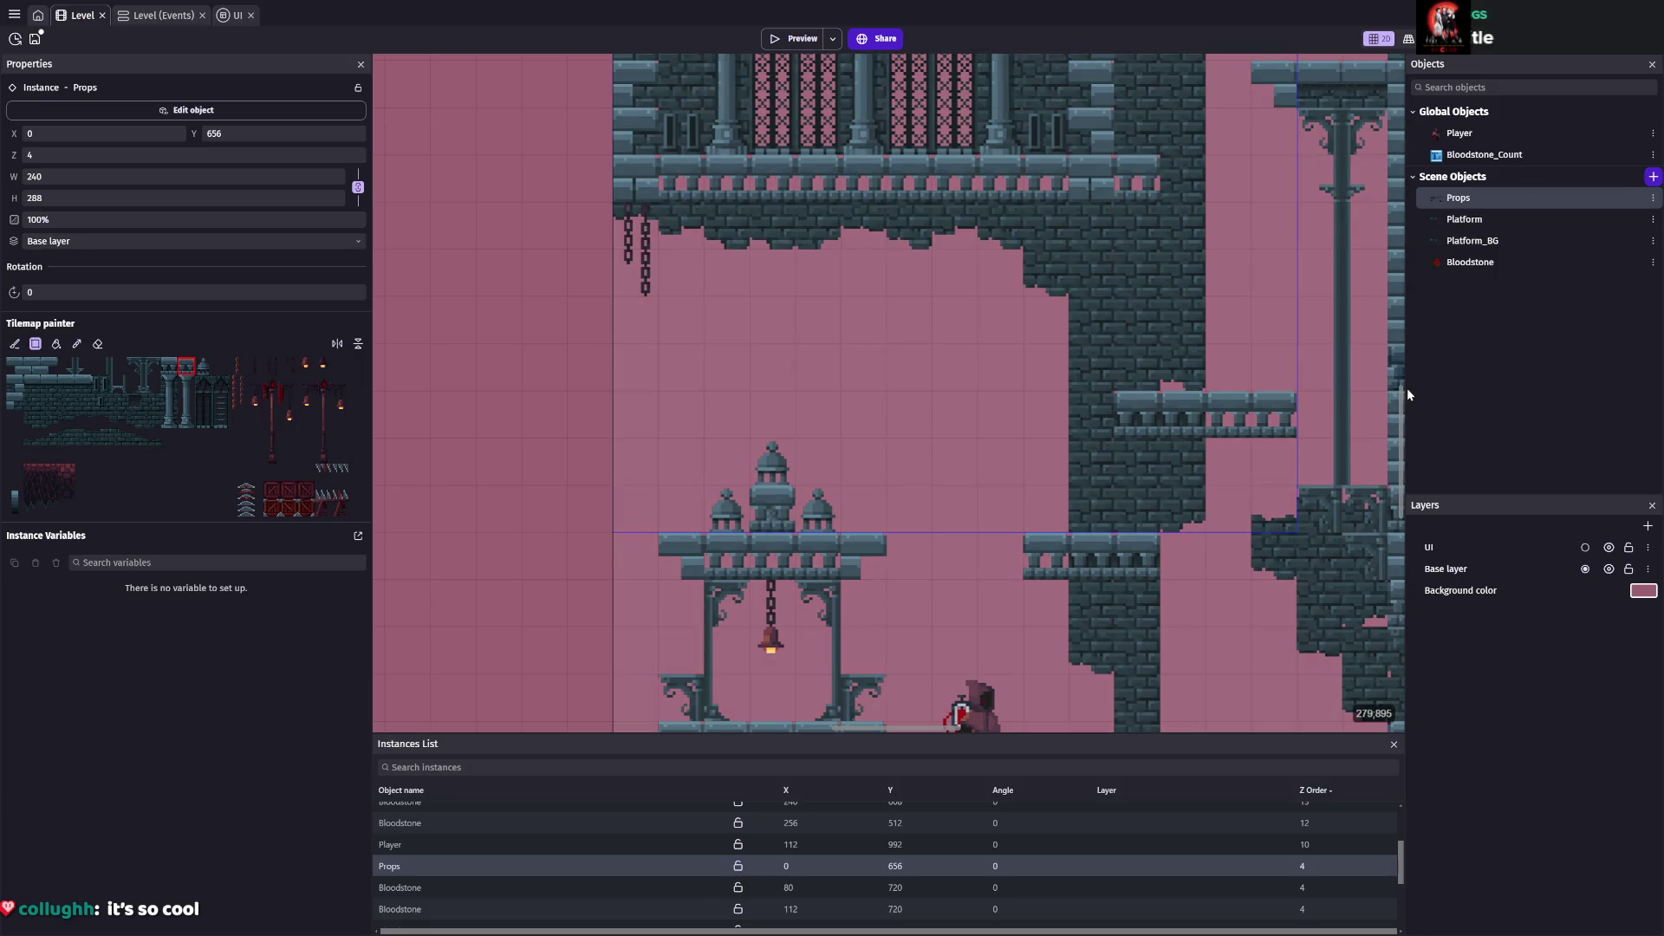
click(803, 39)
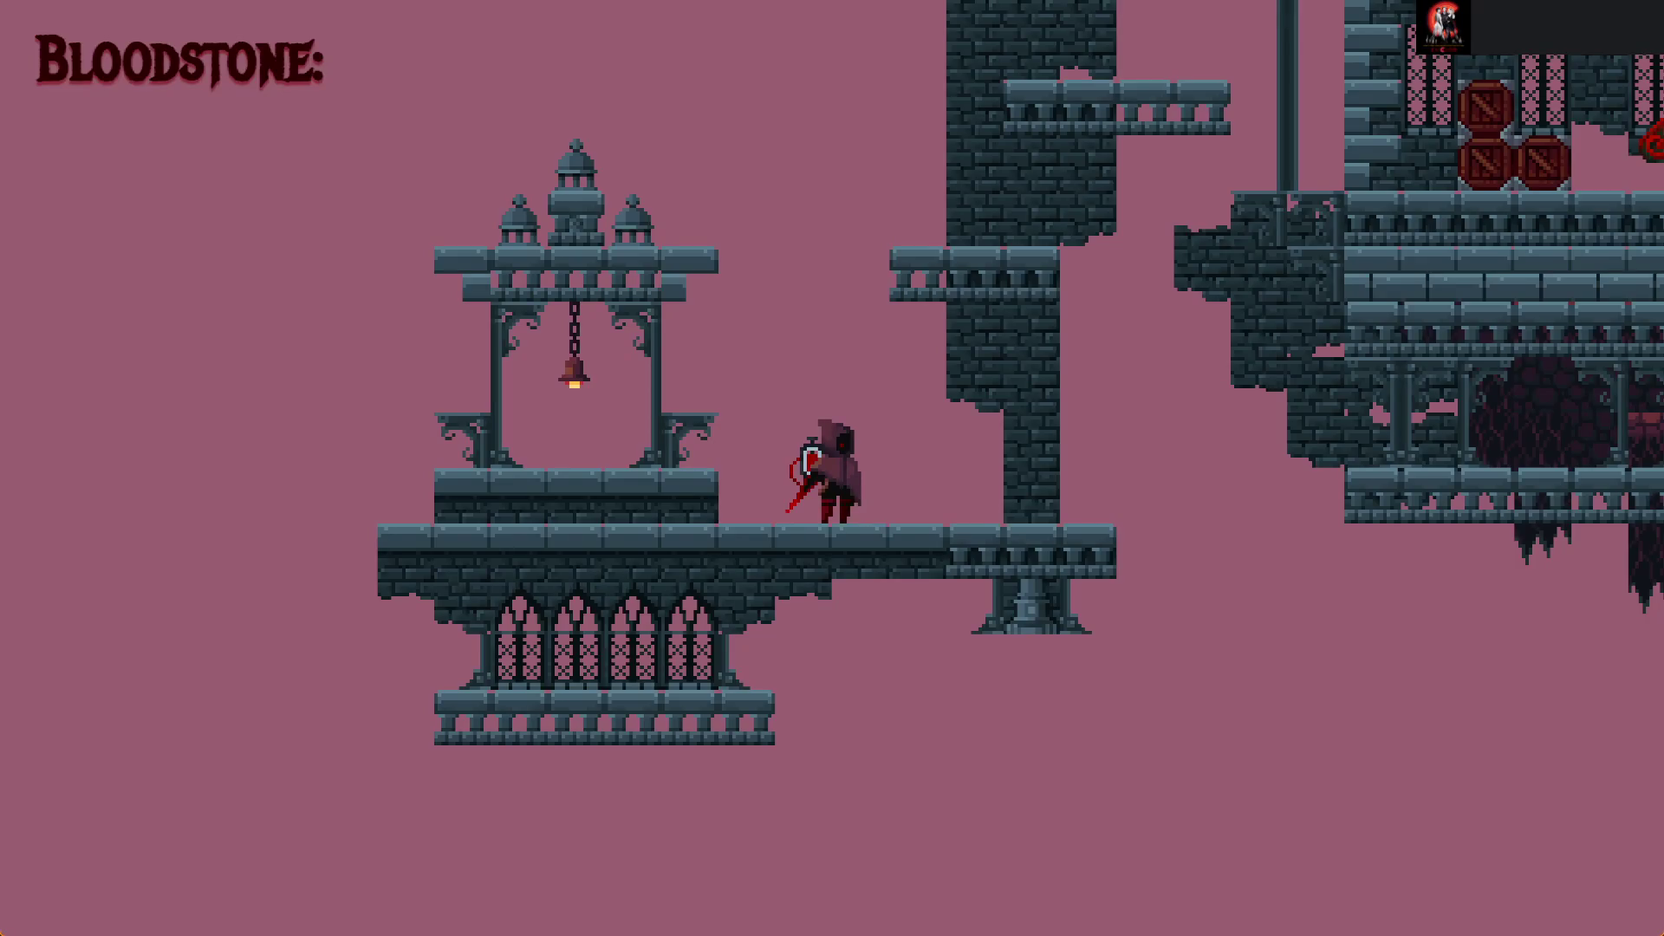
key(Left)
key(space)
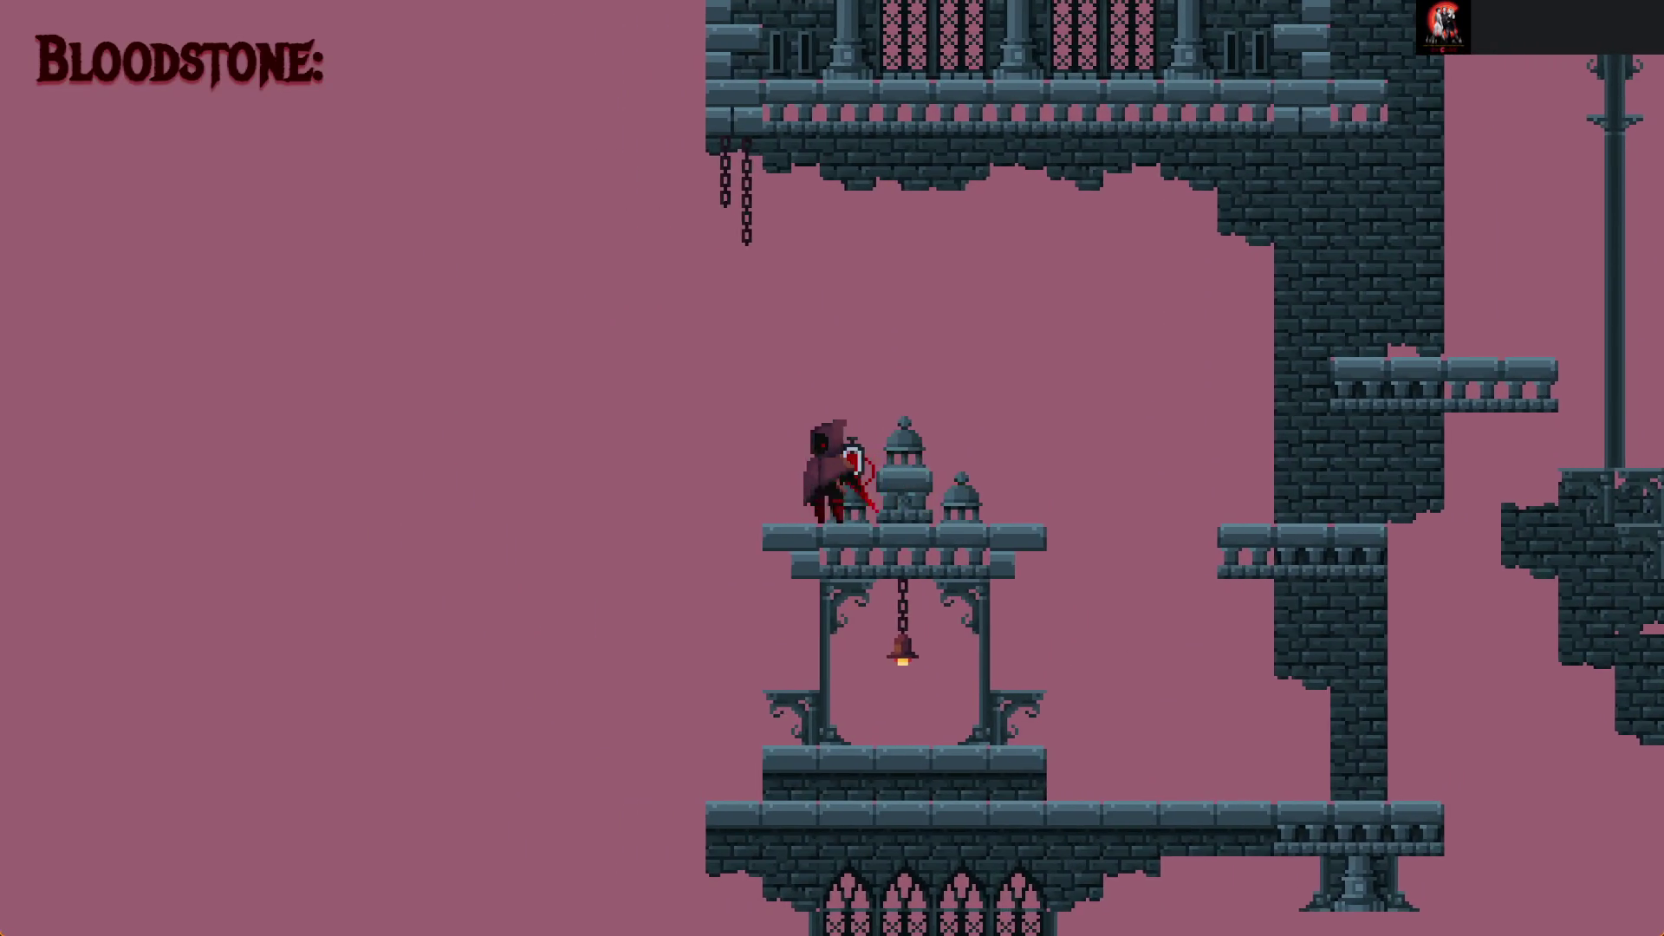
key(space)
key(space)
key(Right)
key(Right)
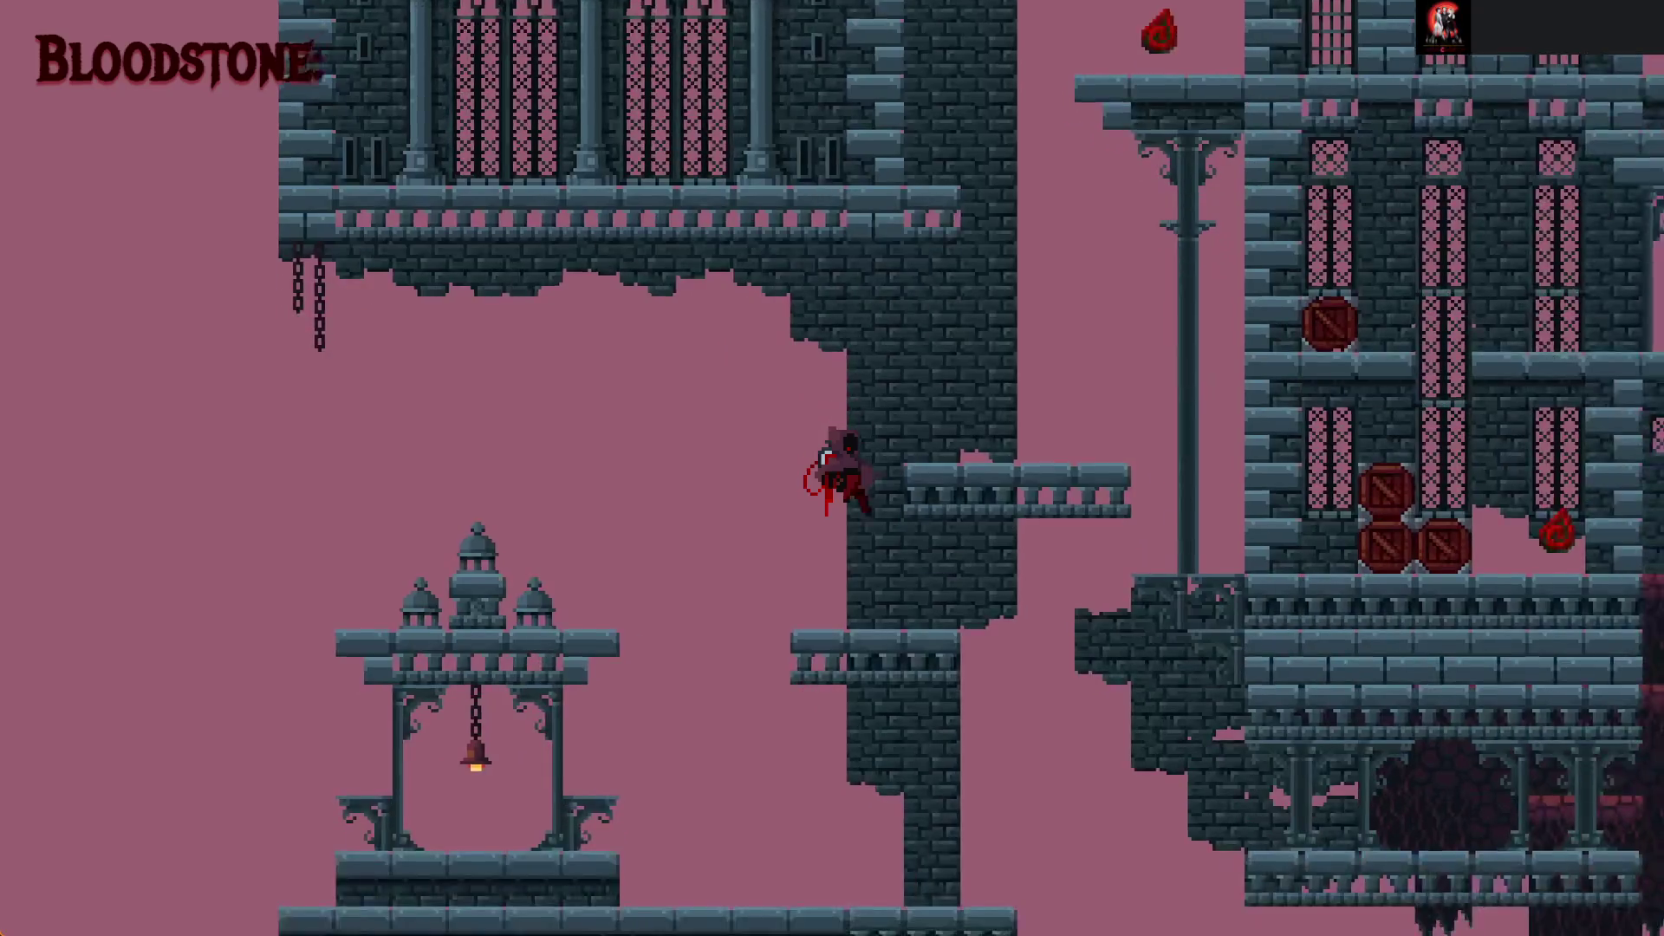
key(Left)
key(space)
key(space)
key(space)
key(Left)
key(space)
key(Right)
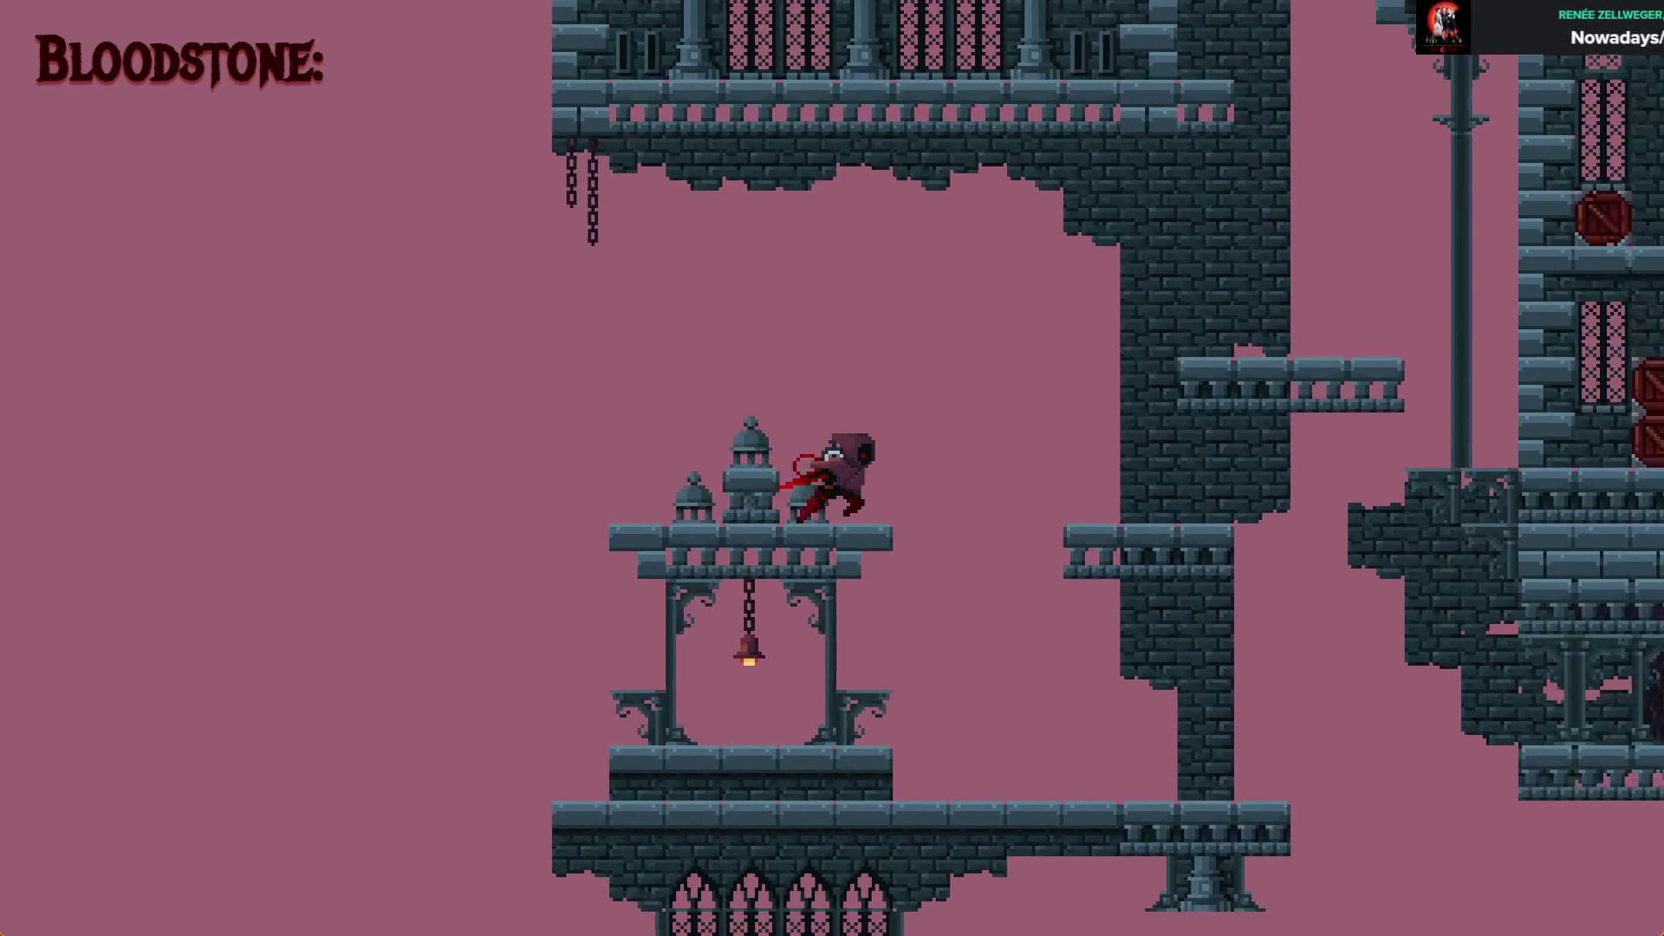
key(space)
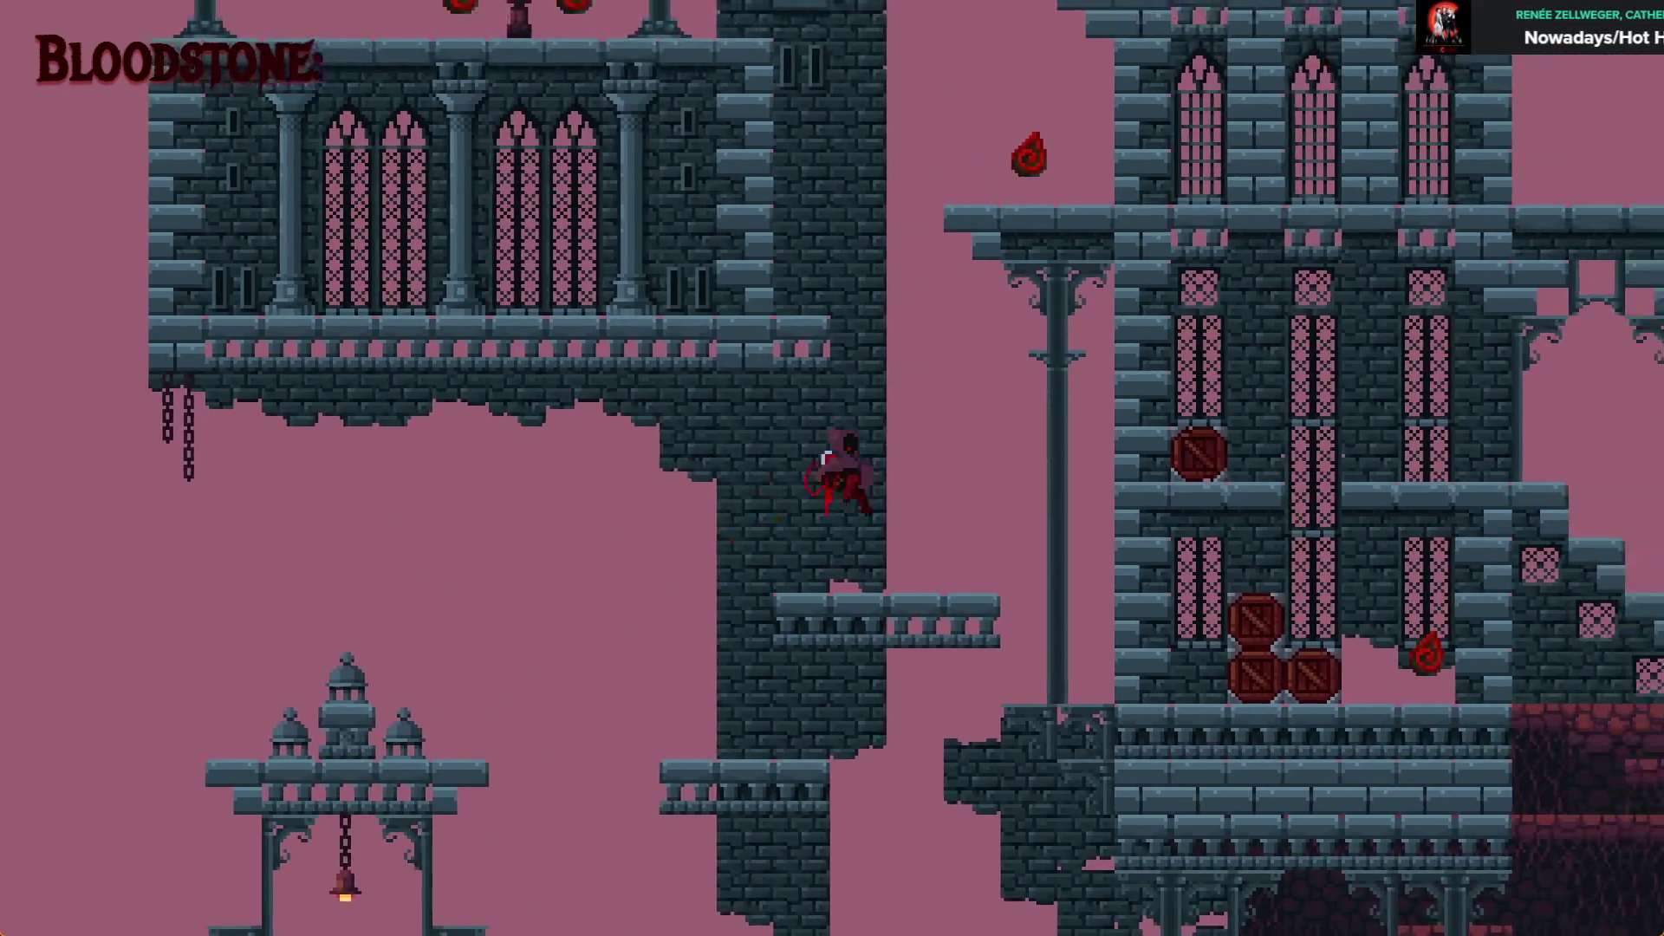
key(Right)
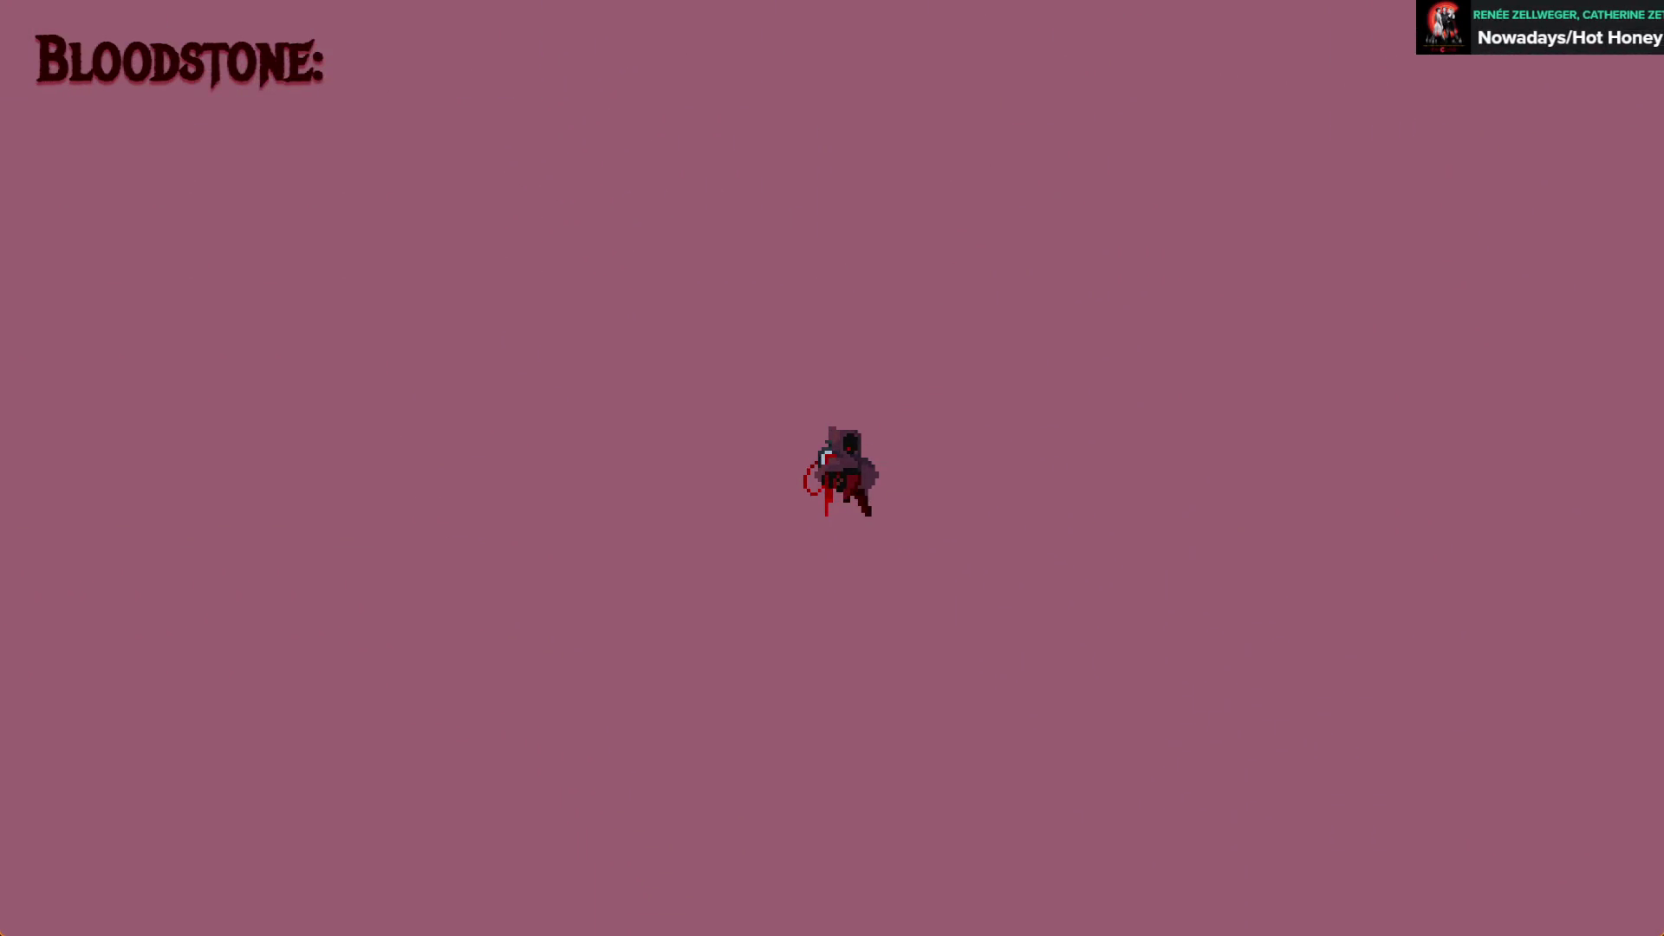
key(alt+F4)
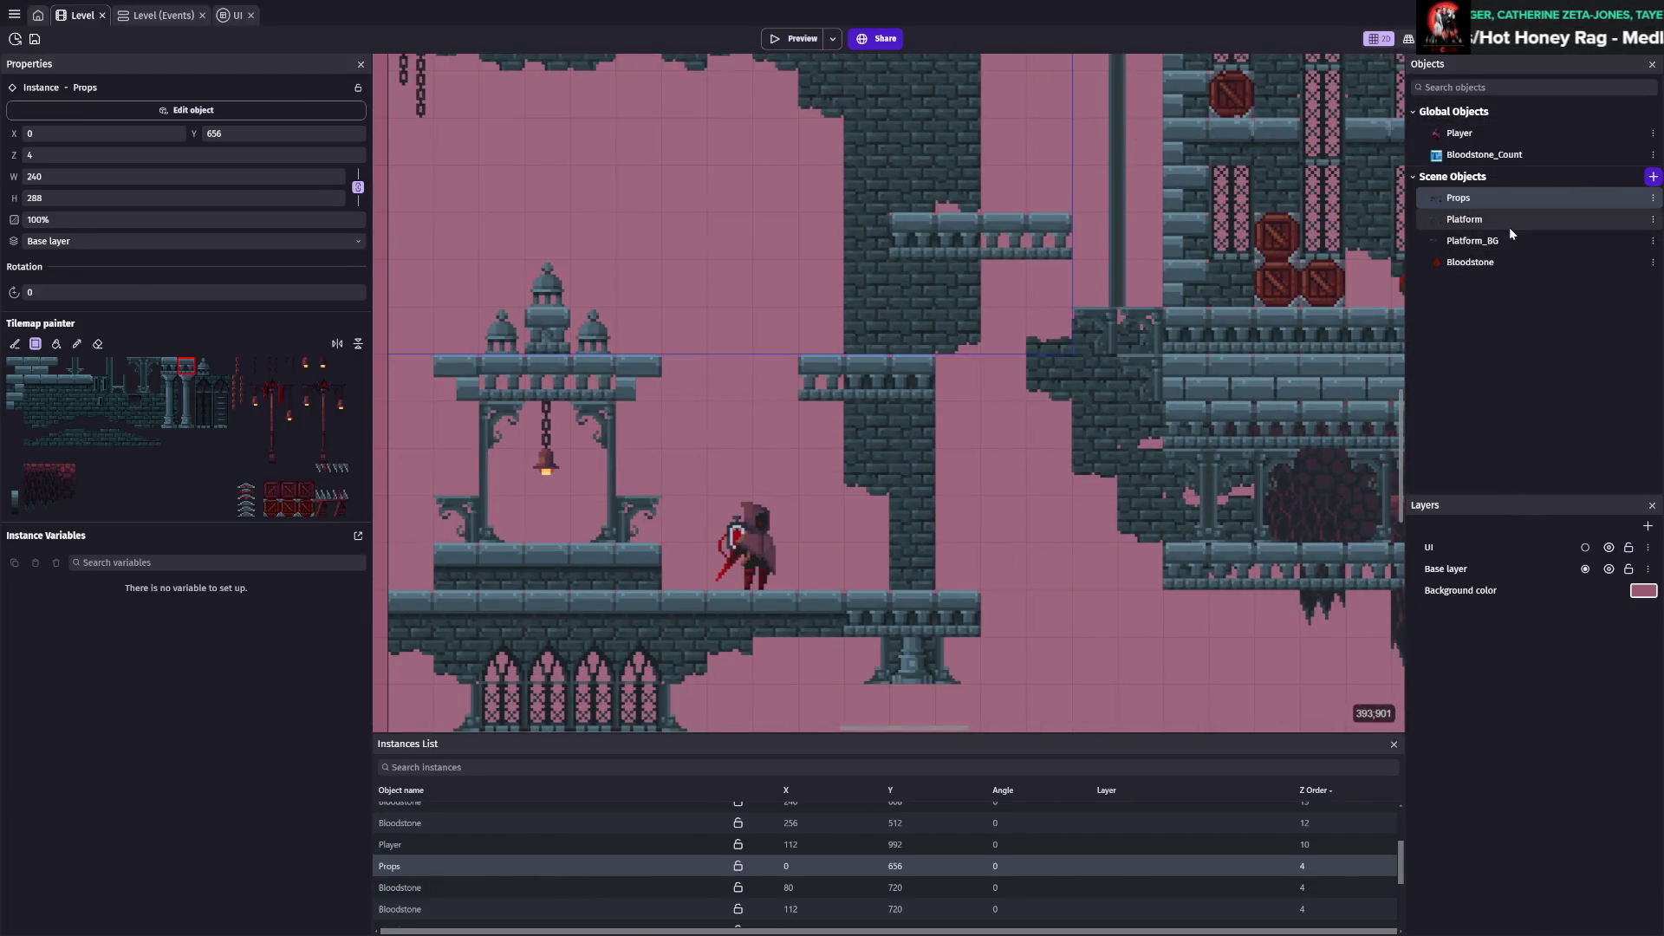
Inspect the Props and Platform tilemap instances around the crate tower
click(1510, 225)
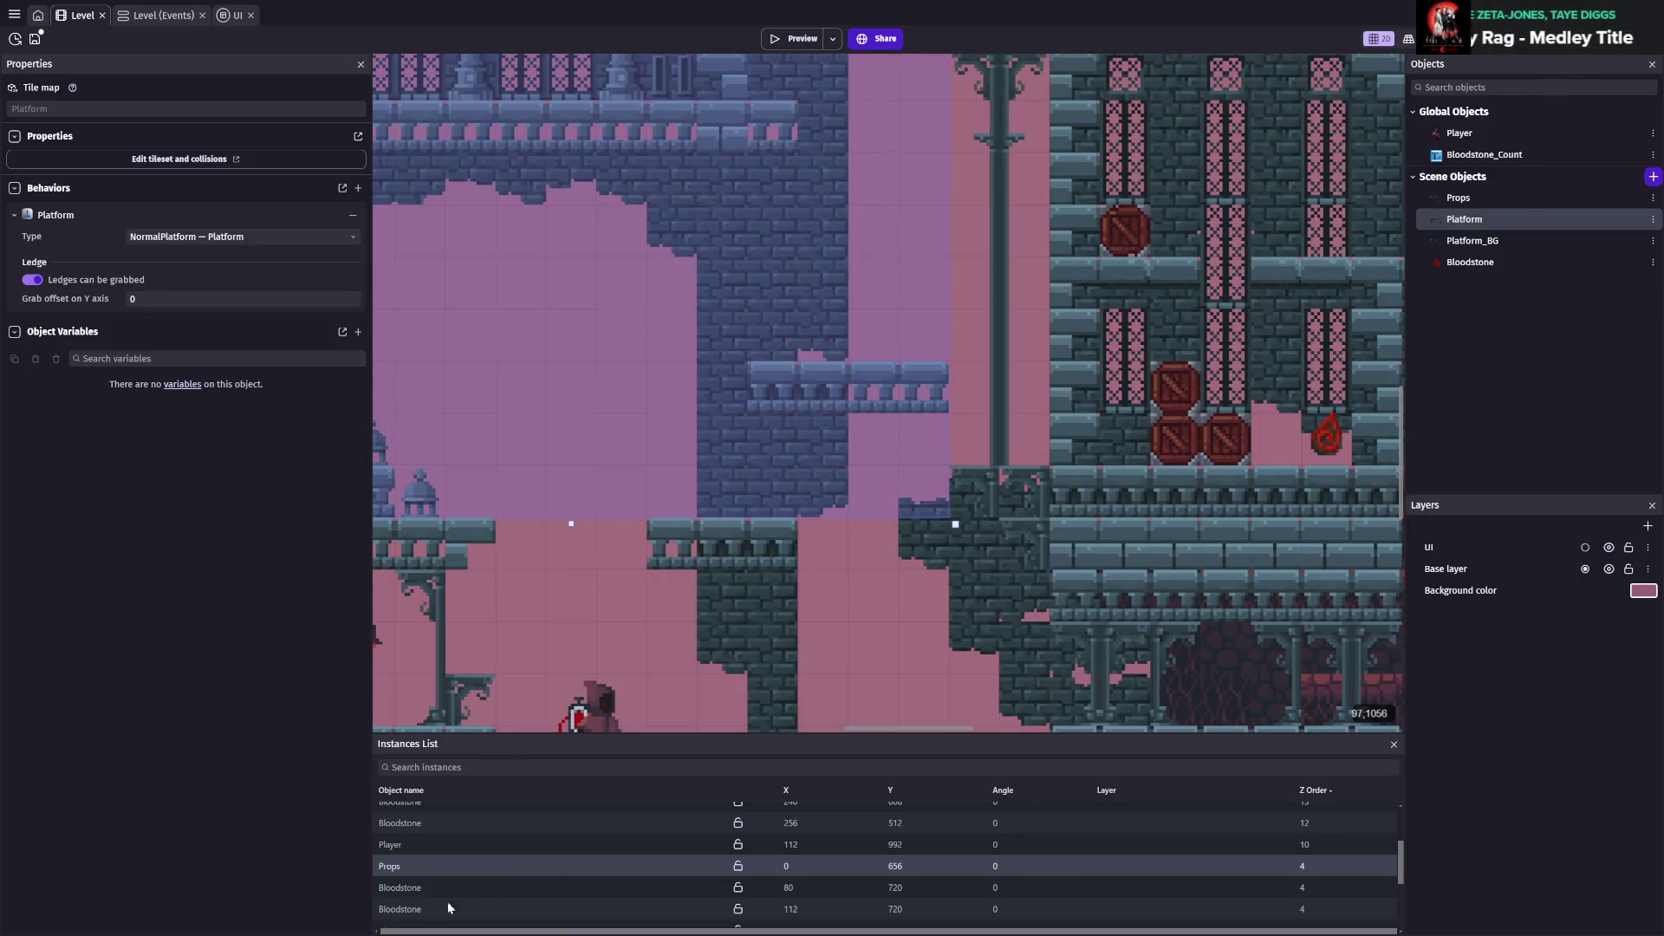
click(420, 866)
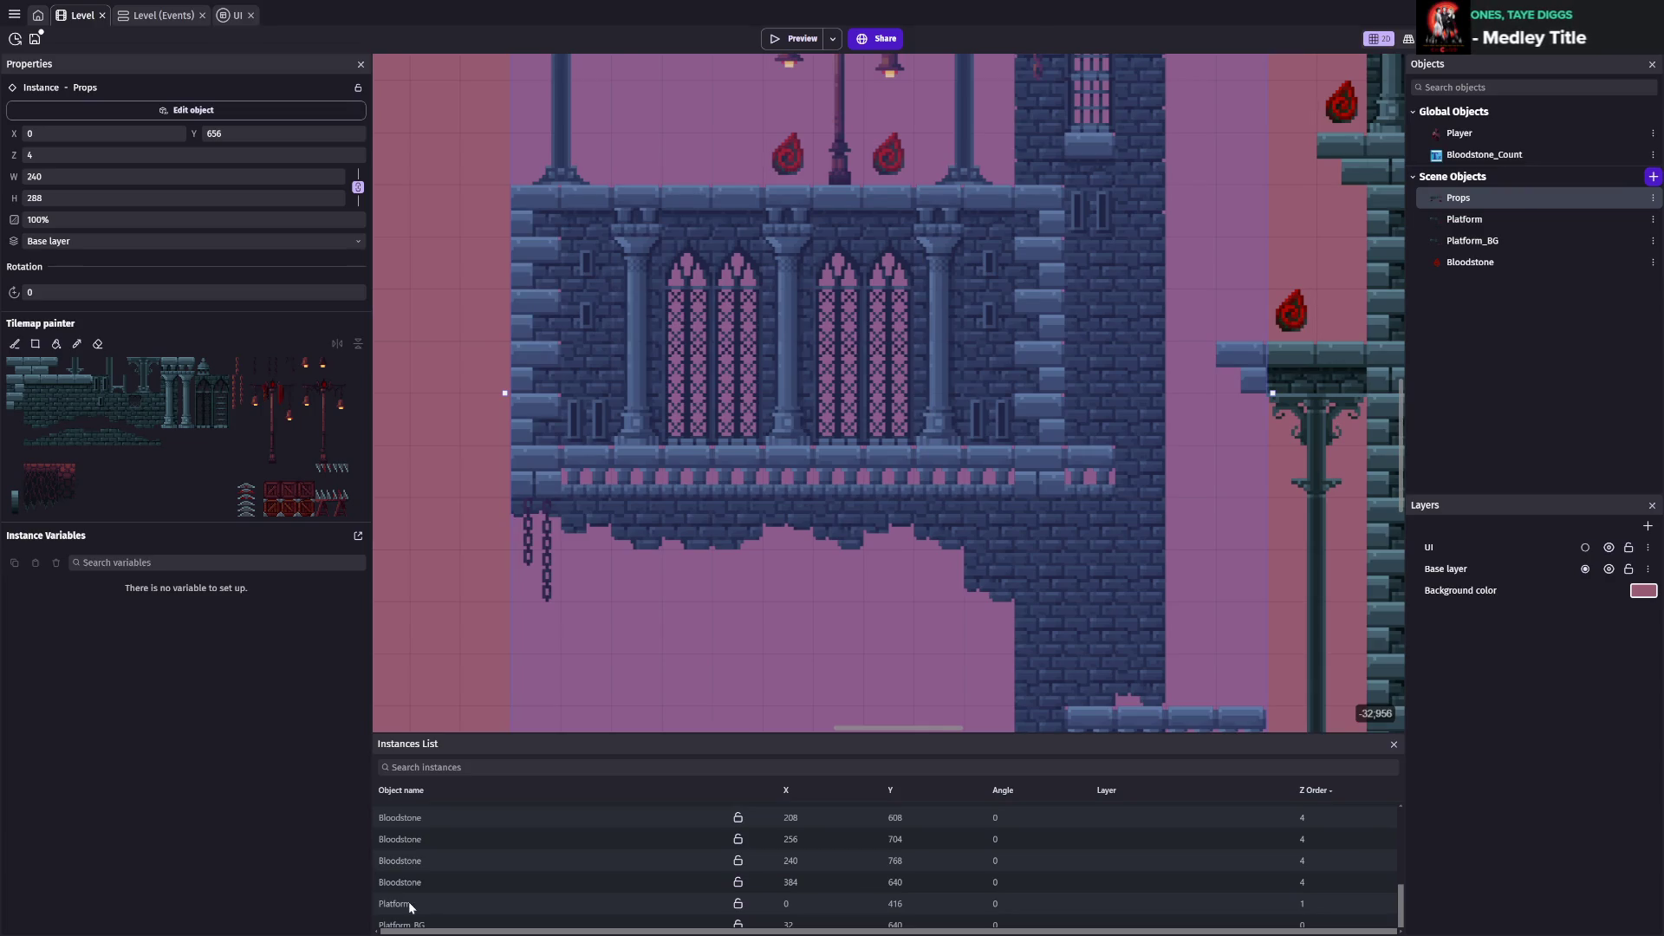
click(416, 903)
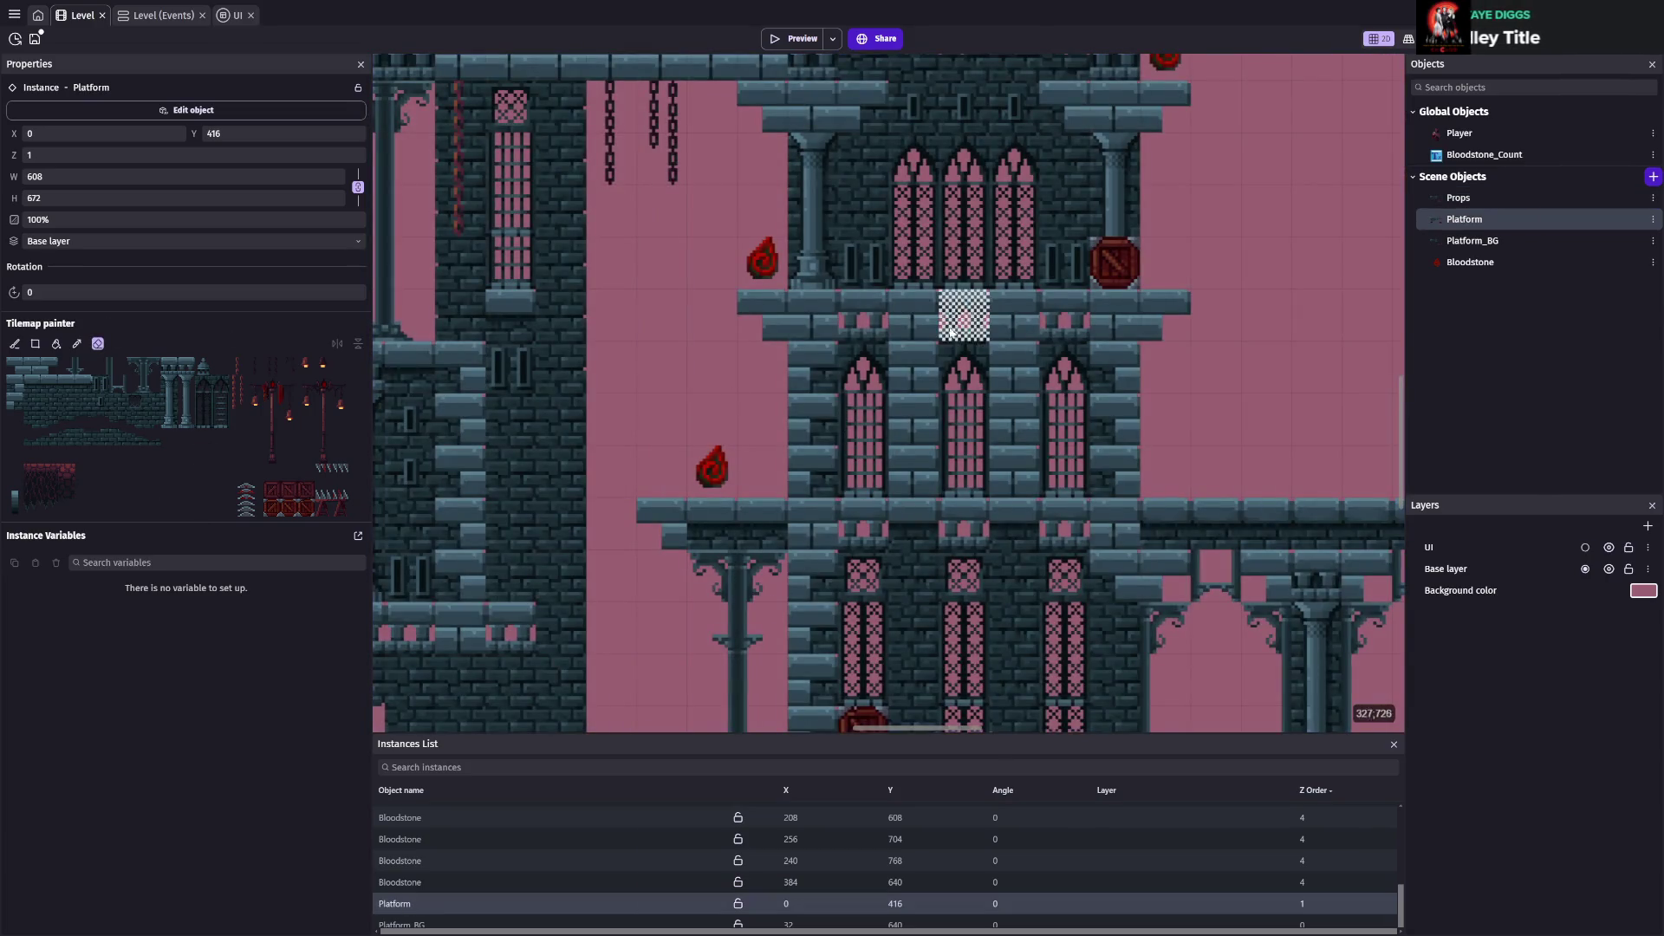
scroll(928, 483, down, 5)
scroll(928, 483, left, 5)
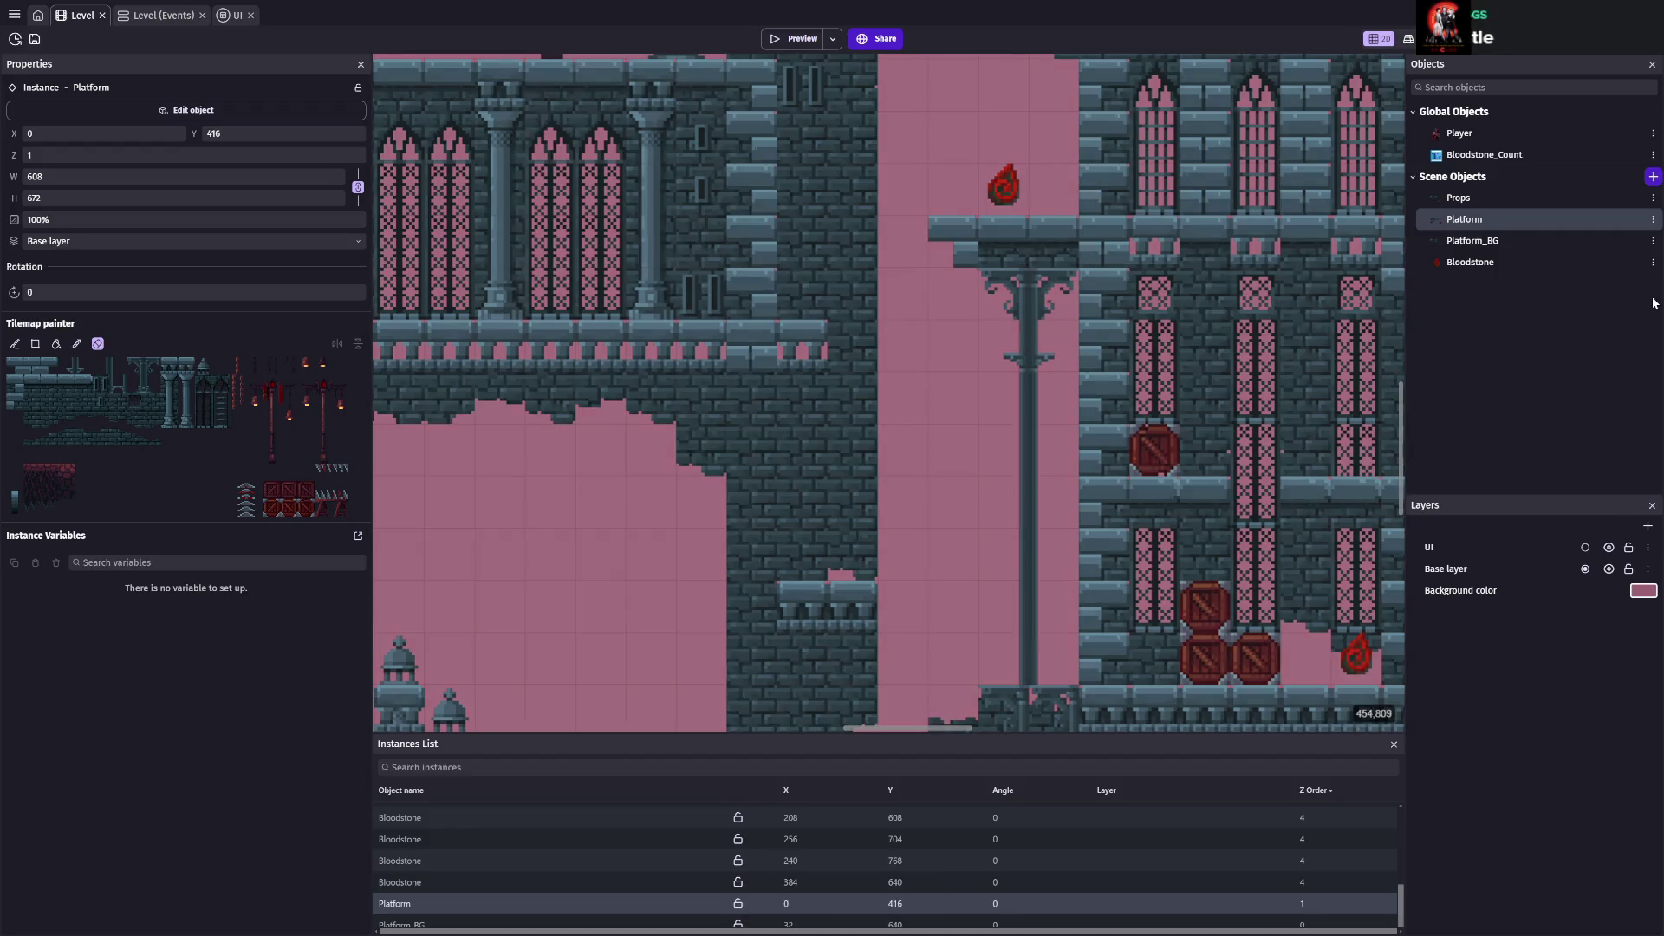
Select the 496 by 432 Platform_BG tilemap, pick a background tile, deselect, and save the project
click(1472, 240)
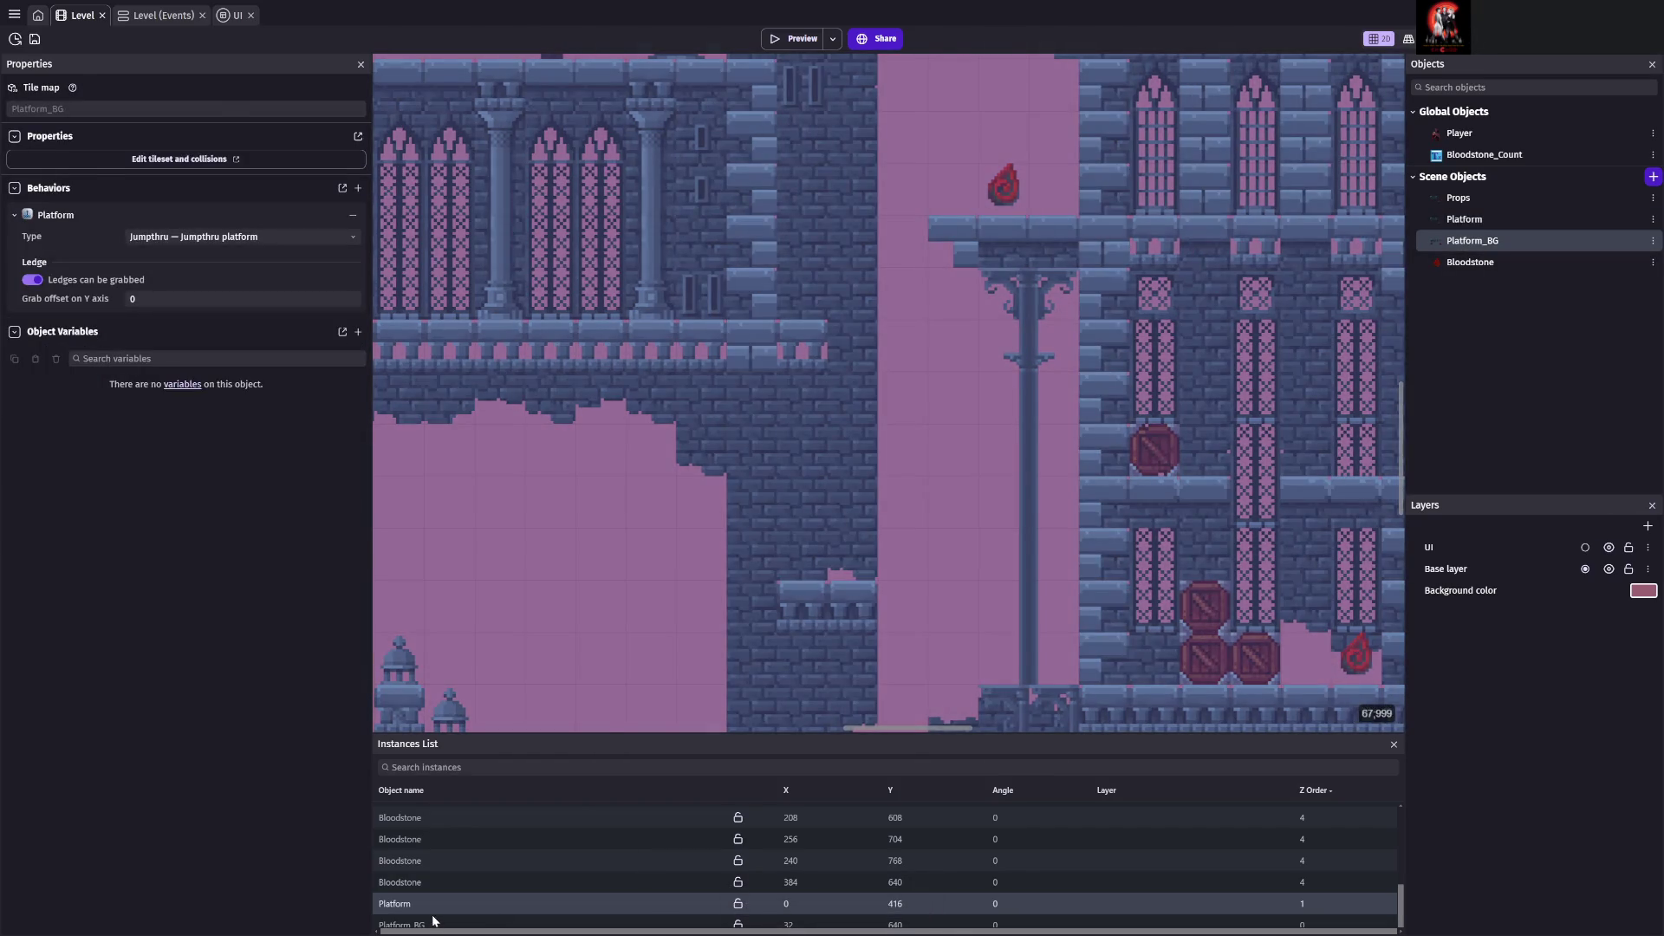
click(433, 923)
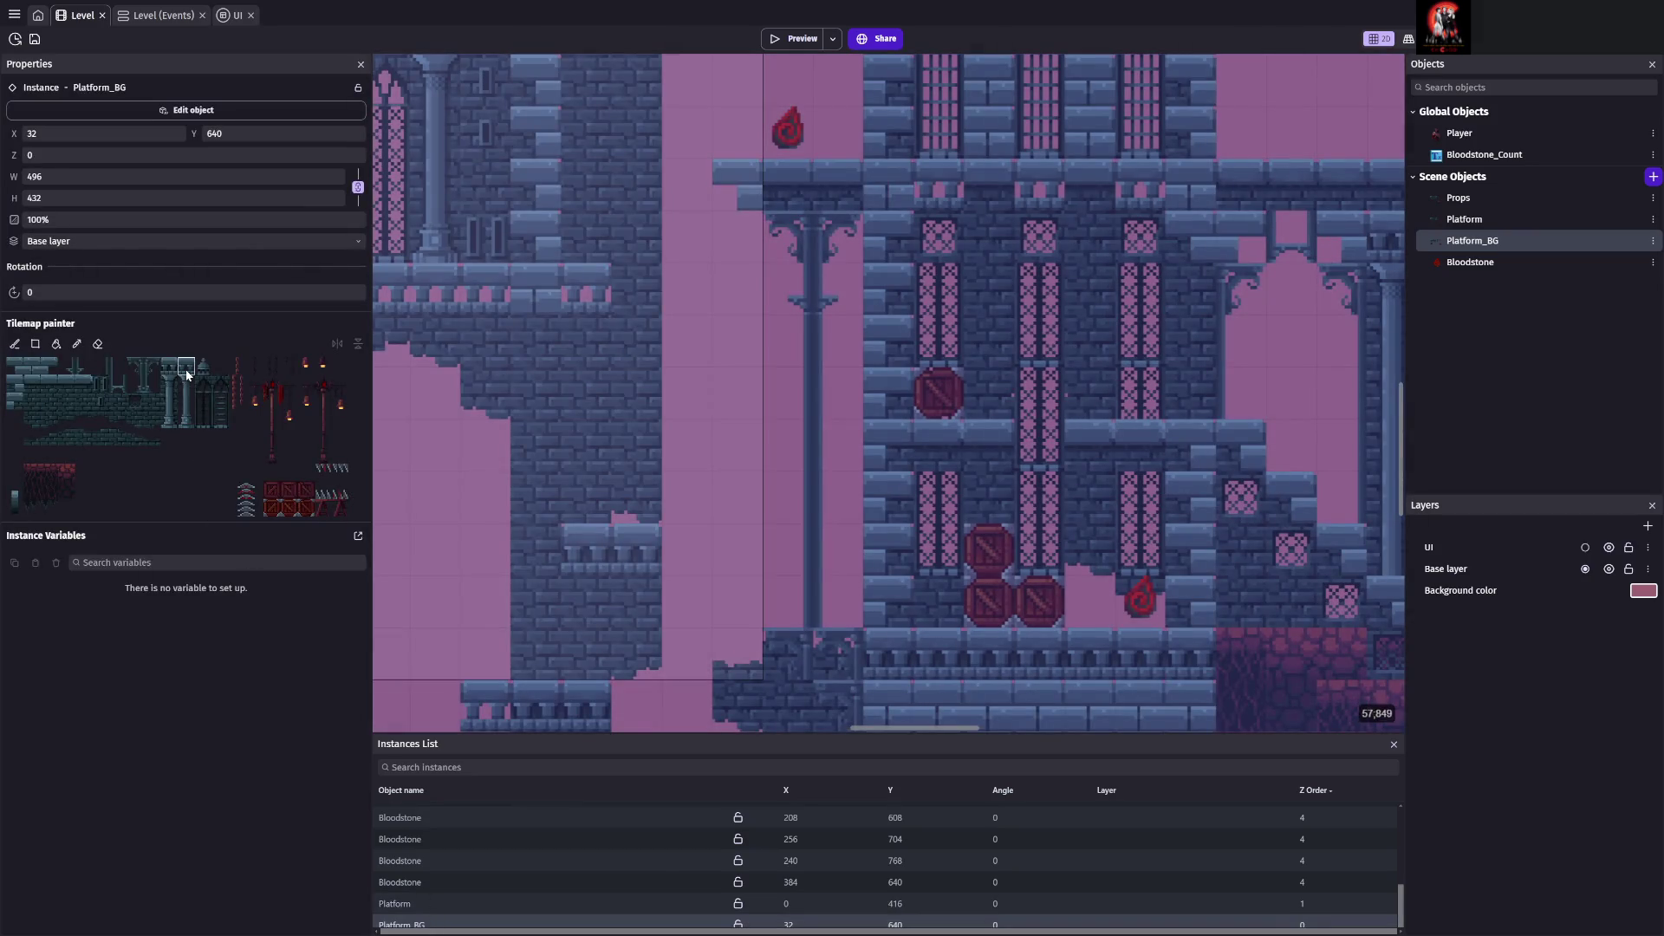
click(188, 374)
scroll(864, 563, down, 4)
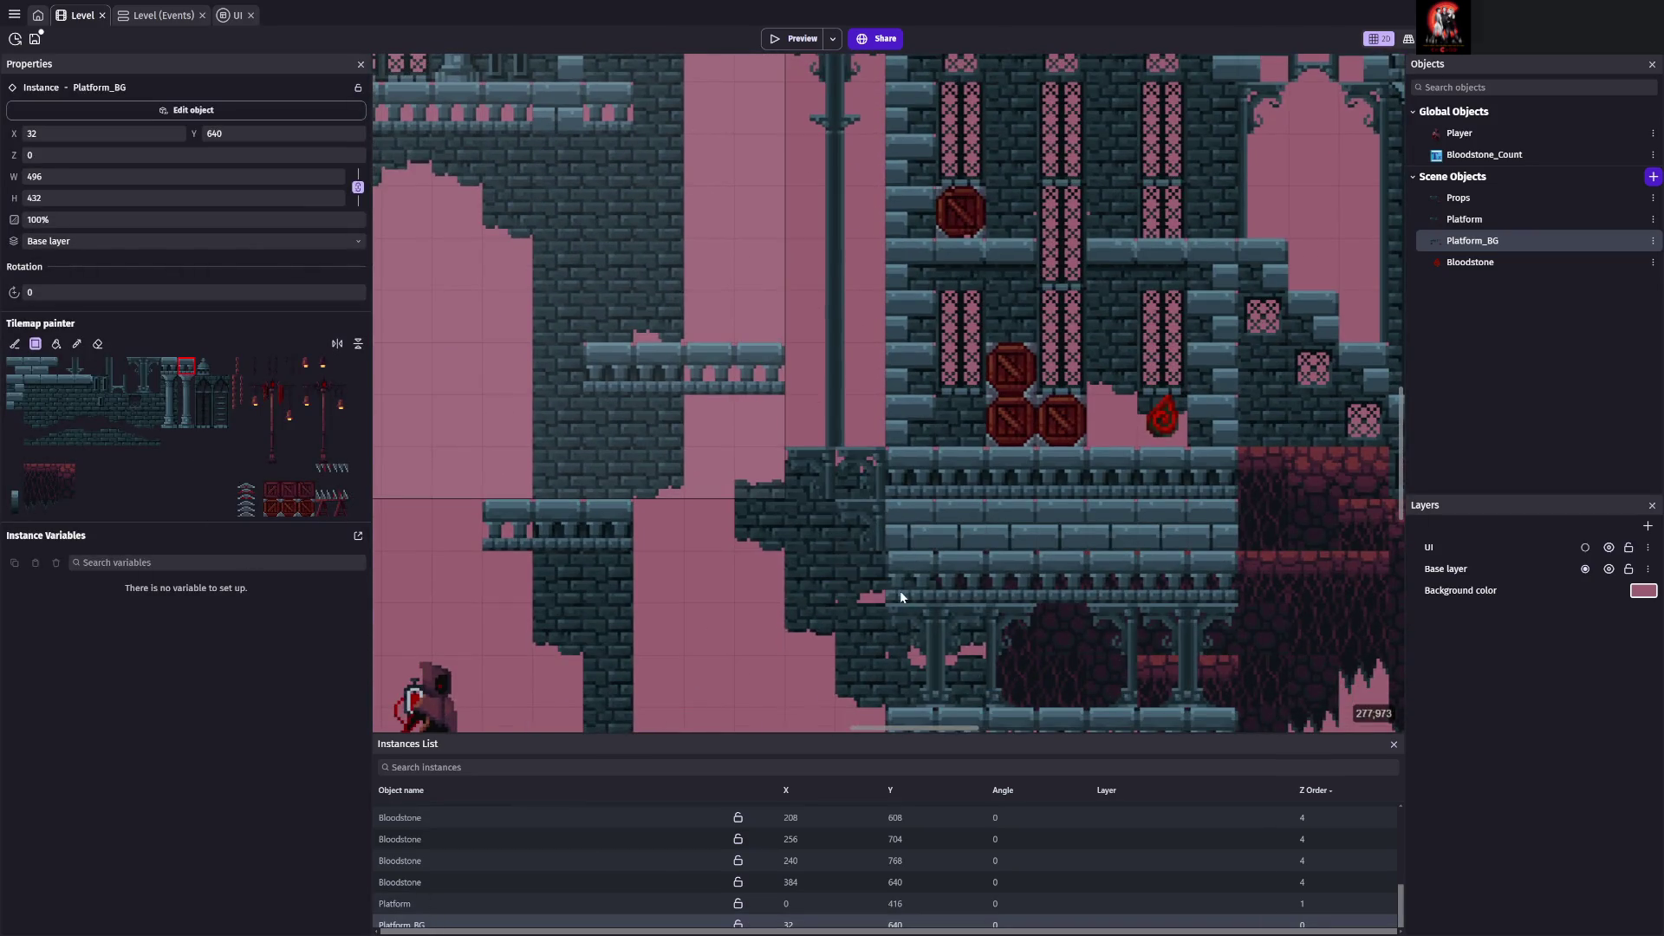
scroll(944, 669, down, 3)
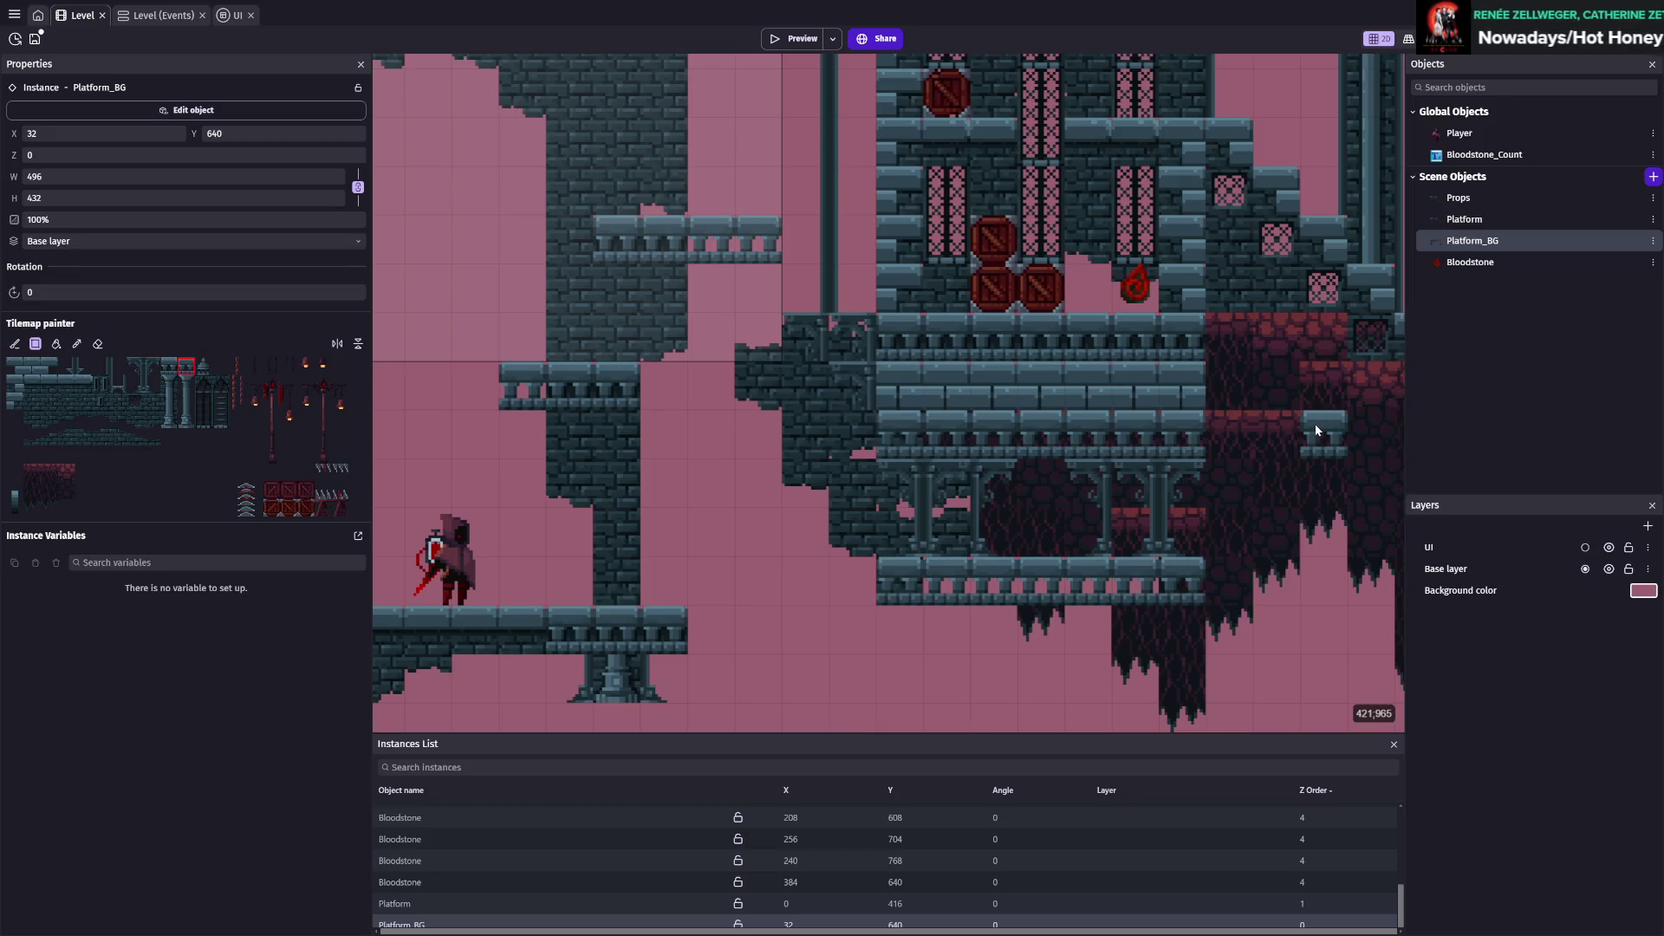
key(Escape)
key(ctrl+s)
scroll(948, 579, up, 2)
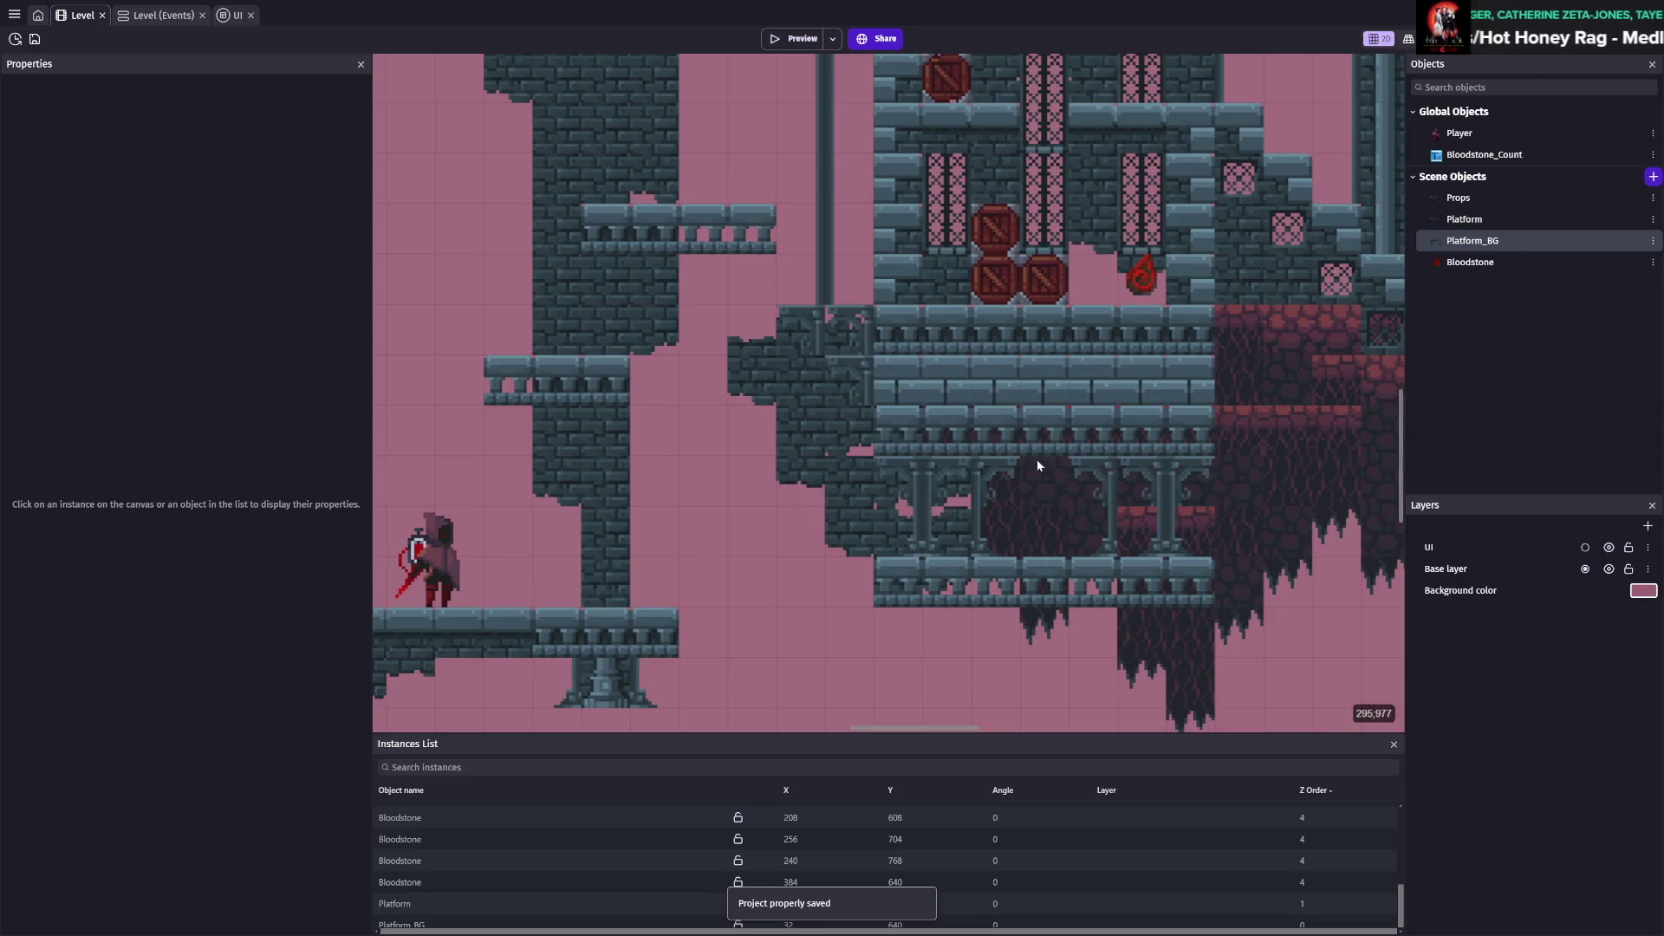
scroll(1166, 466, down, 2)
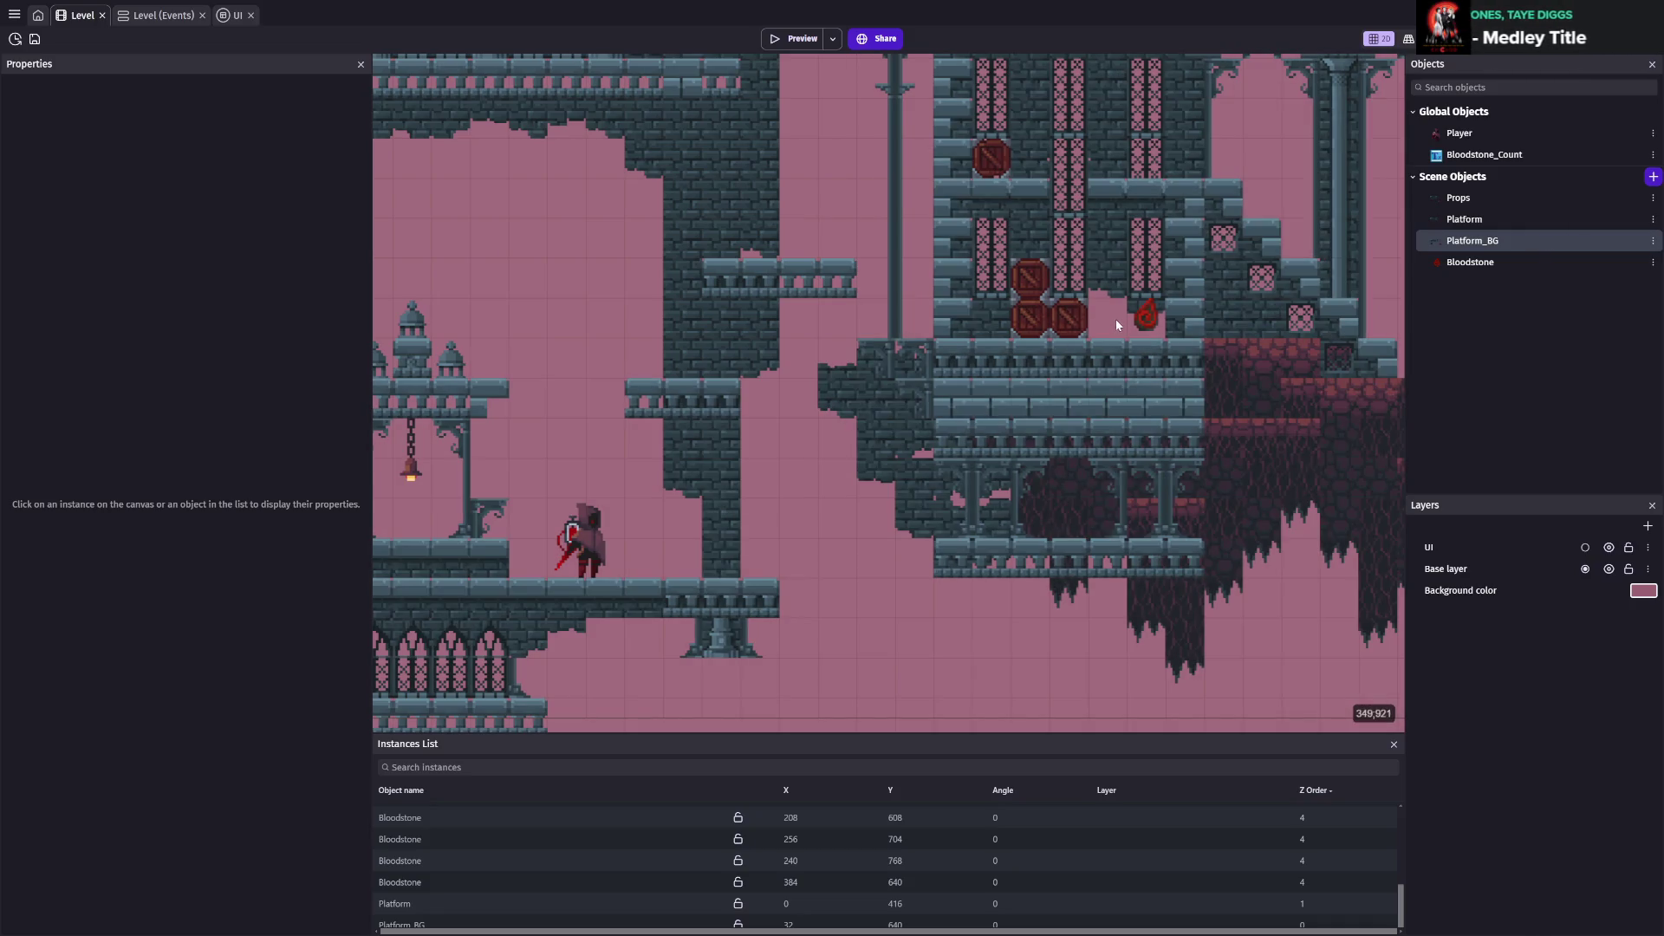
Paint a third crate tile atop the lower crate pair in the Platform tilemap, save, and launch a preview
click(1471, 219)
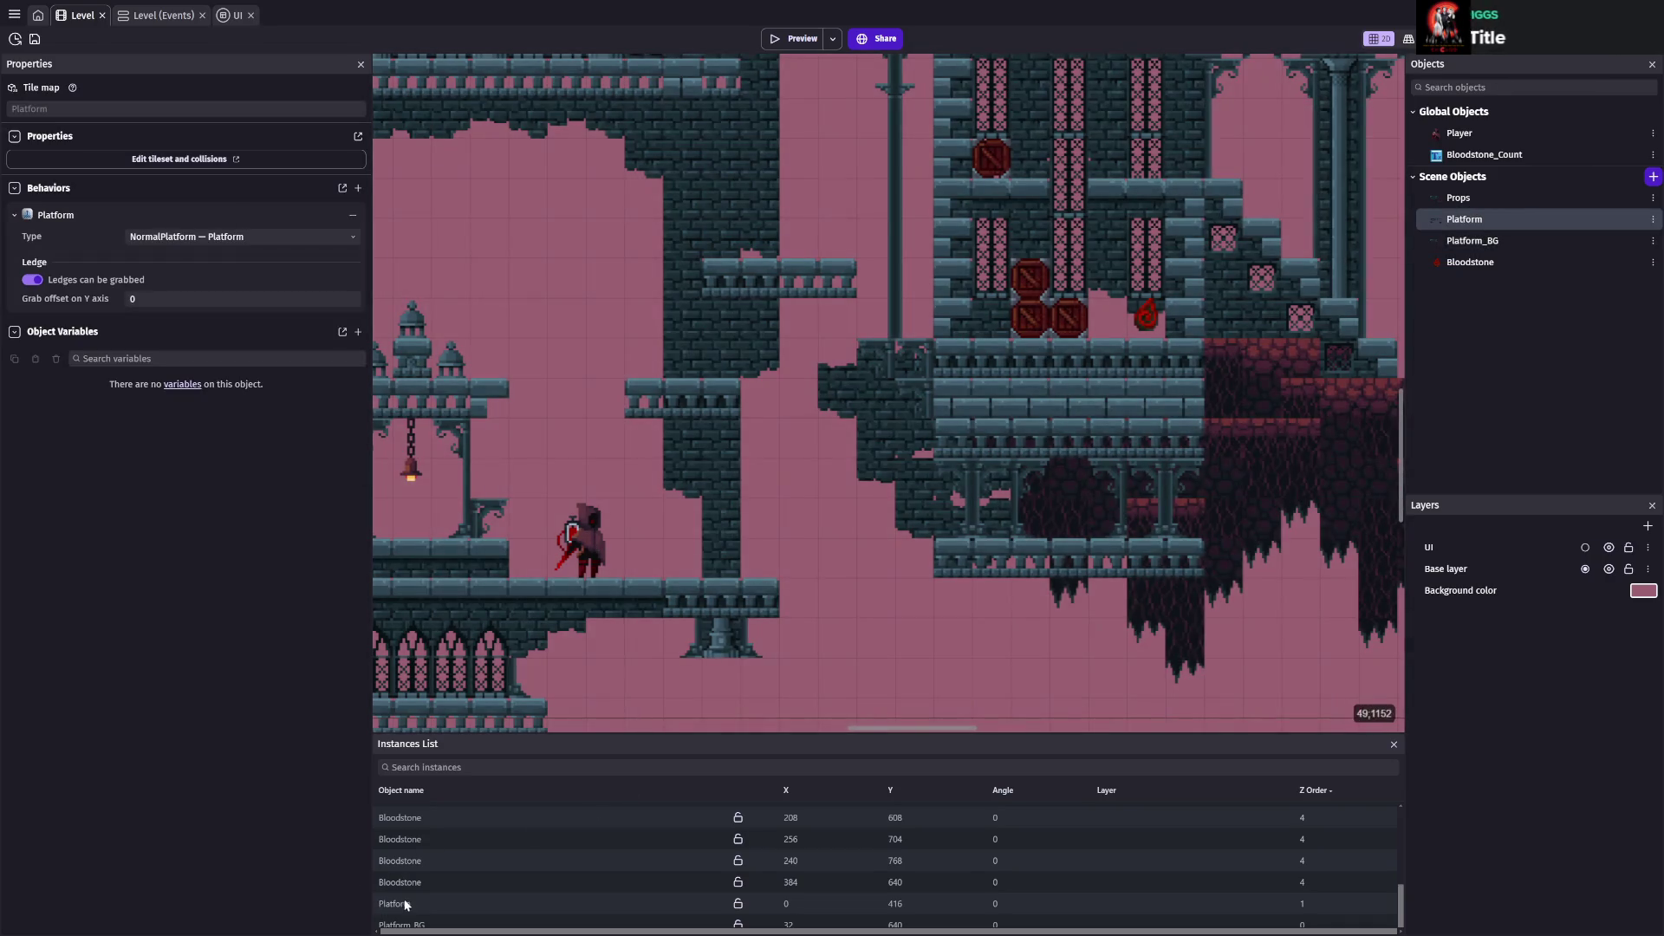
click(399, 904)
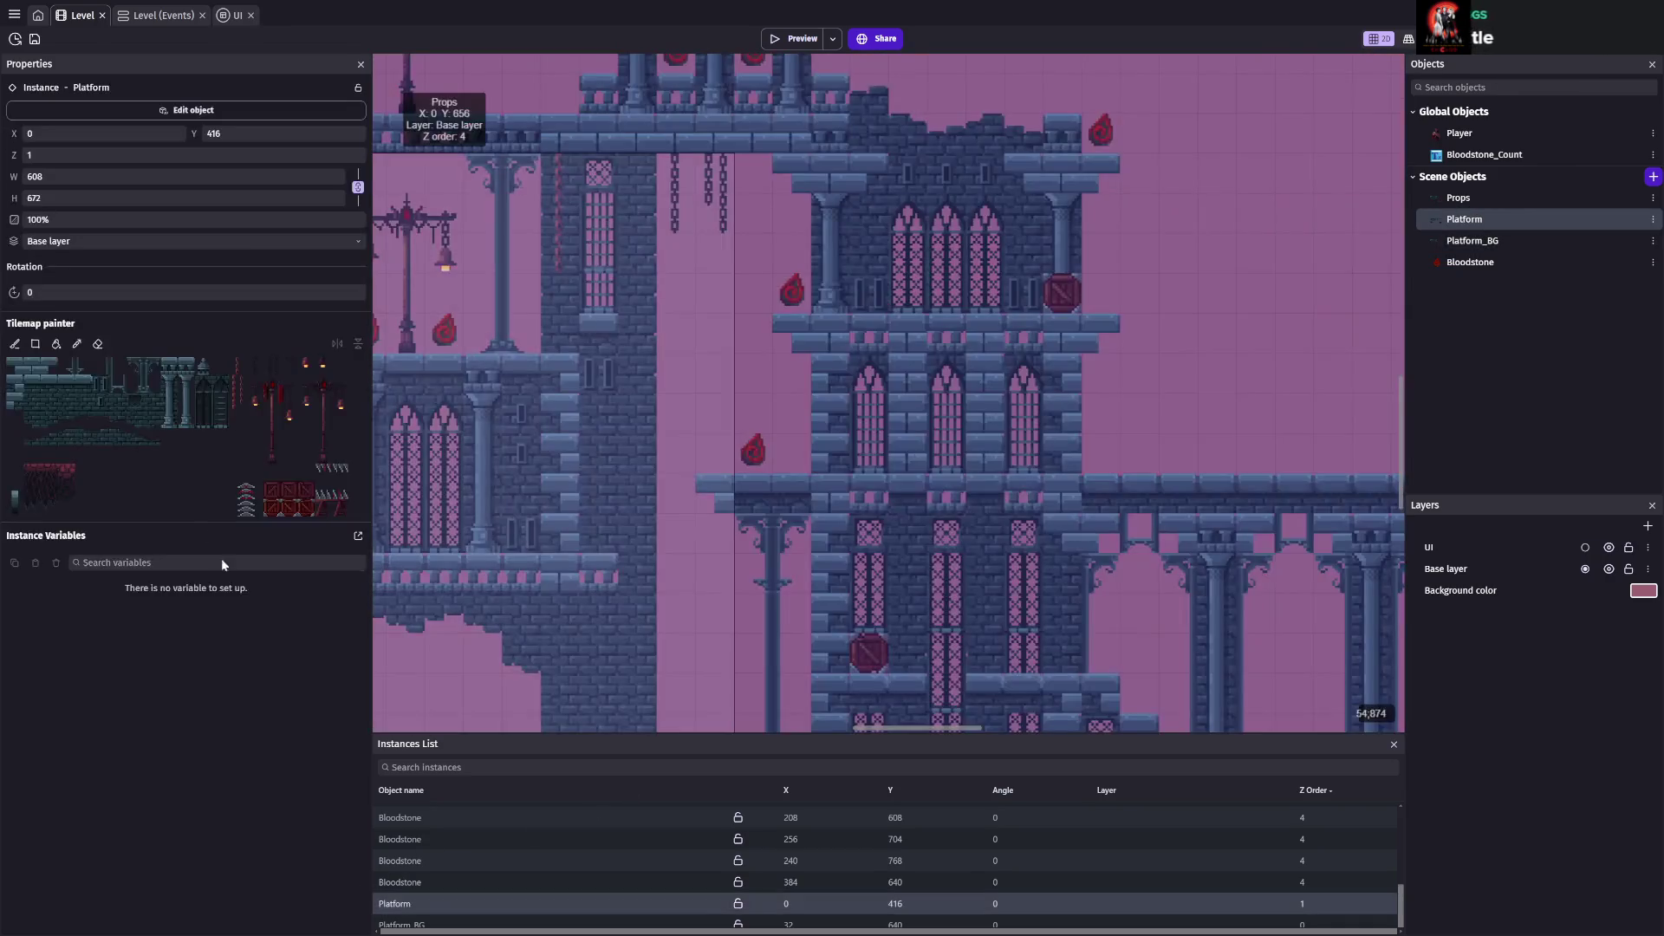
click(284, 509)
scroll(1037, 335, down, 10)
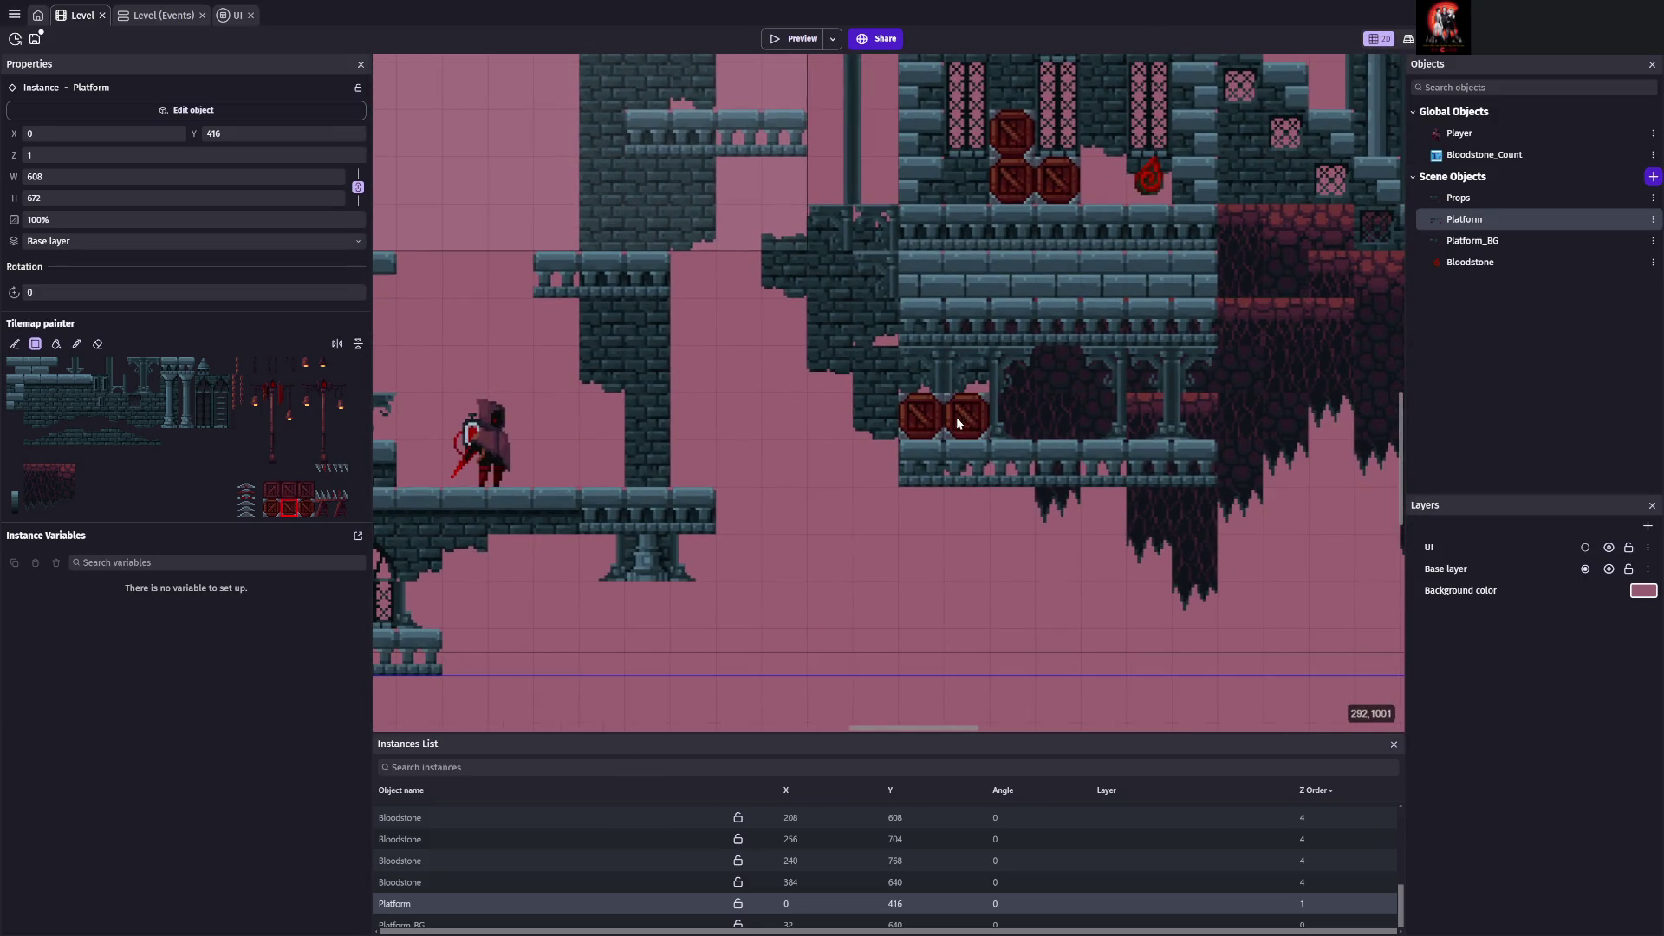
click(1131, 424)
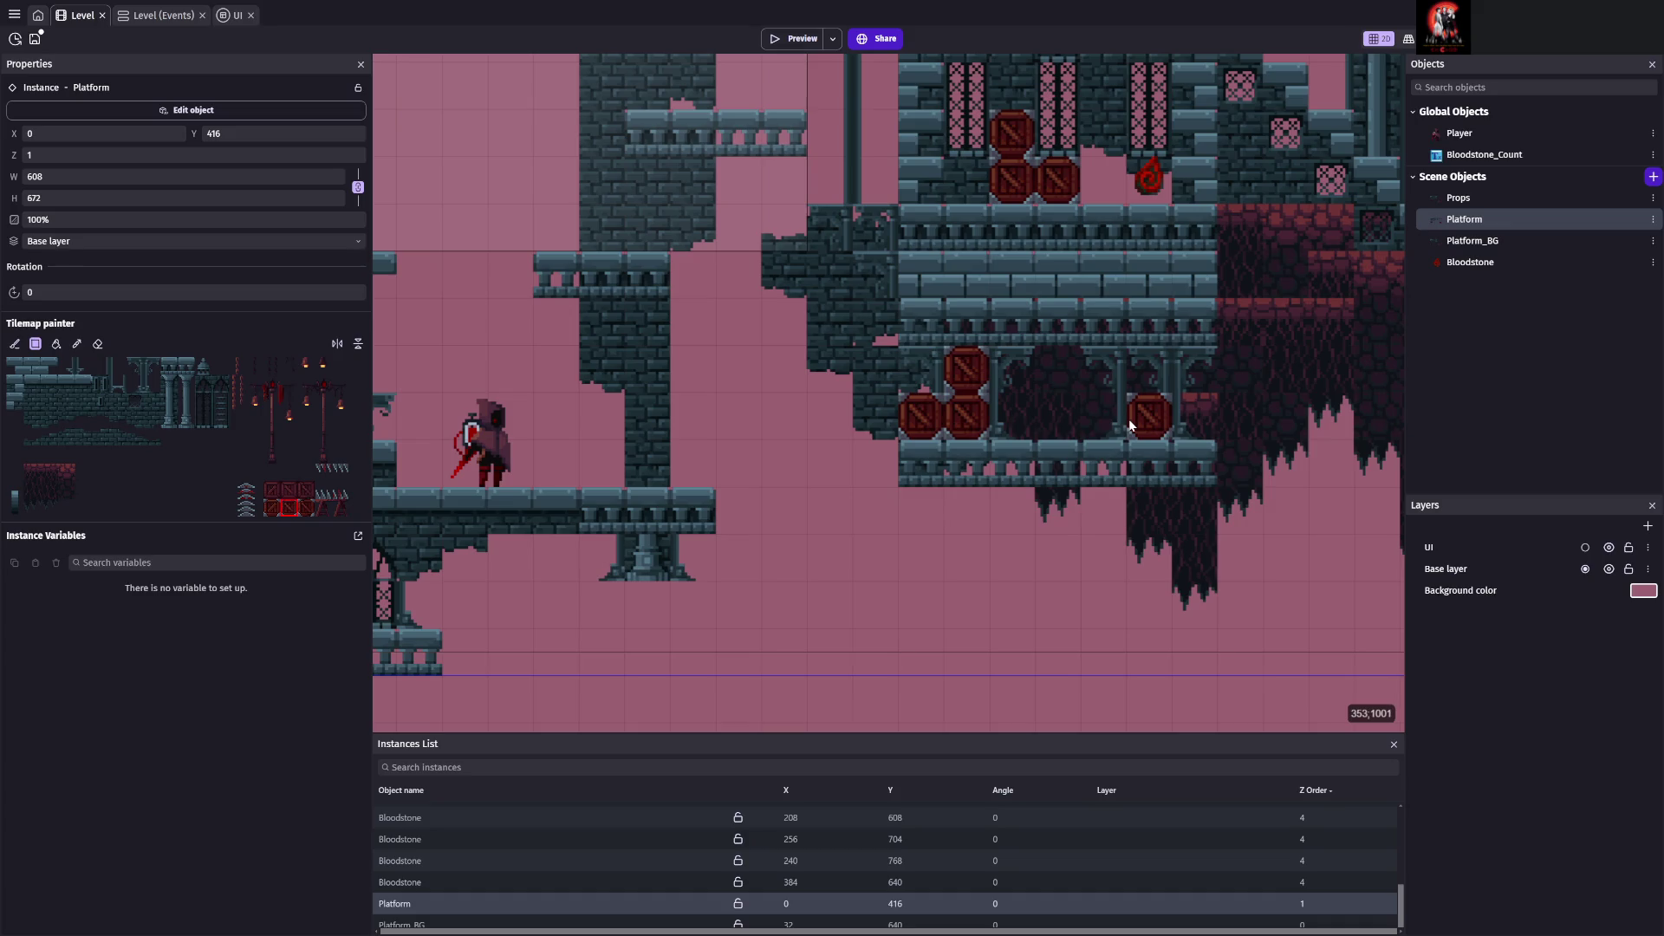
scroll(975, 568, down, 3)
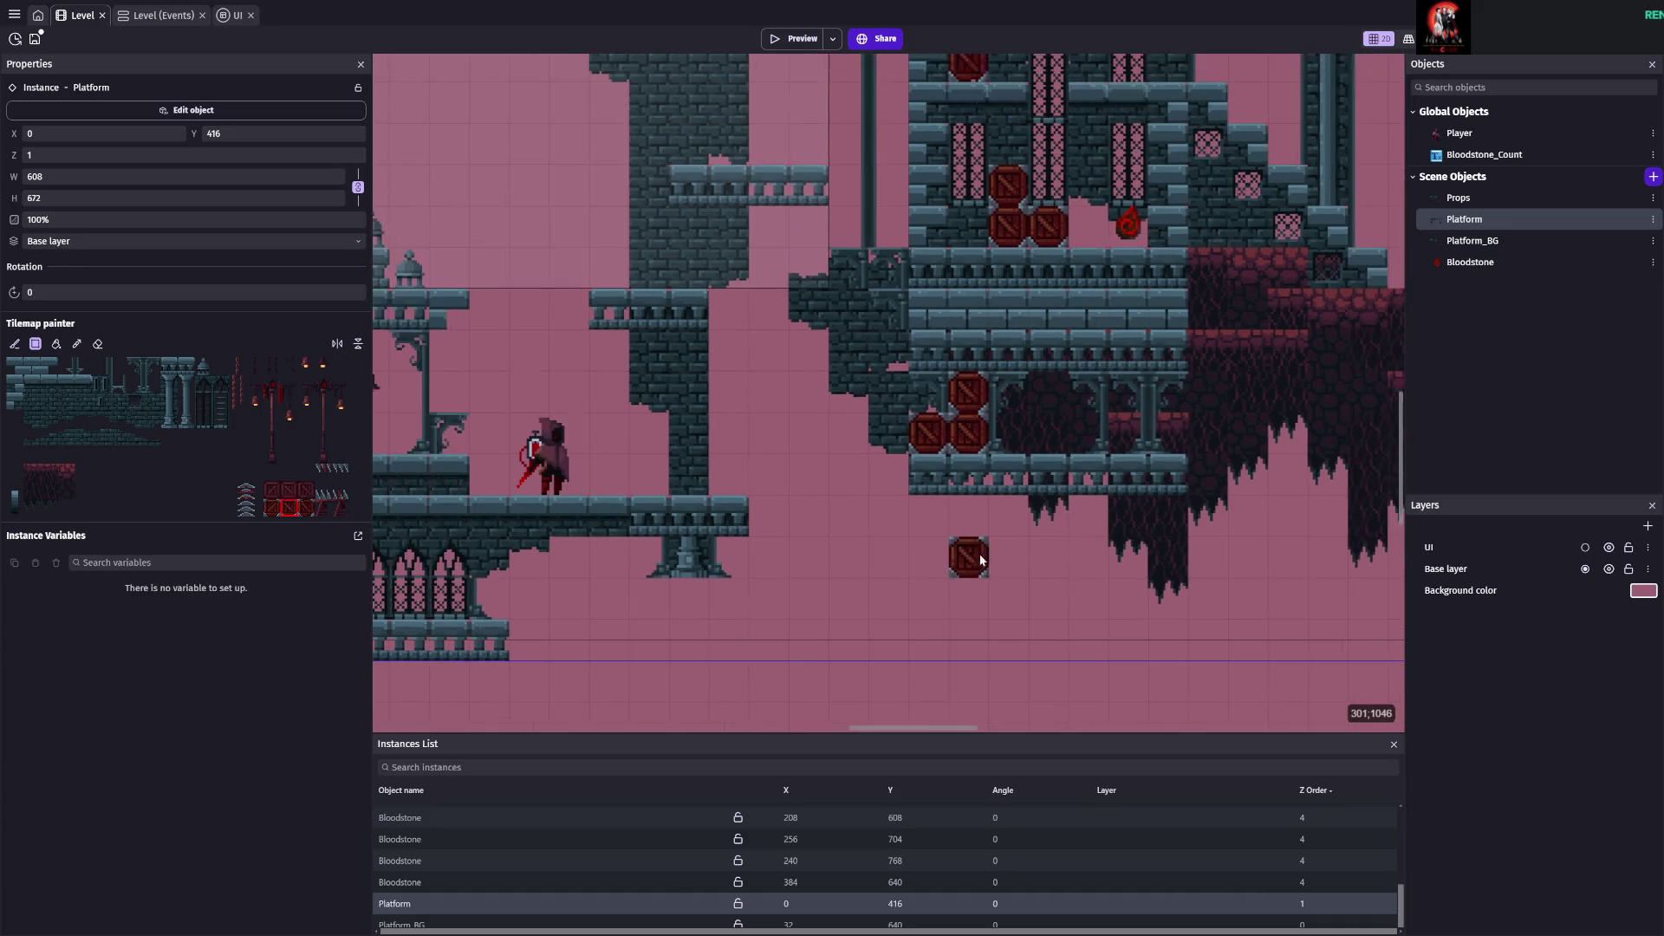
scroll(965, 606, up, 2)
key(ctrl+s)
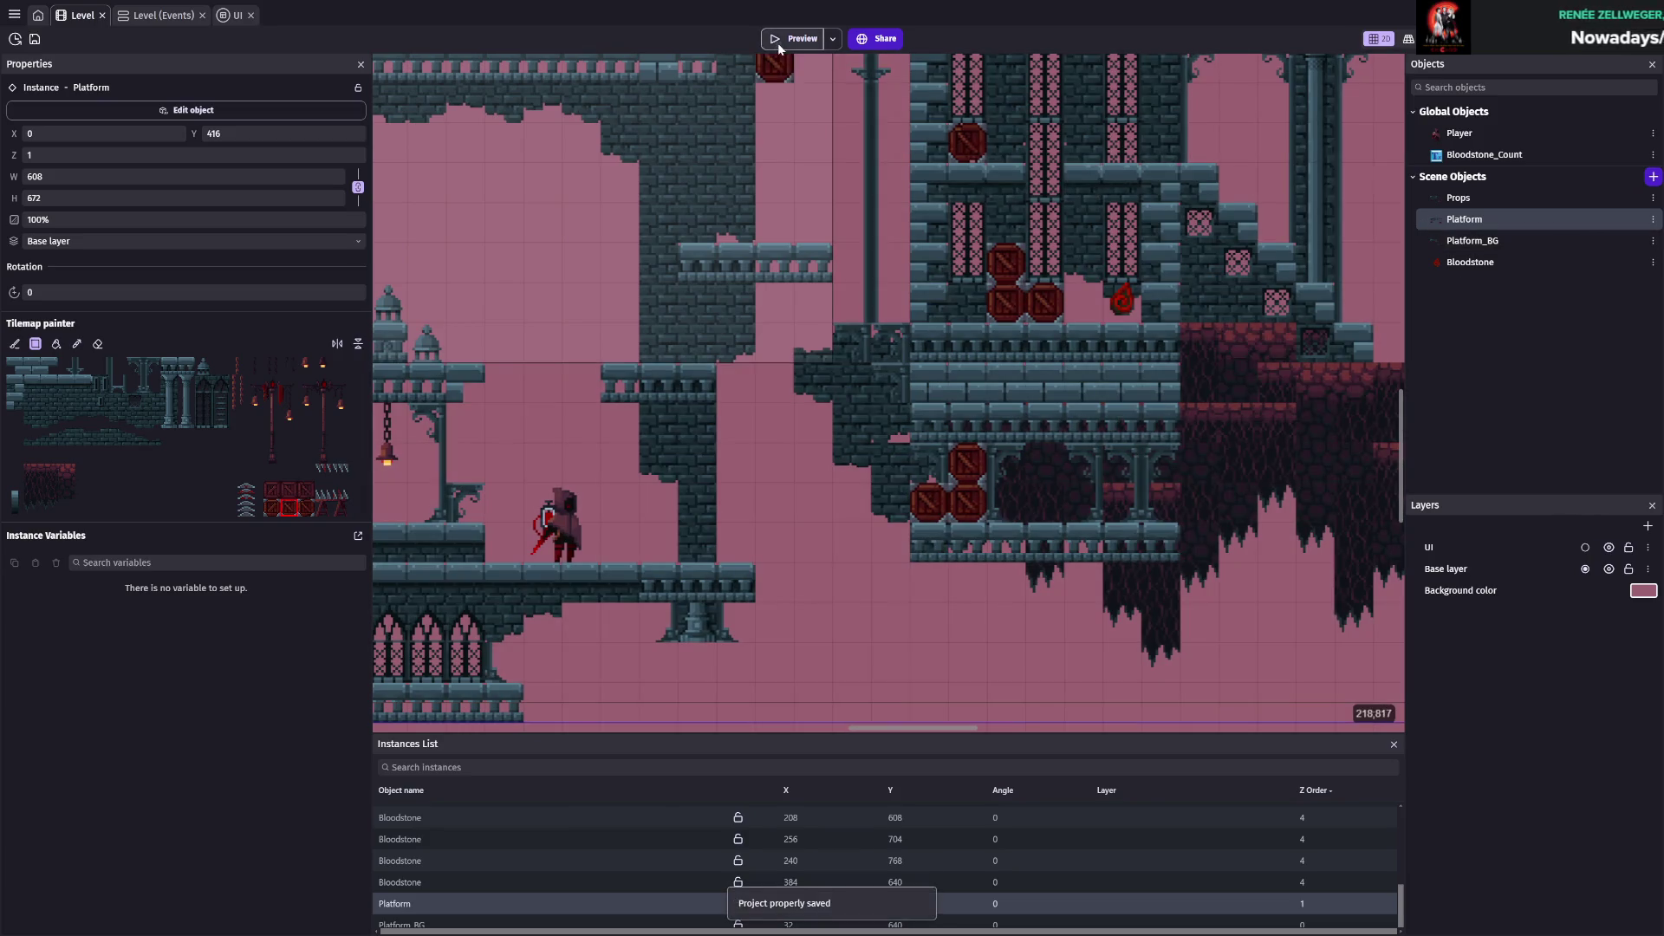
click(778, 44)
Run onto the crates, climb onto the bell-tower roof, leap to the pillar ledge, then close the preview
key(Right)
key(space)
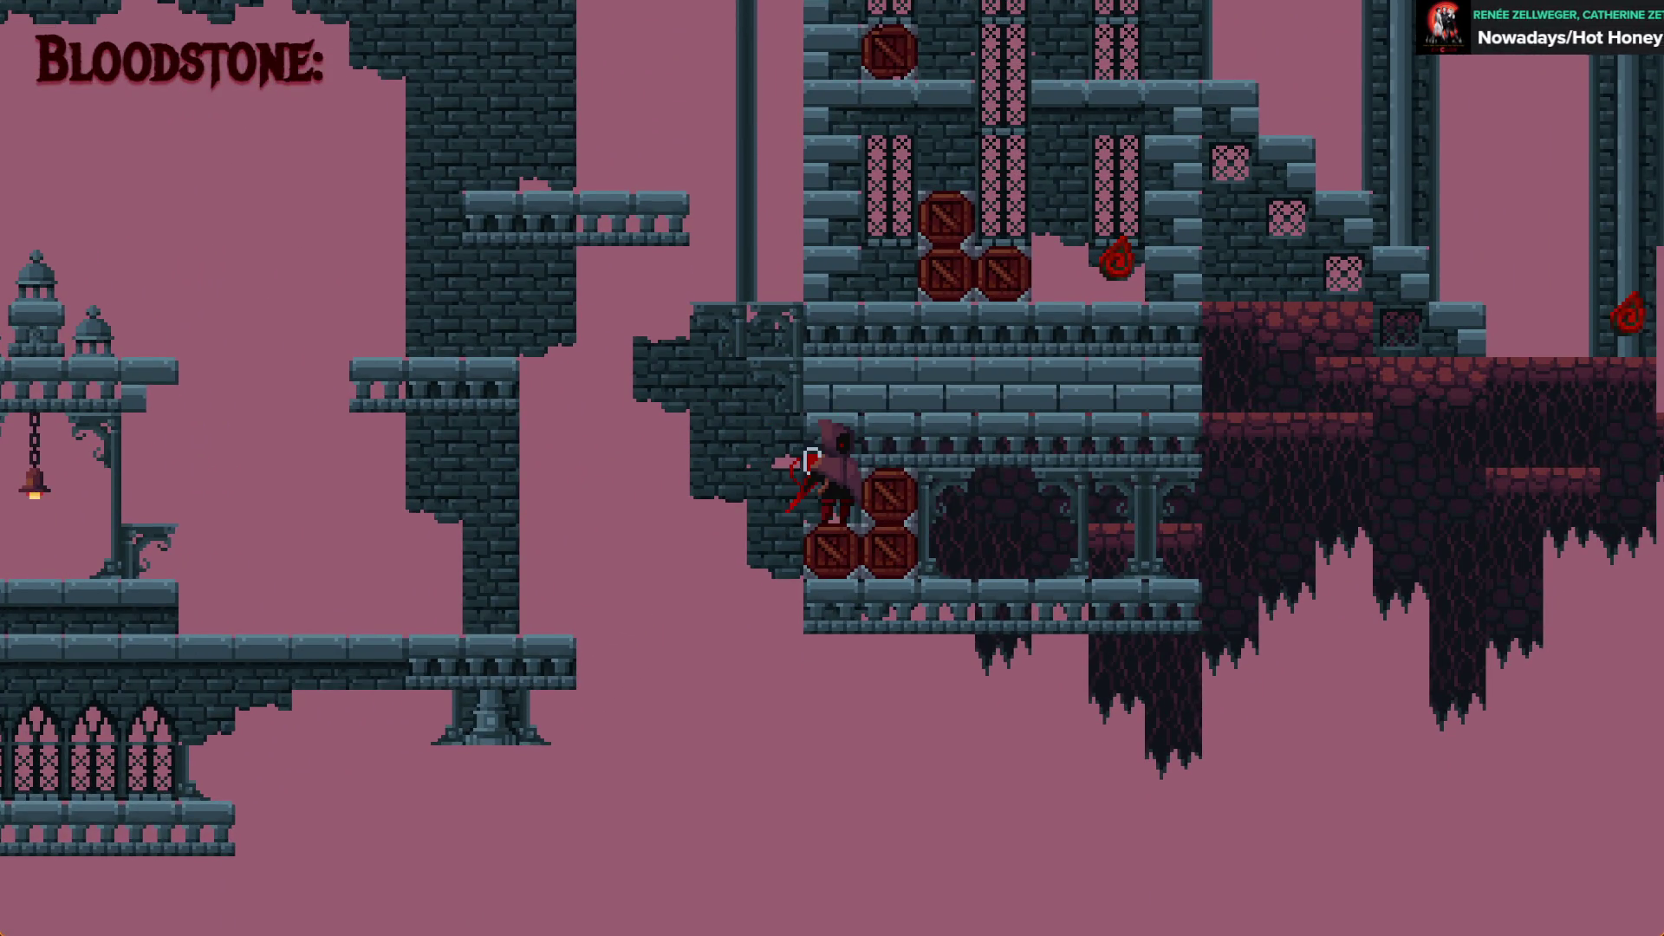
key(Left)
key(space)
key(Right)
key(space)
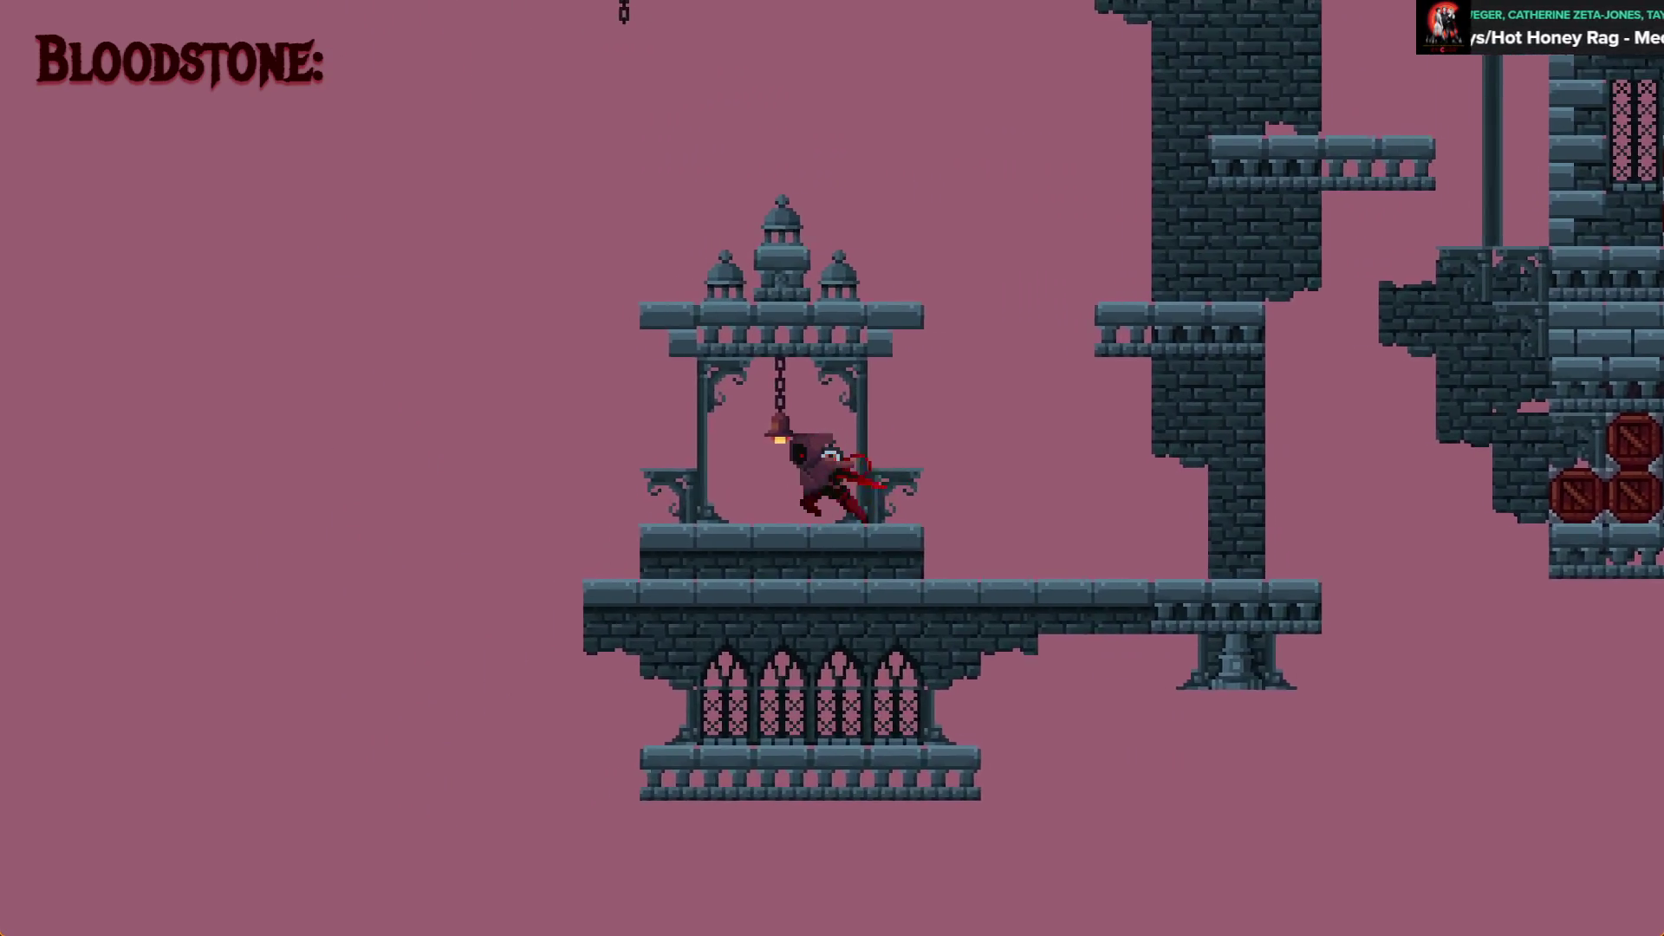
key(space)
key(Left)
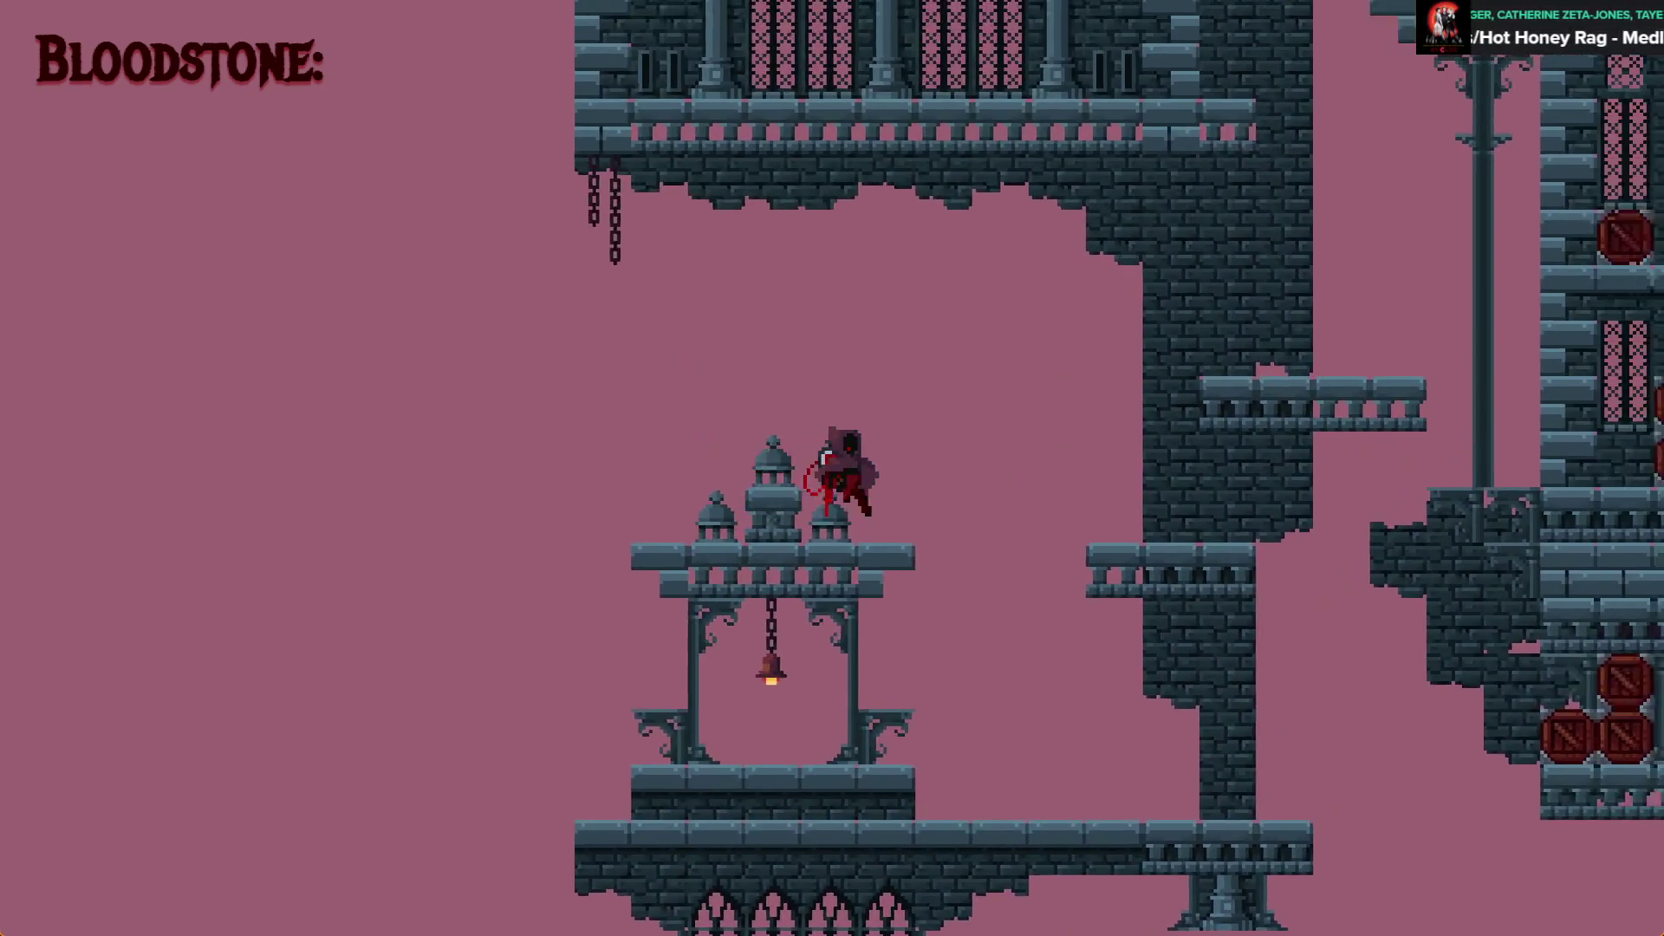
key(space)
key(Right)
key(space)
key(Left)
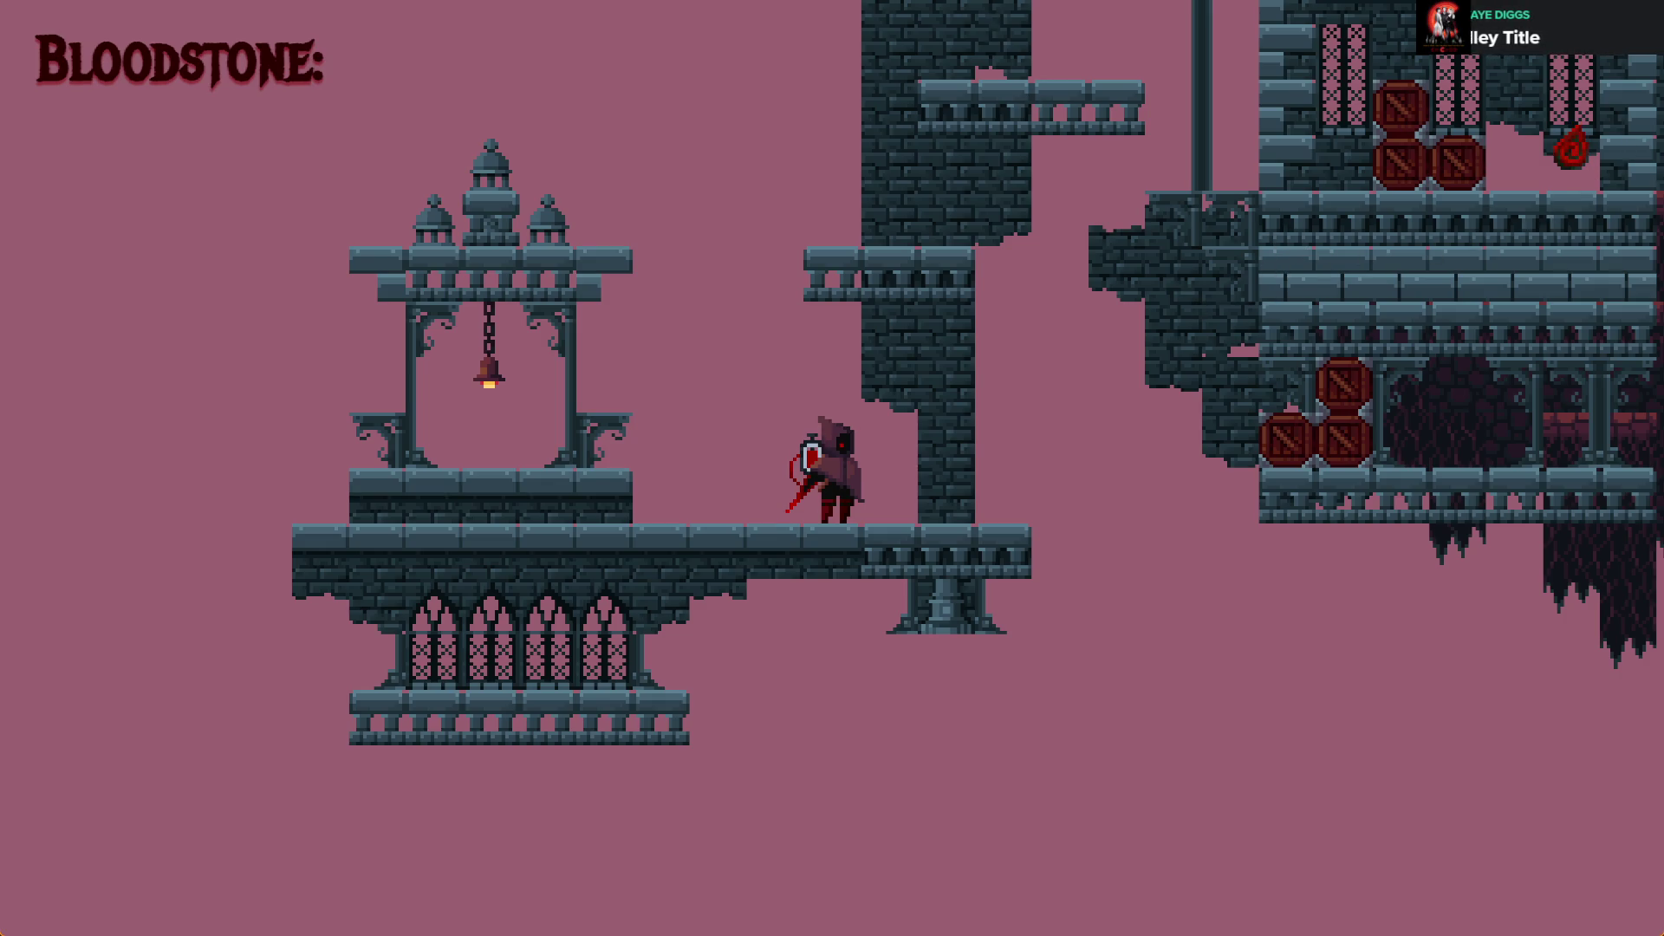
key(alt+F4)
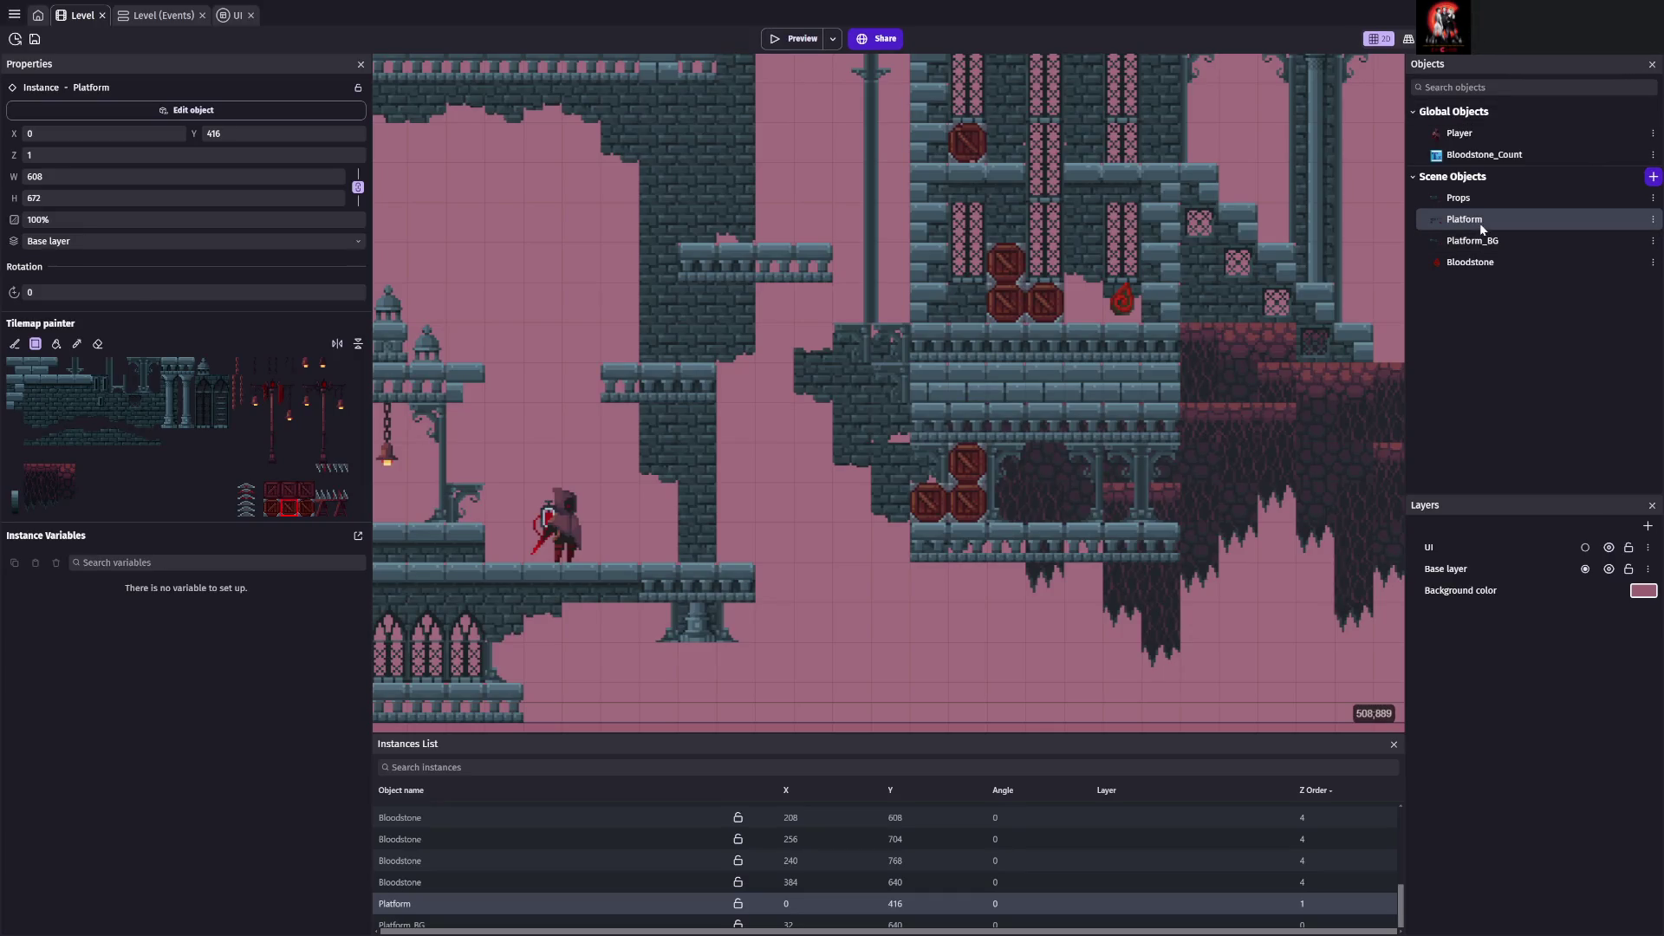
Erase Platform wall tiles beside the upper ledge and a two-tile block from the upper wall
double_click(1479, 222)
click(1223, 42)
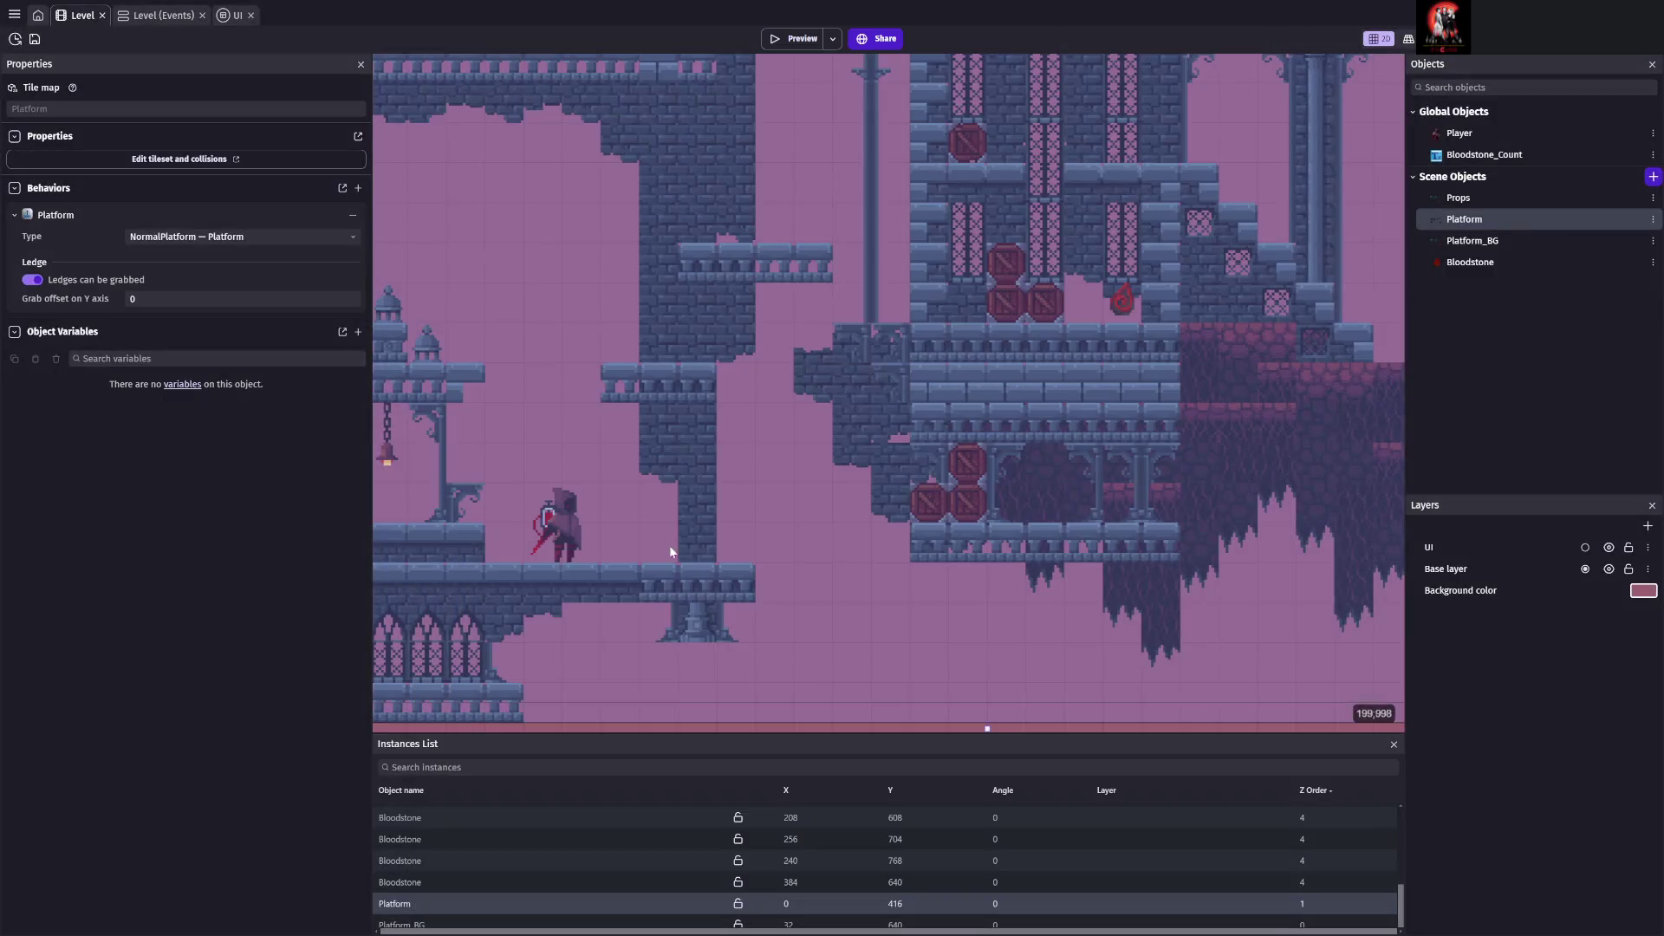
click(407, 904)
scroll(758, 587, down, 5)
scroll(758, 587, left, 3)
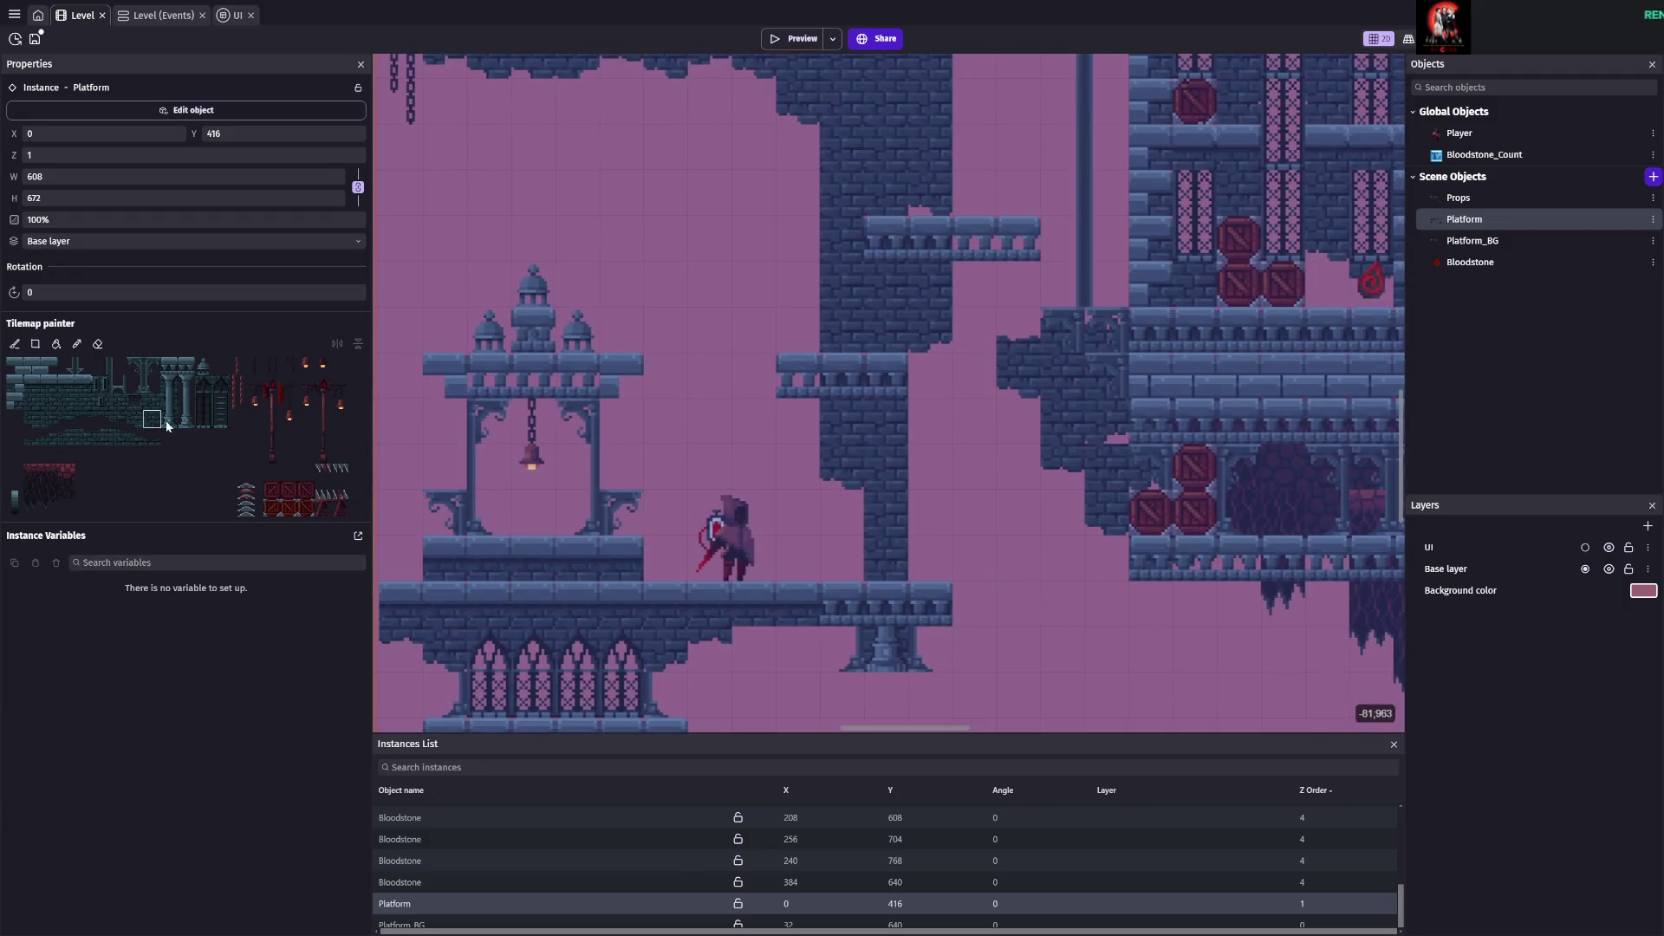
click(98, 344)
mouse_move(841, 374)
mouse_down()
mouse_move(886, 468)
mouse_move(887, 513)
mouse_move(841, 471)
mouse_up()
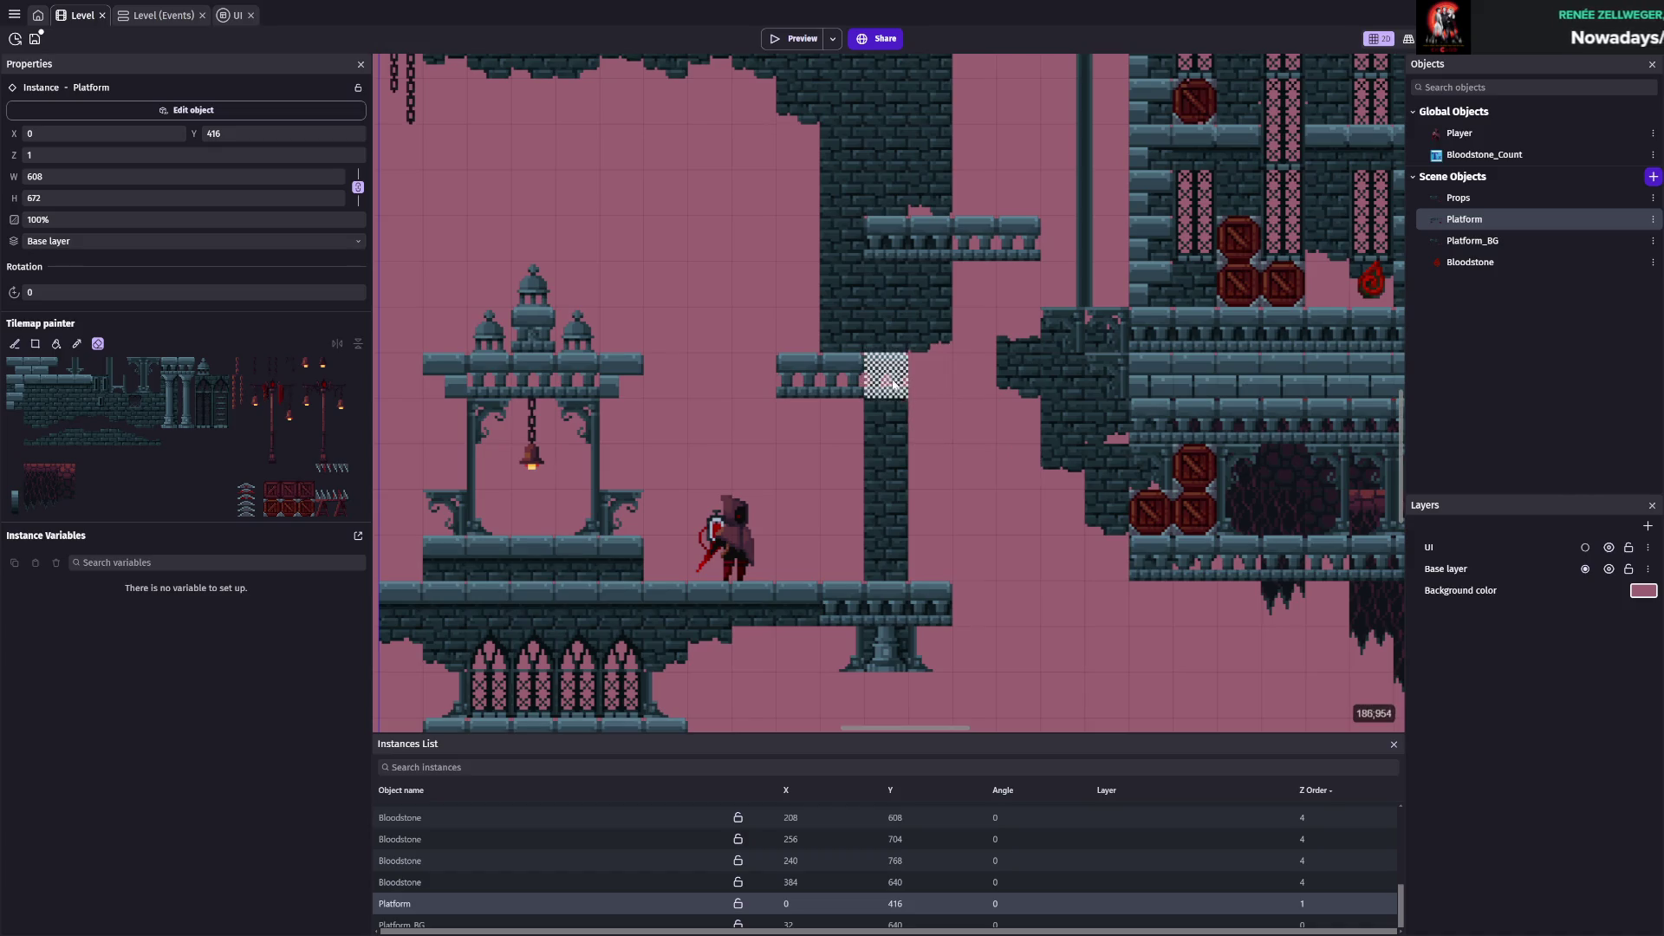
mouse_move(884, 238)
mouse_down()
mouse_move(1019, 238)
mouse_move(932, 238)
mouse_up()
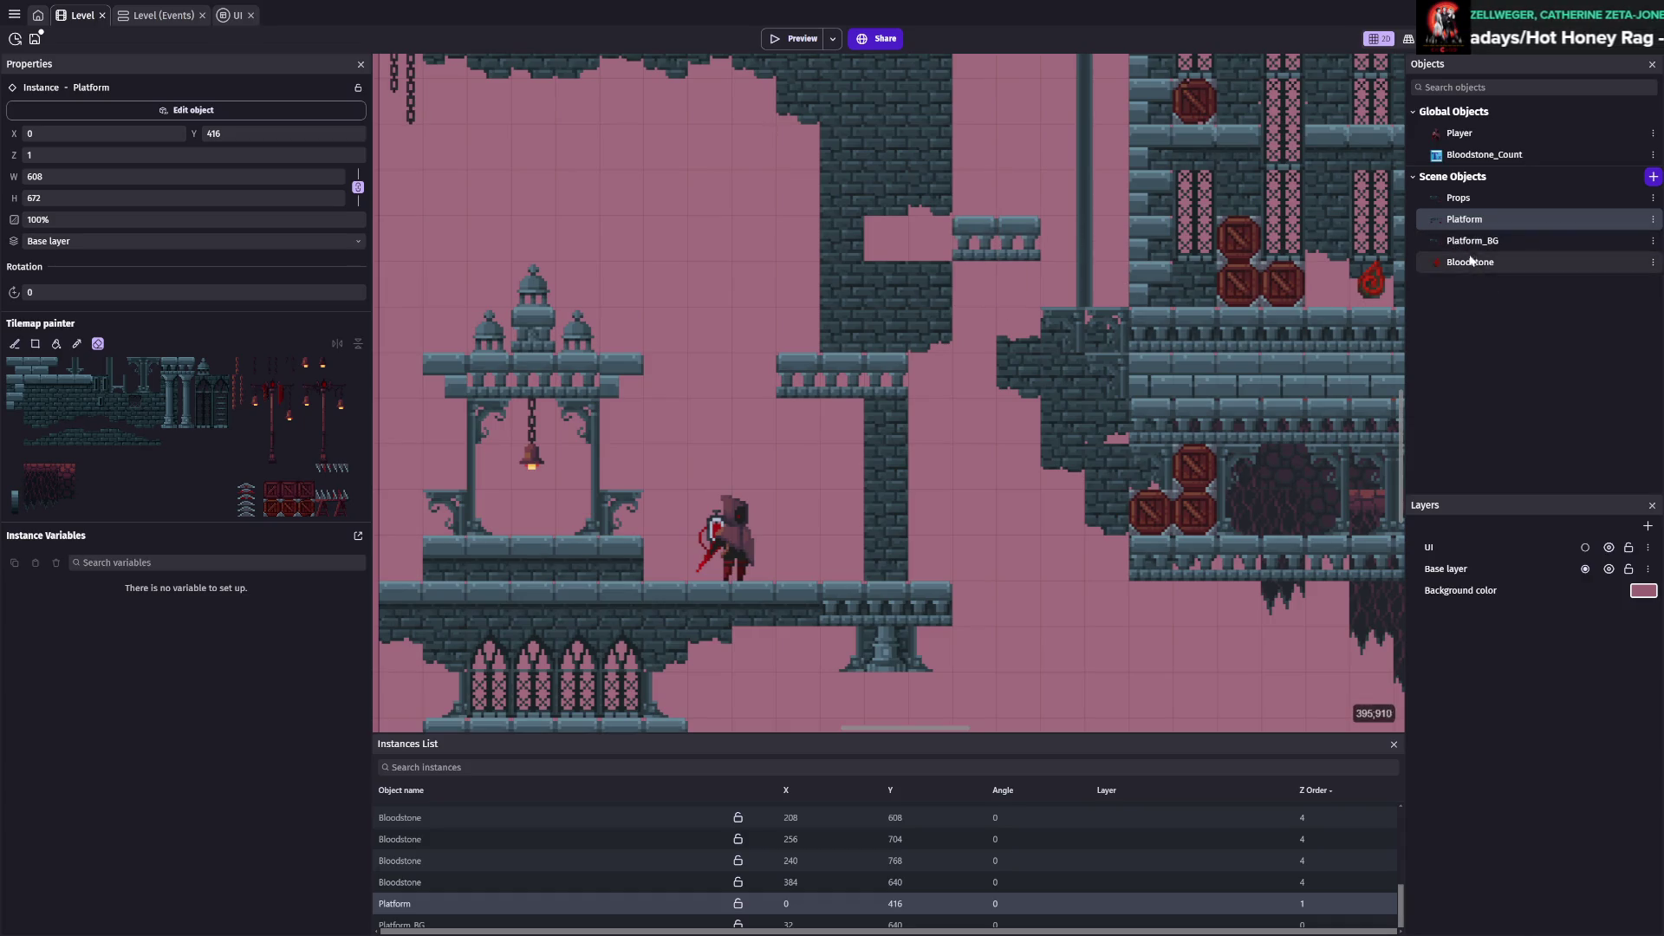
Touch up the Platform_BG background with neighbouring wall tiles and save the project
click(1472, 241)
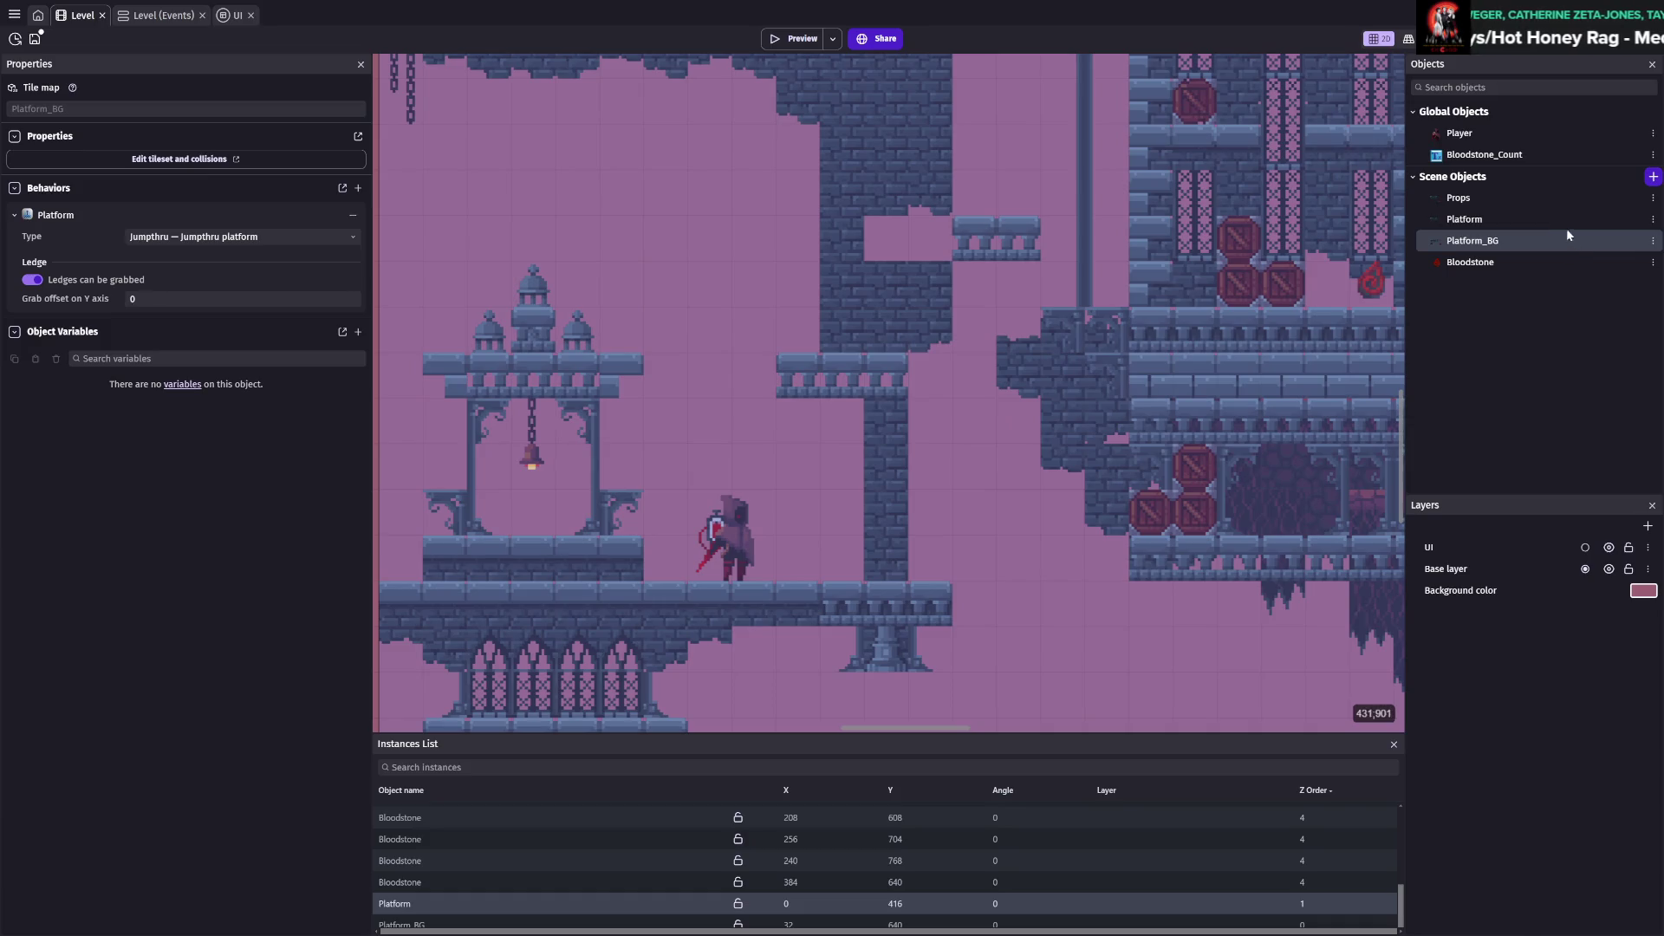
click(1567, 219)
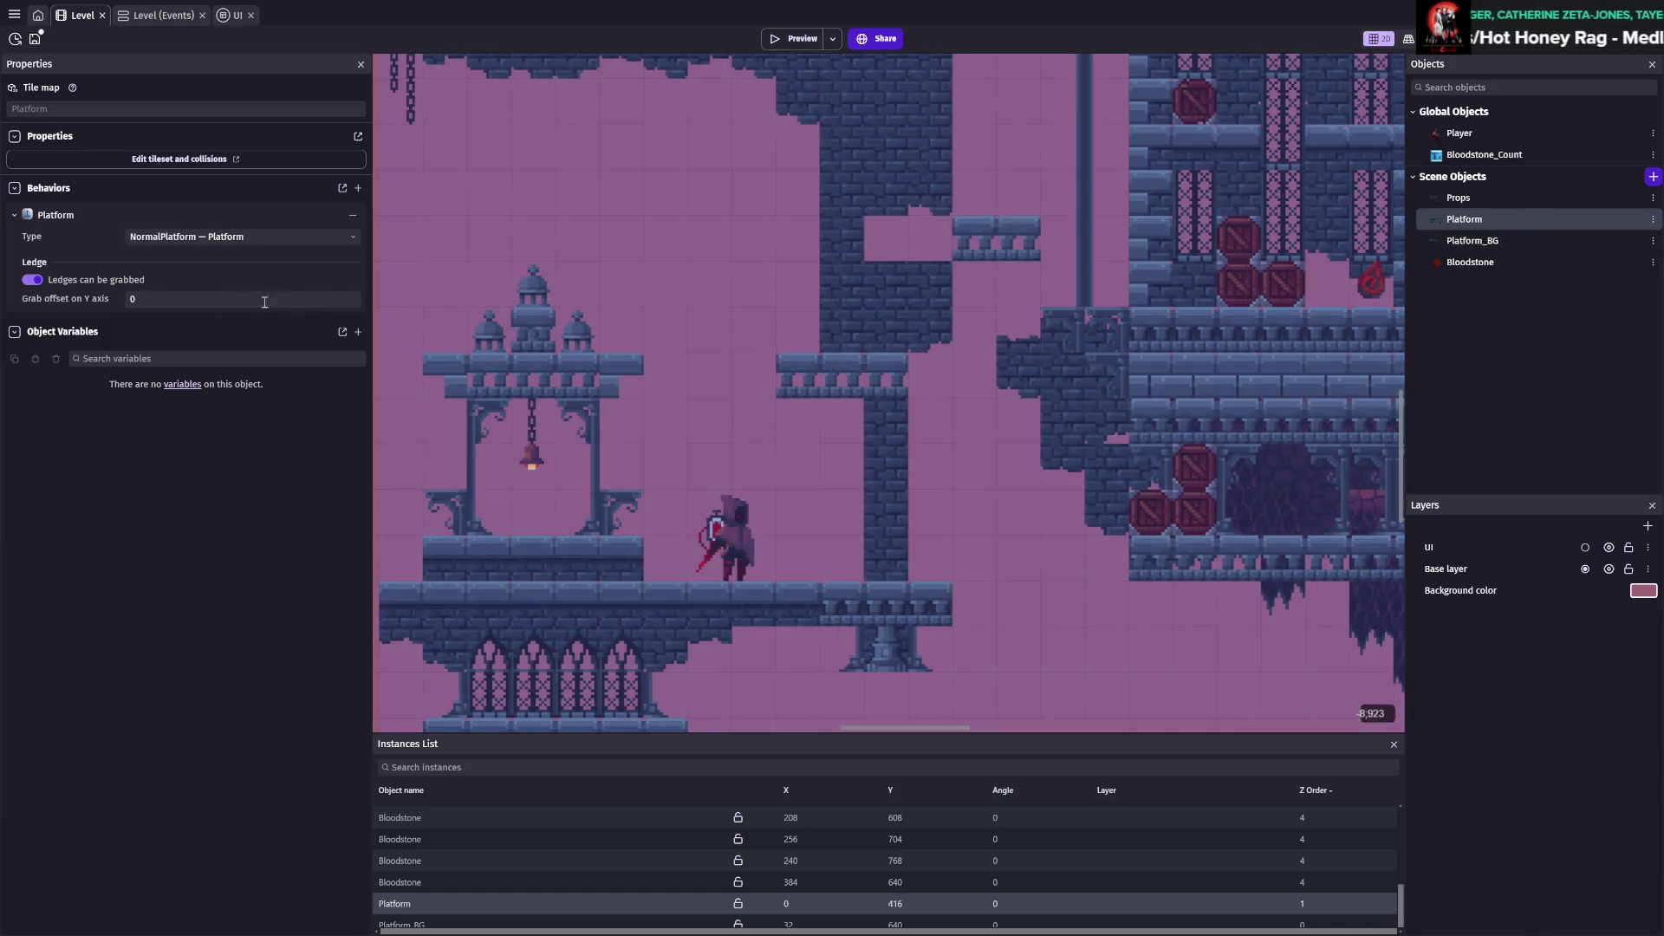
click(423, 921)
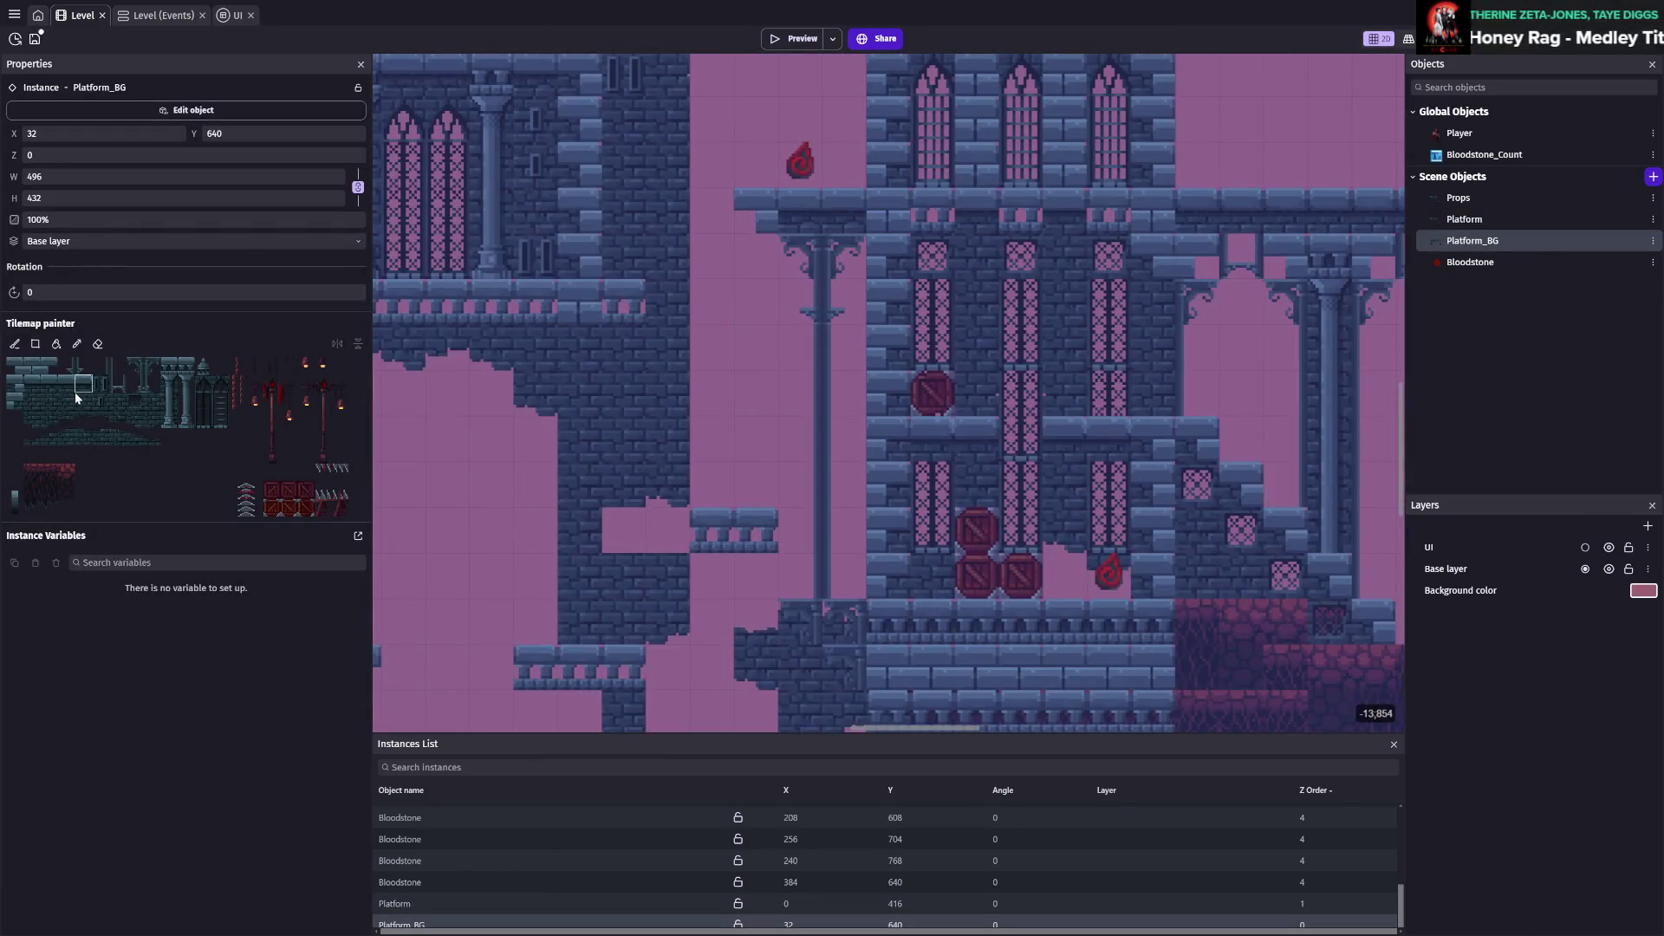
scroll(648, 524, down, 5)
scroll(789, 399, left, 3)
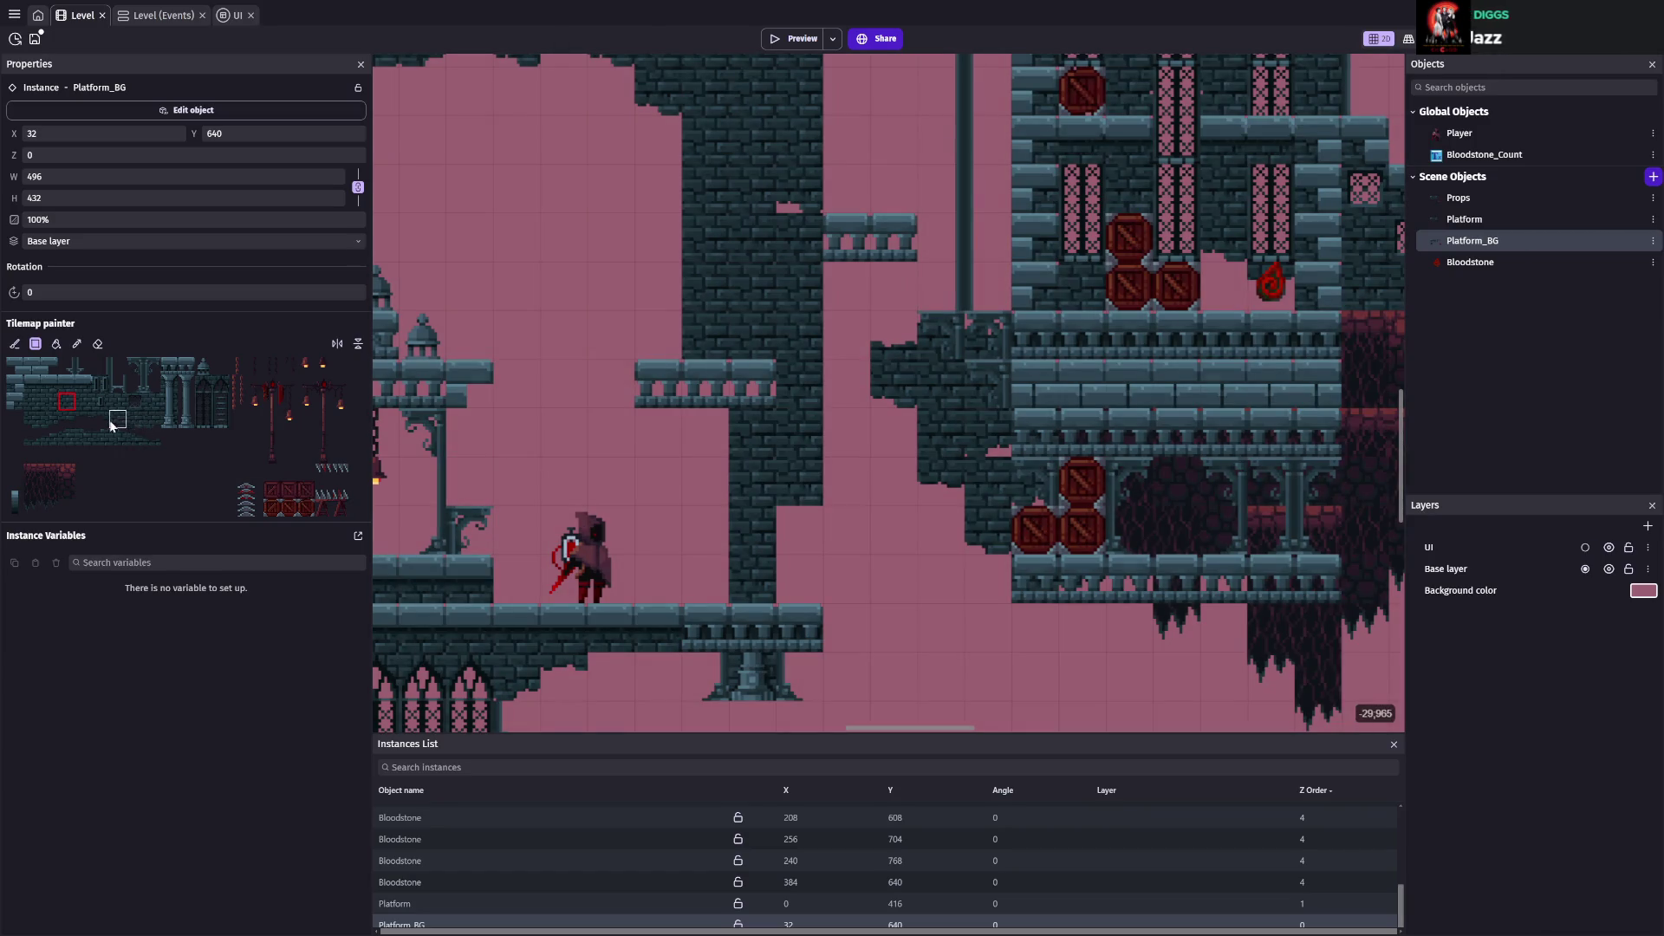
click(62, 419)
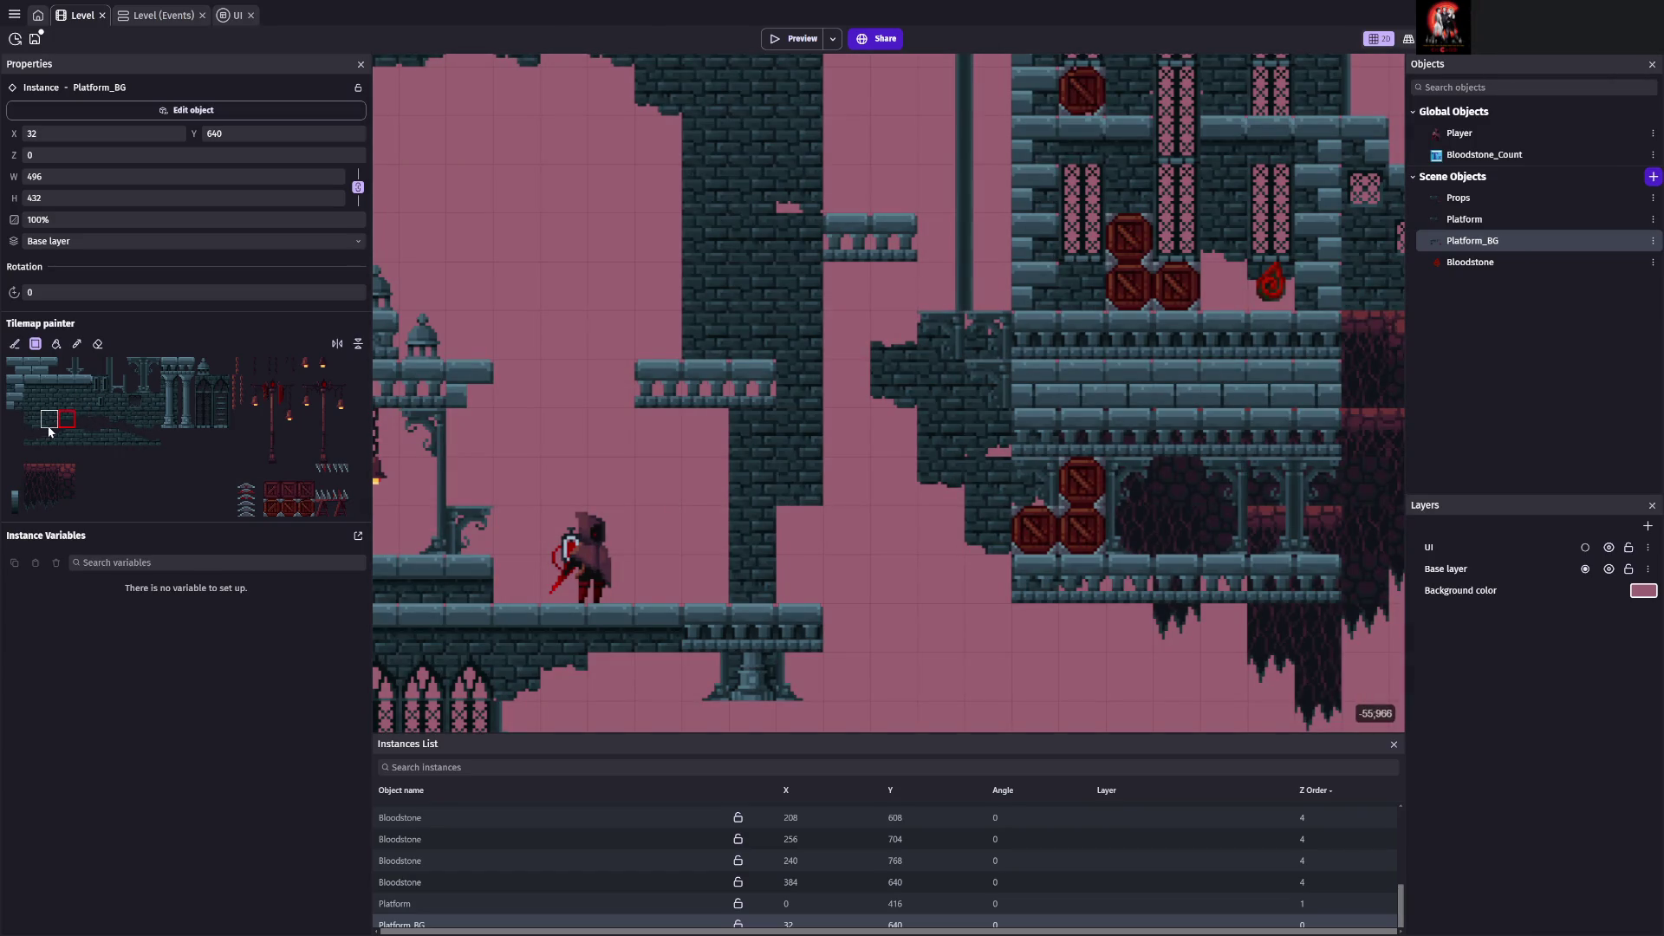
click(48, 422)
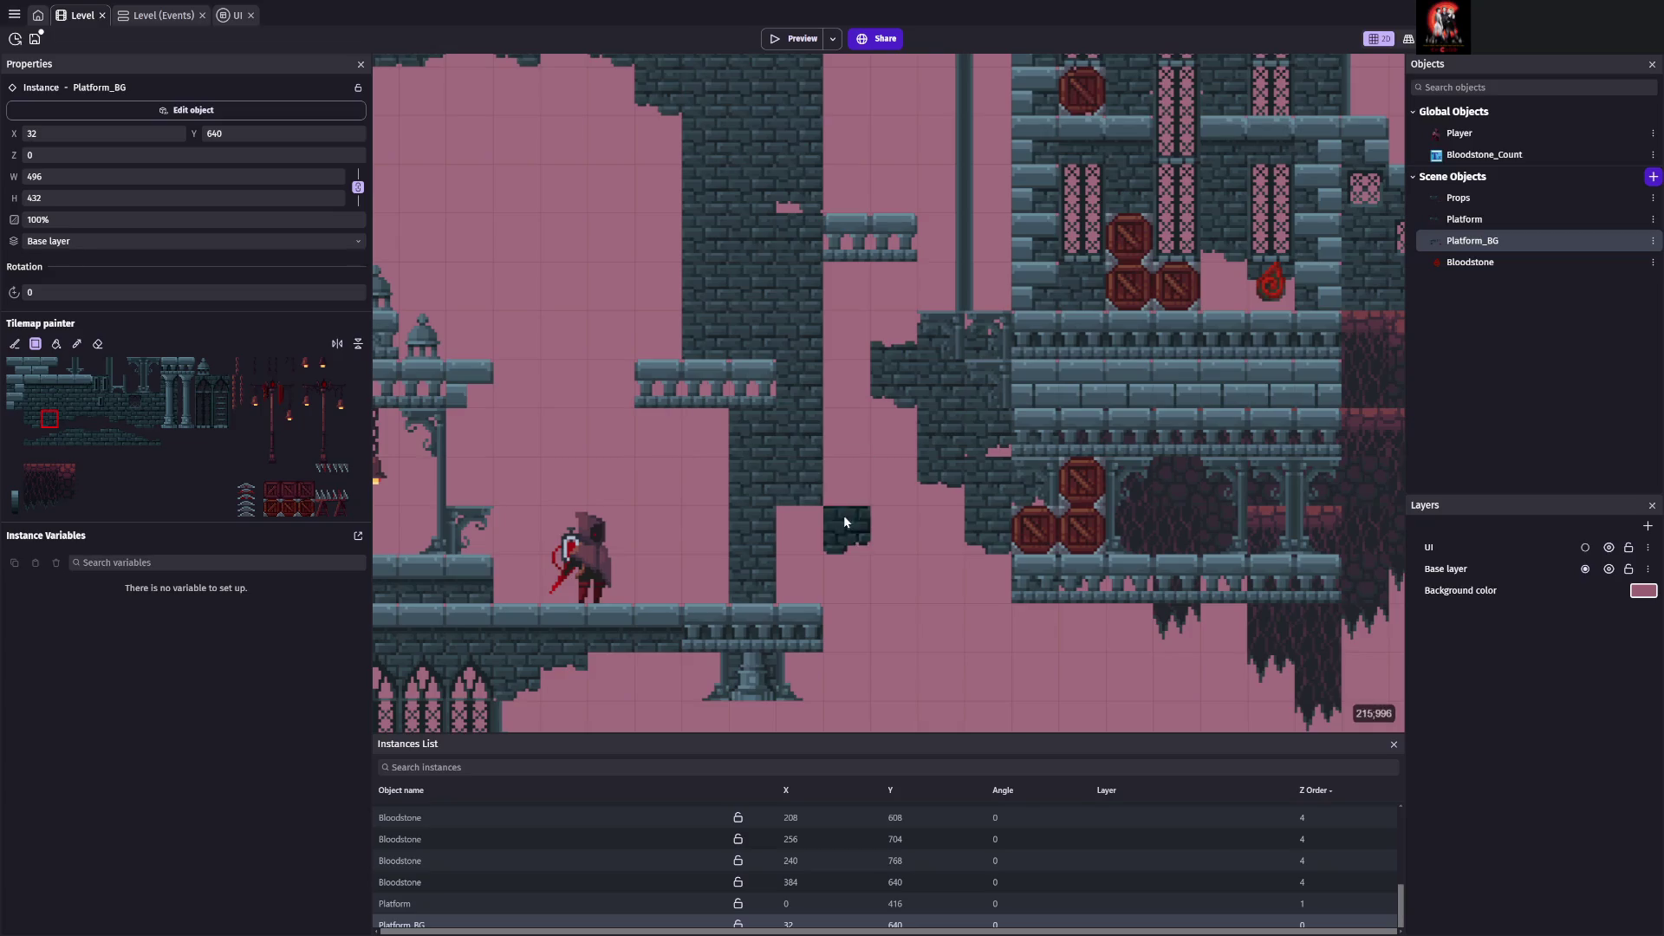
key(ctrl+s)
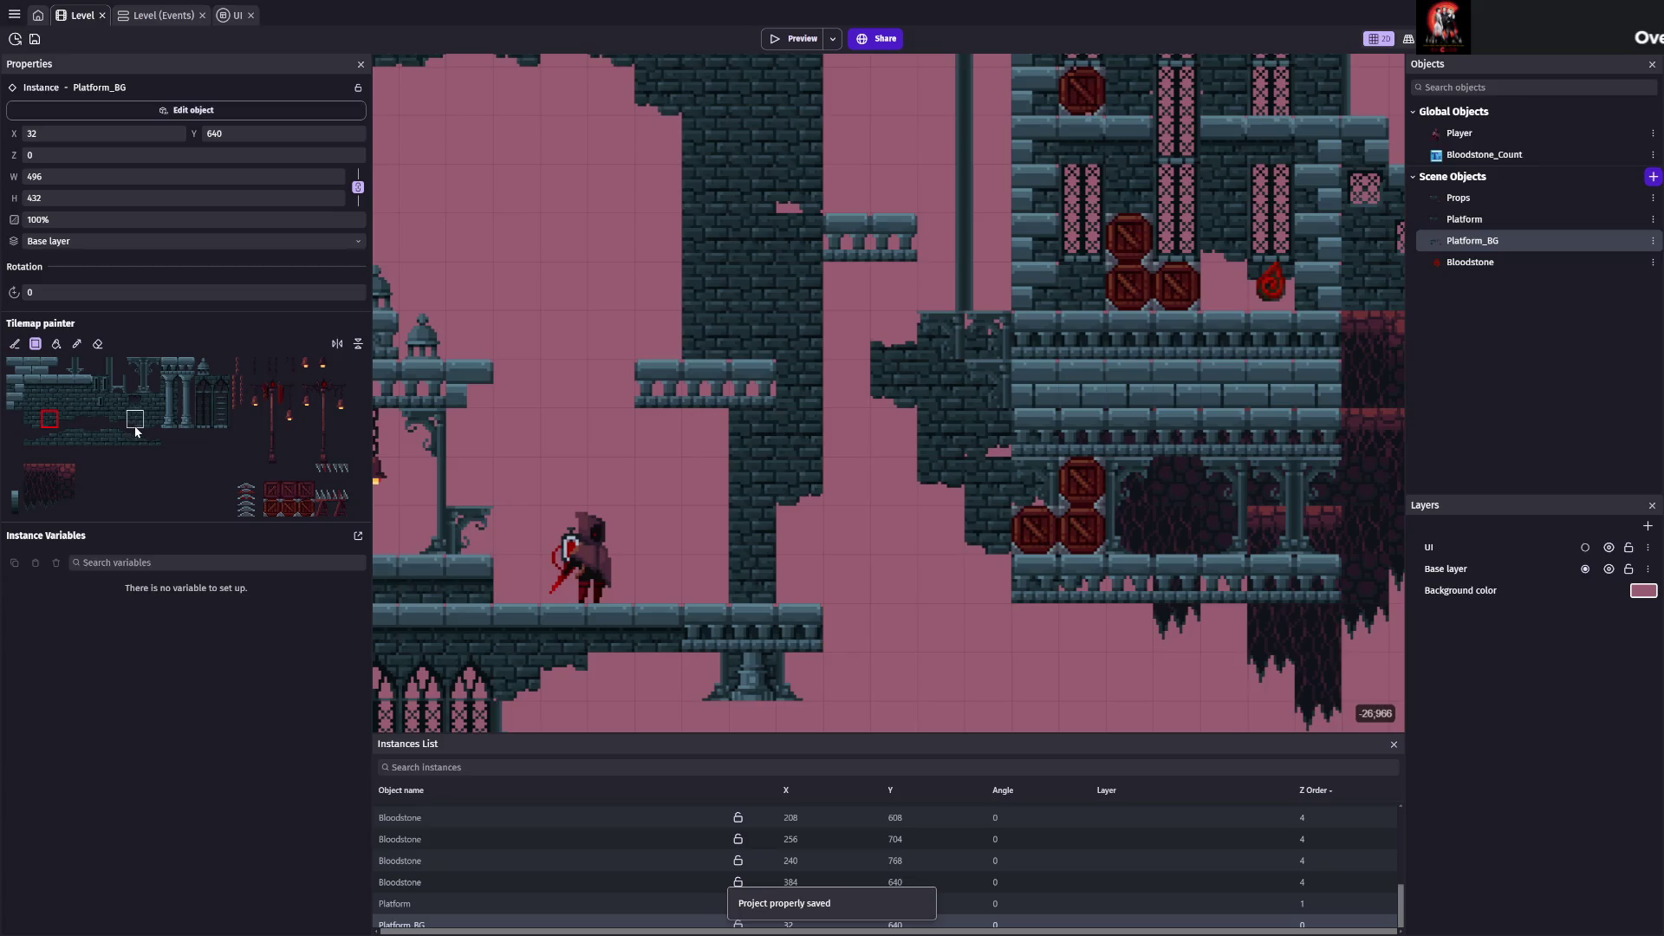
Pick further wall tiles from the palette and save the project
click(135, 423)
key(ctrl+s)
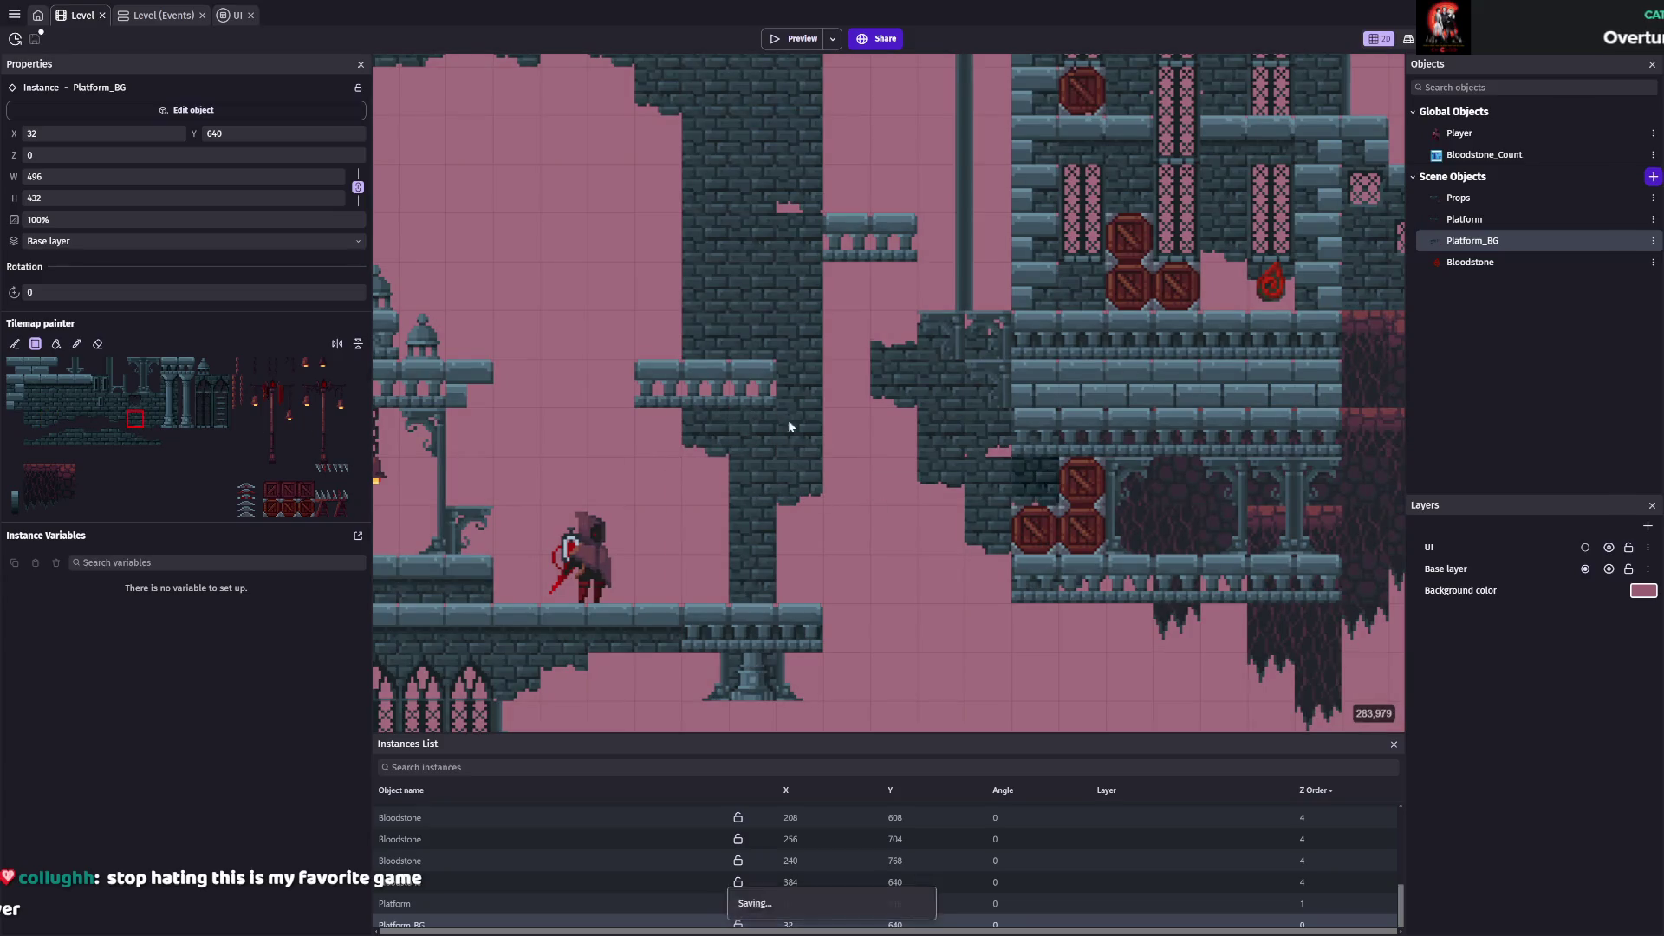
scroll(803, 423, up, 3)
click(136, 401)
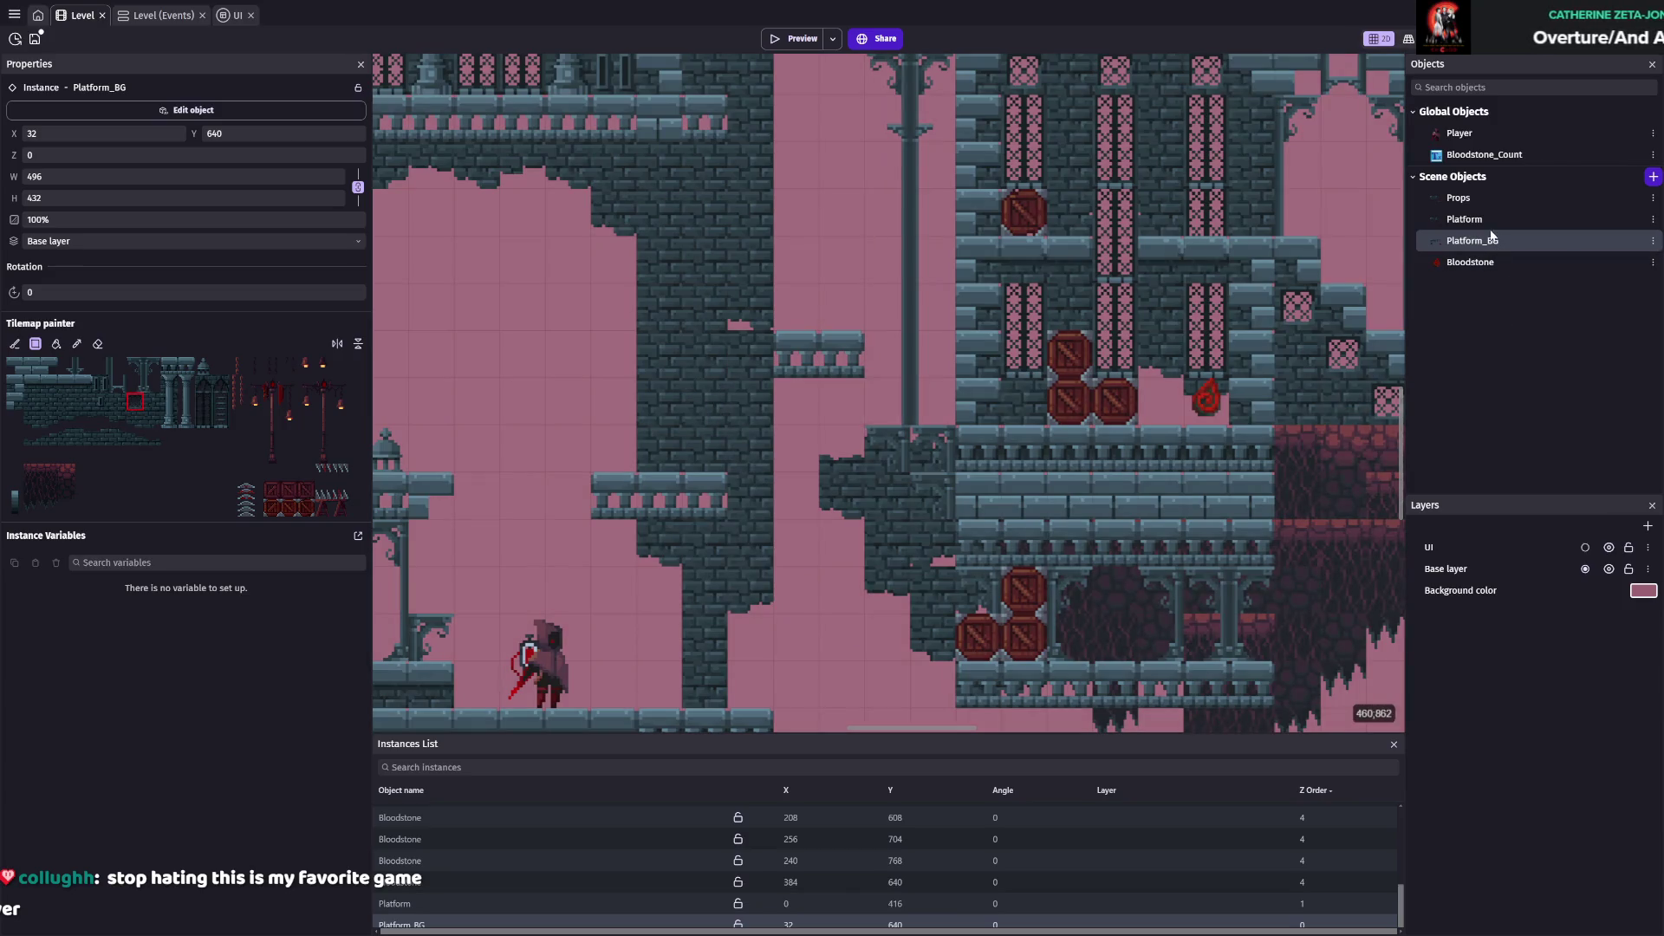
Erase a column of Platform_BG wall tiles beside the small lower ledge
click(1464, 219)
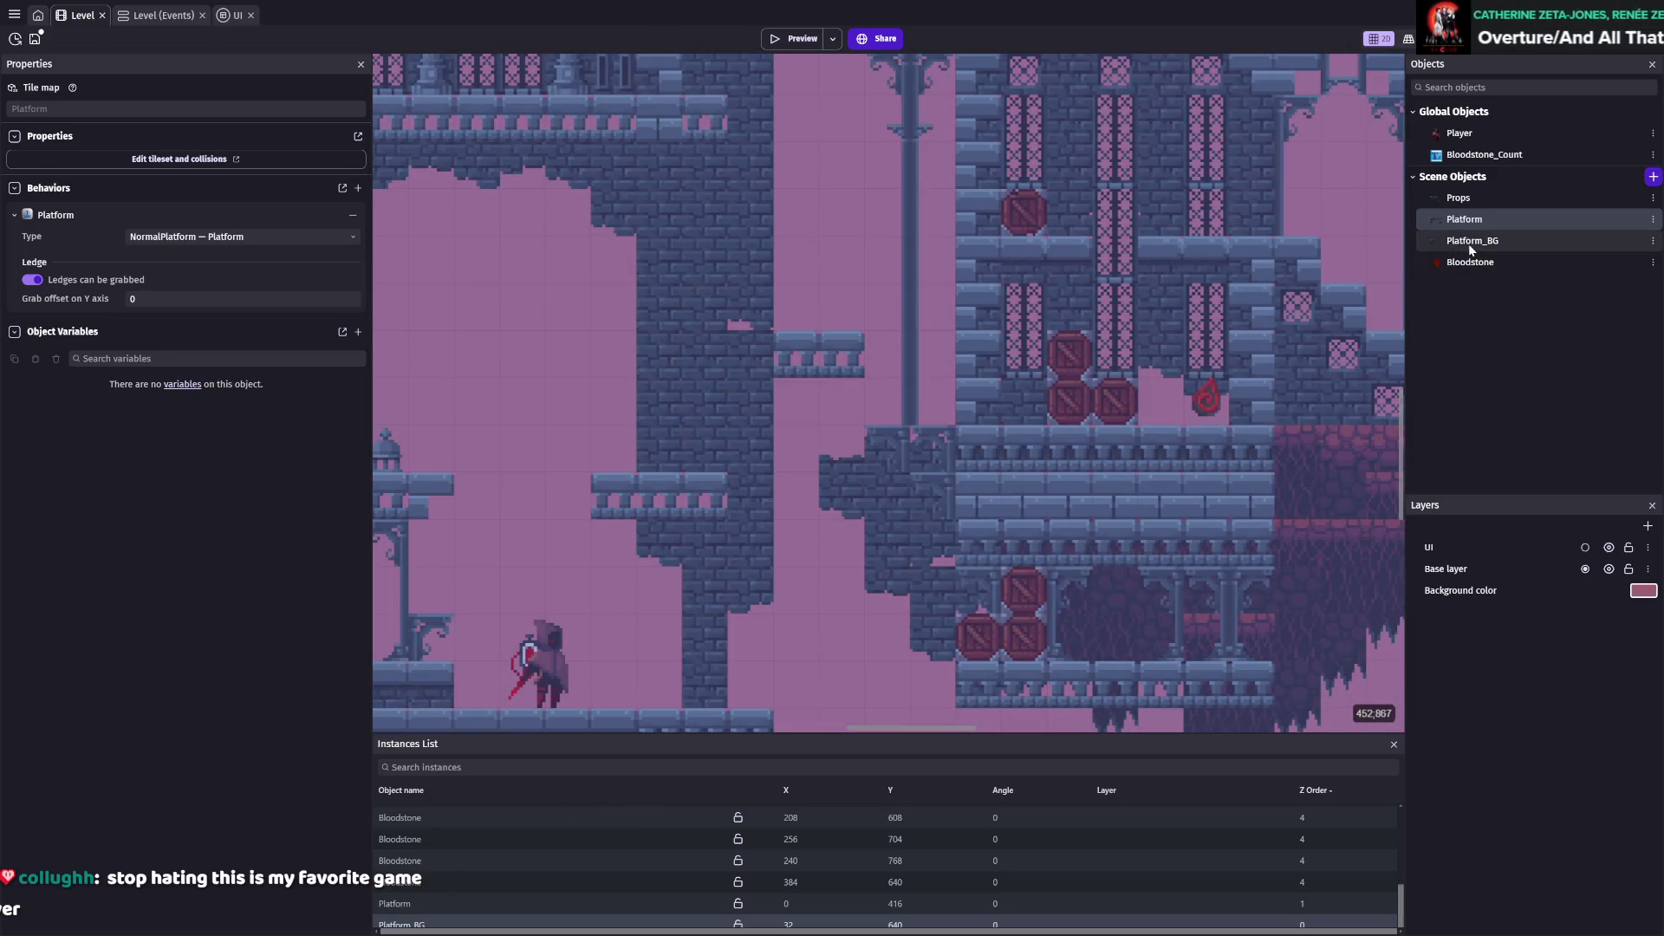
click(1472, 241)
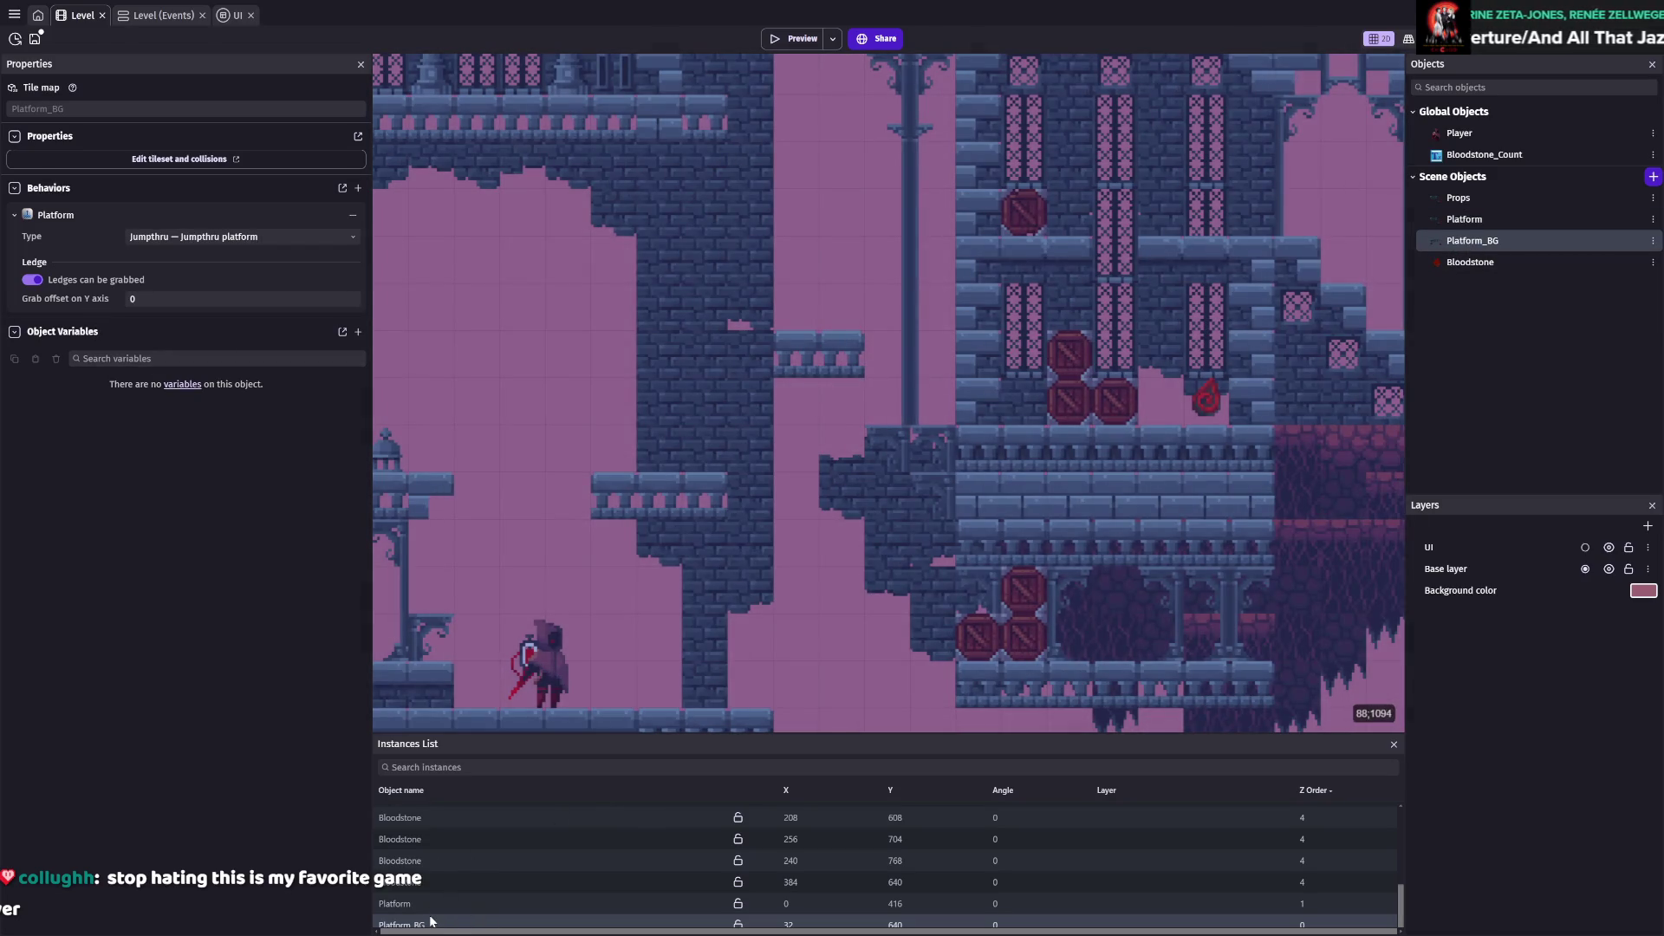
click(431, 924)
click(98, 343)
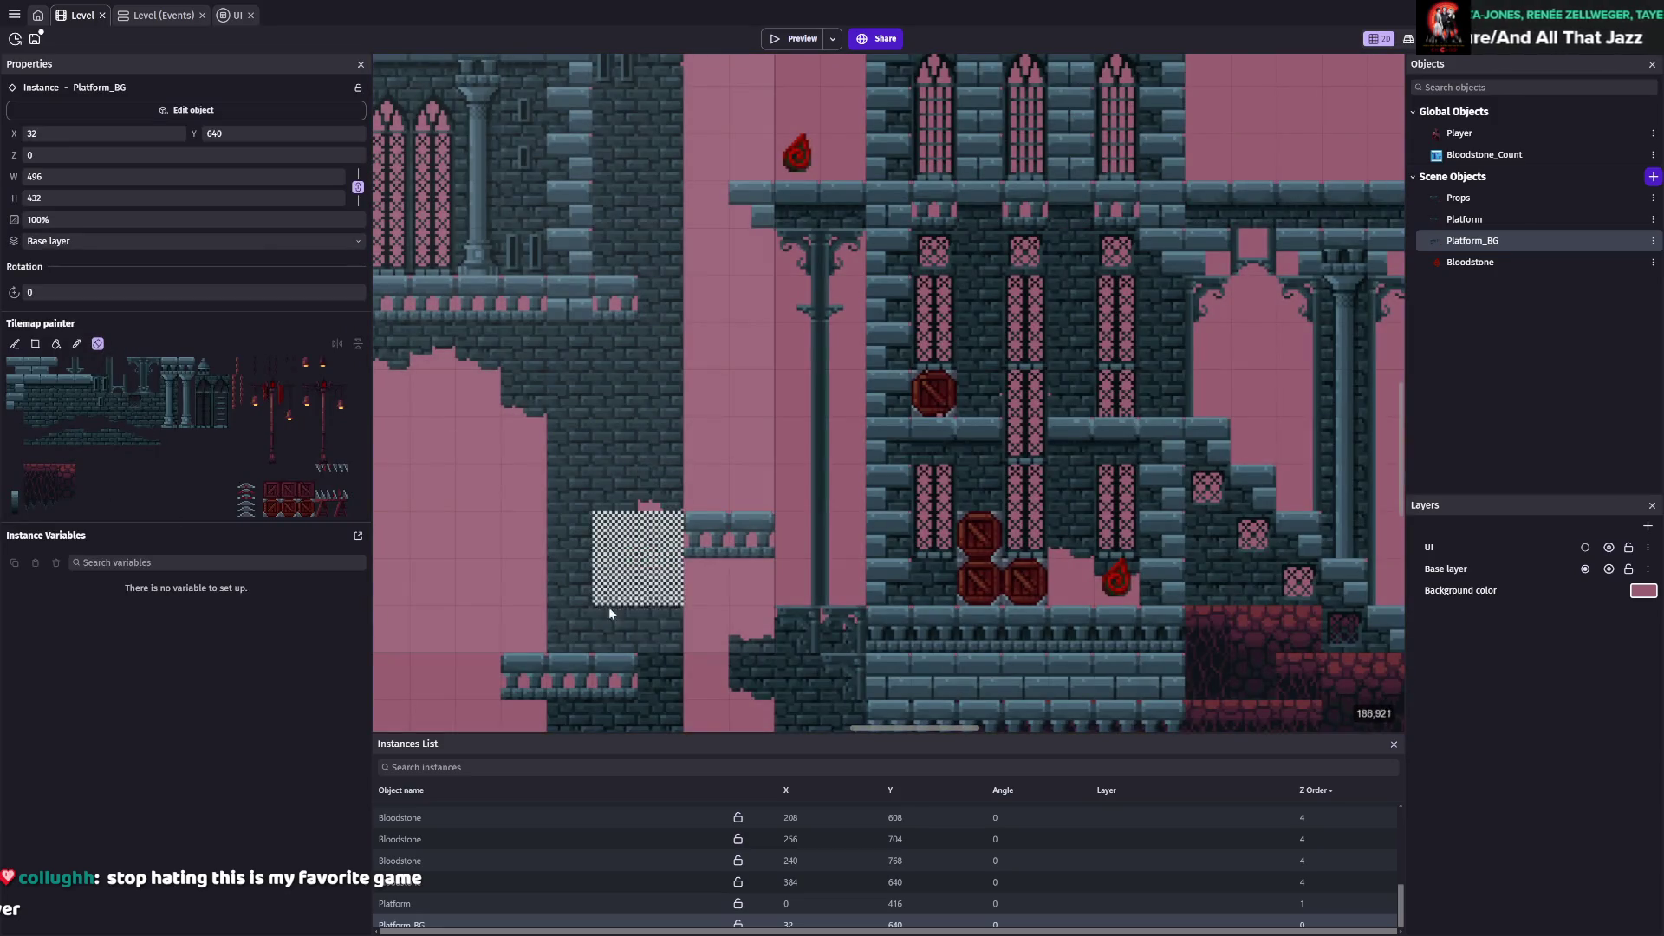
drag(615, 520, 615, 603)
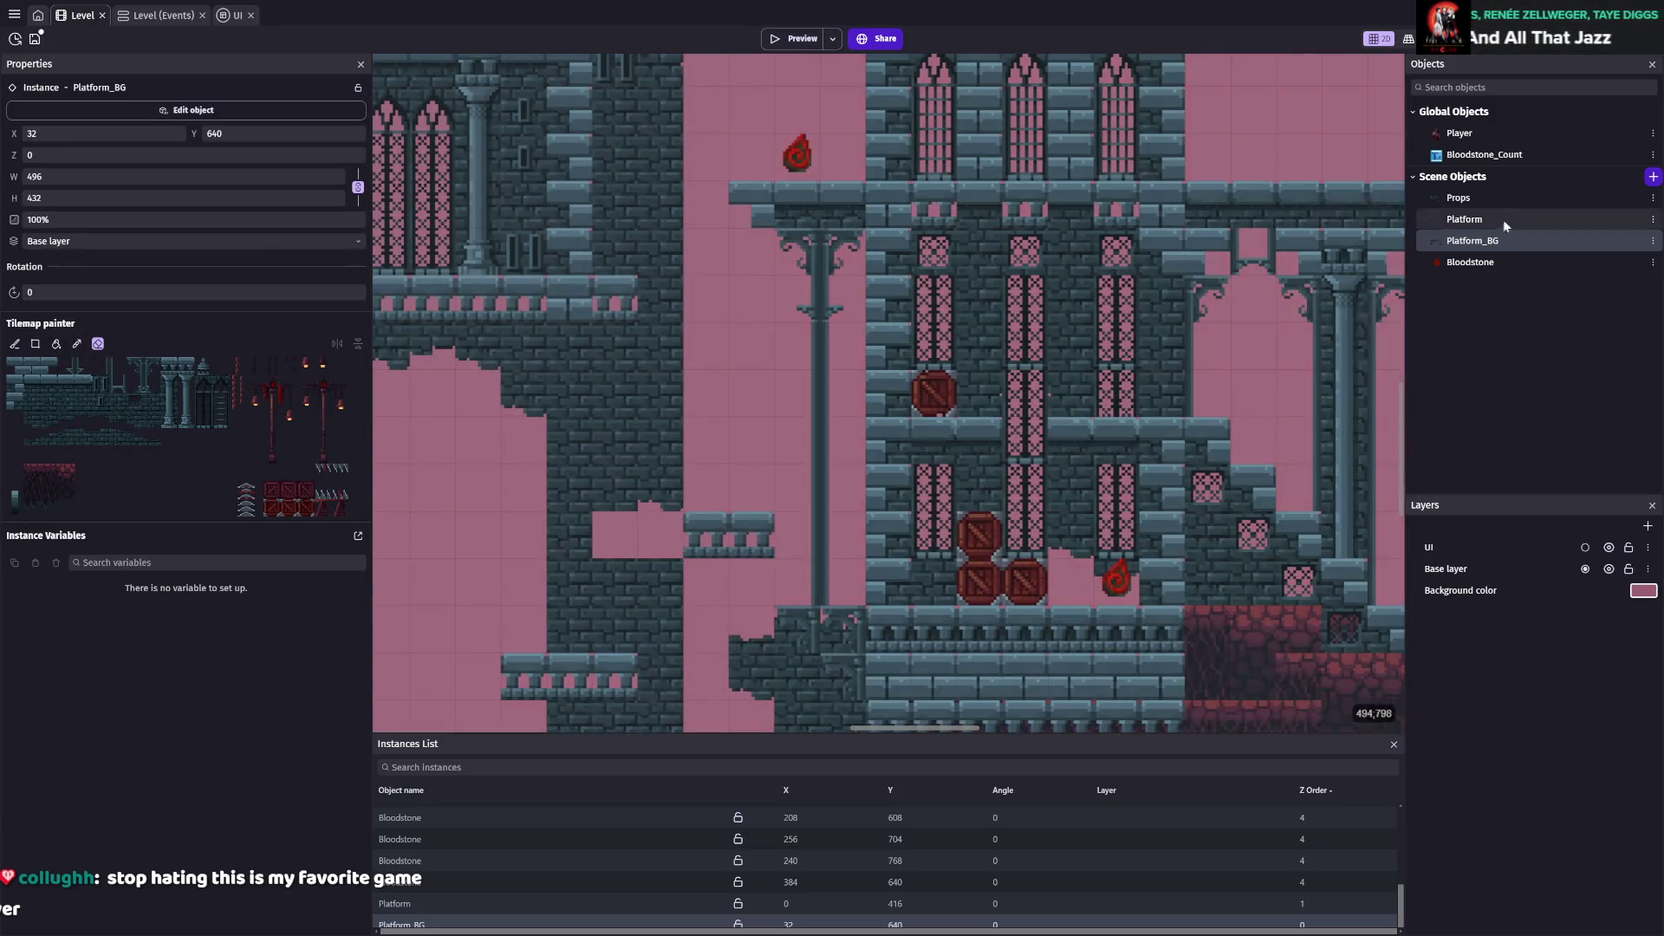
Pick a wall tile for the Platform tilemap, reselect Platform_BG, and launch a test run
click(1499, 222)
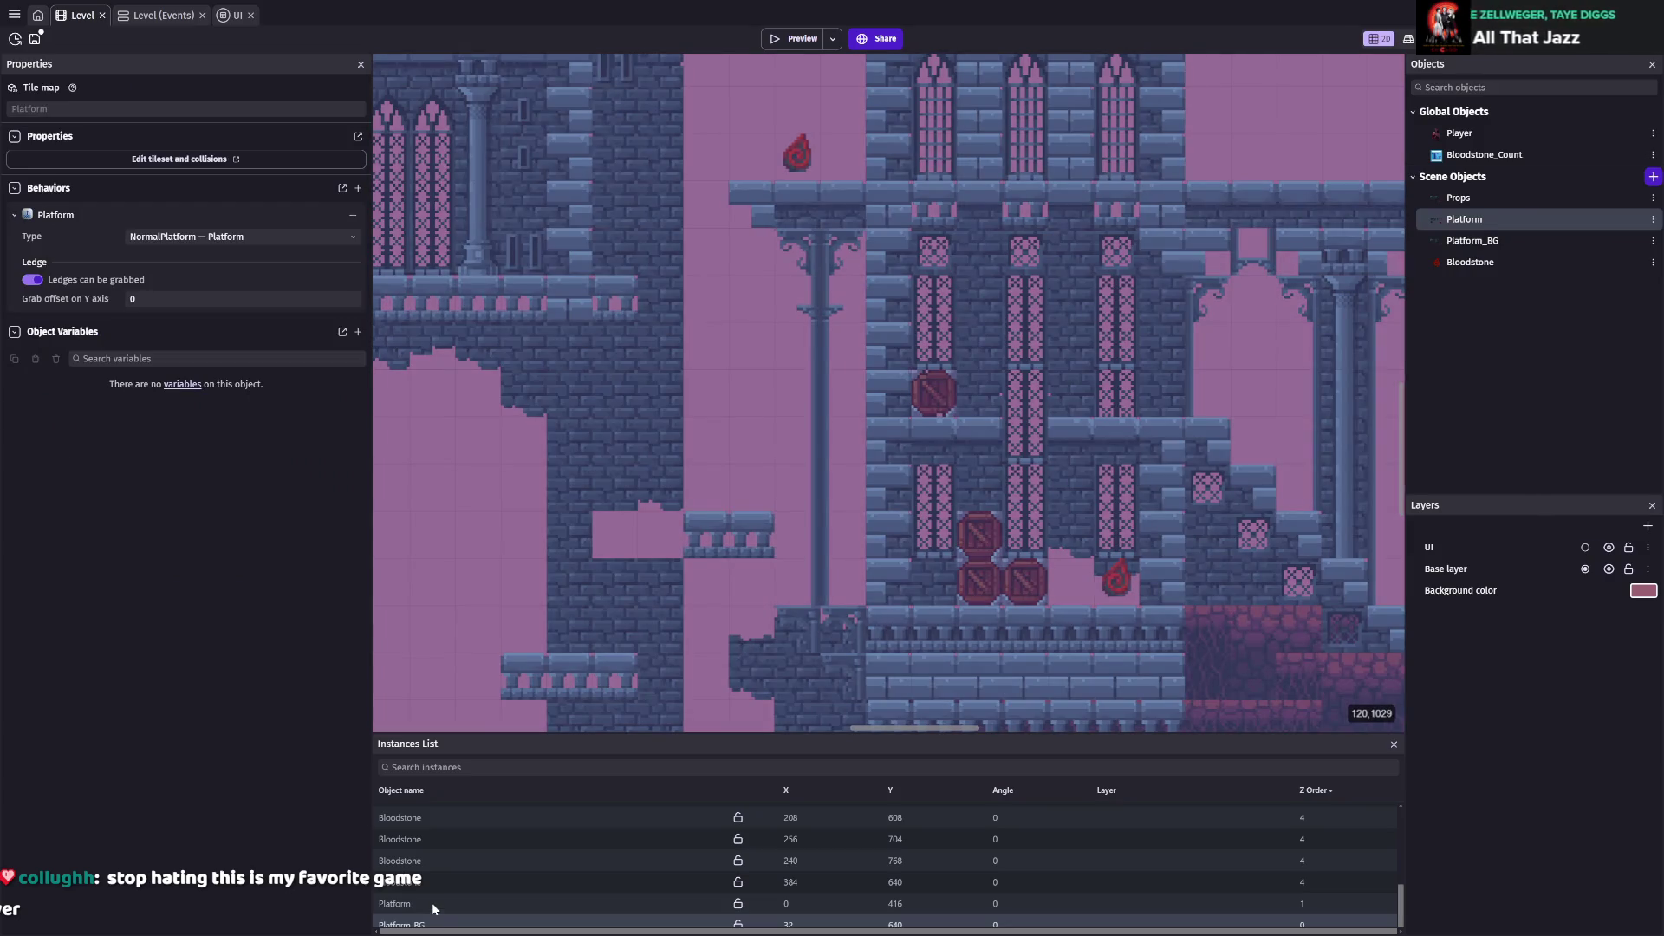
click(433, 904)
click(73, 404)
scroll(730, 631, up, 2)
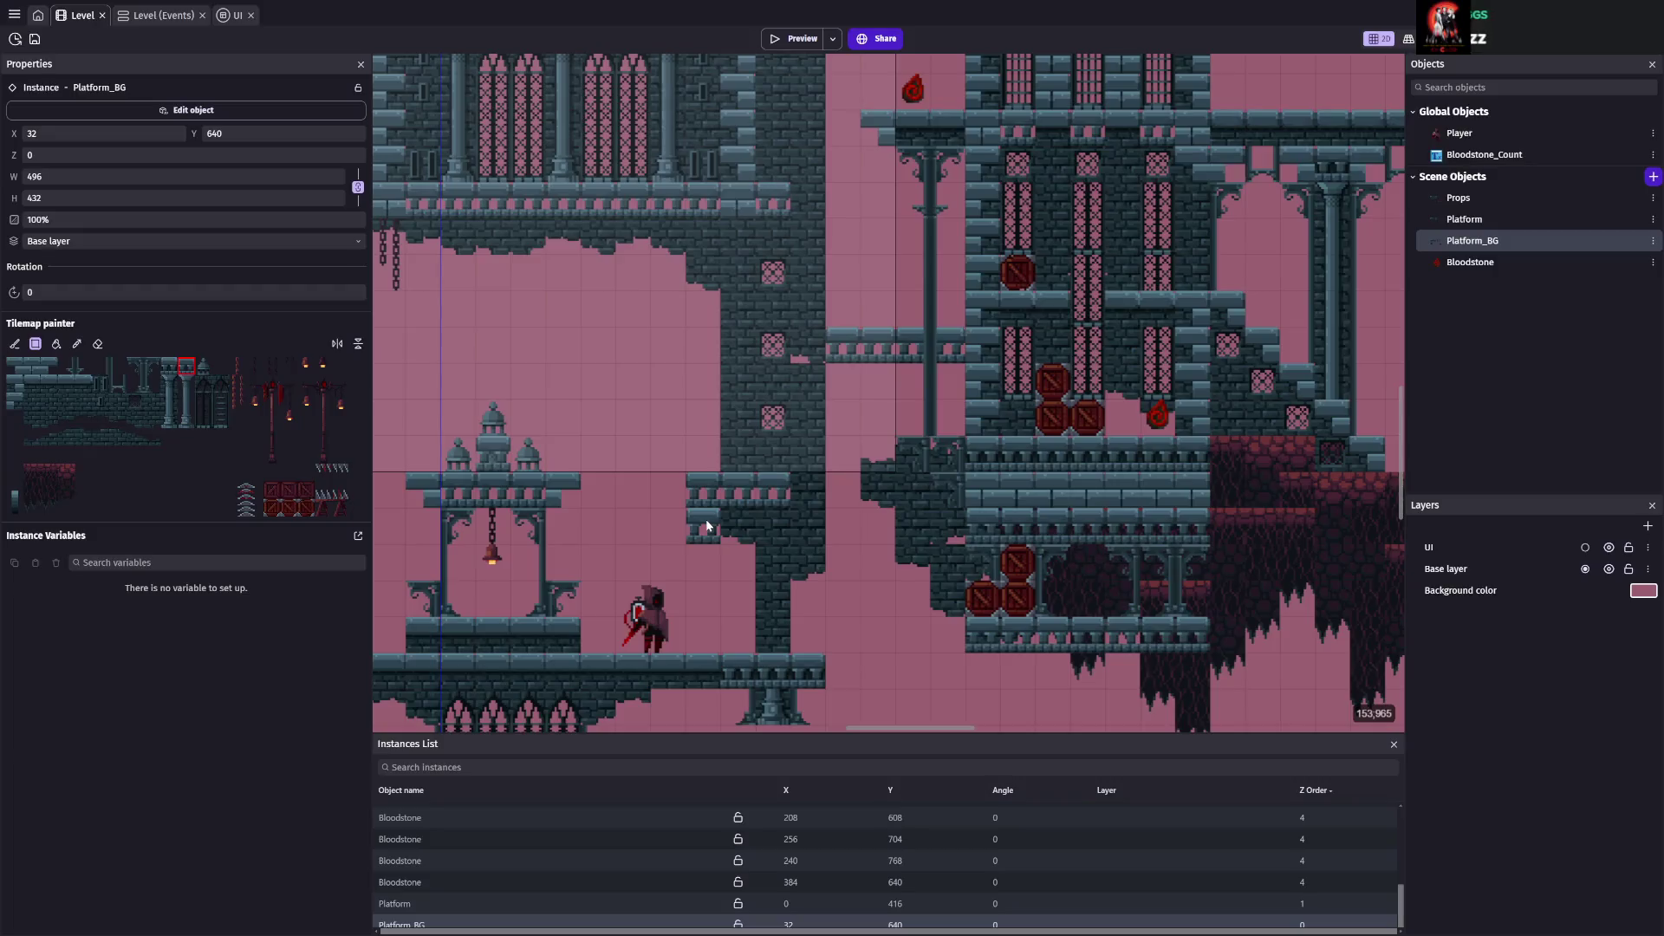
click(780, 924)
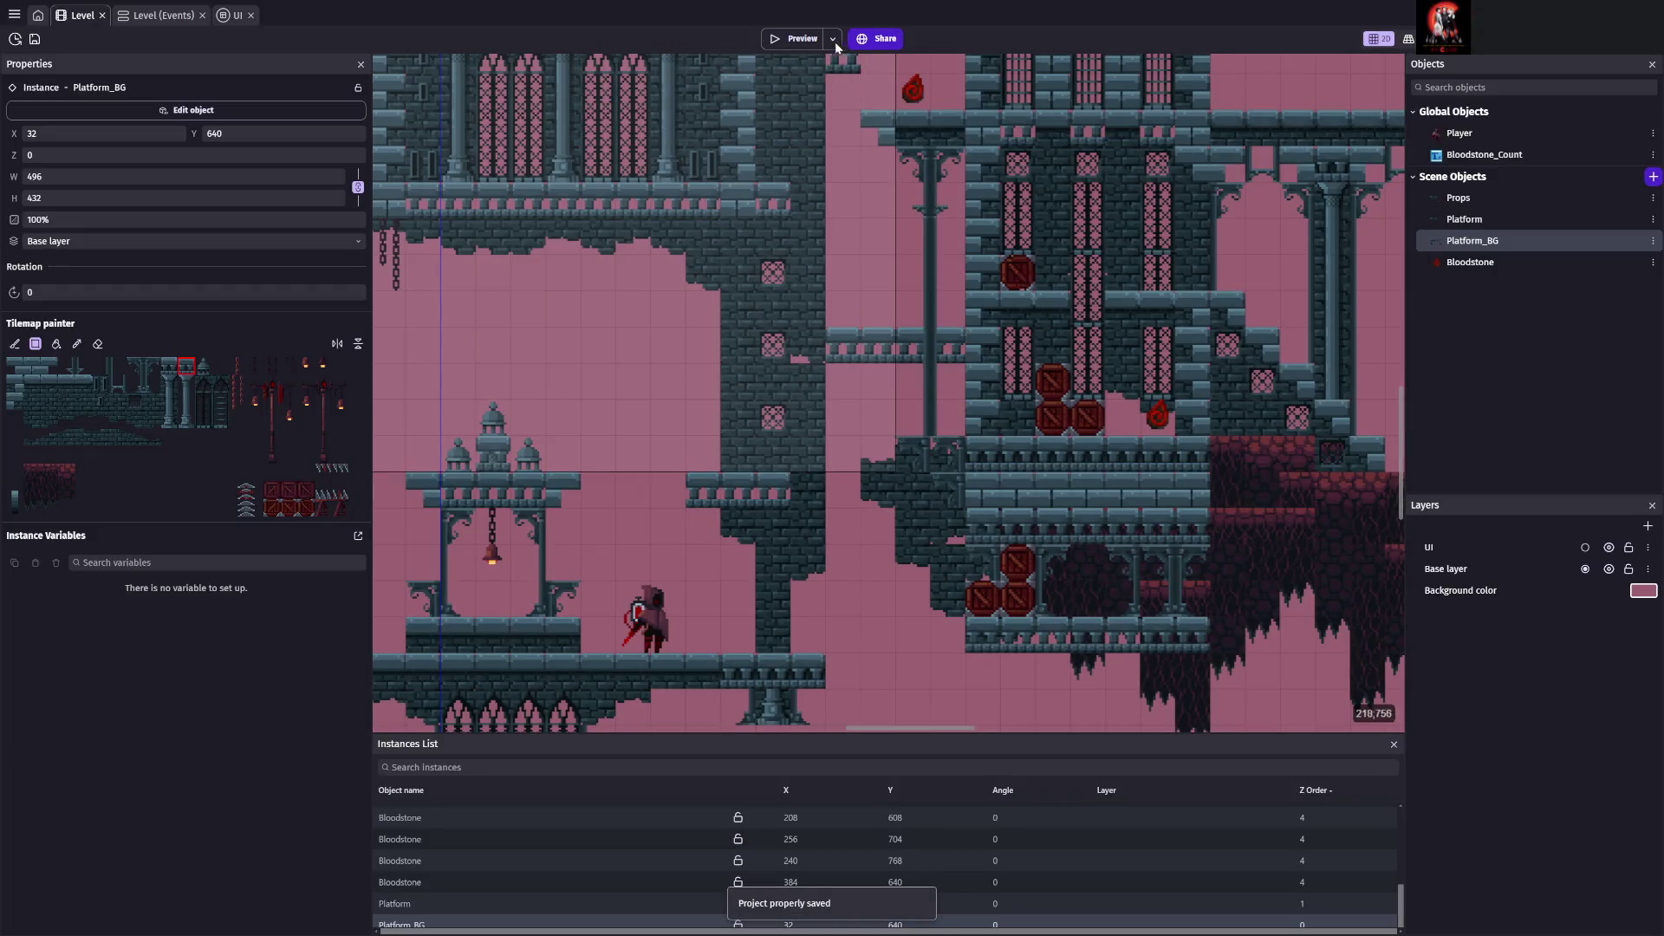
click(795, 38)
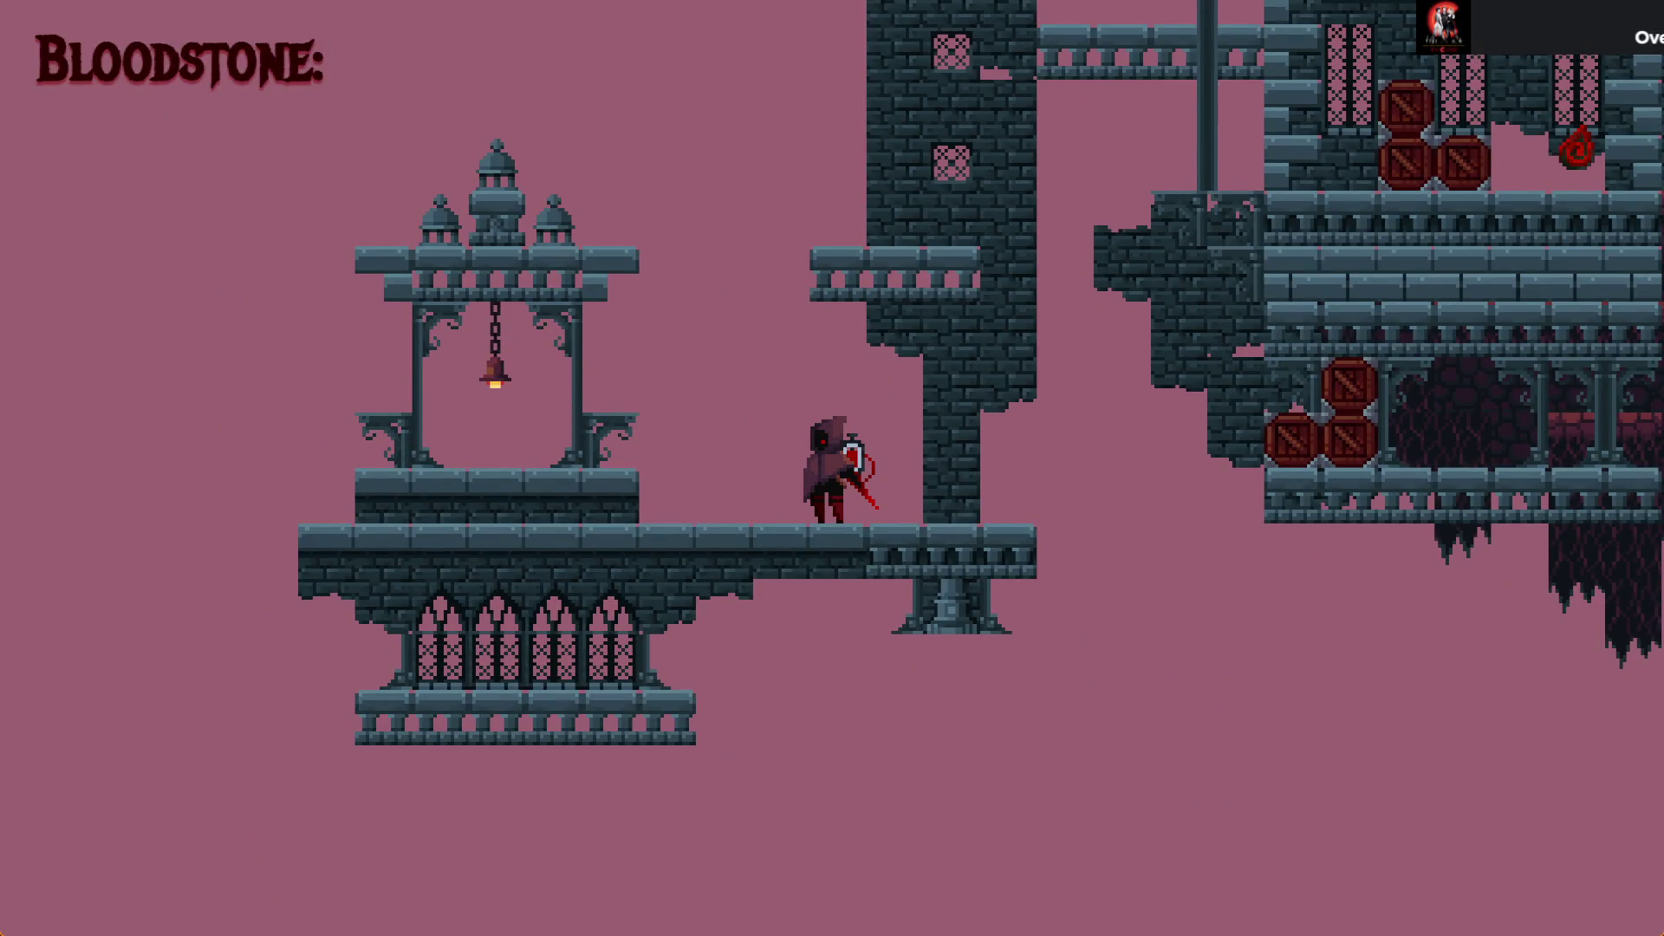
key(alt+F4)
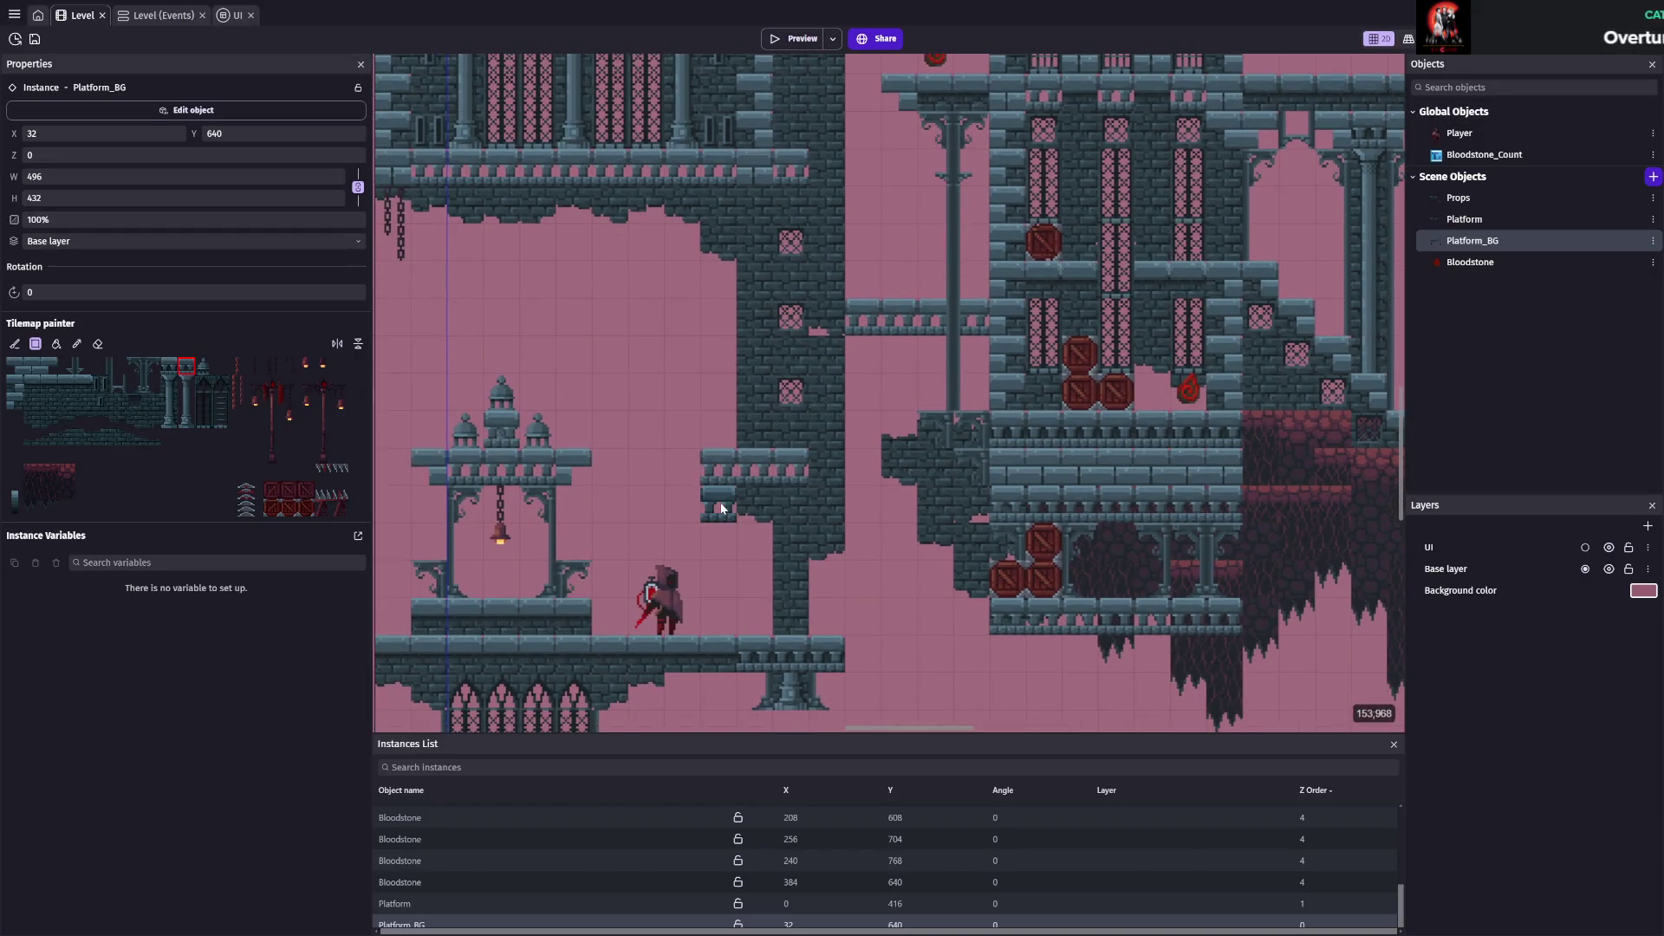
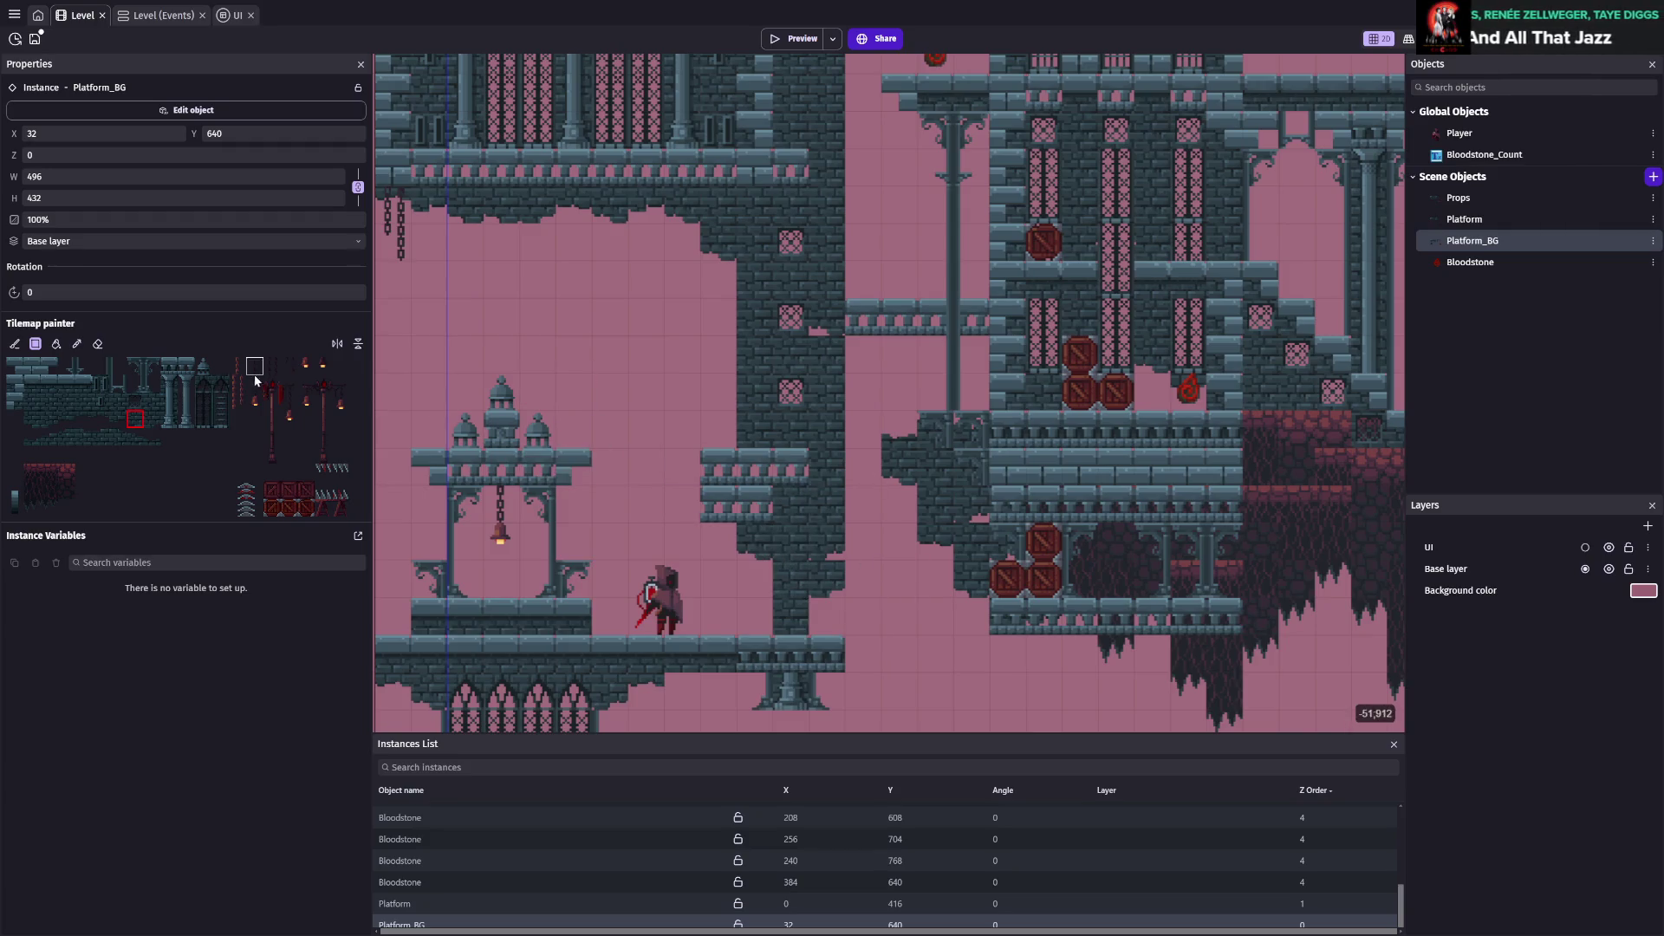
Erase a column of dark brick beside the tower and the top row of the small ledge
click(98, 344)
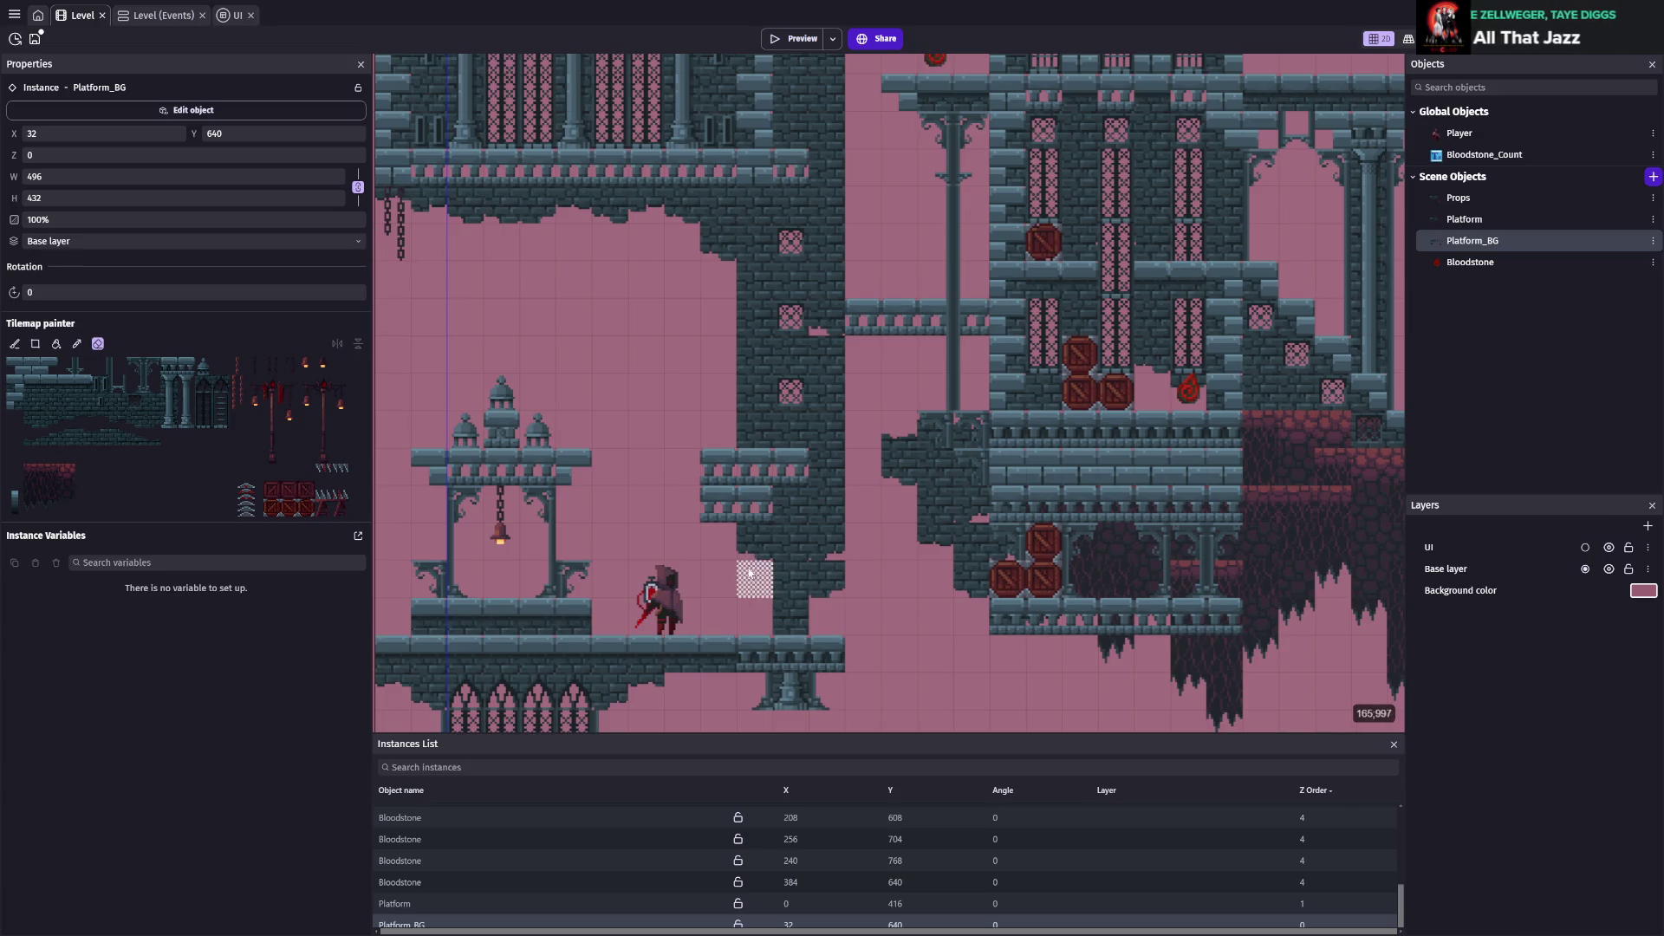
drag(828, 589, 828, 498)
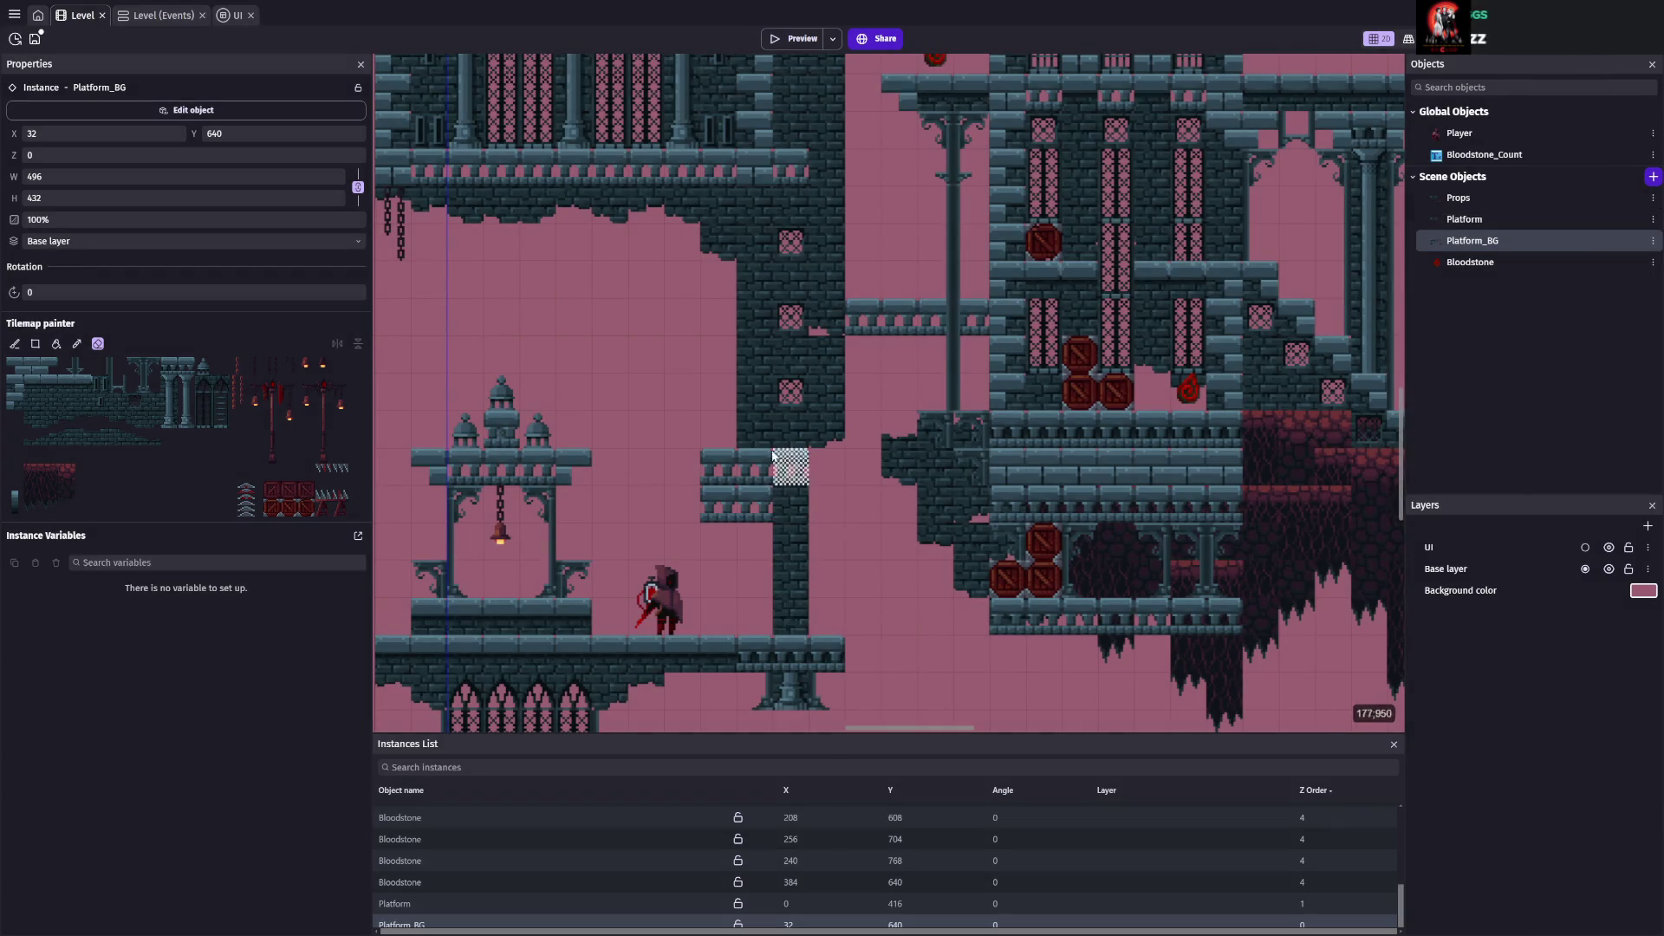
drag(679, 465, 828, 466)
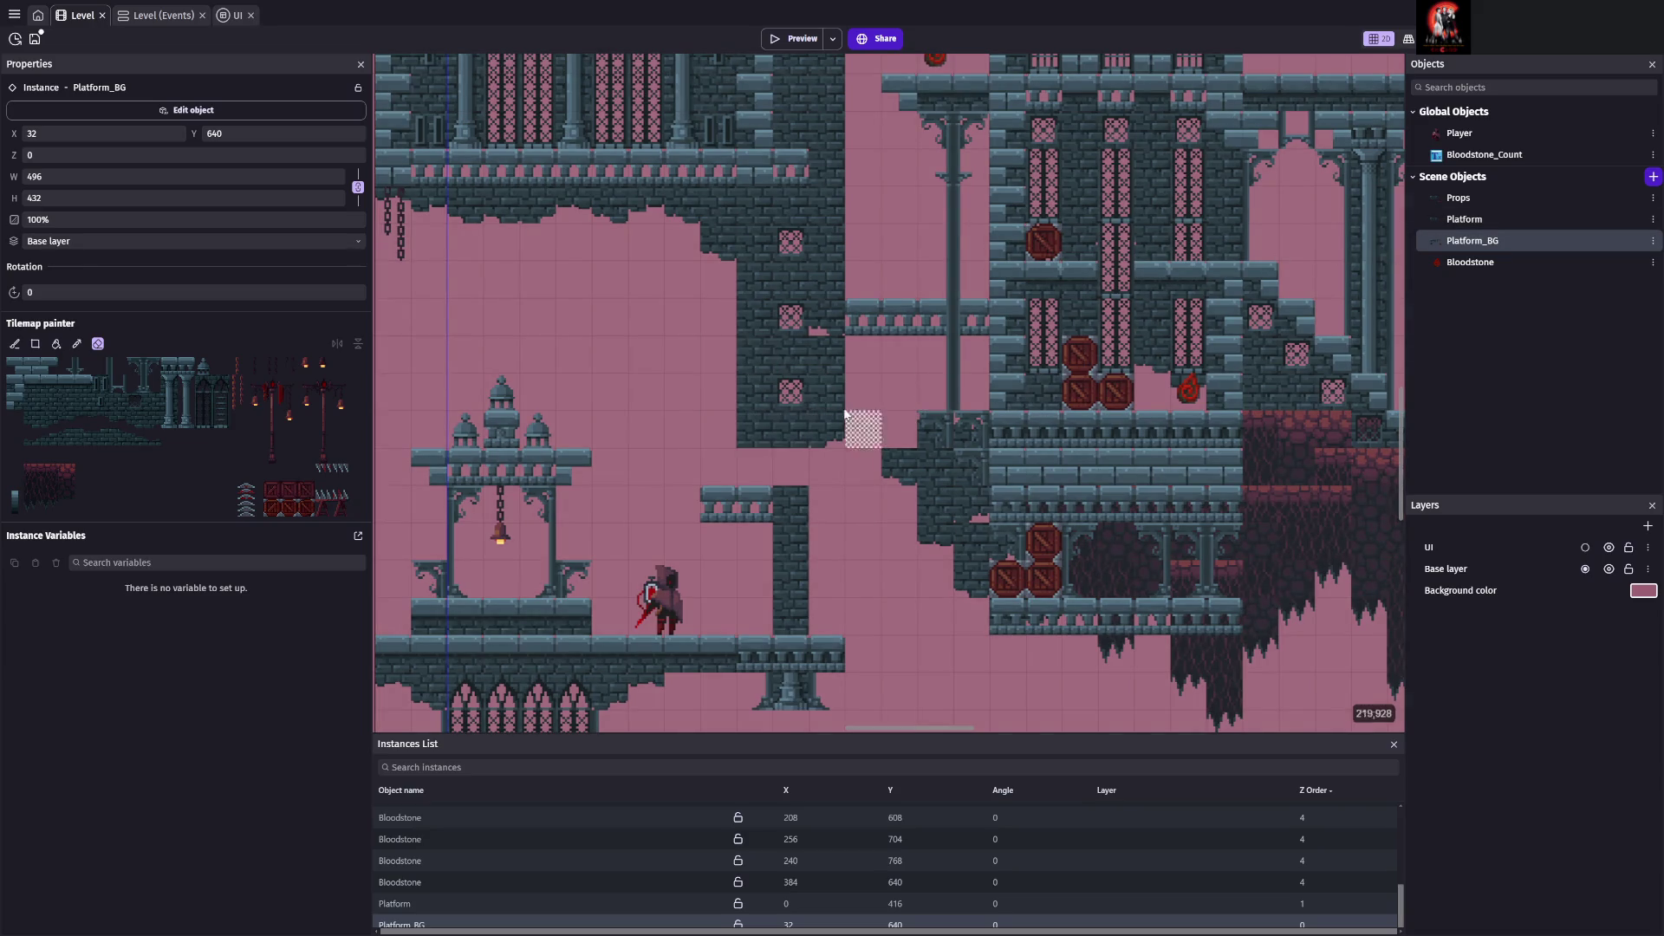
Select the Platform tilemap instance, choose a new brush tile, and save the project
click(1428, 220)
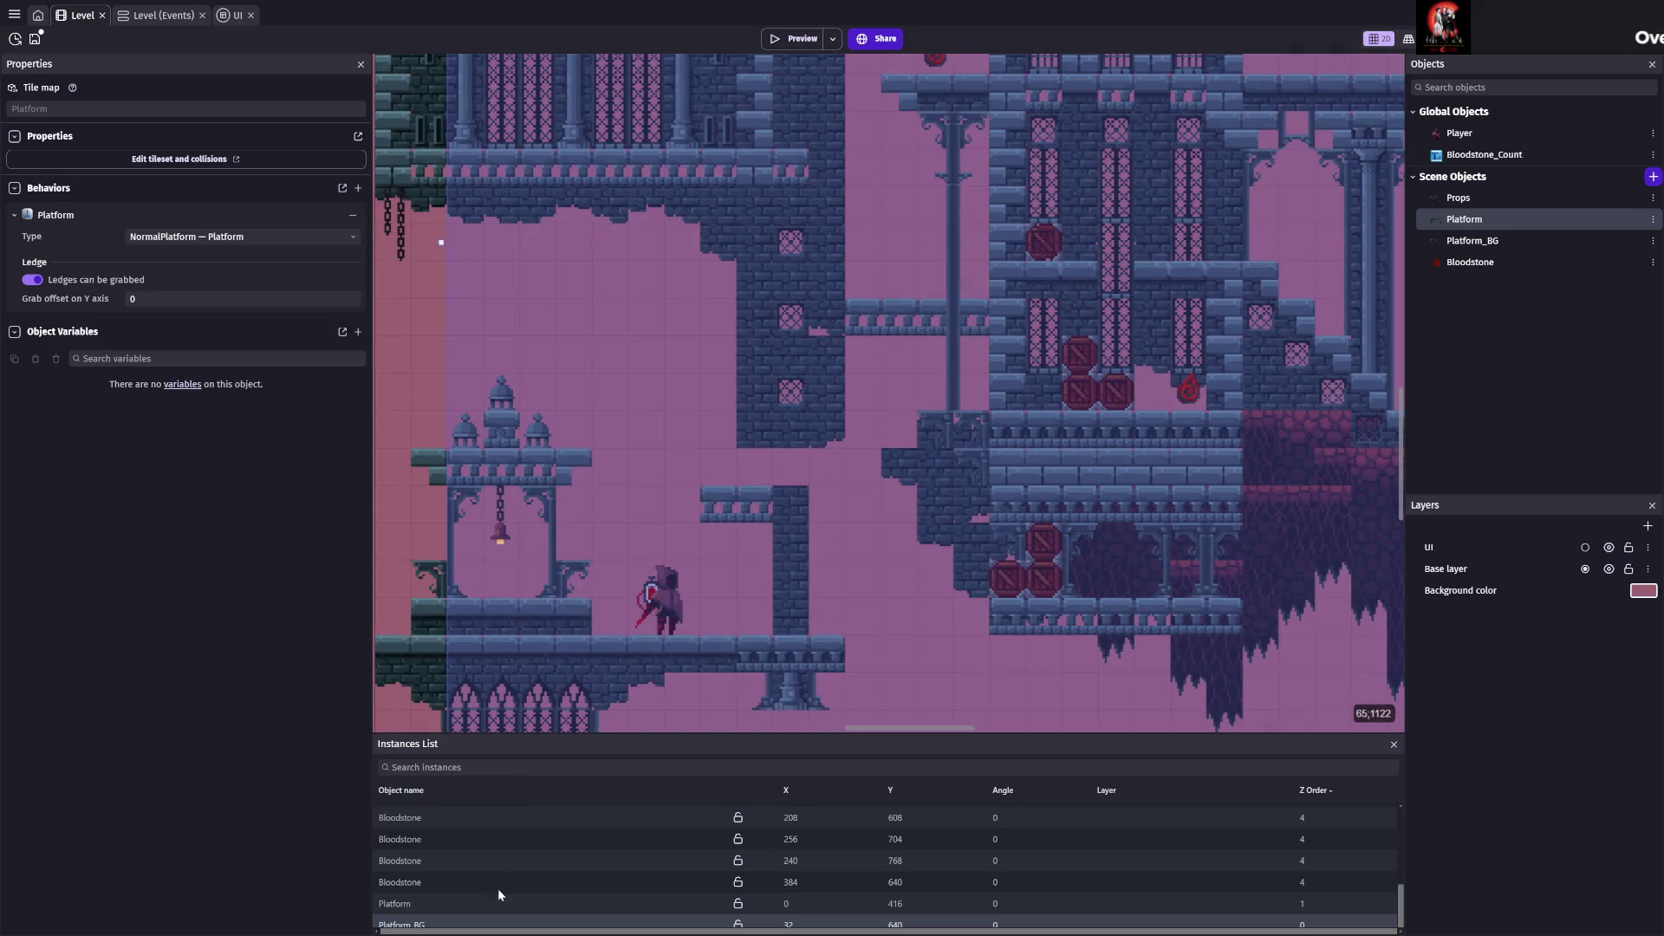
click(438, 903)
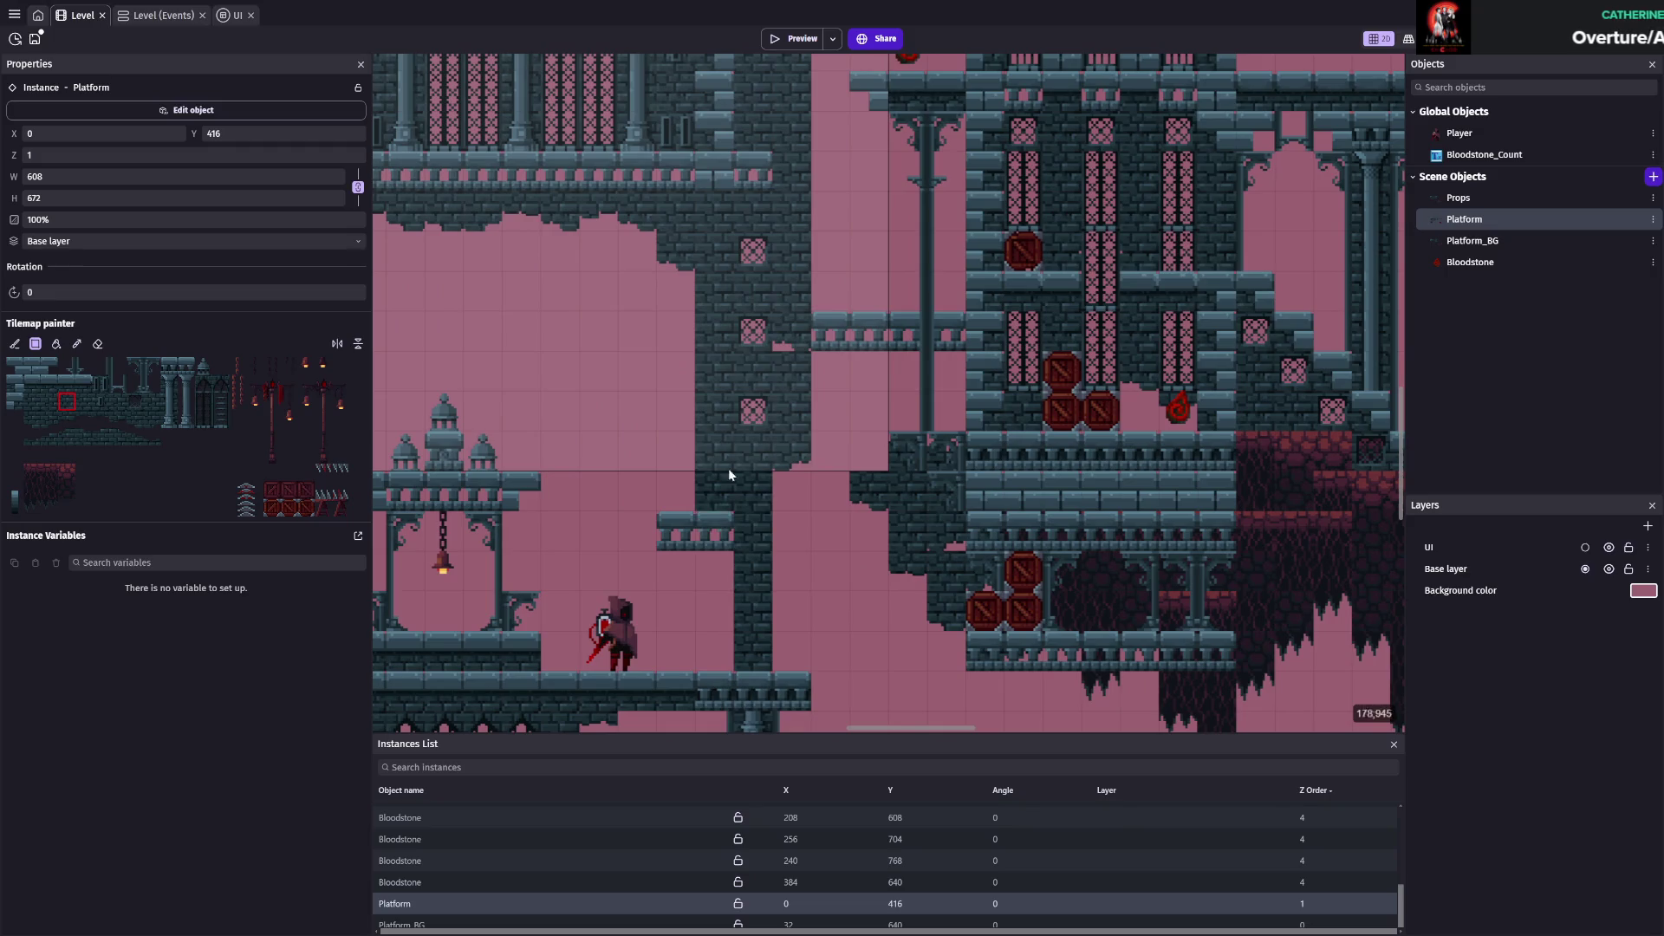
click(134, 420)
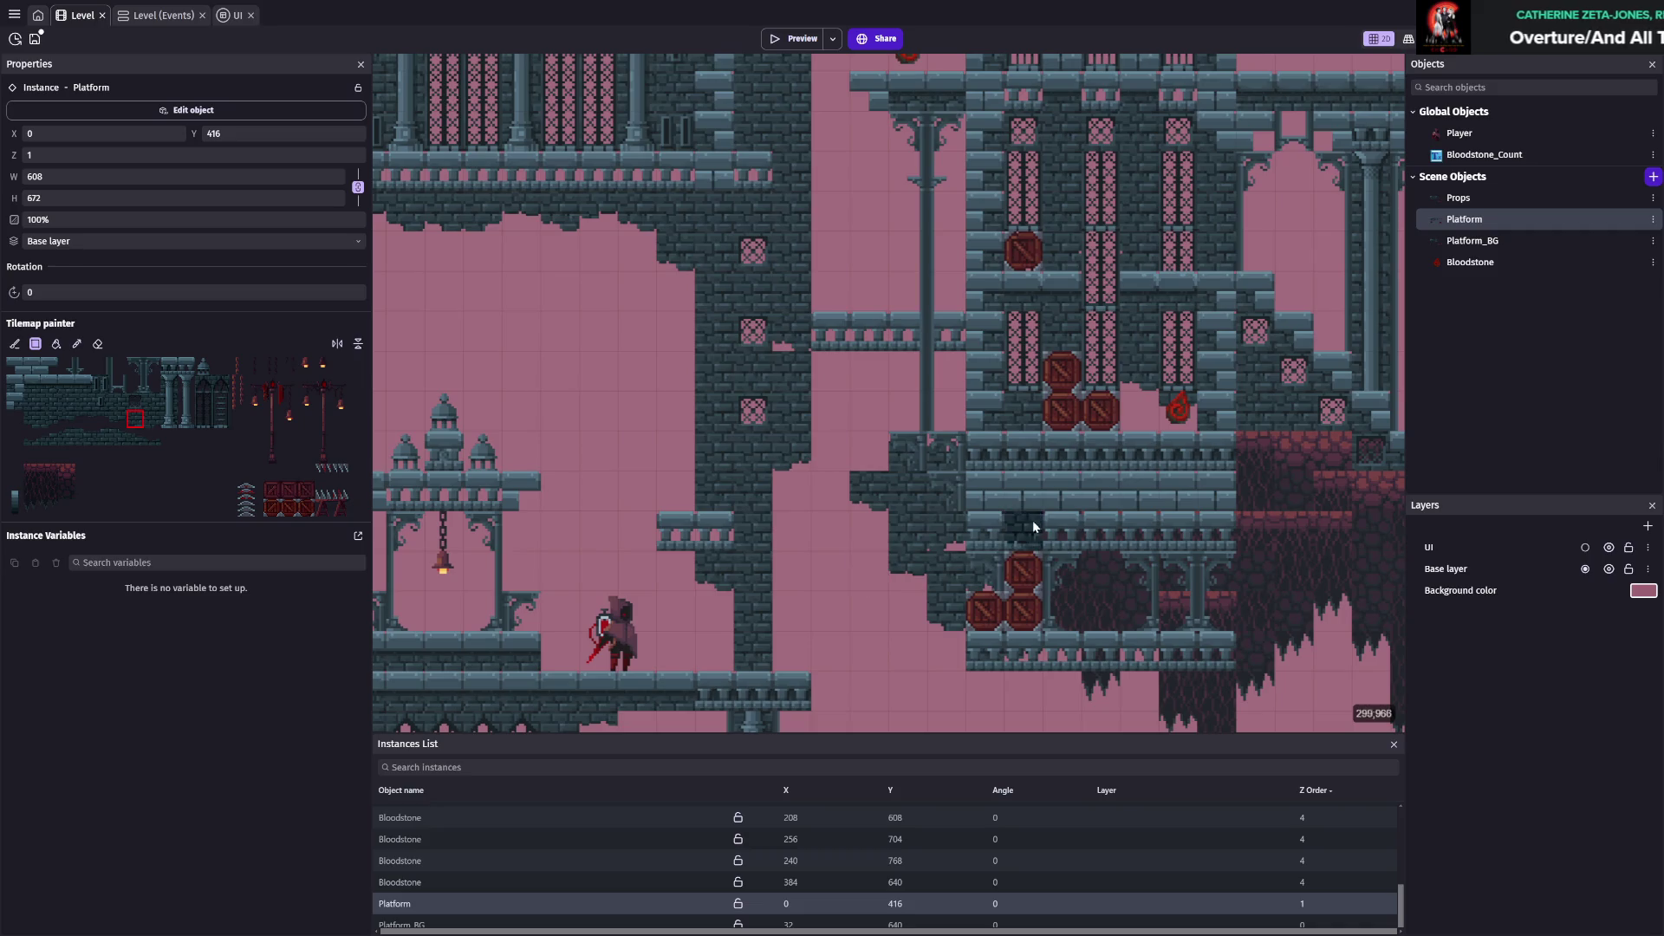
key(ctrl+s)
scroll(887, 491, down, 2)
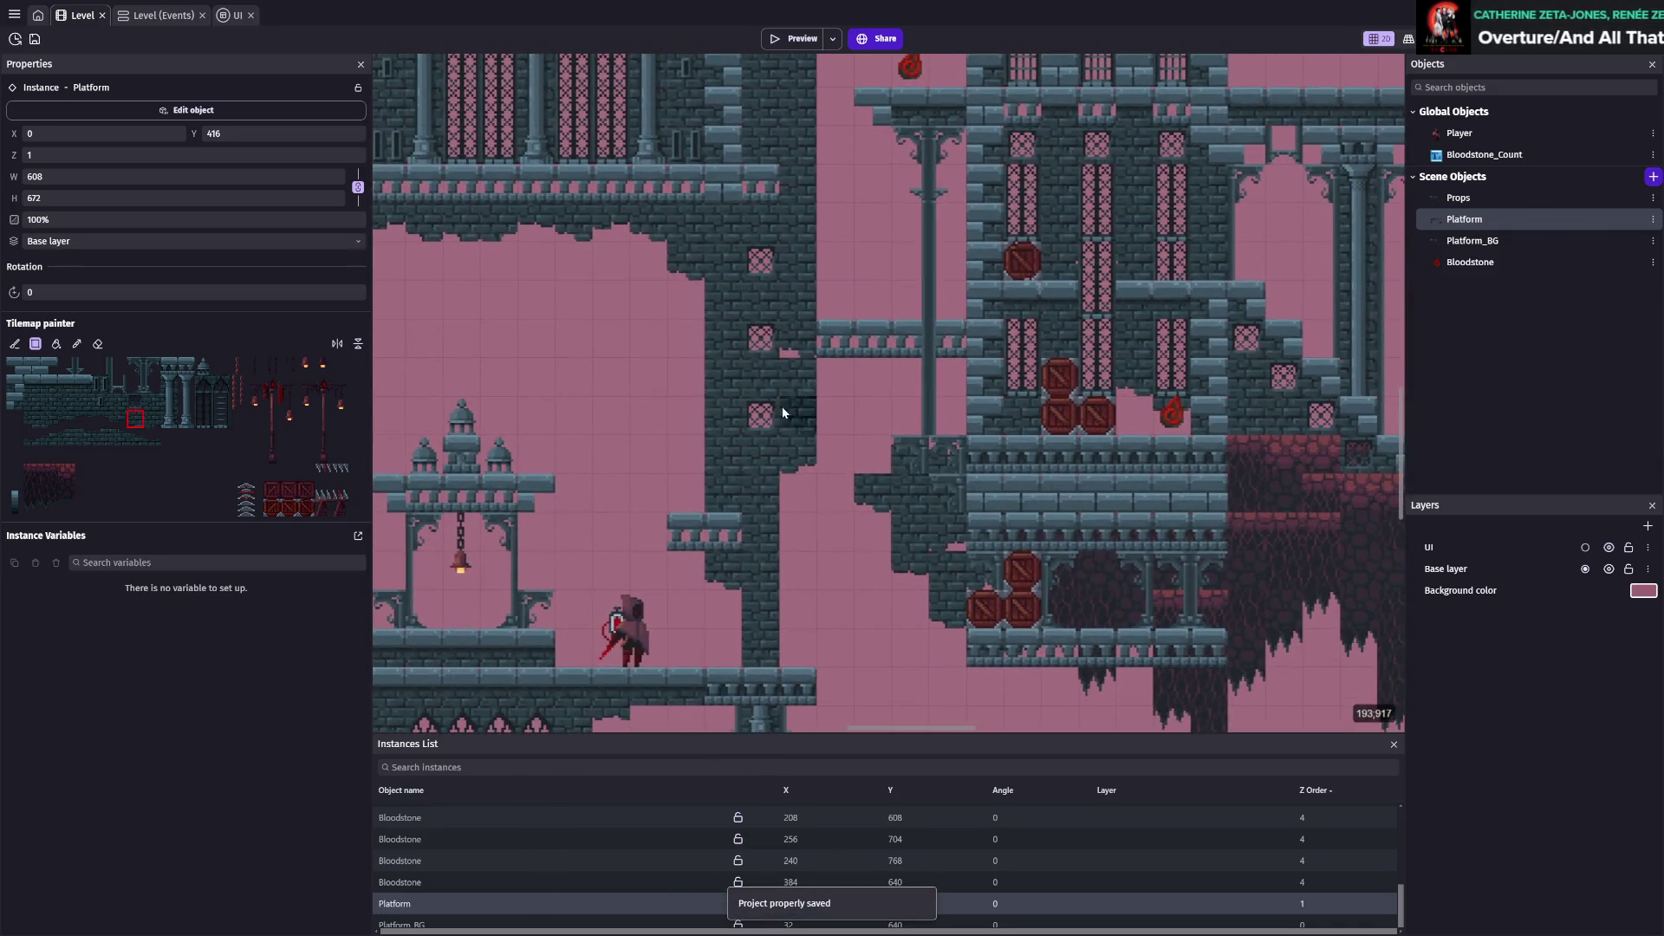
scroll(781, 412, up, 1)
Try other brush tiles in the palette, then pick the Props tilemap object
click(235, 390)
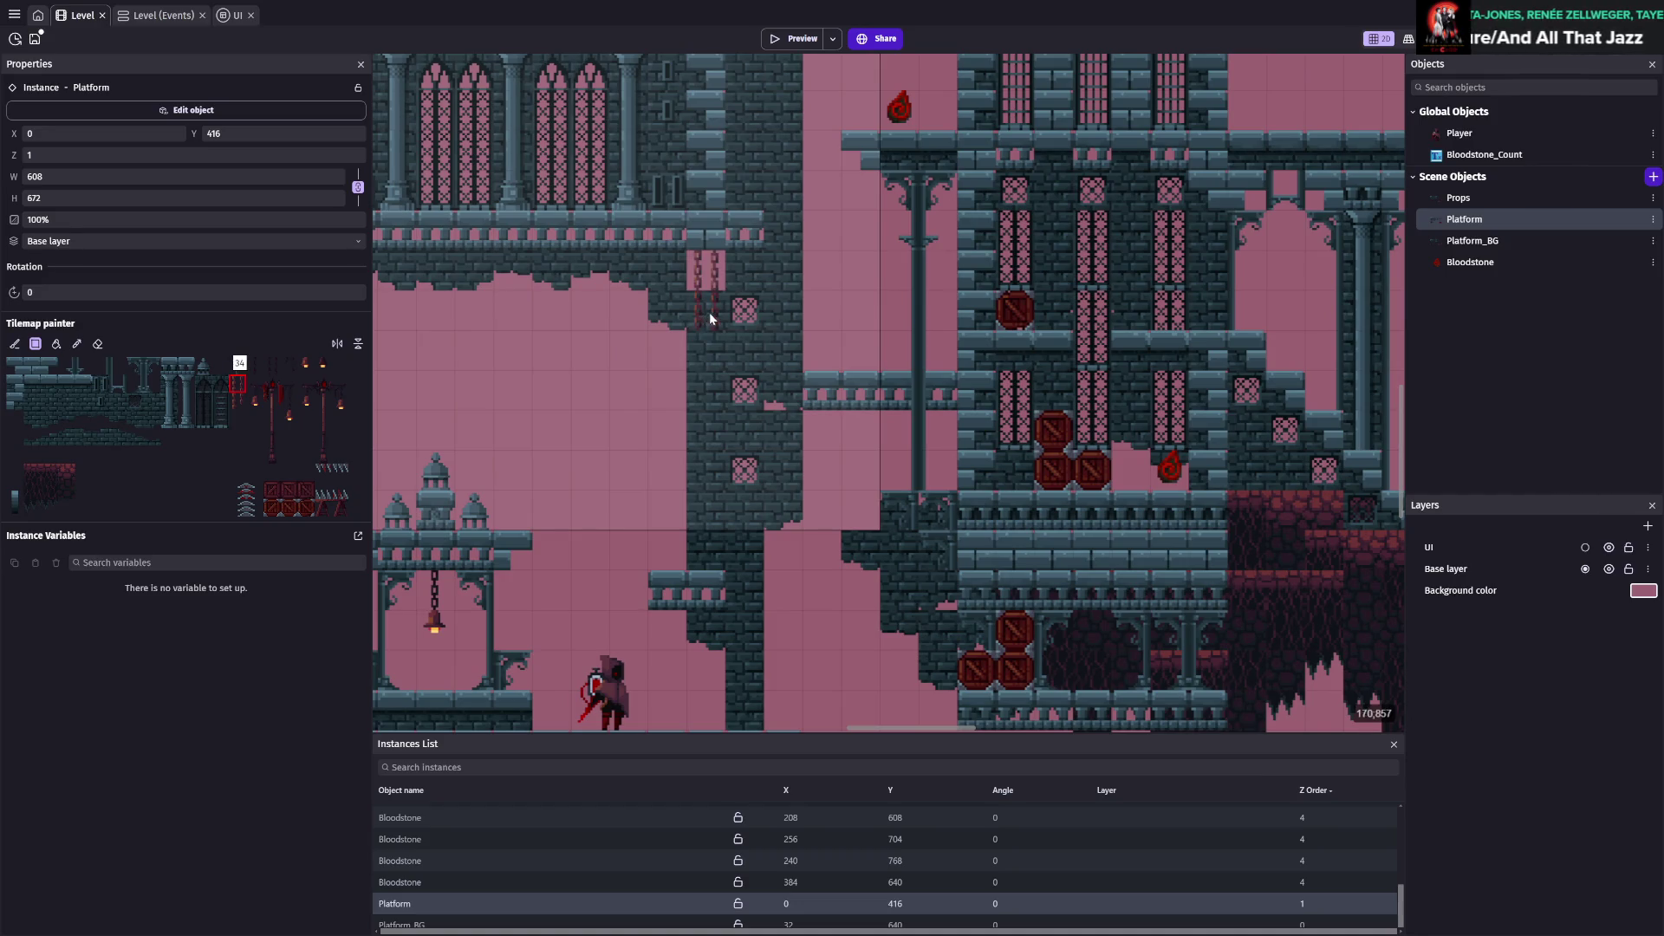
click(74, 397)
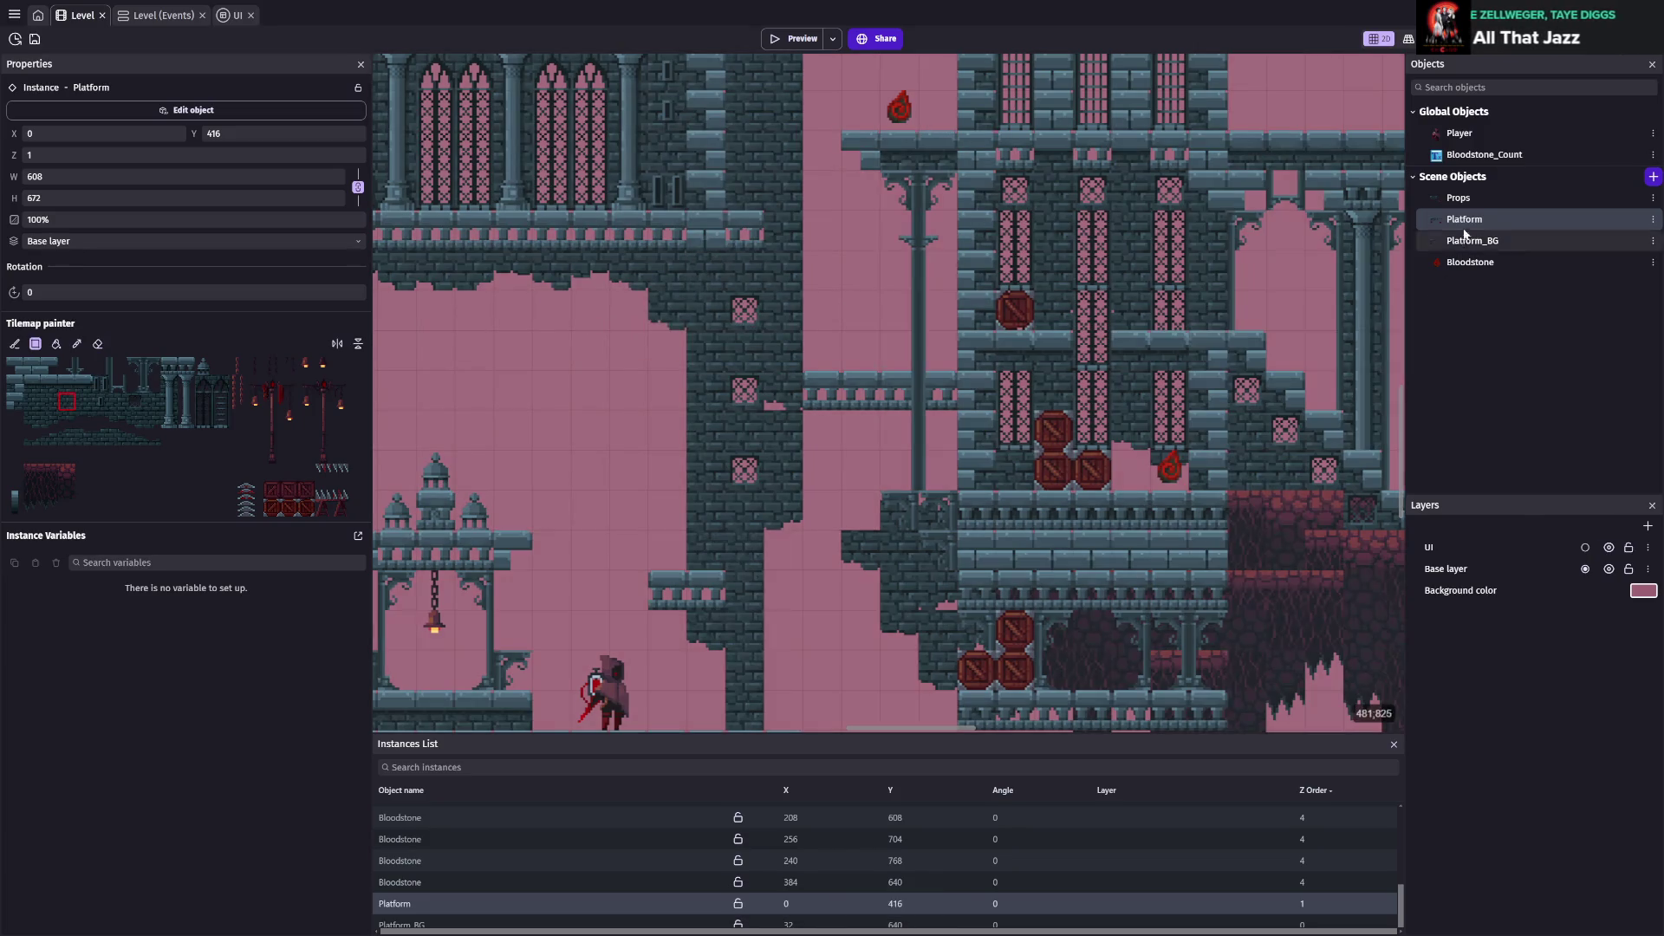
click(1458, 197)
scroll(433, 836, up, 3)
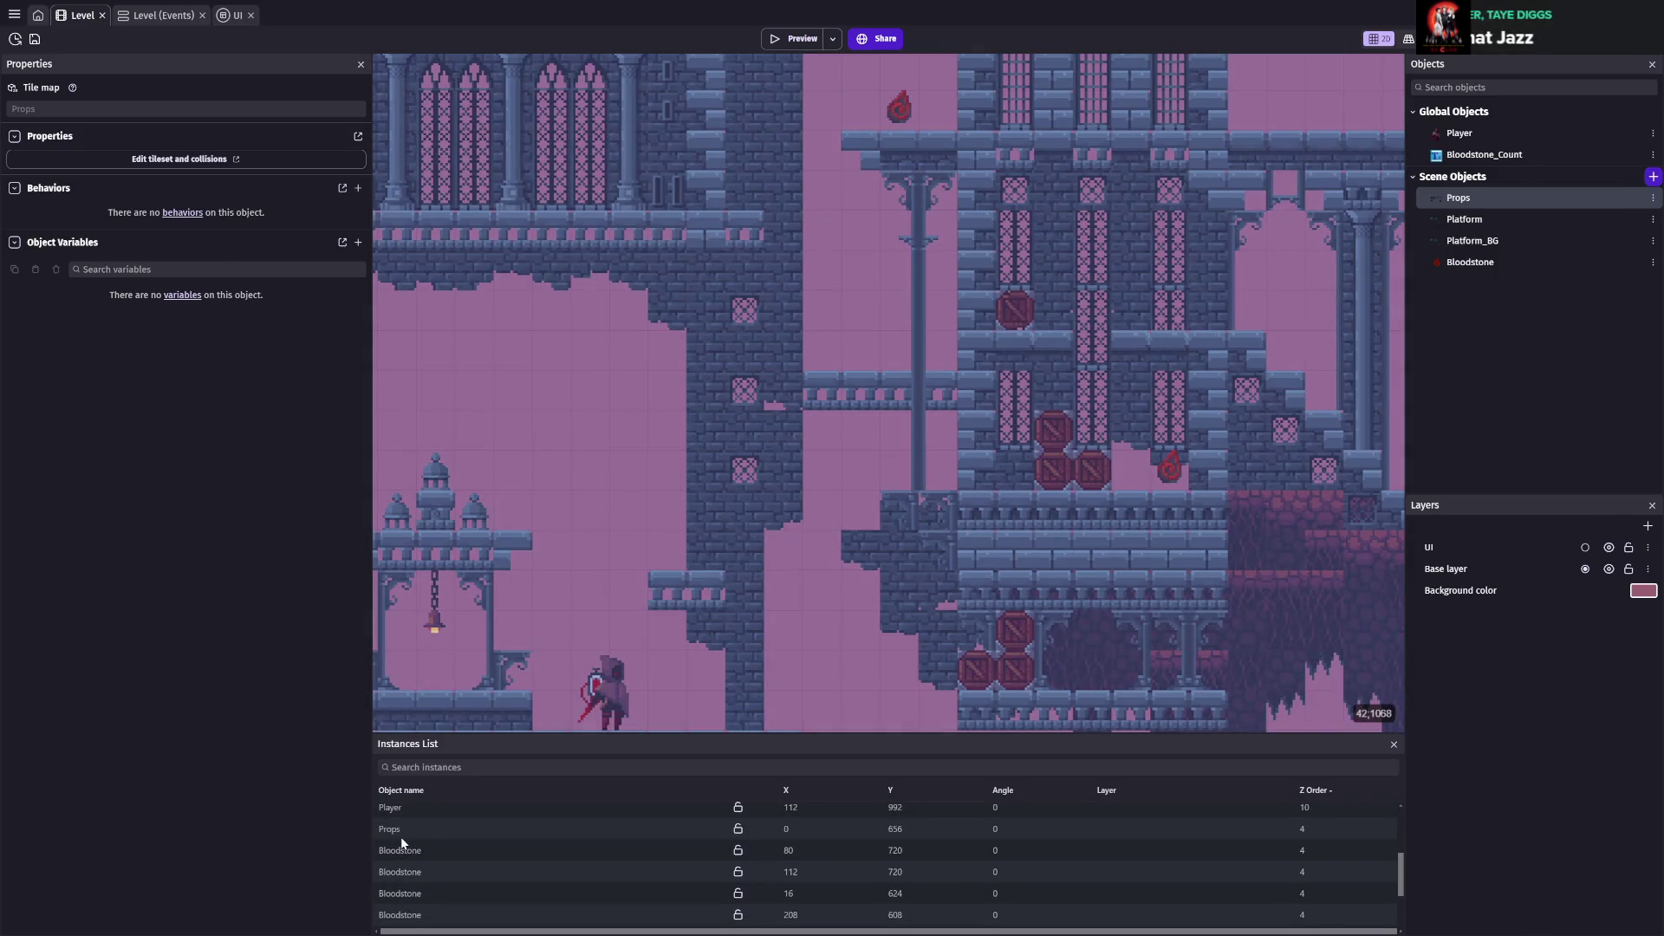
Select the Props tilemap instance for editing and save the project
click(419, 825)
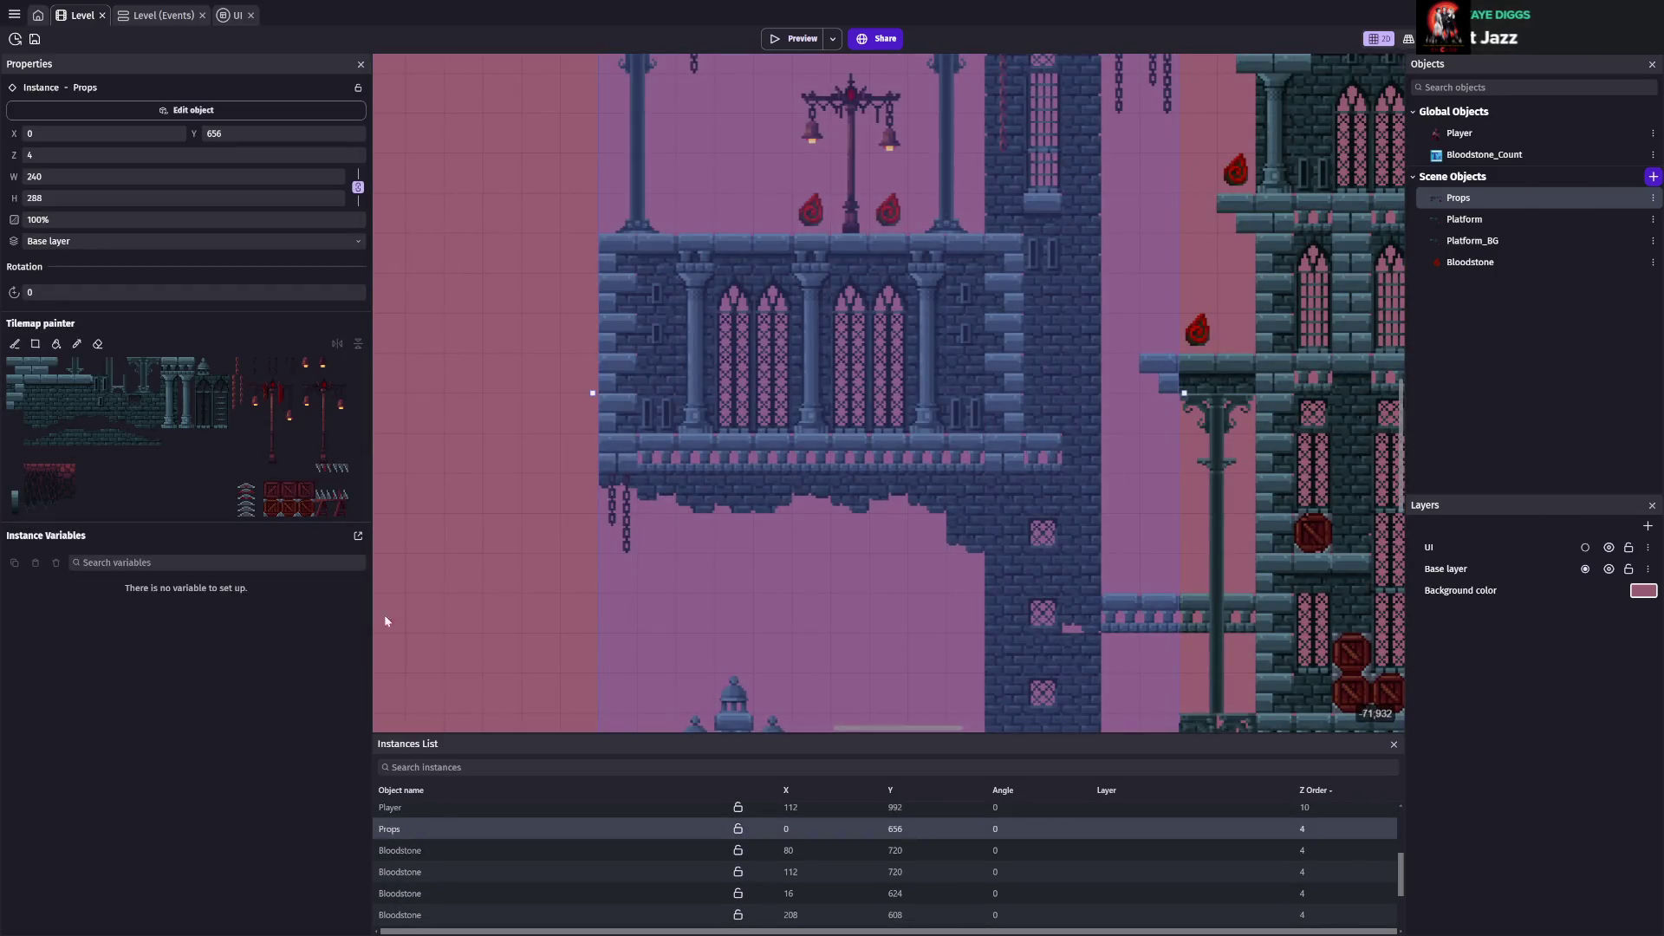
scroll(877, 390, down, 3)
scroll(877, 390, right, 3)
scroll(879, 393, up, 1)
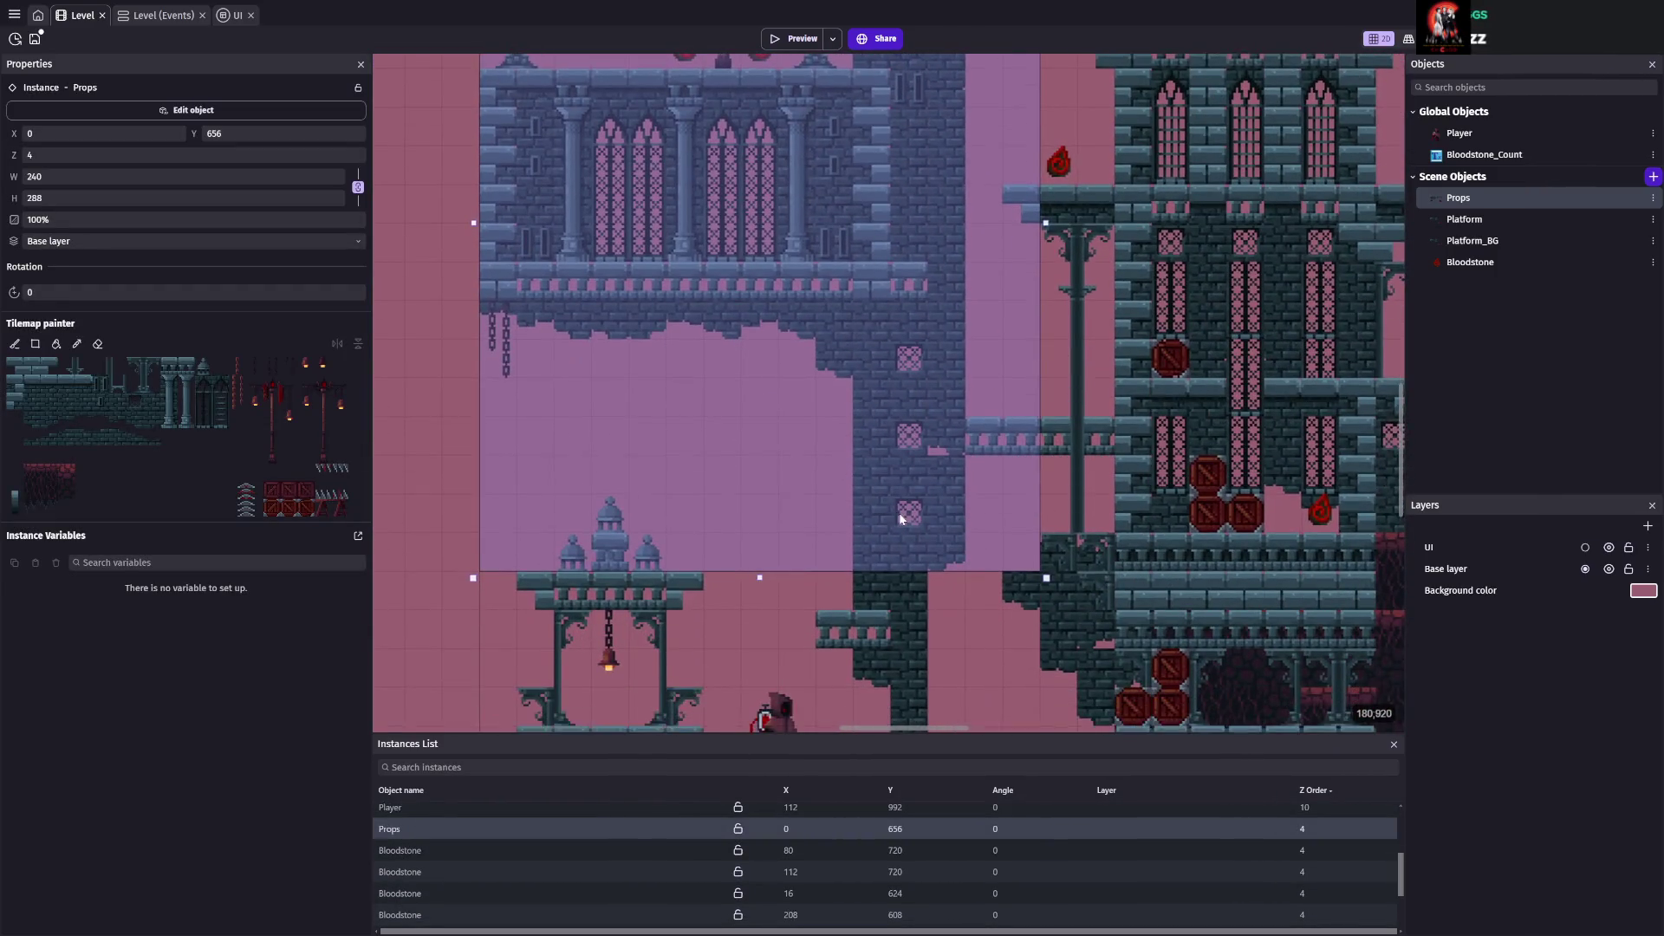
key(ctrl+s)
scroll(869, 445, right, 1)
scroll(868, 446, up, 1)
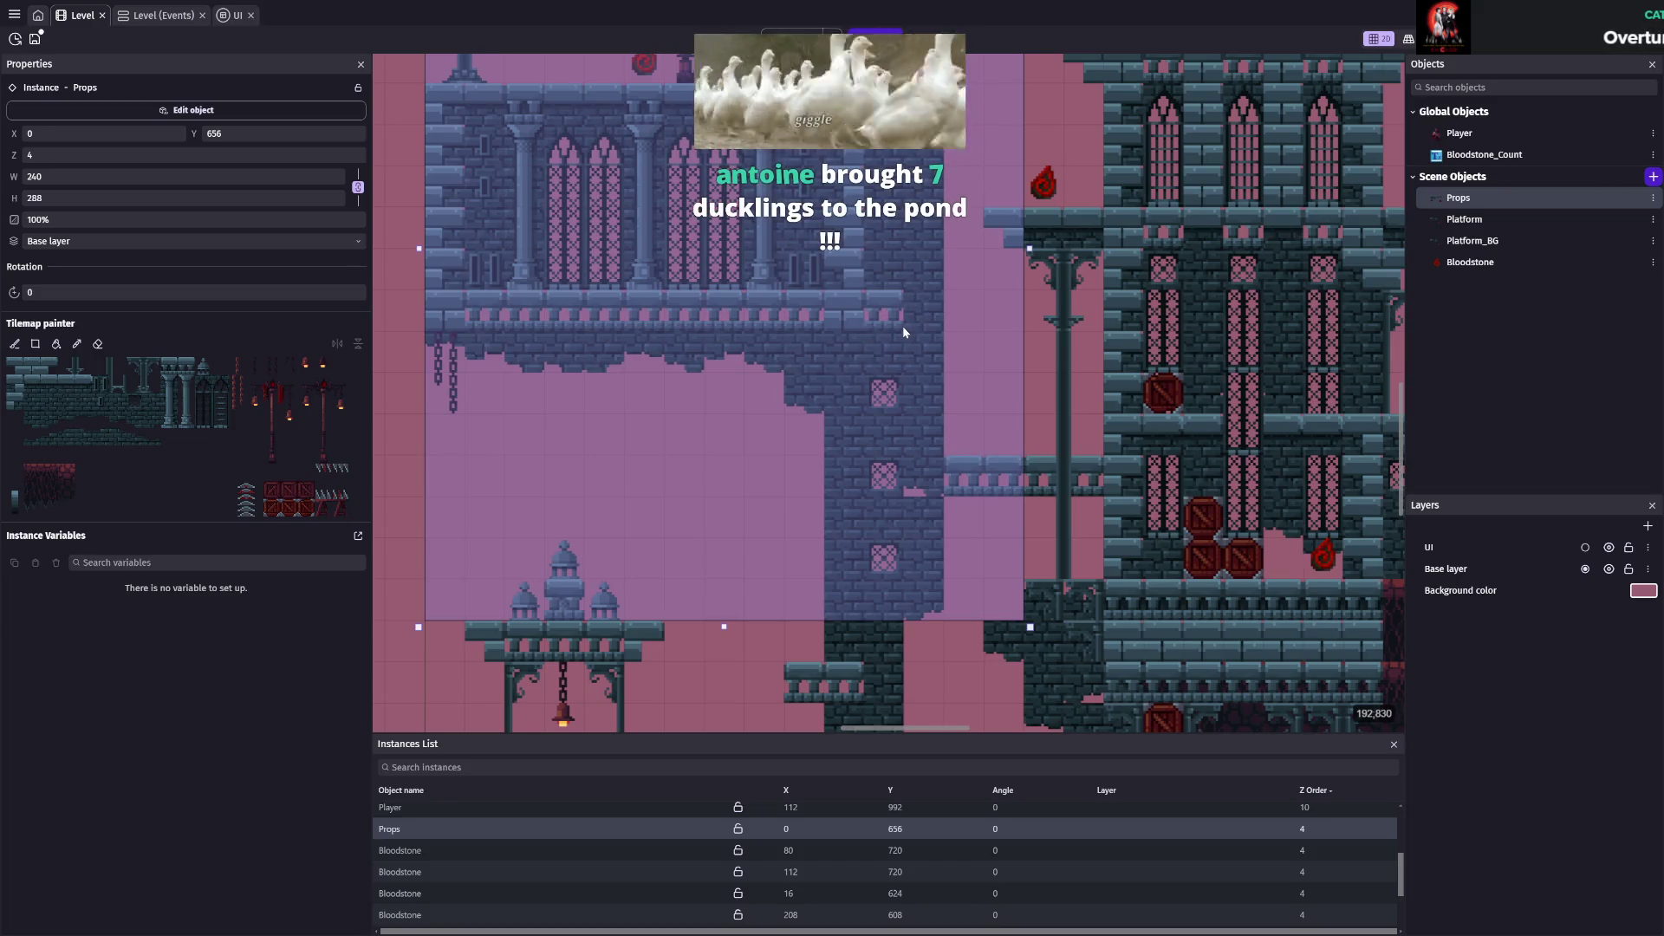
scroll(520, 364, down, 1)
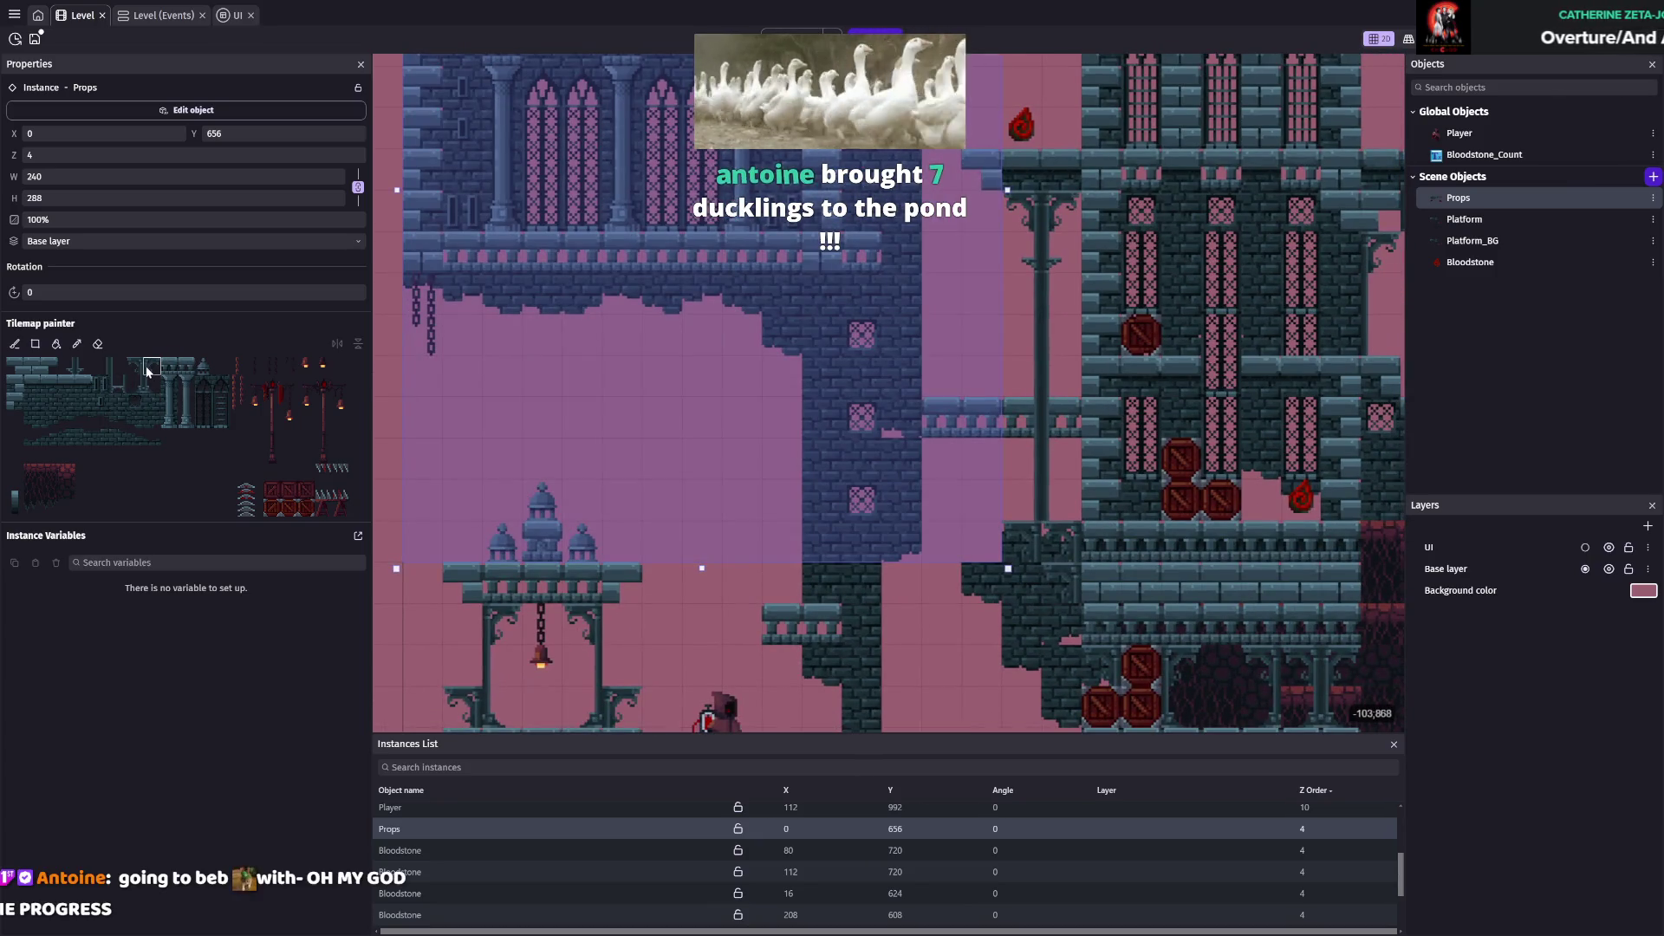
Try a 2x2 tile brush, cancel it, then reselect Props and erase a few tiles
drag(27, 396, 38, 408)
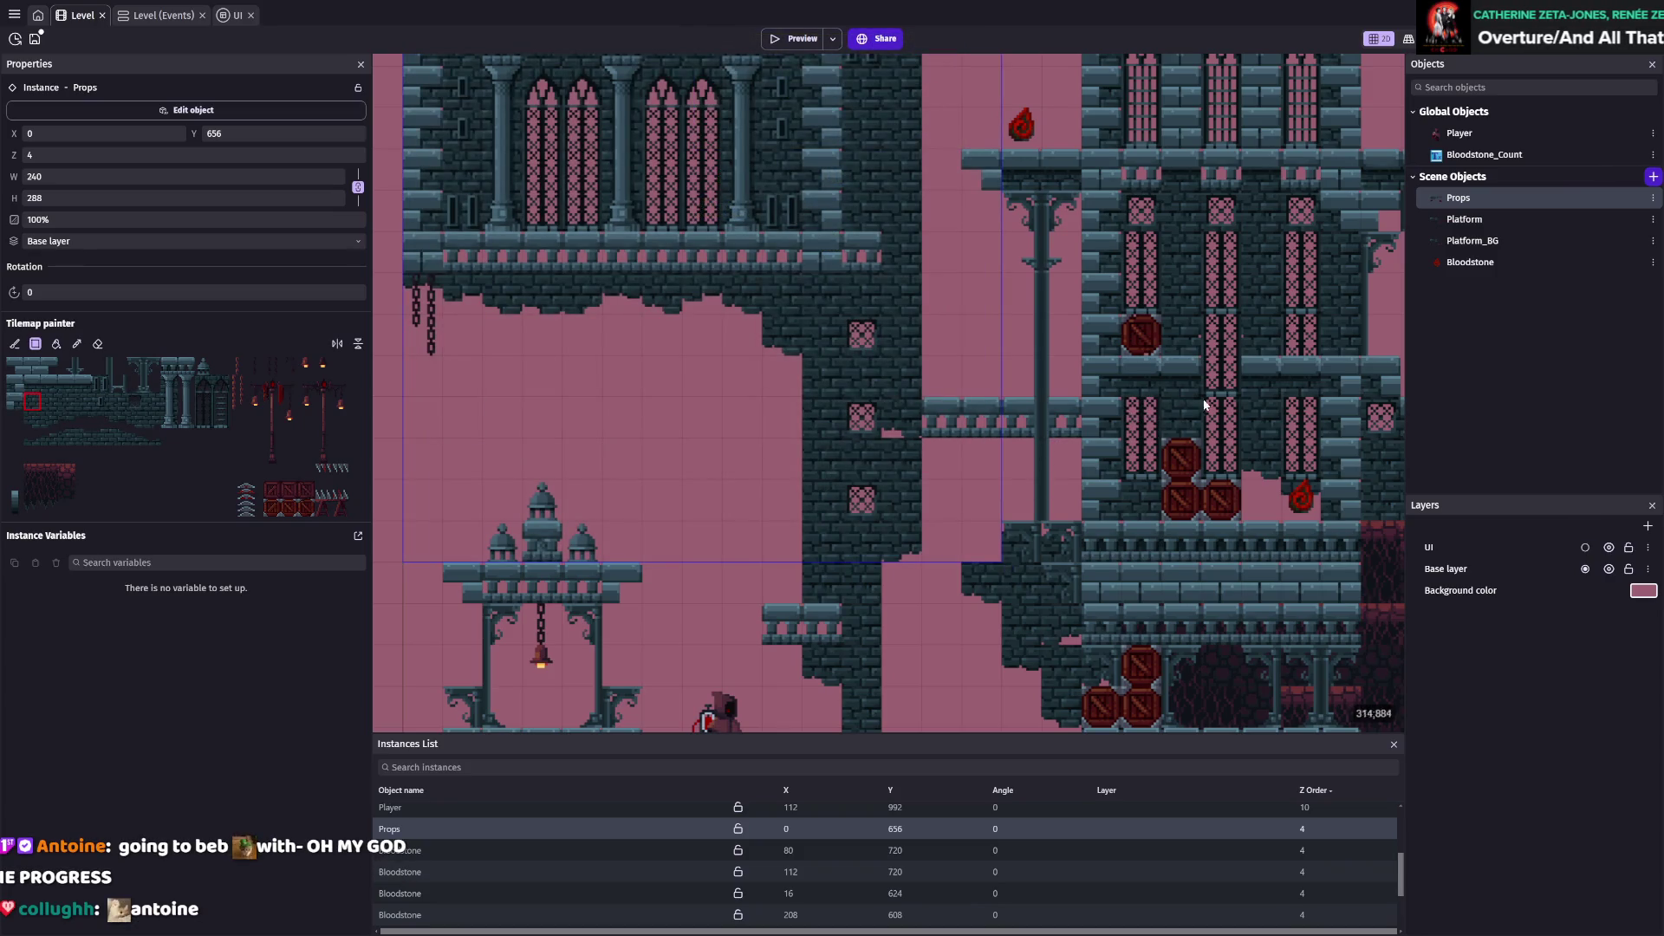
key(Escape)
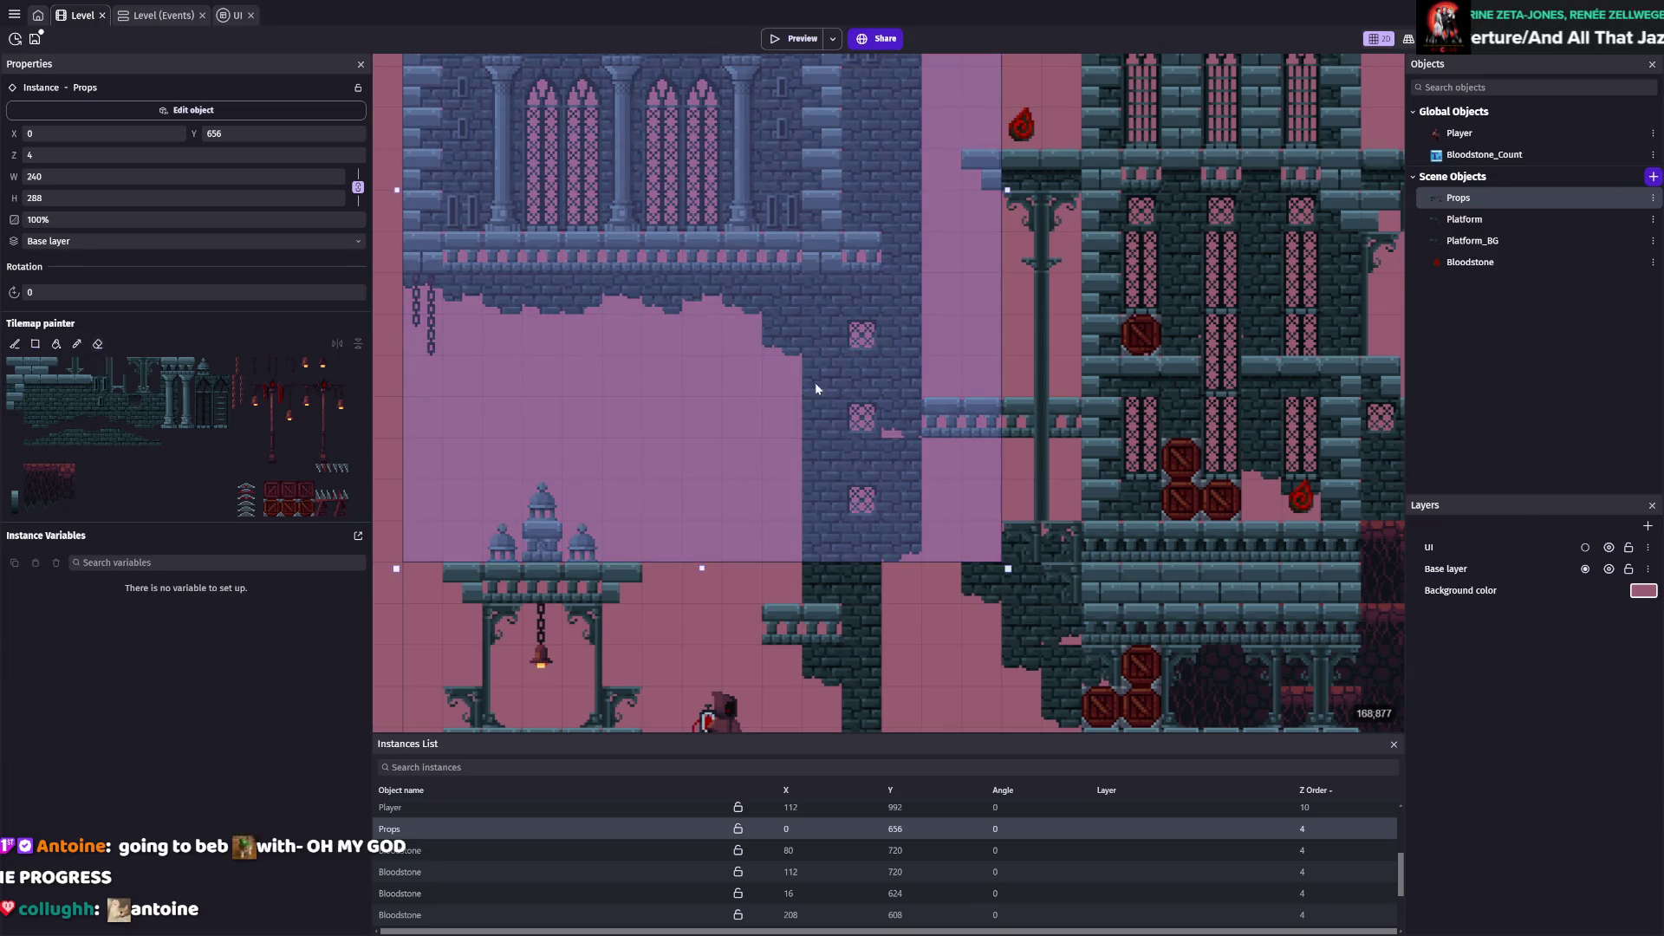
click(923, 497)
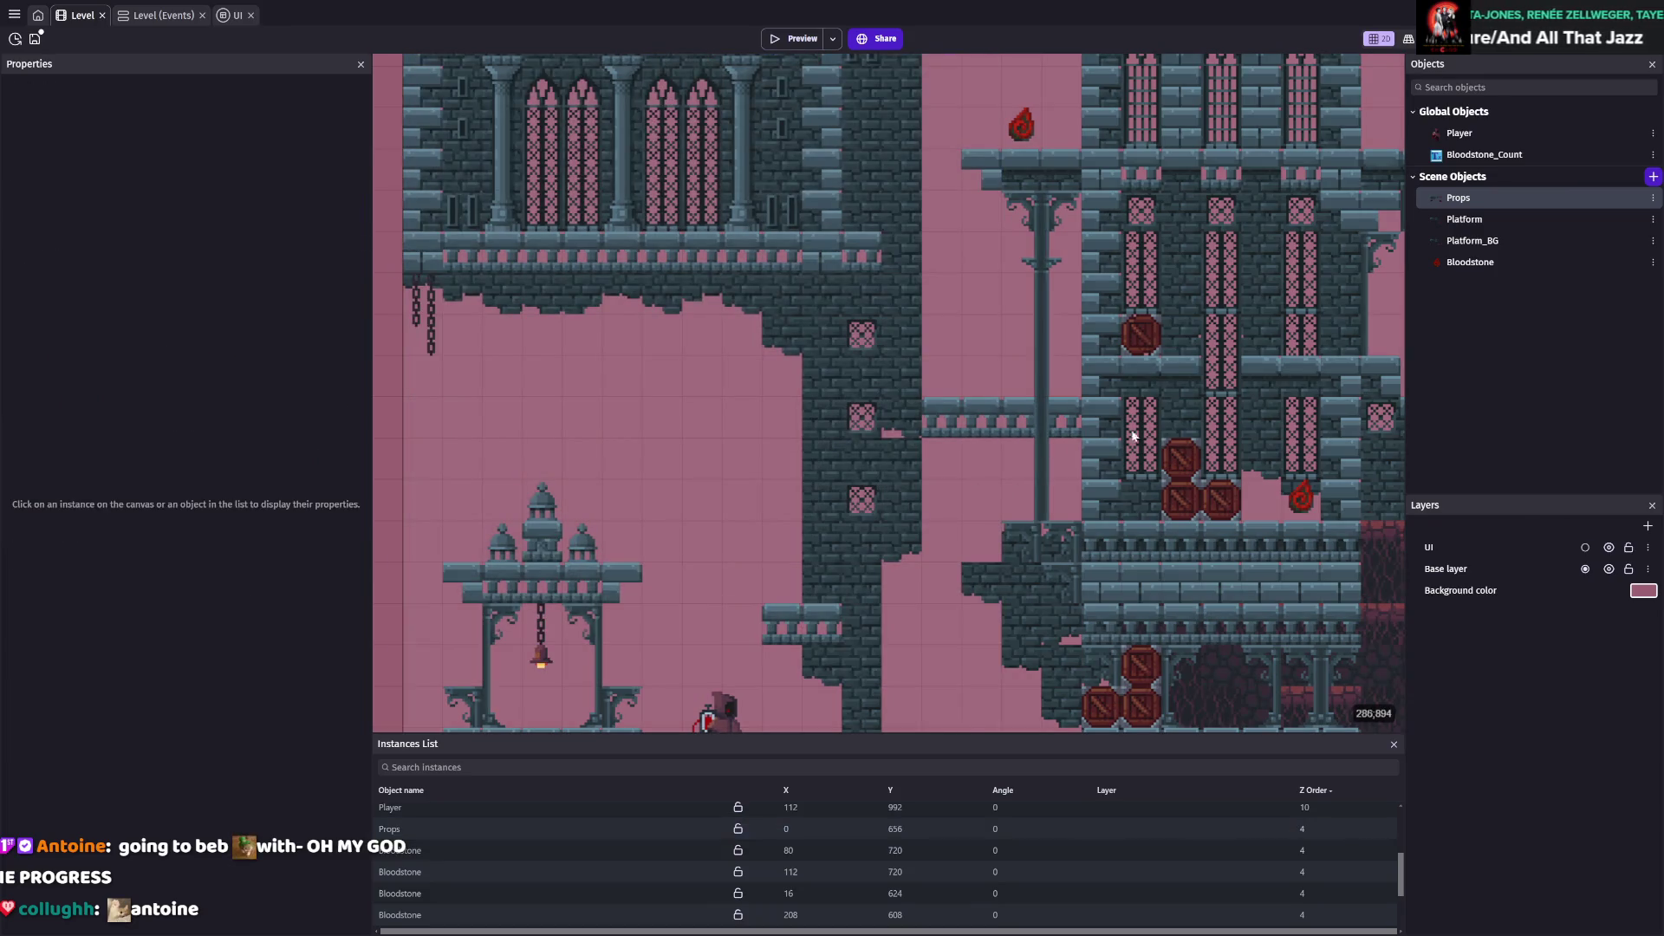
click(1458, 197)
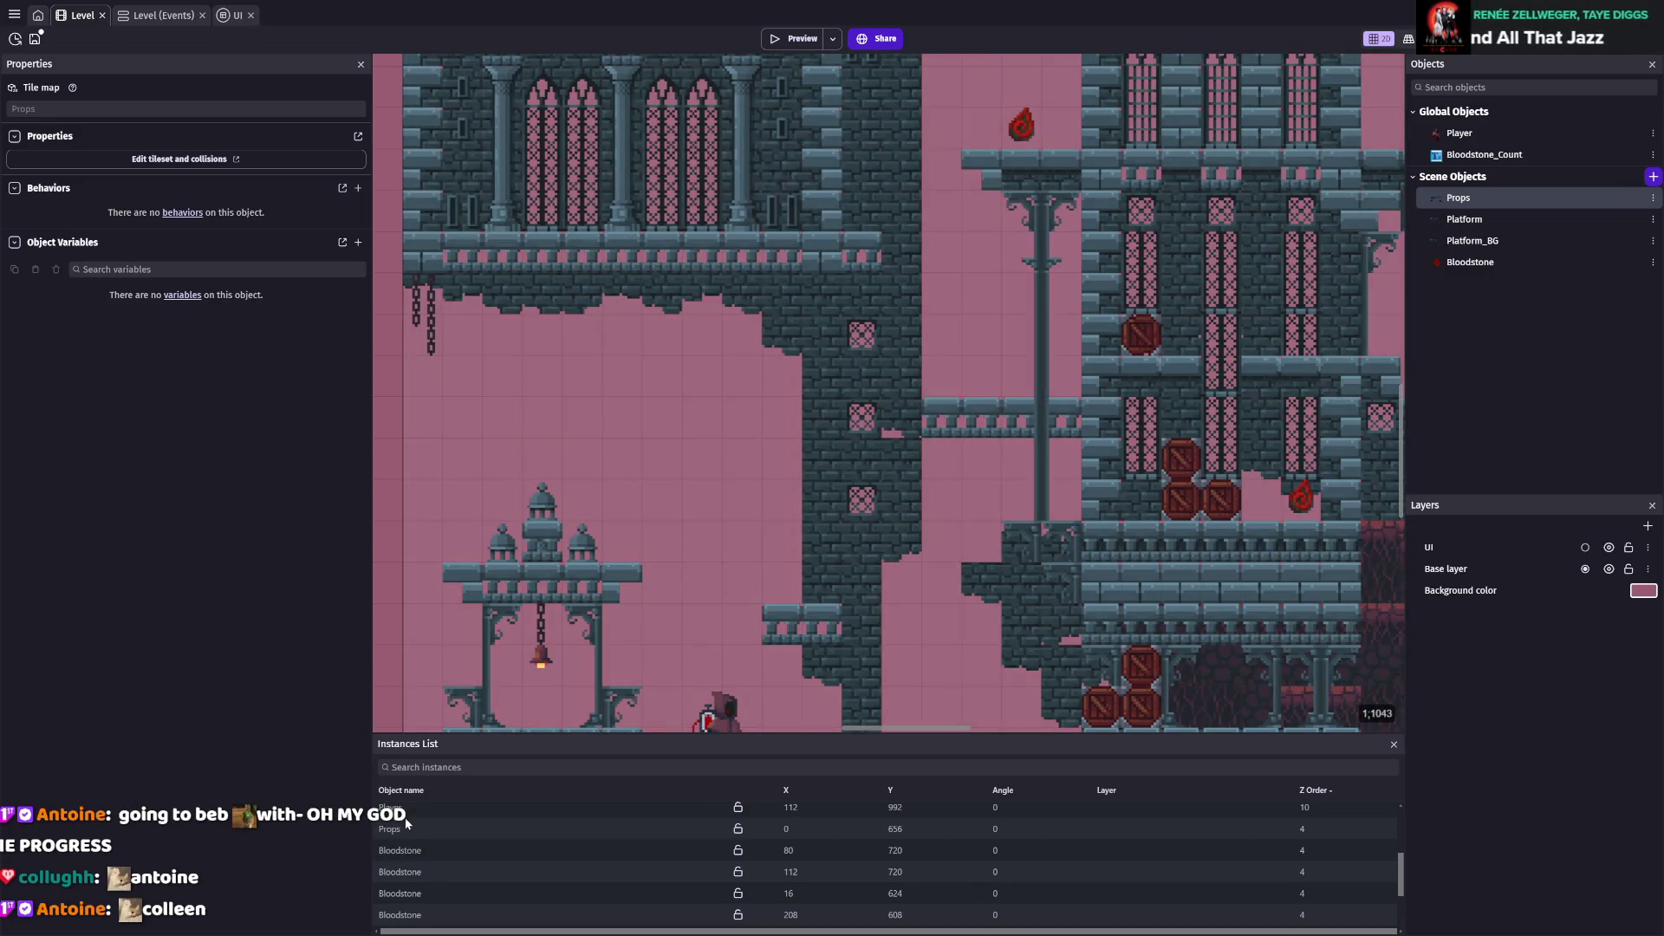
click(392, 828)
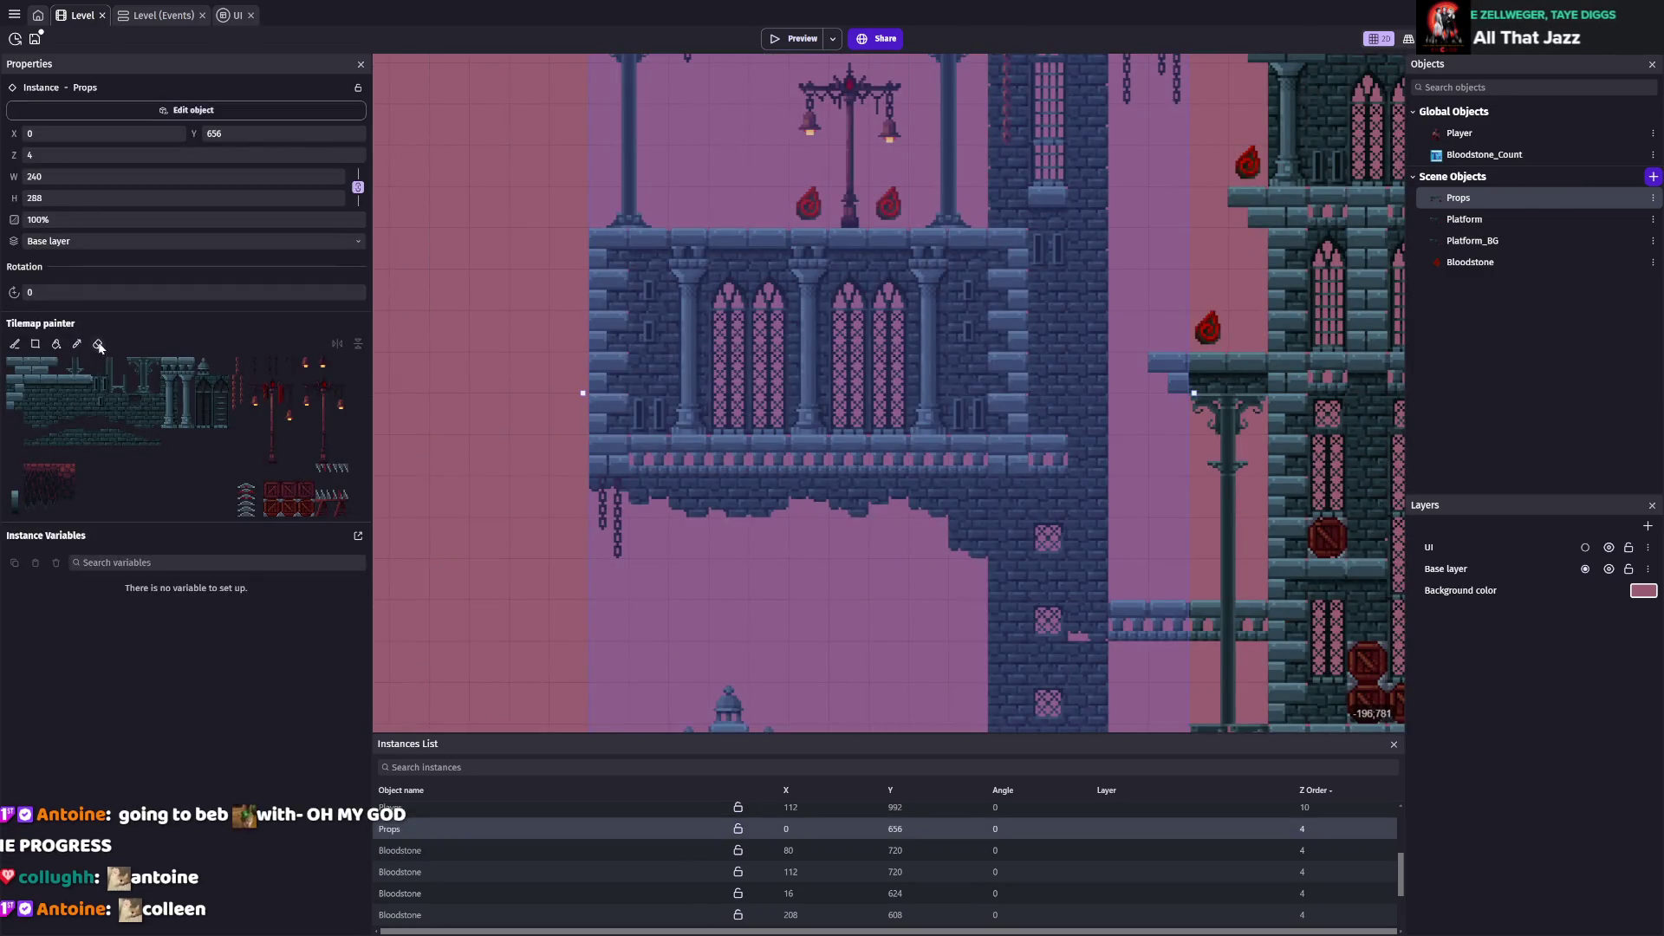
scroll(888, 584, down, 3)
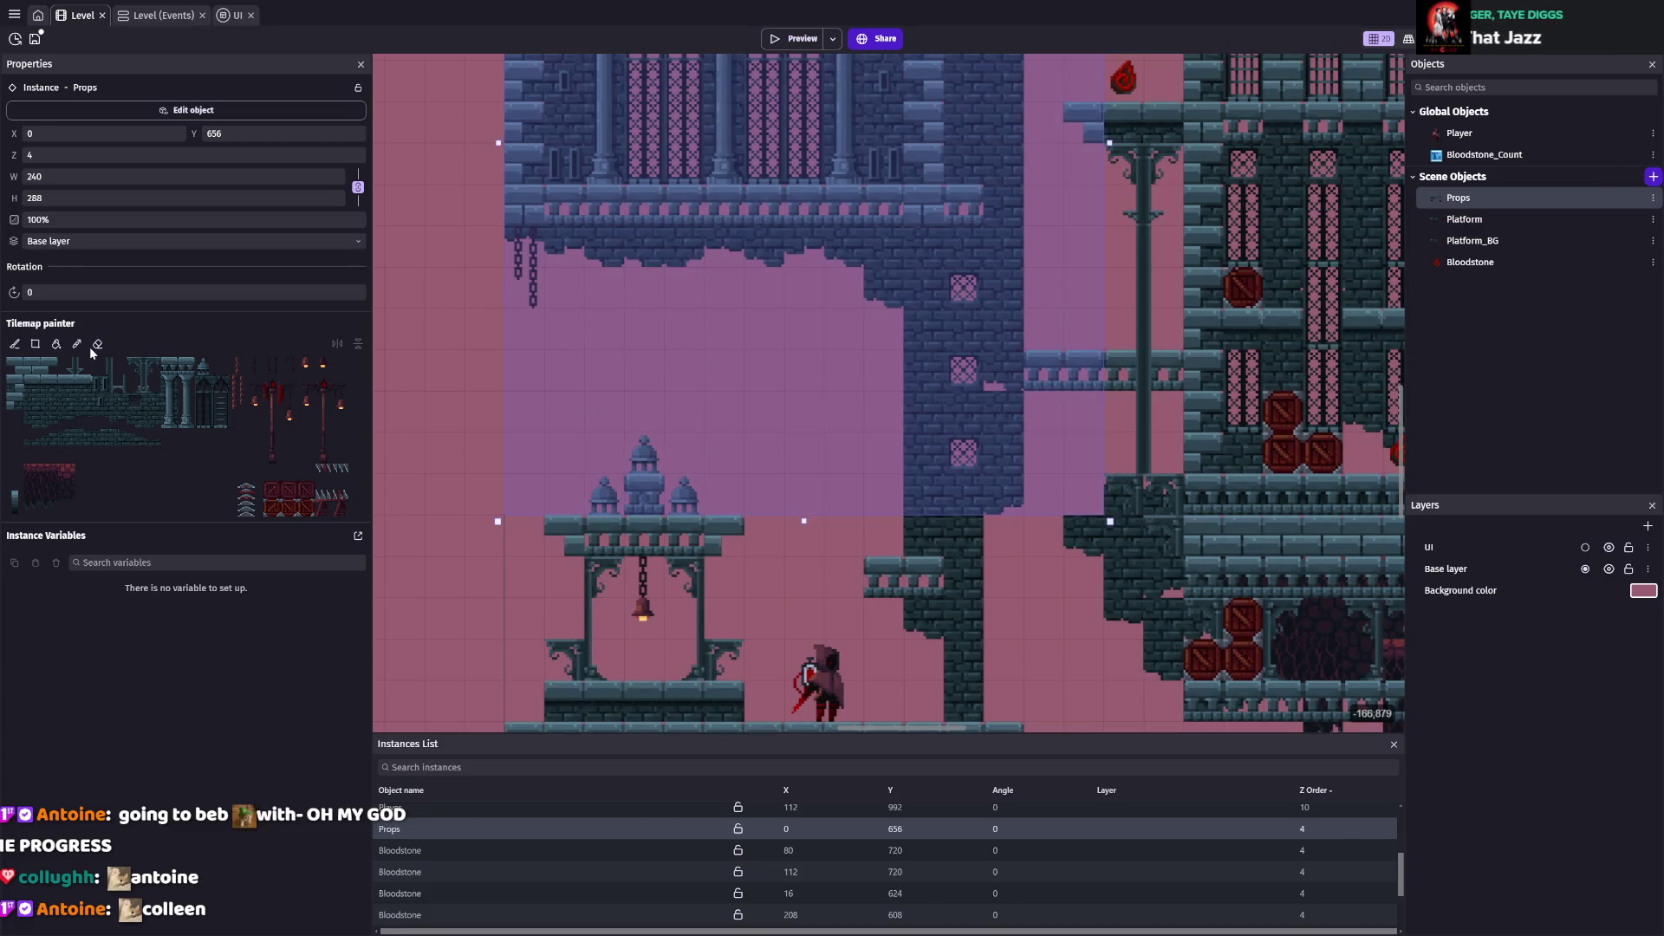
click(98, 343)
mouse_move(887, 481)
mouse_down()
mouse_move(882, 323)
mouse_move(923, 282)
mouse_move(923, 472)
mouse_up()
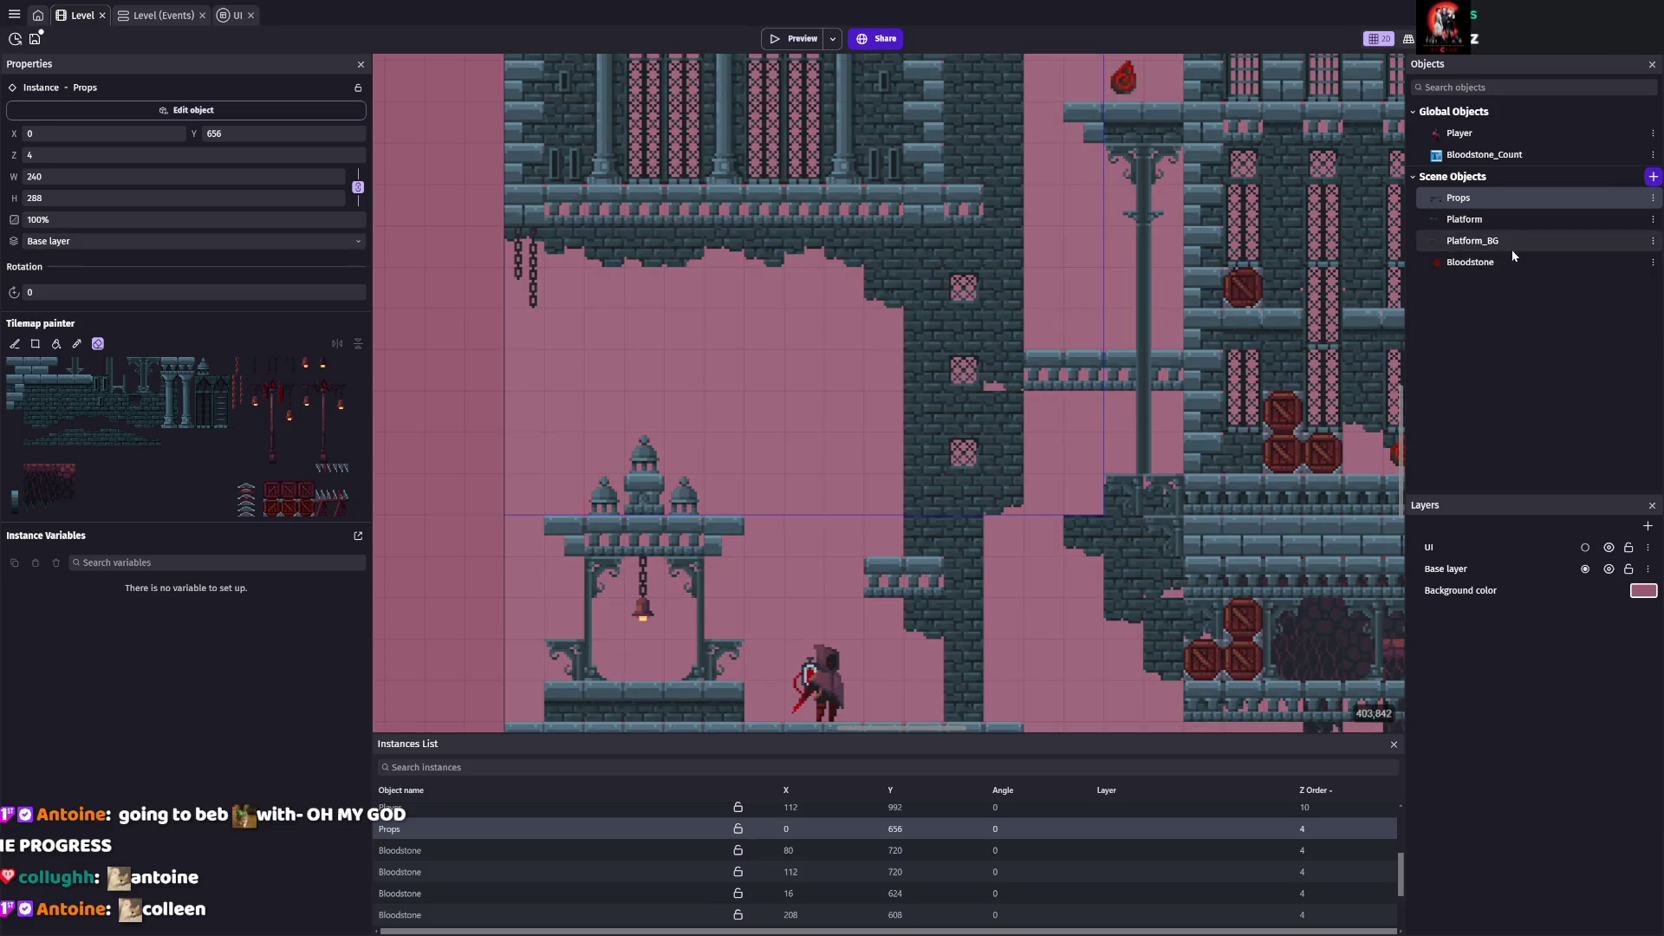
Reselect the Props tilemap instance and choose the hanging chain tile as the brush
click(1497, 220)
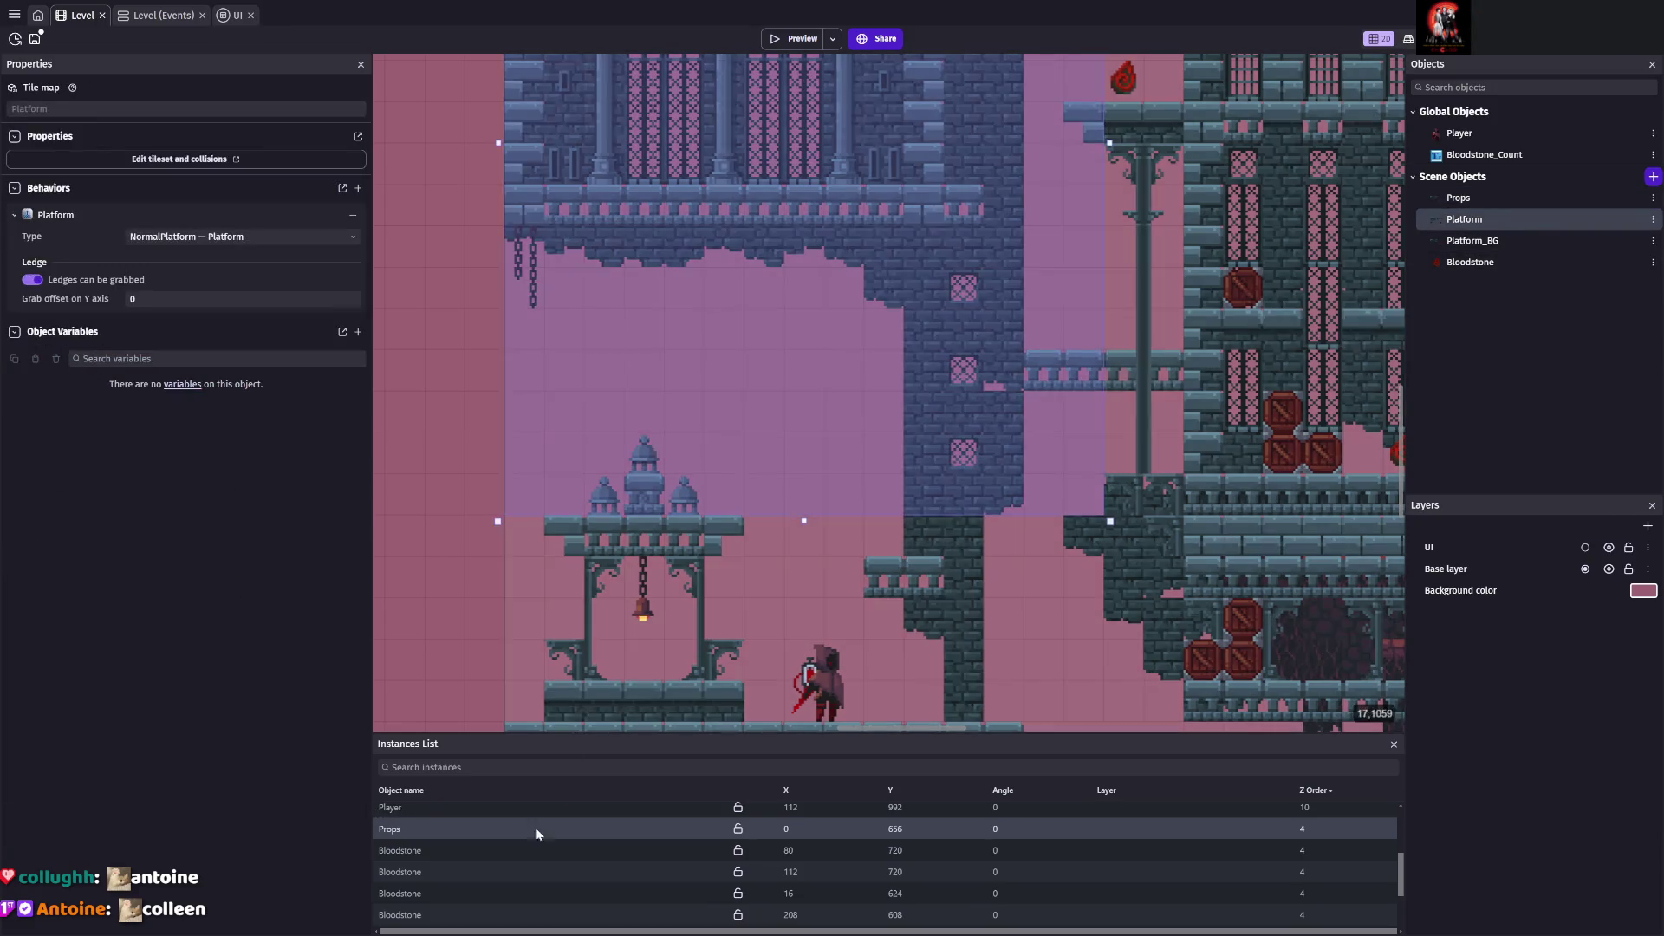
scroll(413, 844, down, 2)
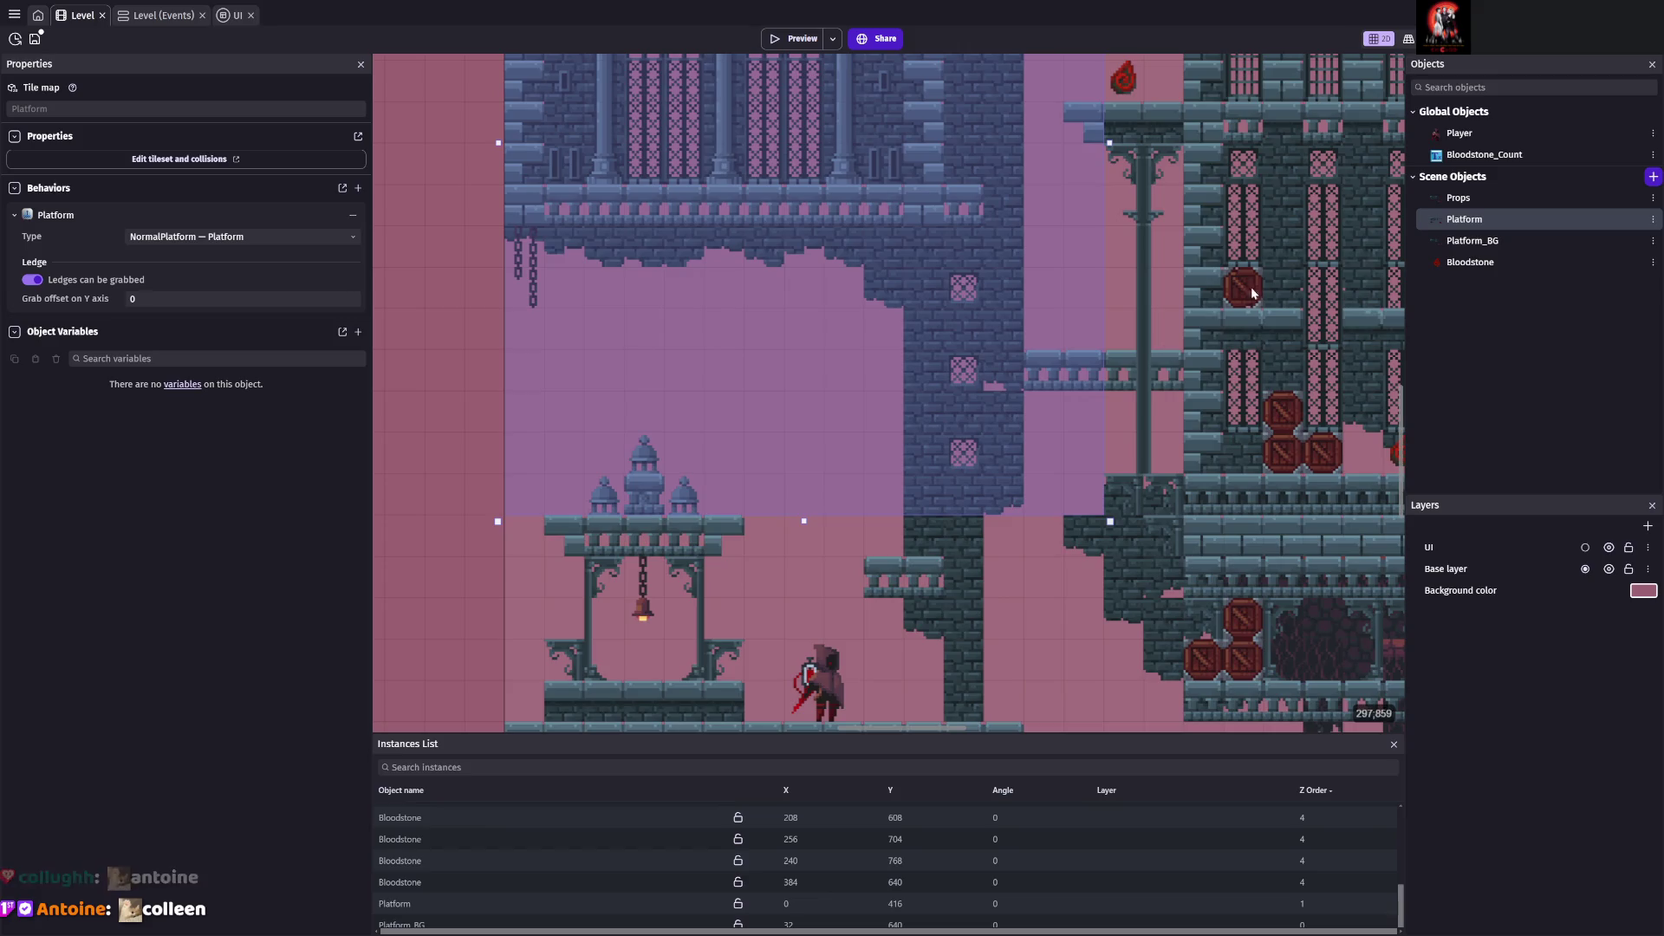
click(1461, 198)
scroll(432, 872, up, 3)
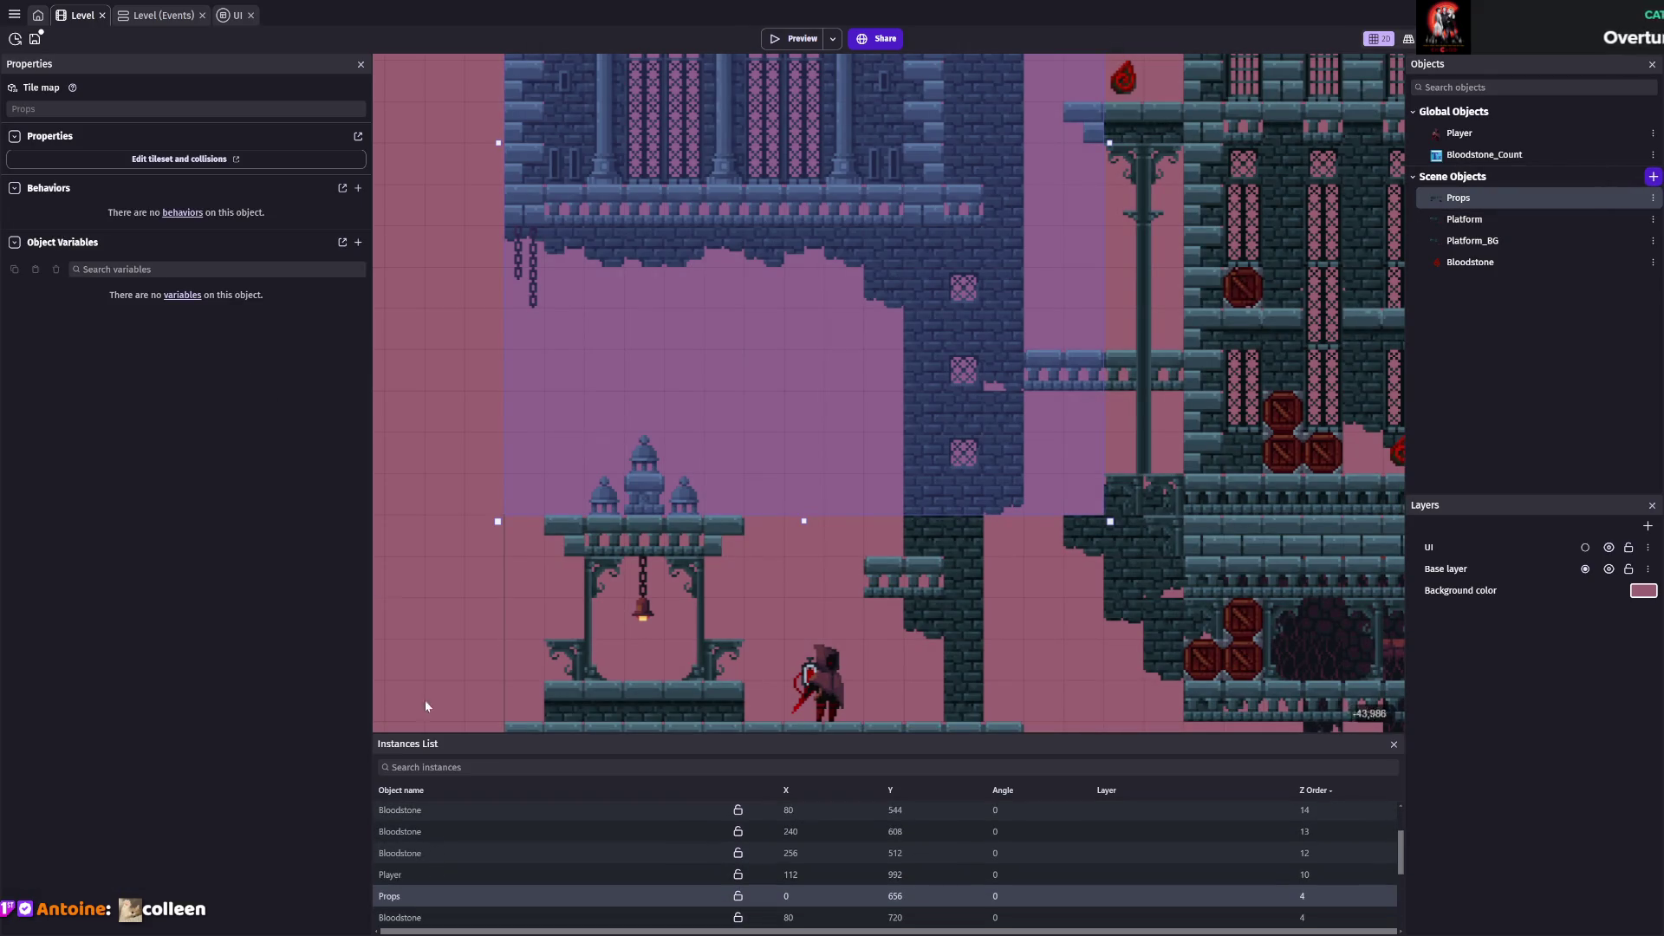
click(408, 896)
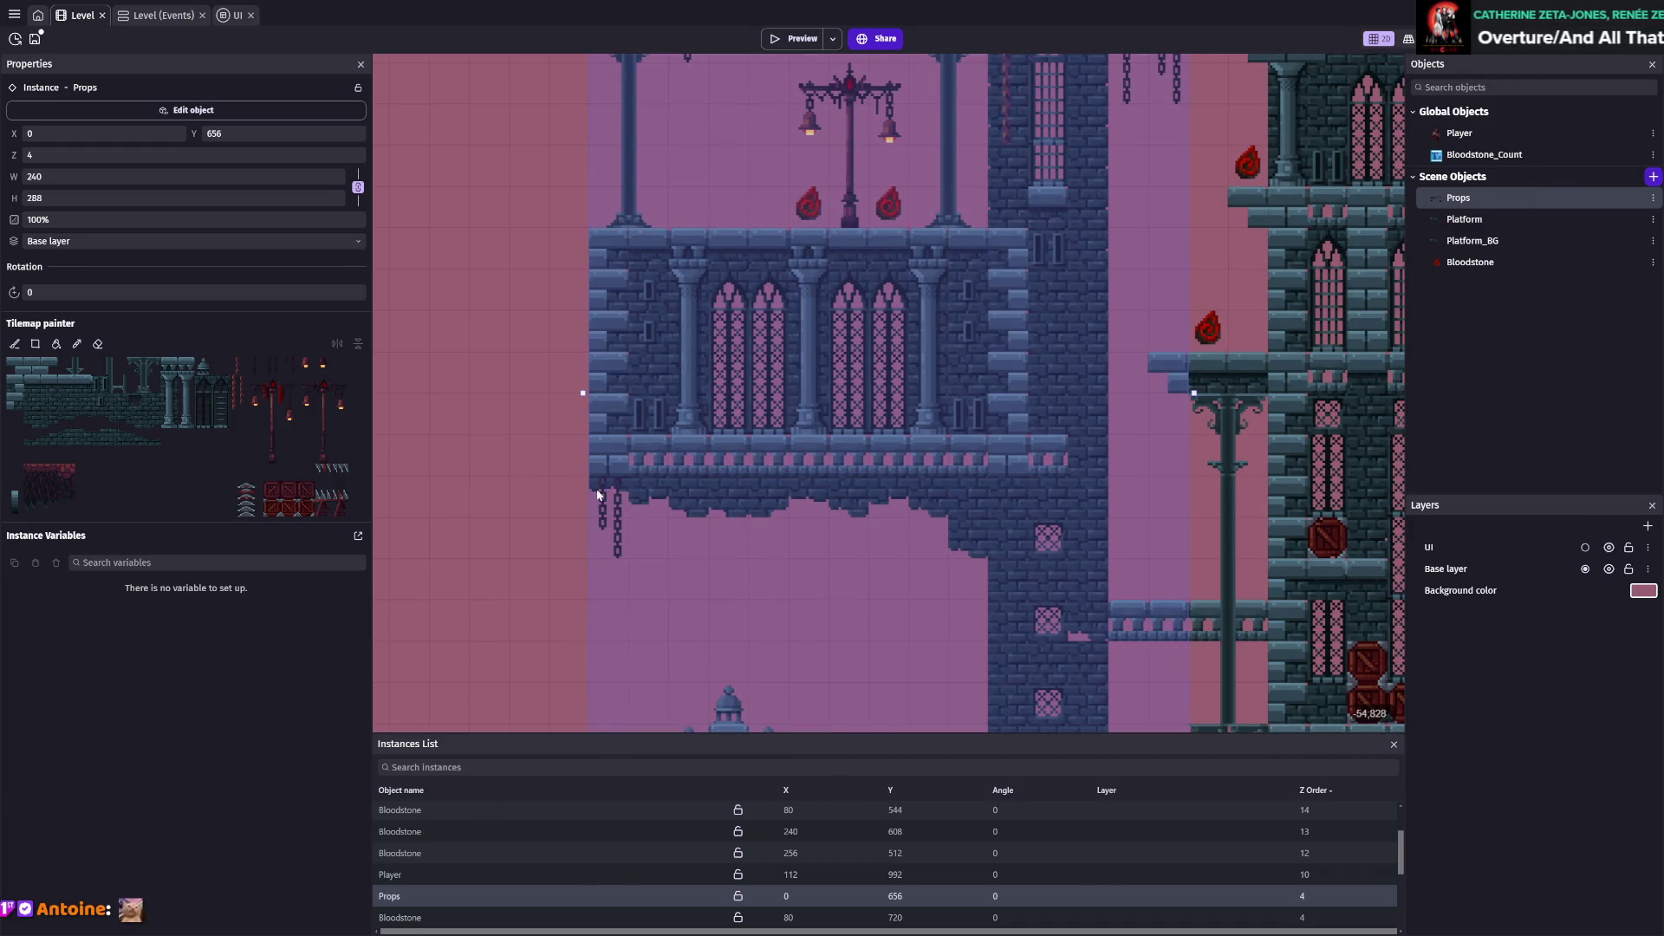
scroll(931, 432, down, 3)
click(232, 375)
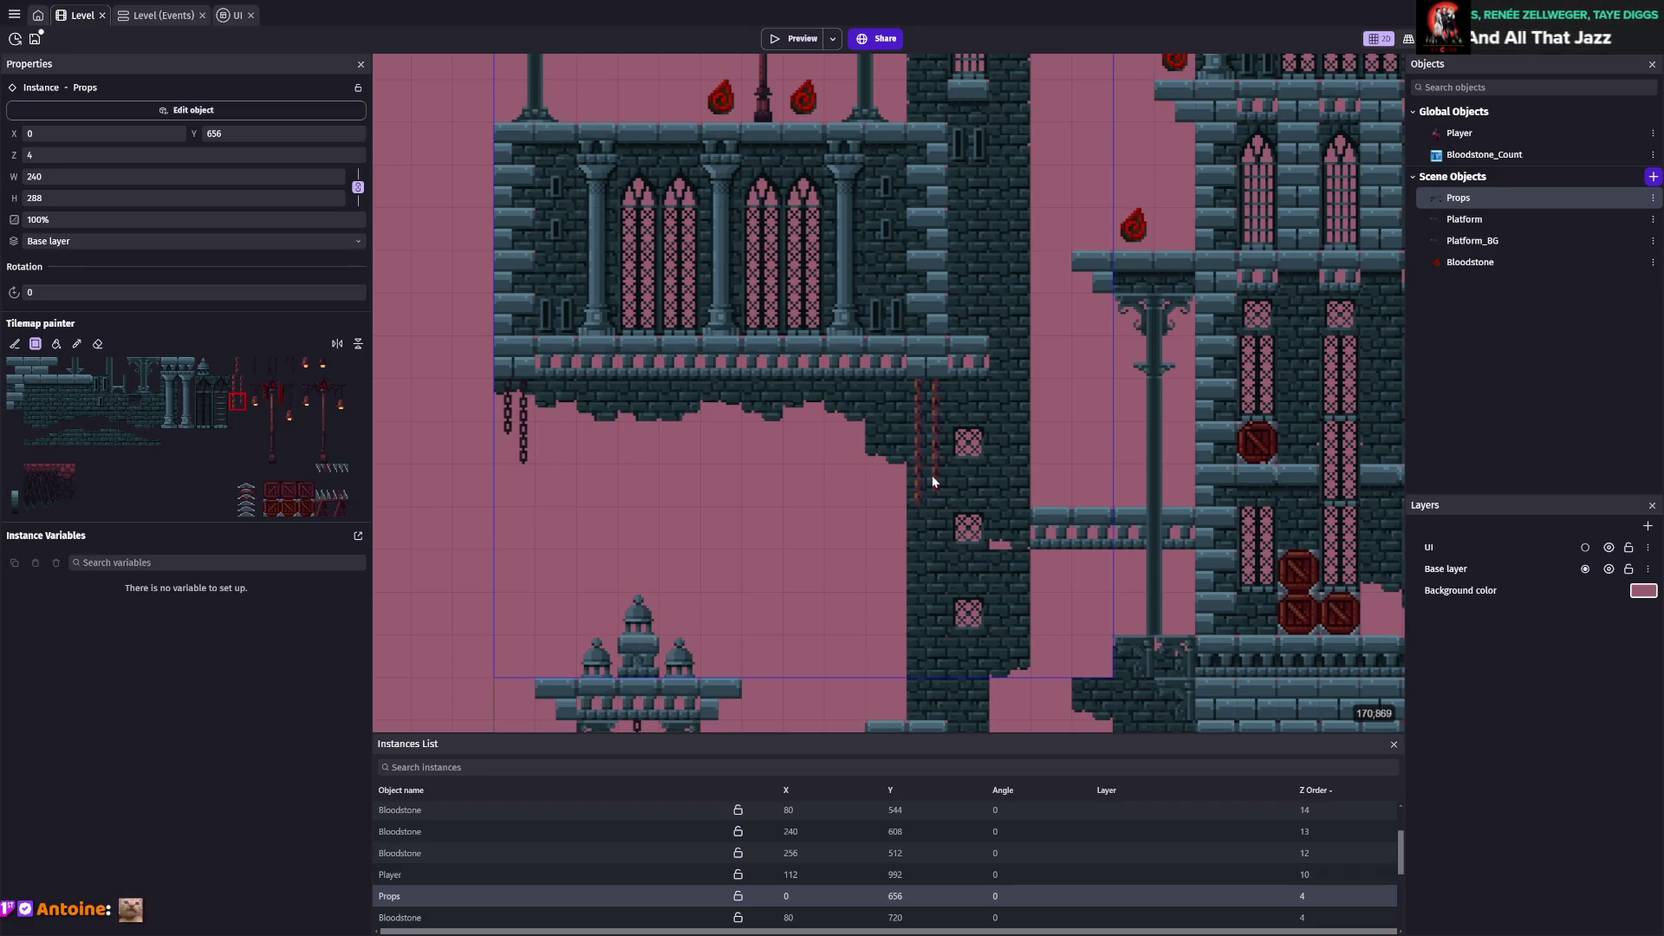
Place a hanging chain under the balcony, select the bell lamp tile, and save
click(974, 402)
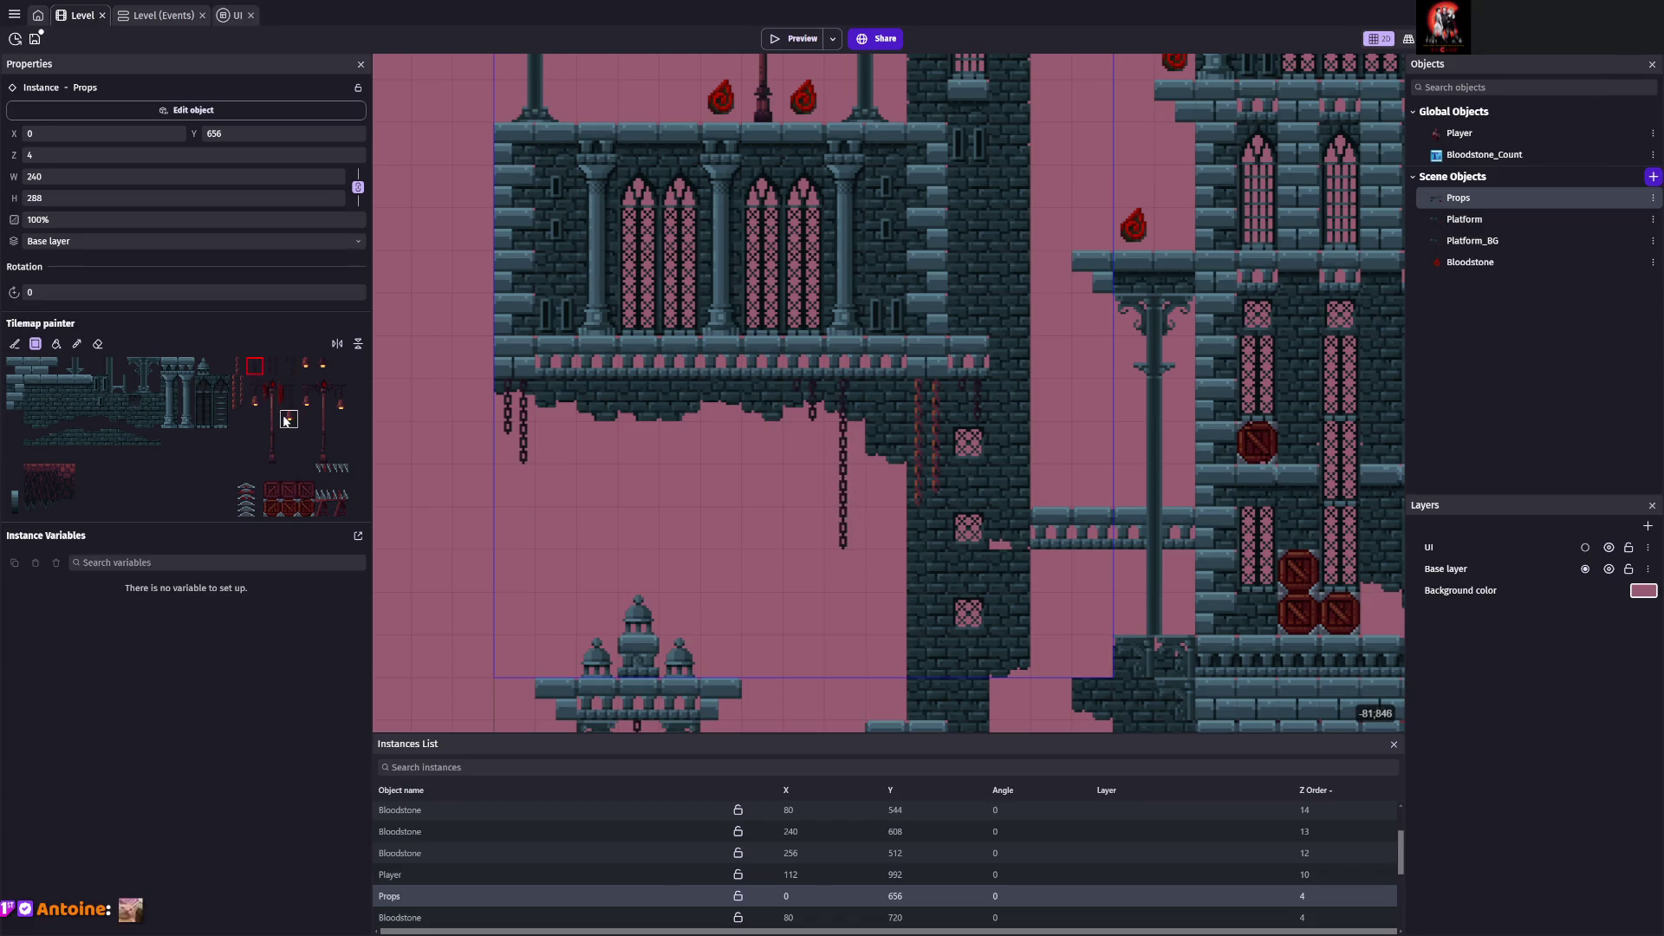
click(323, 365)
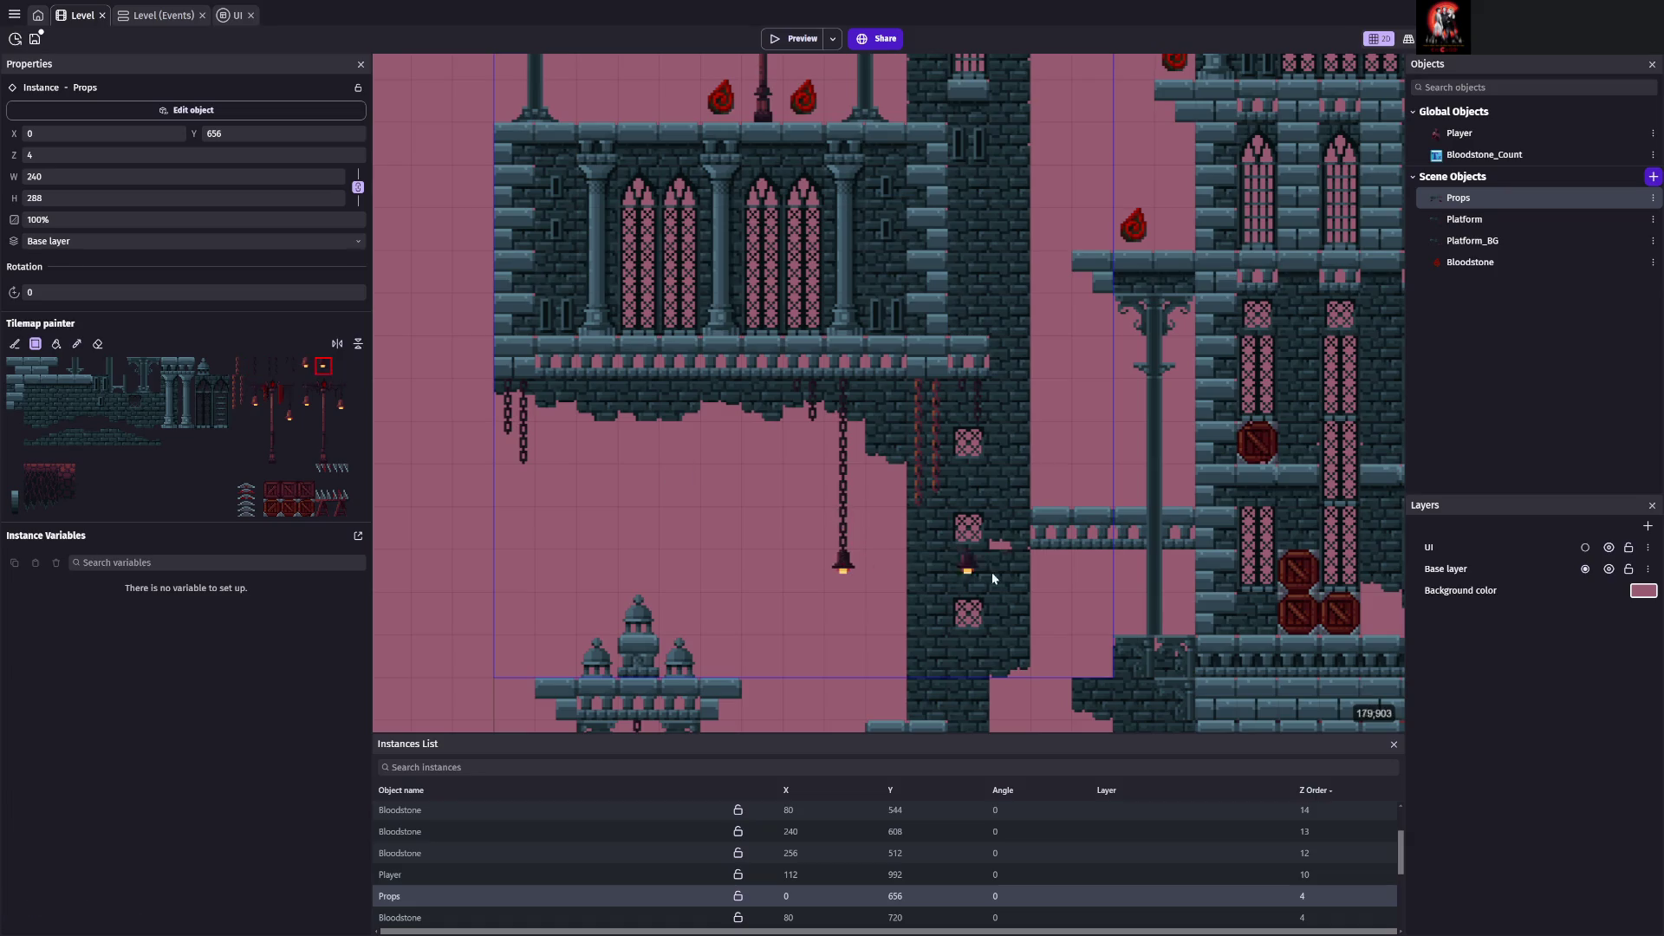
scroll(920, 569, down, 5)
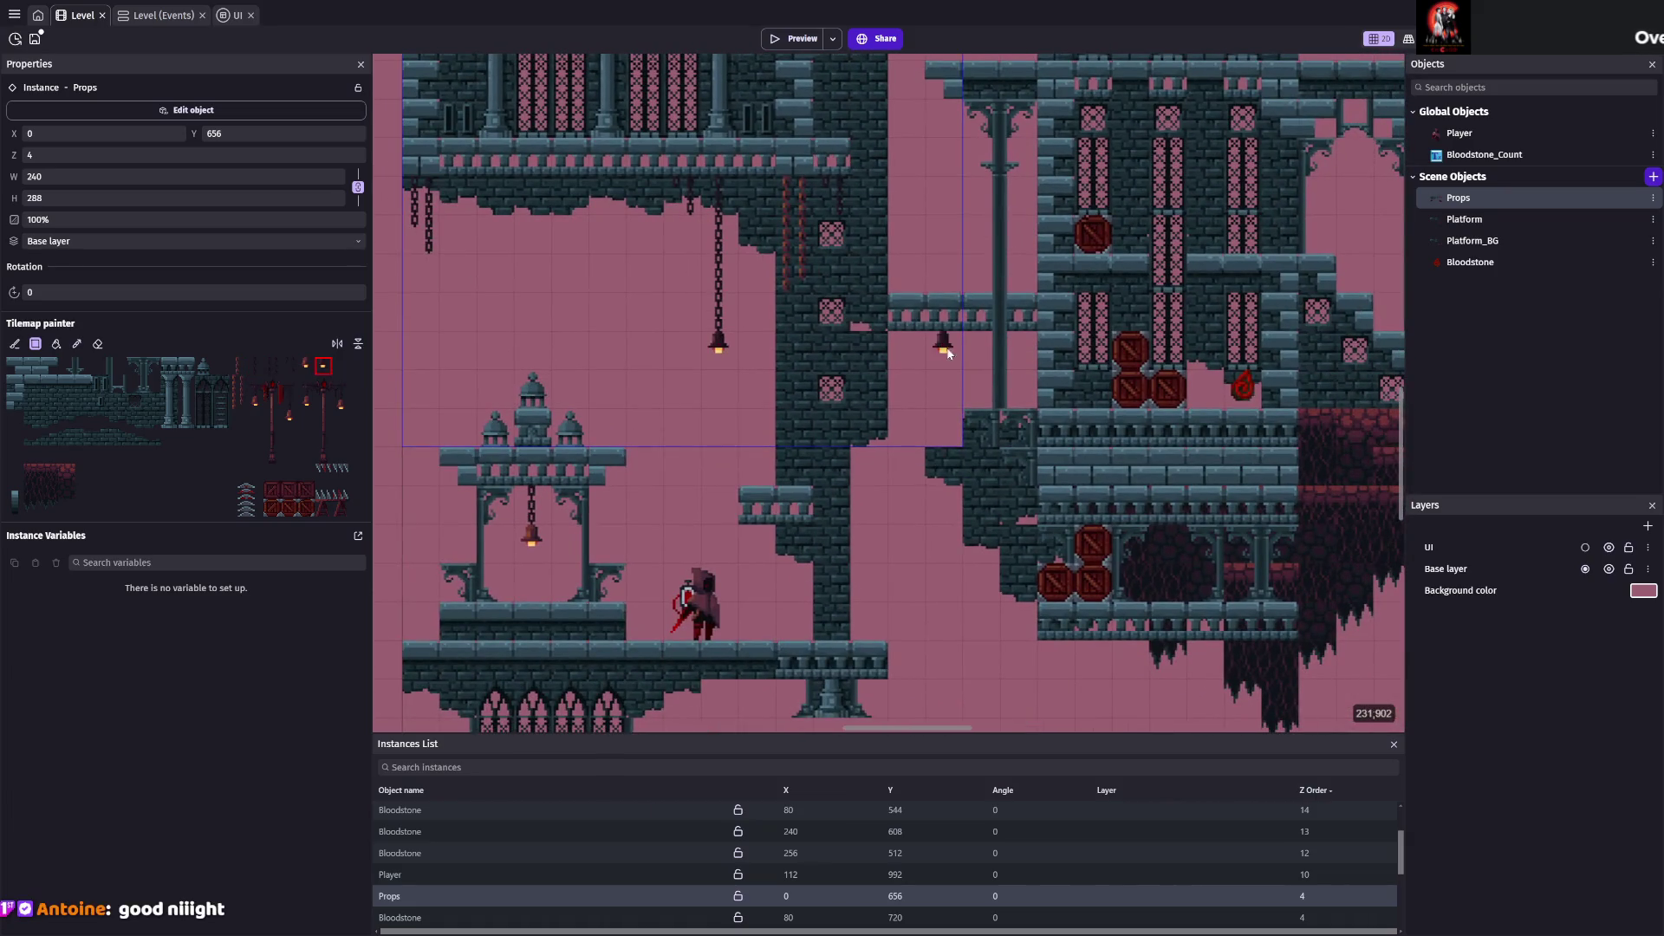
scroll(992, 355, up, 2)
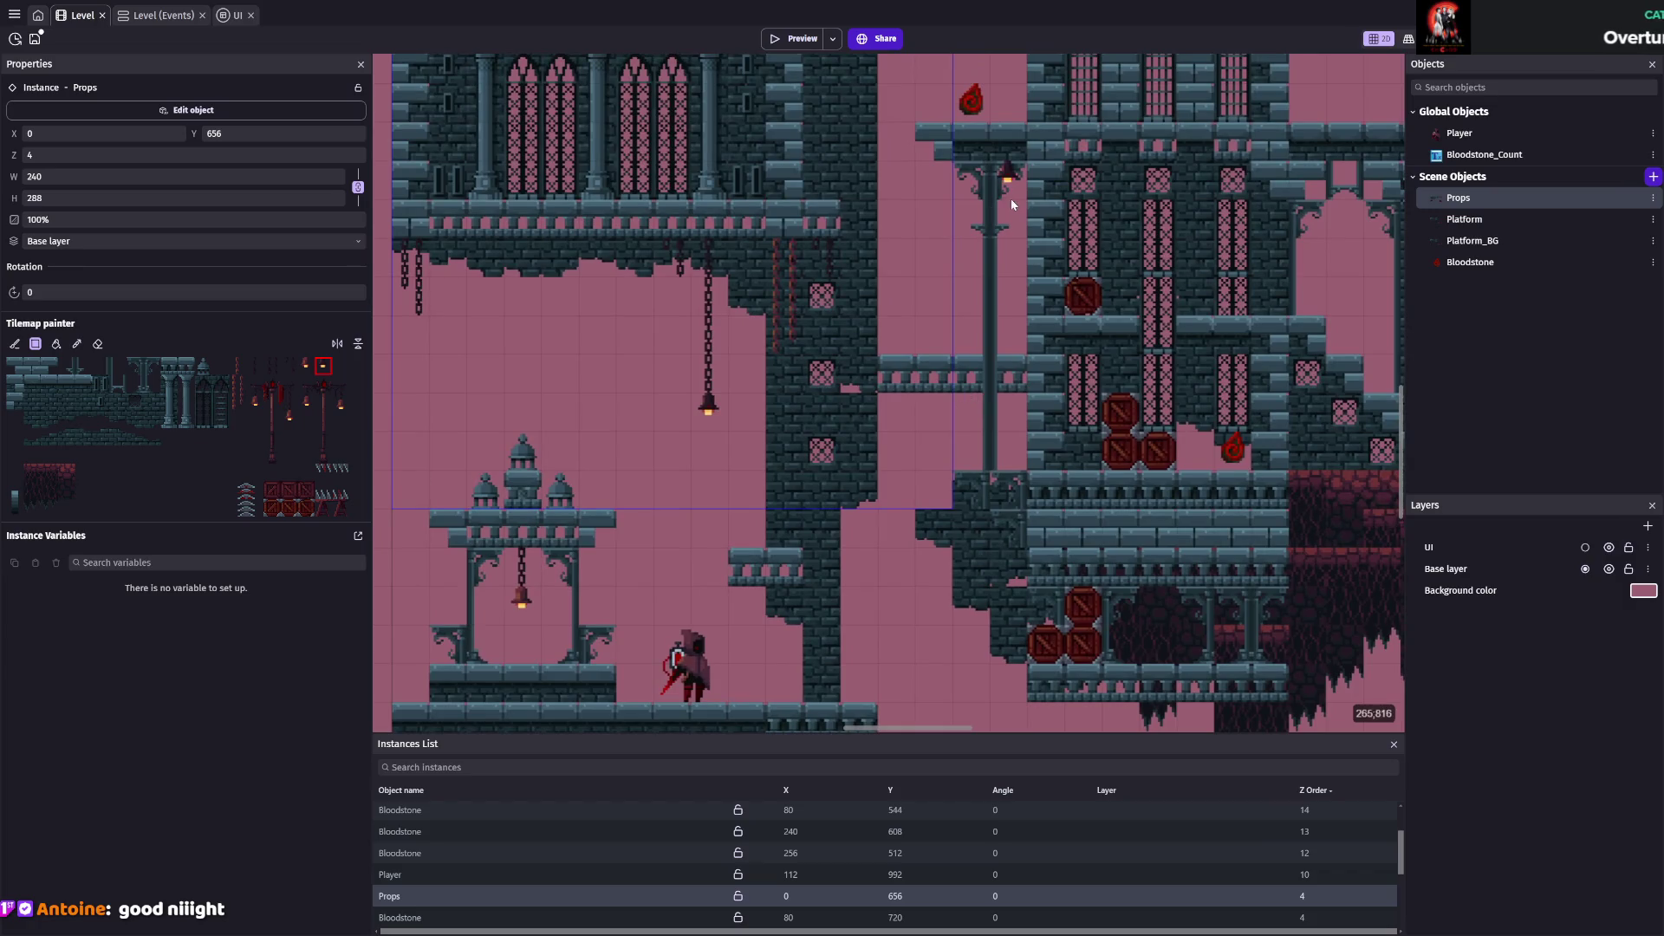
key(ctrl+s)
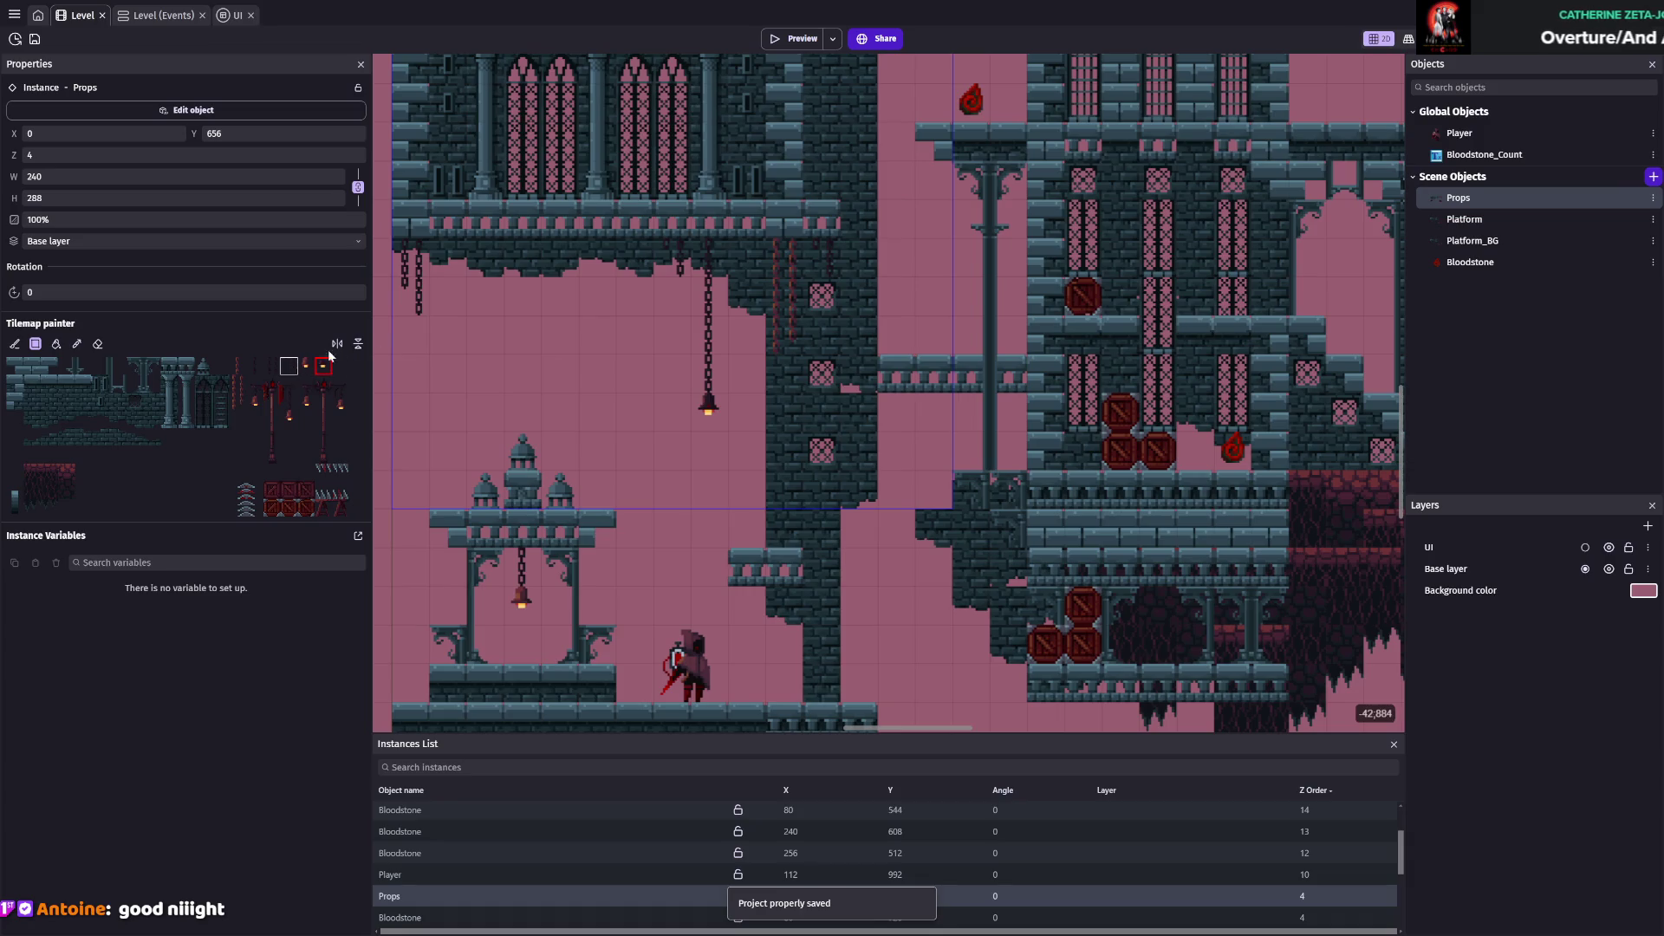
Paint a chain hanging down the pillar left of the tower with the chain tile
click(295, 365)
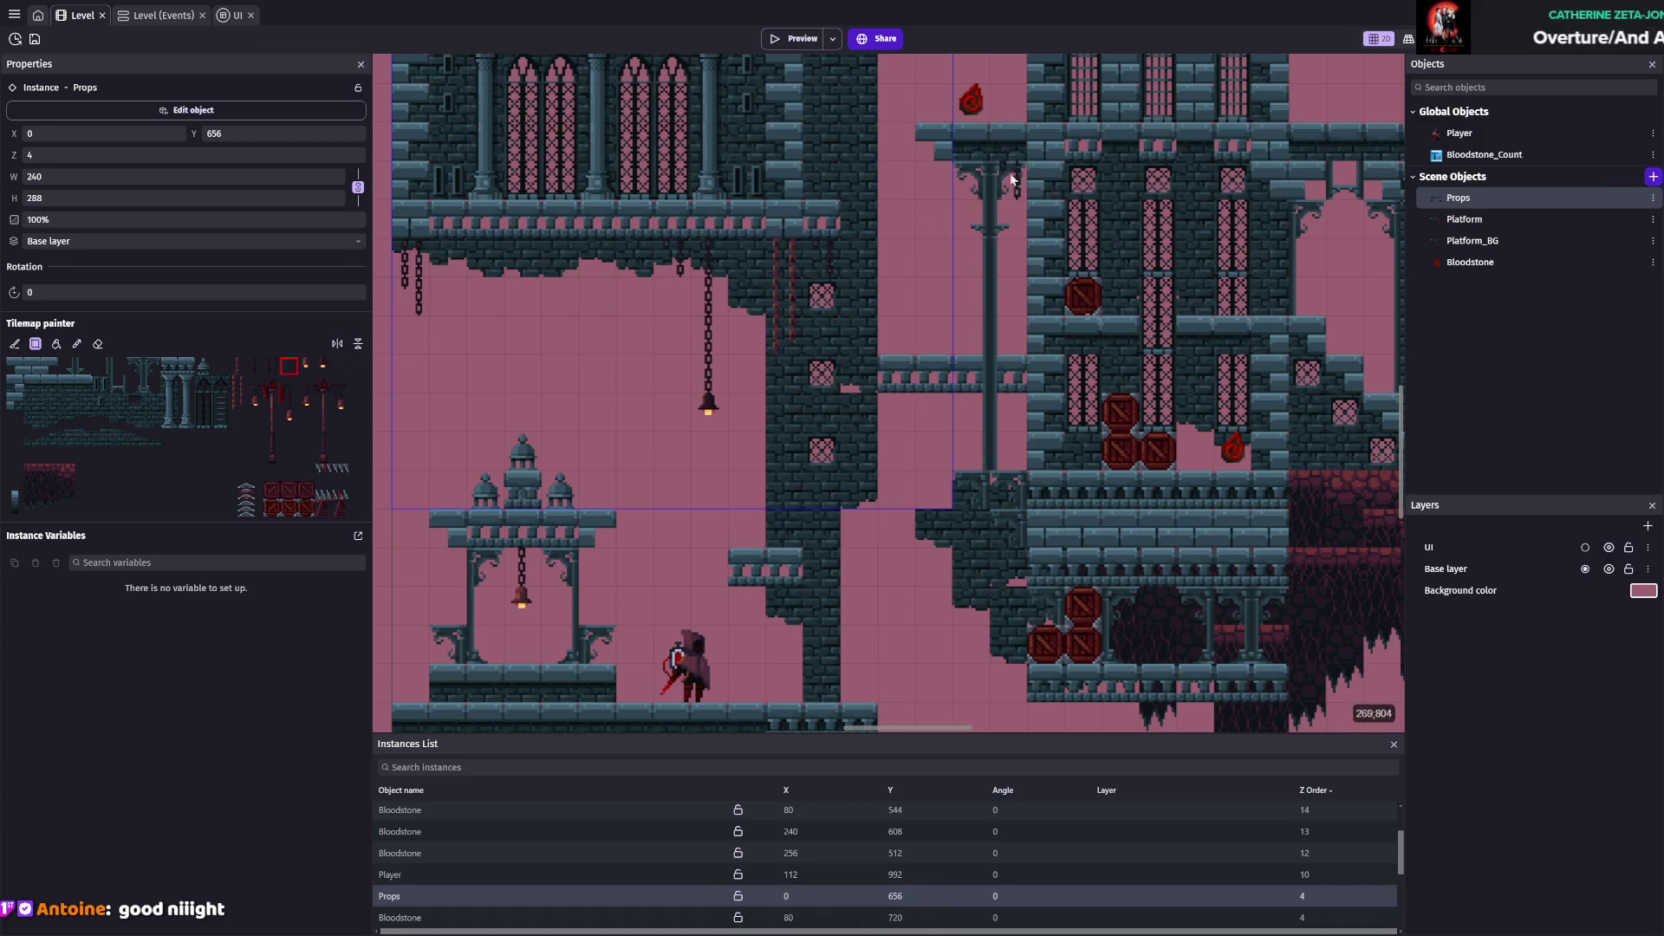
click(254, 365)
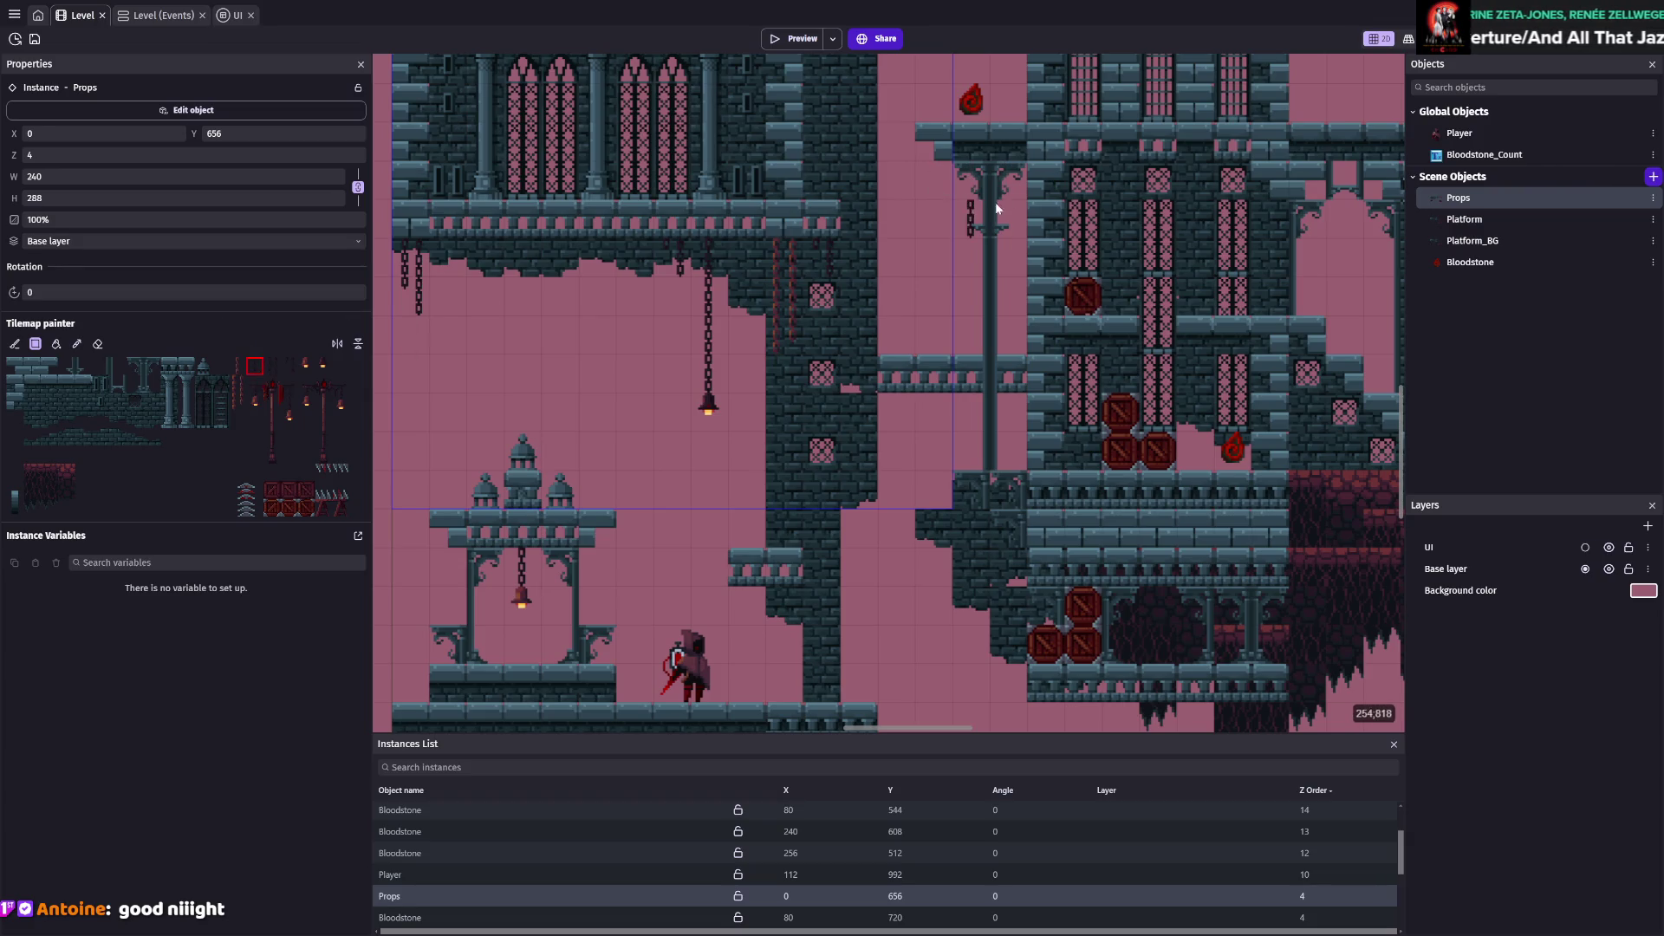
key(ctrl+s)
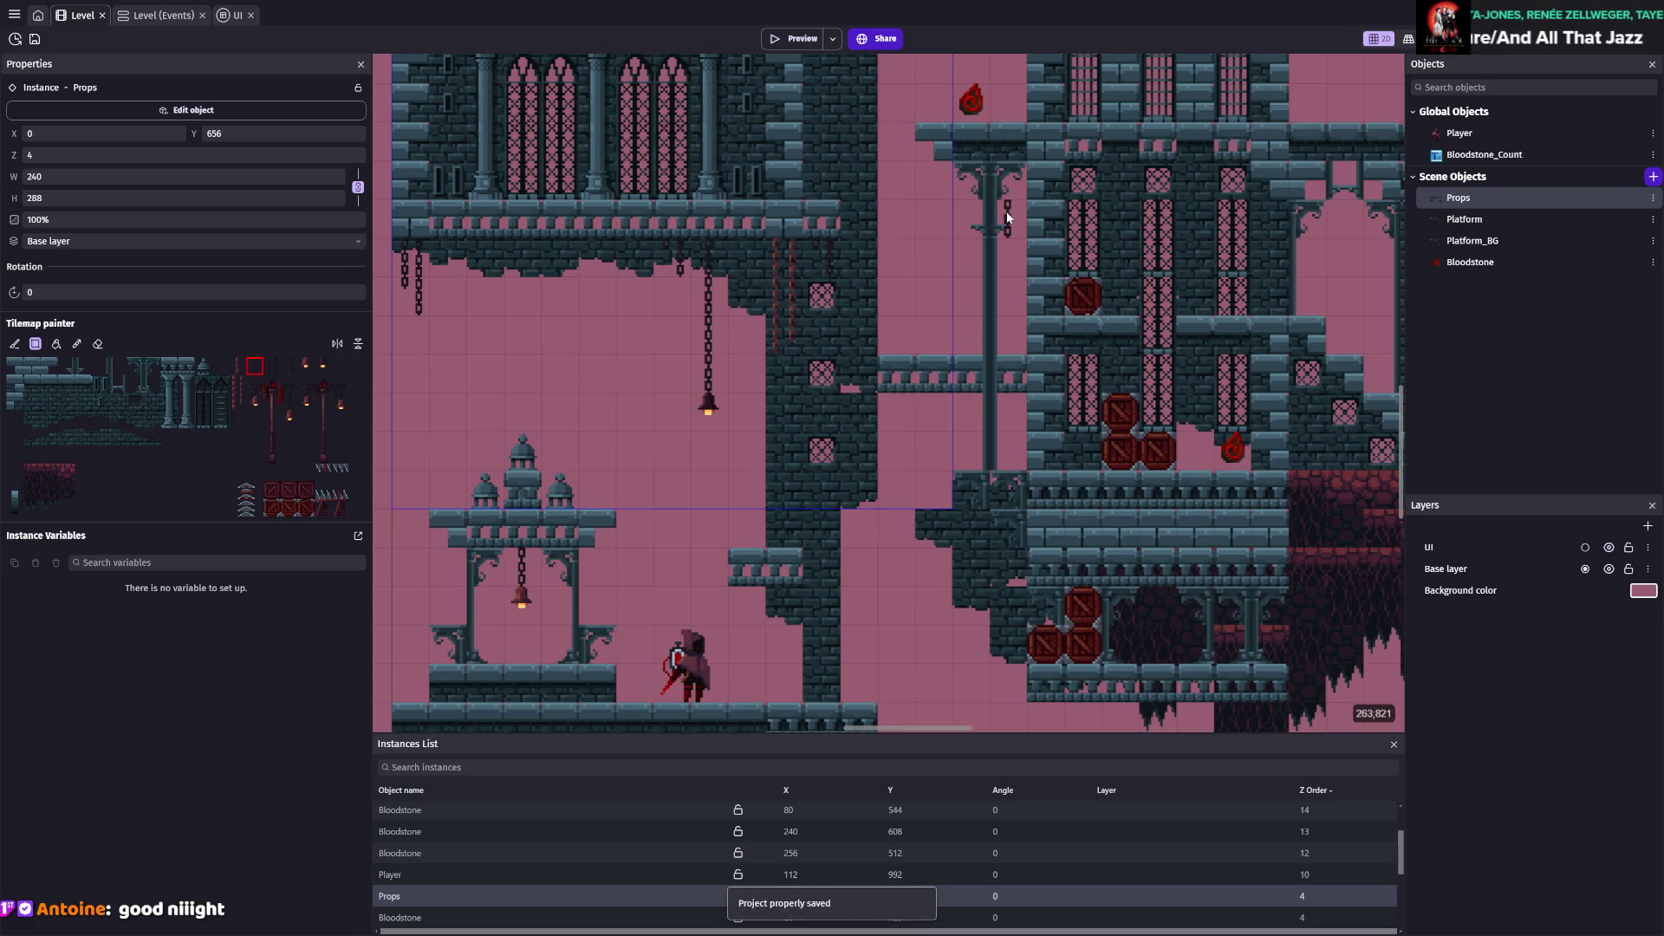
drag(1016, 186, 1013, 351)
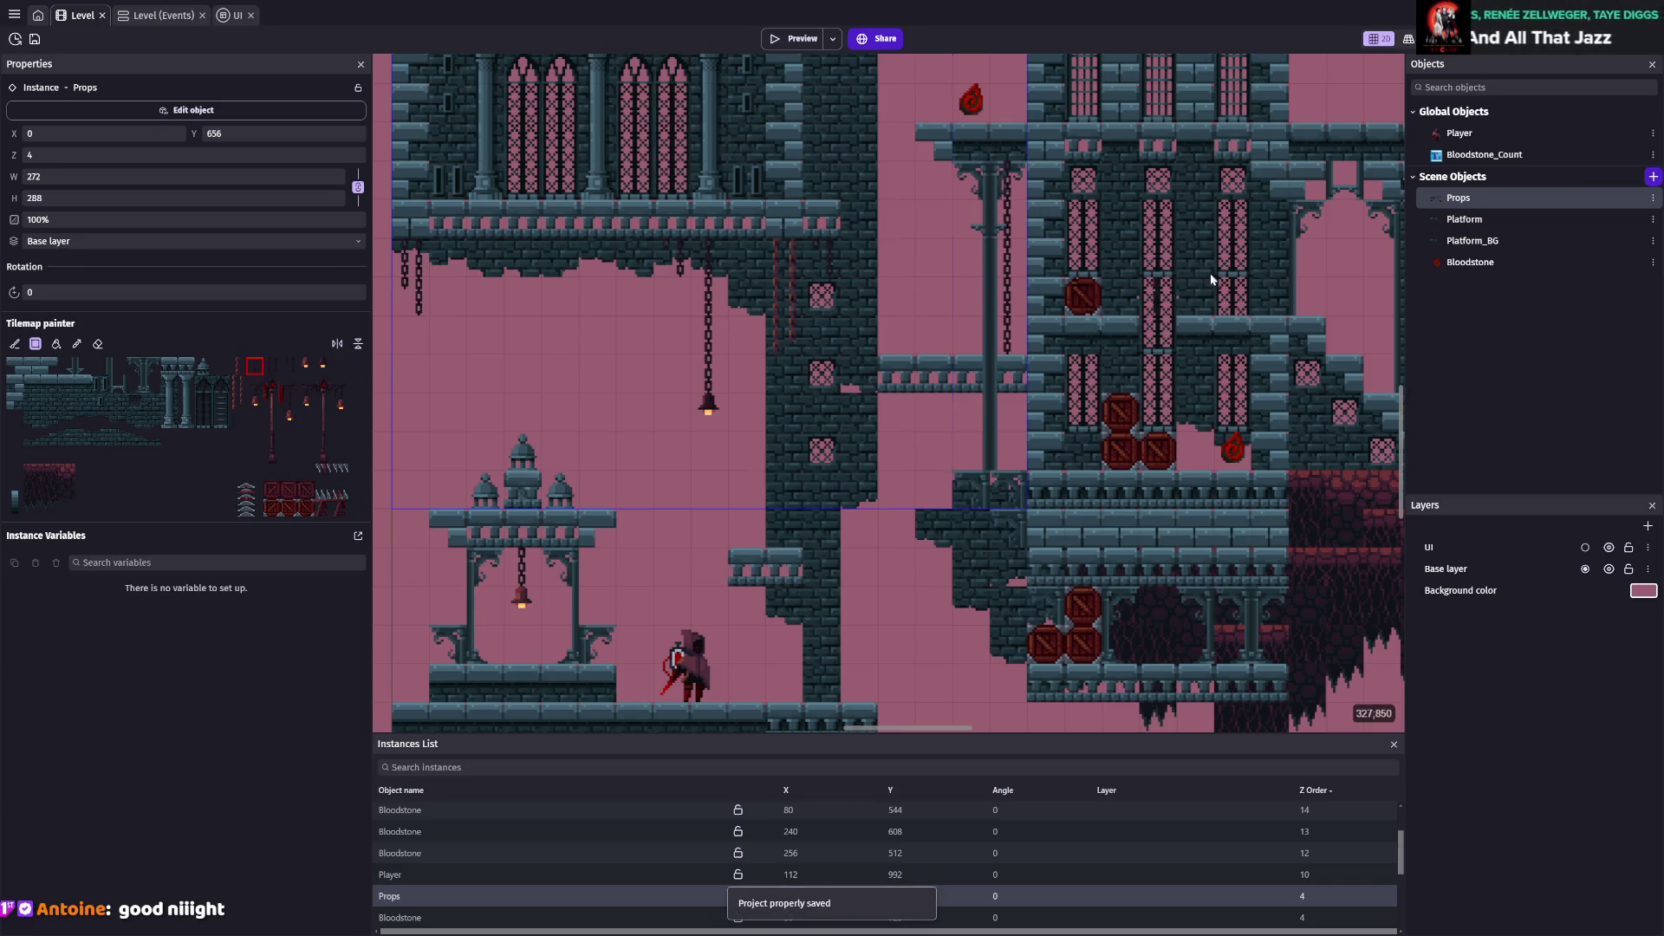
Paint chain tiles hanging under the long top beam on the right
scroll(1118, 320, right, 5)
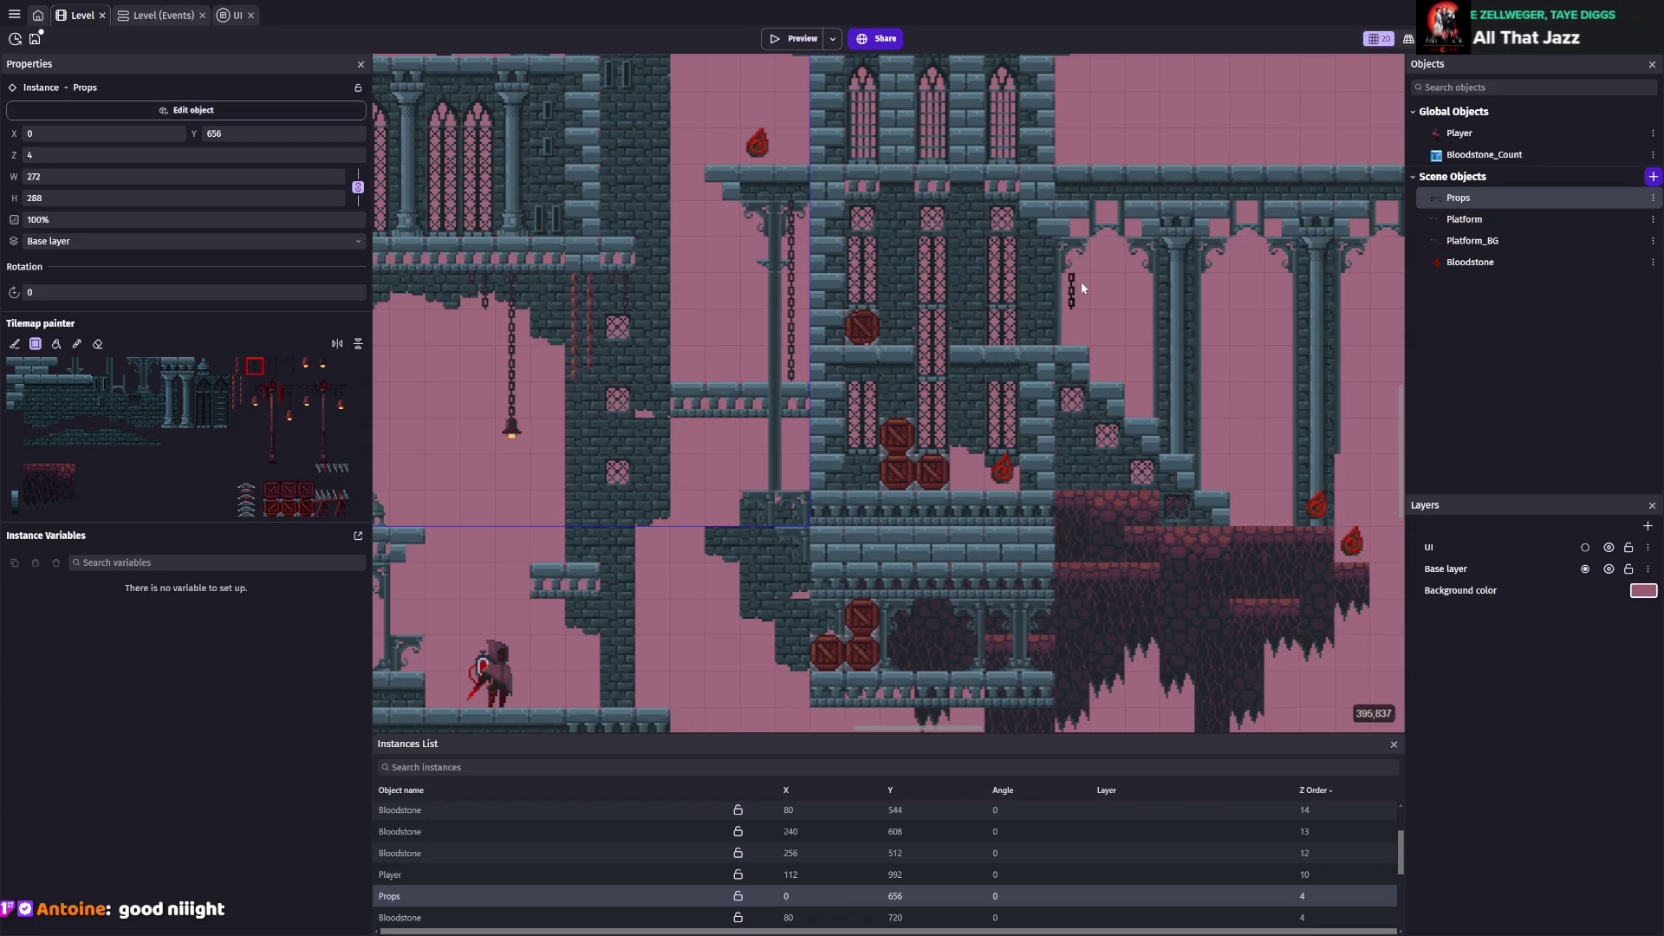
click(1105, 251)
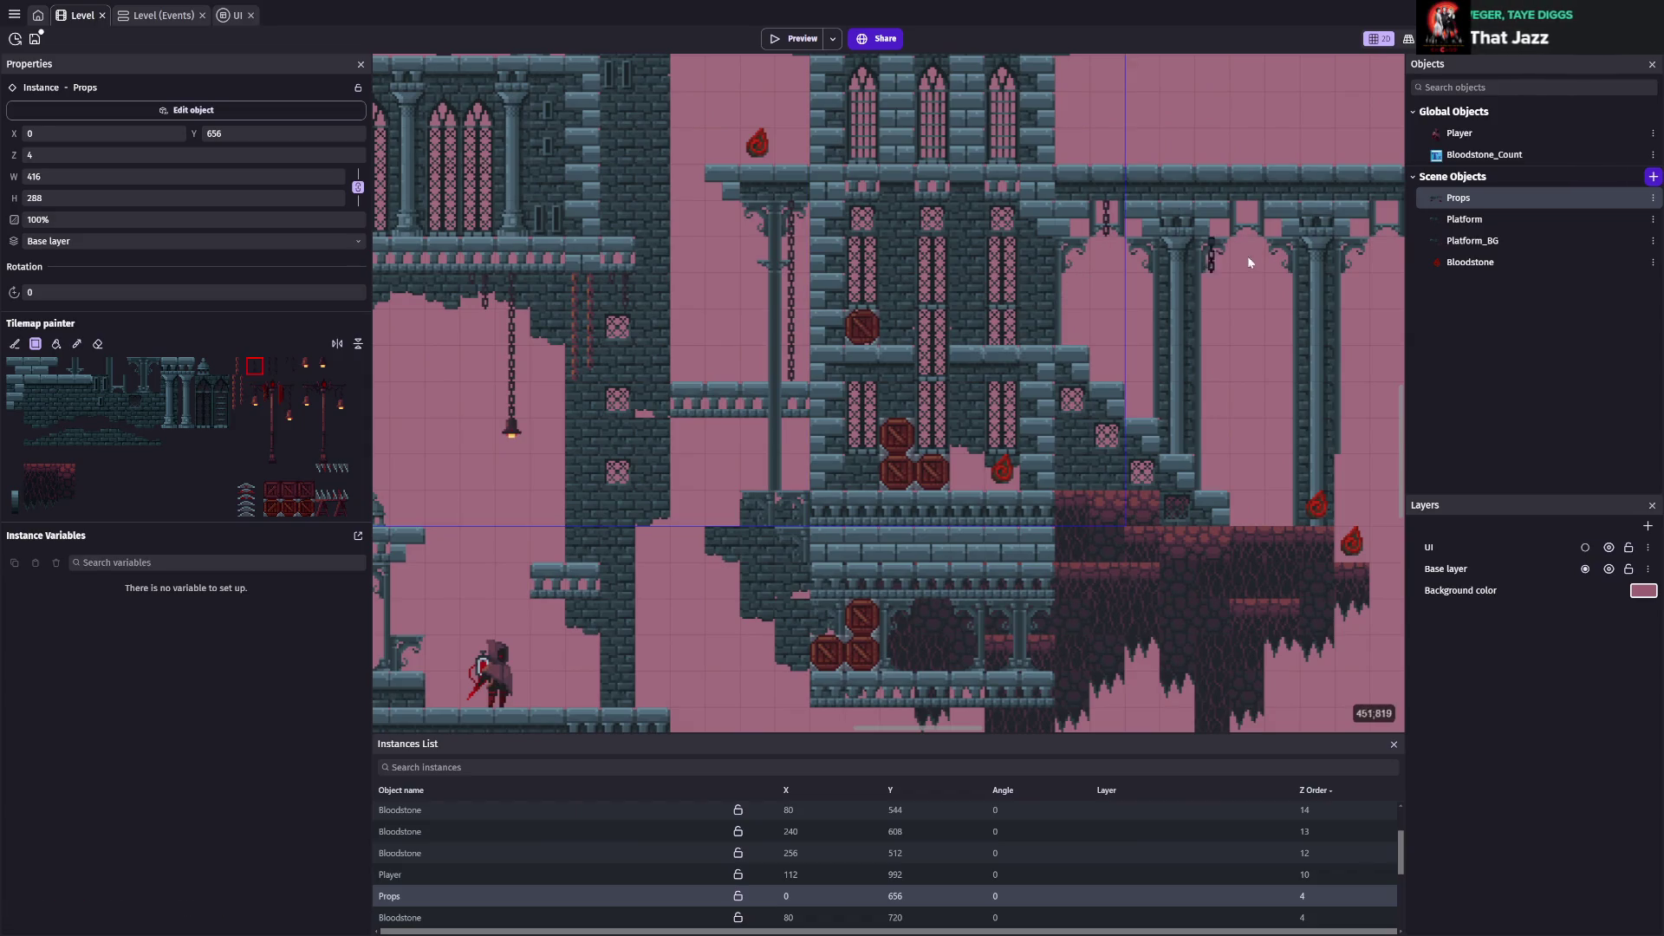
scroll(1005, 236, right, 5)
click(1001, 234)
click(1139, 232)
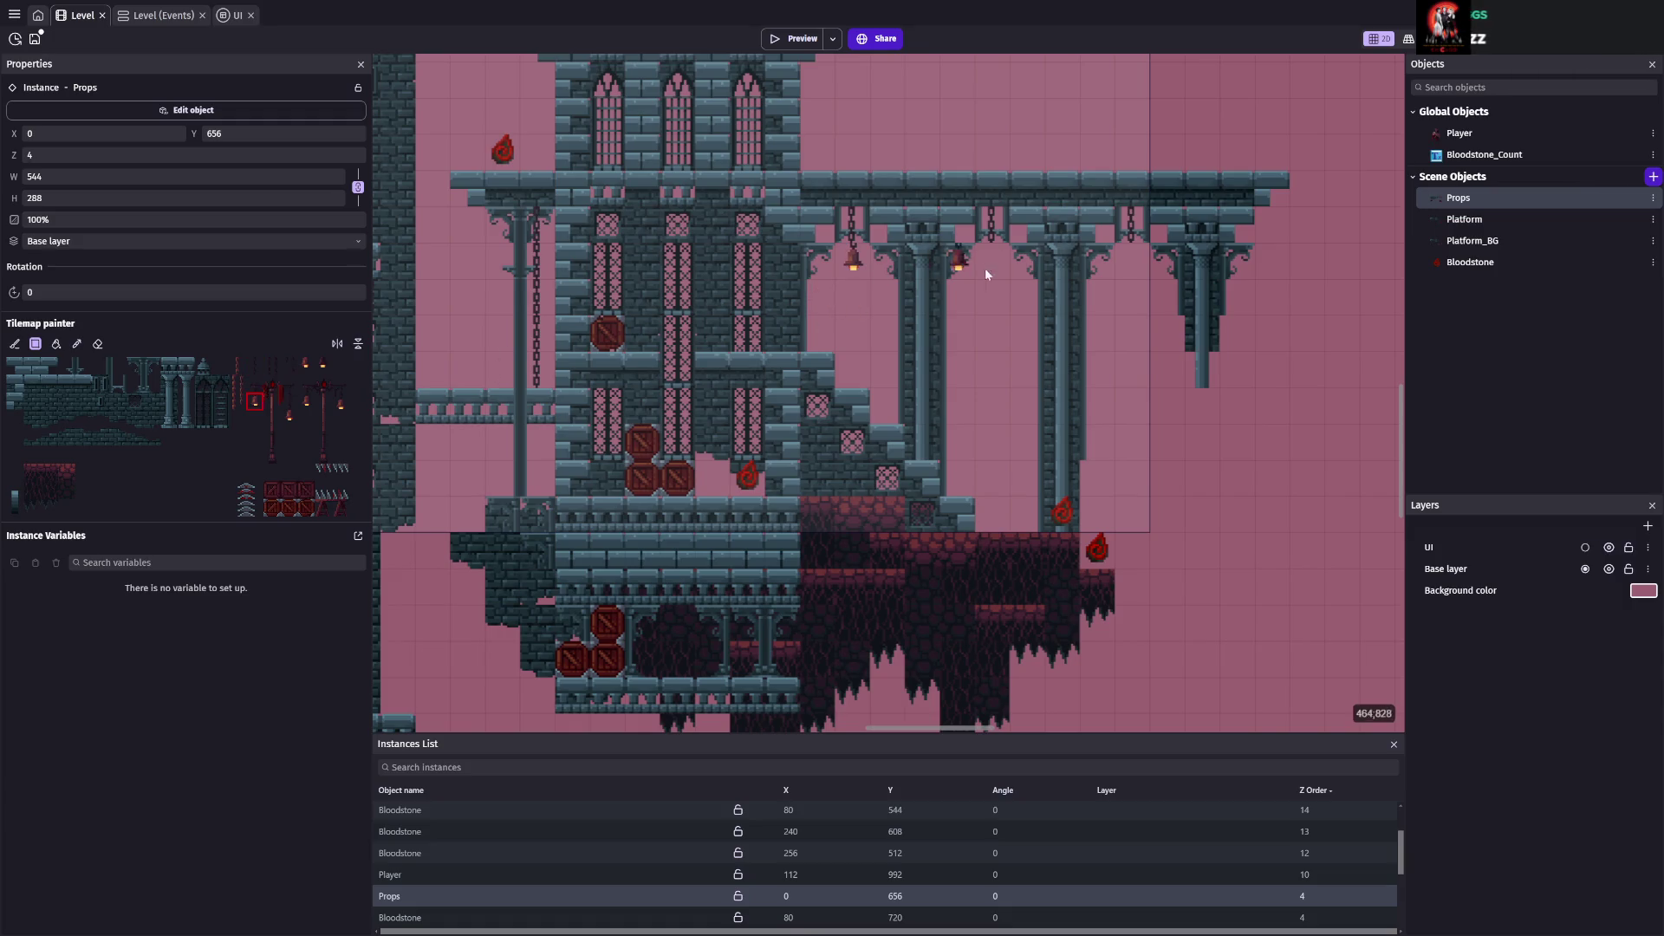
Hang a bell lamp at the end of a chain and erase the misplaced bell
click(99, 344)
scroll(568, 401, left, 4)
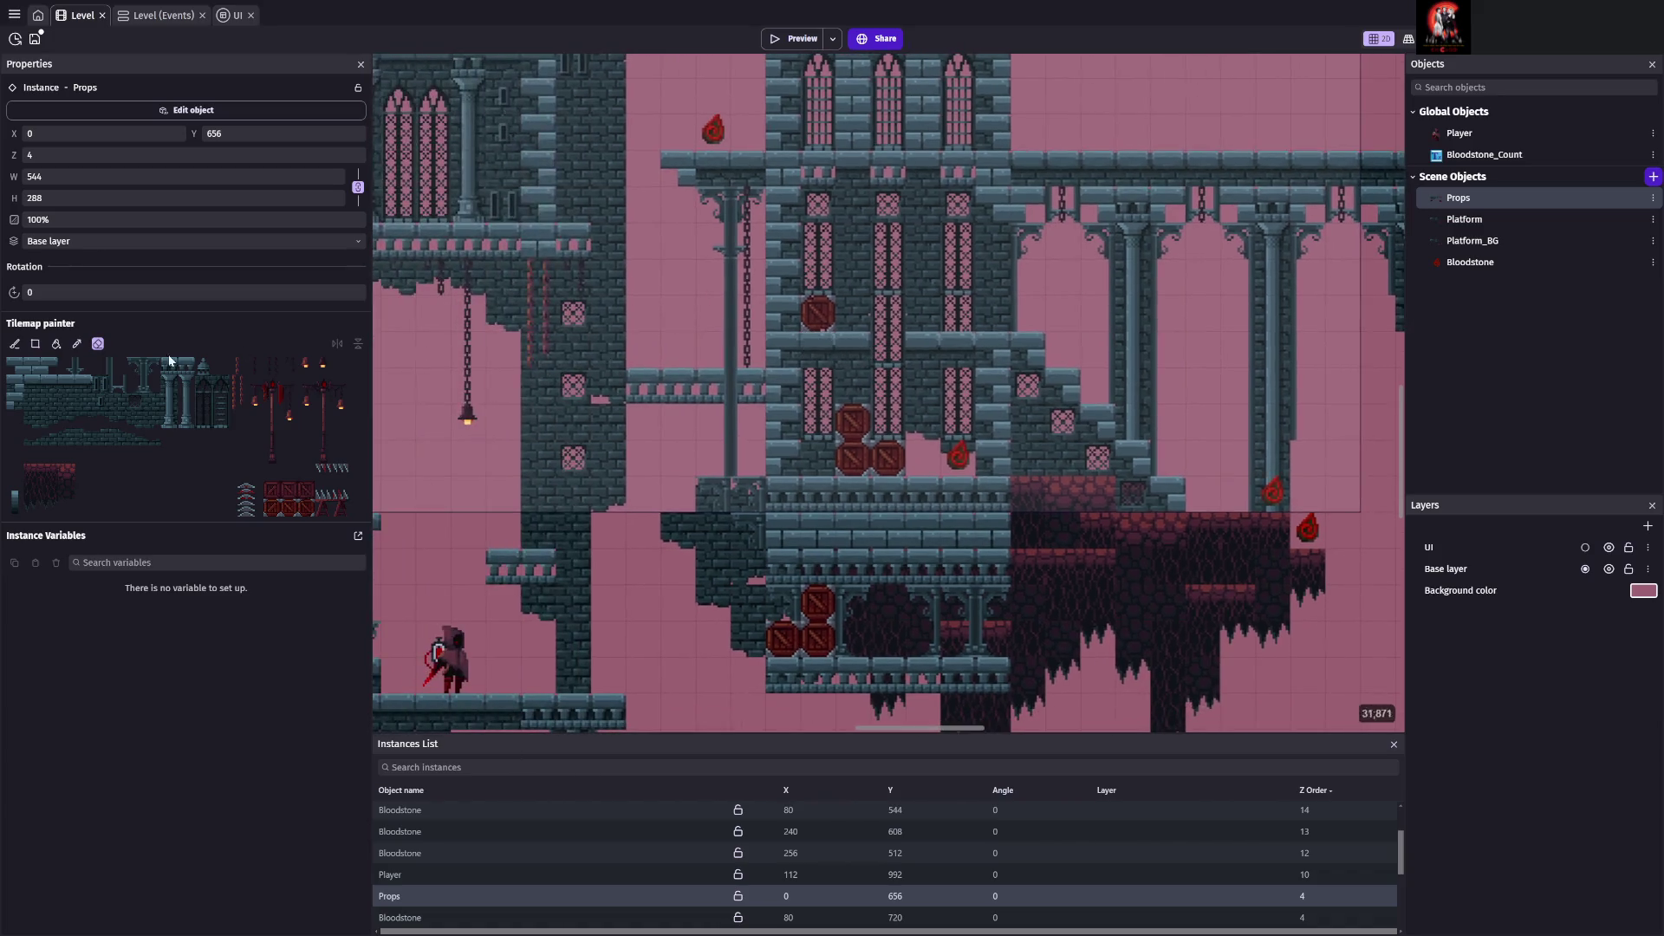
click(255, 403)
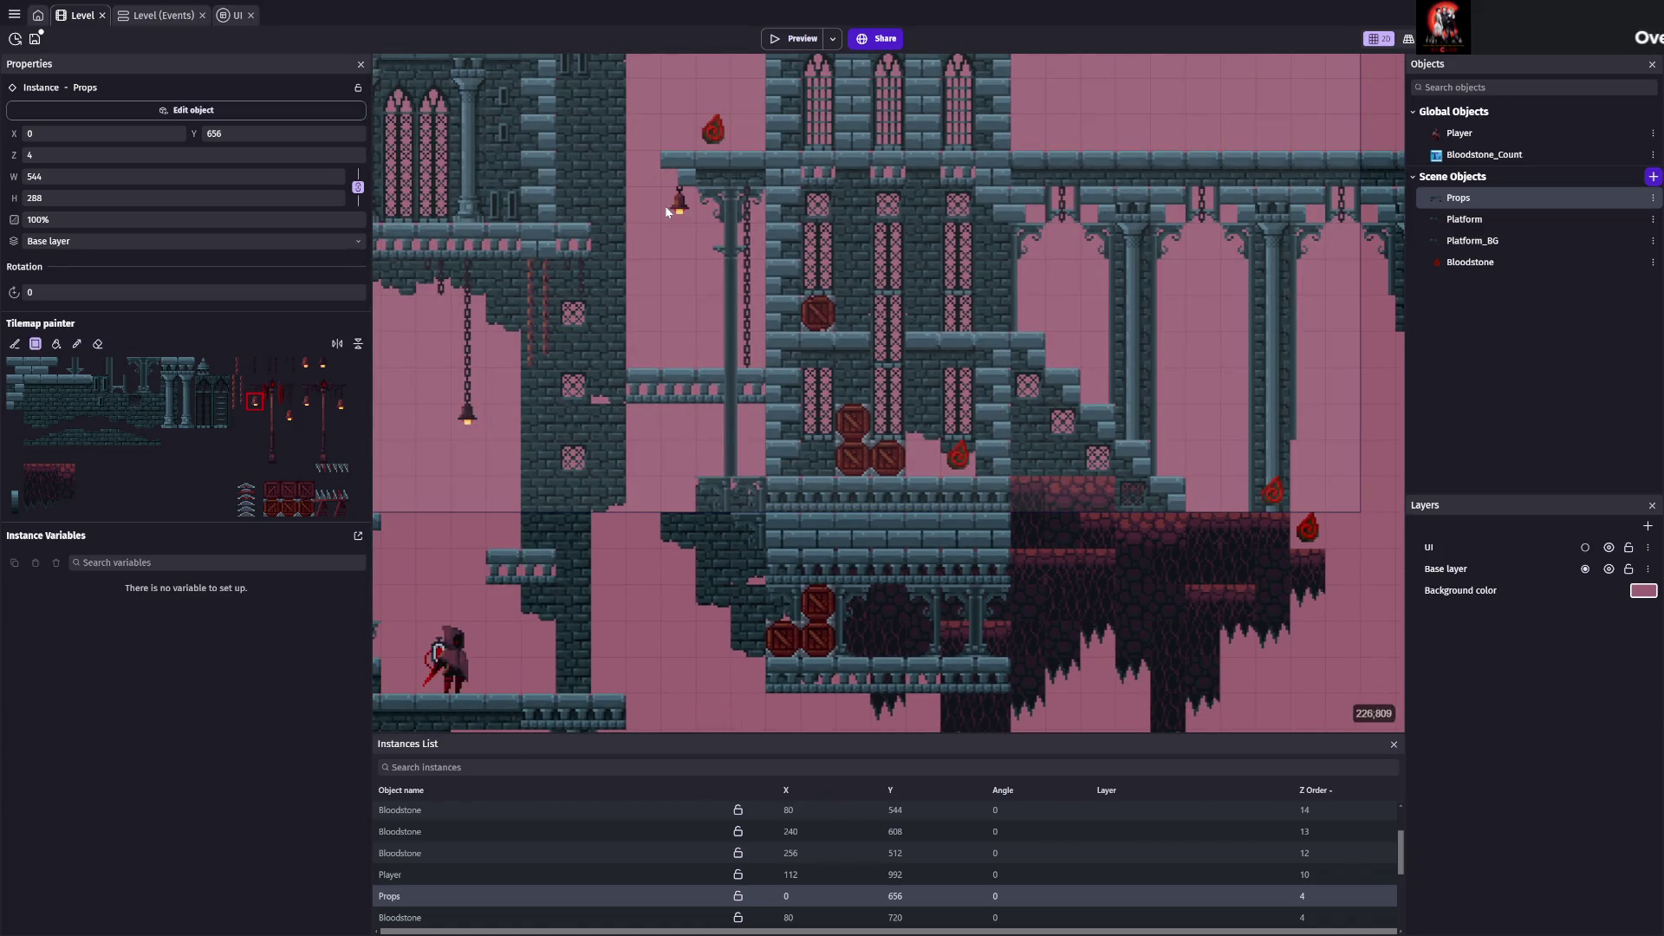
scroll(664, 205, right, 3)
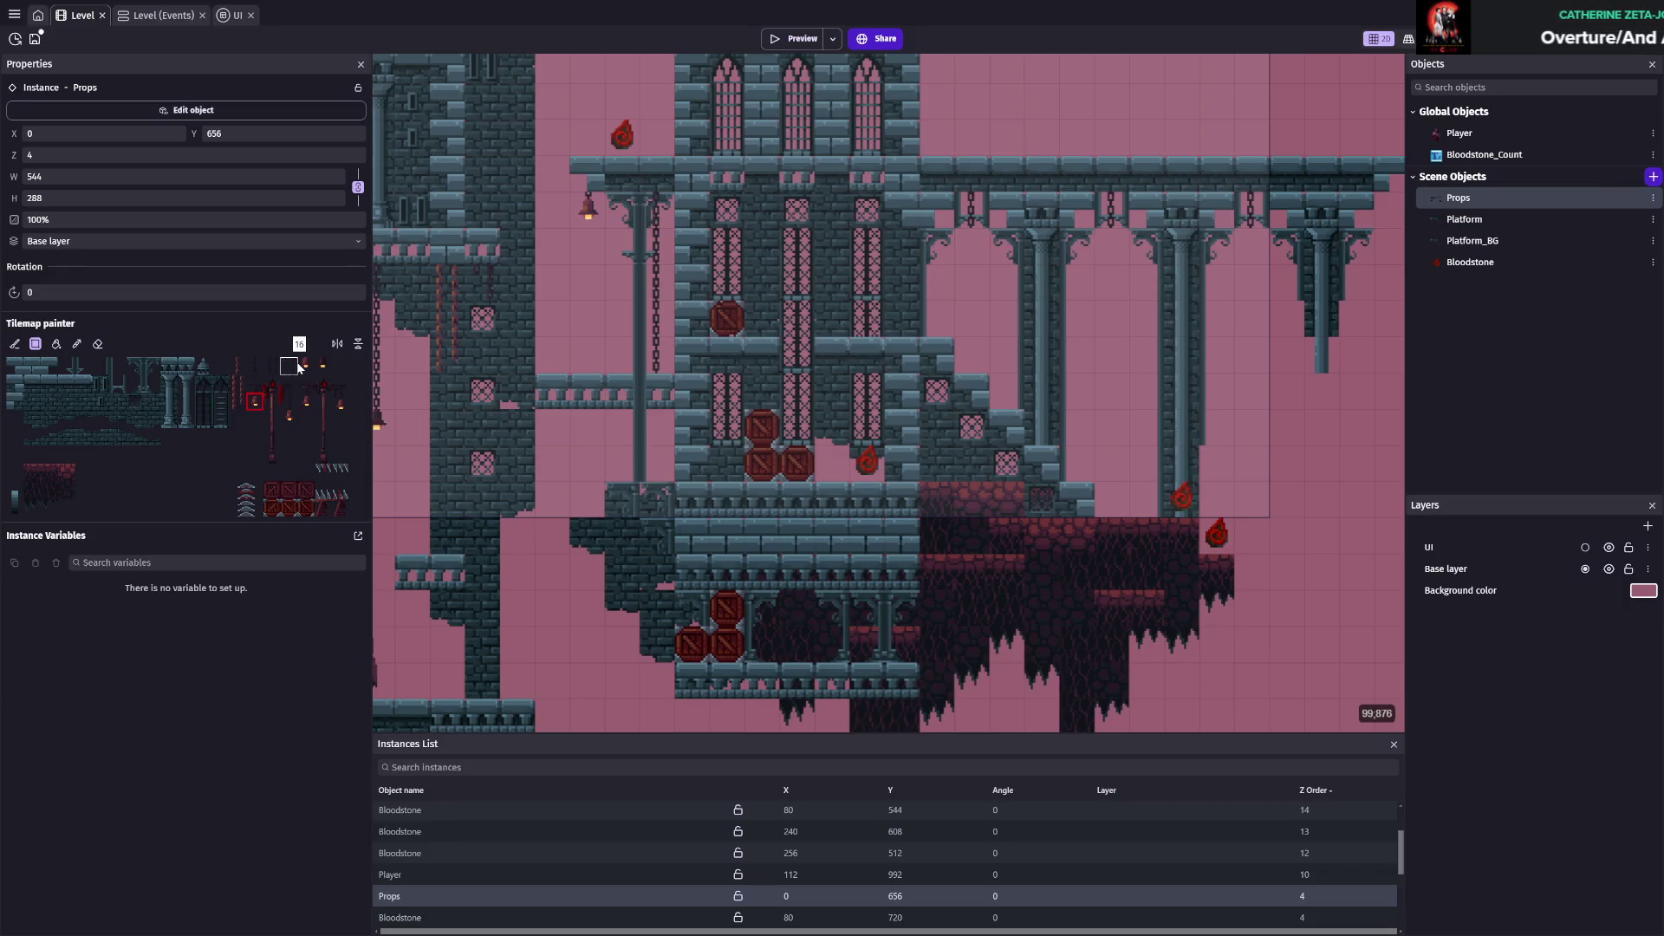
click(322, 365)
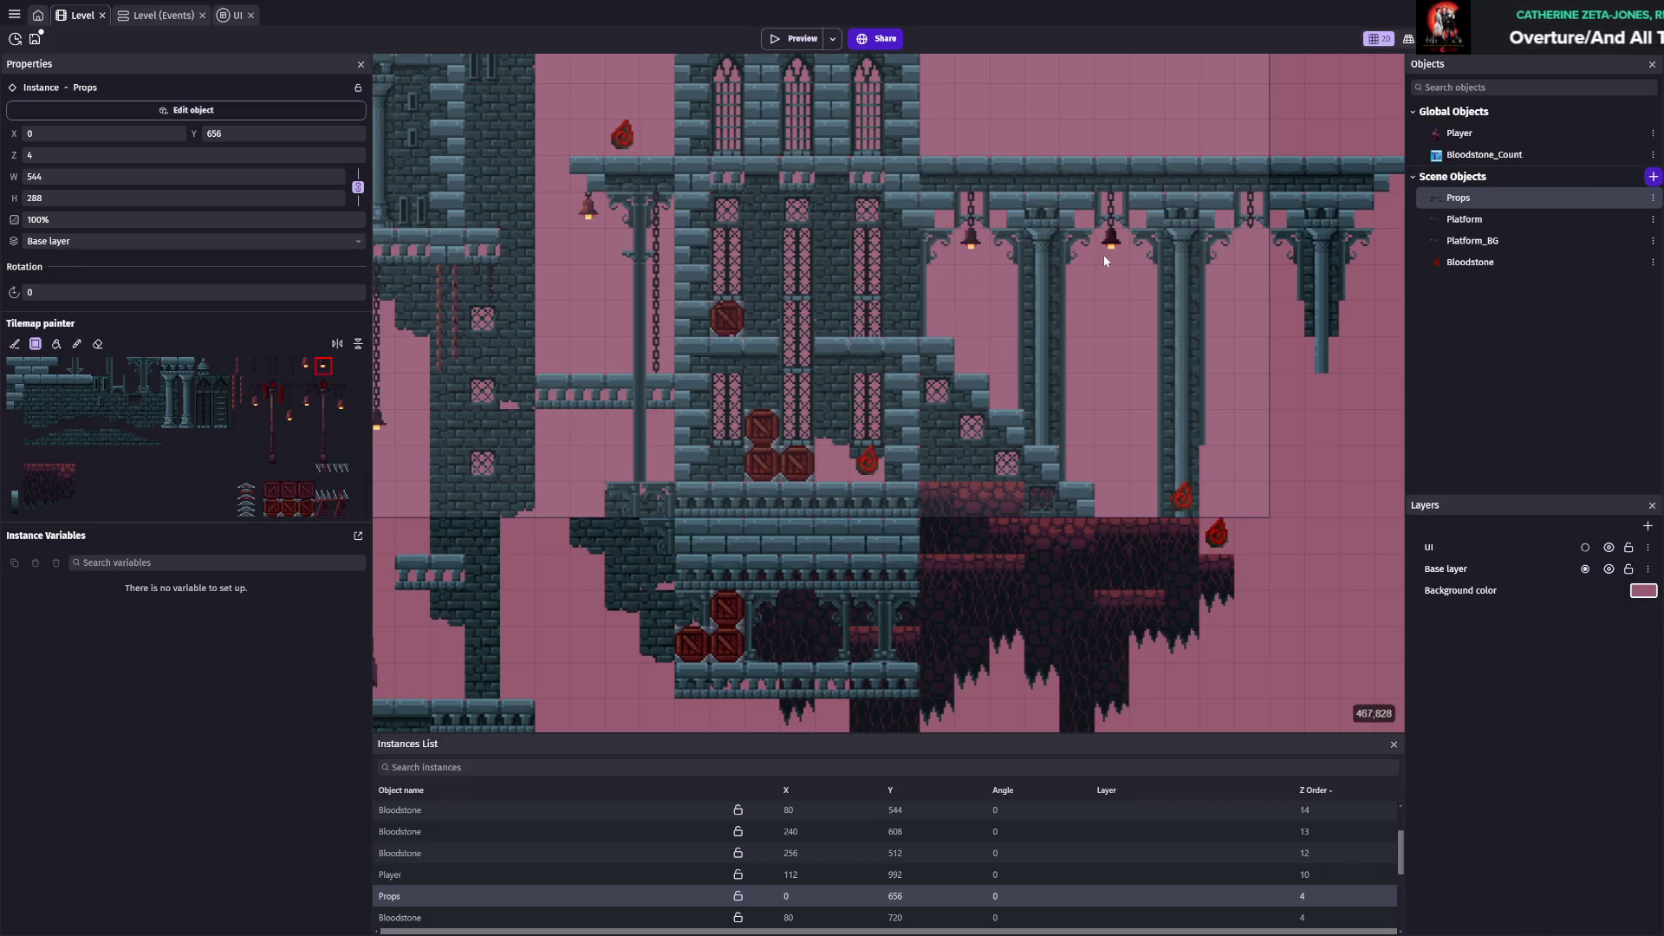
scroll(1229, 471, right, 3)
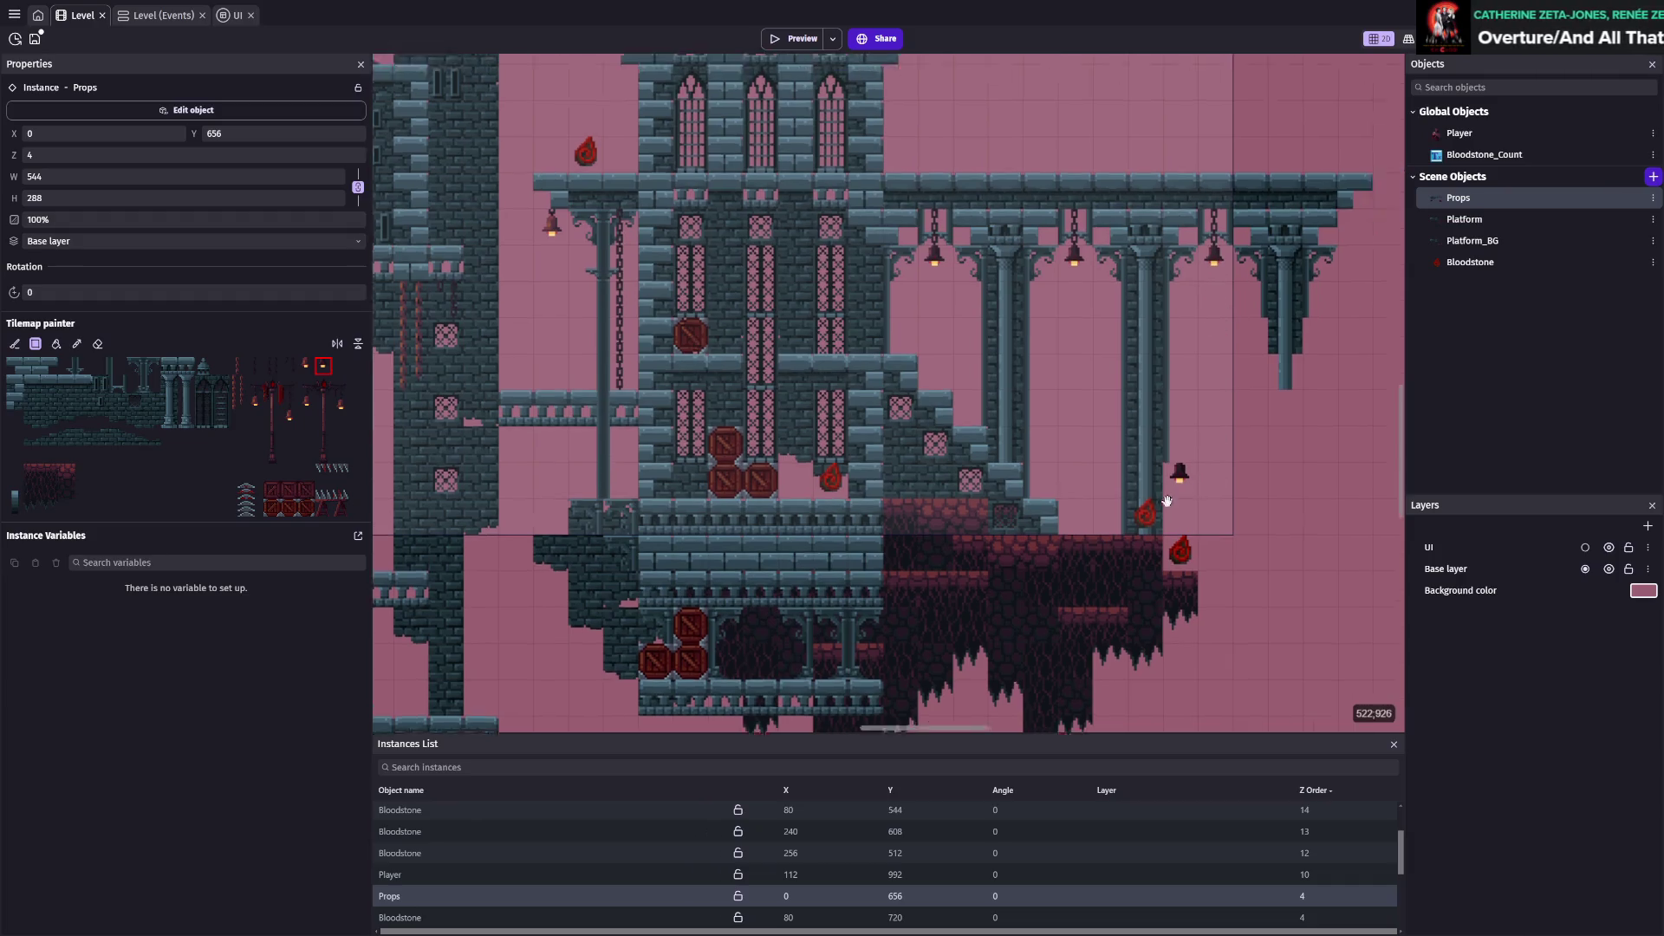
click(255, 368)
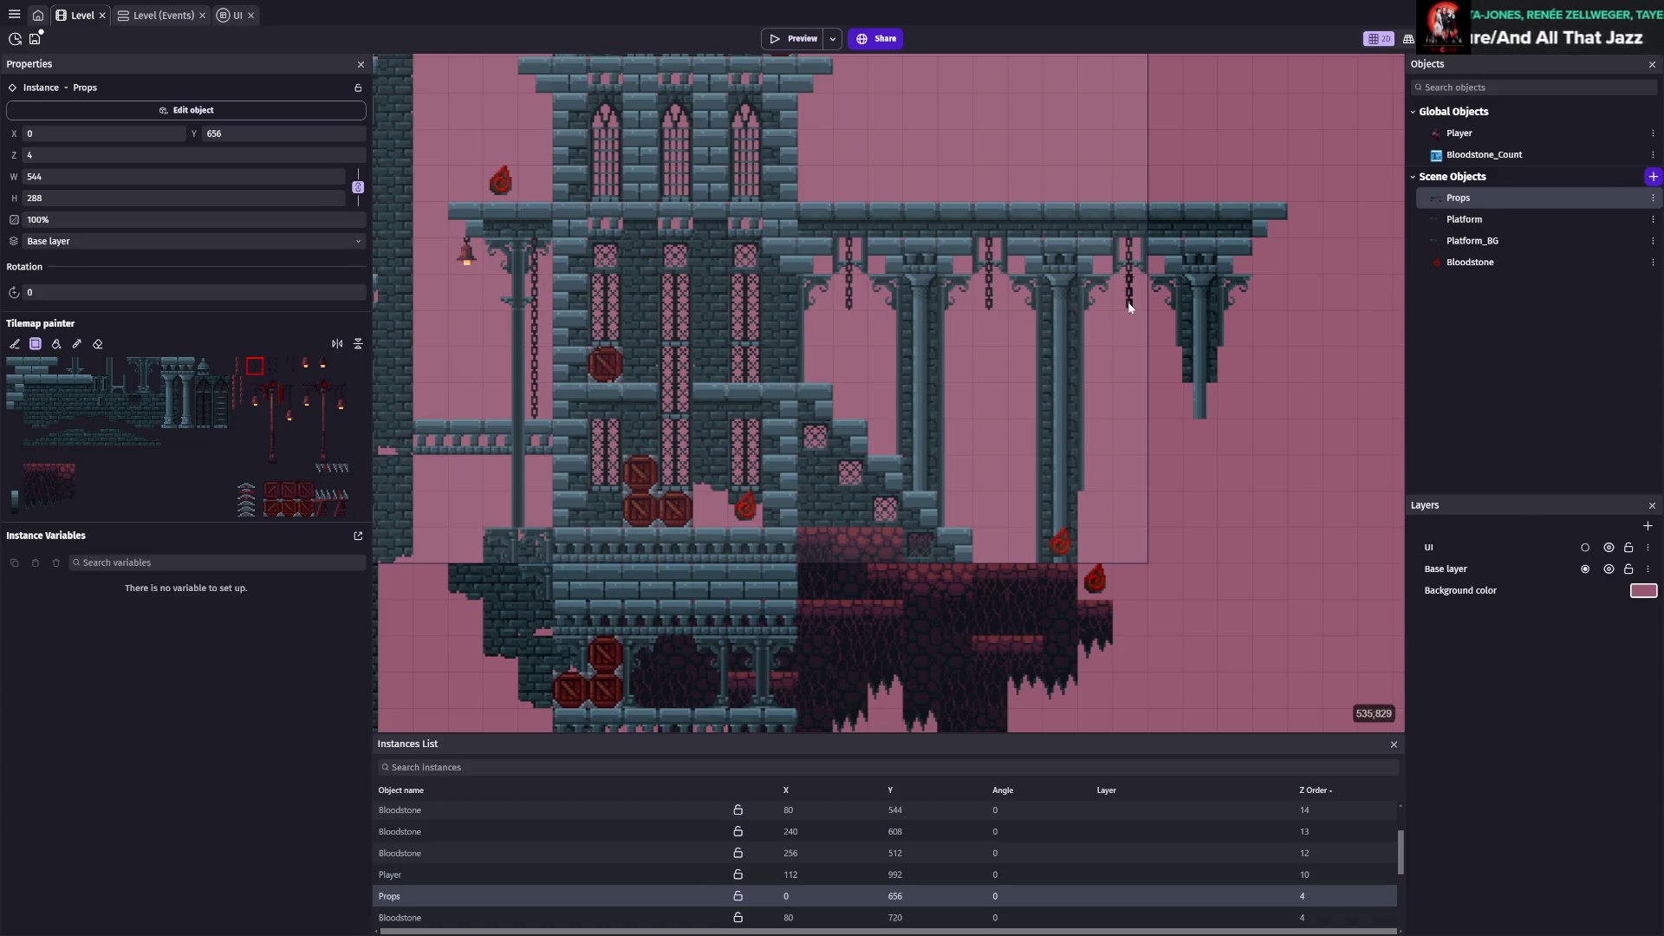
click(323, 367)
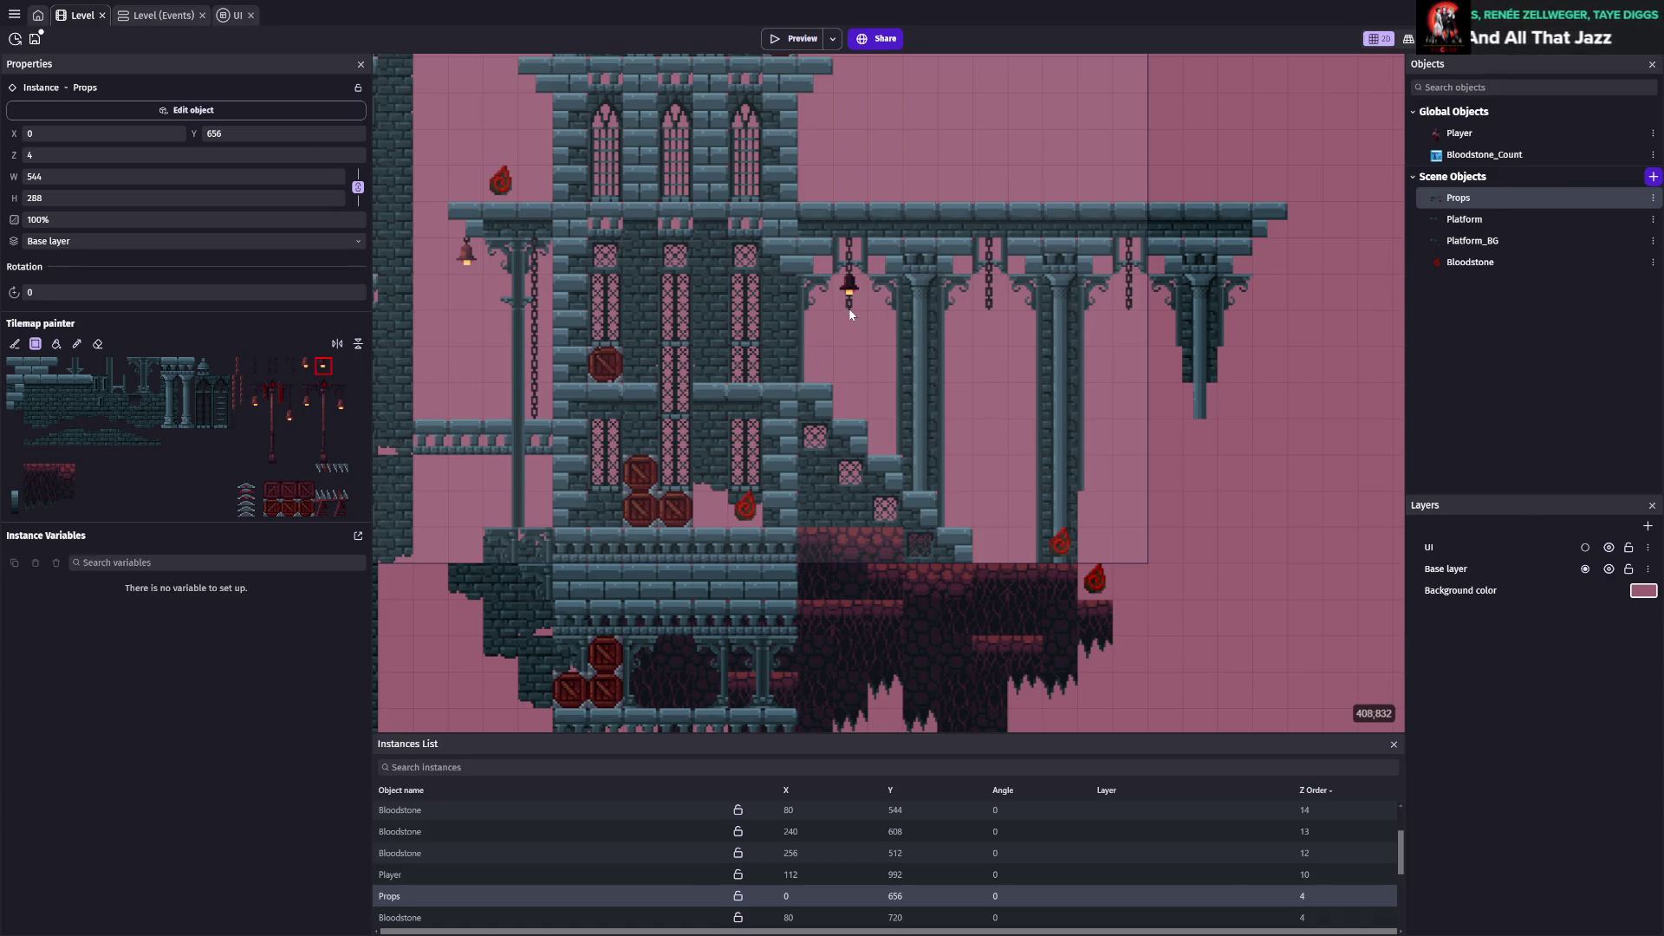
click(1013, 328)
click(98, 344)
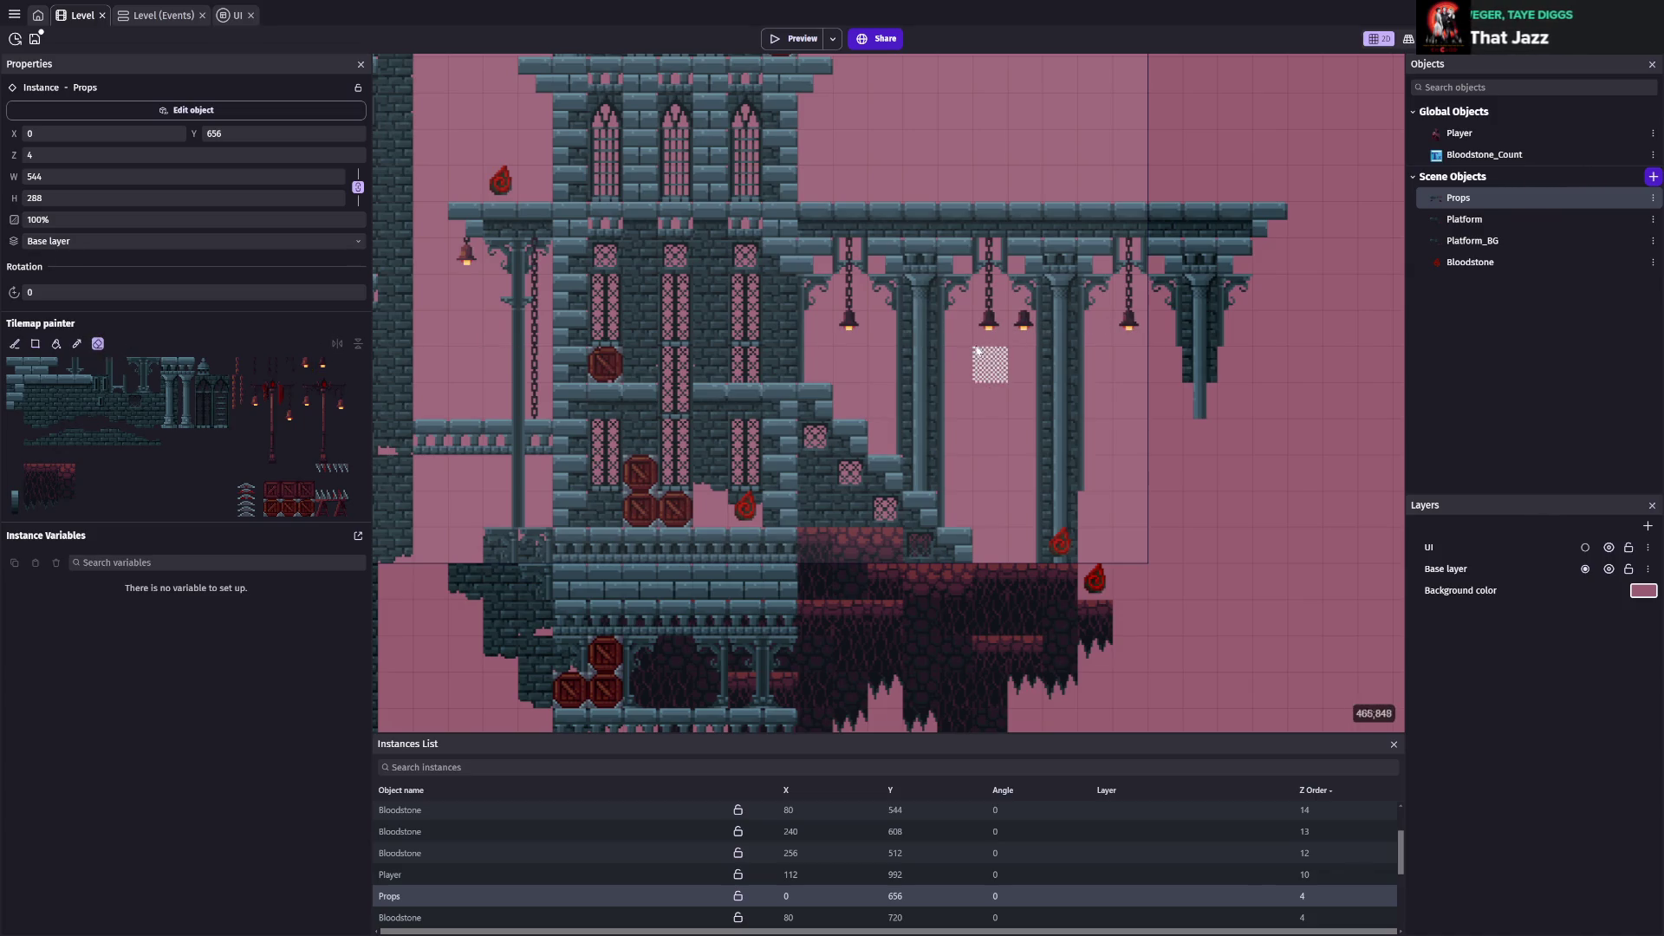
click(1023, 327)
Save the project and place a Bloodstone on the lower floor
scroll(1025, 544, down, 2)
key(ctrl+s)
scroll(768, 518, down, 2)
scroll(768, 518, left, 3)
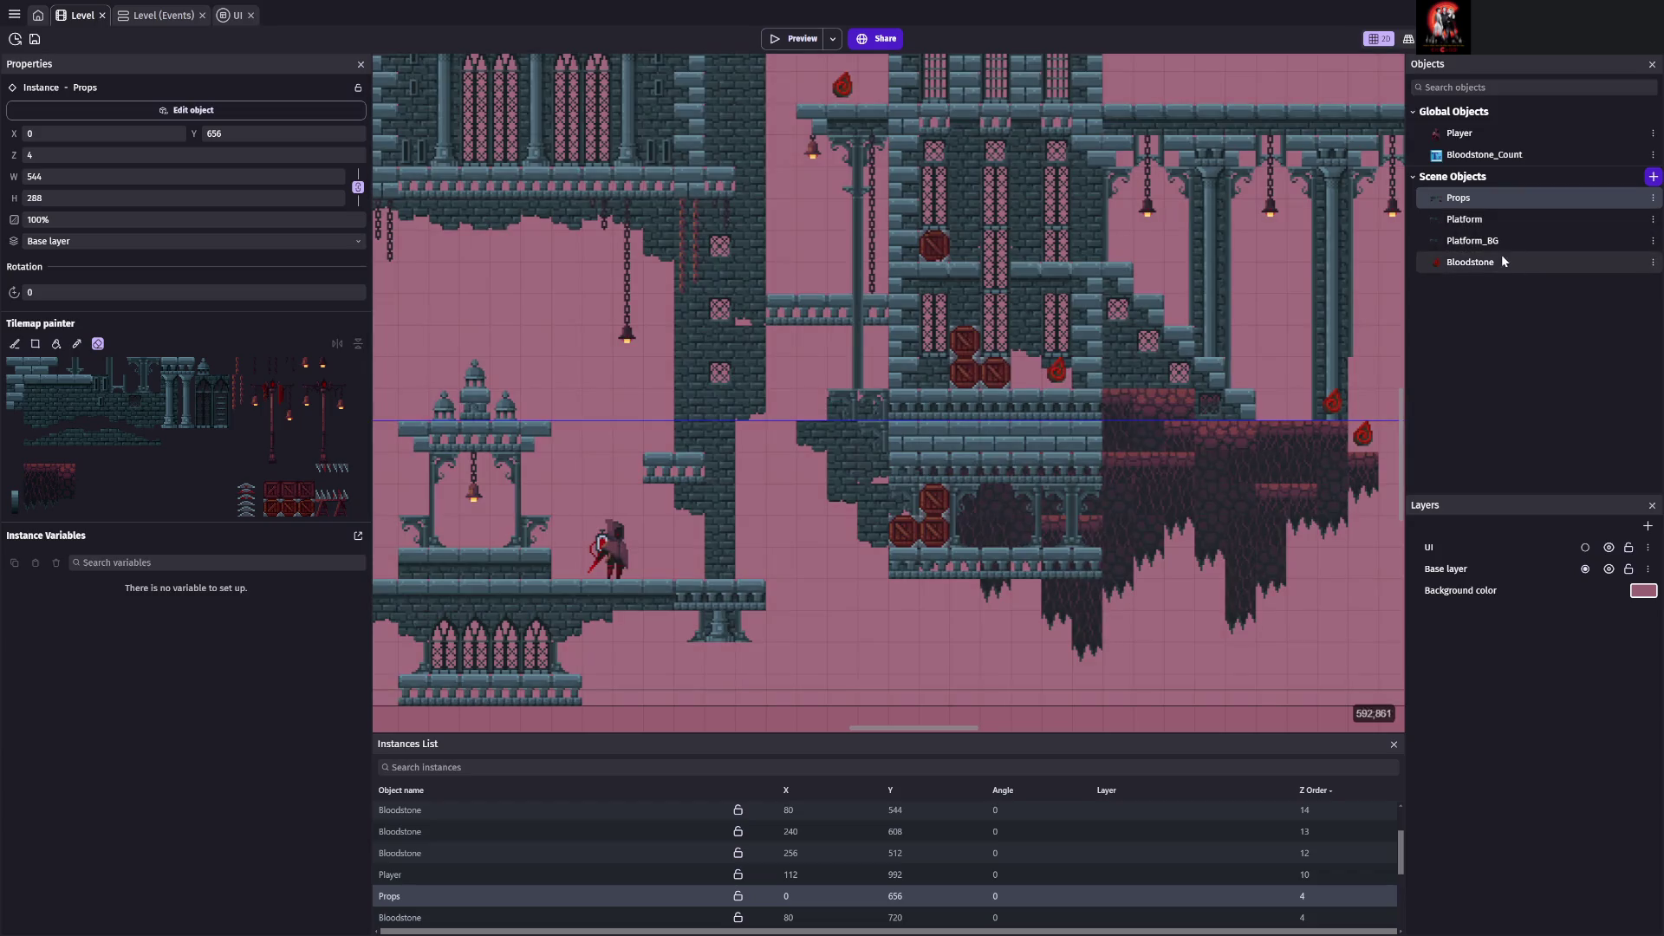
click(1470, 269)
mouse_move(1469, 267)
mouse_down()
mouse_move(915, 447)
mouse_move(751, 561)
mouse_up()
Place two more Bloodstones on the castle ledges and save the project
mouse_move(1497, 267)
mouse_down()
mouse_move(455, 352)
mouse_move(536, 401)
mouse_up()
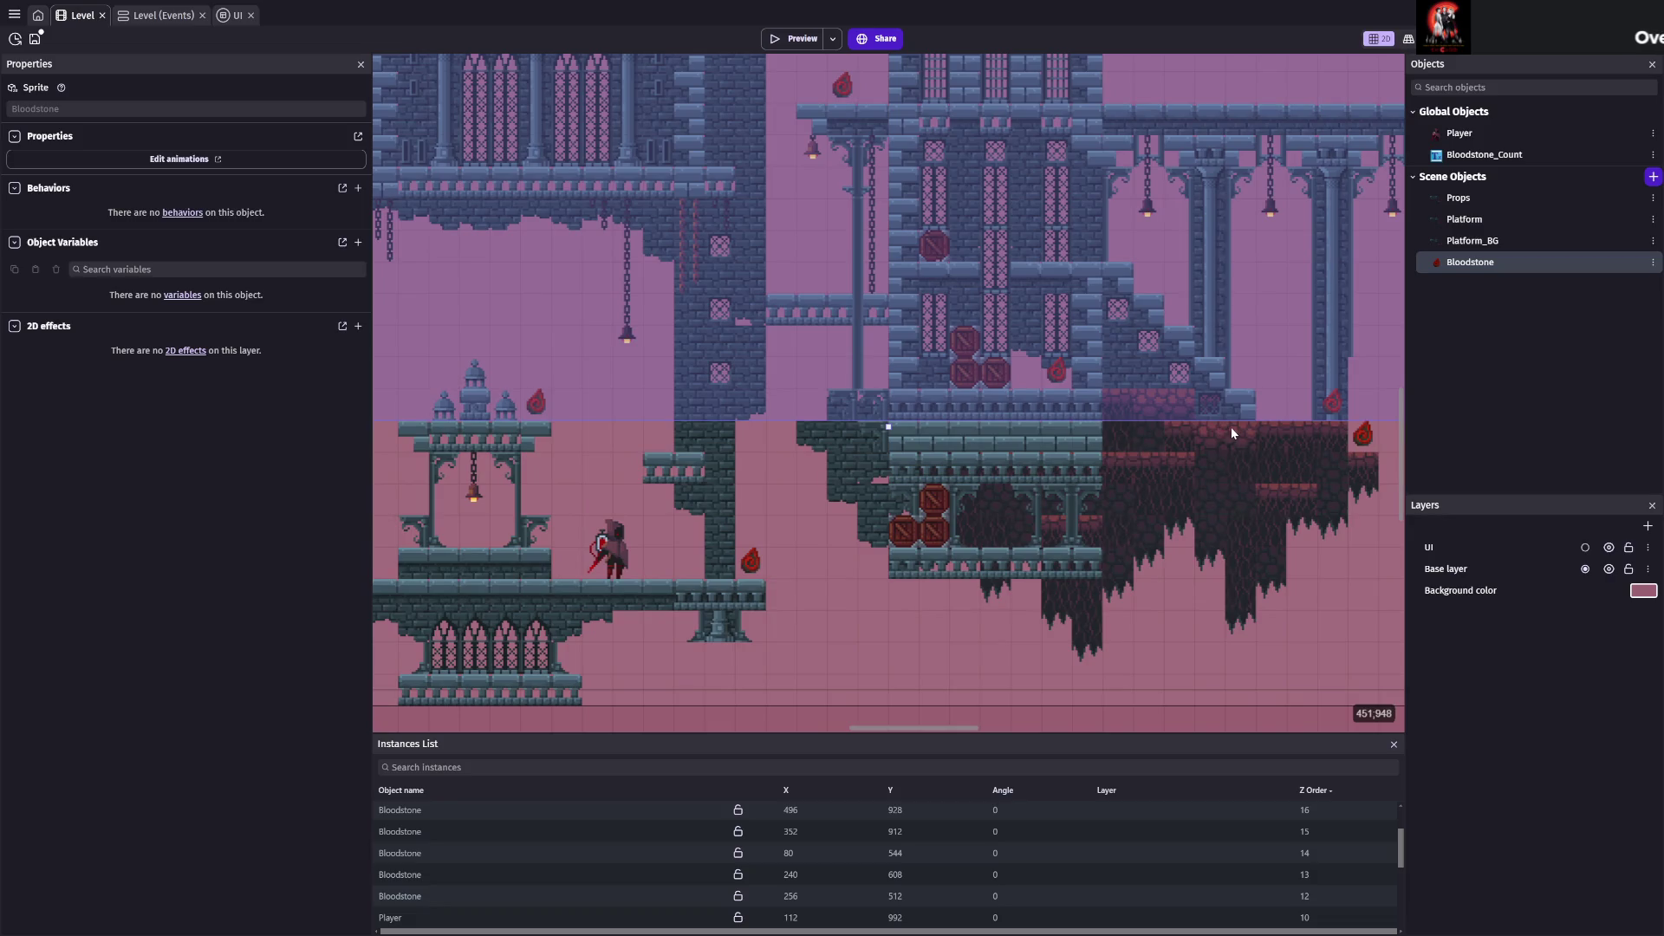
drag(1456, 268, 893, 485)
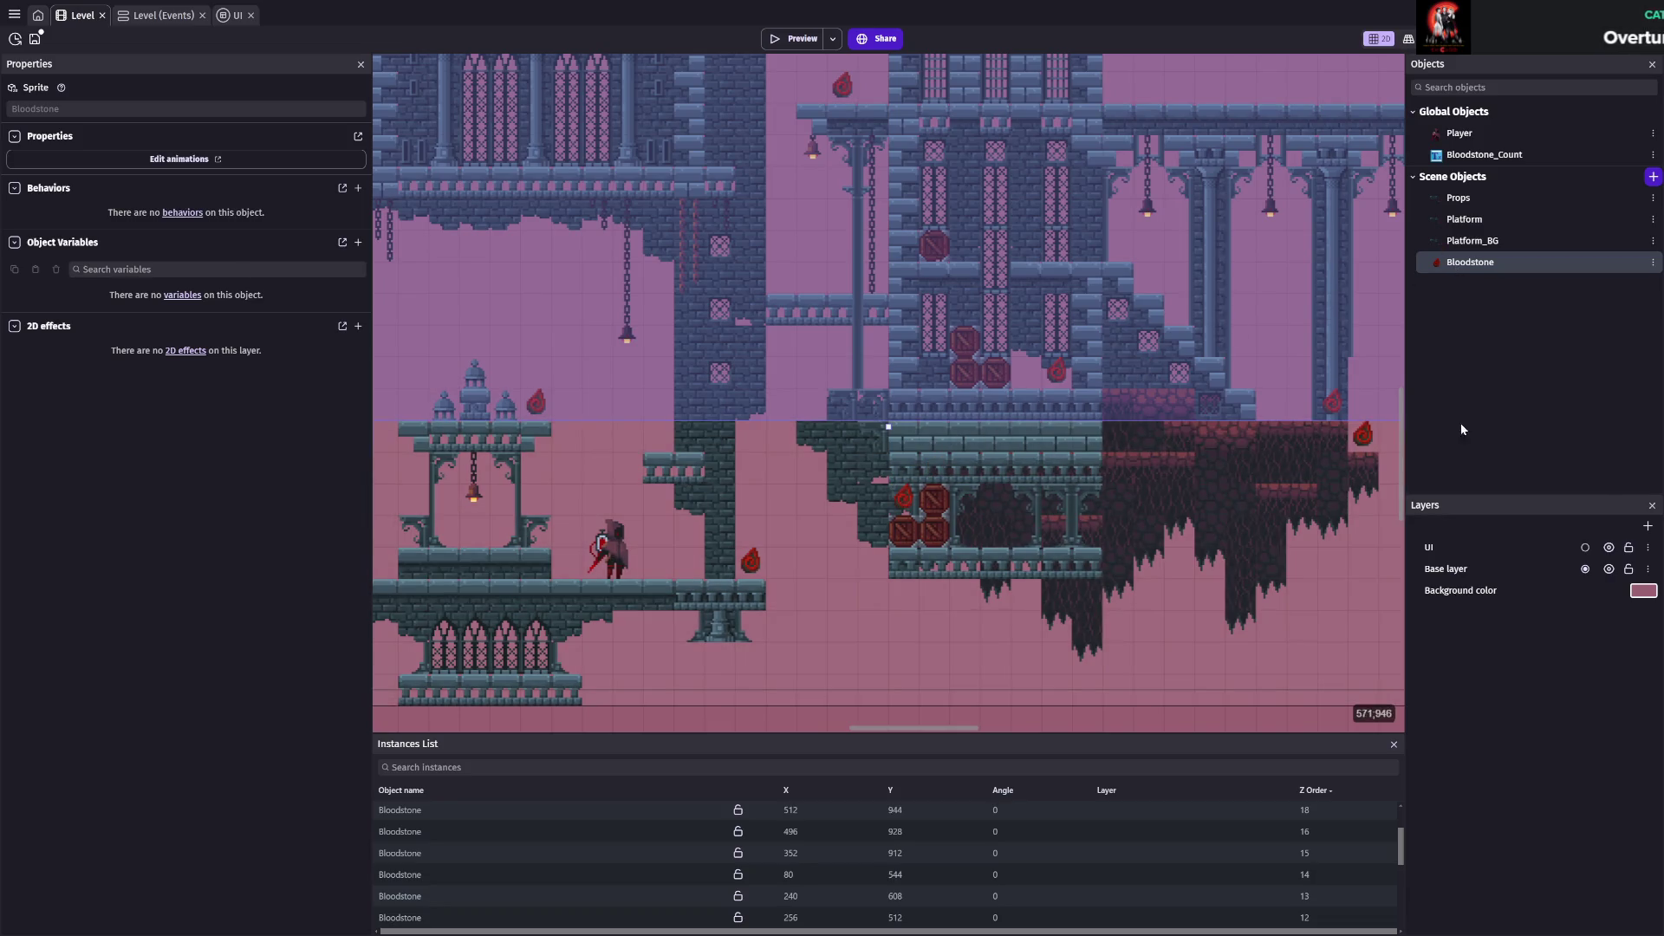
scroll(1319, 409, up, 3)
click(880, 414)
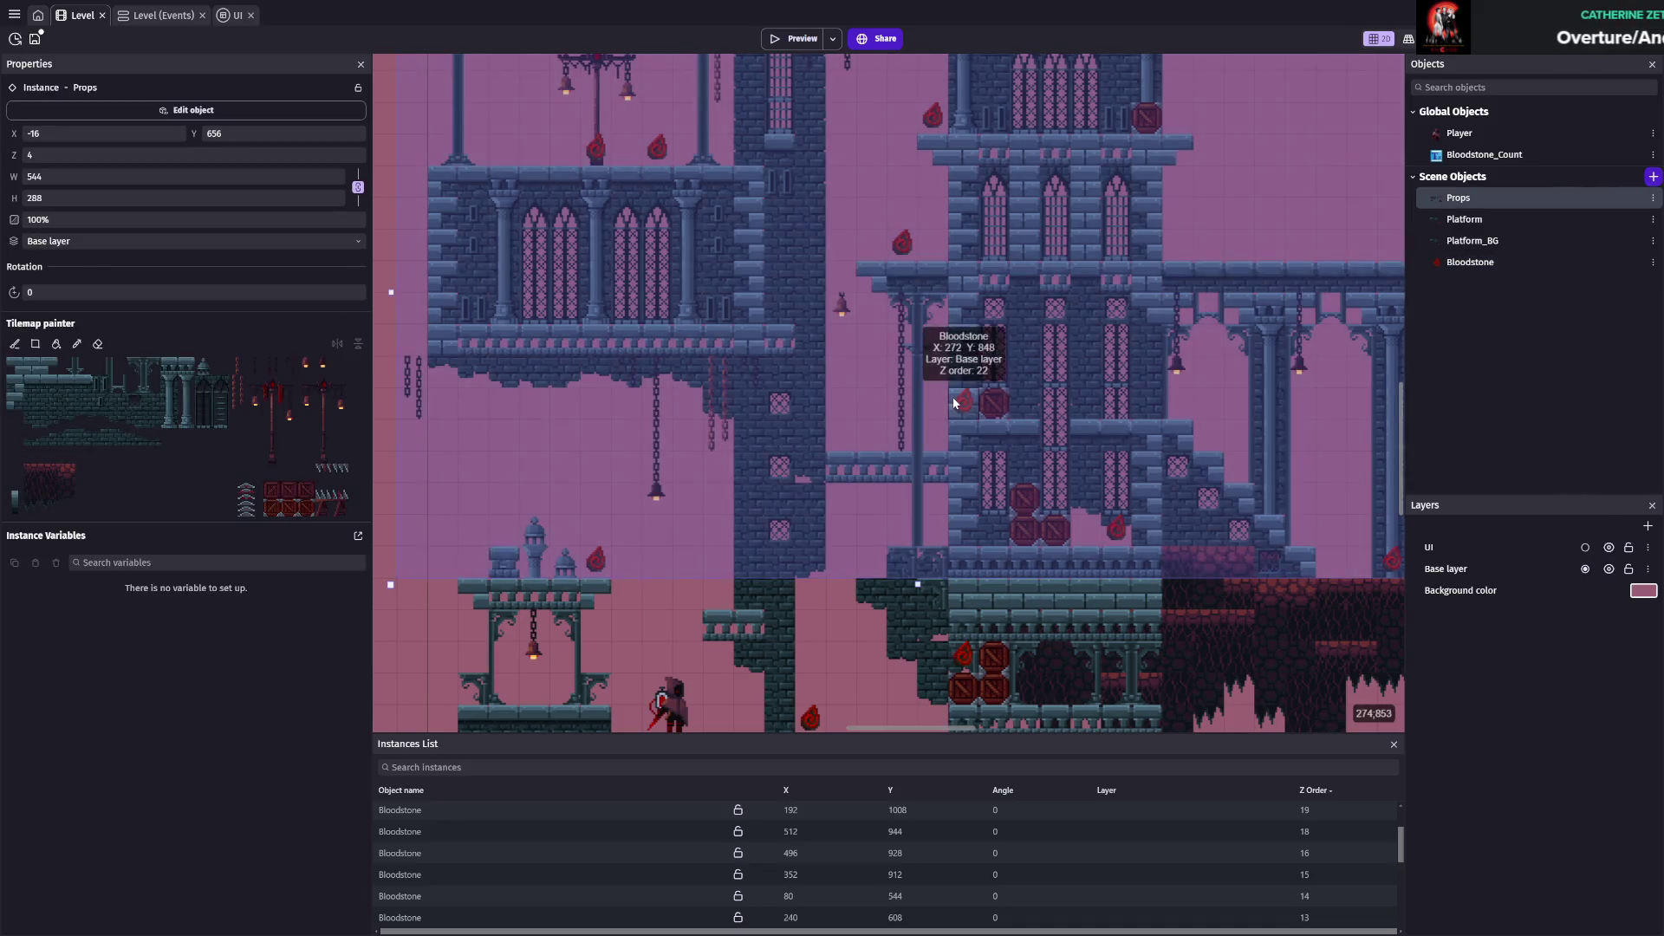
key(Escape)
key(ctrl+s)
Place another Bloodstone, delete the one beside the crate, and save
mouse_move(1469, 261)
mouse_down()
mouse_move(1404, 303)
mouse_move(858, 434)
mouse_up()
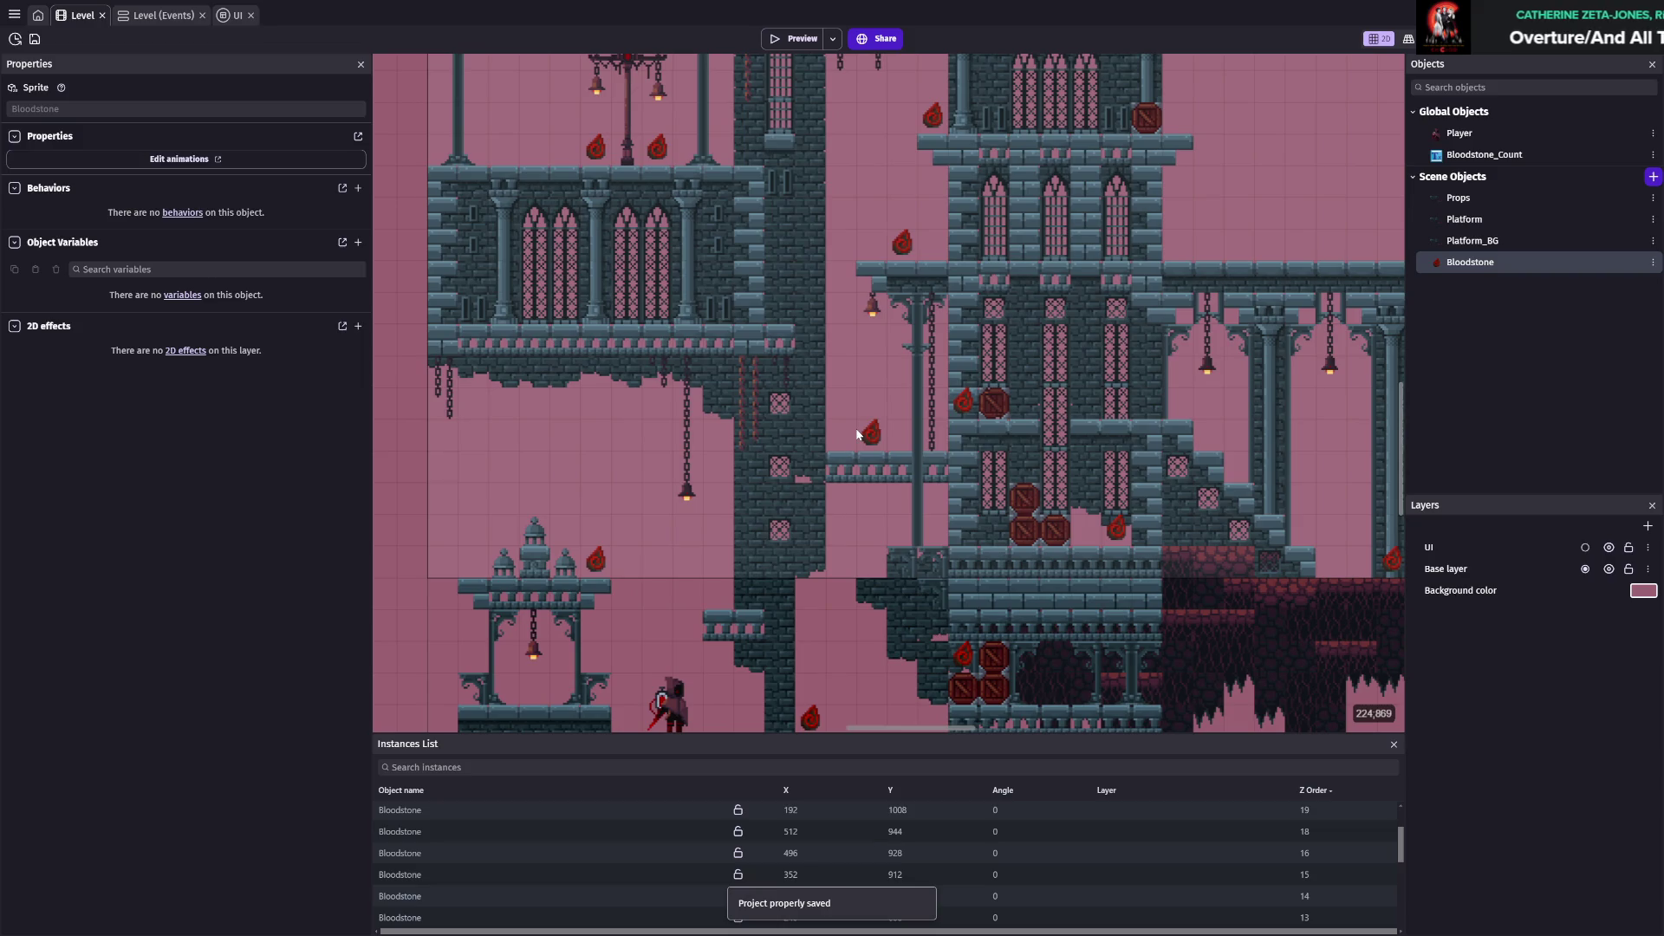
click(963, 400)
key(Delete)
key(ctrl+s)
Place another Bloodstone on an upper ledge and save the project
drag(1467, 262, 798, 311)
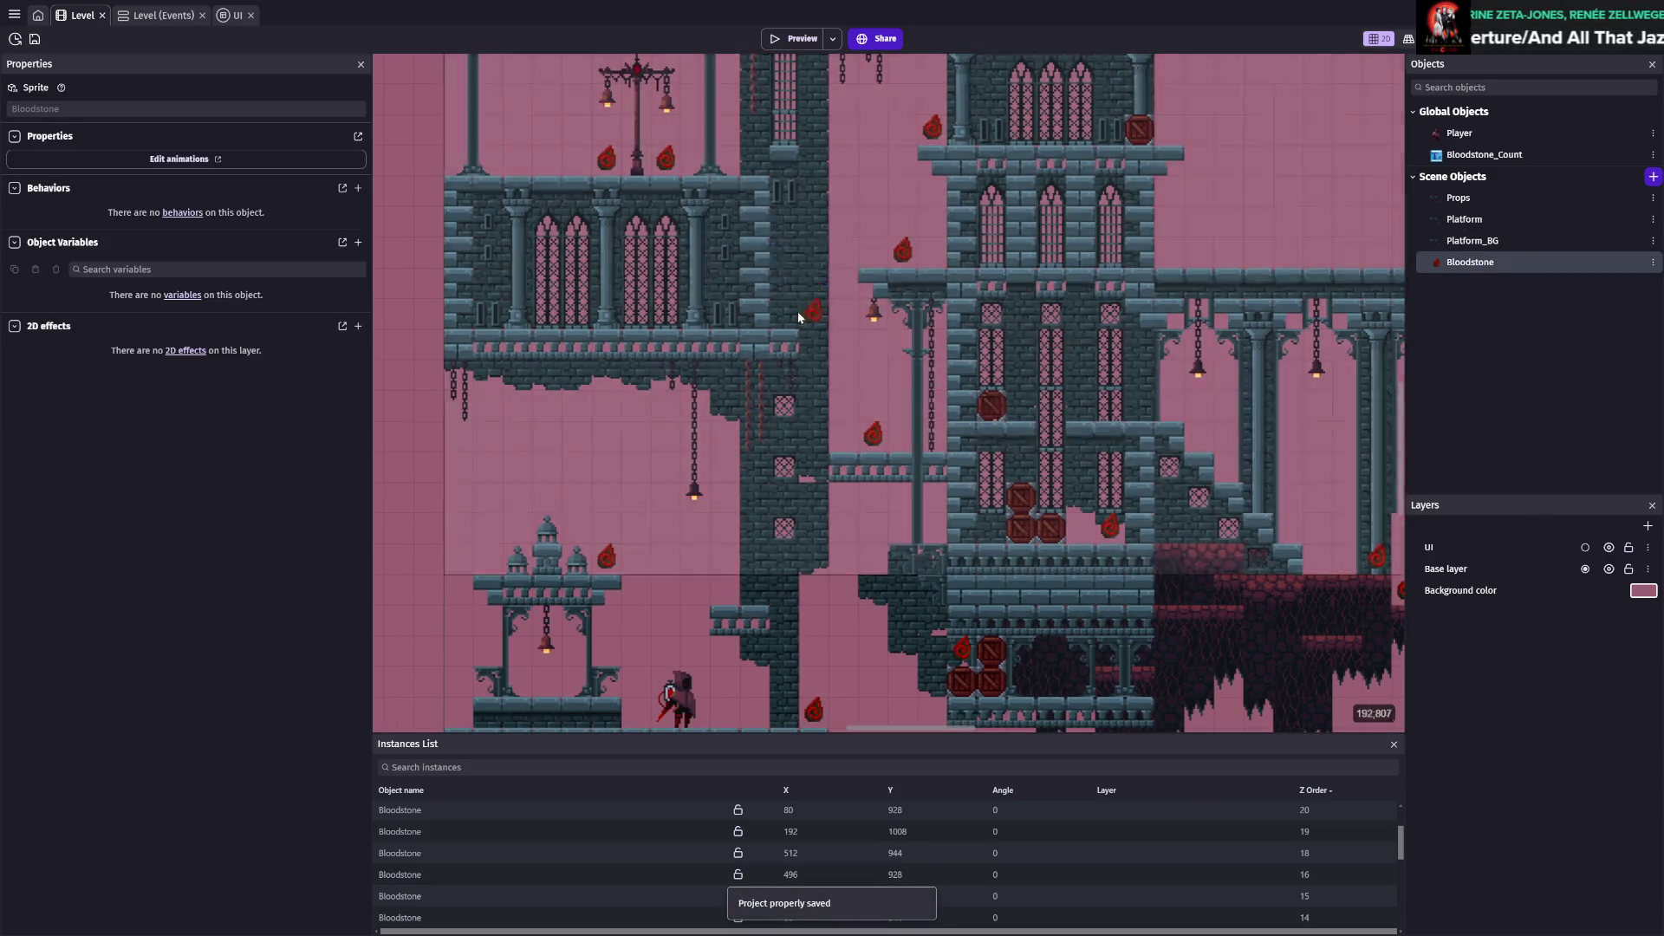
click(951, 274)
scroll(952, 274, down, 2)
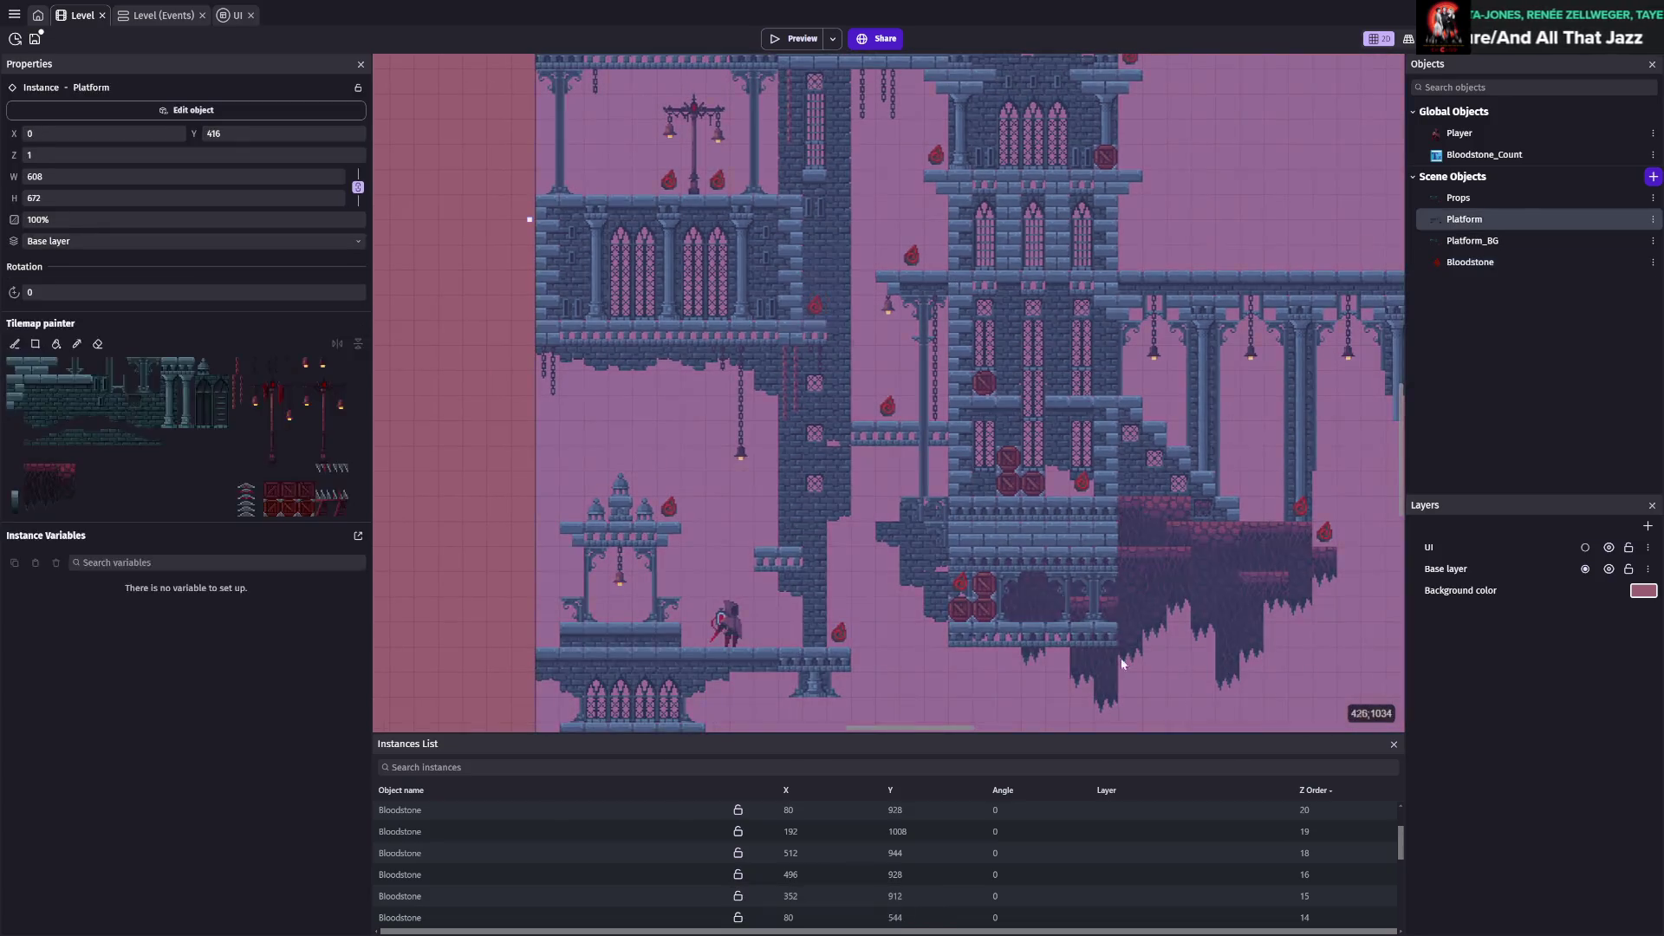
click(446, 615)
key(ctrl+s)
Bring up the Platform_BG object's settings
scroll(891, 429, down, 3)
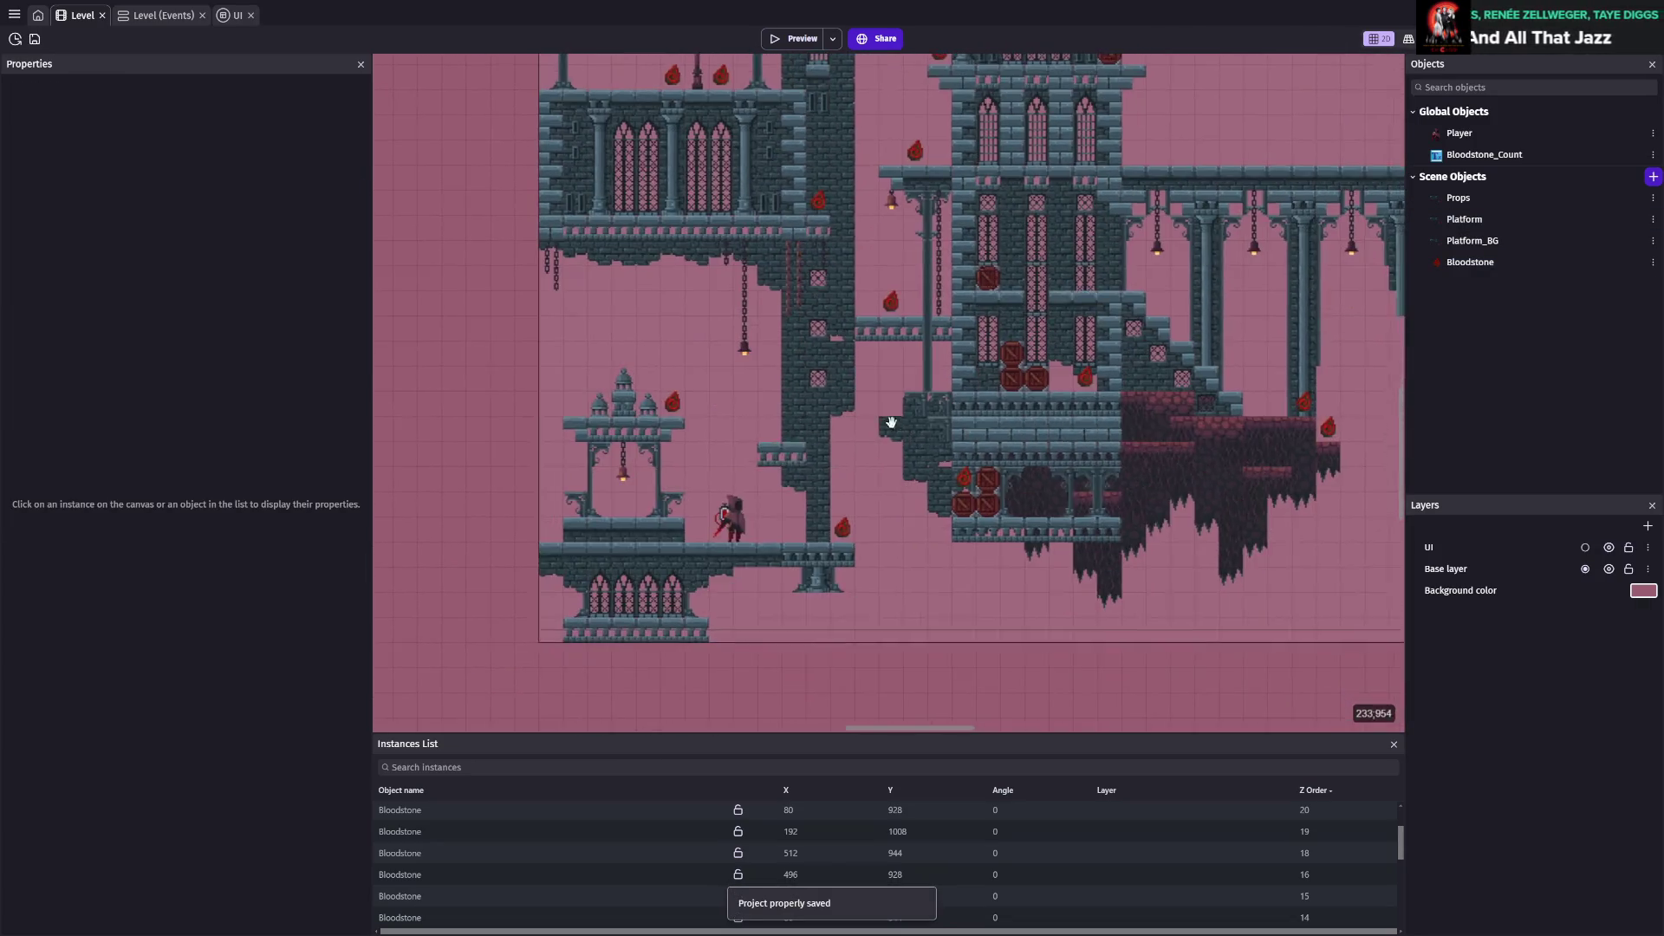
scroll(893, 376, up, 1)
scroll(861, 347, up, 2)
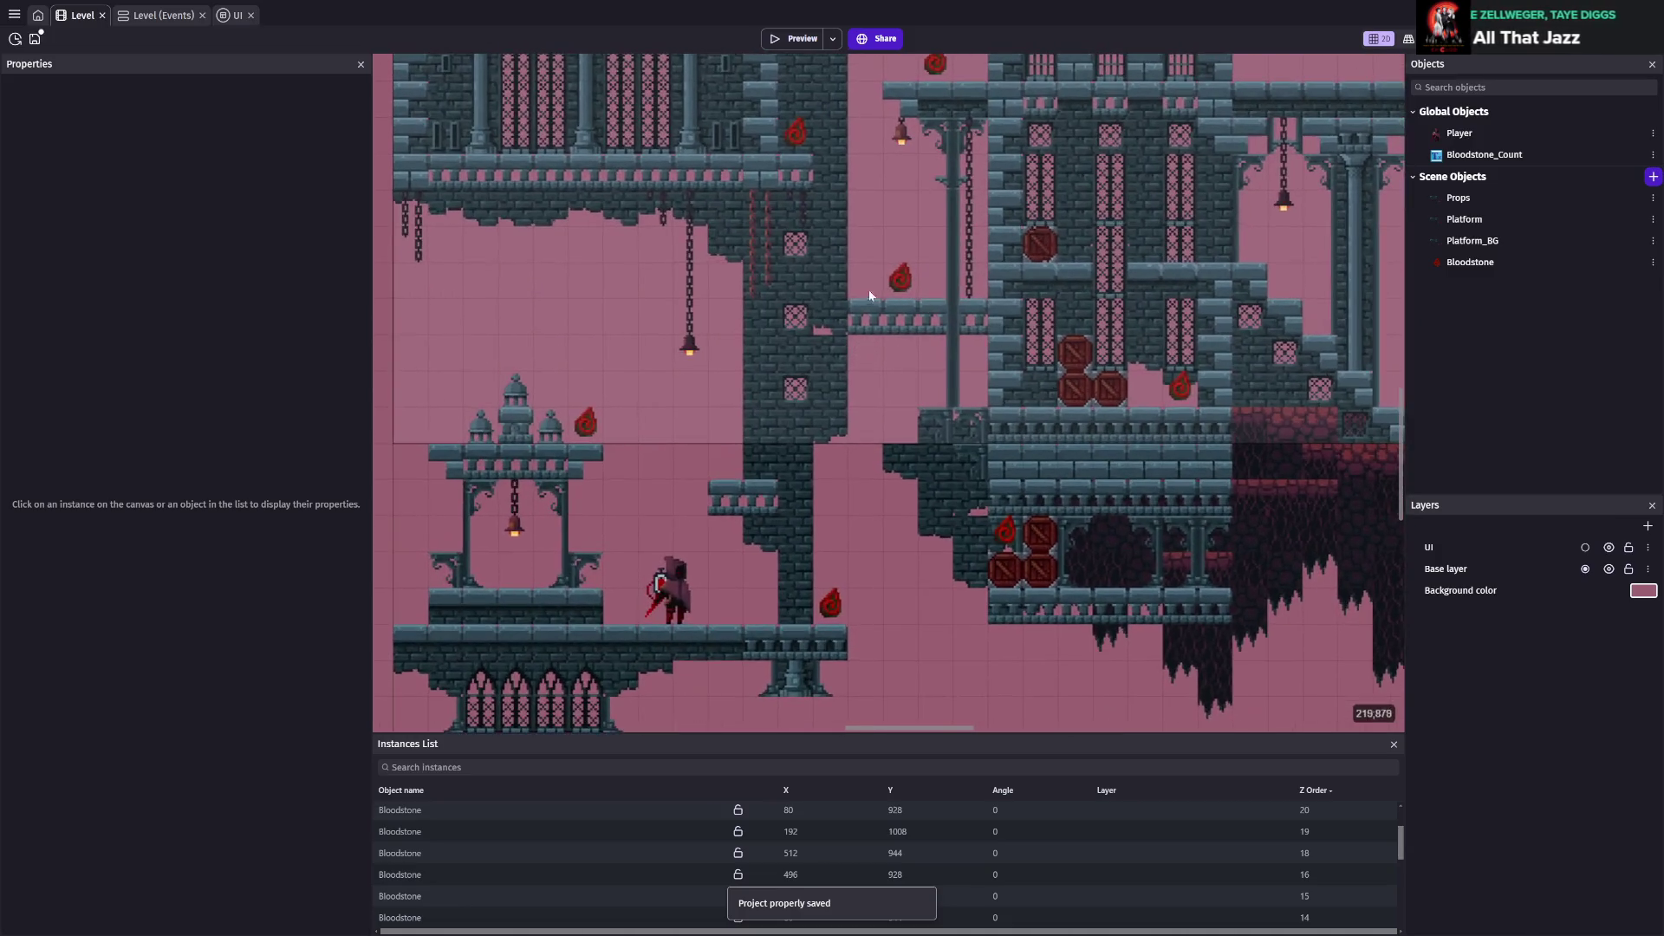
scroll(887, 325, up, 2)
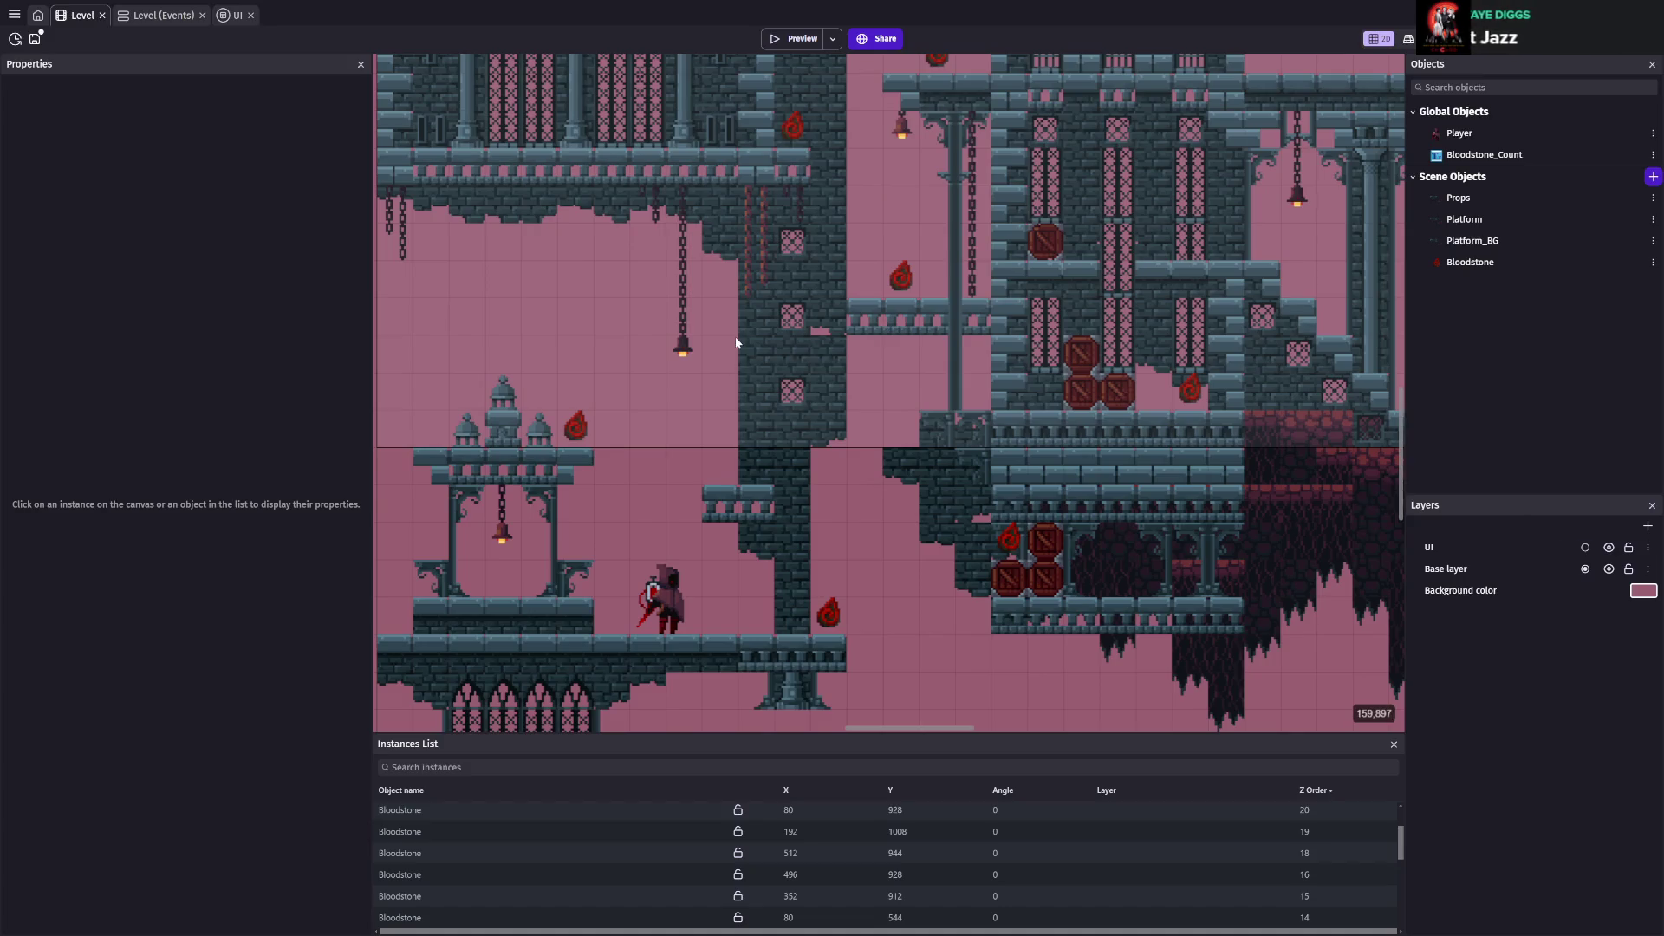
click(1474, 240)
scroll(433, 868, down, 5)
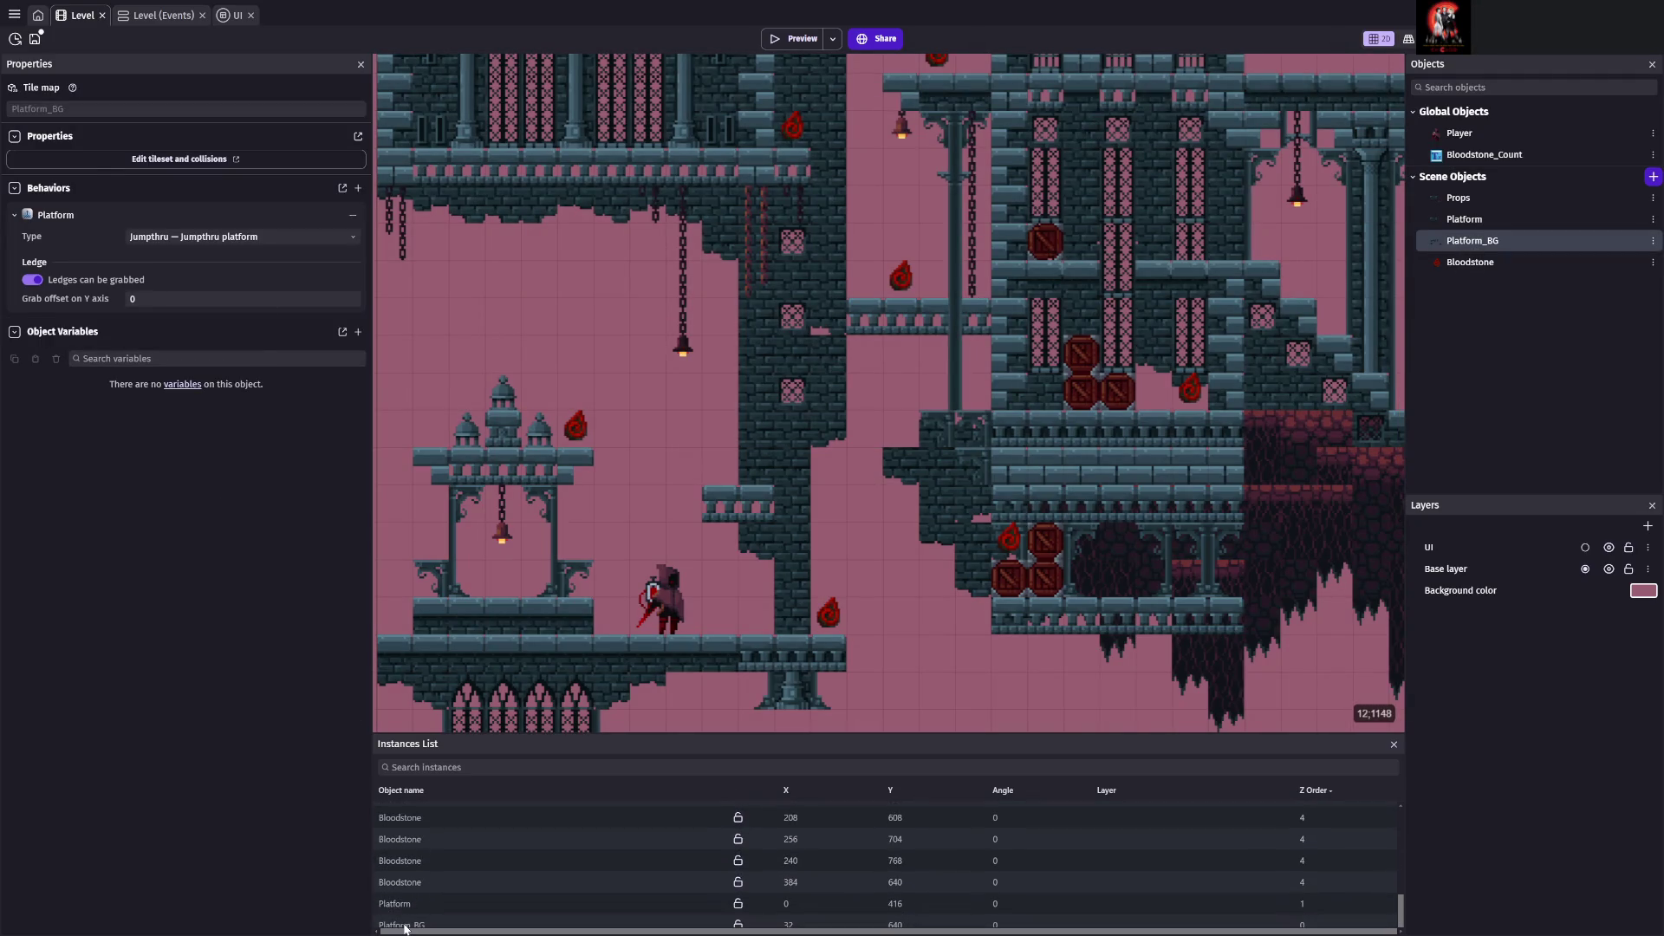
Erase three wall tiles from the Platform tilemap and save the project
click(405, 924)
click(184, 366)
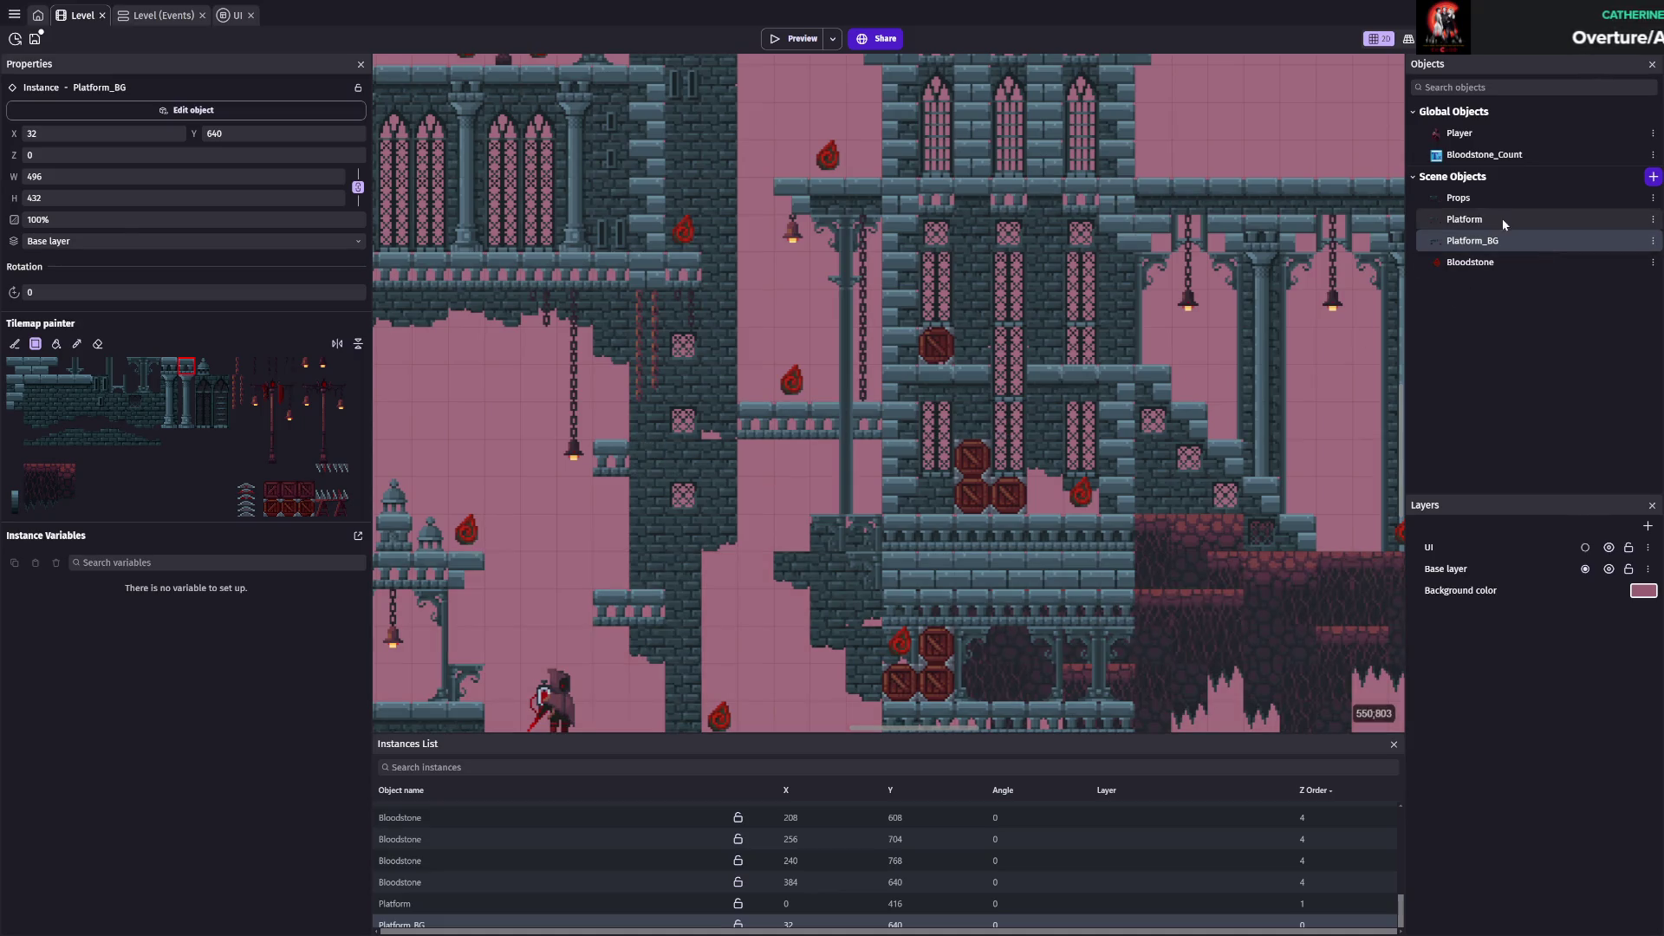
click(1505, 219)
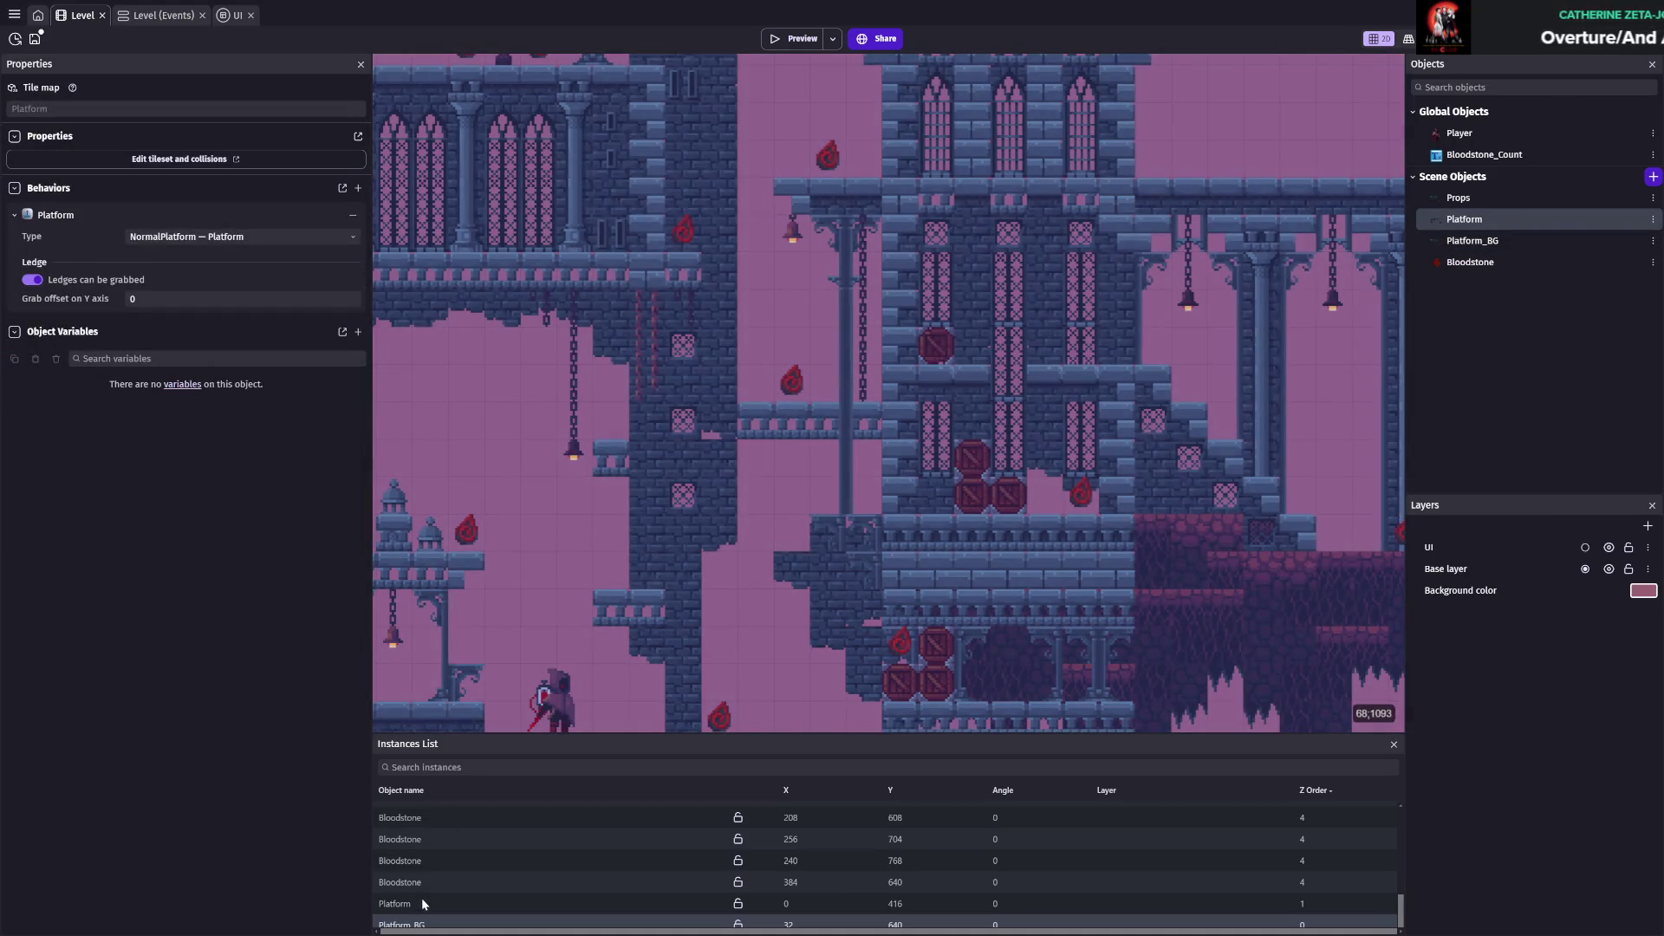
click(404, 900)
click(99, 346)
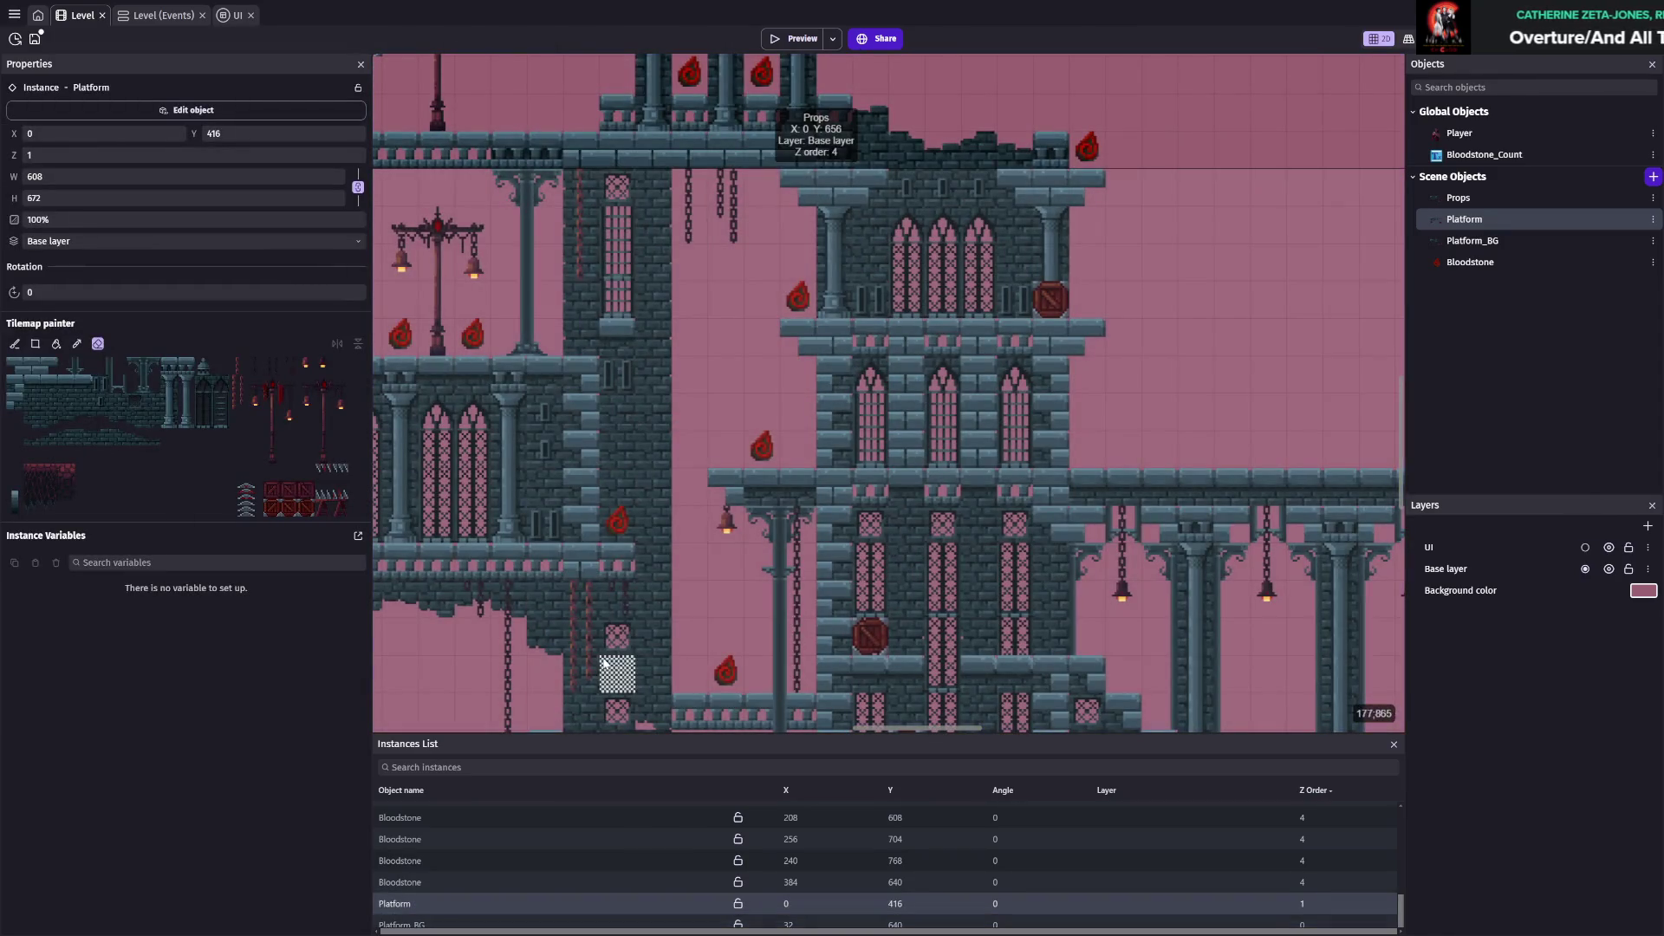
scroll(598, 632, down, 3)
mouse_move(662, 364)
mouse_down()
mouse_move(668, 400)
mouse_move(669, 330)
mouse_up()
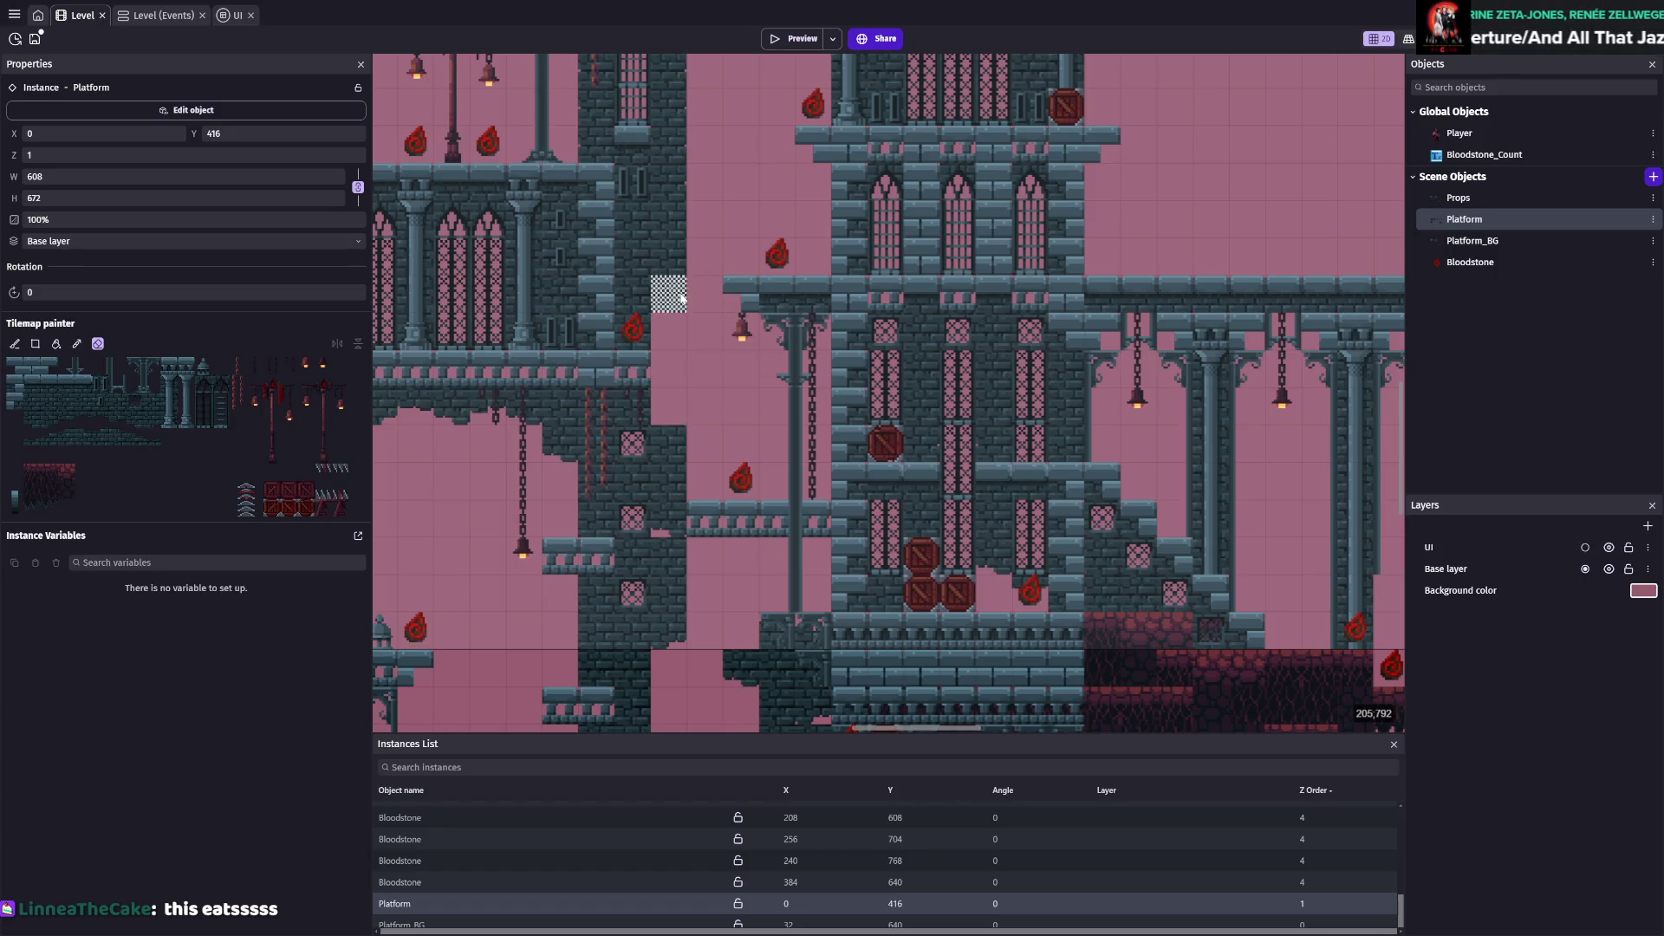
scroll(685, 346, down, 2)
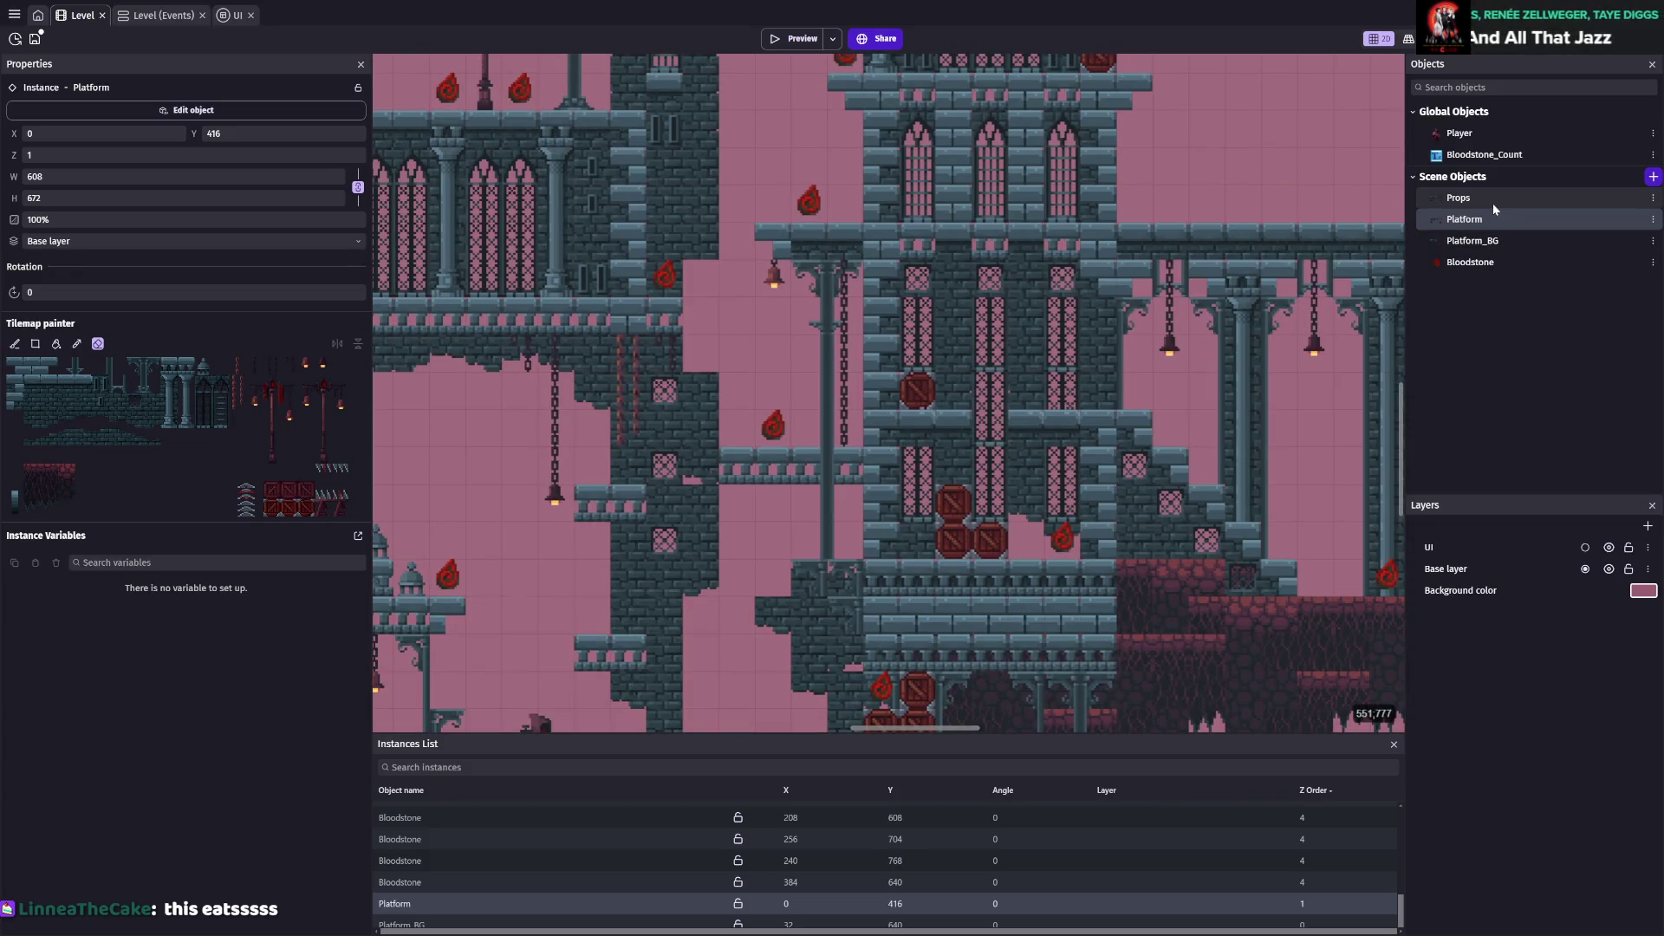
click(1491, 210)
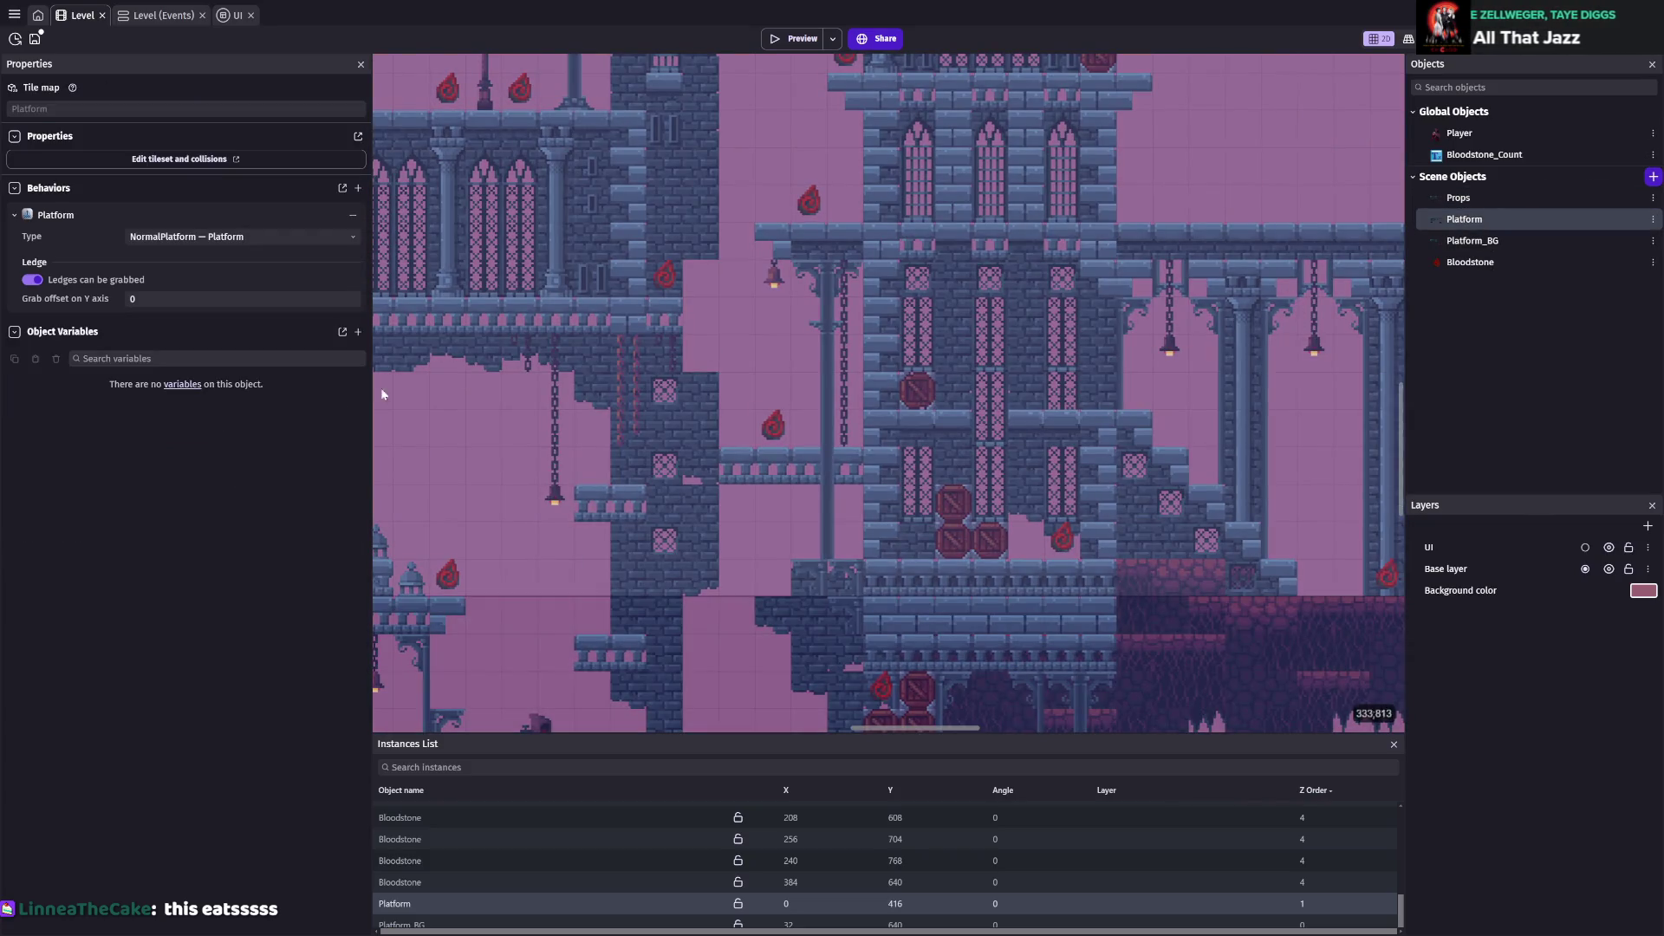
key(ctrl+s)
Paint a dark stone tile onto the Platform tilemap beside the stairs and save
click(424, 901)
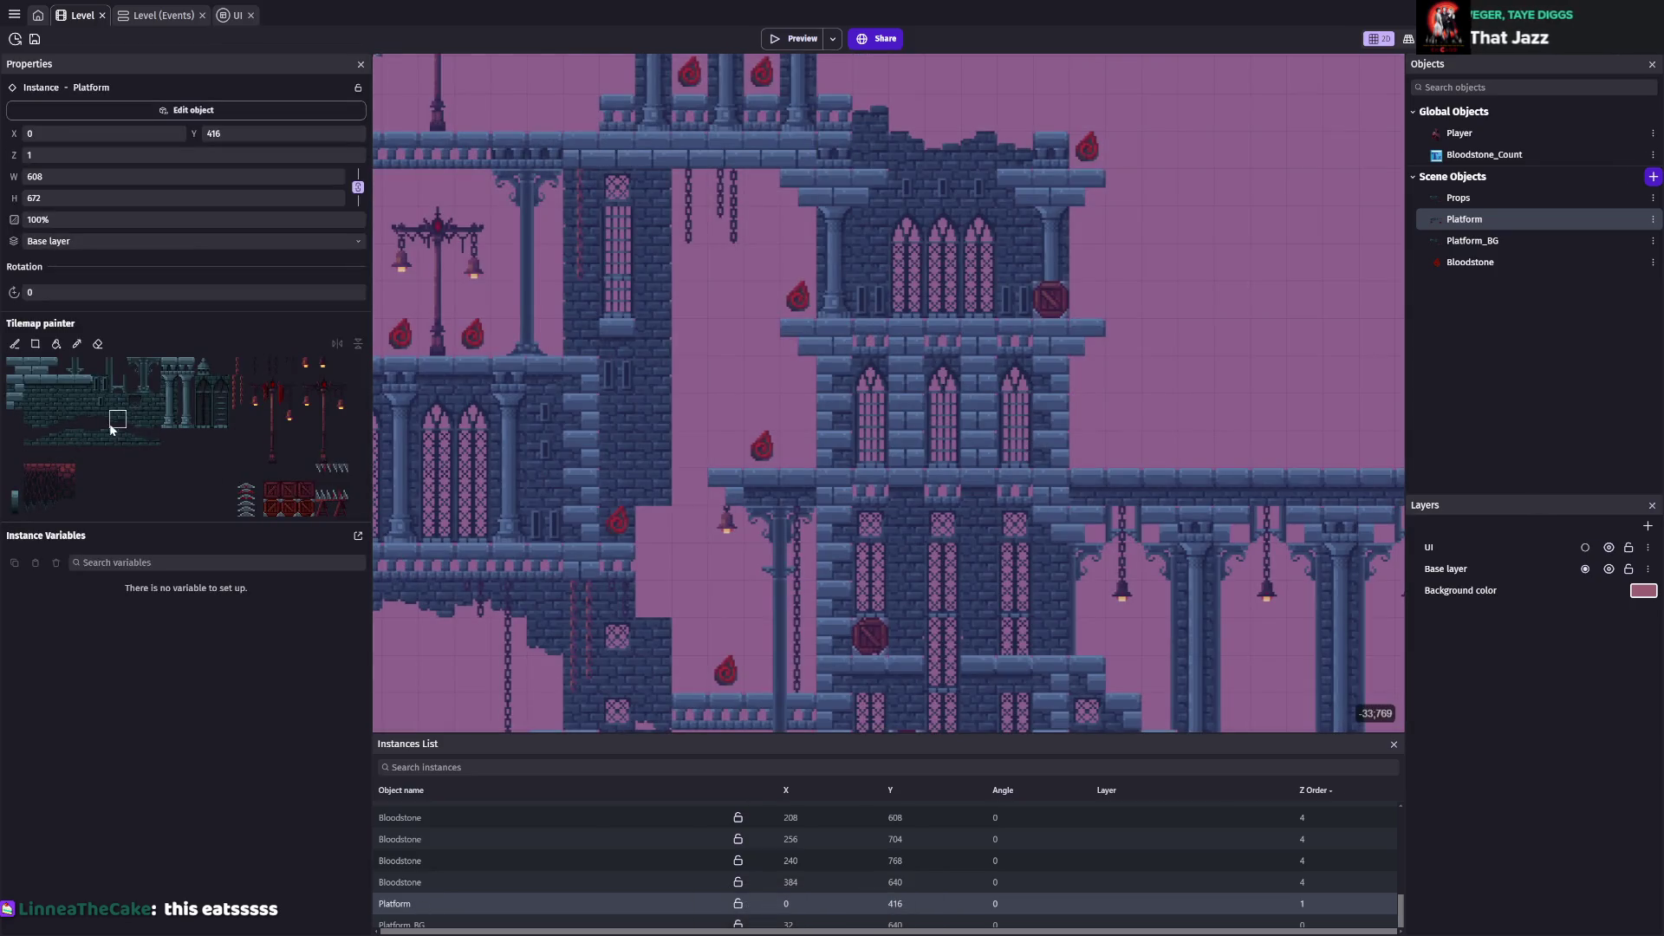
click(118, 437)
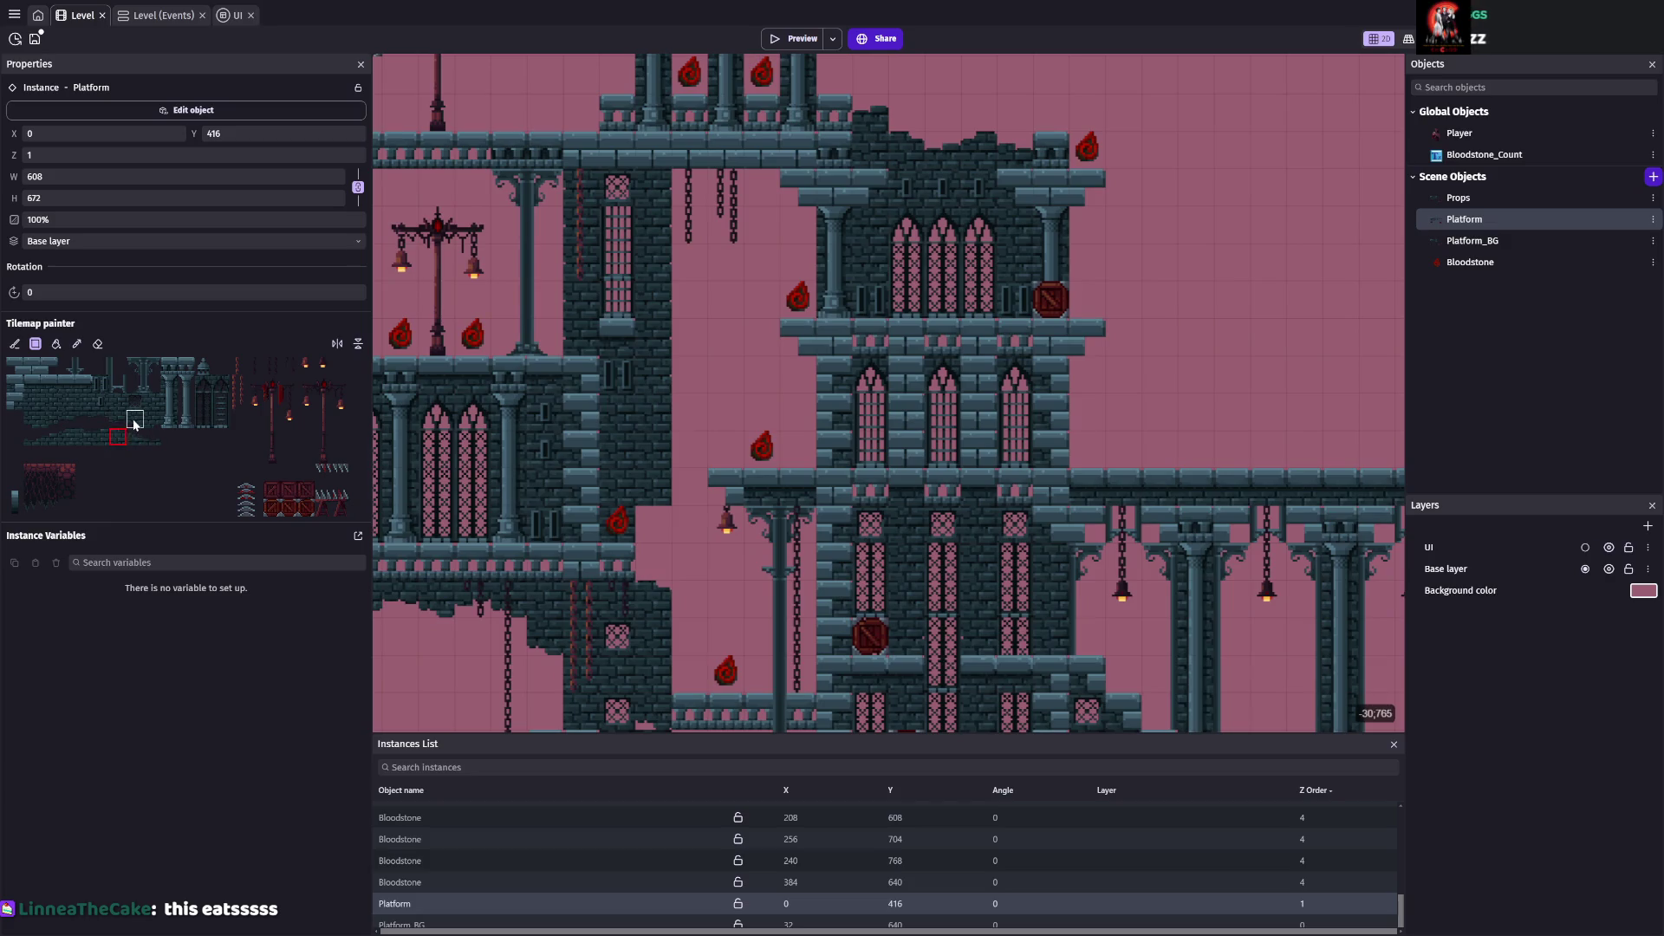
click(118, 420)
key(ctrl+s)
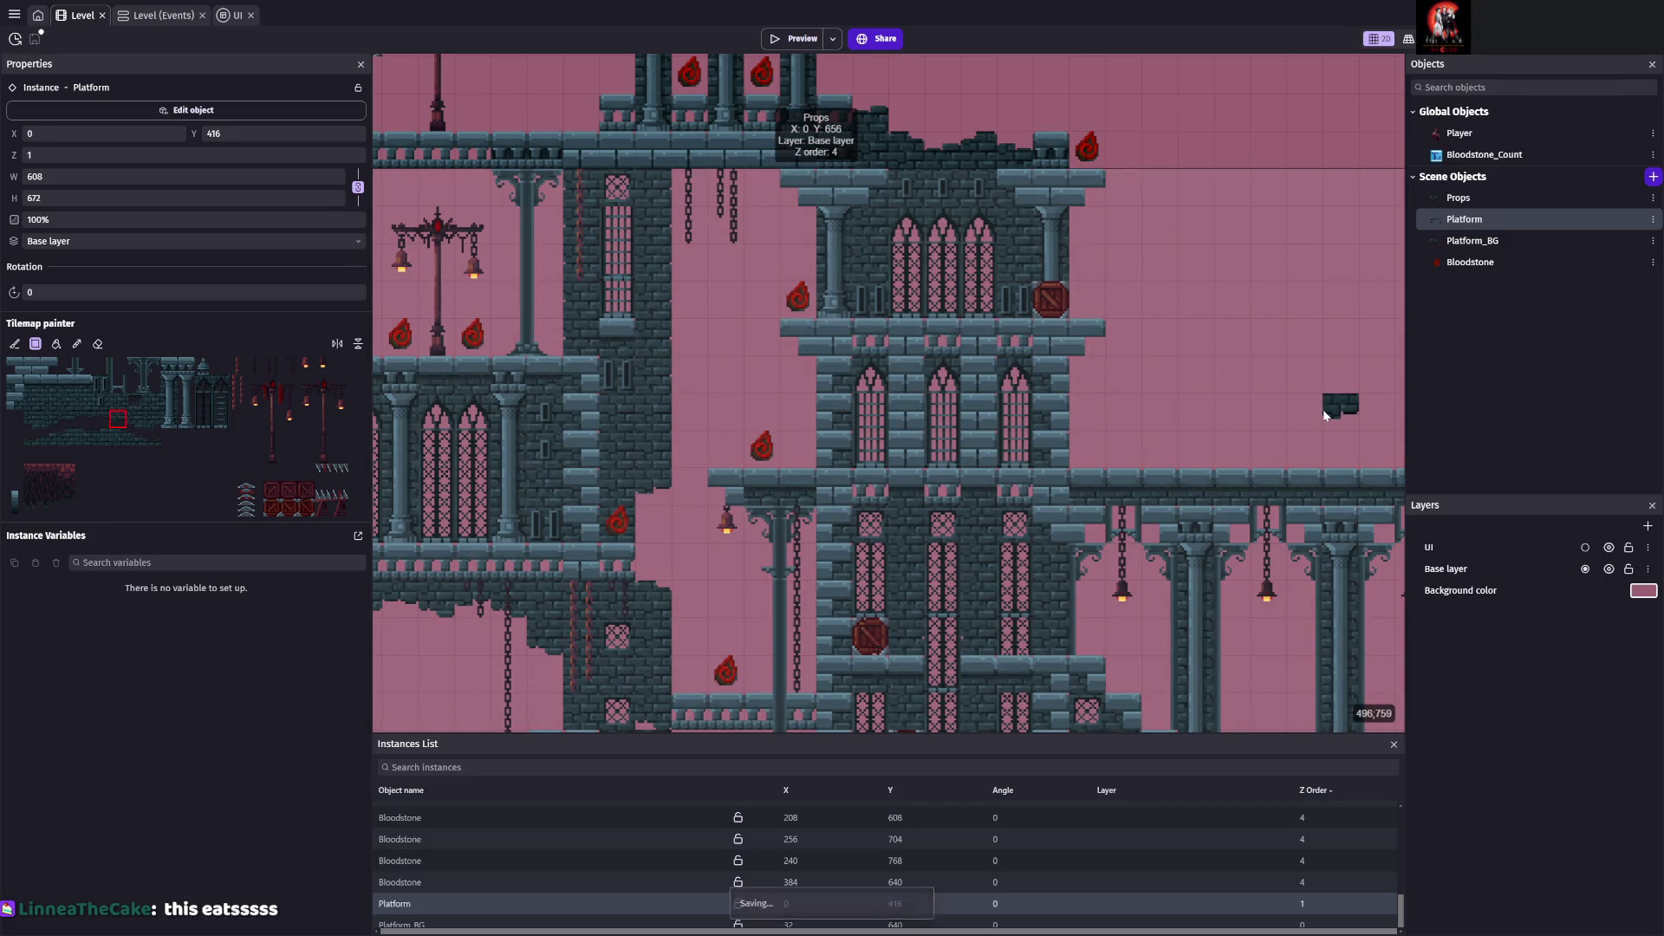
scroll(849, 575, down, 2)
scroll(850, 576, down, 2)
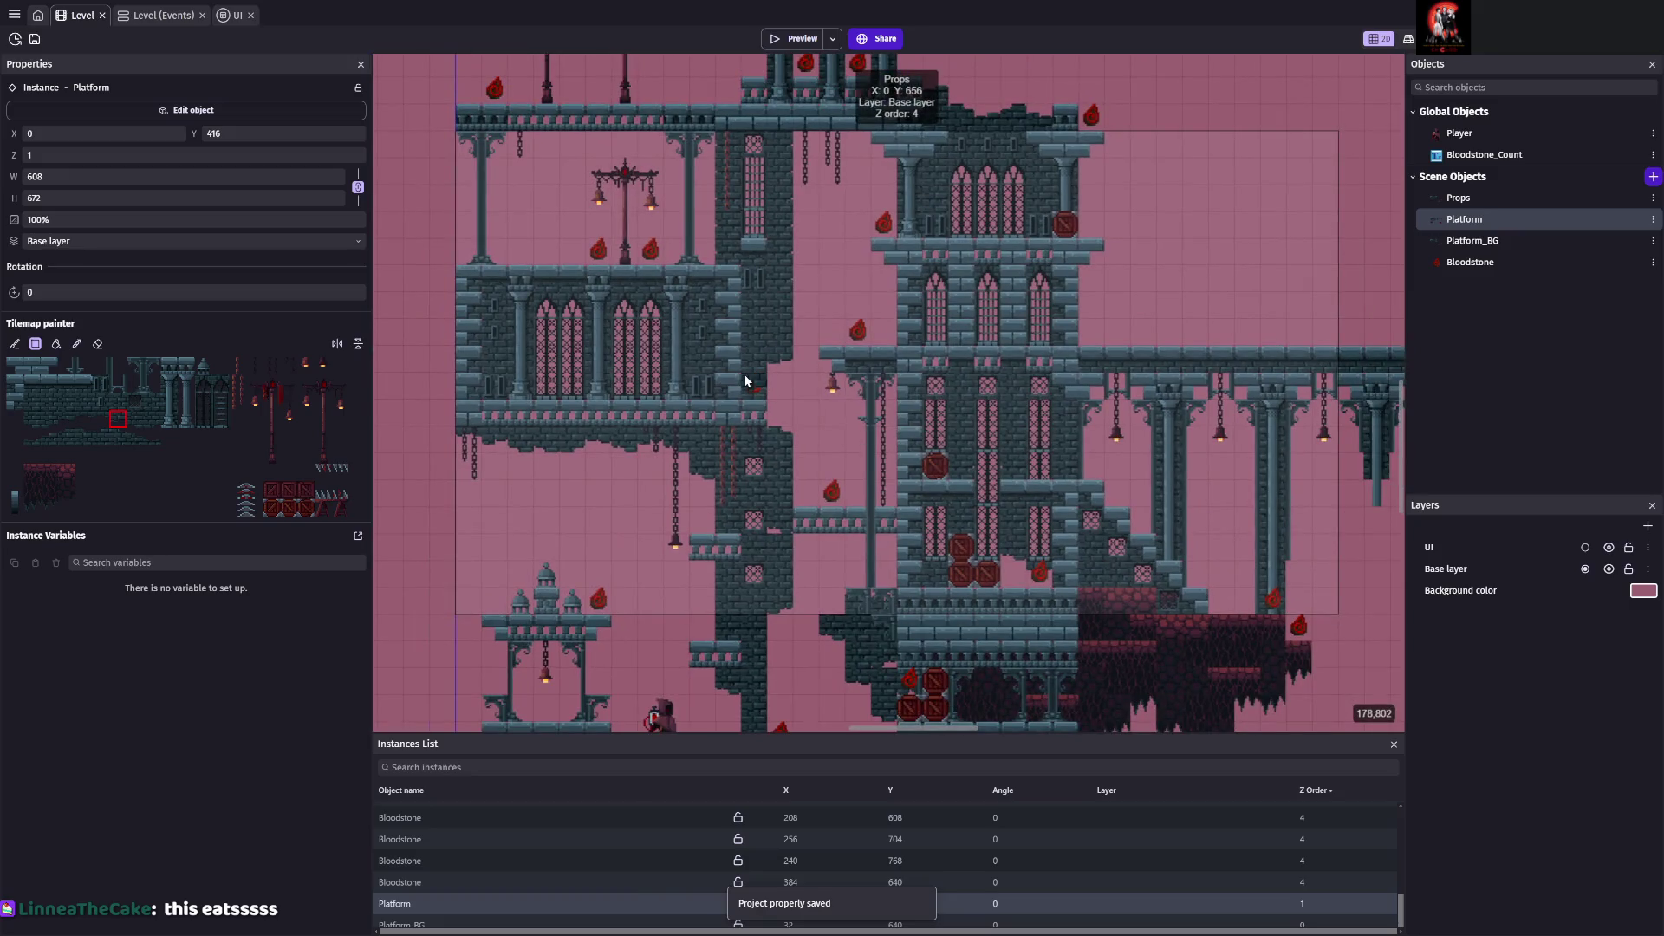
click(1093, 463)
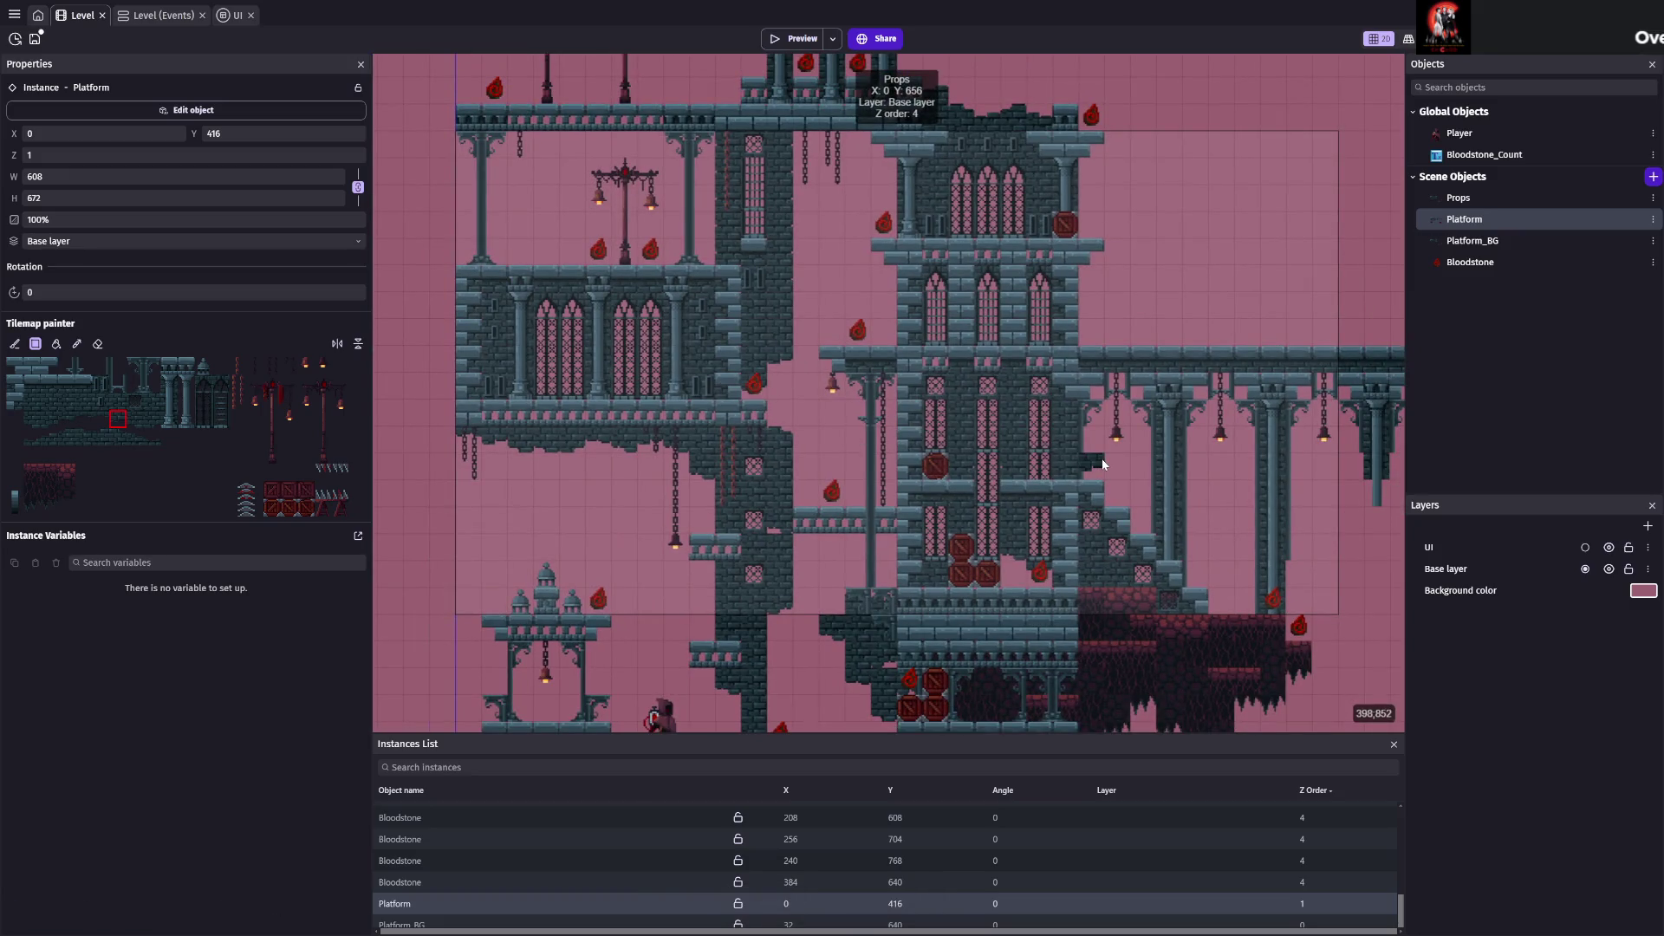
key(ctrl+s)
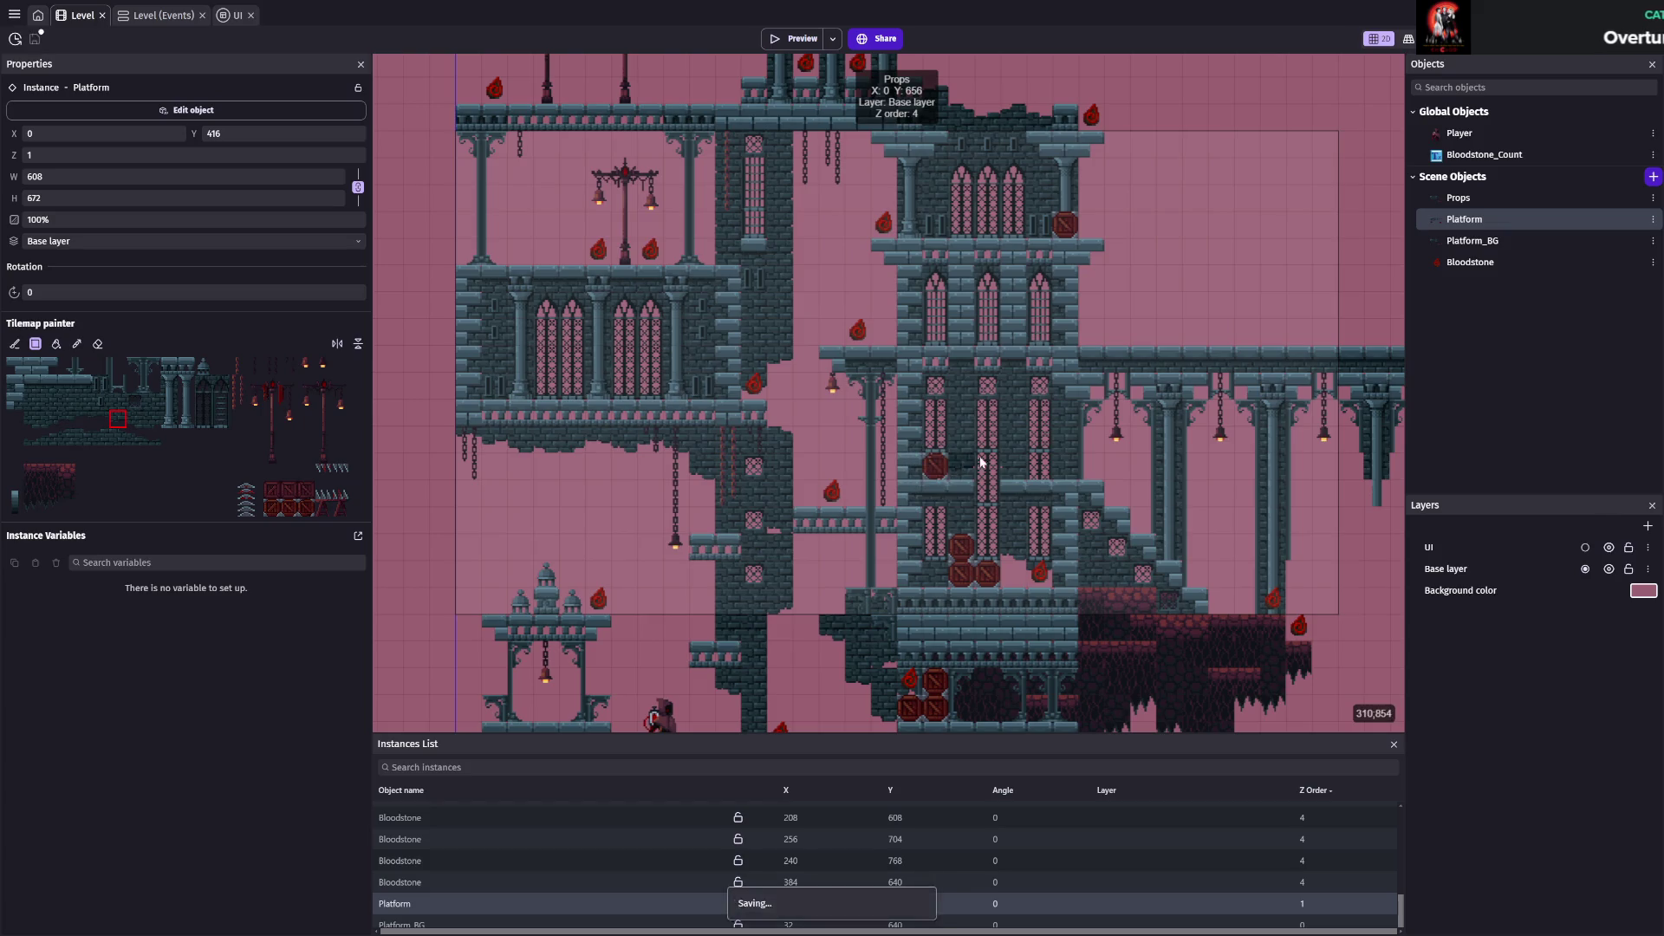
click(802, 40)
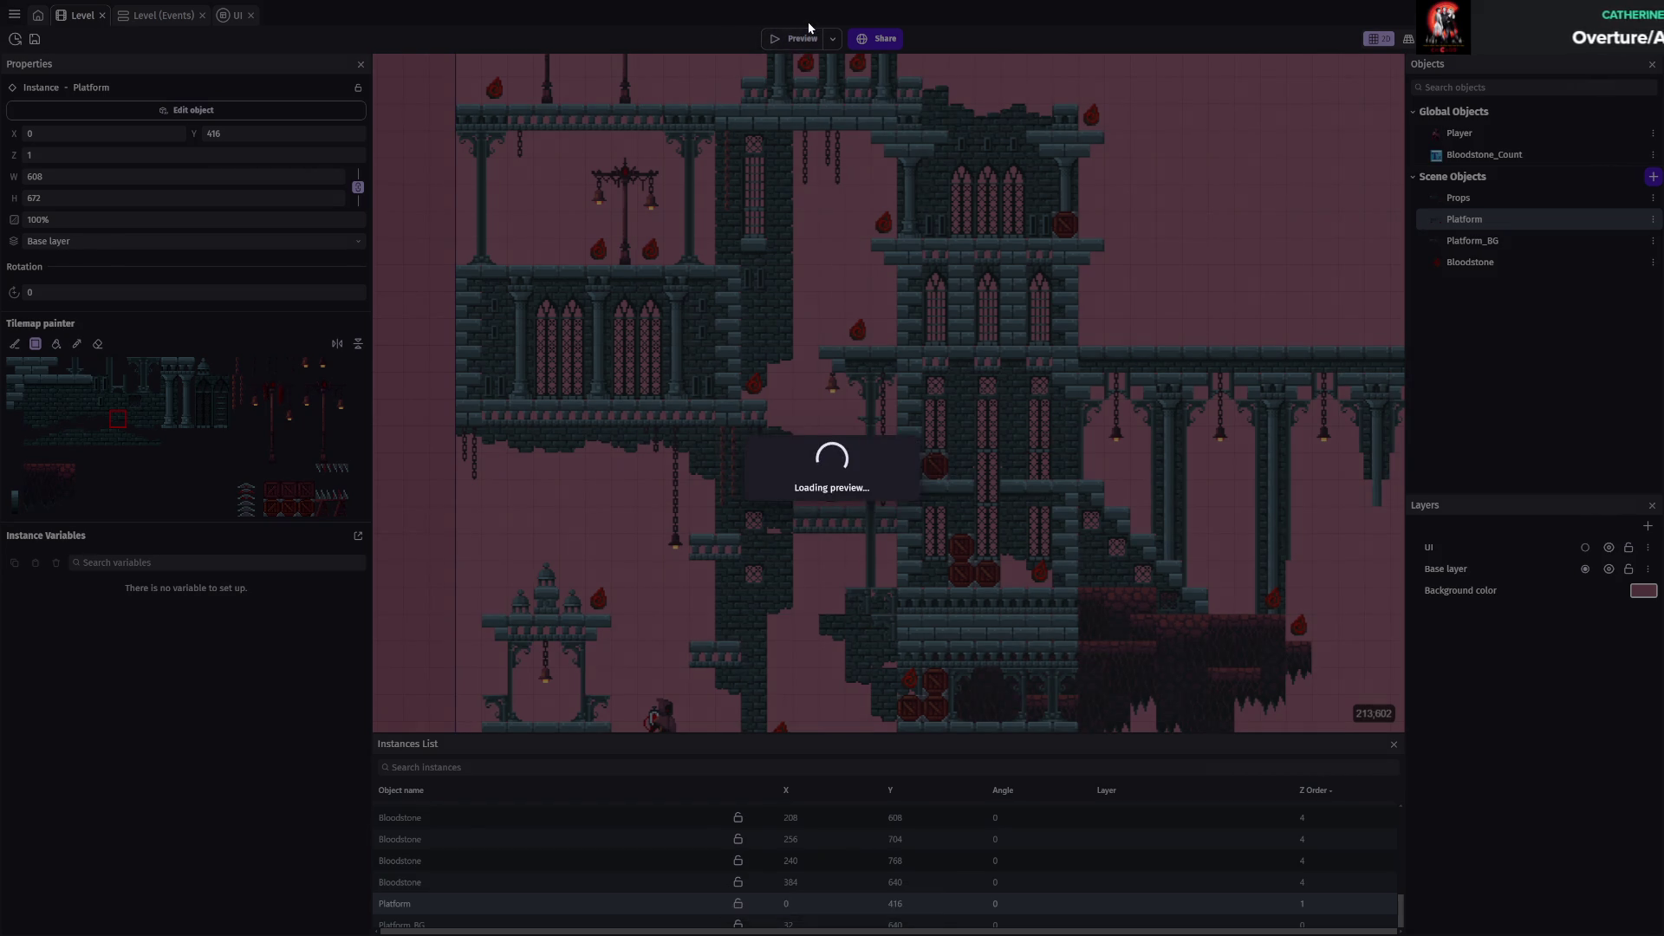
key(Left)
key(space)
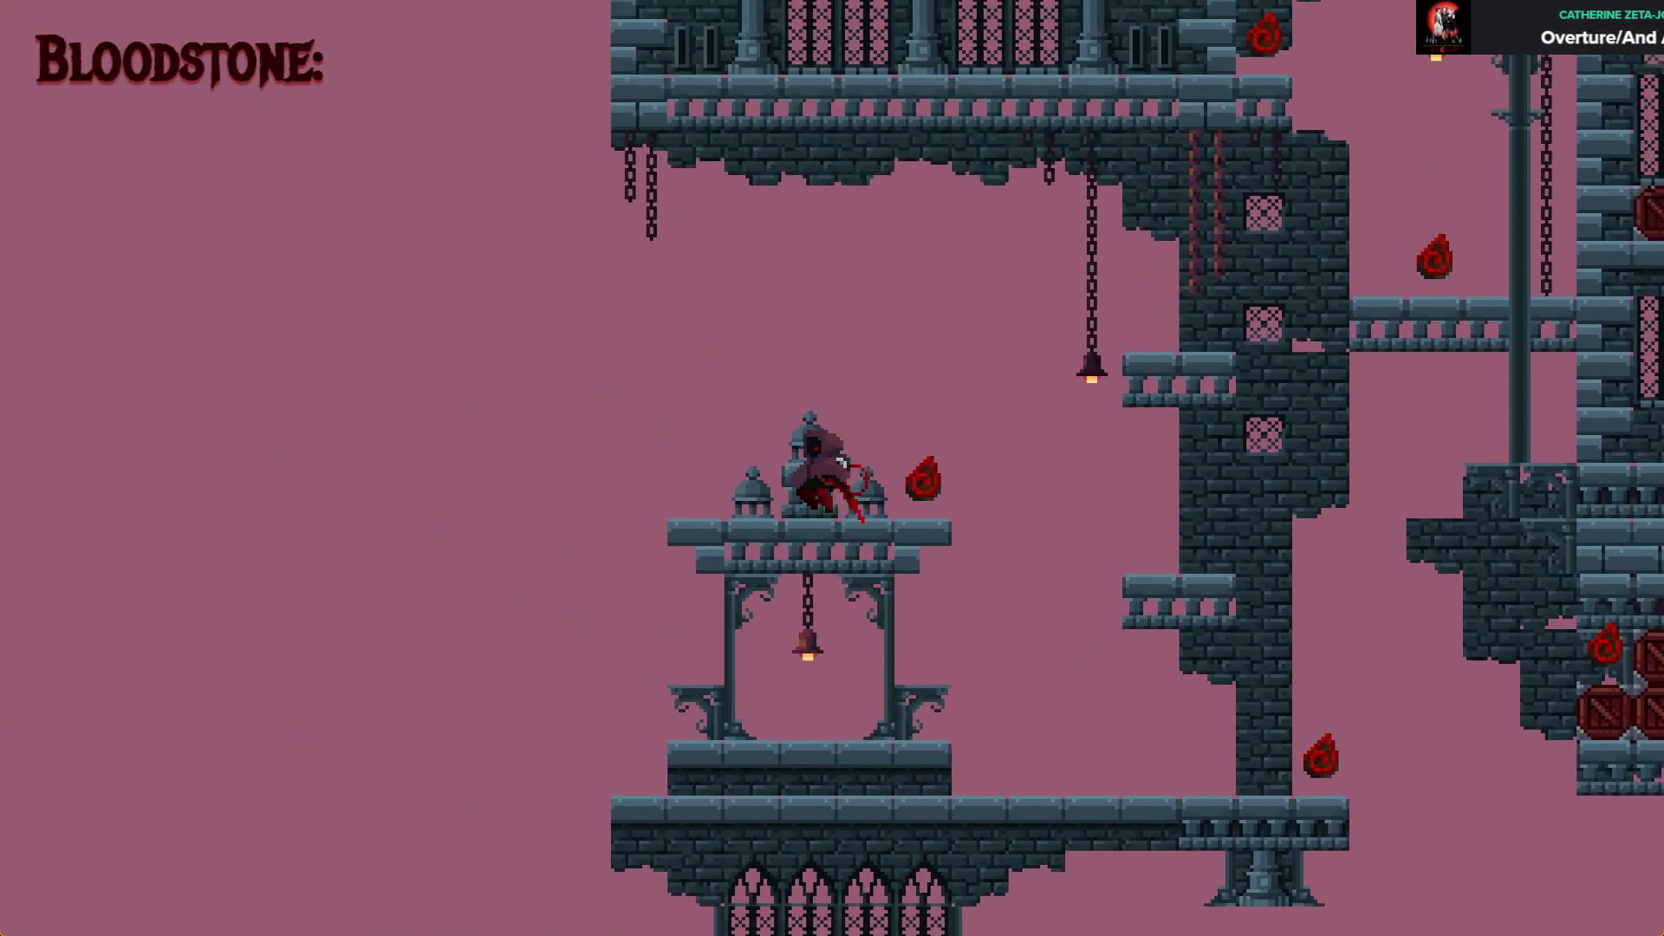
key(space)
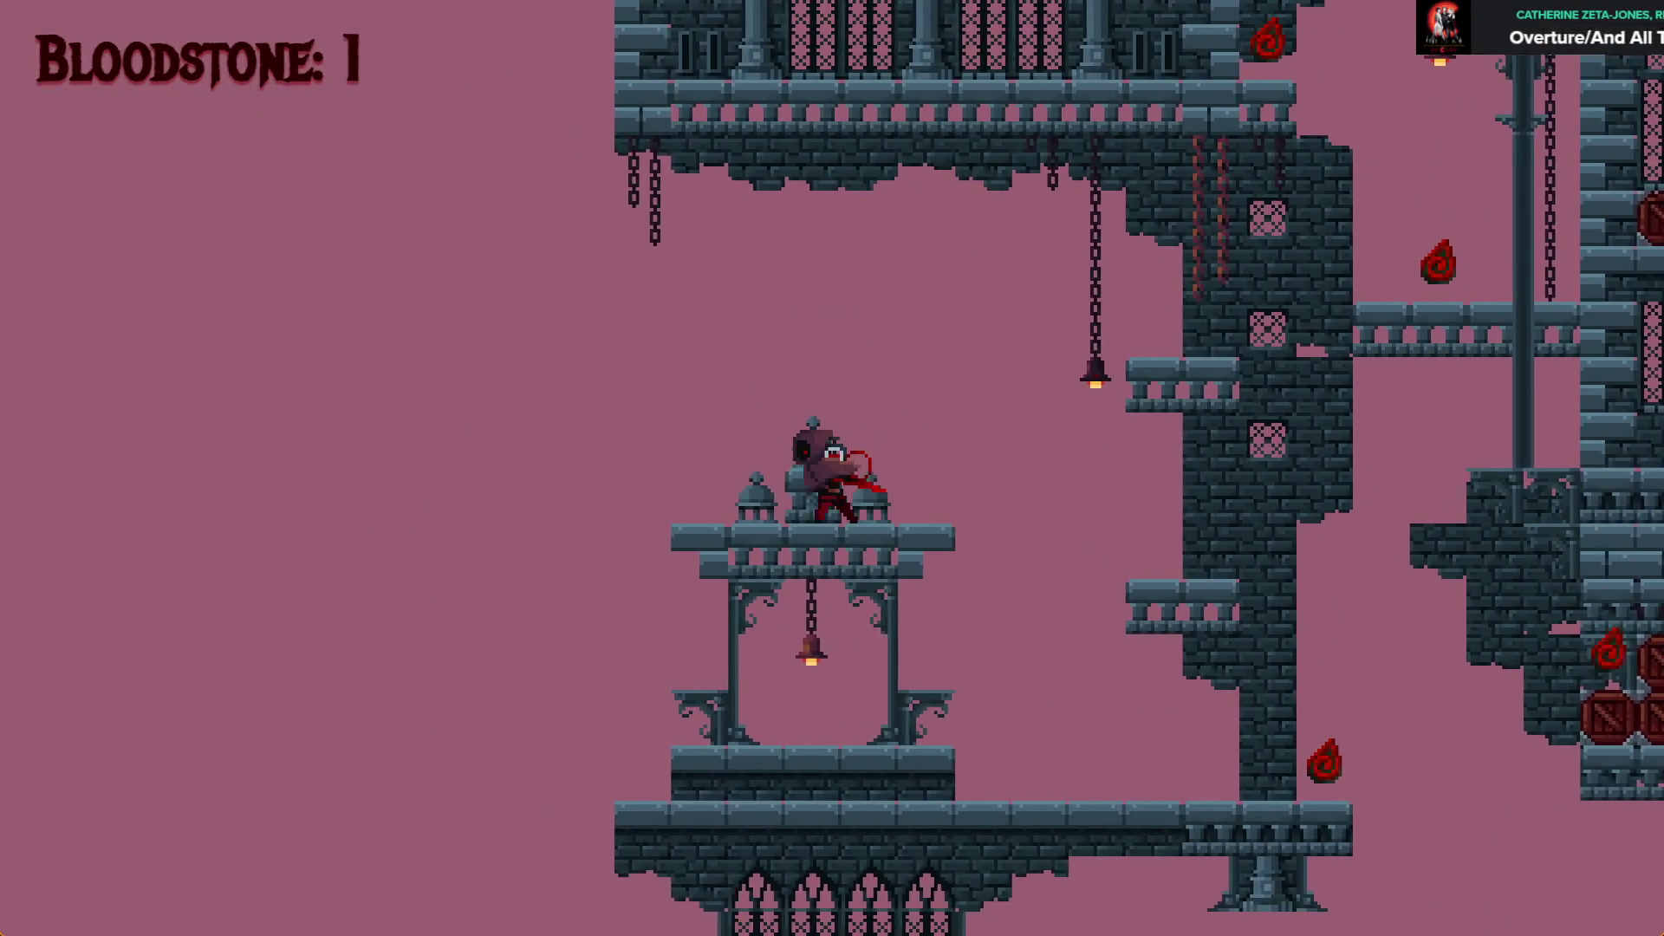
key(Right)
key(Left)
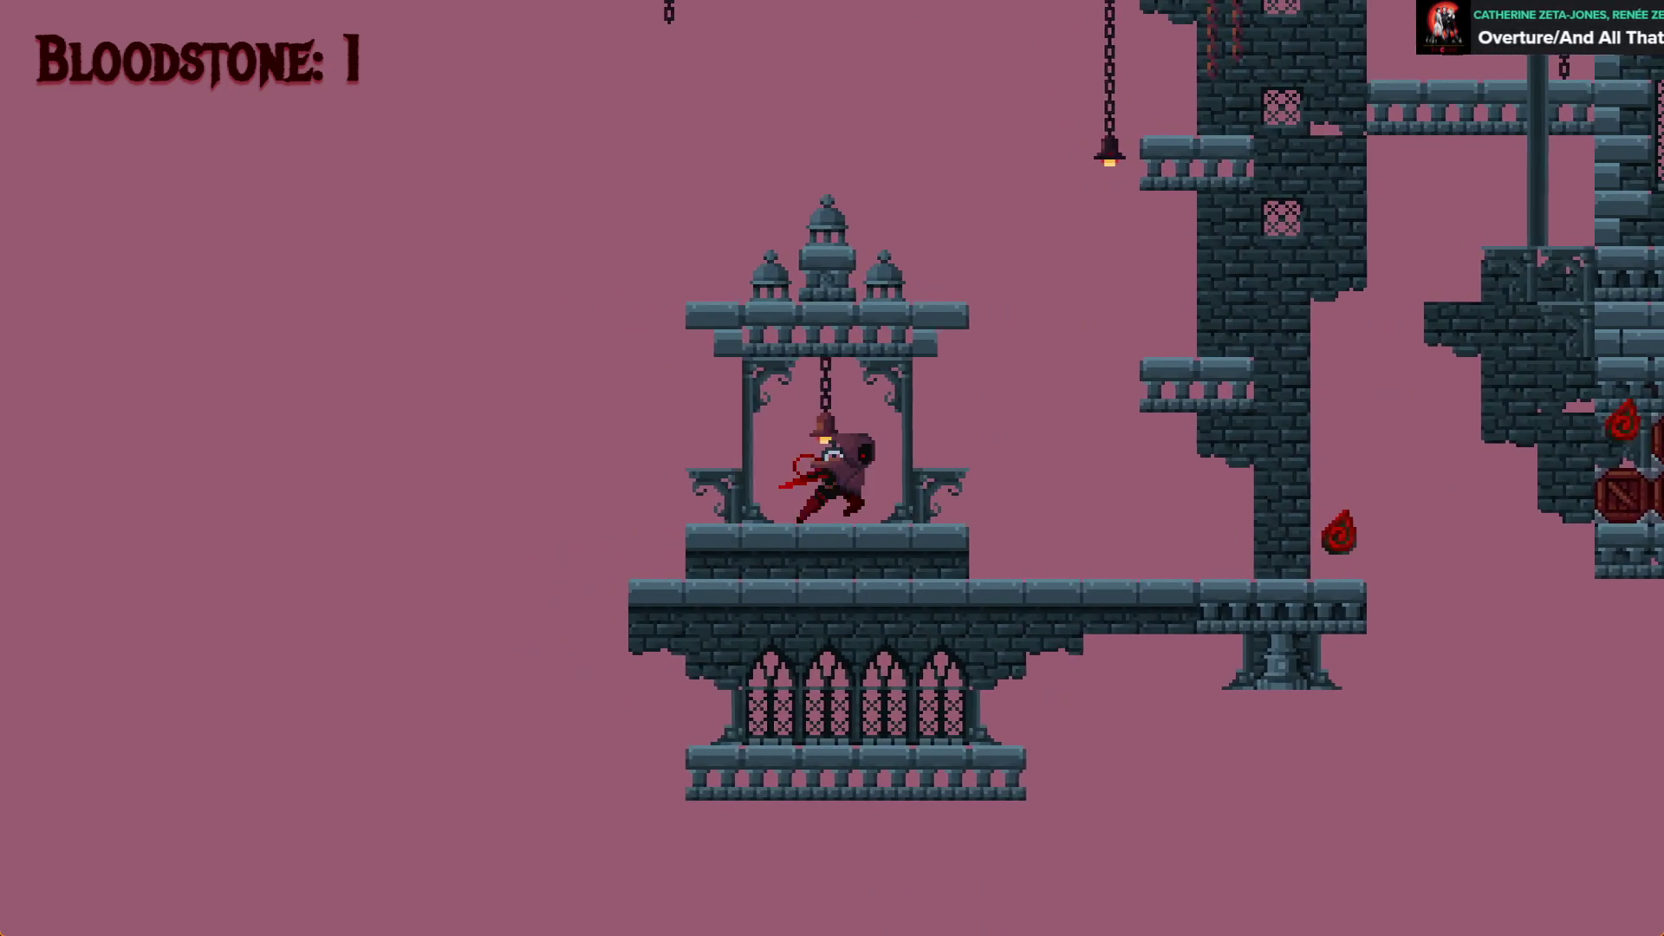
key(Right)
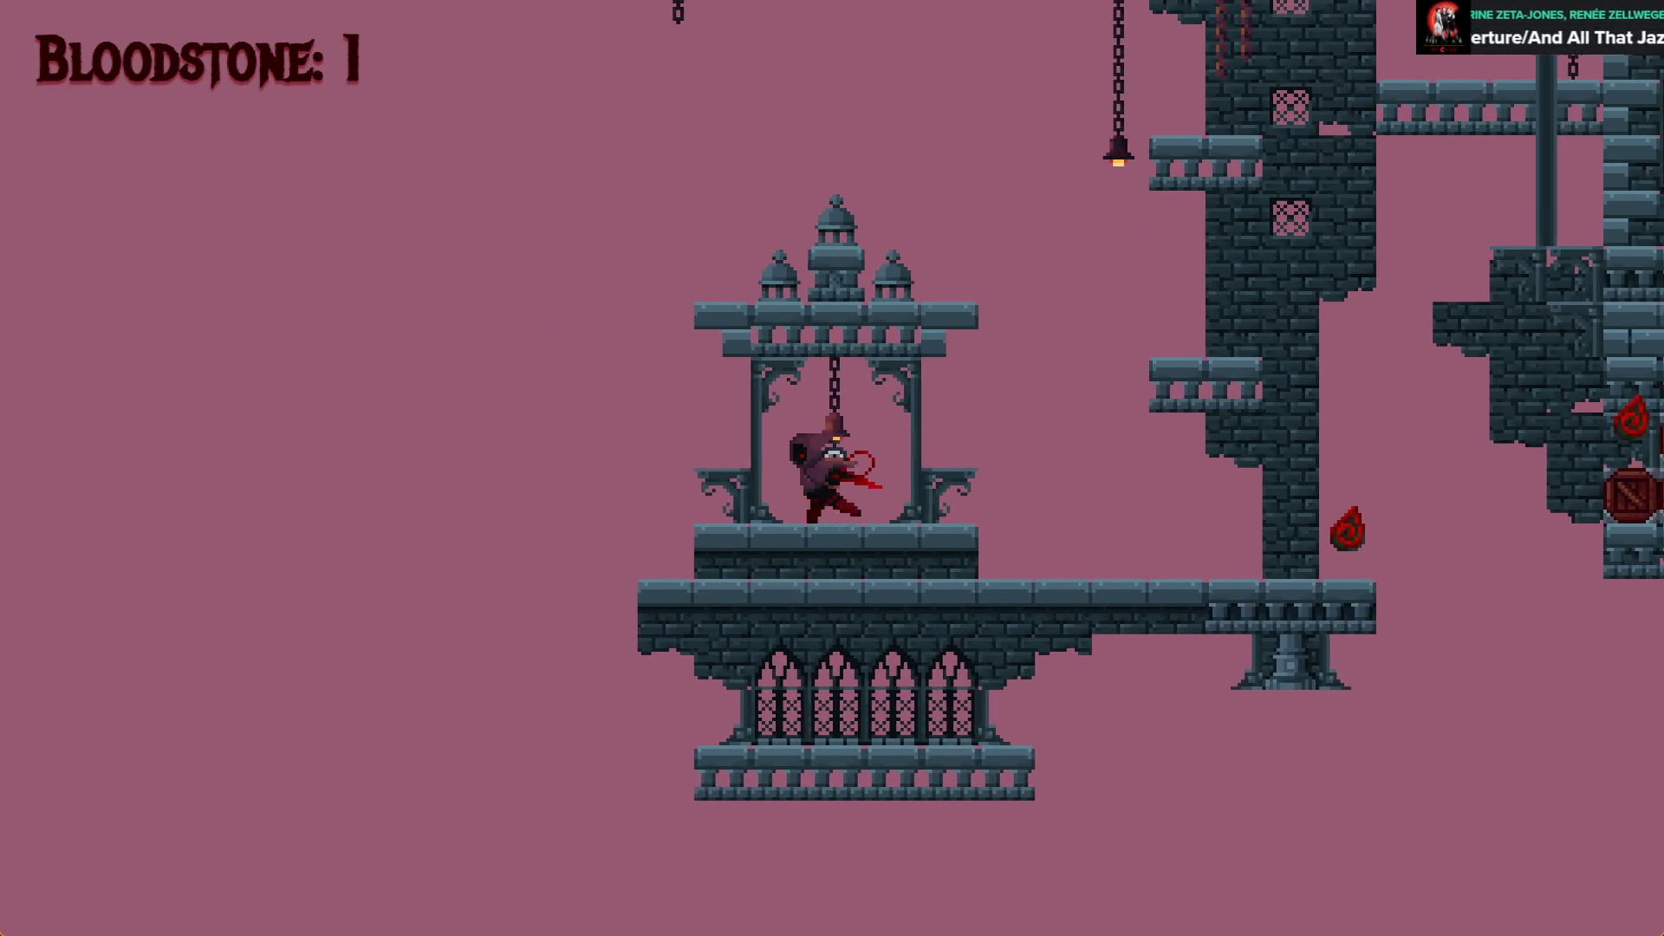
key(space)
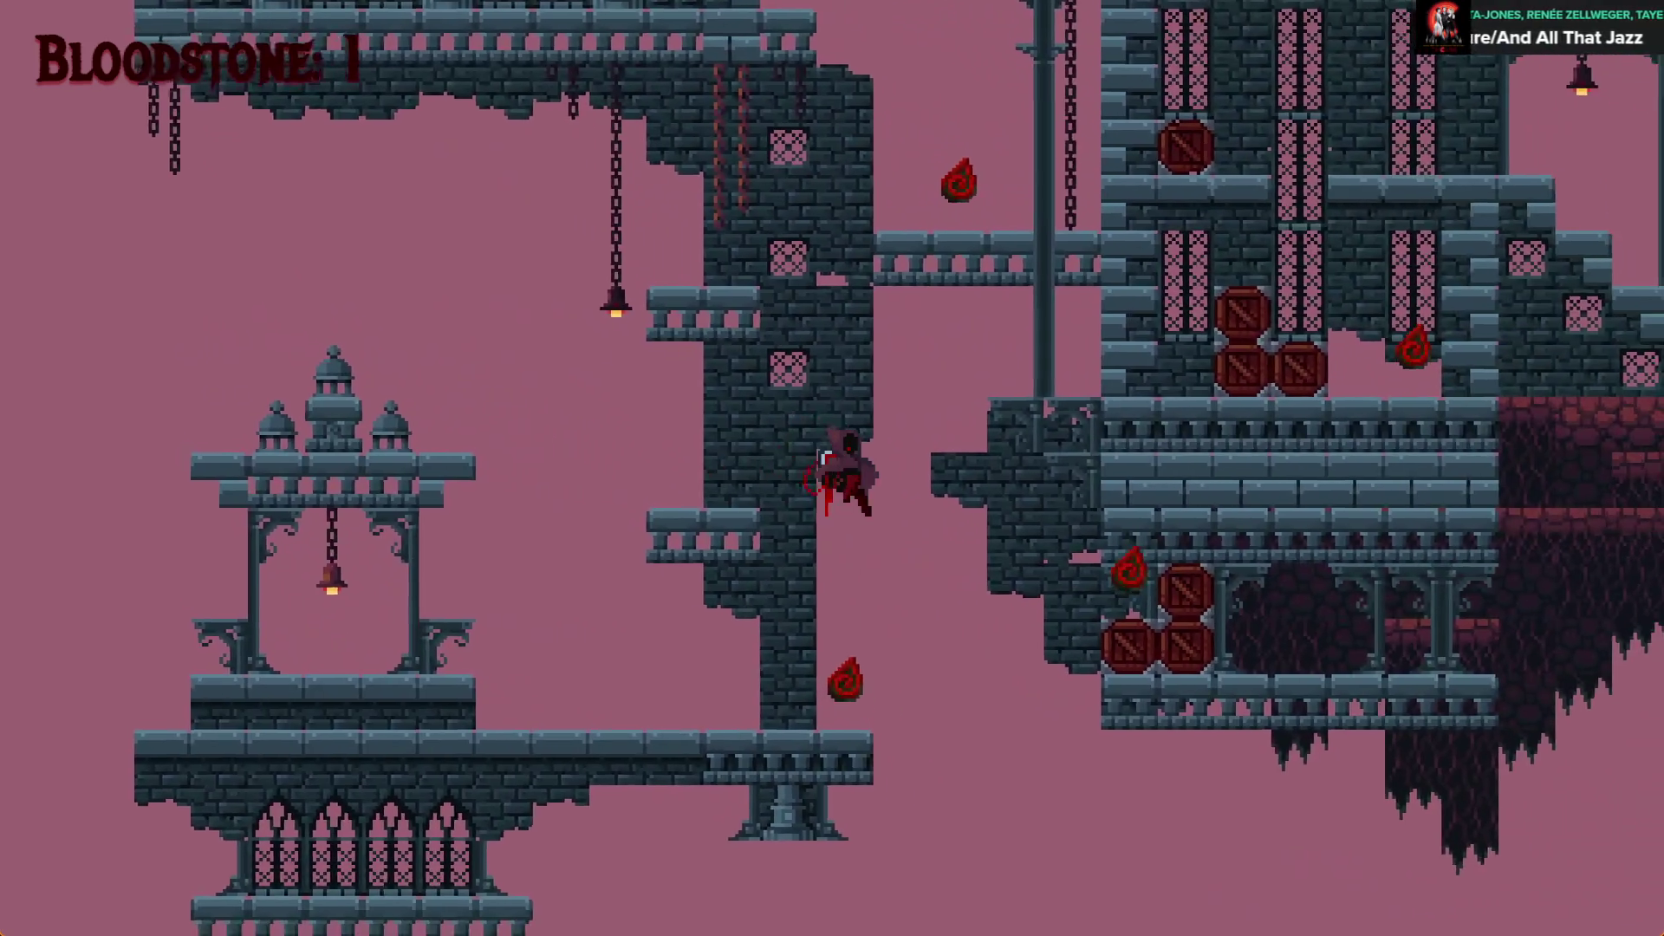
key(space)
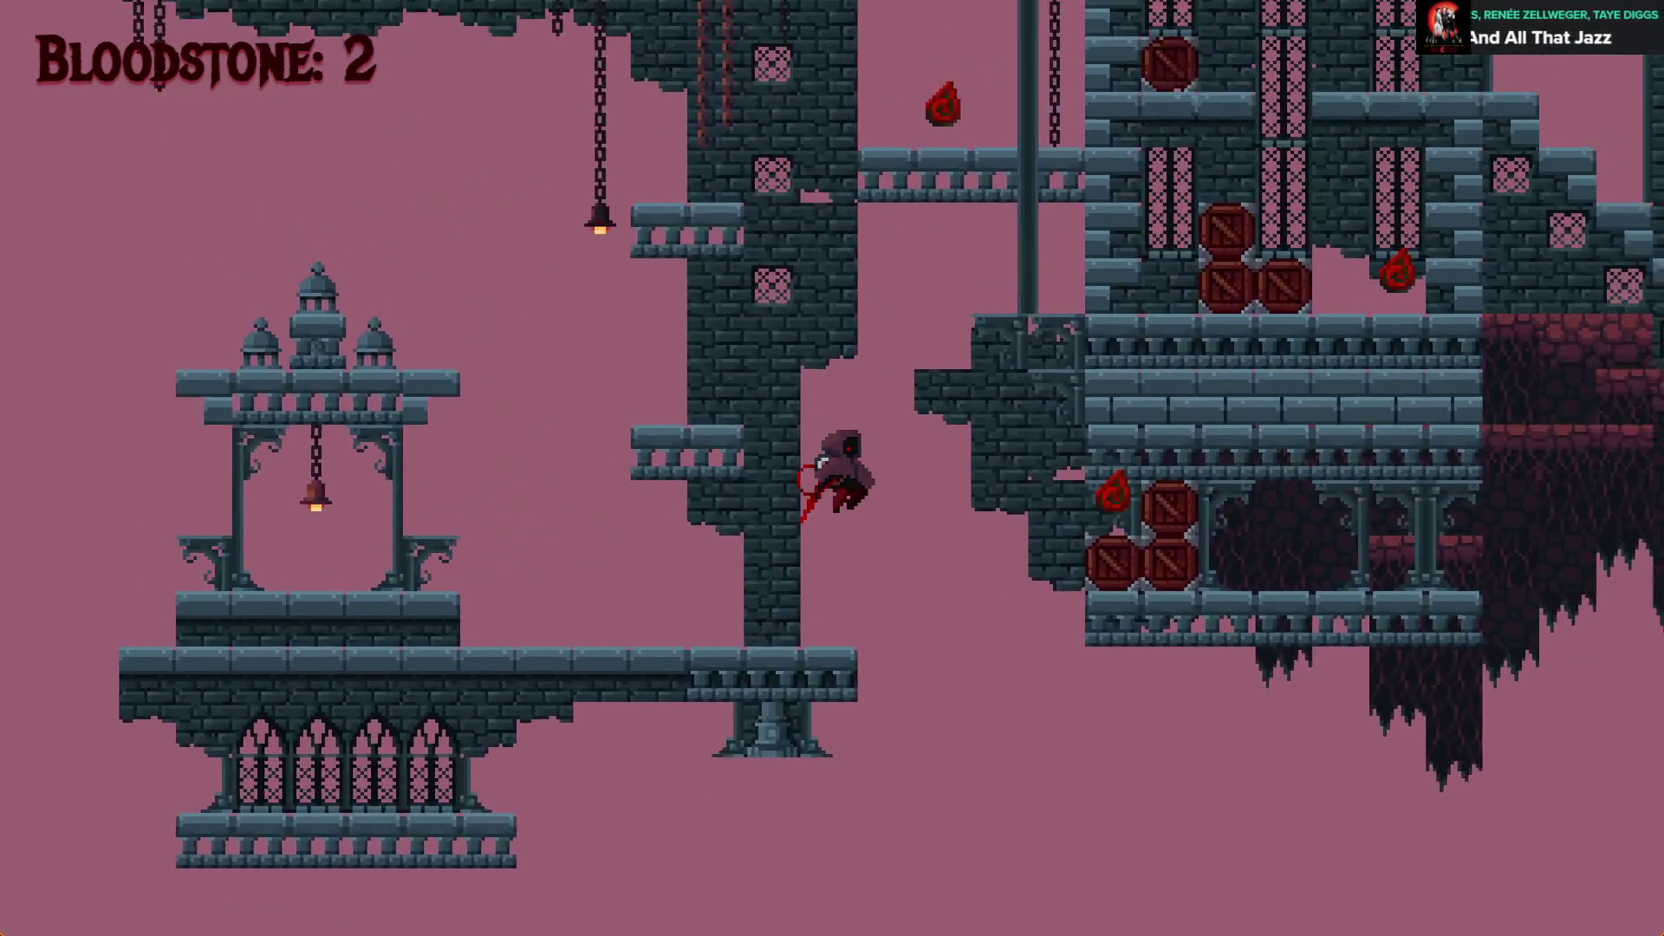
key(space)
key(Left)
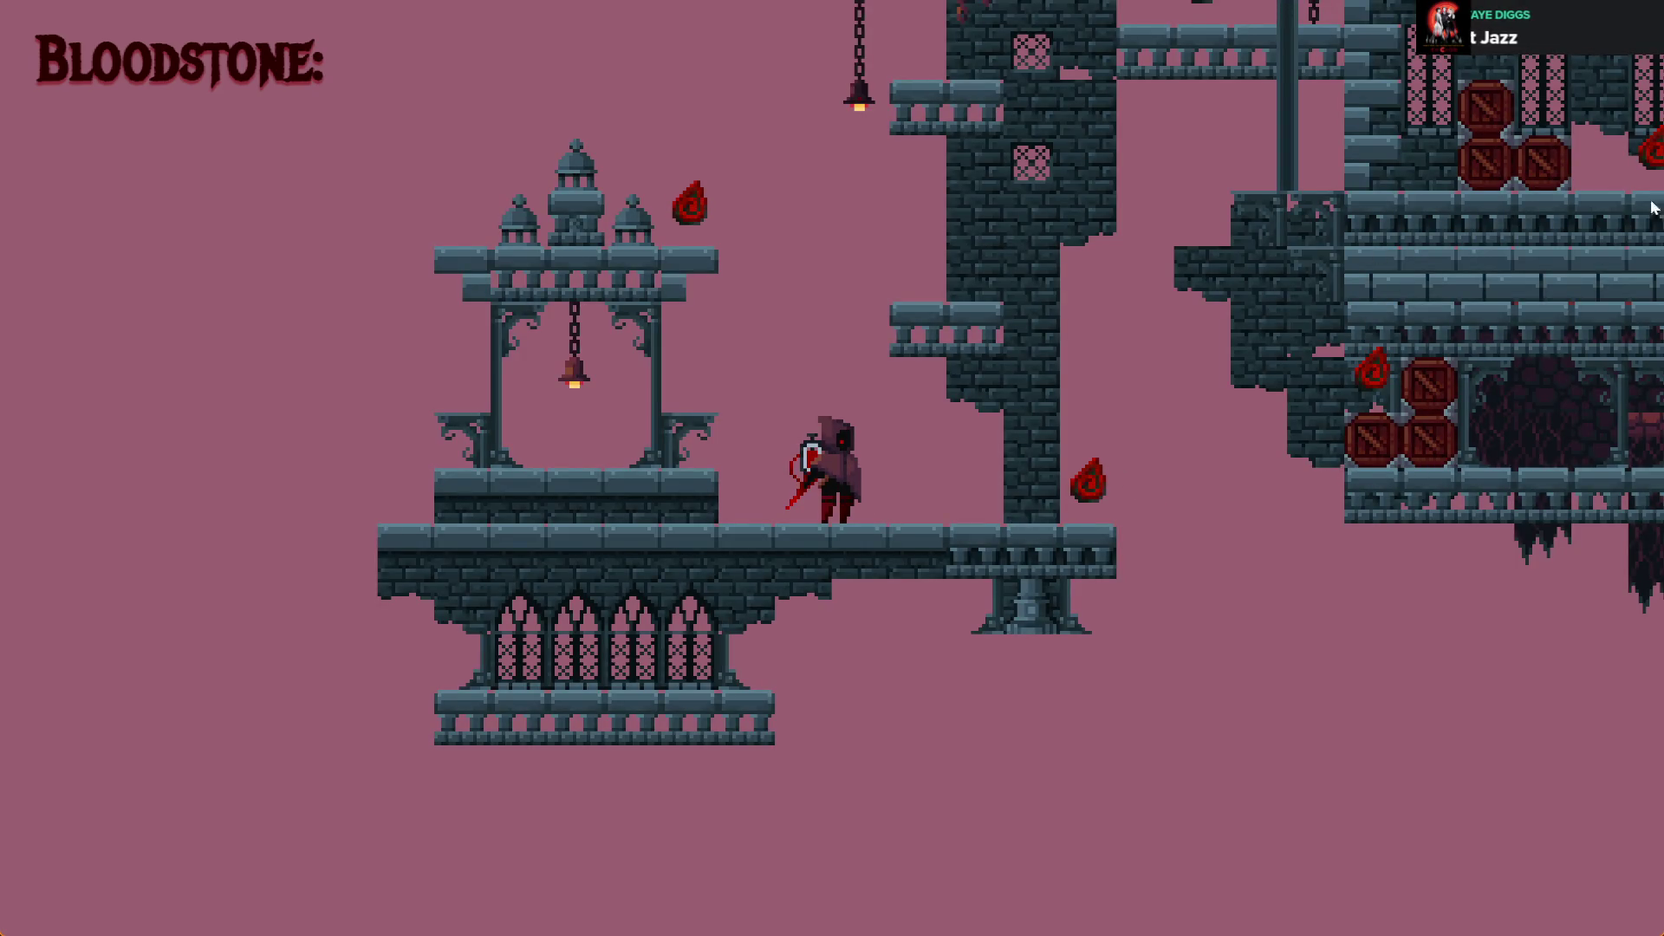
key(Right)
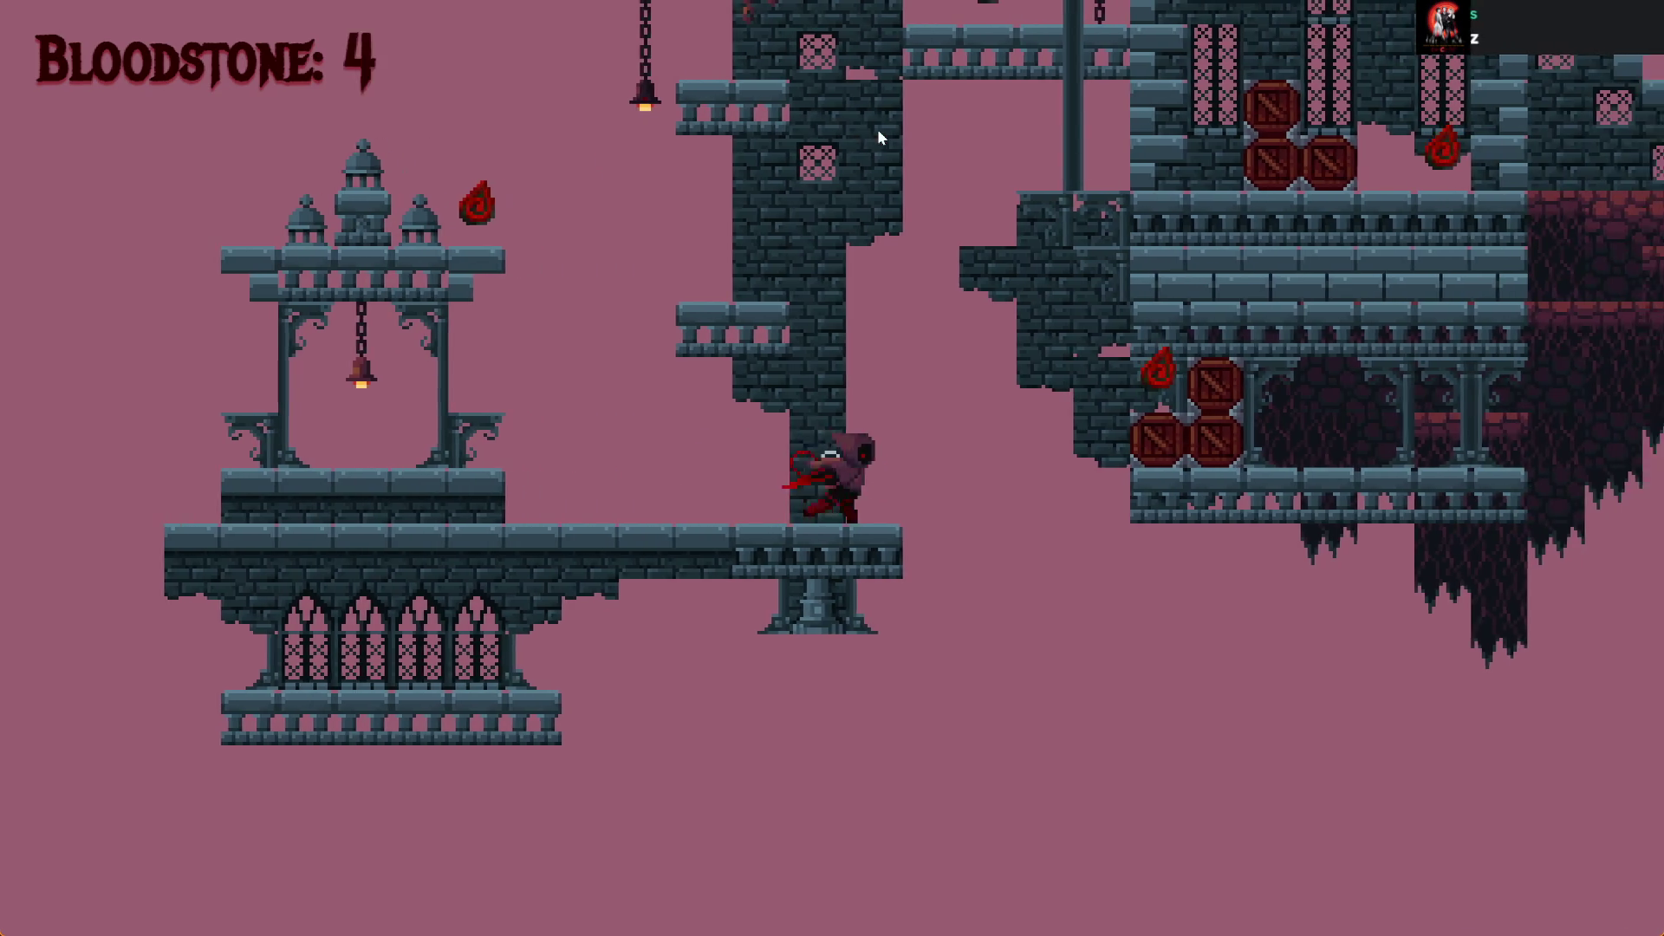
key(z)
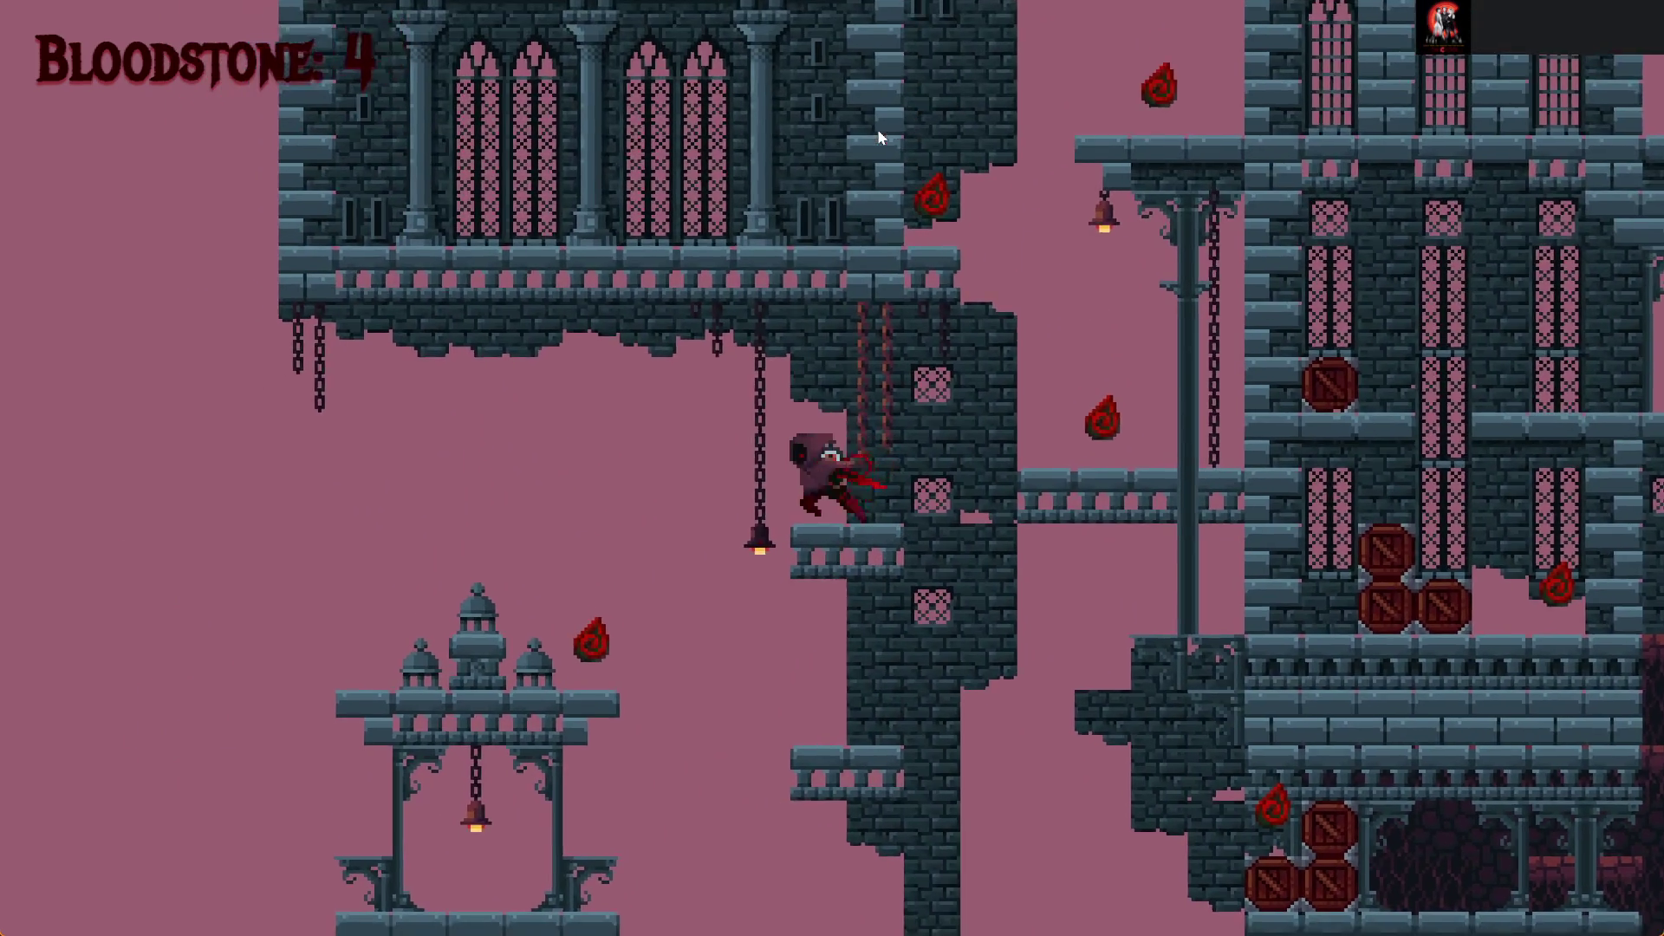
key(z)
key(Right)
key(space)
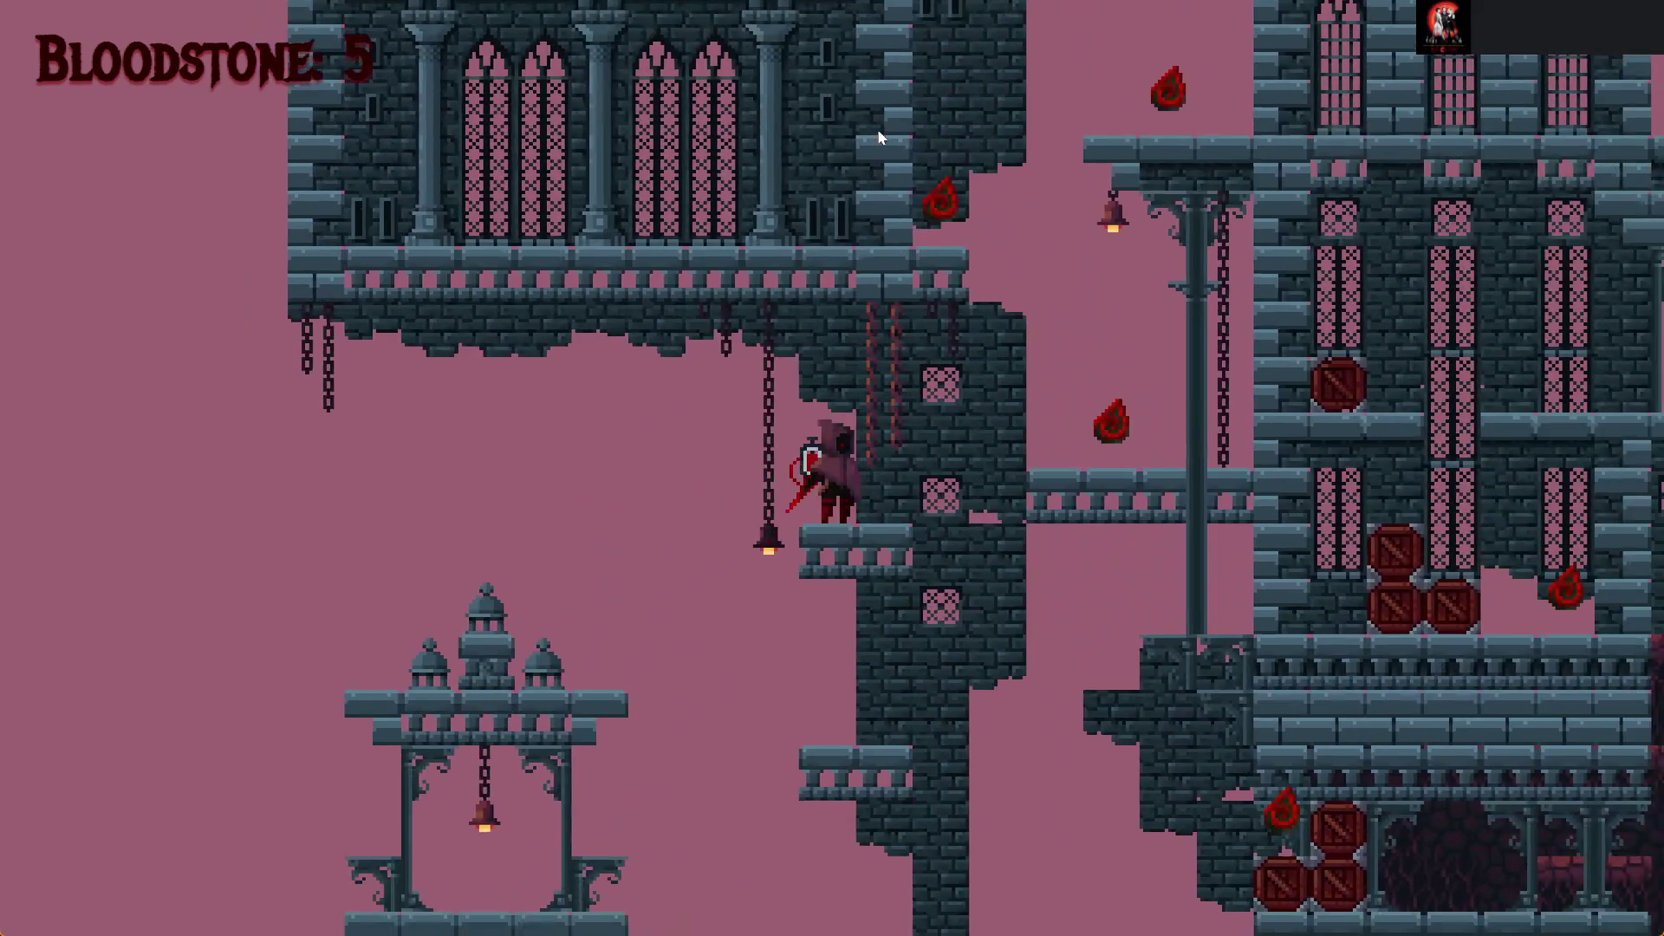
key(Left)
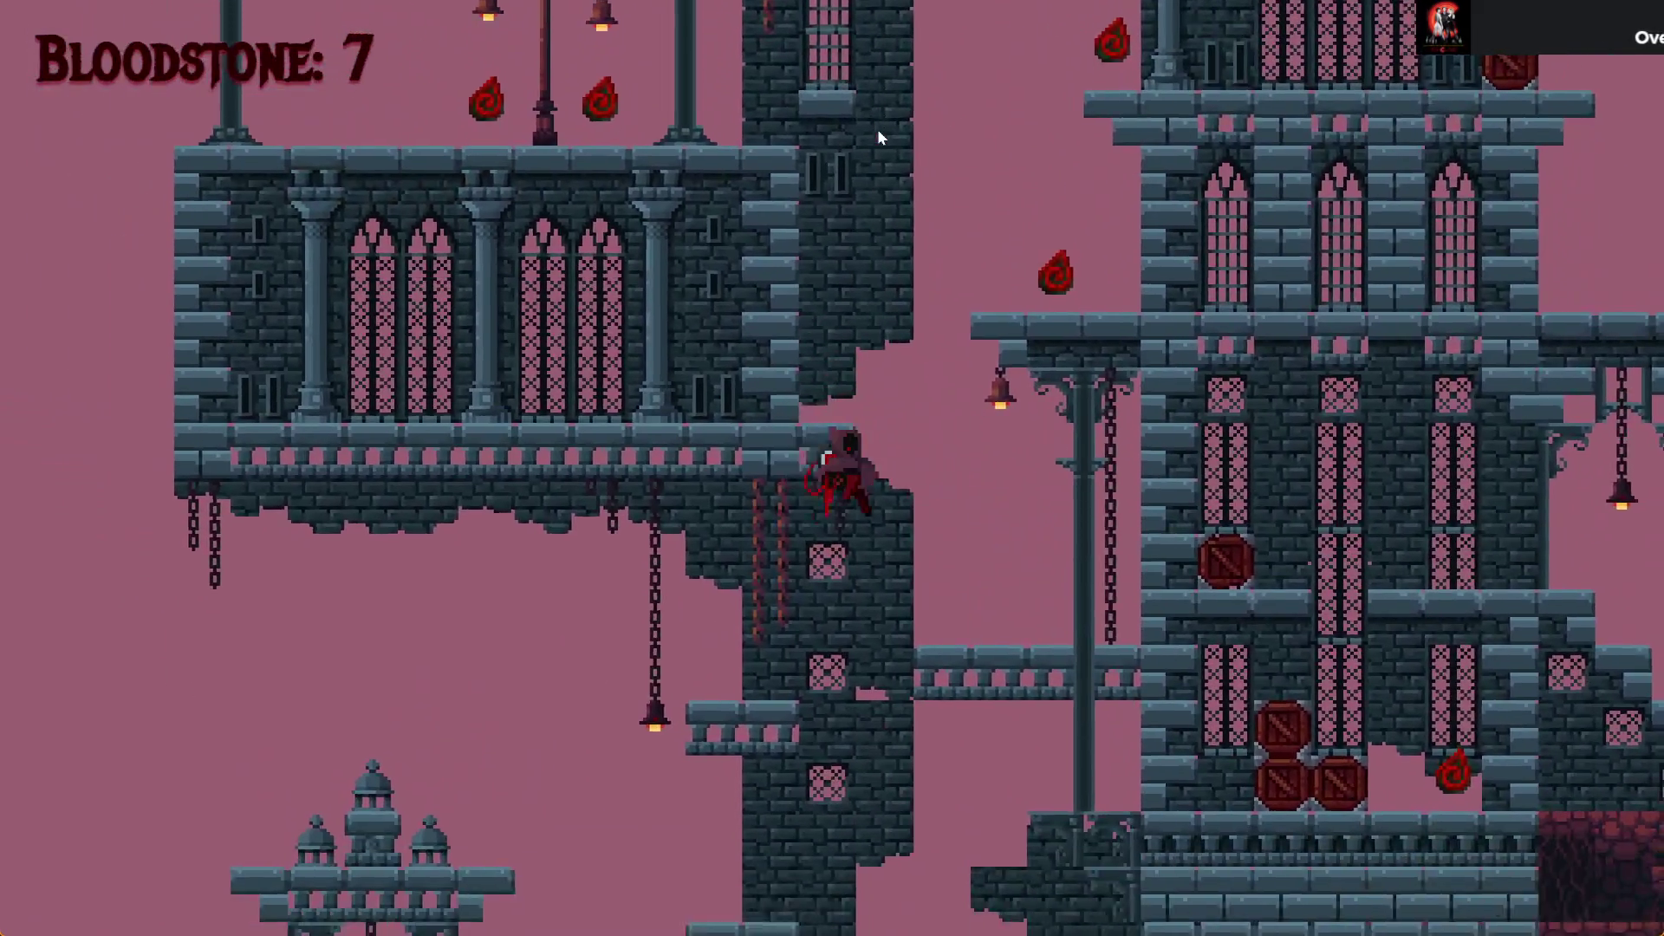
key(alt+F4)
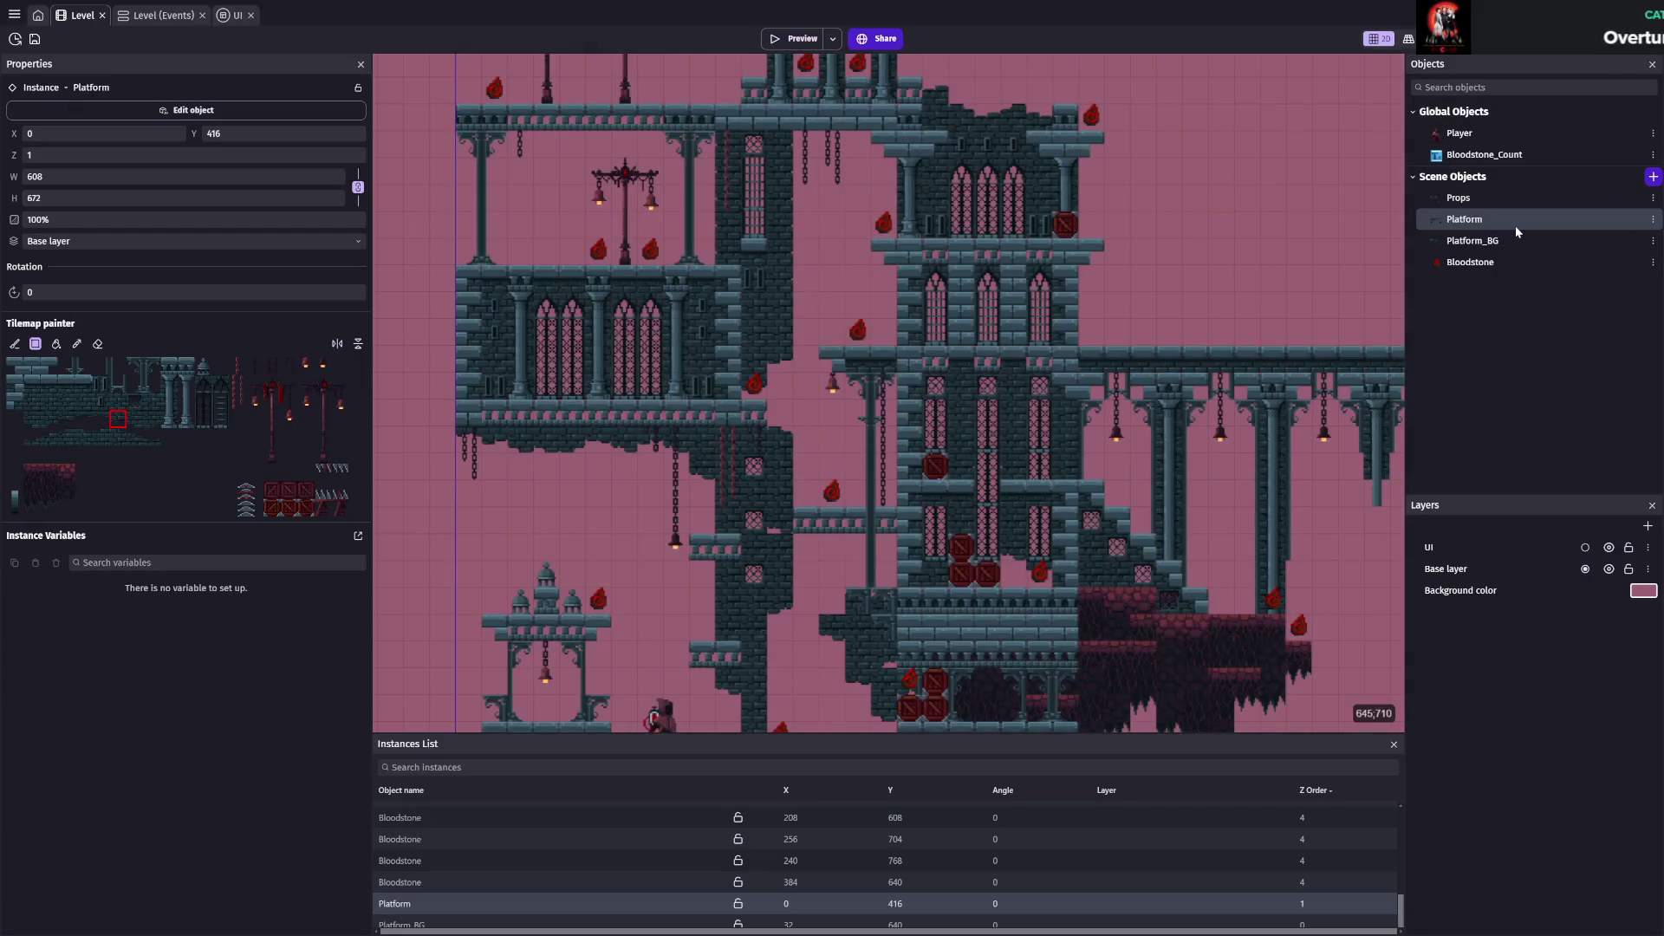
Paint stone tiles extending the upper-left Platform_BG ledge rightward, save, and start a playtest
scroll(673, 428, up, 3)
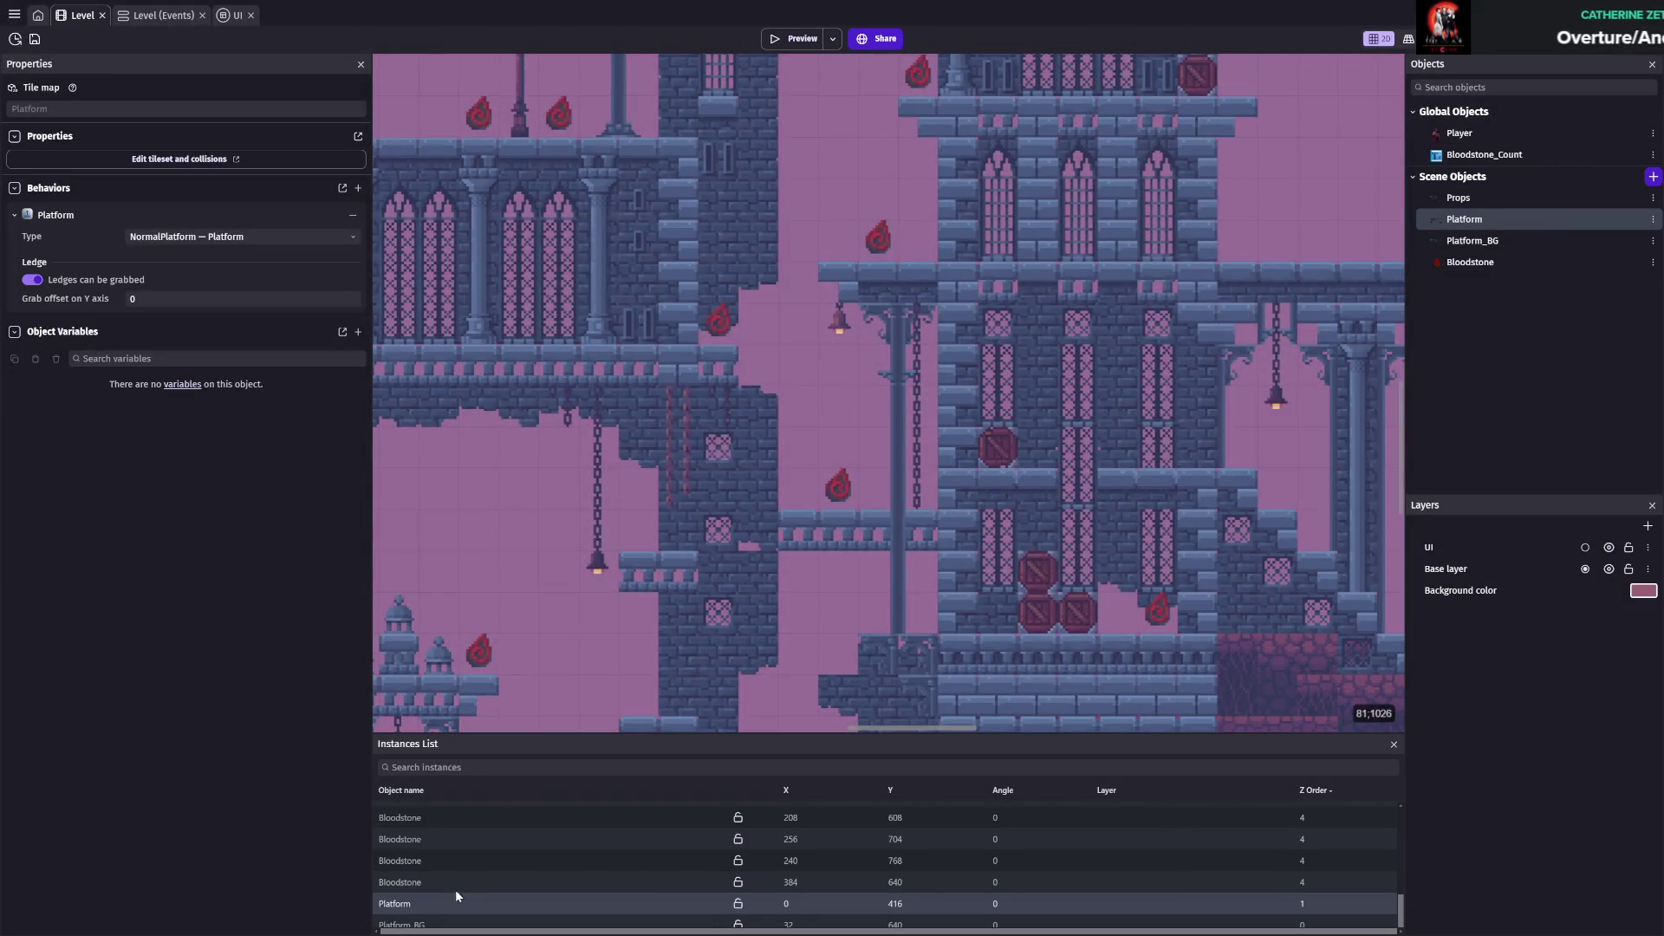
click(423, 903)
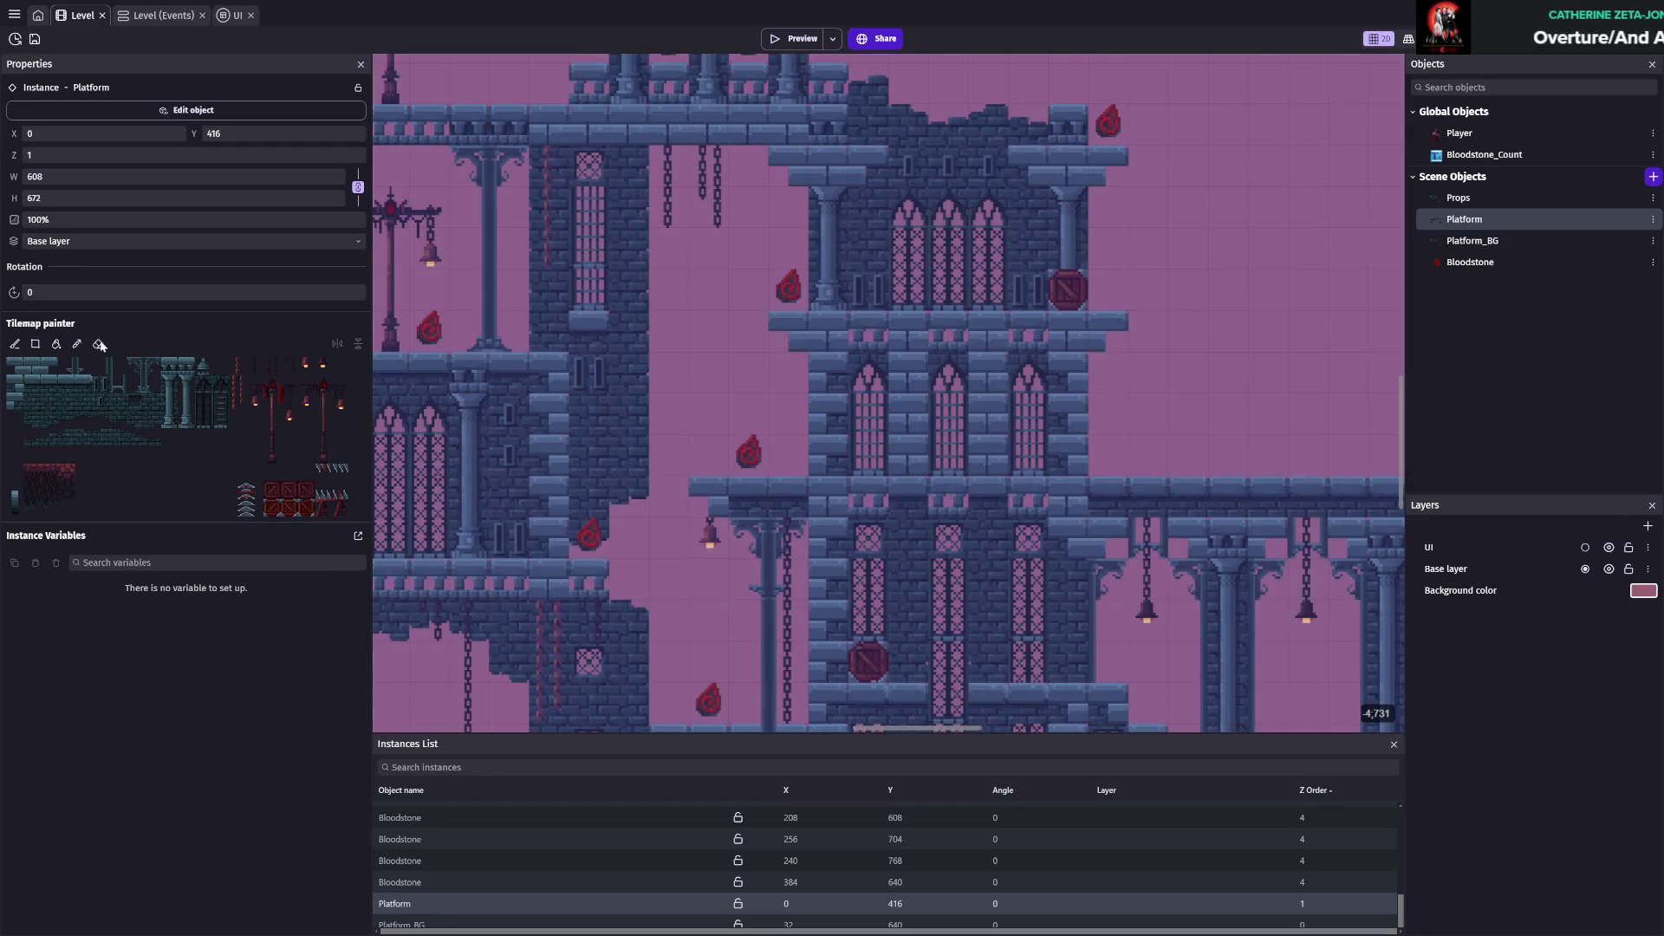
click(98, 344)
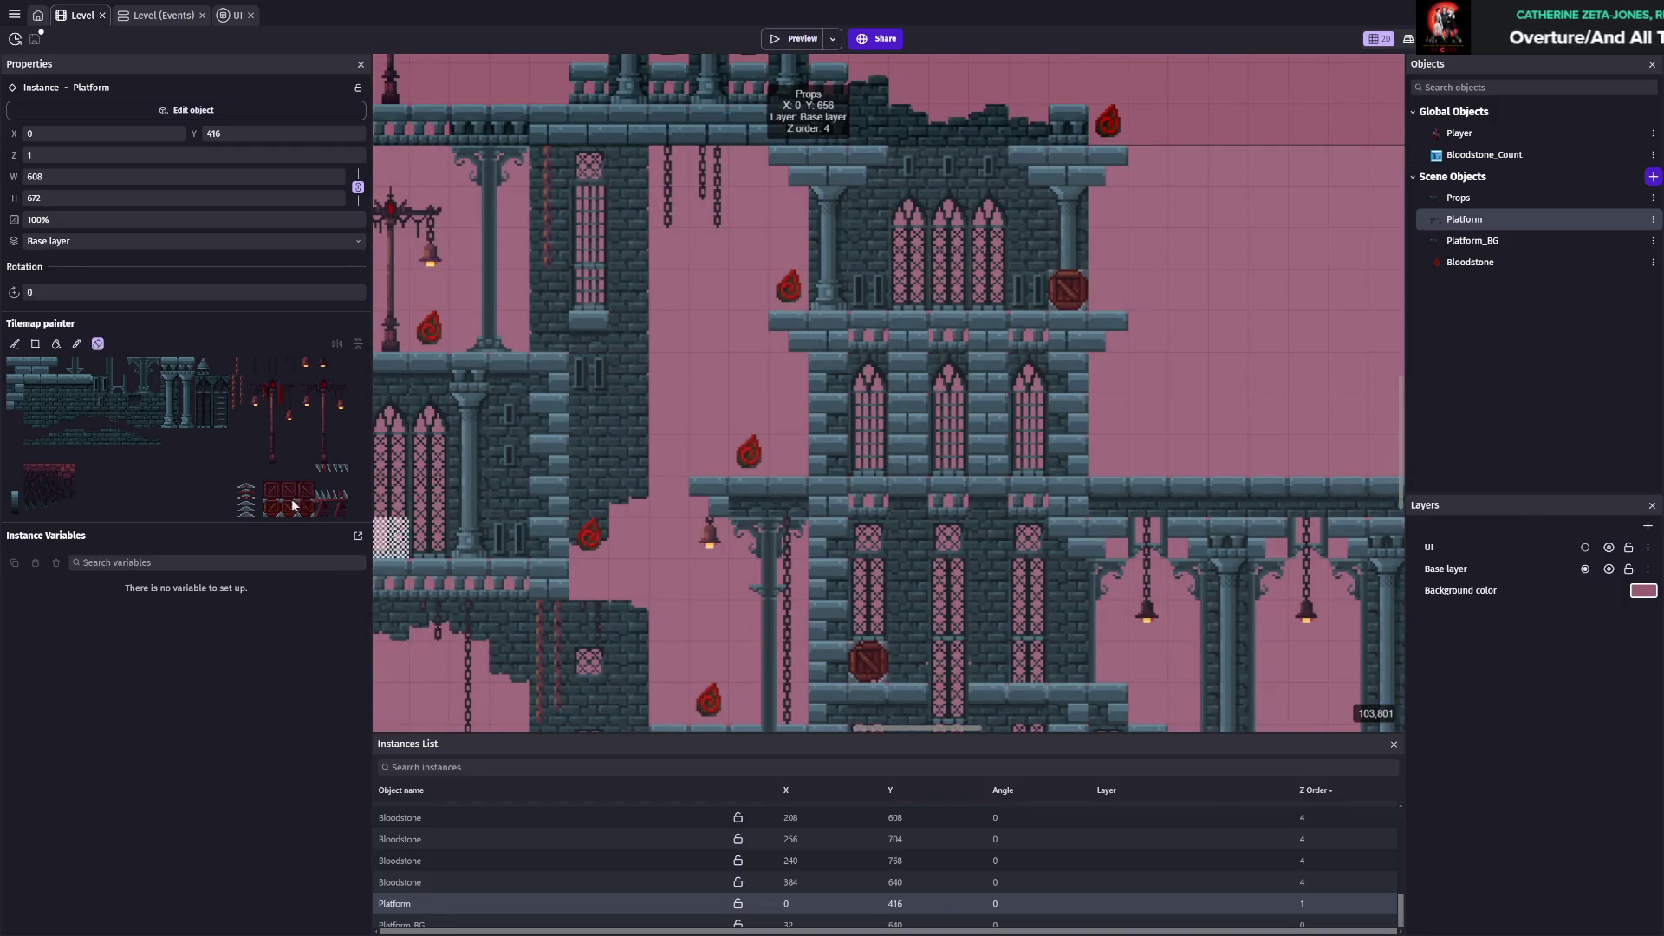
click(732, 924)
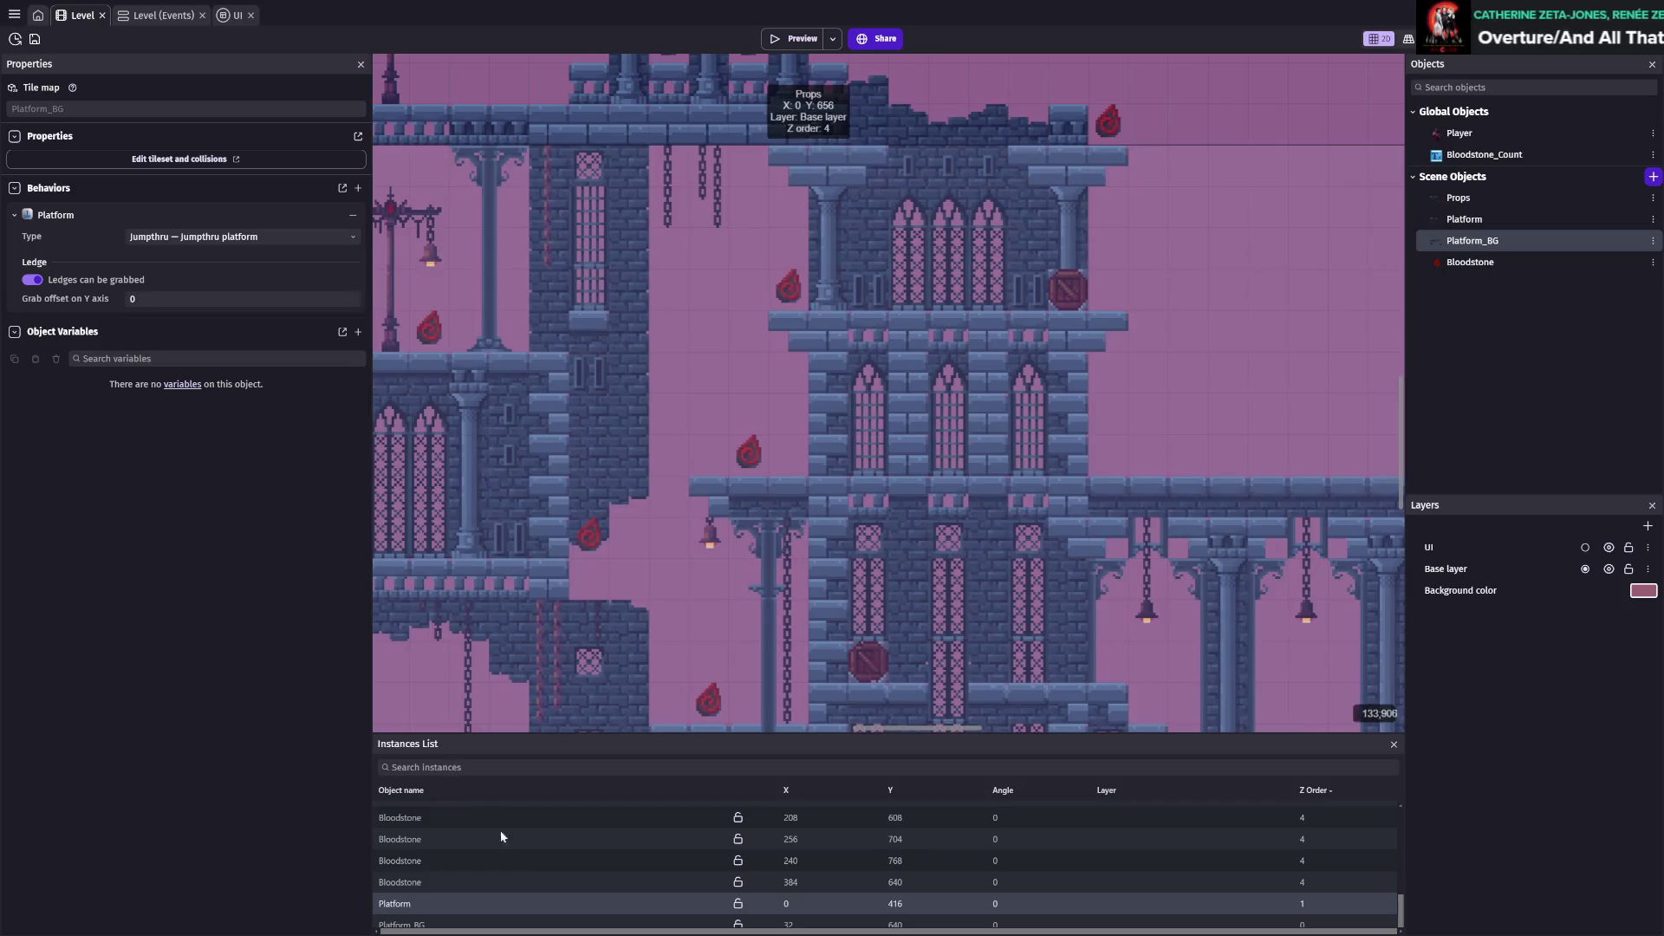
click(486, 923)
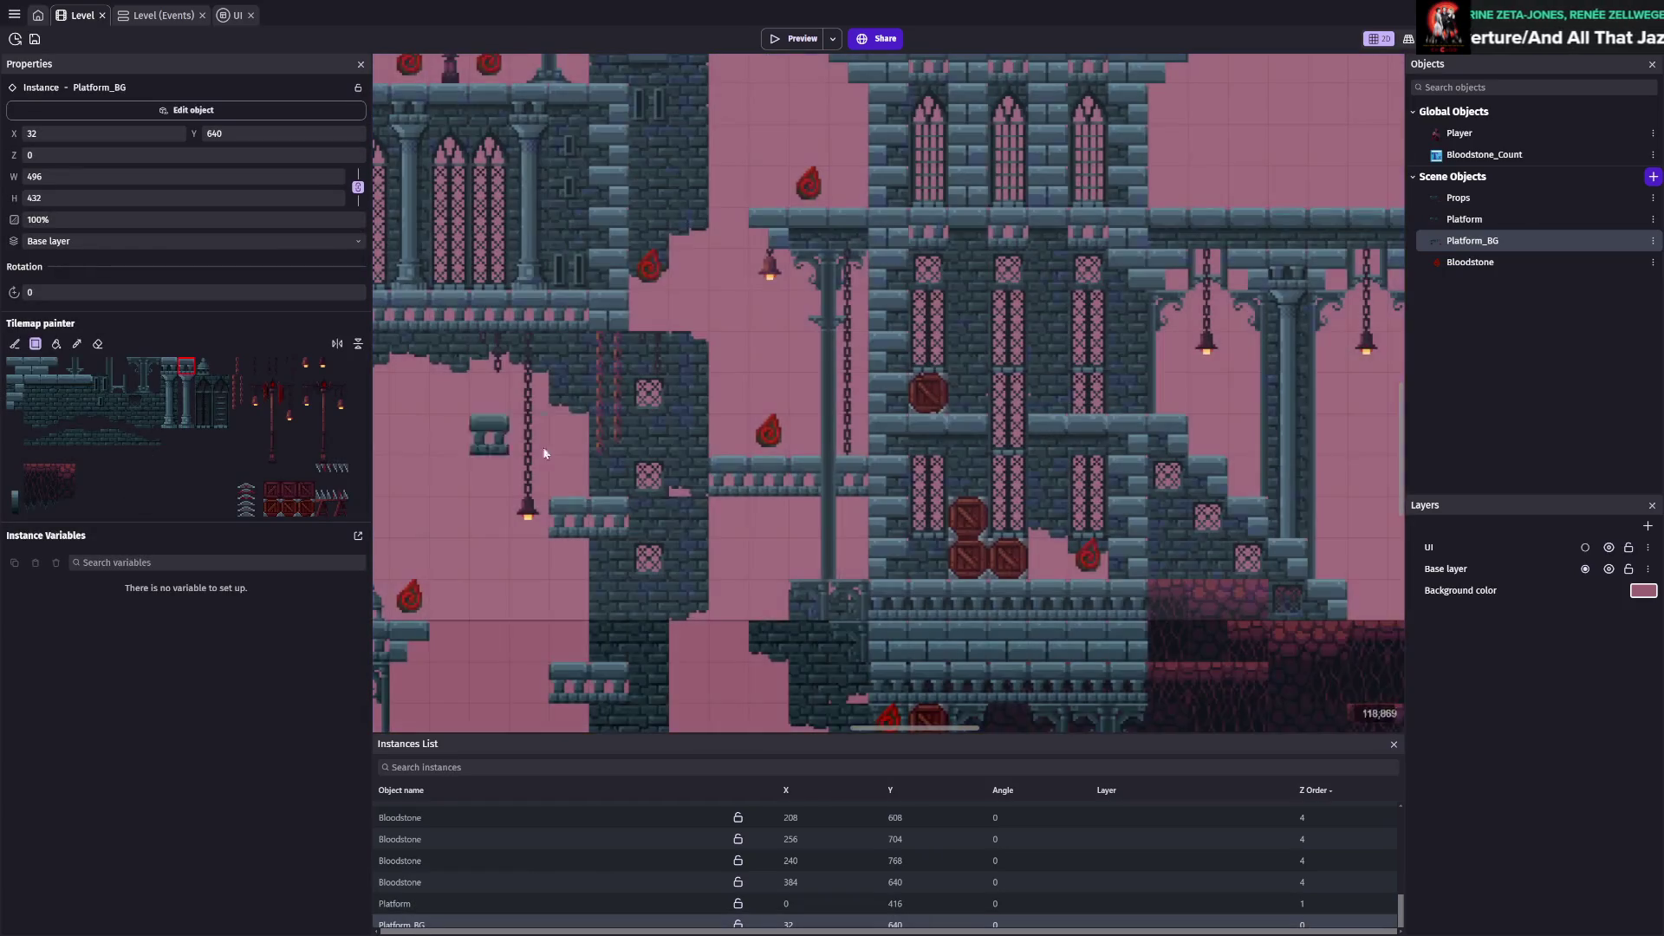
click(688, 314)
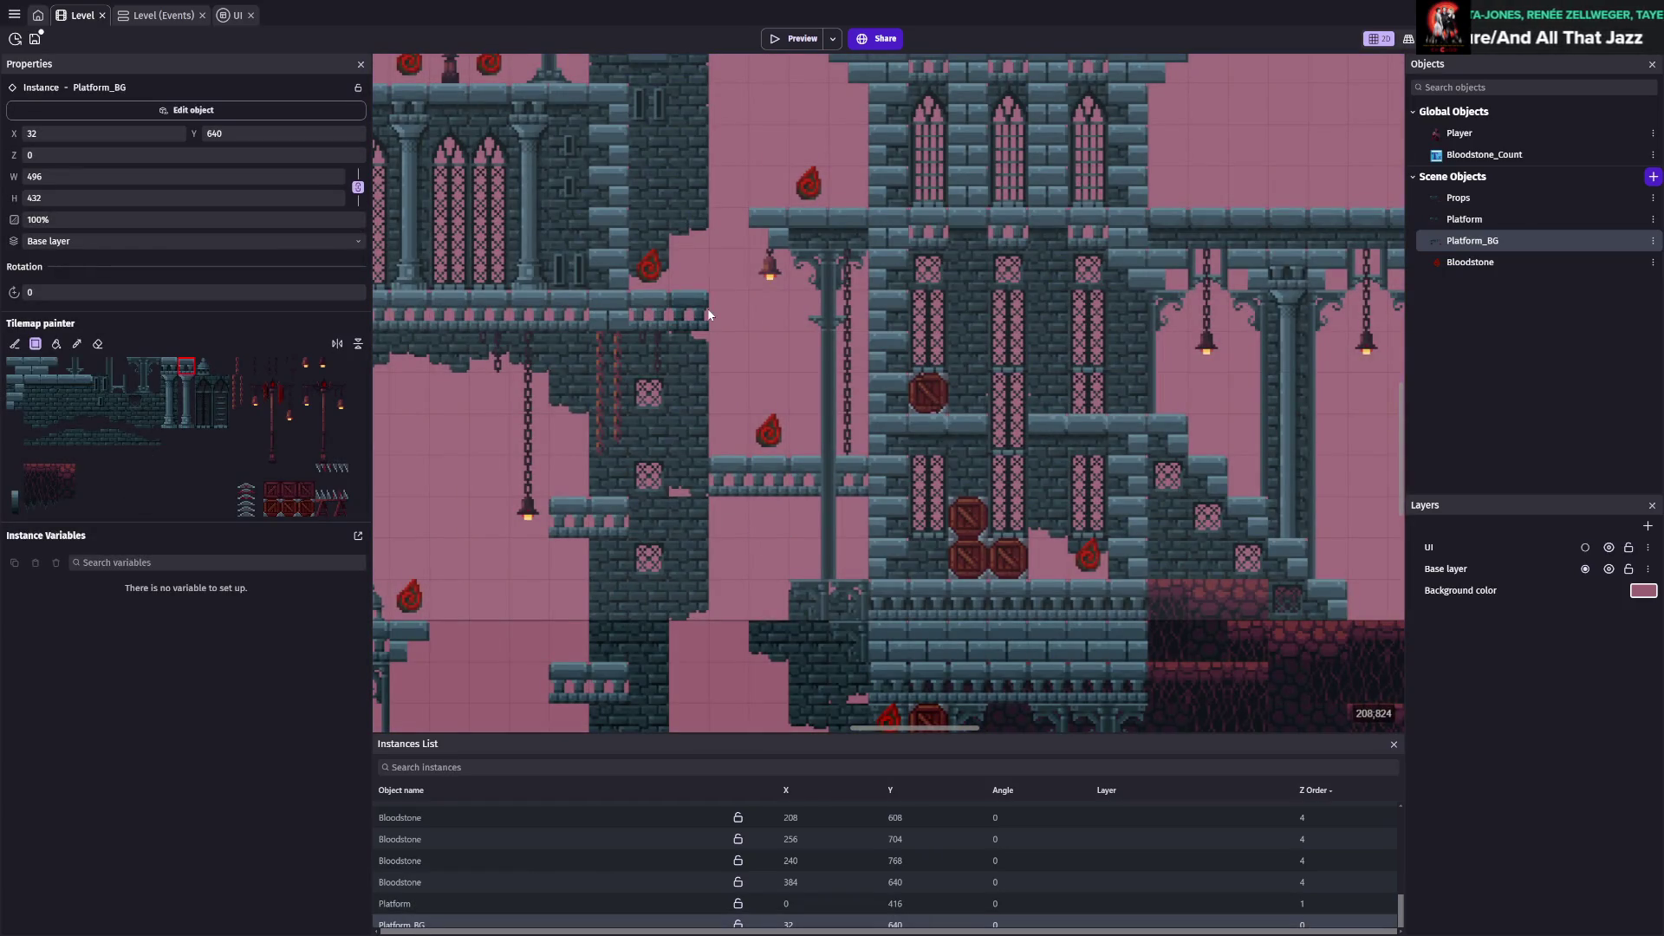
key(ctrl+s)
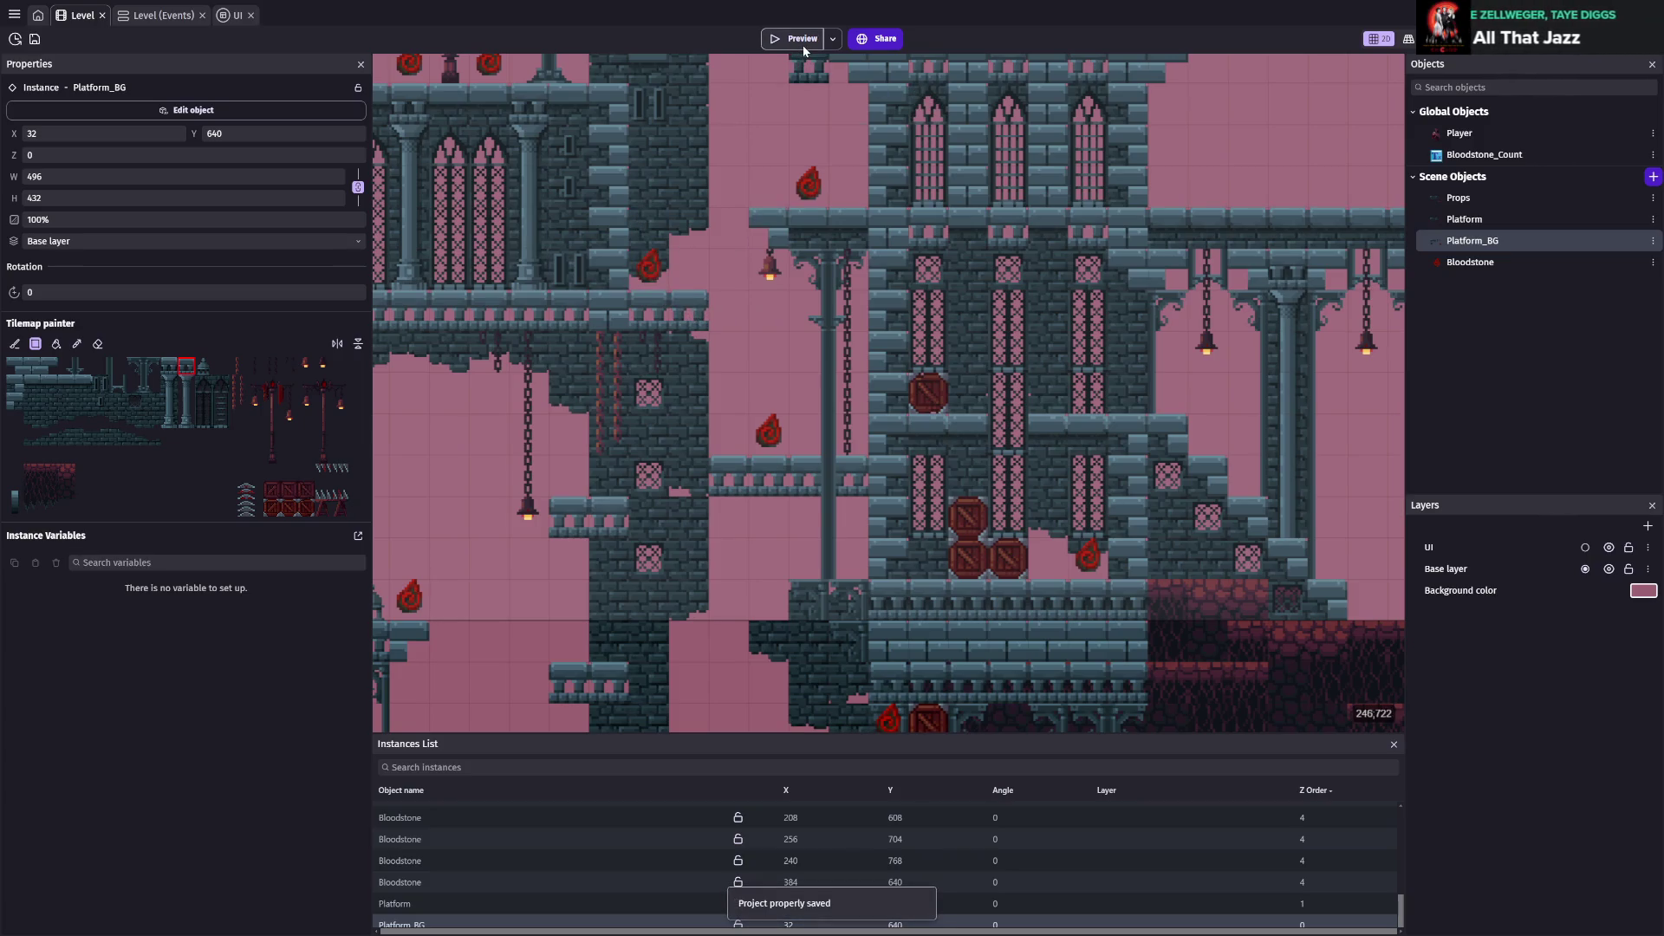
click(802, 45)
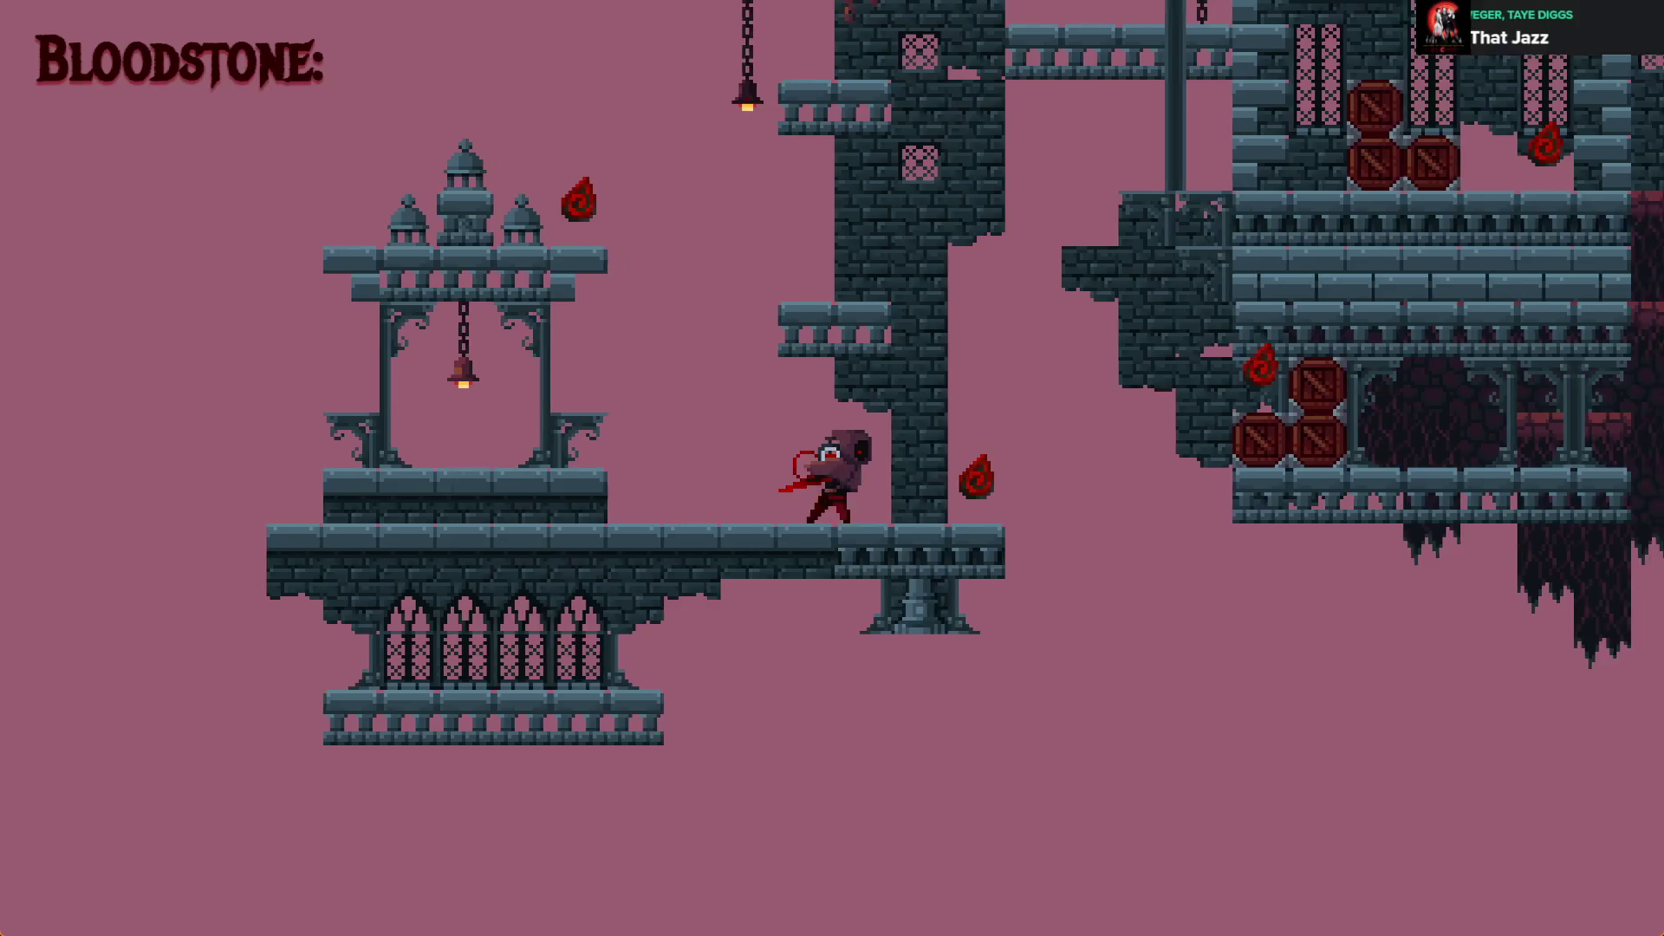
Jump up the ledges past the bell pavilion and through the tower, collecting Bloodstones
key(Left)
key(space)
key(space)
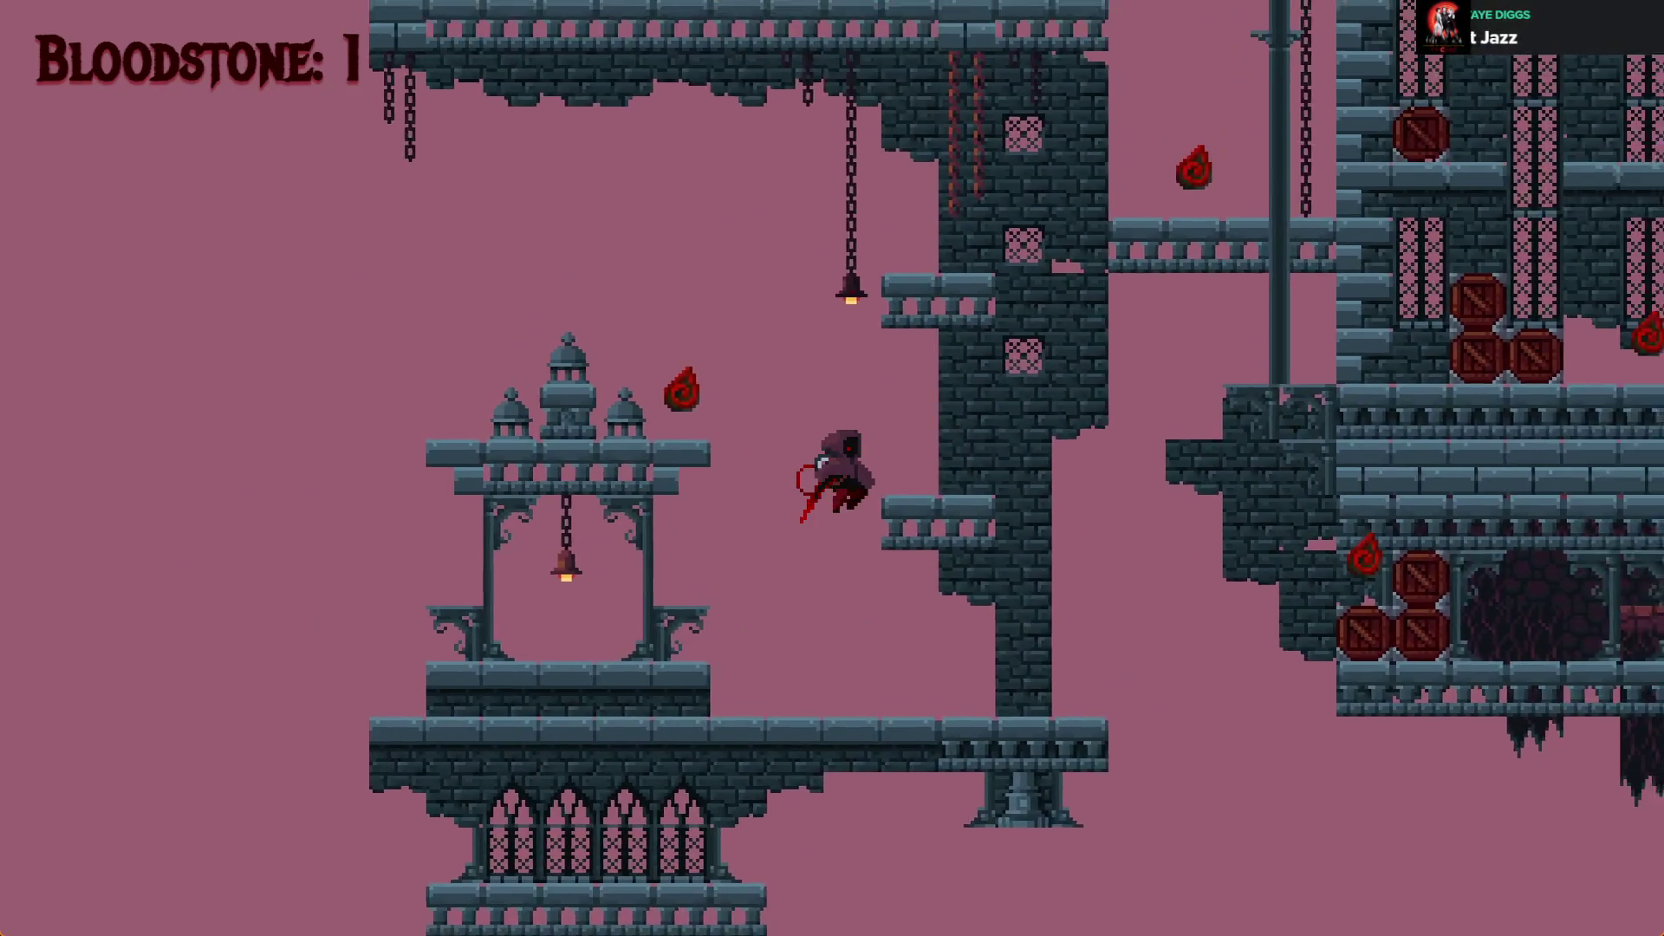
key(Left)
key(space)
key(space)
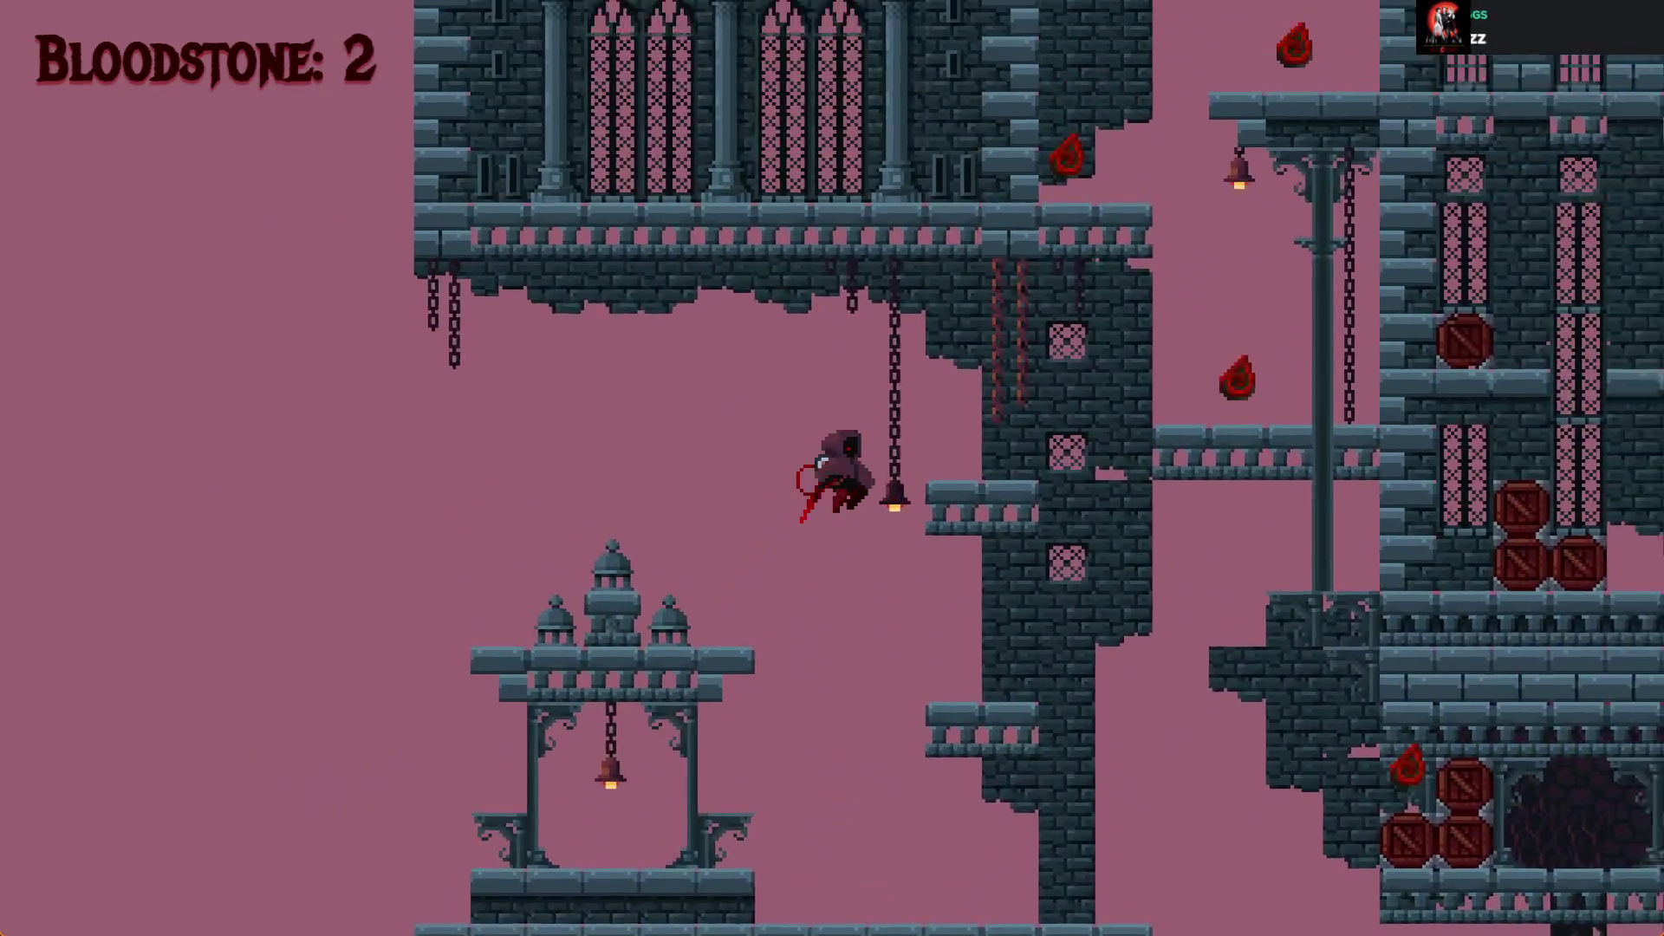
key(space)
key(space)
key(space)
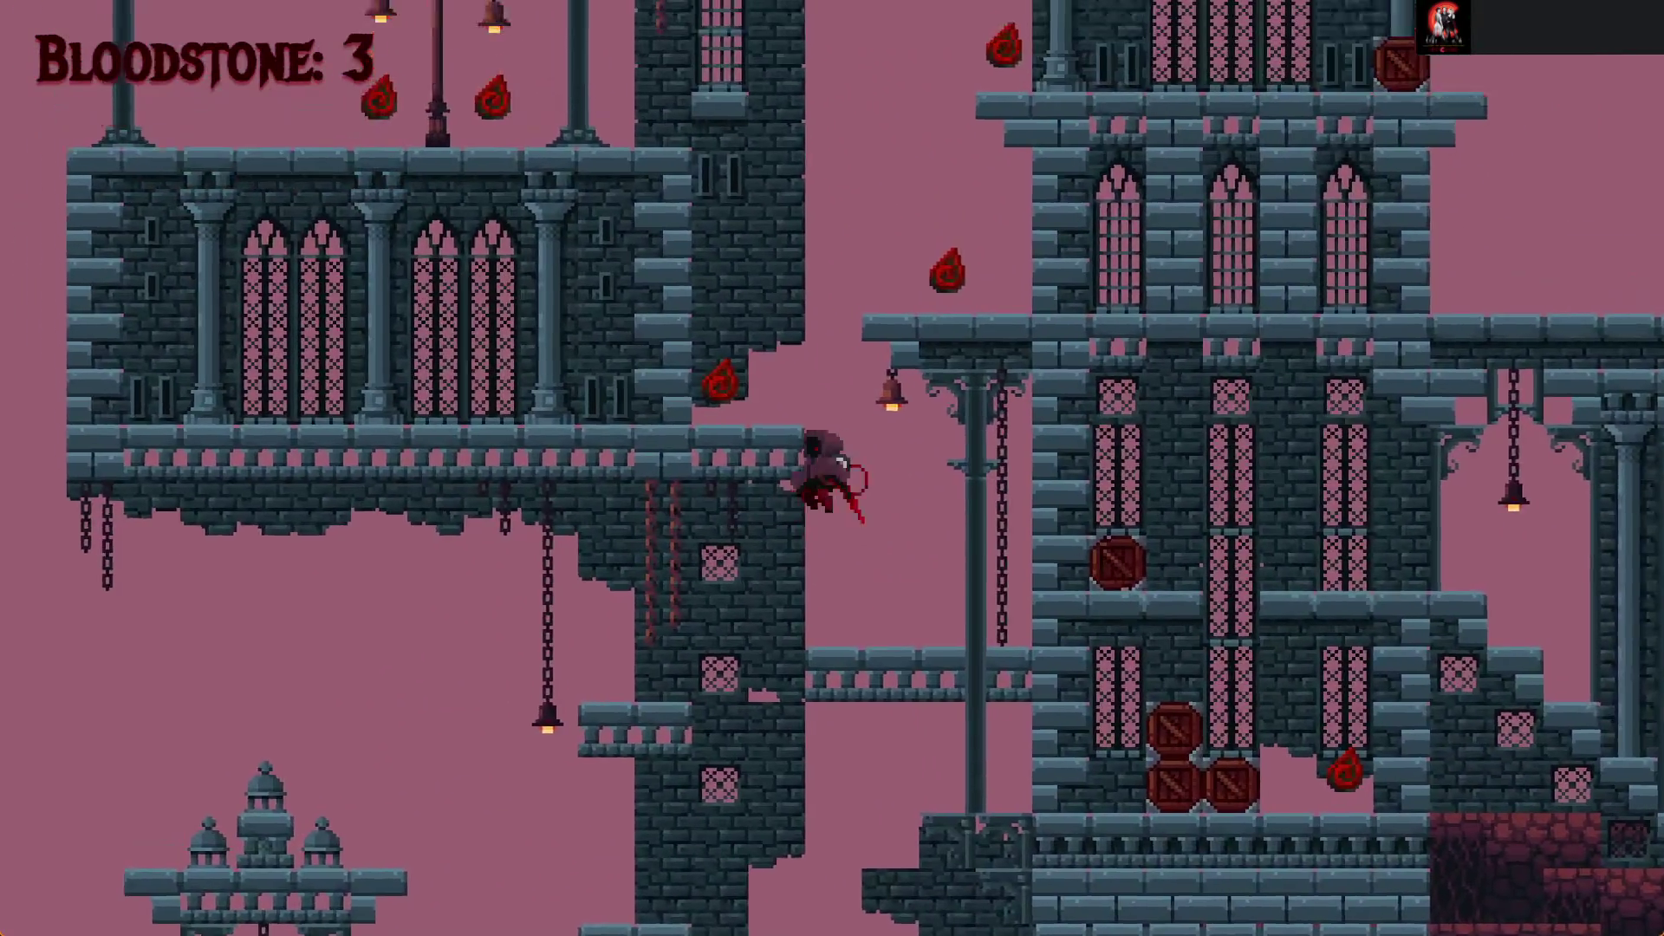
key(space)
key(space)
key(space)
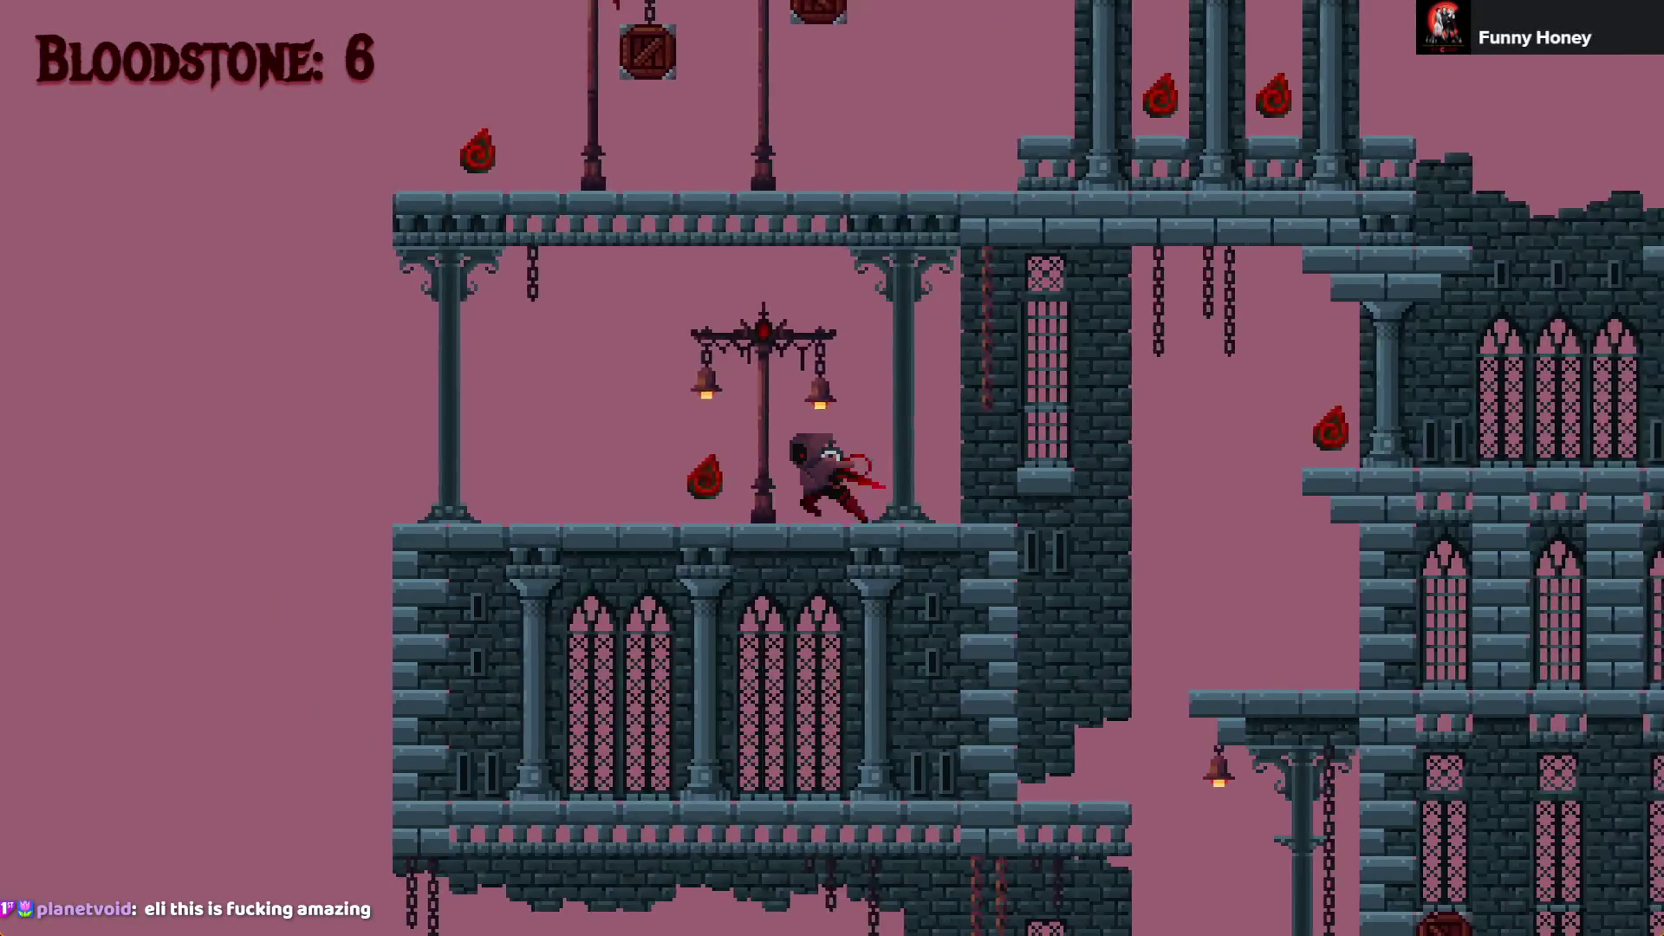
key(Left)
key(Right)
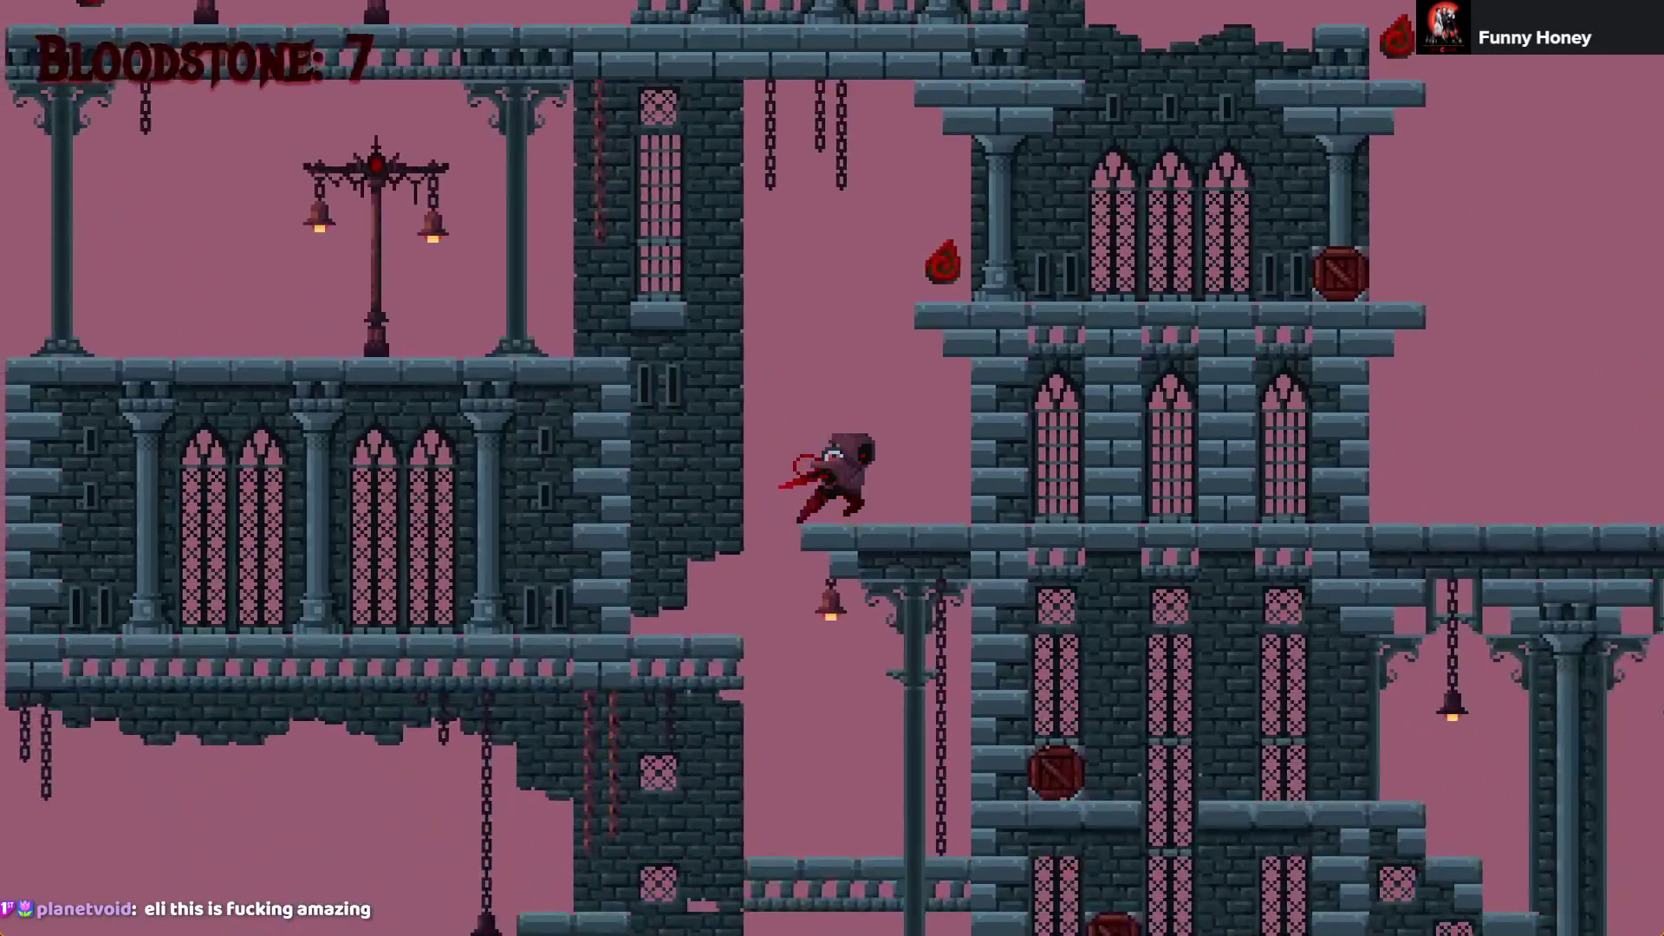
key(space)
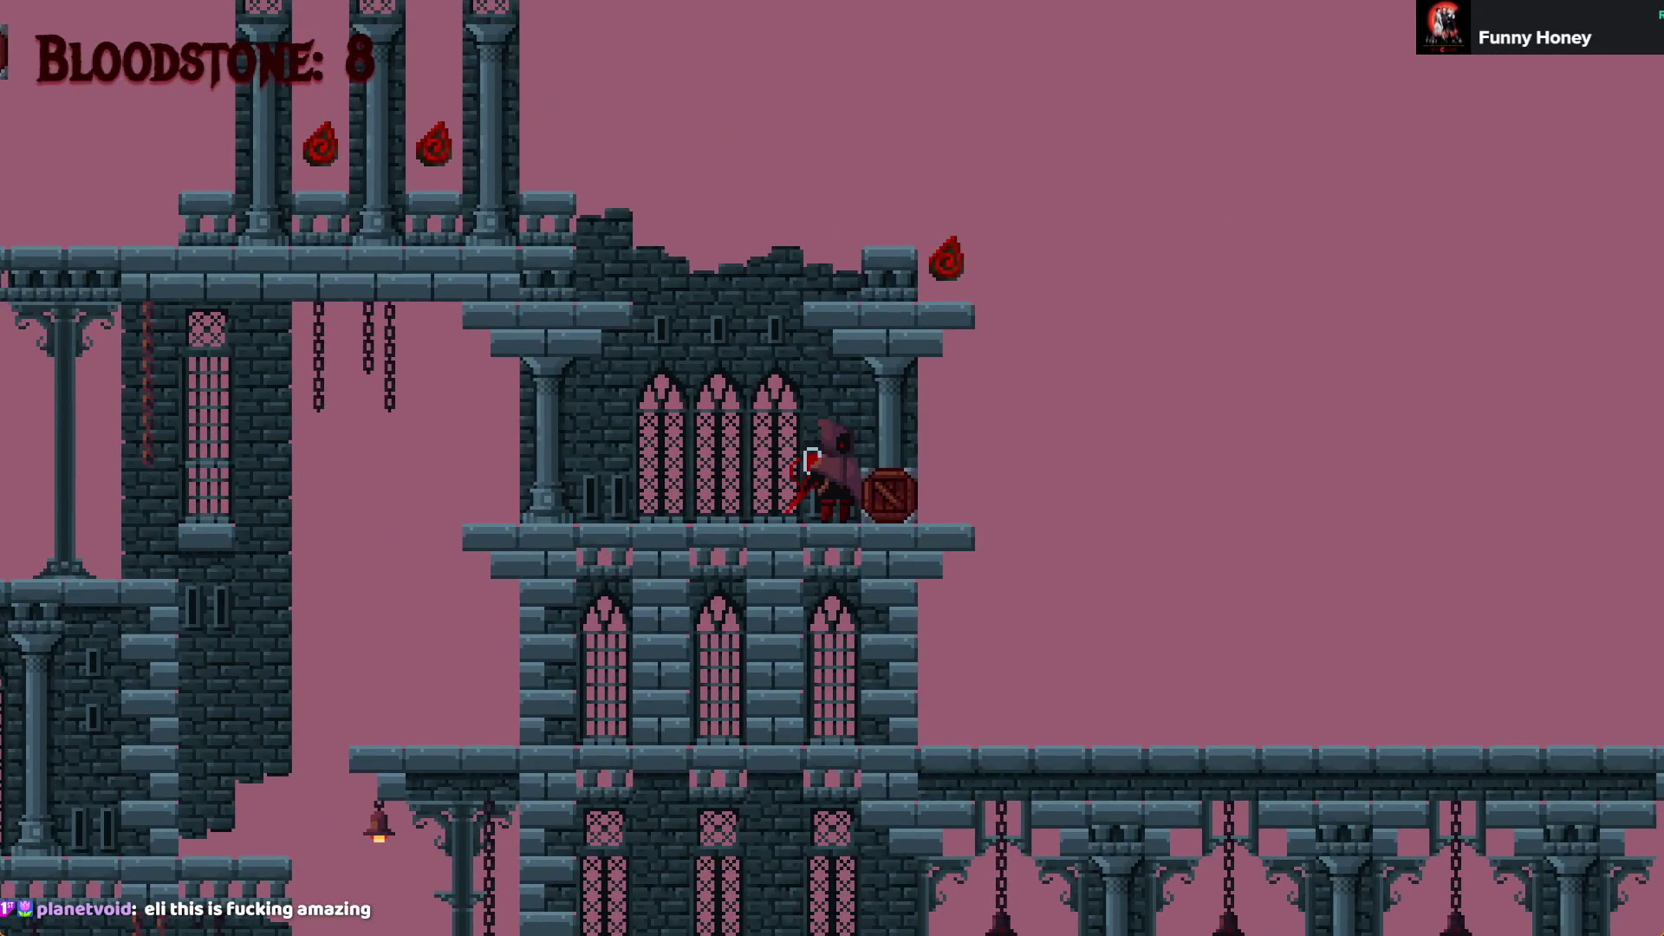
key(Down)
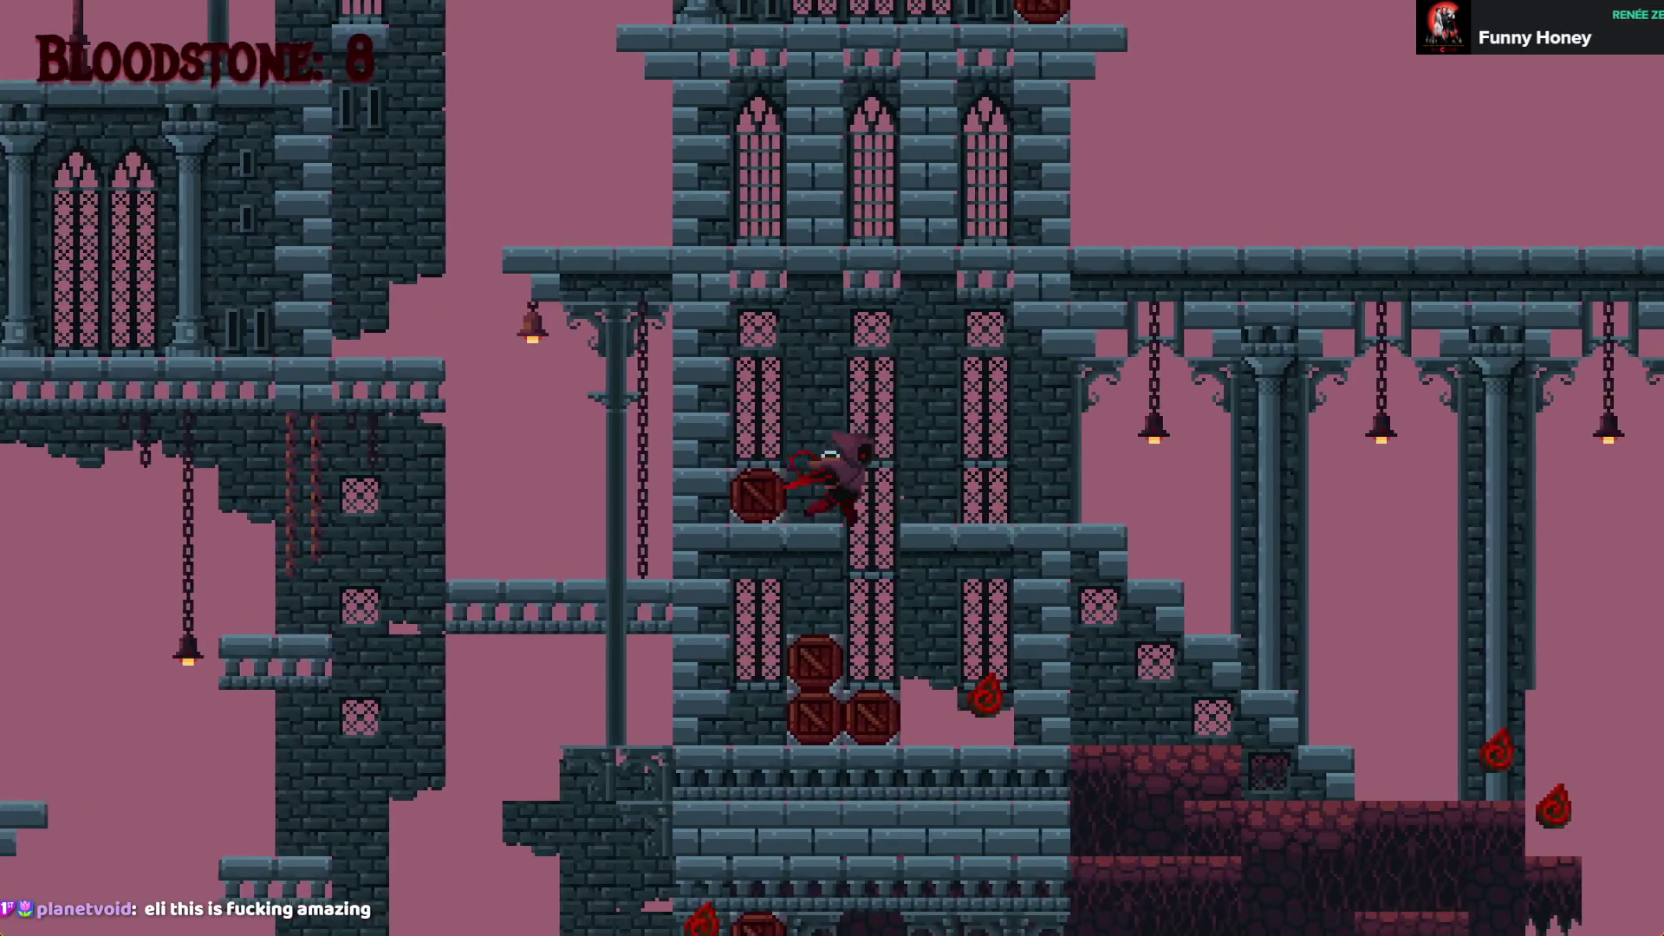
key(Down)
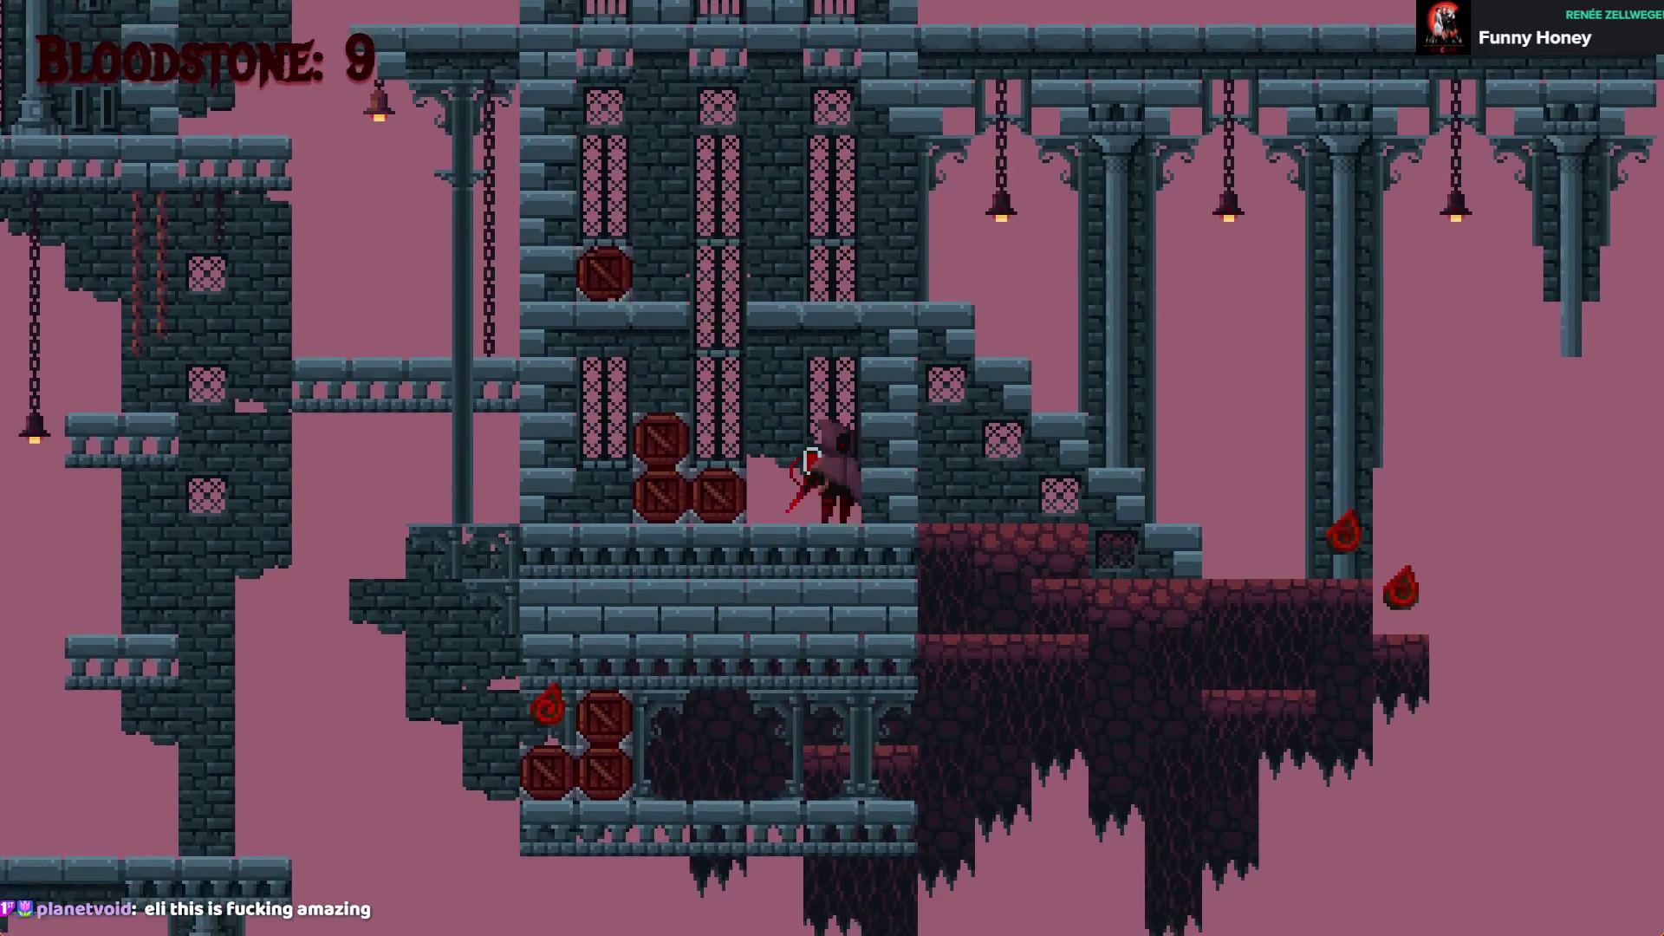
key(space)
key(Right)
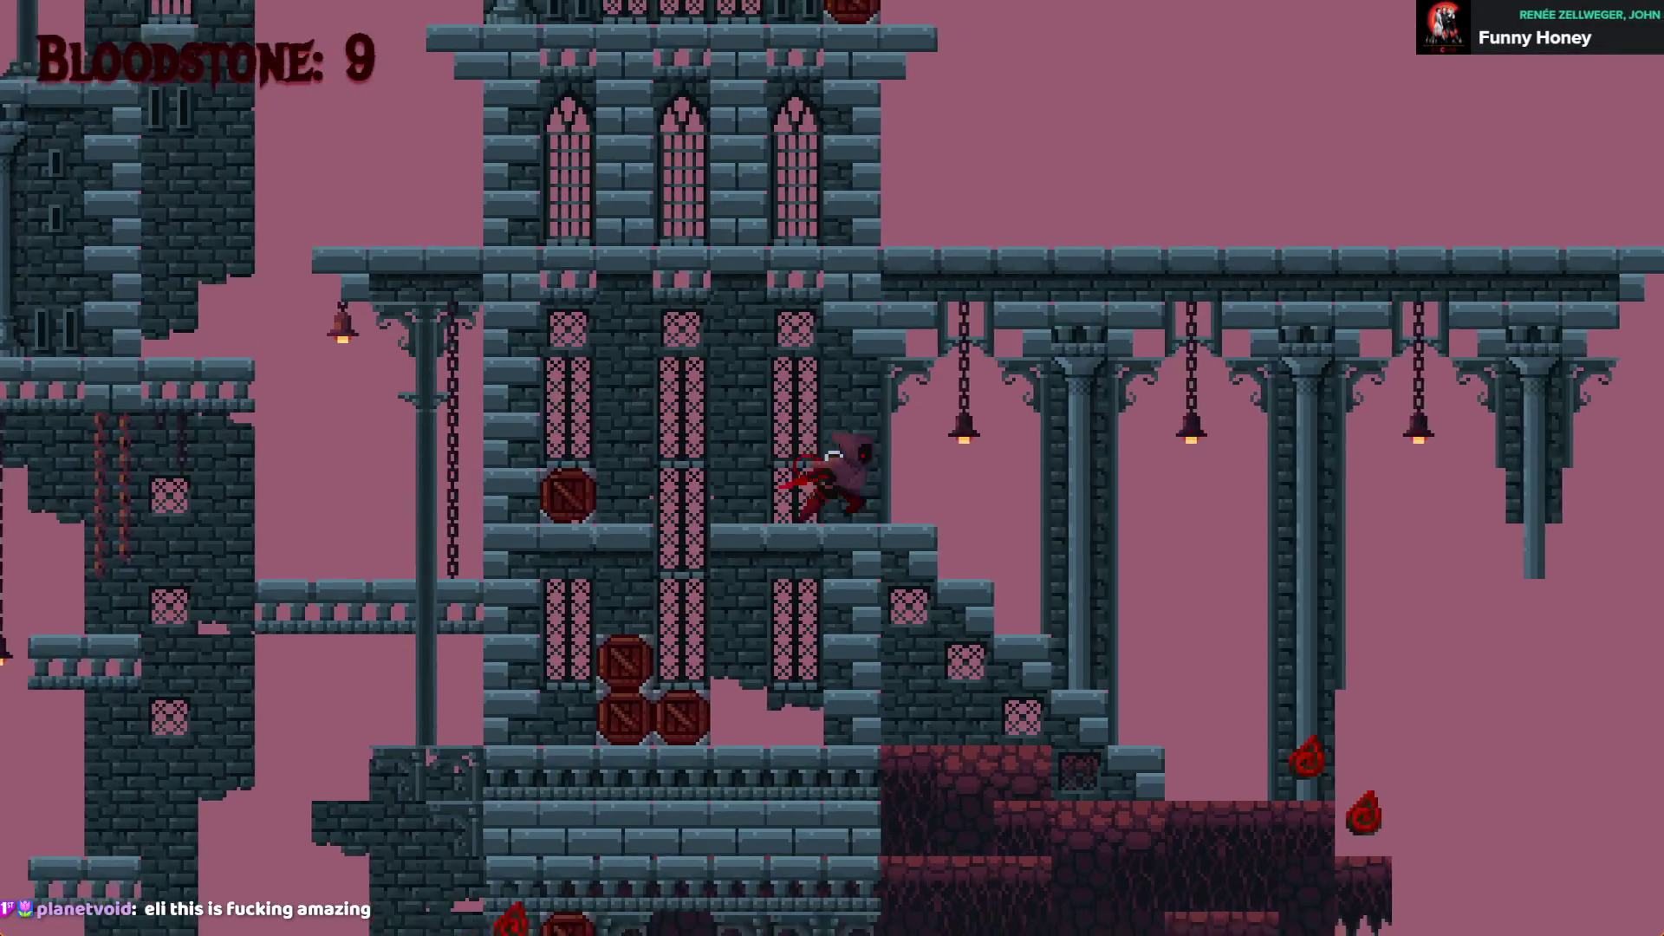
Collect Bloodstones around the bell structure while climbing and wall-jumping on the tower
key(Right)
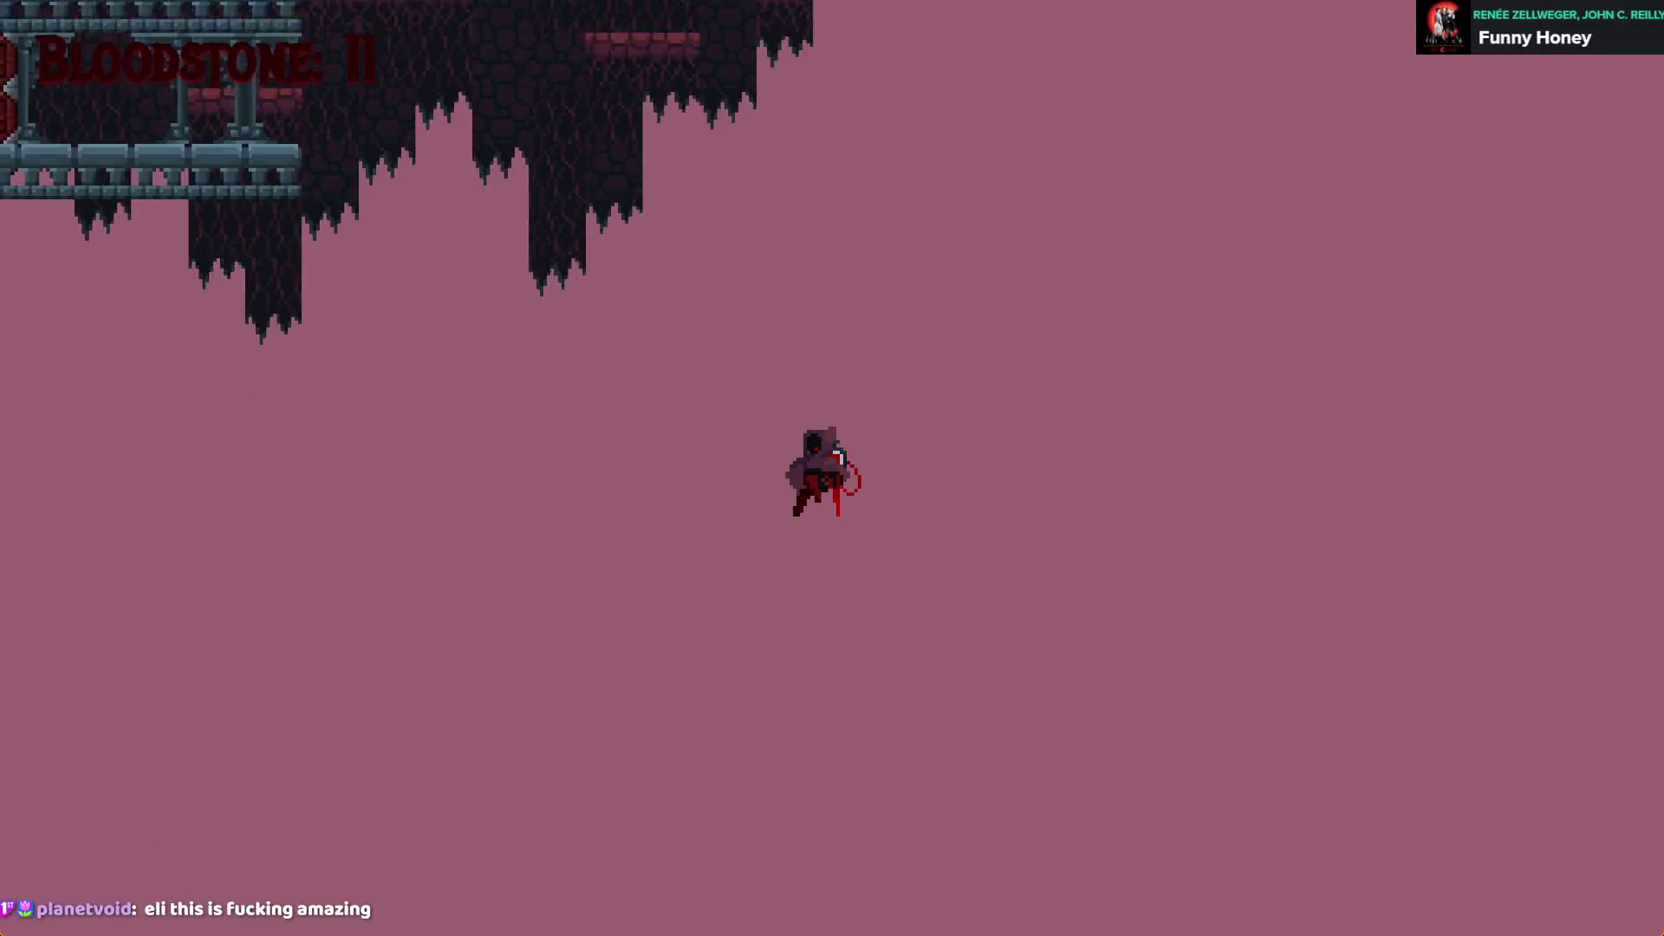
key(Right)
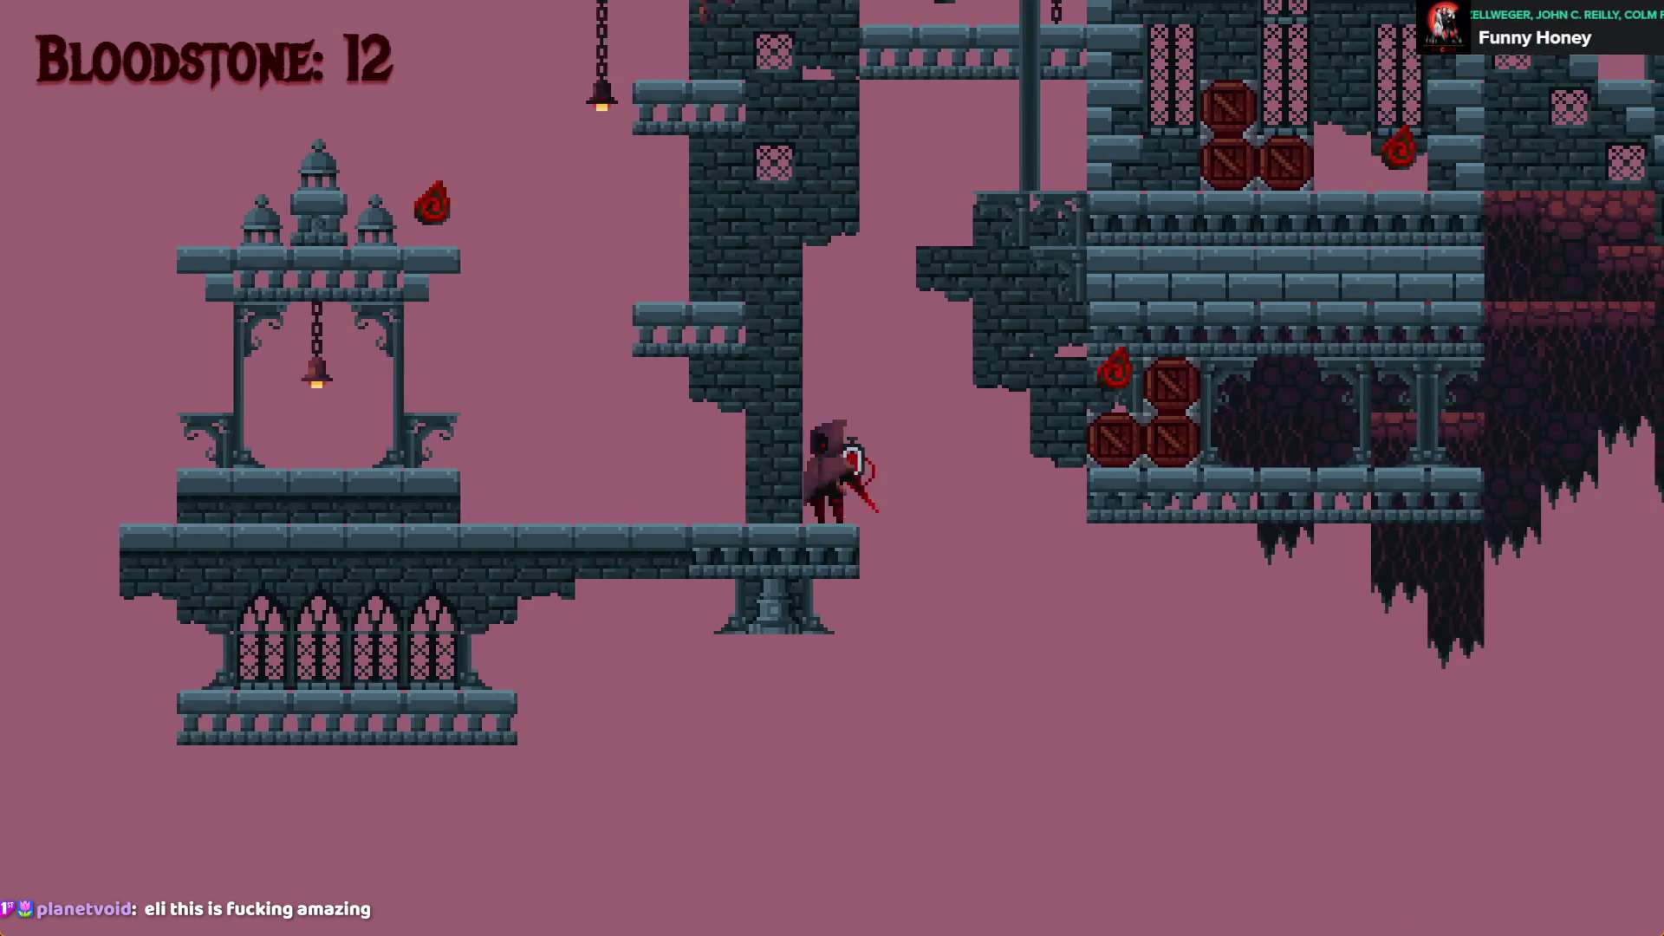
key(Left)
key(space)
key(space)
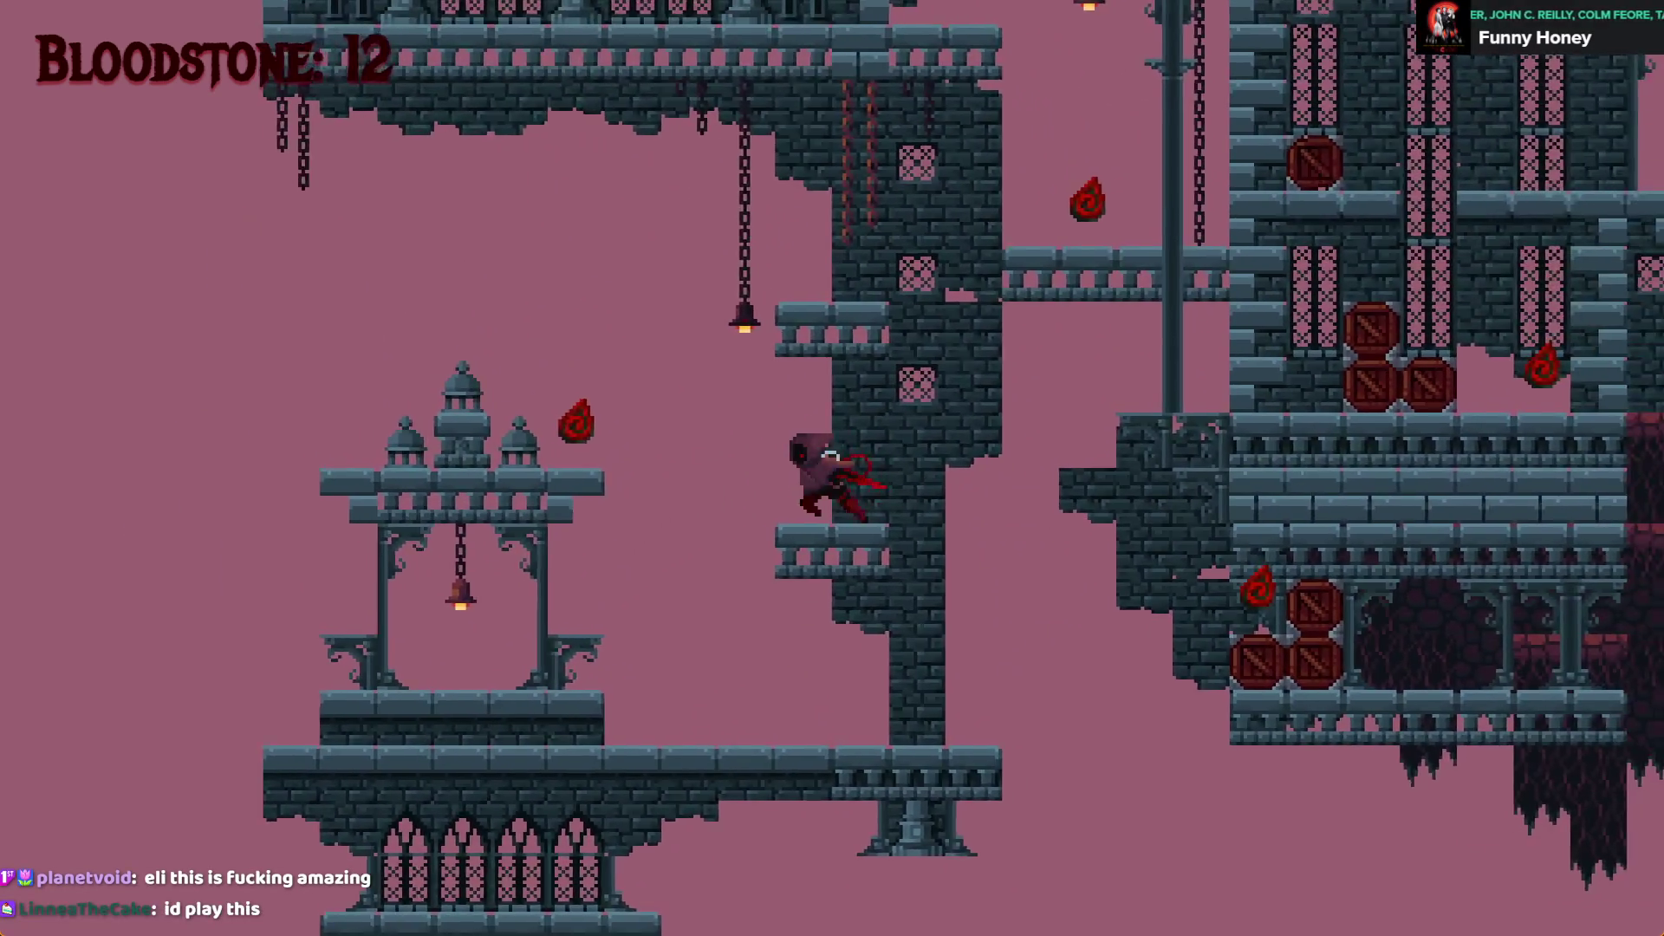
key(Left)
key(space)
key(space)
key(Right)
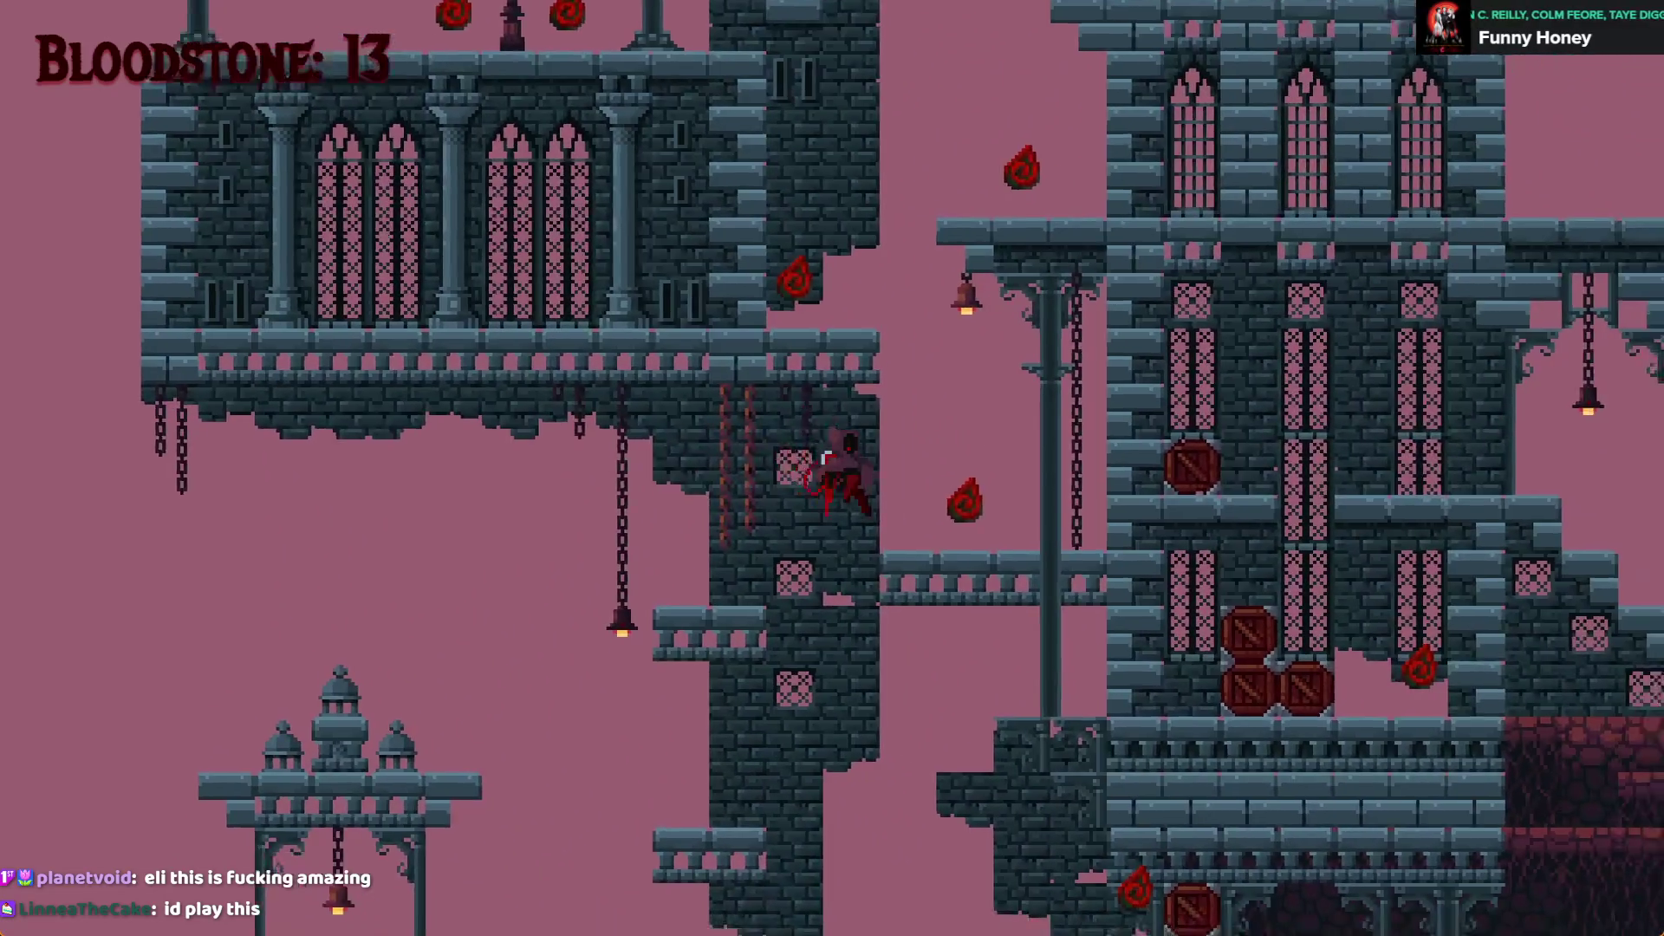
key(Left)
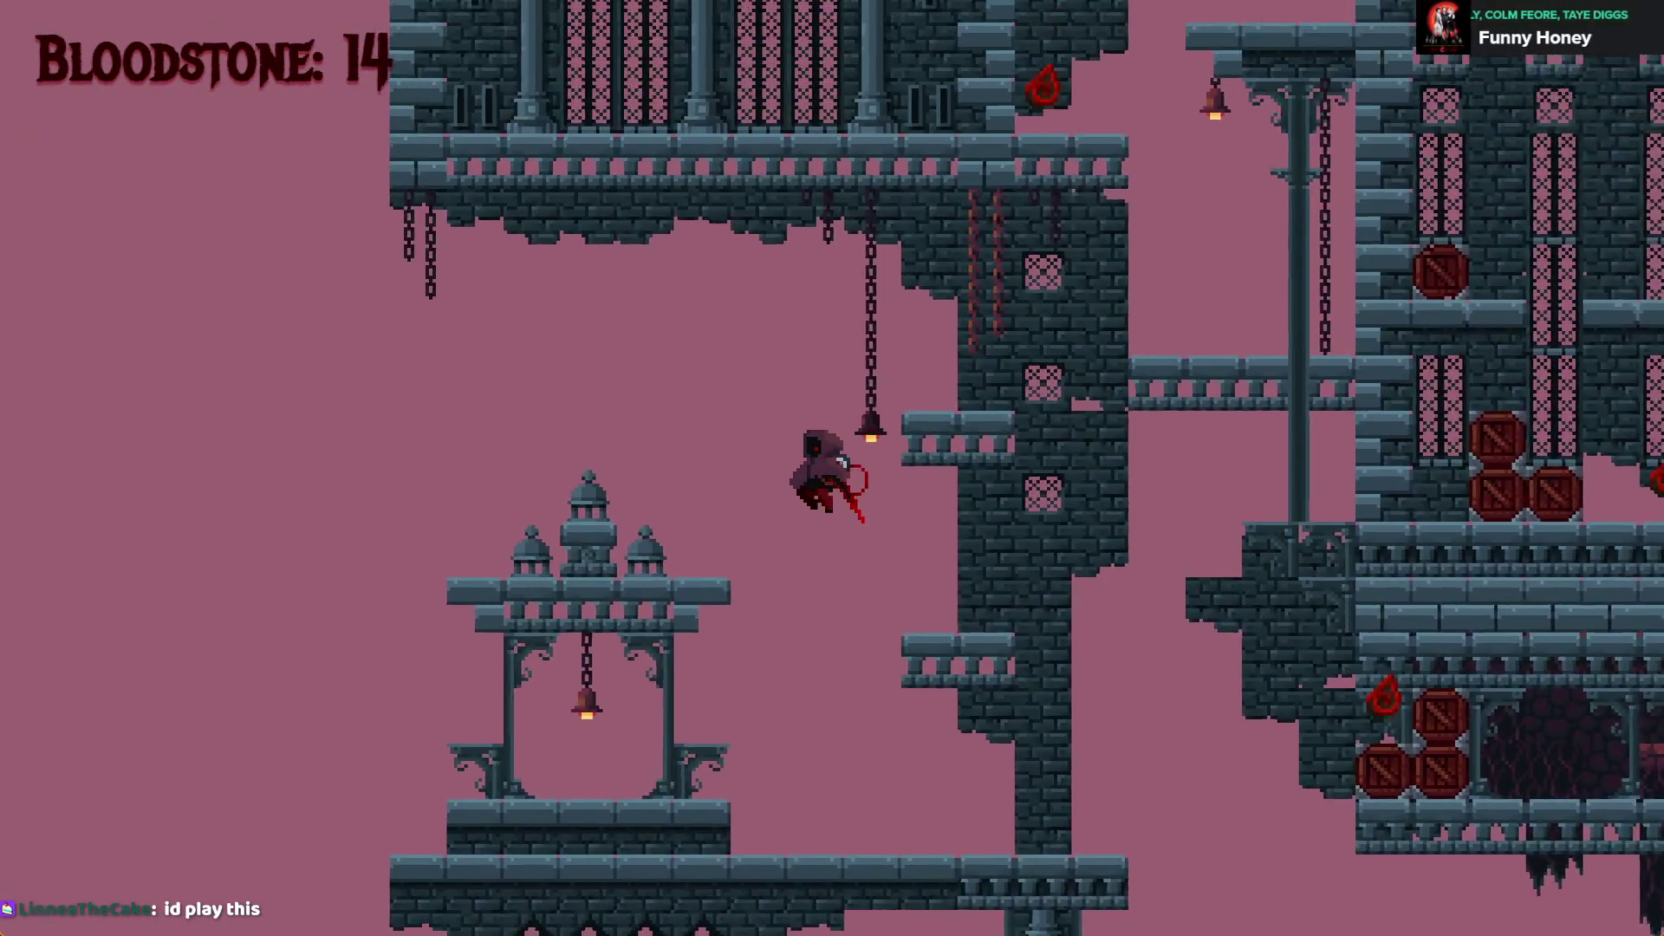
key(Right)
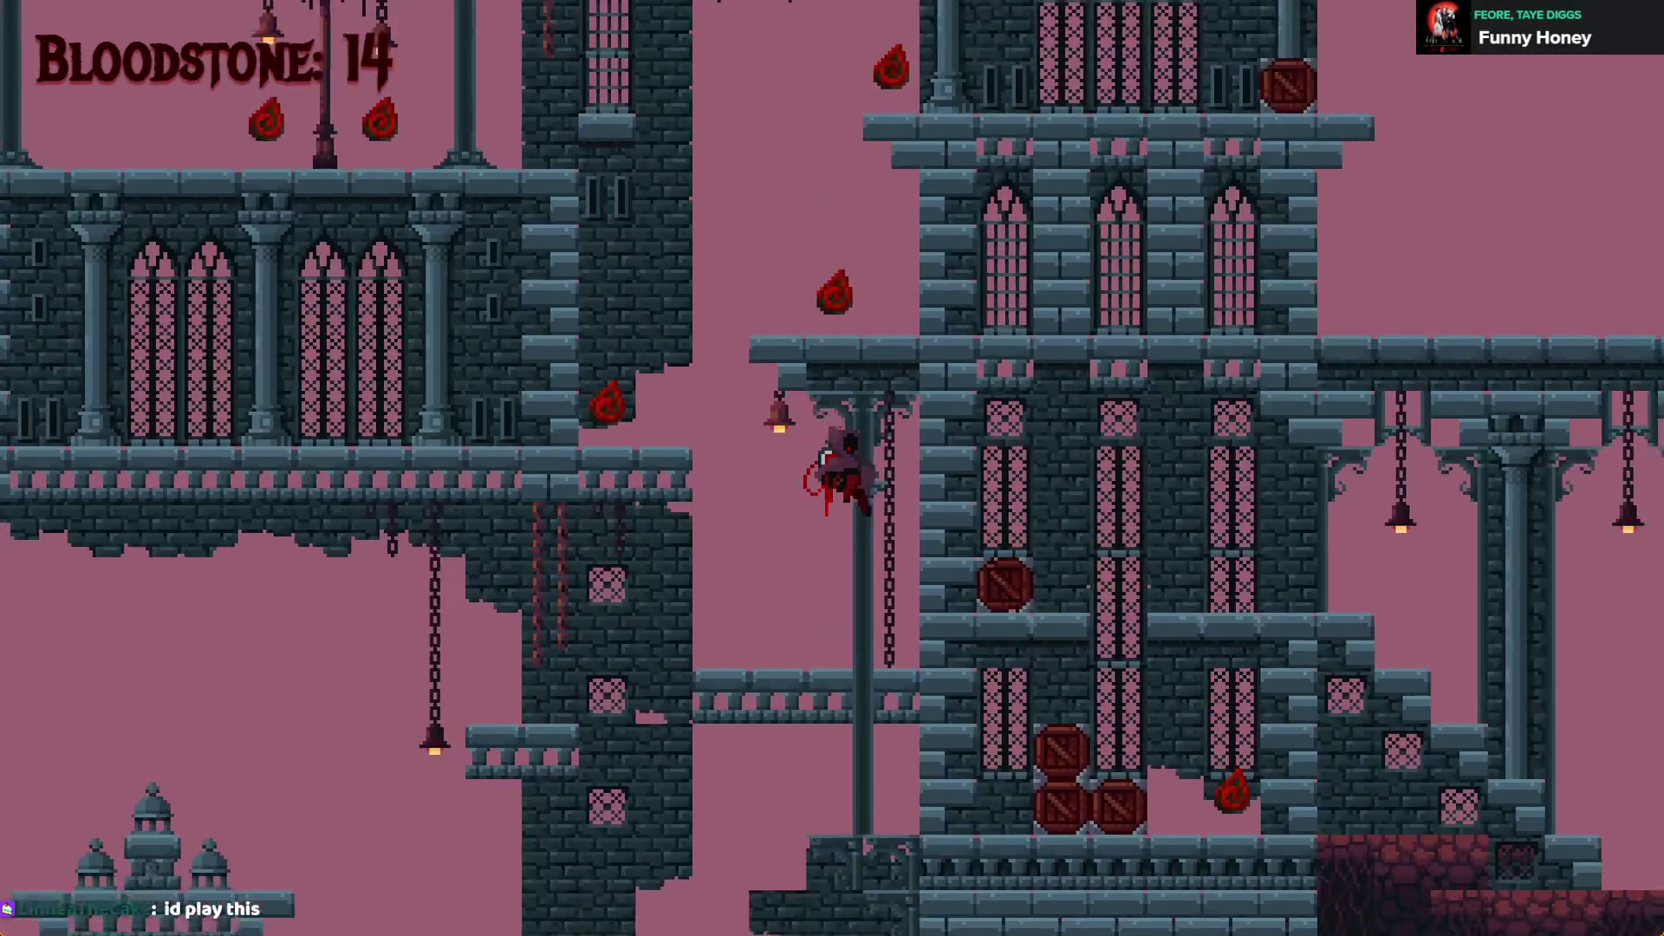
key(Left)
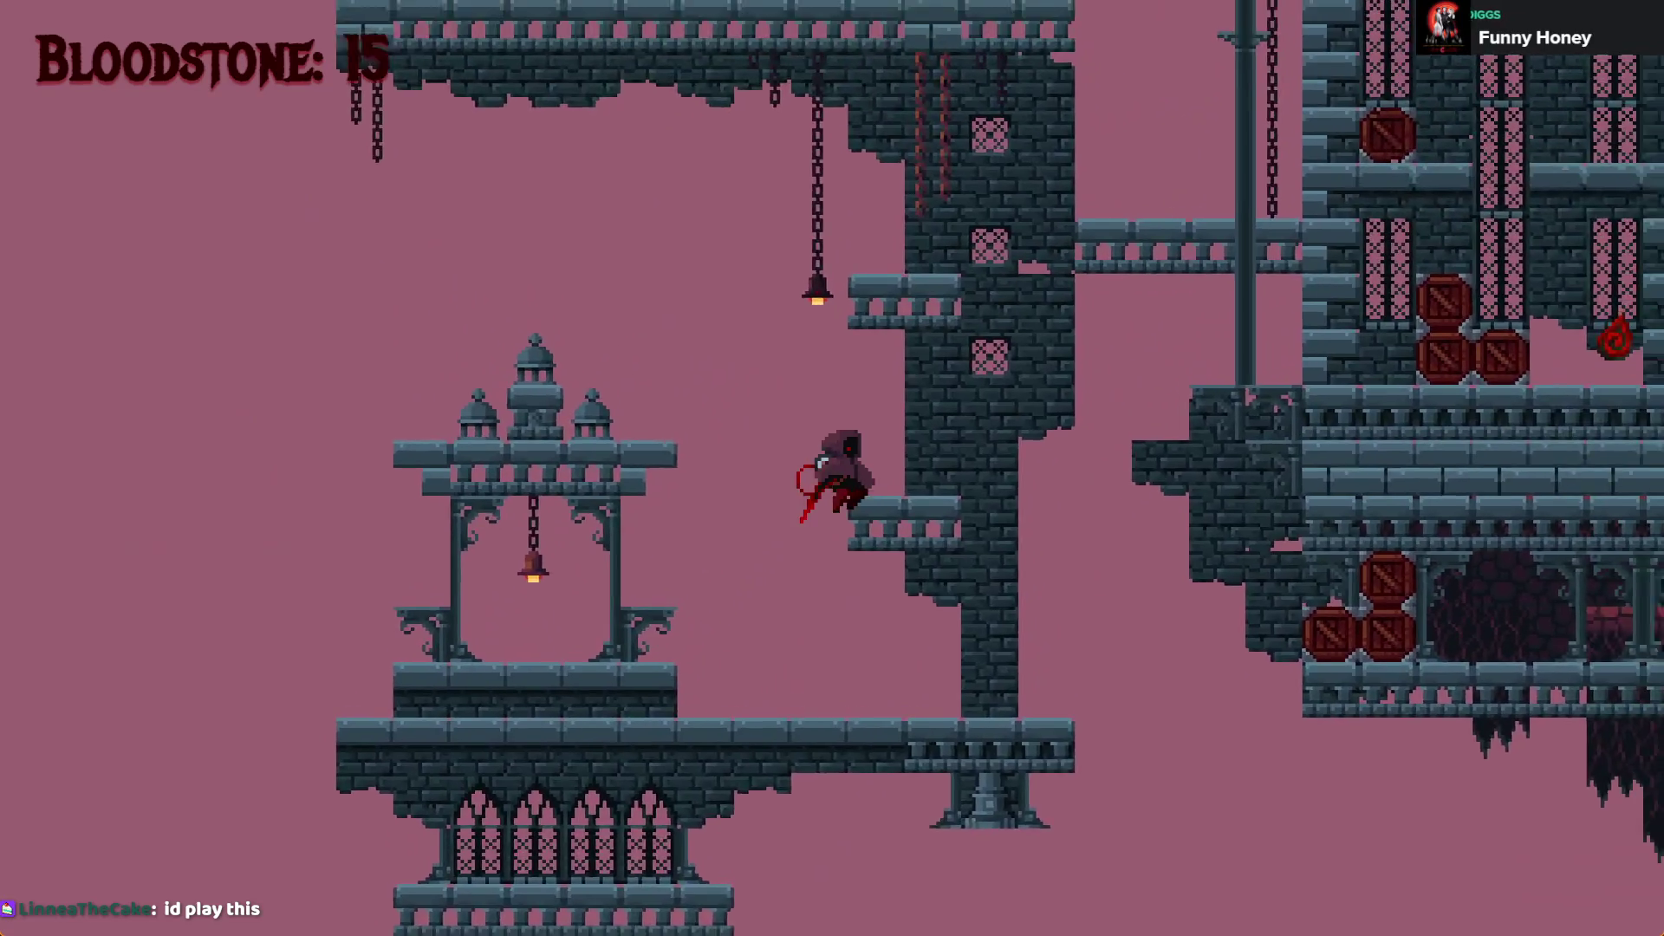
key(Right)
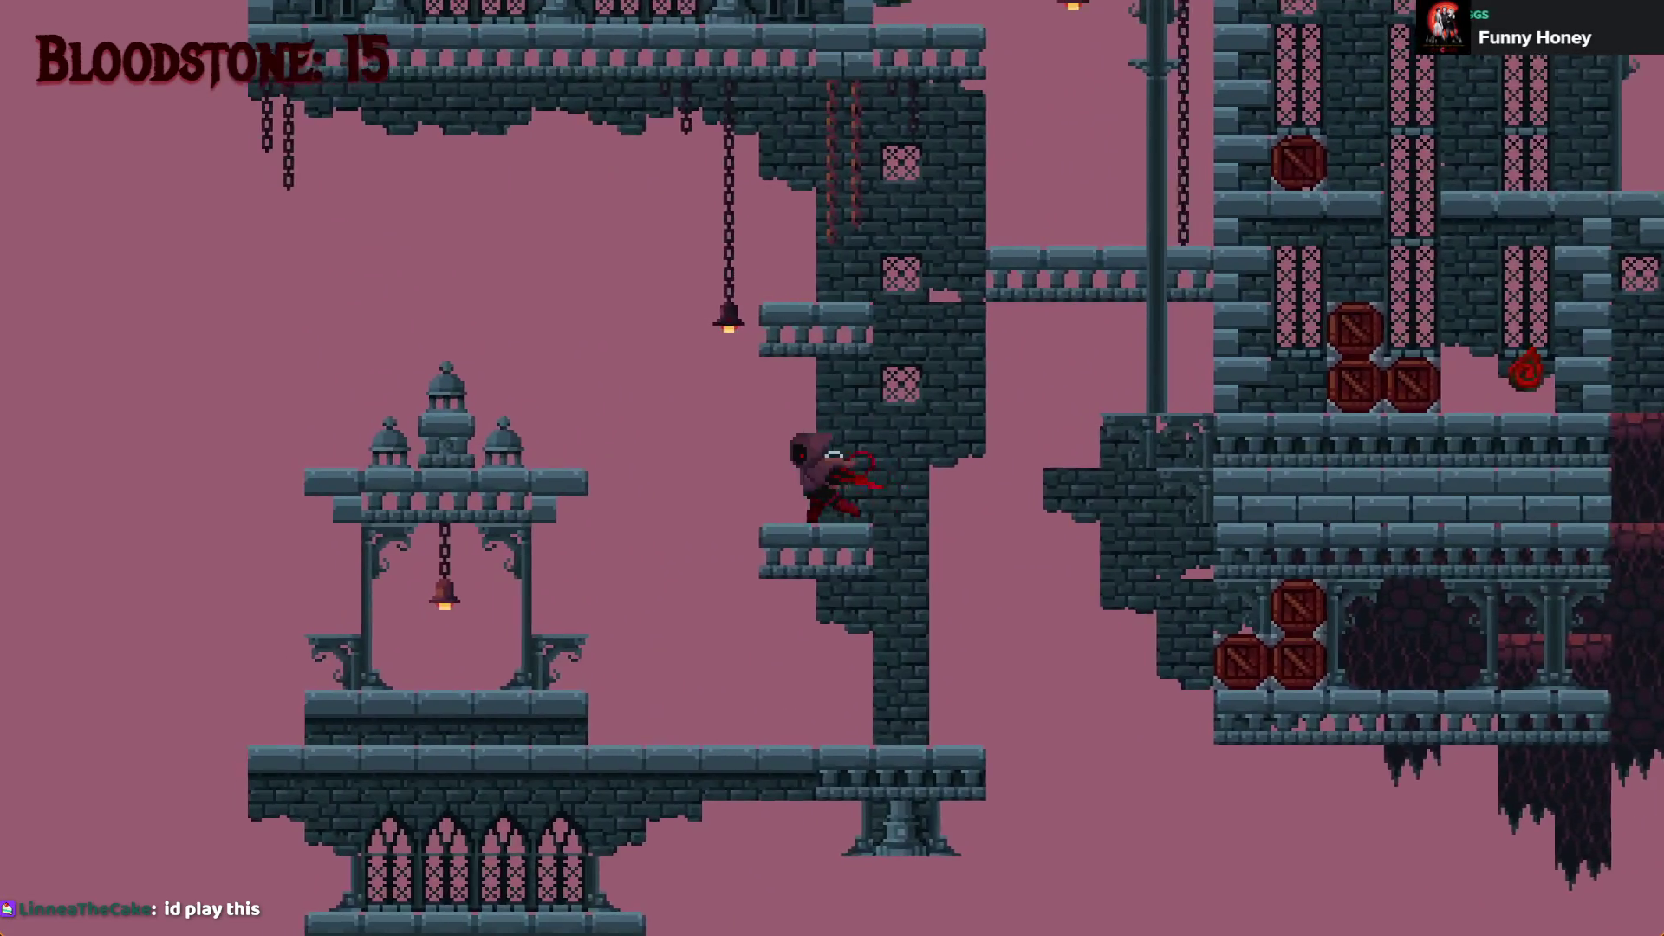
key(Right)
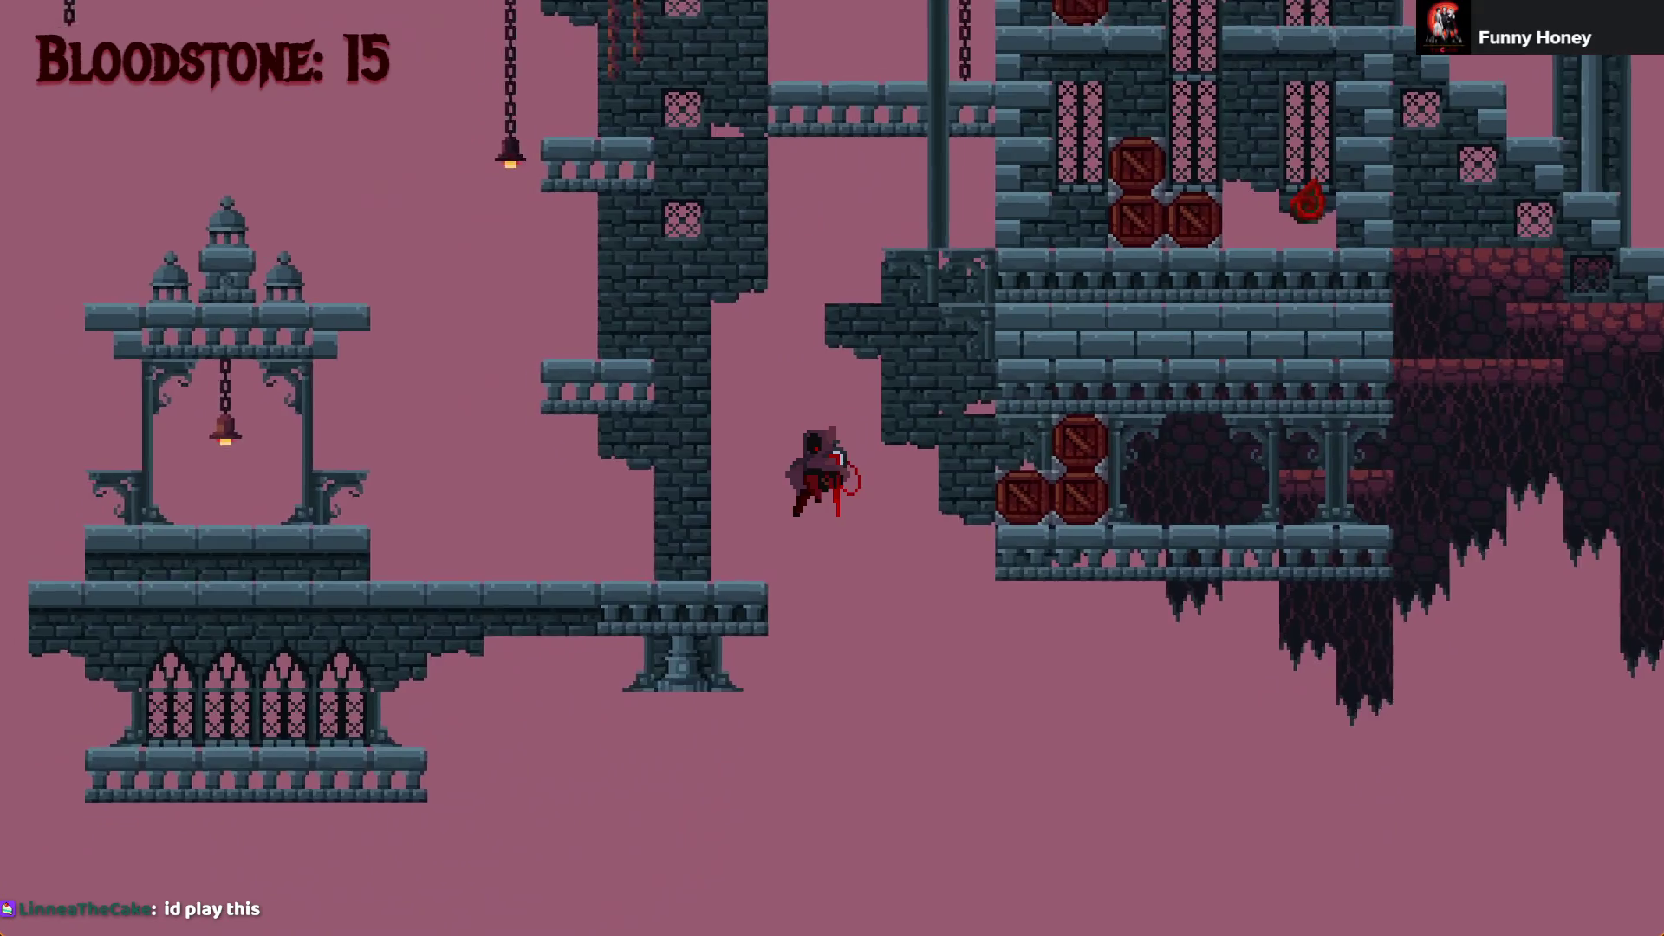
key(Left)
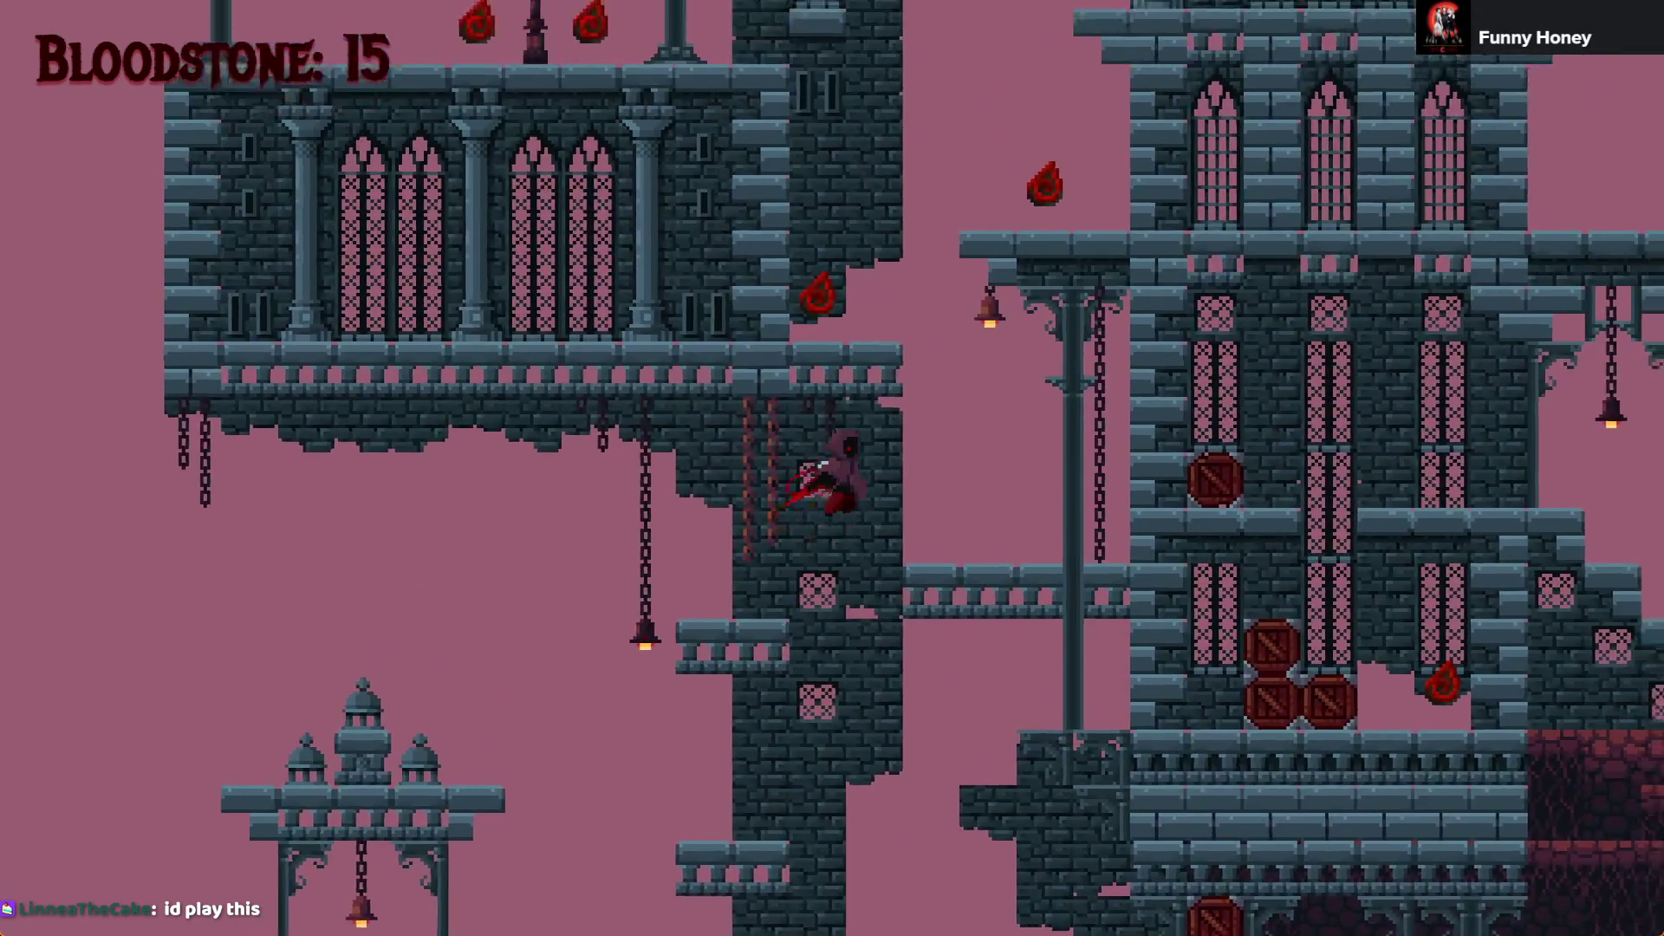
key(Right)
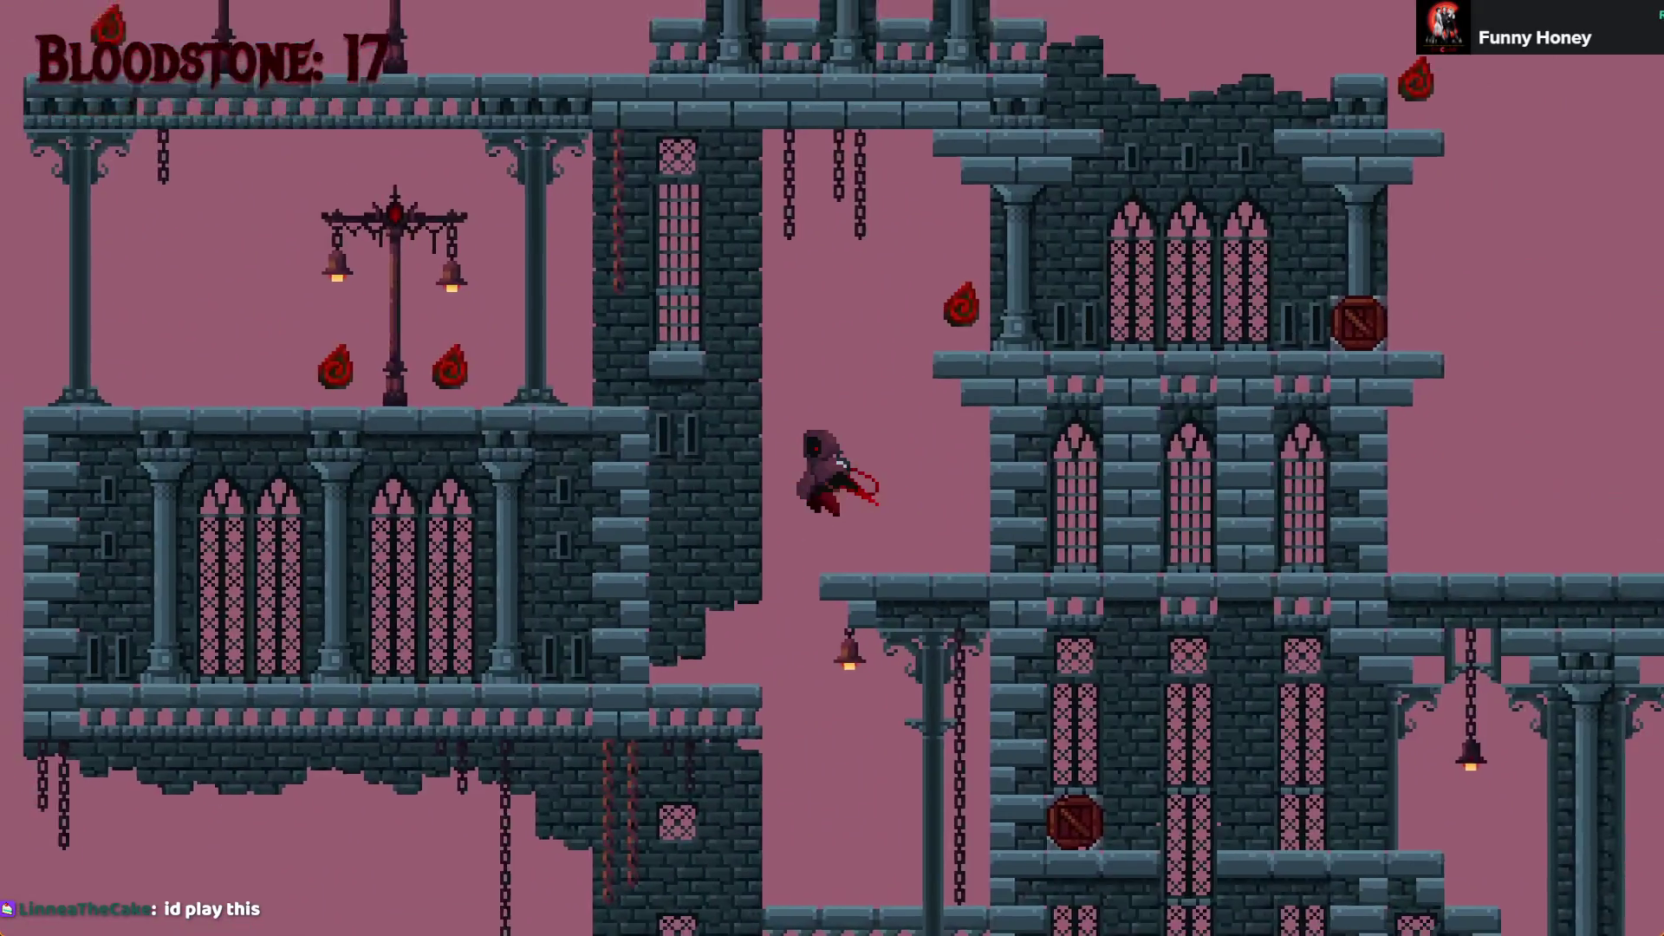
key(Left)
key(Right)
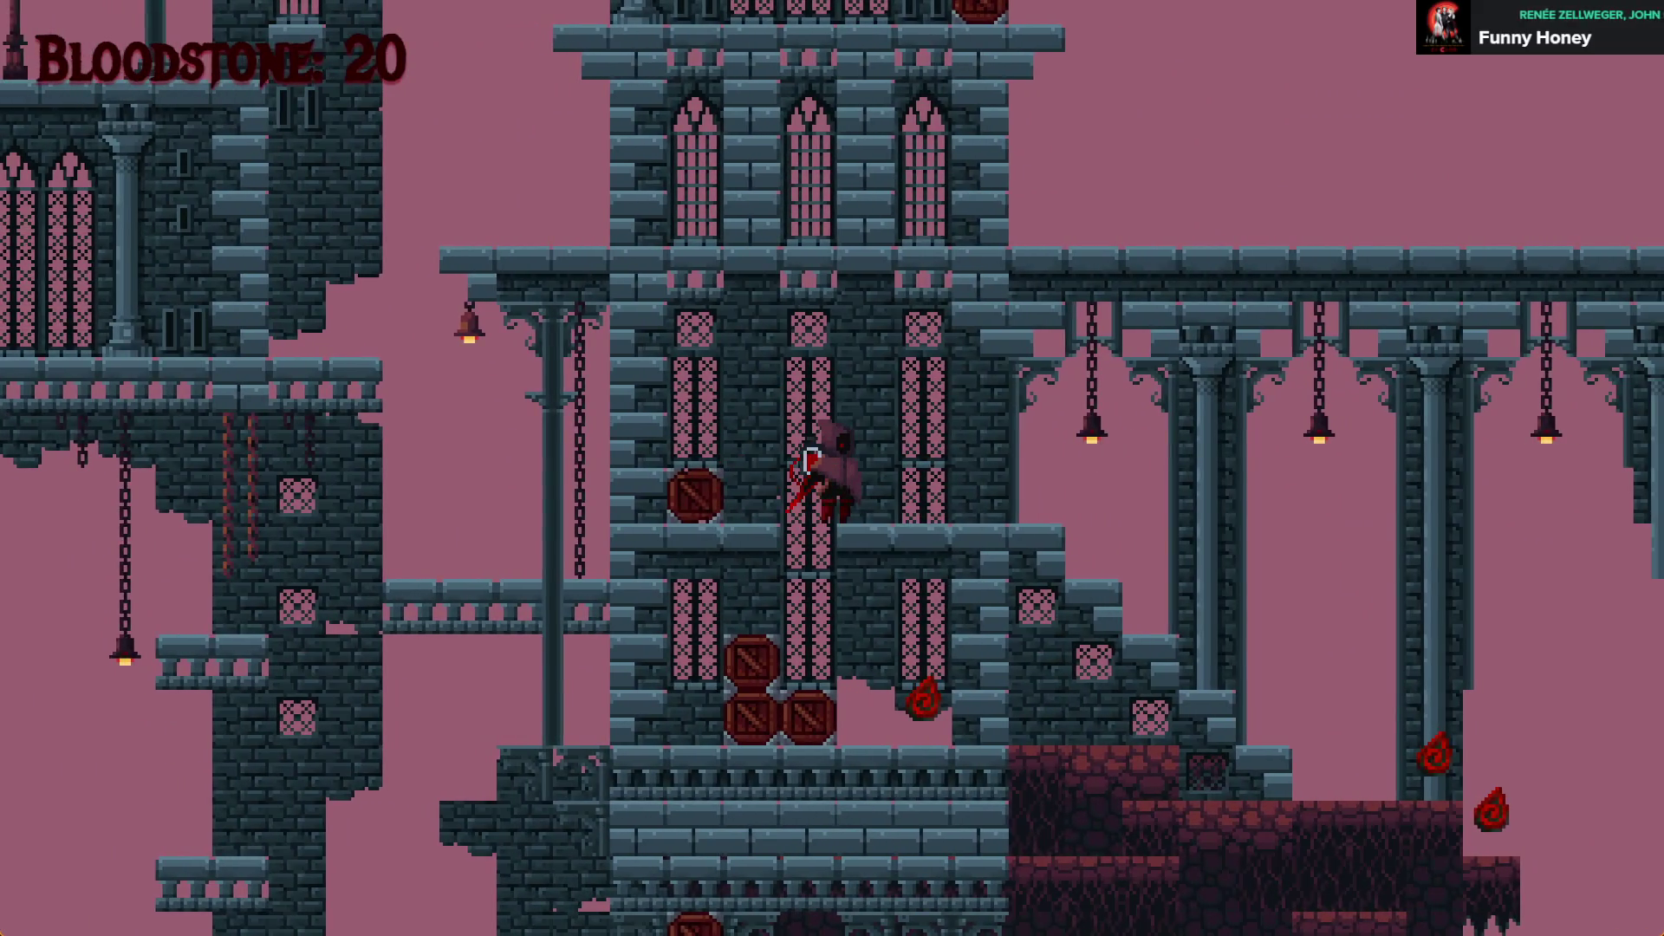
Gather the remaining rooftop Bloodstones until the counter reads 29, then close the preview
key(Down)
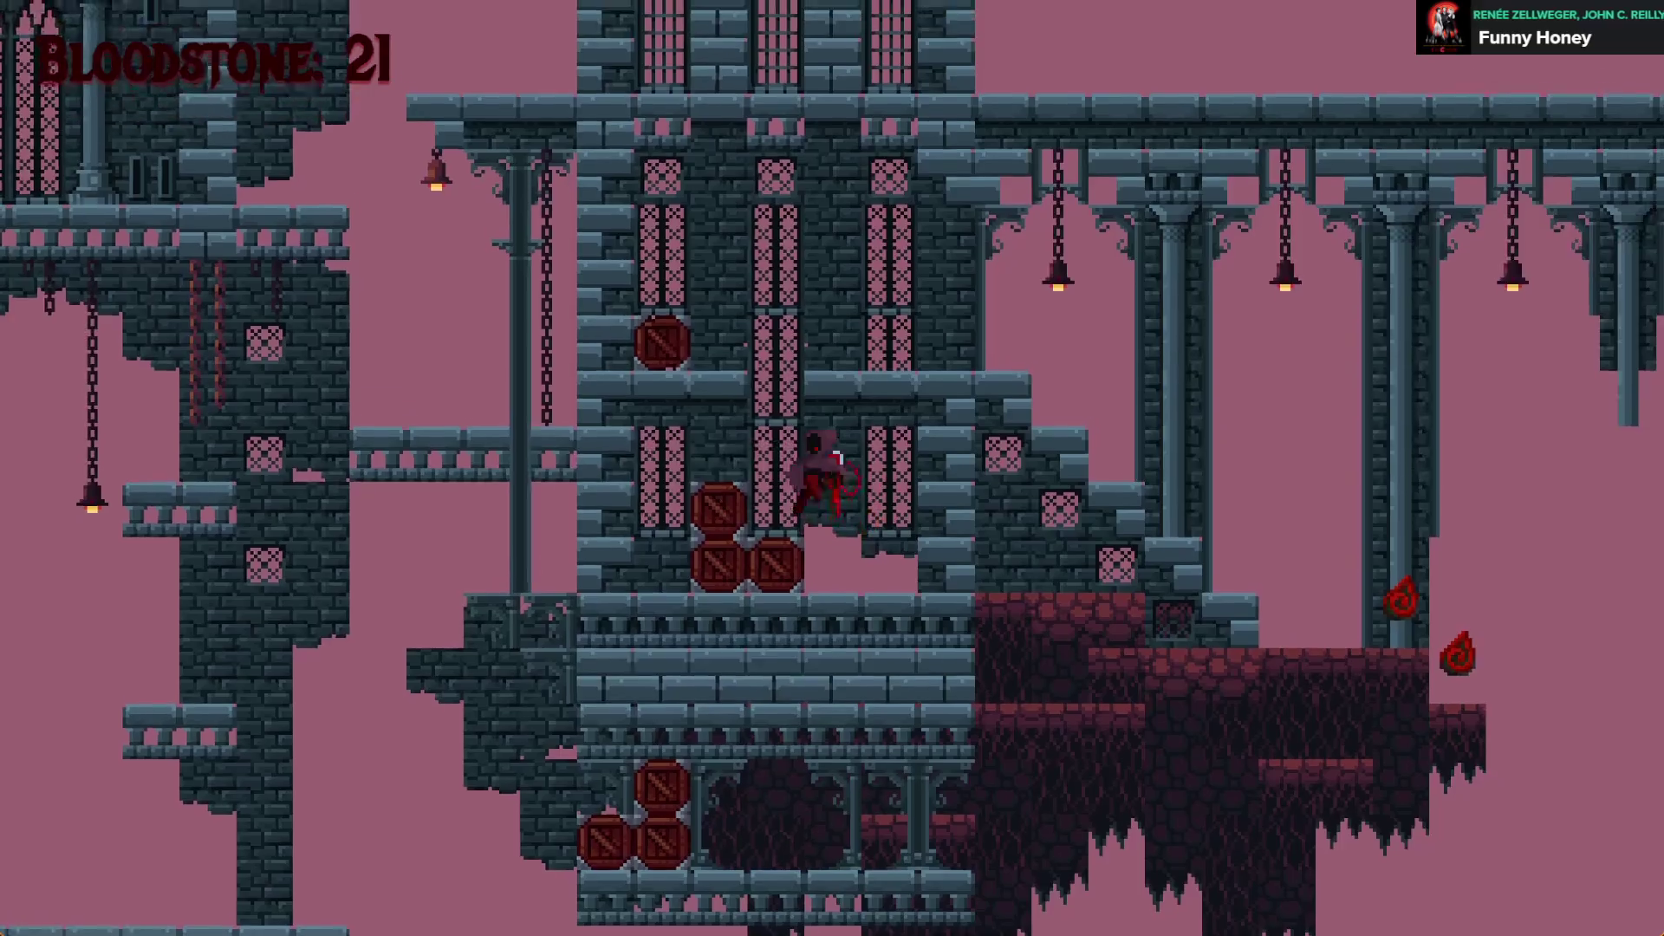
key(Right)
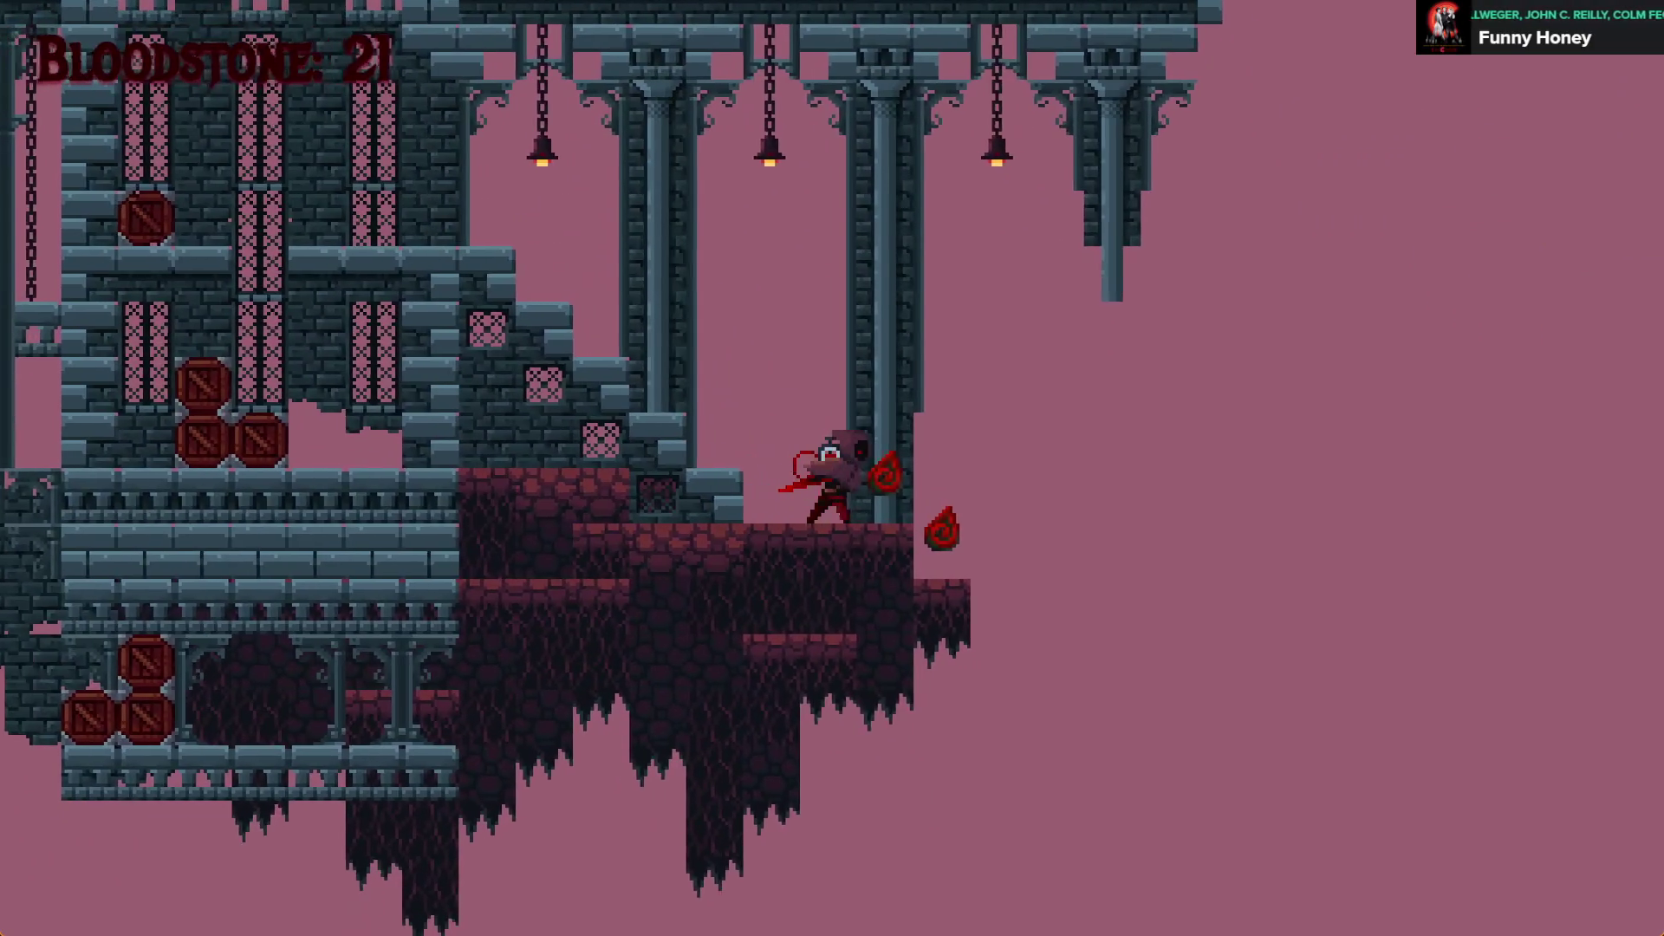
key(Right)
key(Left)
key(Up)
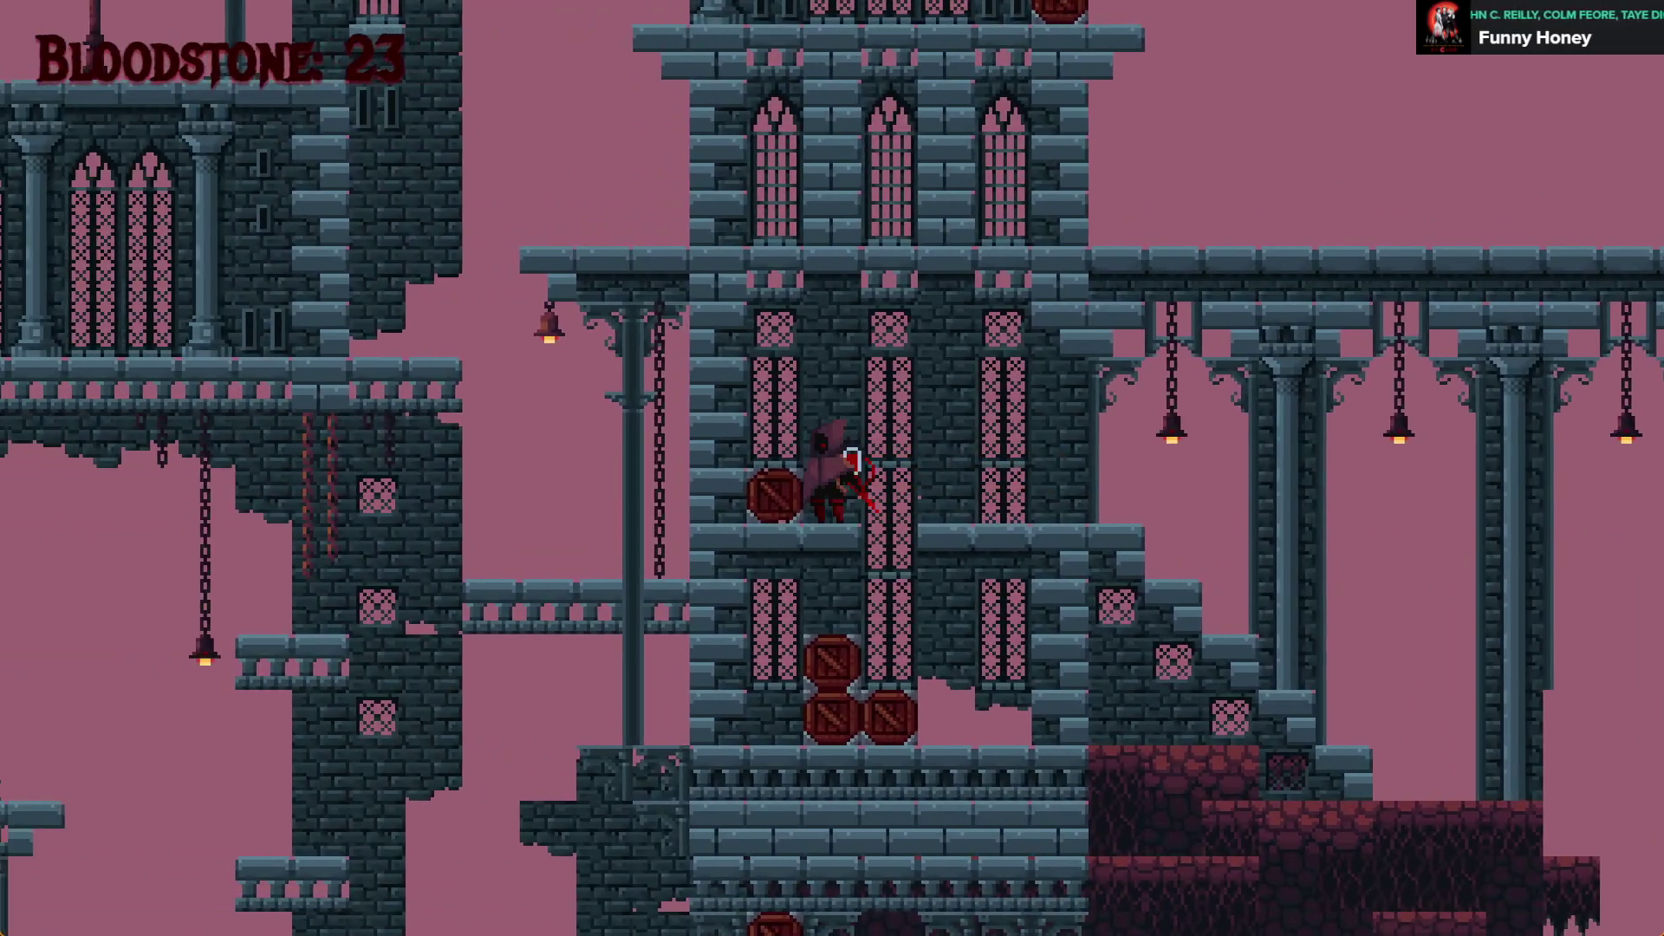
key(Up)
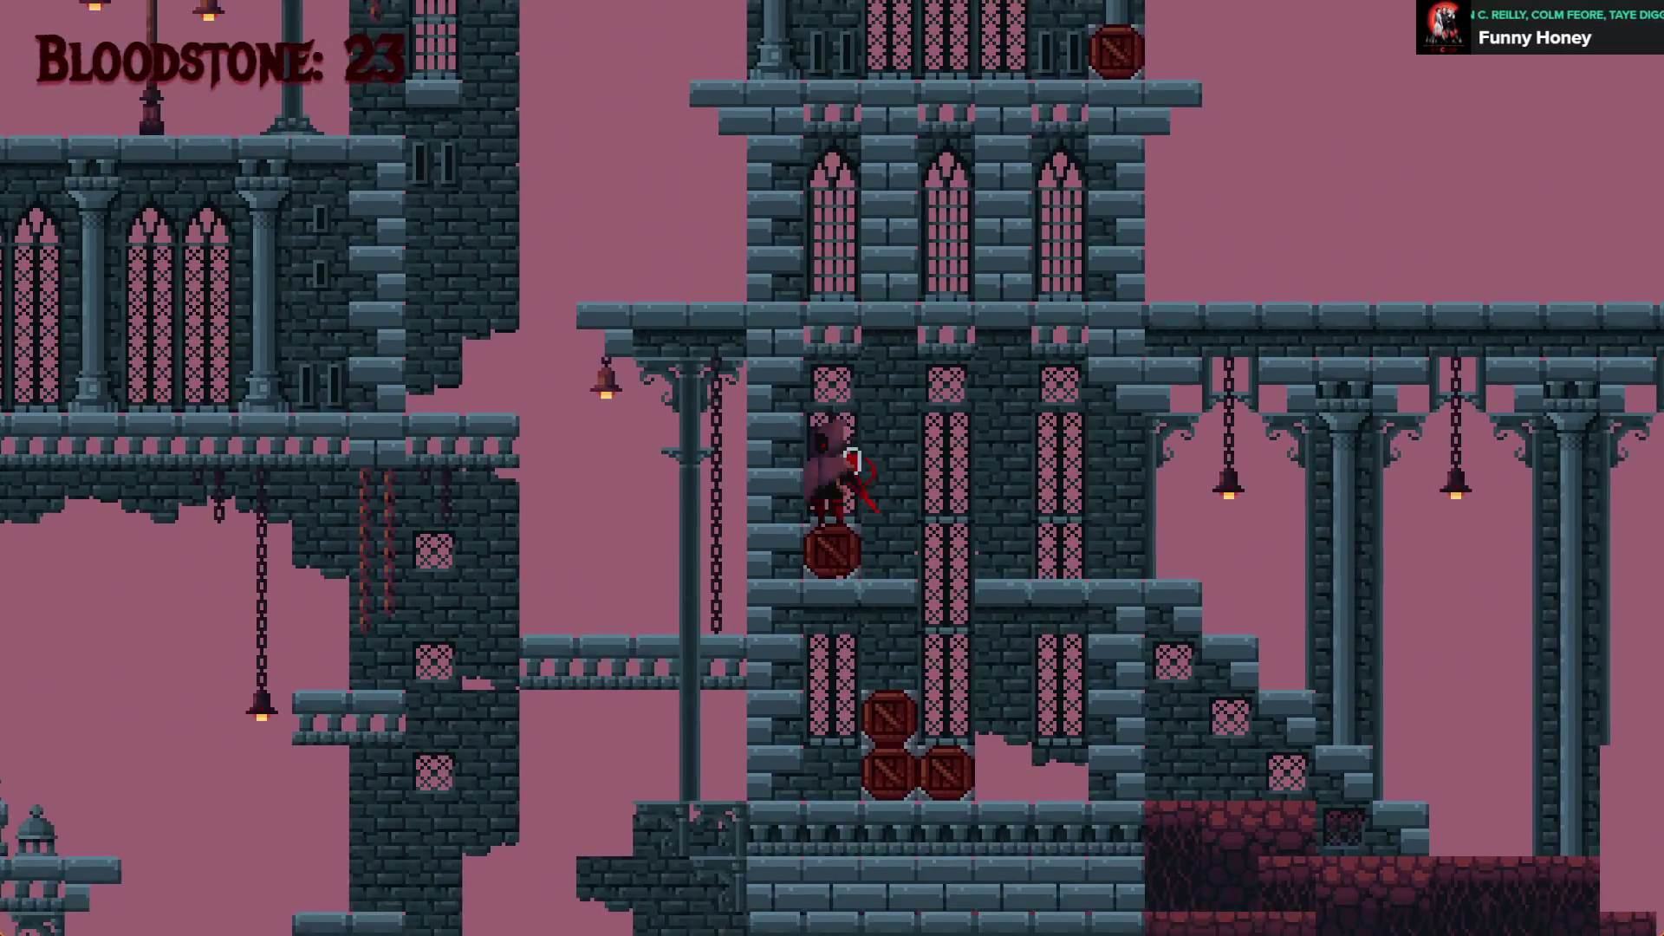
key(Left)
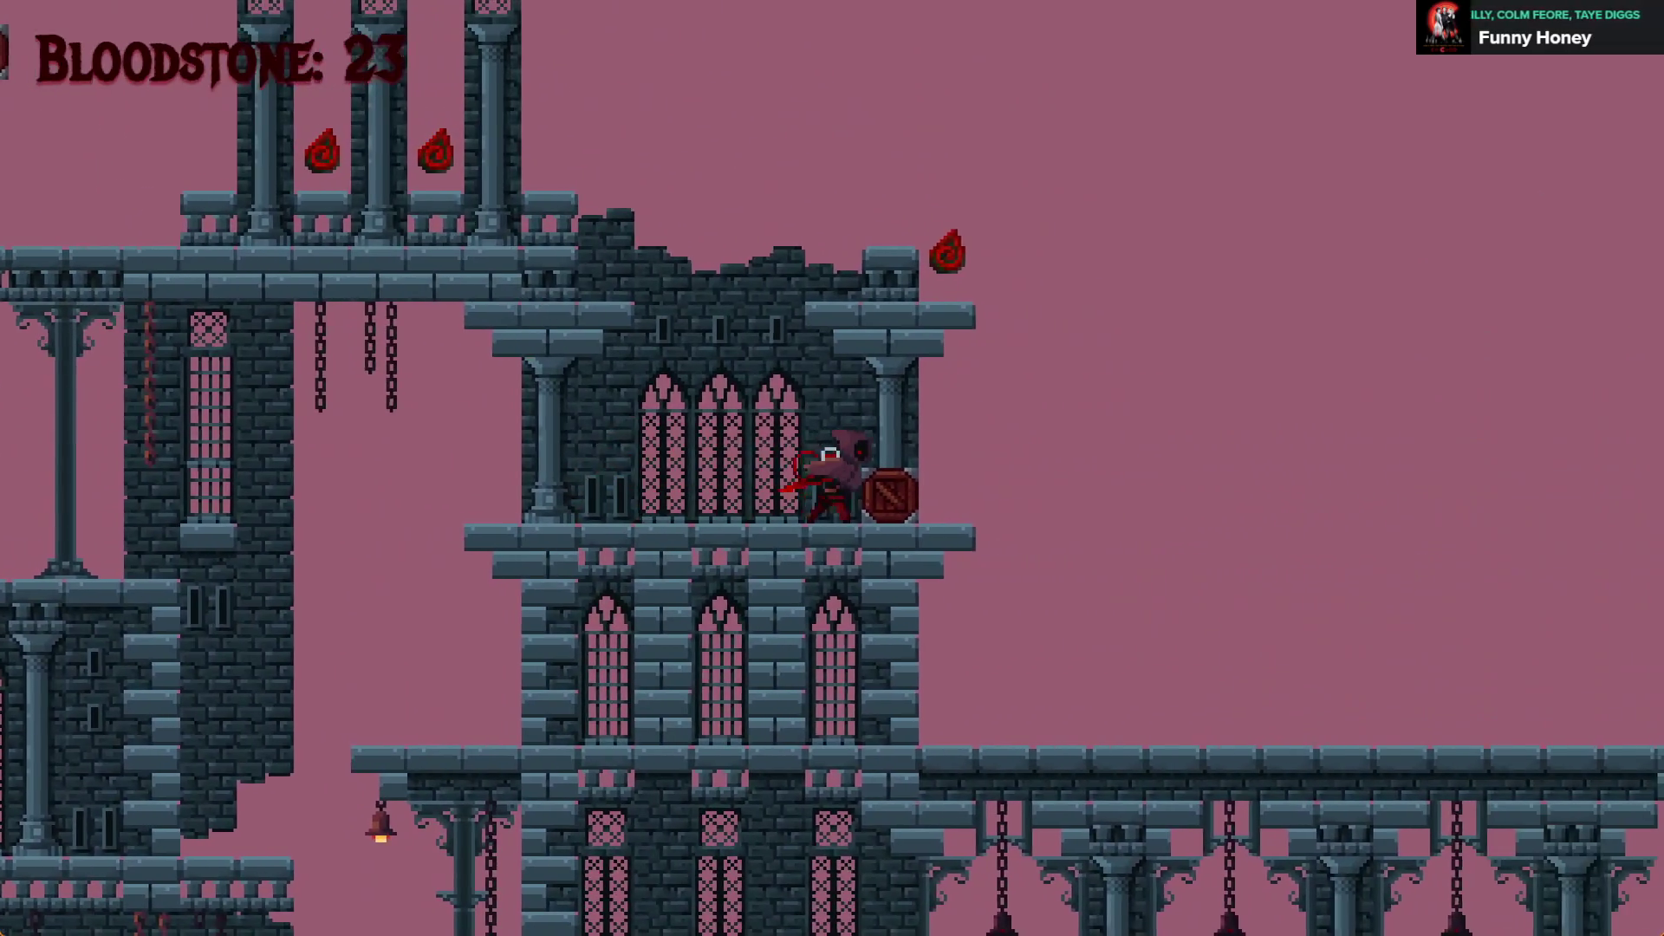
key(Up)
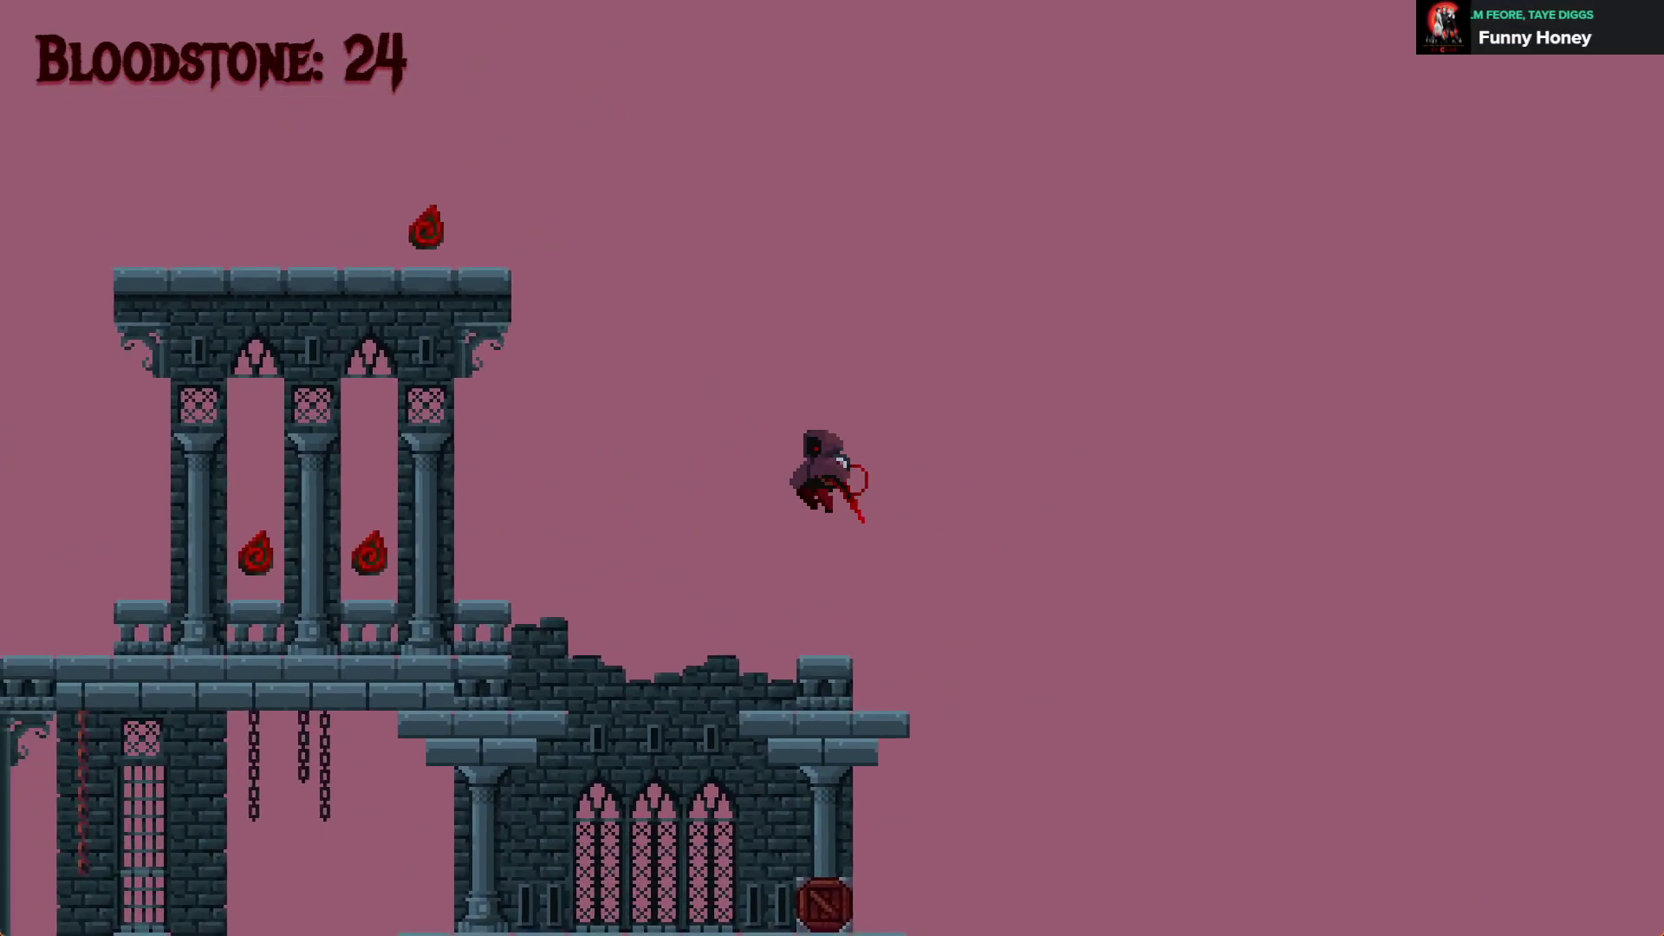
key(Right)
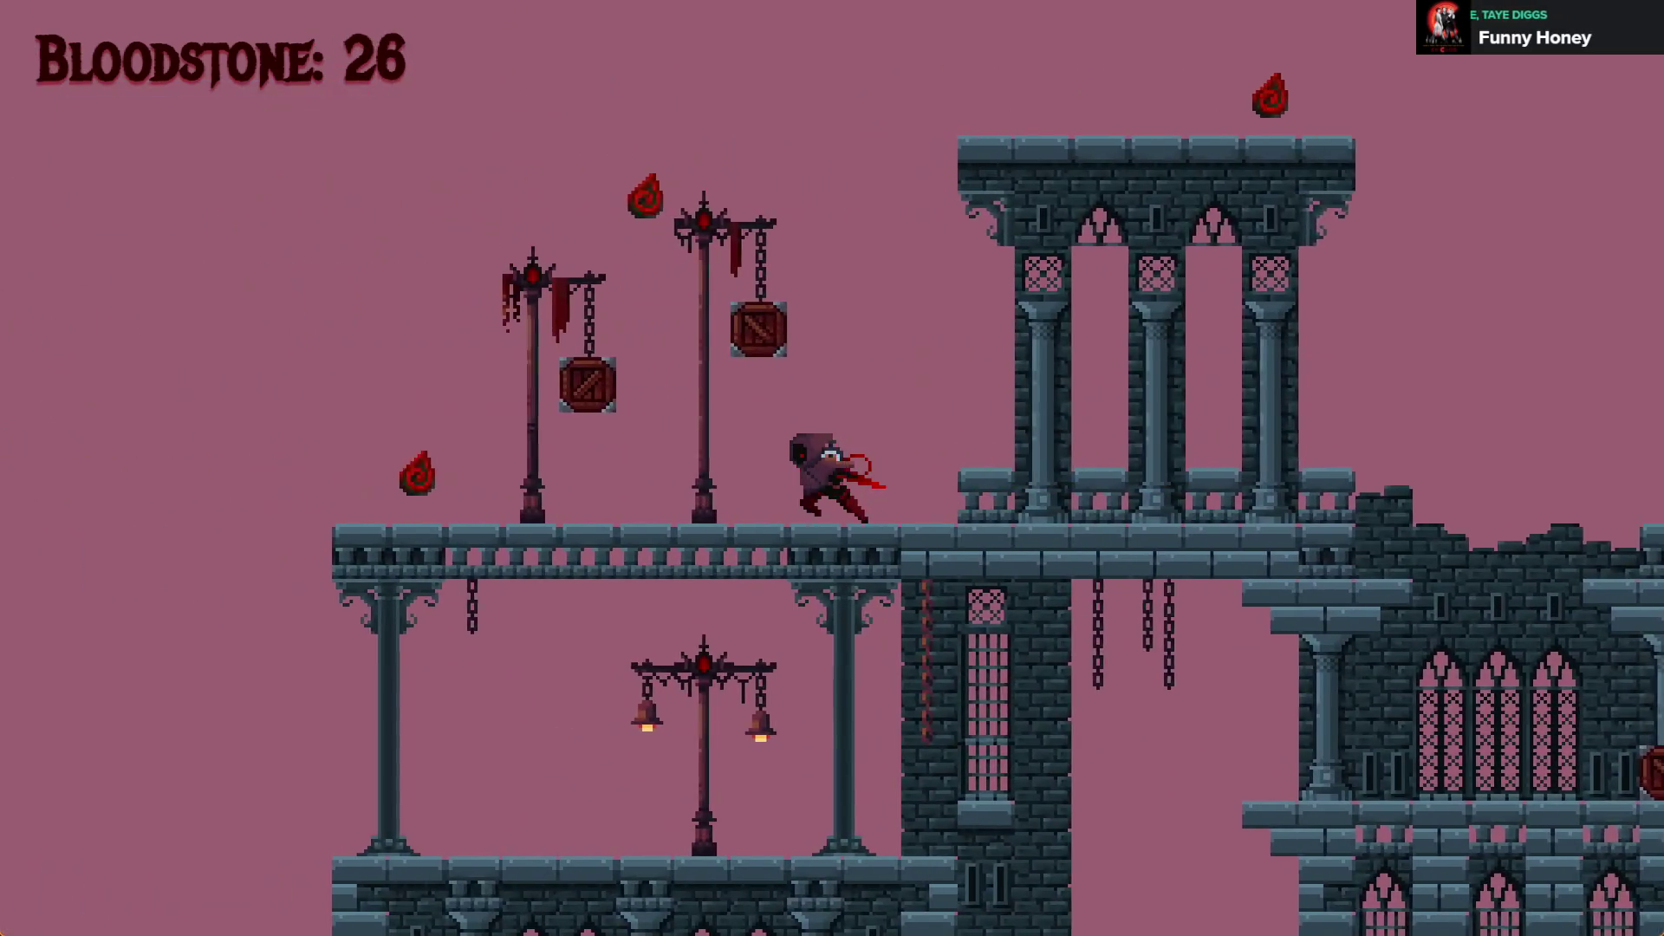
key(Left)
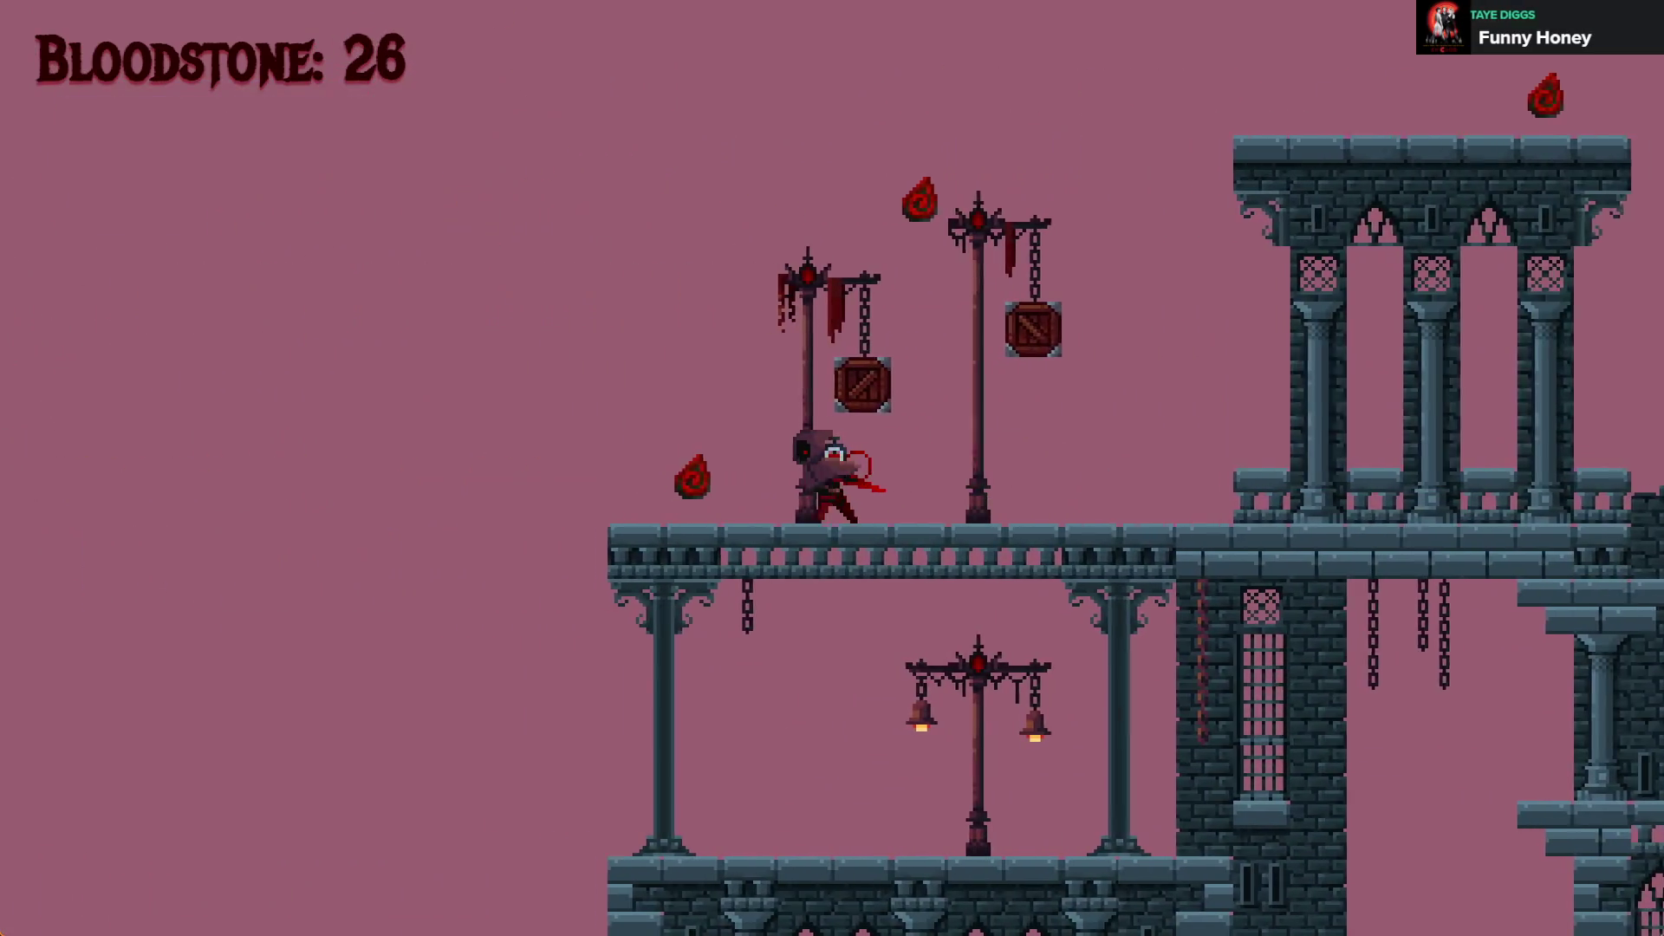
key(Up)
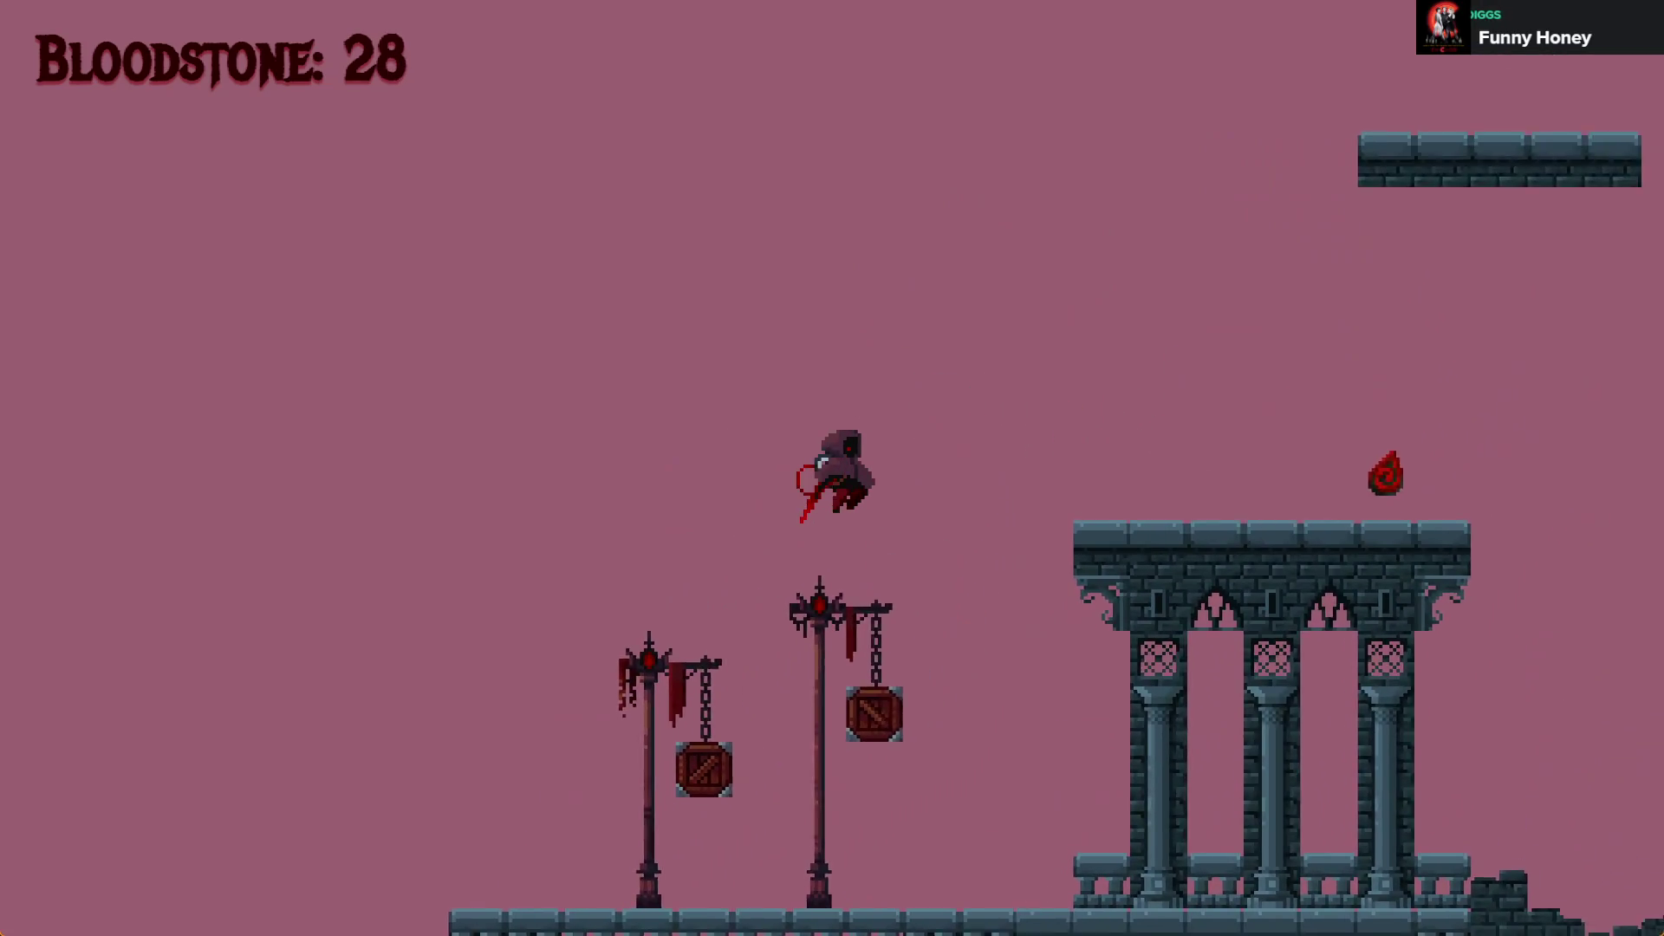
key(Right)
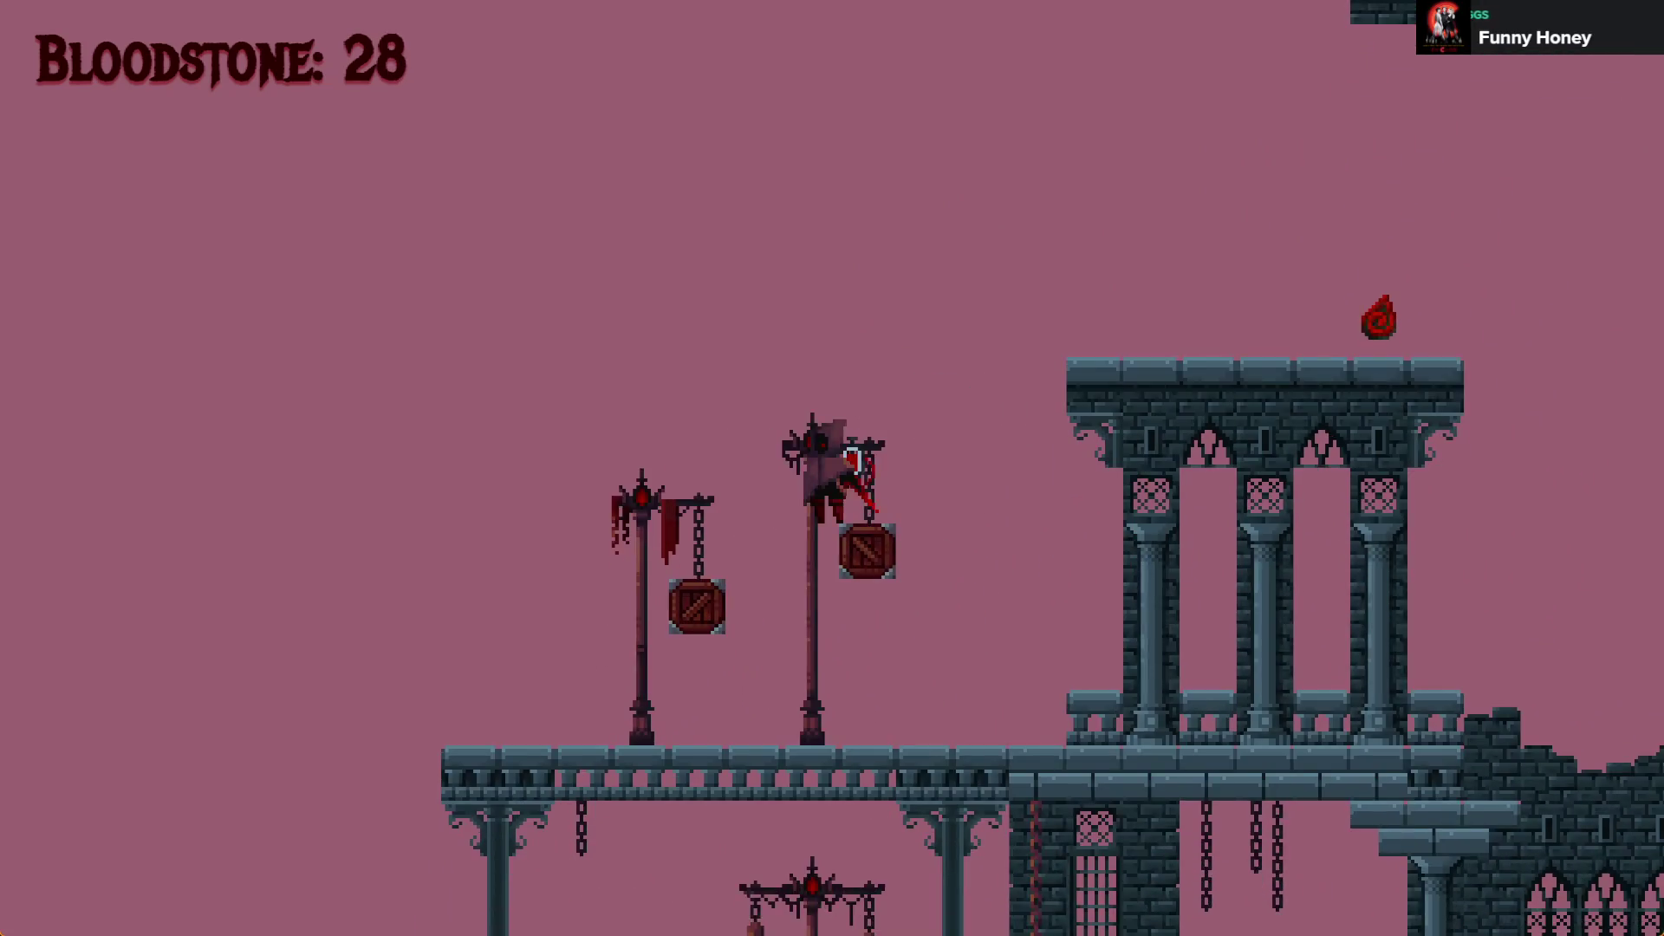
key(Up)
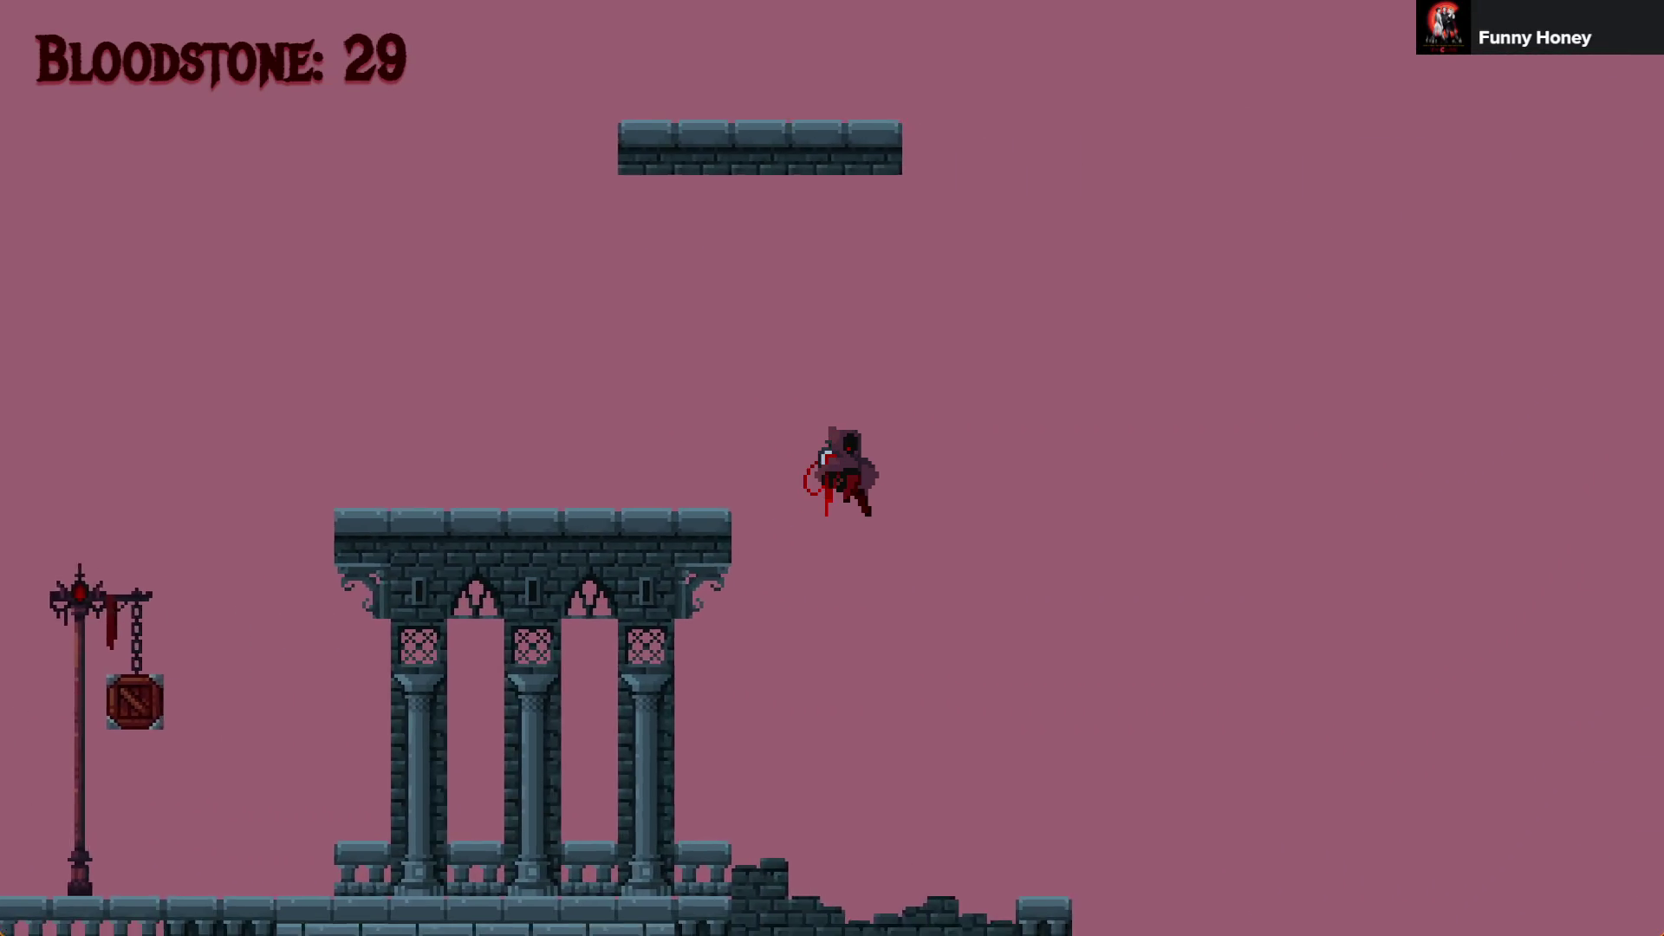
key(Right)
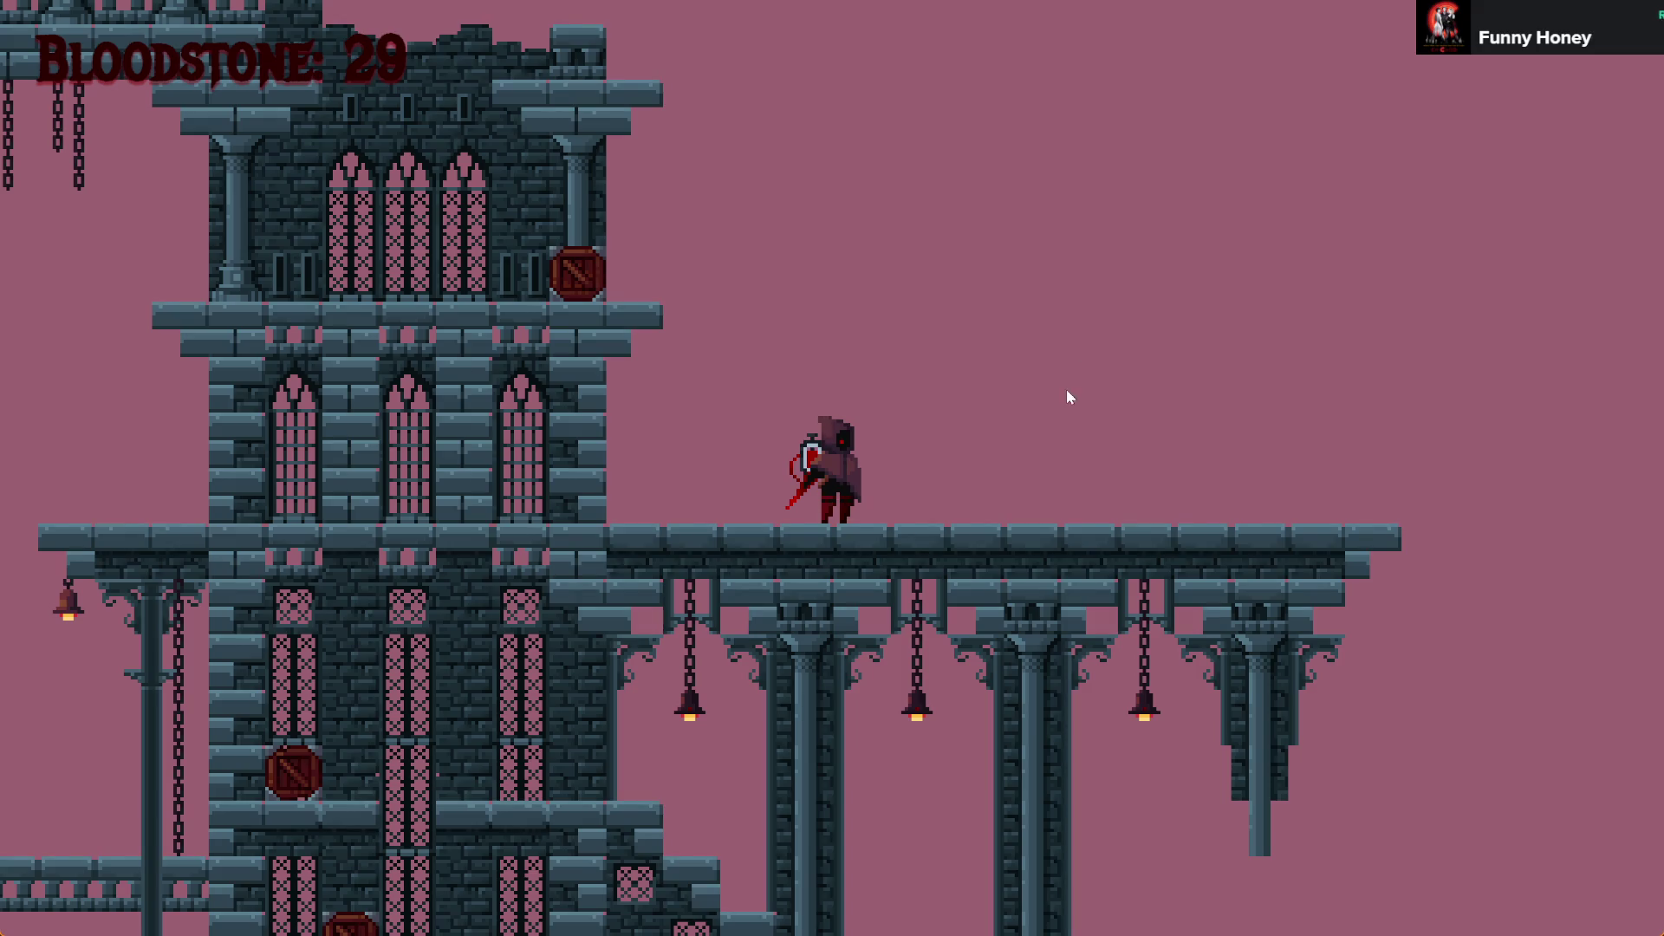
key(alt+F4)
scroll(1165, 470, down, 3)
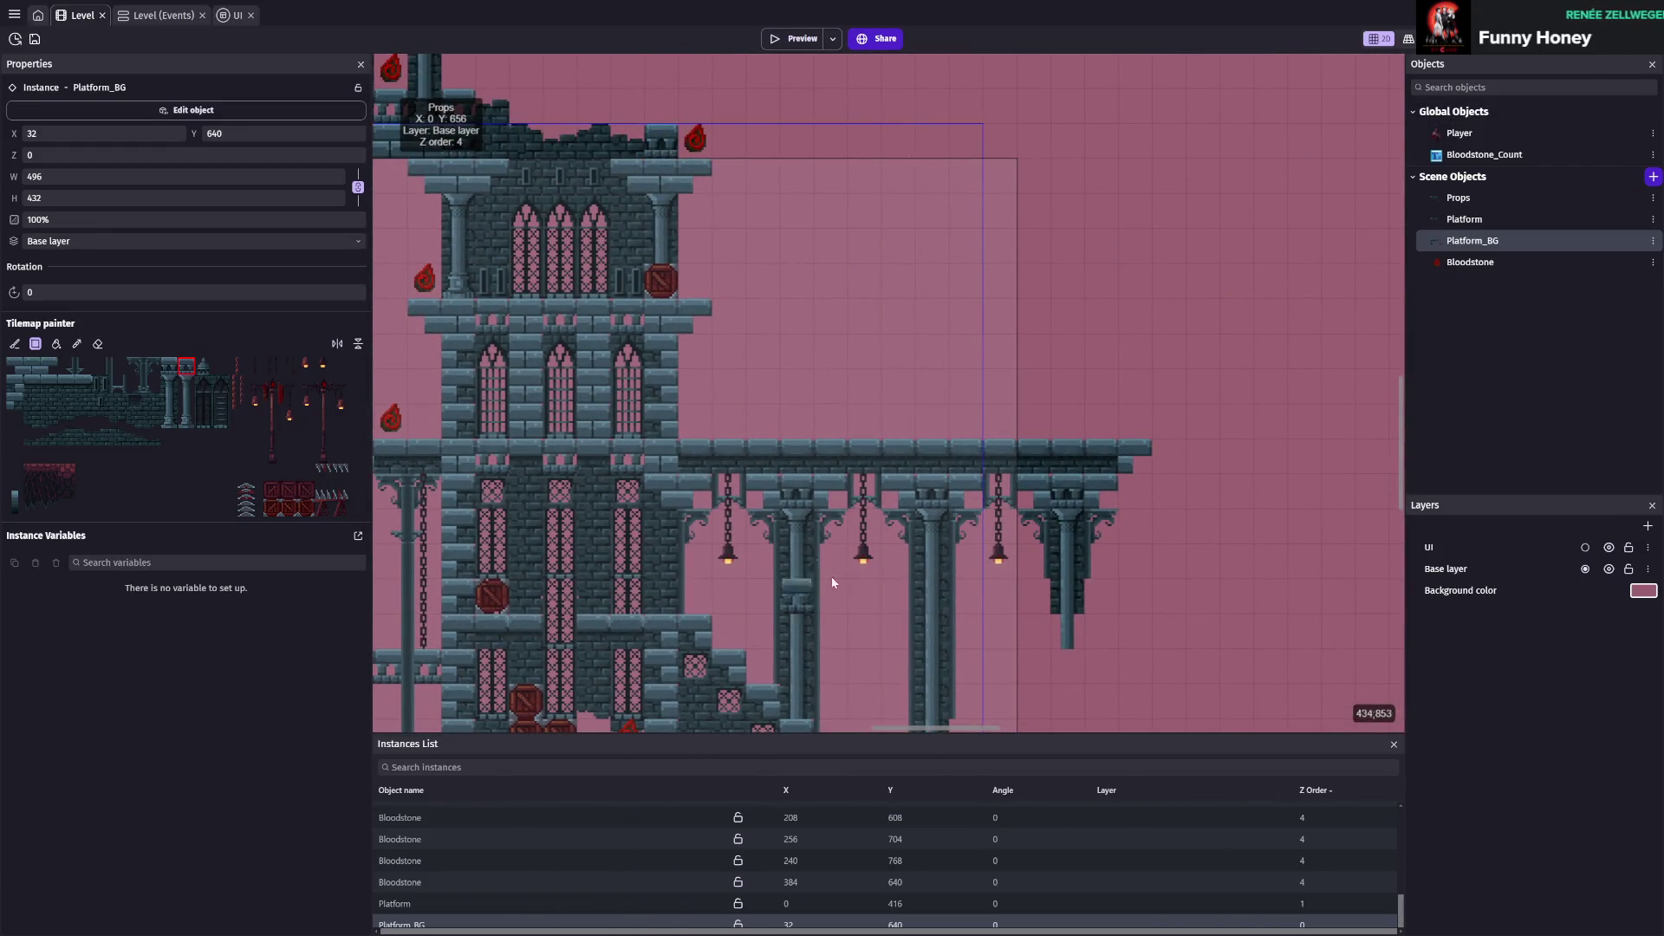
Set the Props tilemap instance's Z order to 3 and save the project
scroll(984, 416, down, 2)
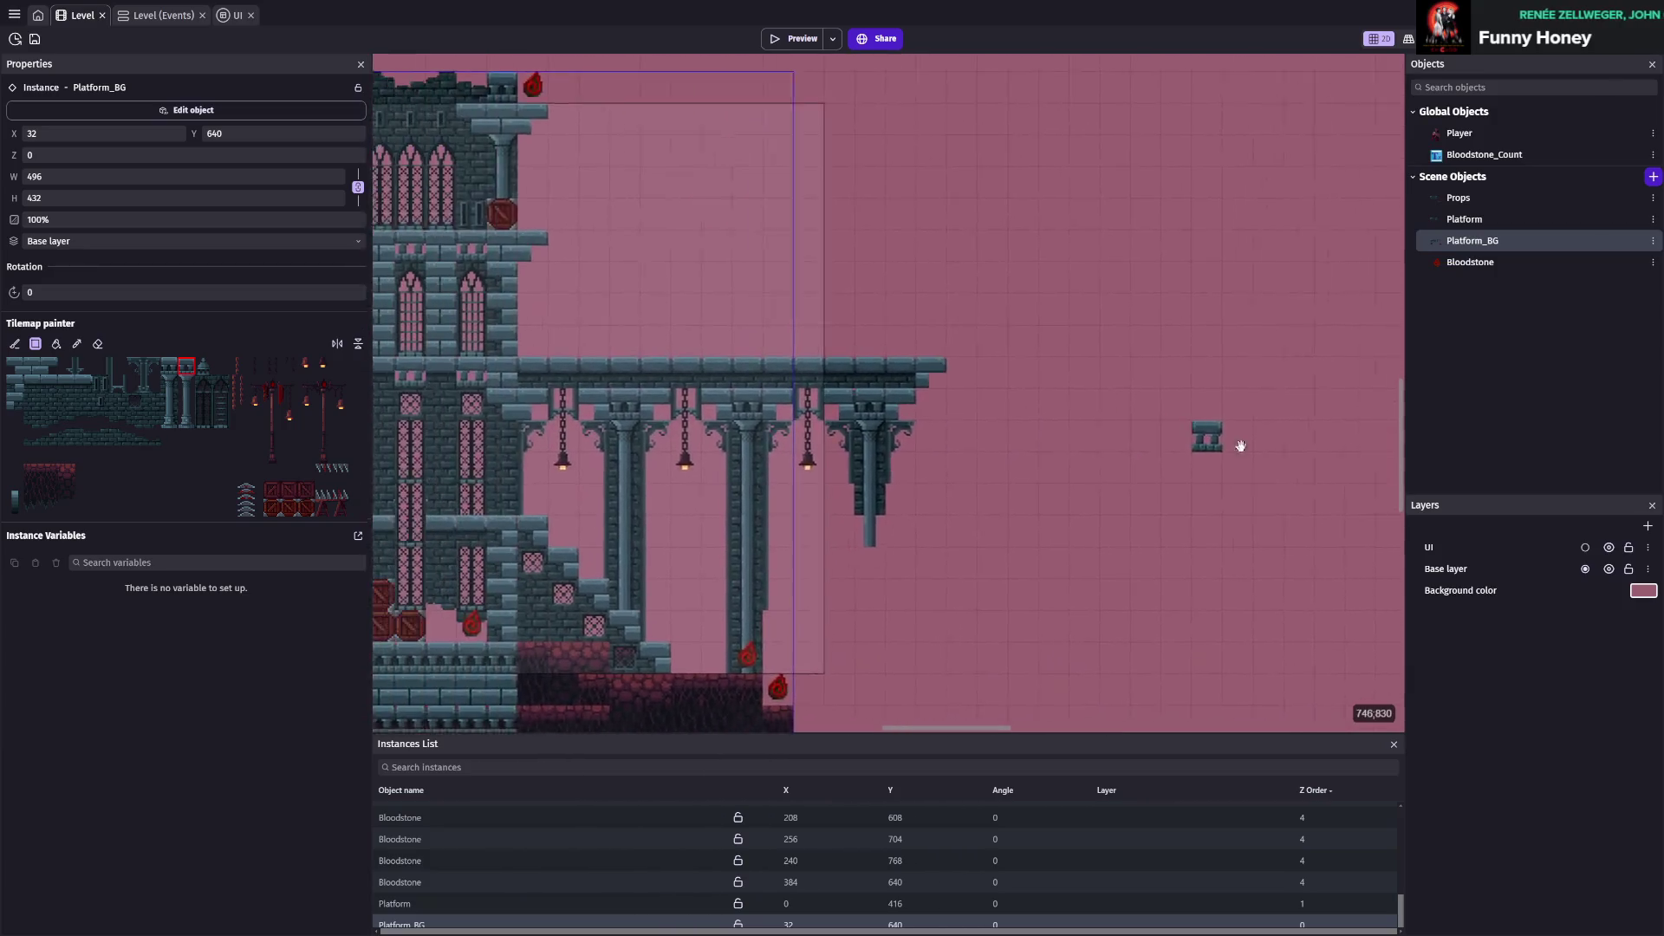
click(1506, 199)
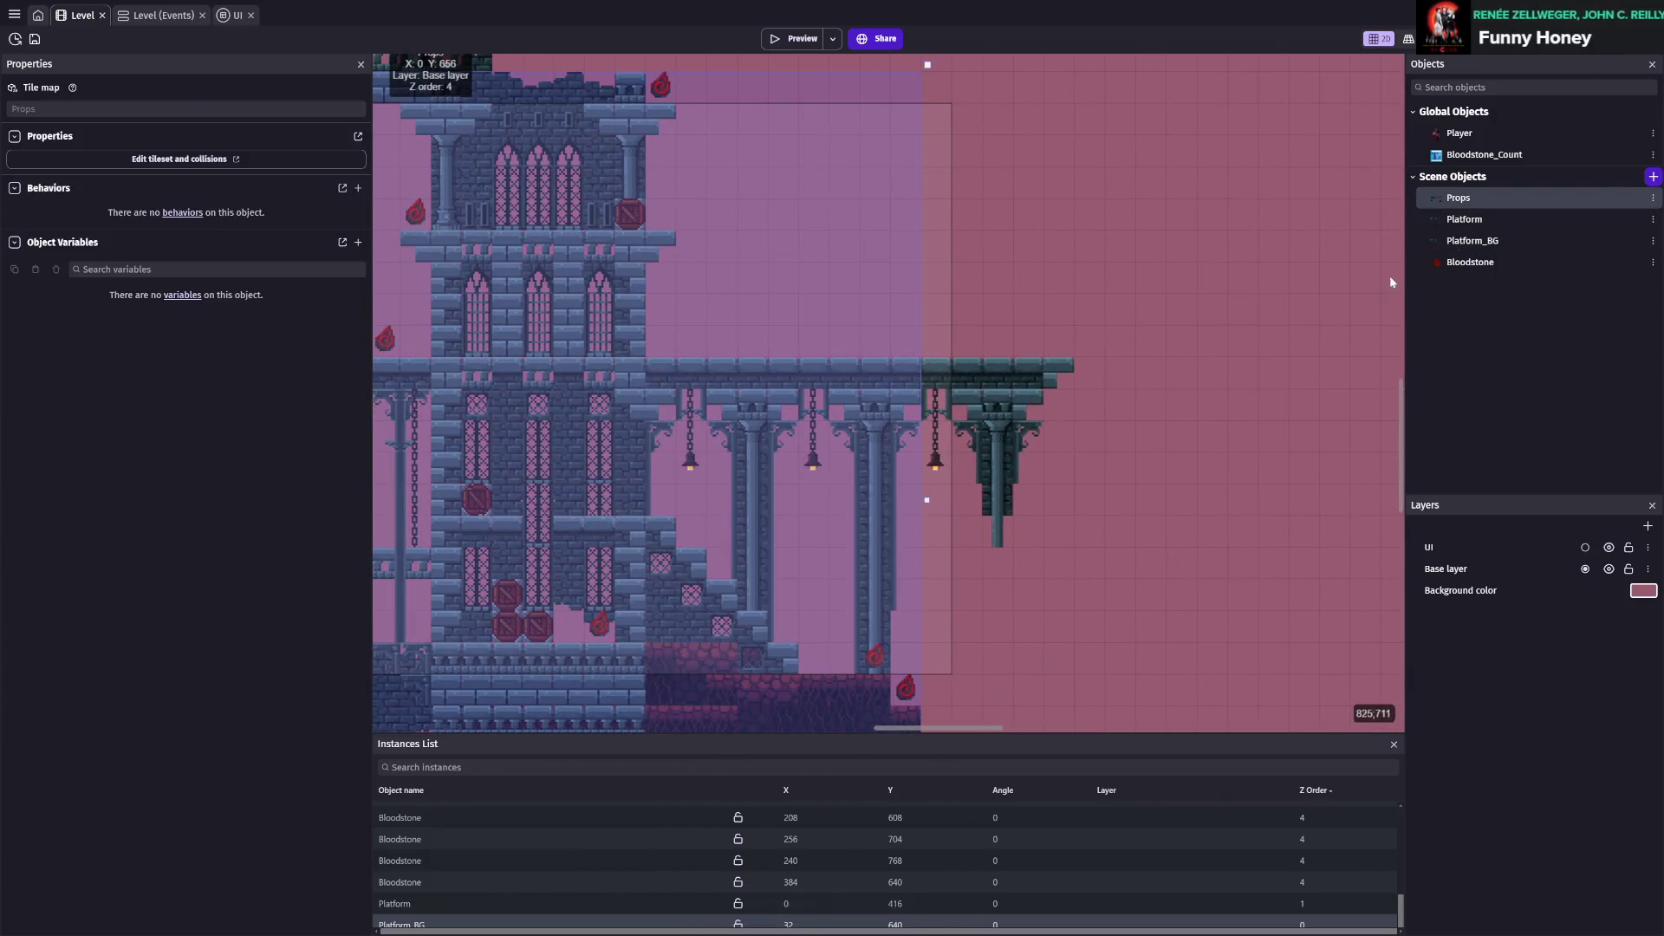
scroll(866, 381, left, 5)
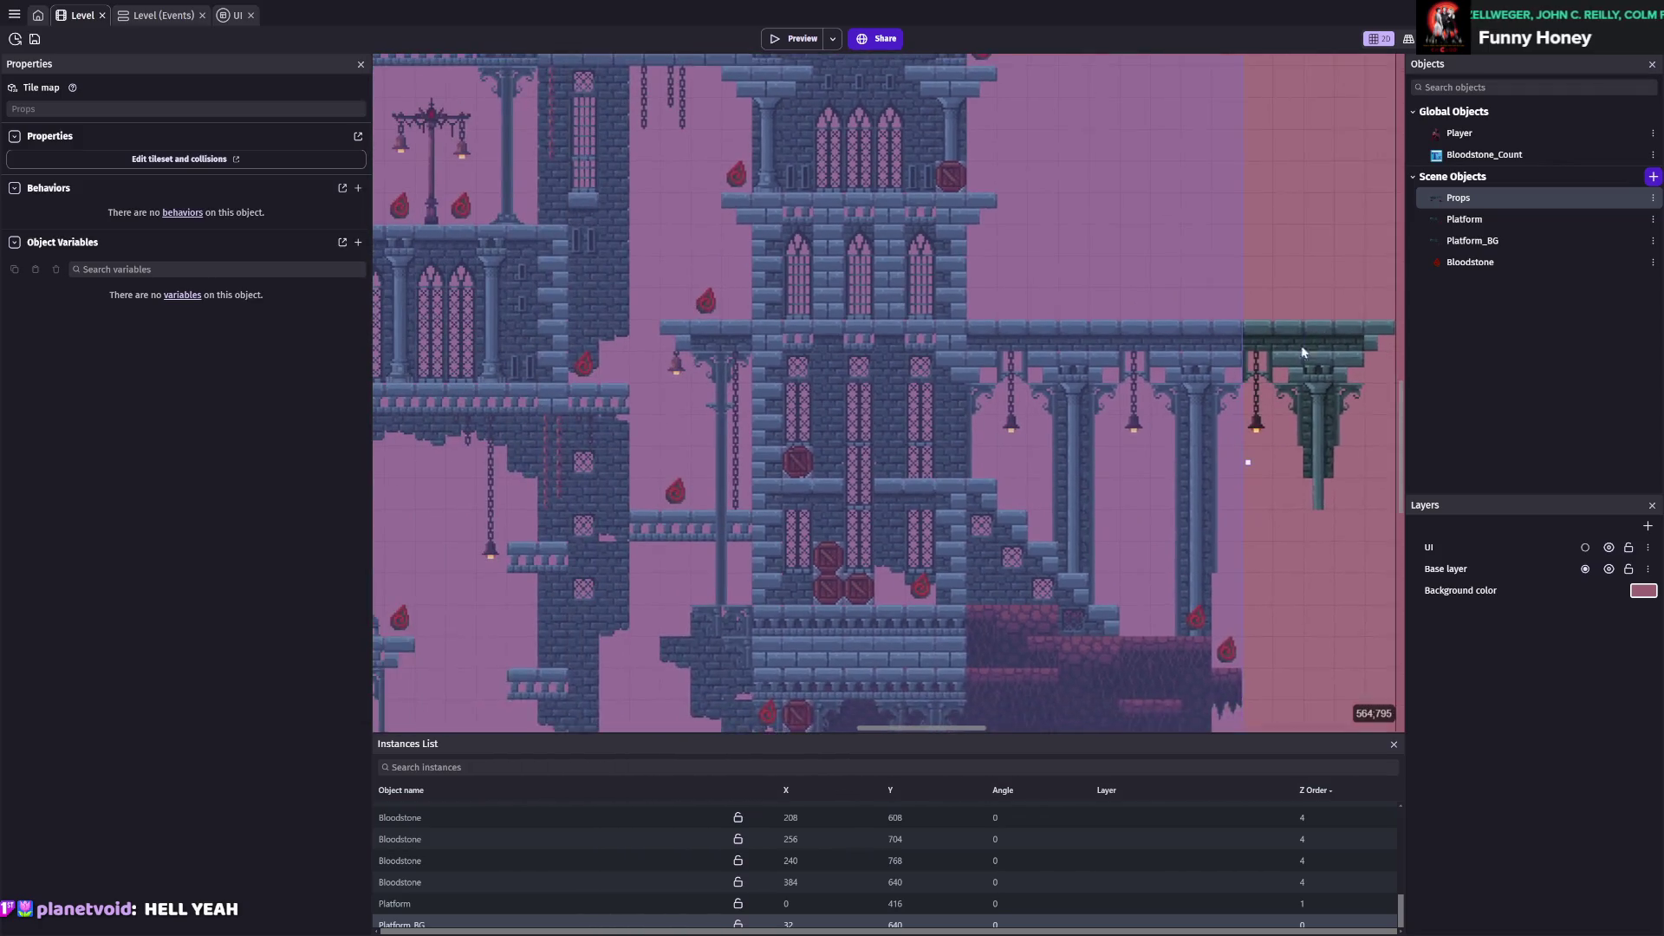
scroll(417, 851, up, 5)
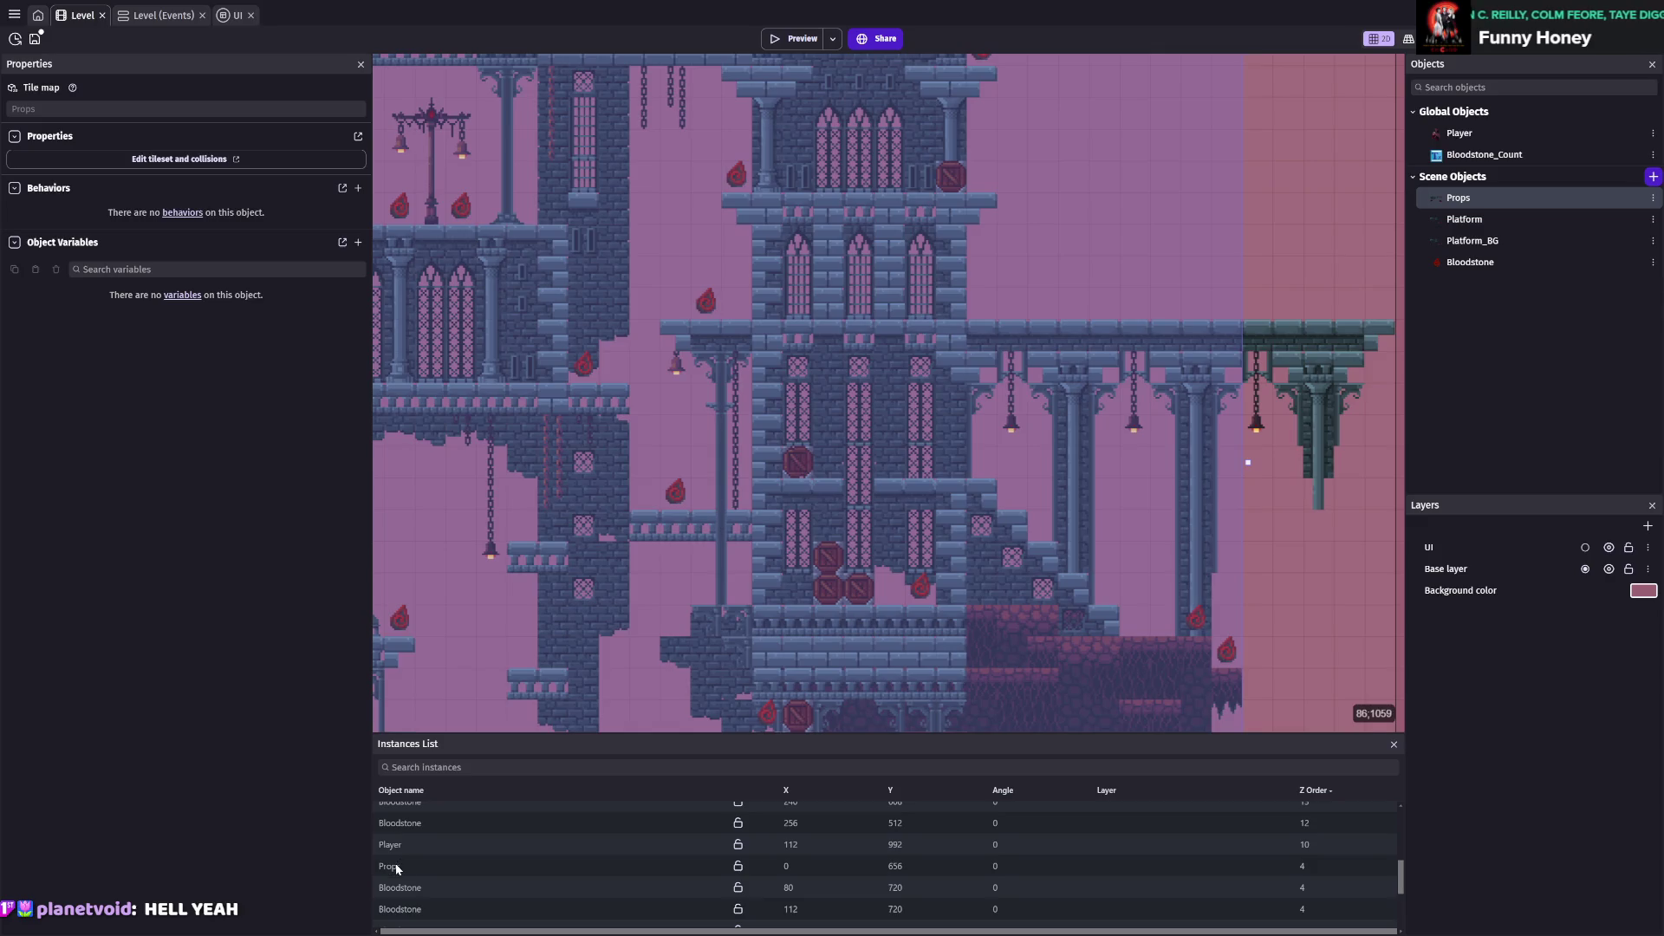
click(402, 864)
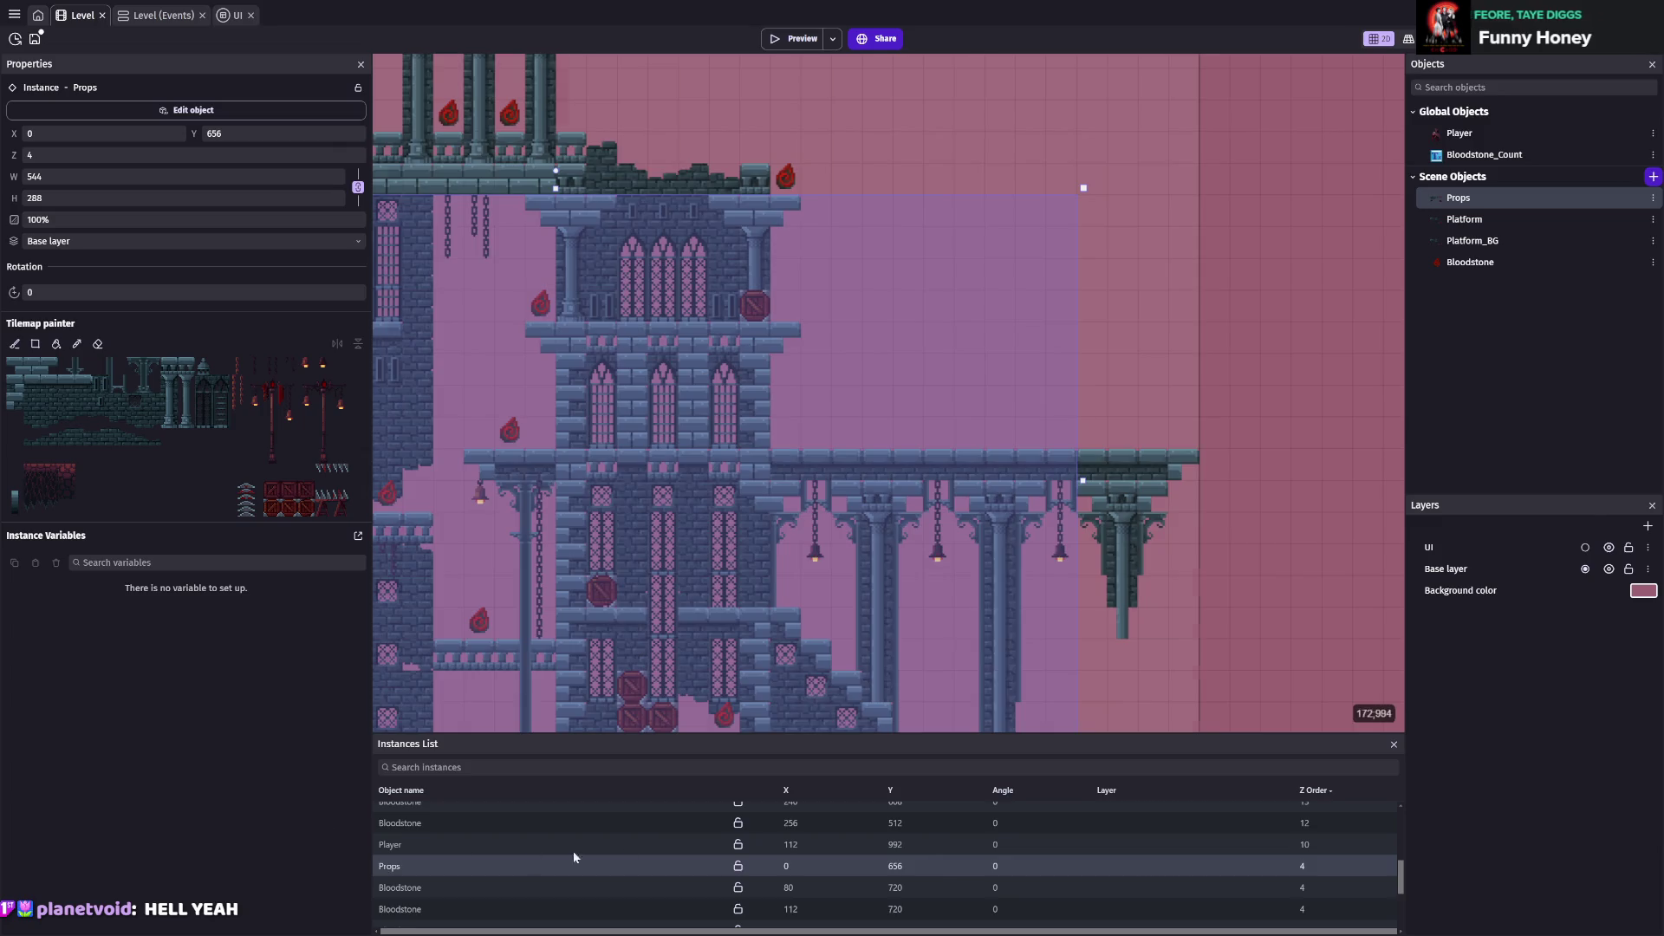
scroll(1019, 875, down, 3)
scroll(1003, 863, up, 2)
click(52, 154)
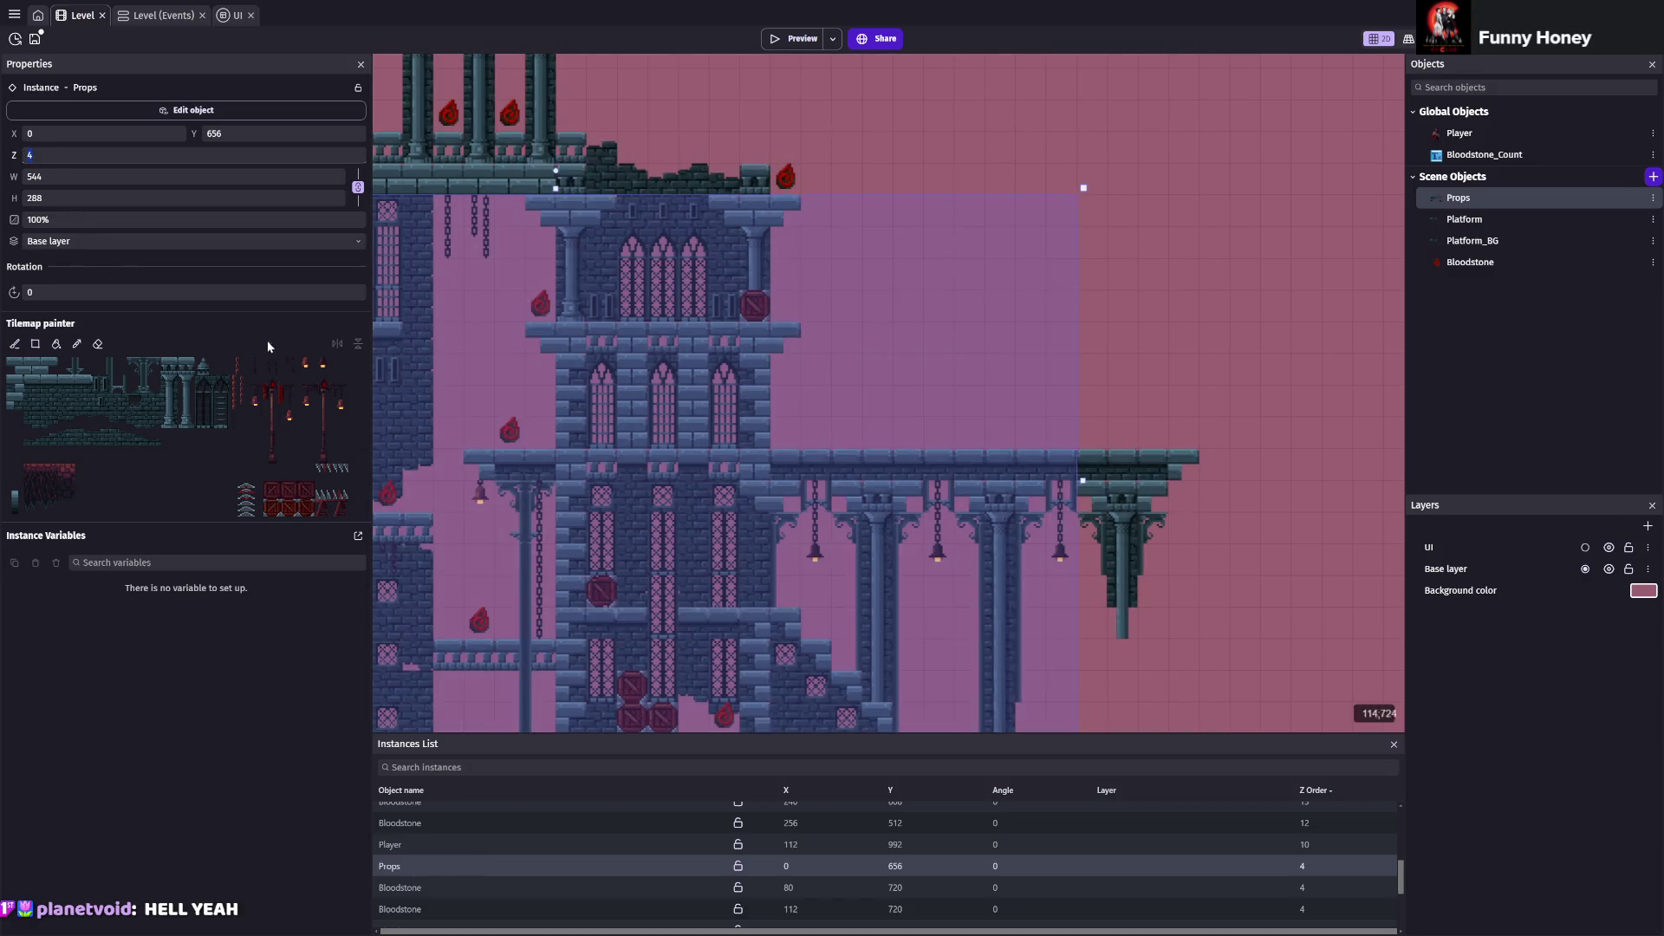
text(3)
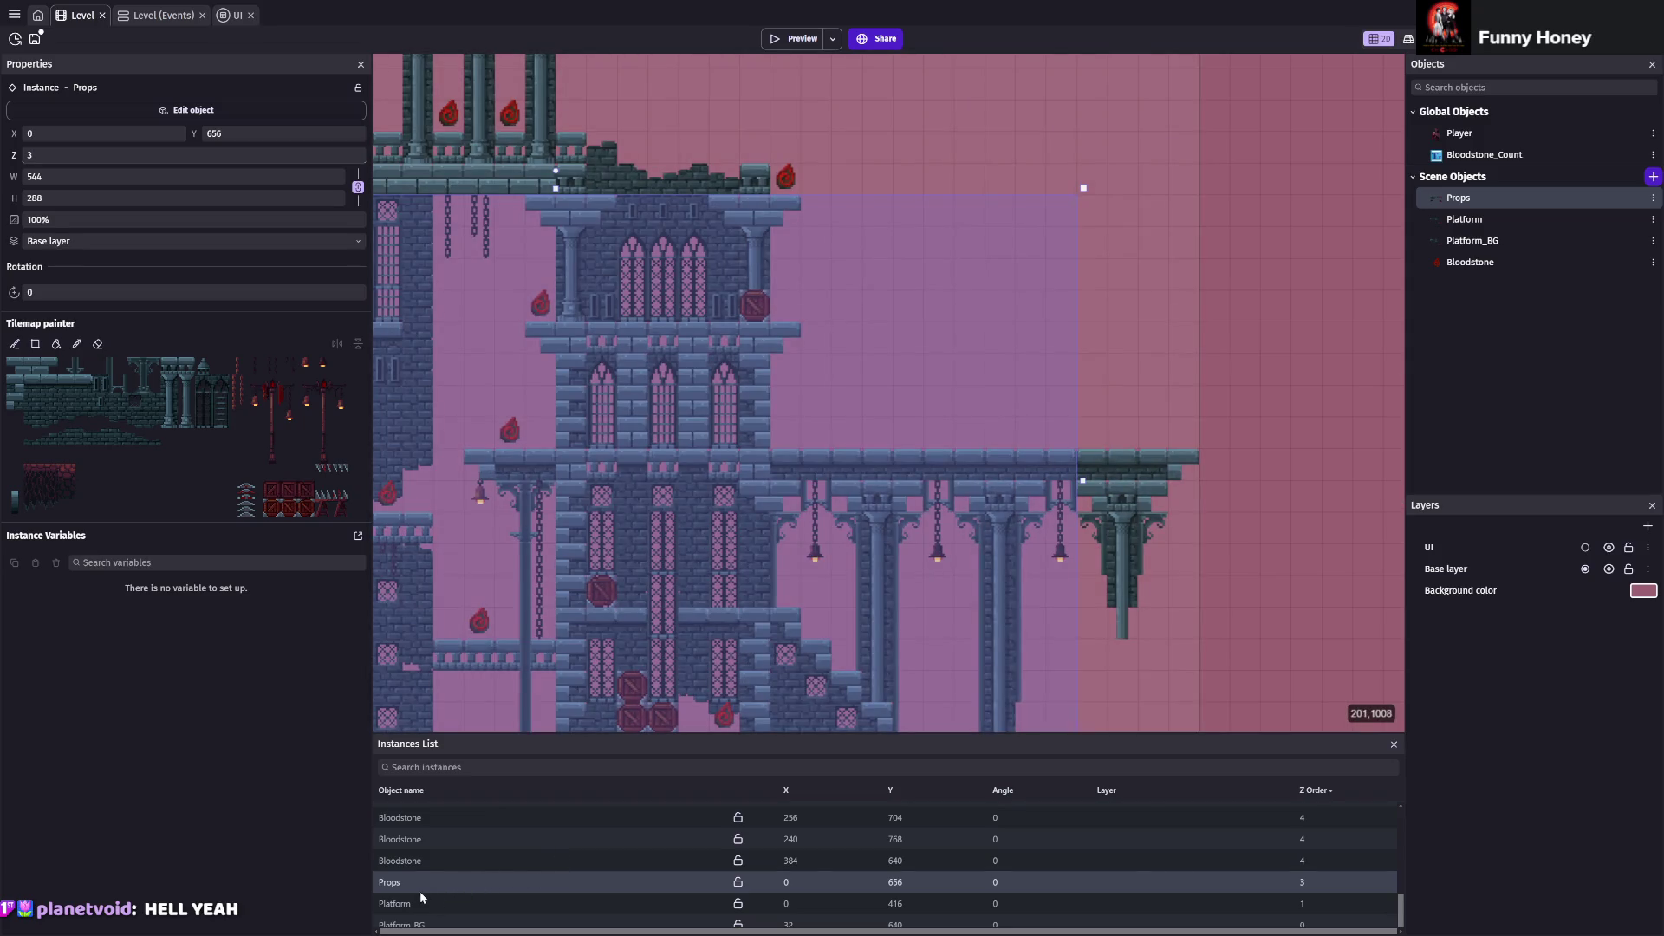
click(419, 891)
key(ctrl+s)
Paint a lamp post tile onto the bridge's right end
scroll(823, 468, up, 1)
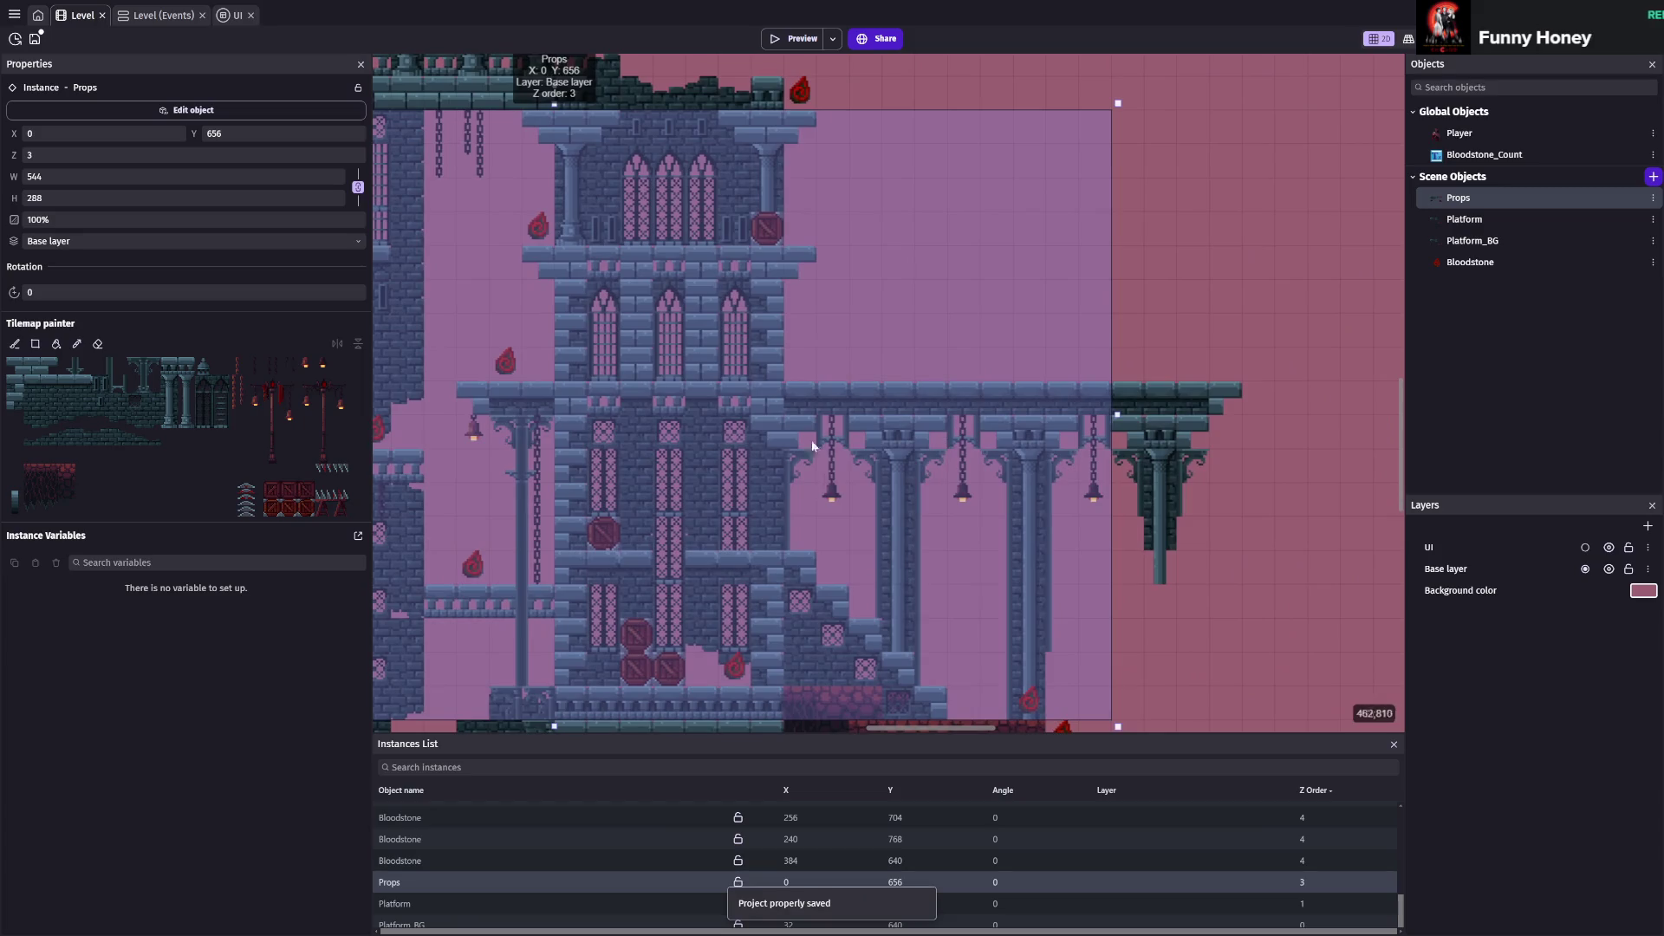
click(288, 452)
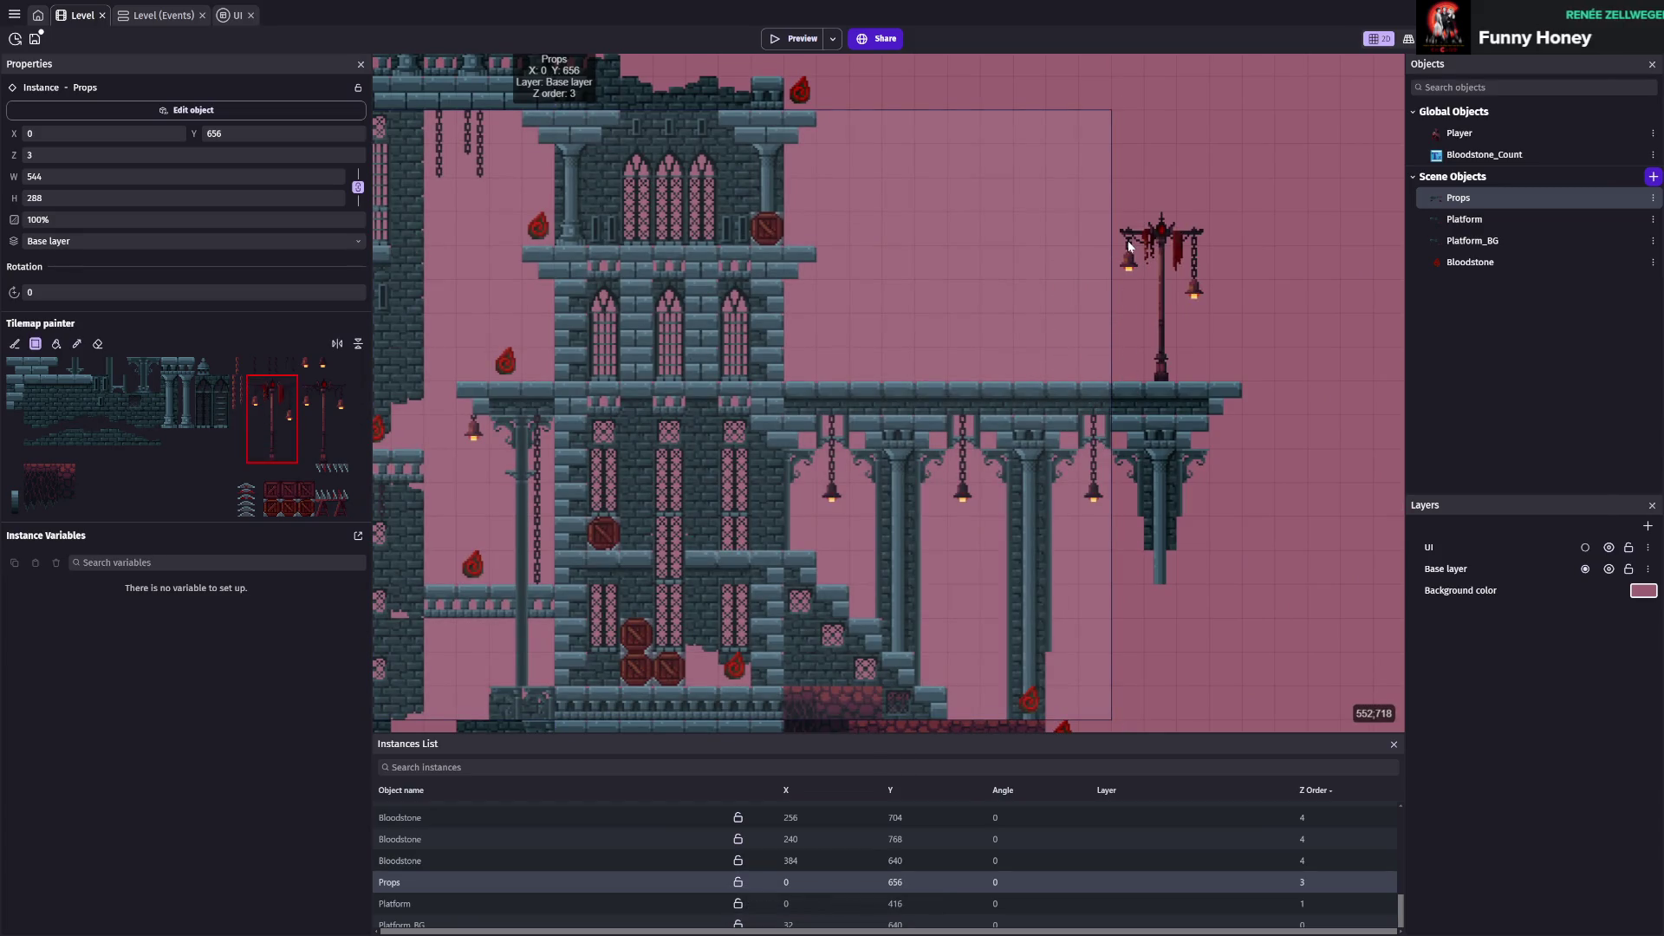
click(1129, 246)
Paint a small trestle table tile on the bridge beside the lamp post
scroll(948, 483, up, 2)
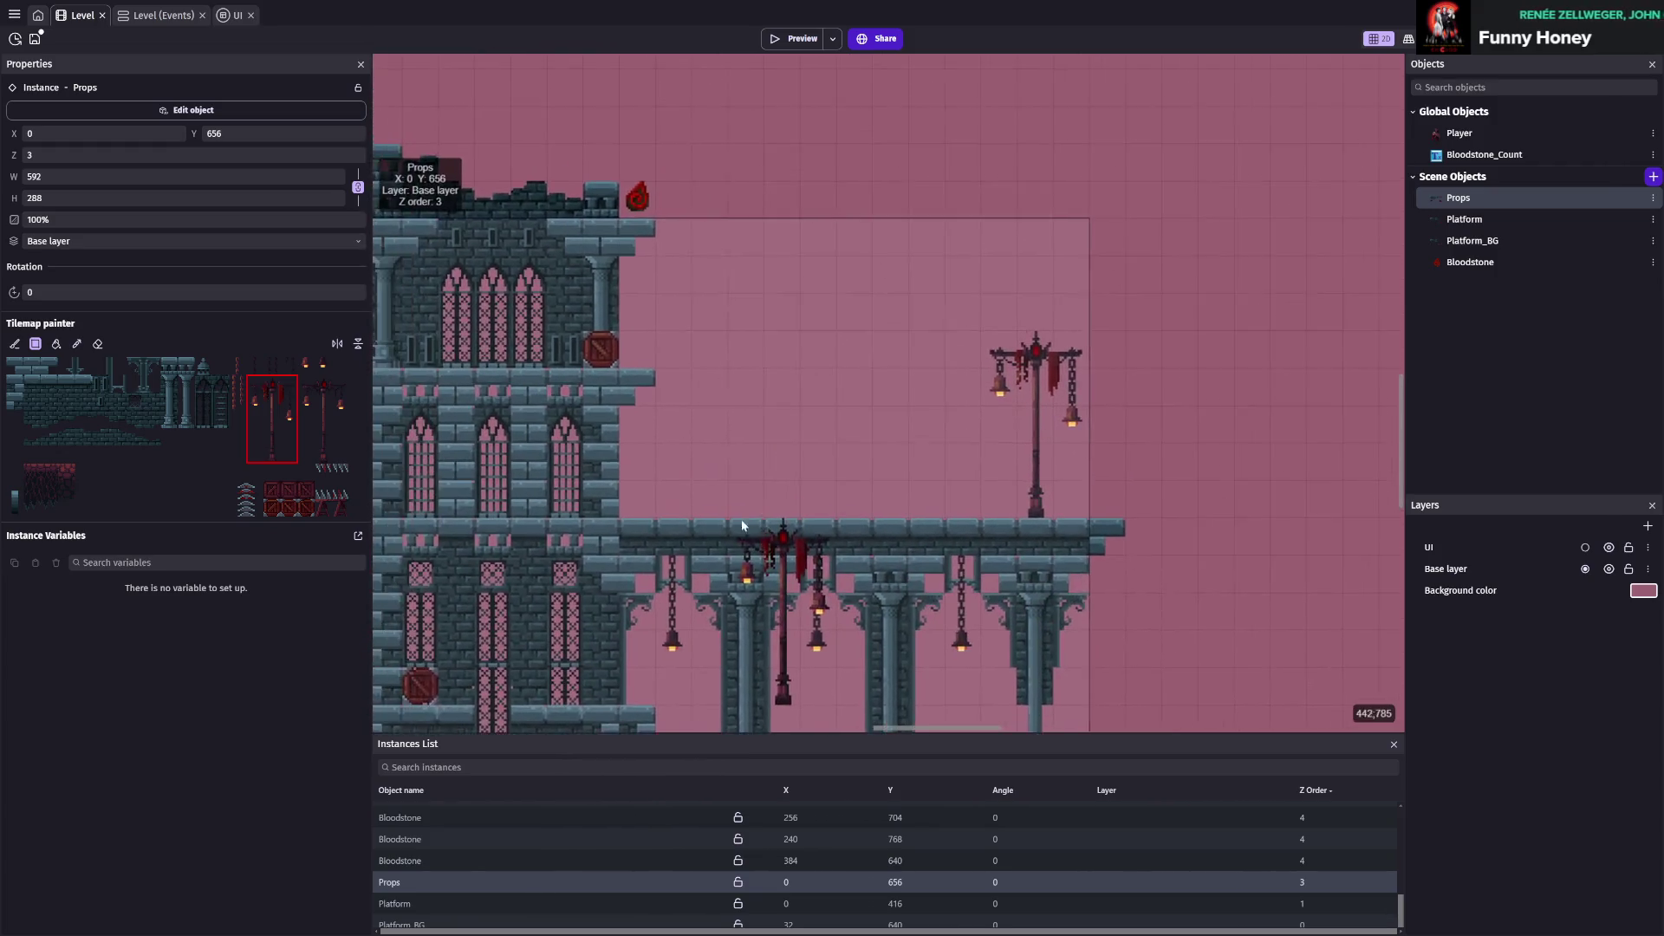
click(340, 506)
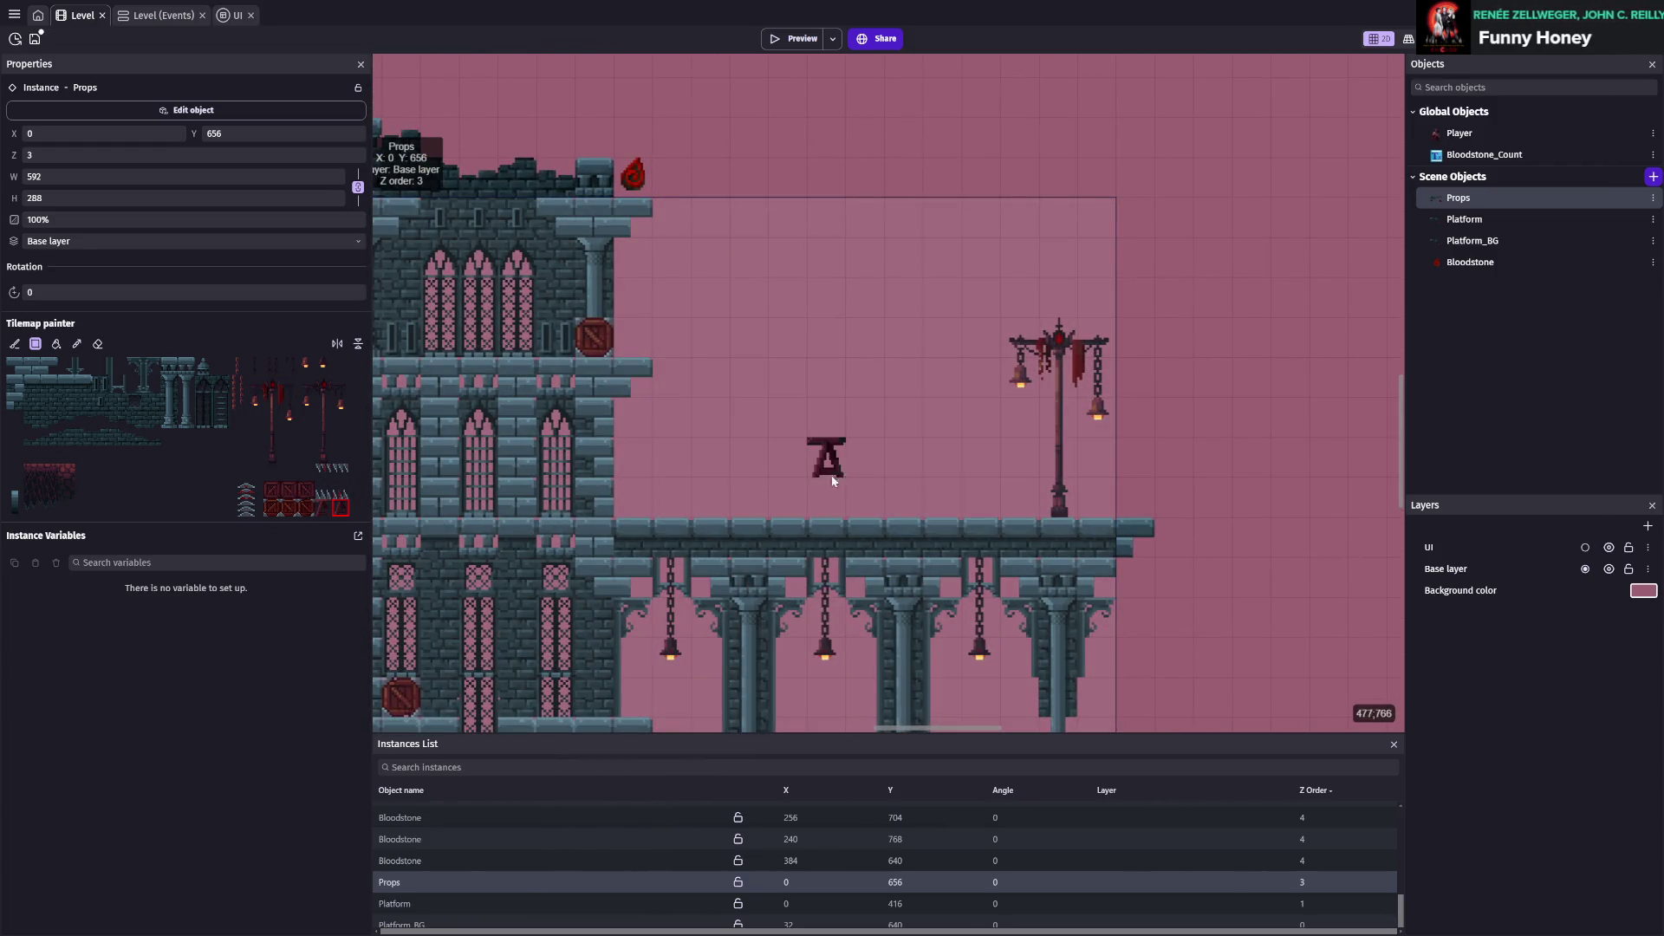
scroll(808, 514, up, 1)
scroll(807, 514, up, 1)
scroll(780, 520, right, 3)
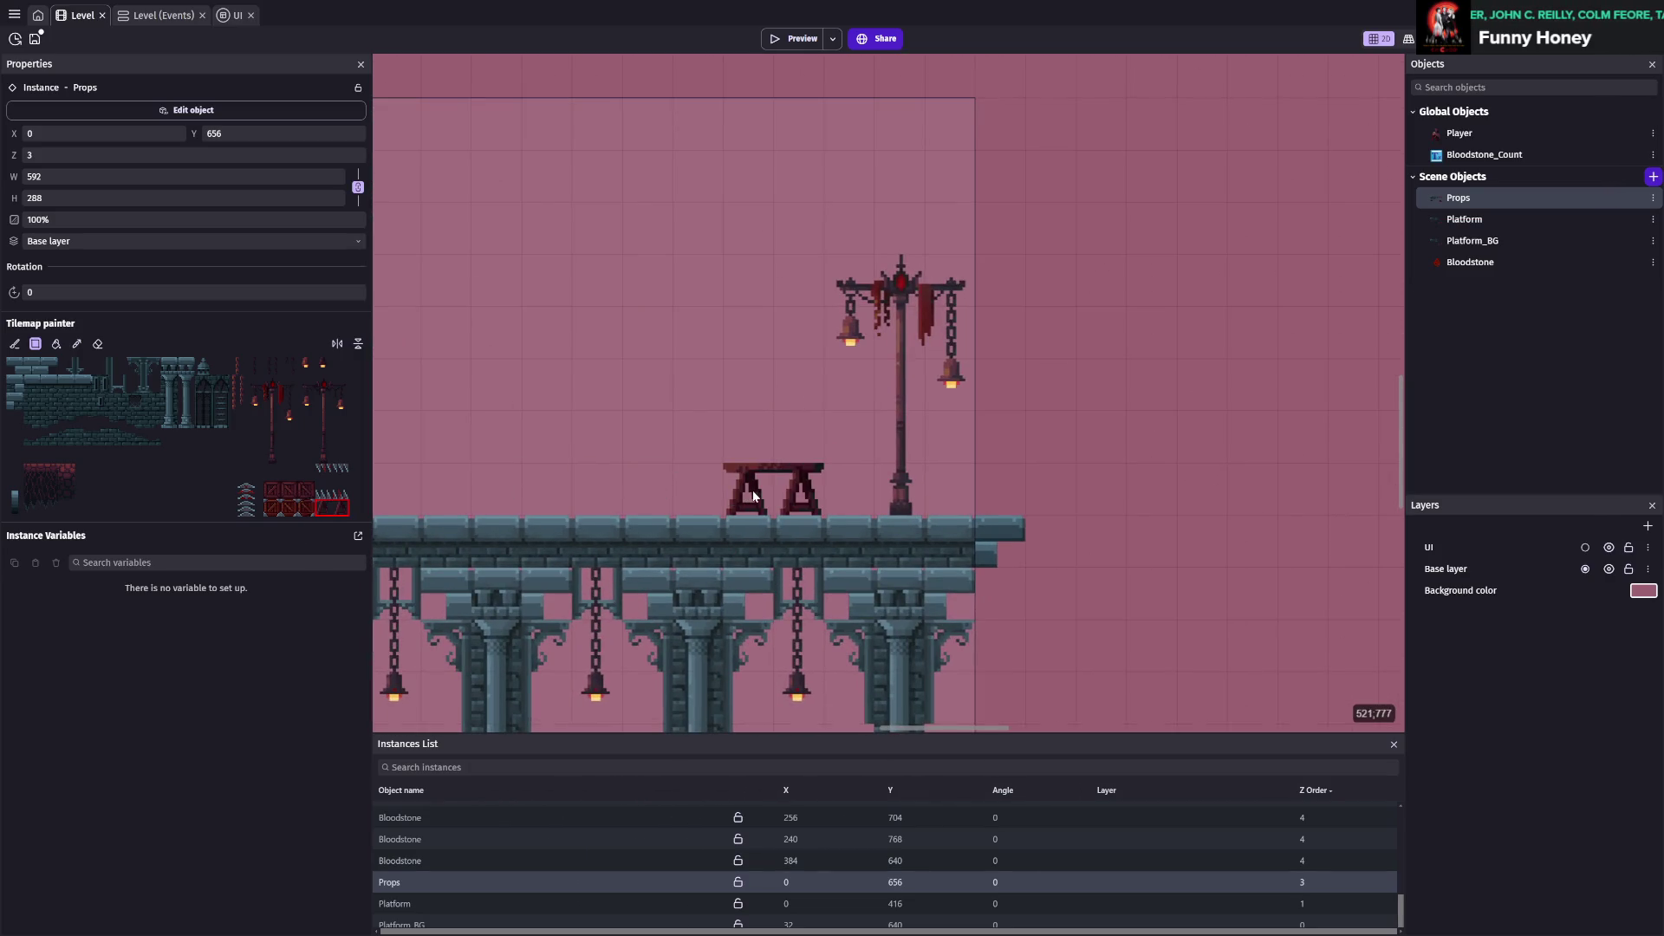
click(763, 494)
scroll(534, 502, up, 1)
scroll(534, 502, left, 3)
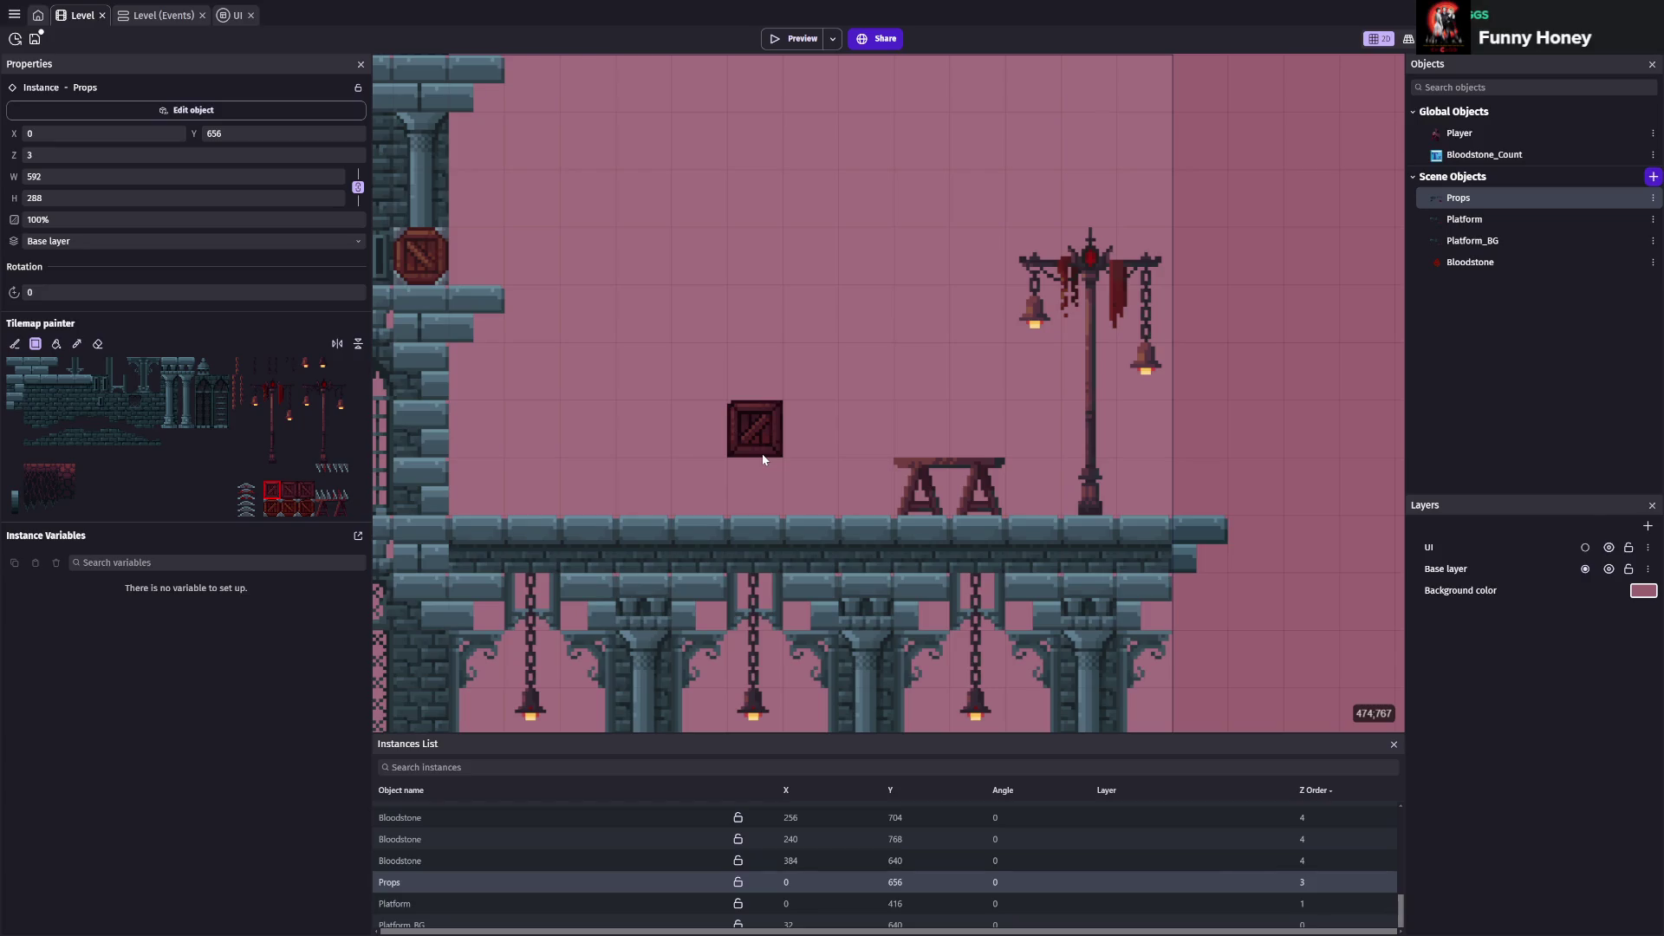
Enable collision hit boxes on the Platform tileset's crate tiles and save
double_click(1455, 227)
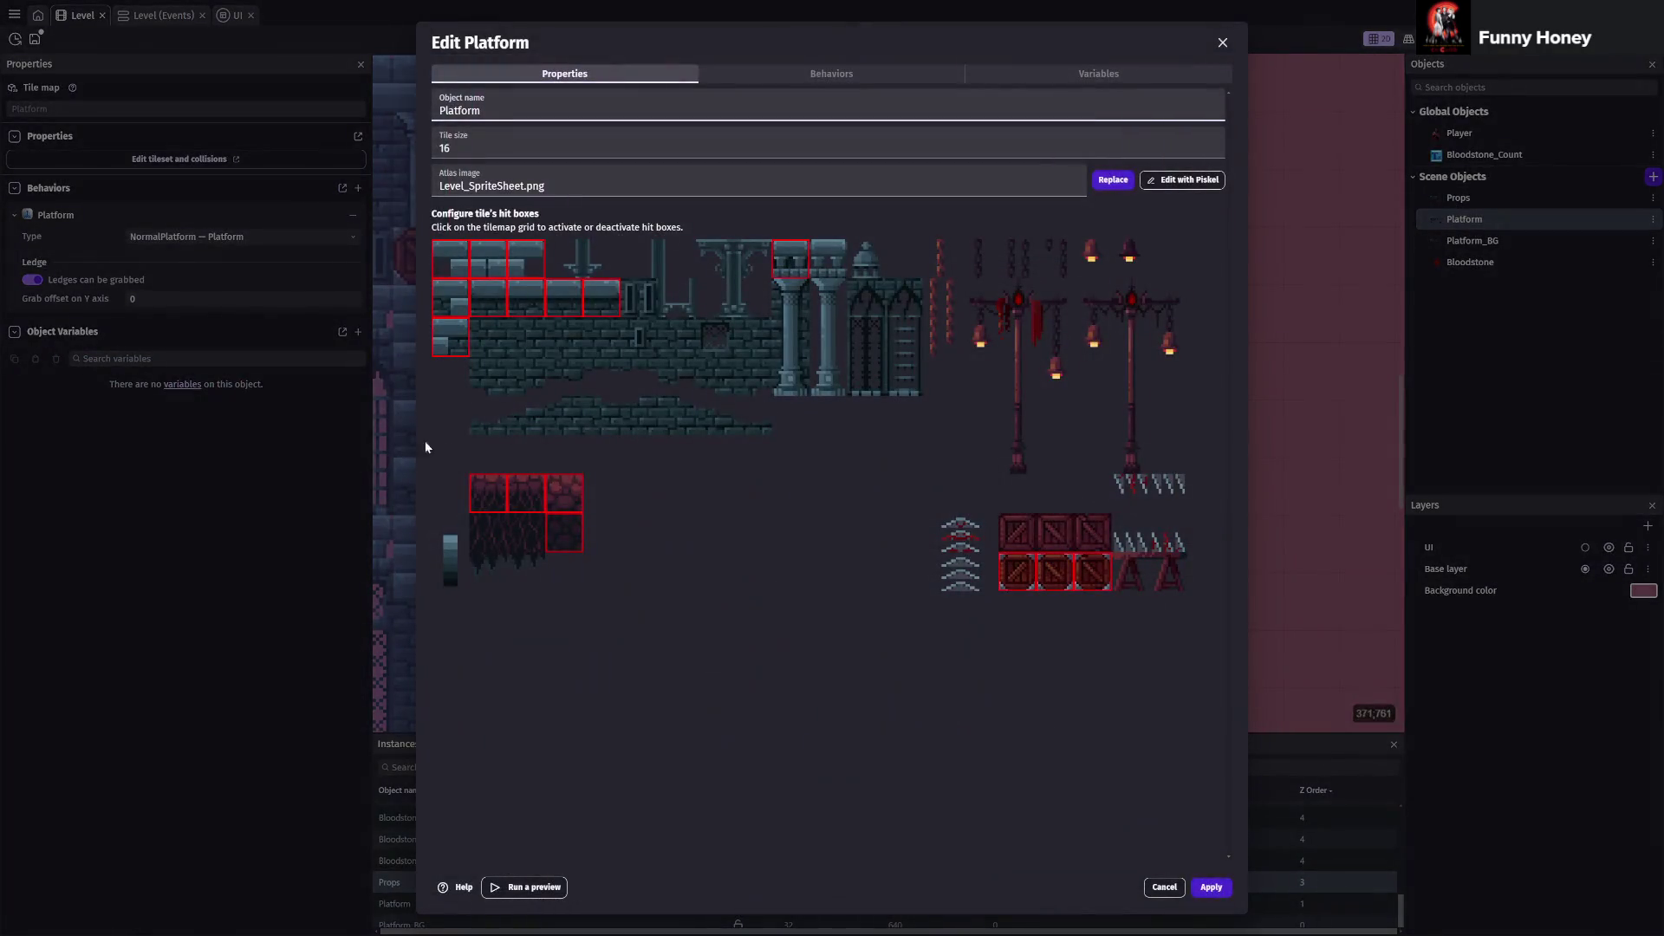
click(1074, 537)
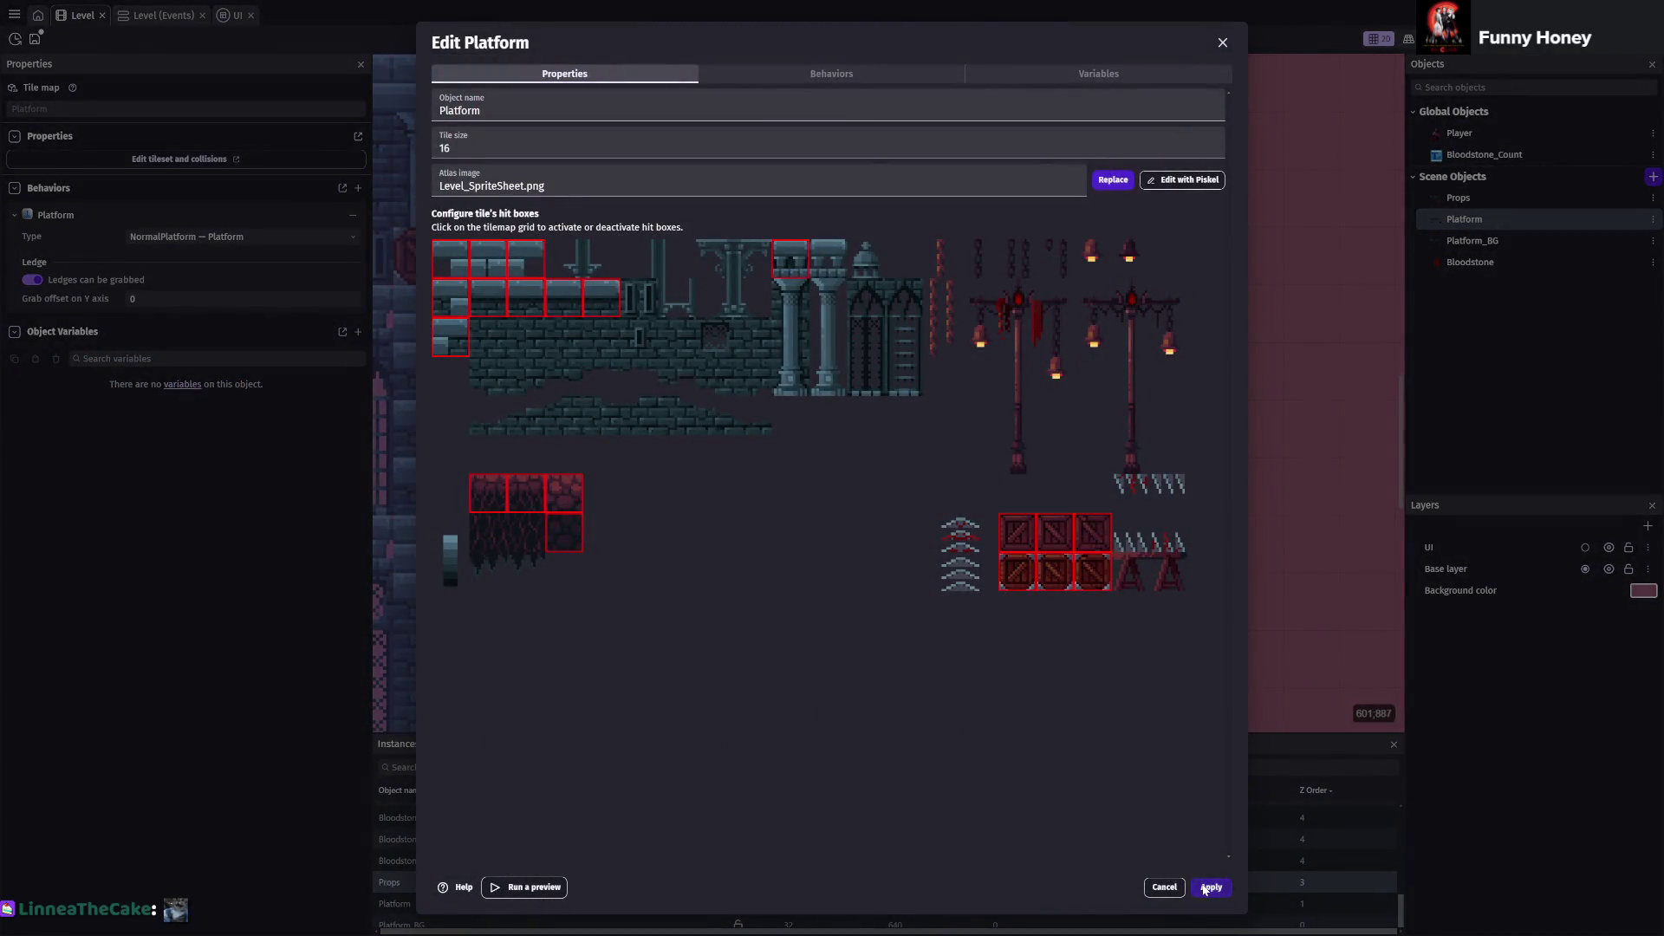
click(1211, 887)
click(1484, 201)
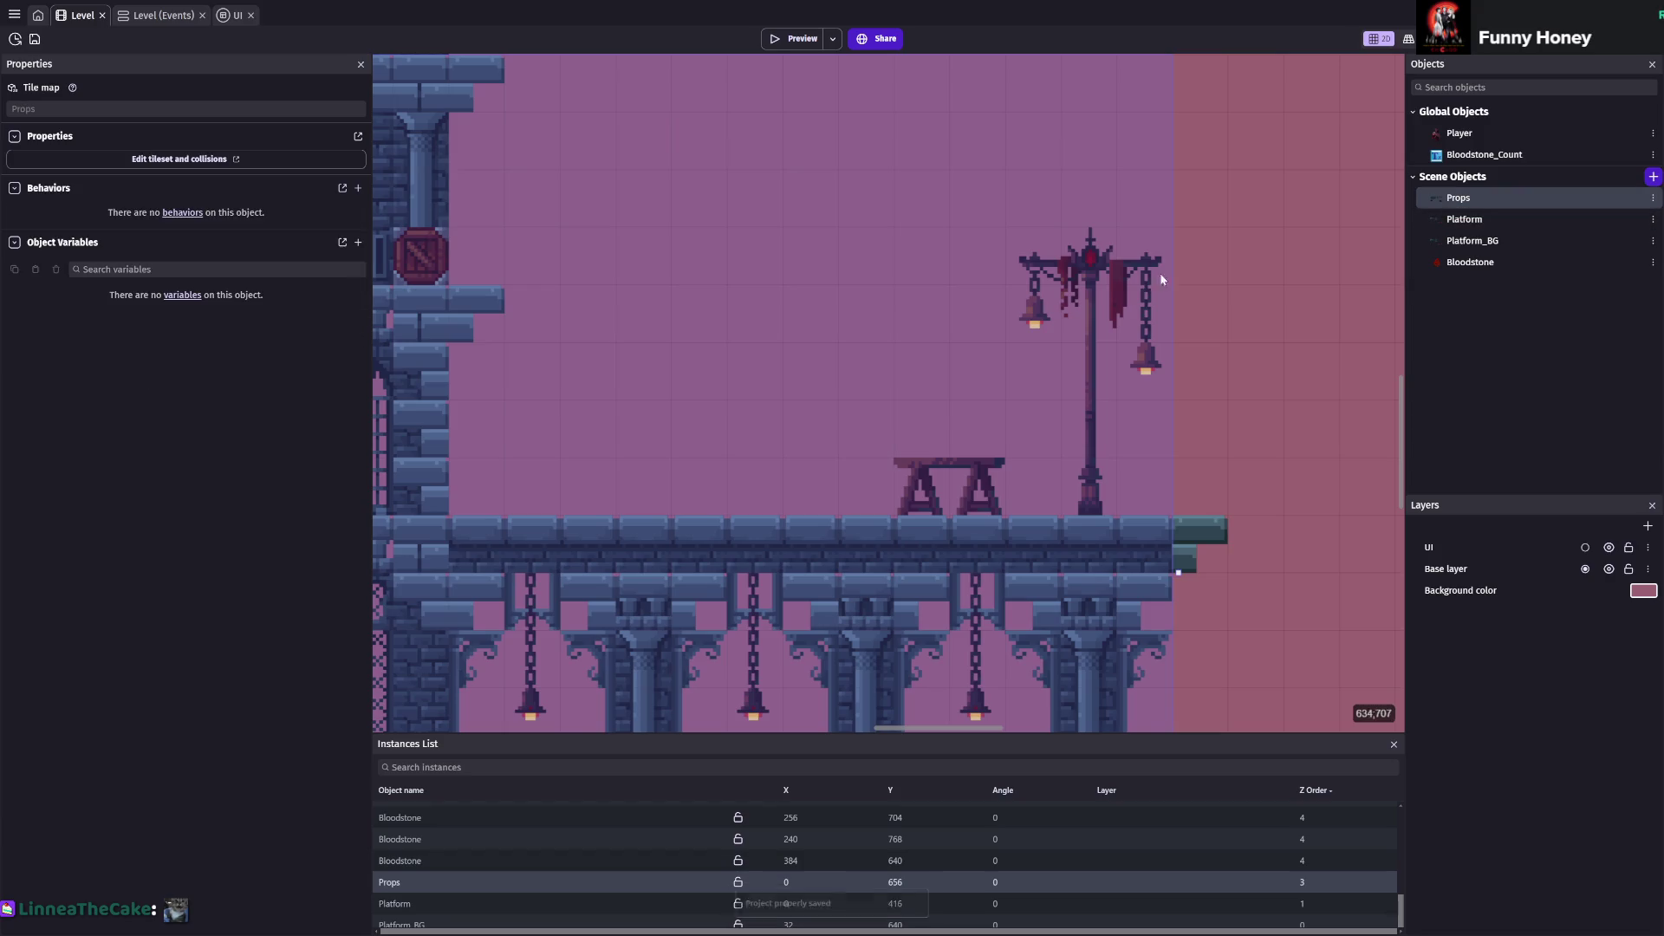
key(ctrl+s)
Choose a stone bracket tile for the Props tilemap instance and save again
click(439, 884)
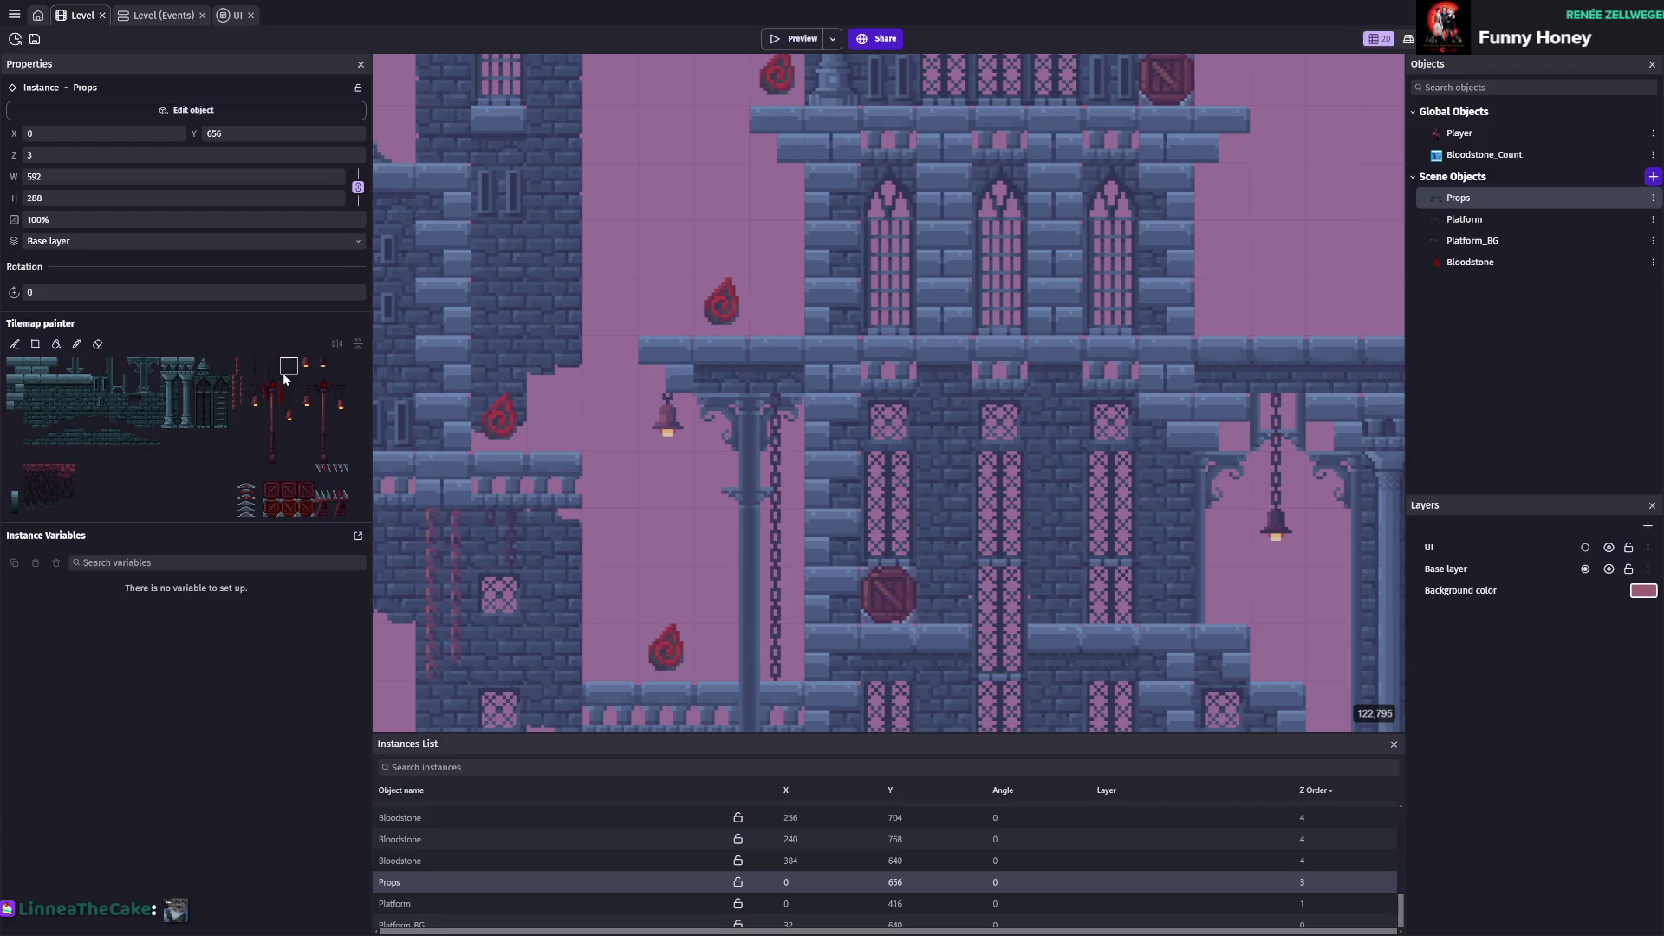
click(136, 375)
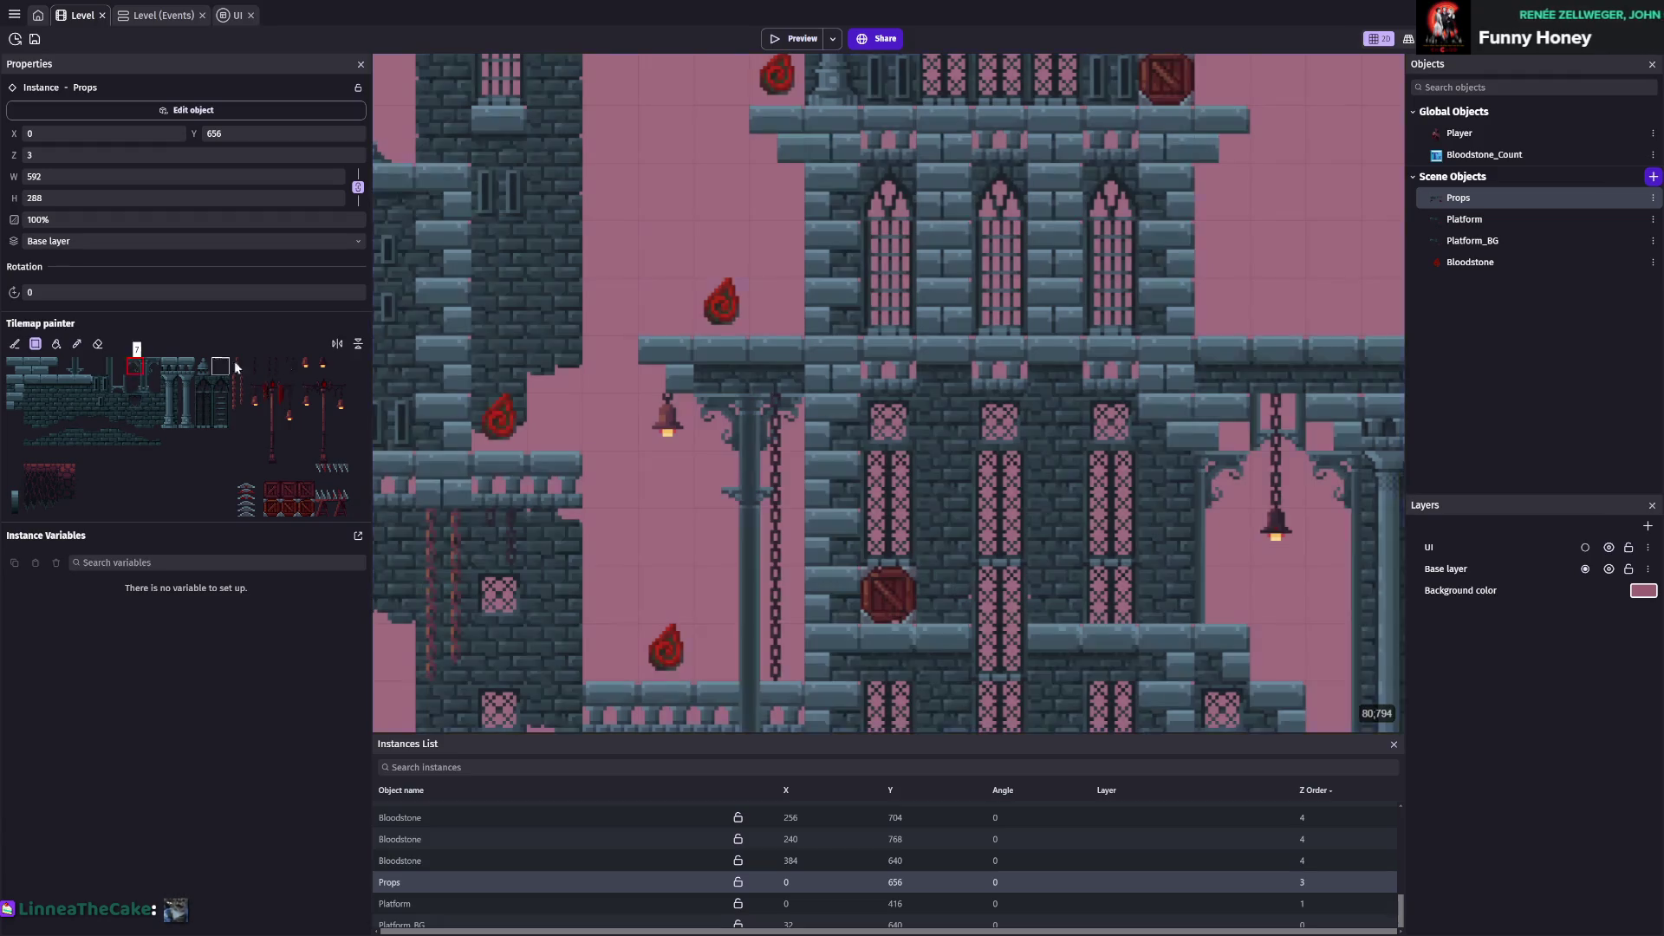
scroll(425, 433, up, 3)
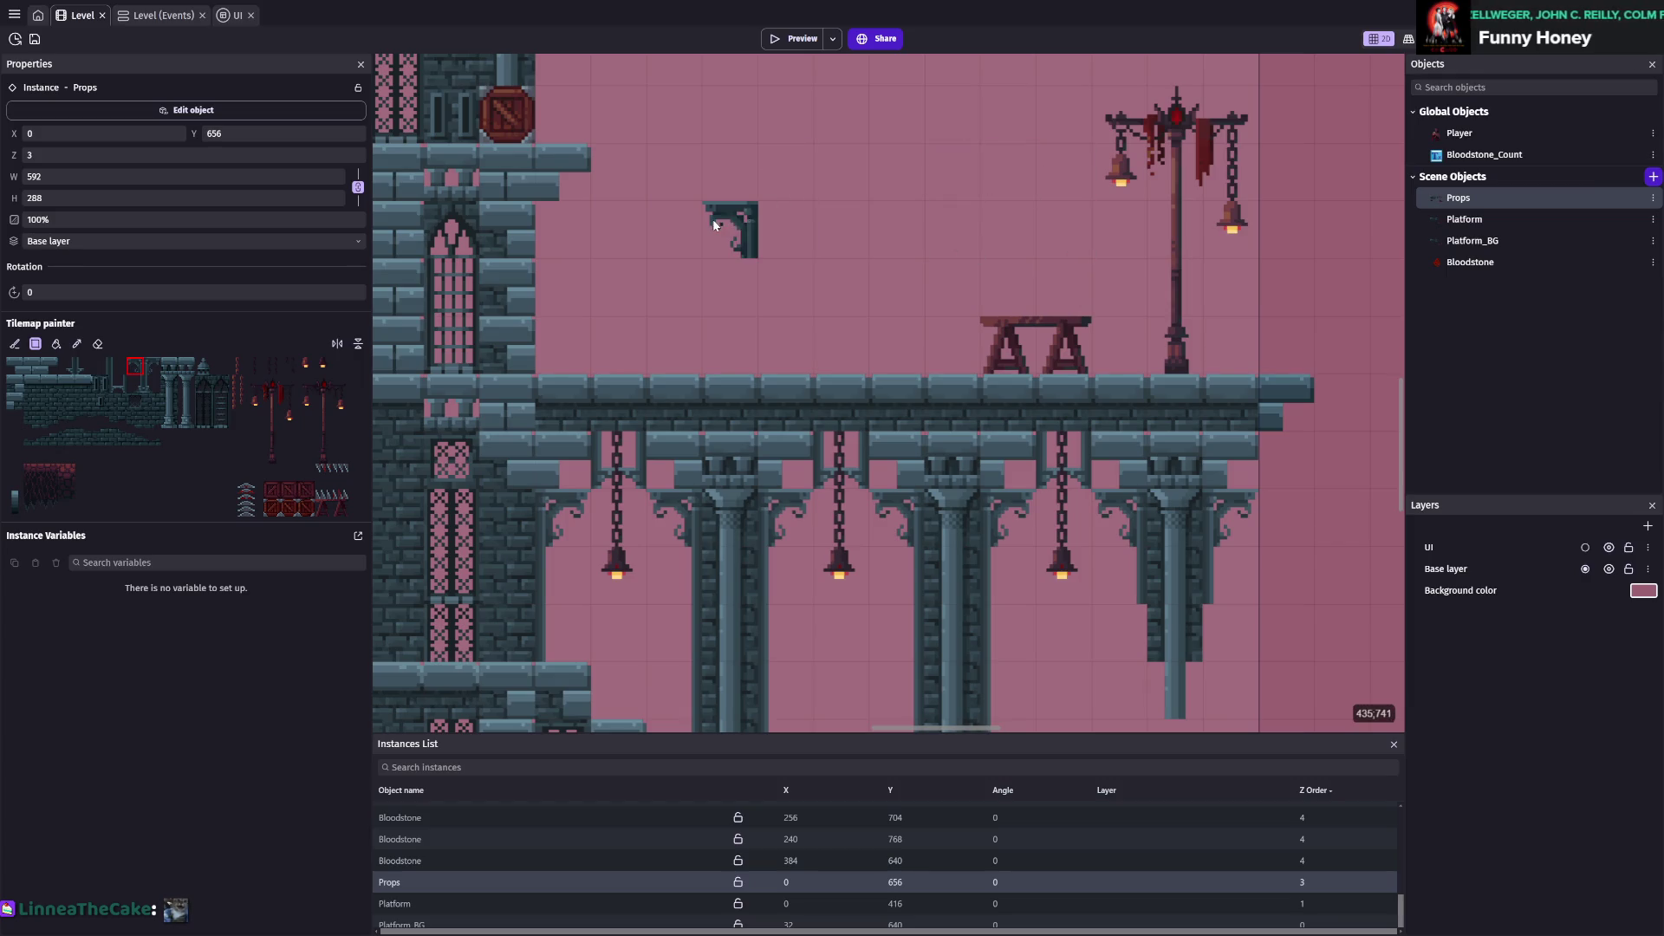
scroll(709, 412, up, 2)
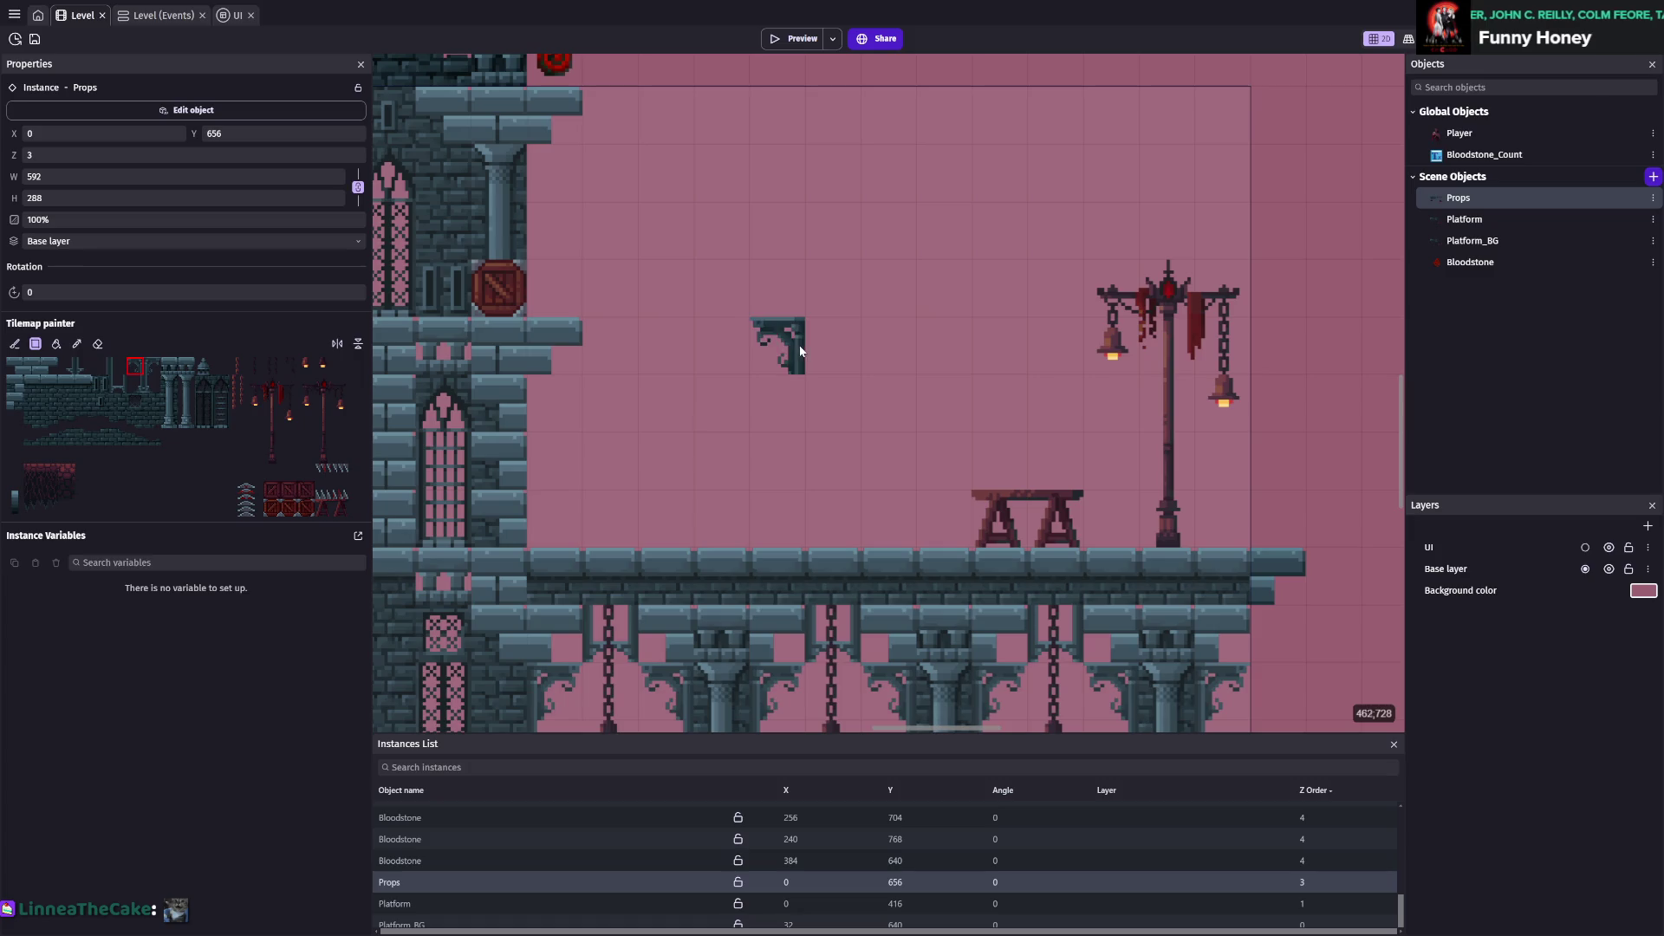
scroll(685, 338, down, 1)
key(ctrl+s)
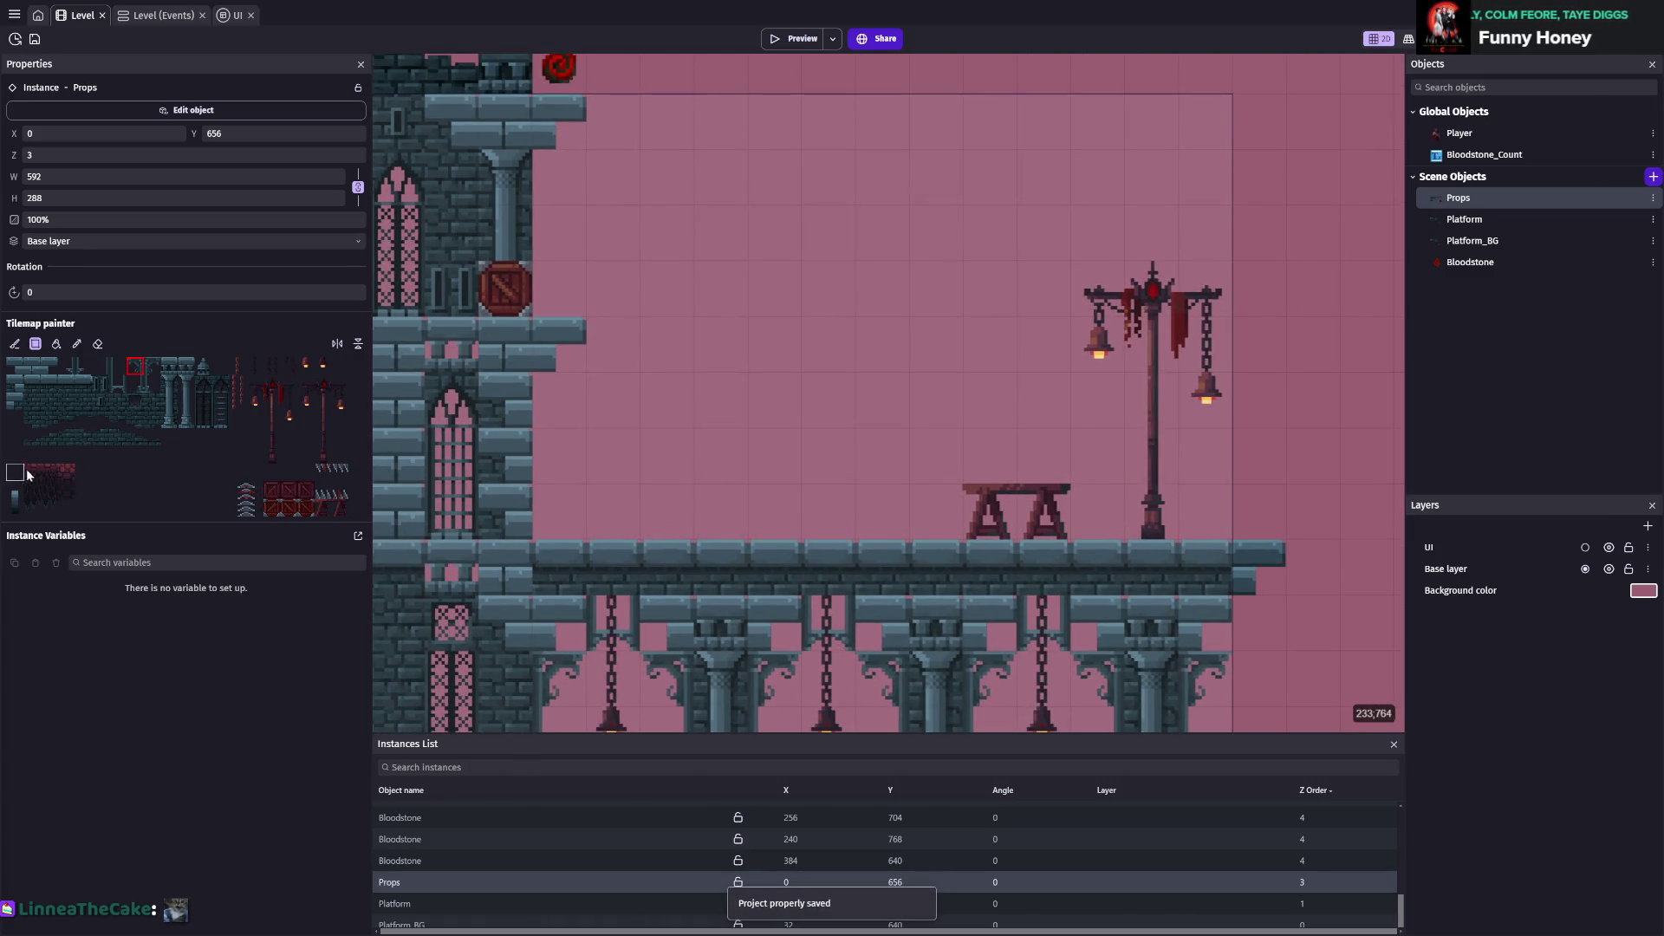
scroll(734, 372, down, 5)
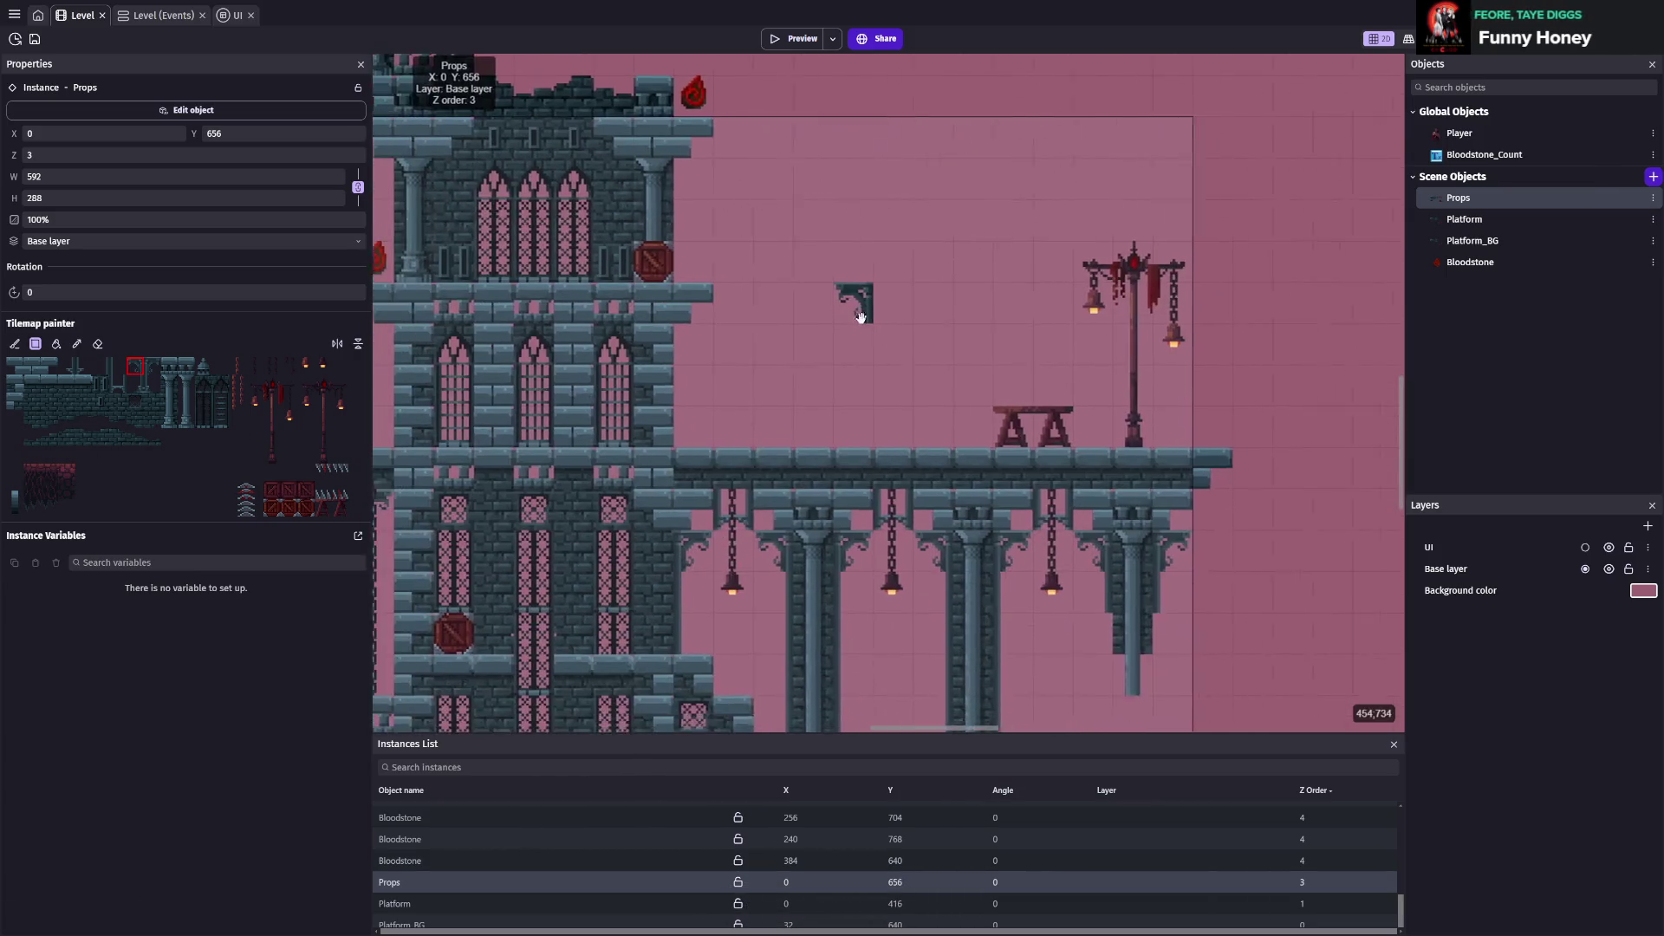
scroll(974, 259, up, 3)
key(ctrl+s)
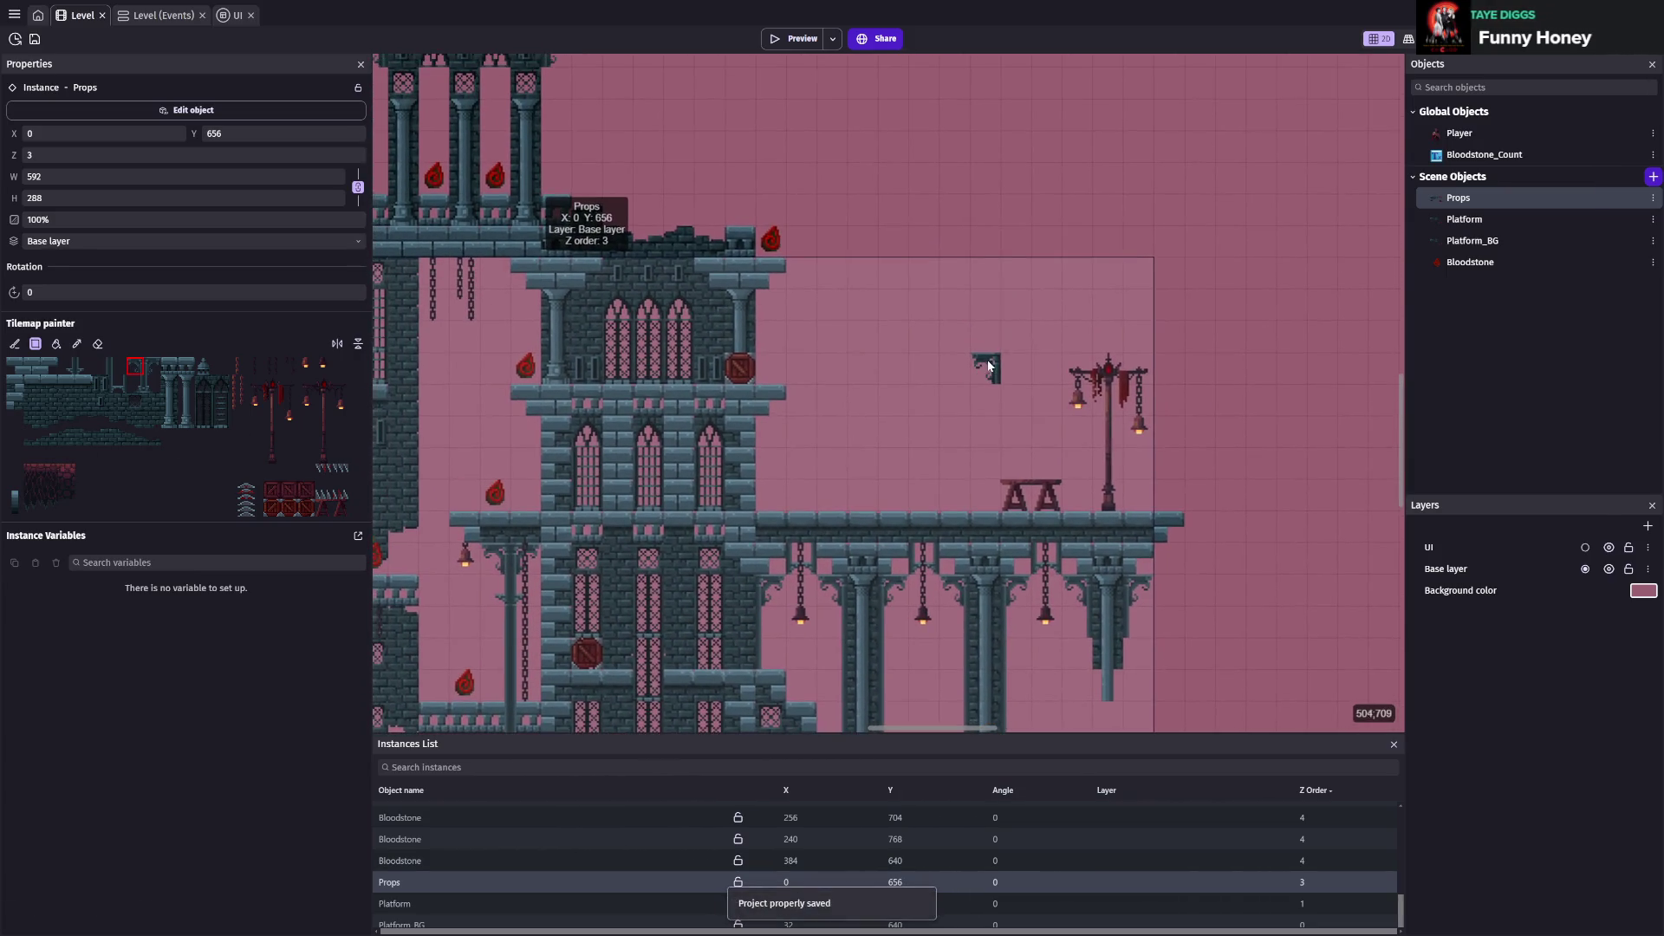
Run a quick preview, then drag Bloodstones onto the bridge's right end and save
click(771, 42)
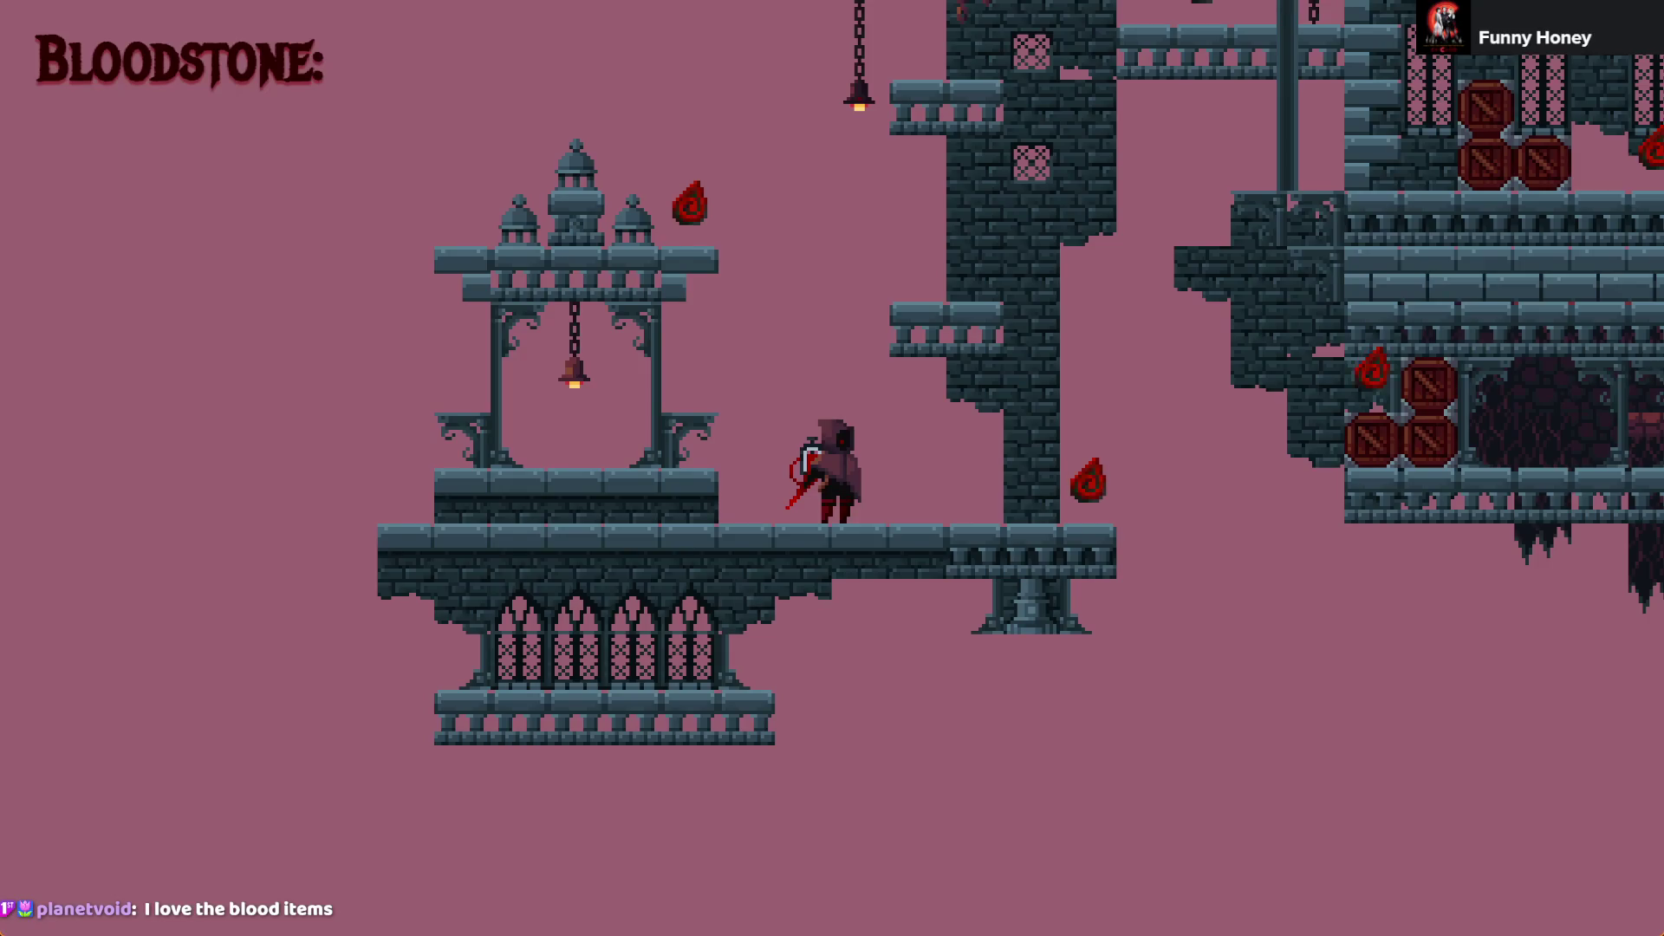
key(alt+F4)
mouse_move(1445, 264)
mouse_down()
mouse_move(1201, 418)
mouse_move(1161, 495)
mouse_up()
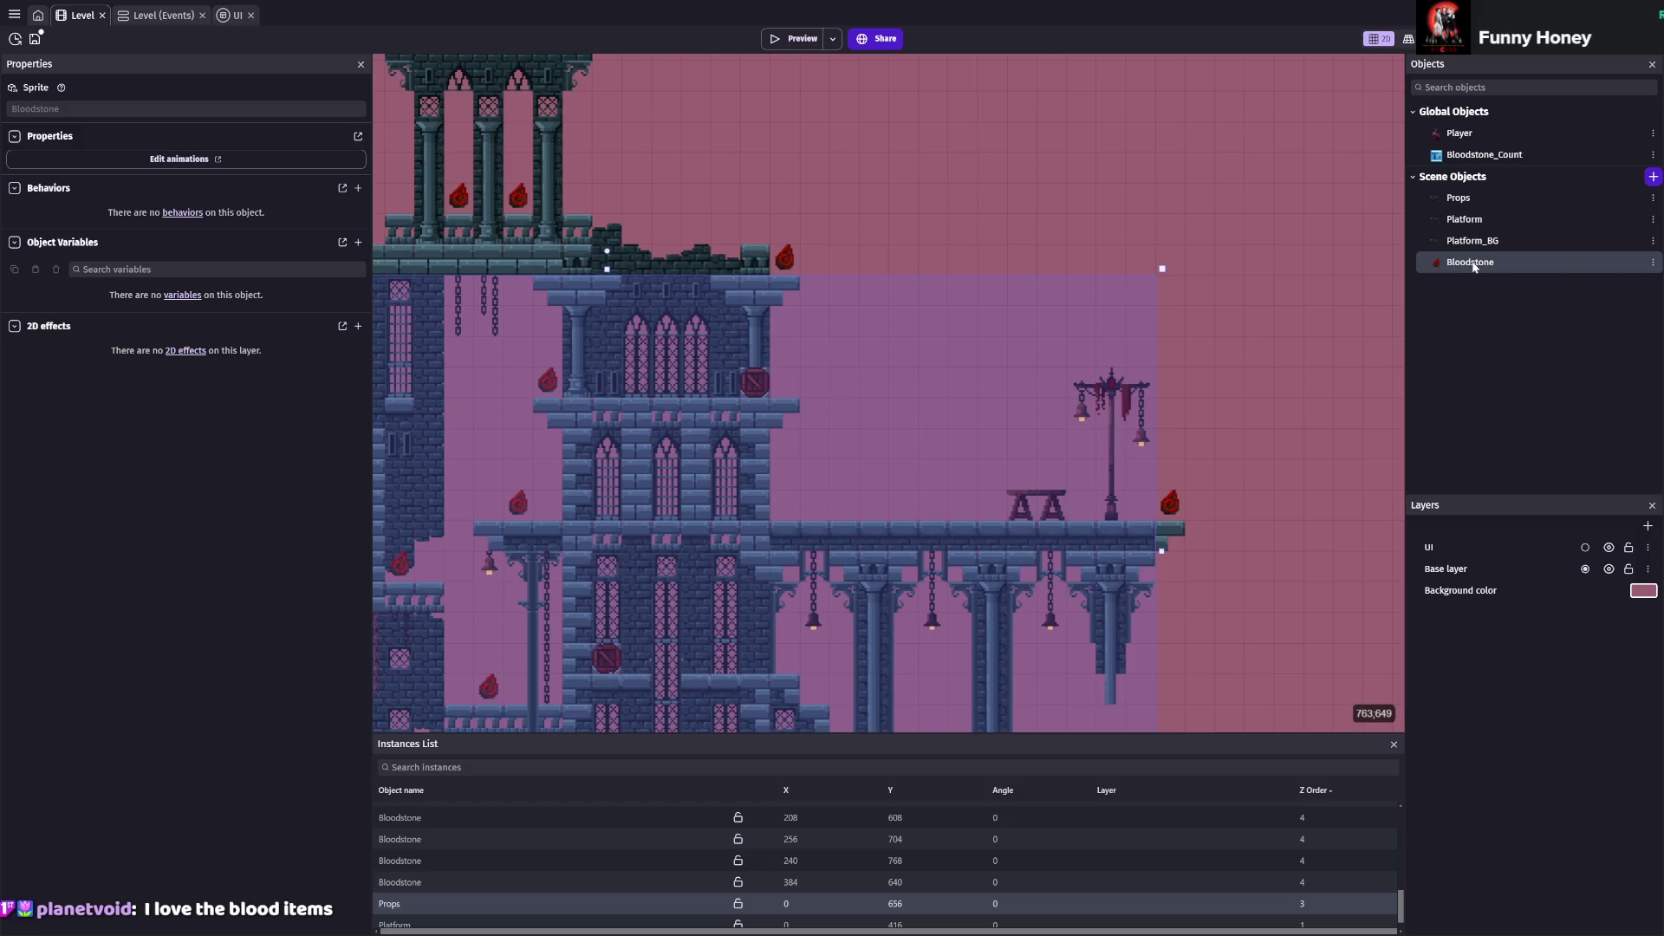
mouse_move(1467, 275)
mouse_down()
mouse_move(603, 264)
mouse_move(1114, 481)
mouse_move(1059, 501)
mouse_move(954, 500)
mouse_move(1506, 263)
mouse_up()
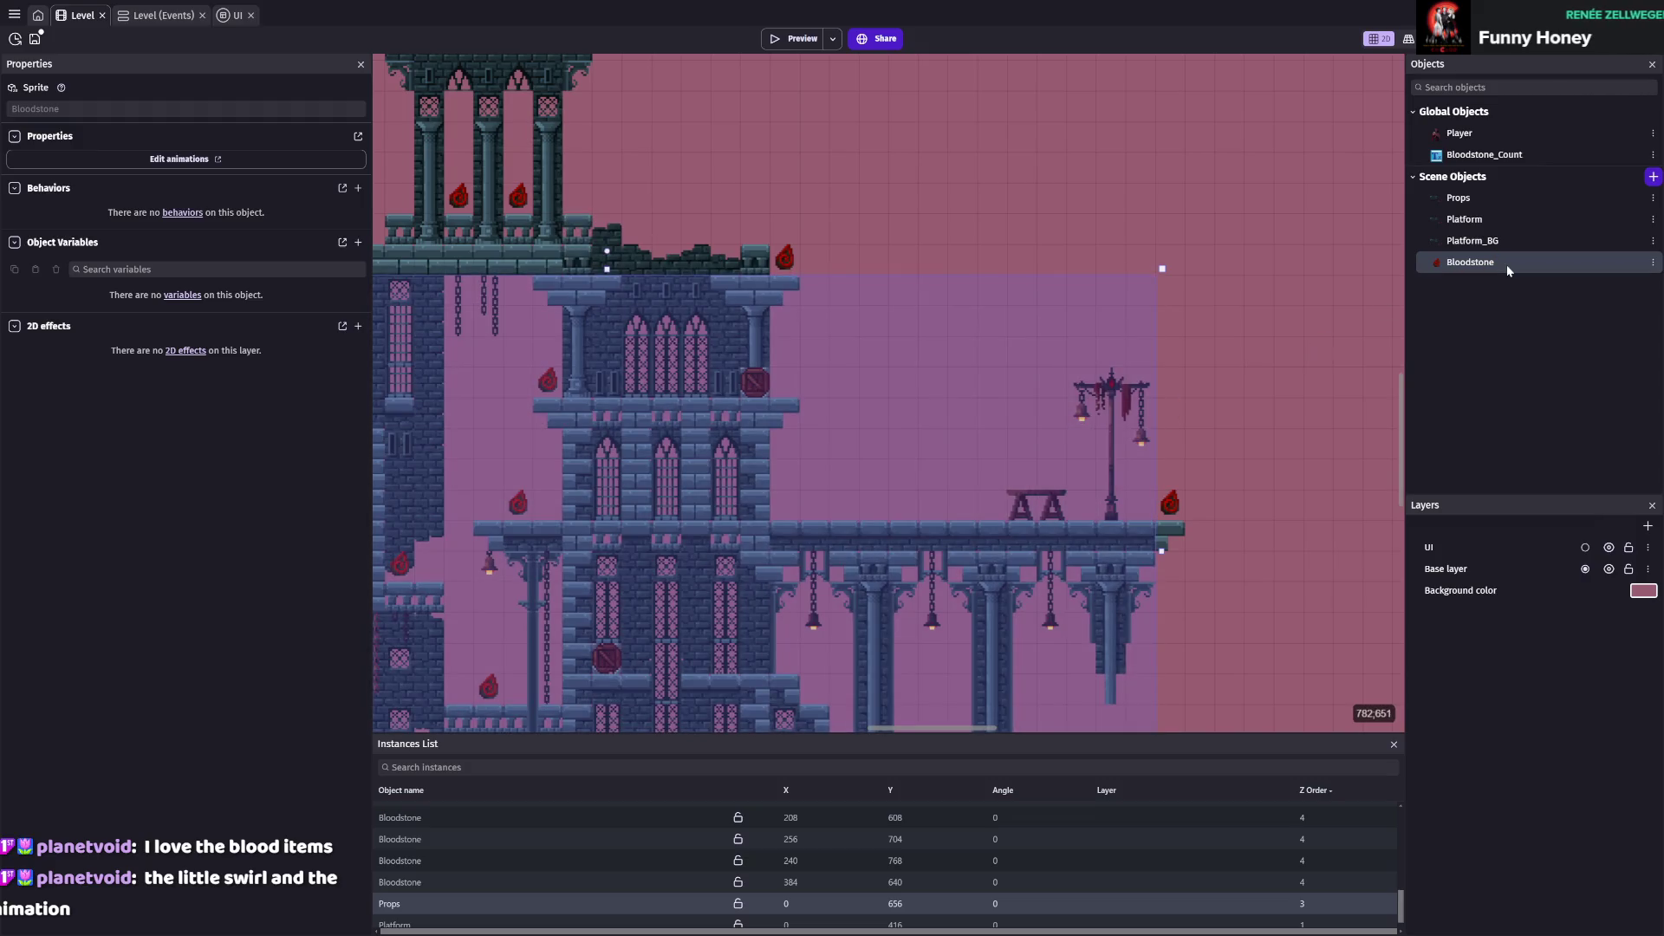
scroll(954, 496, up, 3)
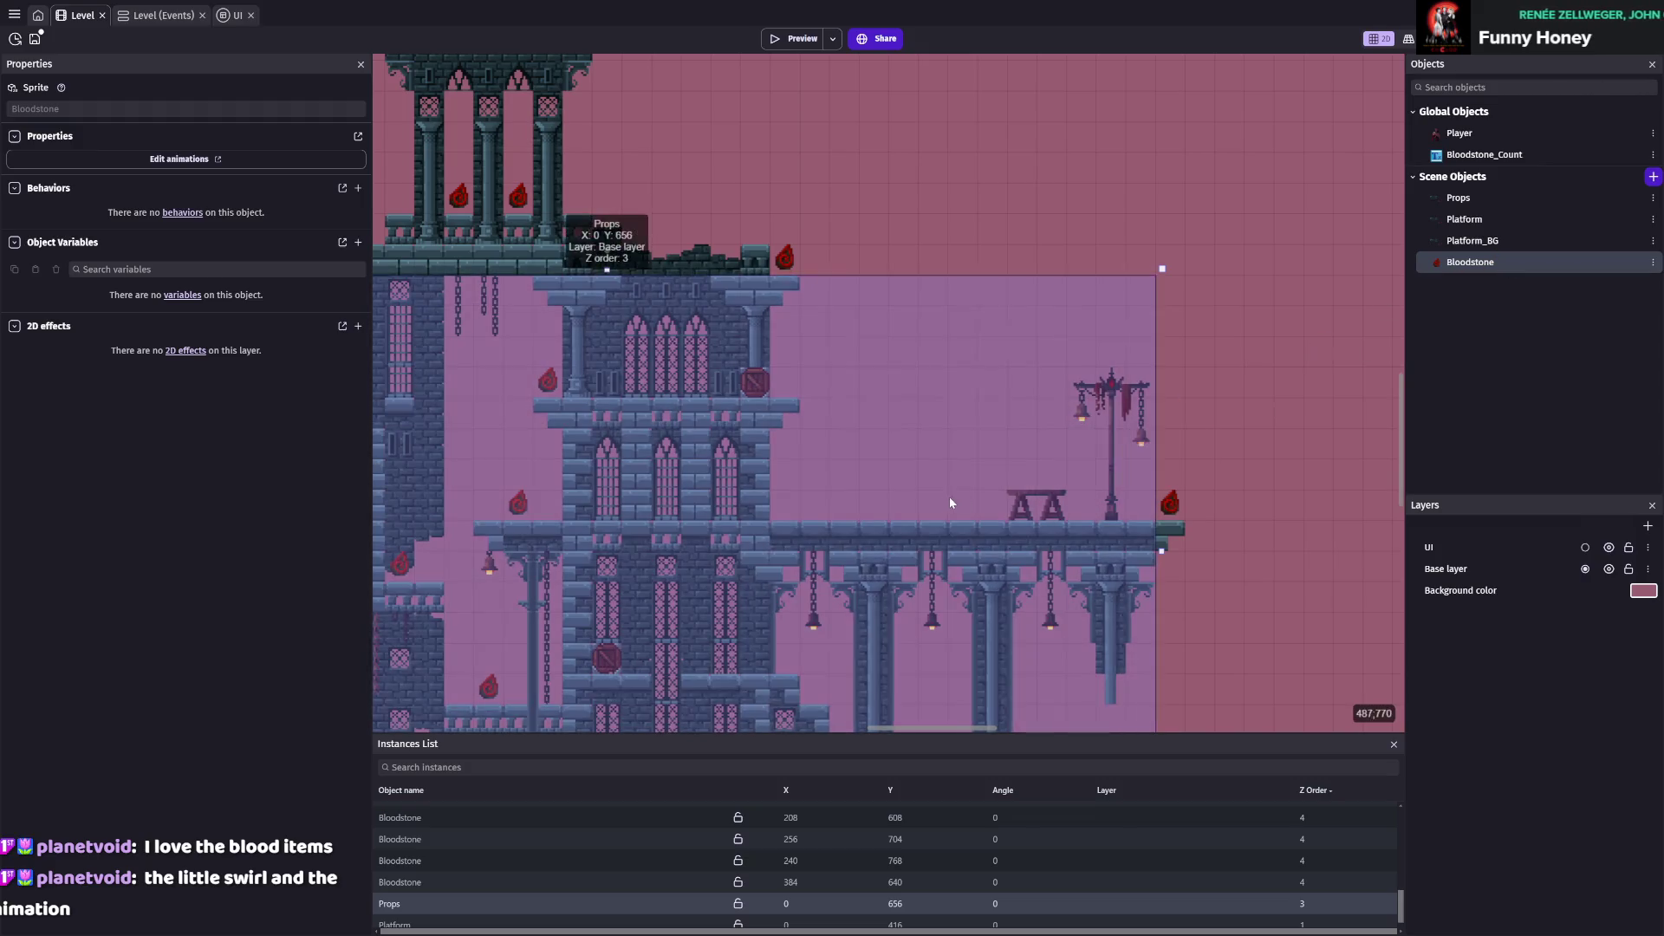
key(ctrl+s)
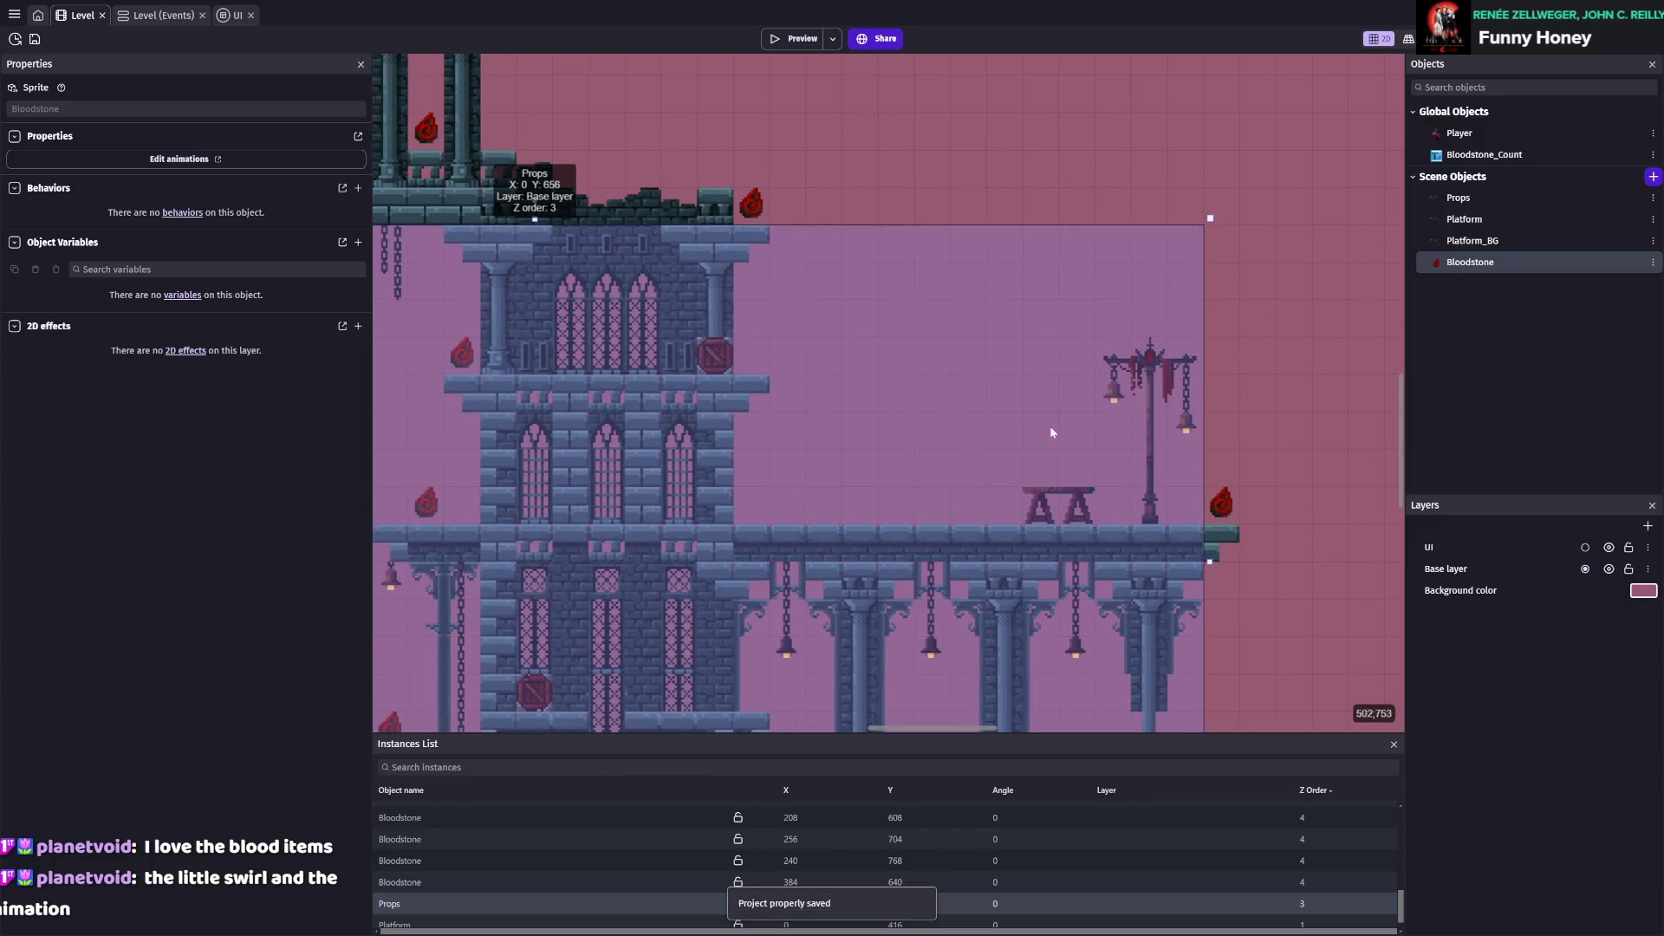
click(1472, 227)
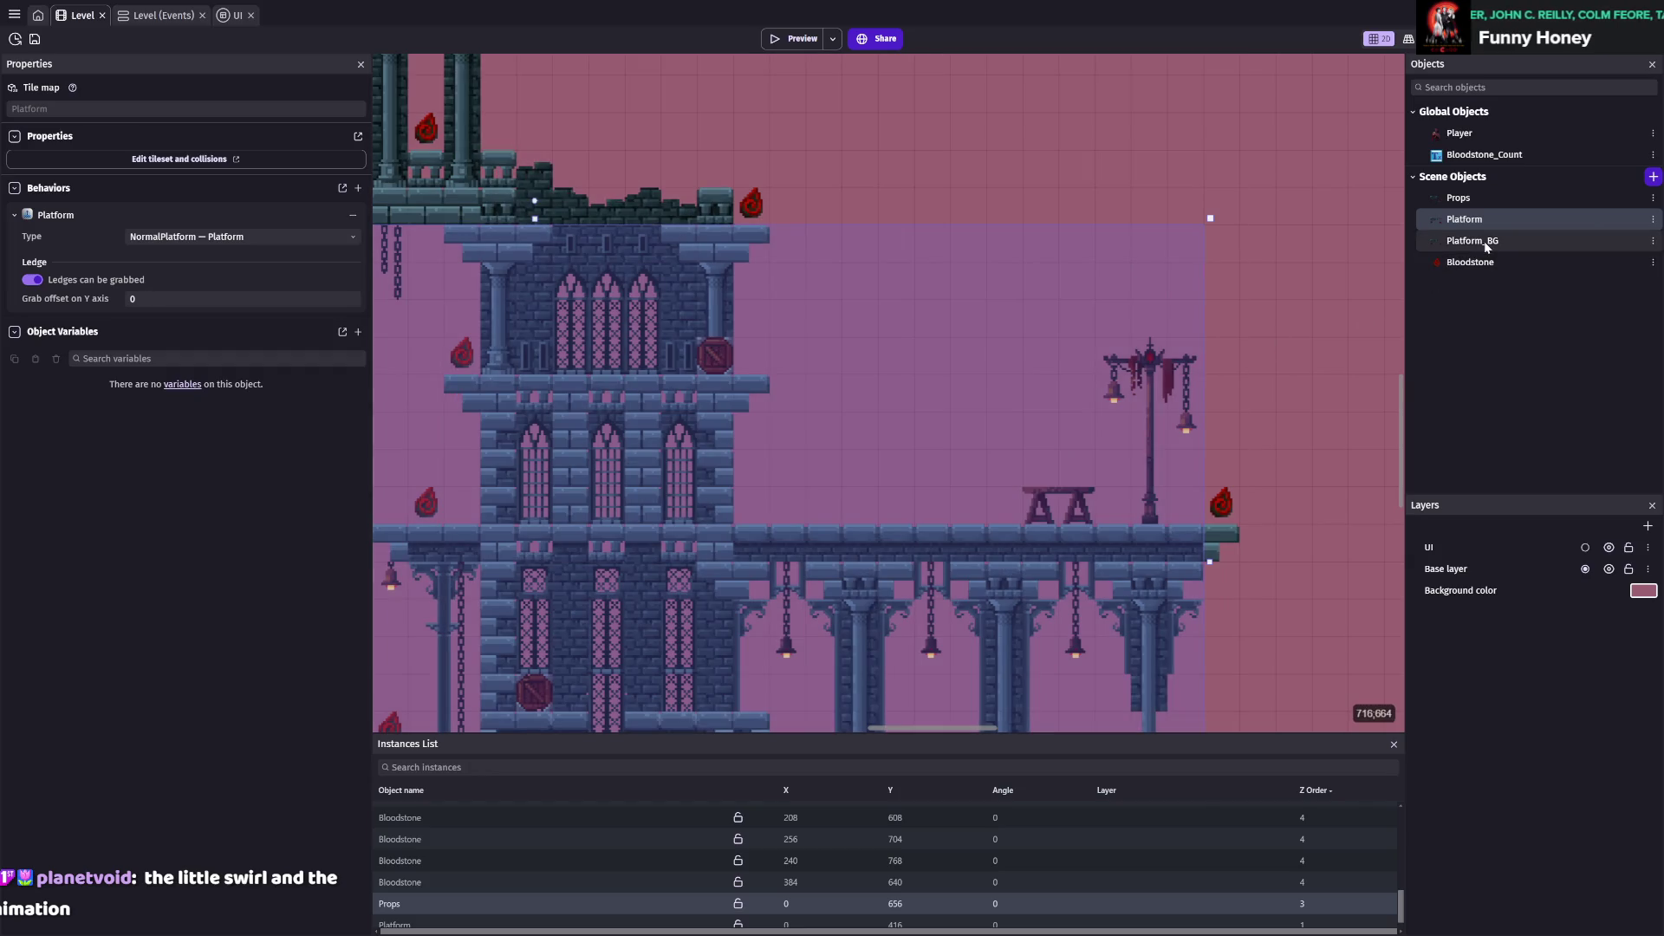
Paint Platform crate tiles along the bridge floor and one above it, then launch a preview
double_click(423, 924)
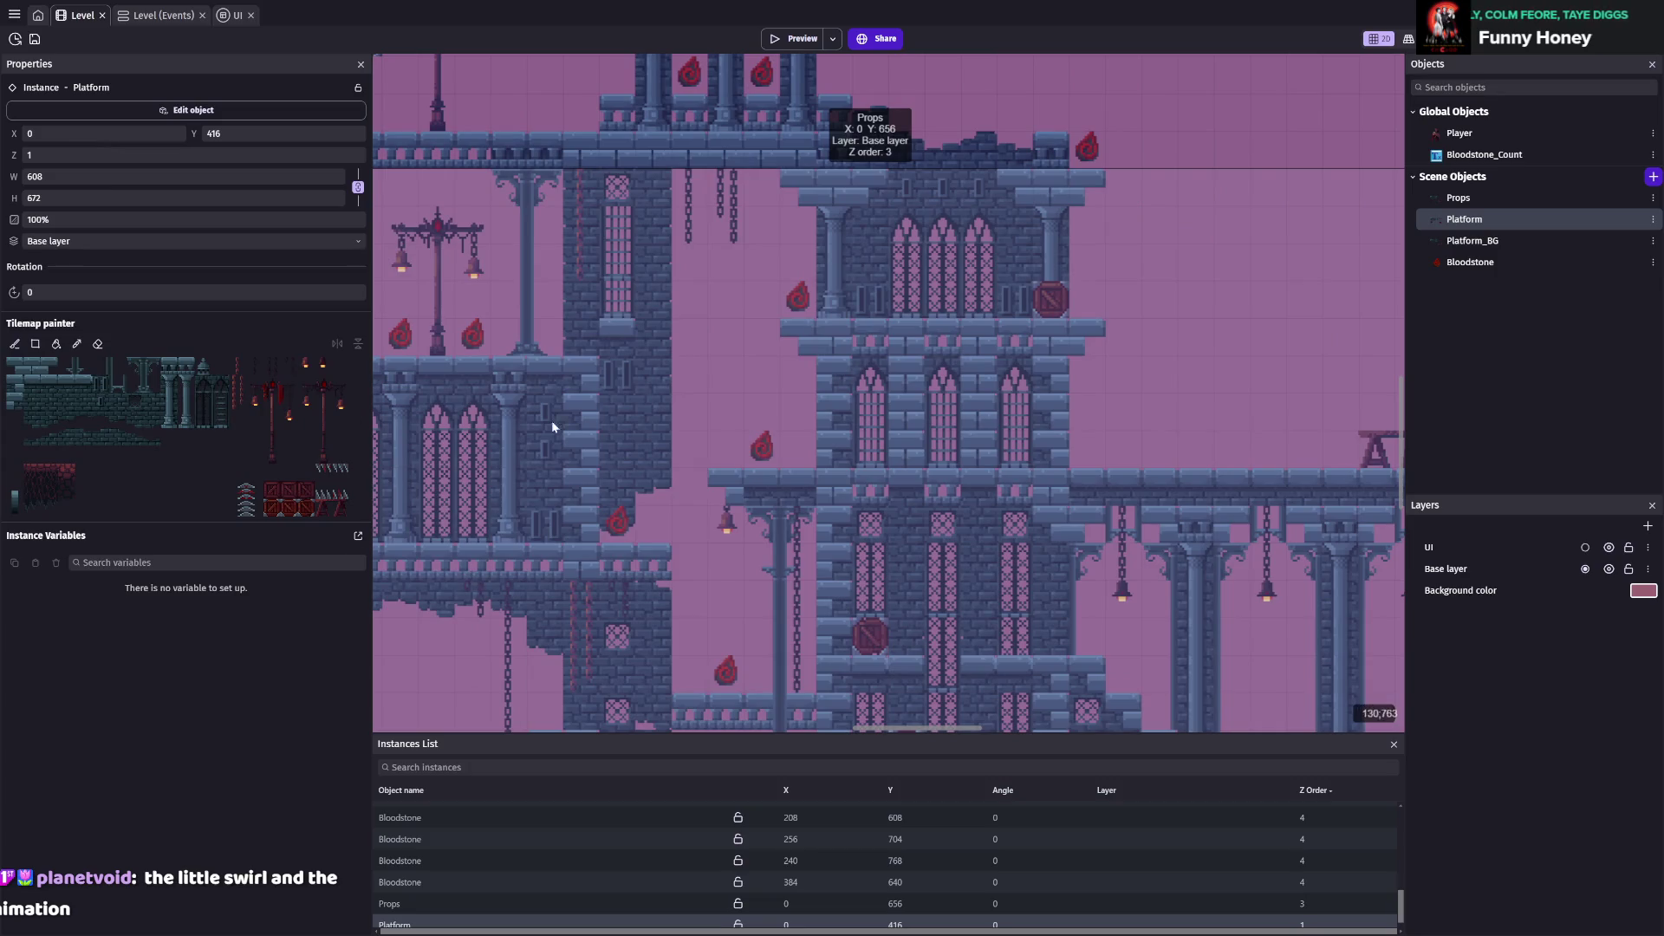
scroll(970, 420, up, 5)
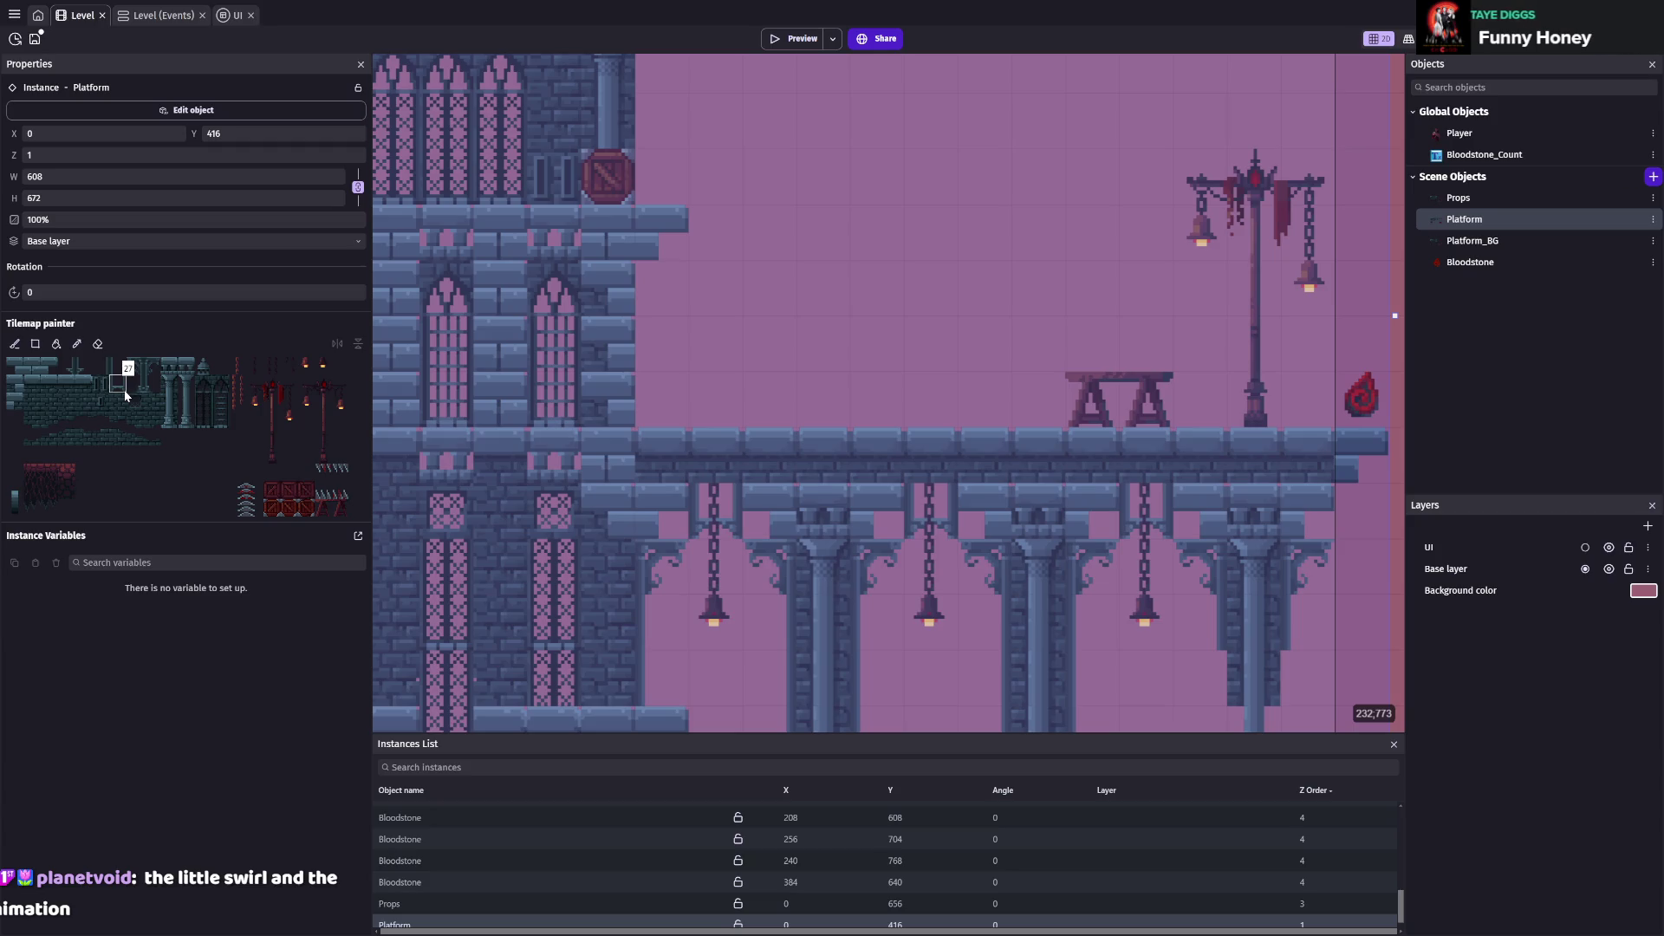
scroll(788, 438, down, 2)
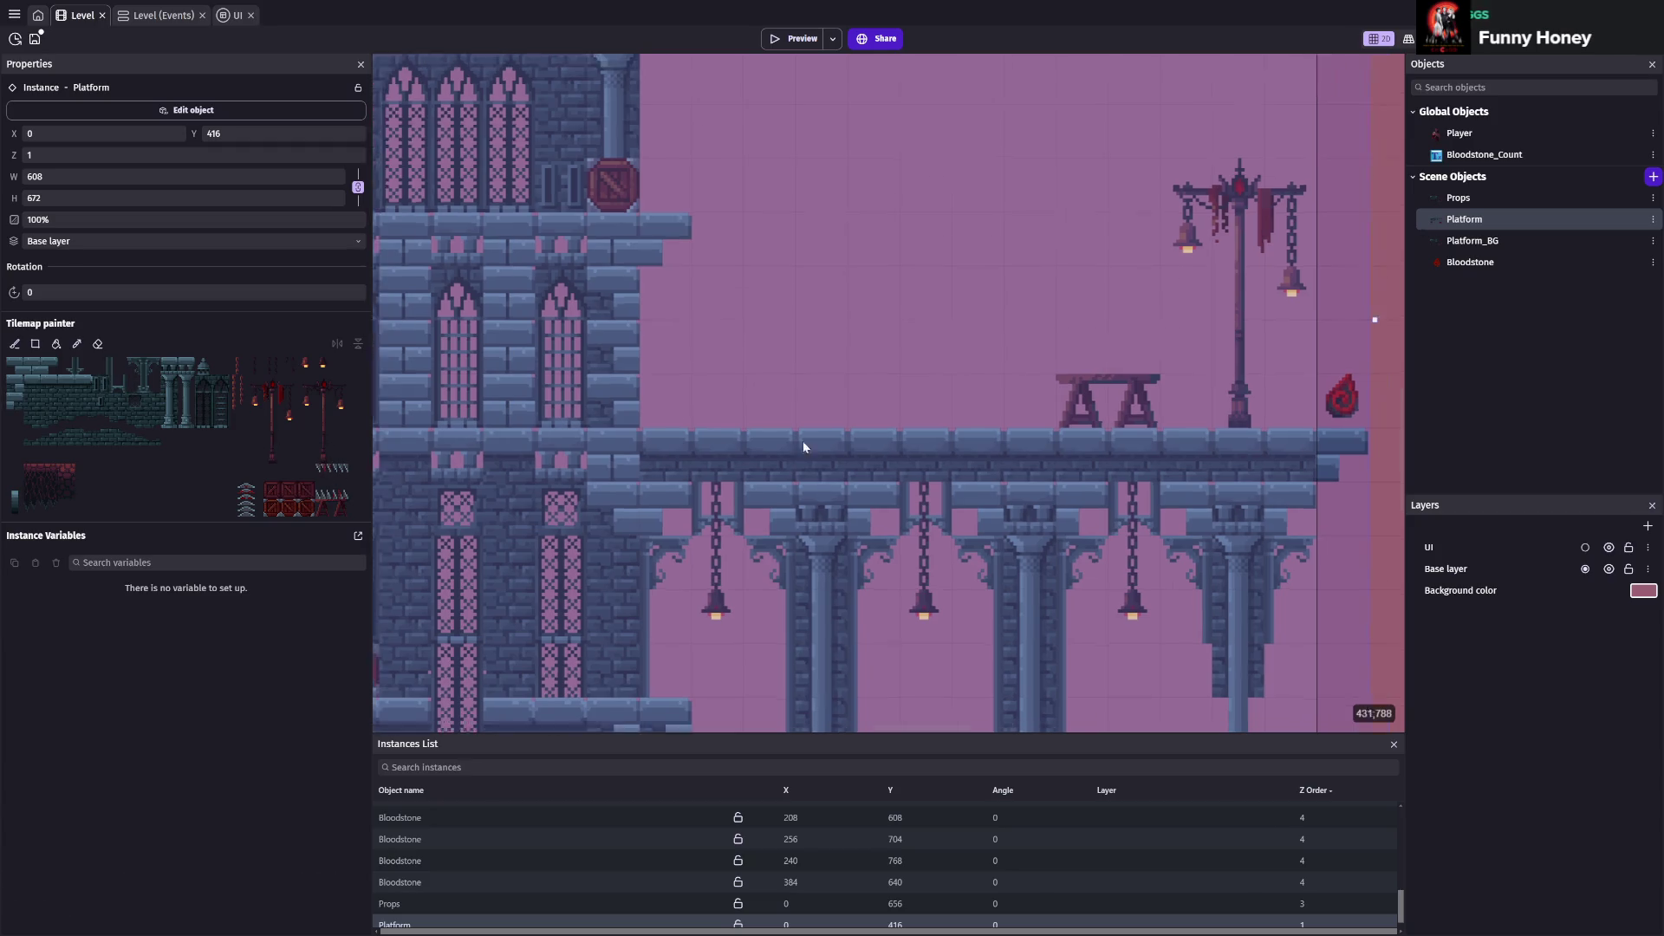
click(262, 494)
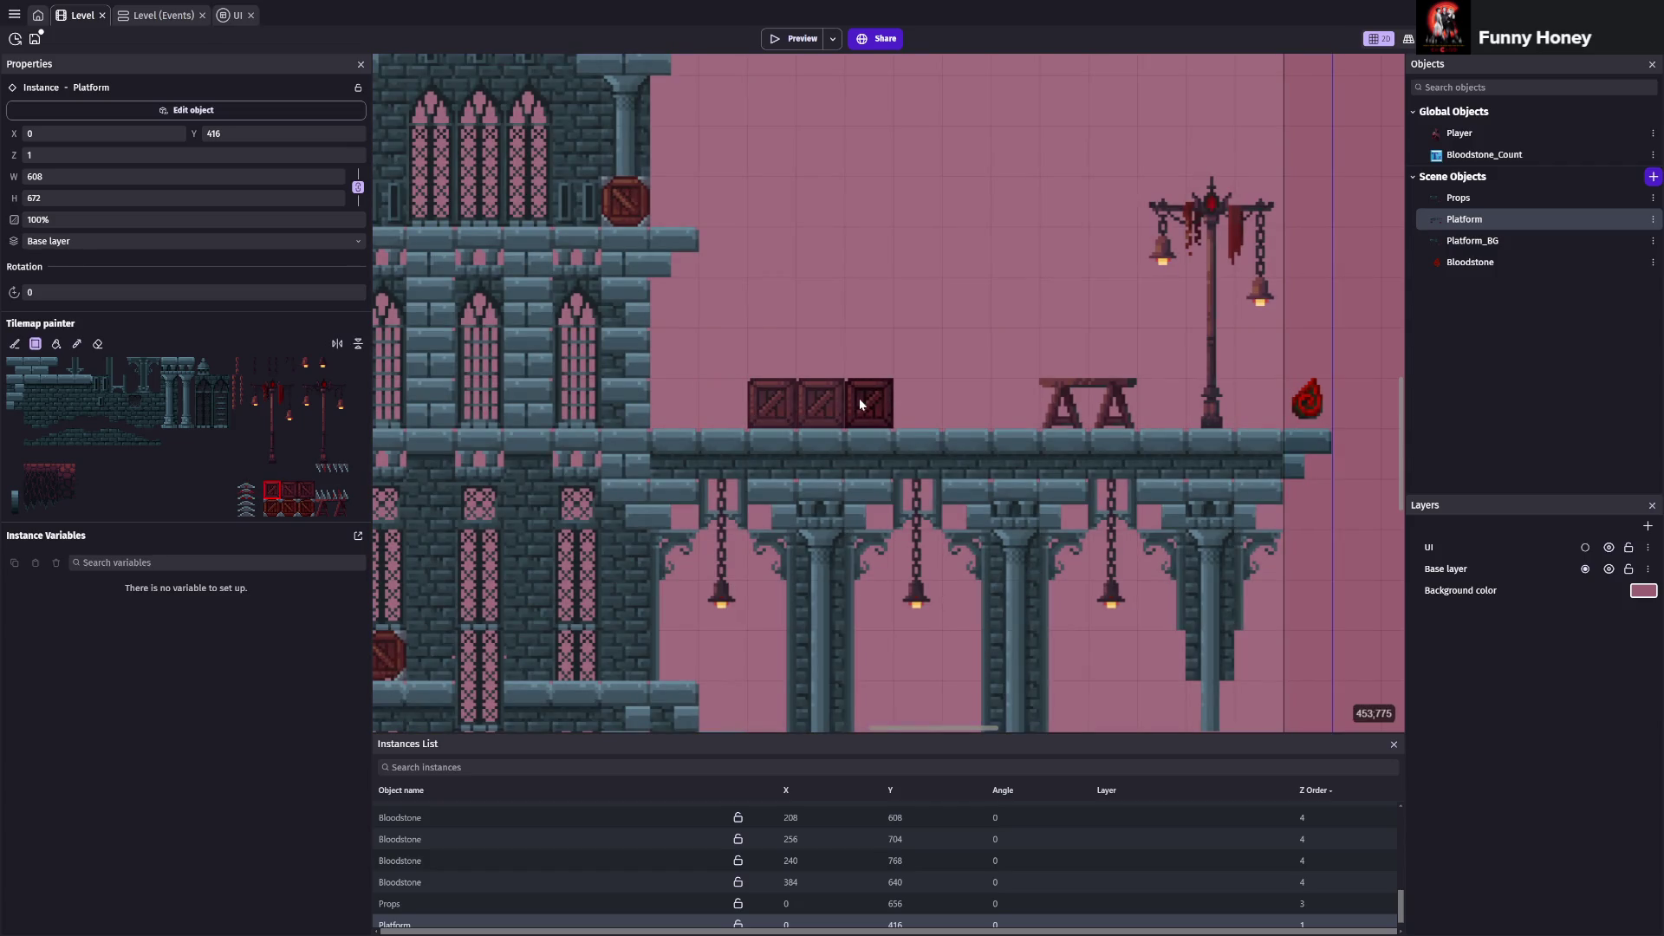
click(829, 364)
click(903, 409)
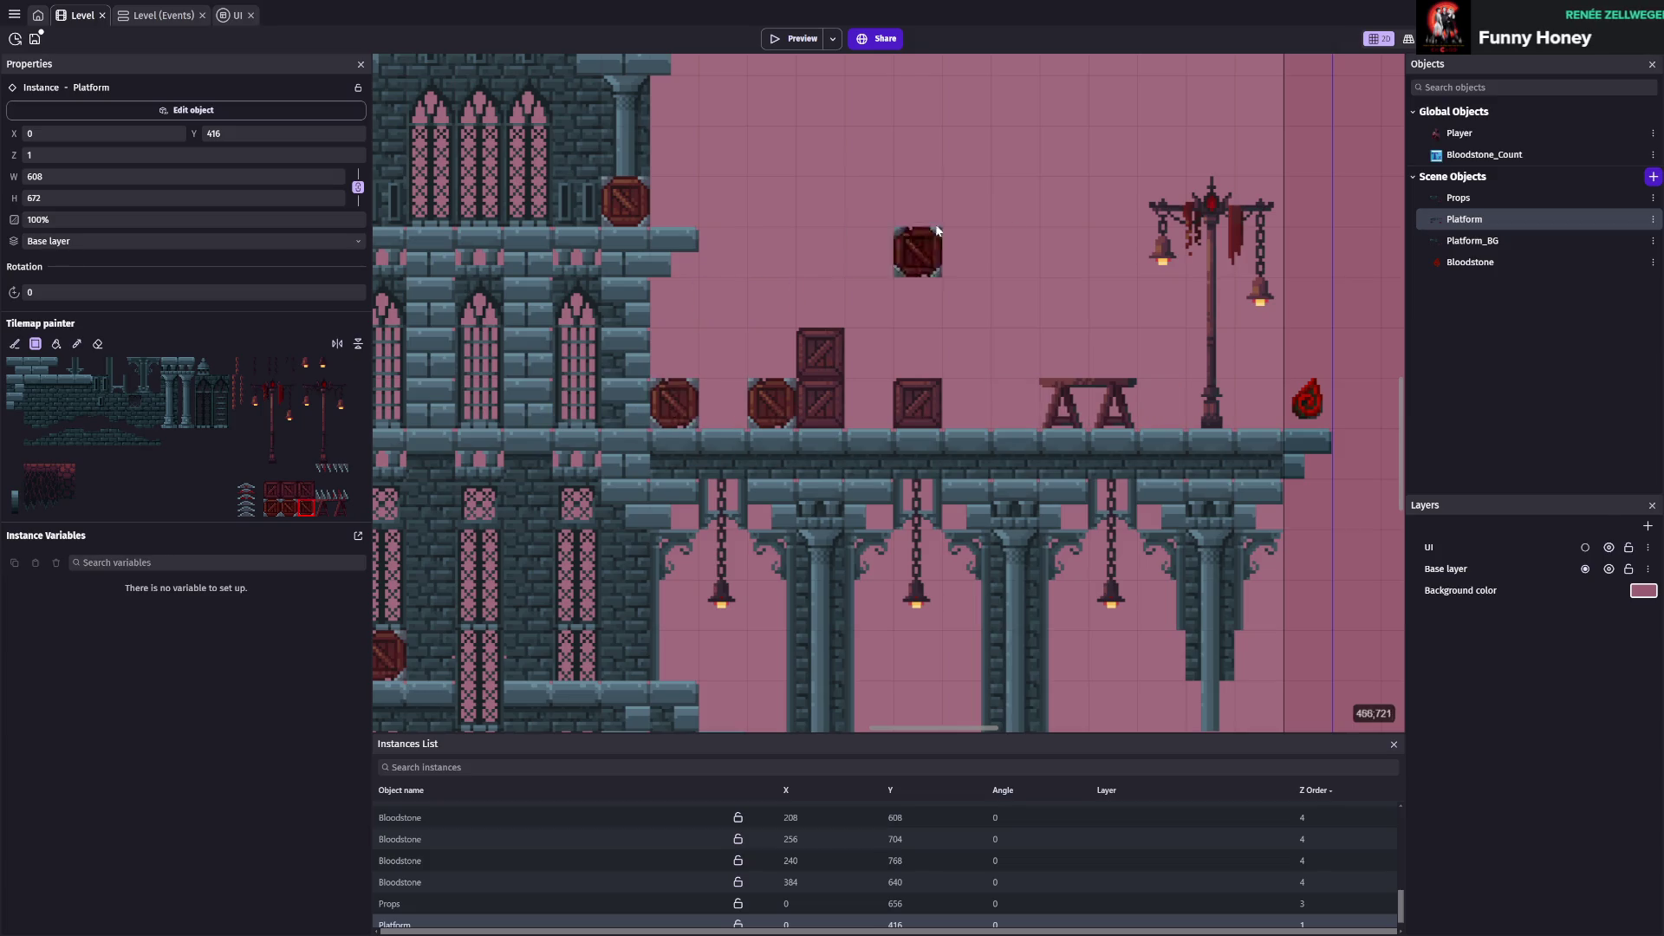
scroll(1110, 337, down, 3)
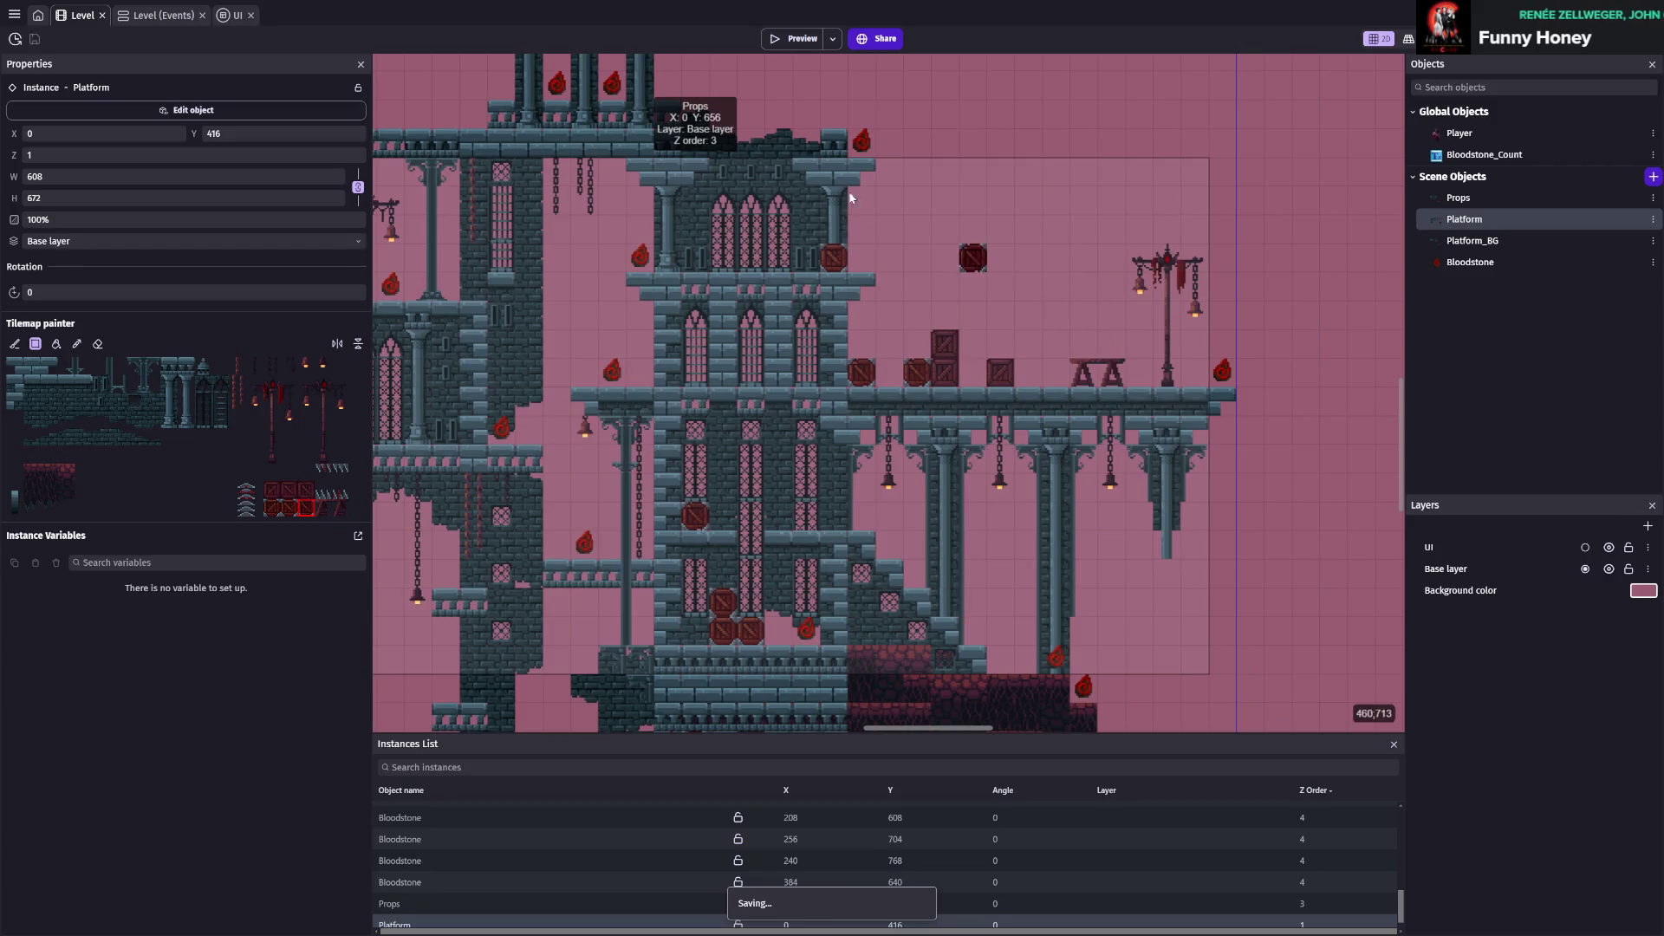
click(770, 43)
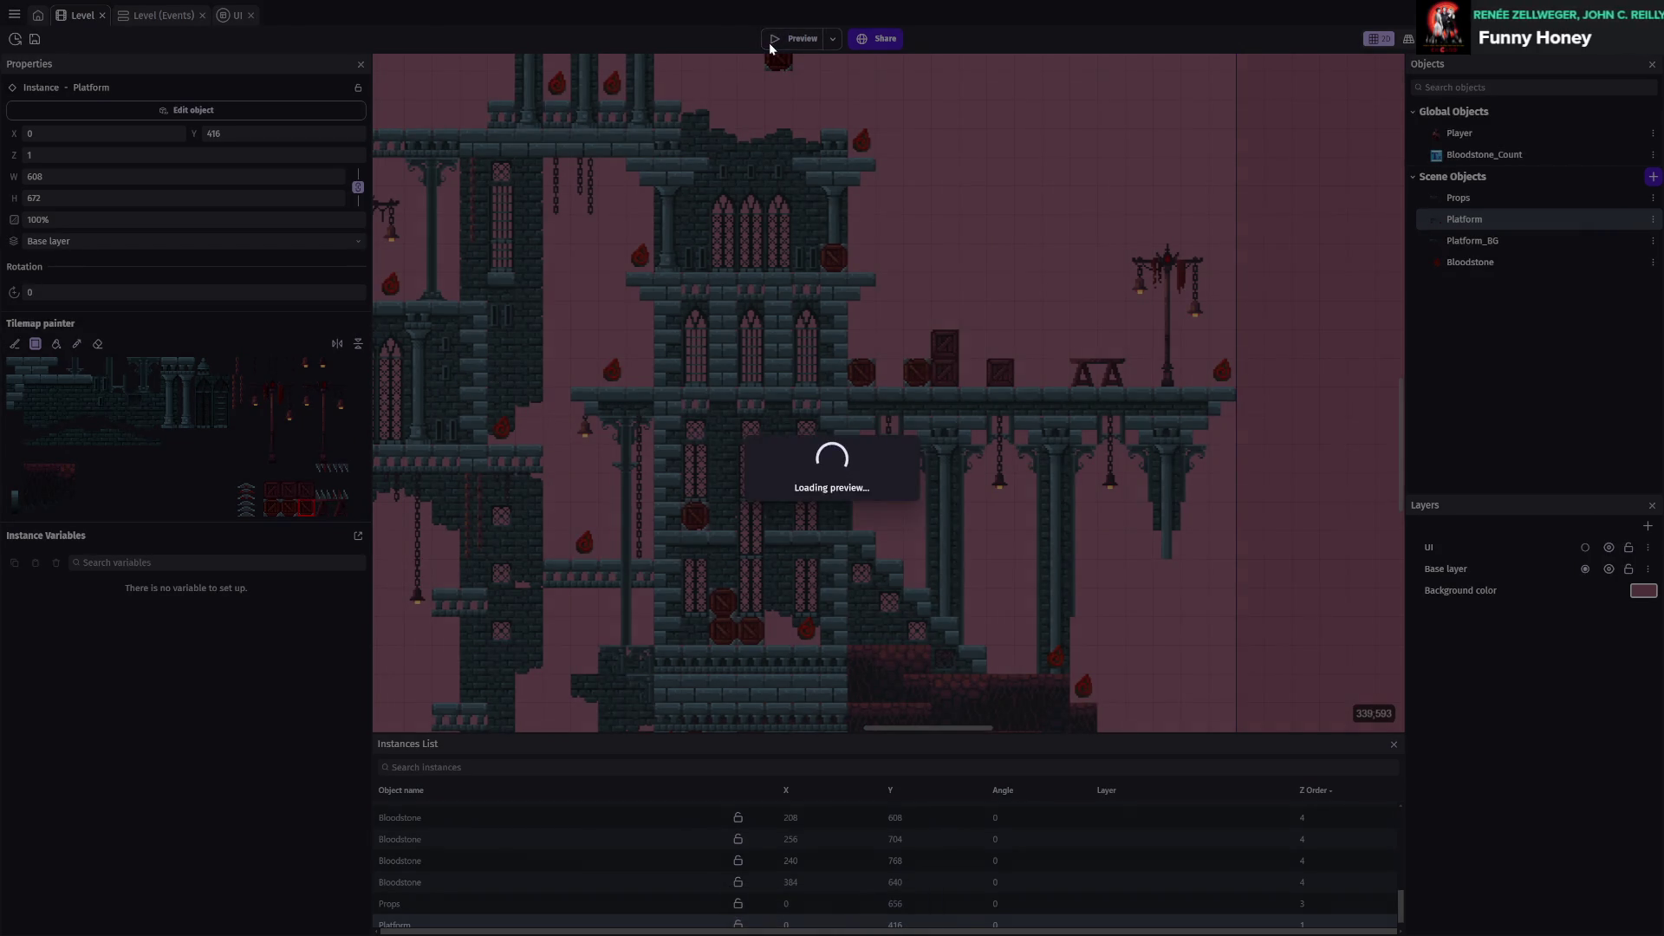
Run to the tower ledge and crates, collecting Bloodstones up to 3, then close the preview
key(Right)
key(Left)
key(space)
key(Right)
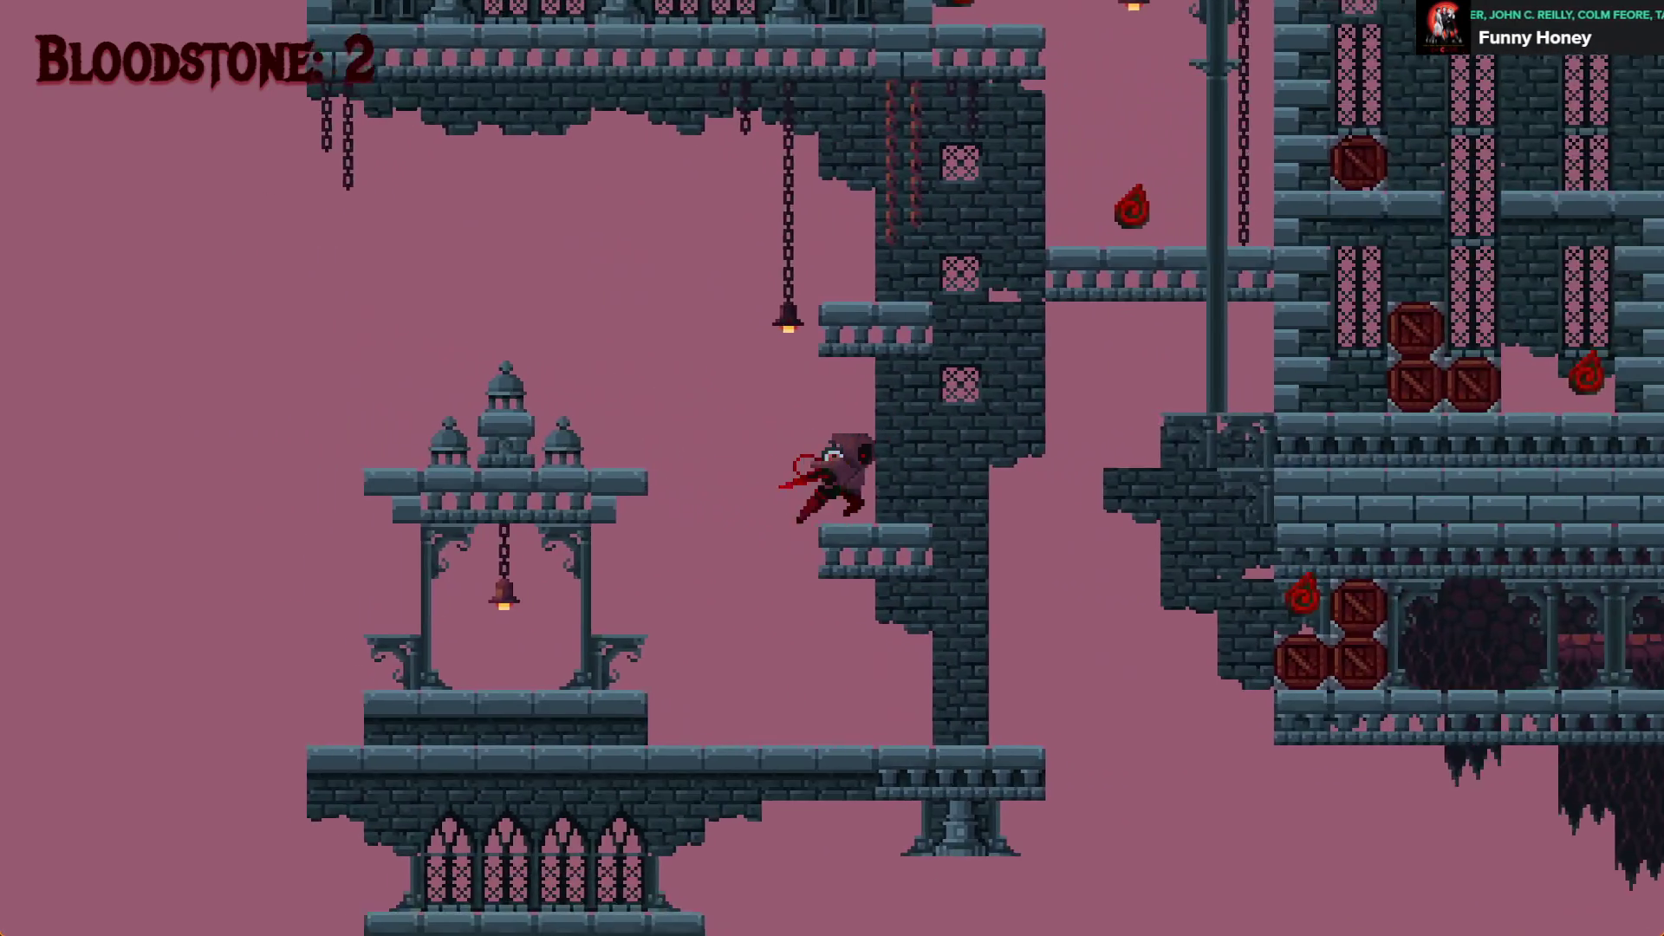
key(Right)
key(space)
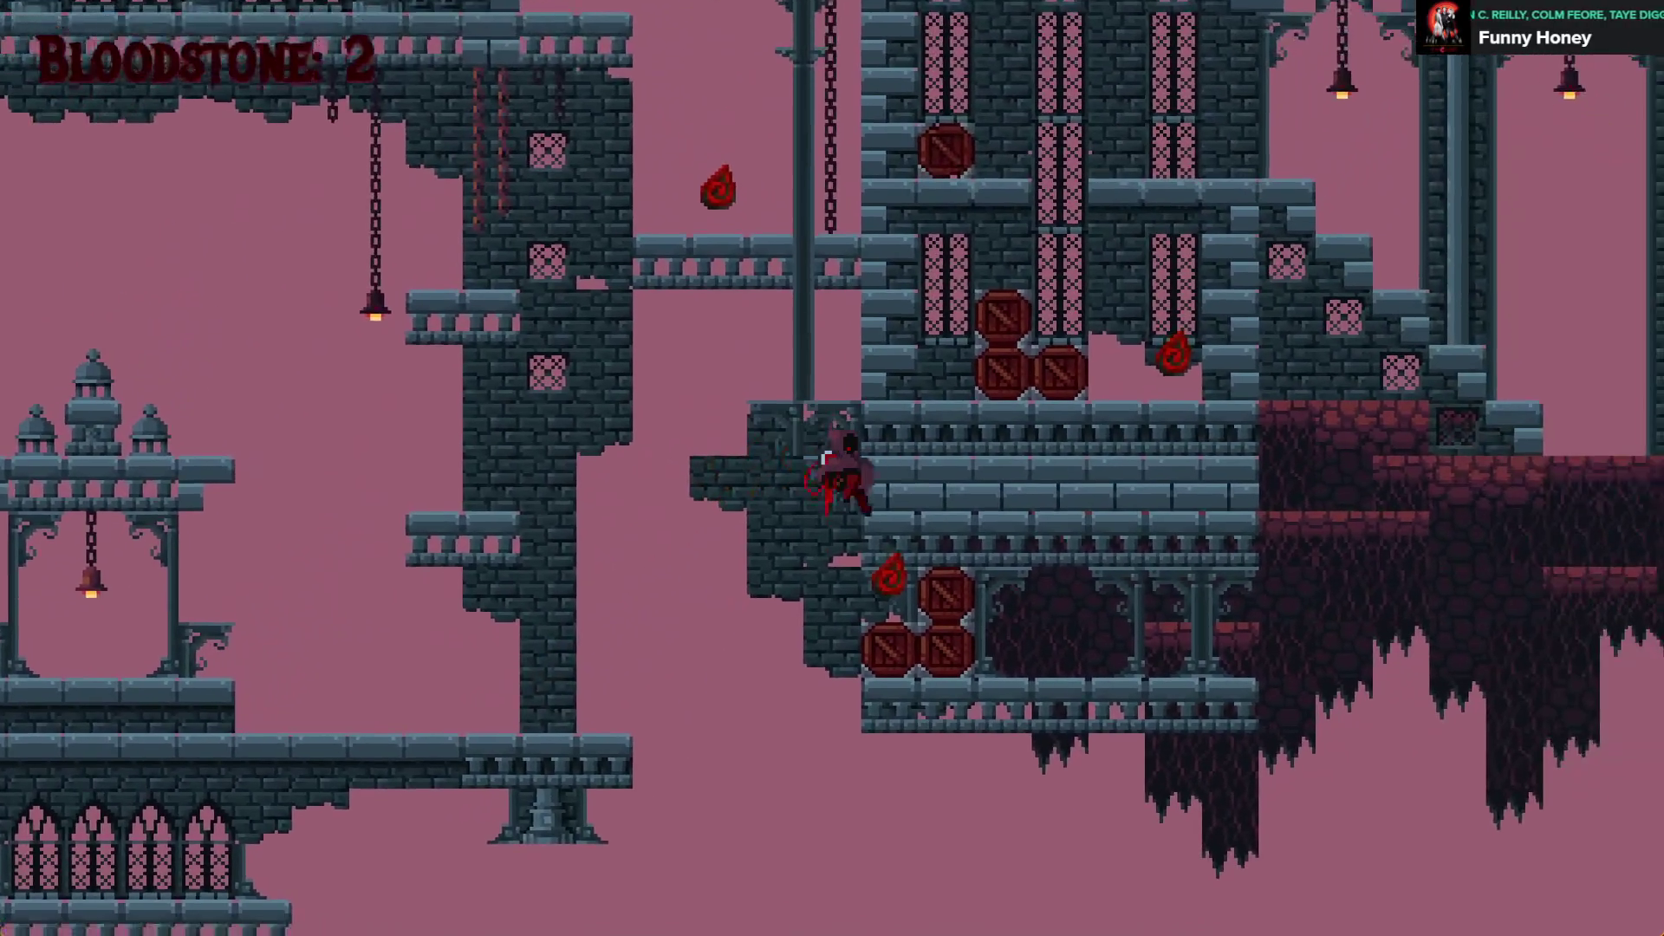
key(Left)
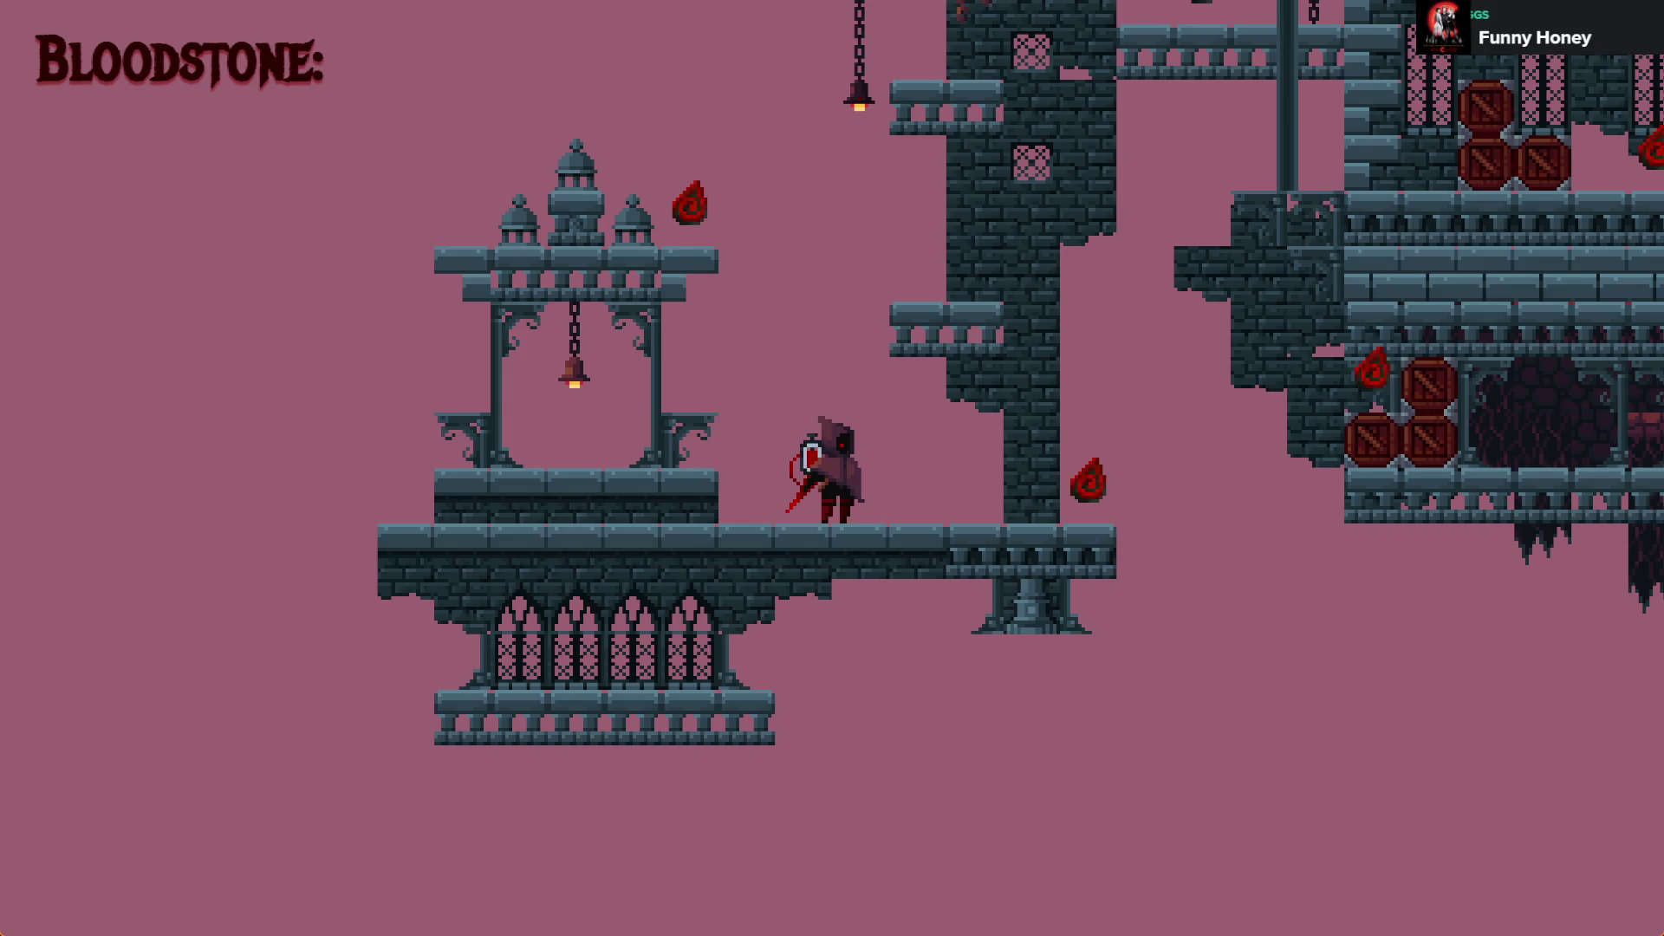
key(alt+F4)
scroll(1134, 373, down, 5)
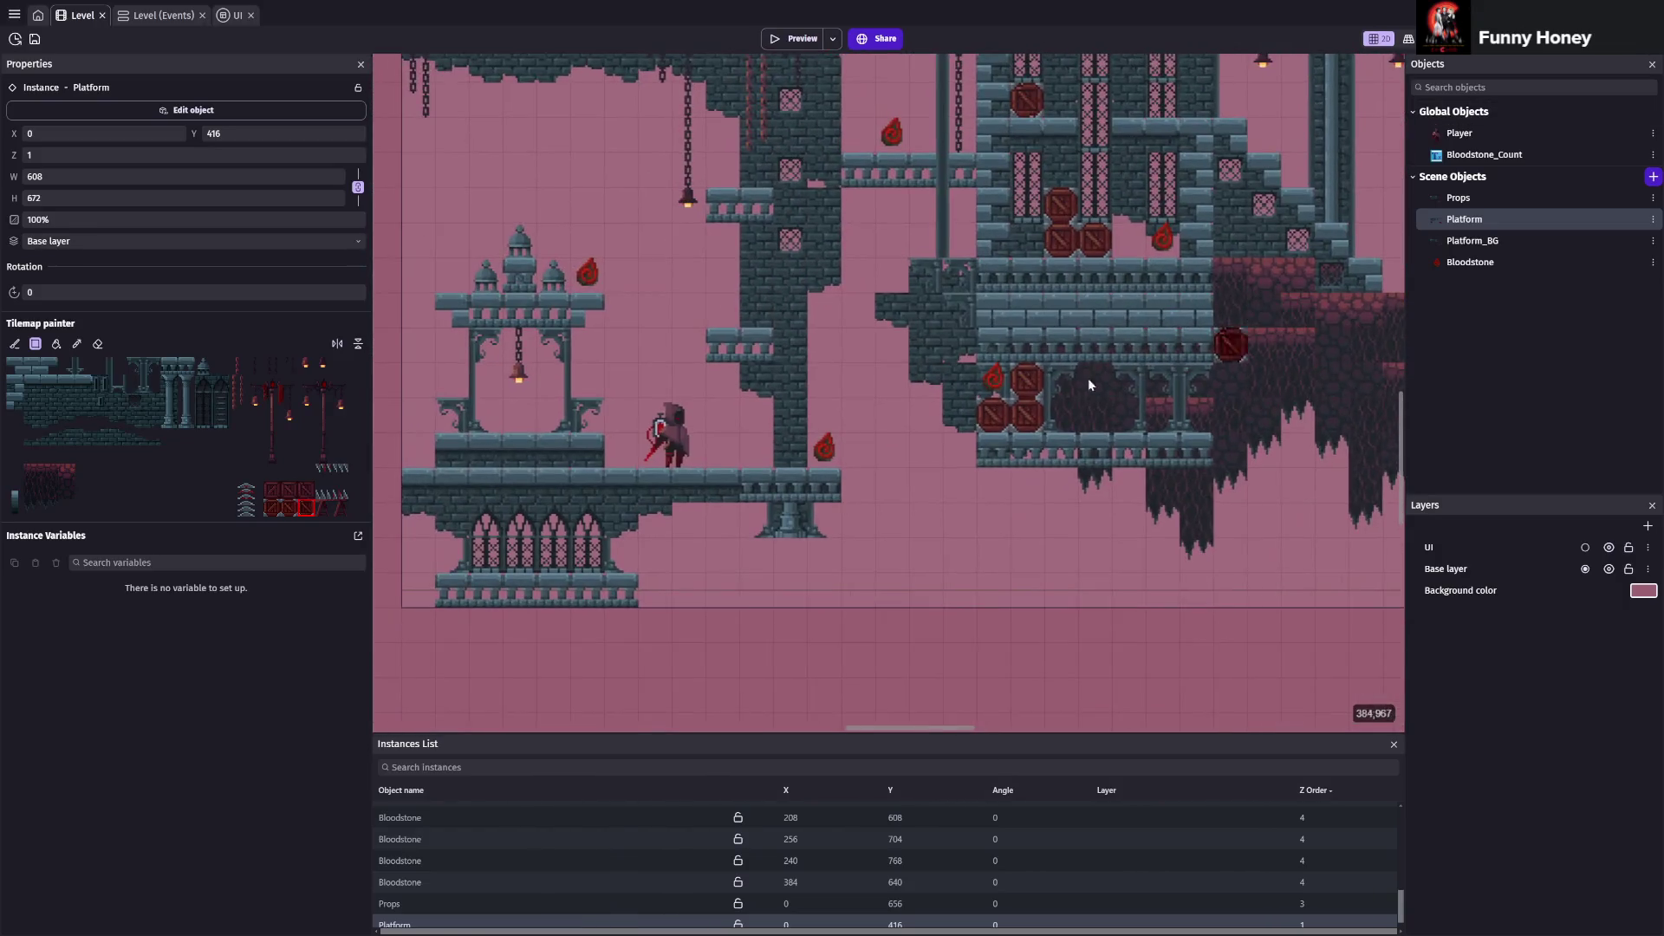
Paint a tile lower down in the Props tilemap, raising its height to 368, and save
scroll(684, 442, up, 3)
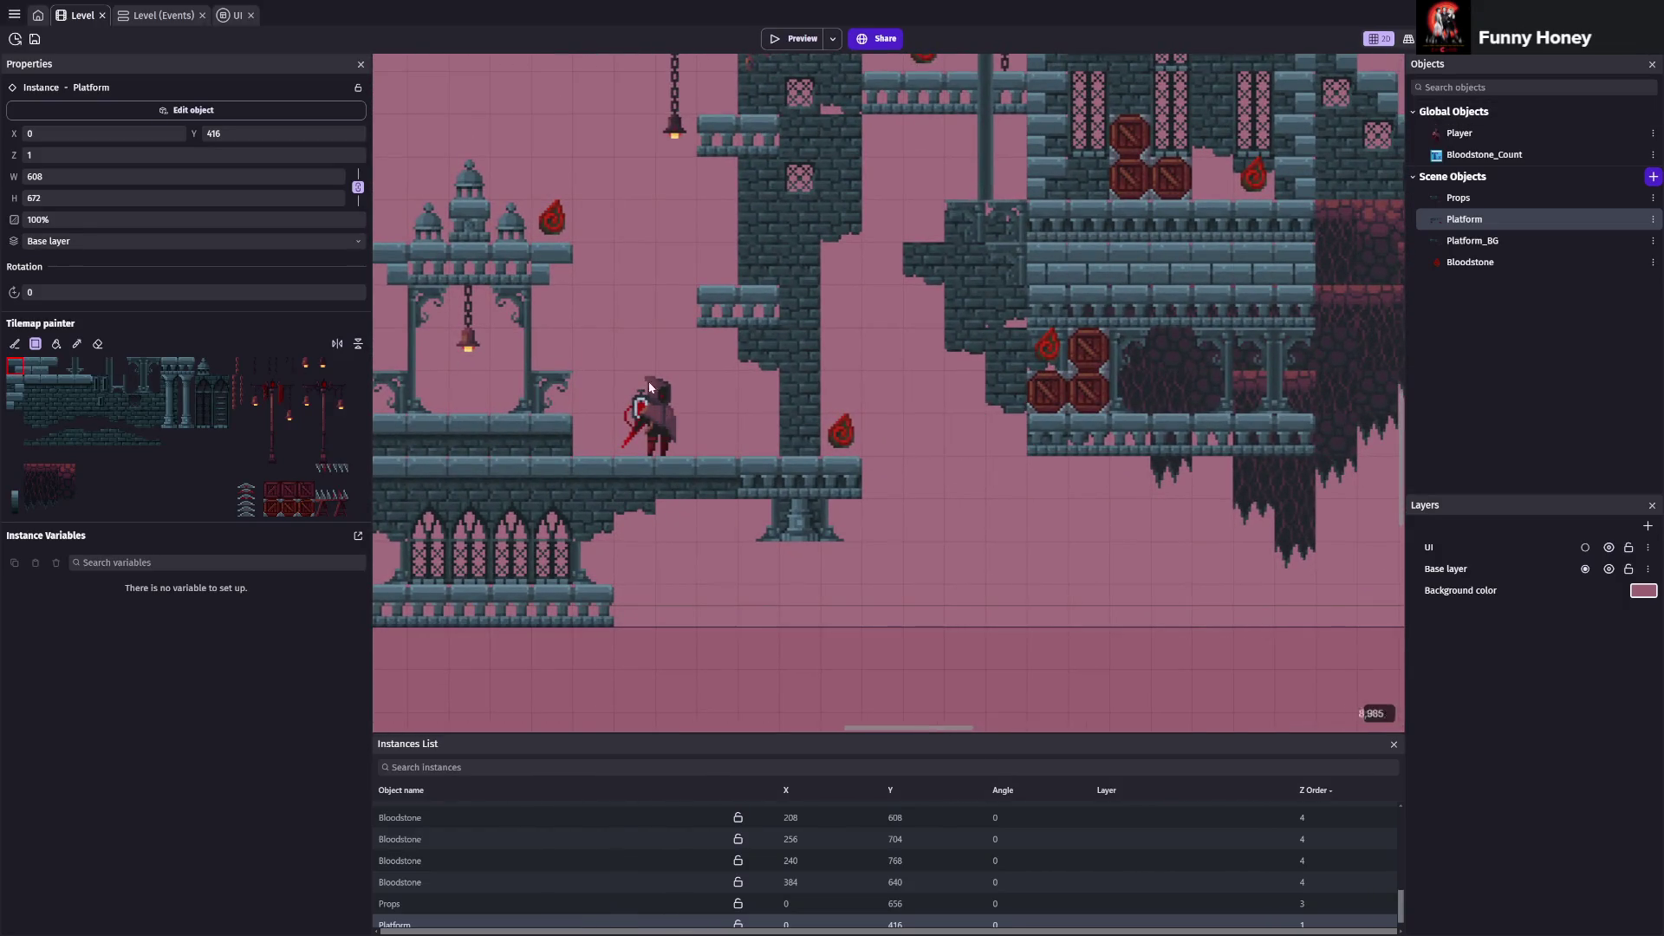
drag(1229, 418, 768, 438)
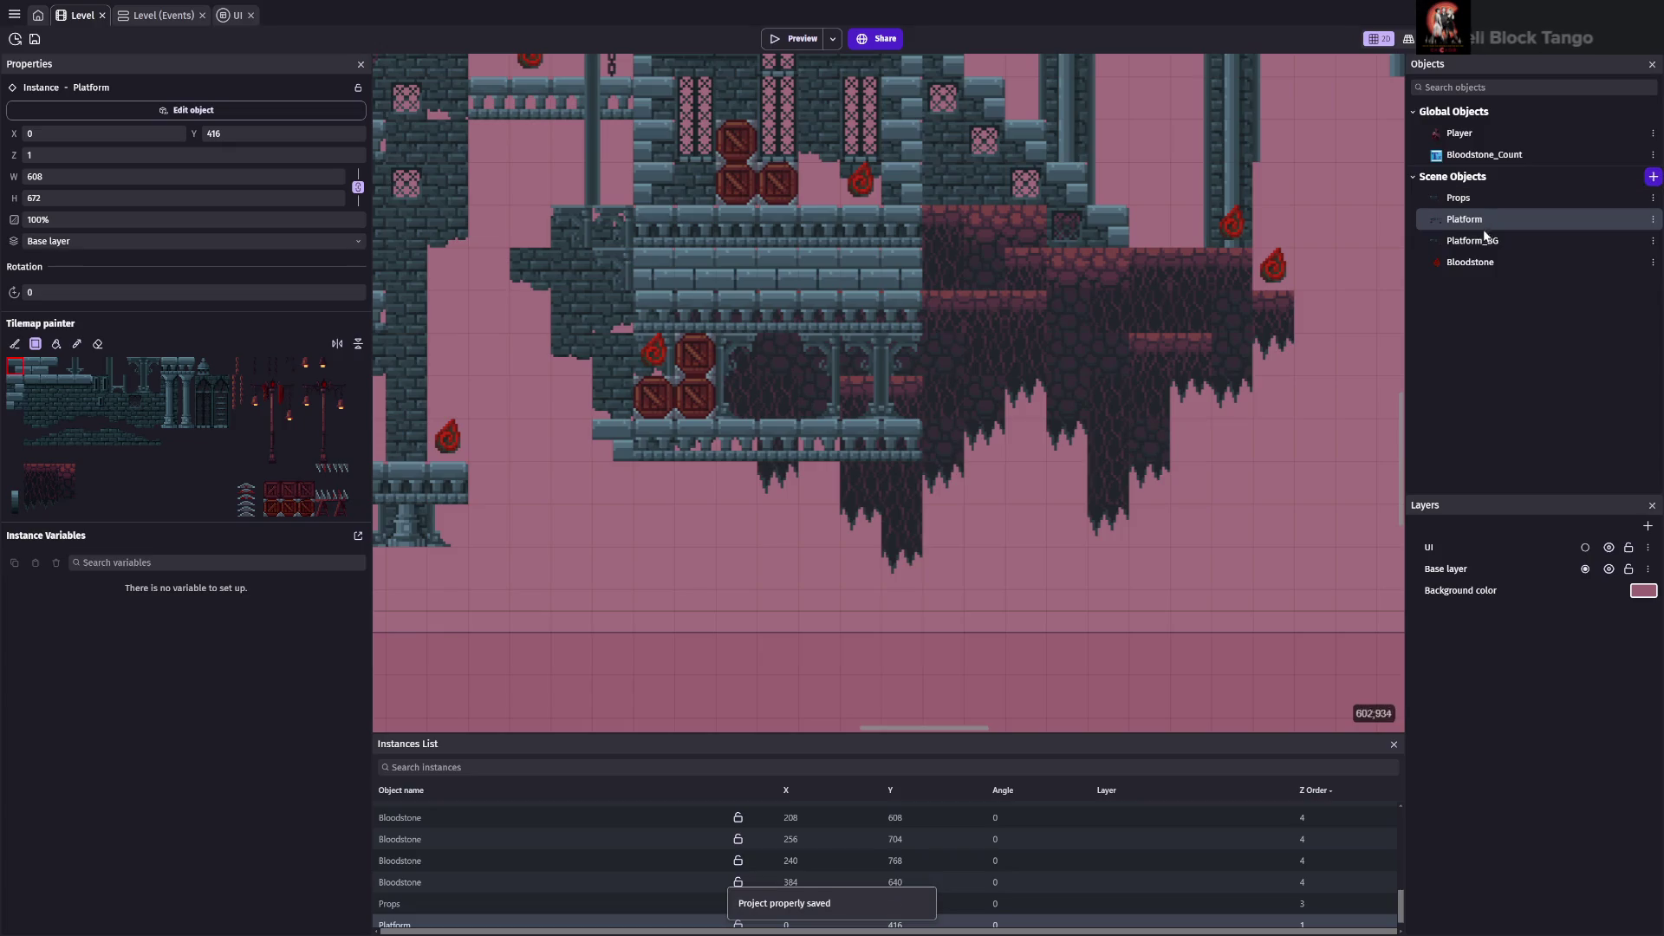
click(1459, 198)
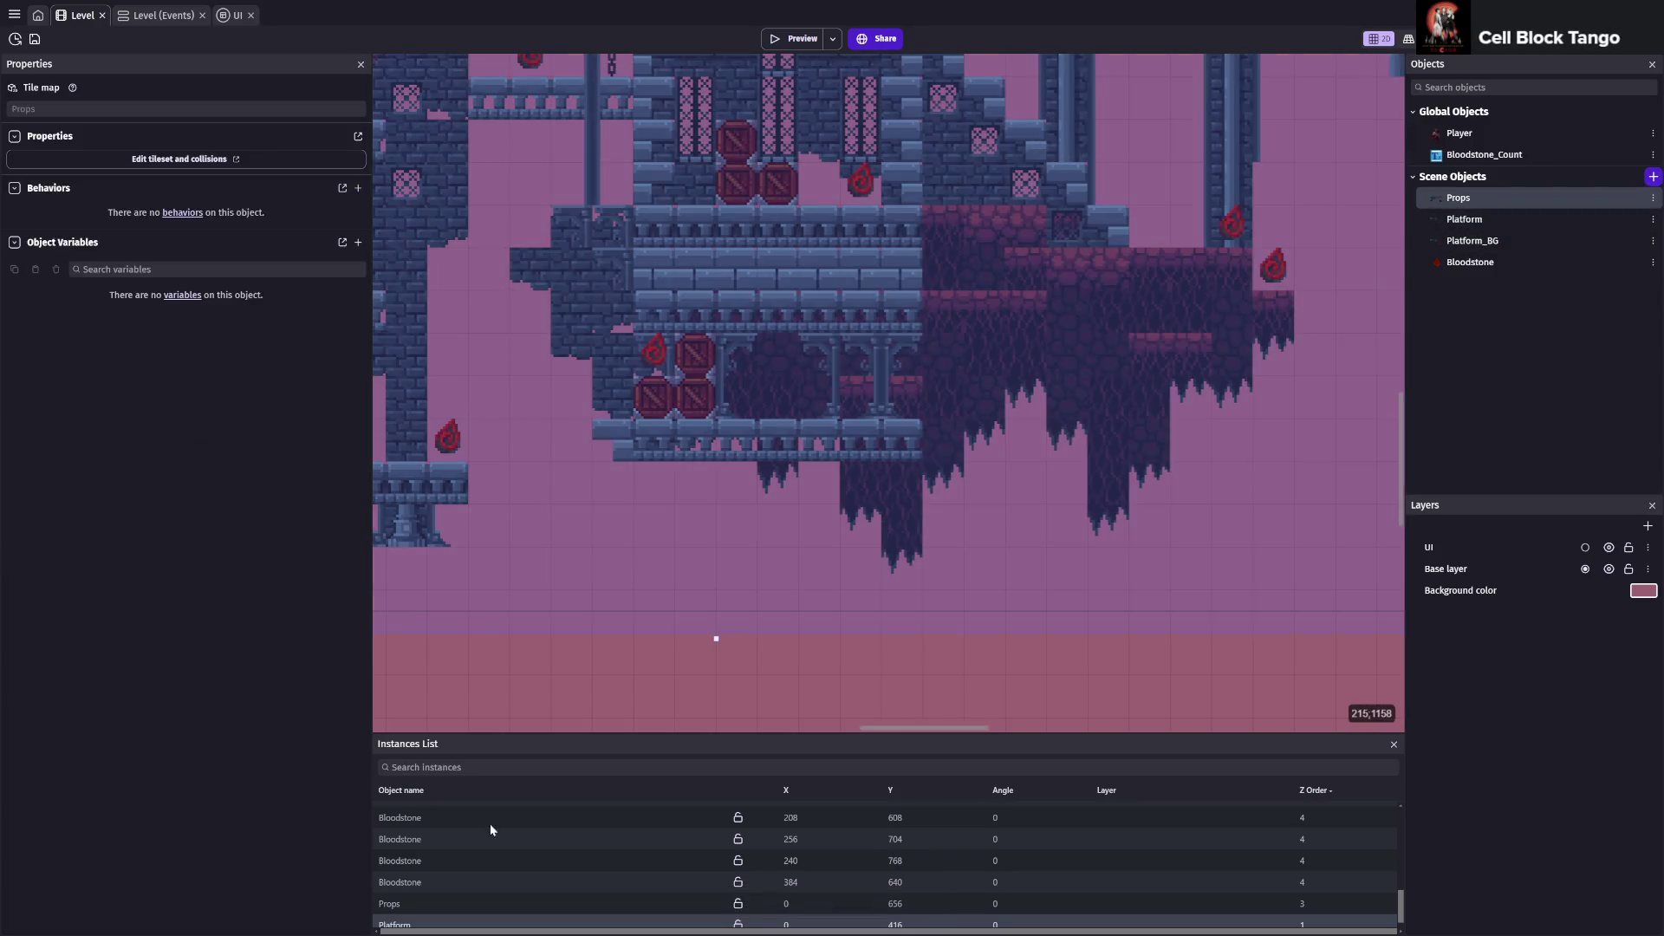
click(394, 911)
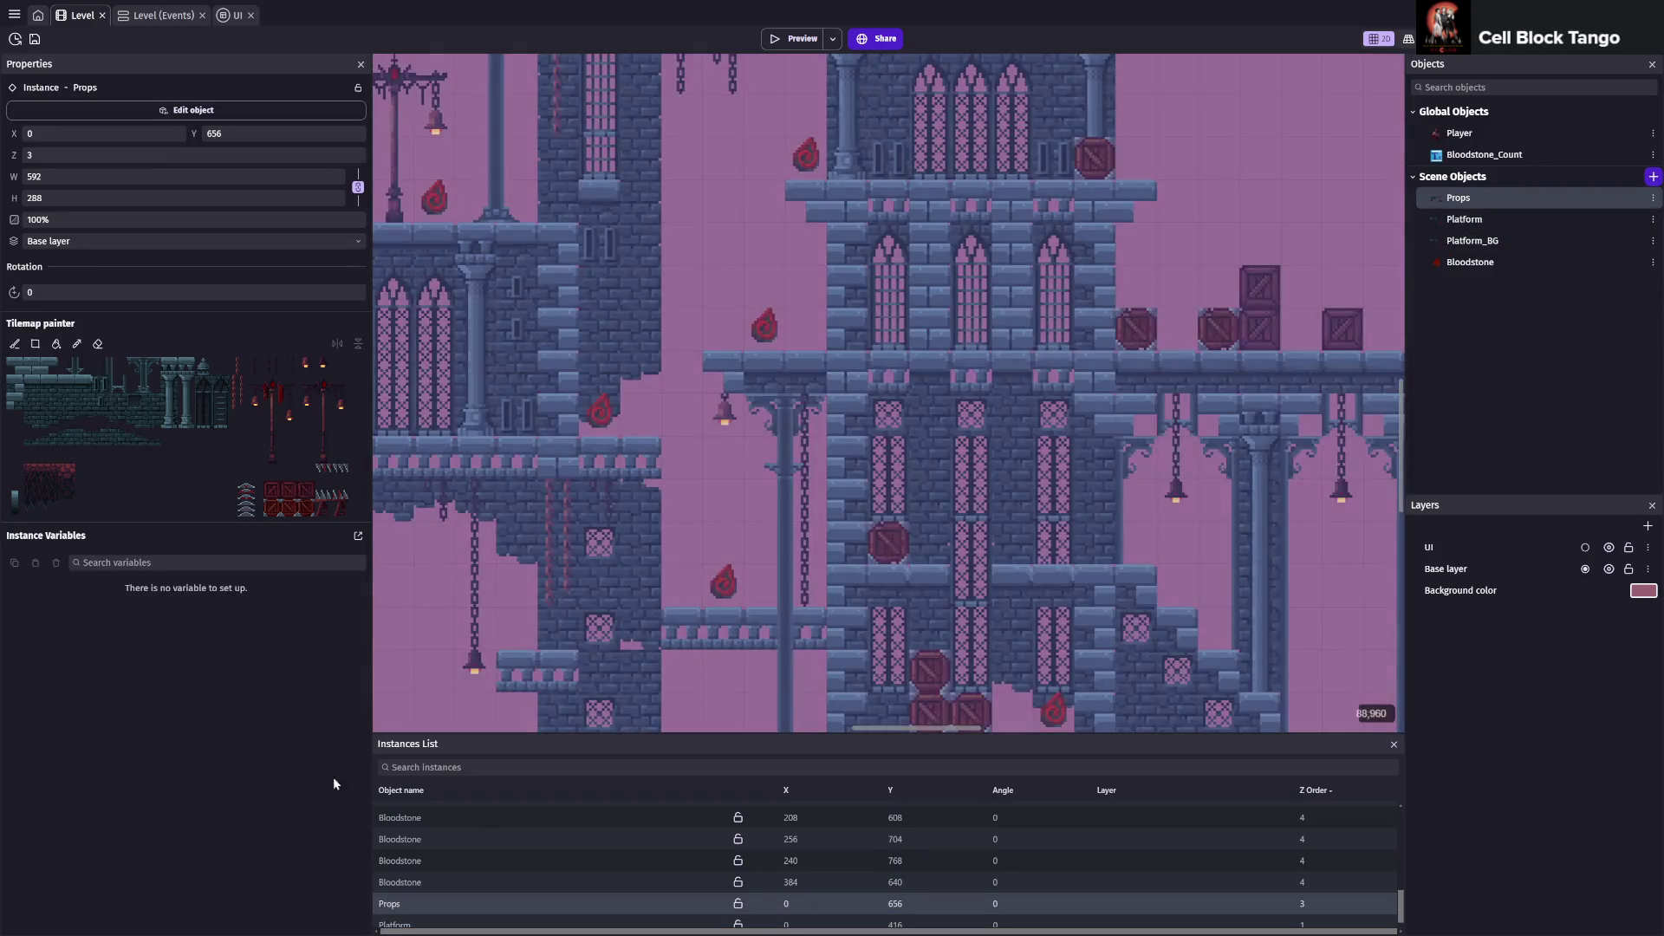
scroll(949, 576, down, 5)
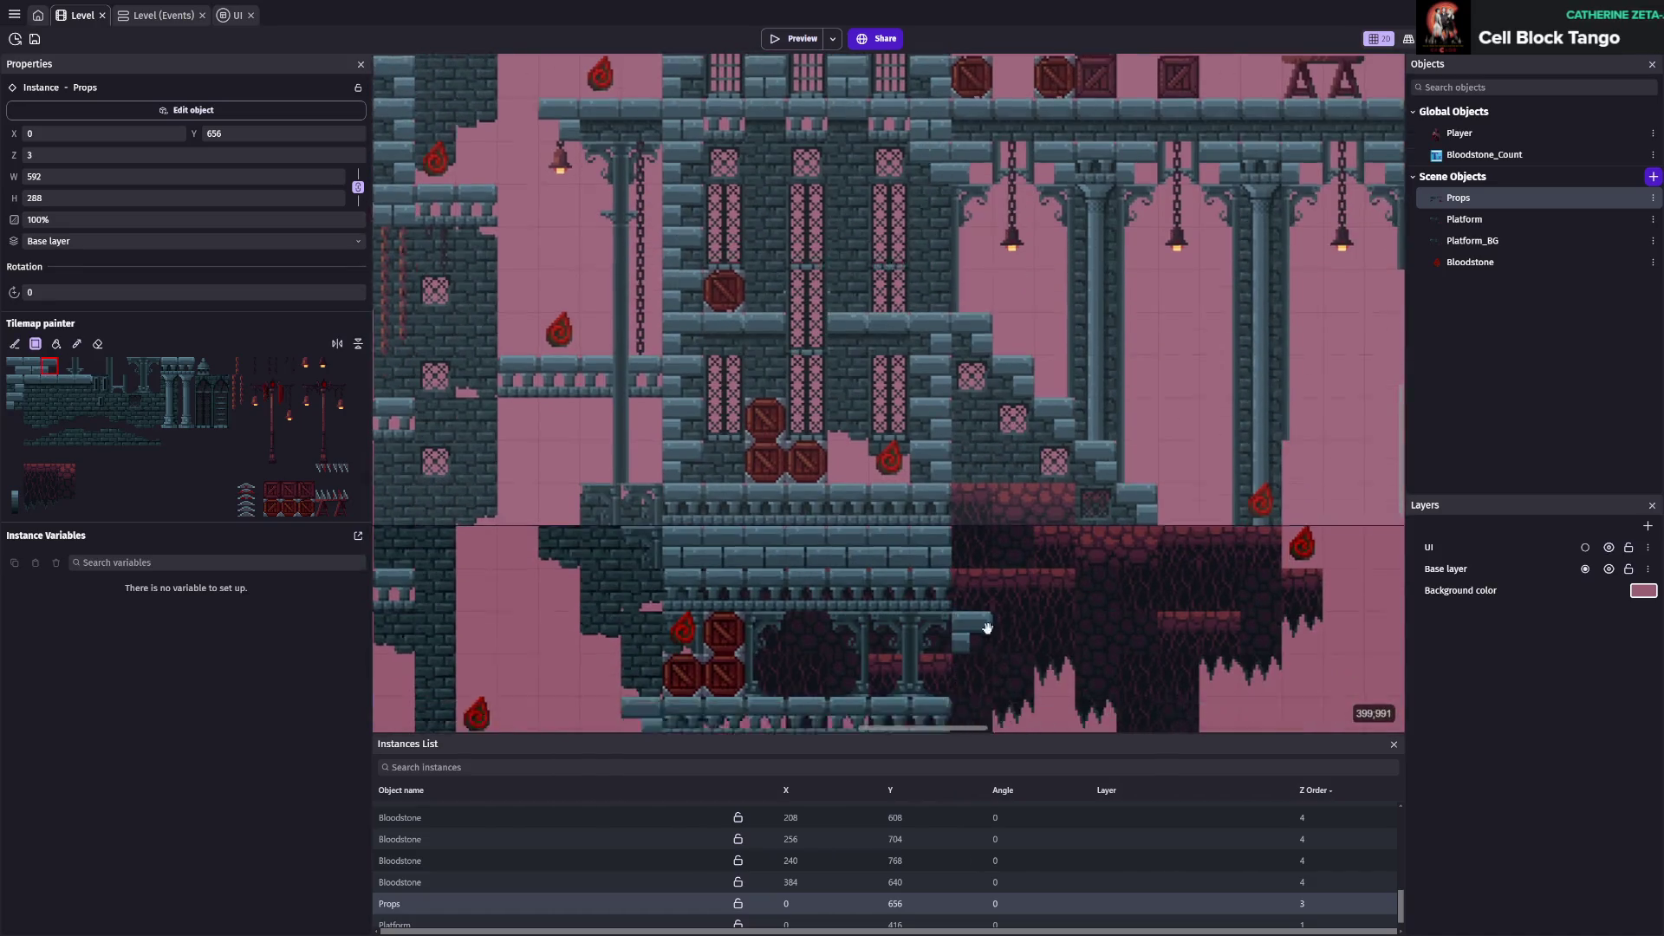
click(949, 571)
key(ctrl+s)
Bring the player's starting area back into view, save again, and launch a playtest
scroll(901, 442, down, 1)
drag(1008, 435, 1228, 402)
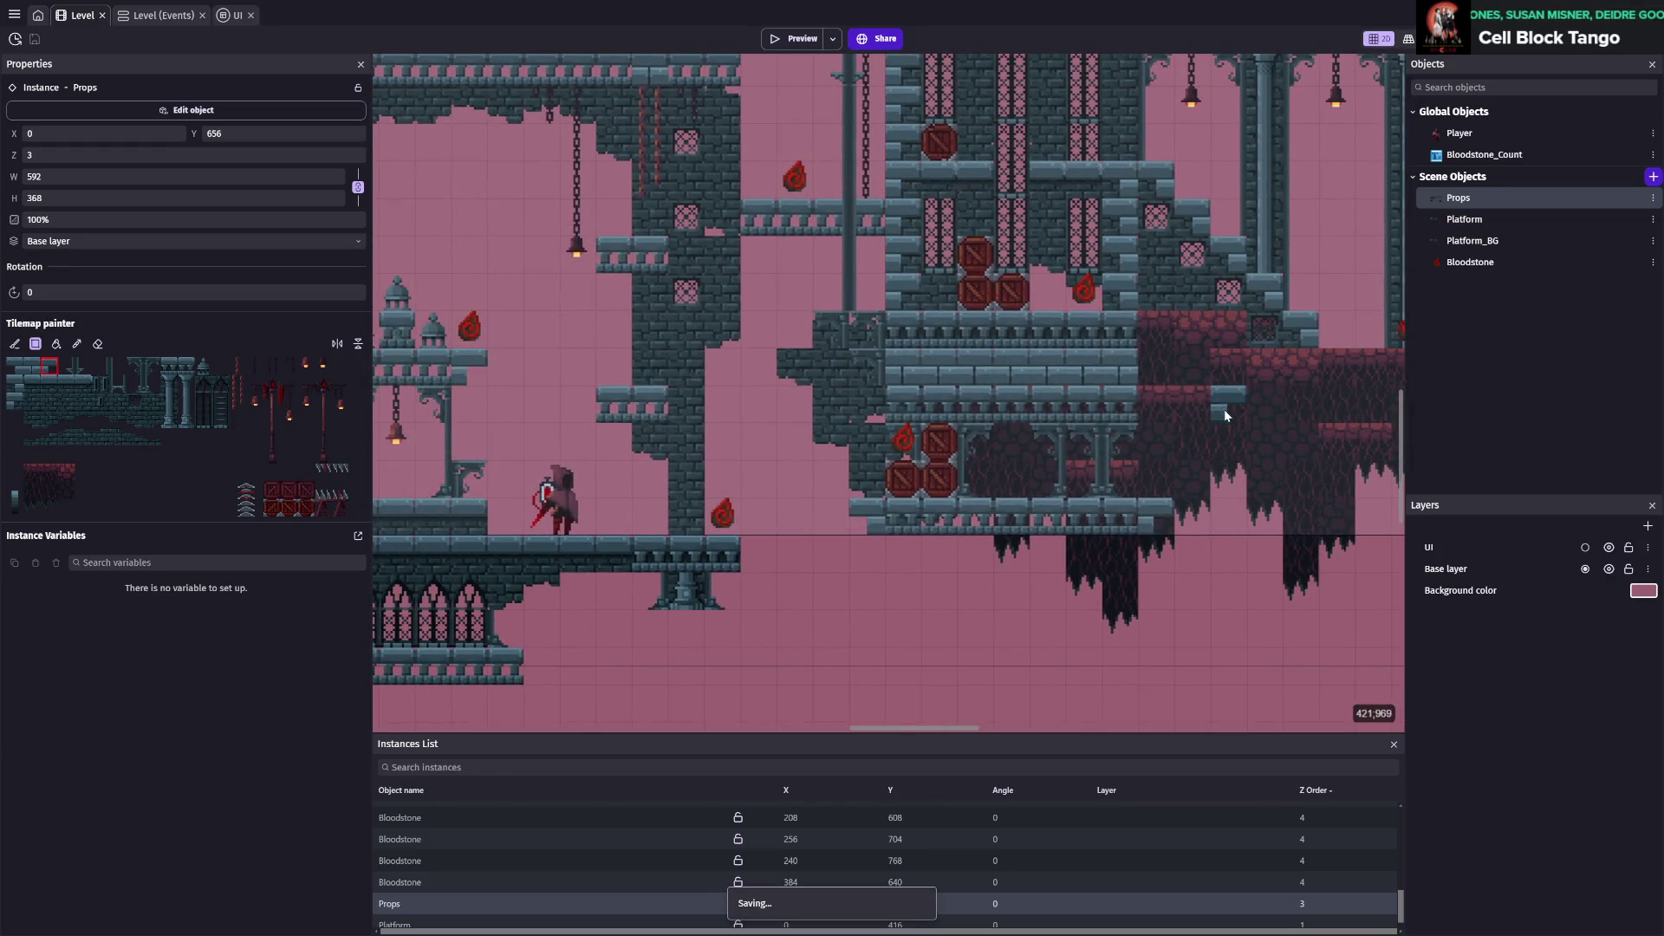
key(ctrl+s)
scroll(964, 430, right, 6)
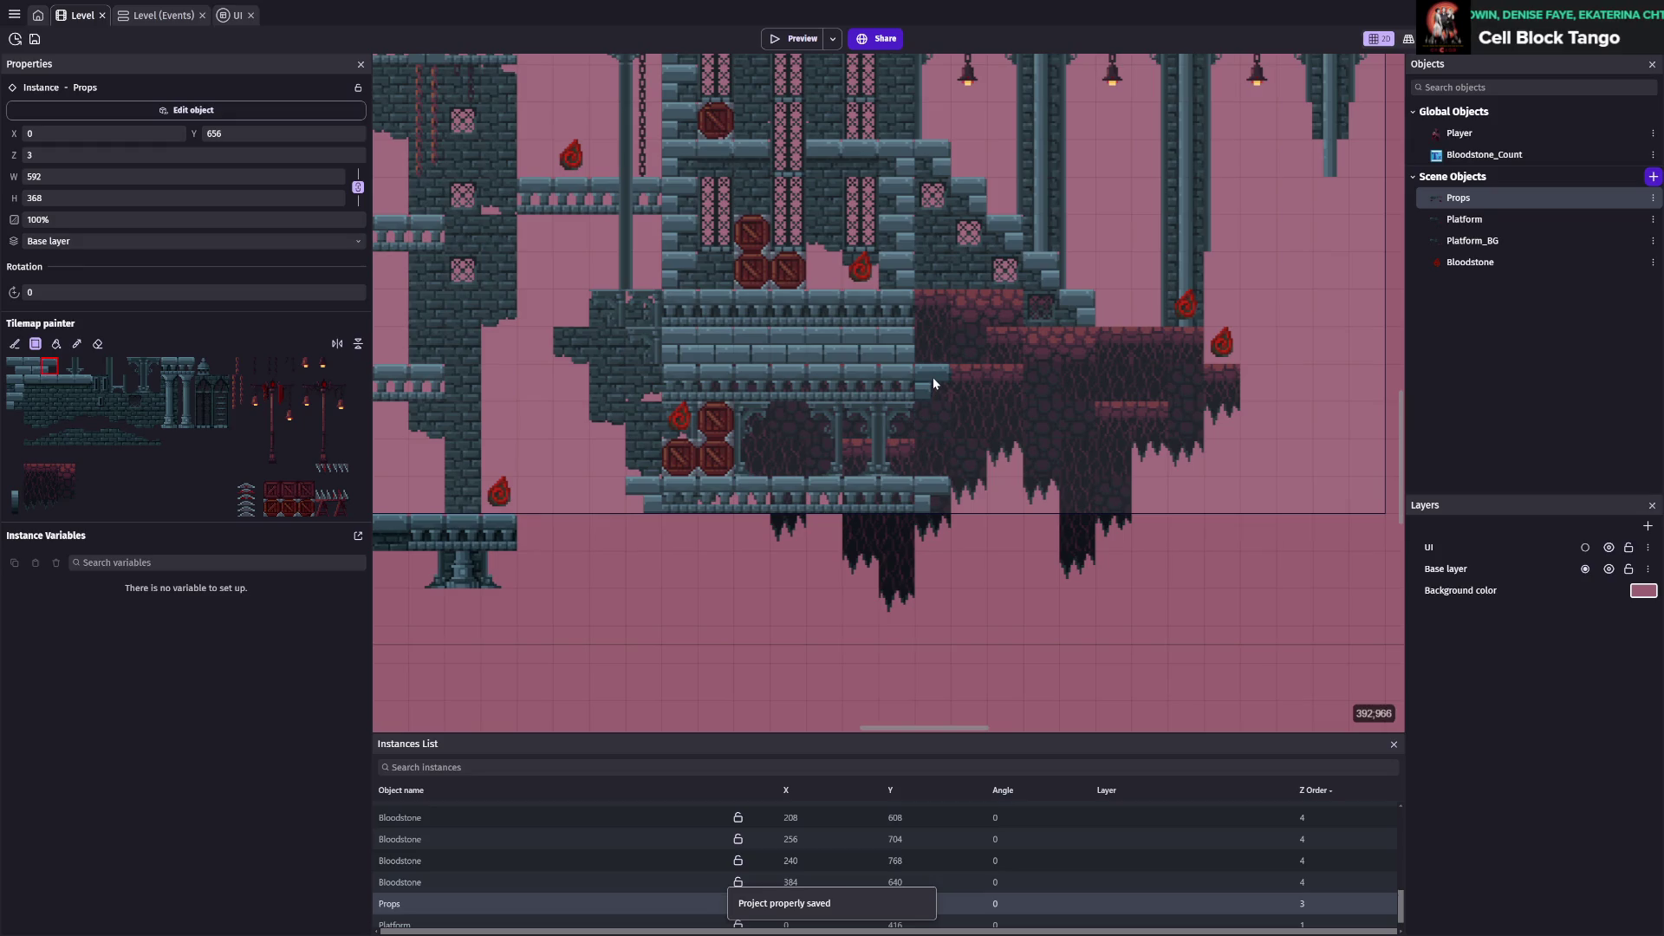
drag(933, 379, 1176, 419)
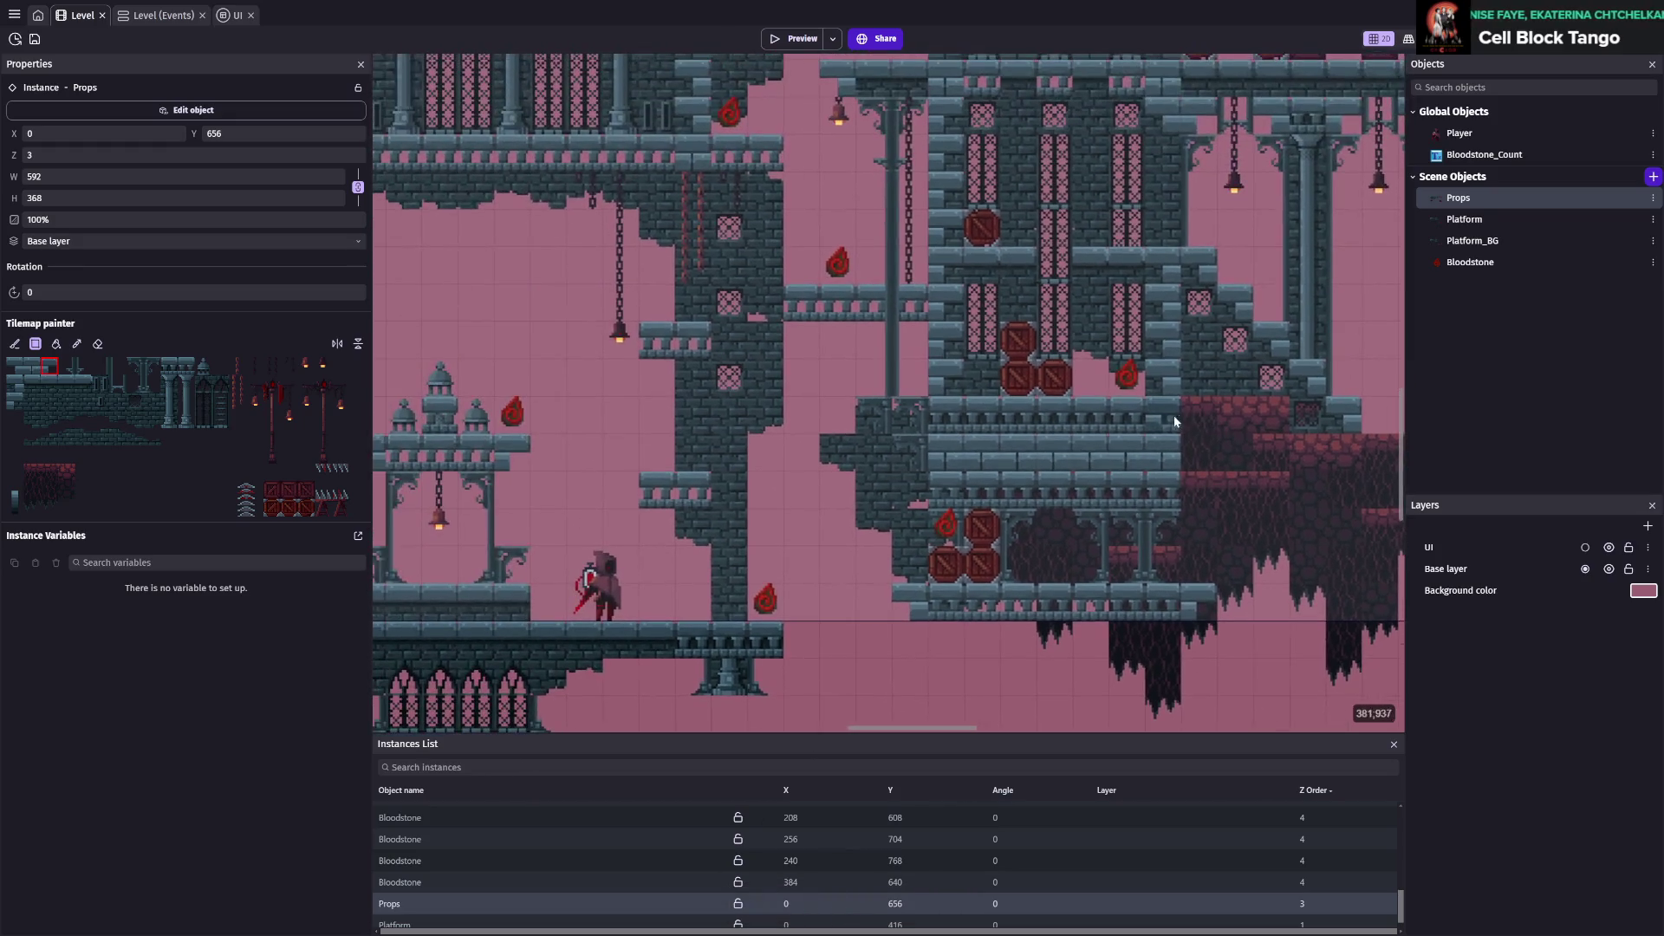
click(789, 39)
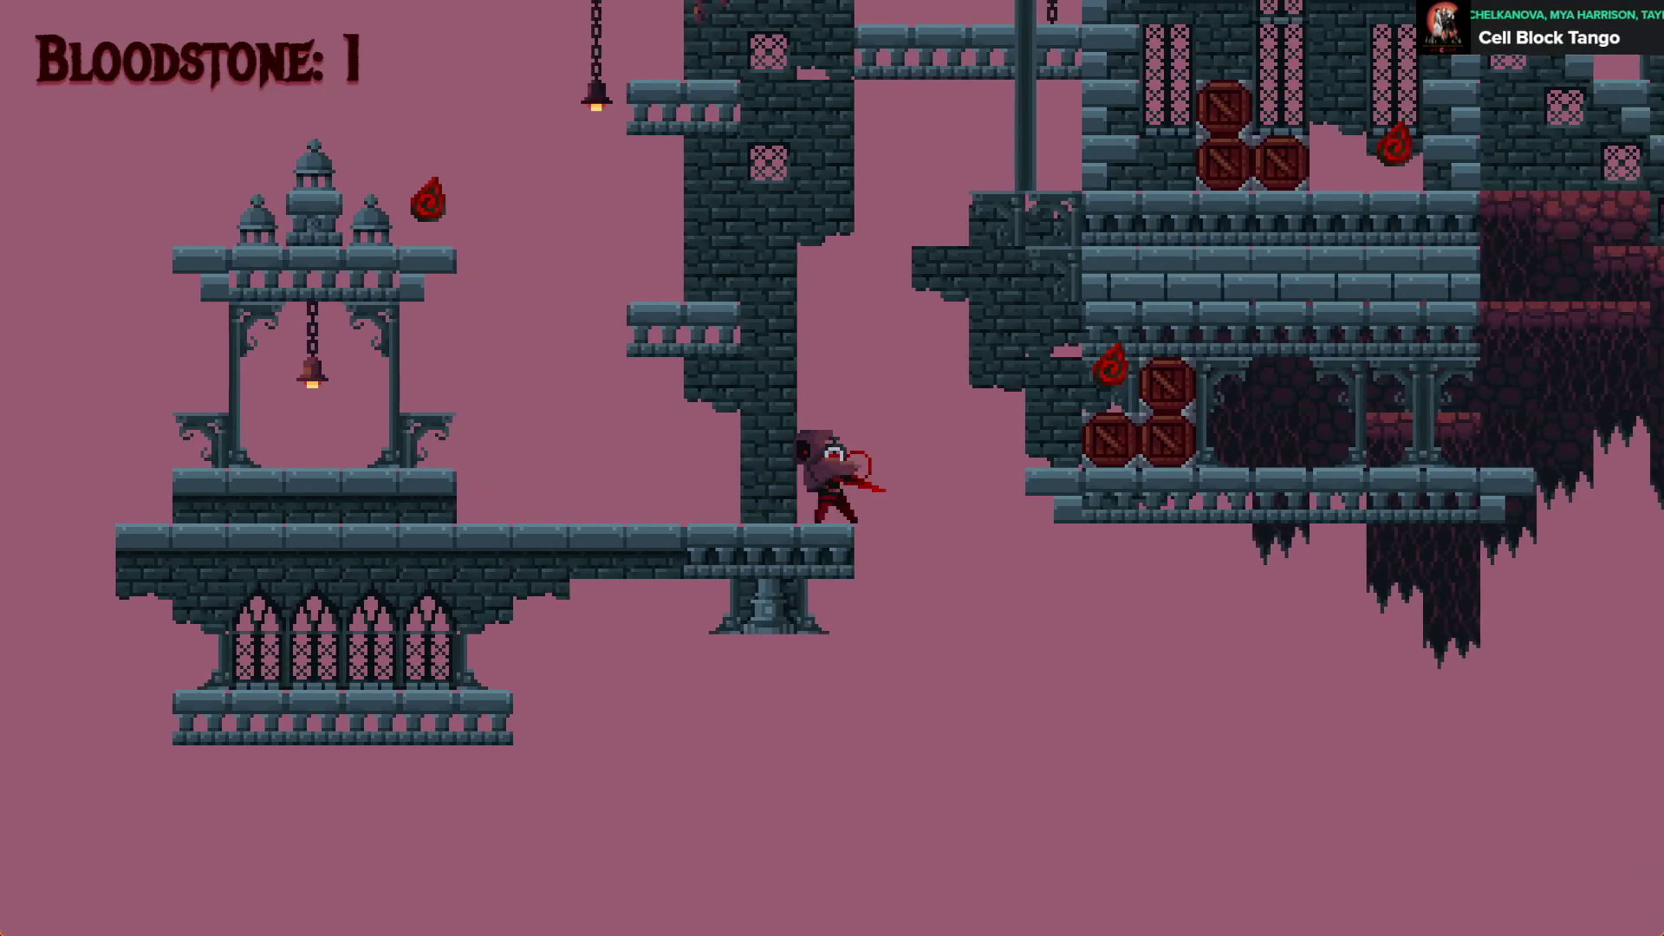
key(Right)
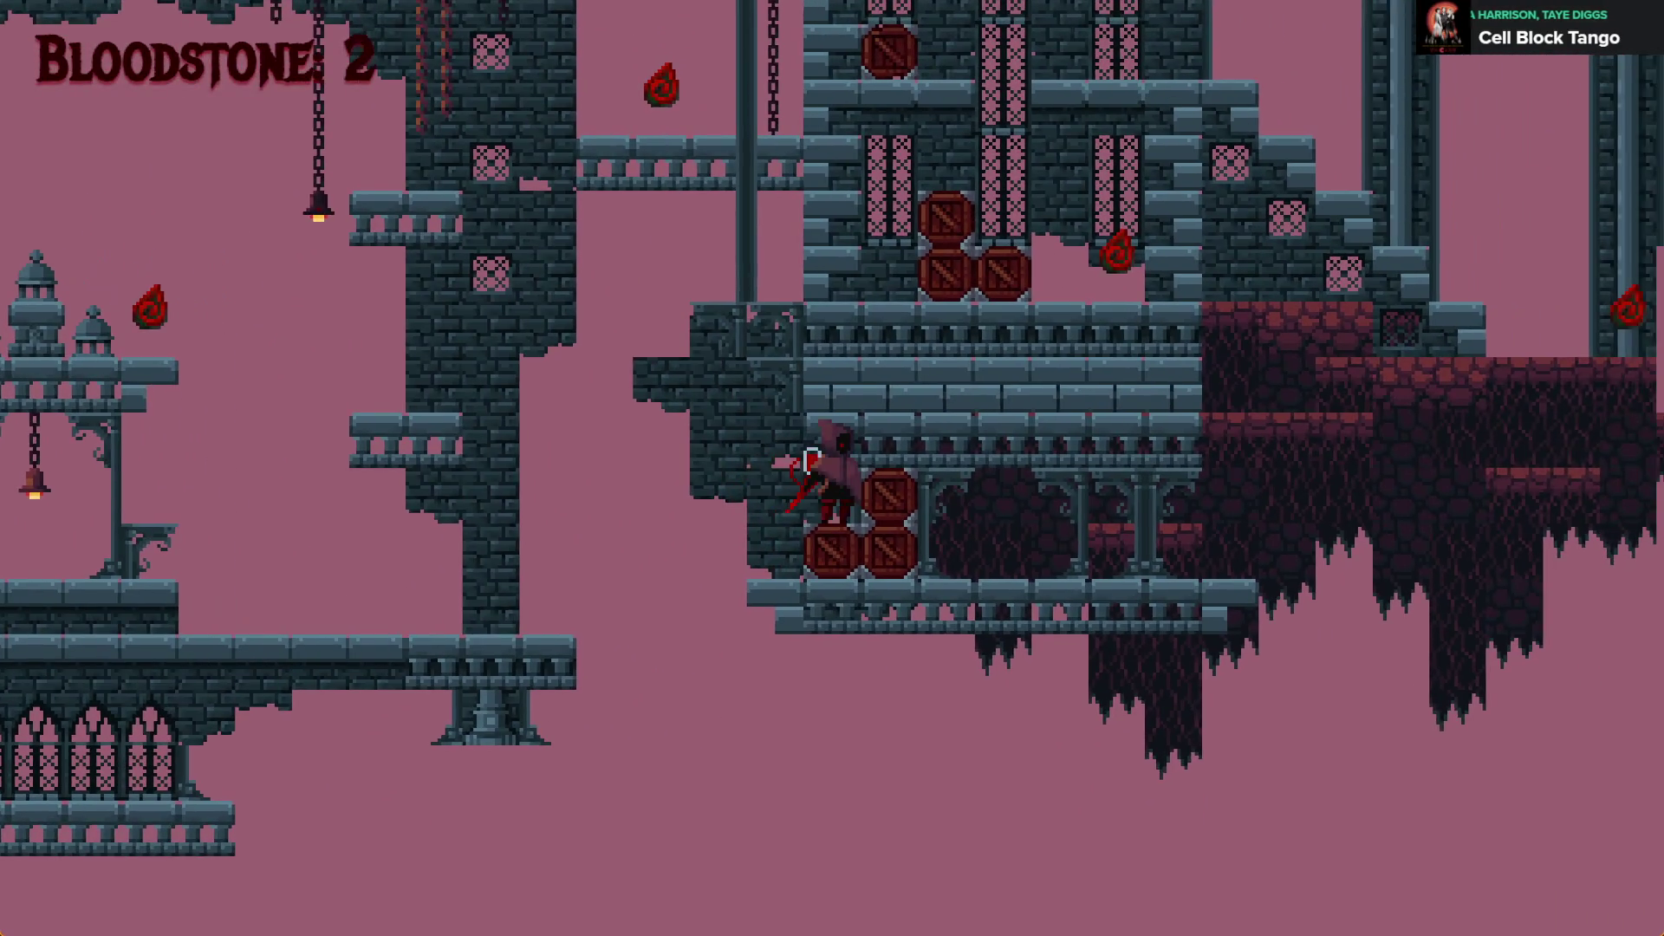
key(Left)
key(space)
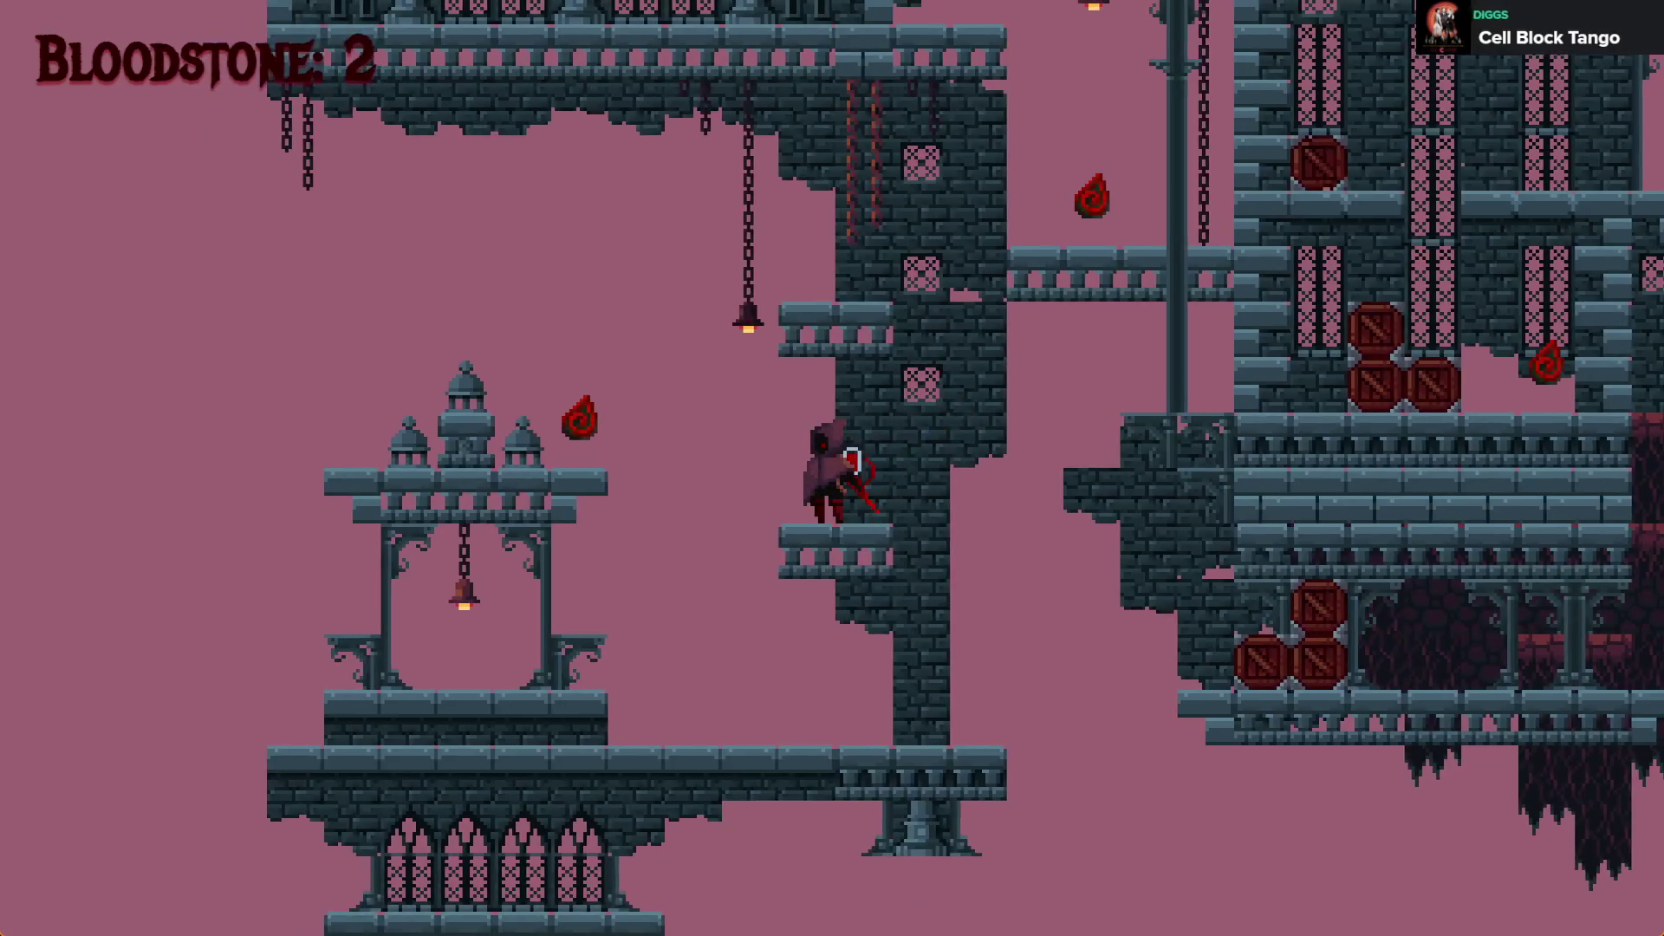
key(space)
key(space)
key(space)
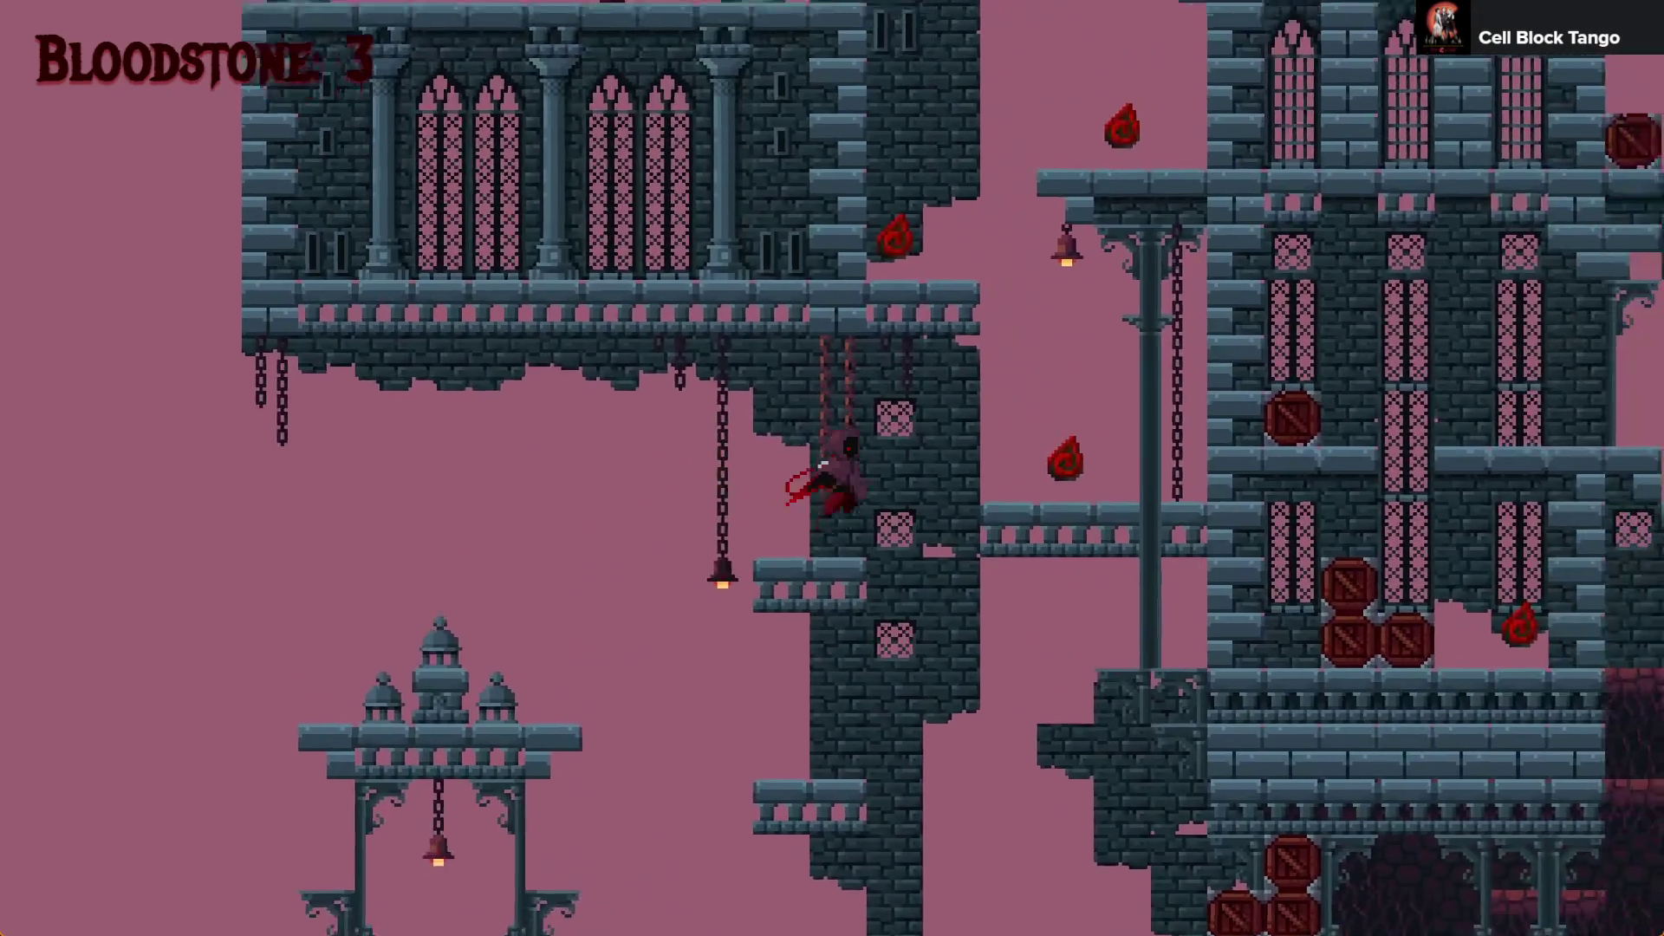
key(space)
key(space)
key(space)
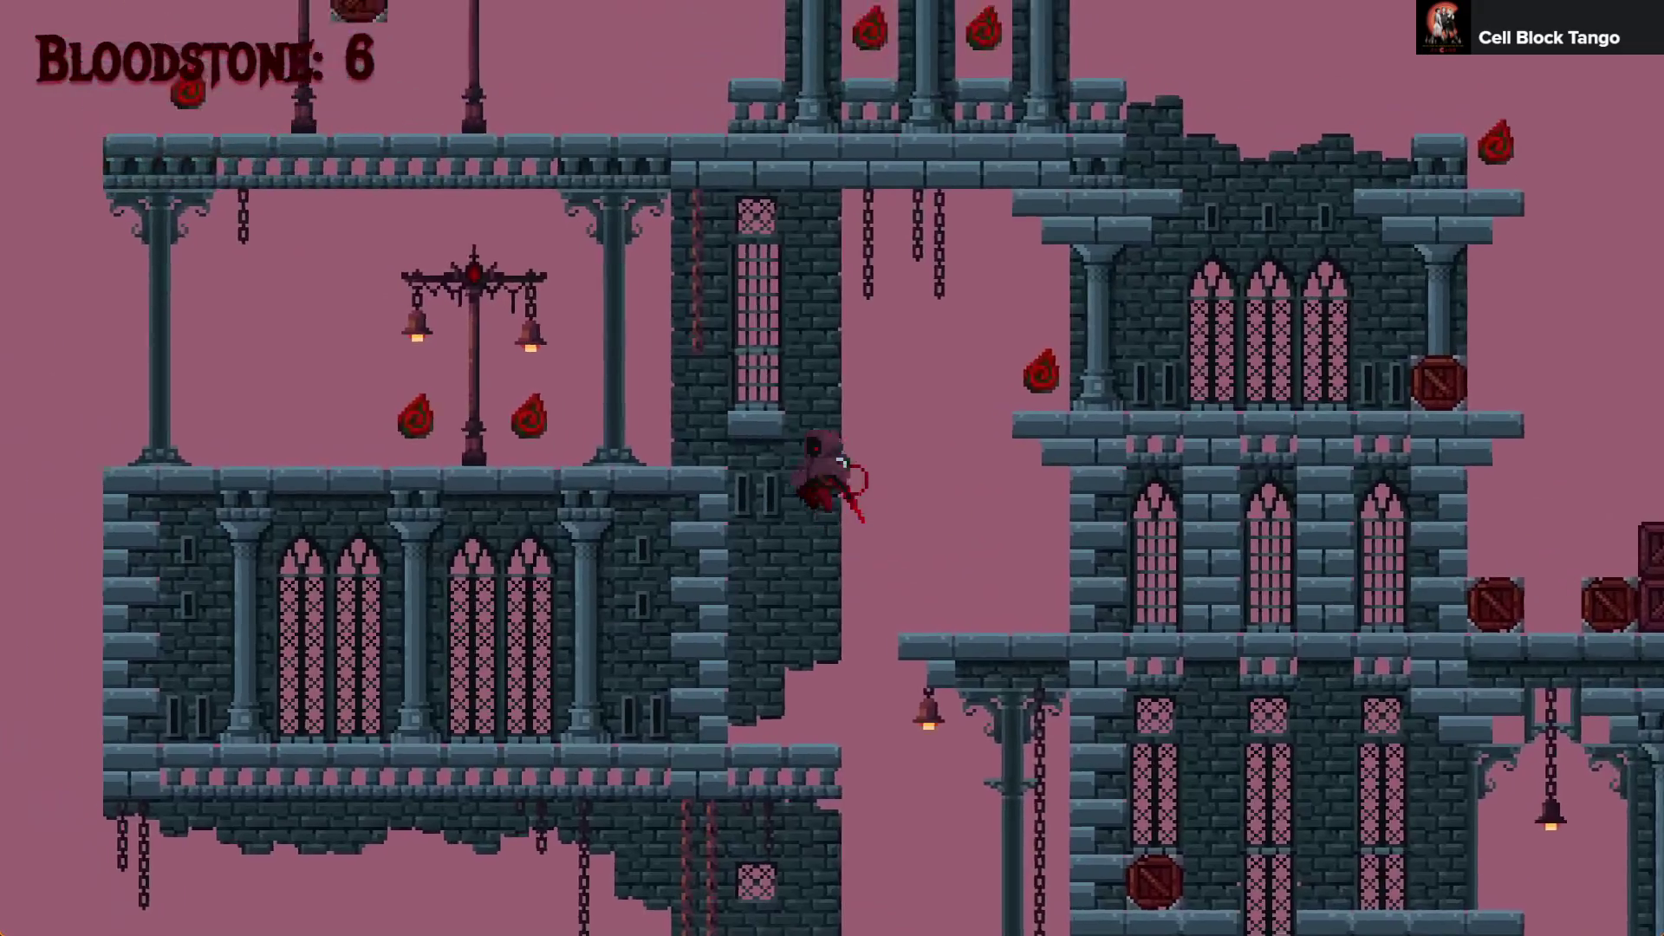
key(Left)
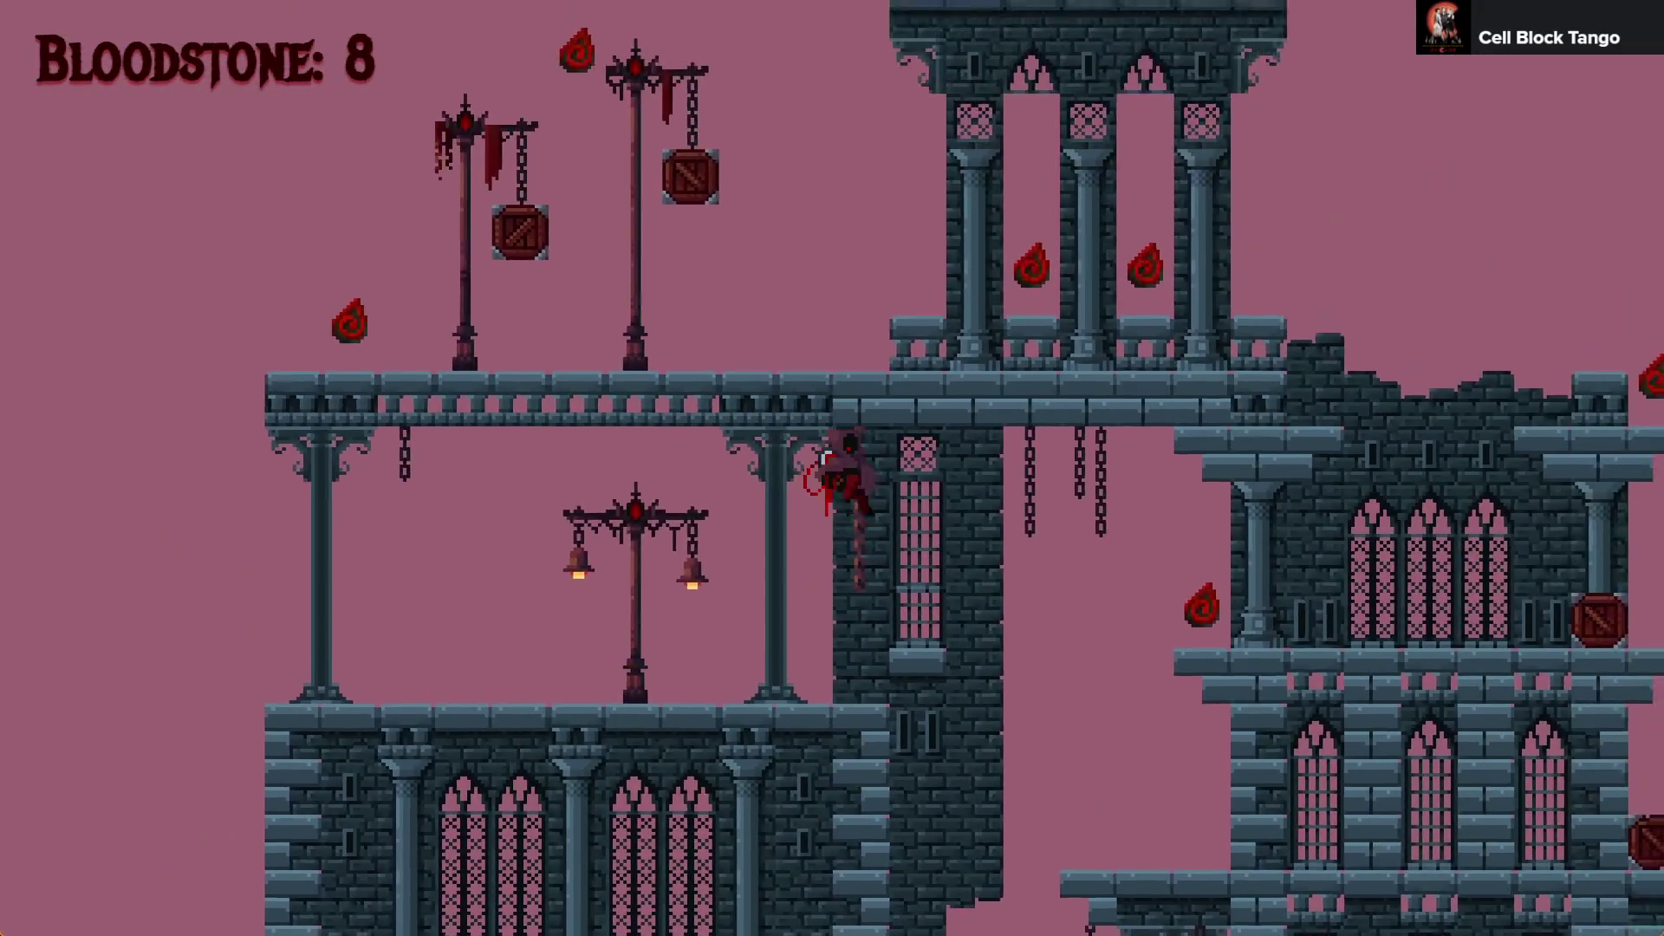
key(space)
key(Right)
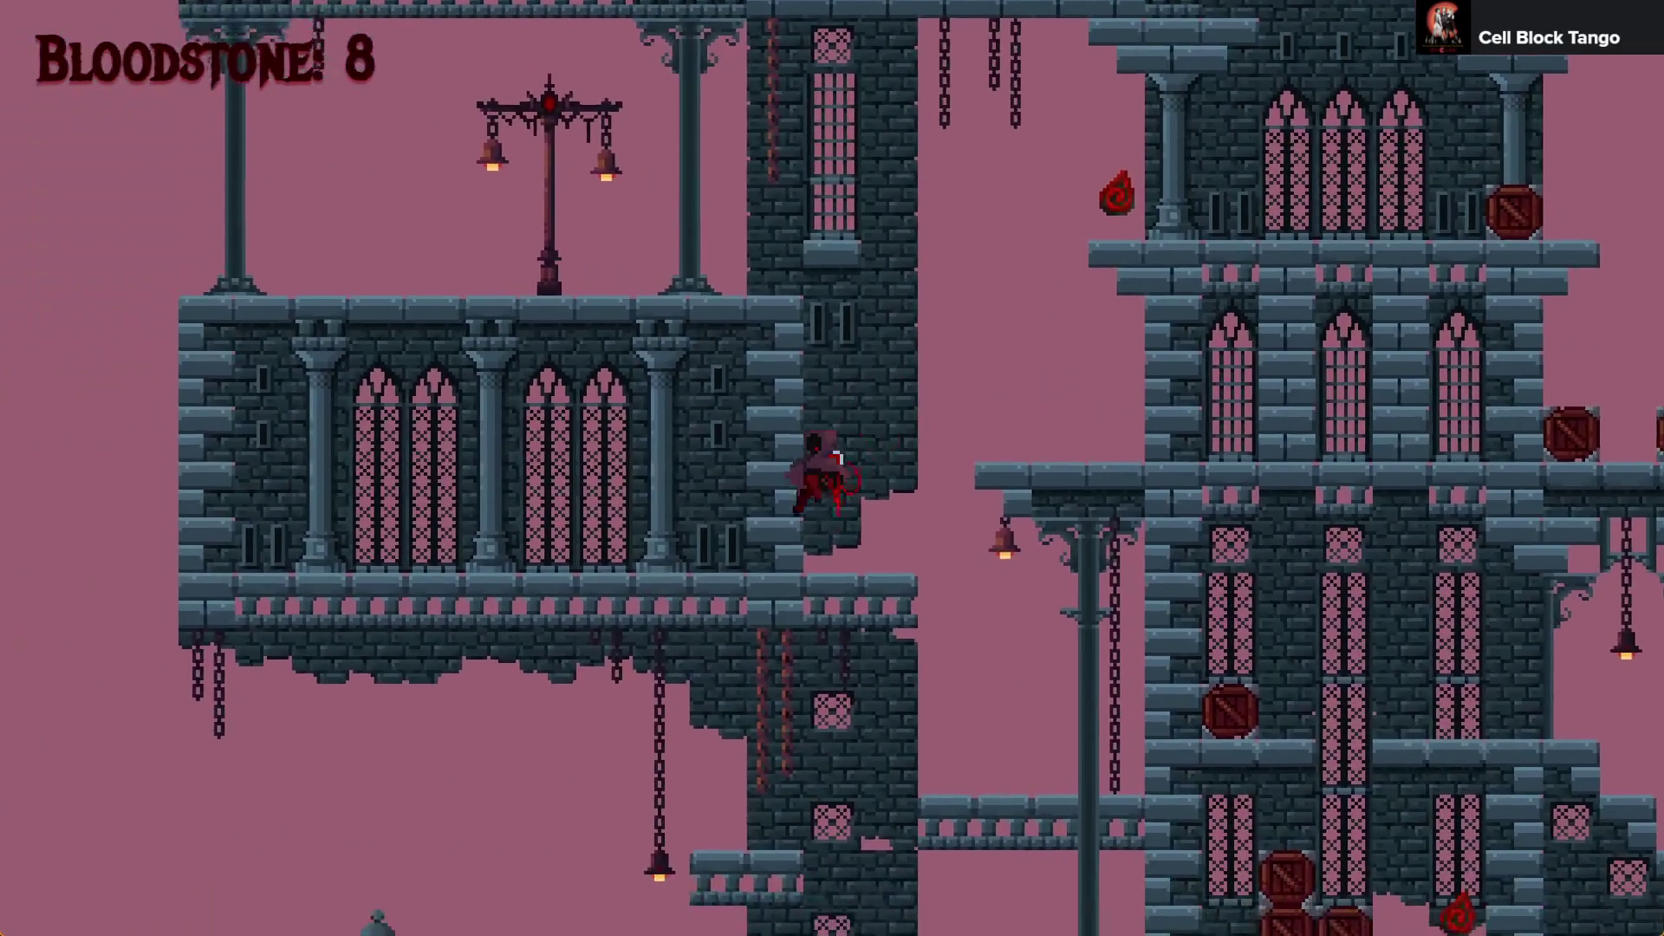
key(space)
key(Left)
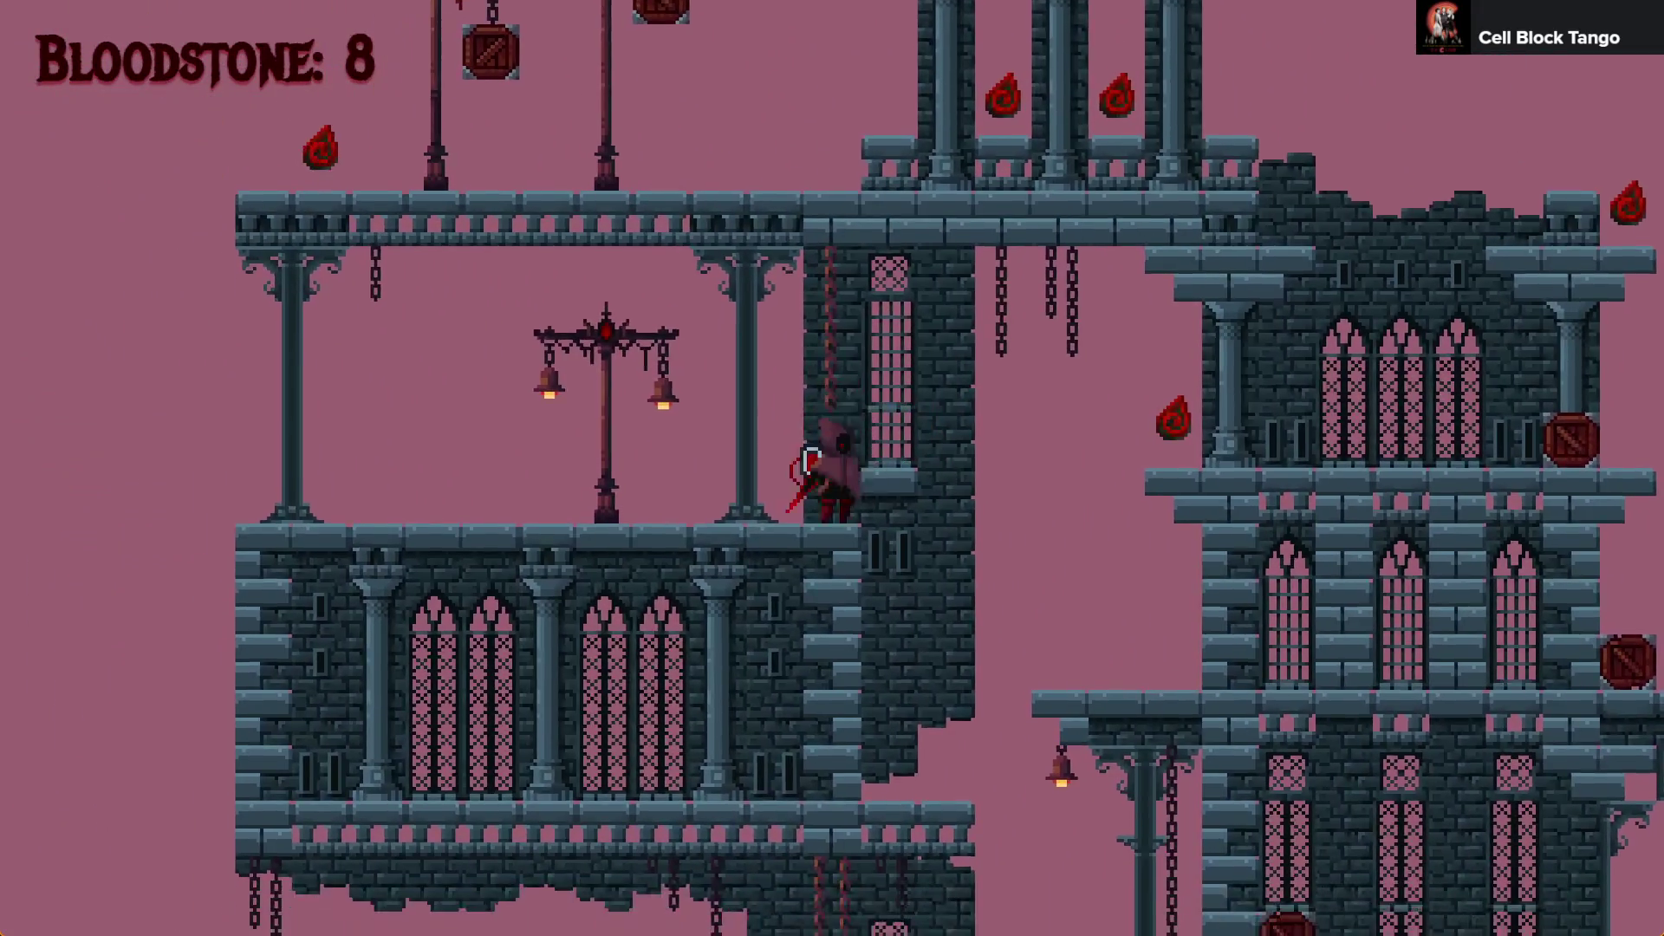
key(Right)
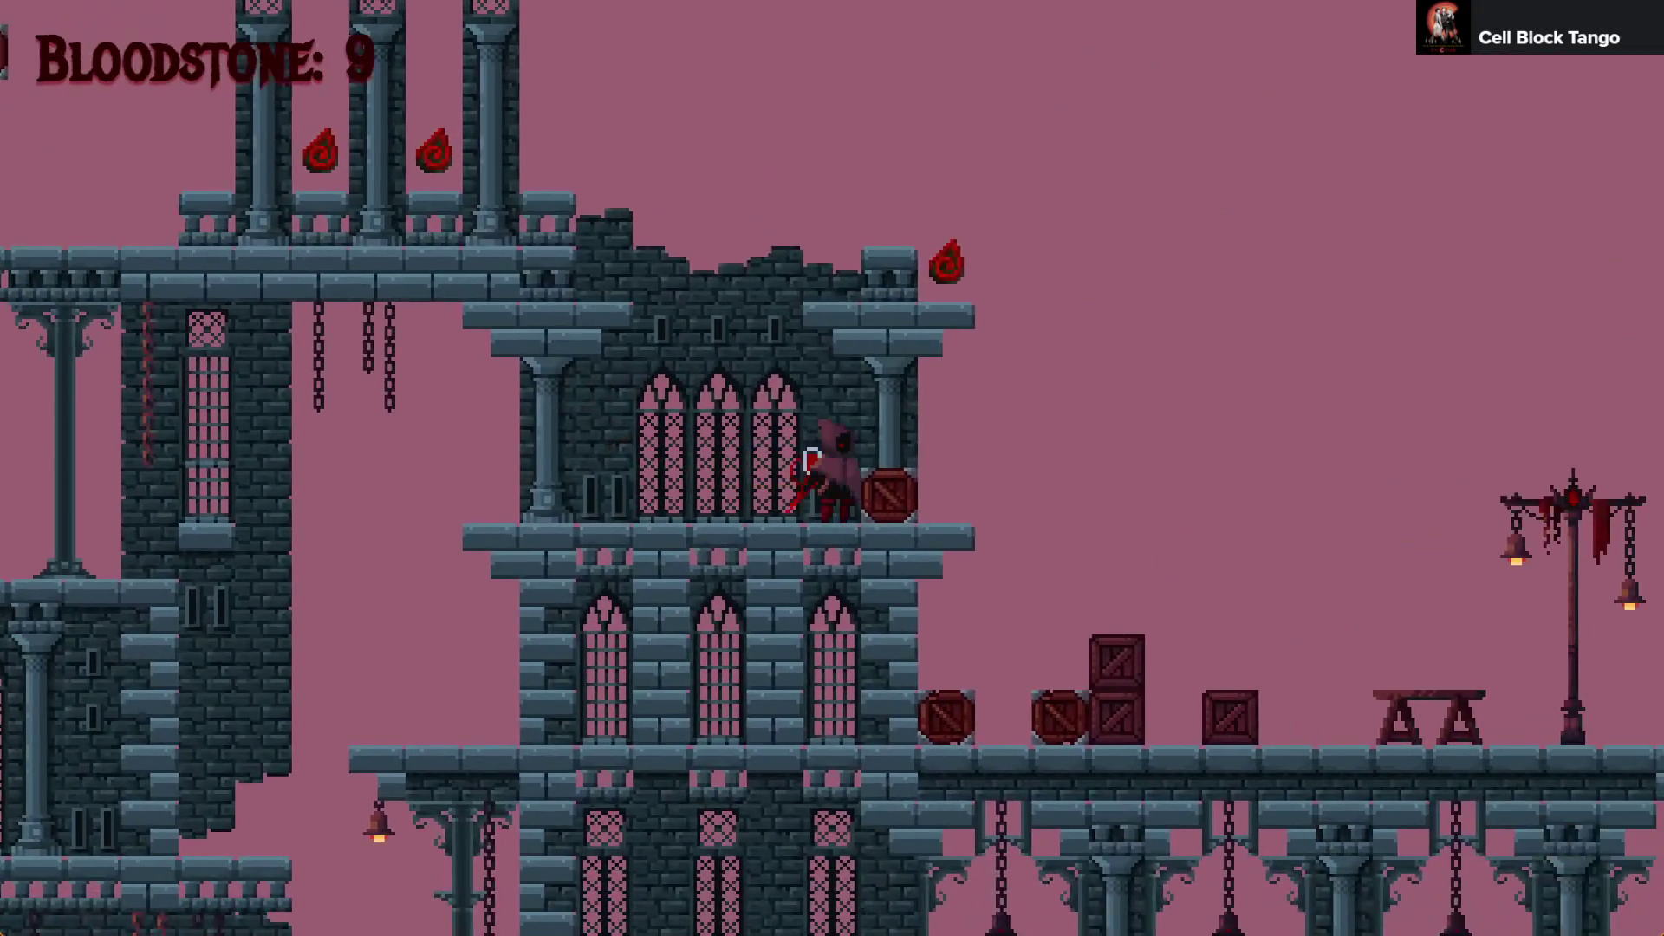
key(Down)
key(Left)
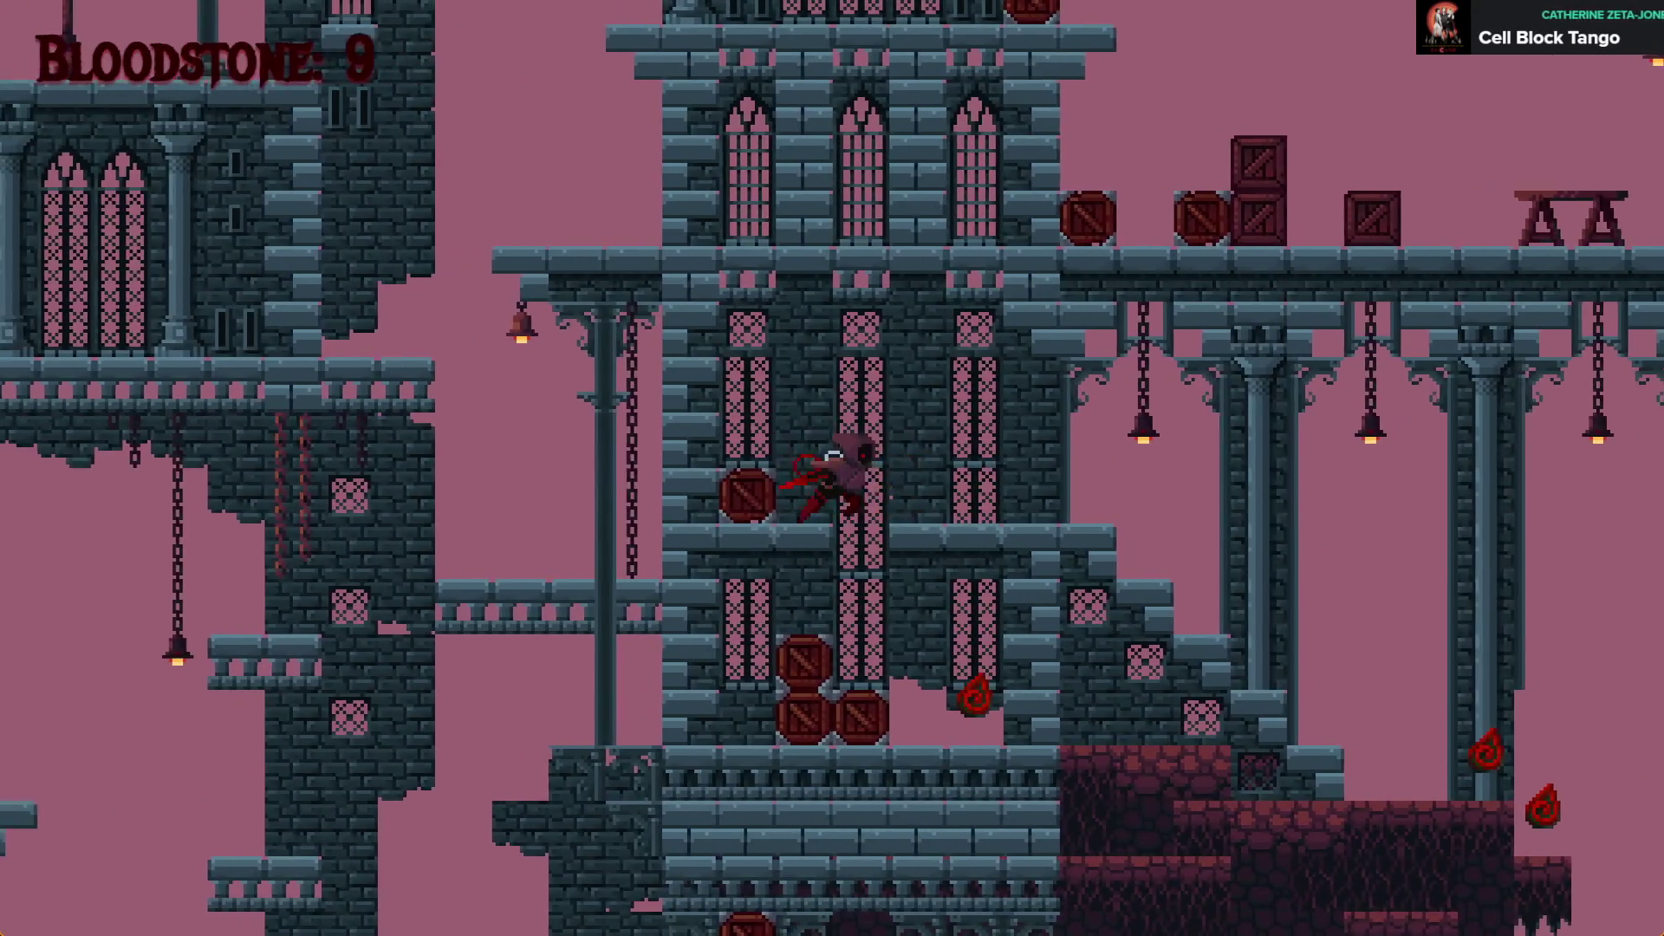
key(Right)
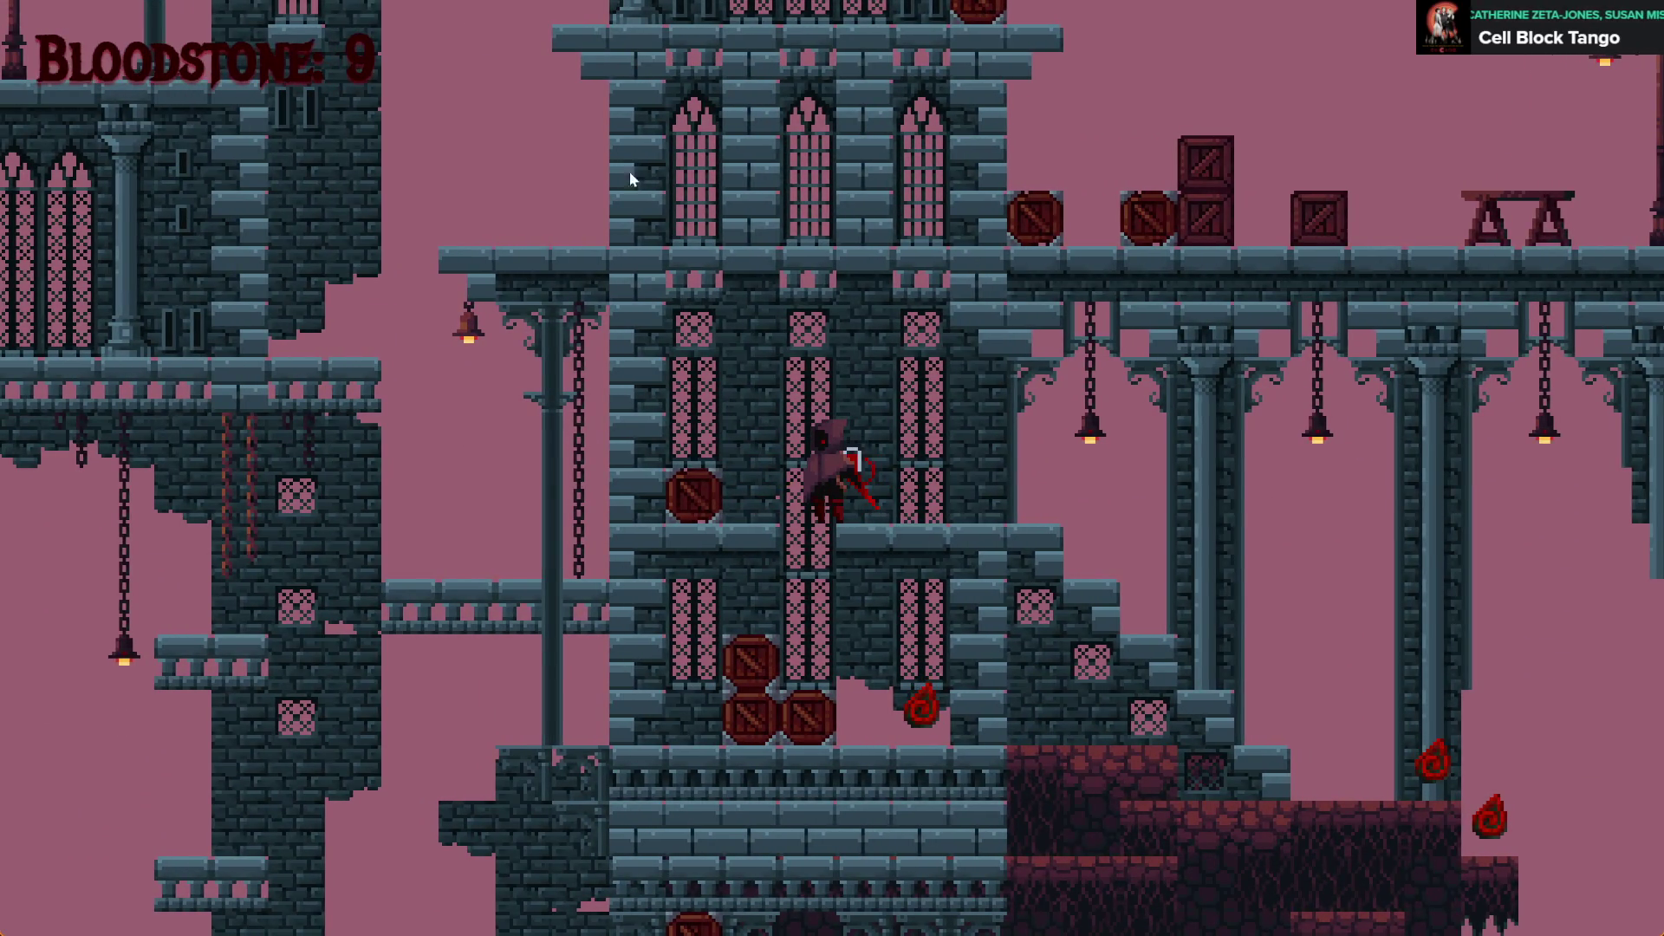
key(alt+F4)
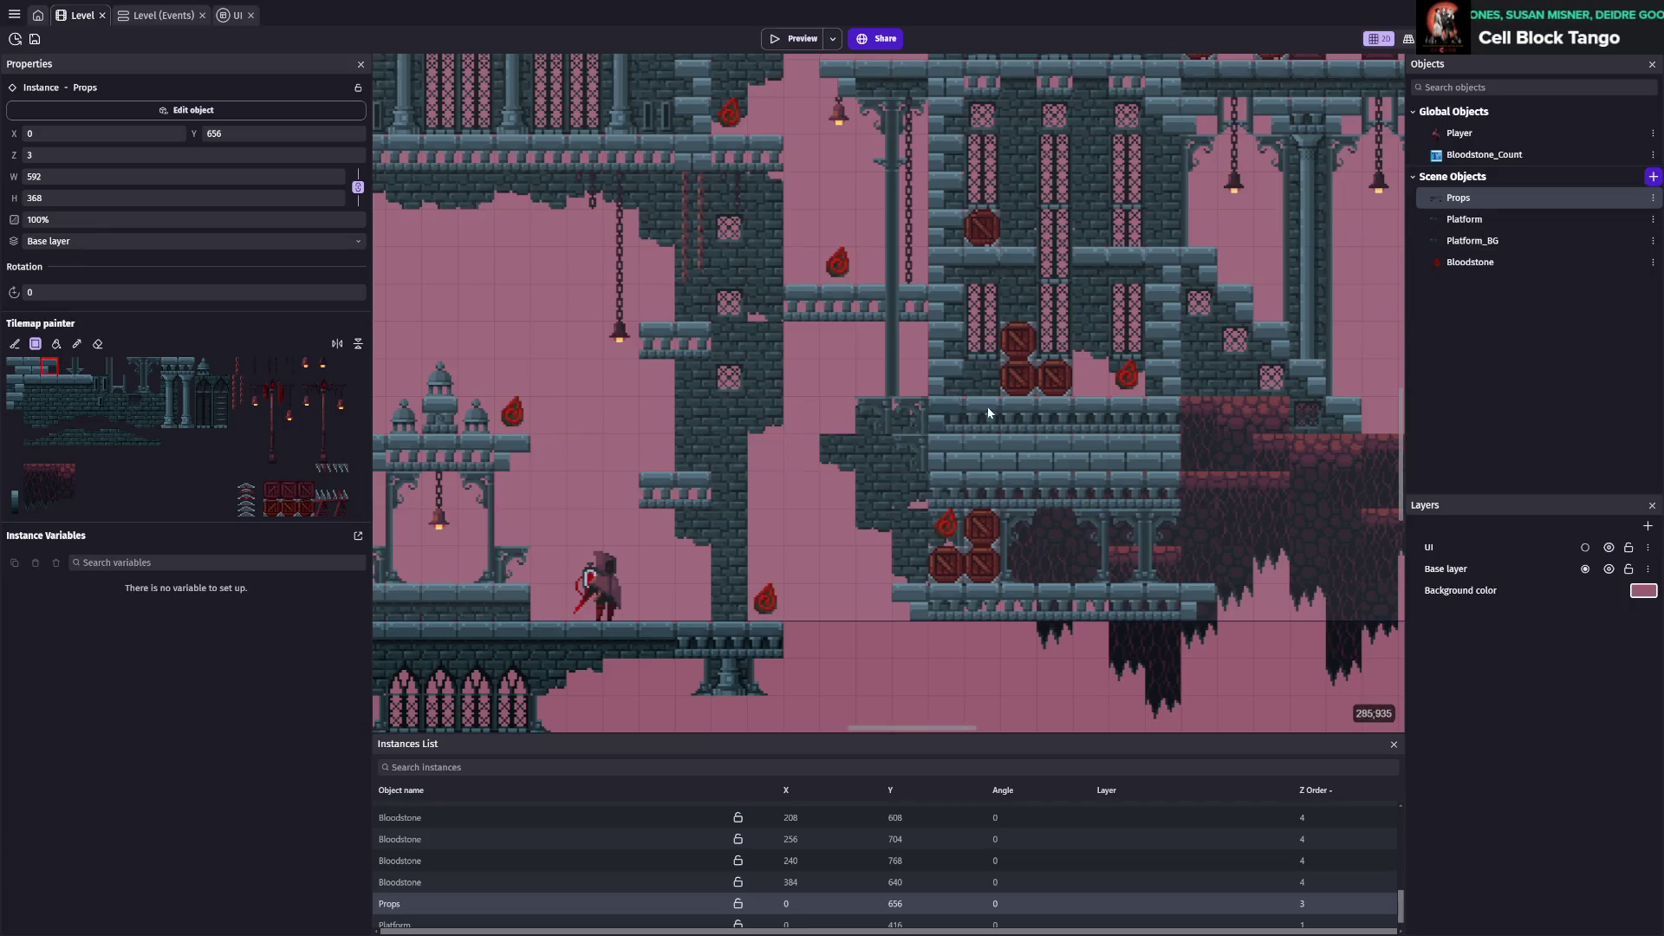
Paint a crate tile from the Platform tileset in the lower central castle section
drag(987, 413, 567, 514)
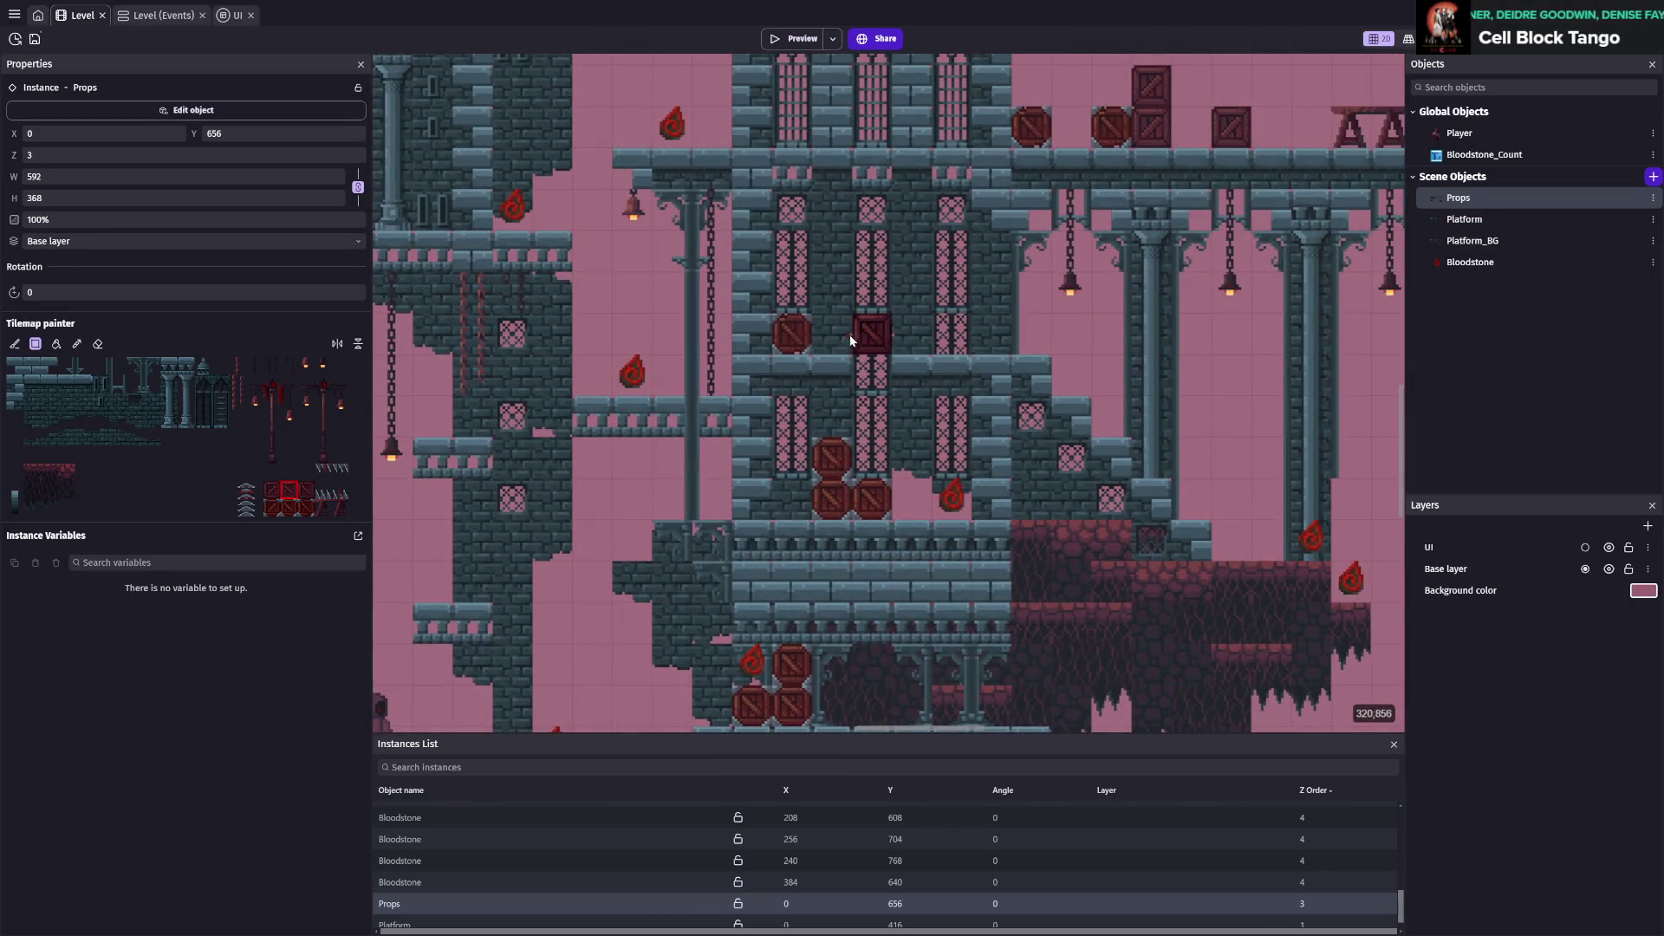
key(Escape)
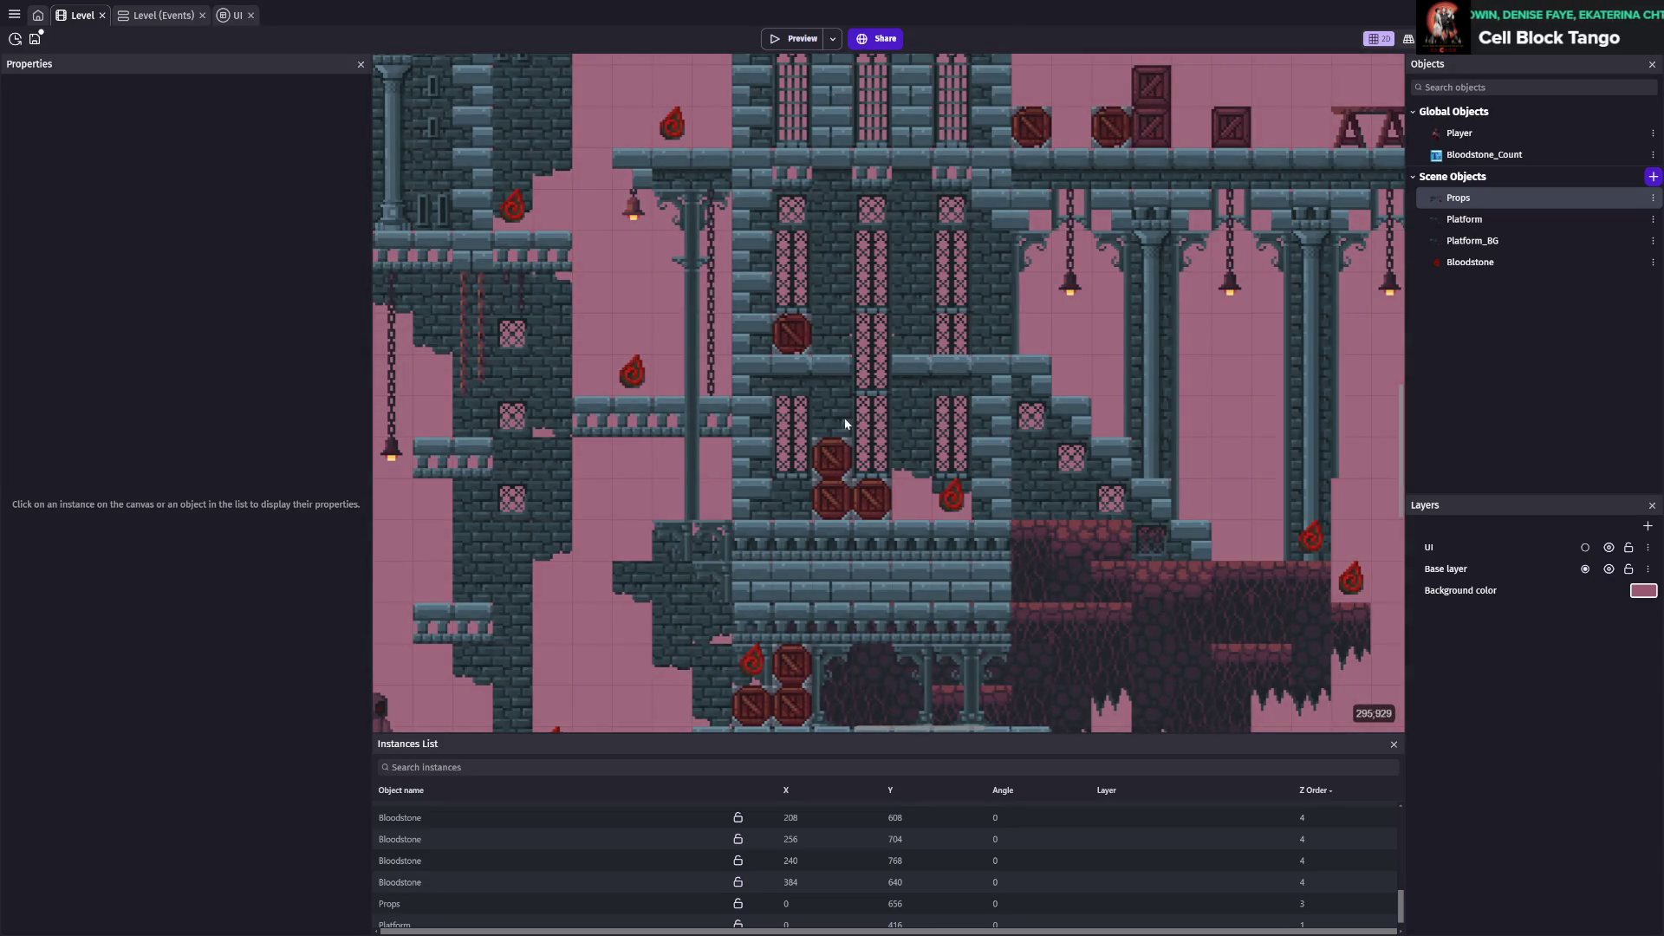
click(828, 452)
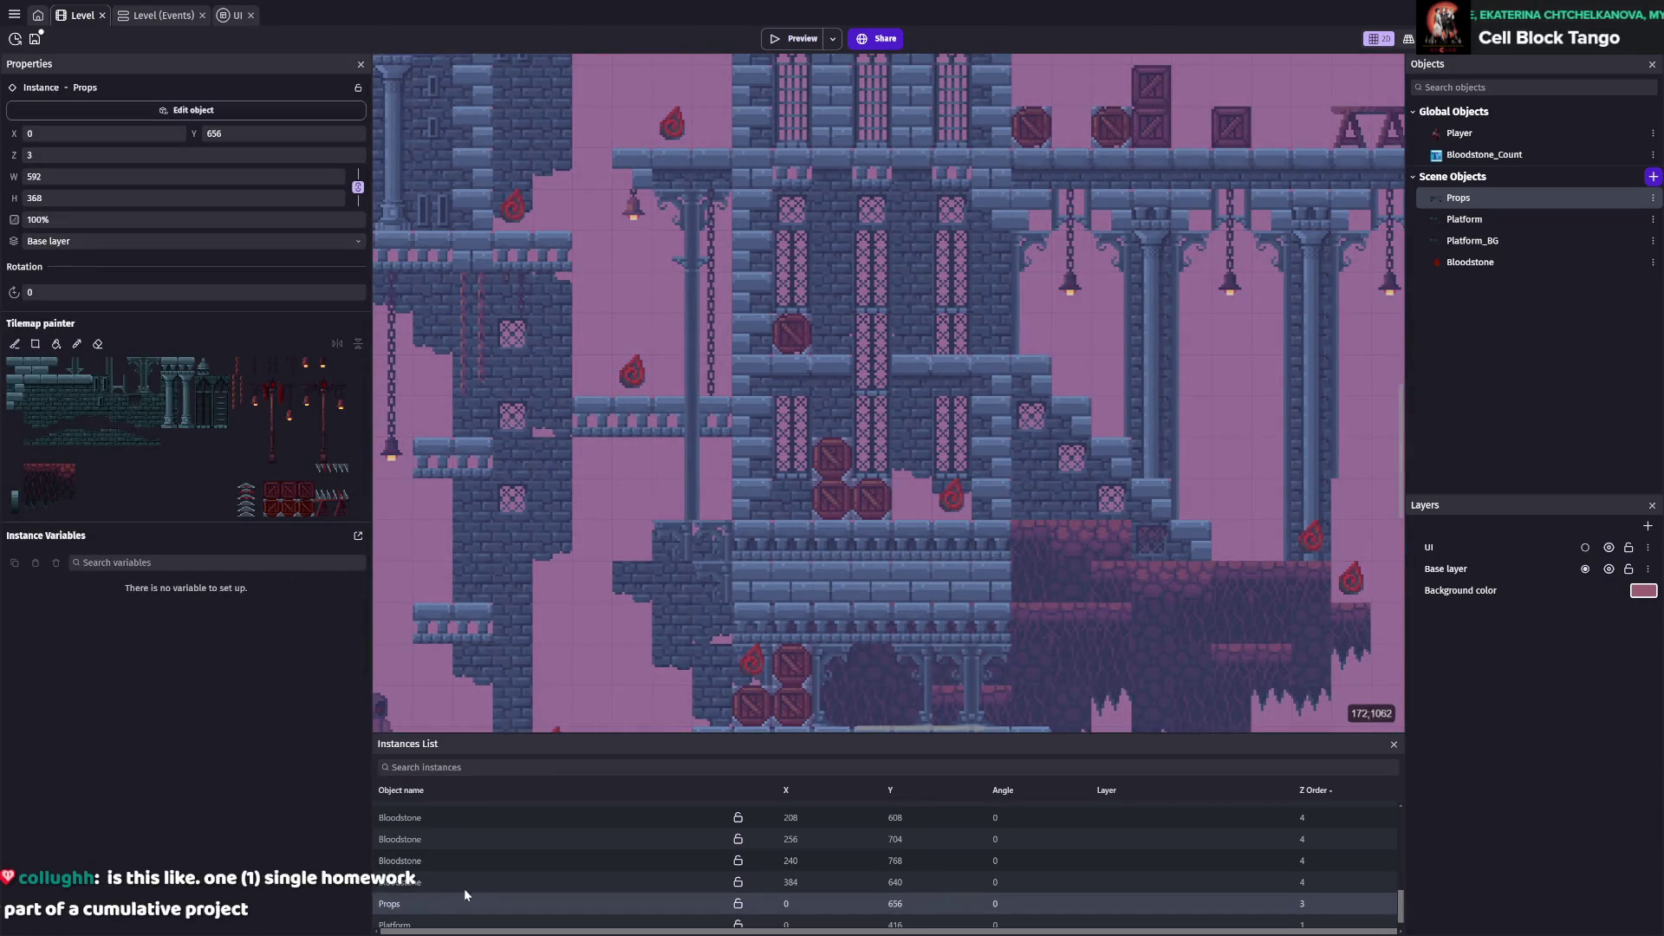
click(415, 925)
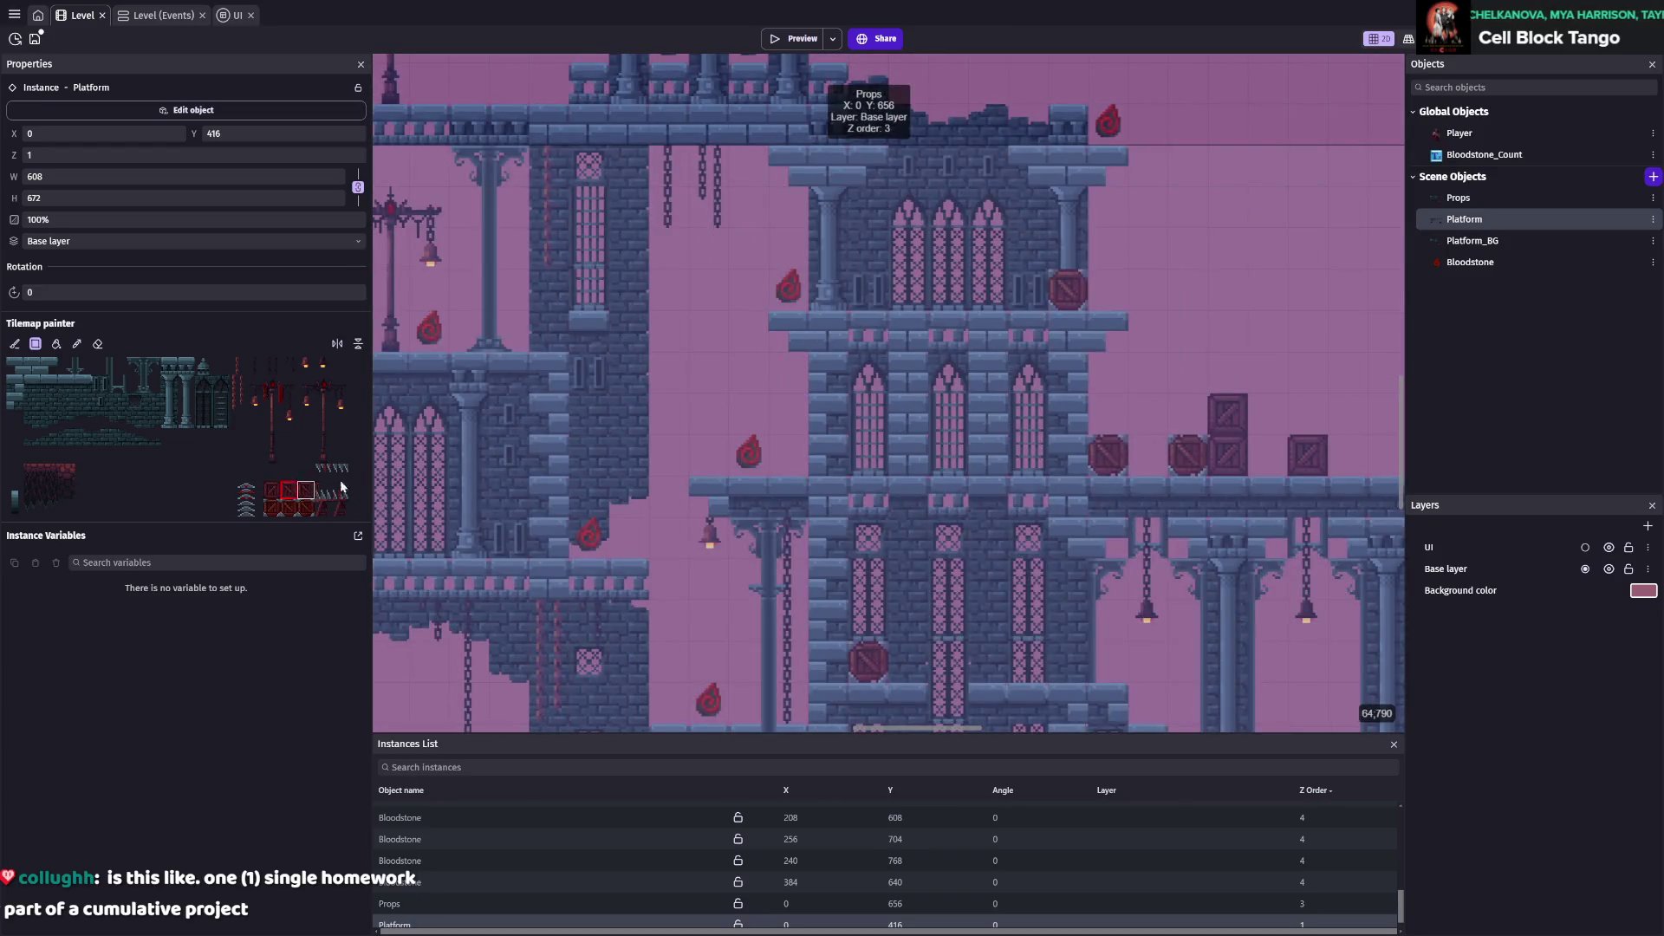
click(313, 490)
scroll(923, 473, down, 5)
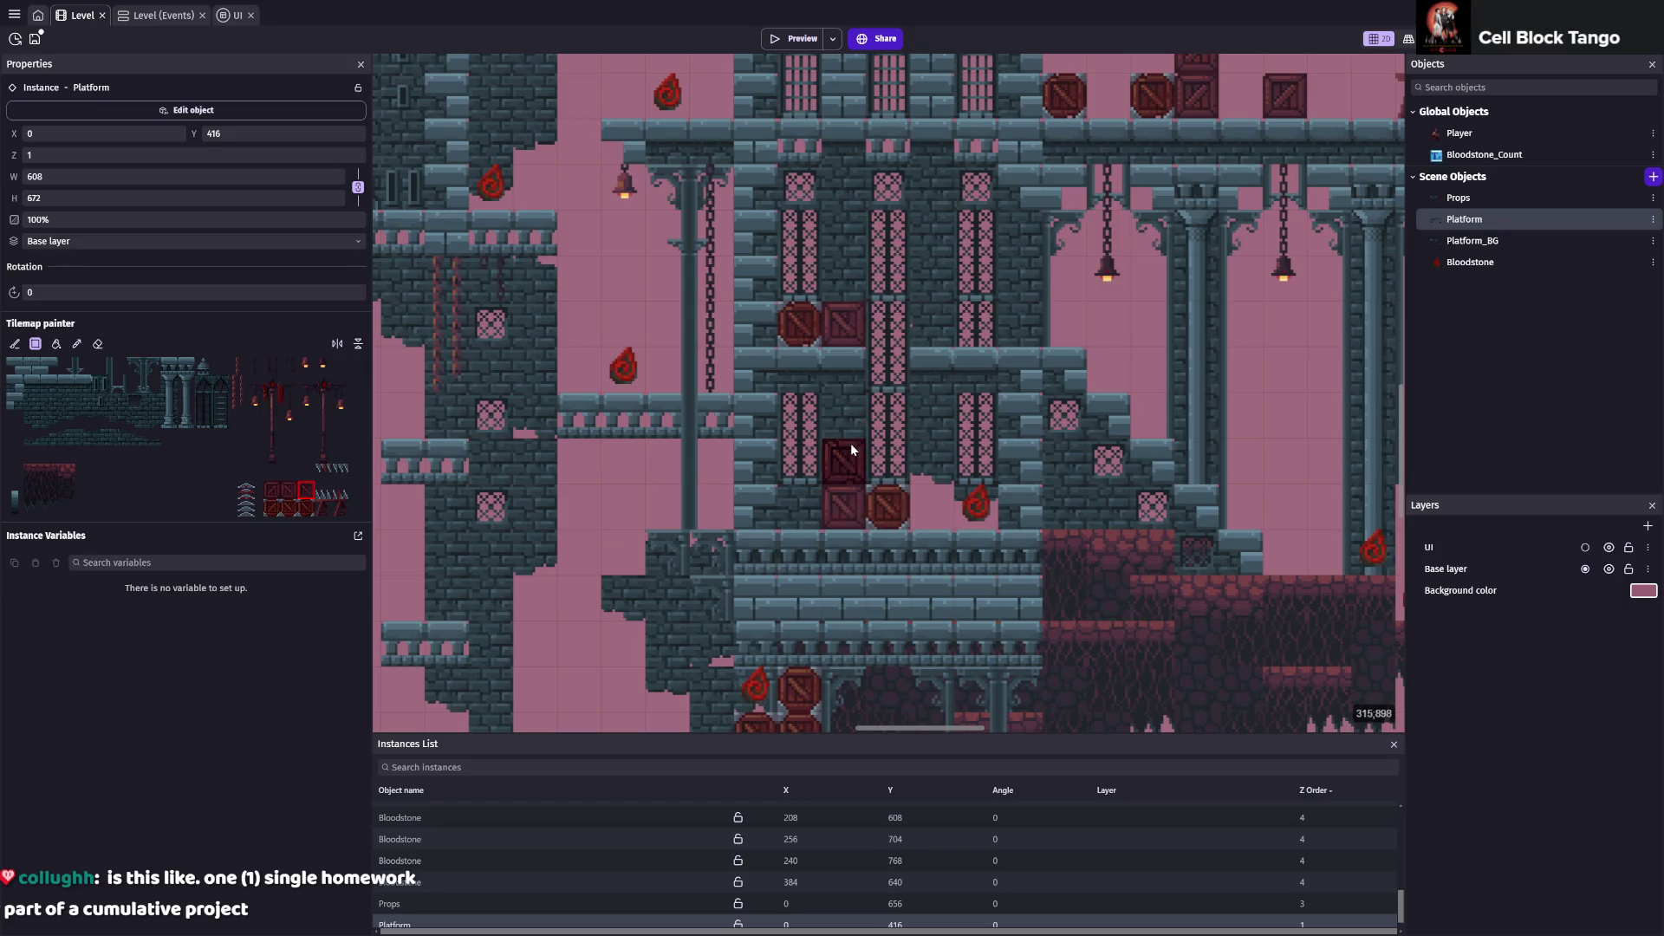
click(850, 443)
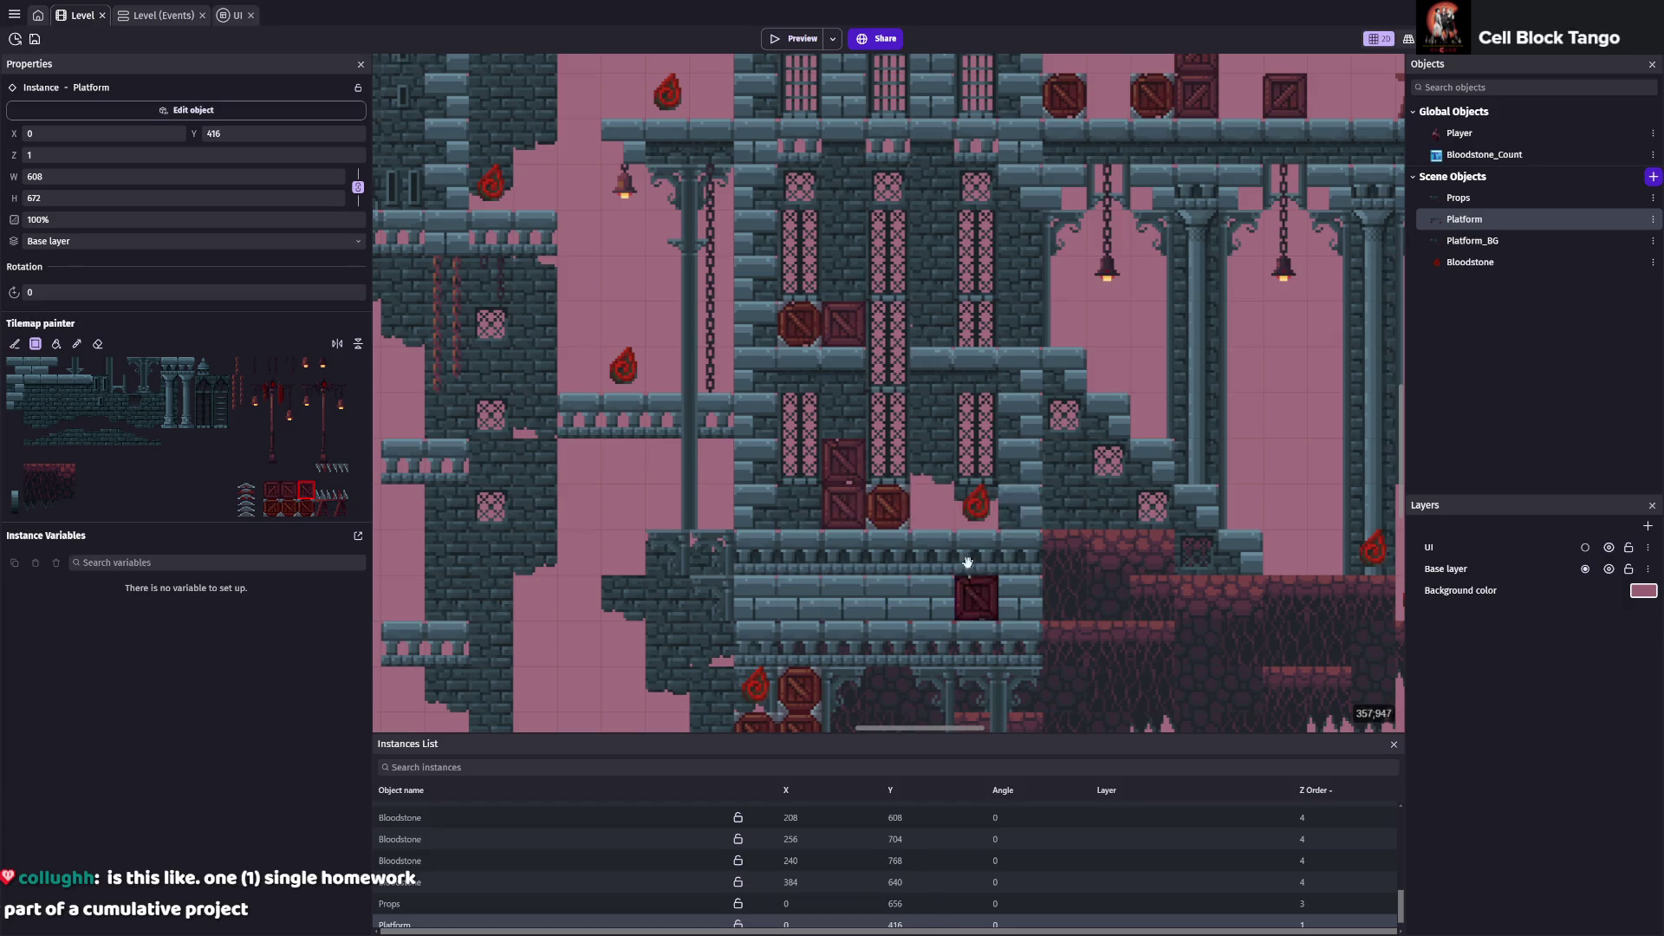
Add another crate near the right-hand walkway, save, and launch a playtest
scroll(966, 595, down, 3)
scroll(1202, 376, down, 2)
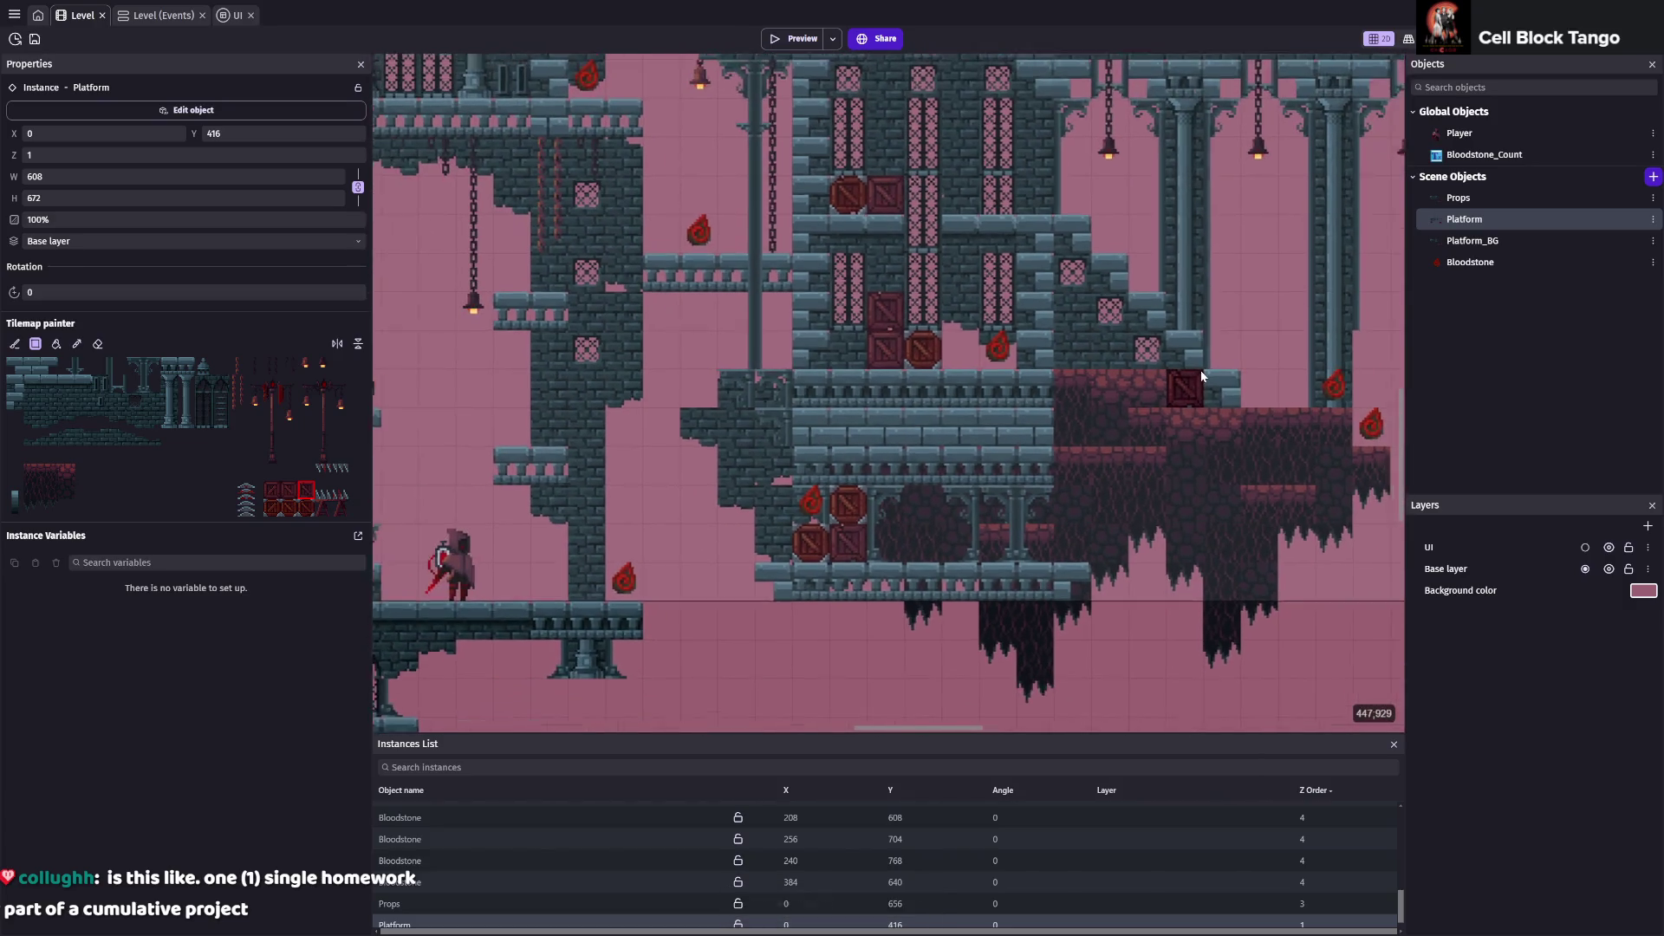
drag(1202, 376, 859, 538)
key(ctrl+s)
click(953, 548)
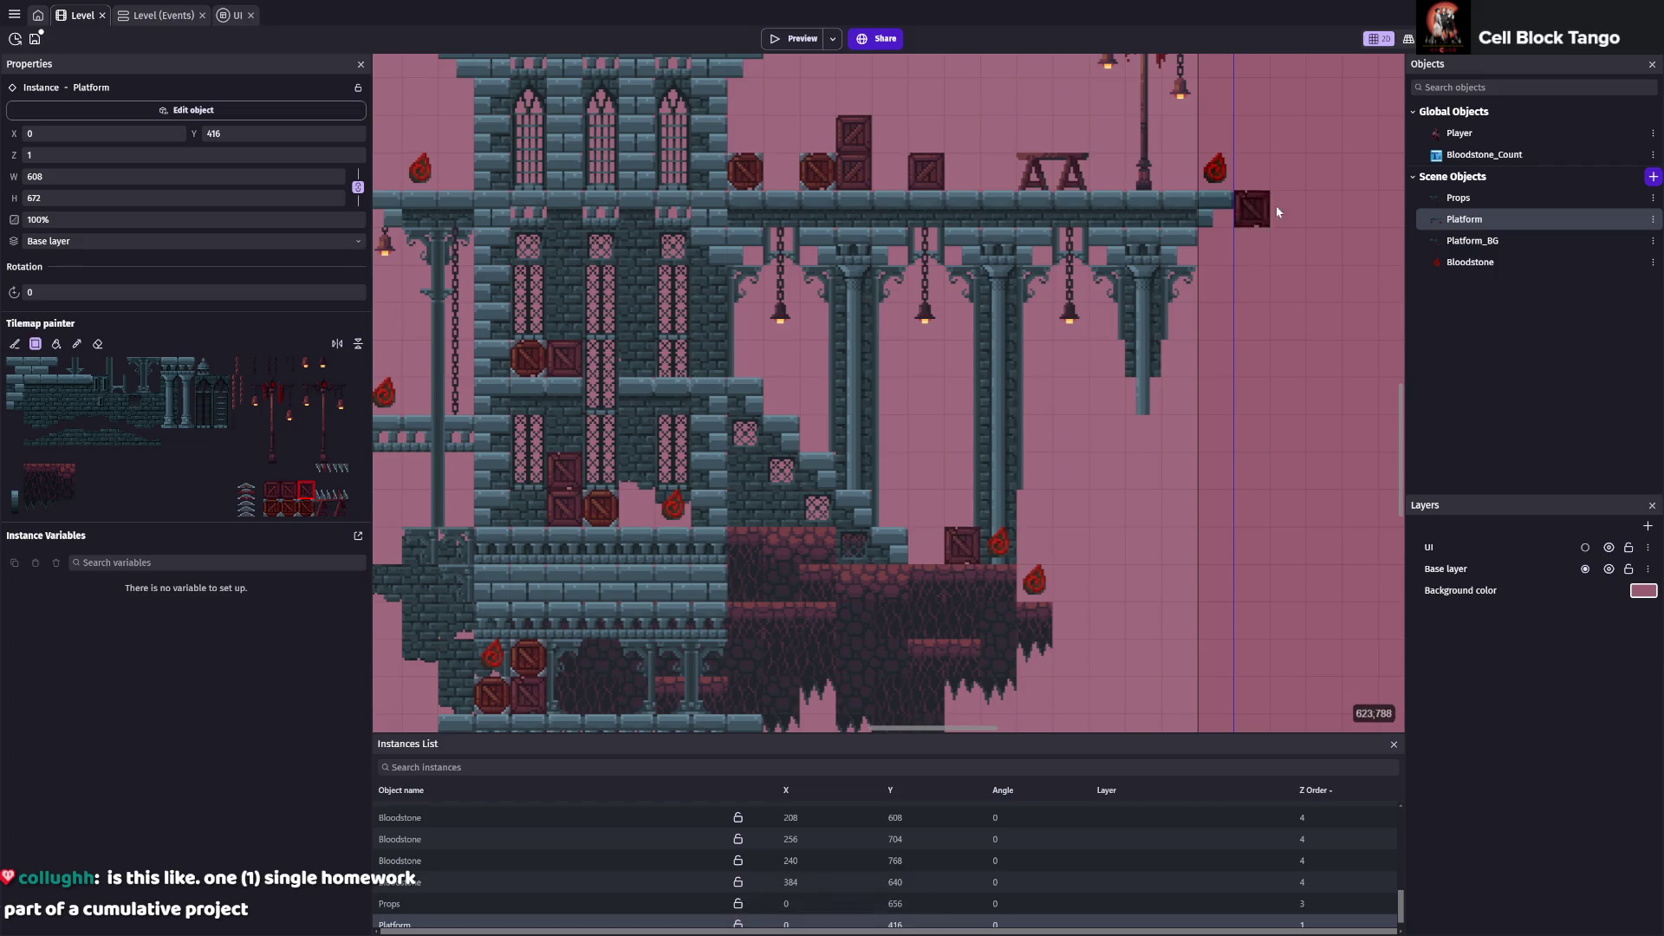
scroll(967, 242, down, 1)
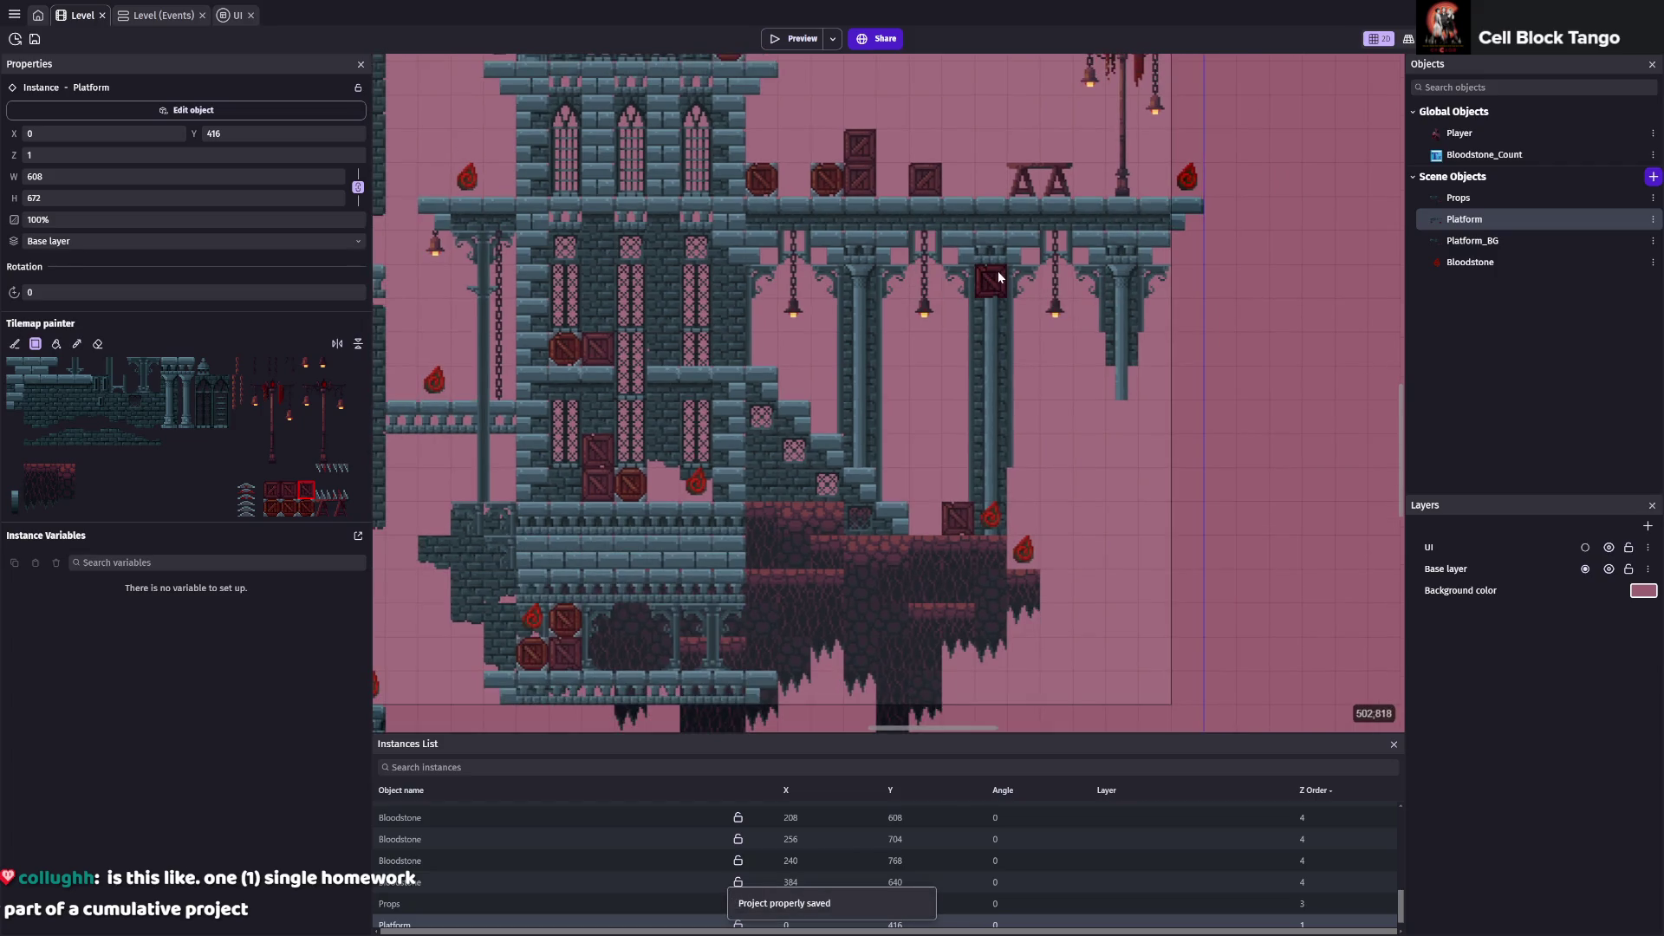
scroll(964, 243, up, 1)
scroll(963, 243, up, 2)
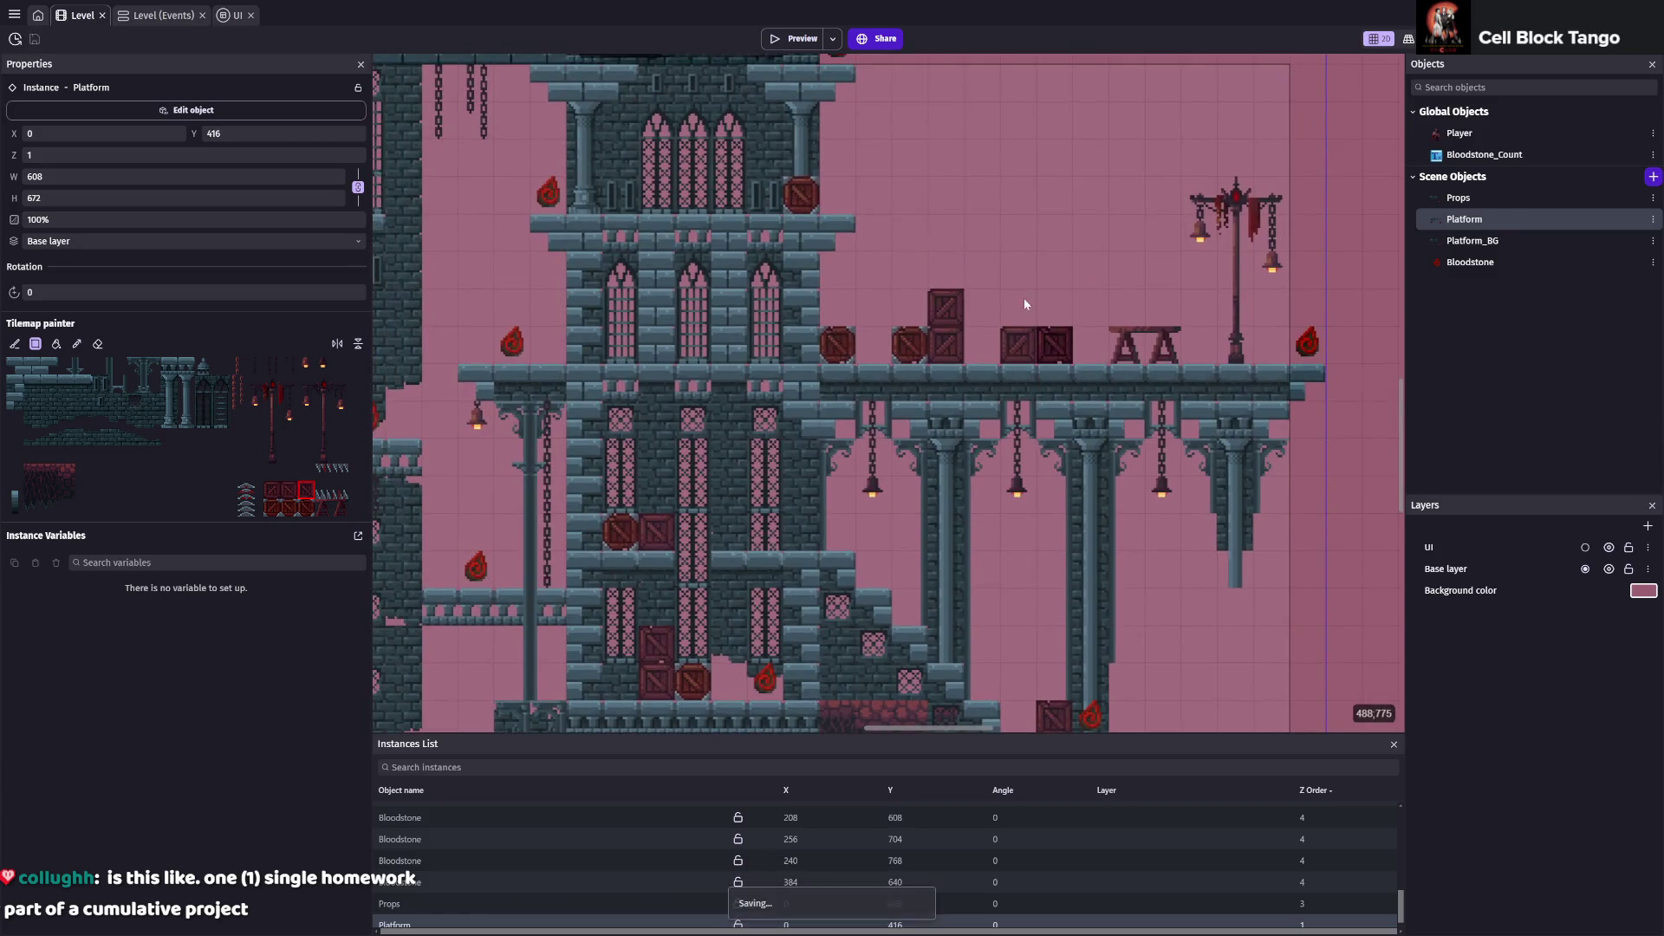
click(792, 39)
Collect Bloodstones by the gazebo and across the castle while climbing the tower wall
key(space)
key(Left)
key(Right)
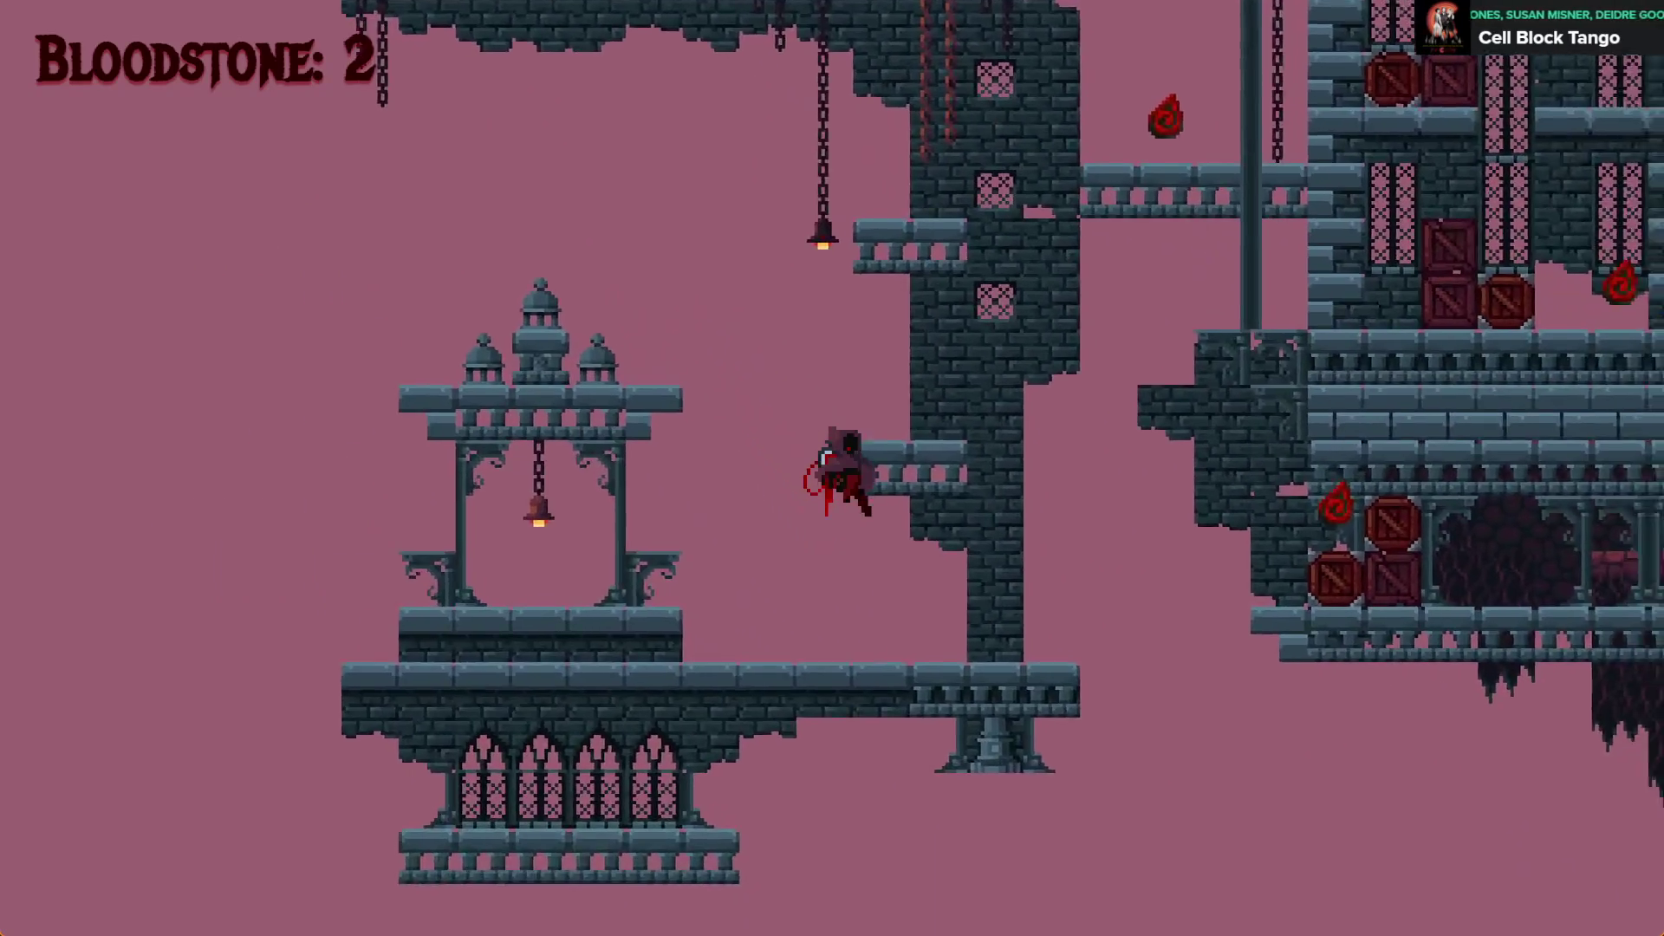
key(Up)
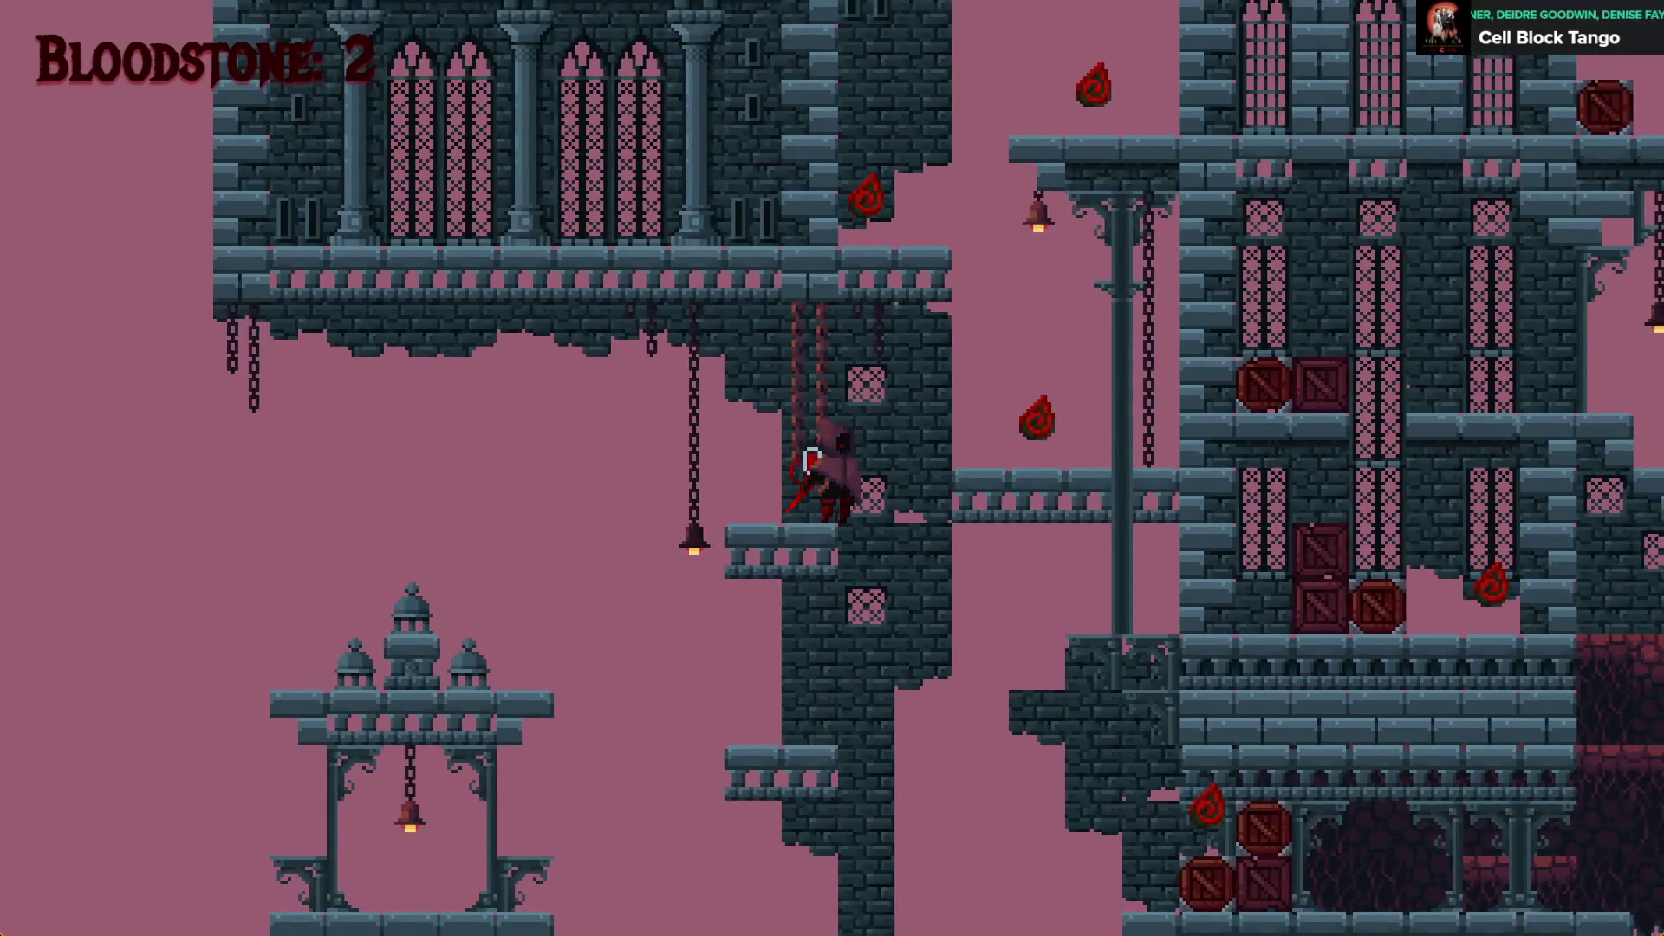
key(space)
key(Right)
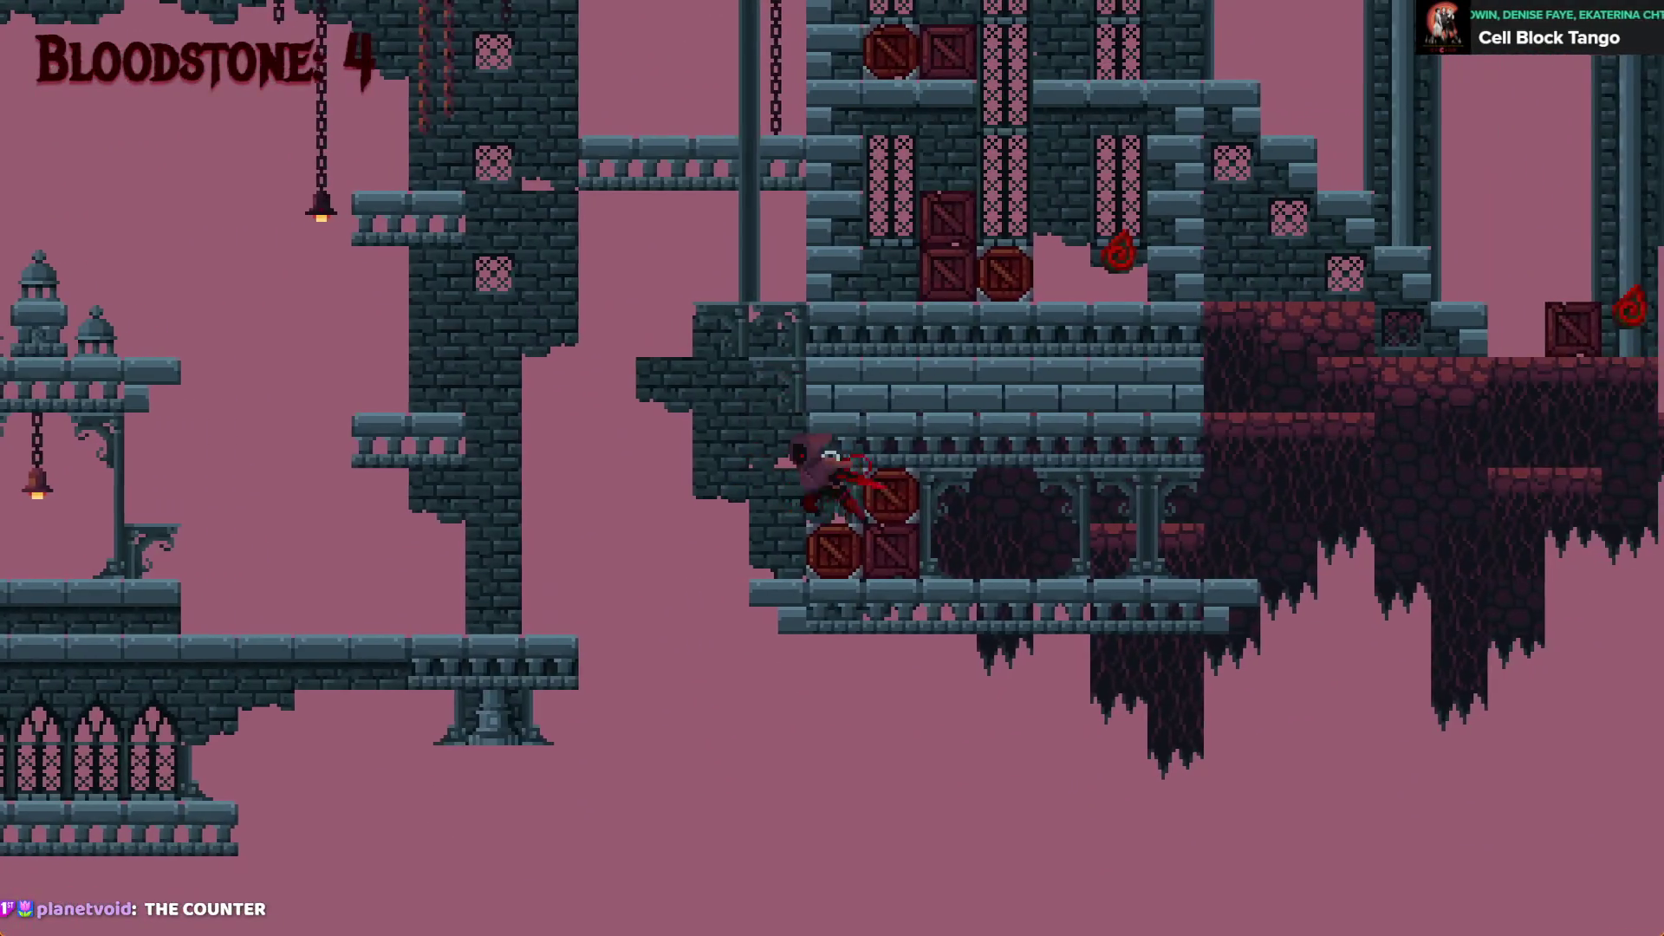
key(Left)
key(Up)
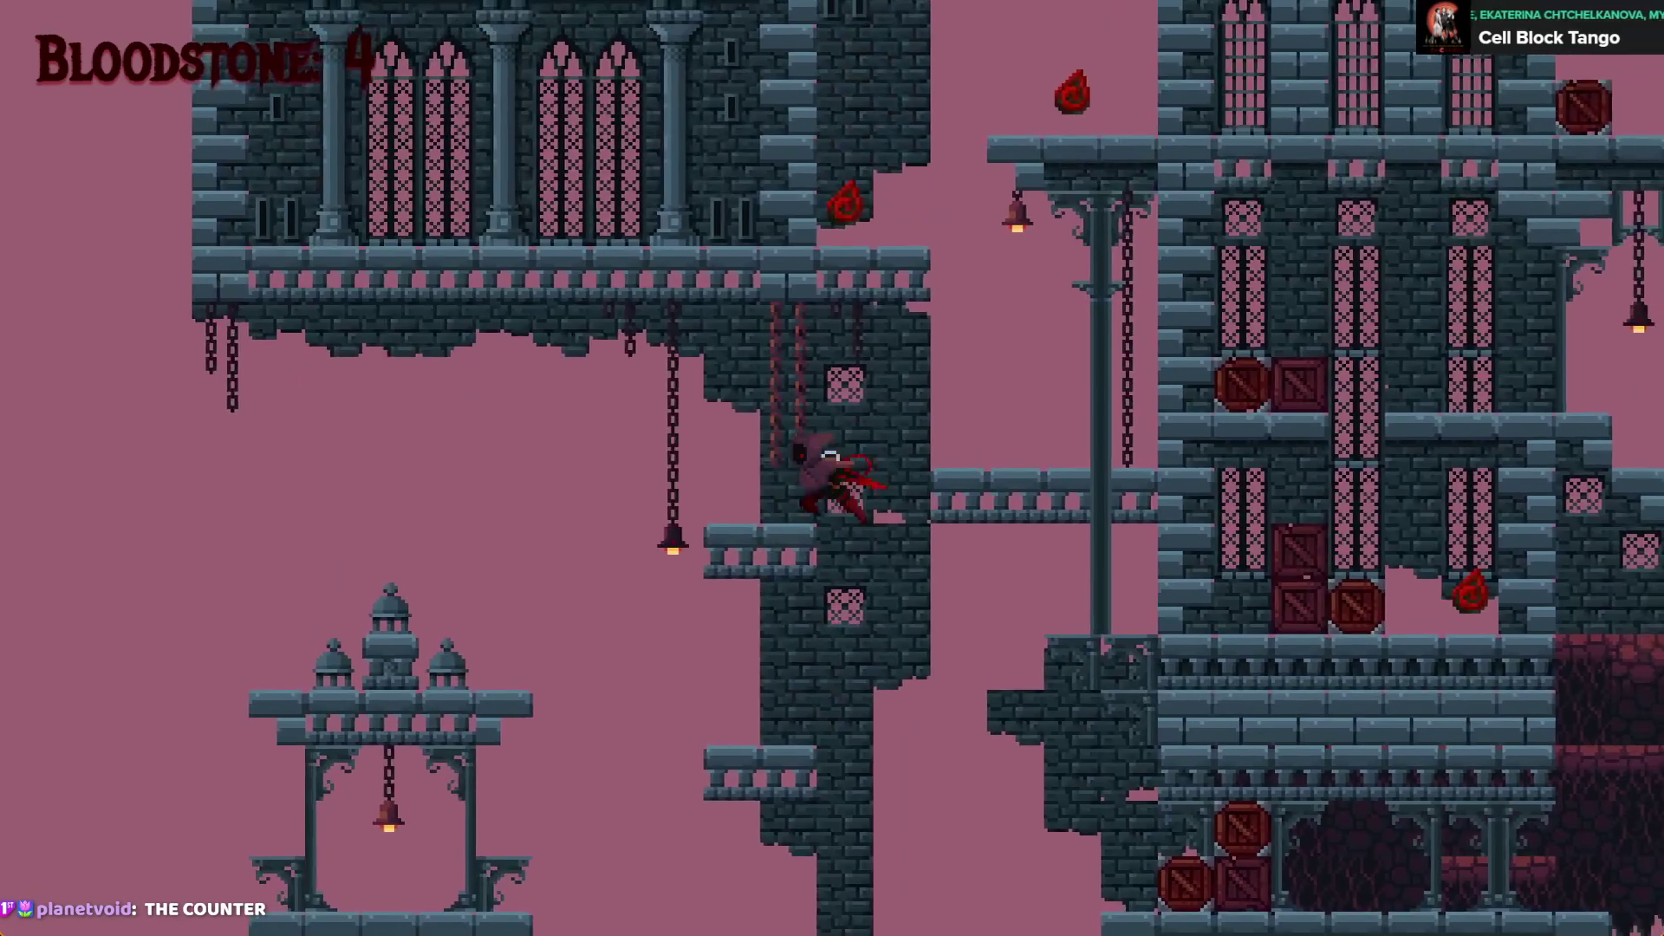
key(Up)
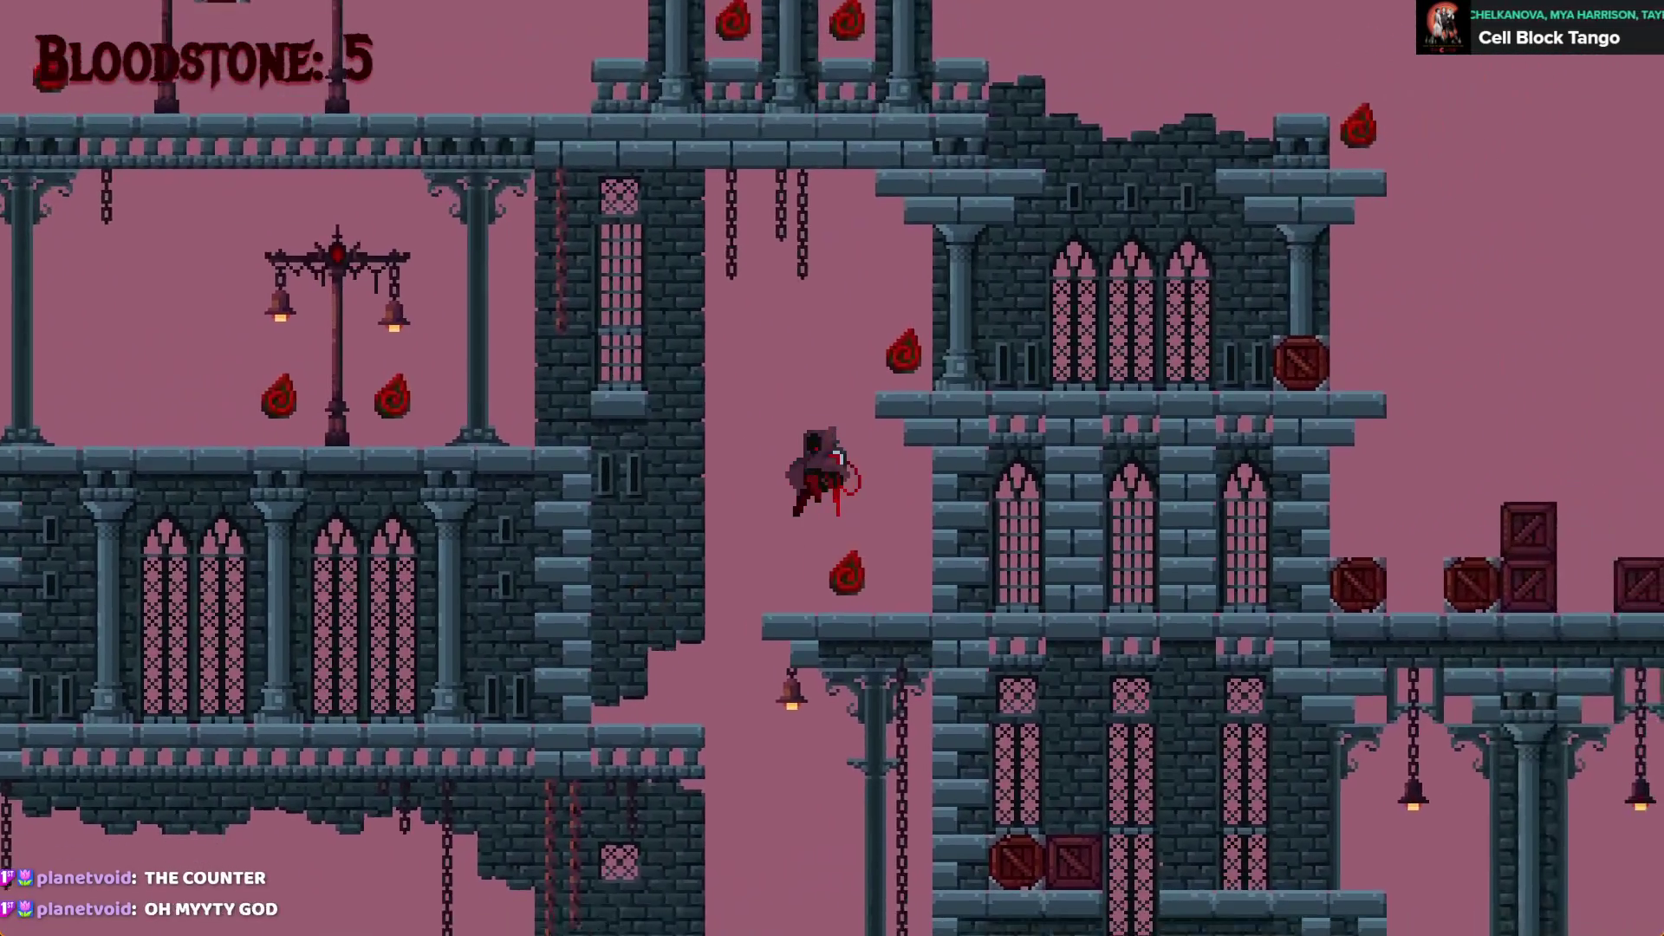
key(Left)
key(Up)
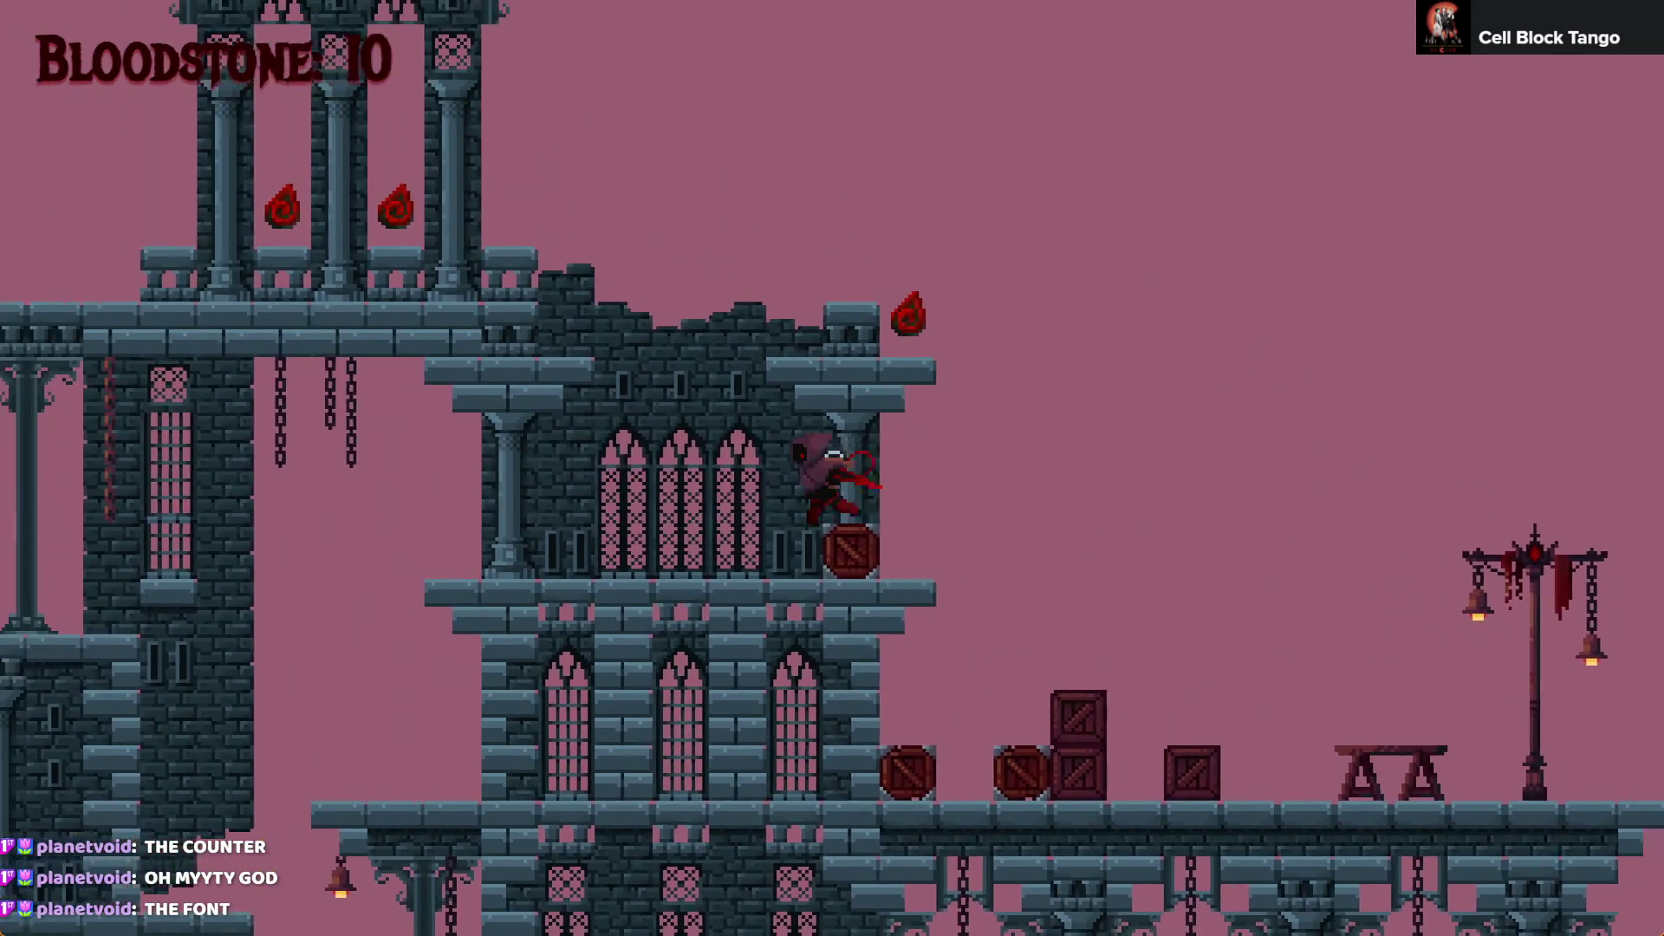
Gather more Bloodstones around the tower rooftop and crates up to 18, then close and relaunch the preview
key(Left)
key(Up)
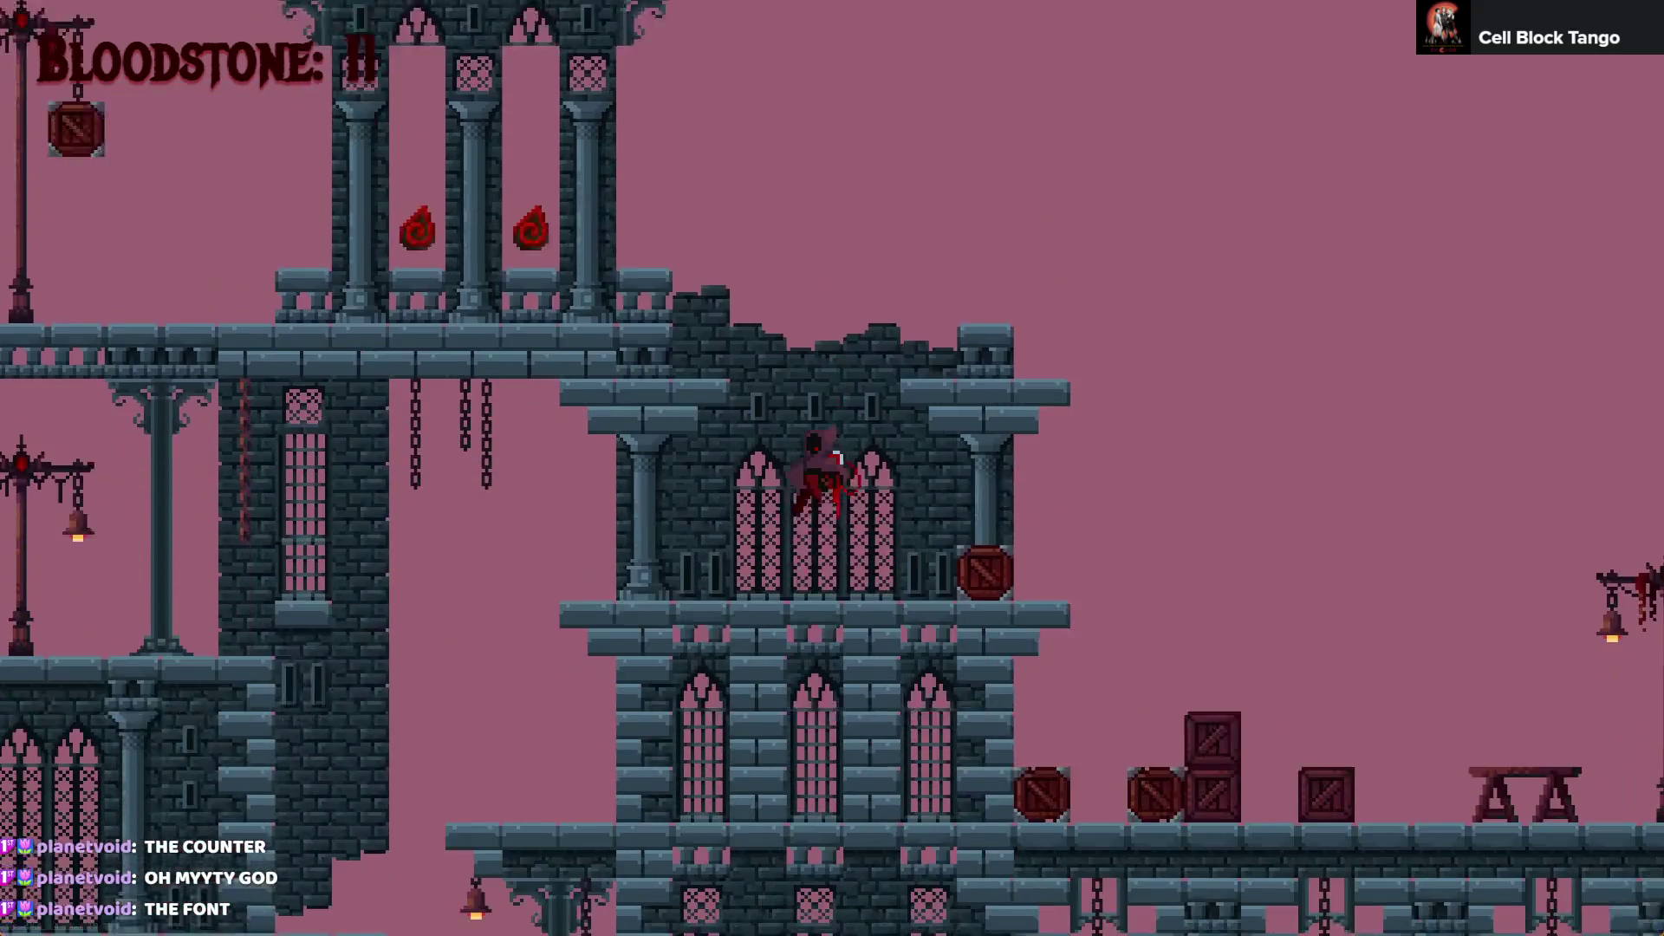
key(Right)
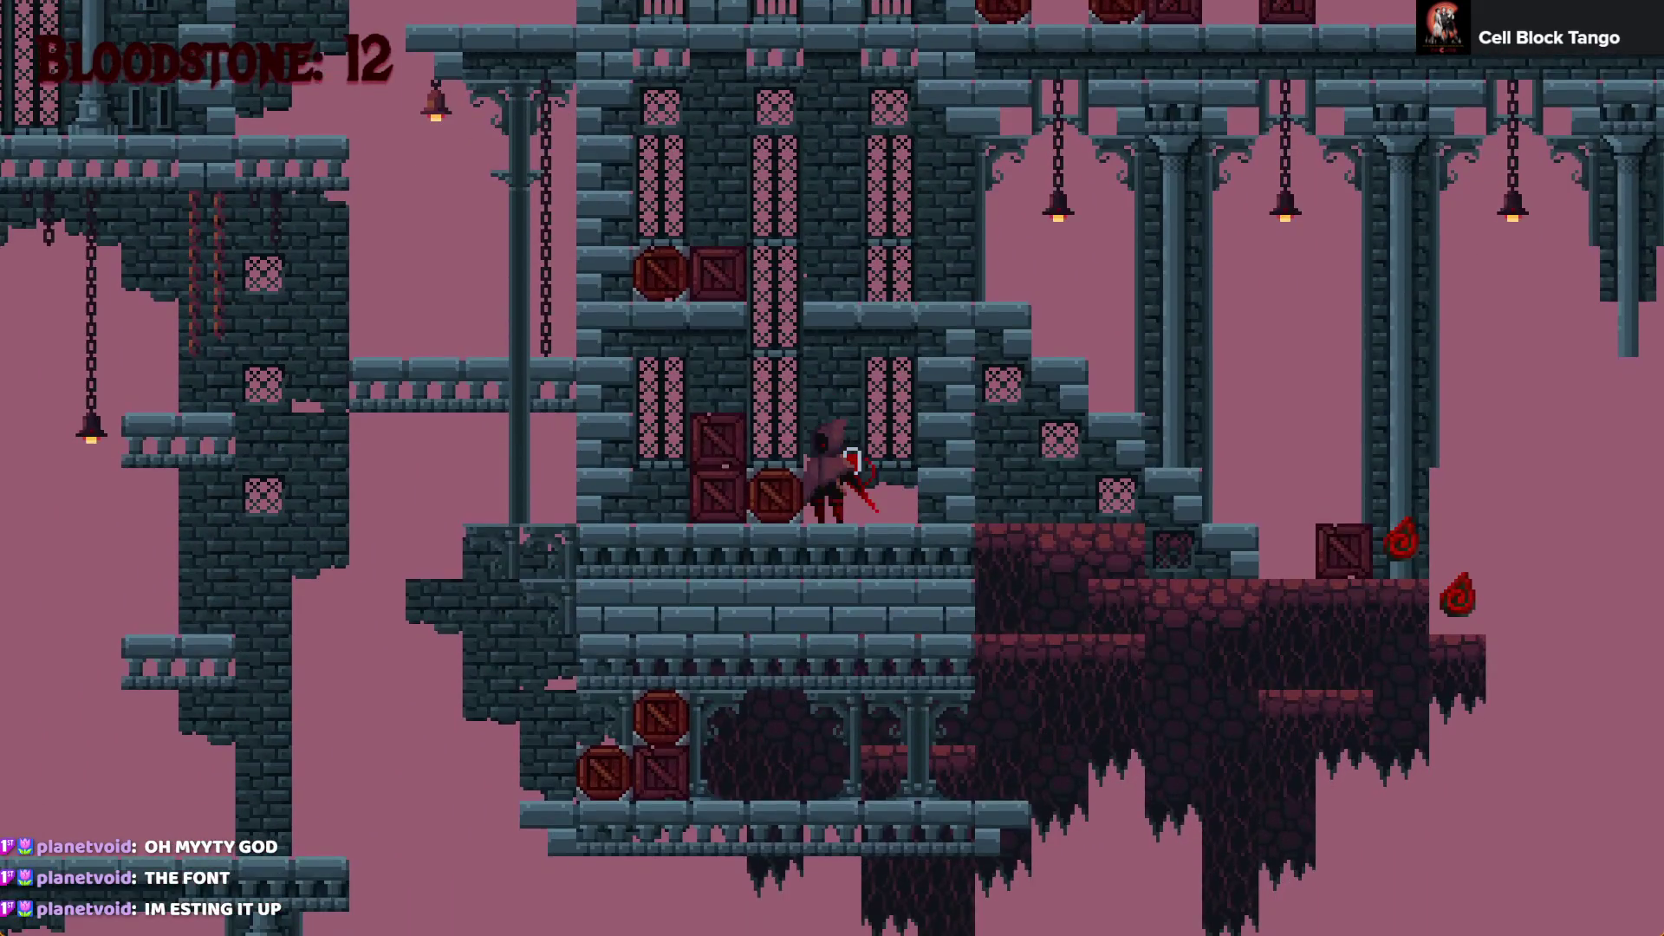
key(Up)
key(Right)
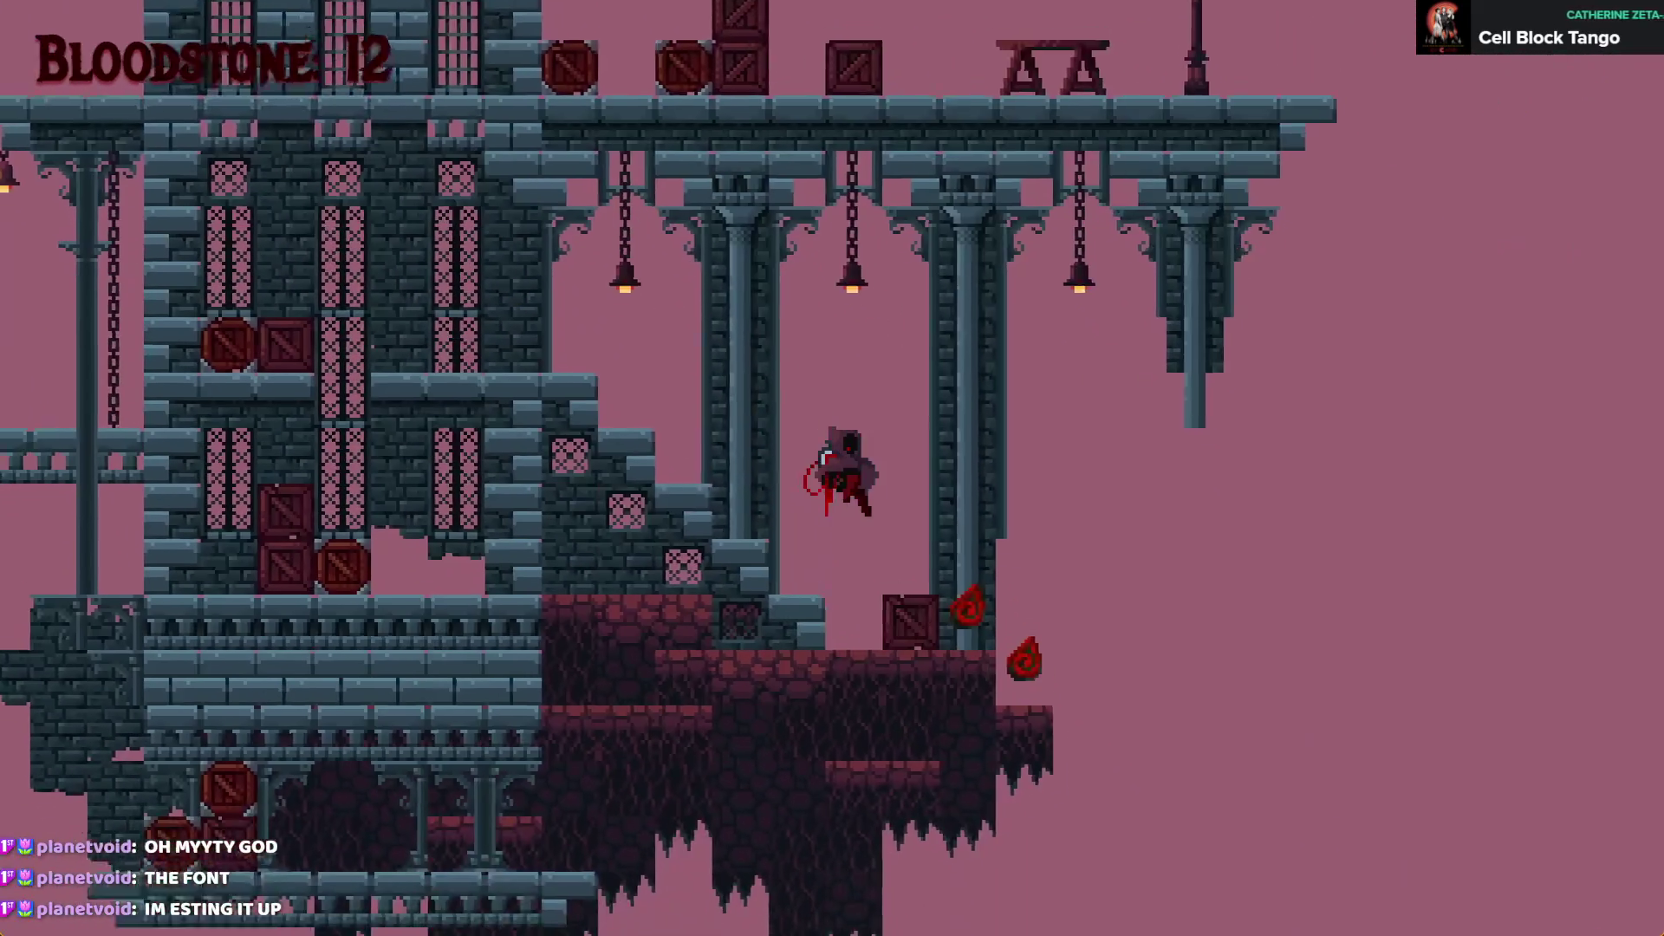
key(Right)
key(Up)
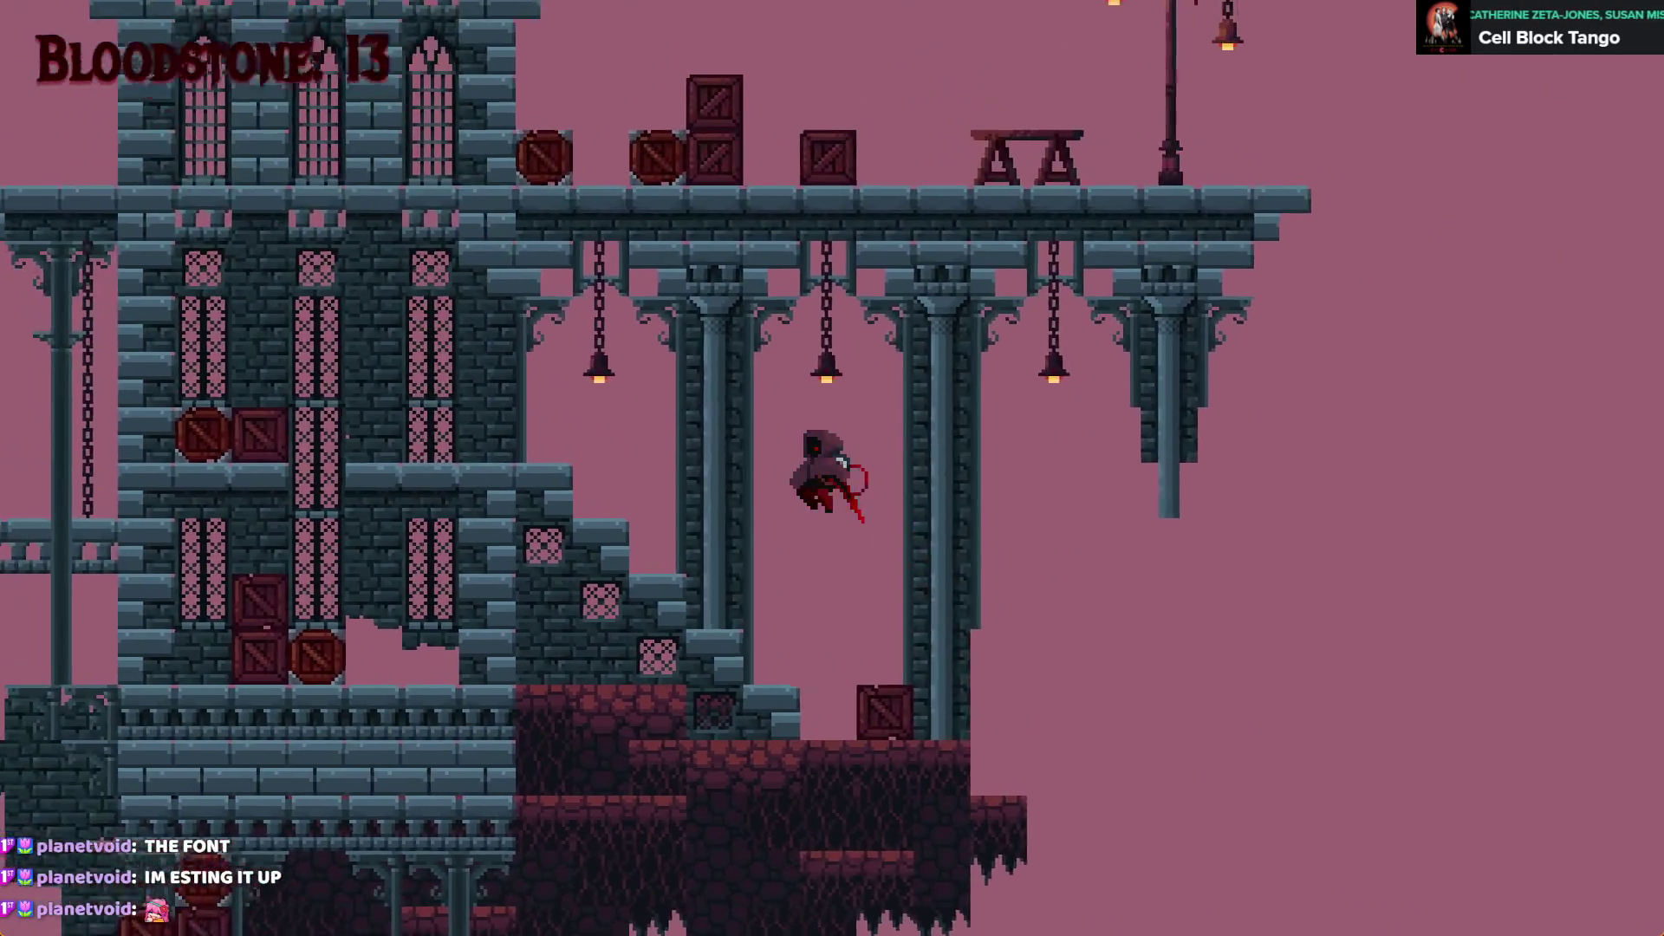
key(Left)
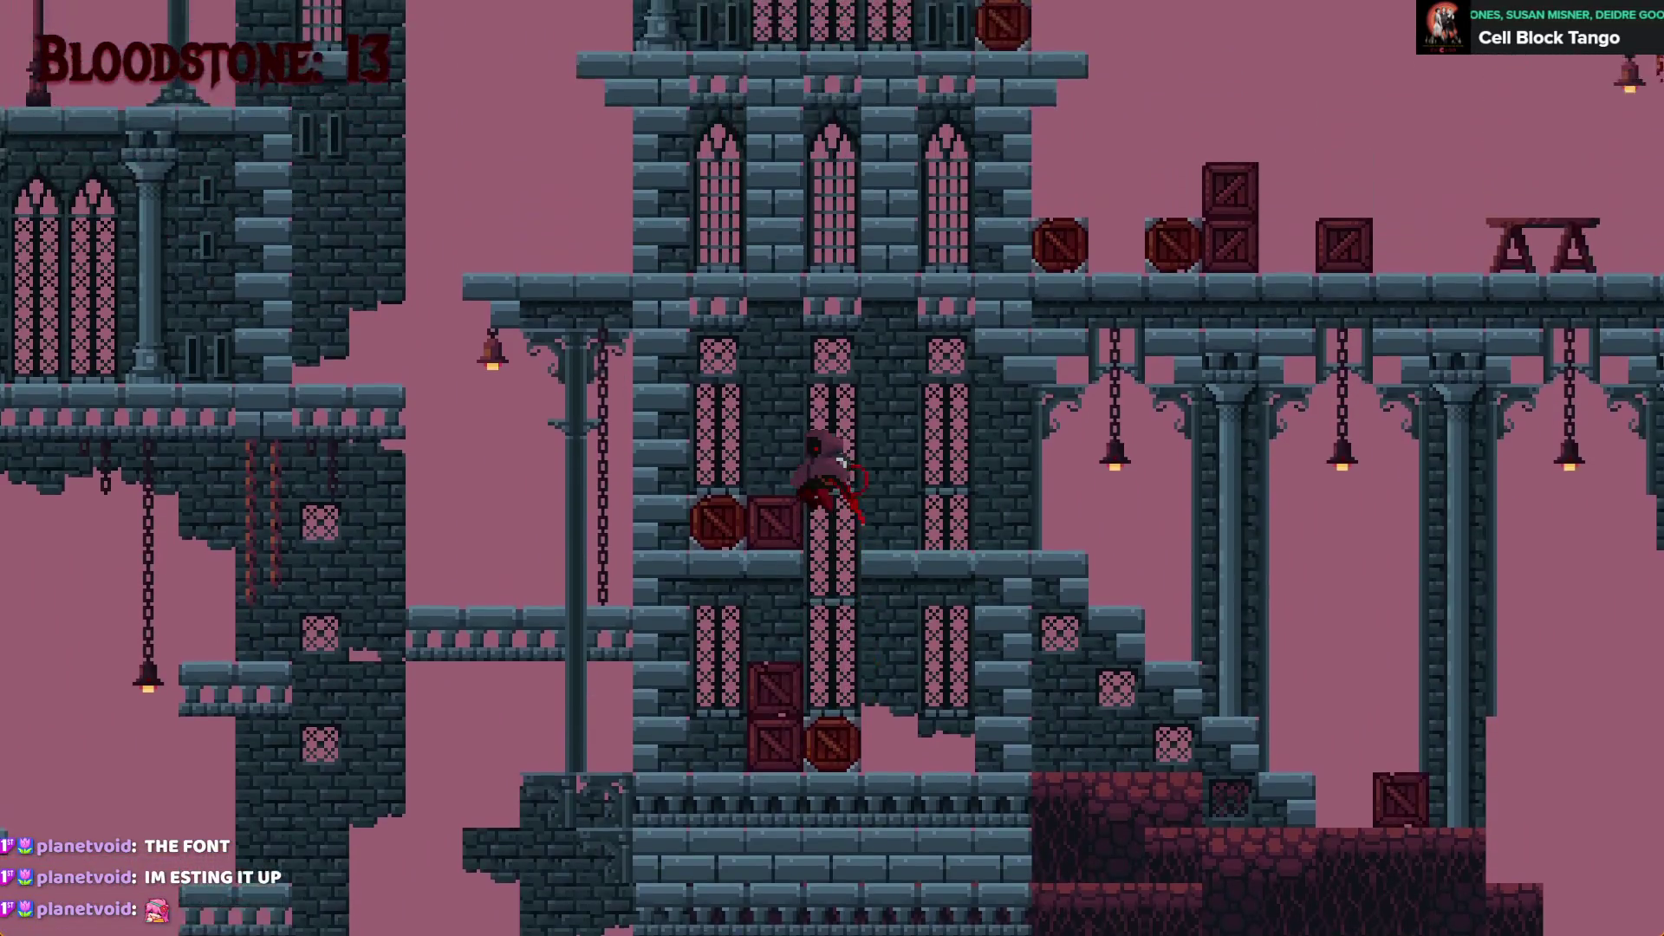
key(Up)
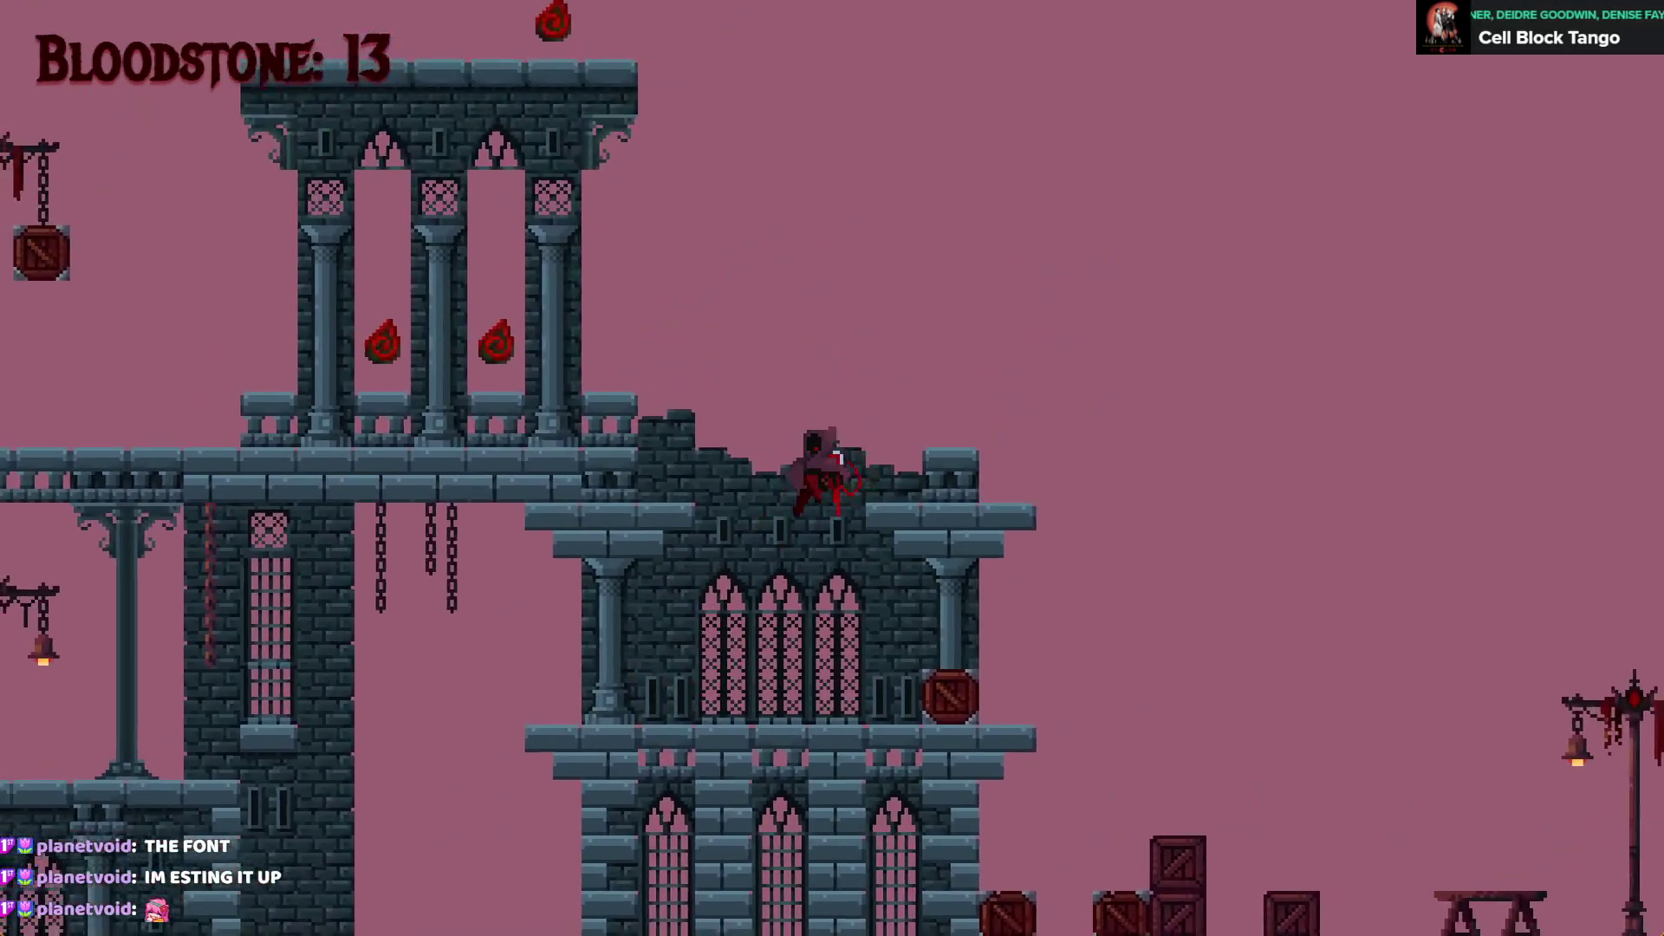
key(Left)
key(Left)
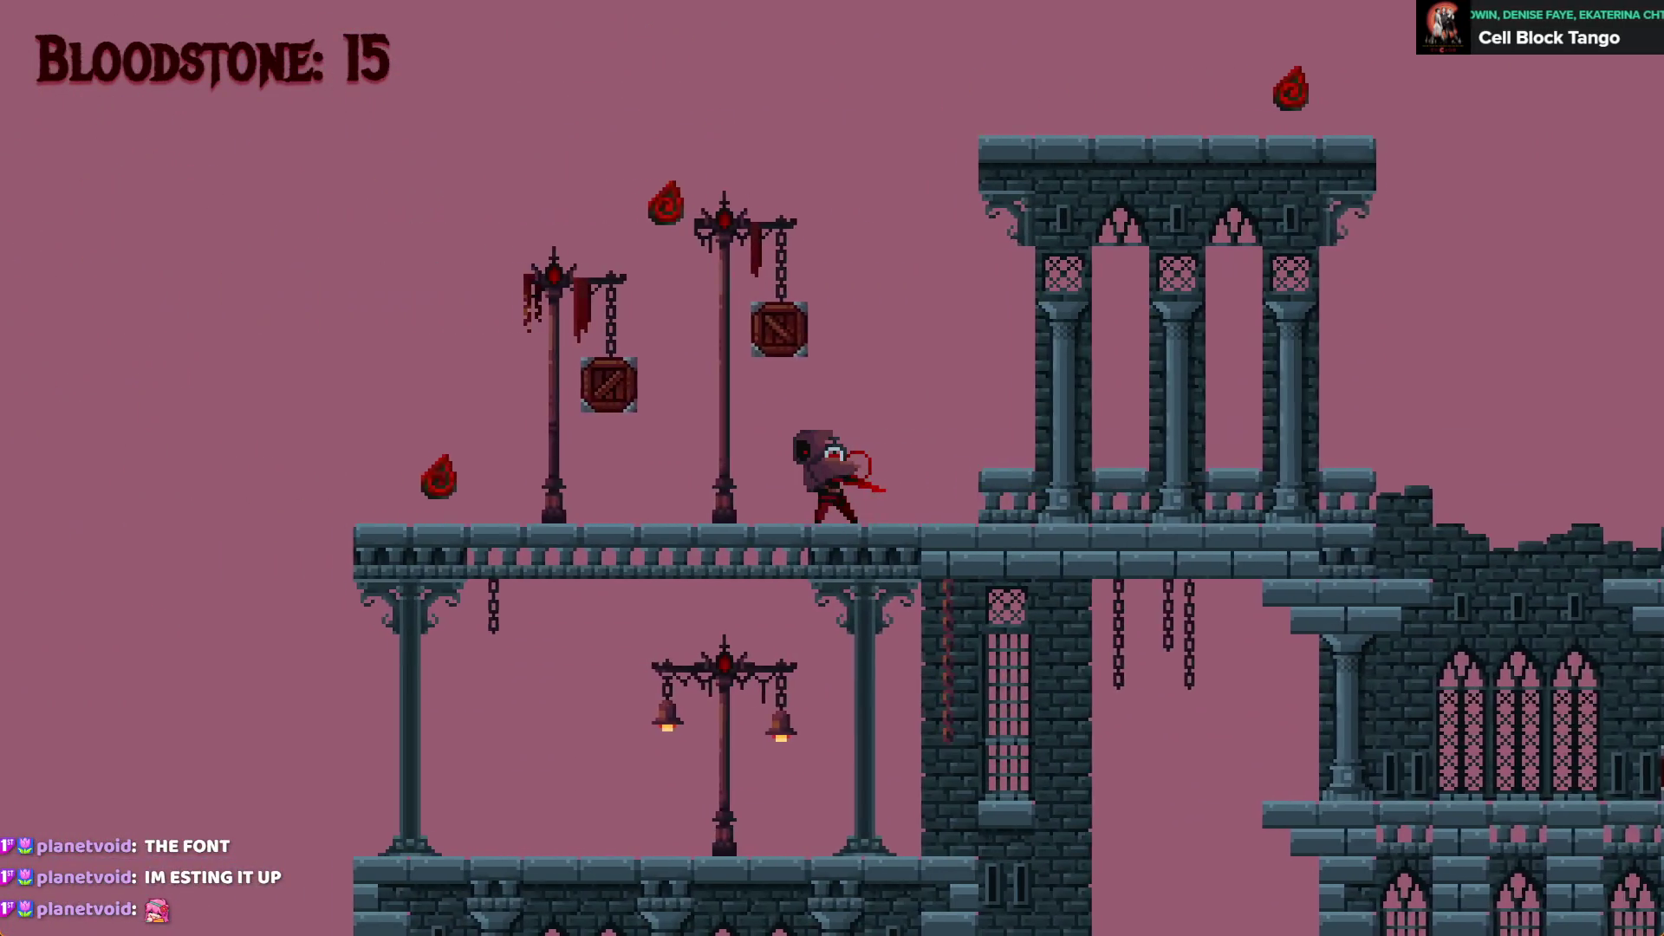
key(Right)
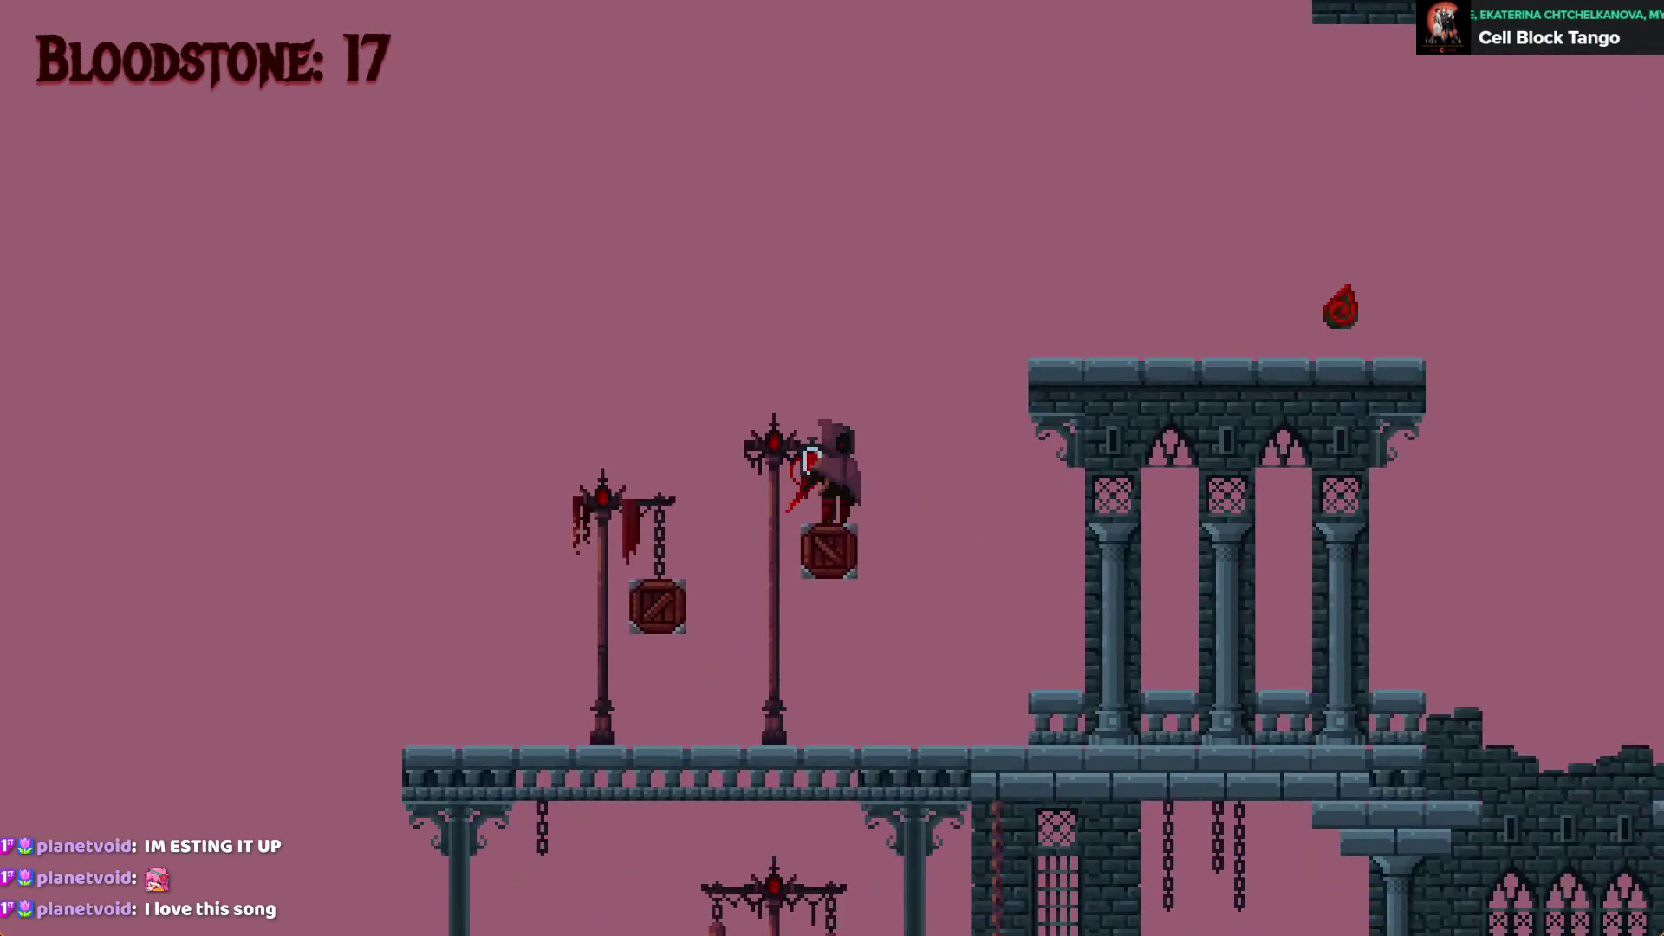
key(Up)
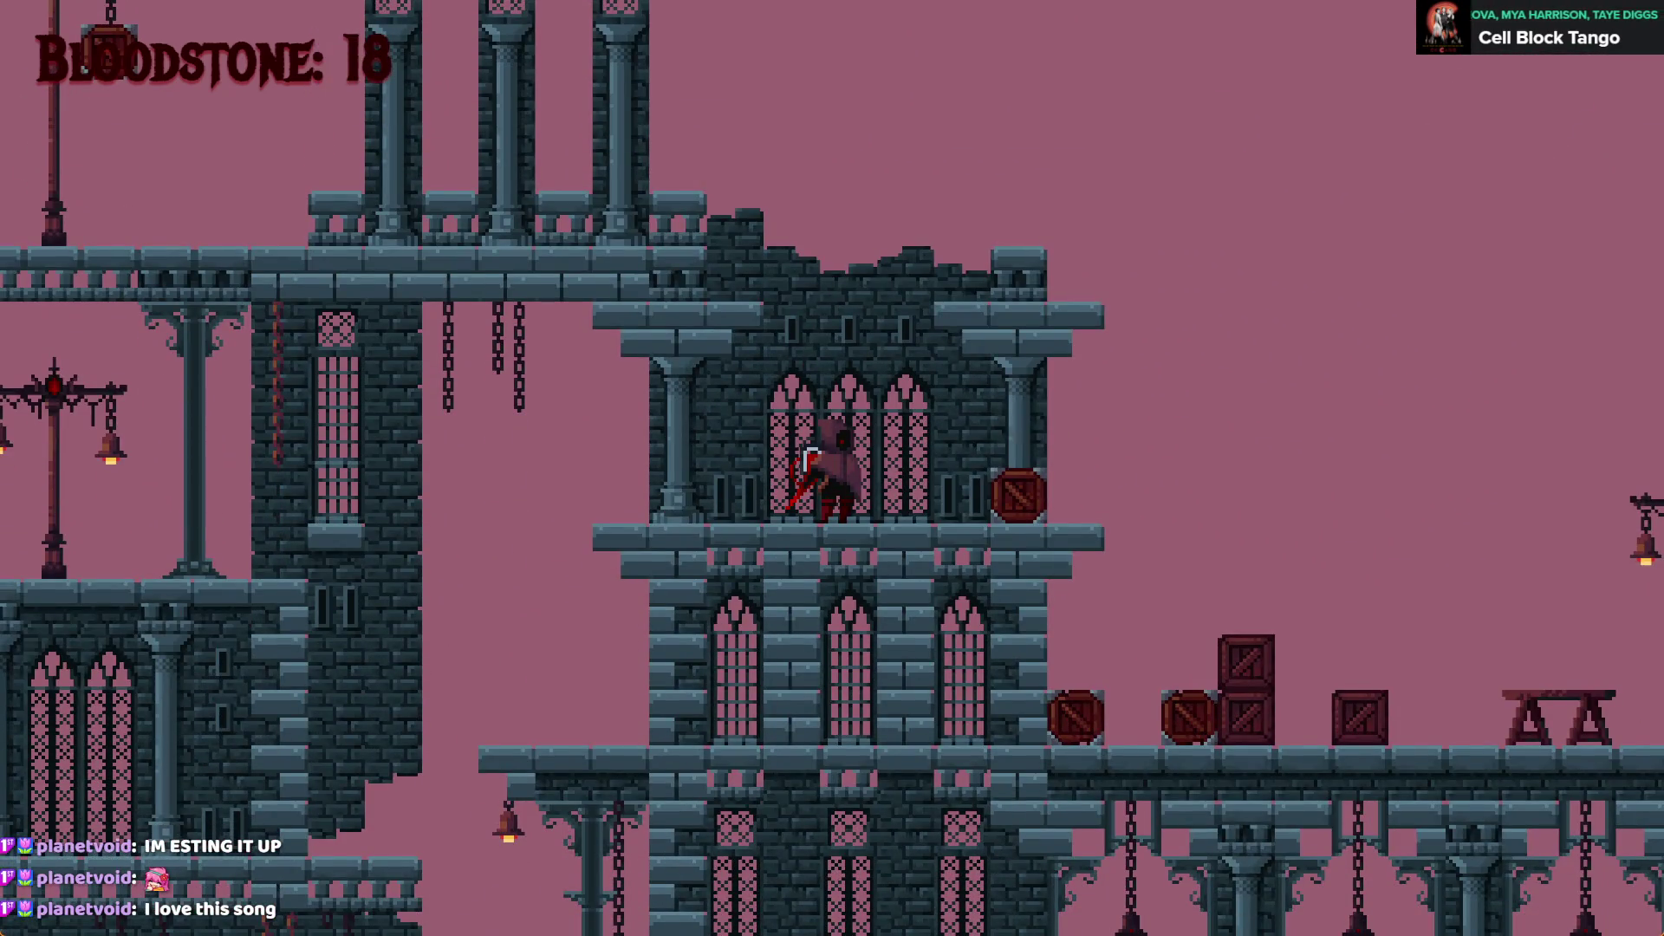
key(Right)
key(Up)
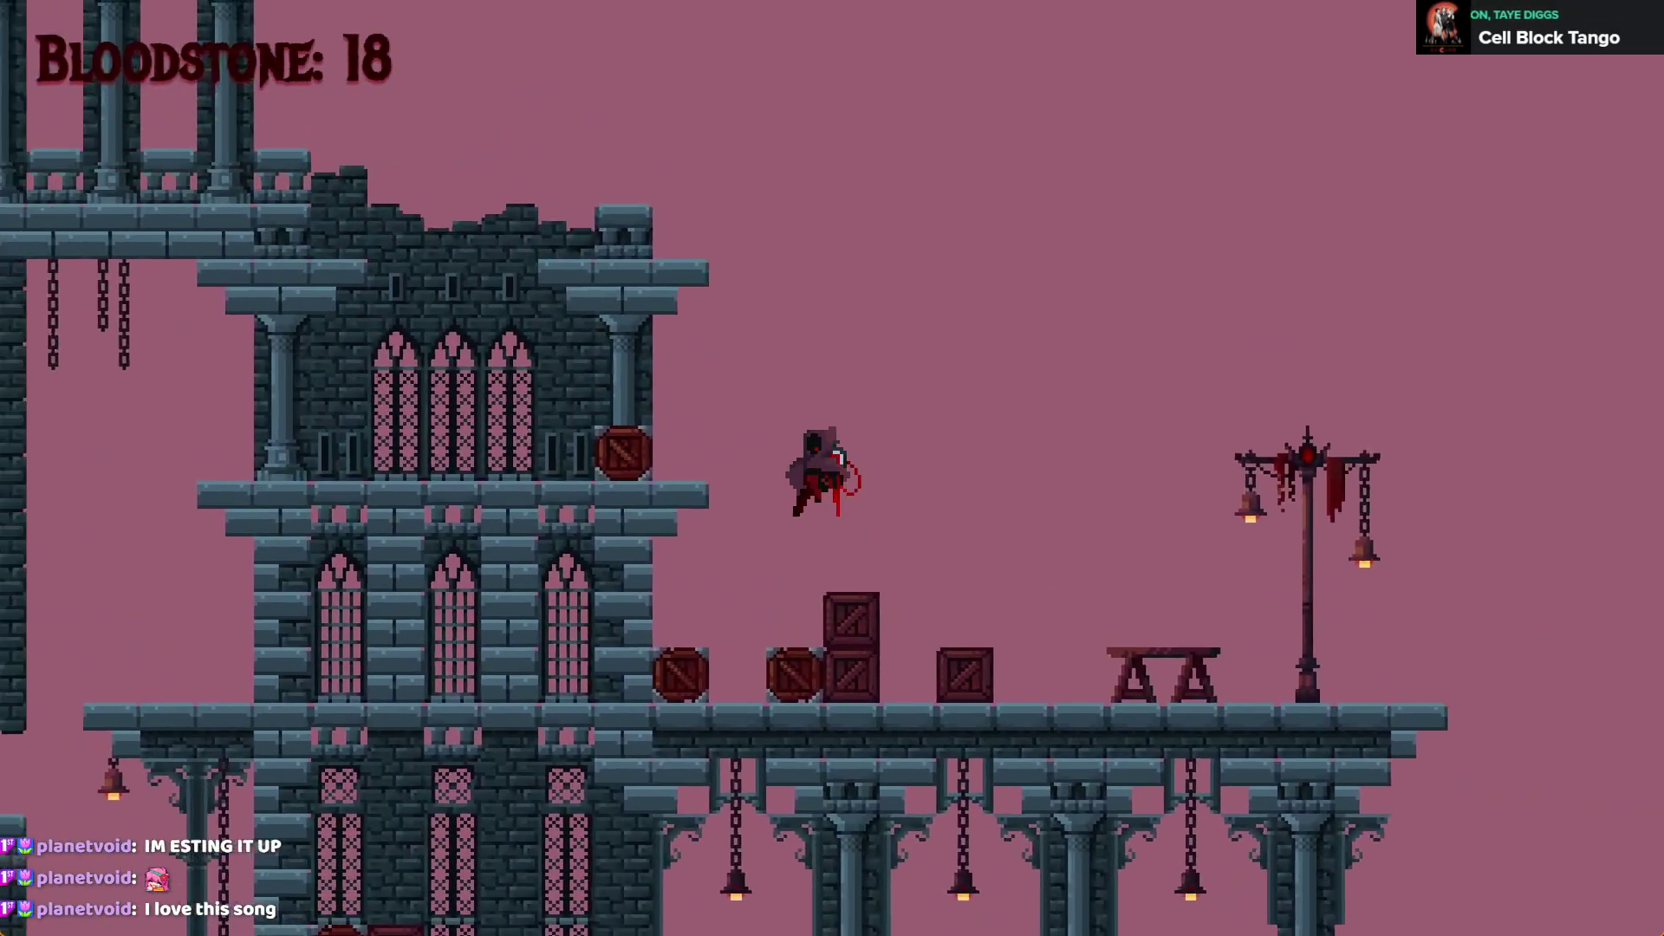
key(Left)
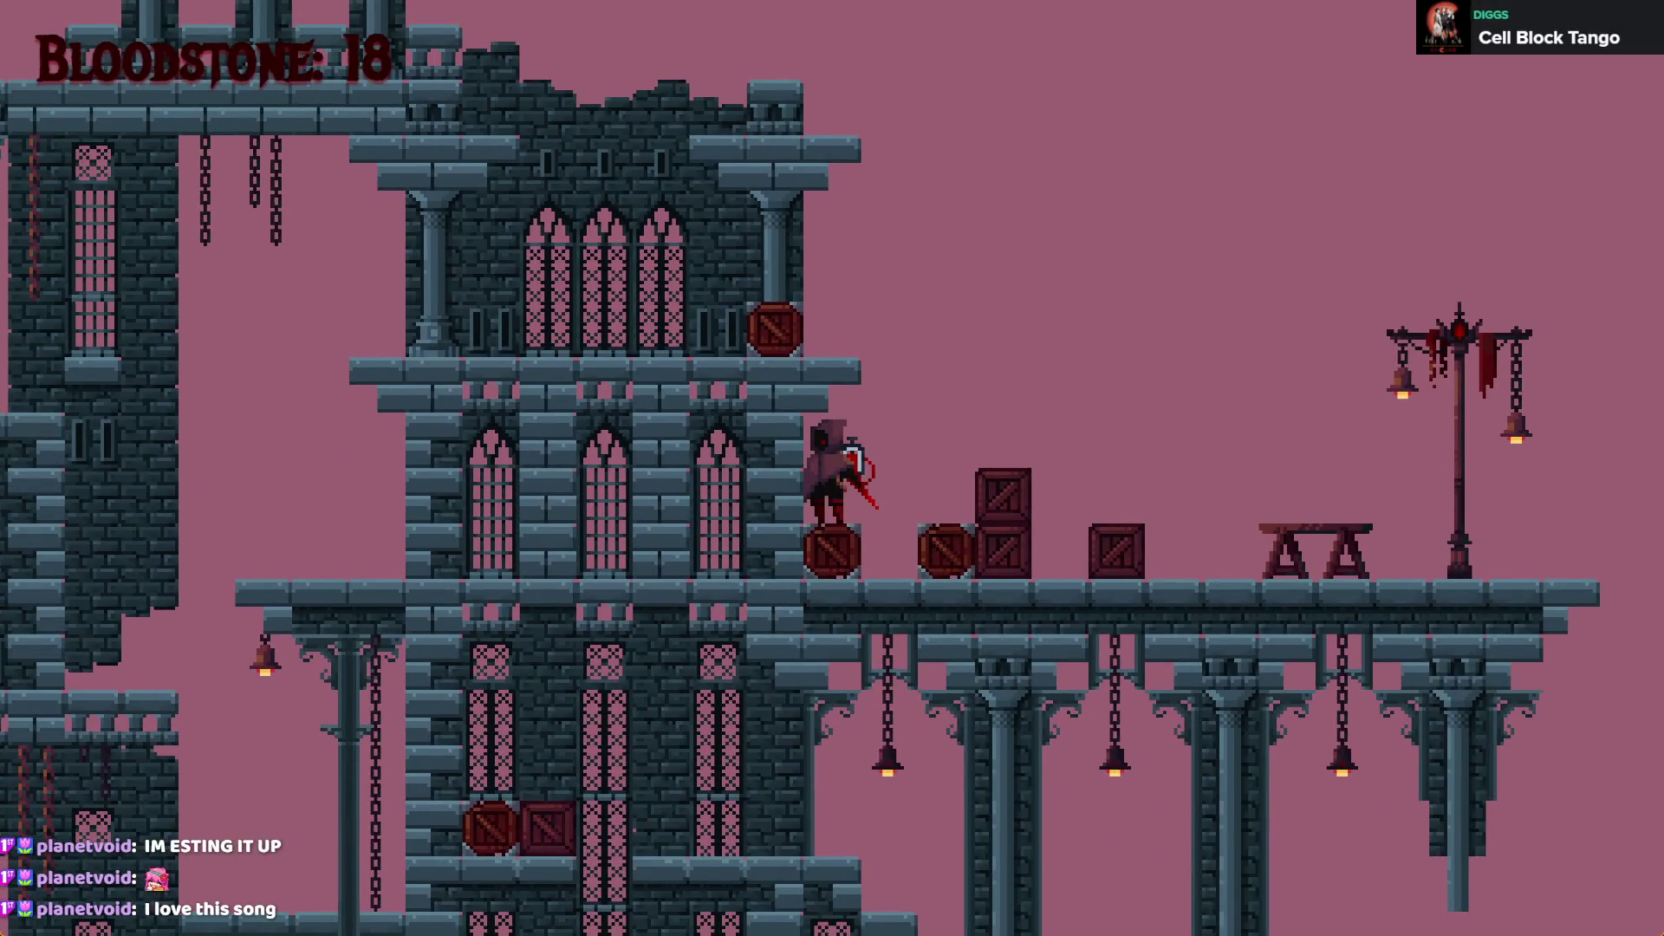
key(Right)
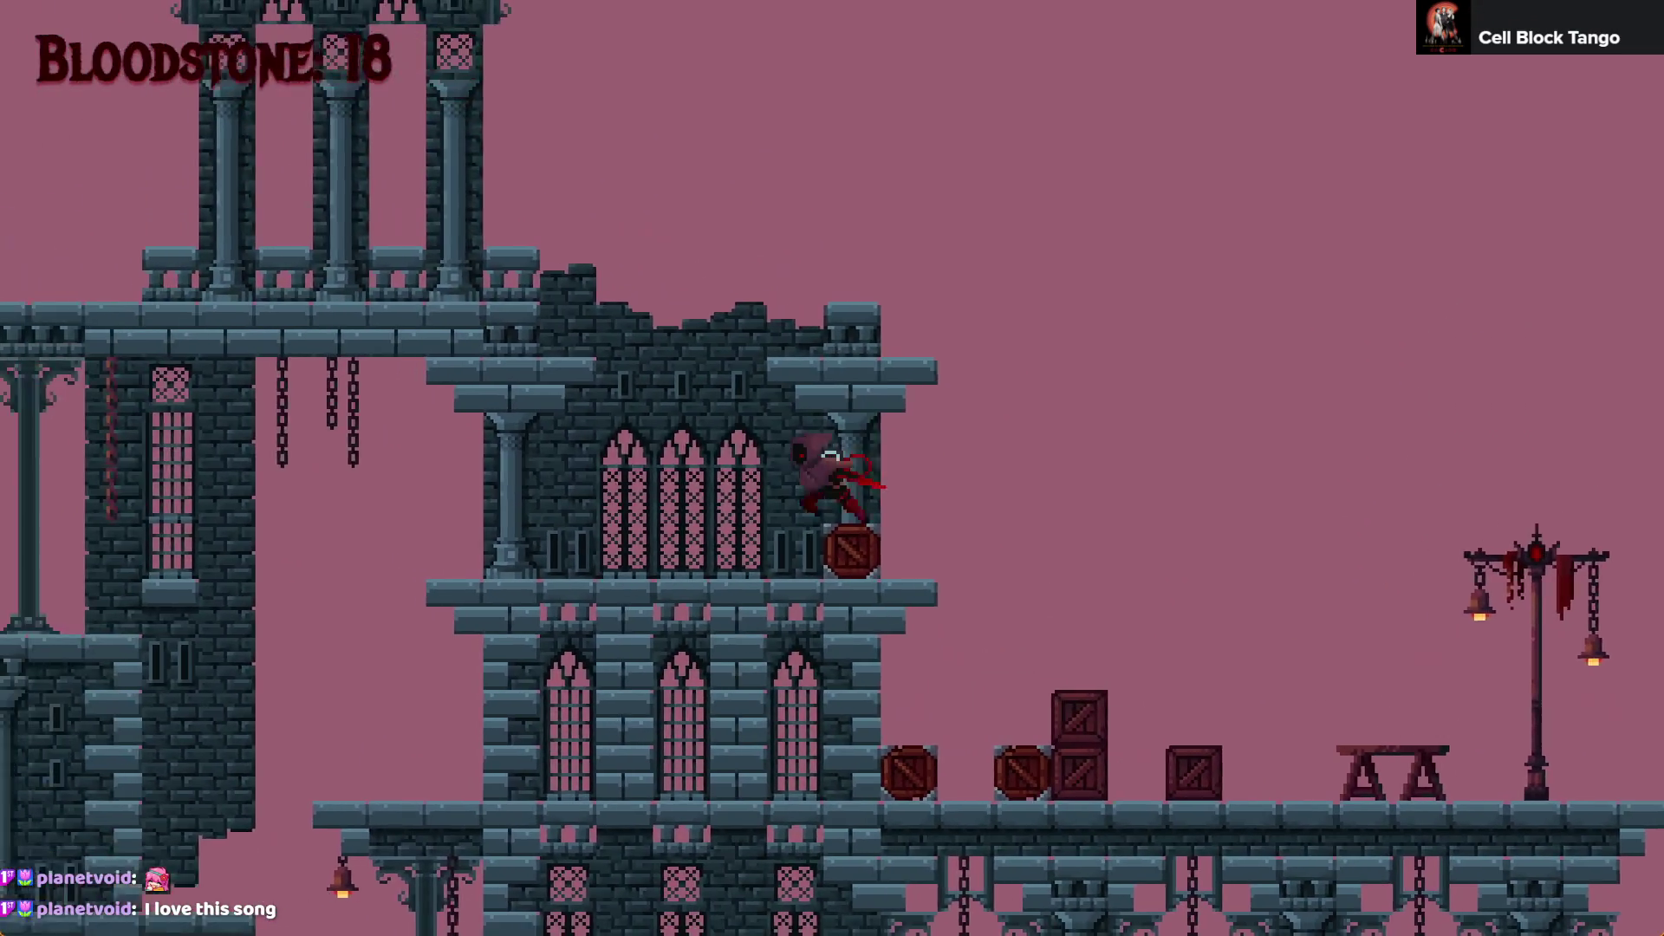
key(Left)
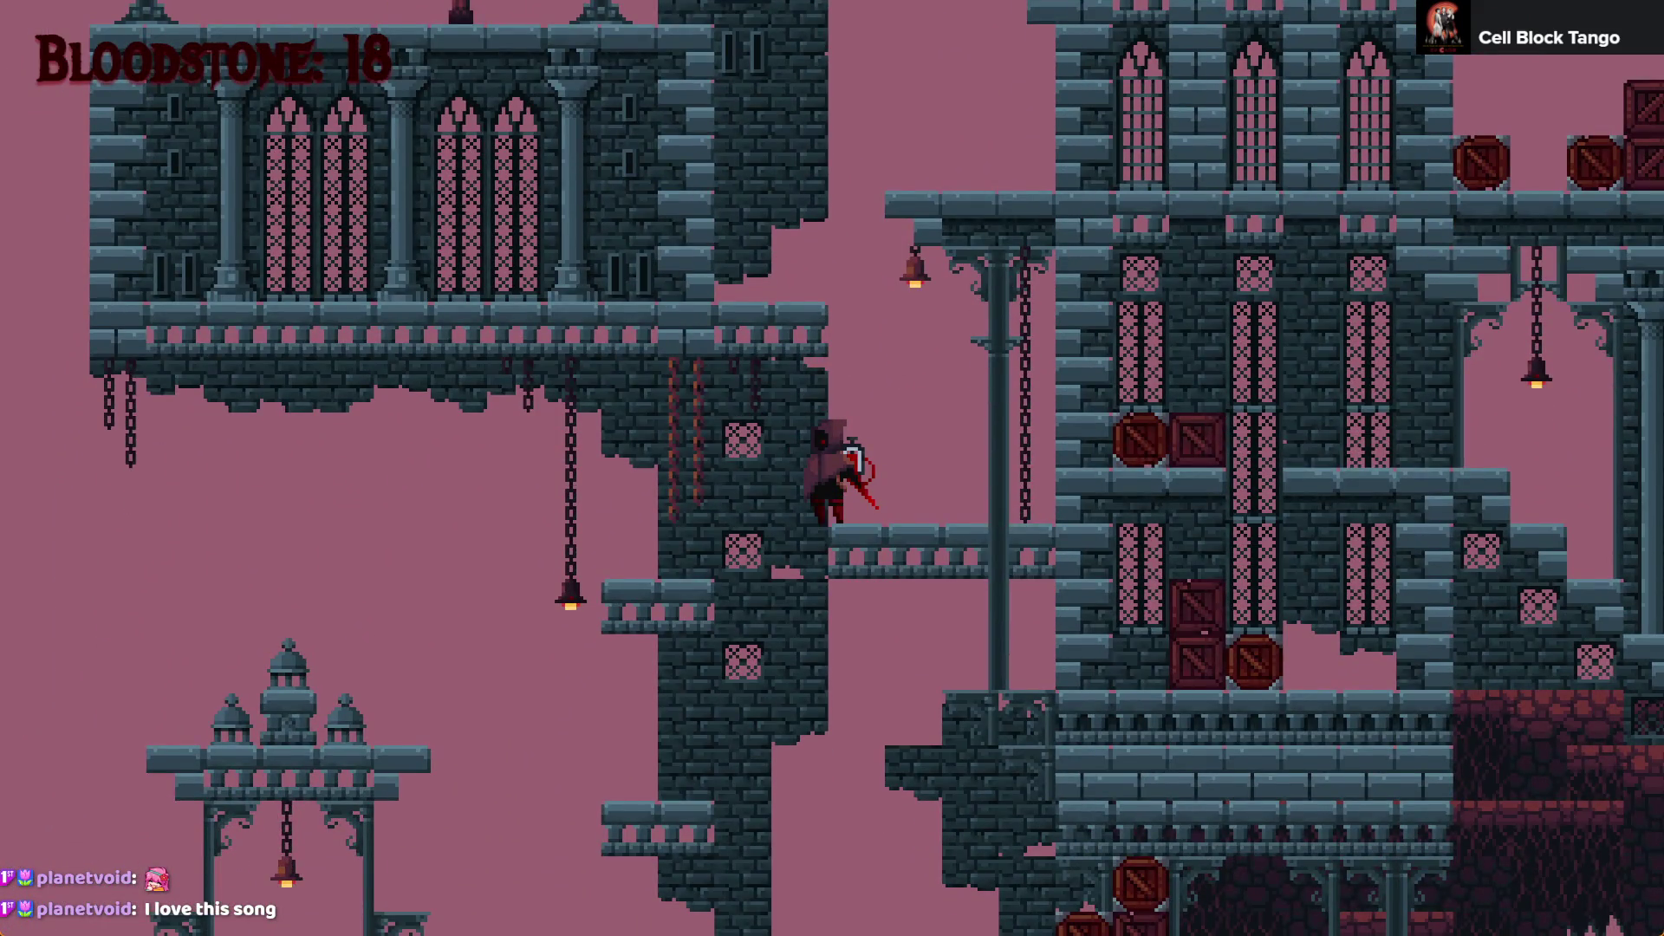
key(alt+F4)
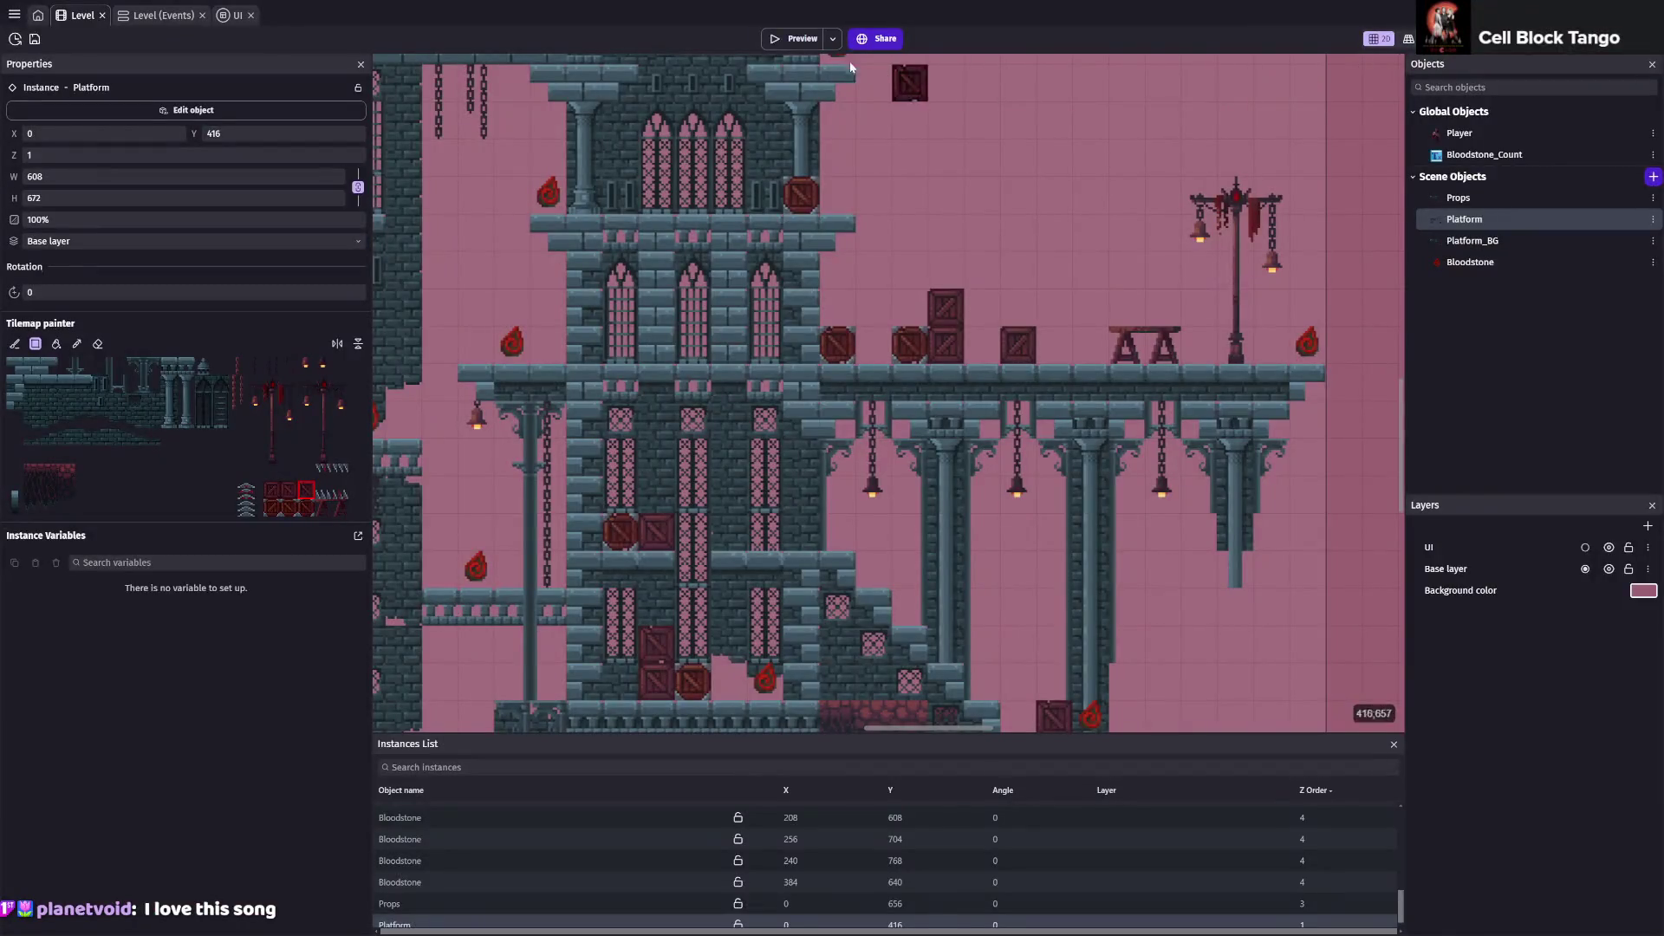
click(777, 40)
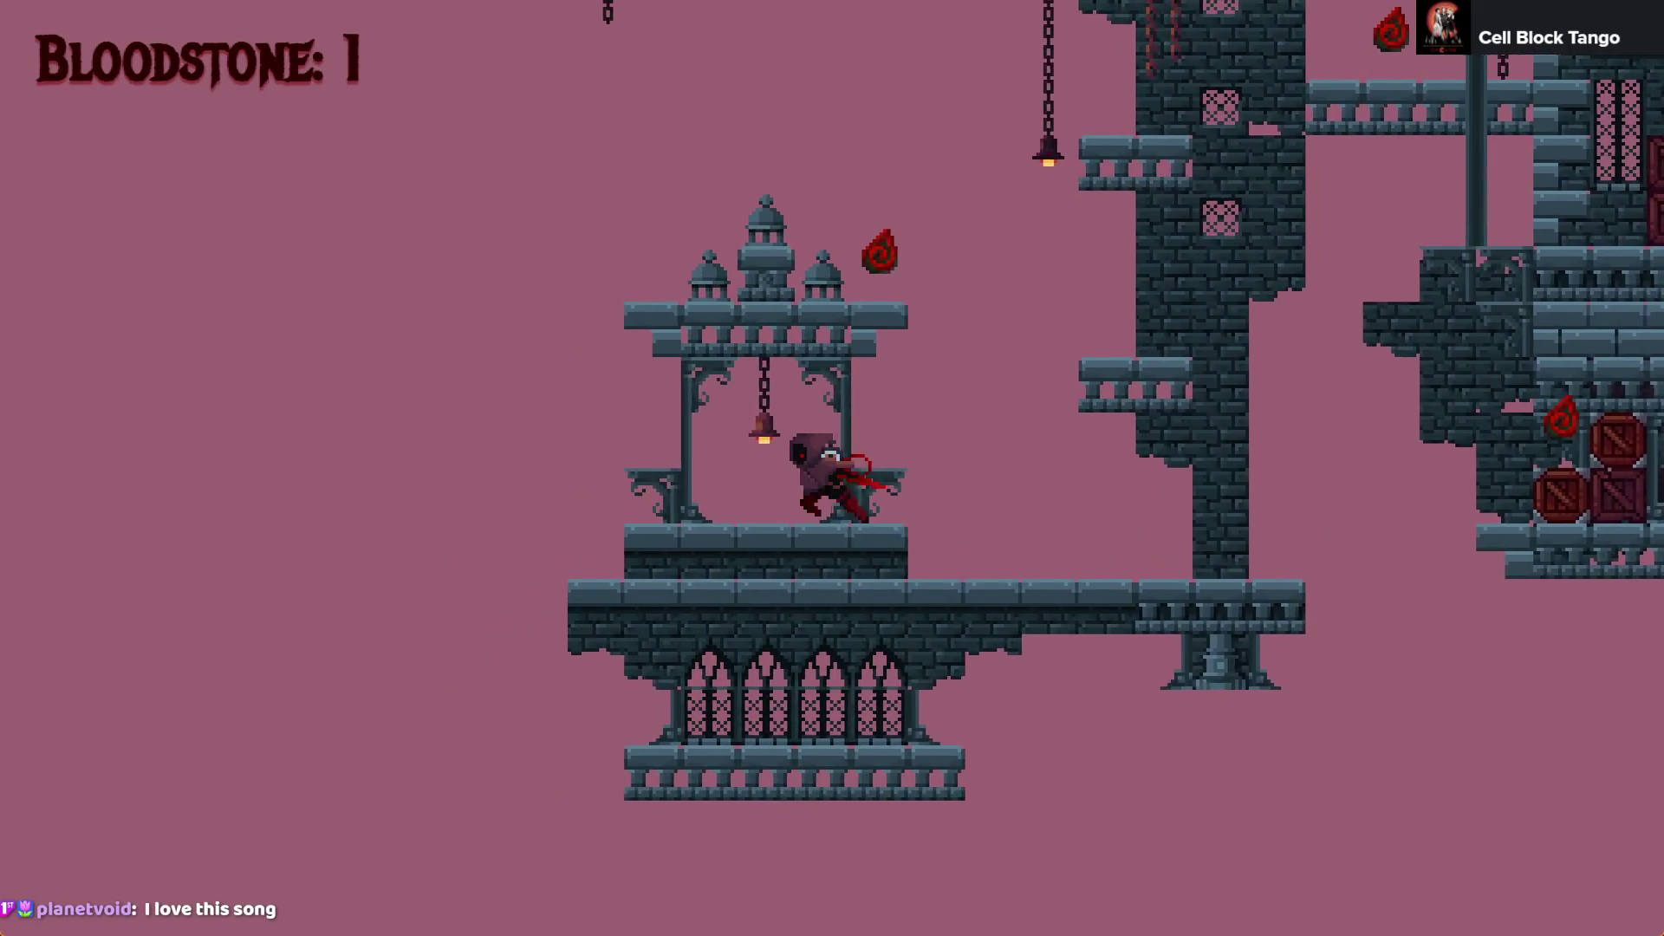
Jump onto the gazebo roof and wall-jump up the towers to the balcony, collecting Bloodstones
key(space)
key(Right)
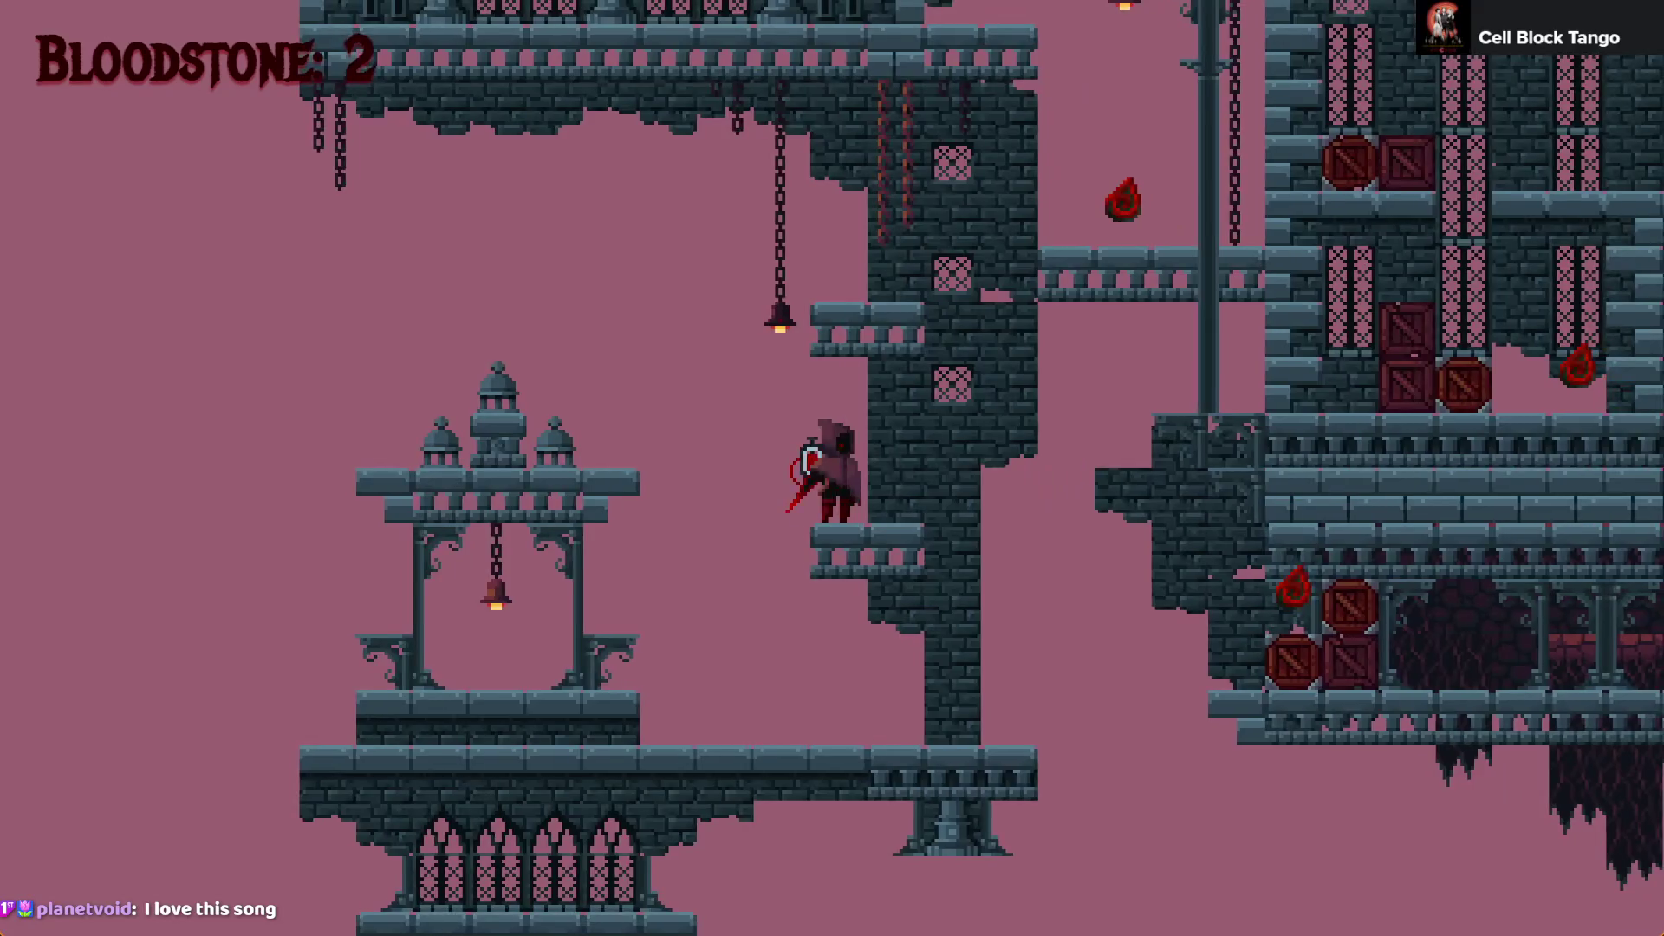
key(Right)
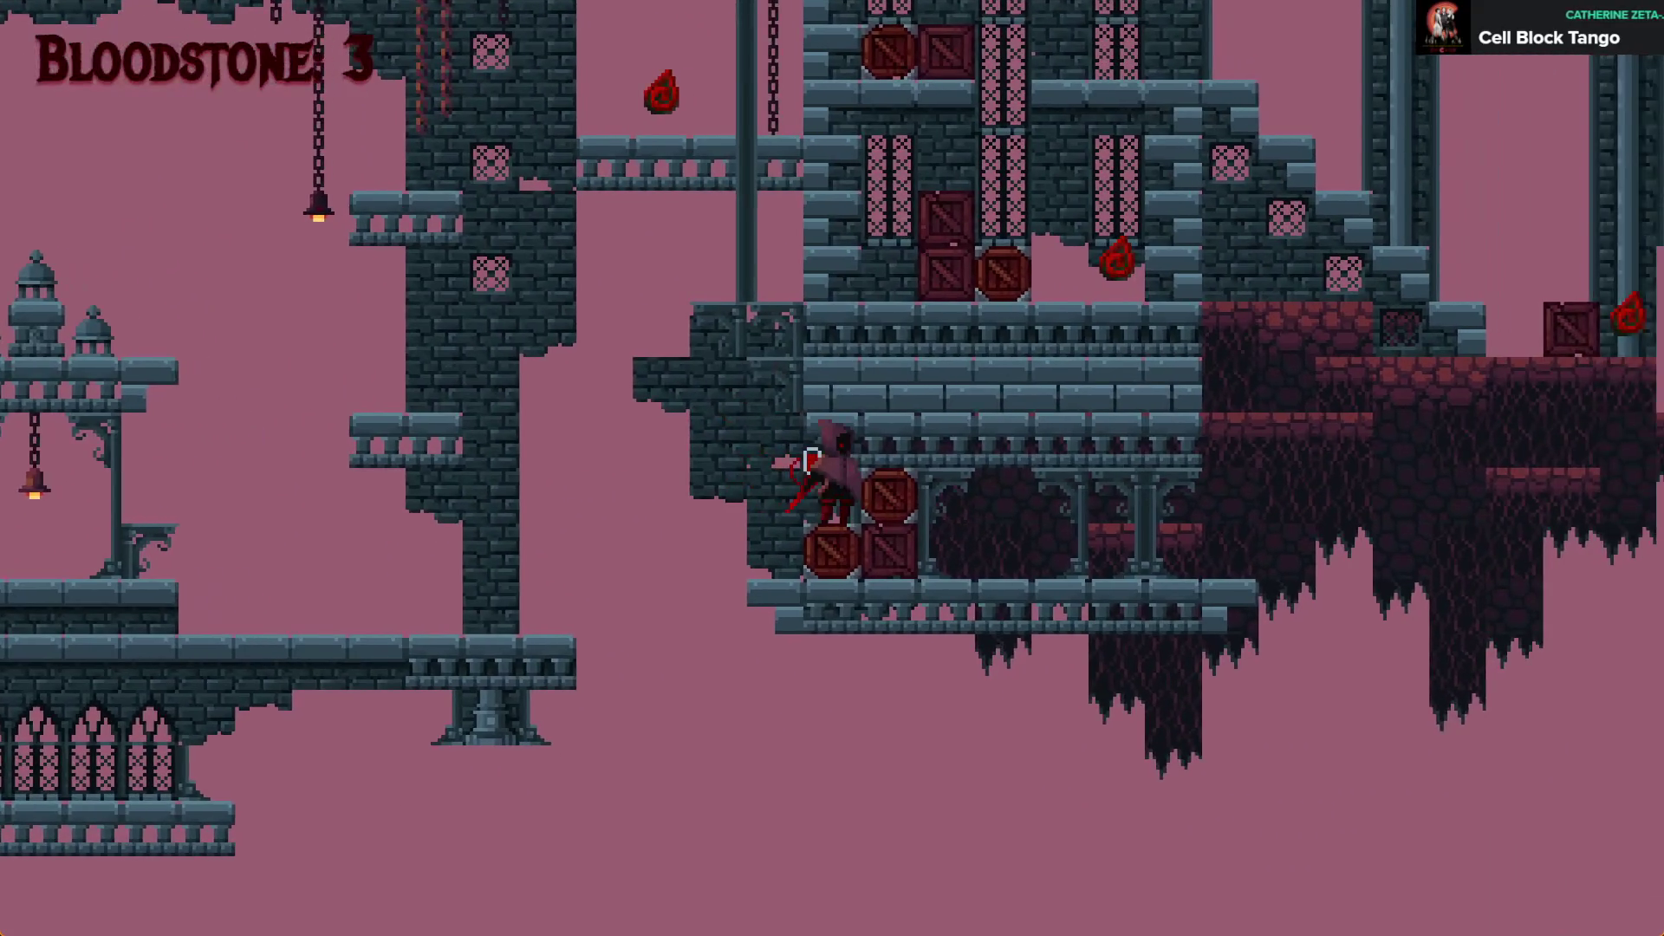
key(space)
key(Left)
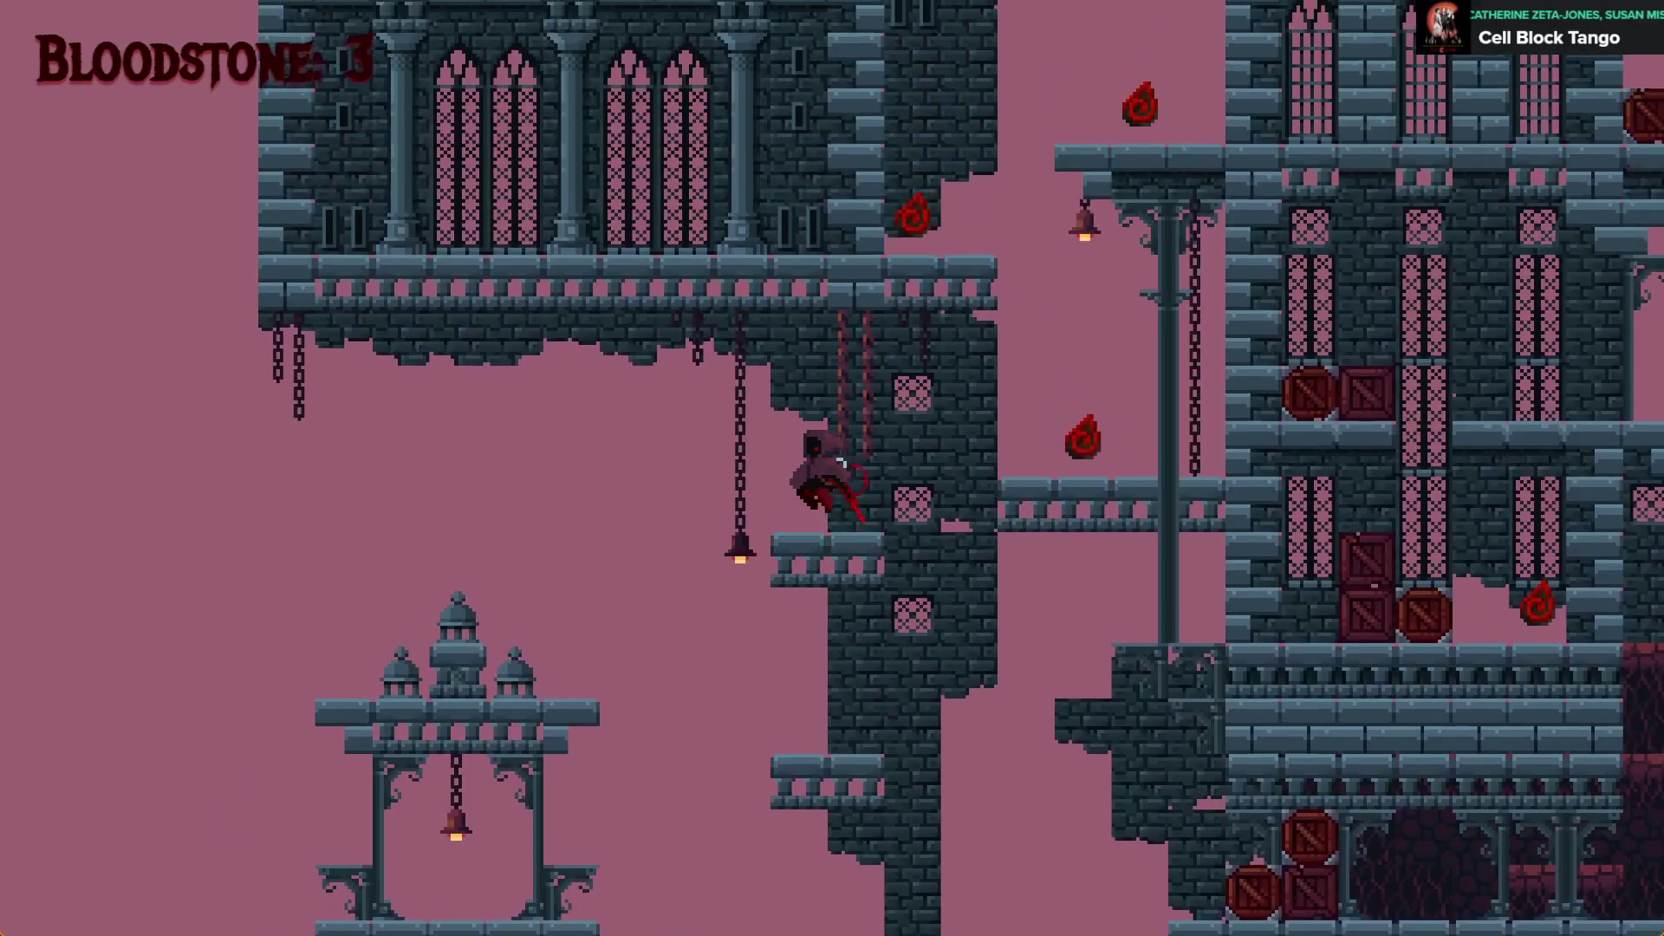
key(space)
key(space)
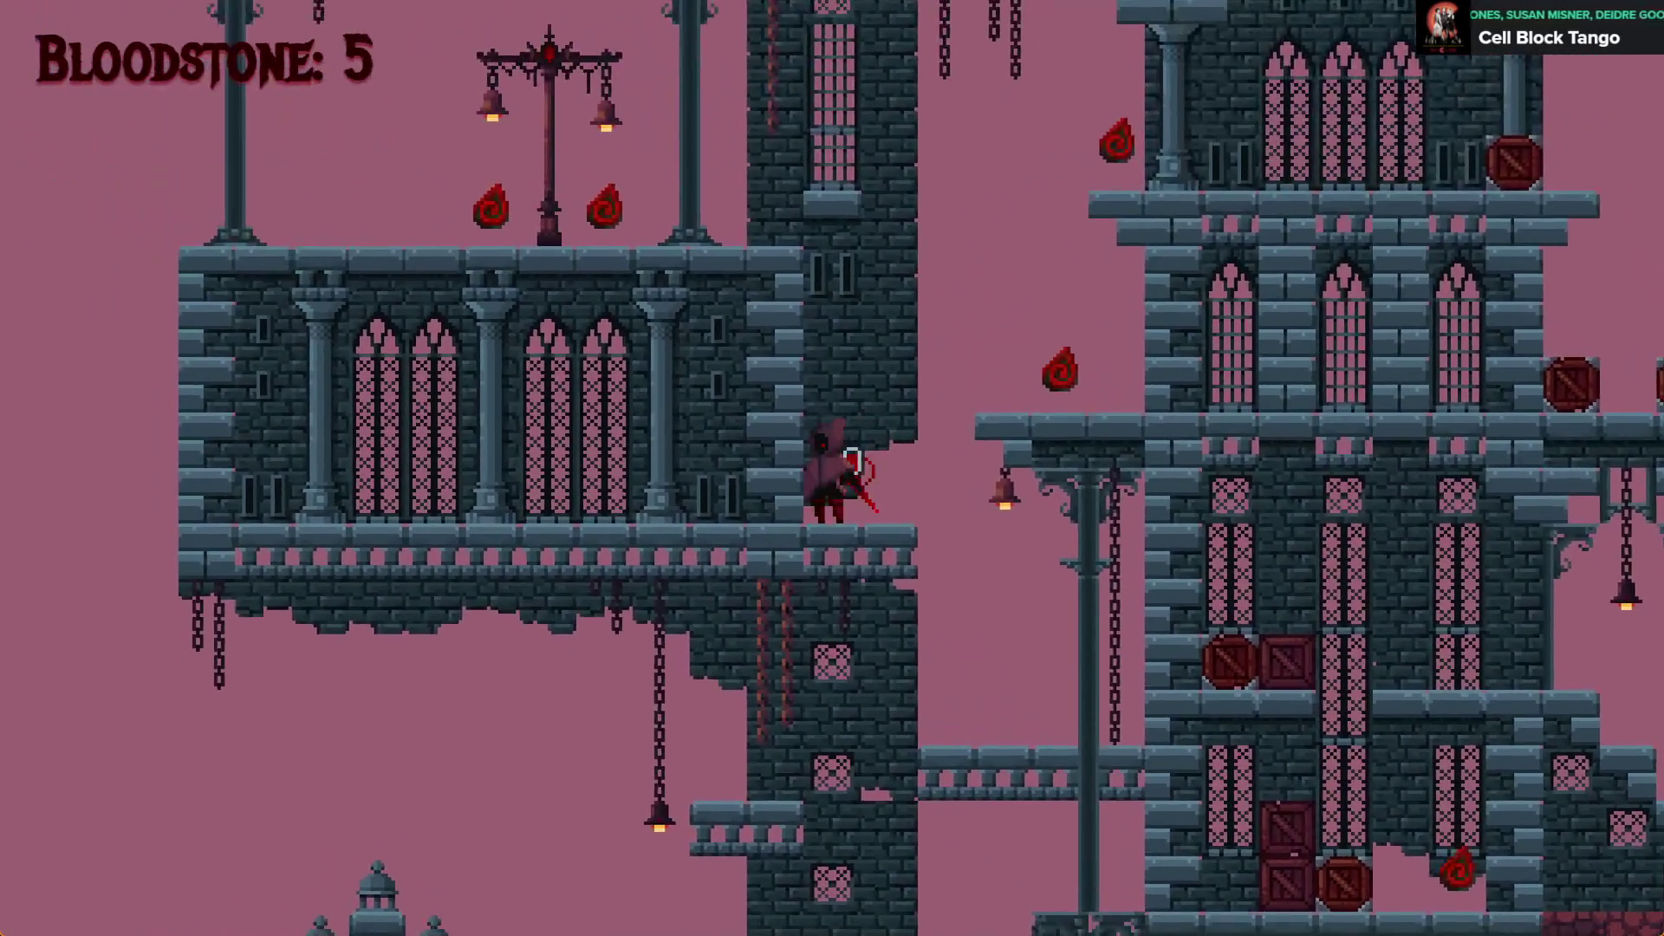
key(space)
key(Left)
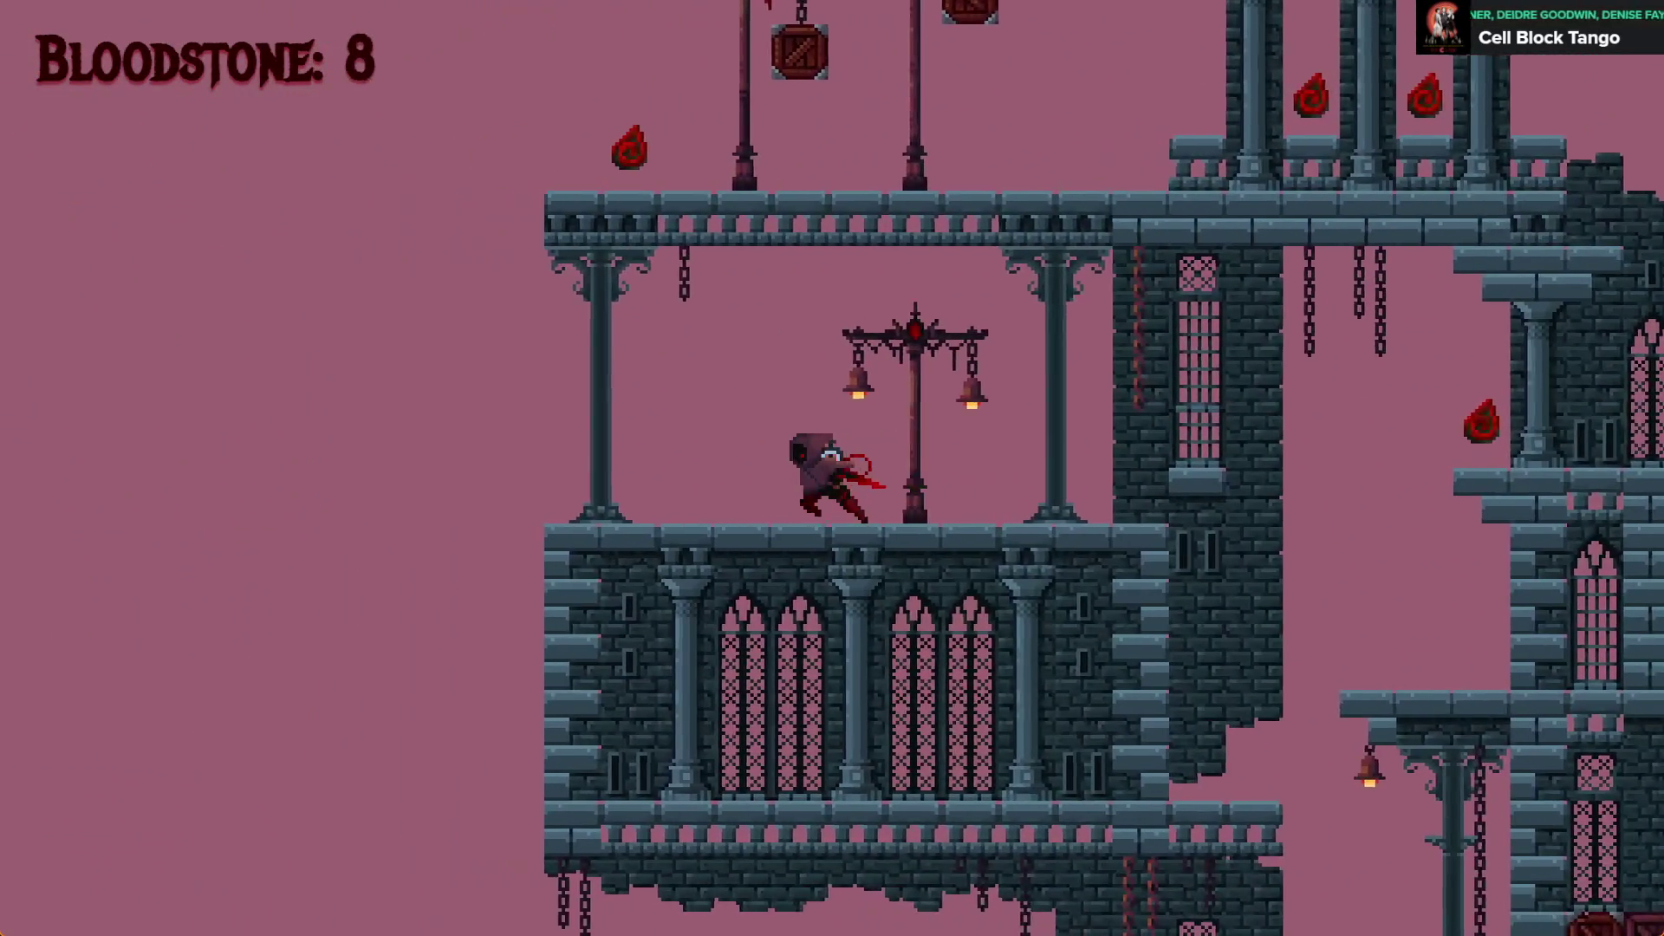
key(Right)
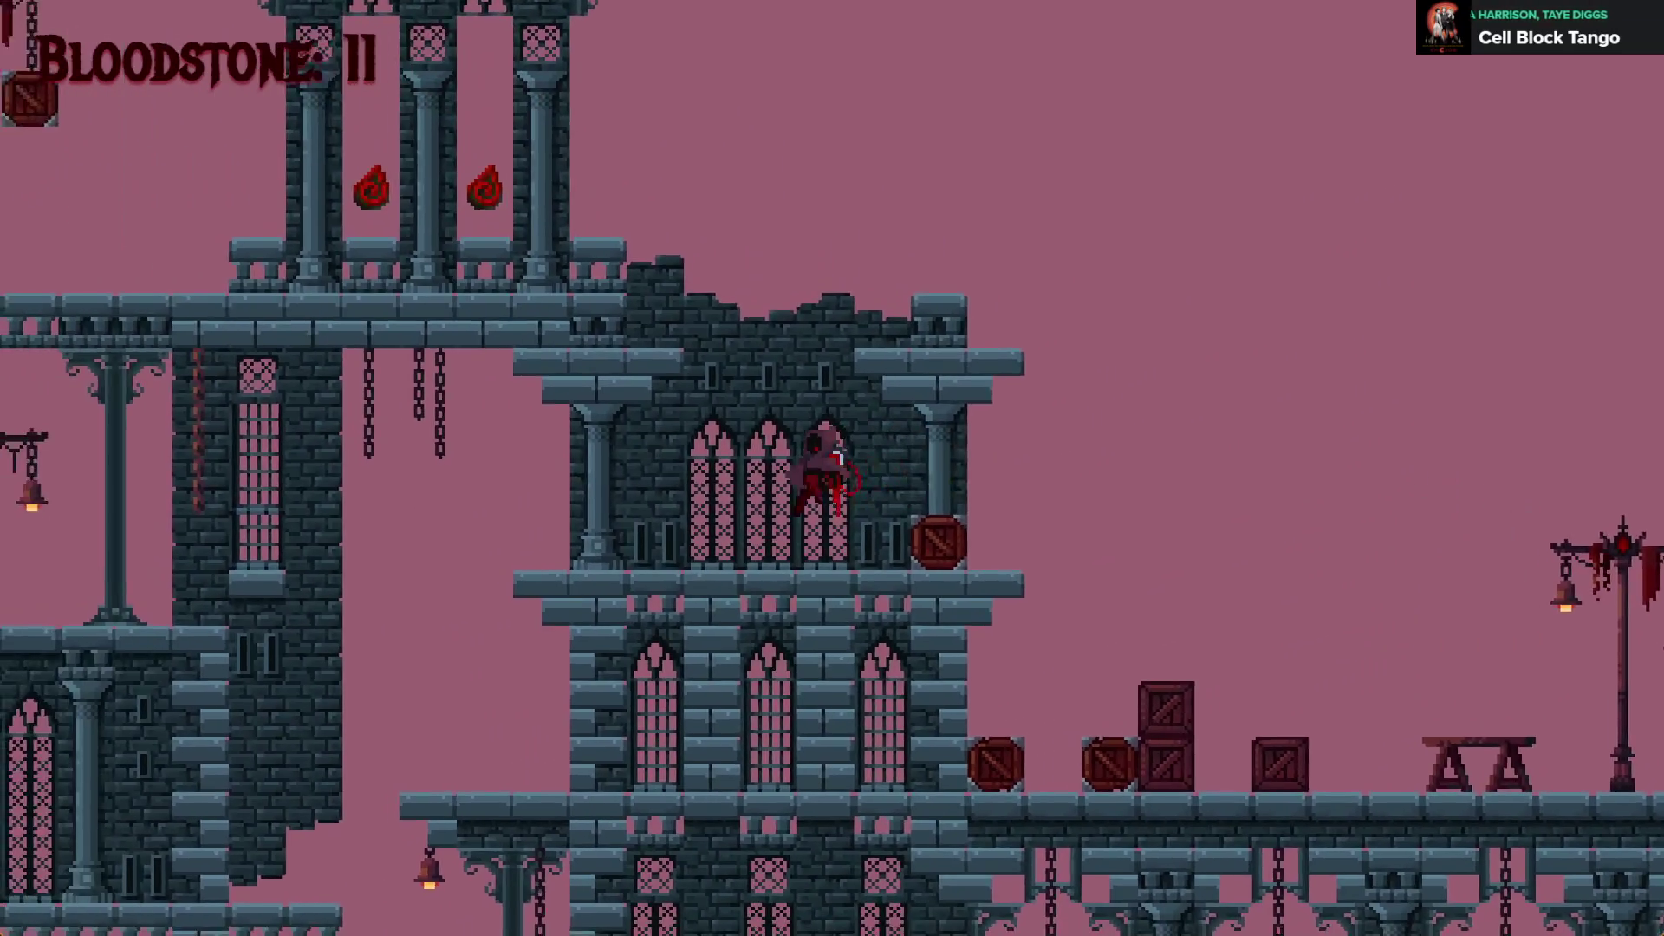
Drop down the tower, climb back through it and run the walkway, reaching 19 Bloodstones, then stop
key(Right)
key(Left)
key(Left)
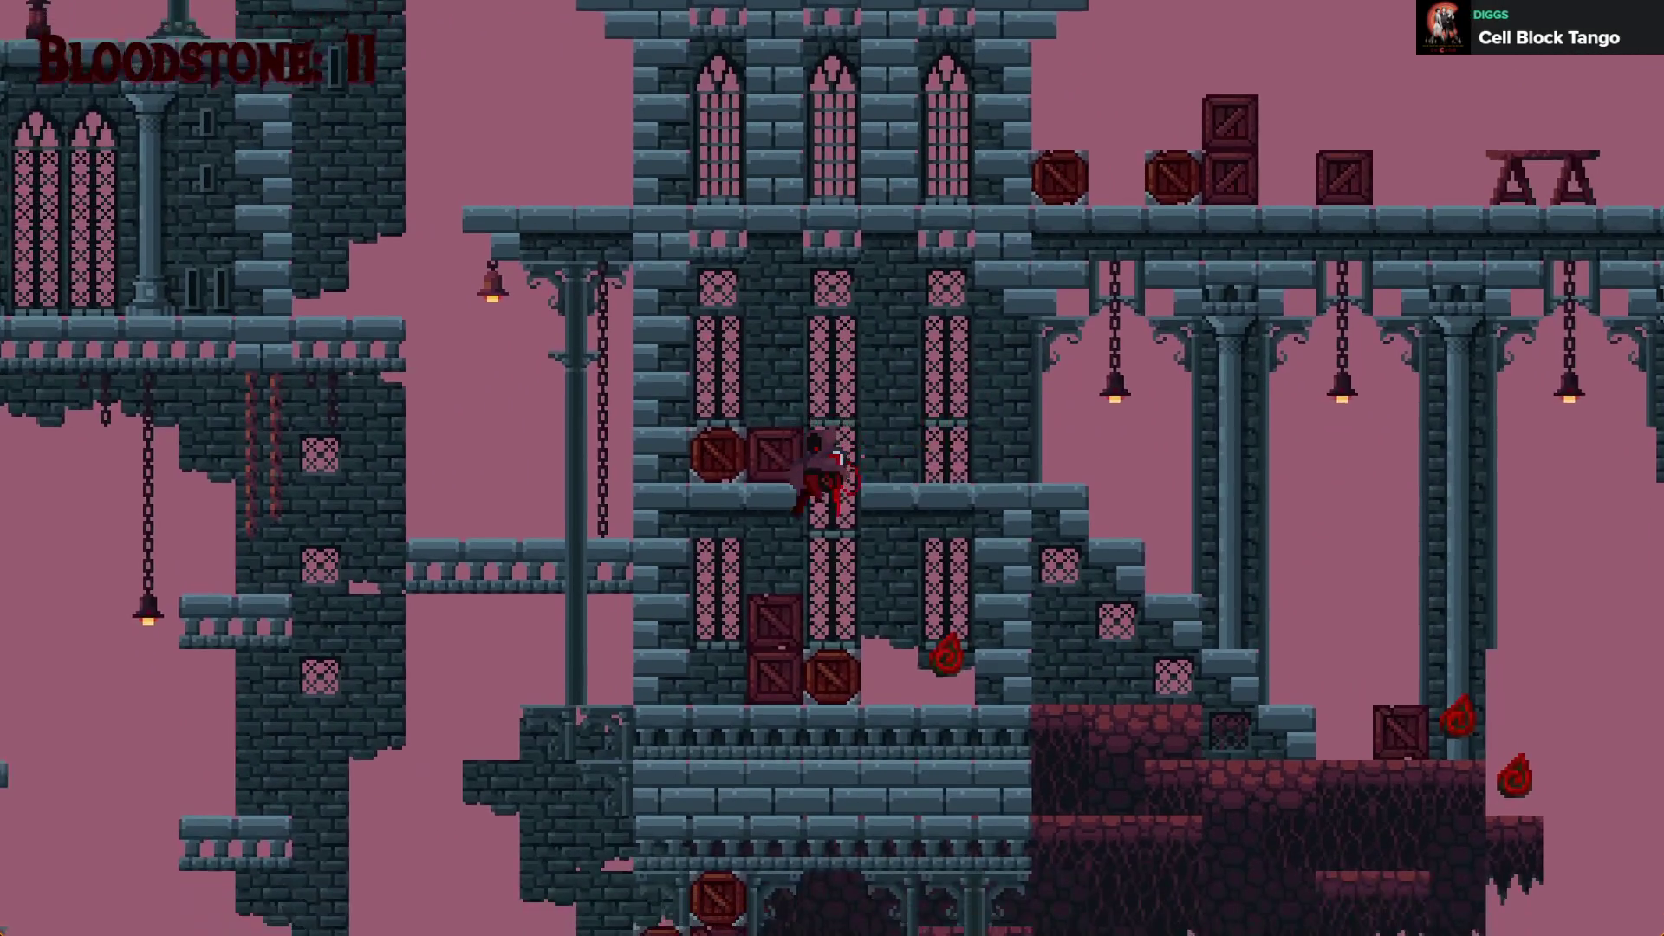
key(space)
key(Right)
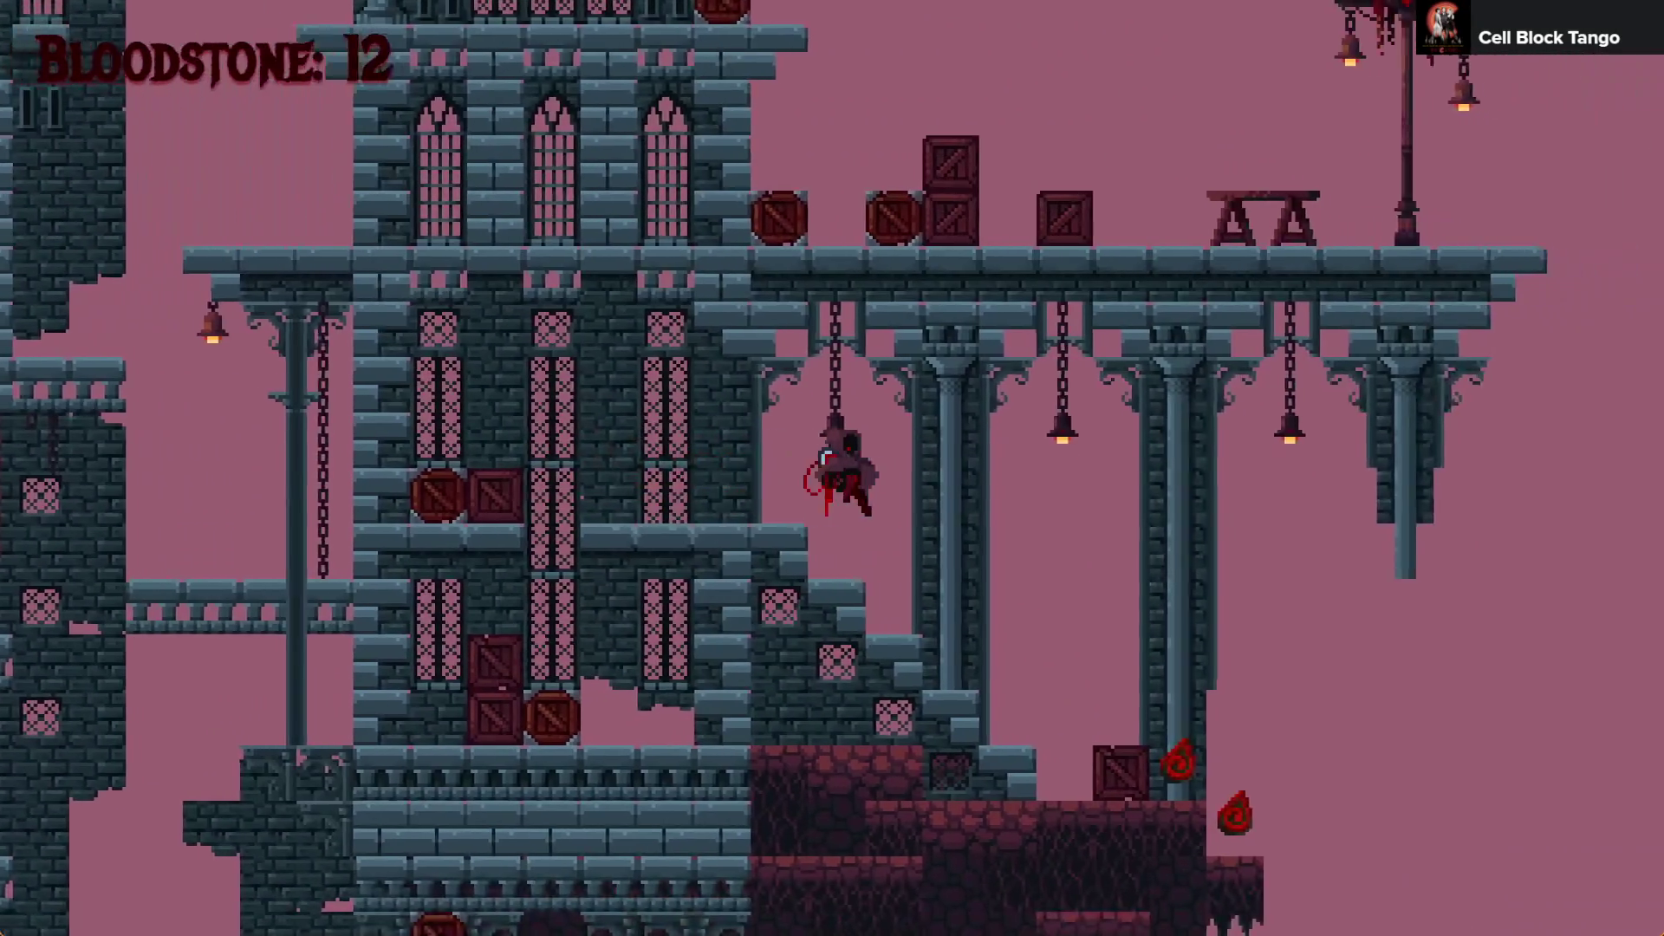
key(Left)
key(space)
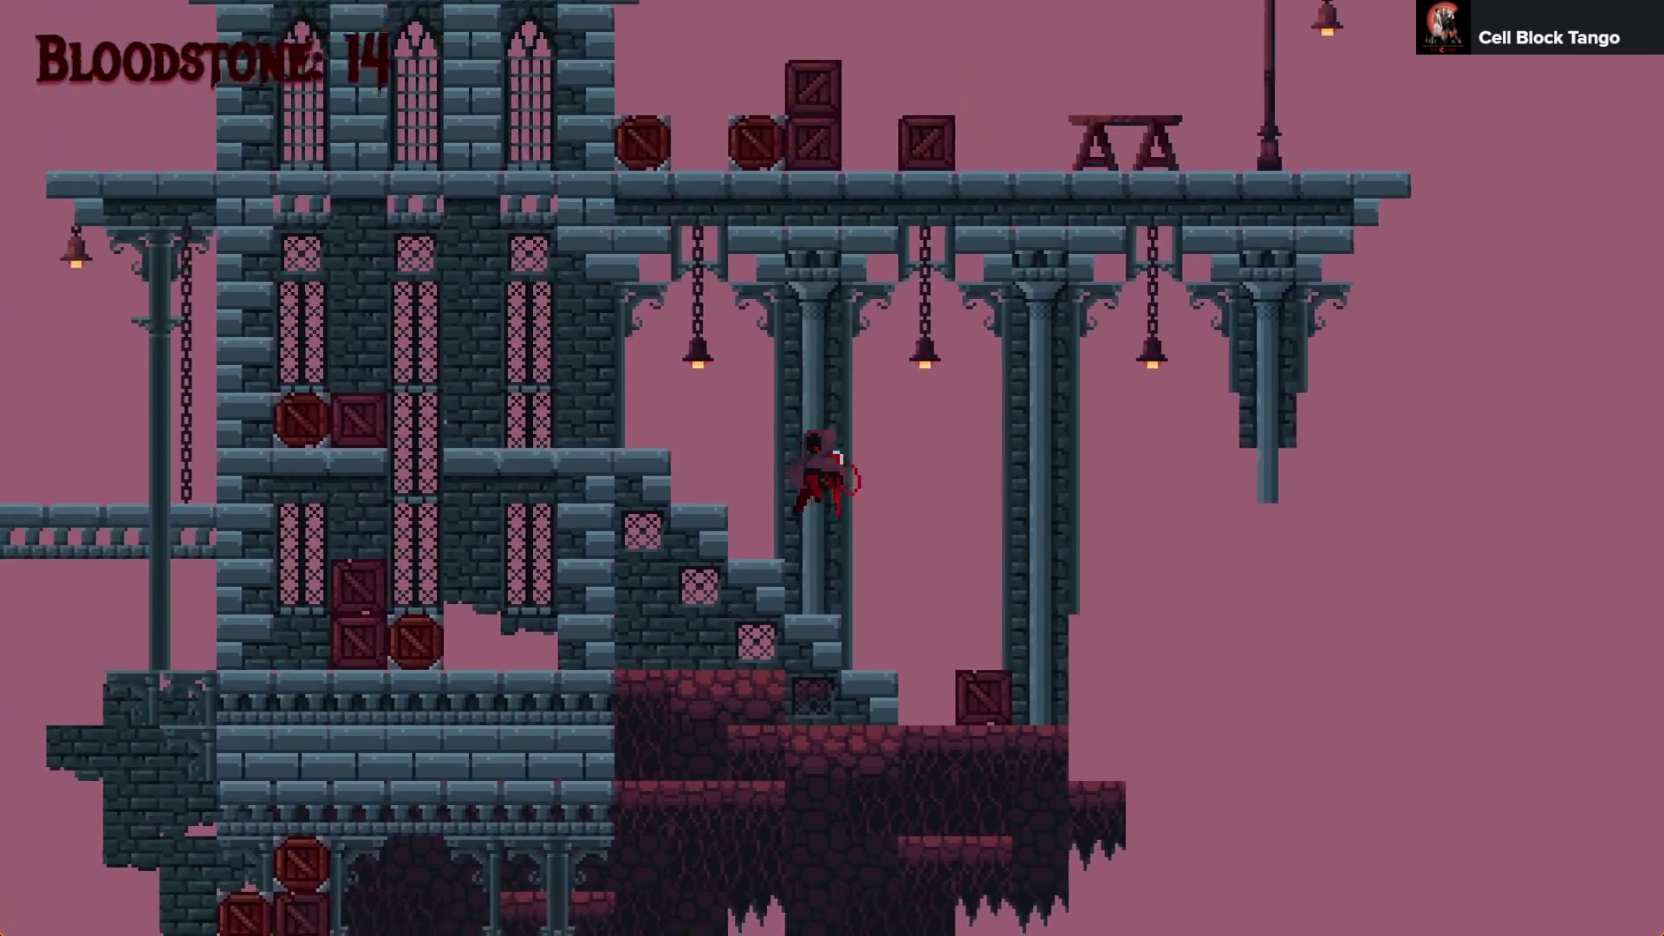
key(space)
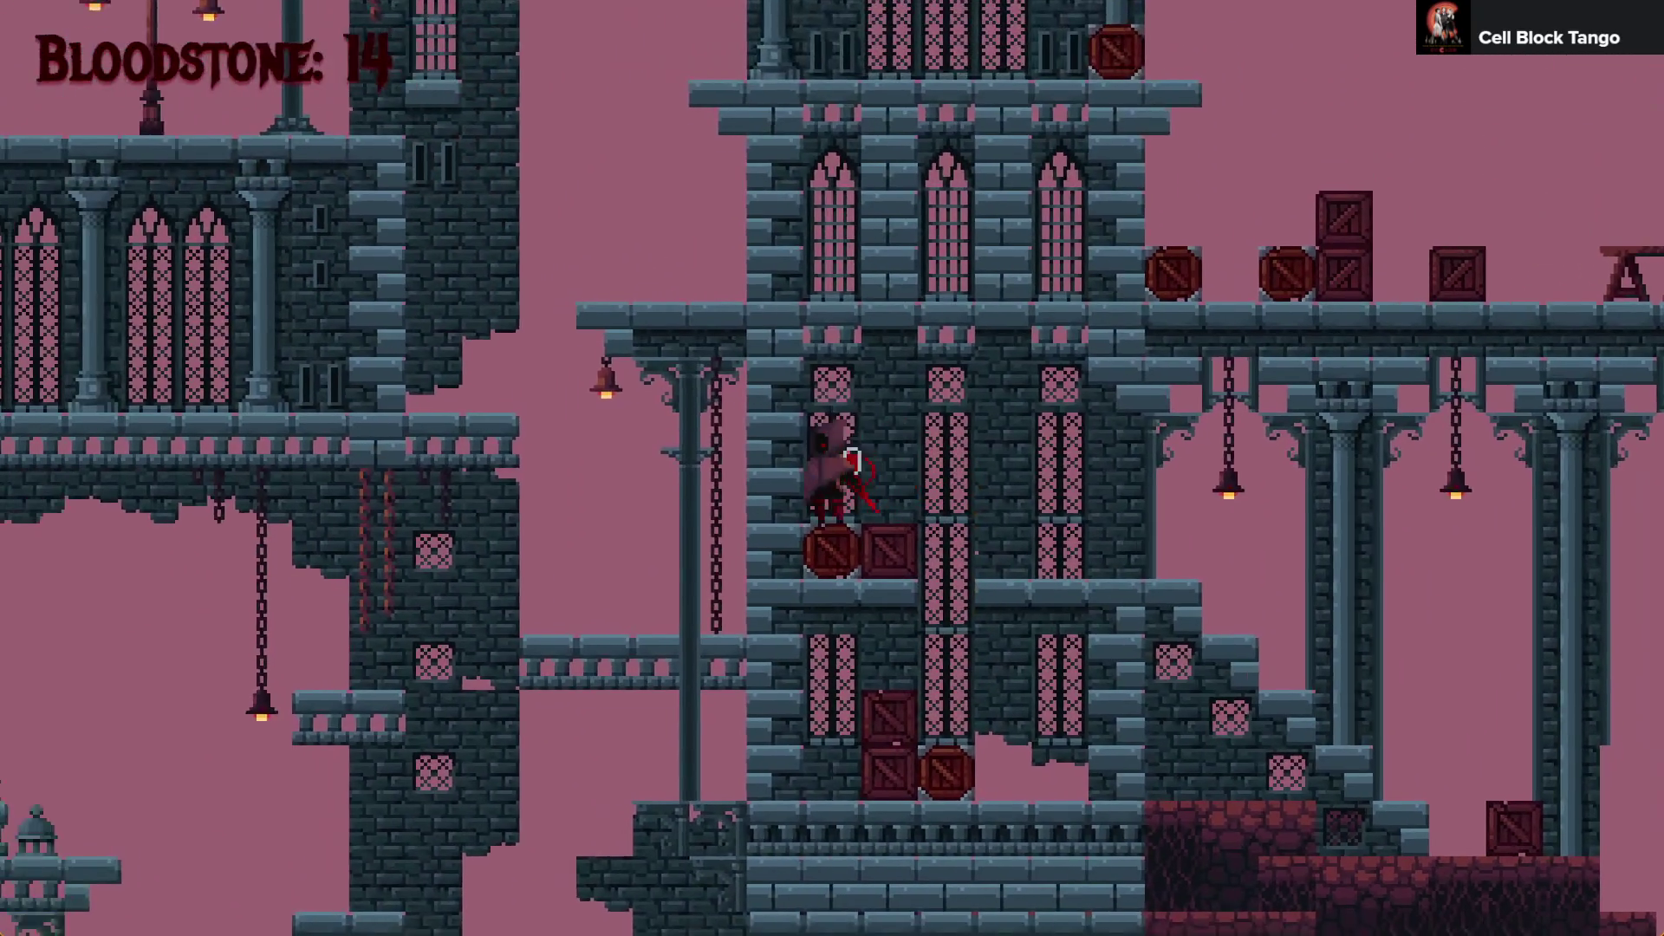
key(space)
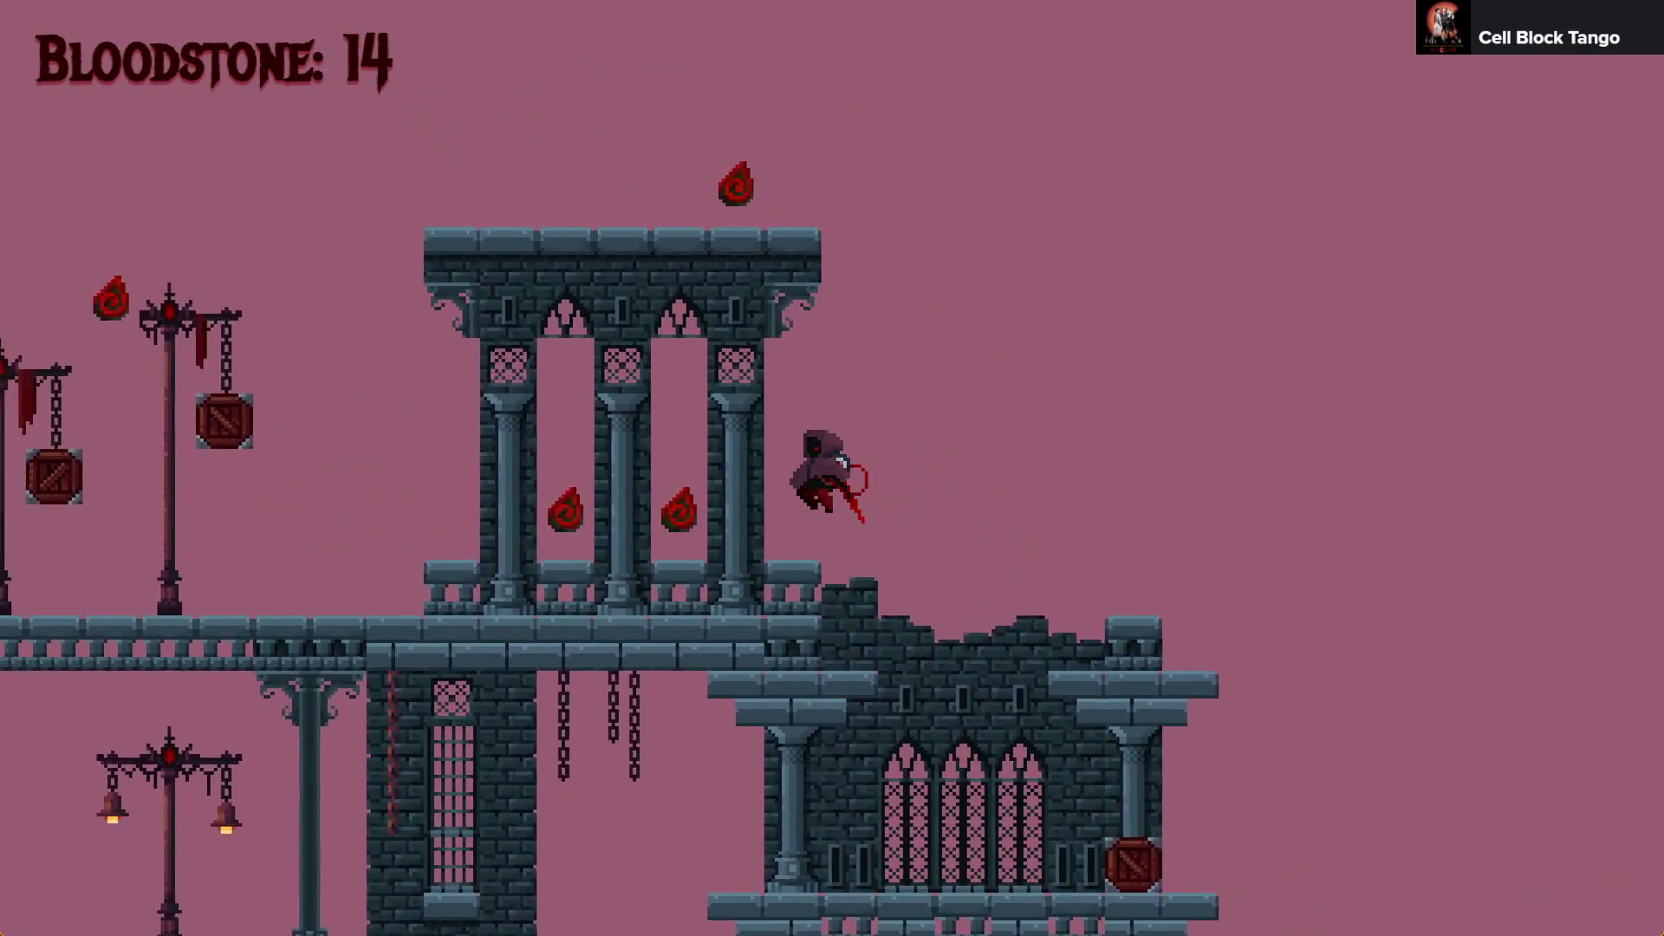
key(Left)
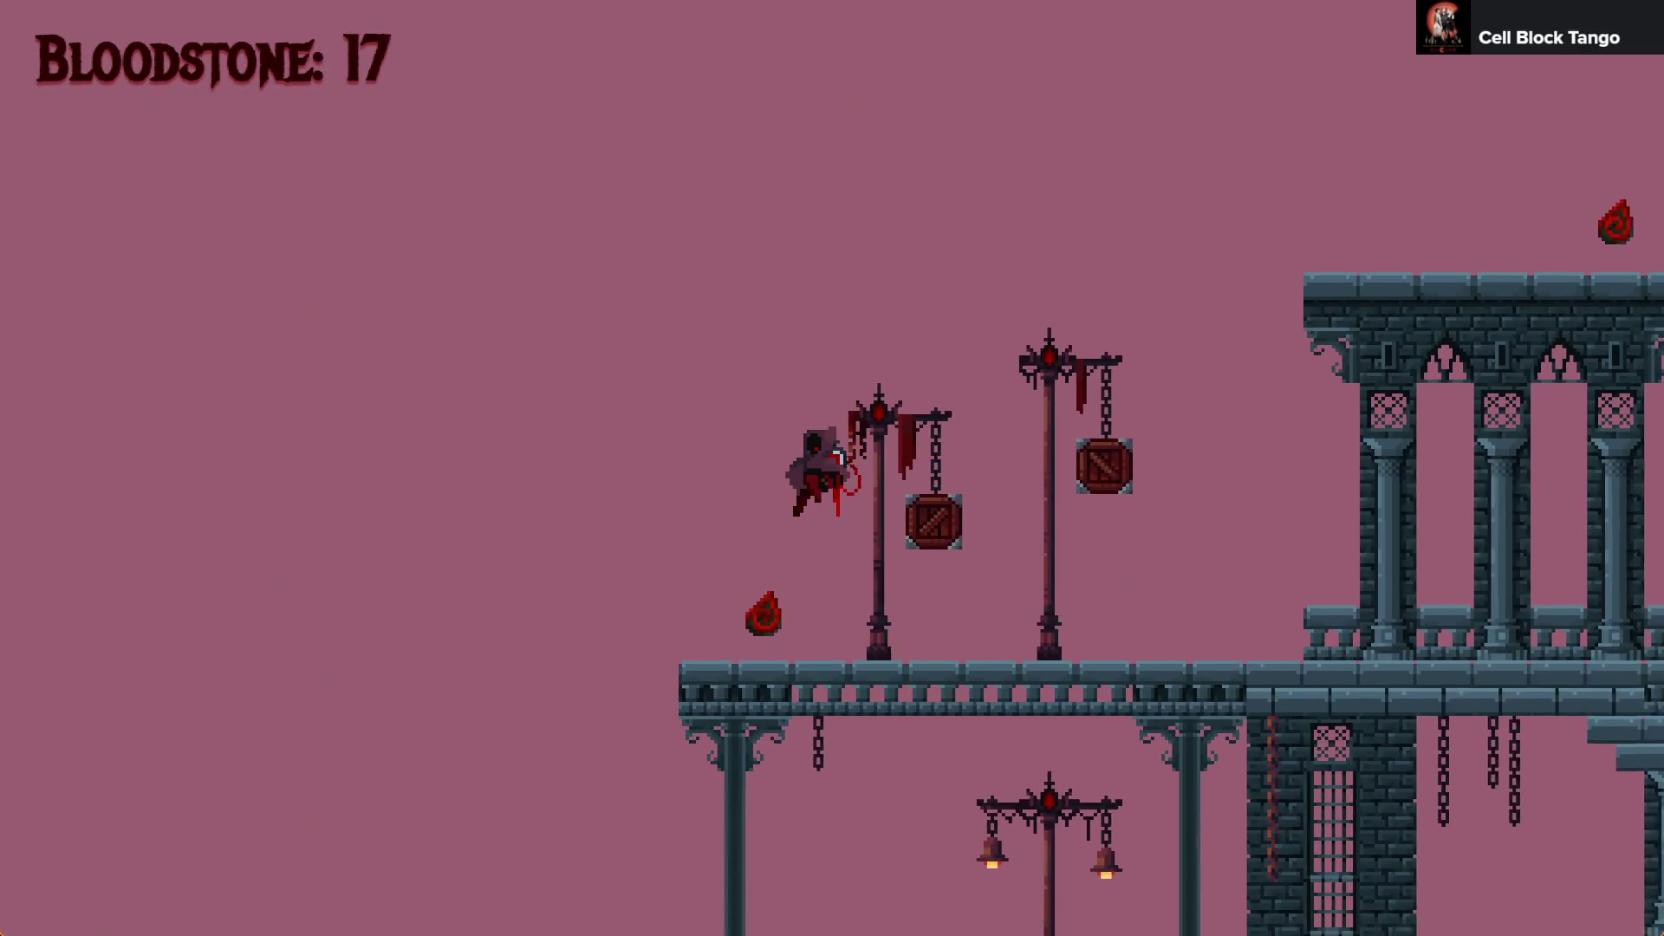
key(space)
key(Right)
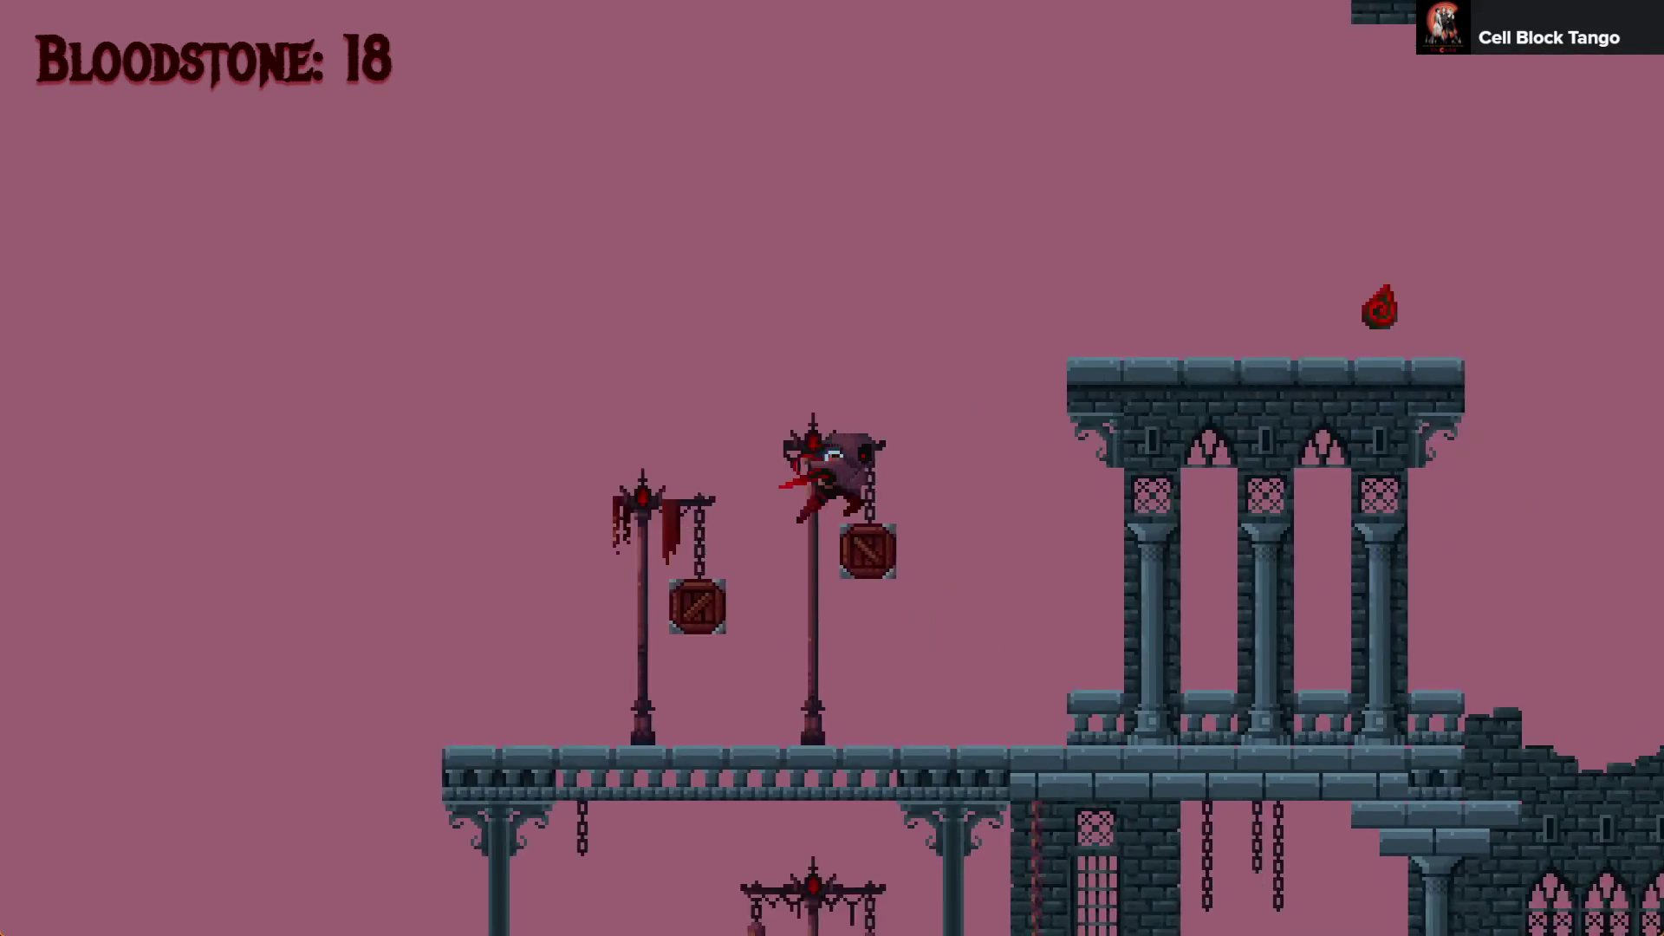
key(Up)
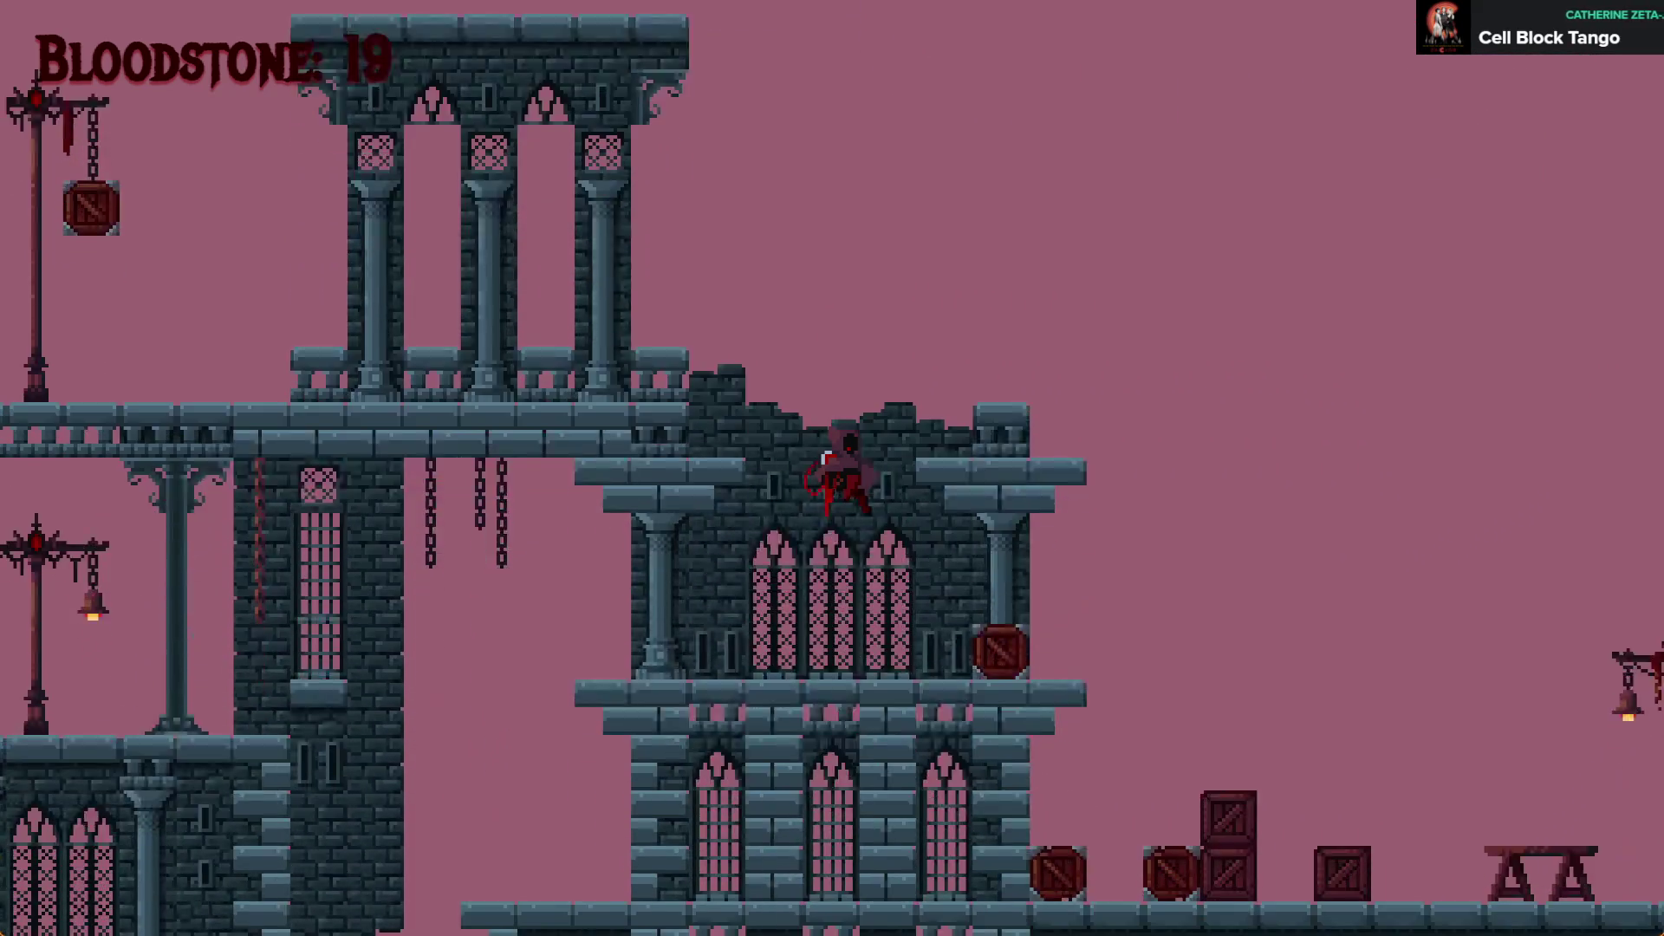
key(Right)
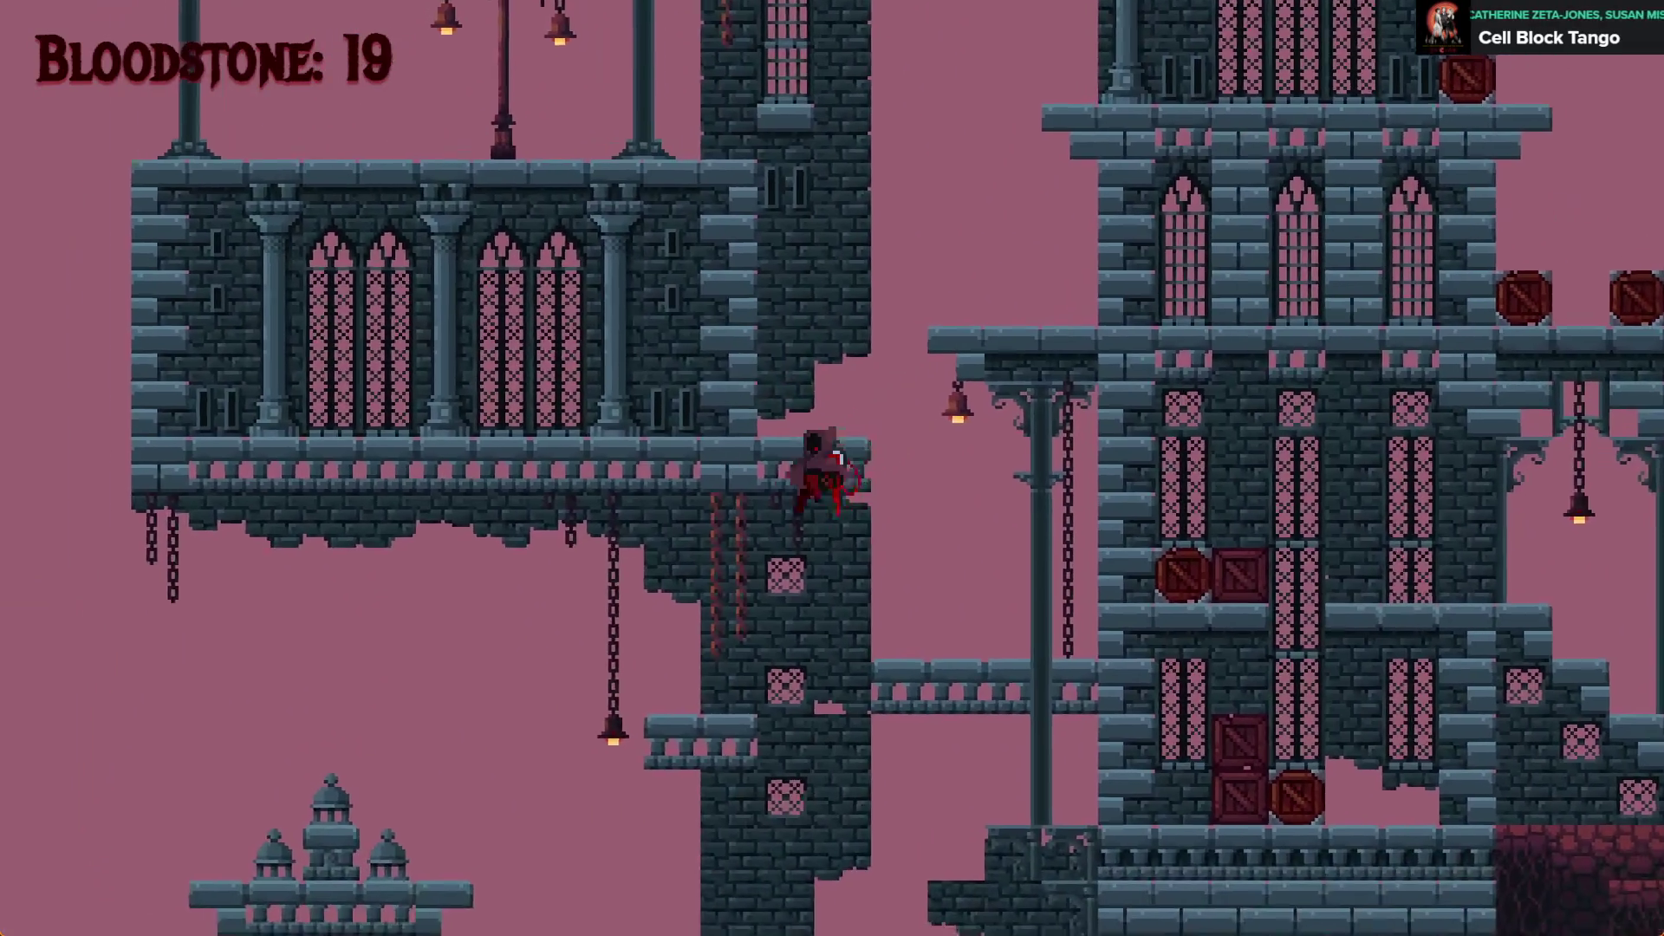
key(Left)
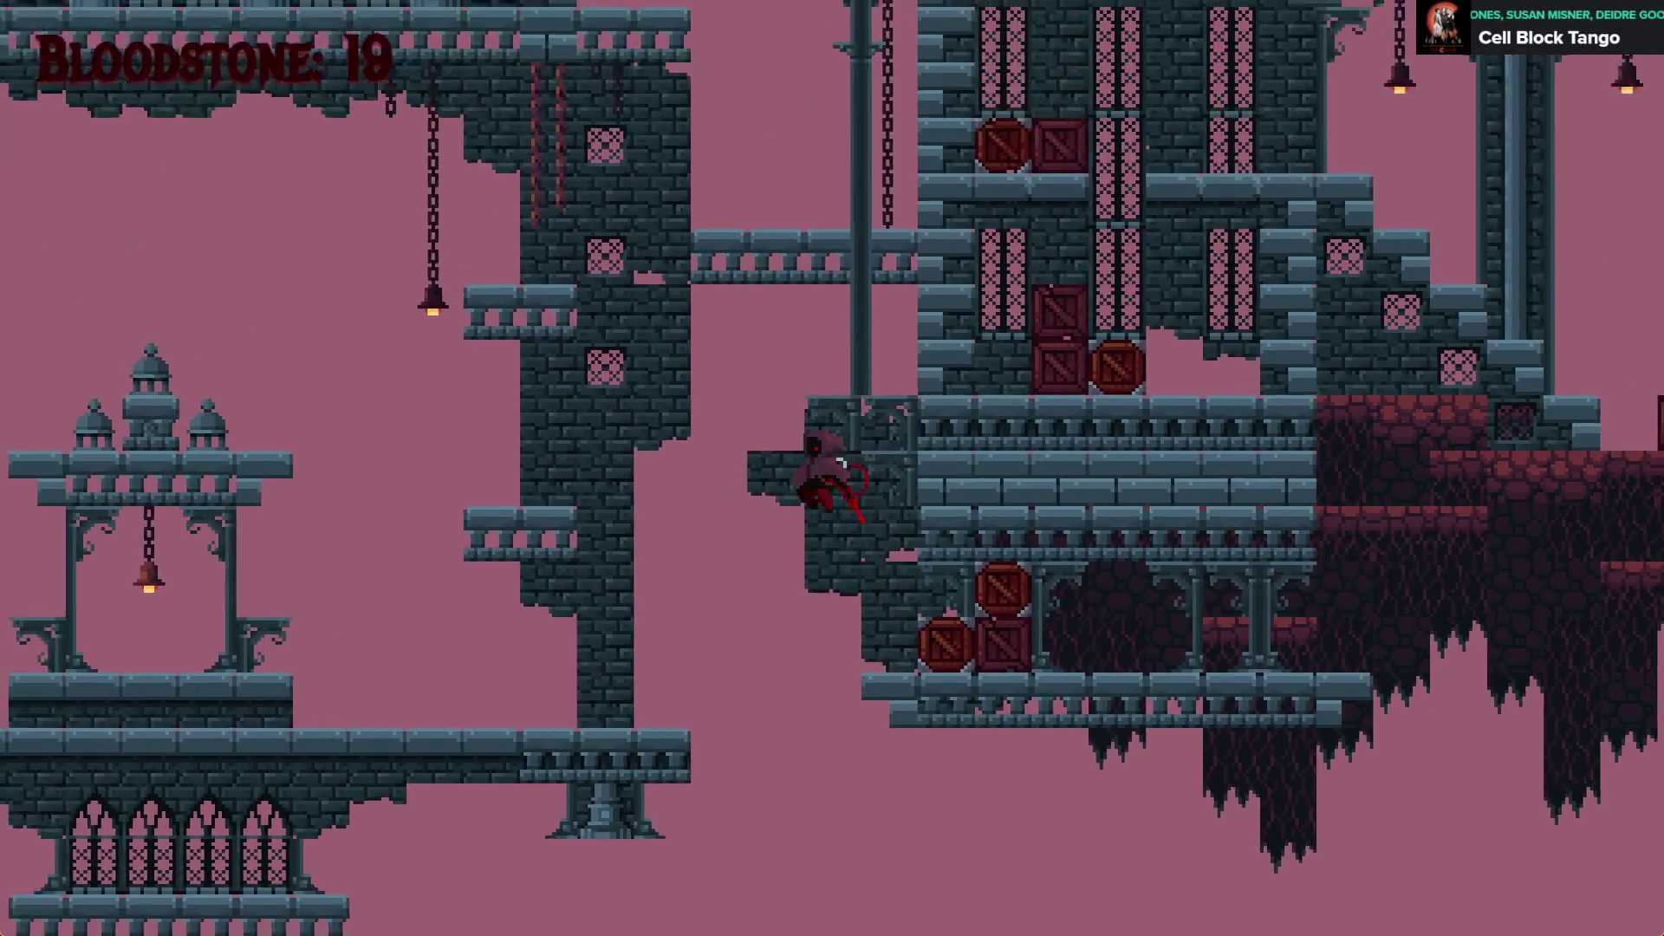
key(ctrl+s)
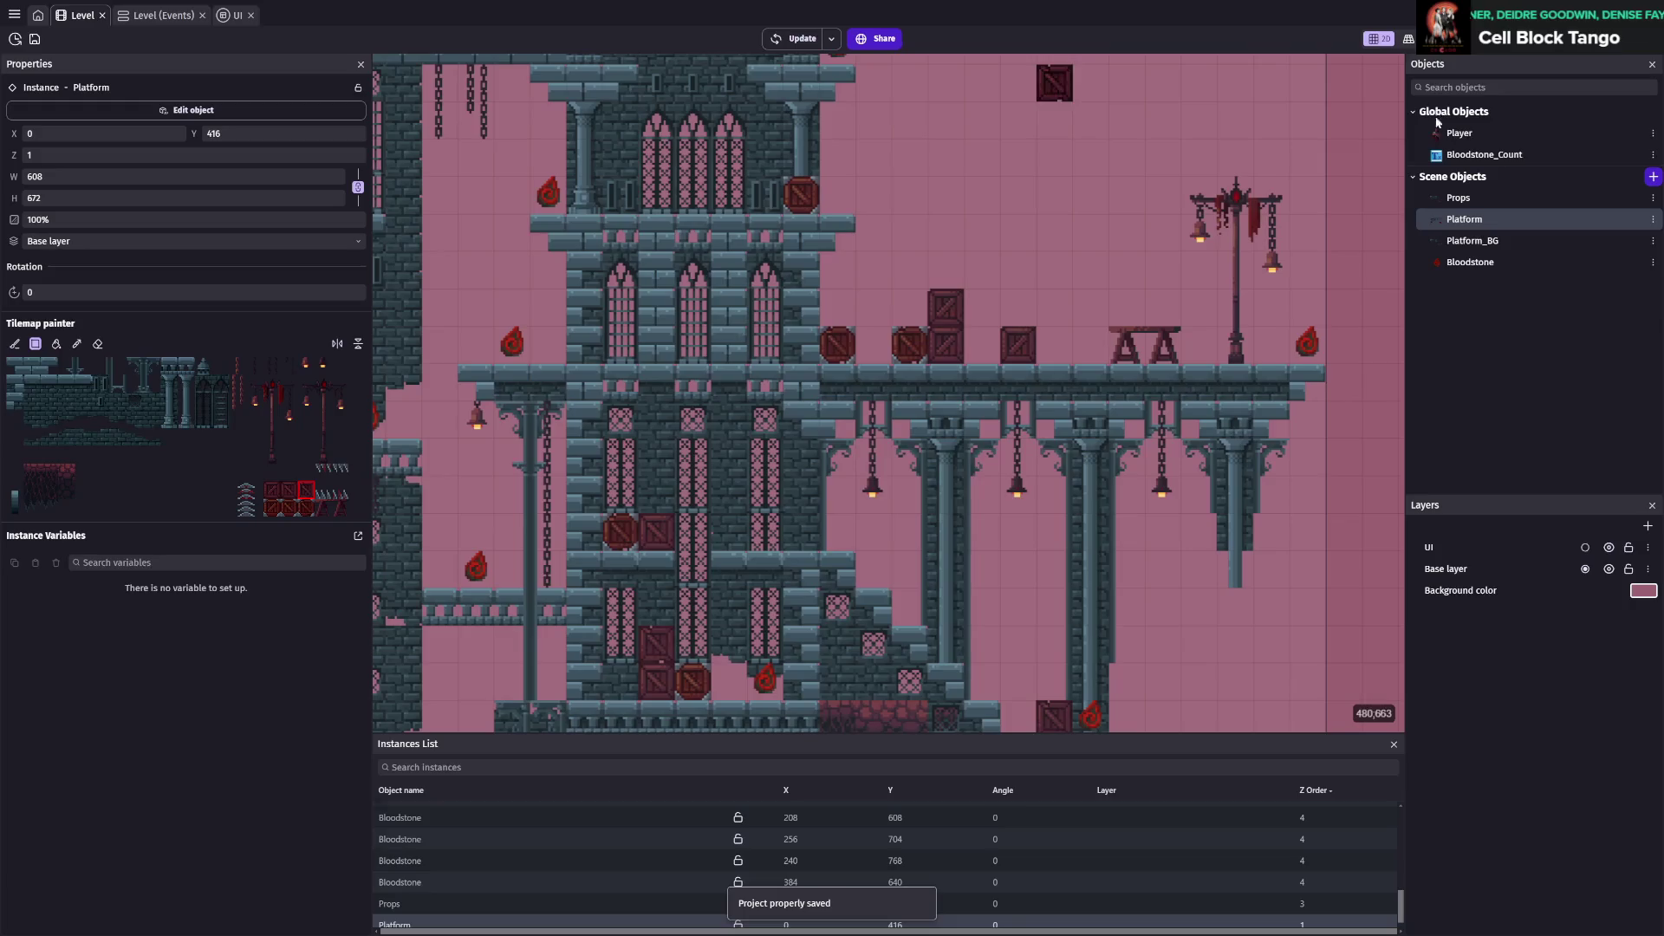
Move the loose crates onto the upper platform, the ledge above the hall and the tower edge
scroll(1371, 399, down, 5)
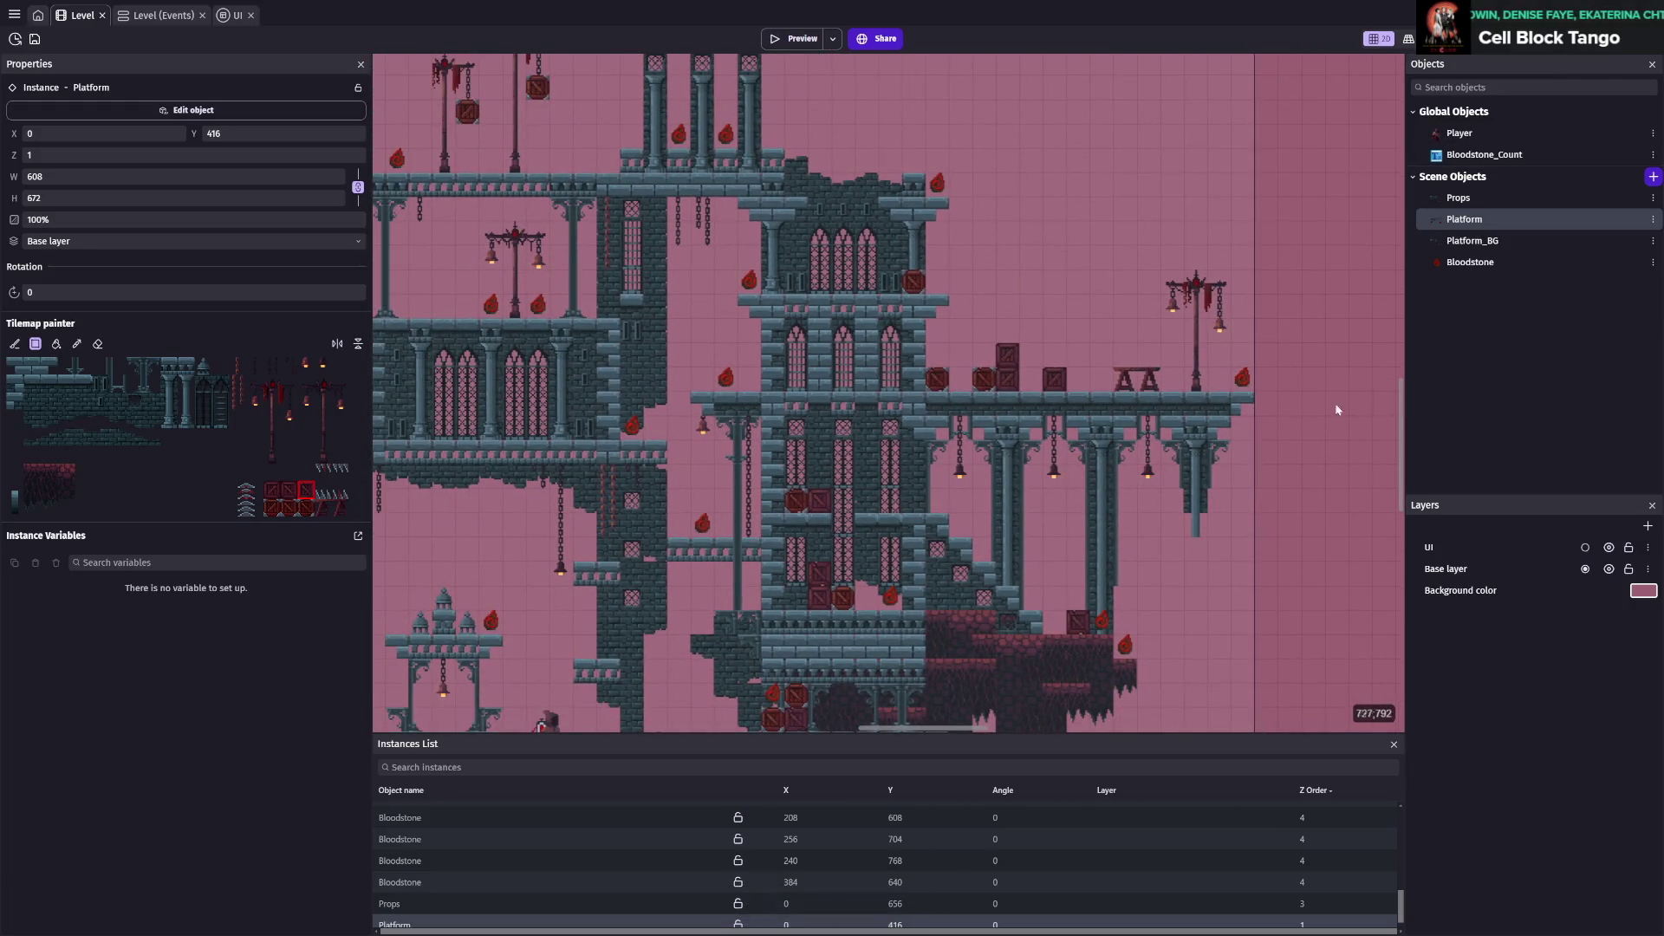
scroll(959, 450, down, 3)
scroll(958, 447, up, 6)
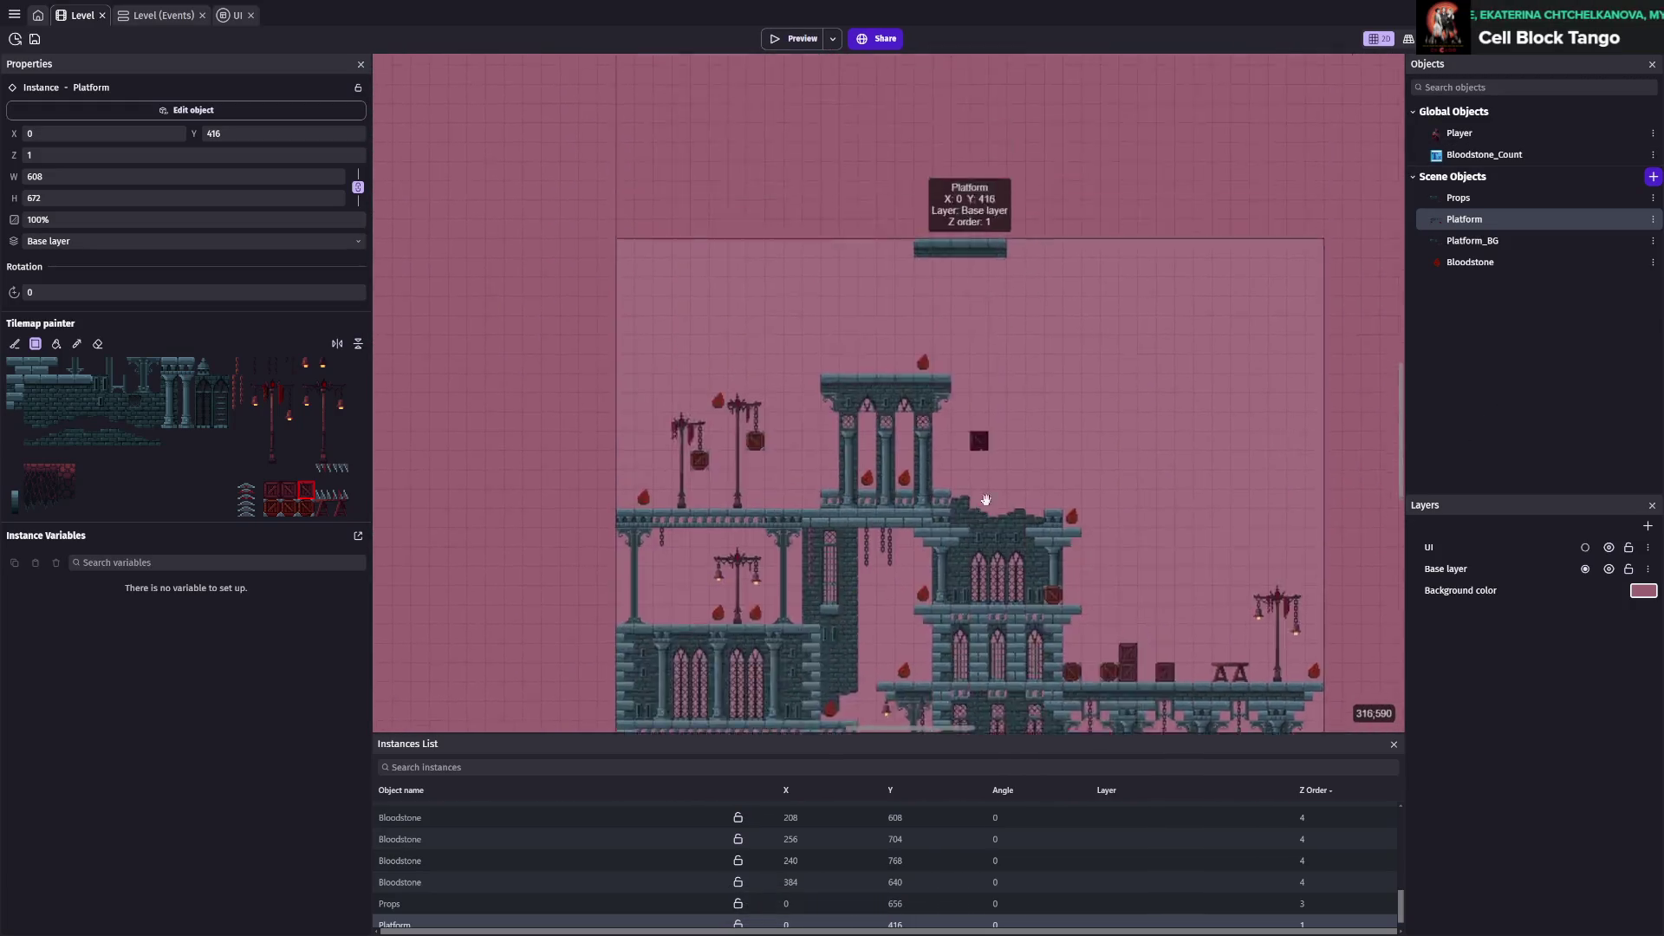
drag(929, 392, 905, 333)
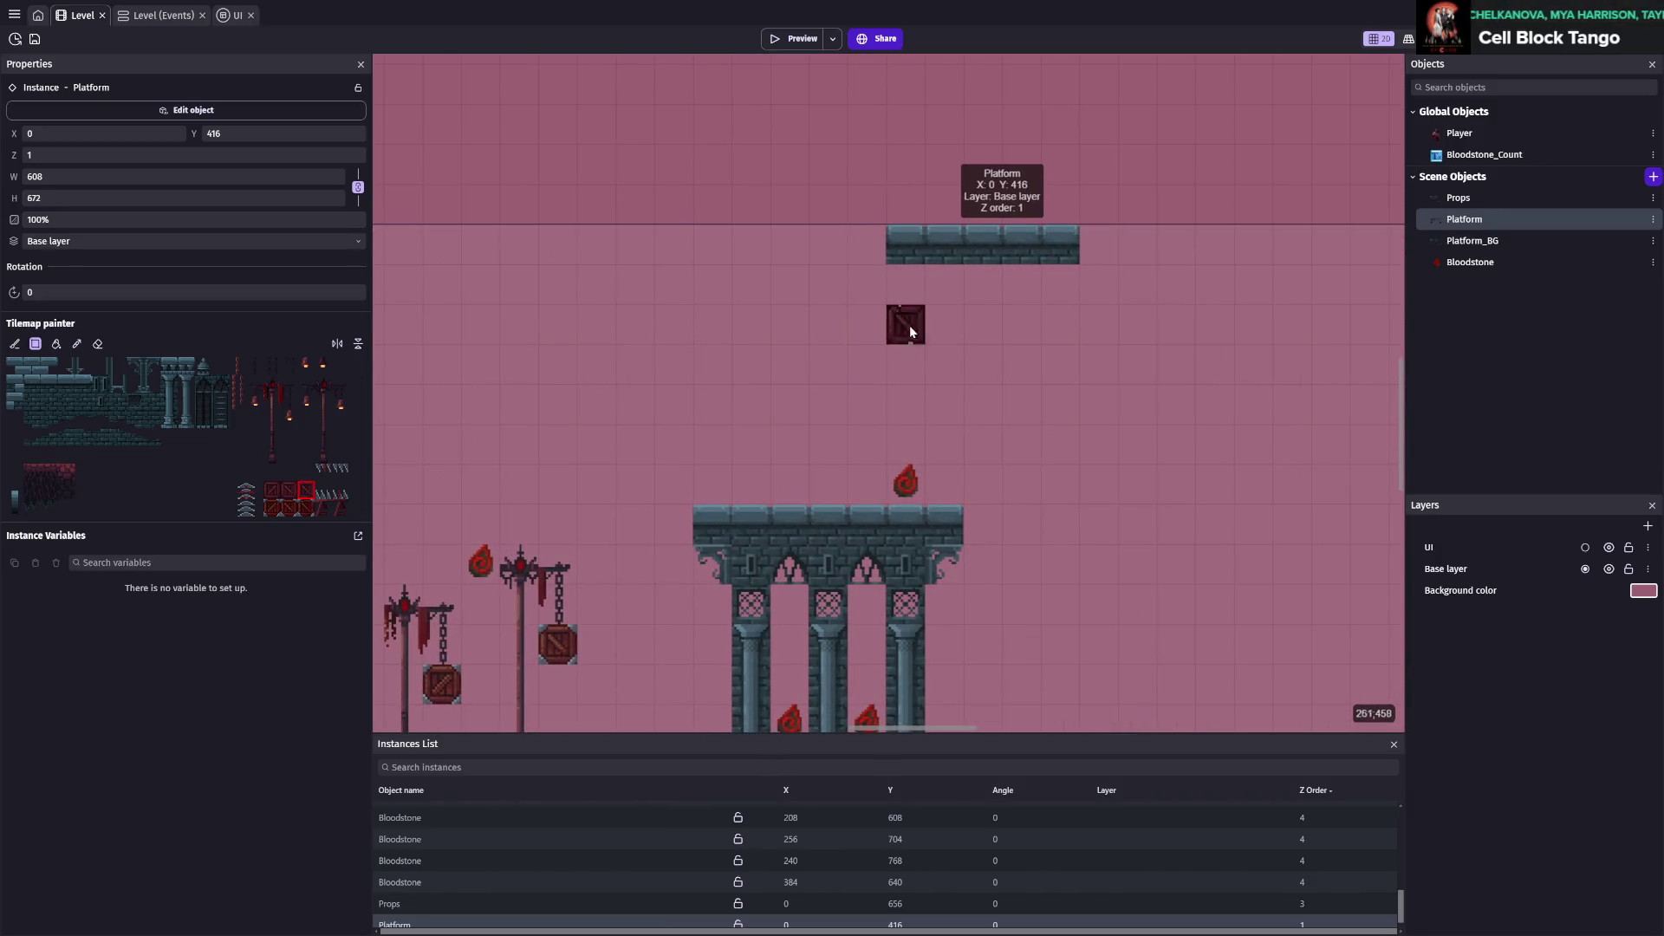
drag(1017, 314, 916, 262)
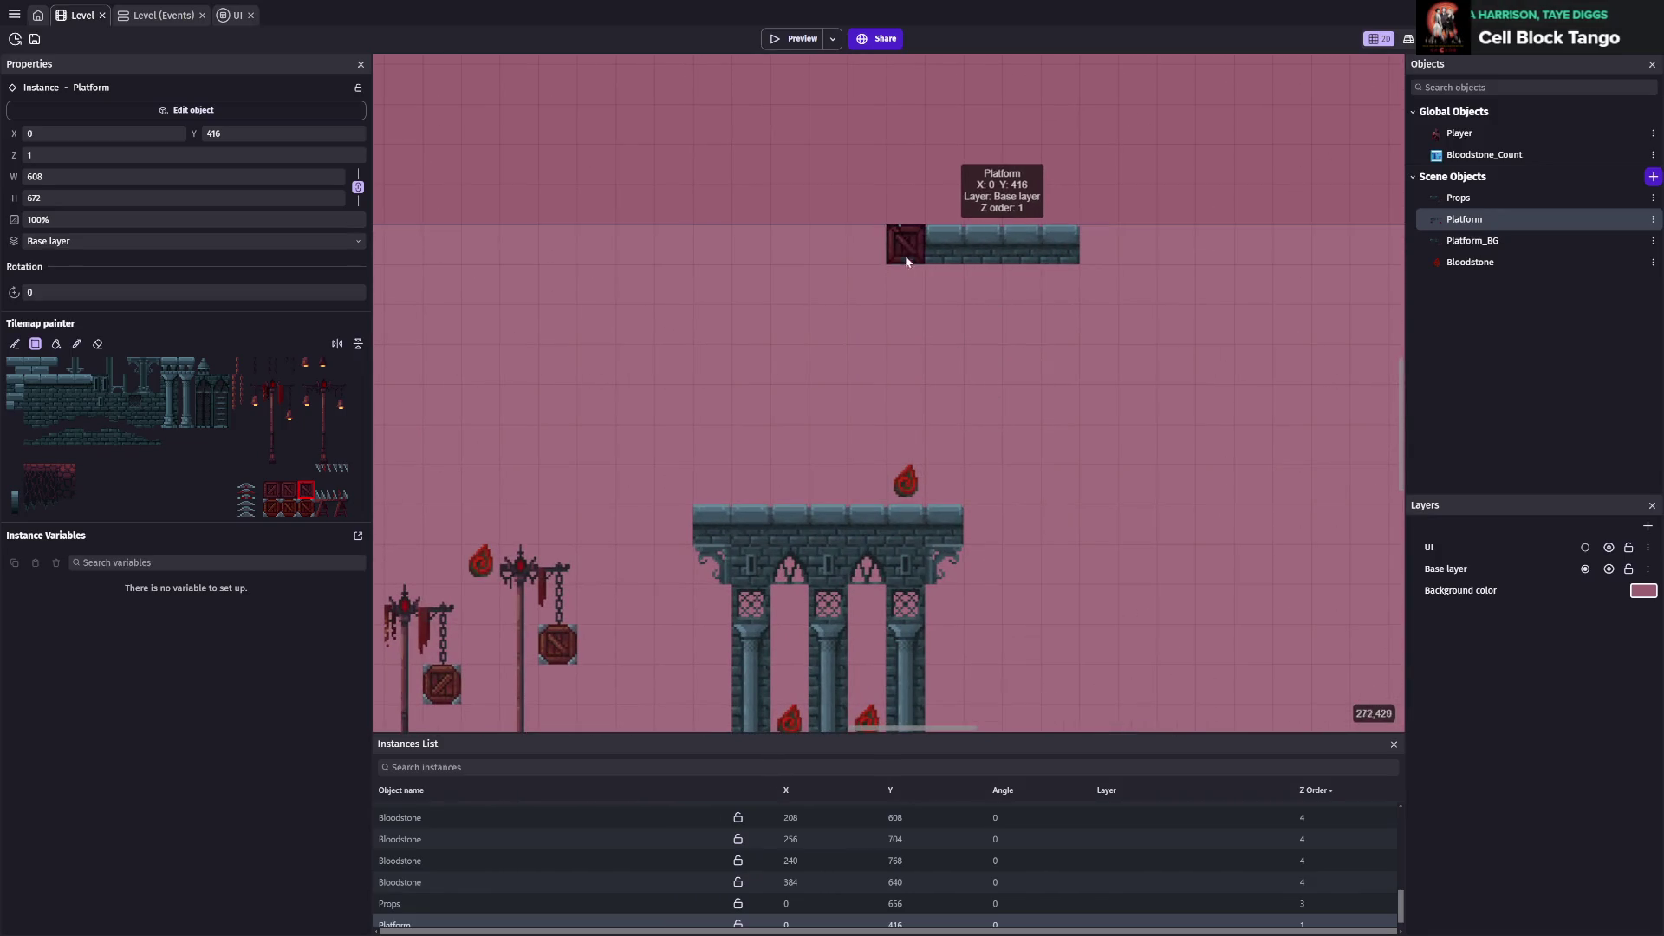
scroll(820, 516, down, 5)
scroll(966, 394, up, 3)
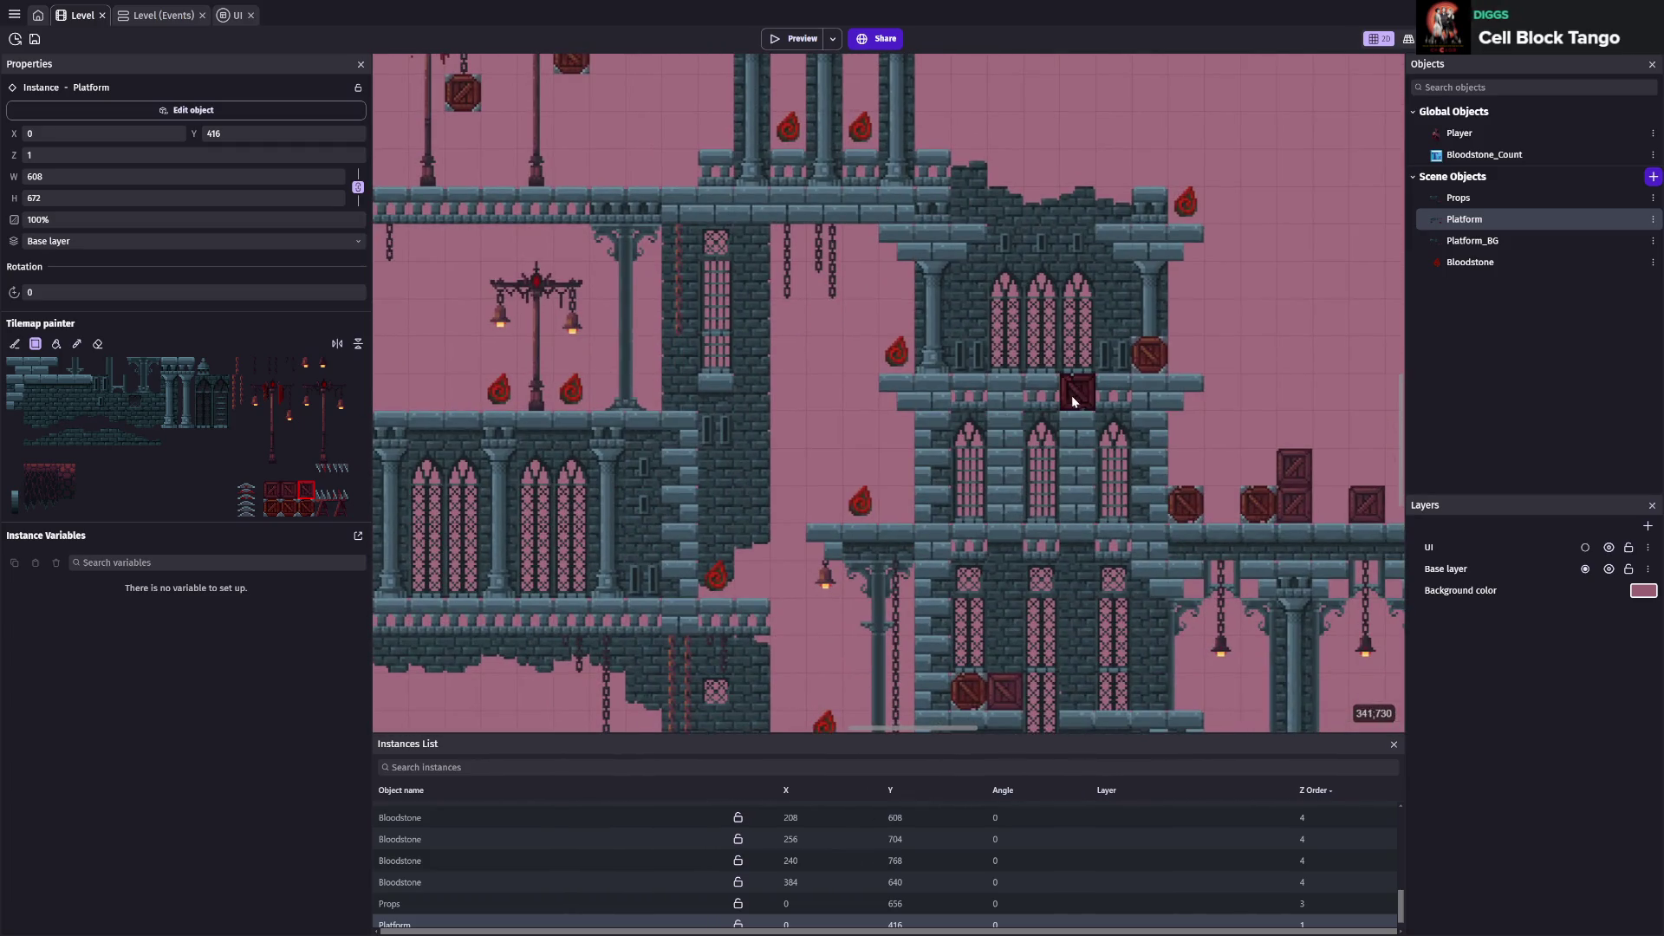
scroll(964, 401, down, 3)
scroll(995, 305, left, 5)
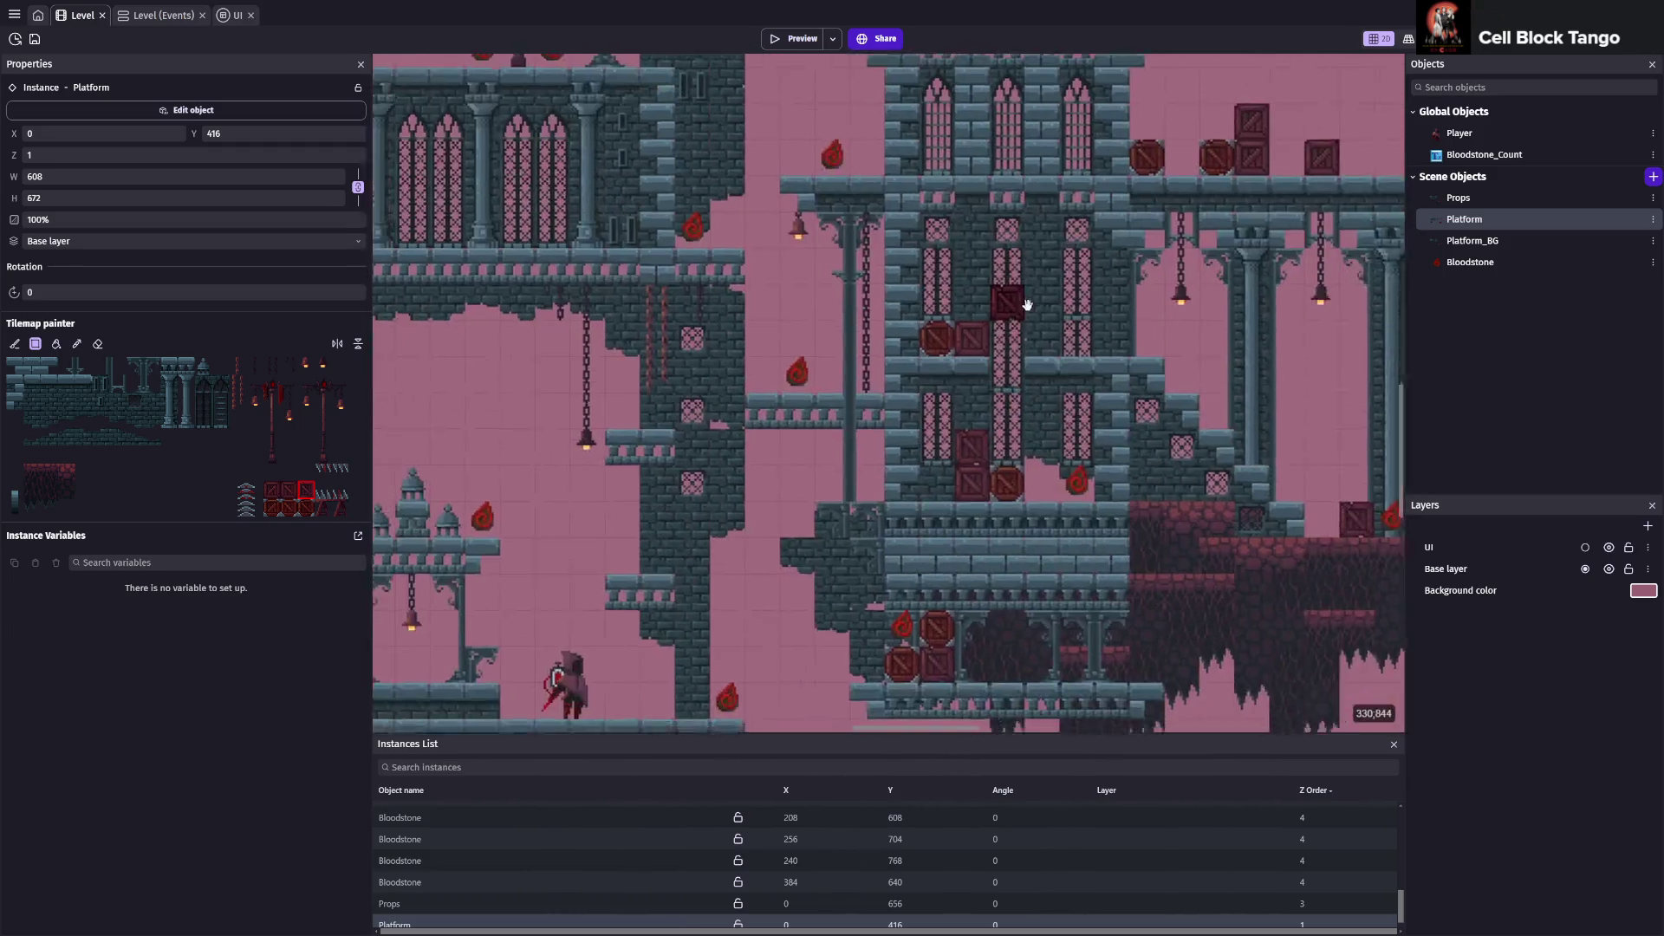
scroll(909, 352, up, 3)
scroll(909, 353, left, 5)
mouse_move(1094, 521)
mouse_down()
mouse_move(984, 440)
mouse_move(1072, 420)
mouse_move(1106, 385)
mouse_up()
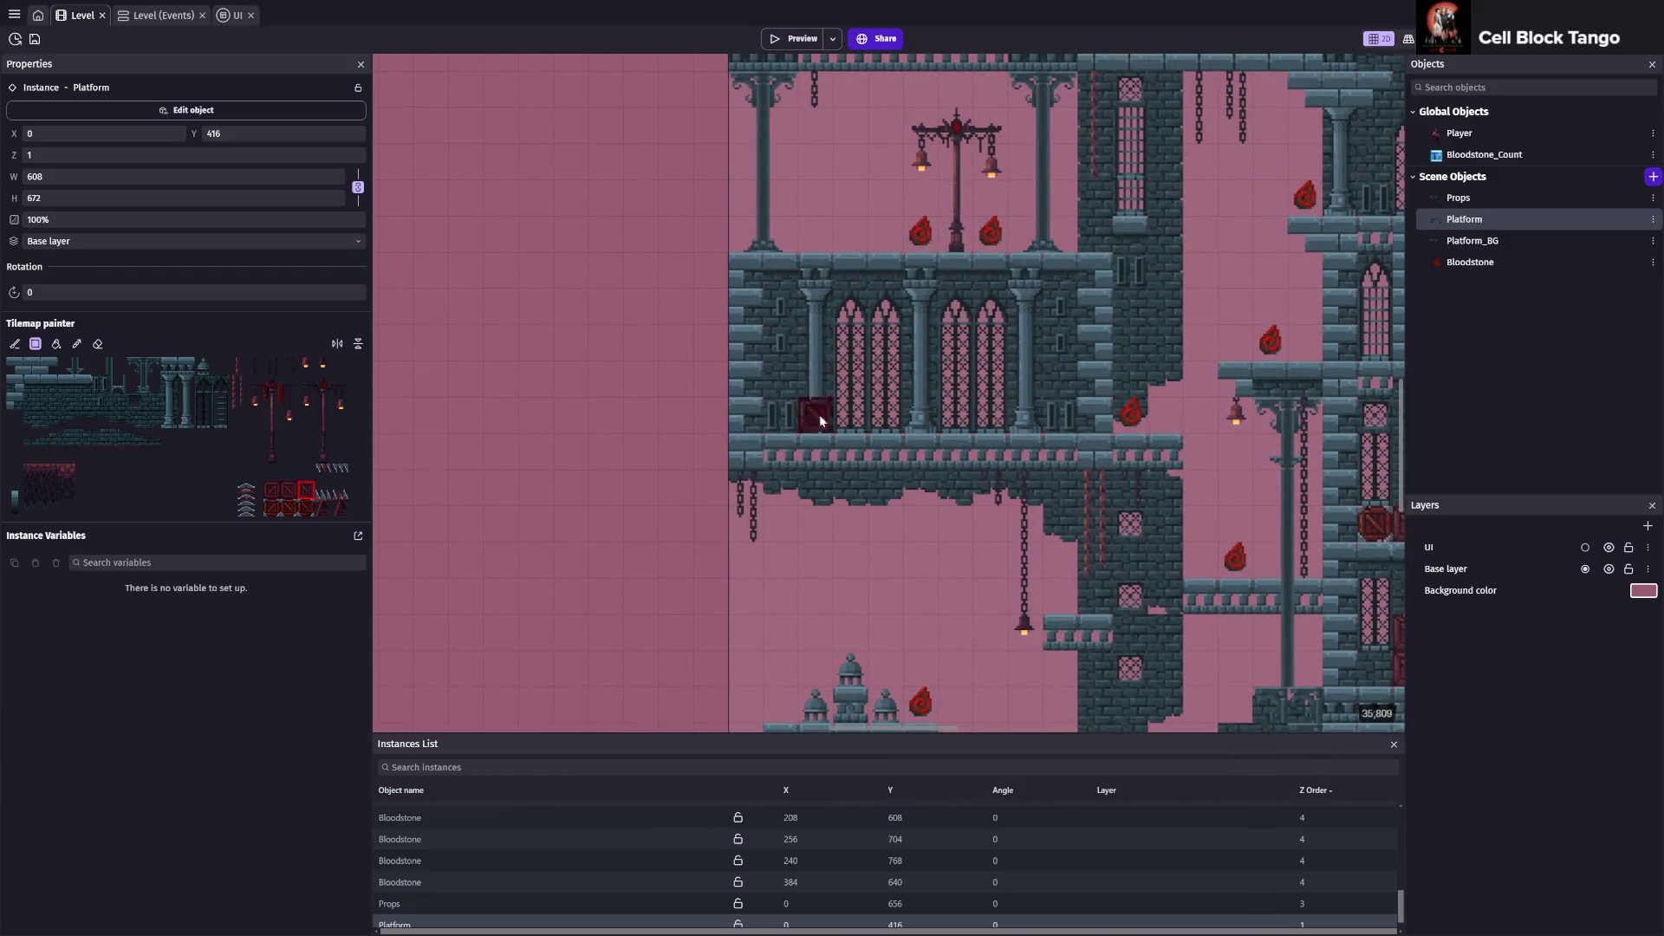
scroll(1068, 451, up, 1)
scroll(953, 477, right, 3)
mouse_move(861, 501)
mouse_down()
mouse_move(823, 501)
mouse_move(900, 498)
mouse_up()
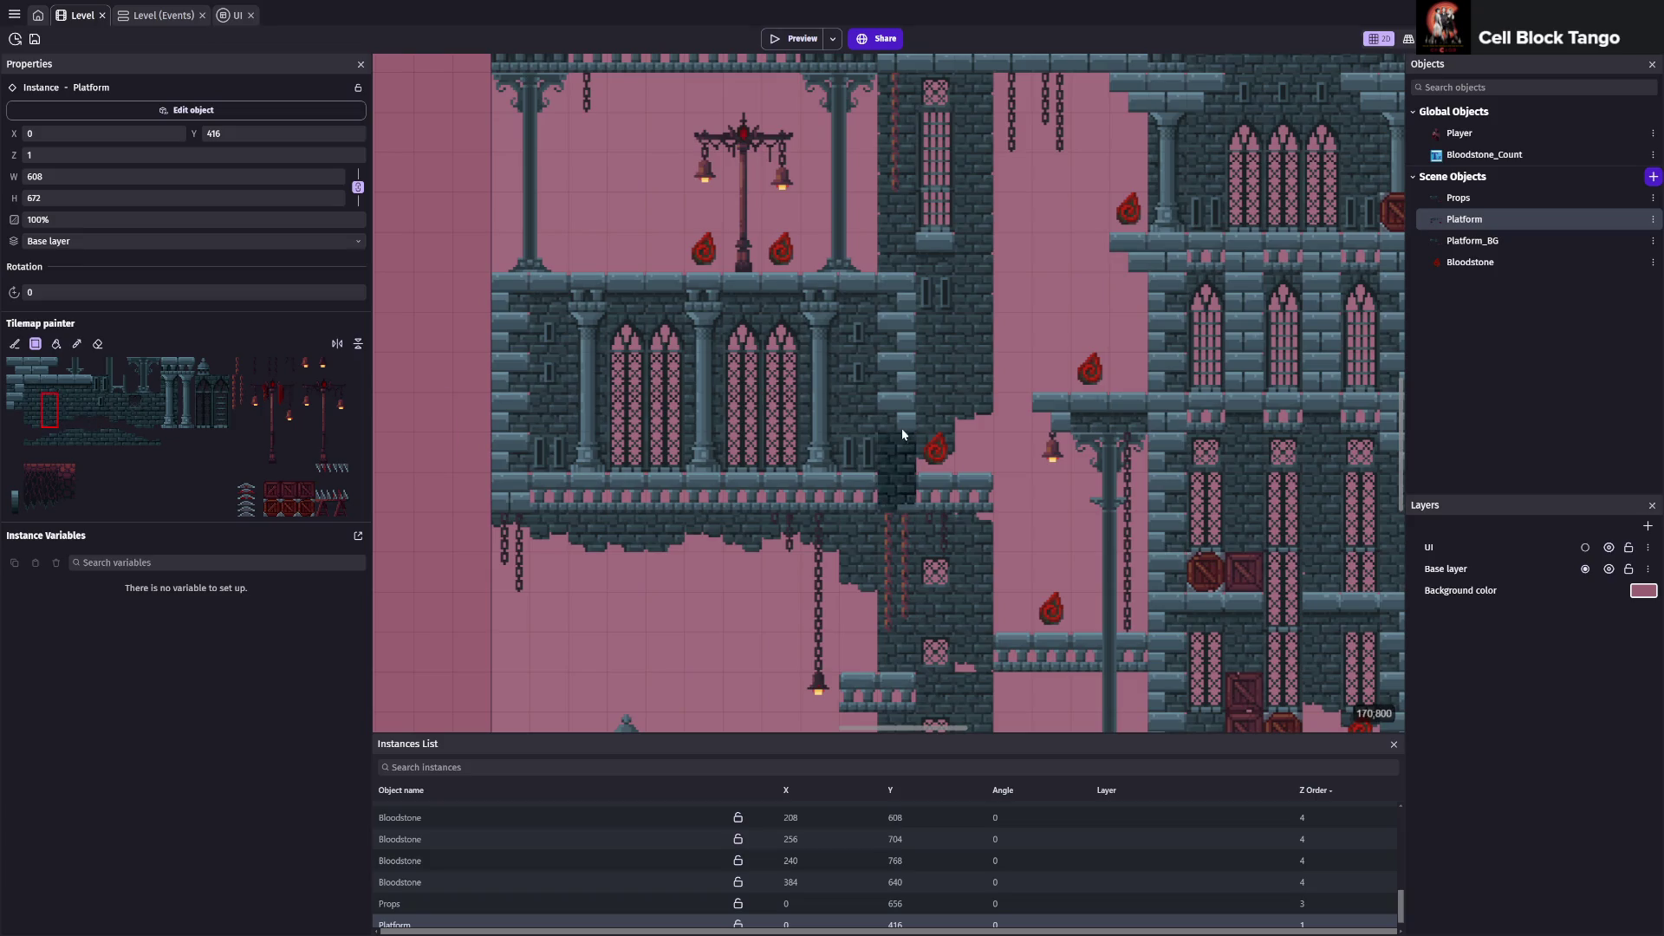
Paint tiles onto the tower wall, raise a Bloodstone one grid step to Y 784, and start a preview
drag(884, 468, 892, 396)
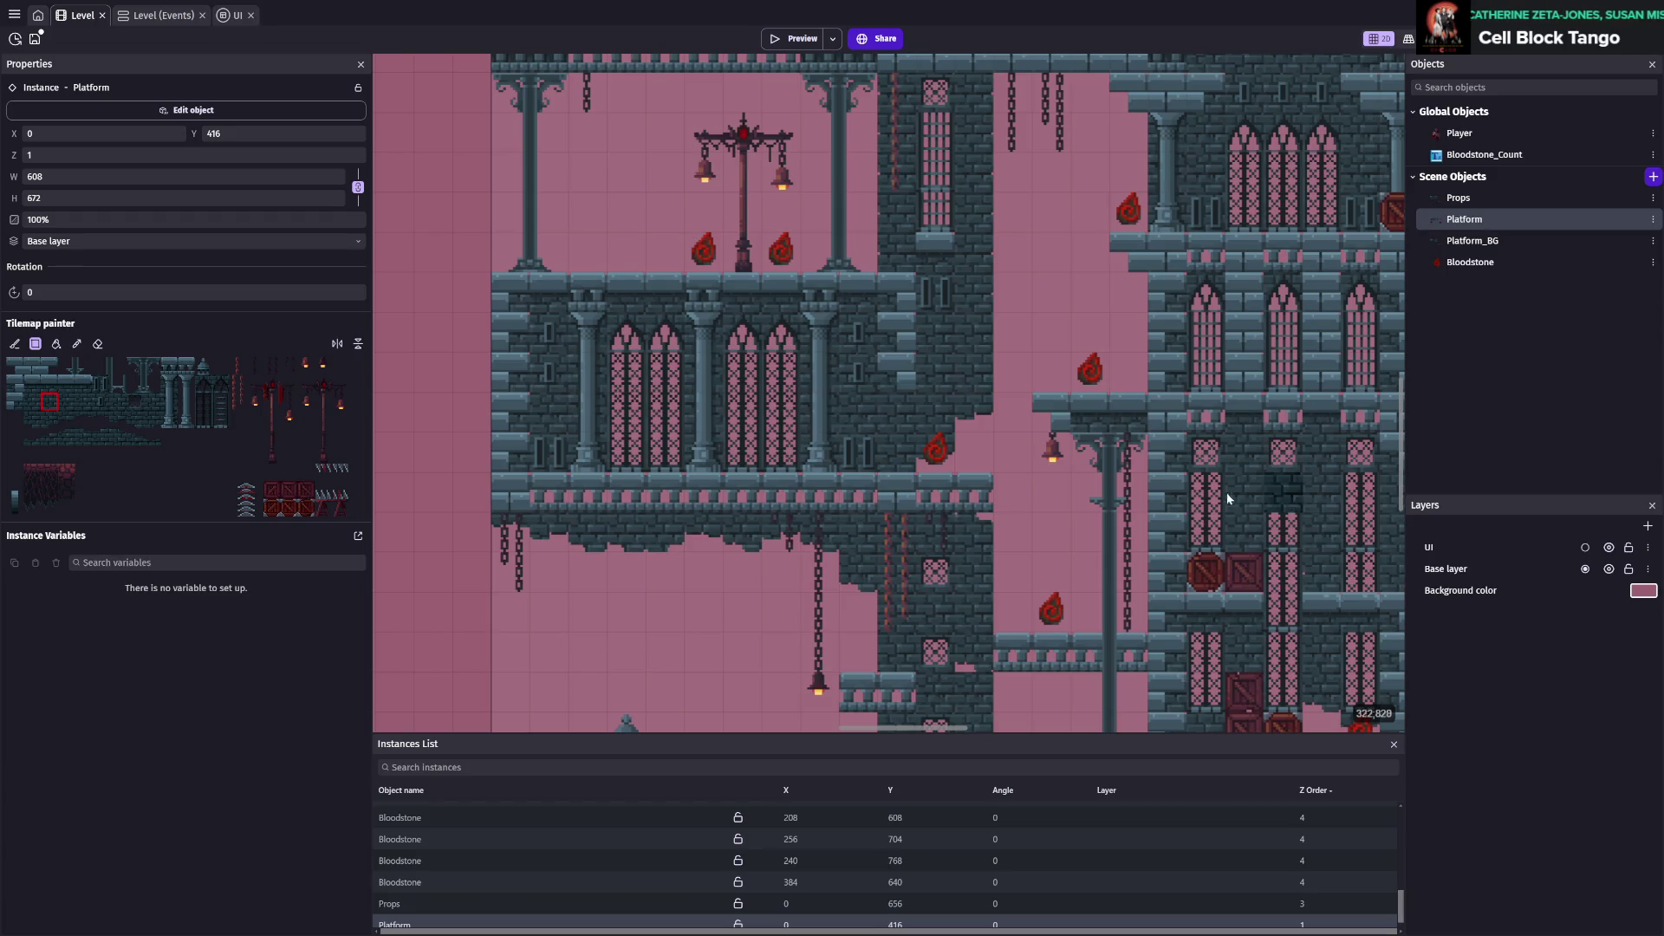
click(1470, 263)
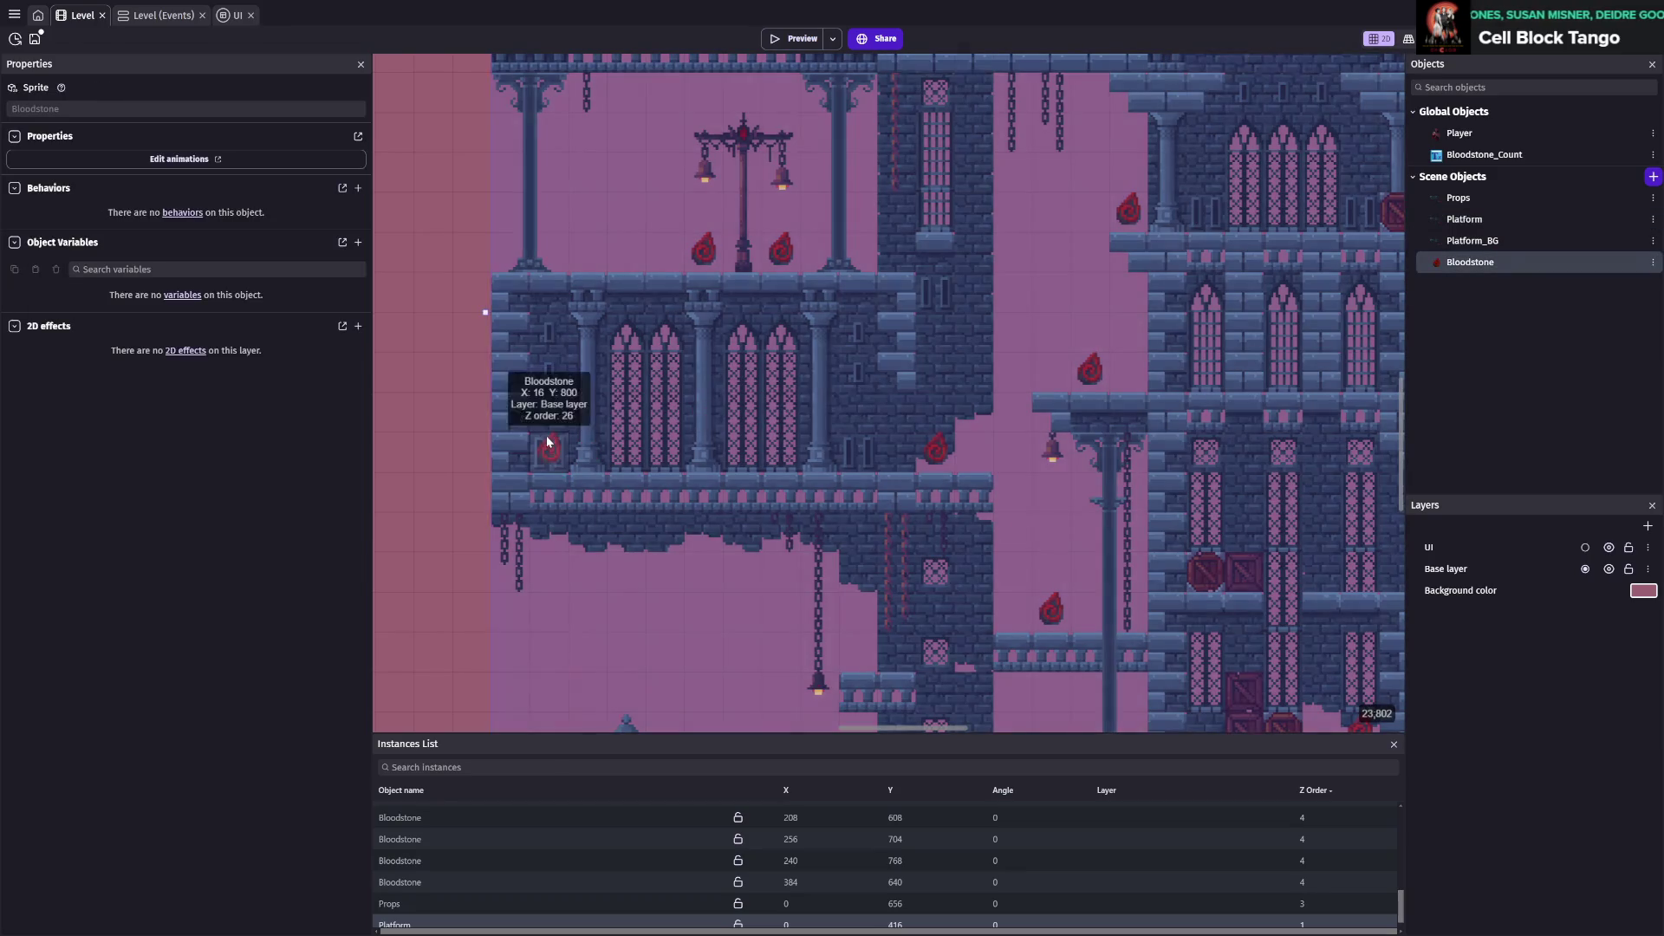
drag(548, 428, 548, 406)
click(550, 404)
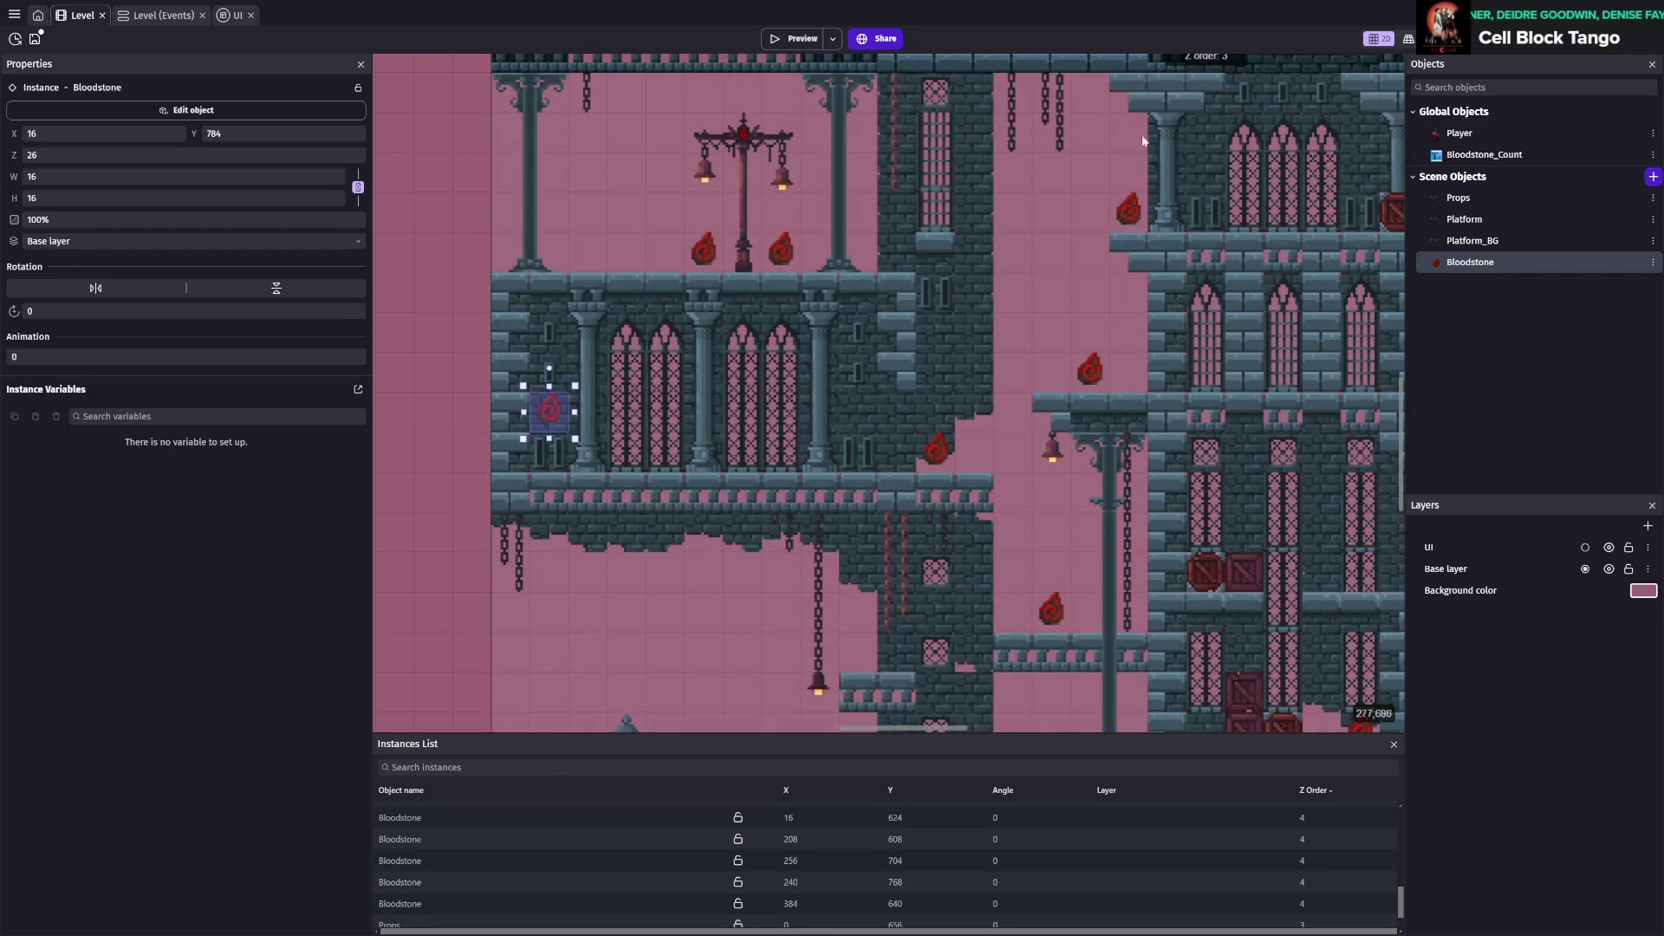
click(814, 32)
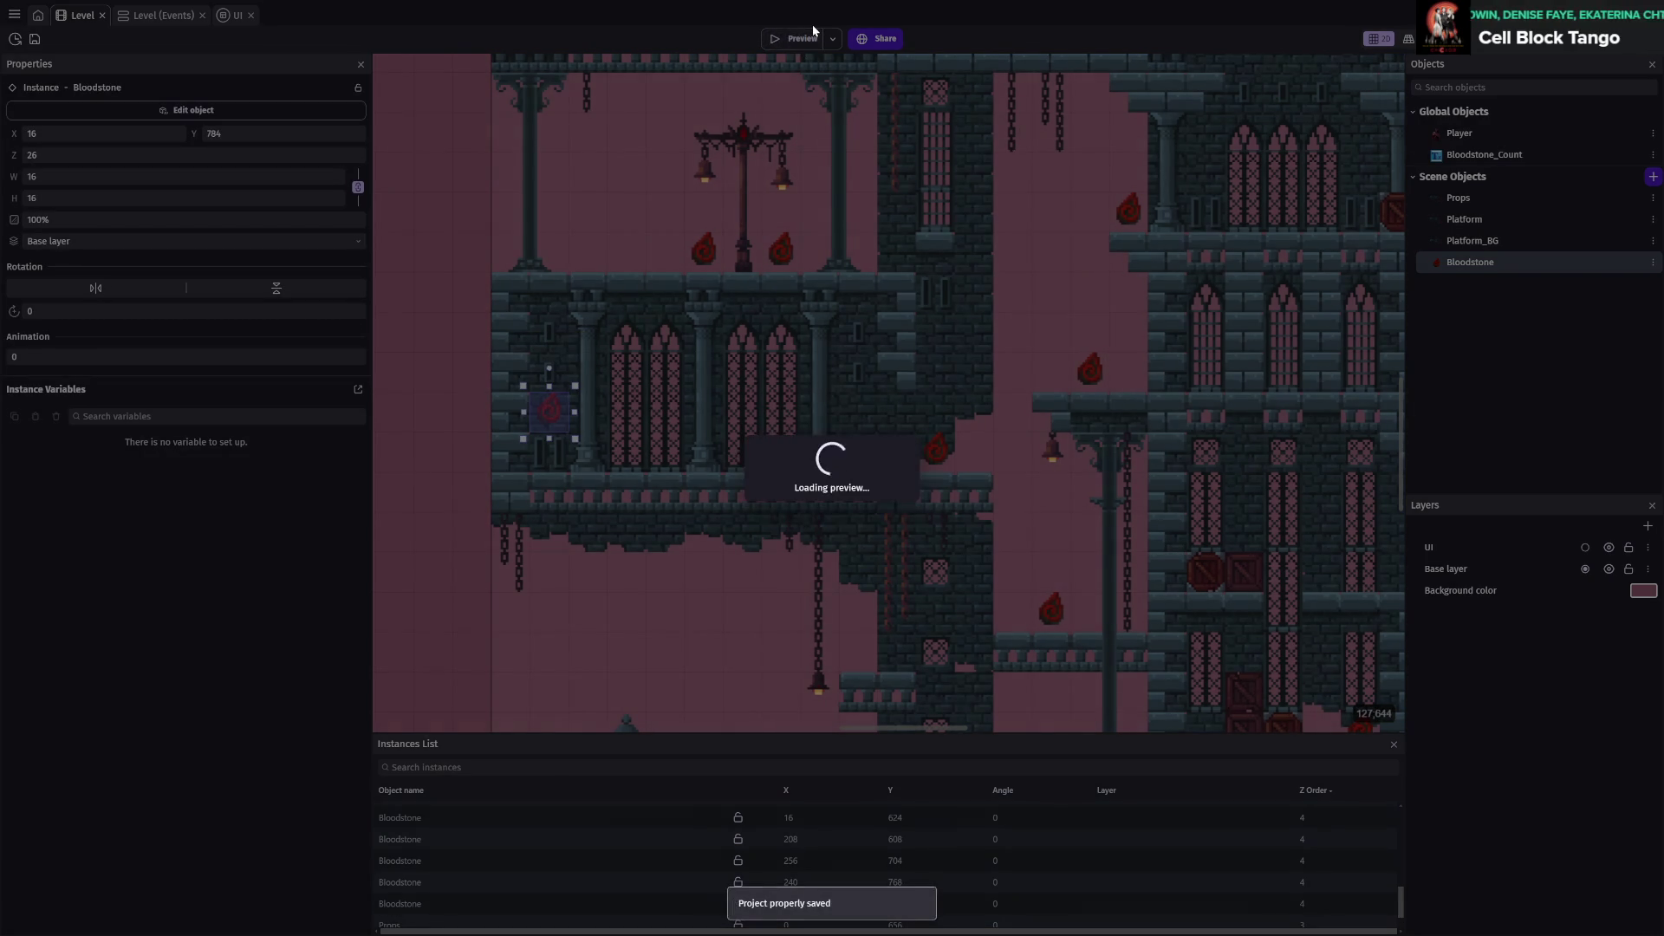
Collect four Bloodstones around the pavilion top and tower wall, then exit the preview
key(space)
key(Left)
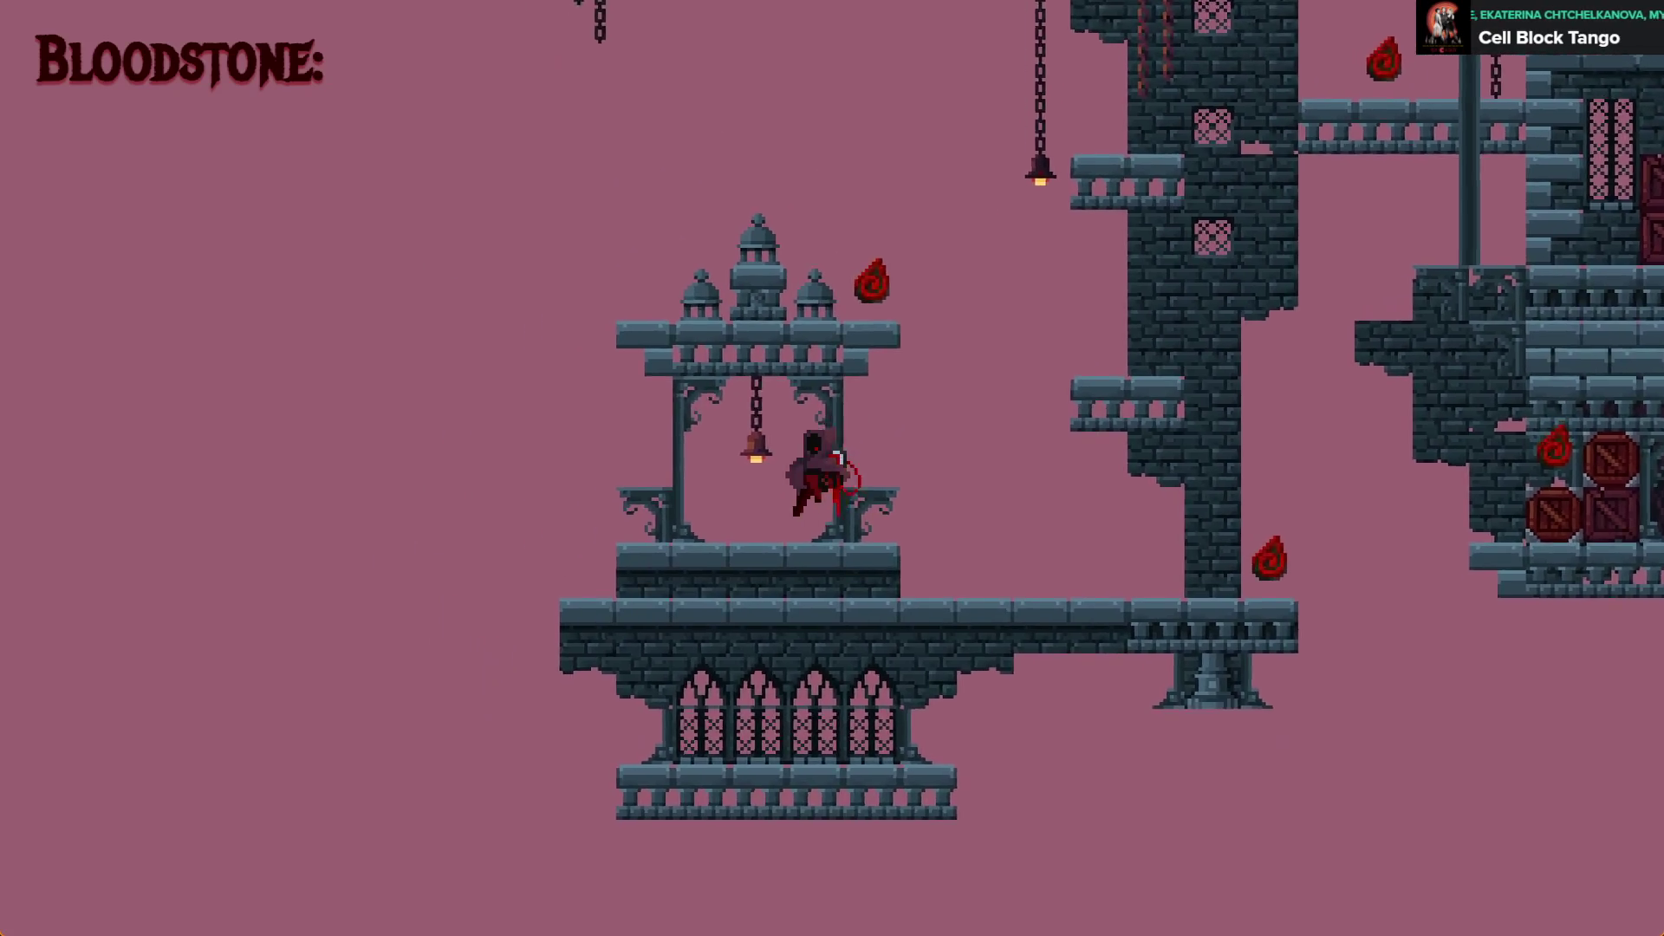
key(Right)
key(space)
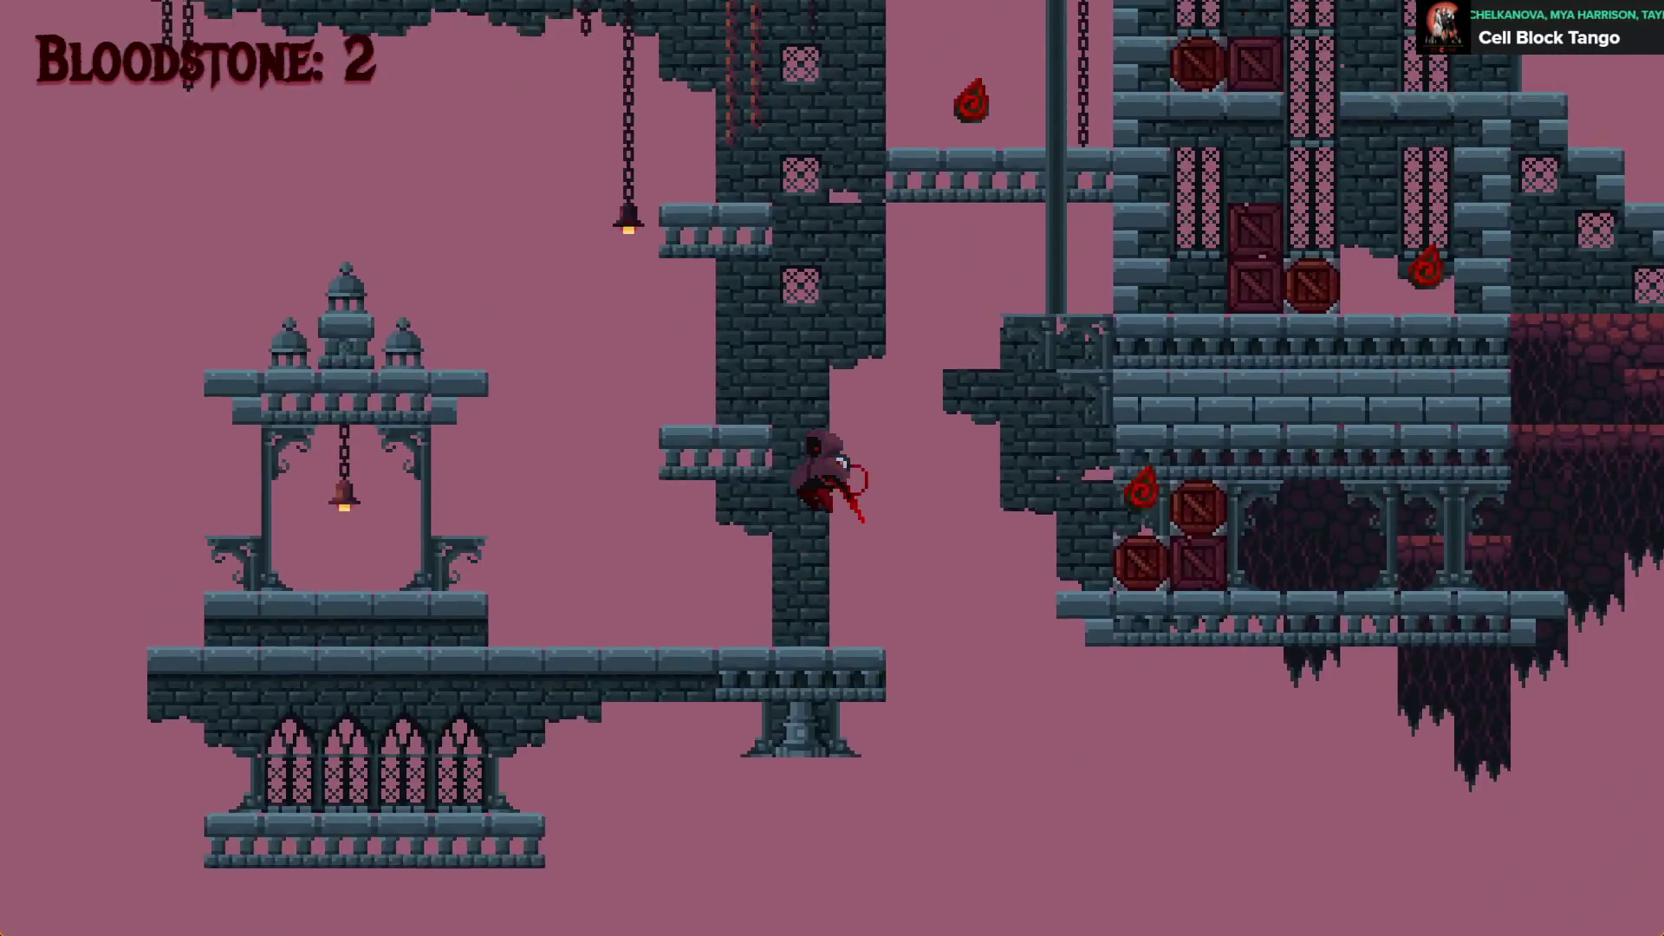
key(space)
key(space)
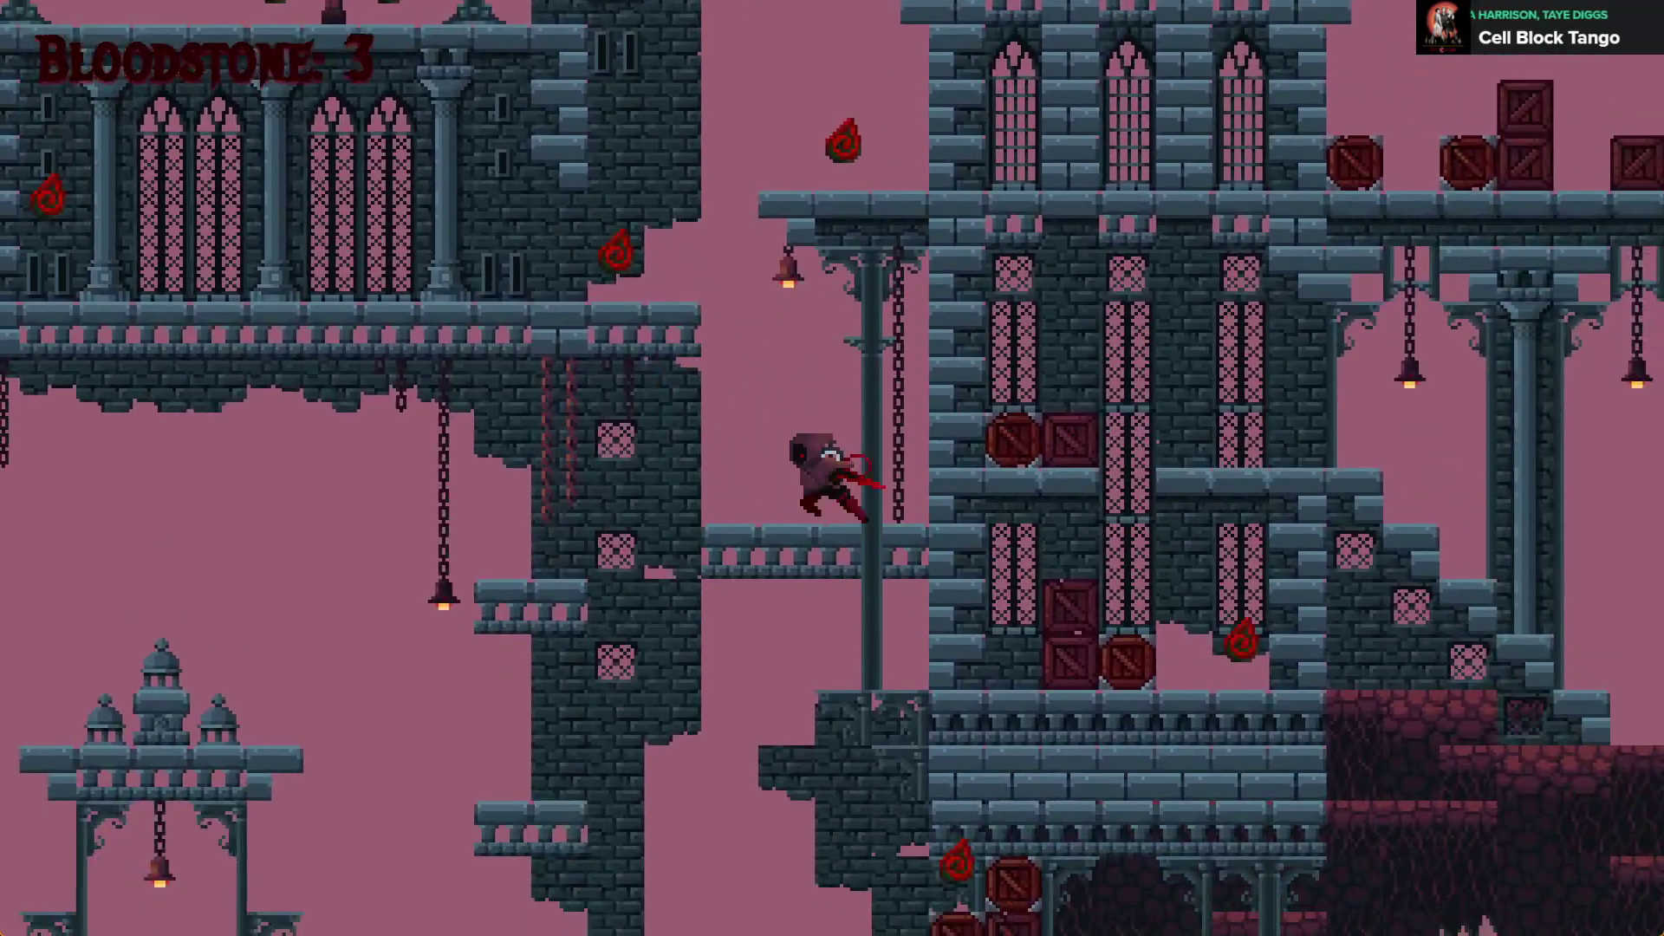
key(Left)
key(space)
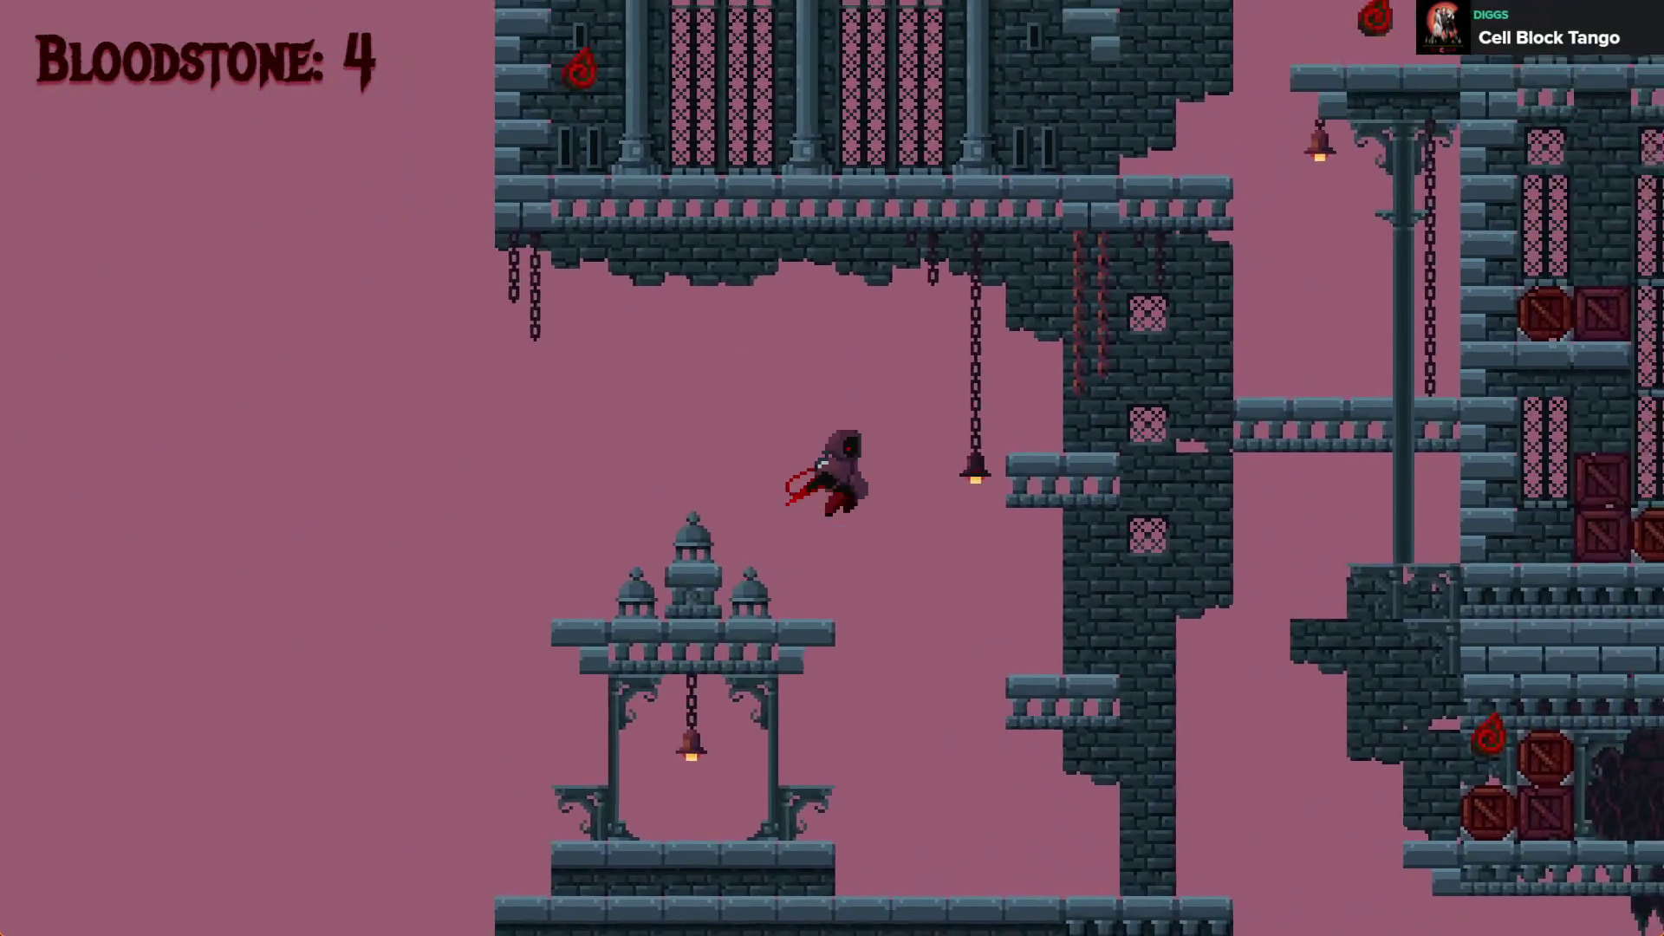
key(space)
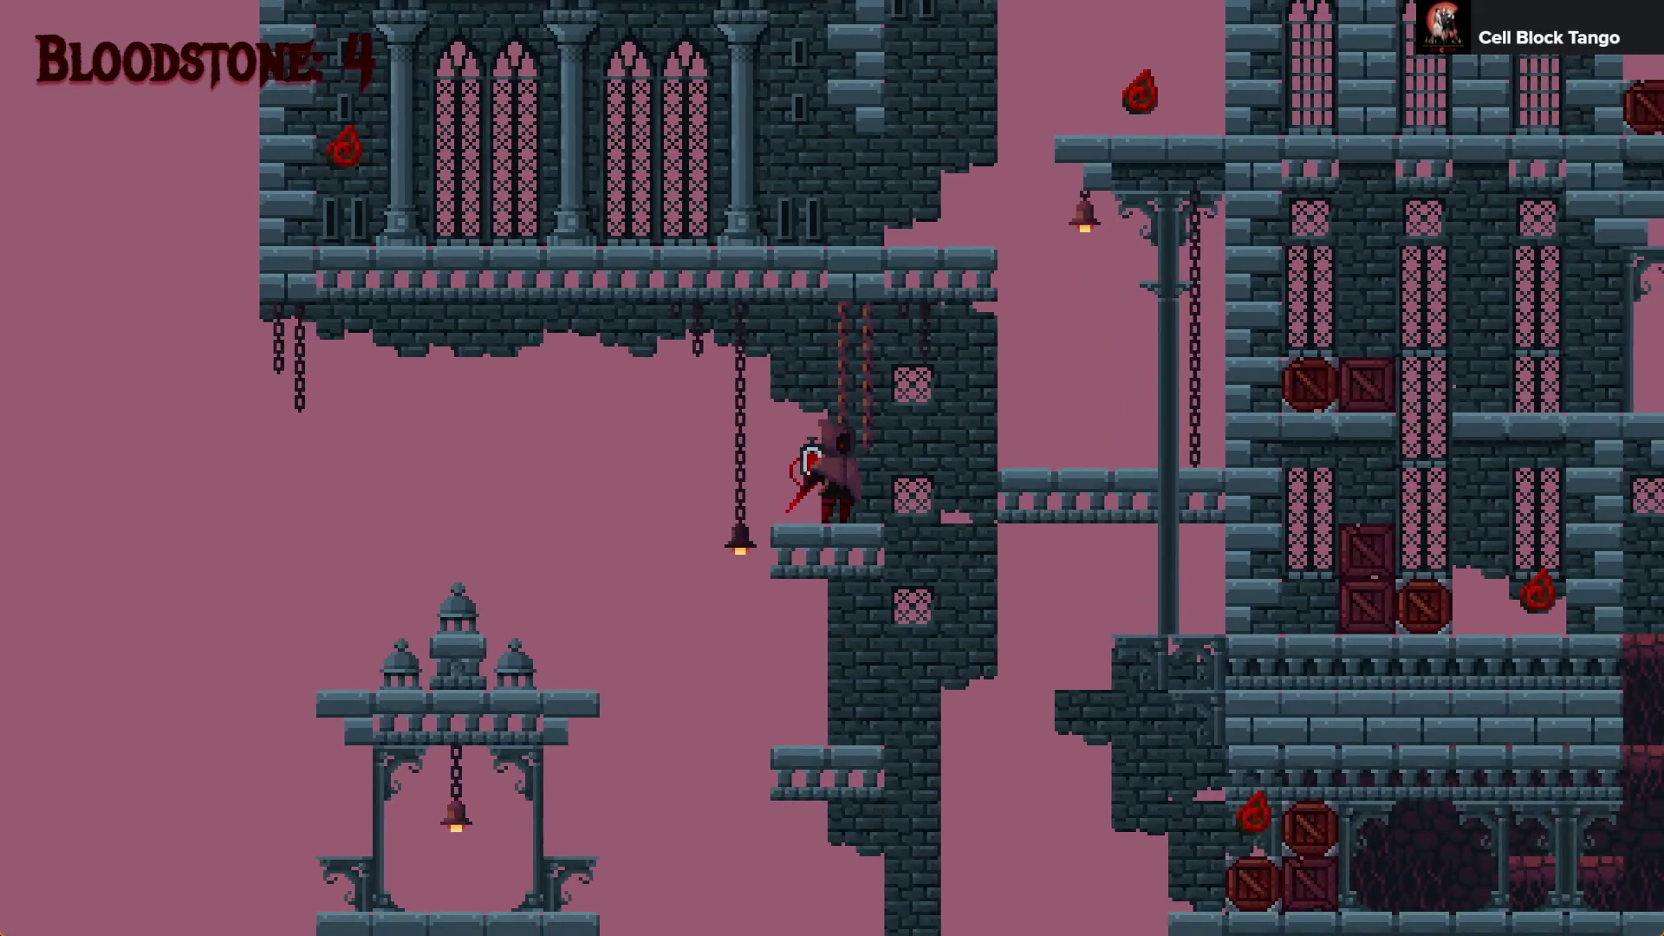
key(Escape)
click(1463, 239)
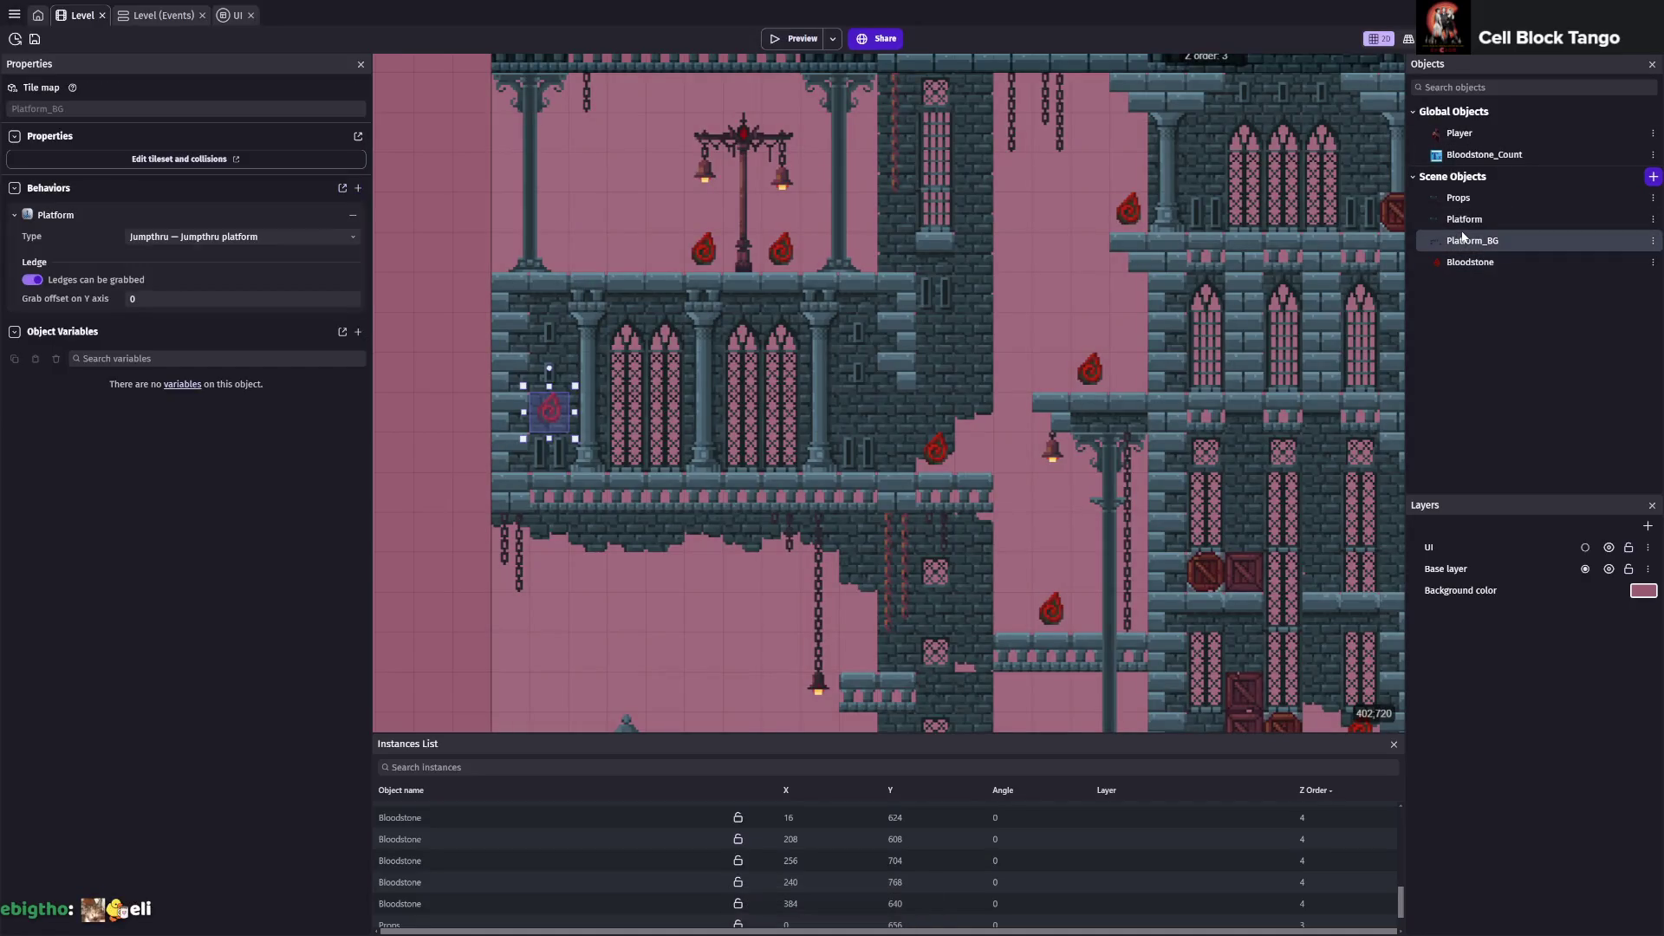
Extend the Platform_BG tilemap with one background tile at its left edge and save
double_click(1463, 238)
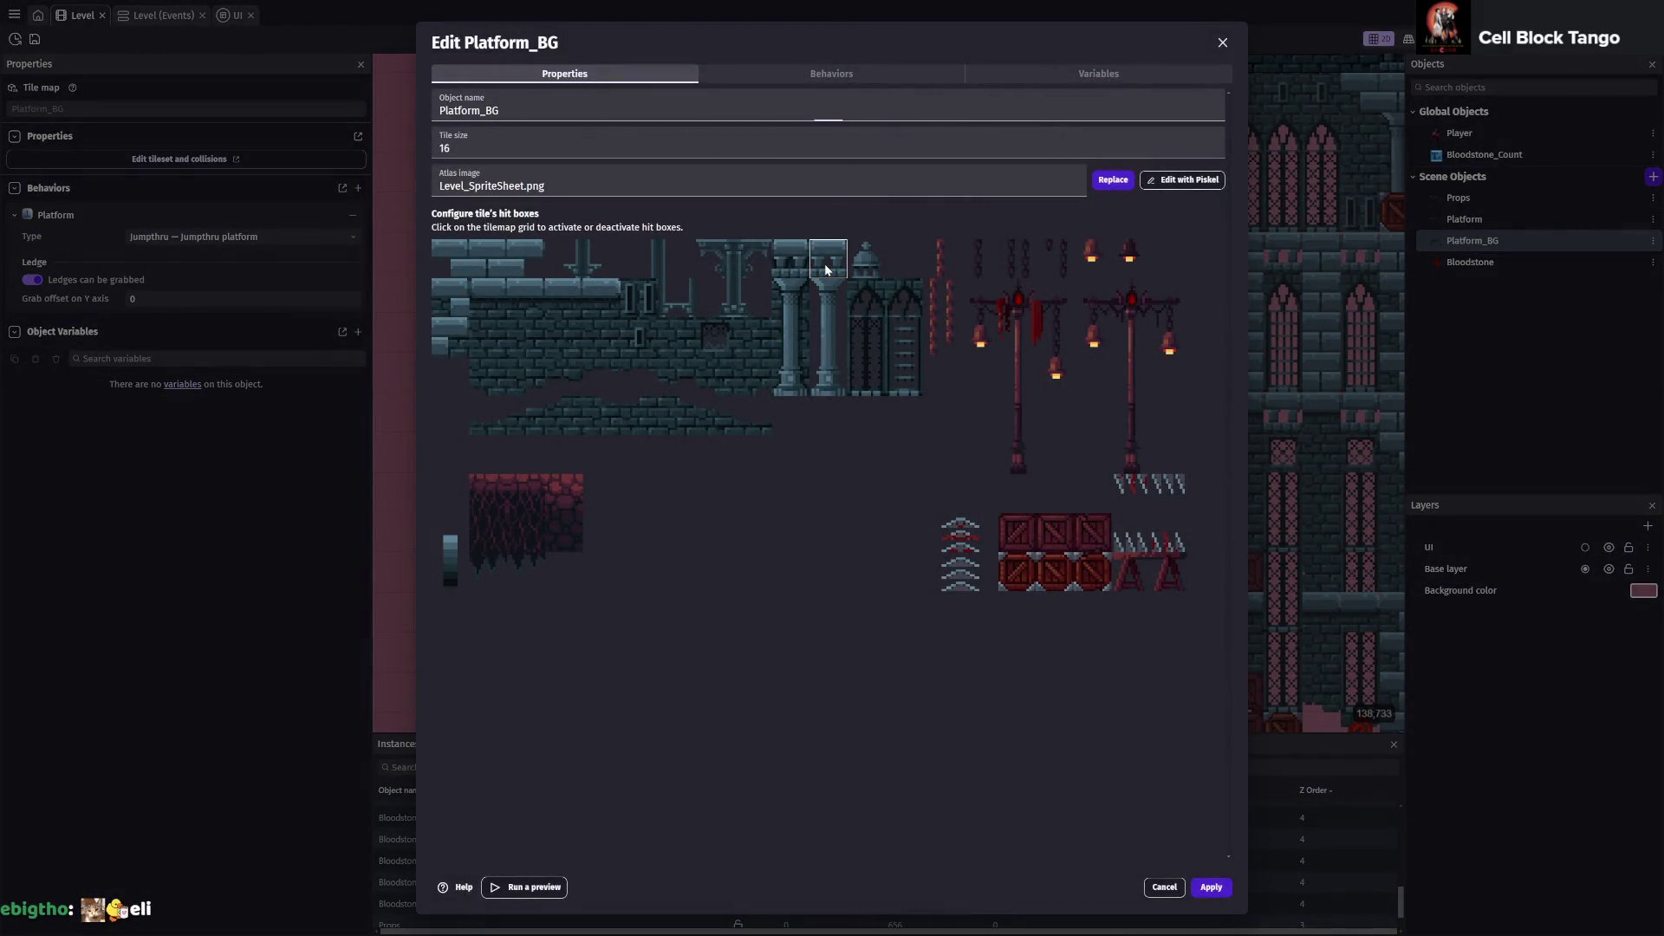
click(1210, 886)
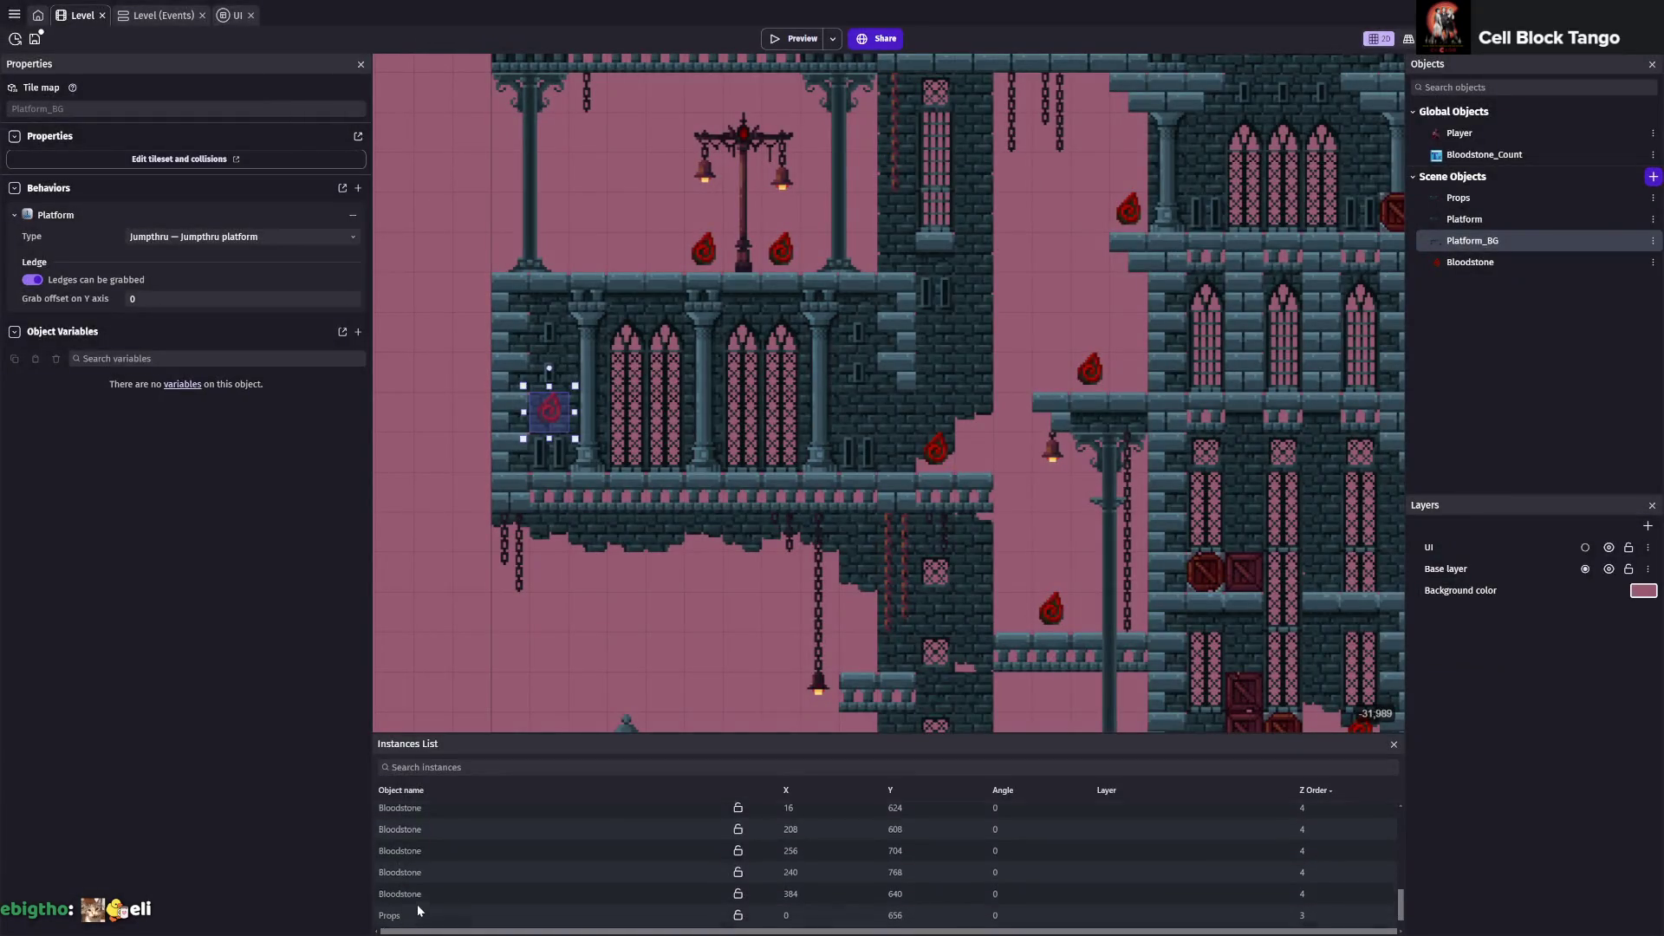
click(410, 923)
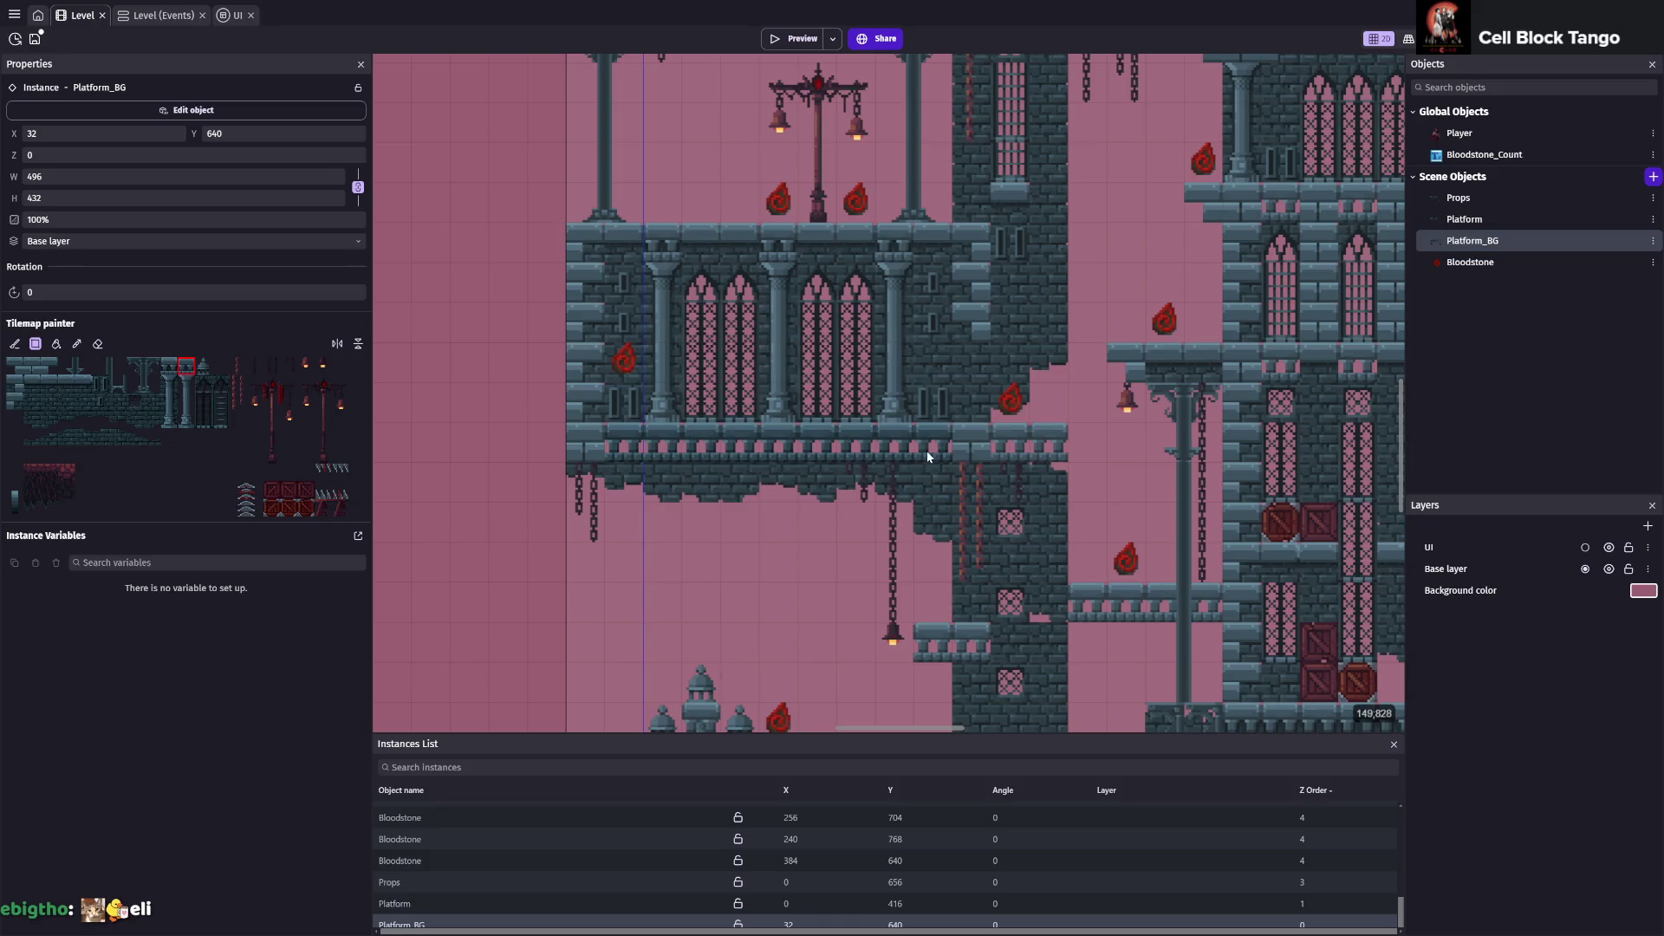
click(558, 425)
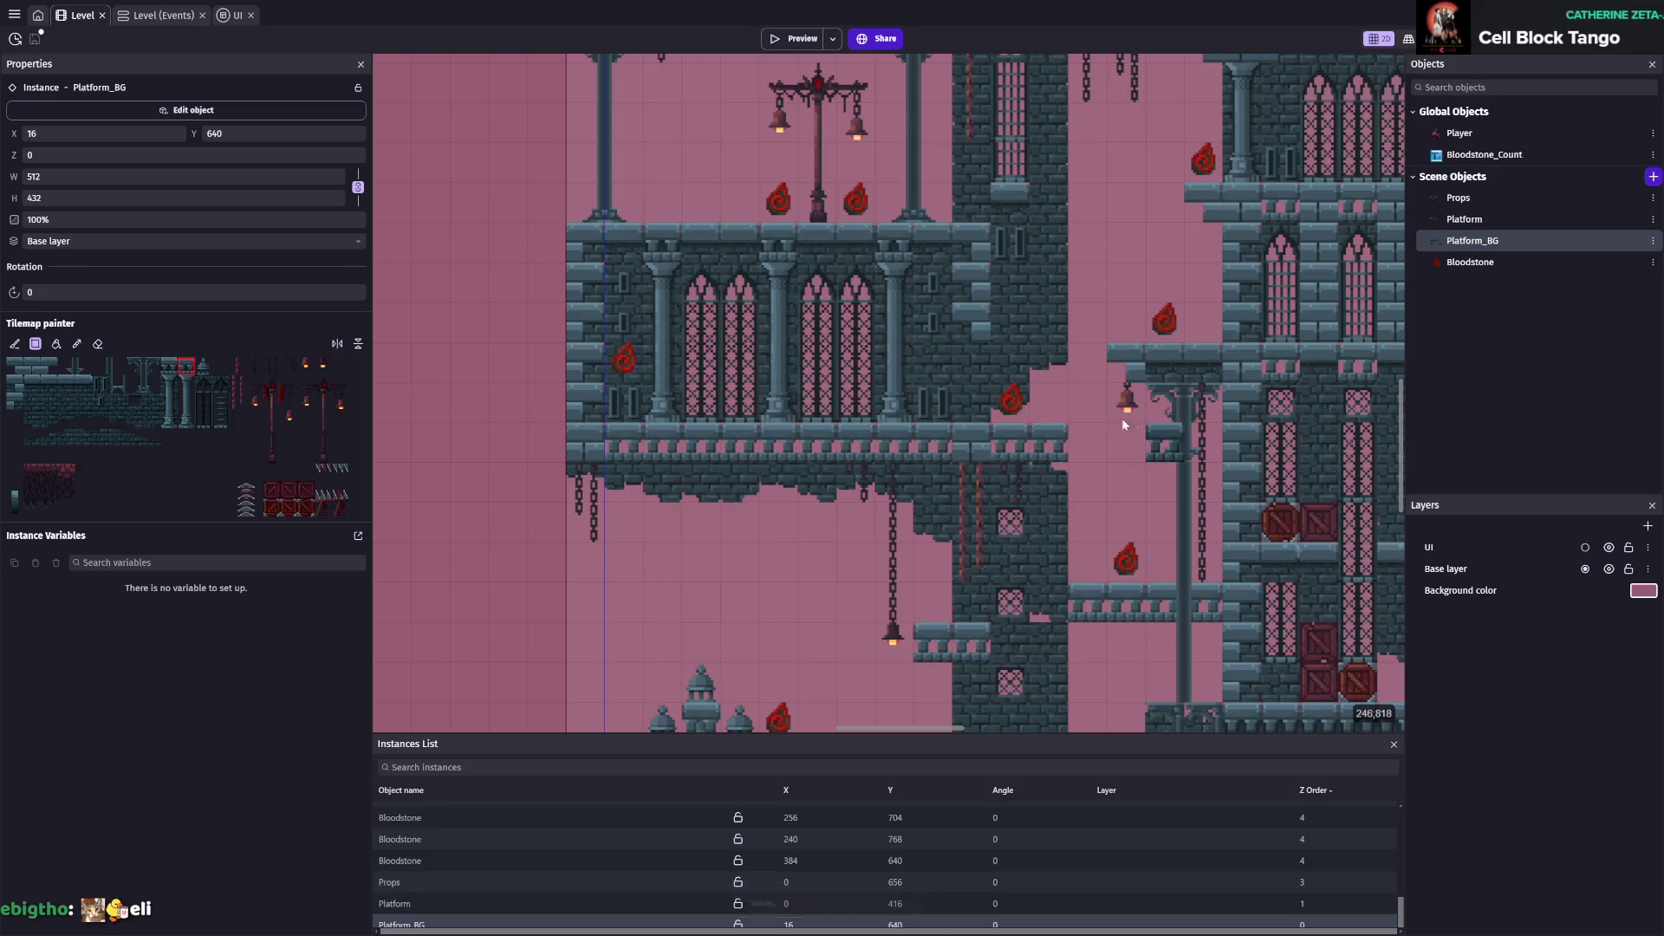
key(ctrl+s)
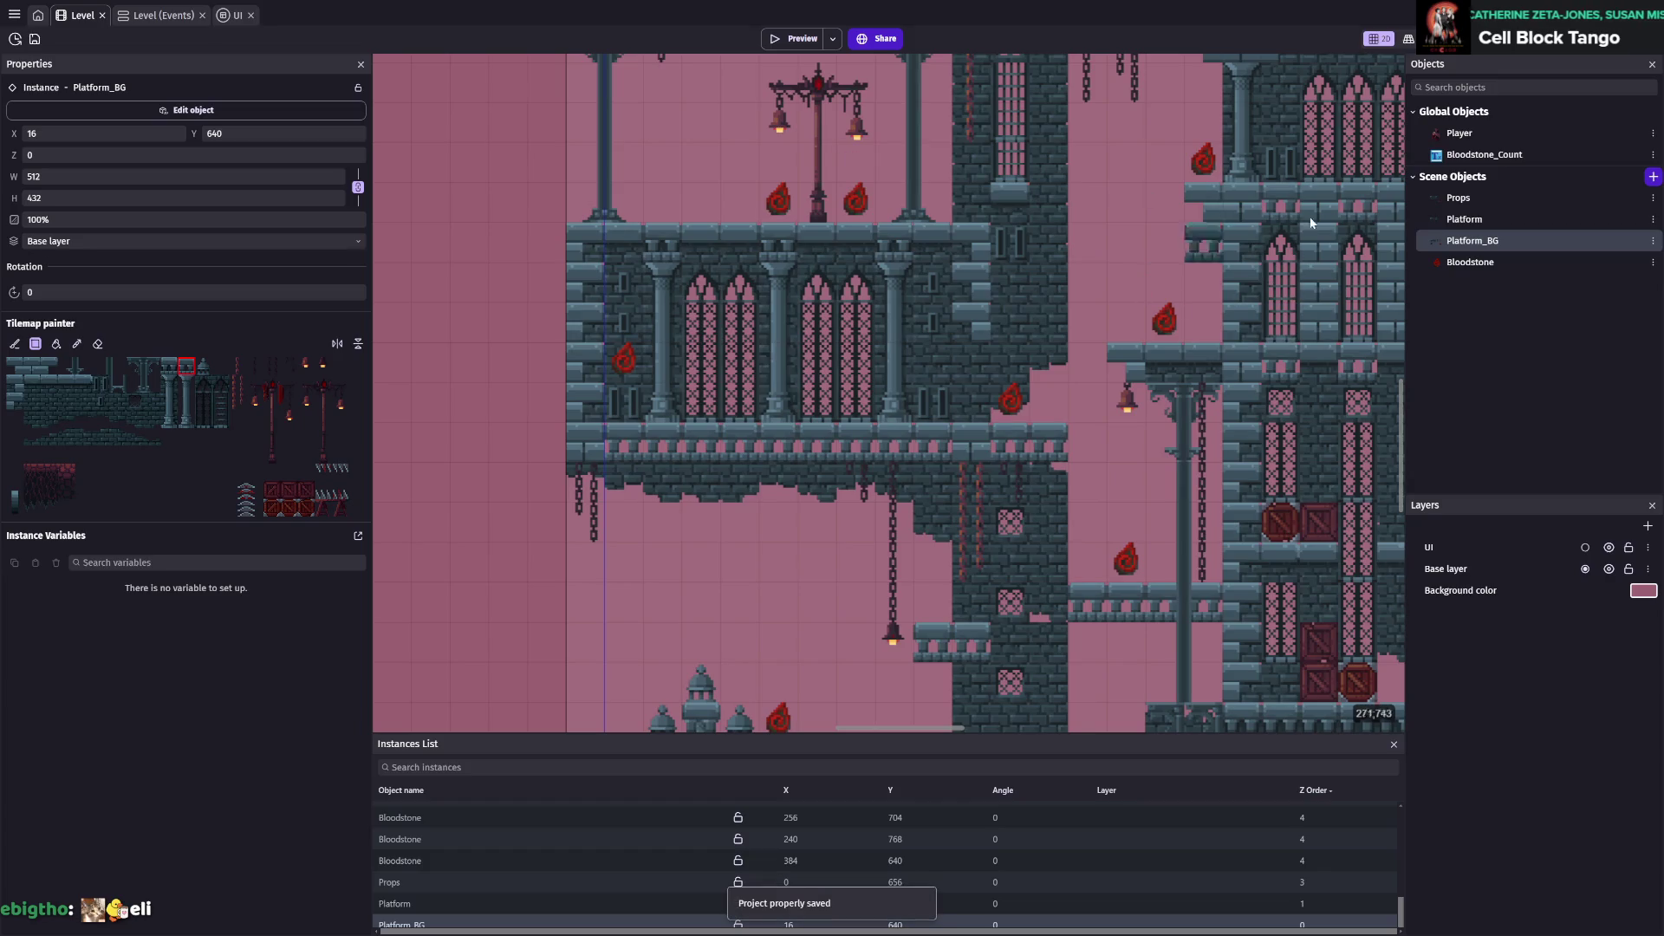
Raise the Bloodstone at the hall's left wall to Y 752, save, and launch a preview
click(1465, 219)
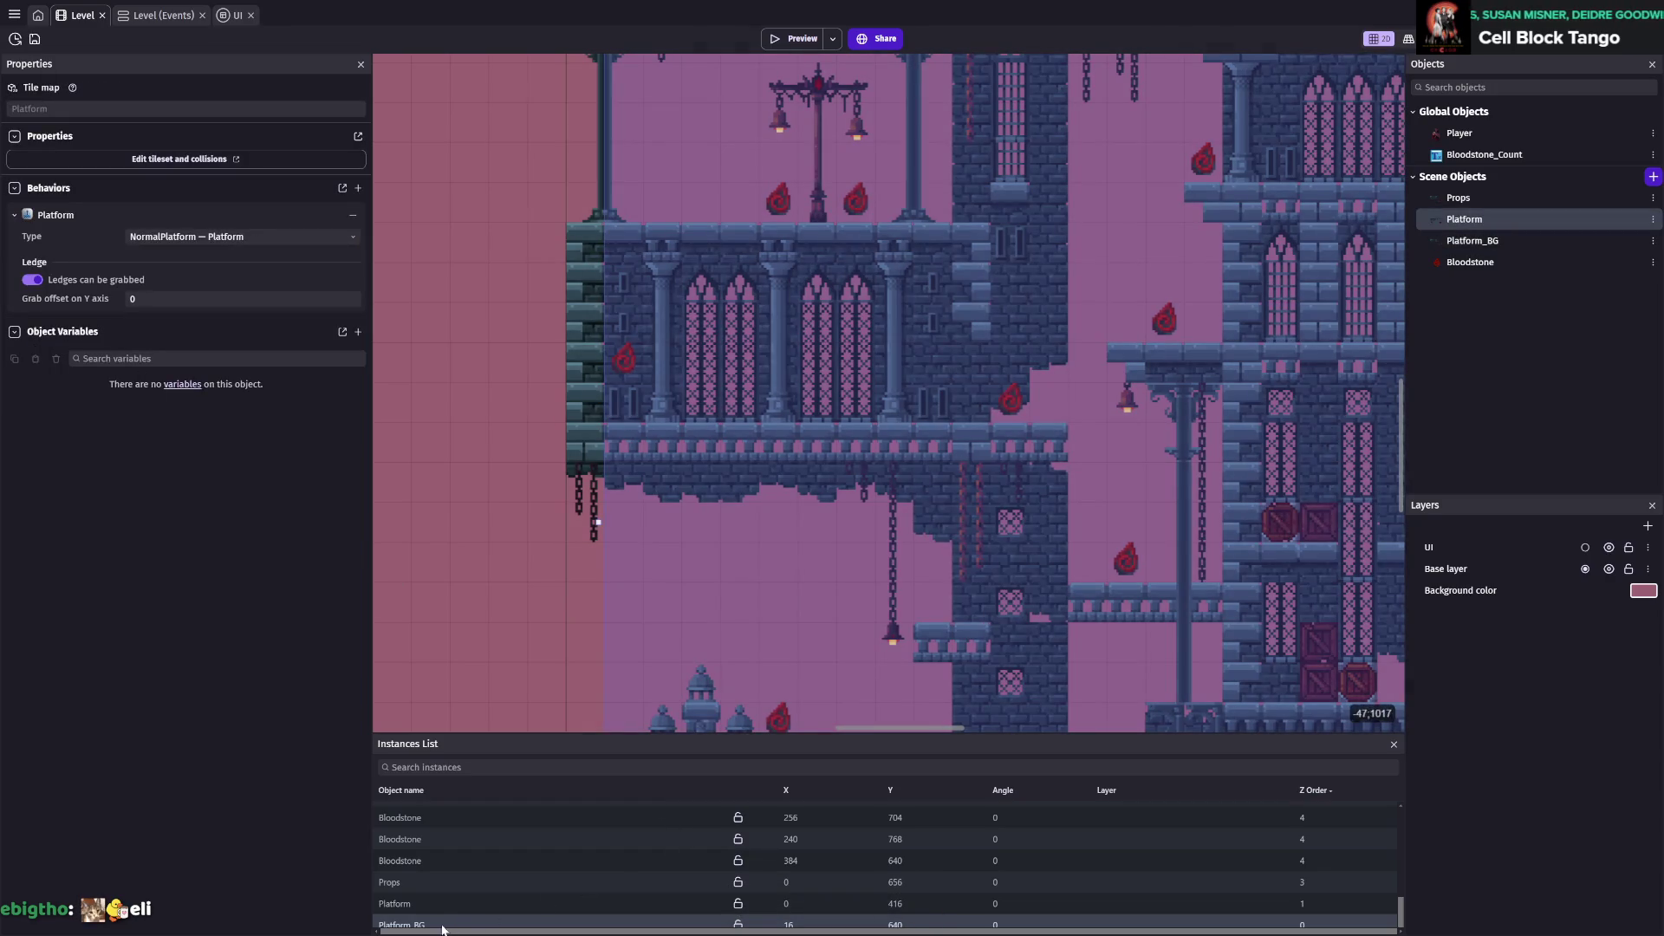
click(419, 904)
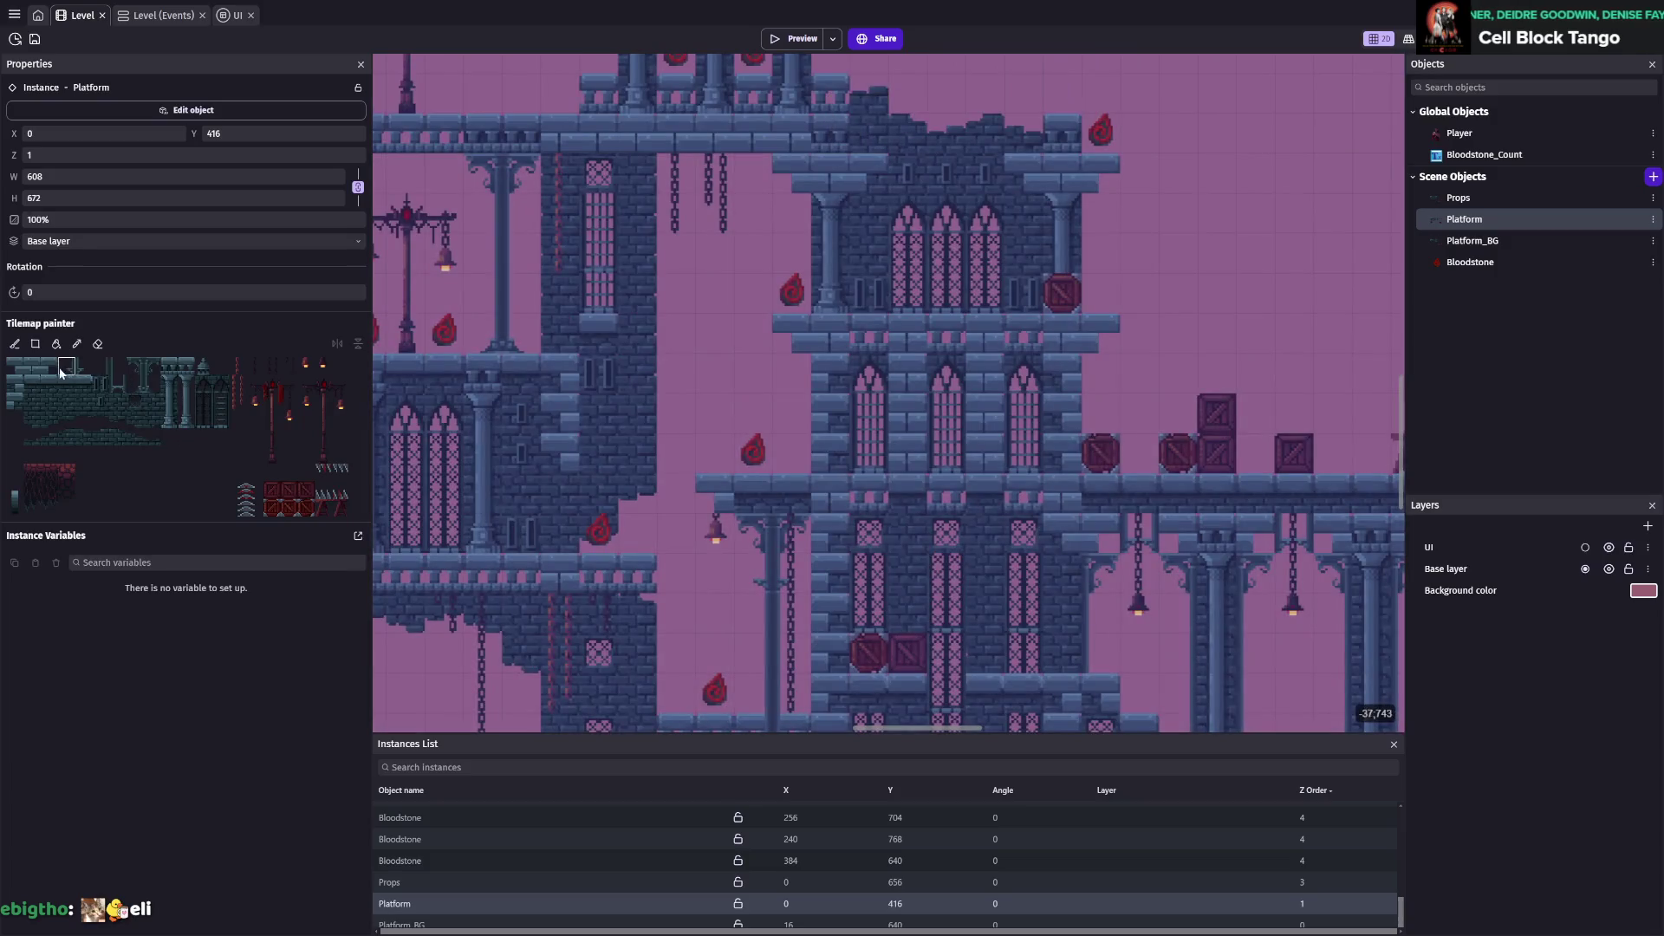
scroll(986, 407, up, 2)
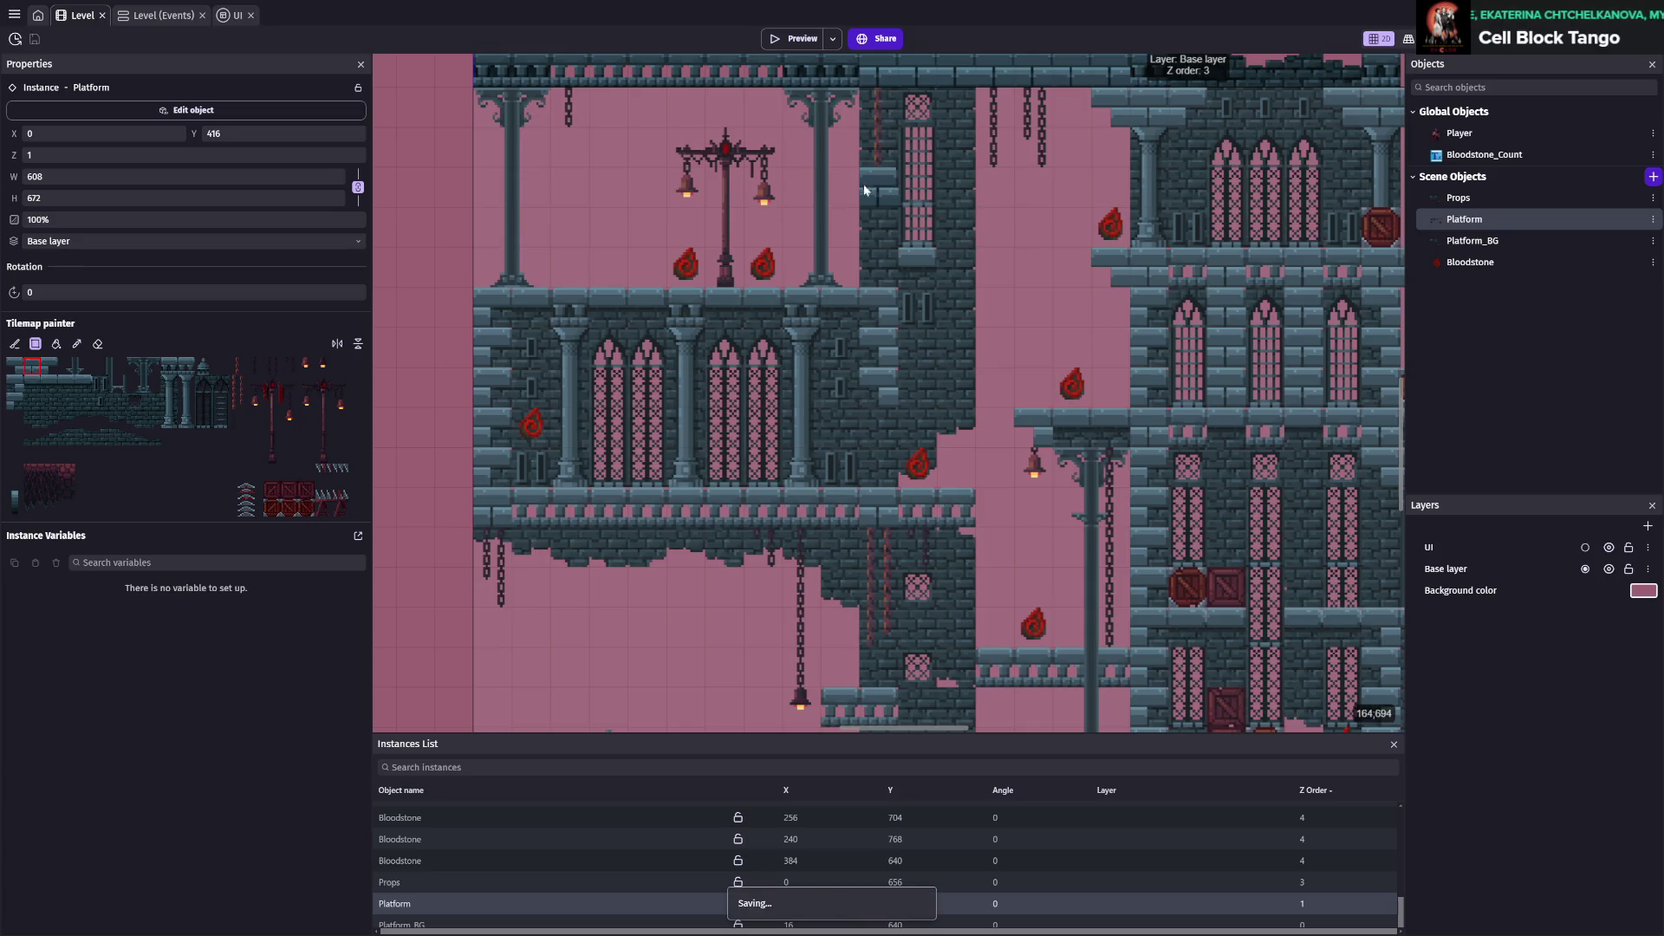
click(1470, 262)
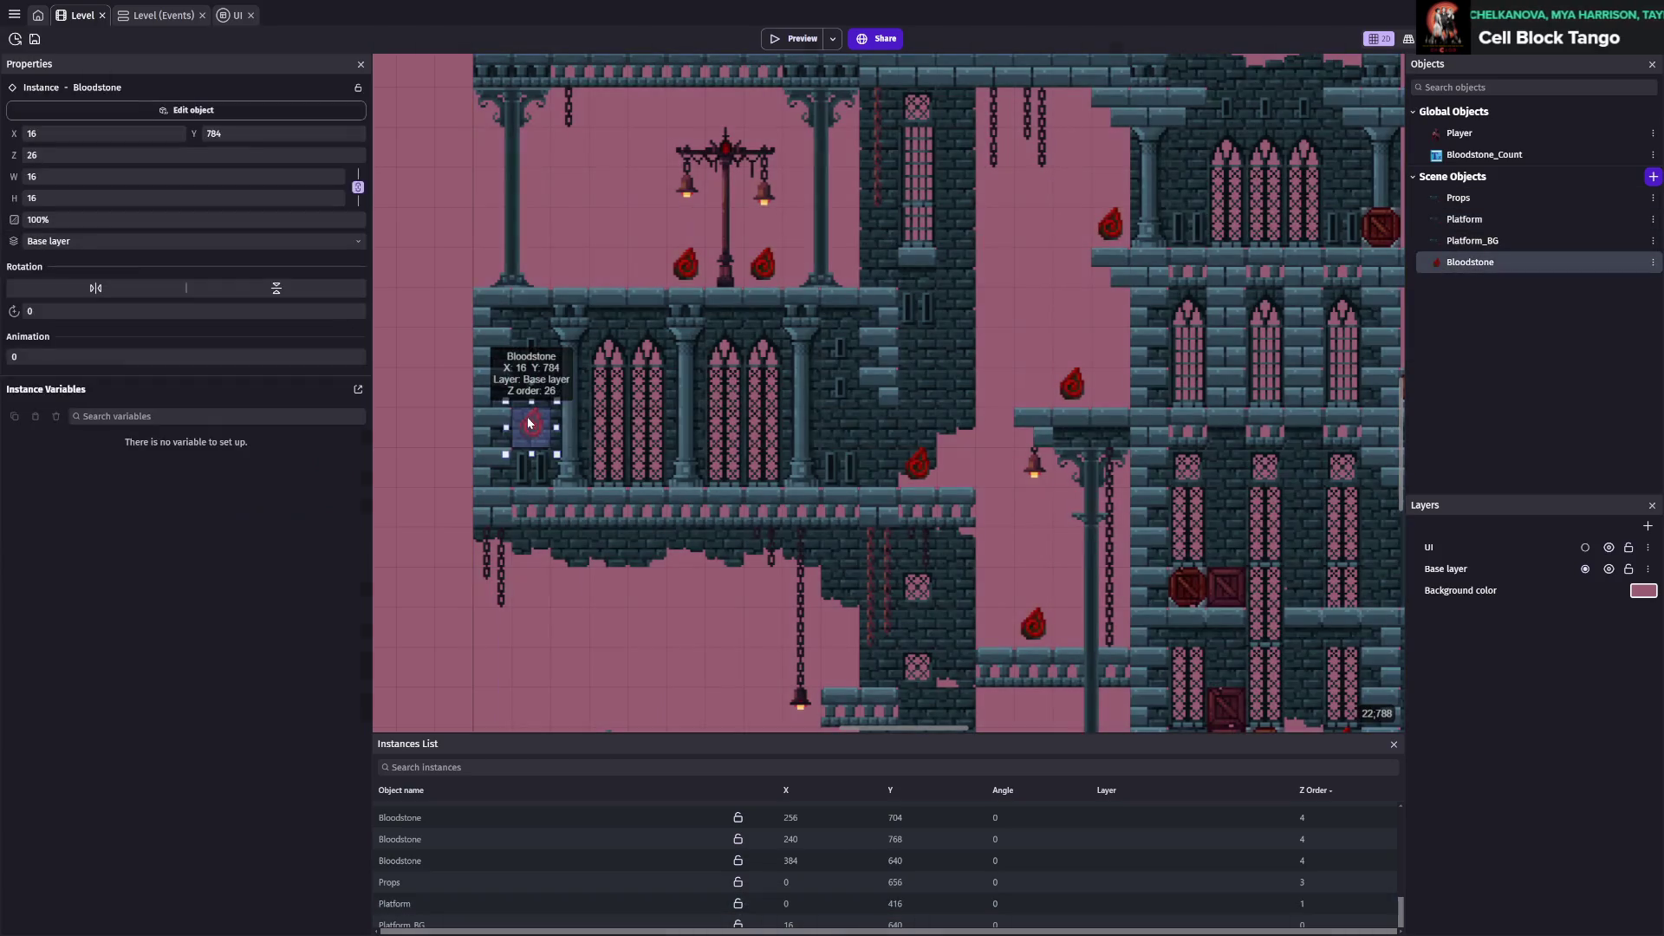
drag(534, 425, 539, 360)
key(ctrl+s)
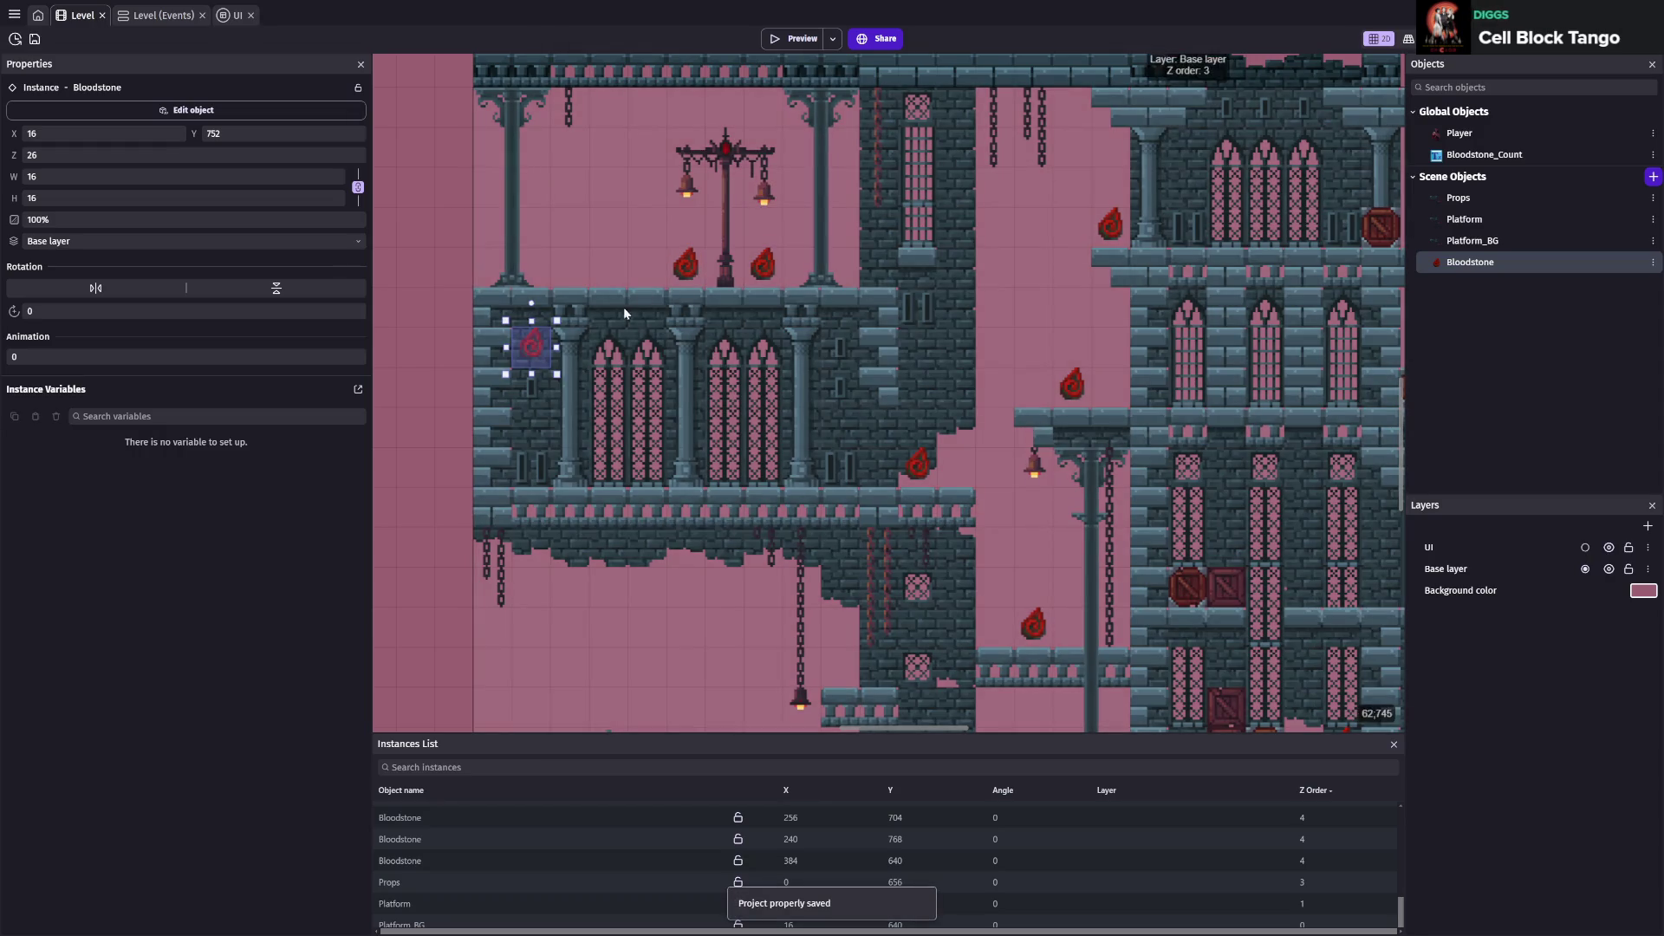
scroll(624, 314, up, 3)
scroll(624, 313, left, 3)
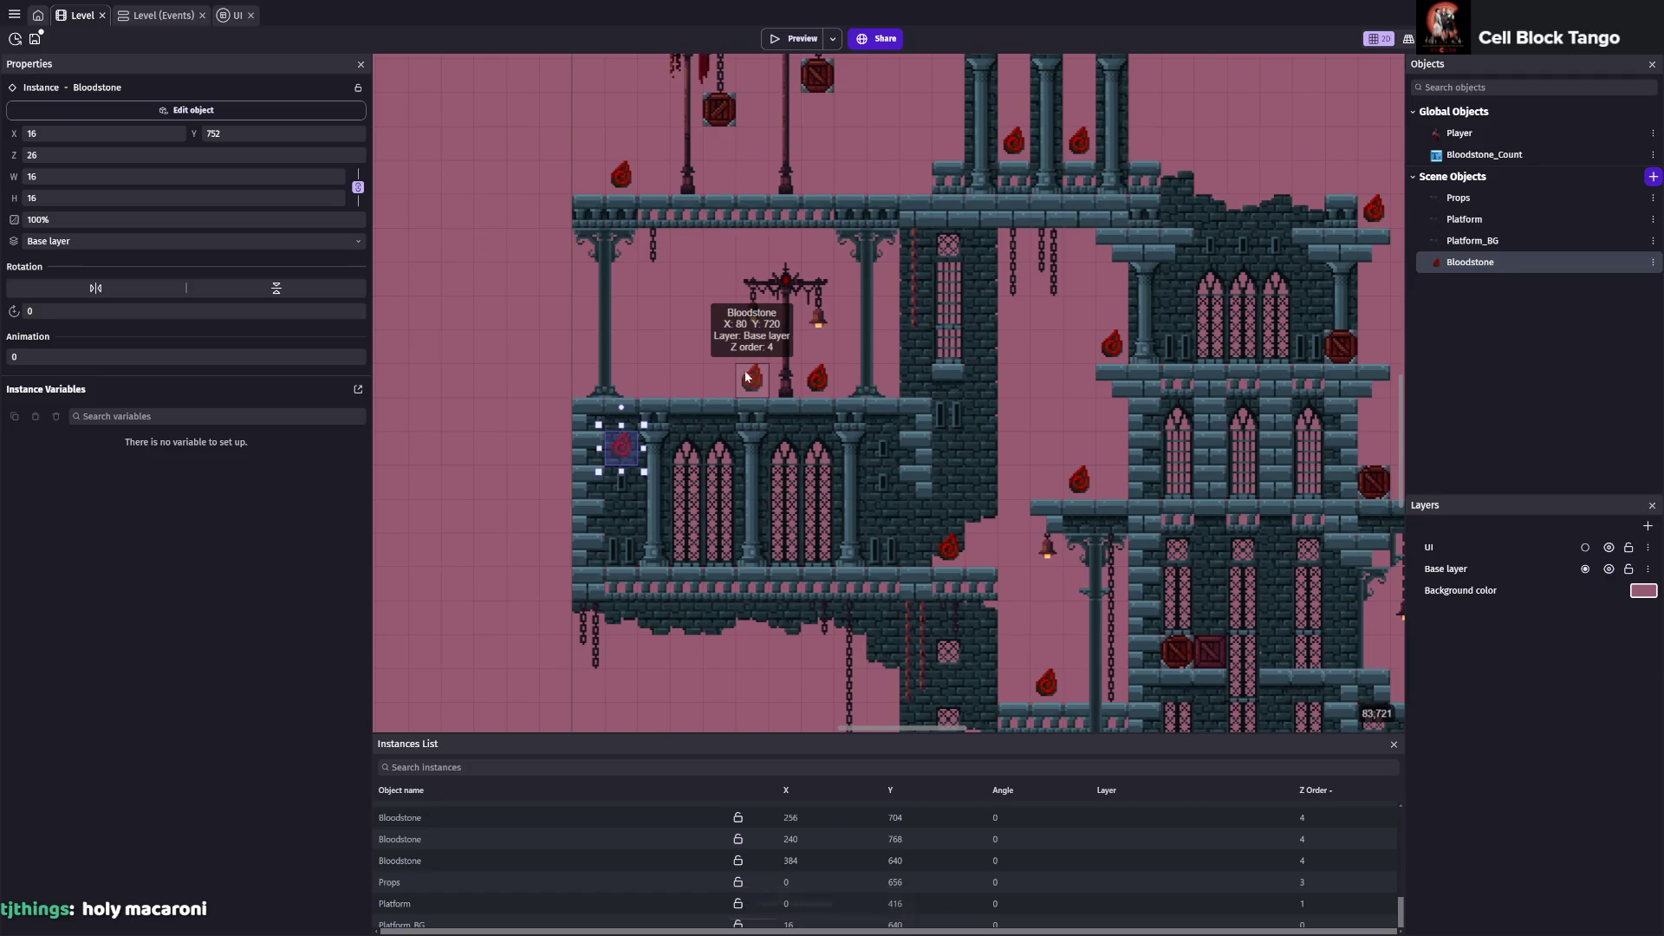
scroll(714, 339, up, 4)
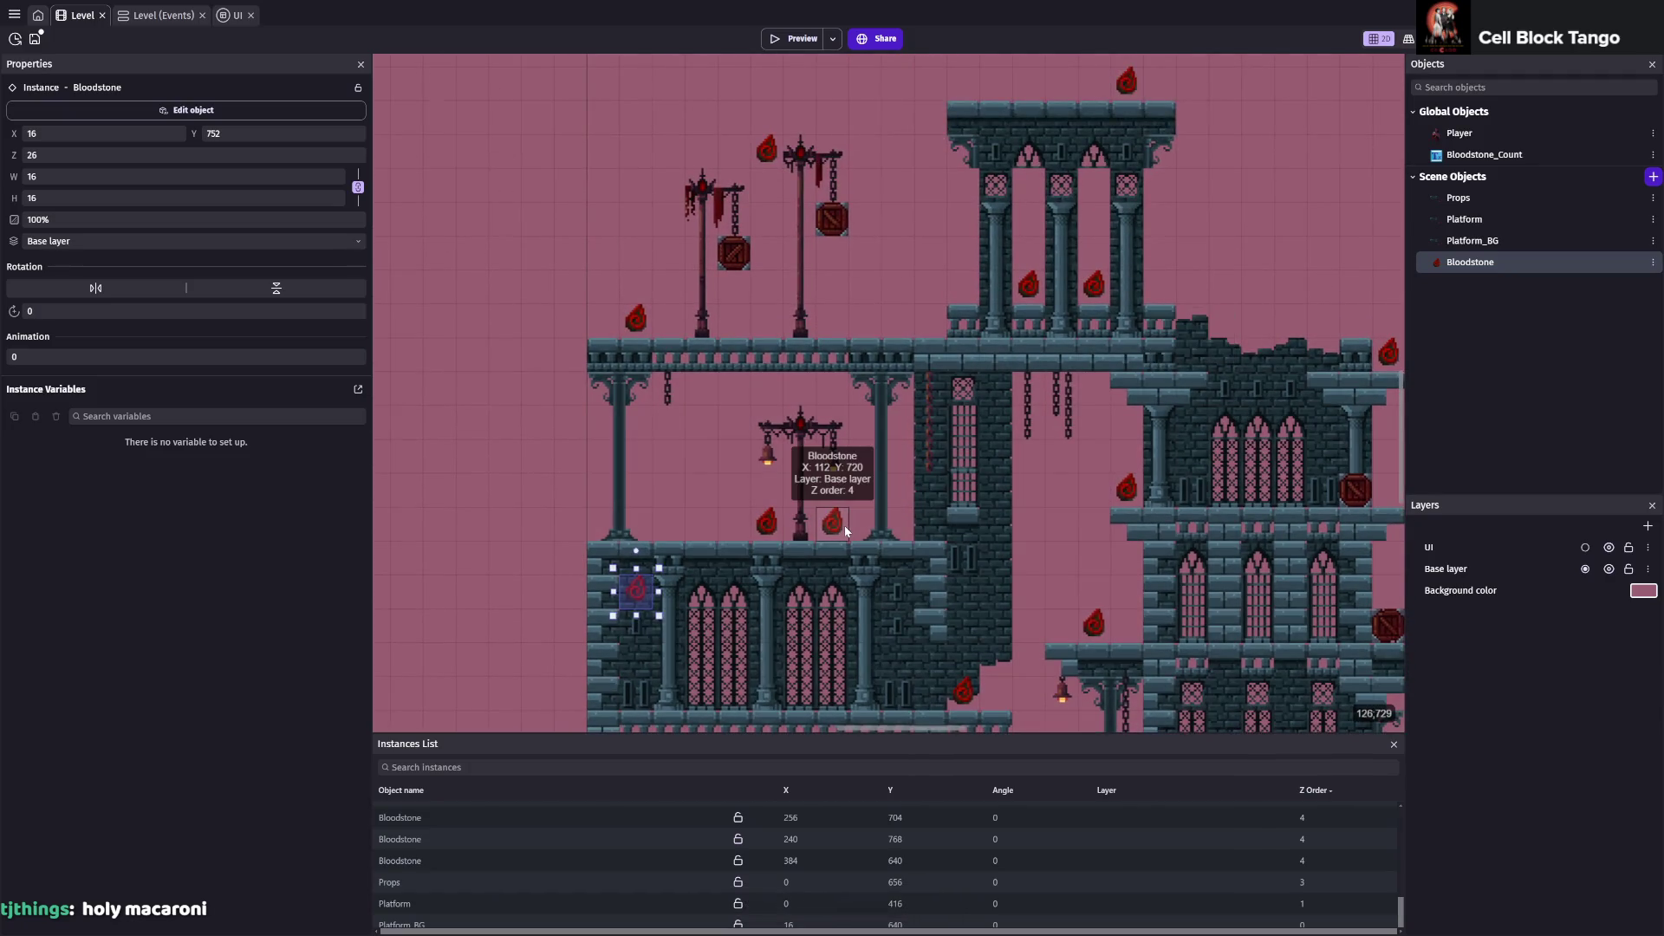
key(ctrl+s)
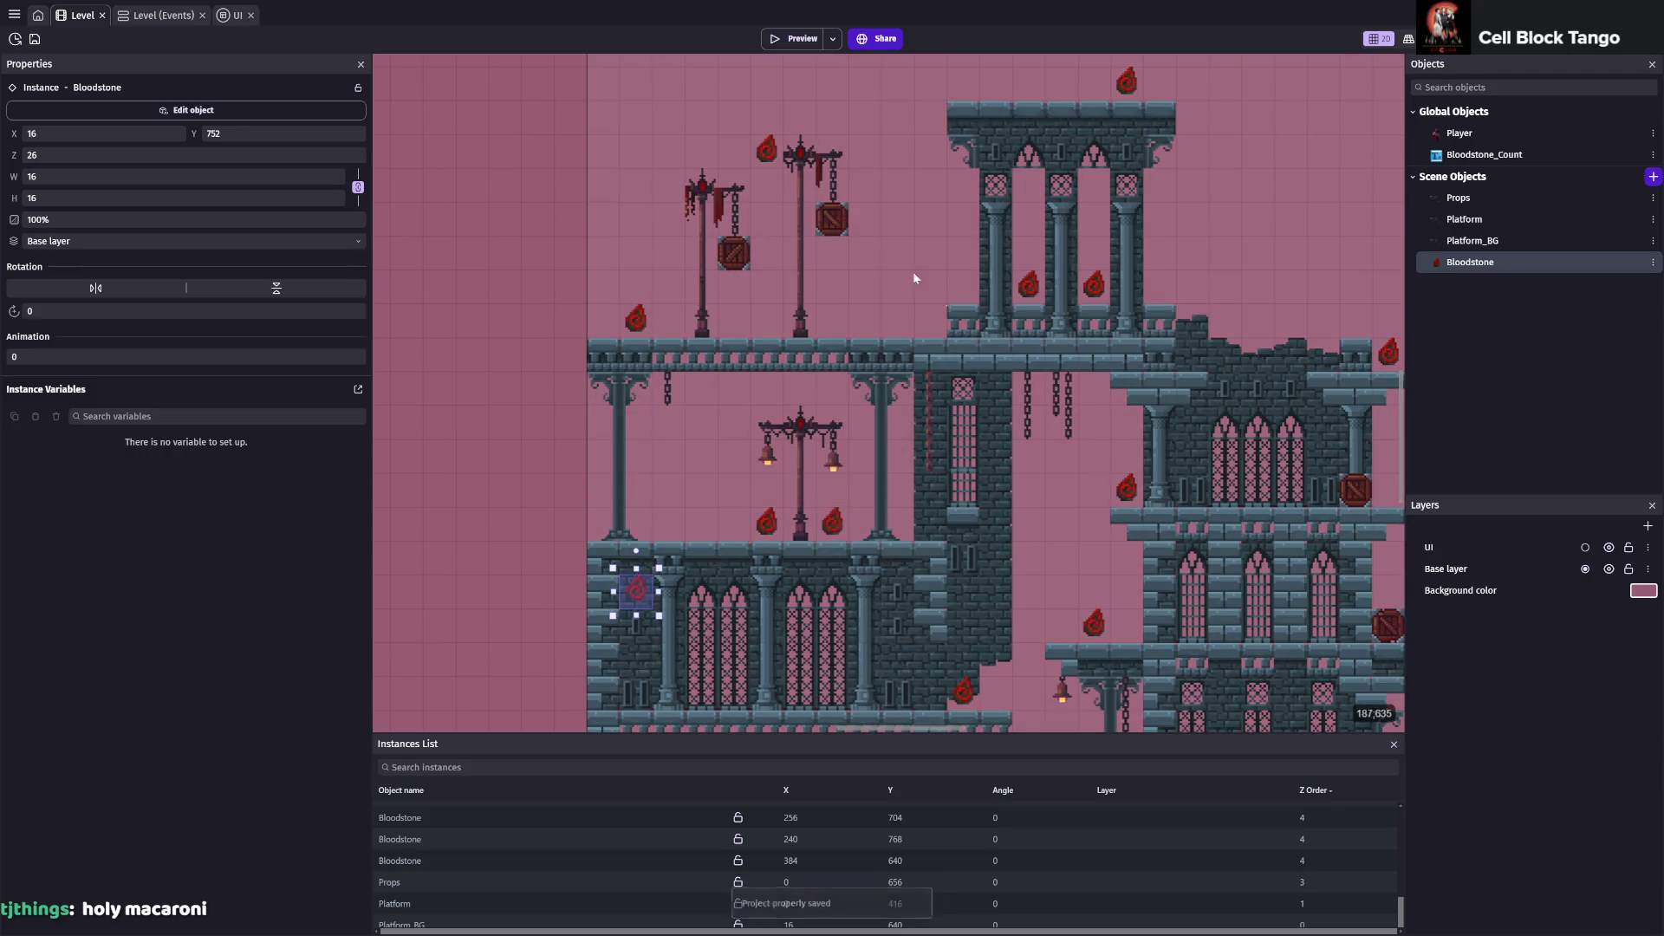
click(792, 40)
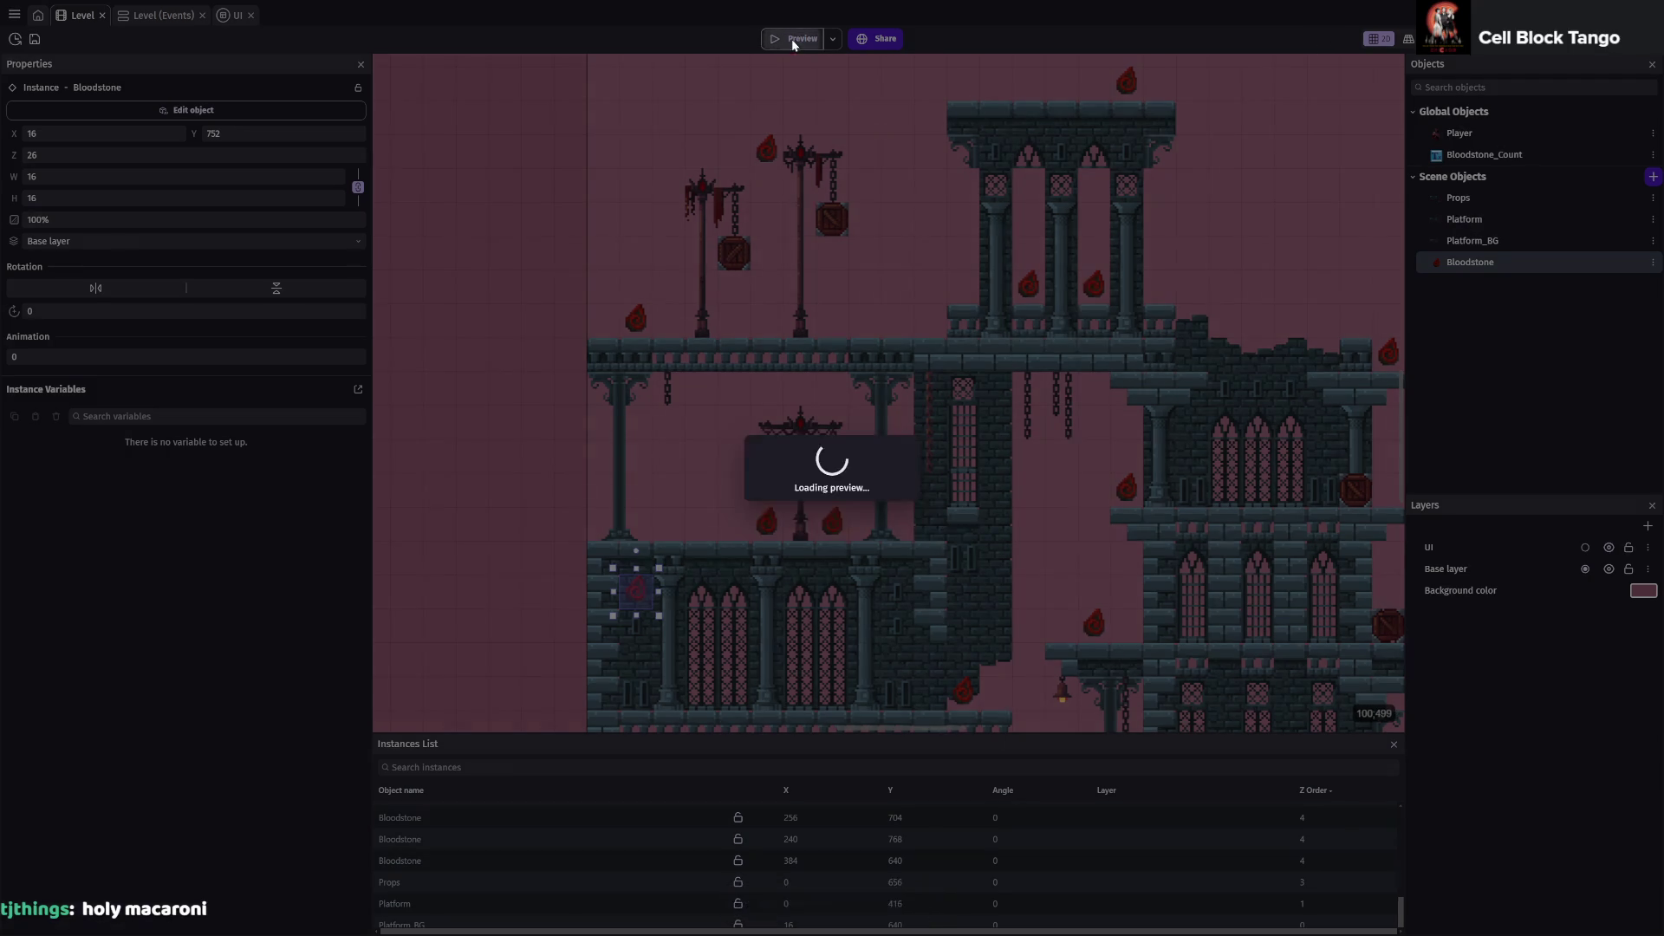
Jump along the brick tower to the gazebo roof, collecting one Bloodstone, then close the preview
key(space)
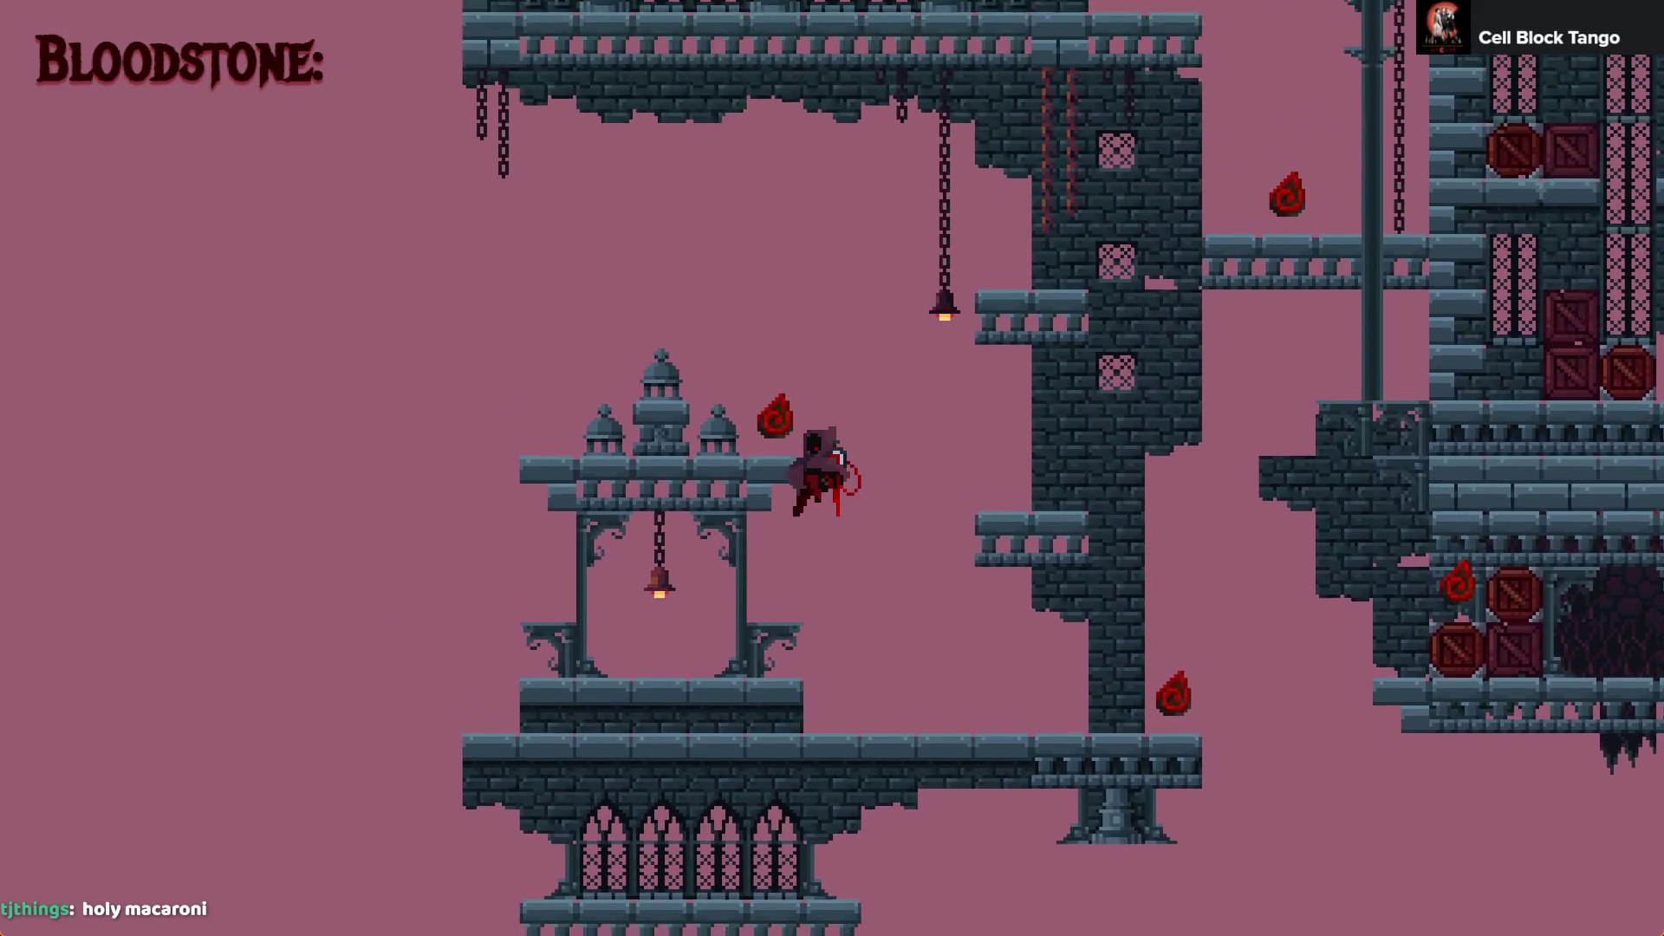
key(Right)
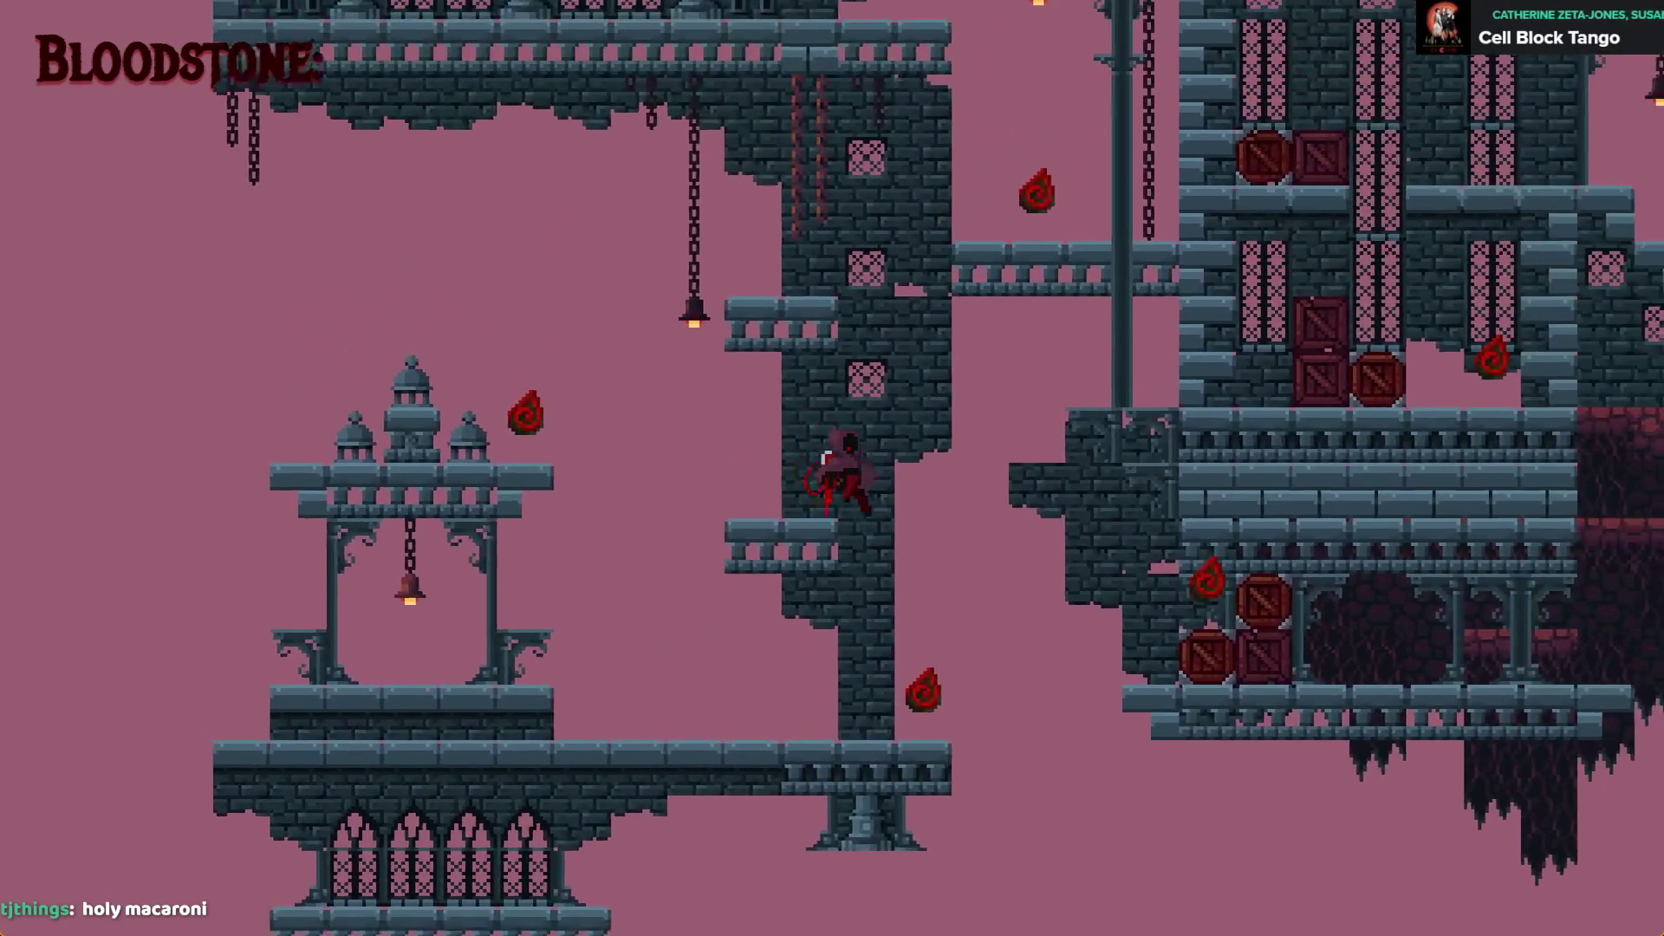
key(Right)
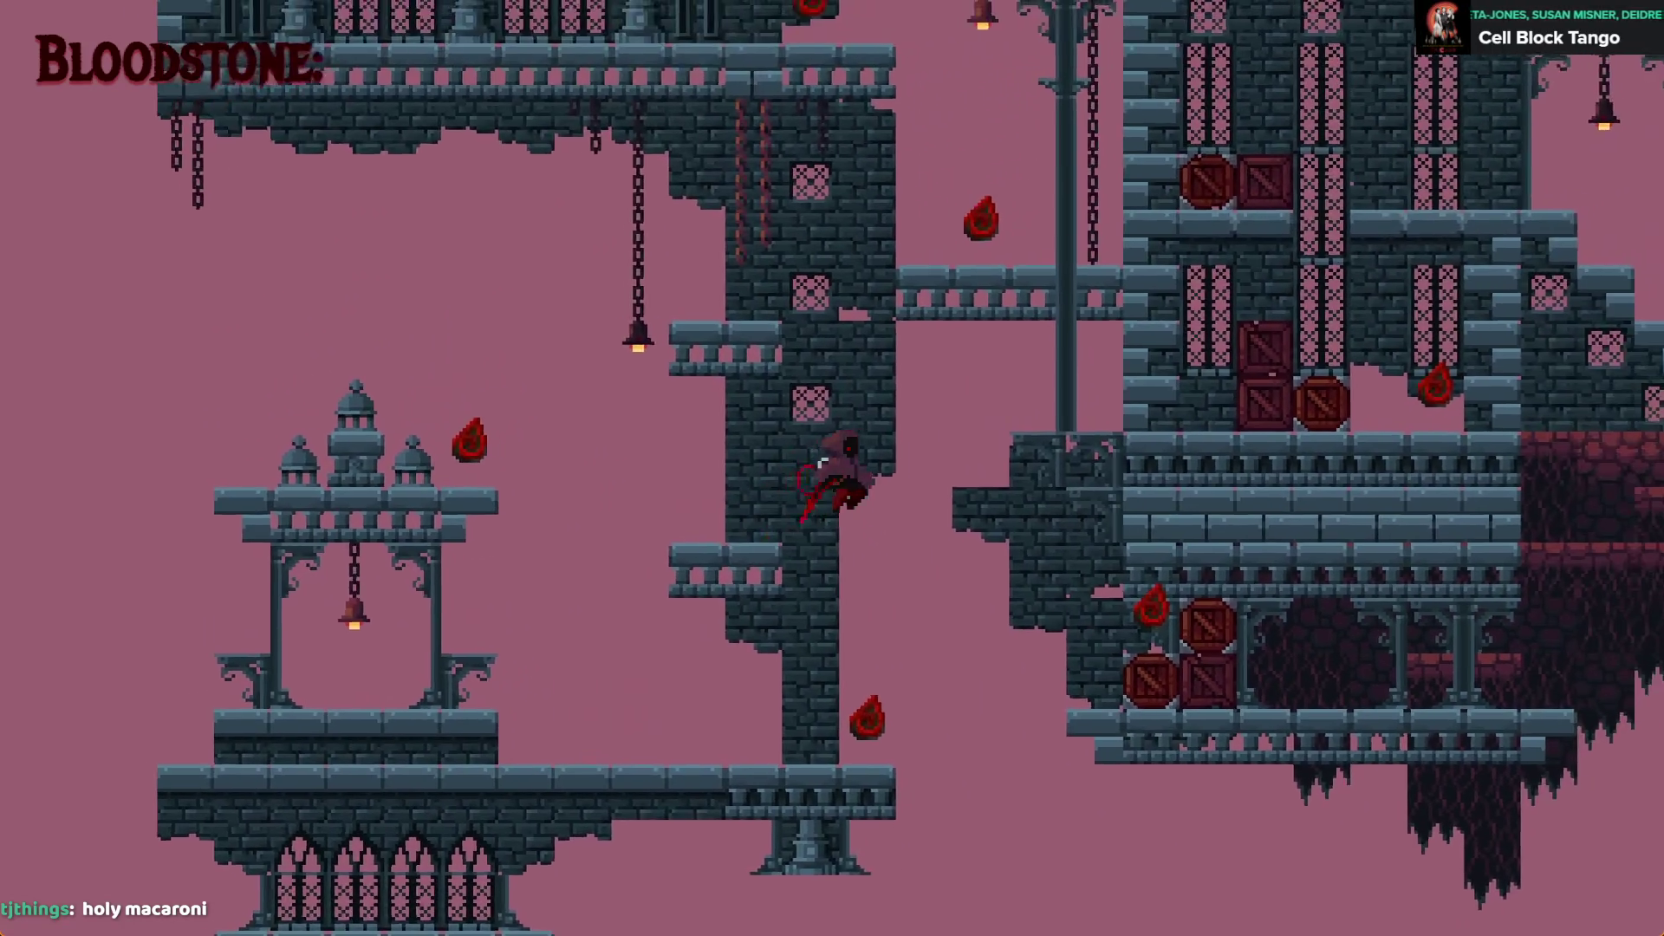
key(space)
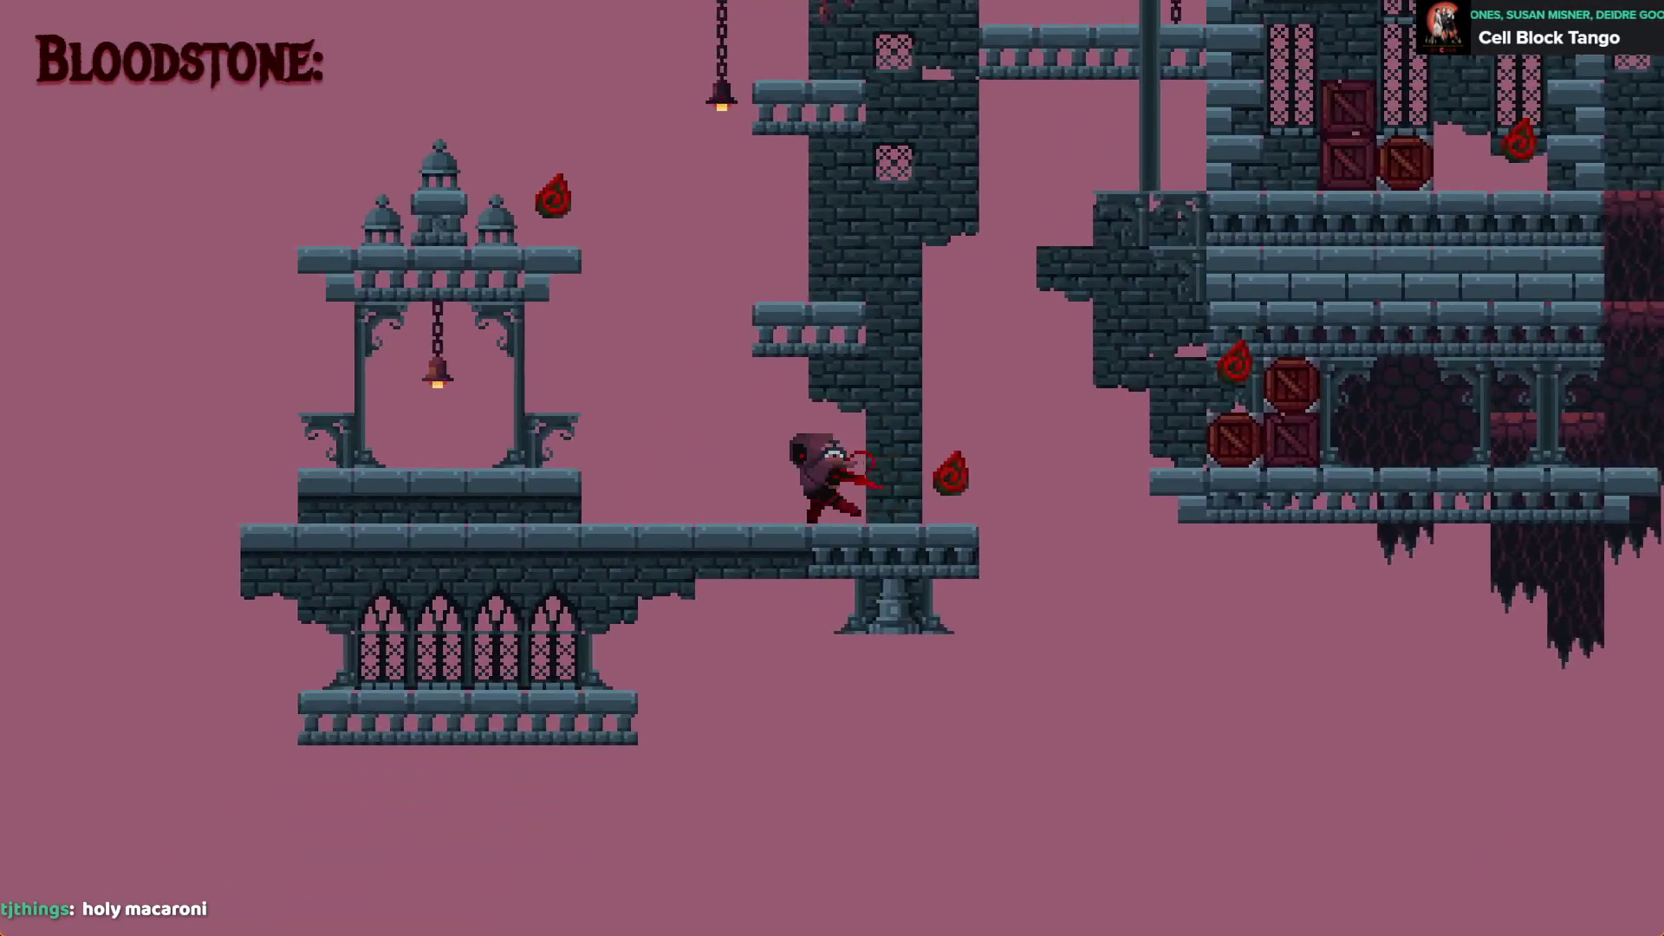
key(space)
key(Right)
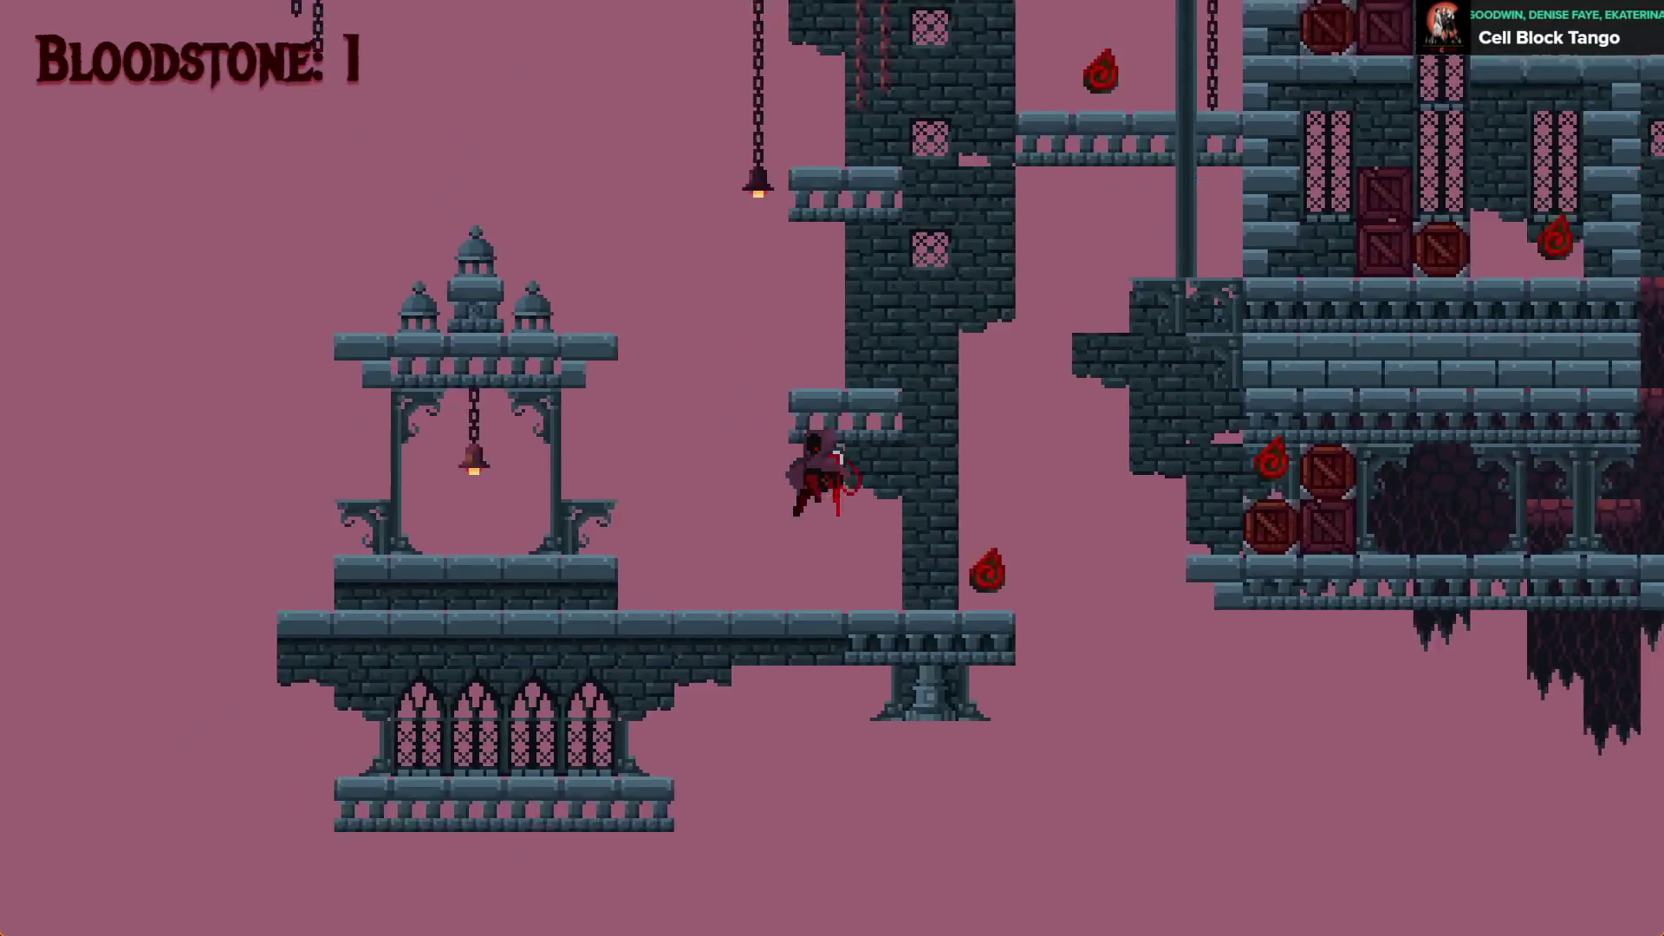
key(Down)
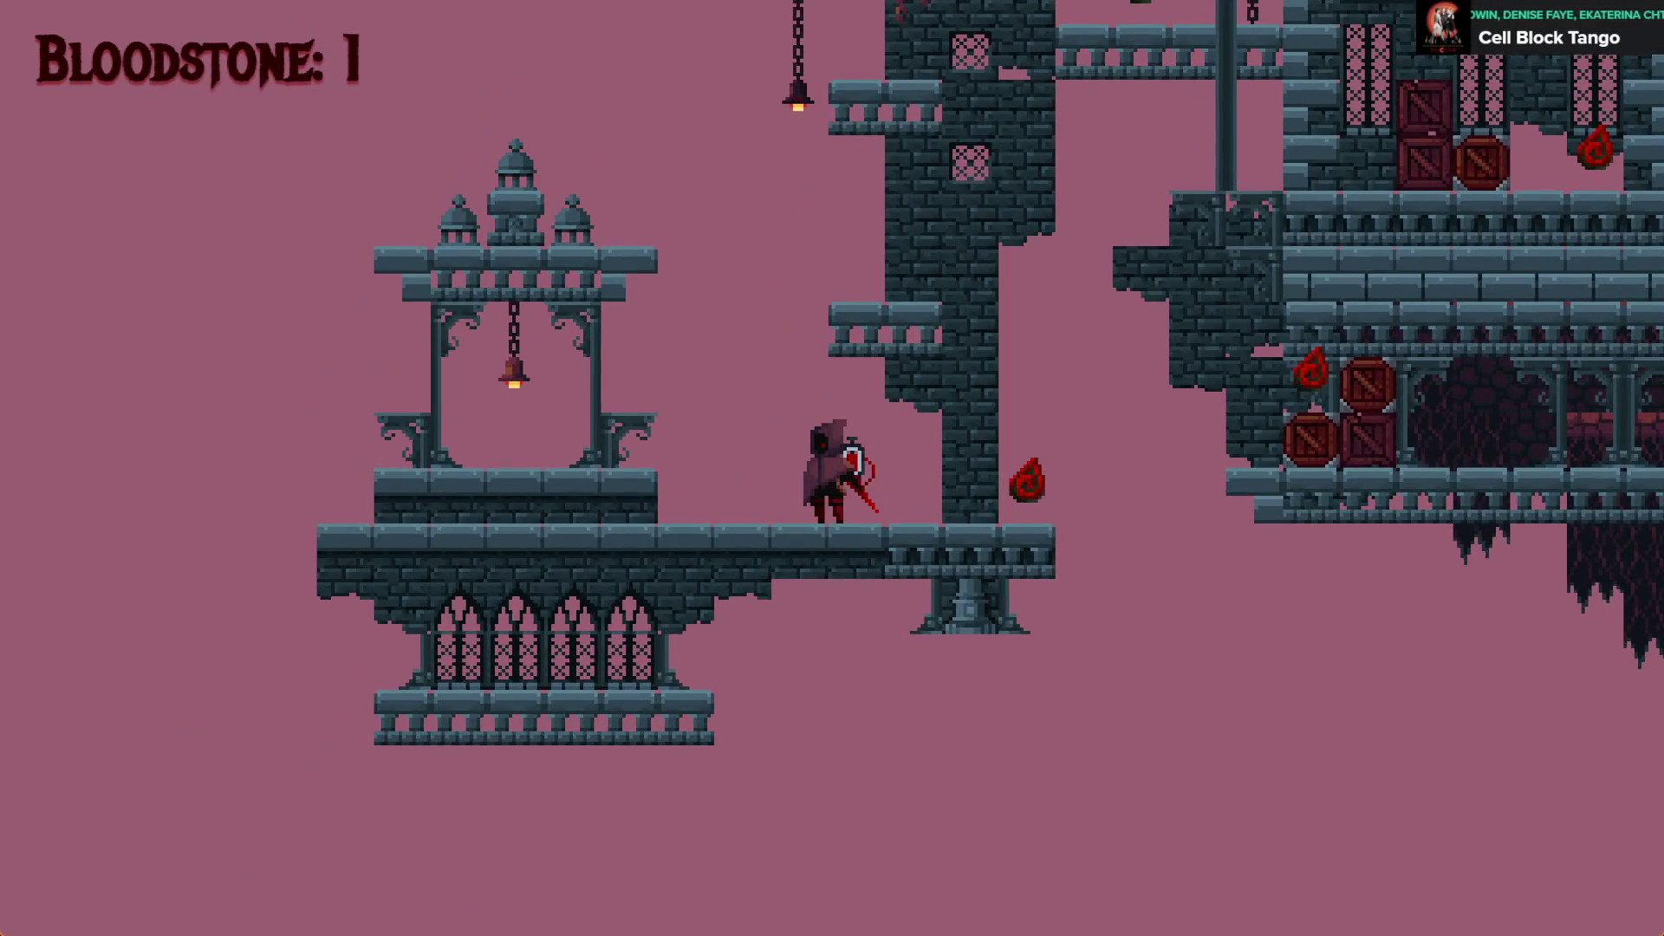
key(alt+F4)
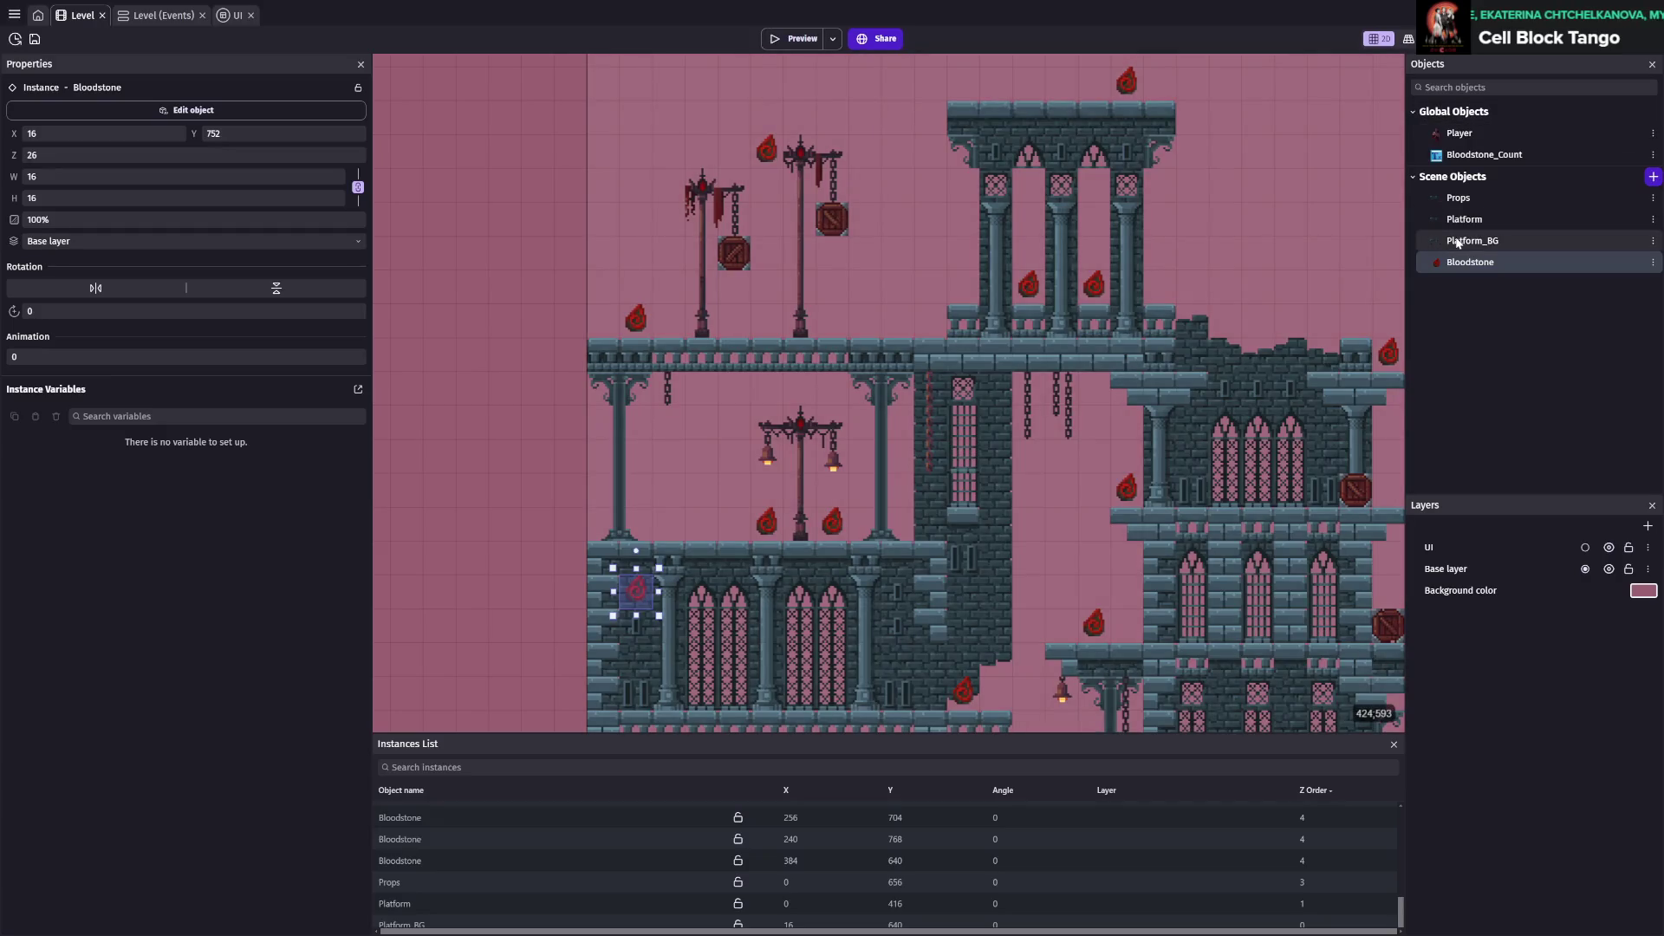
Select the Platform_BG instance and pick a tile in the Tilemap painter
click(1472, 240)
click(401, 924)
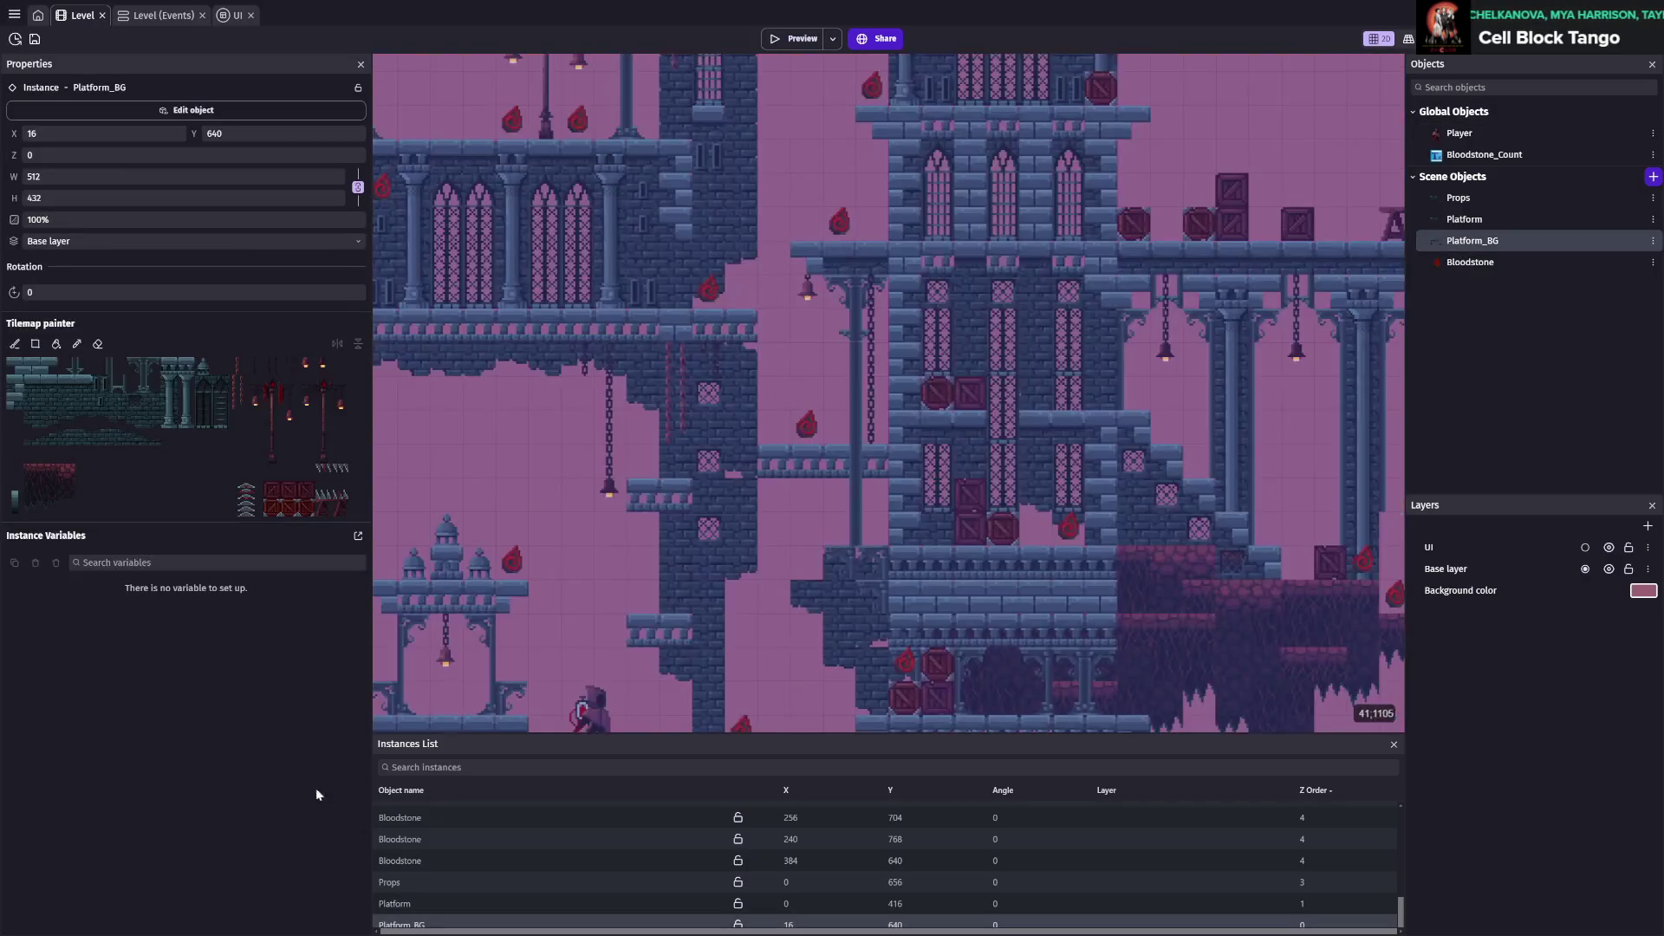
click(185, 374)
scroll(610, 488, down, 3)
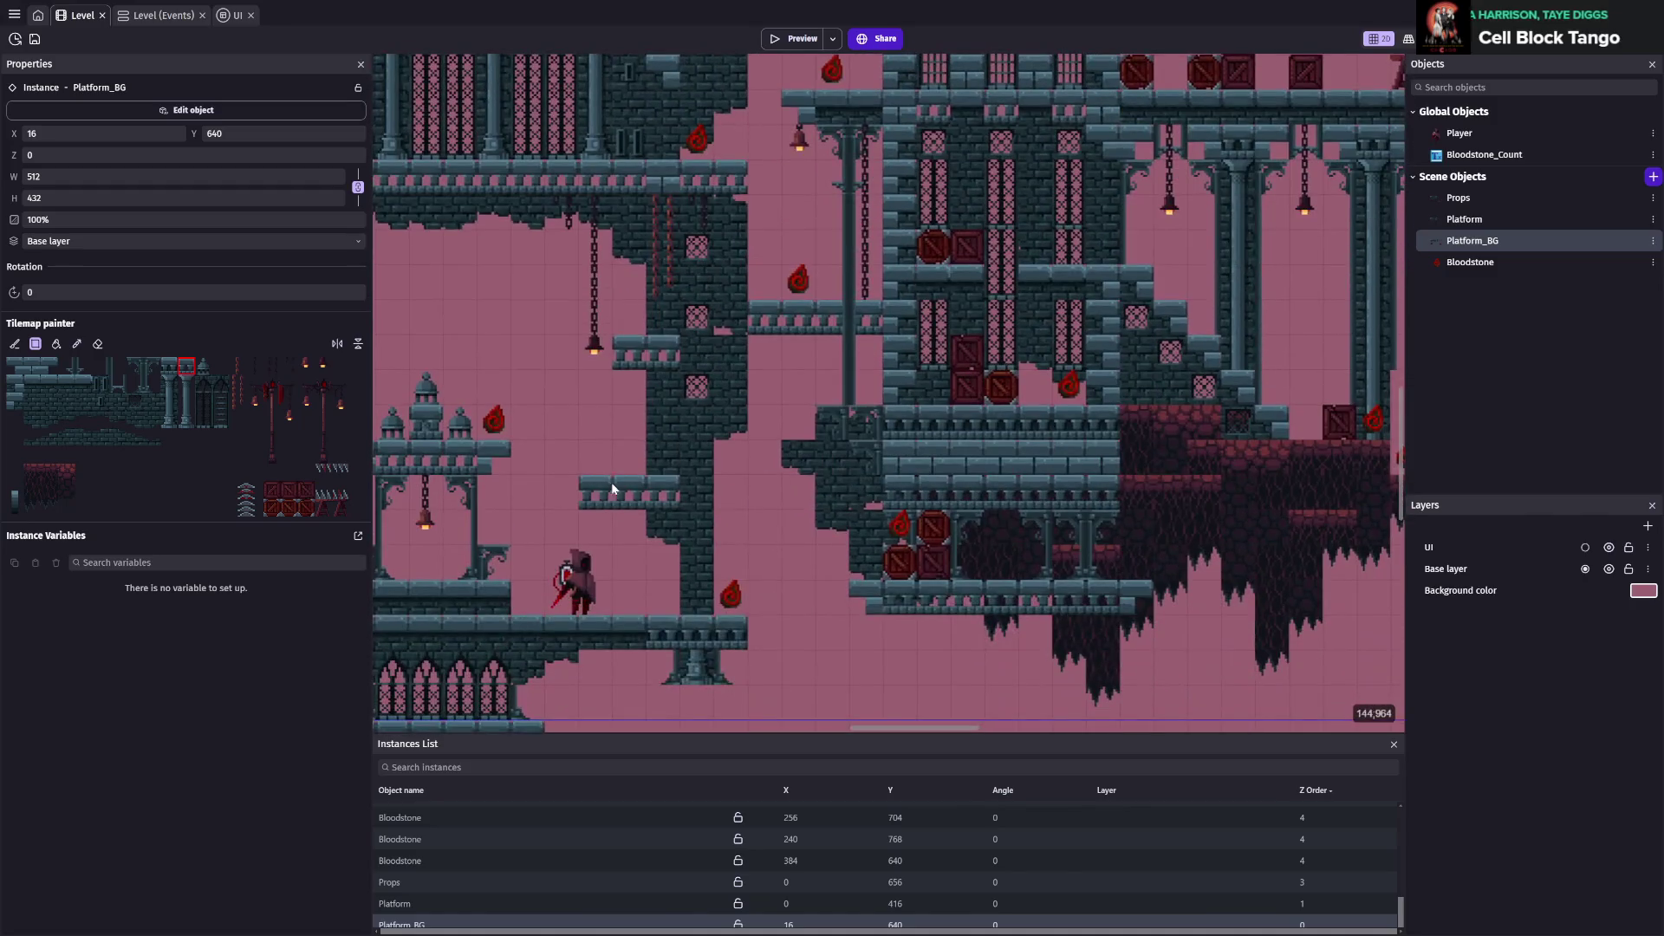
Run a brief preview jumping the character rightward, then bring up Platform_BG's settings
click(799, 38)
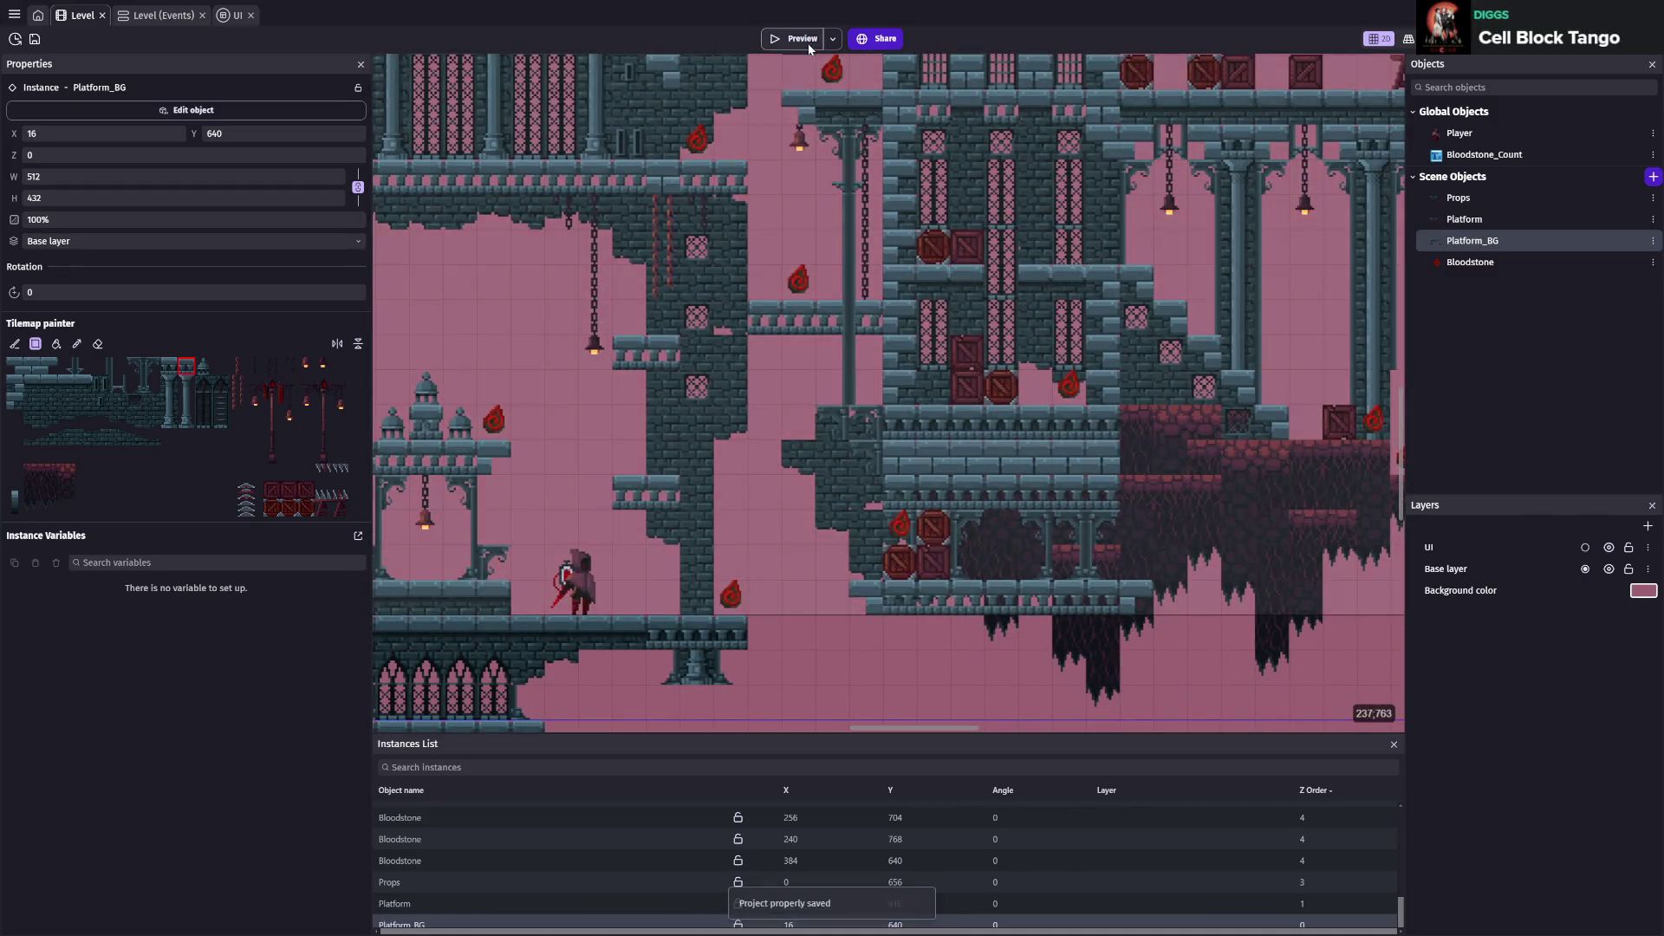
key(space)
key(Right)
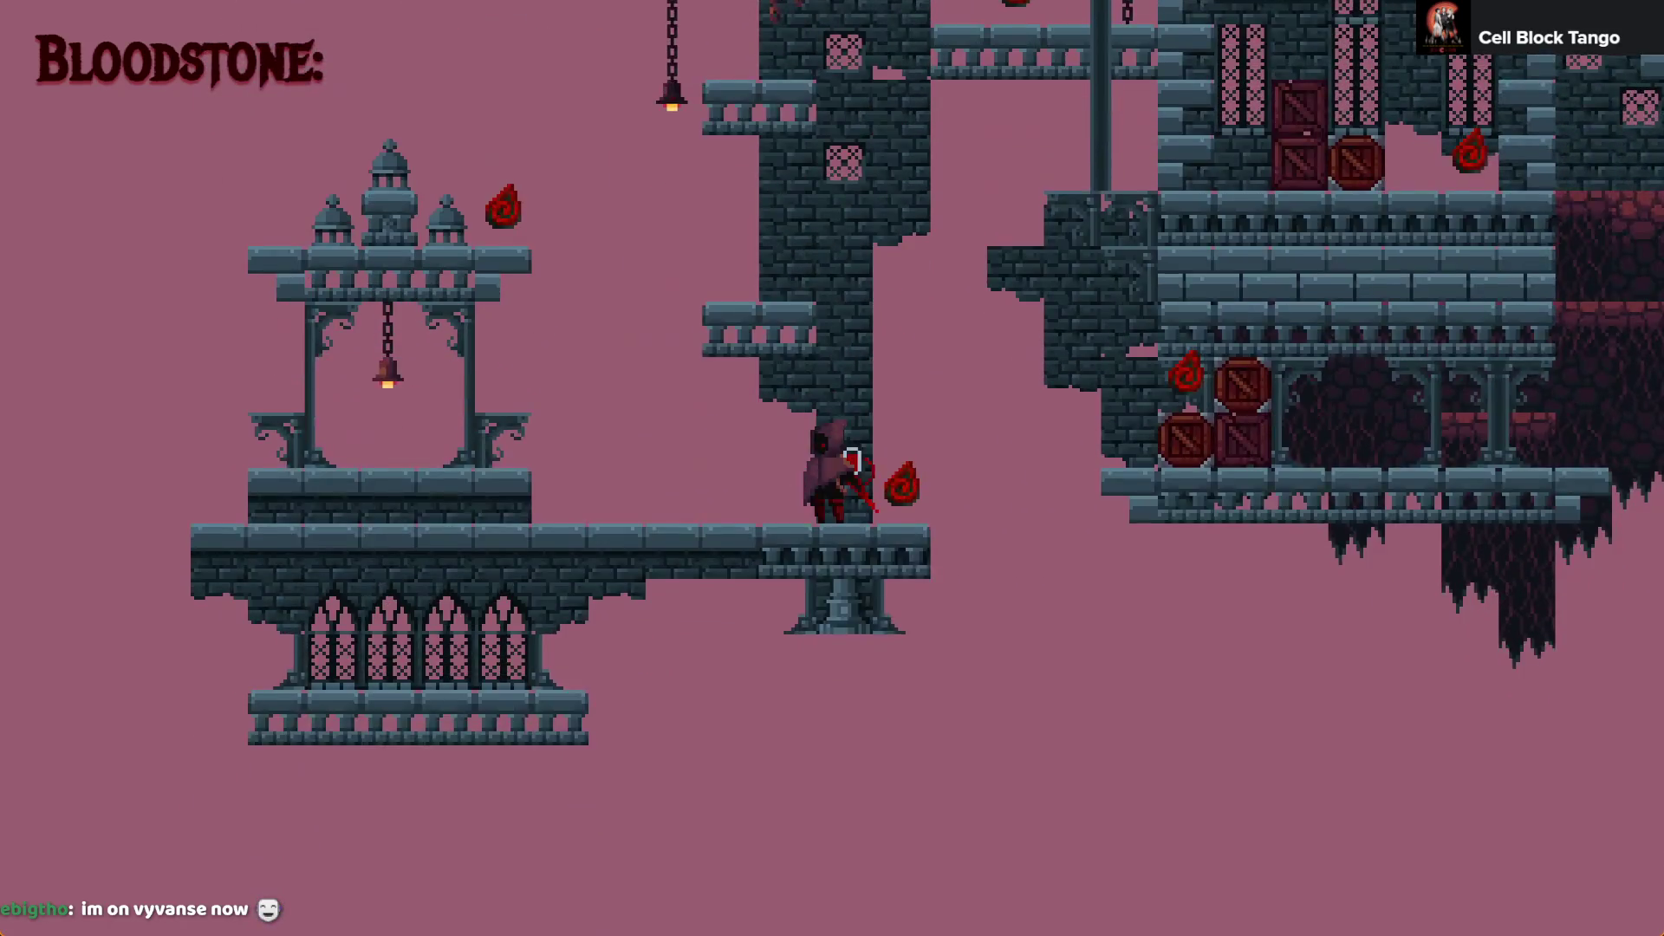
key(space)
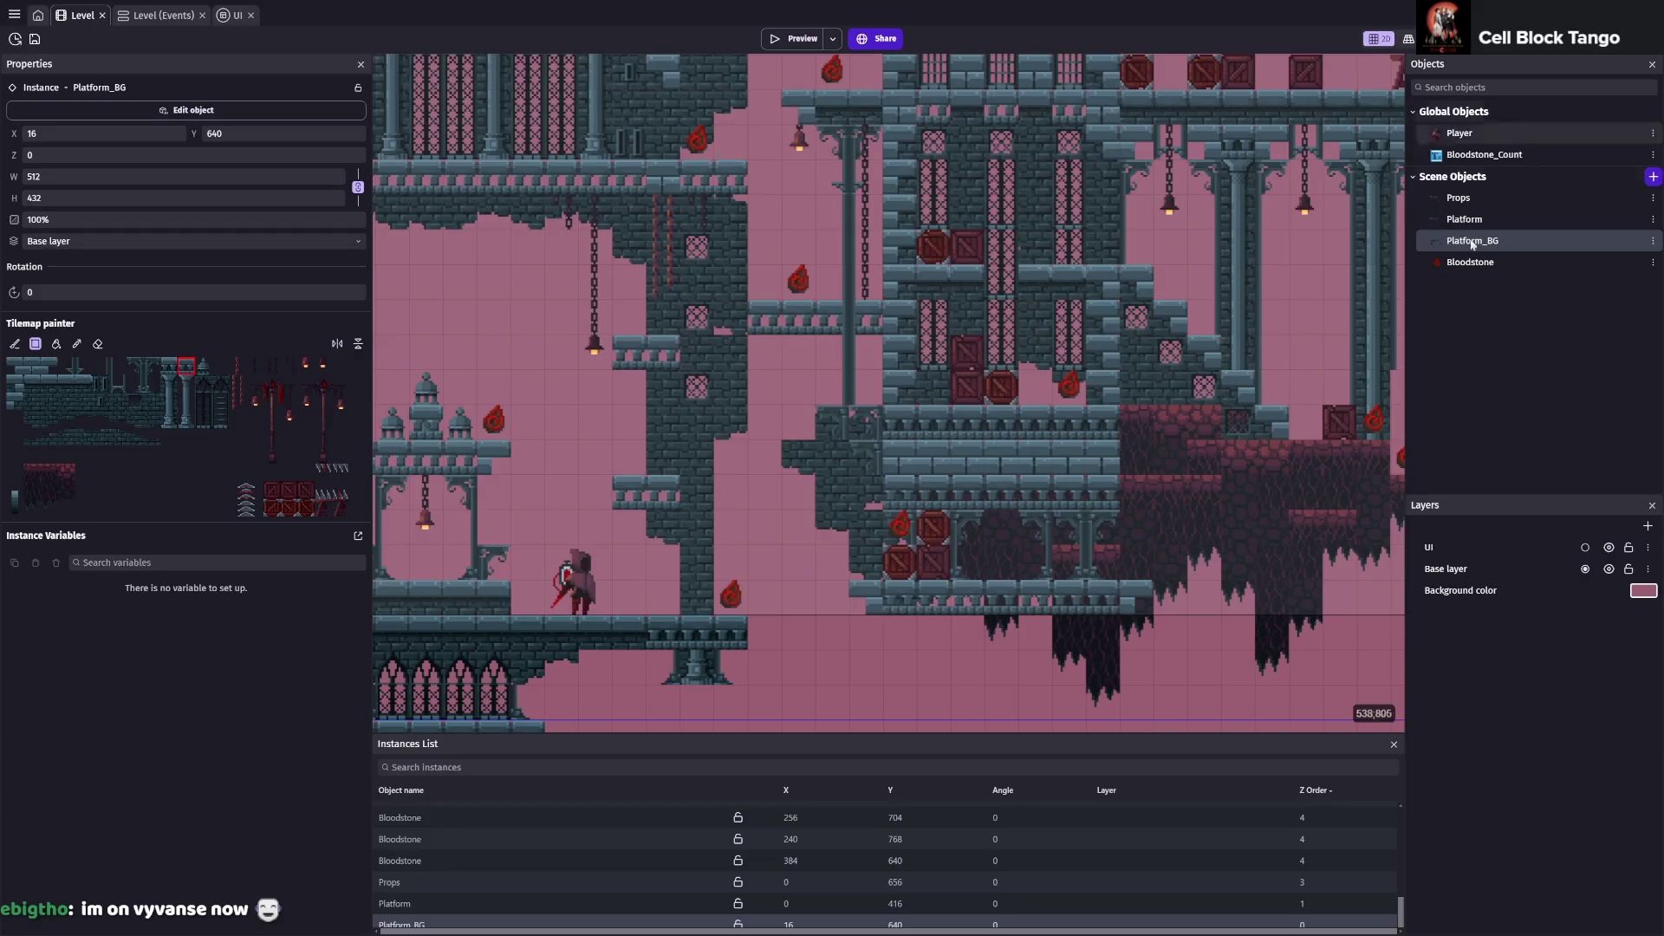
key(alt+F4)
click(1473, 249)
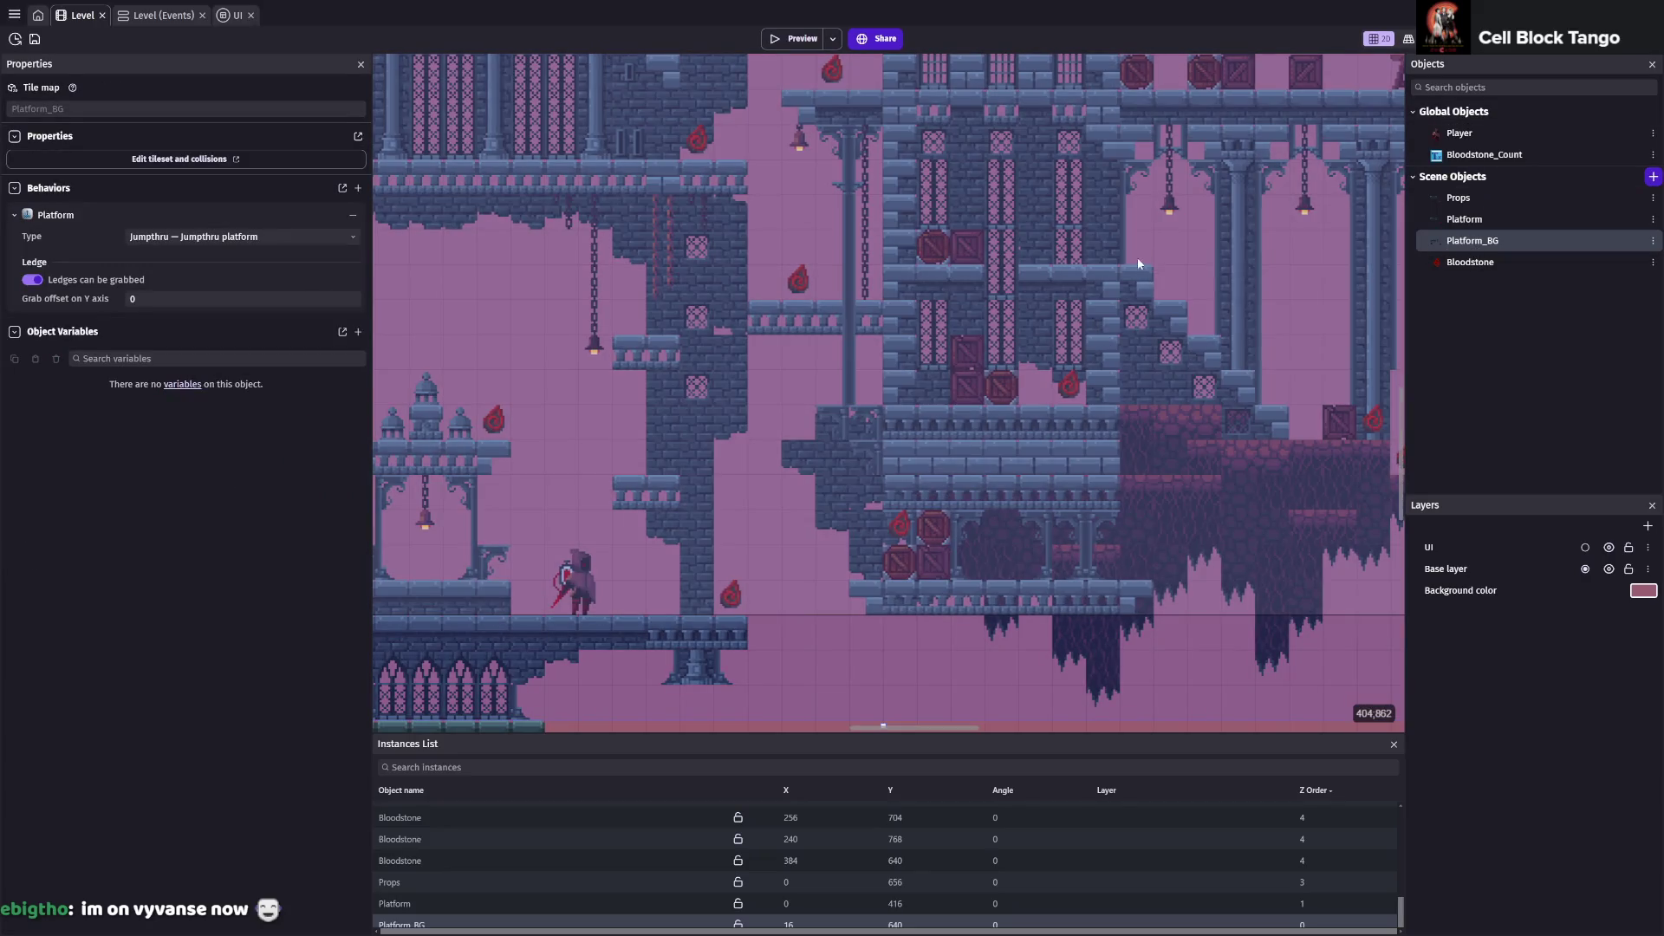
Select the Platform_BG instance, switch the Tilemap painter to erasing tiles, and save
scroll(624, 510, up, 1)
drag(614, 516, 742, 425)
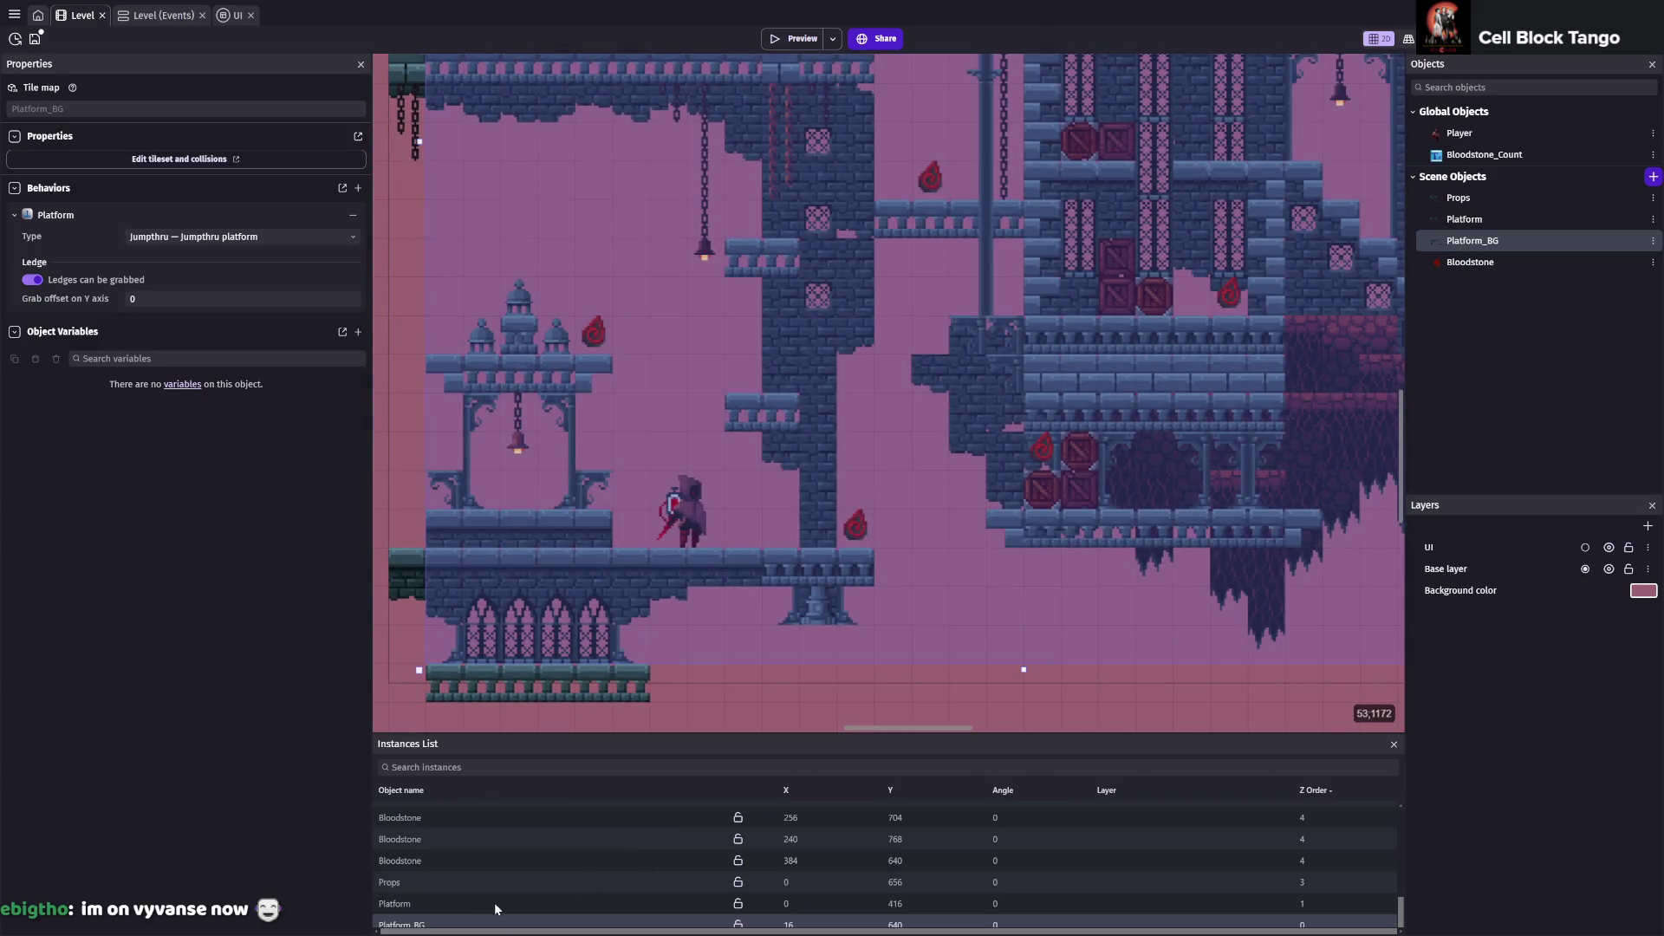
click(498, 923)
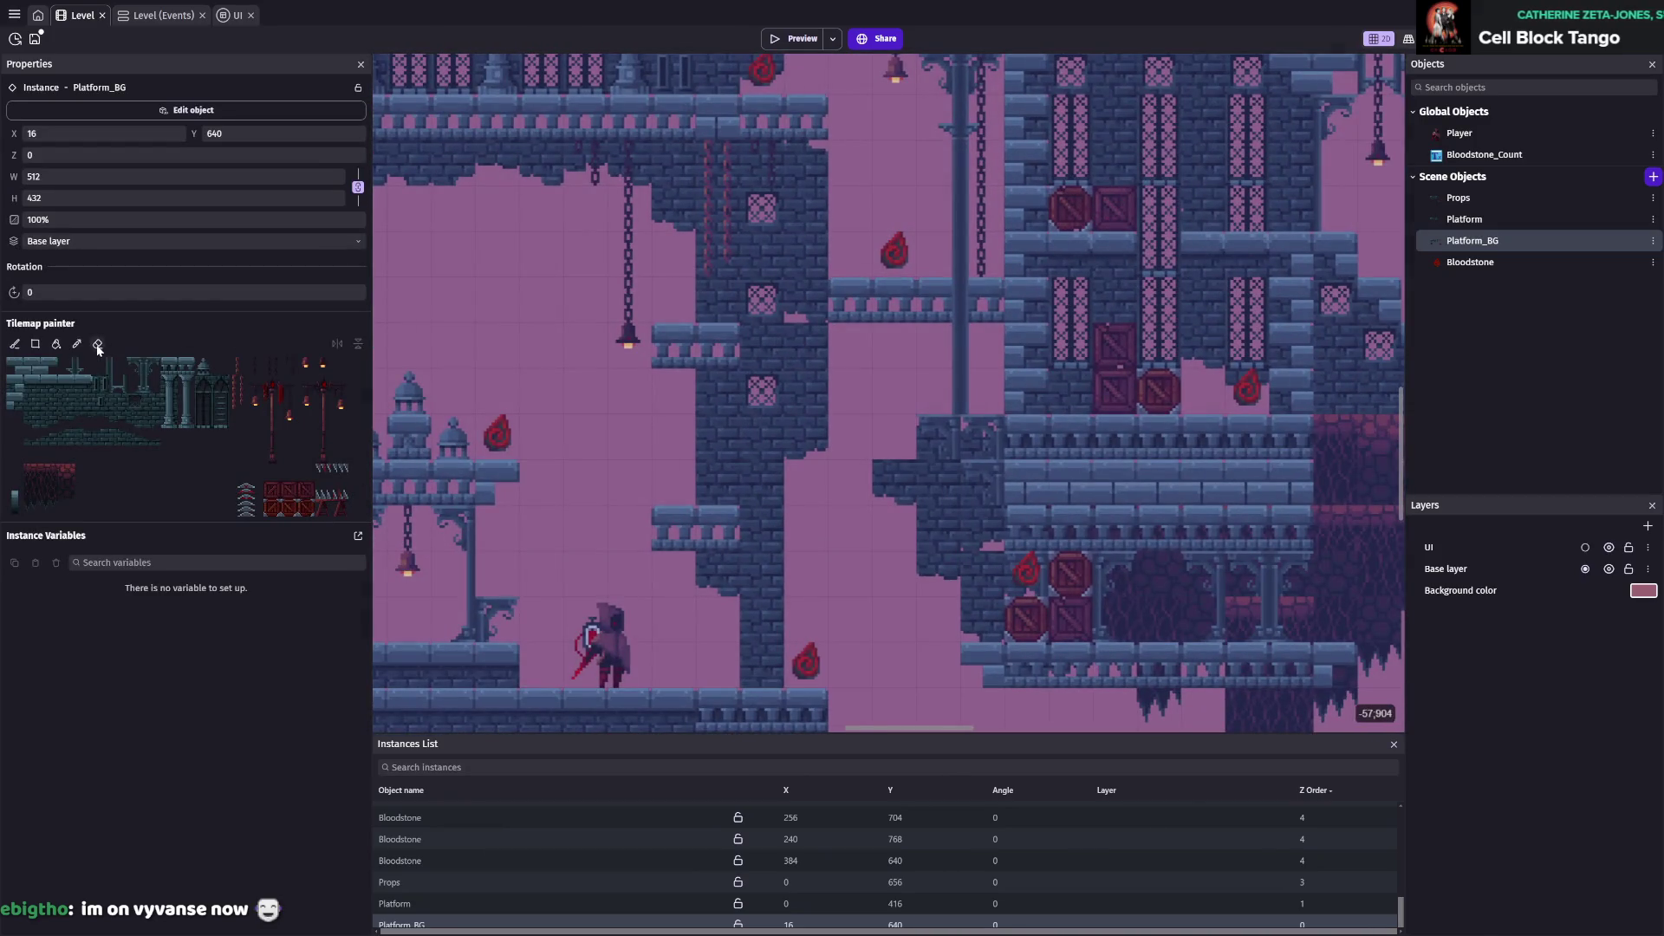
click(98, 344)
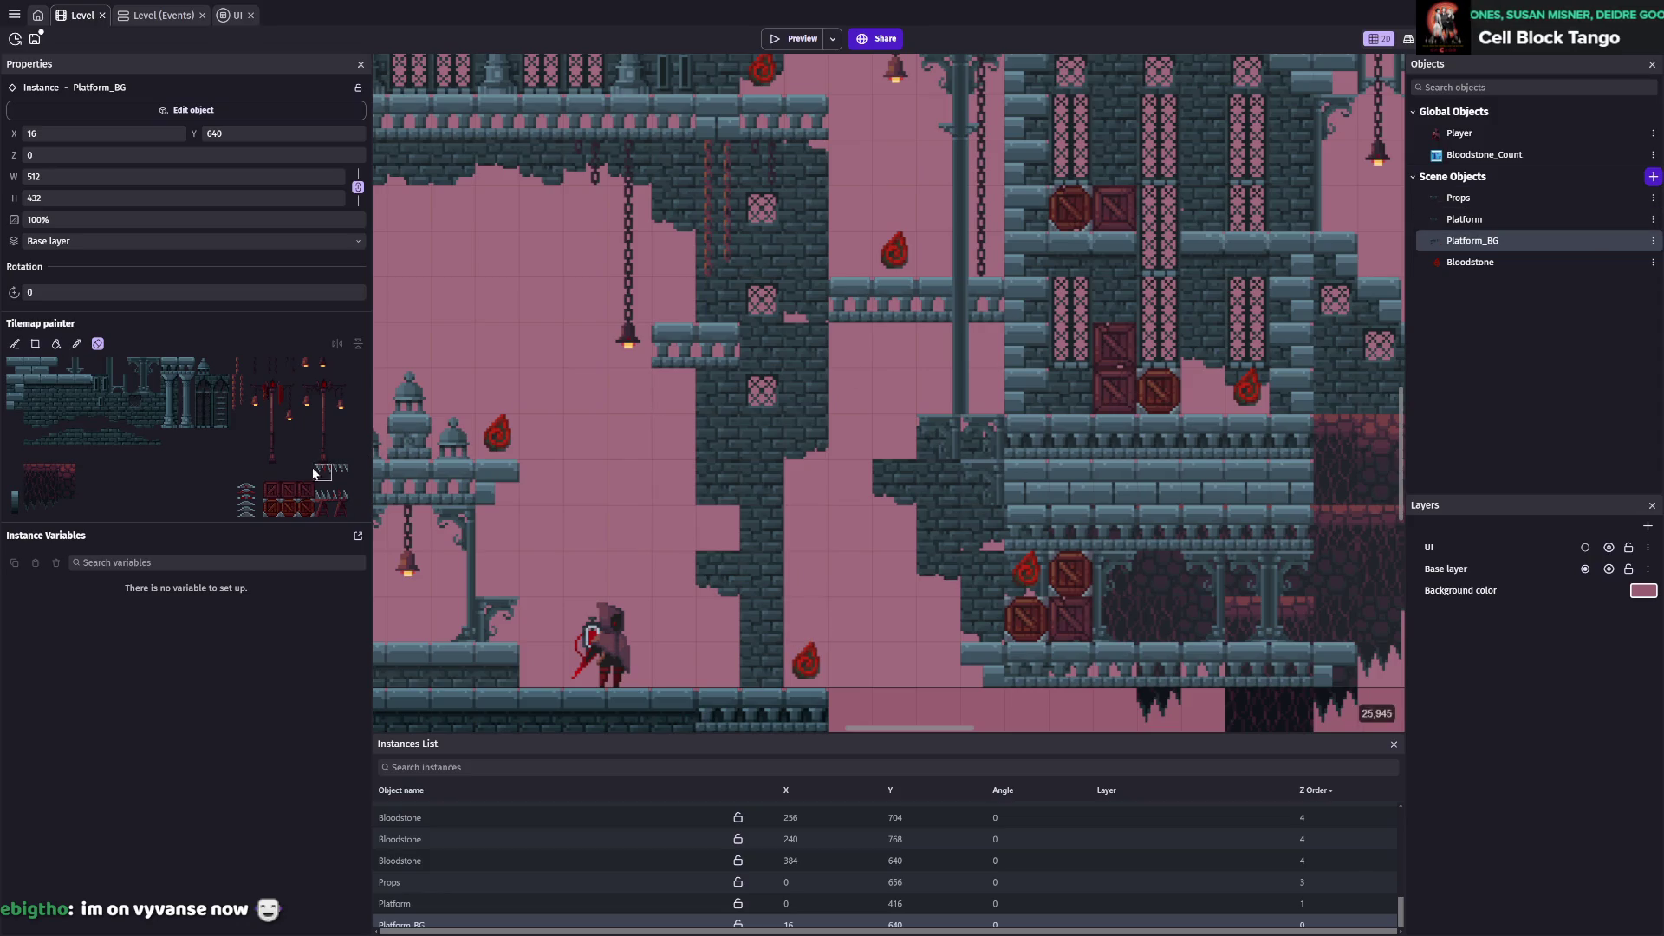
key(ctrl+s)
Review Platform_BG's tile hit boxes and Jumpthru platform behavior without changes, saving afterwards
double_click(1478, 247)
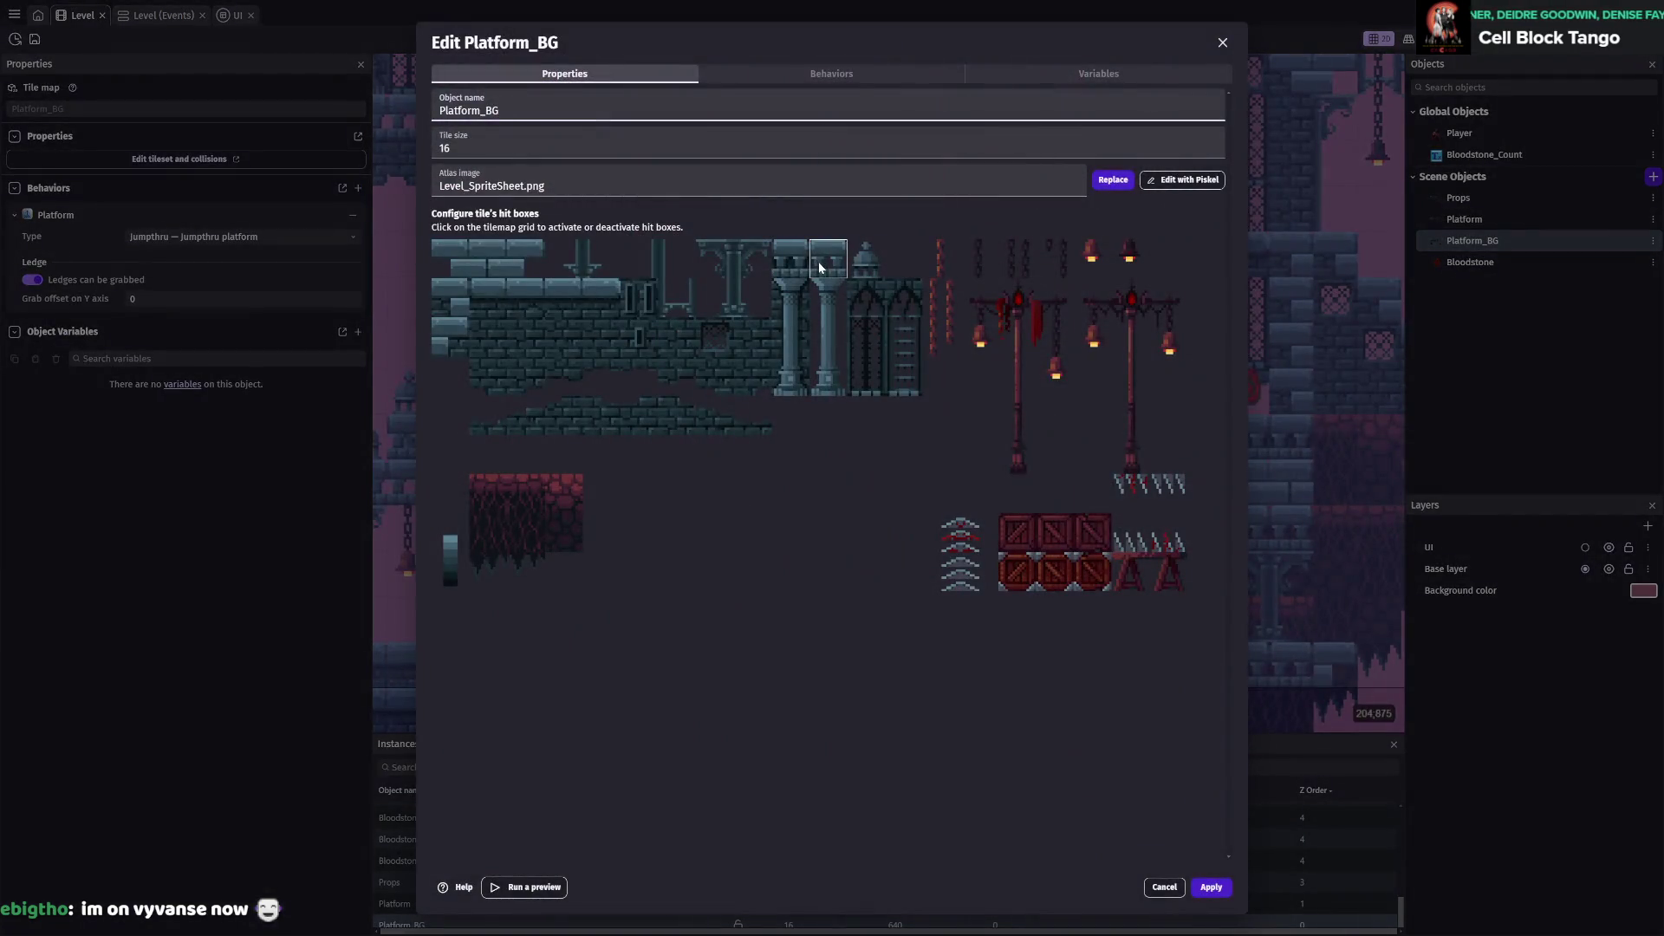
click(1208, 884)
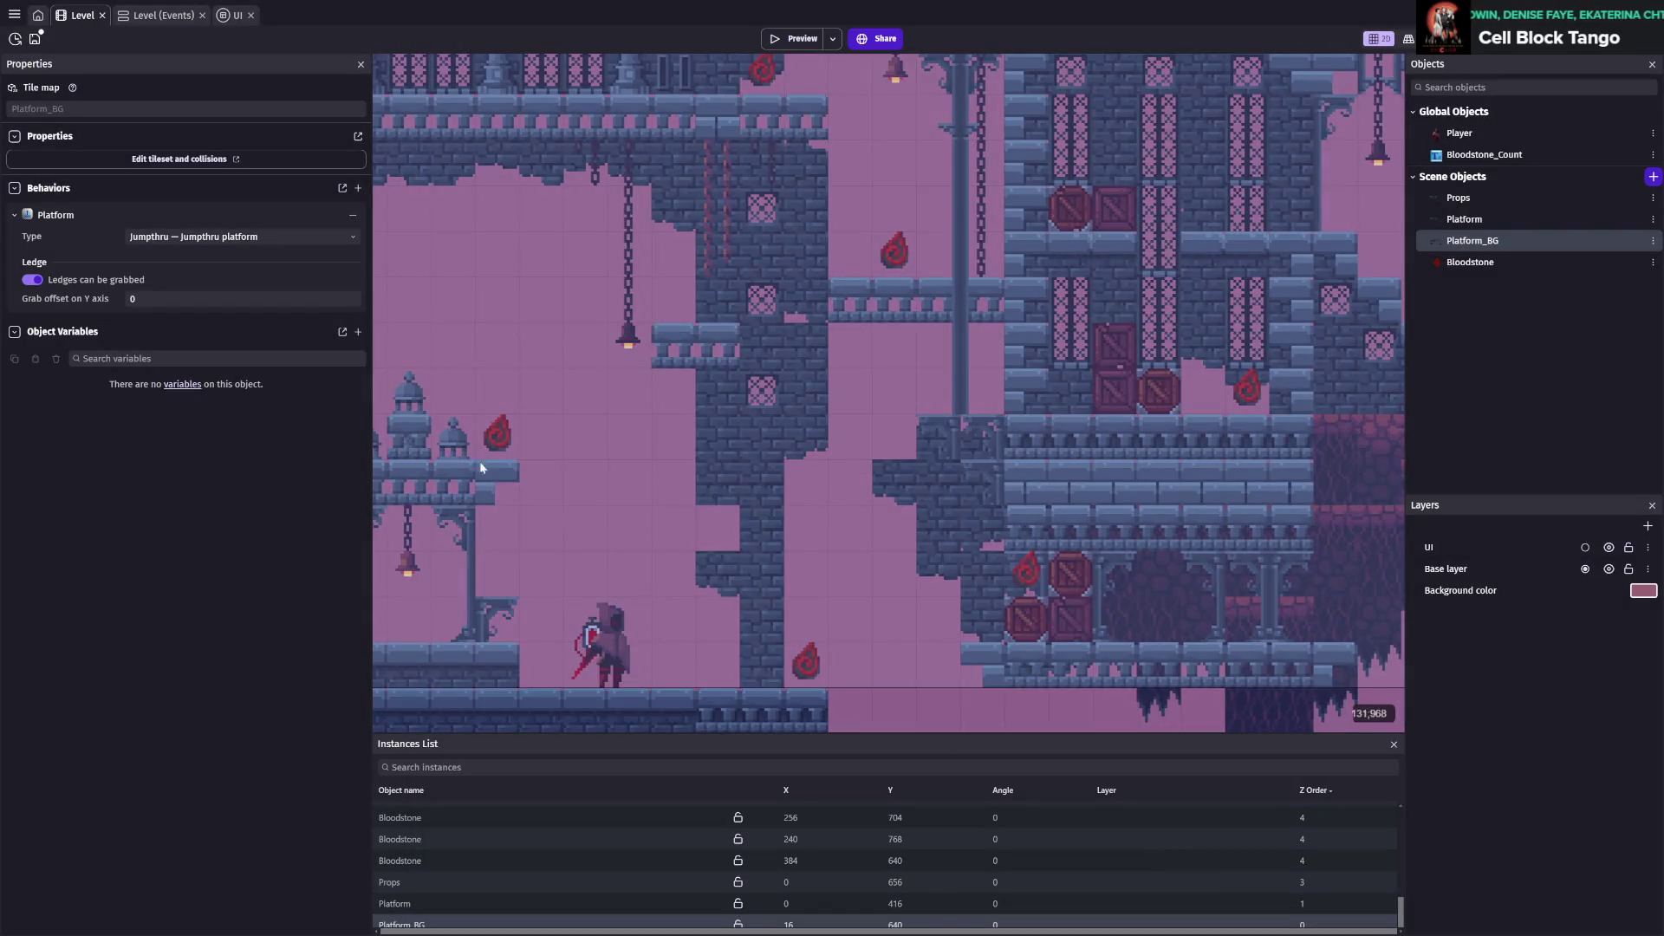
key(ctrl+s)
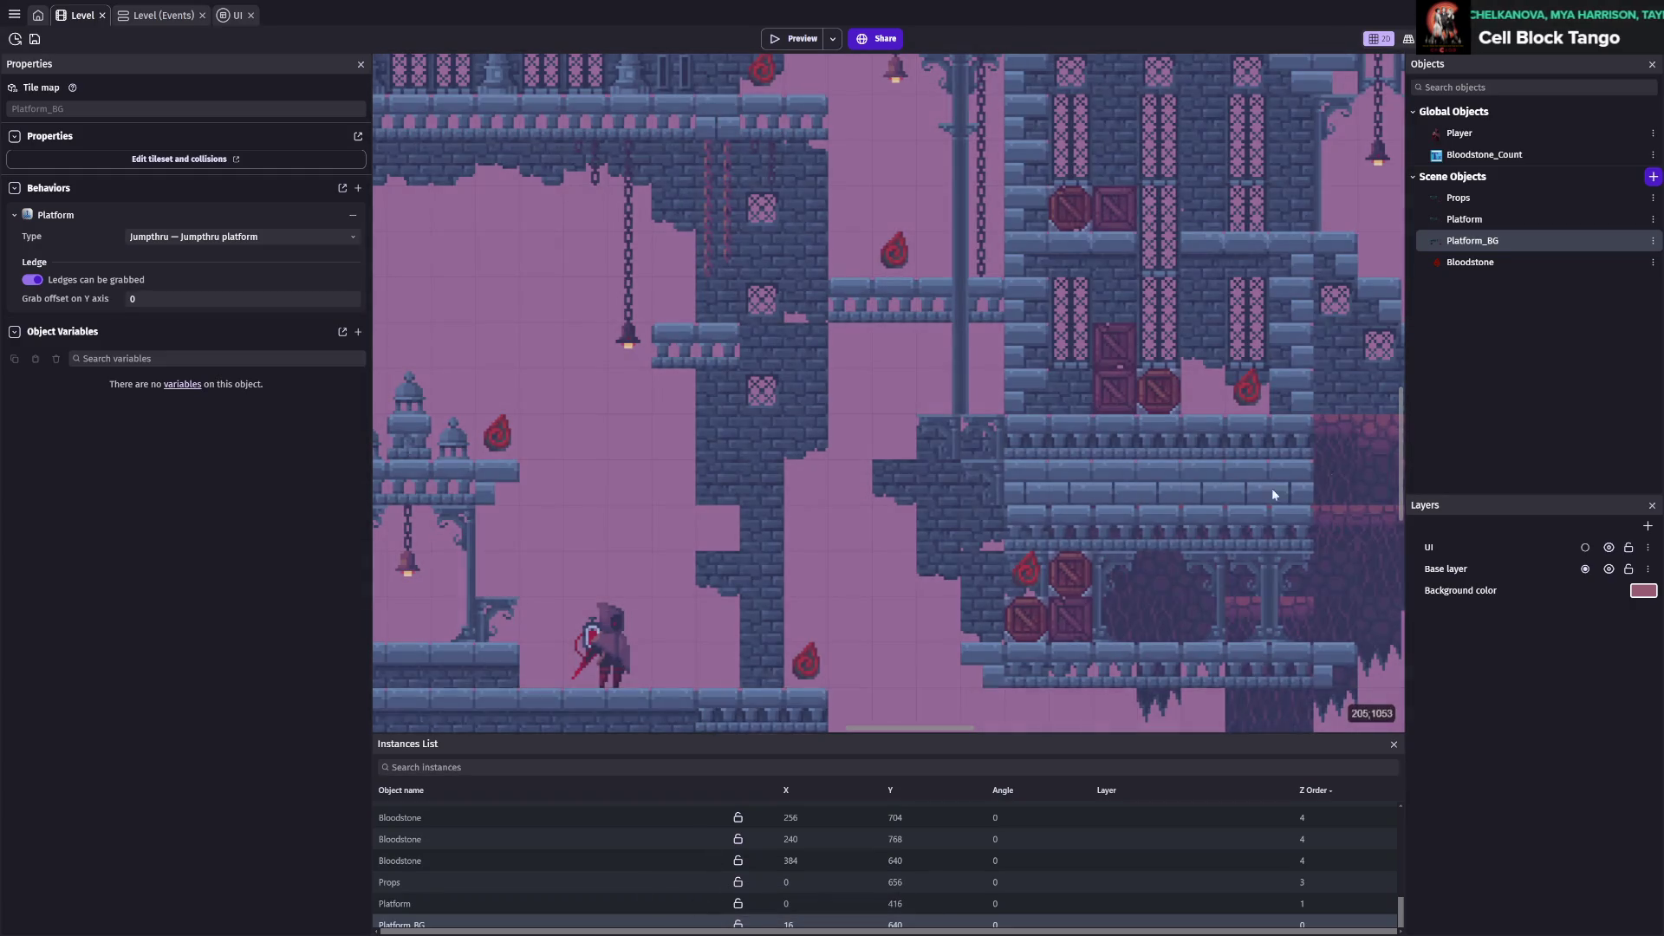
double_click(1481, 249)
click(802, 74)
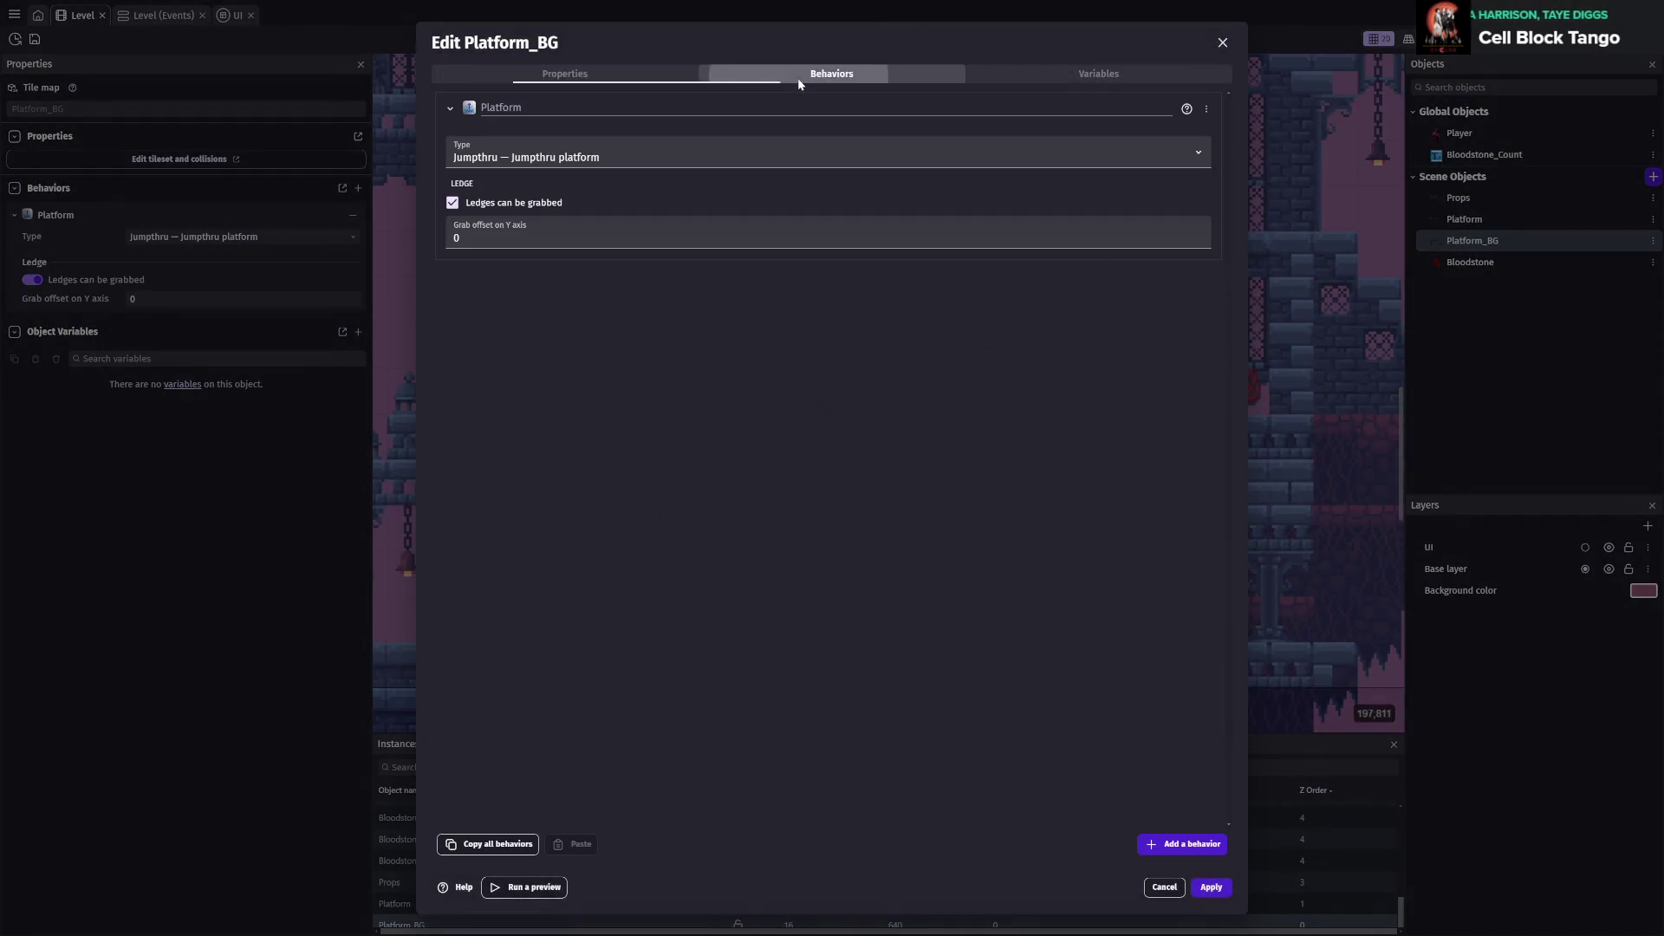
click(1164, 887)
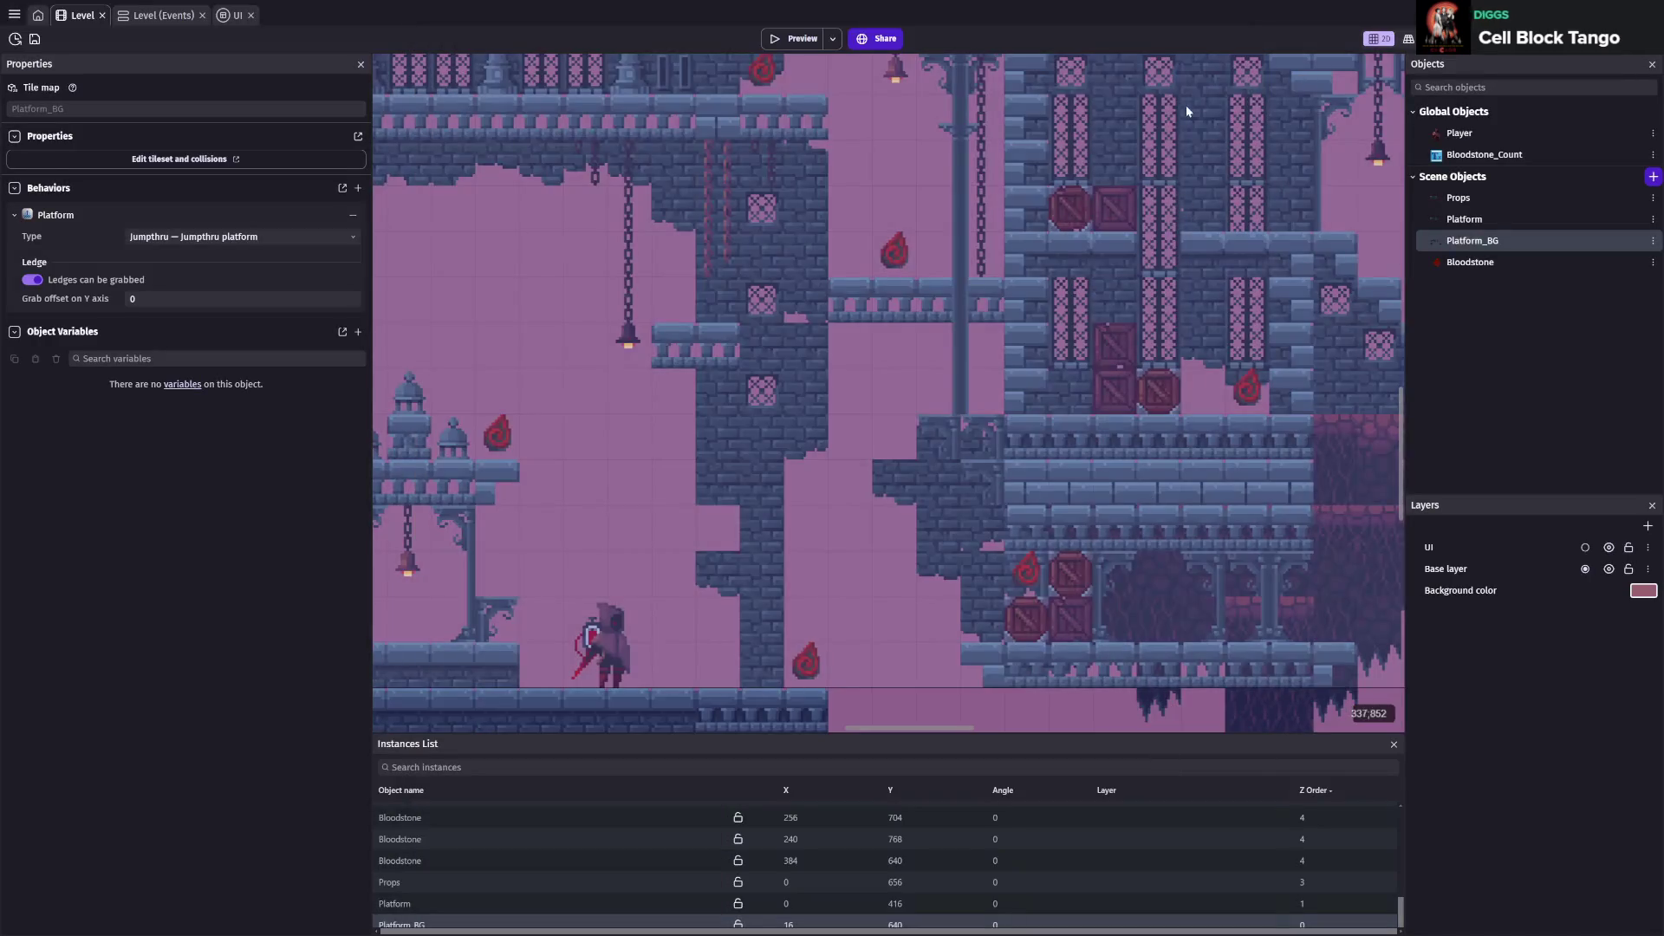
key(ctrl+s)
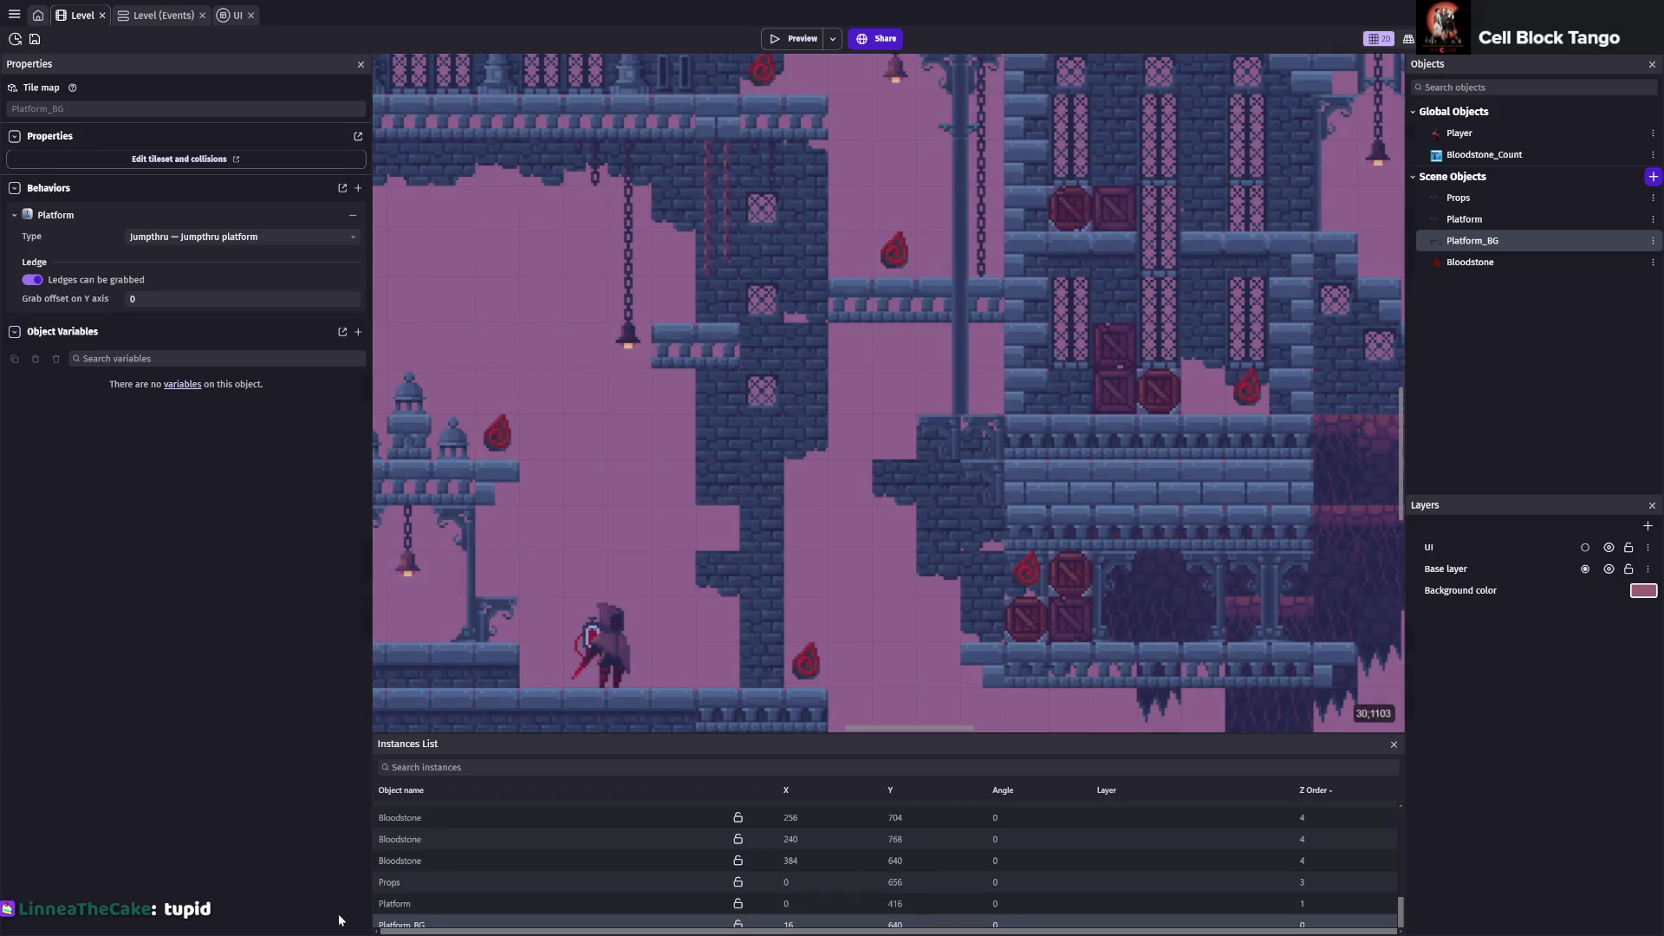
Pick a Platform_BG tile to paint with and launch a new preview
click(419, 921)
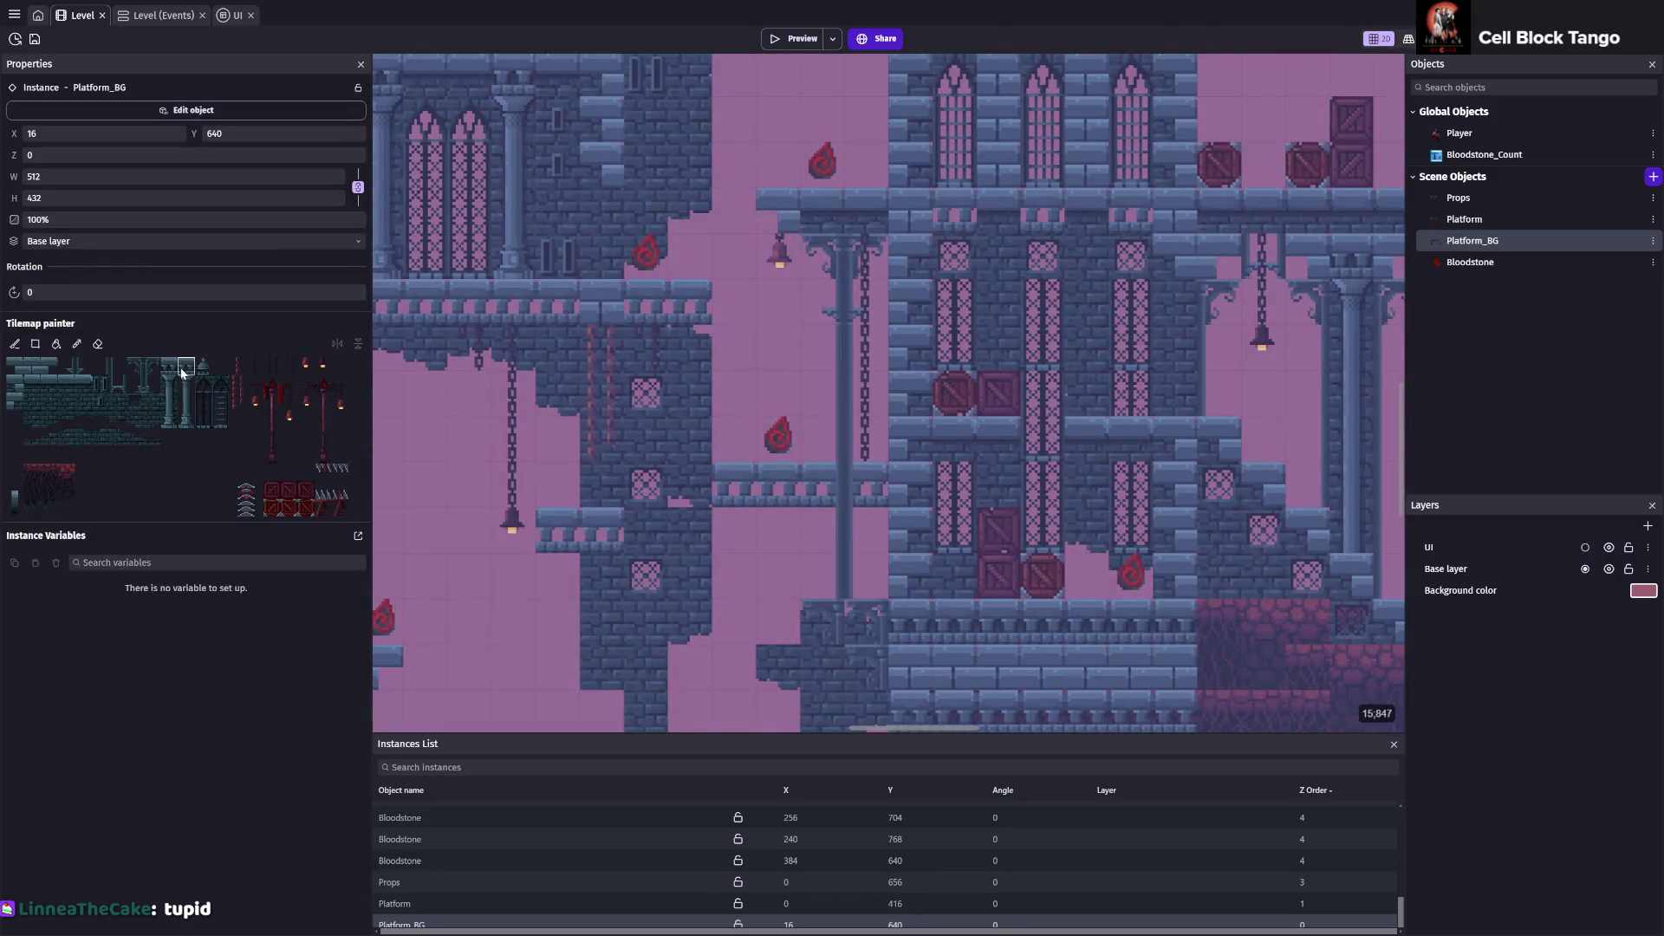
click(182, 373)
scroll(613, 531, down, 3)
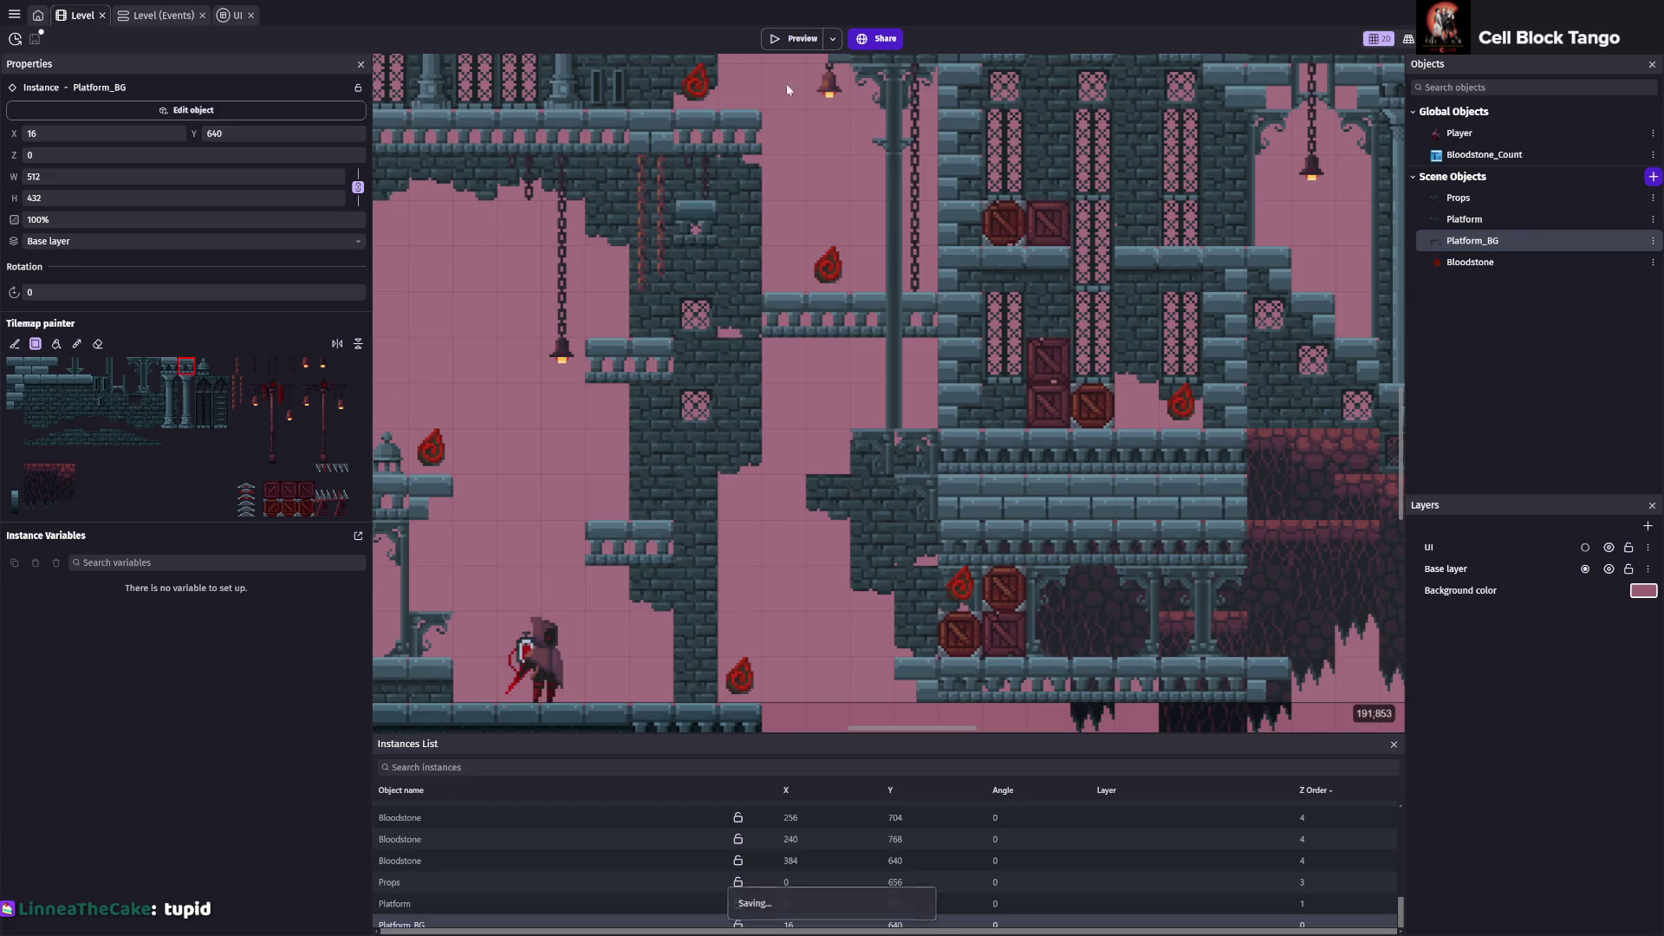
click(793, 38)
In the preview, jump and walk right to a Bloodstone, then head toward the bell tower's lower walkway
key(space)
key(Right)
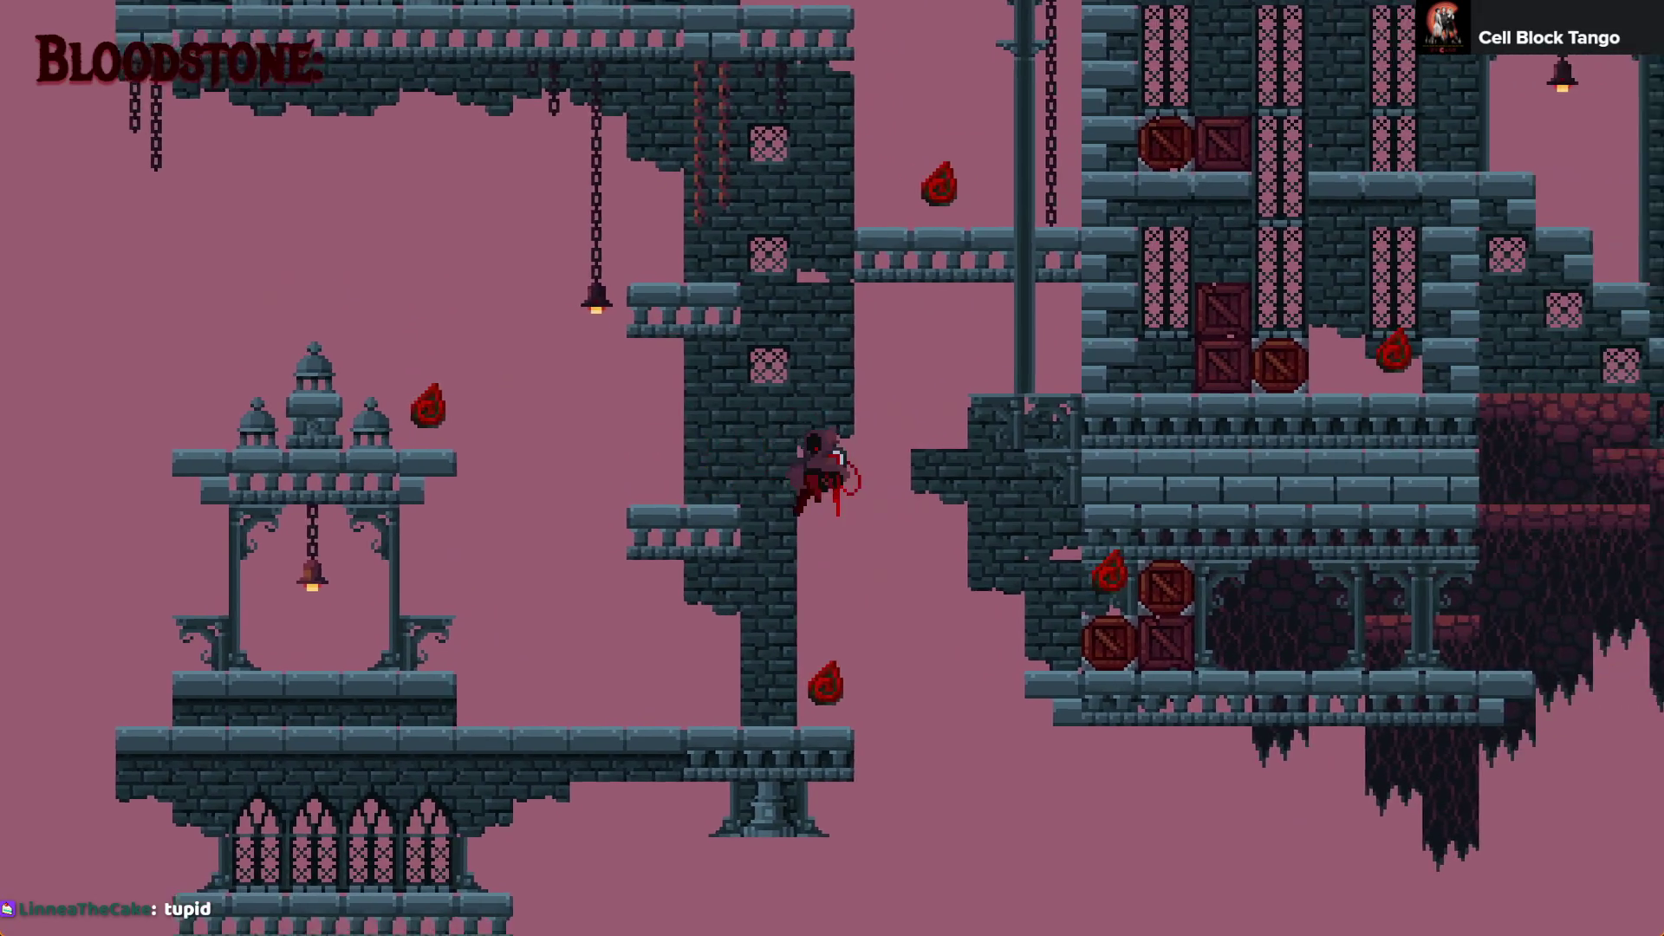
key(x)
key(Left)
key(Right)
key(space)
key(Left)
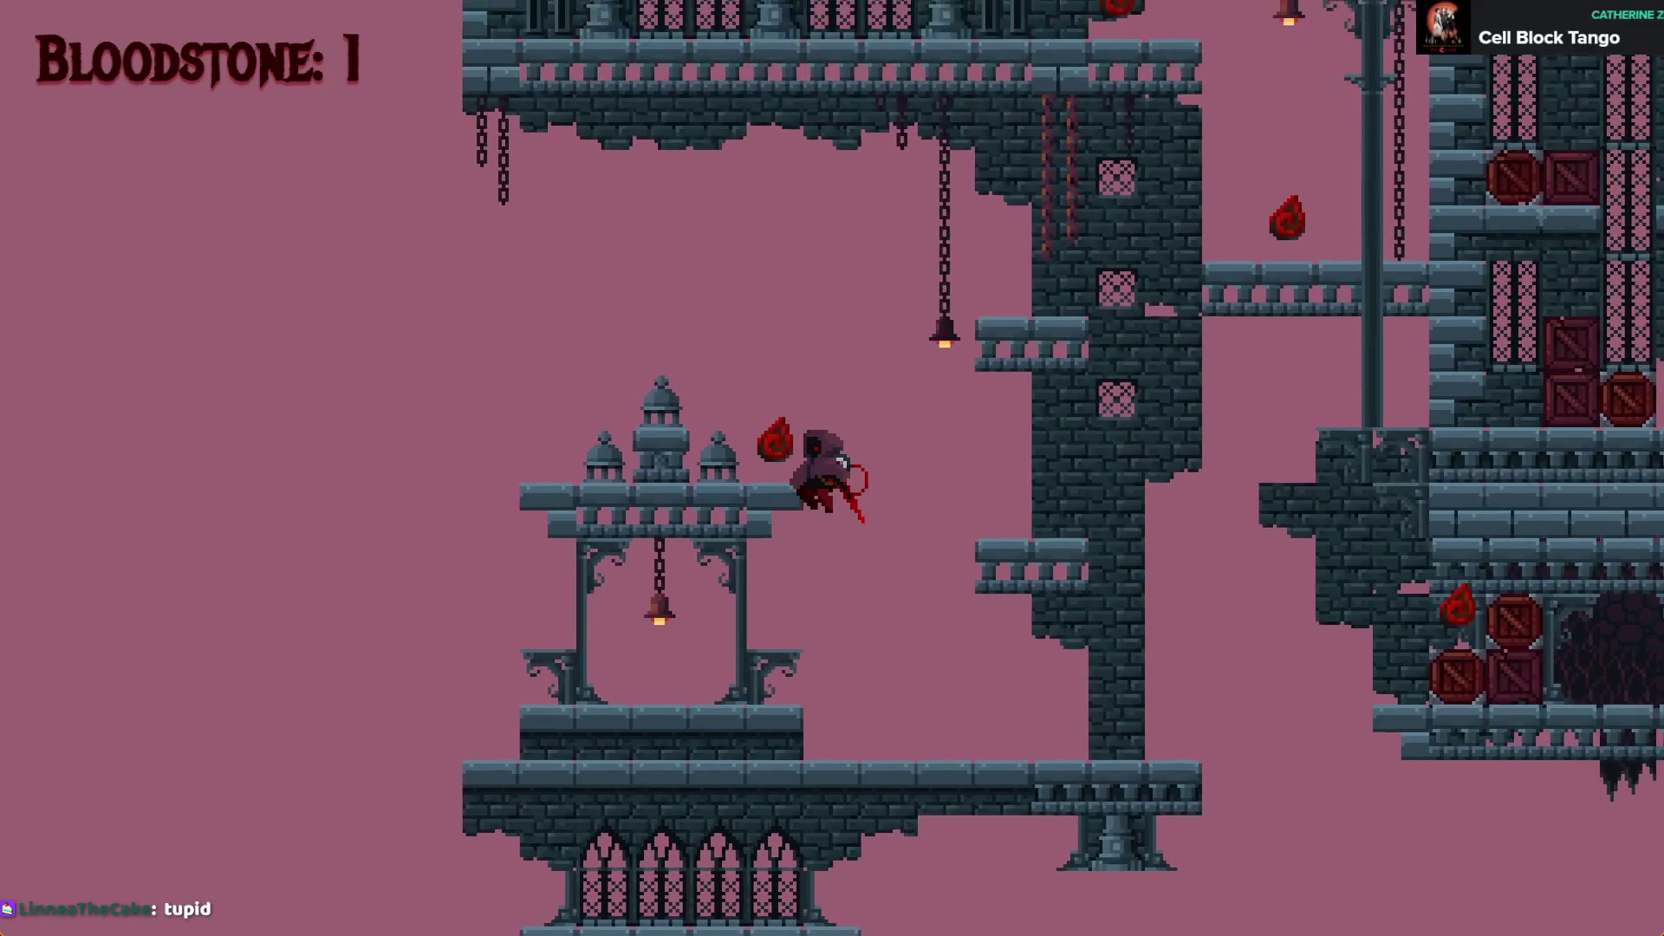
key(Right)
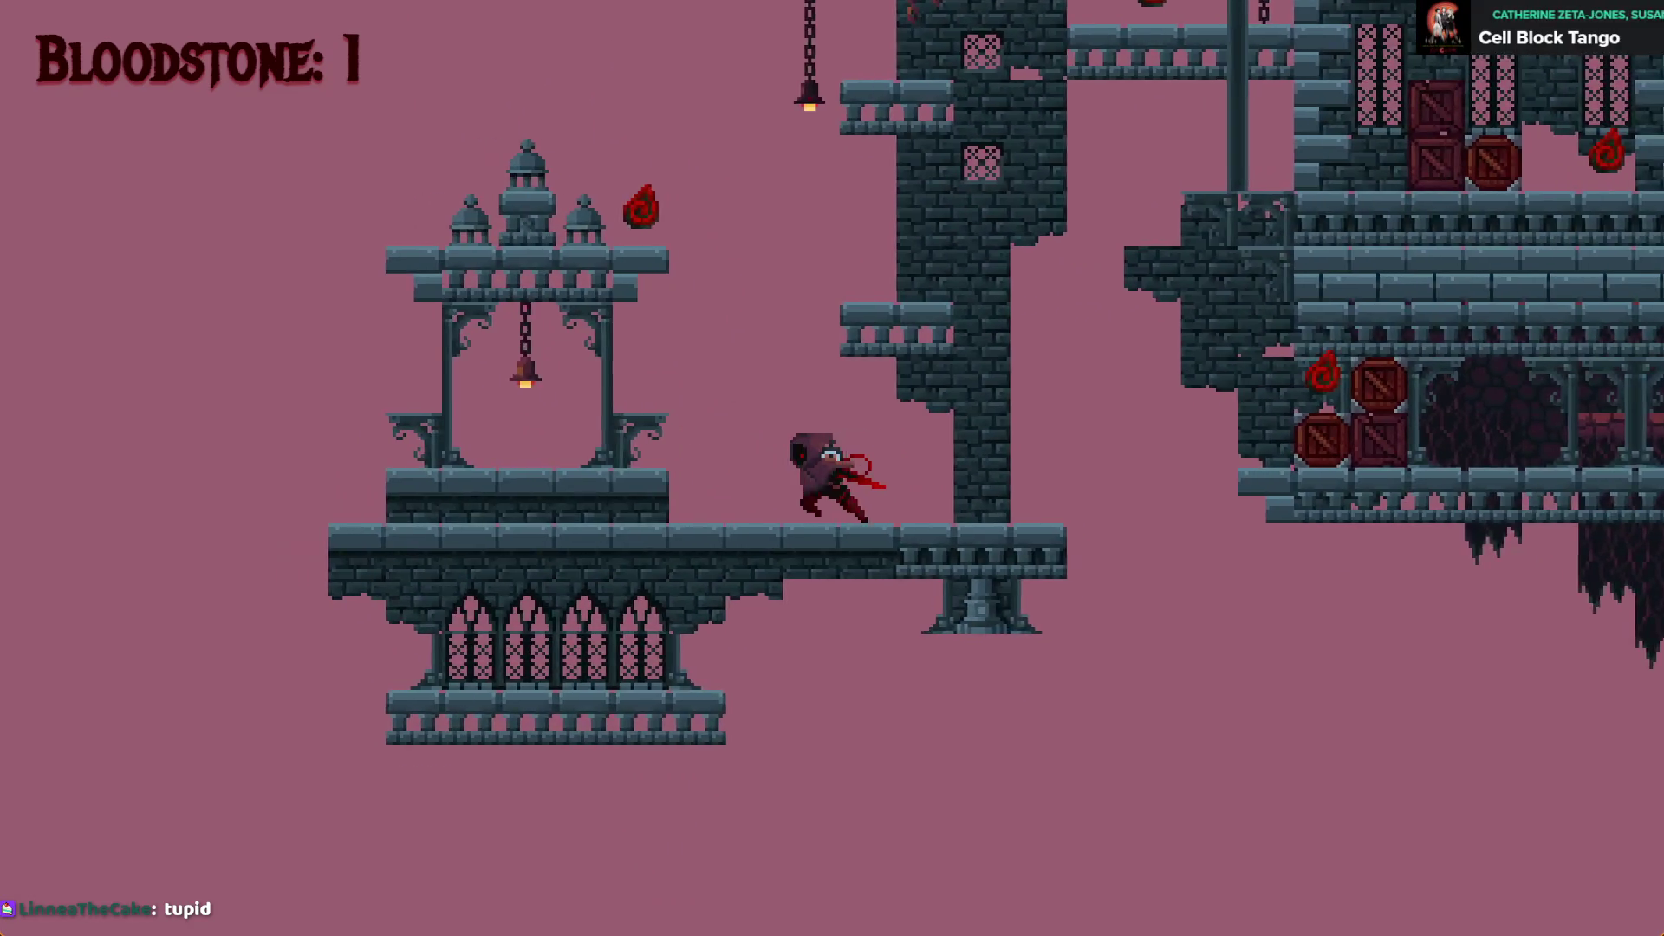
Collect Bloodstones from the ledge, upper balcony and wall, bringing the counter to 9
key(space)
key(Left)
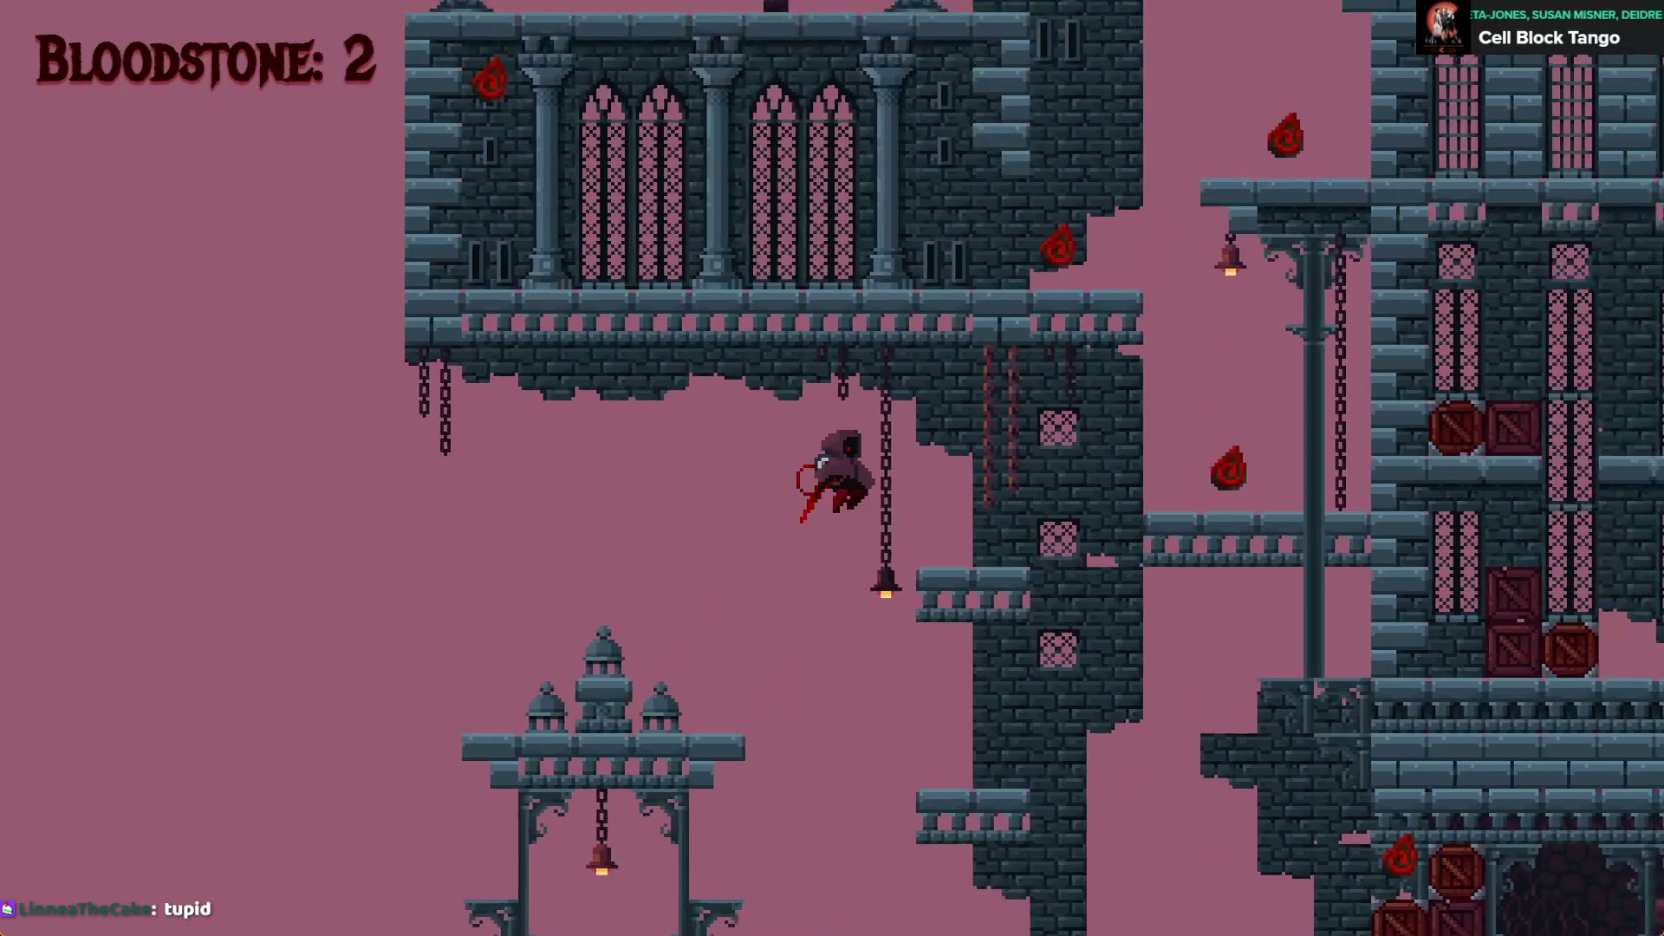
key(Right)
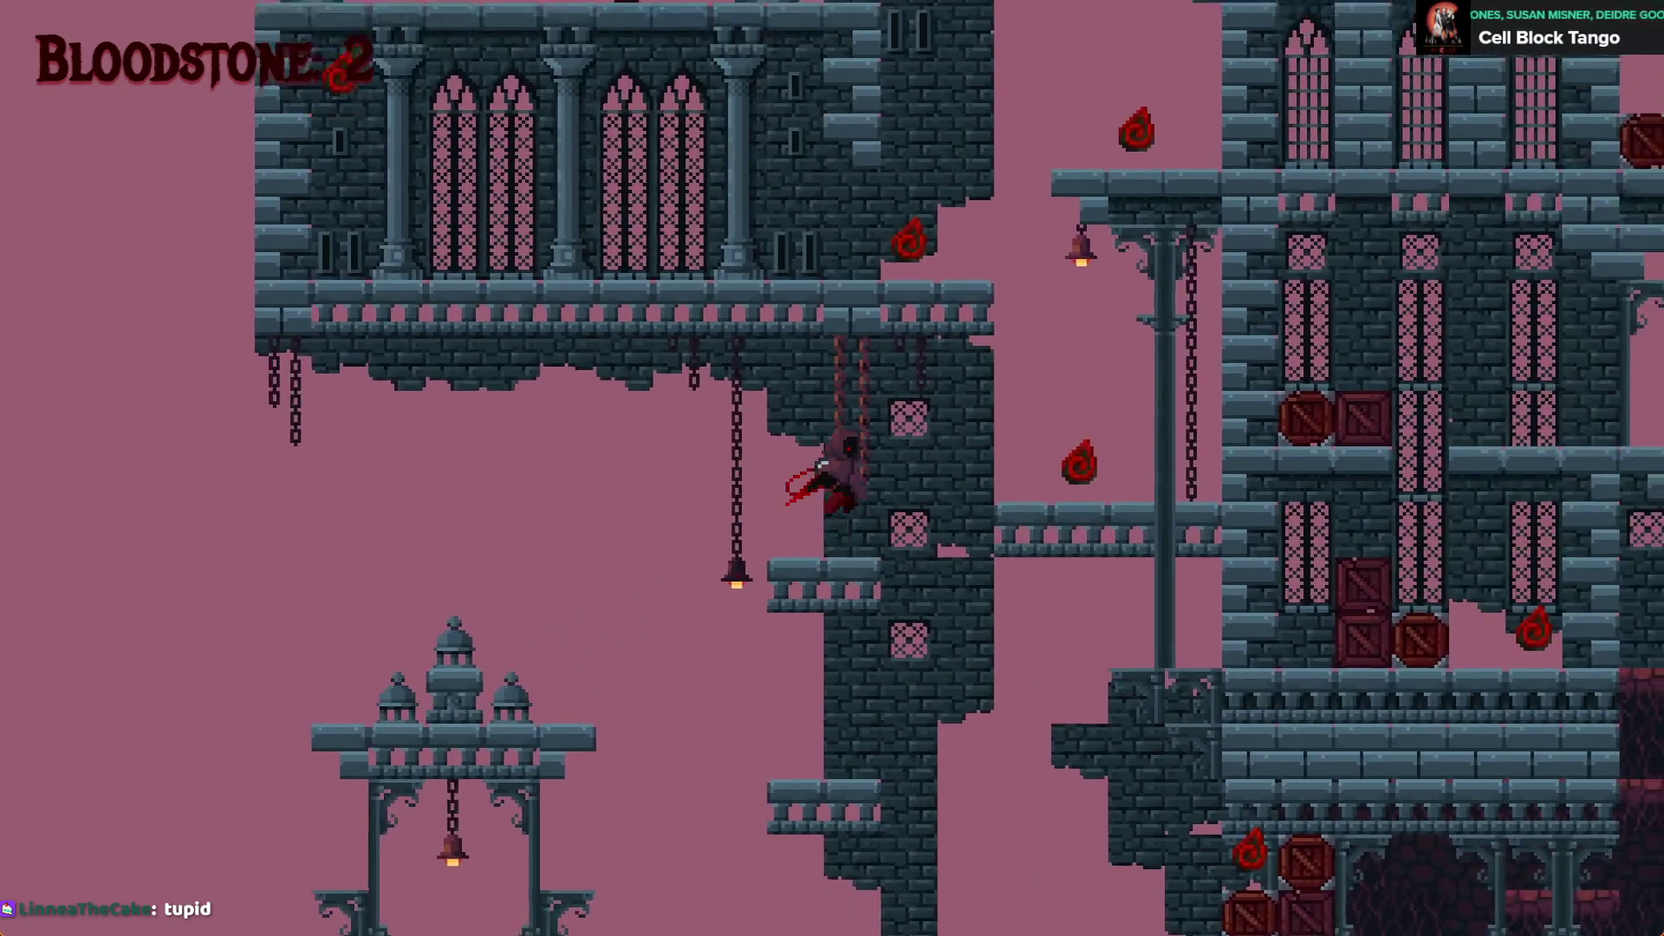
key(Left)
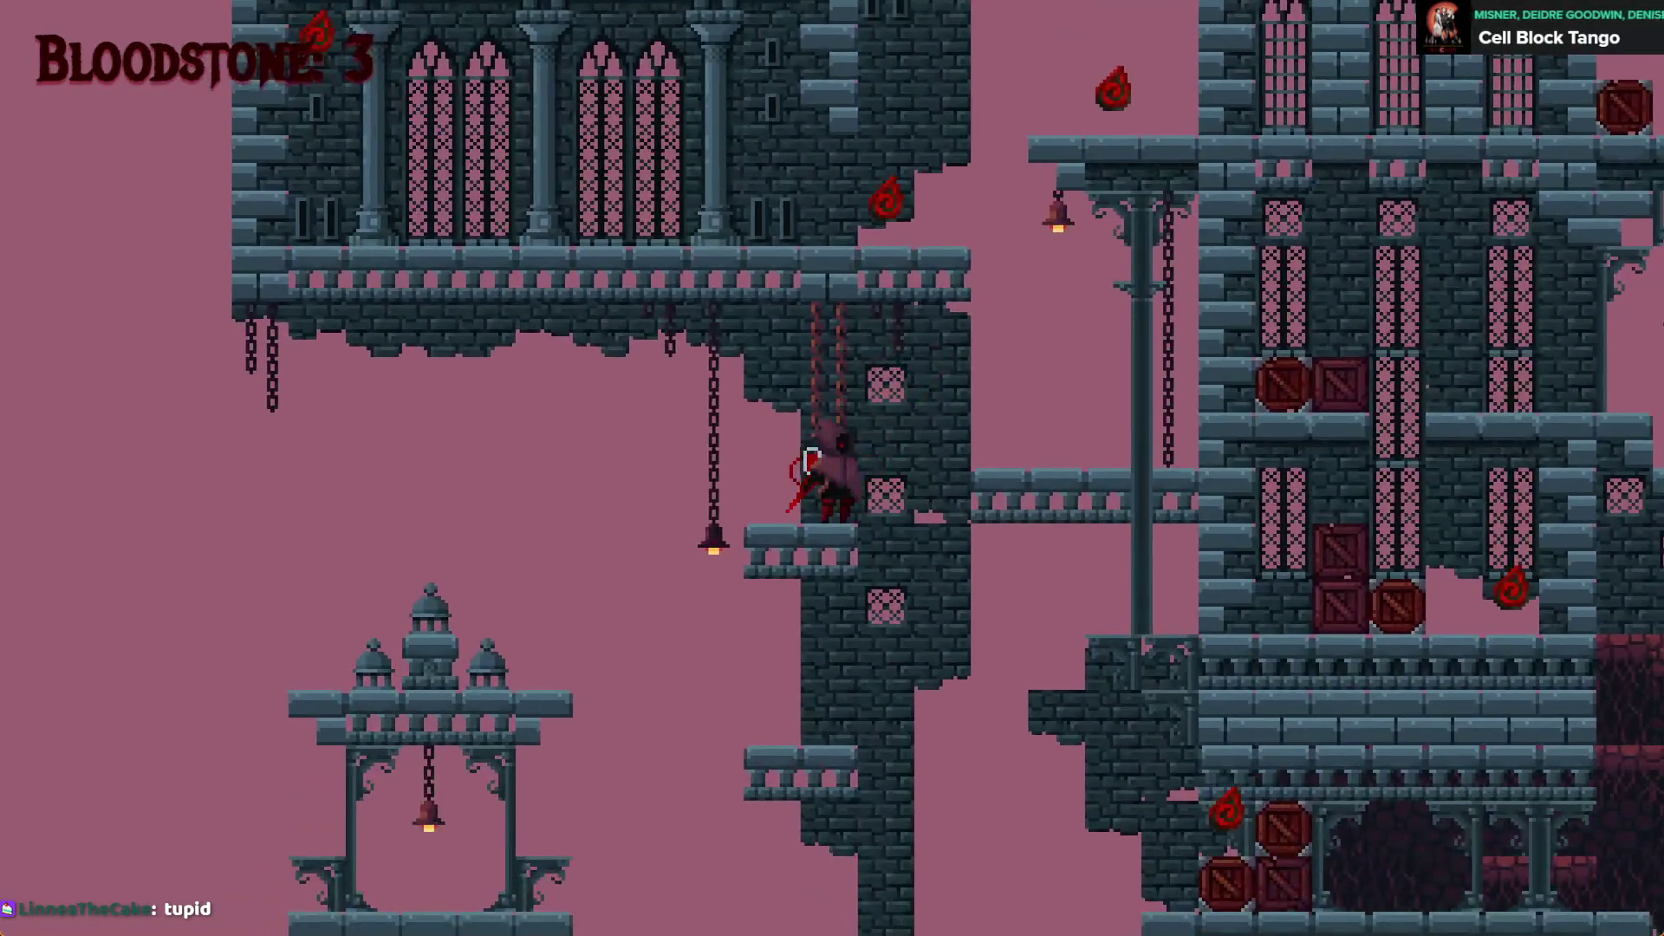
key(space)
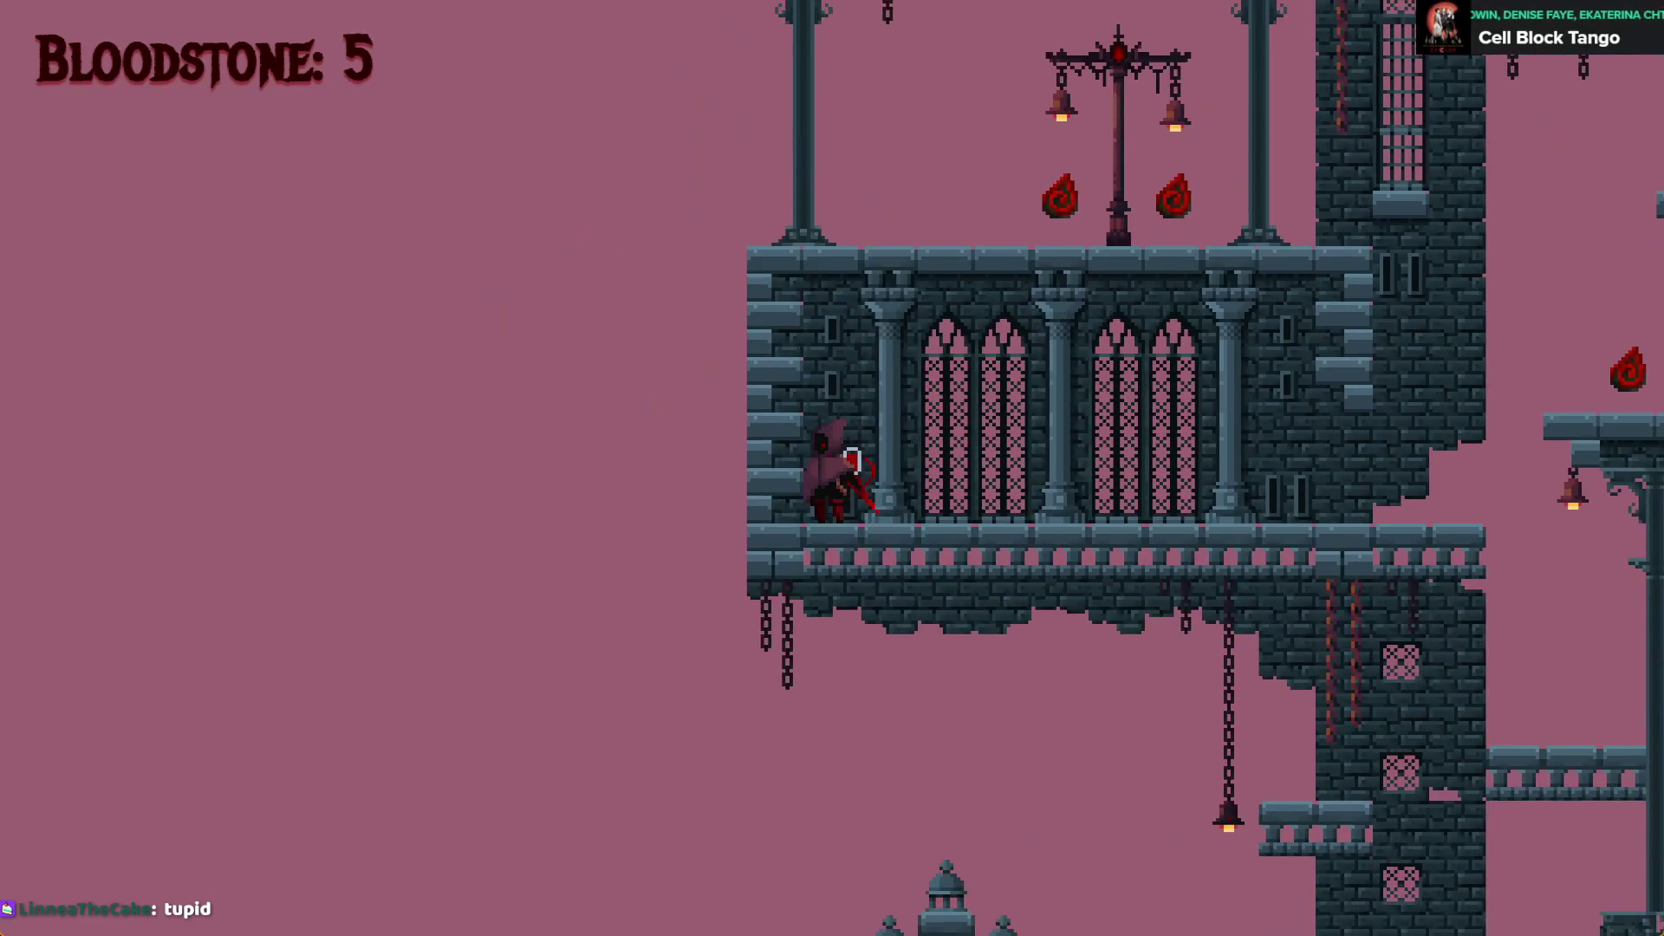
key(Right)
key(space)
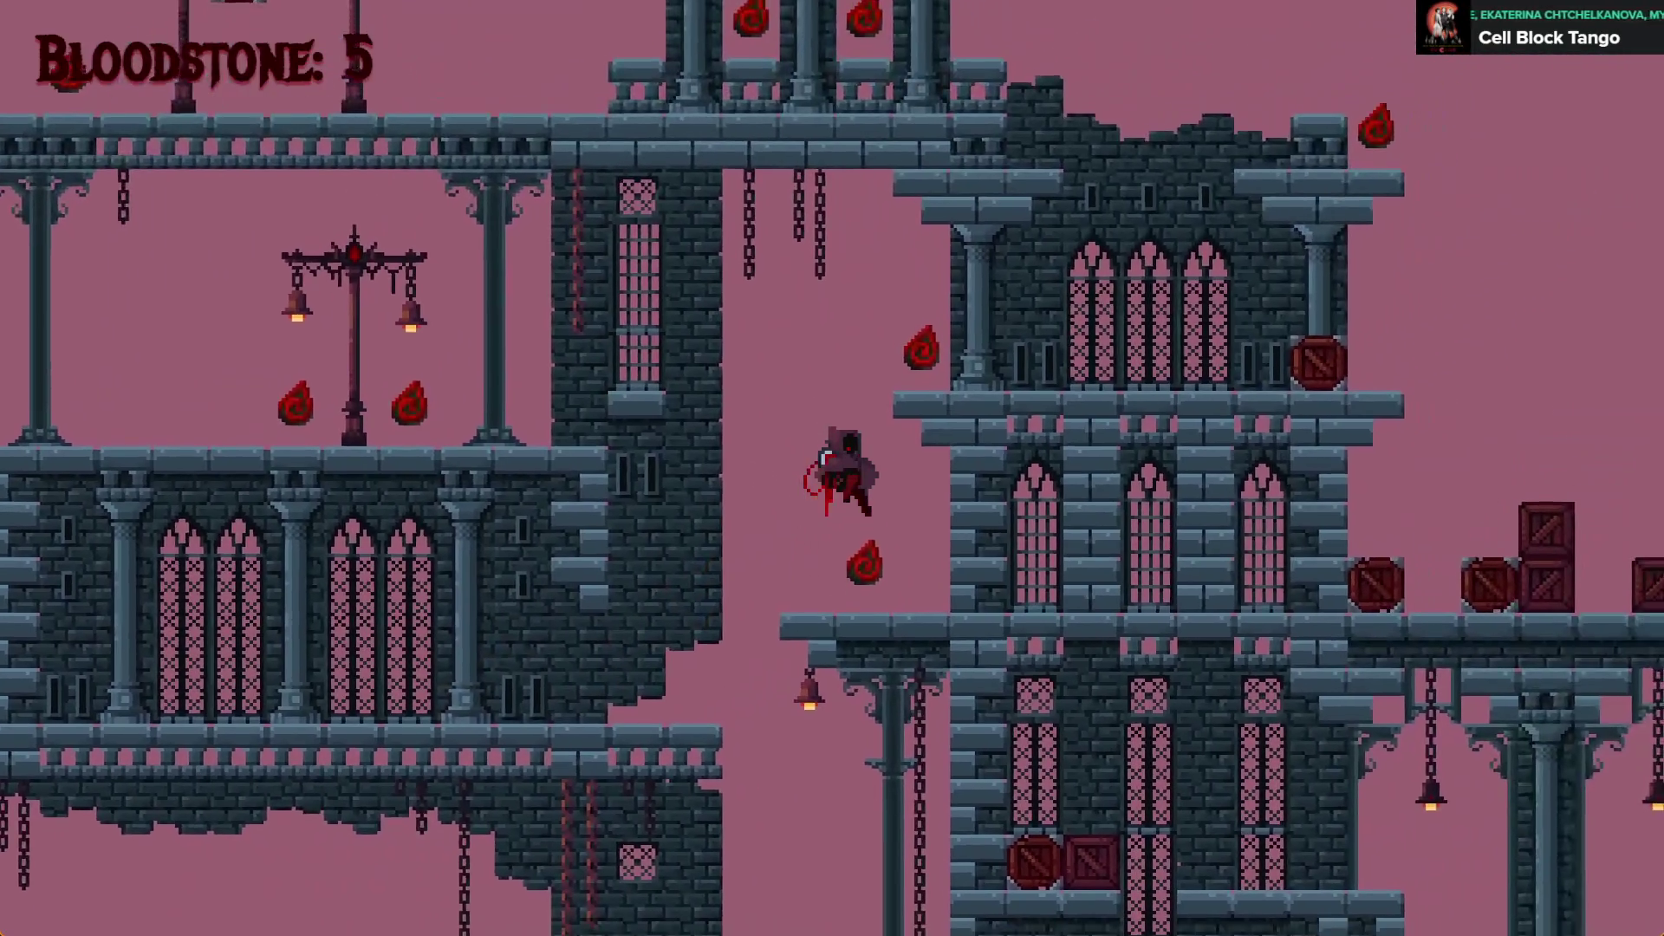
key(space)
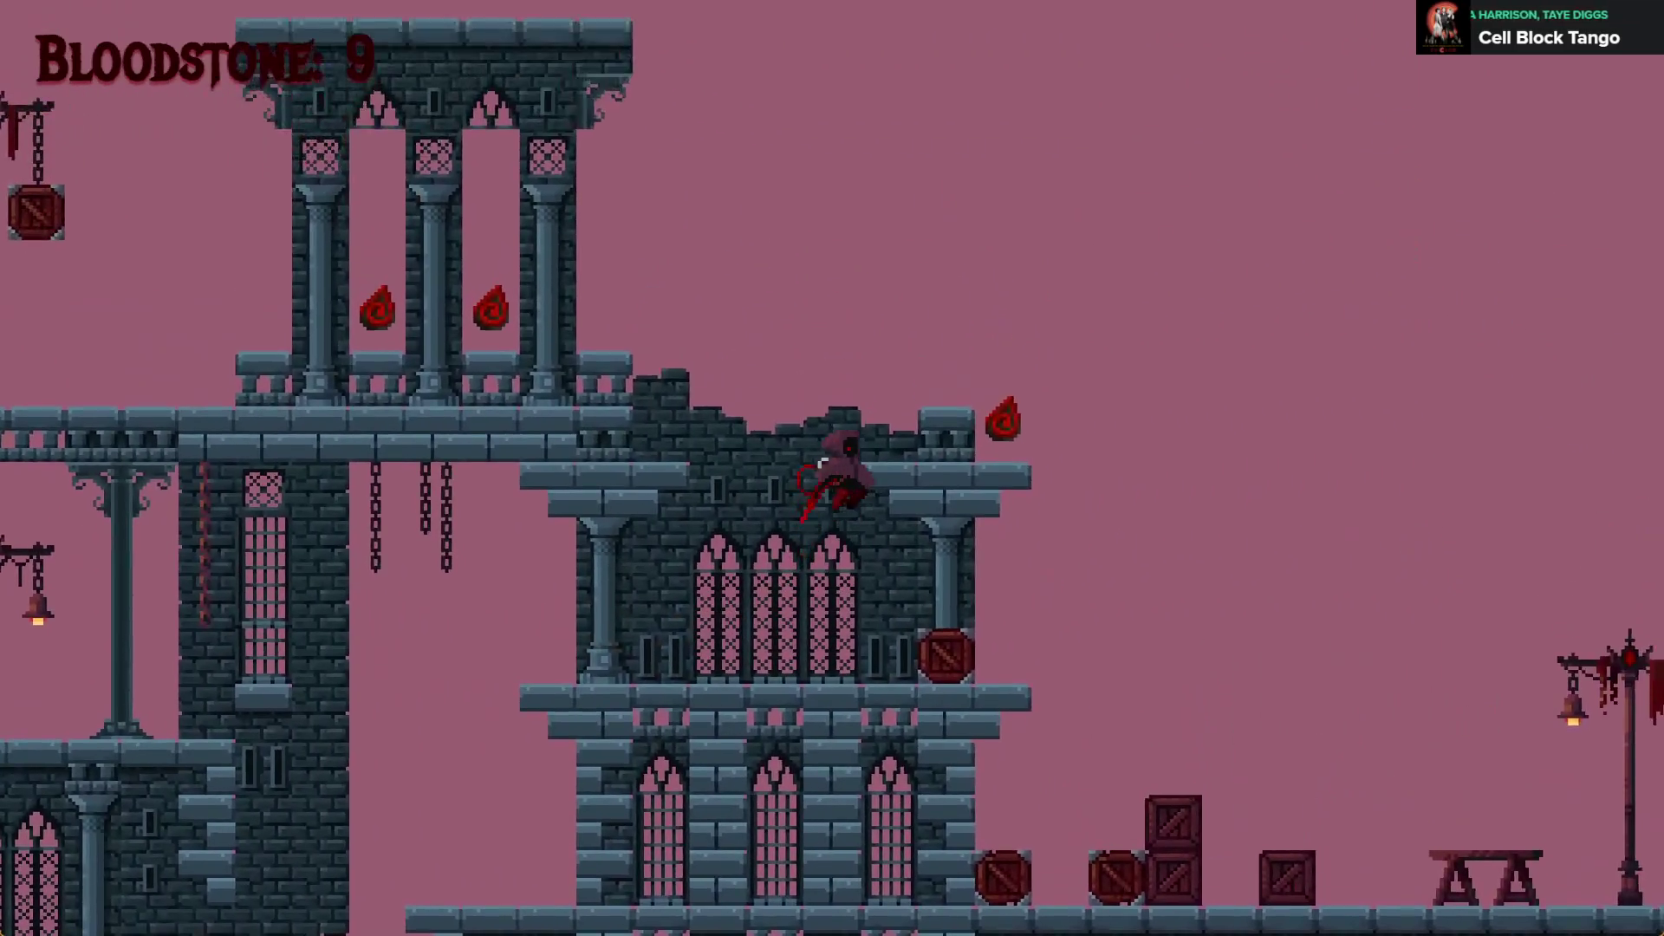
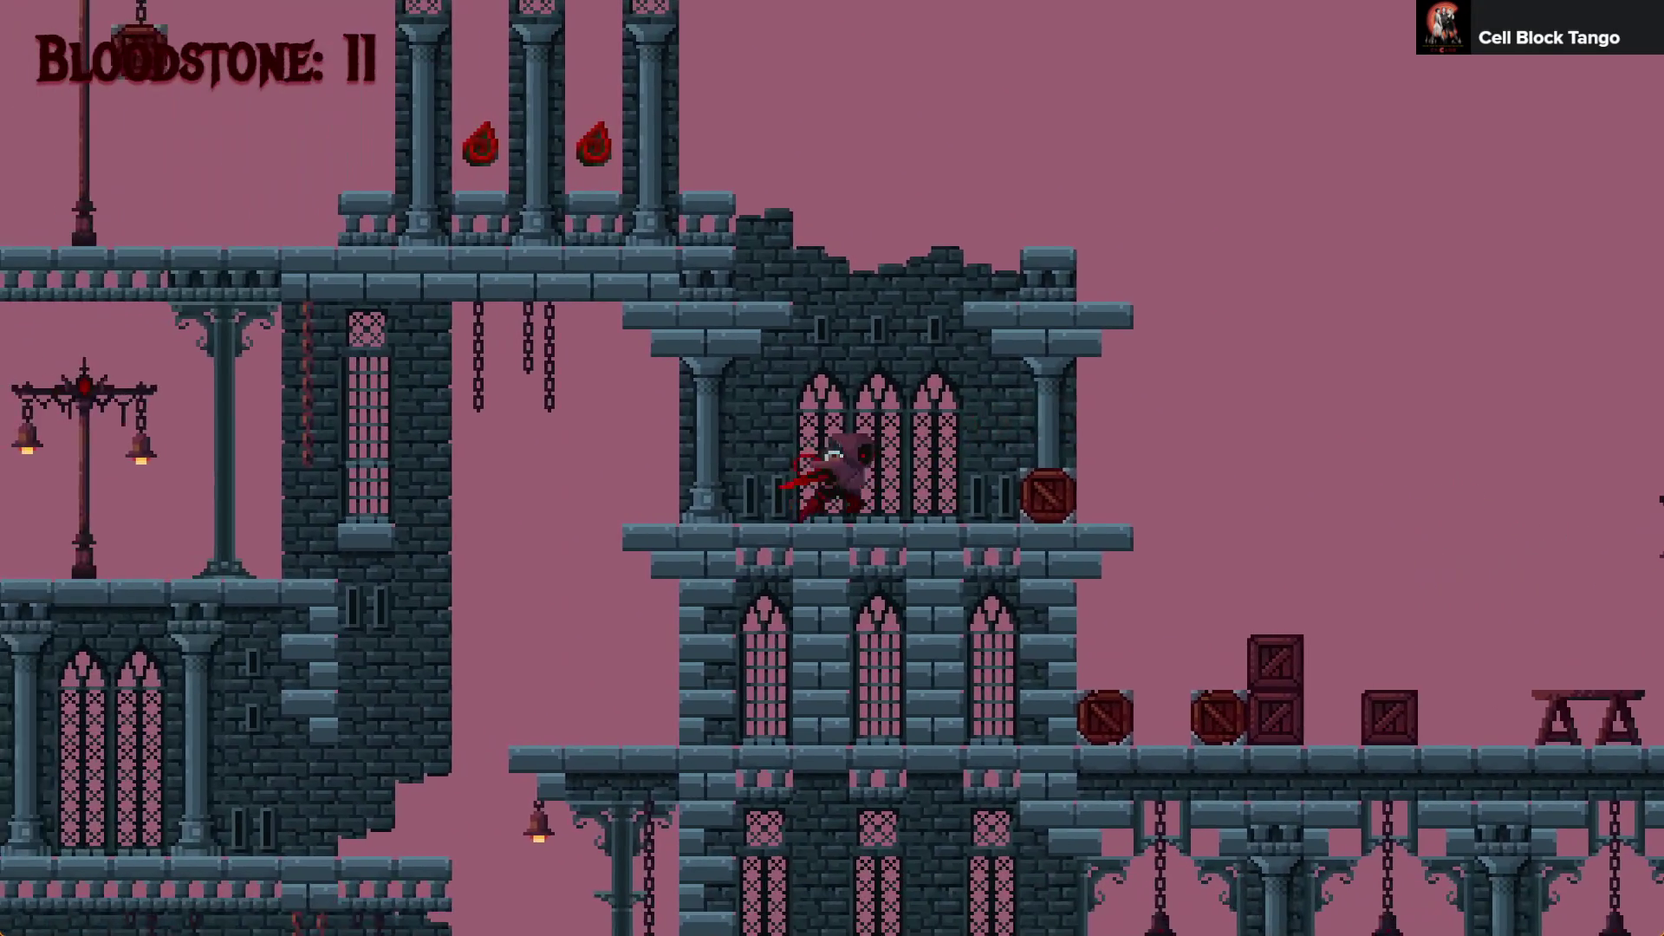
Playtest the level: drop through the tower, jump onto a crate and wall-jump between buildings
key(Left)
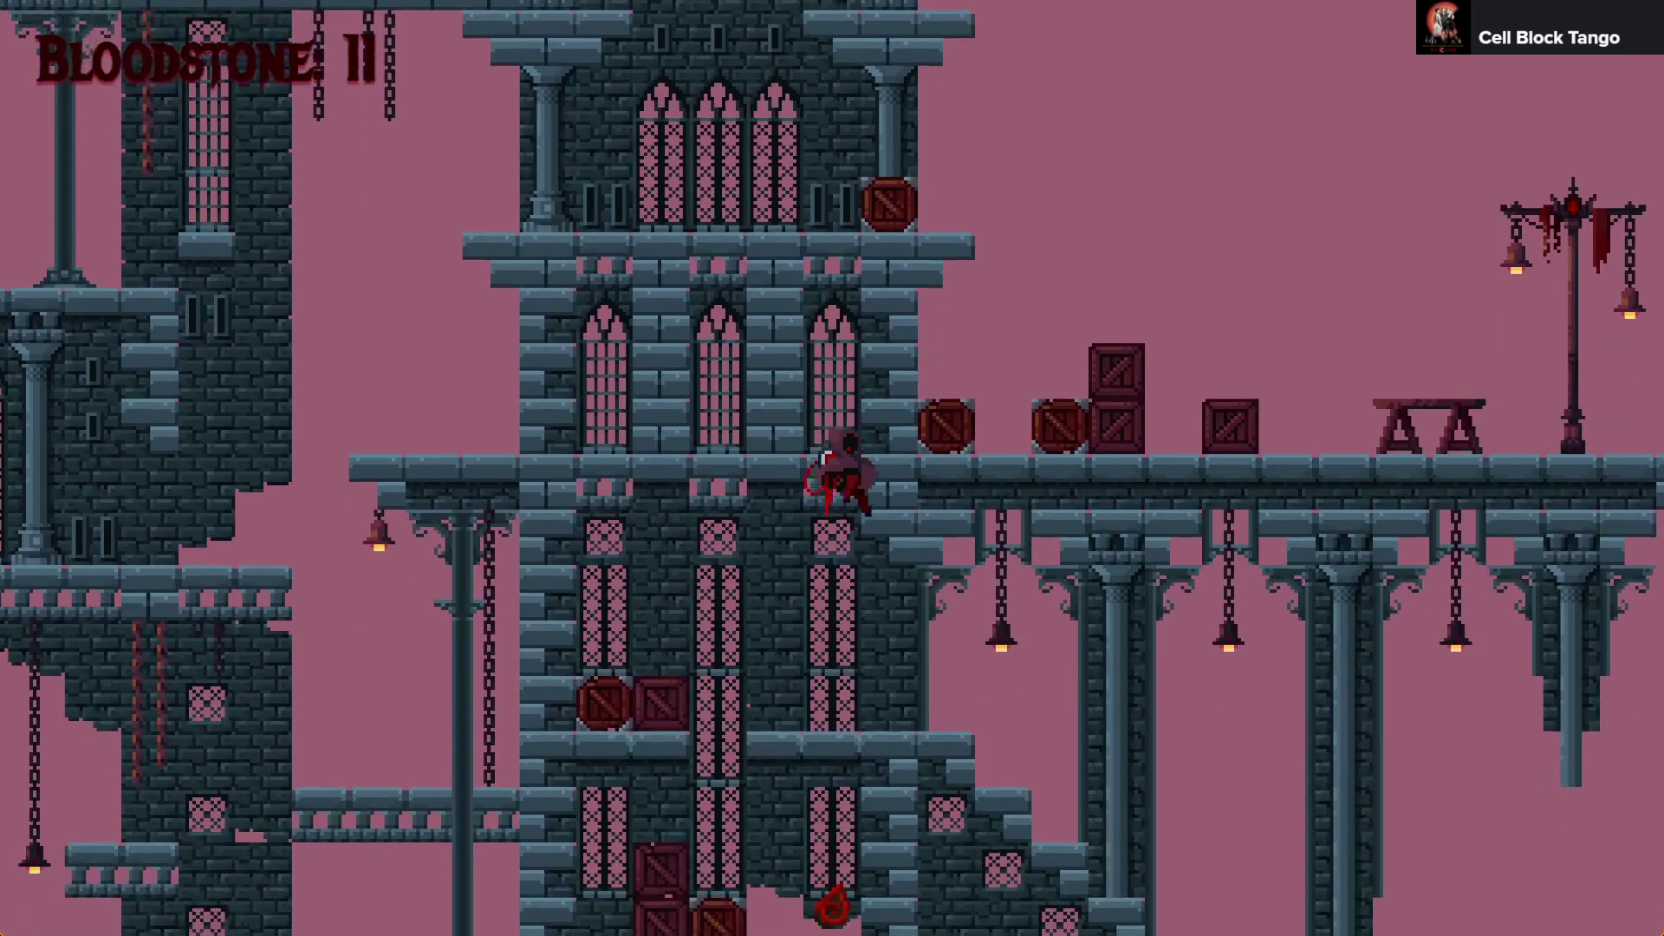
key(Right)
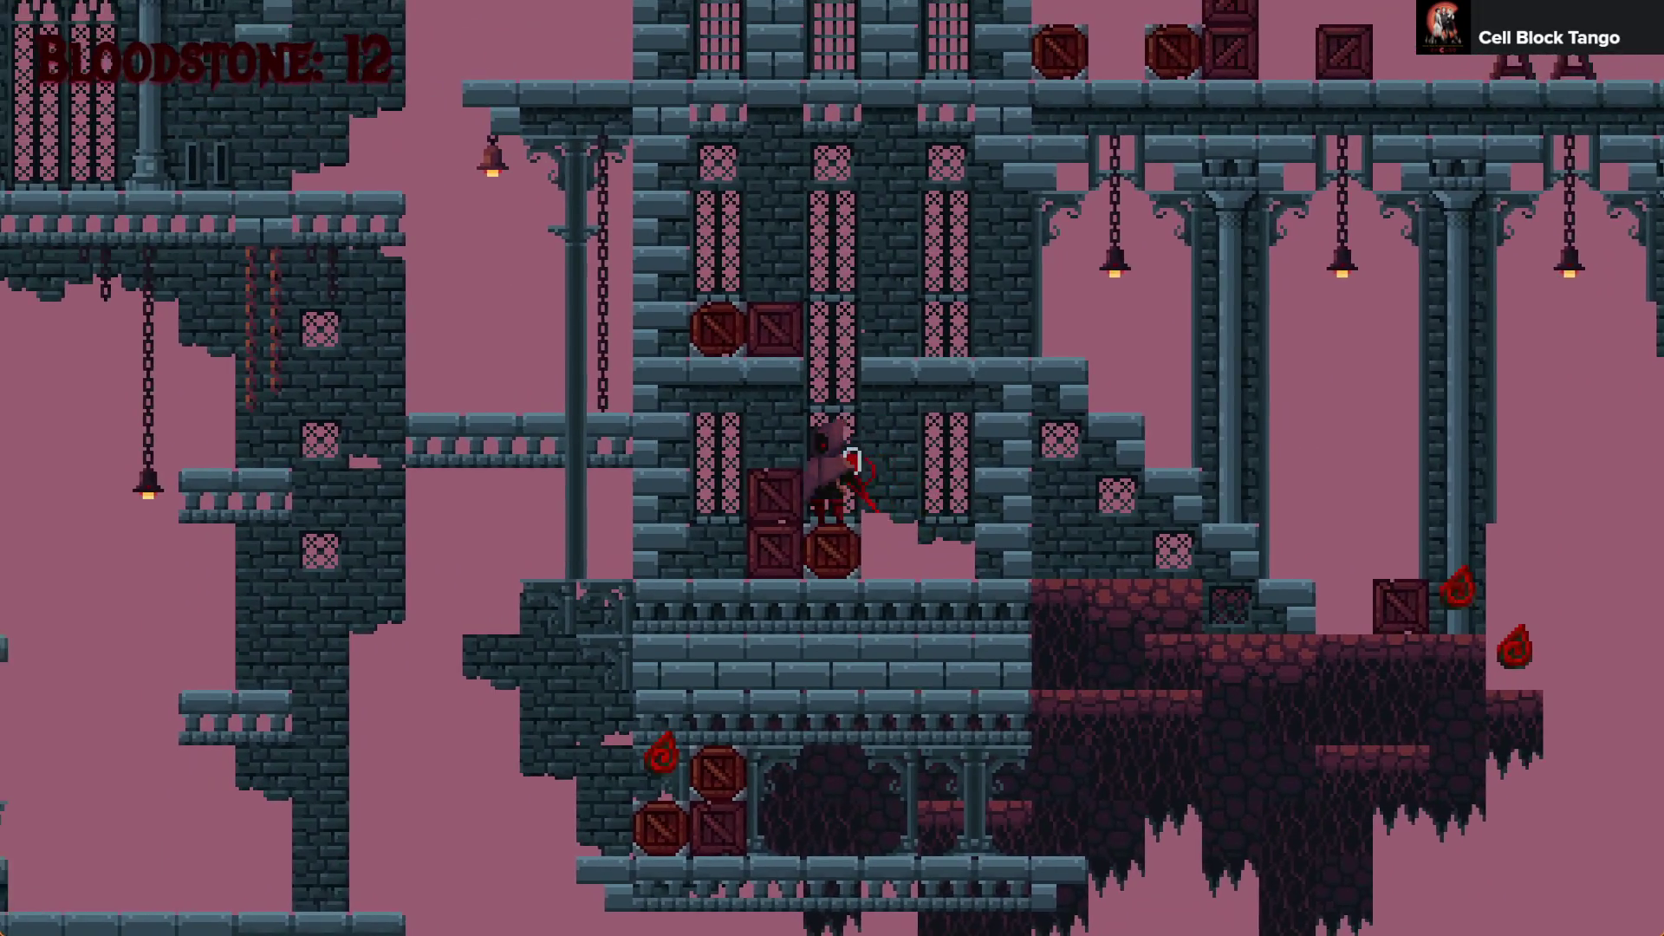
key(space)
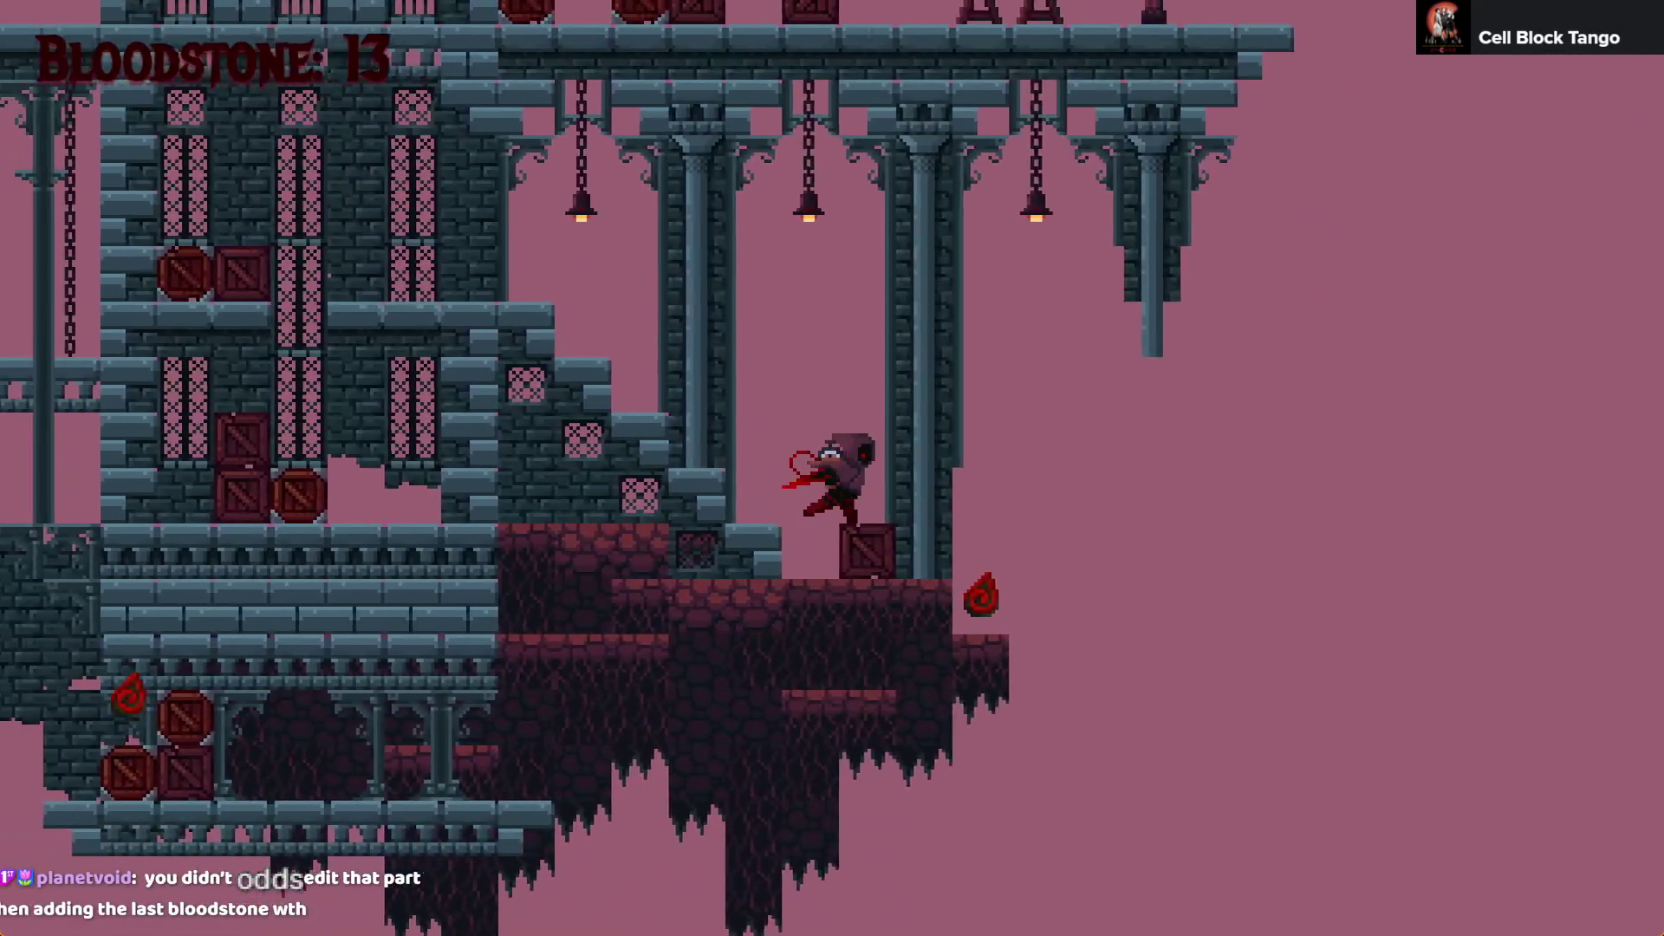
key(Left)
key(space)
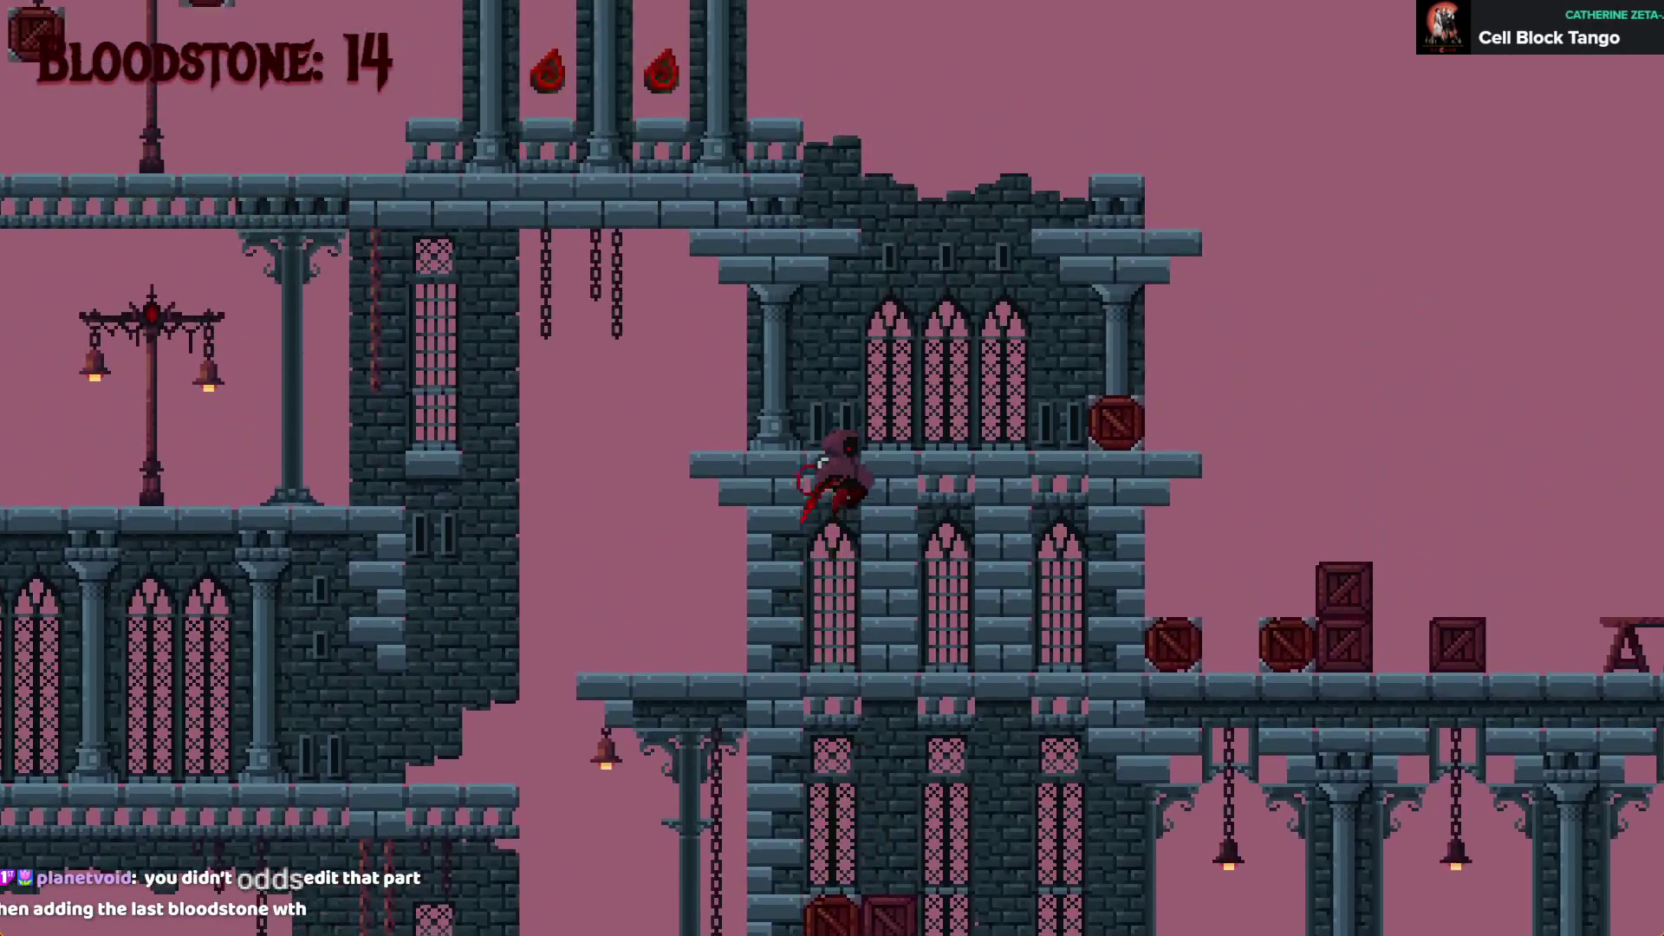
key(Right)
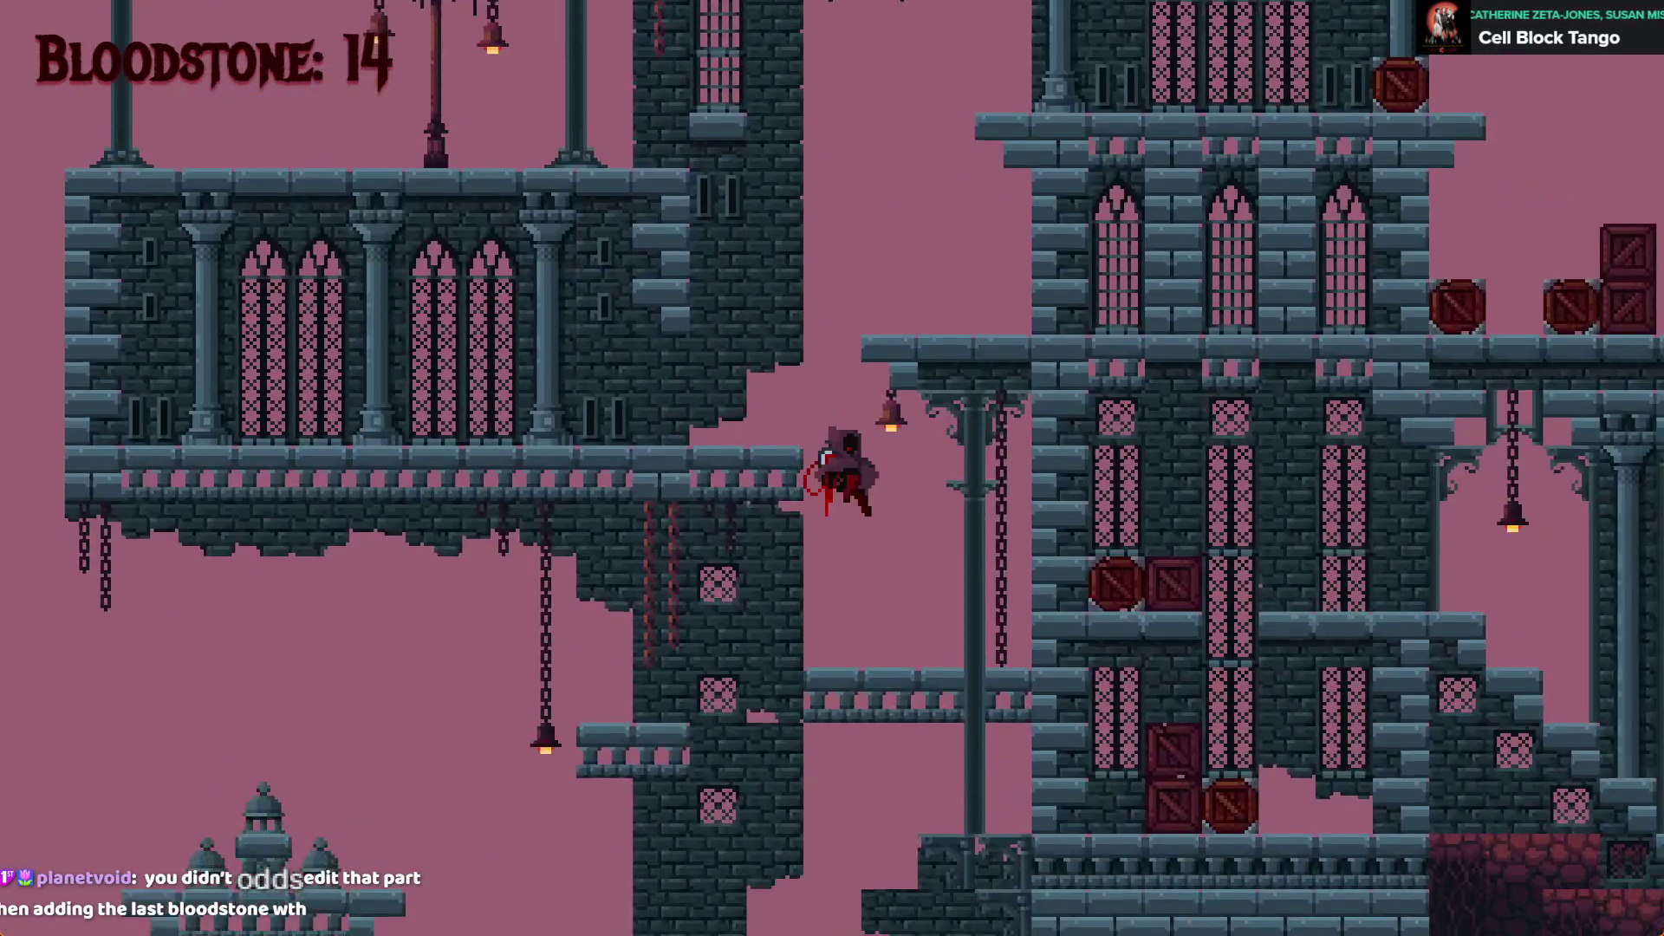
key(Left)
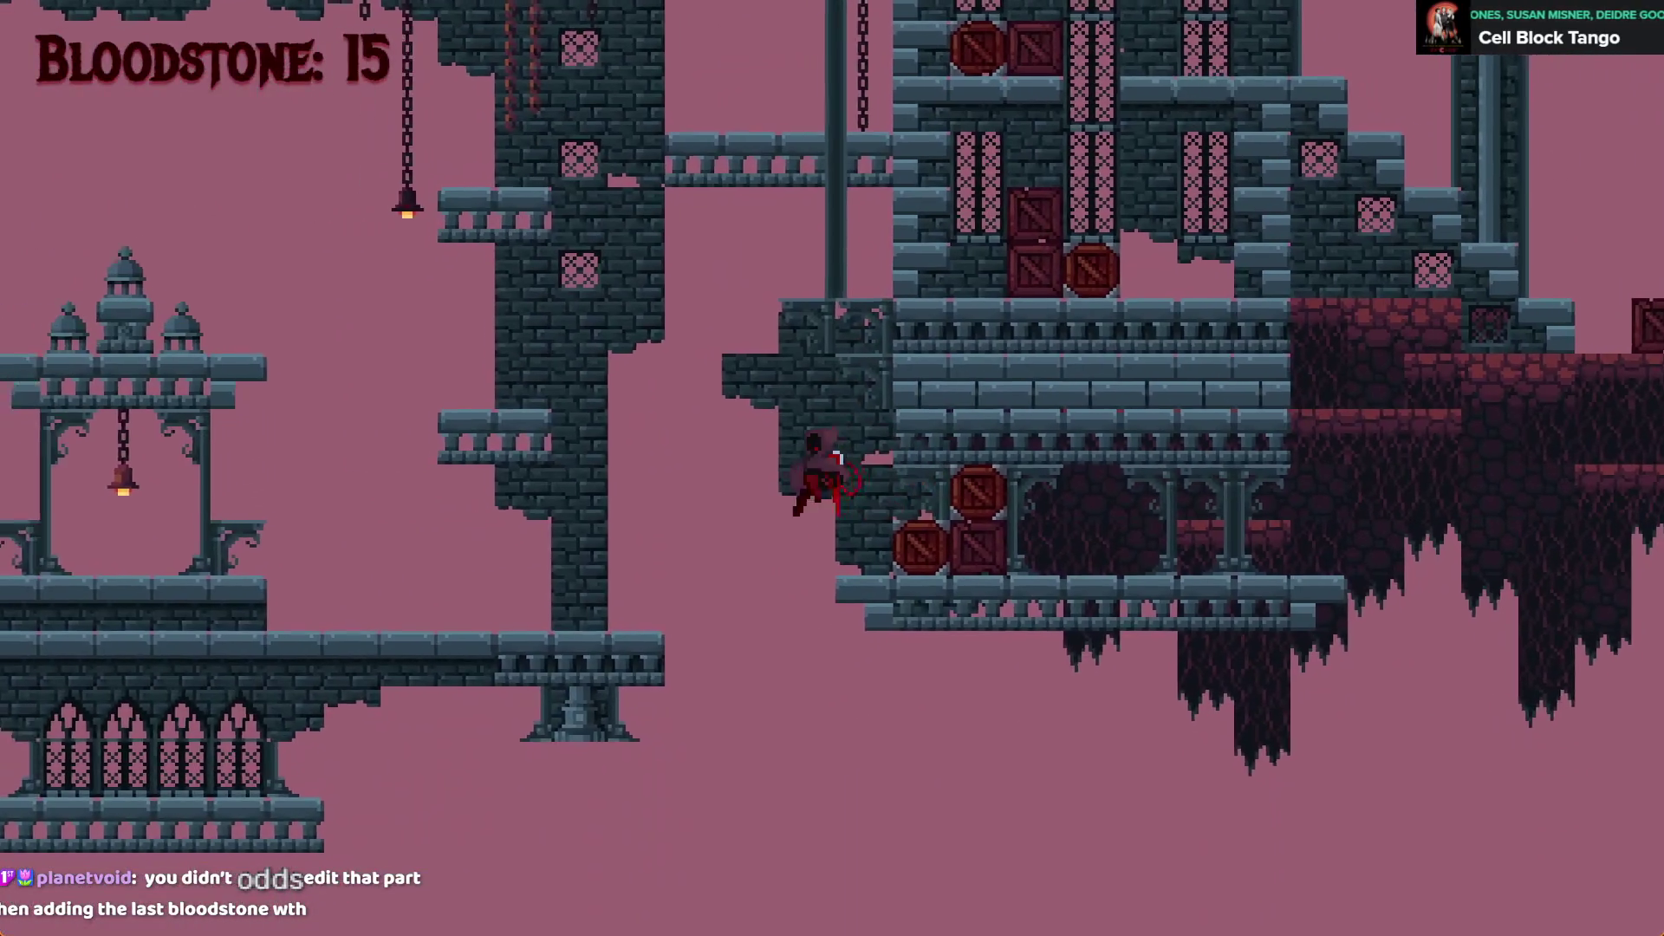
key(space)
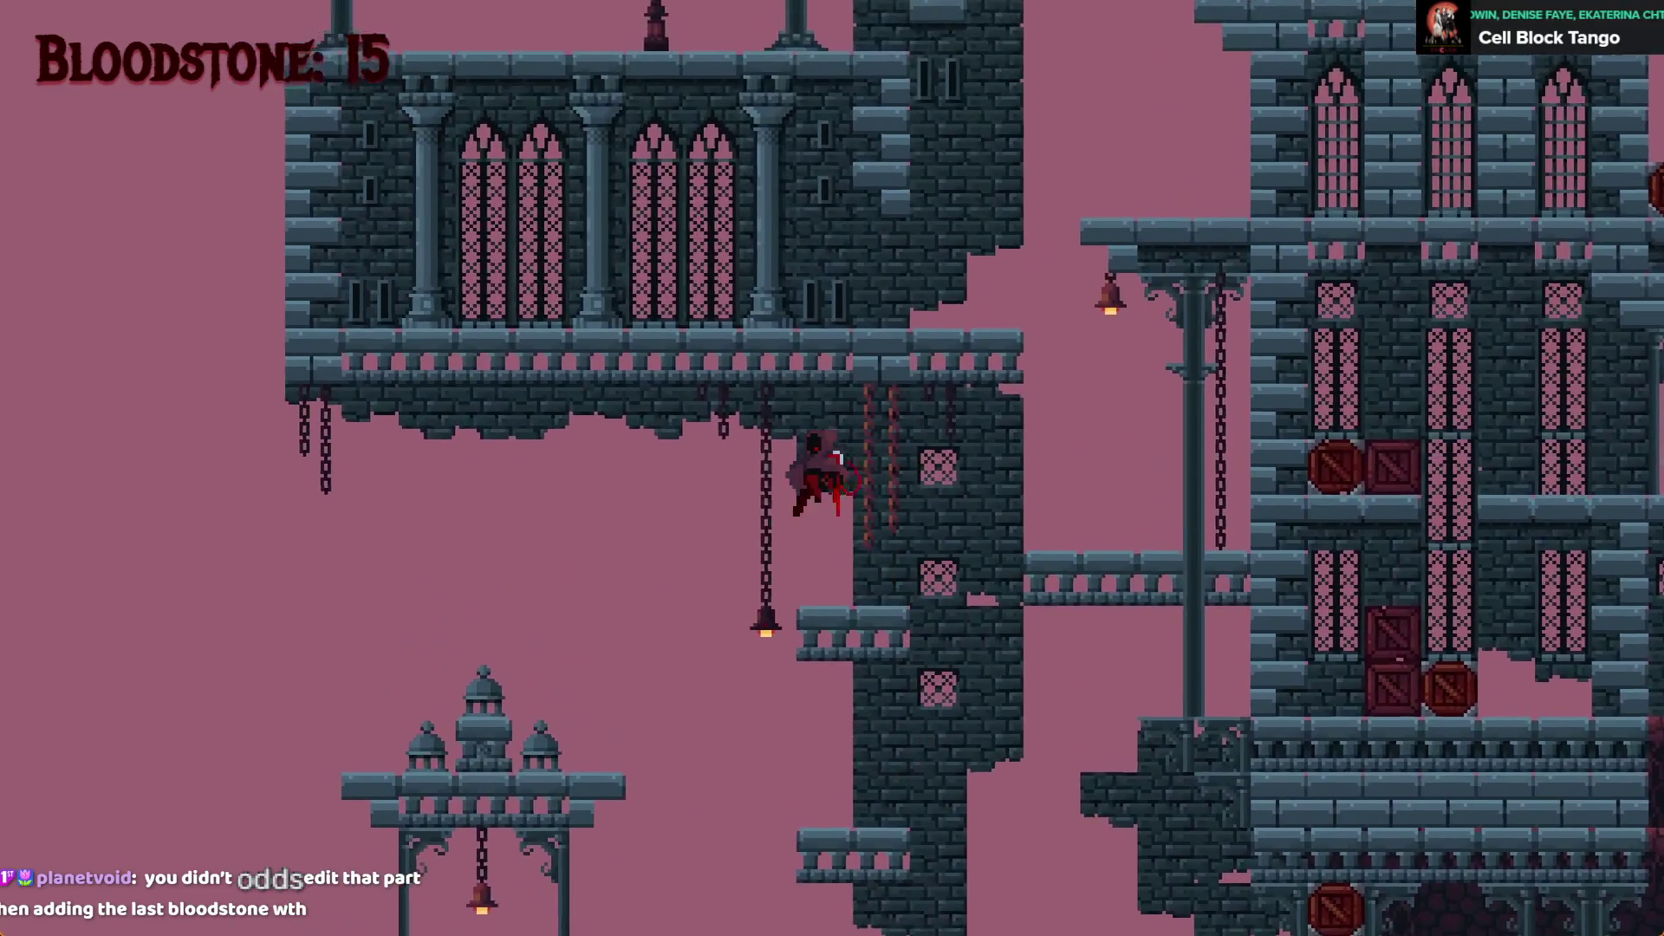
key(space)
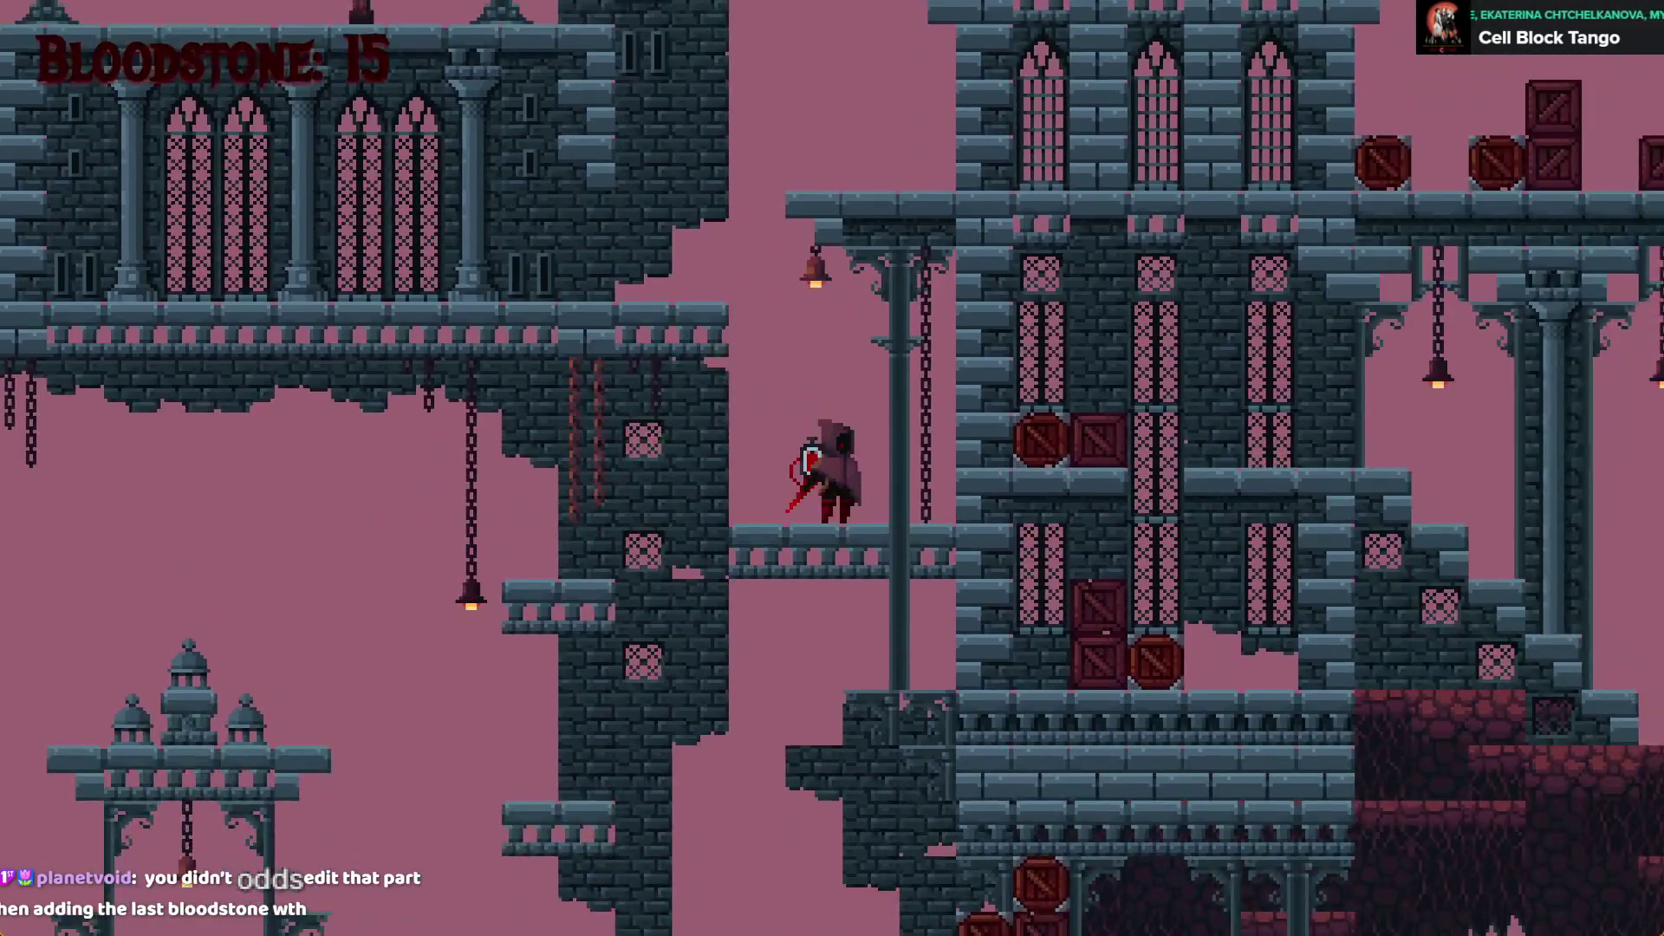
Leap off the left tower, collect the bloodstones across the platforms, and save the project
key(Left)
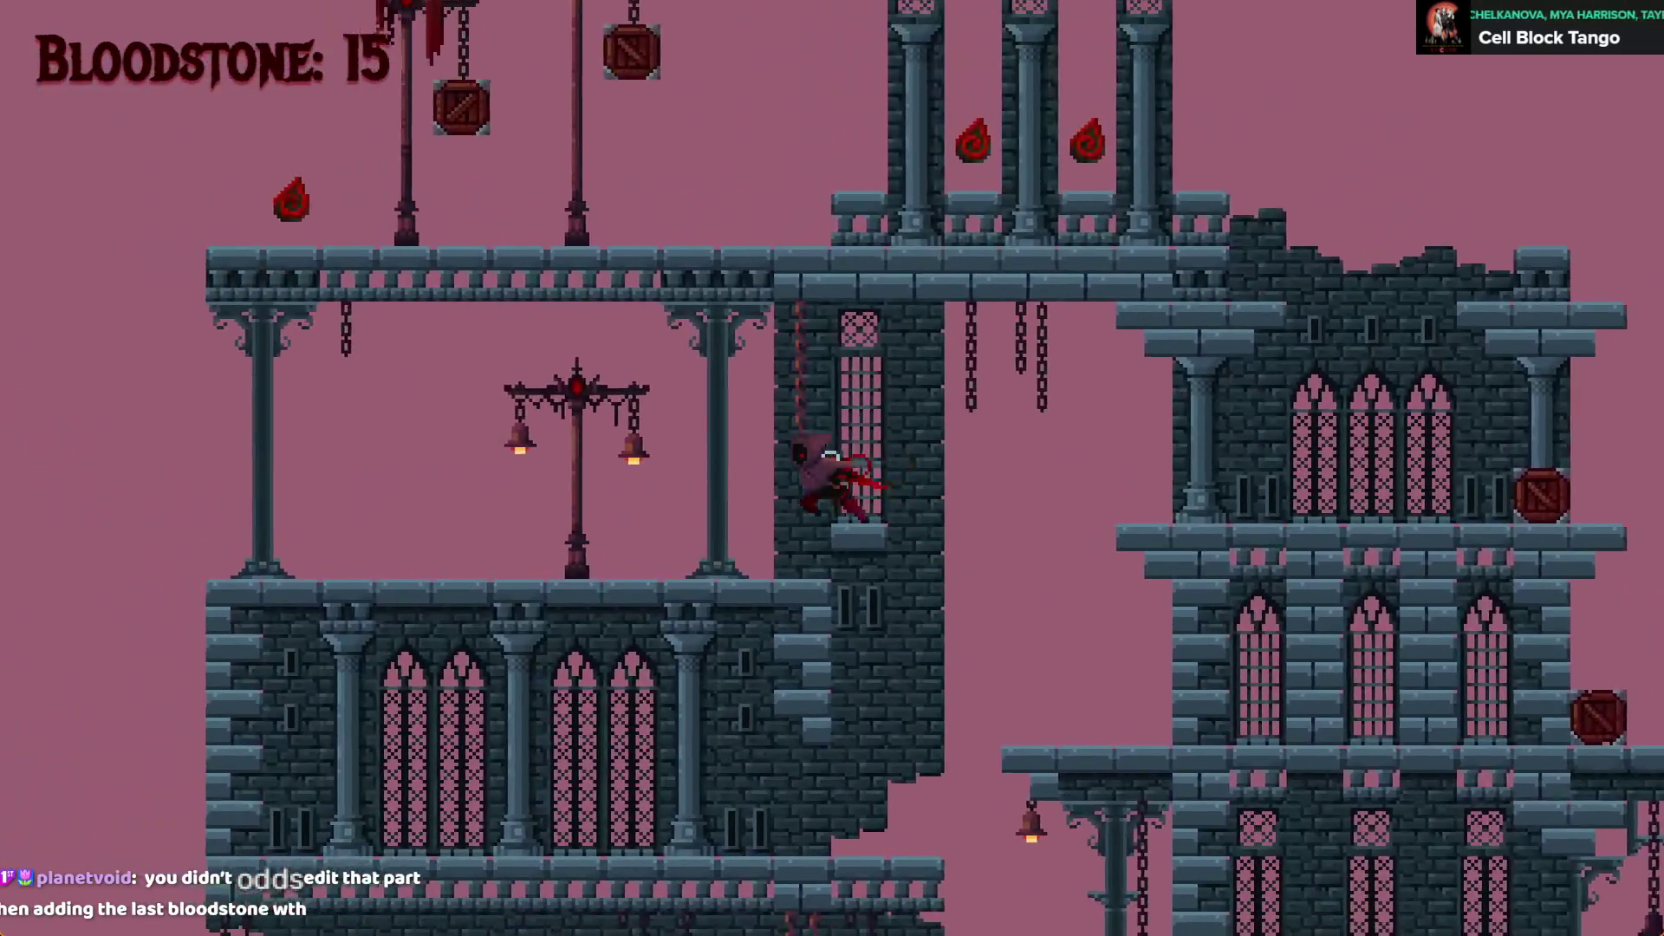
key(space)
key(Right)
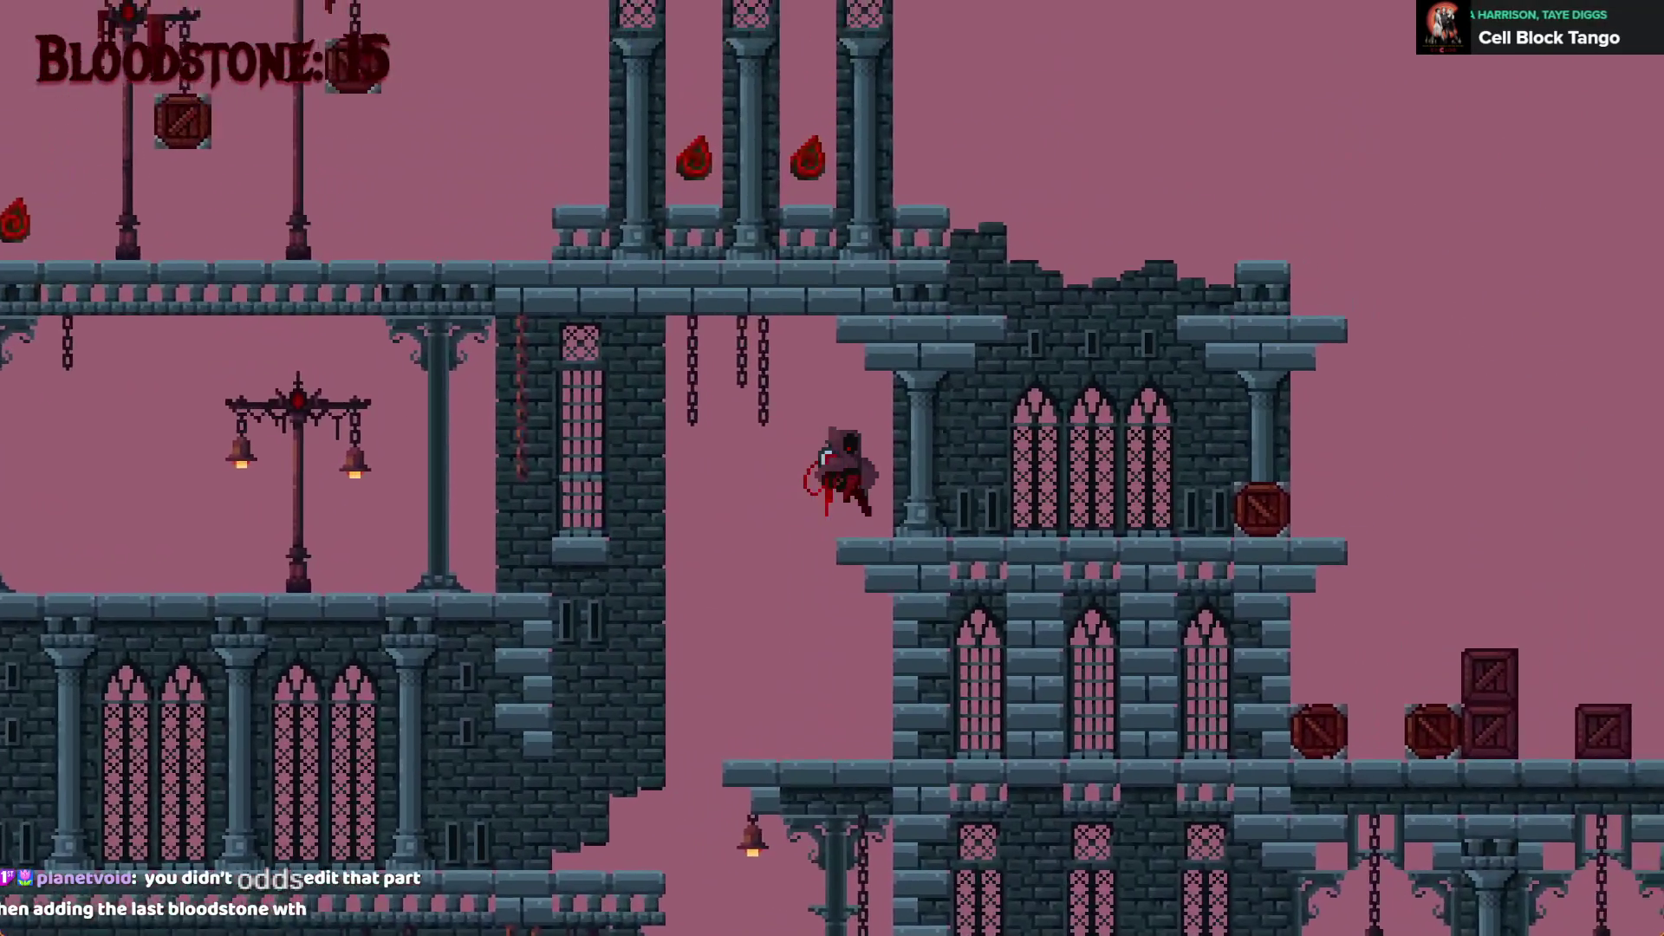
key(Left)
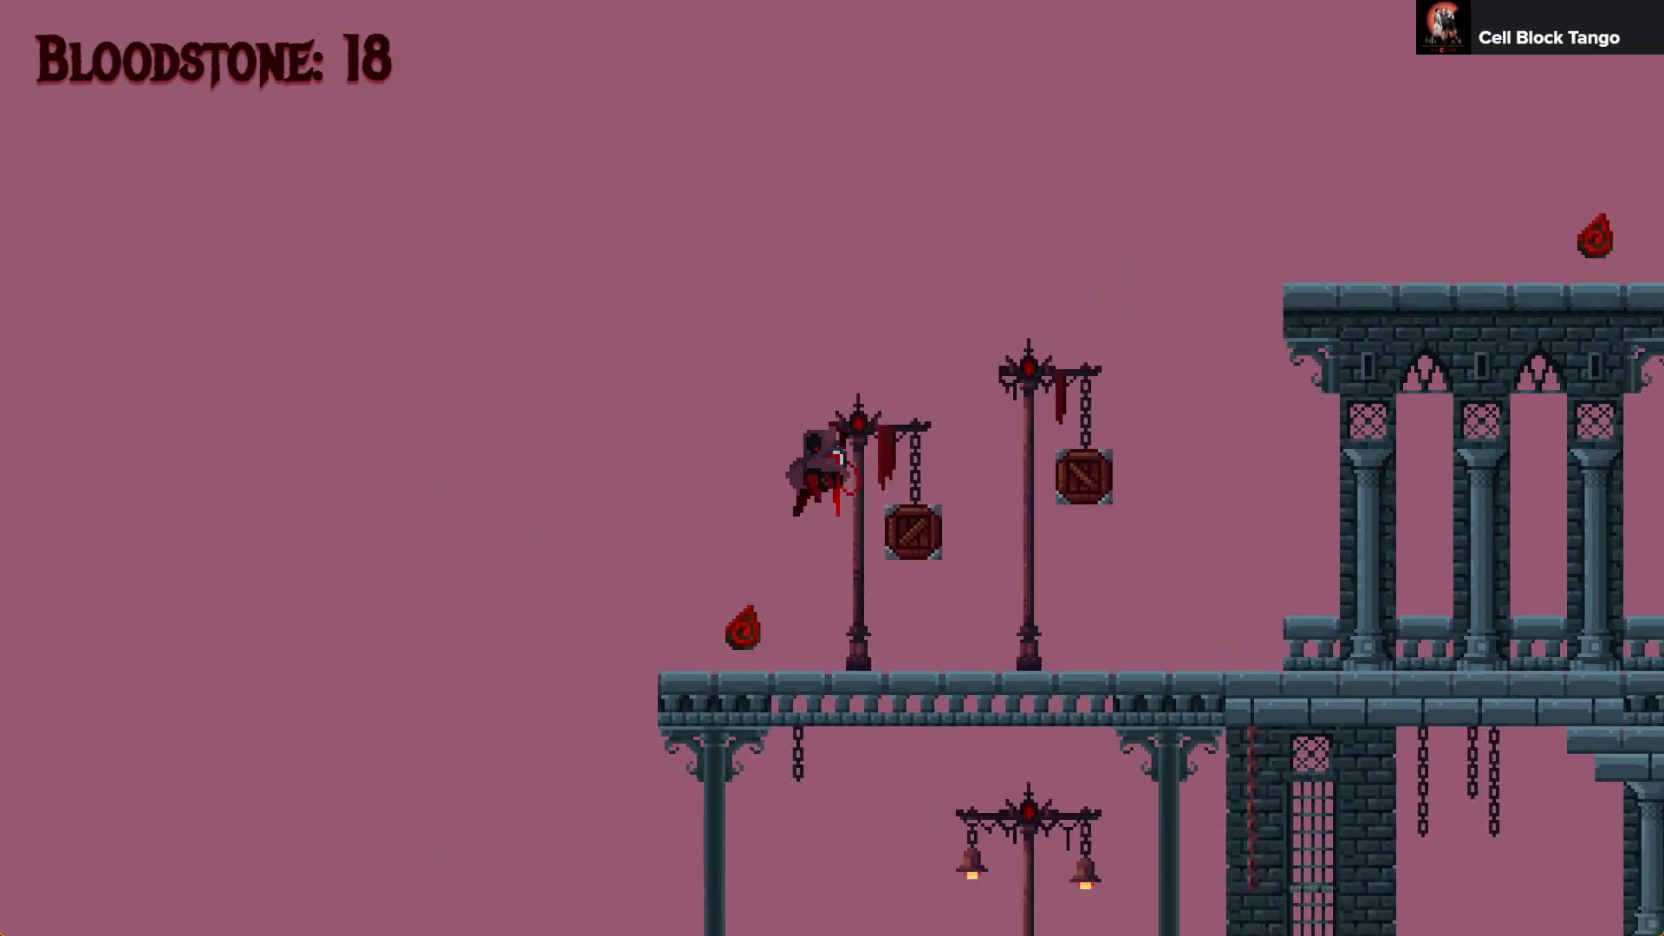
key(Right)
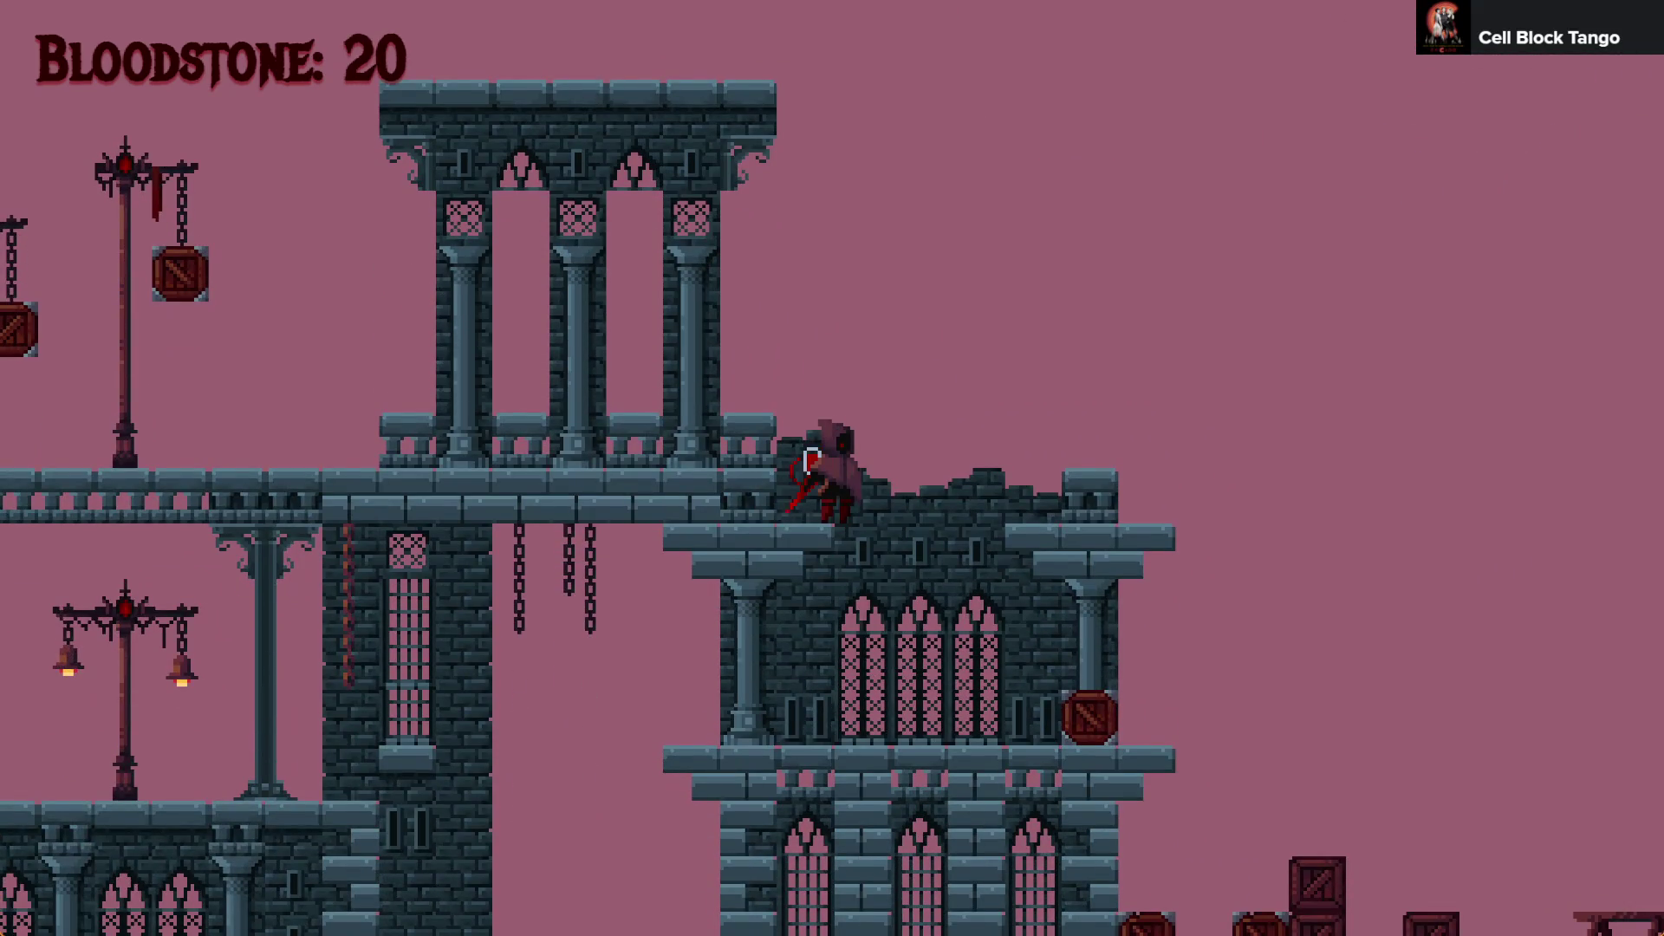
key(space)
key(Right)
key(Right)
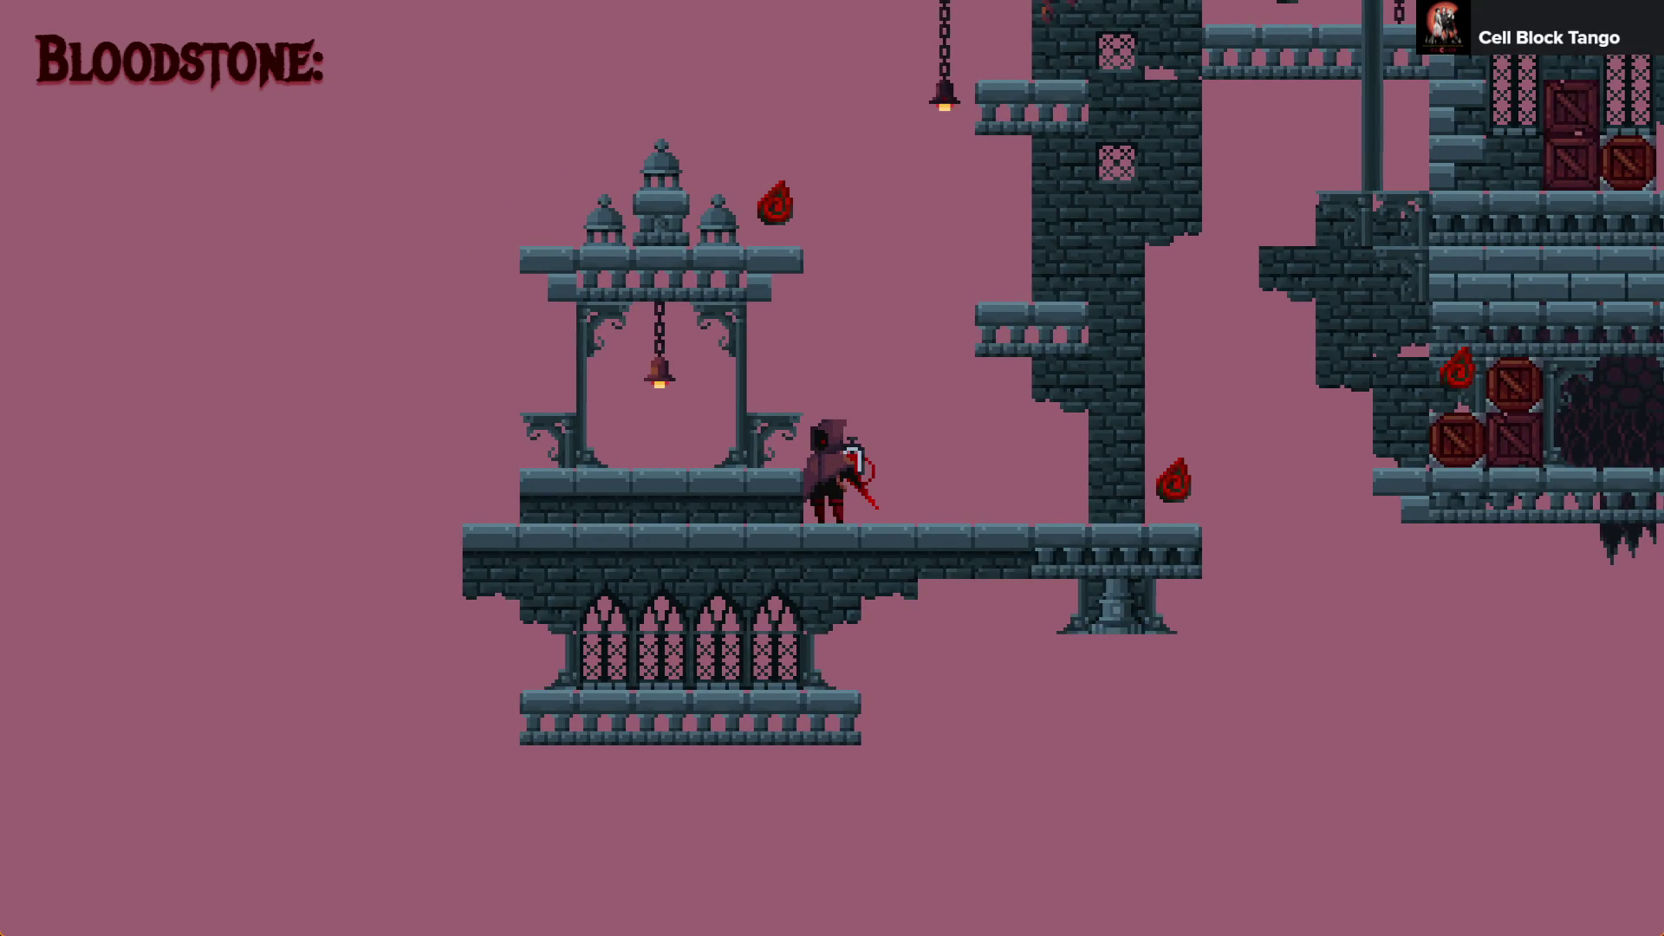
key(ctrl+s)
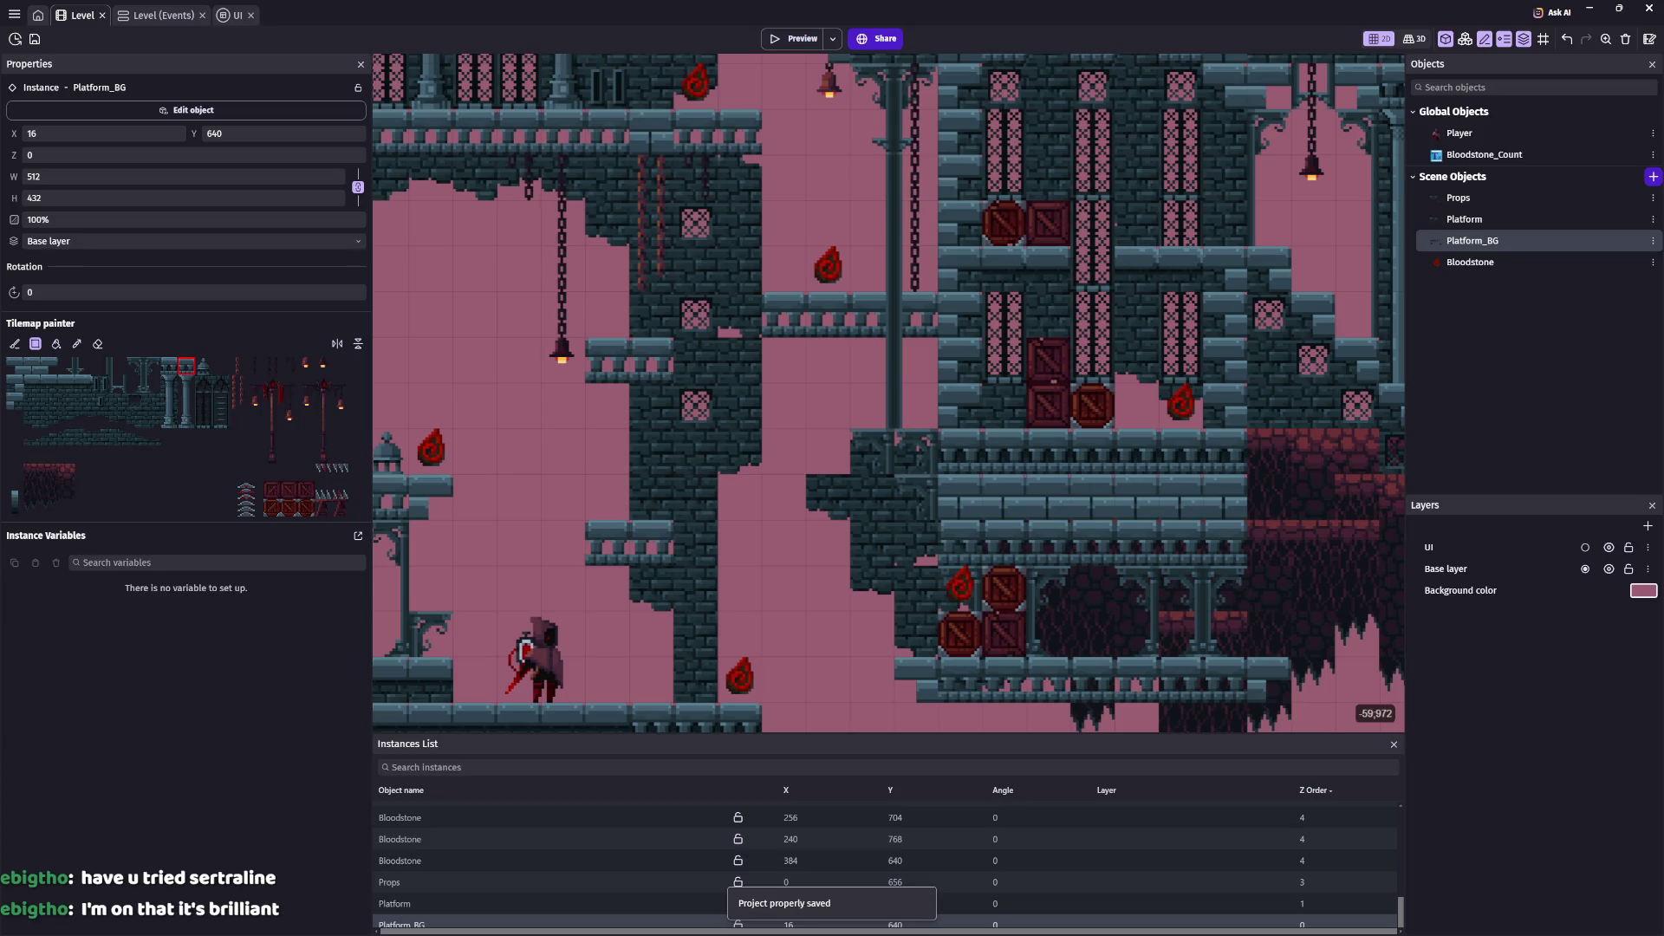
Zoom around the level layout and paint a platform tile left of the level's edge
scroll(958, 576, down, 3)
scroll(958, 576, up, 3)
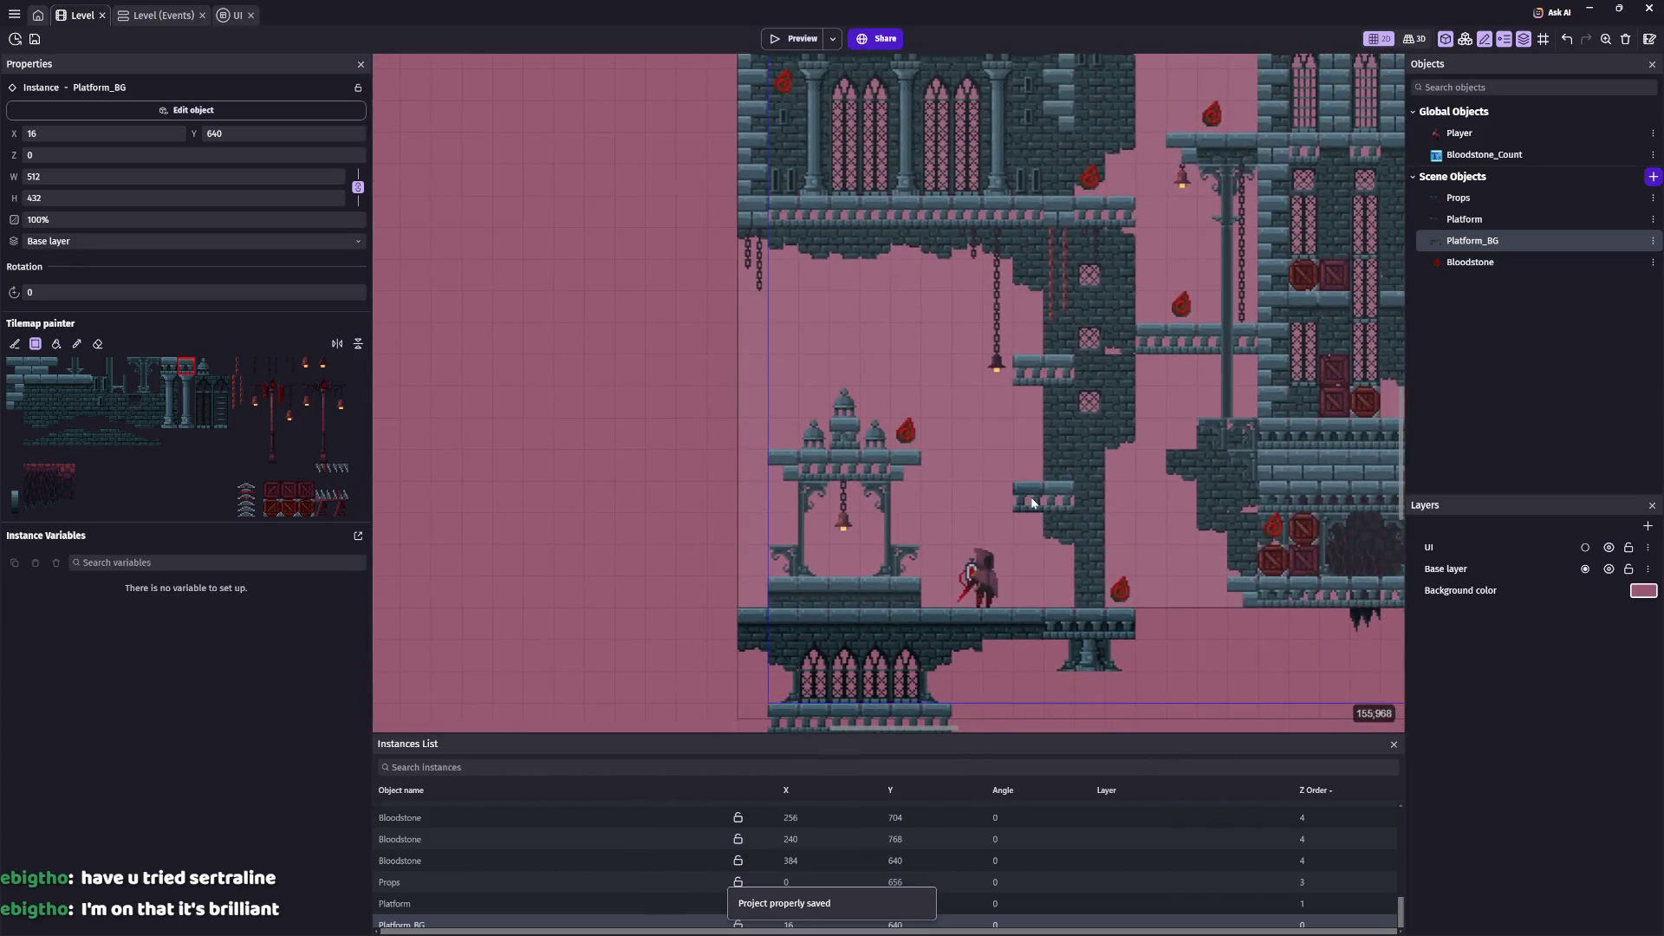
scroll(959, 576, down, 3)
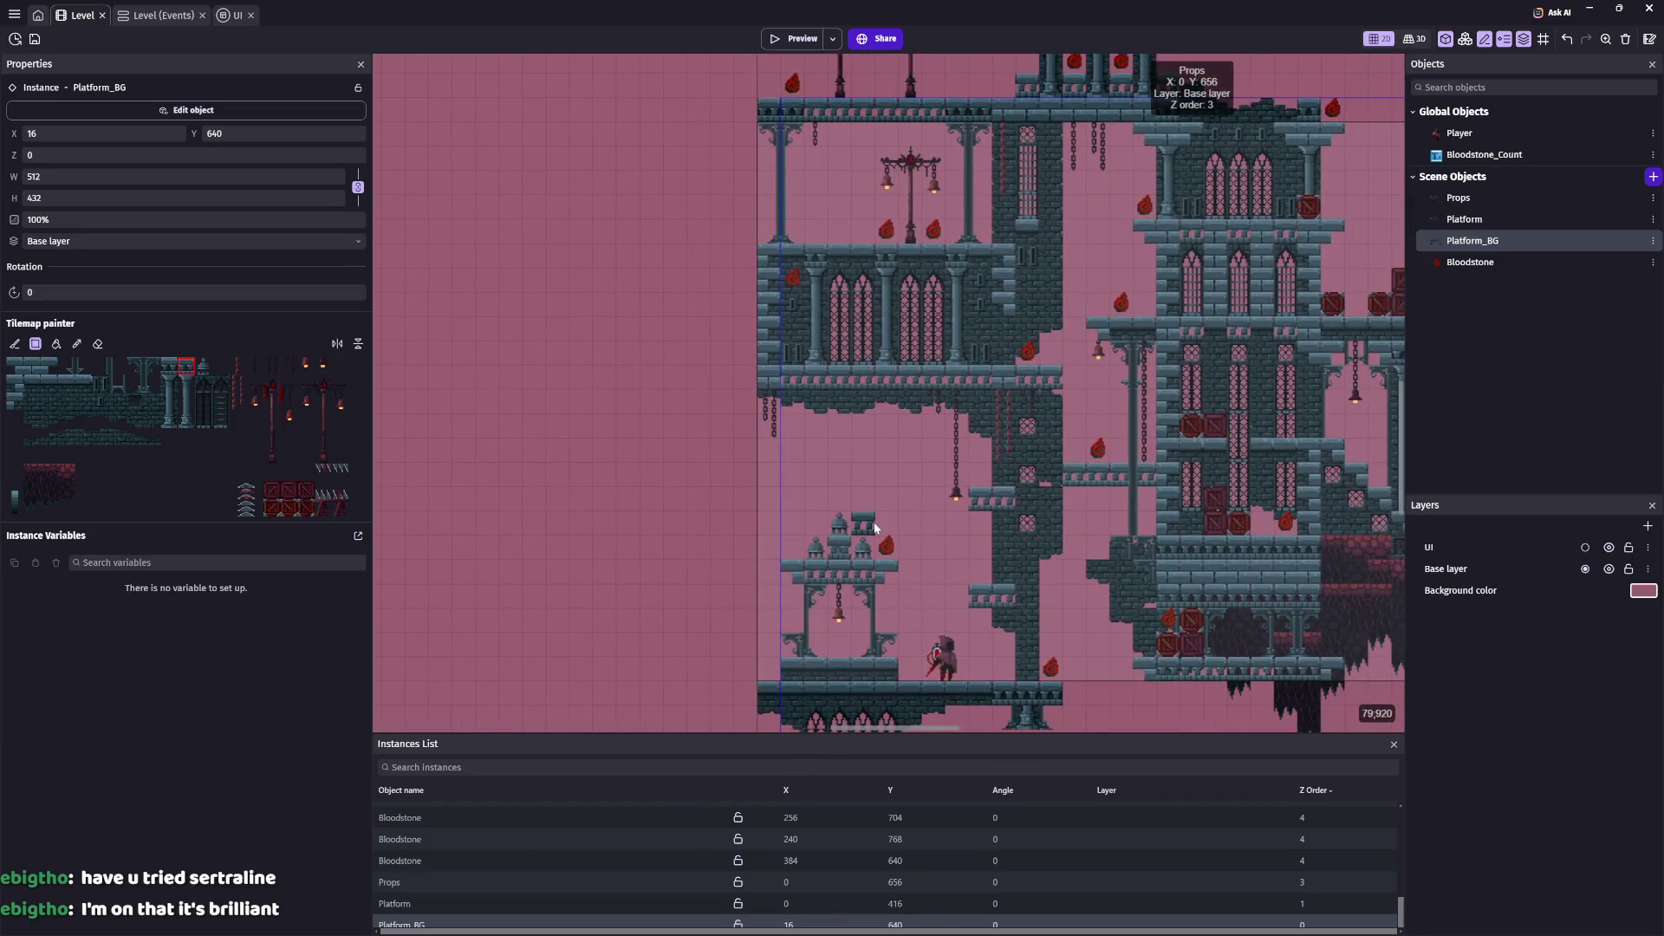
scroll(773, 430, up, 1)
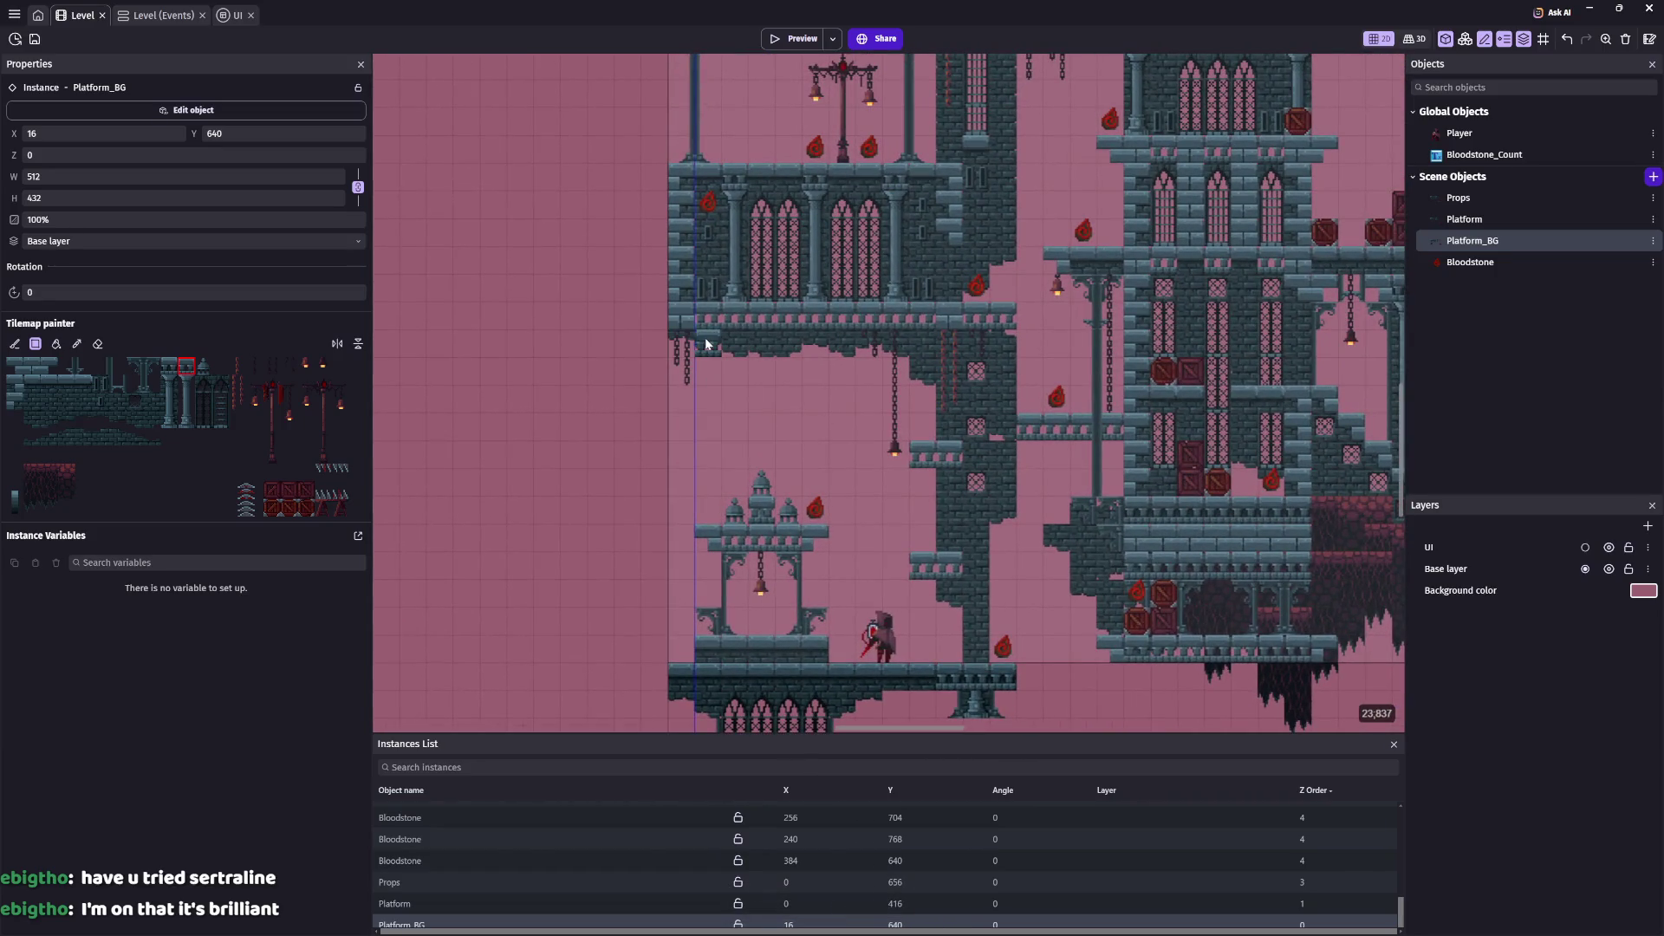
click(627, 291)
scroll(680, 485, up, 2)
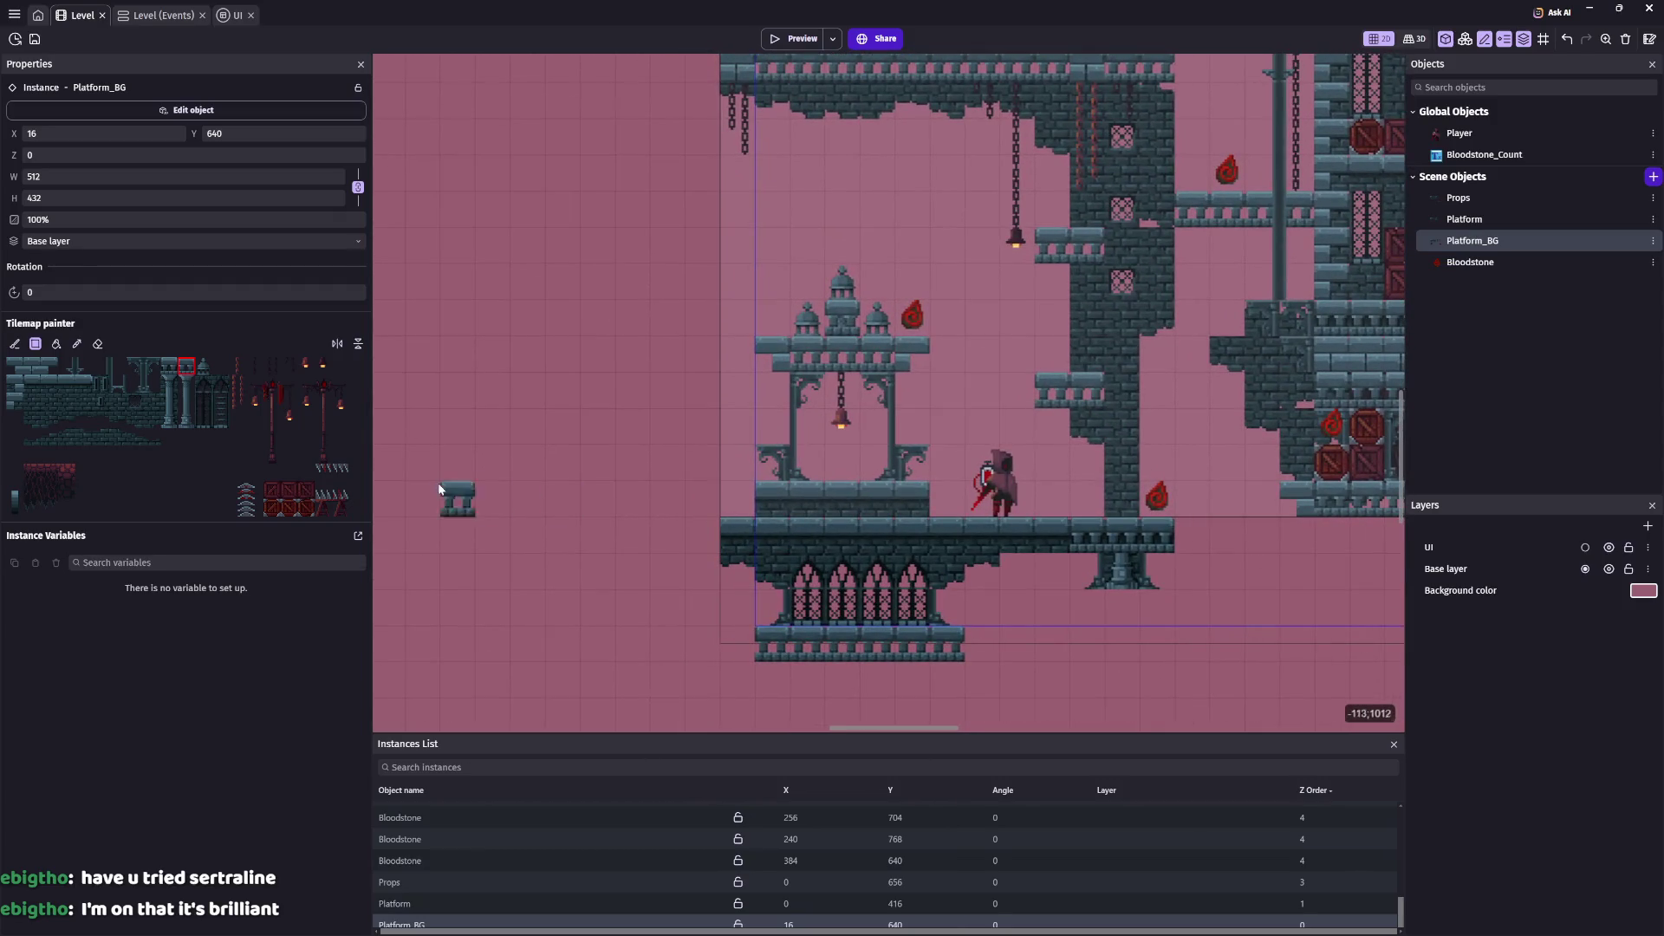
Select the Platform tile map object to show its properties and platform behaviour
click(1464, 220)
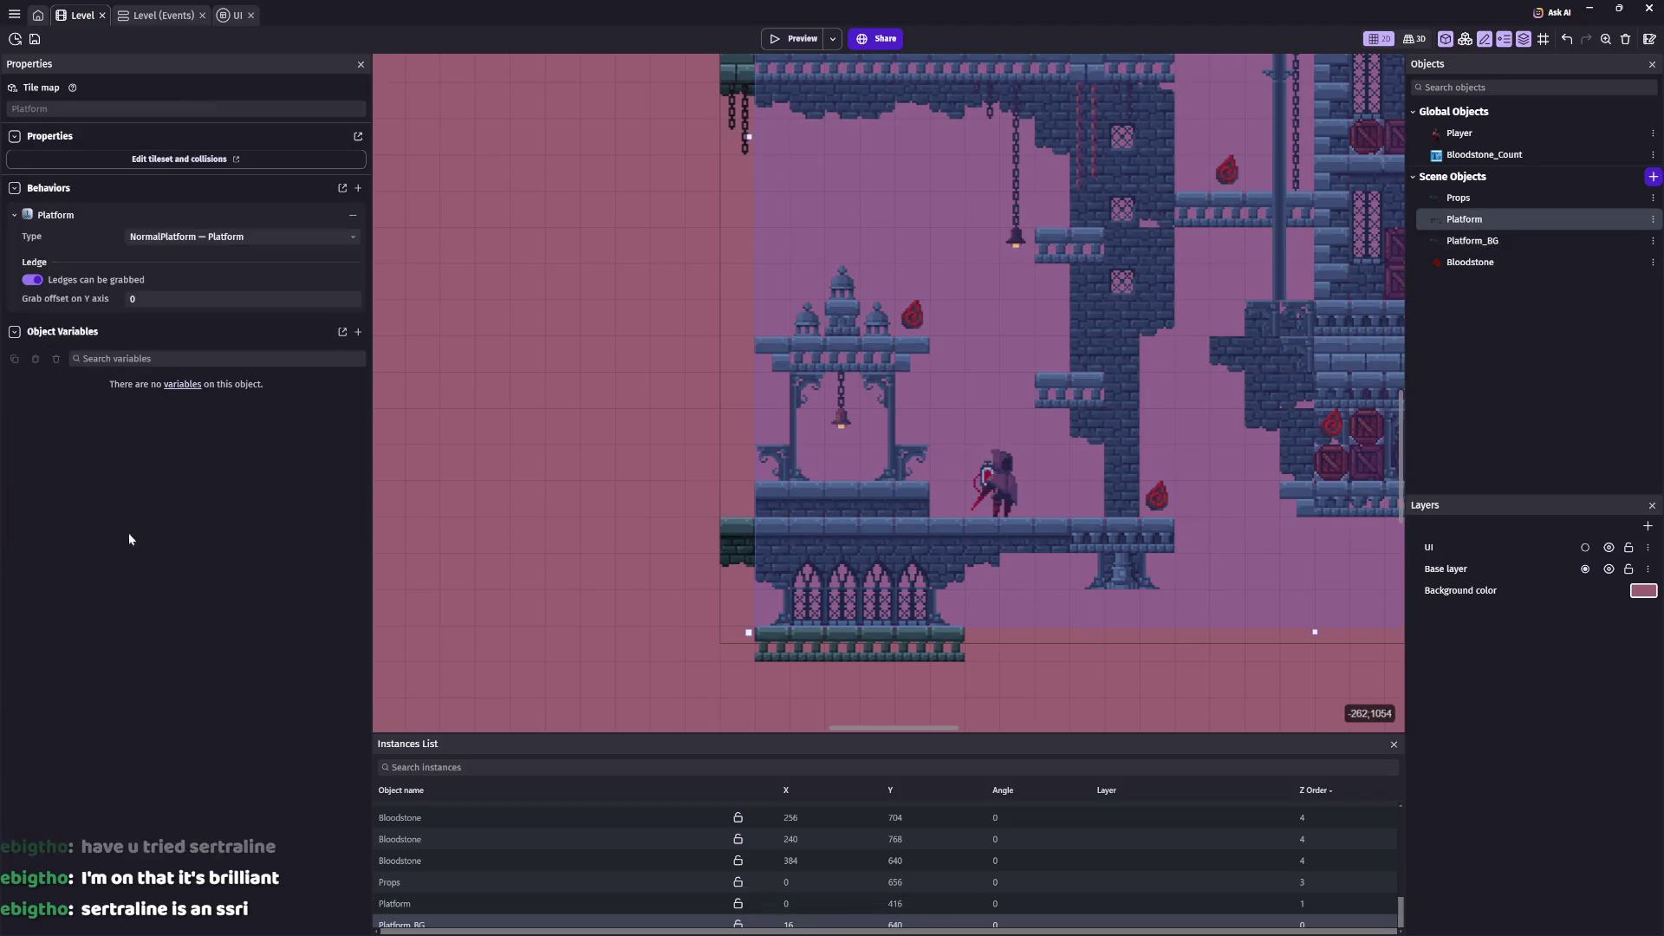
scroll(957, 425, down, 3)
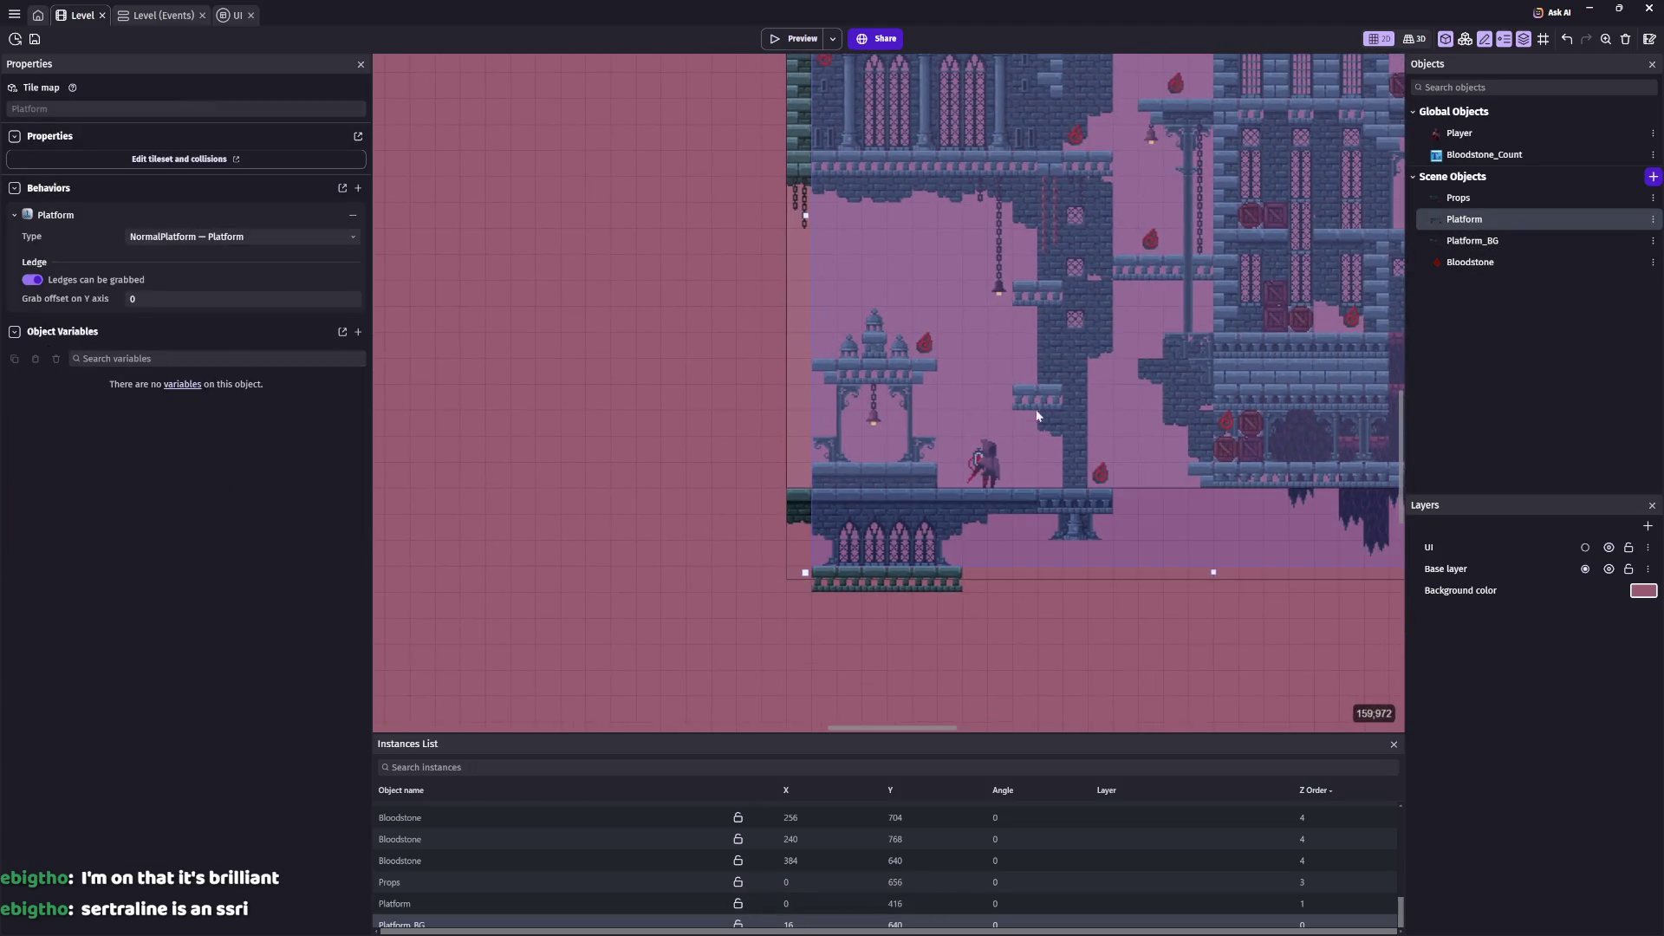
scroll(1038, 409, down, 4)
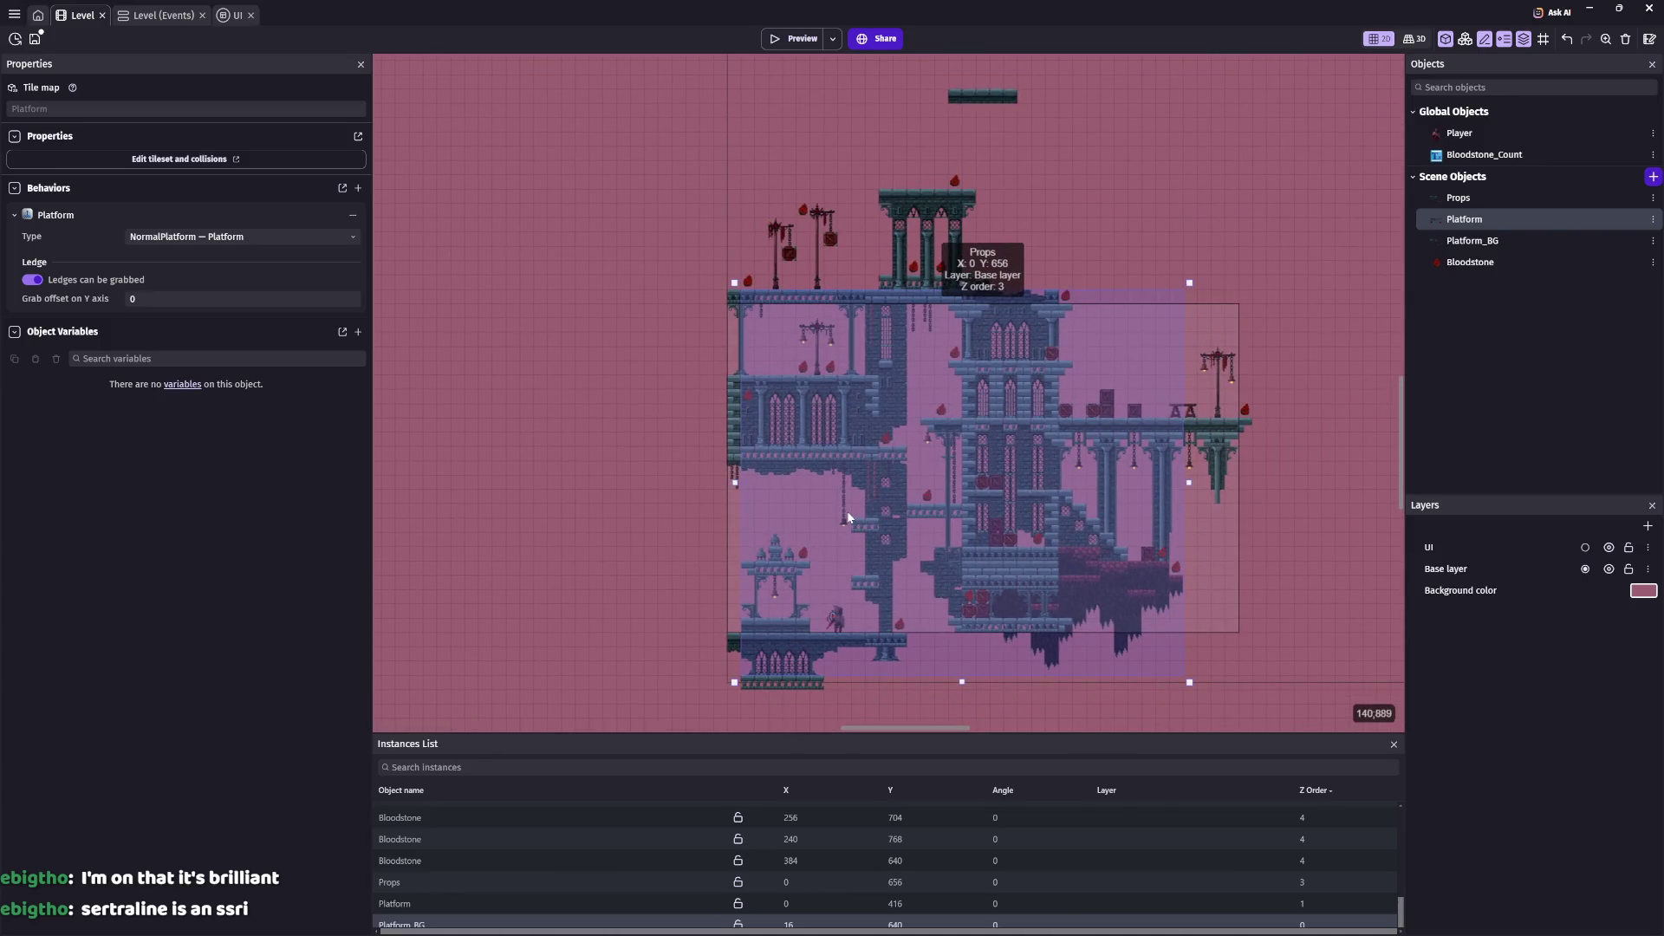
scroll(868, 553, up, 1)
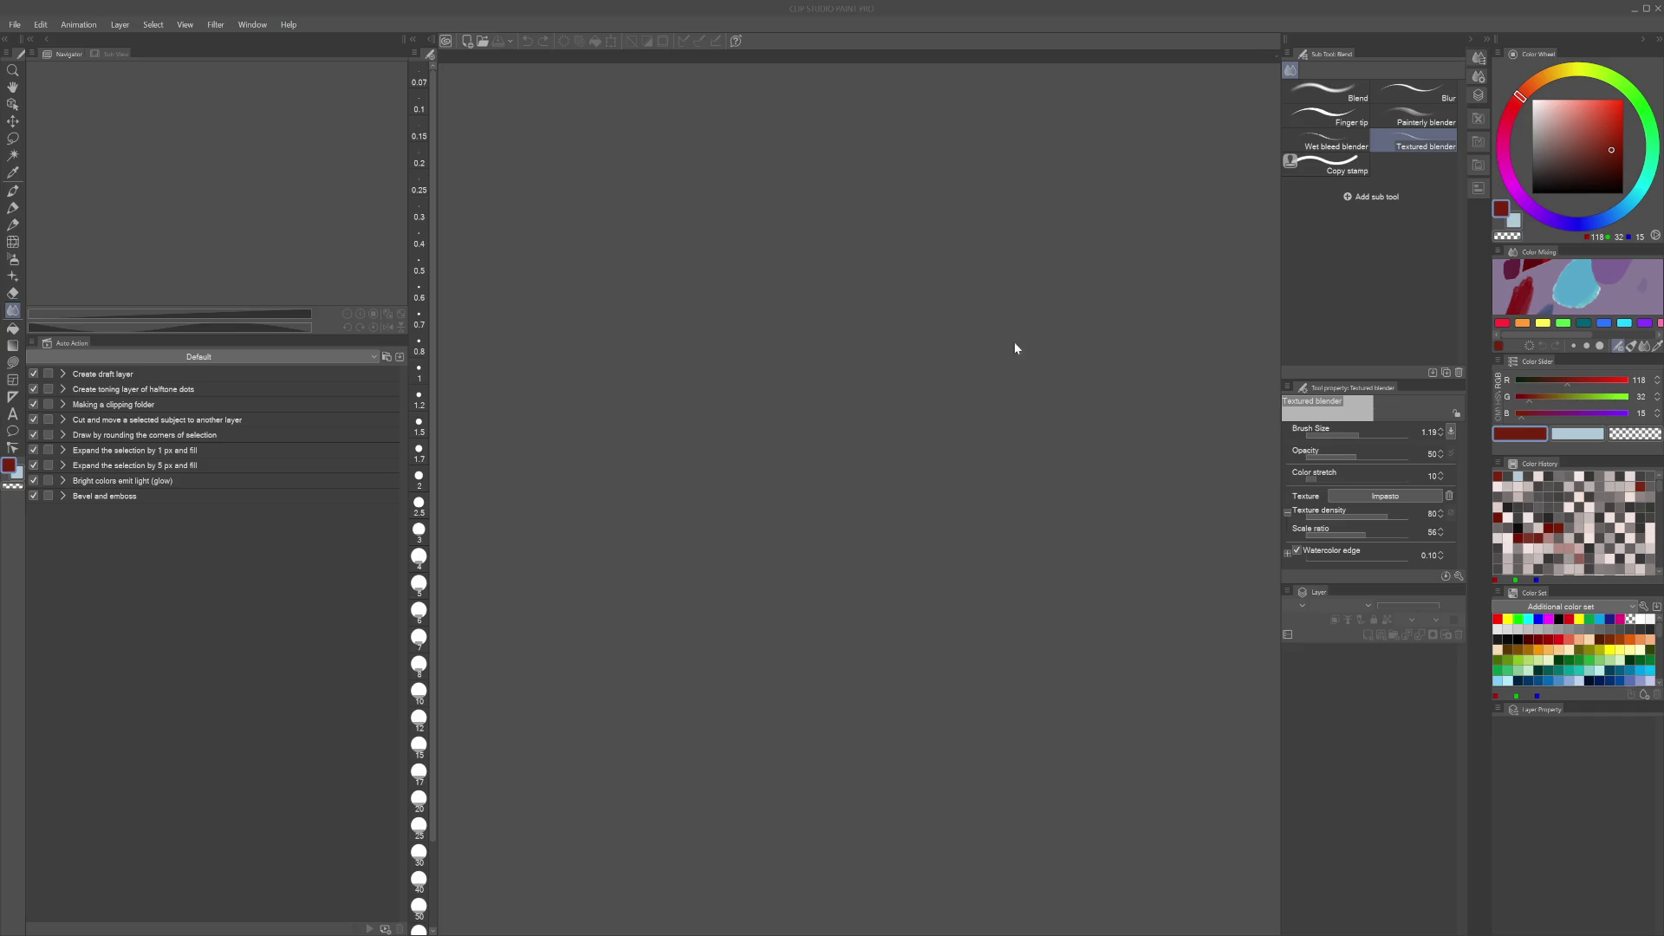
Dab the blender on the blank grey 1920×1080 background canvas and save it
scroll(974, 387, down, 2)
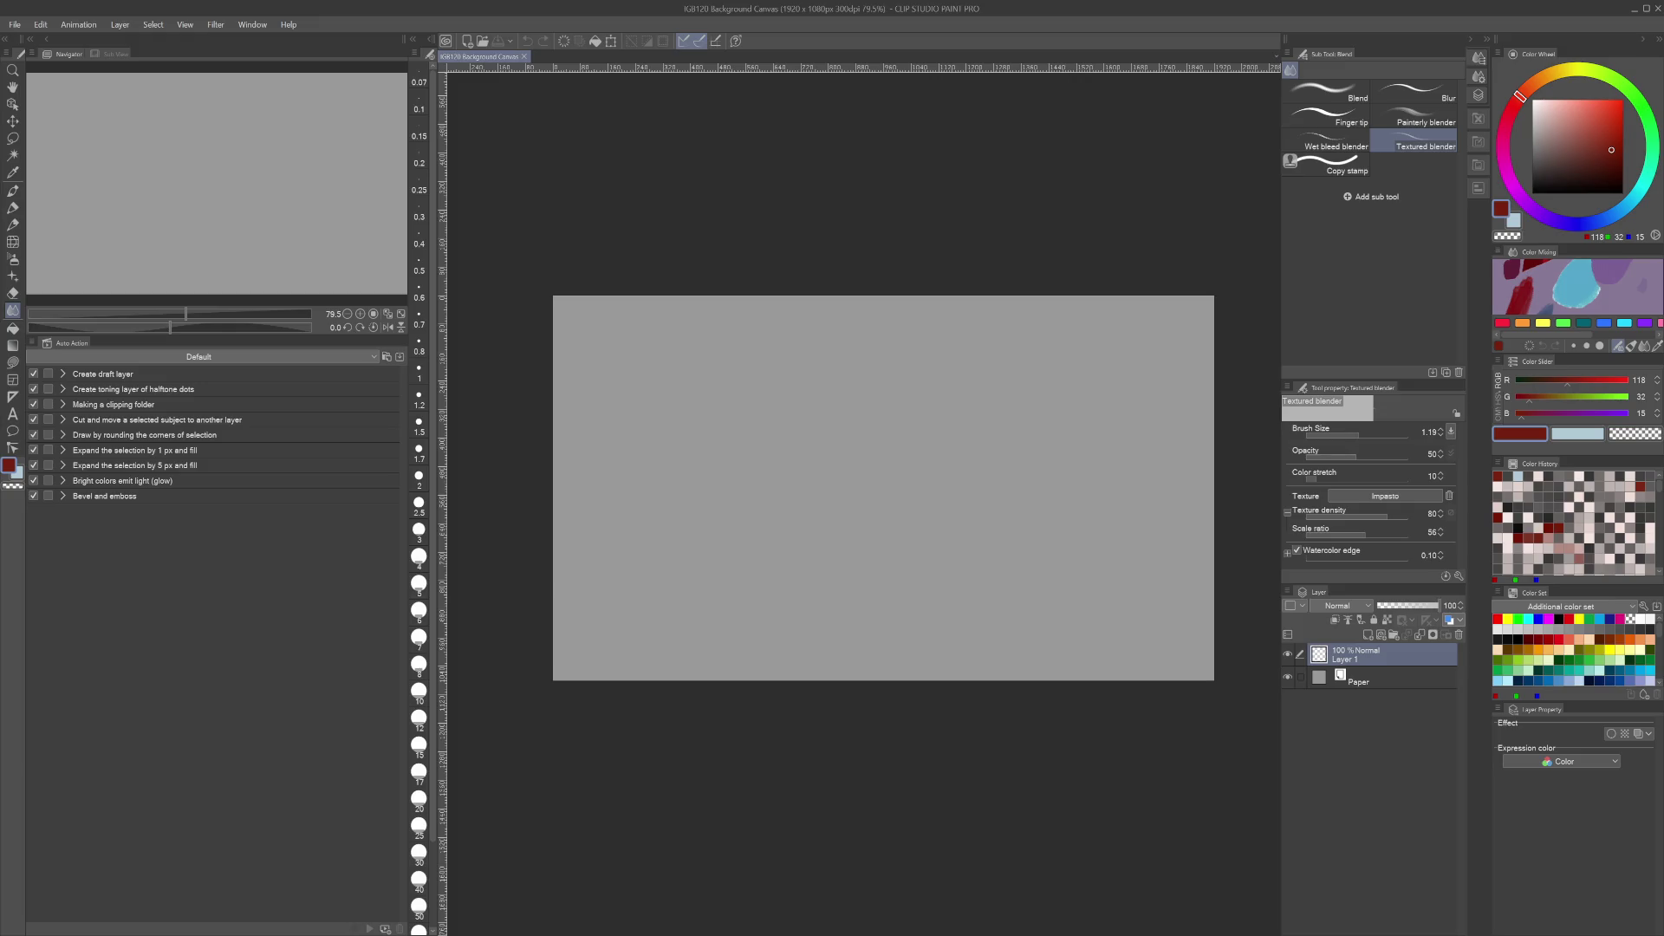
scroll(1069, 617, up, 1)
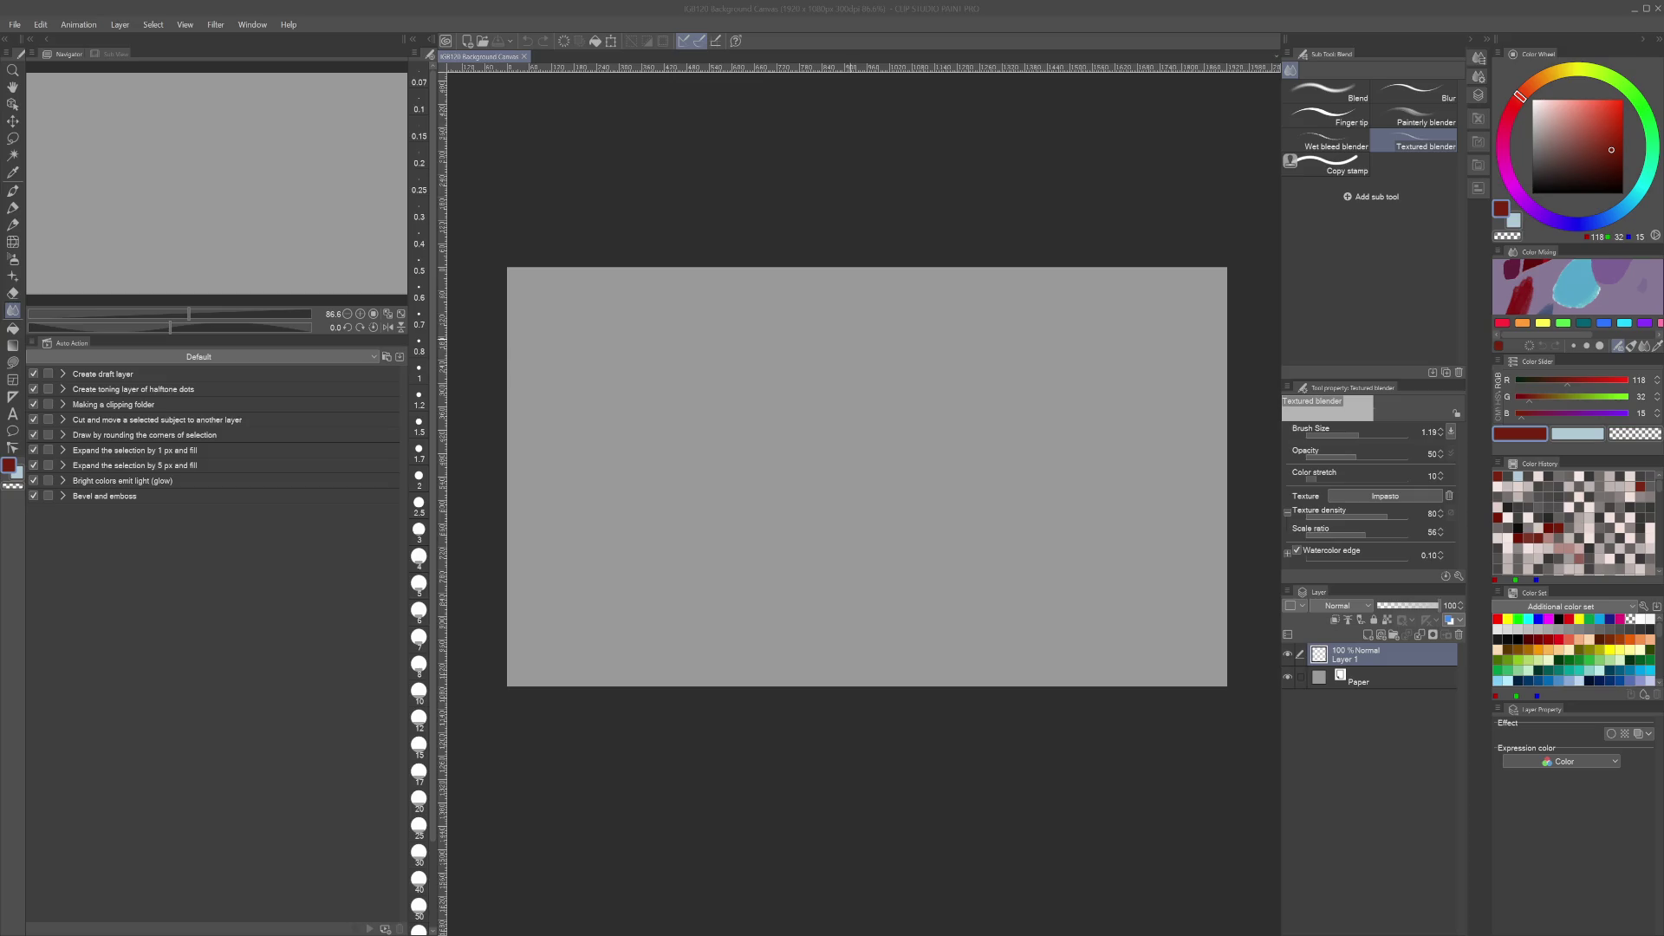
click(818, 447)
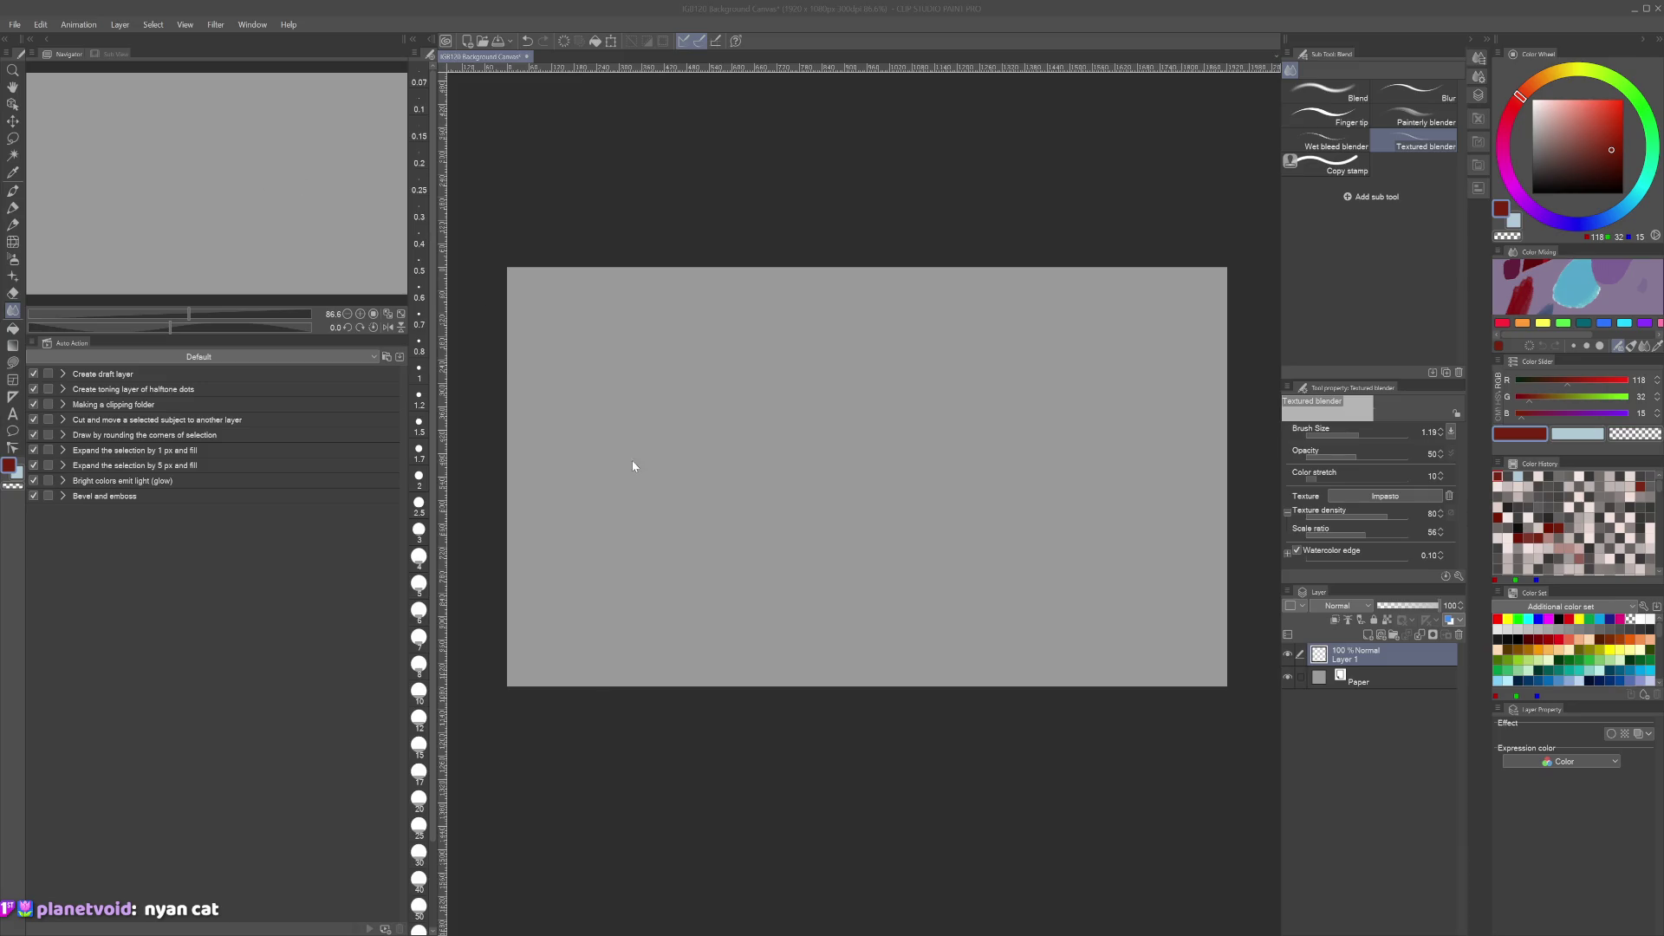
key(ctrl+s)
scroll(962, 246, down, 1)
scroll(962, 246, up, 2)
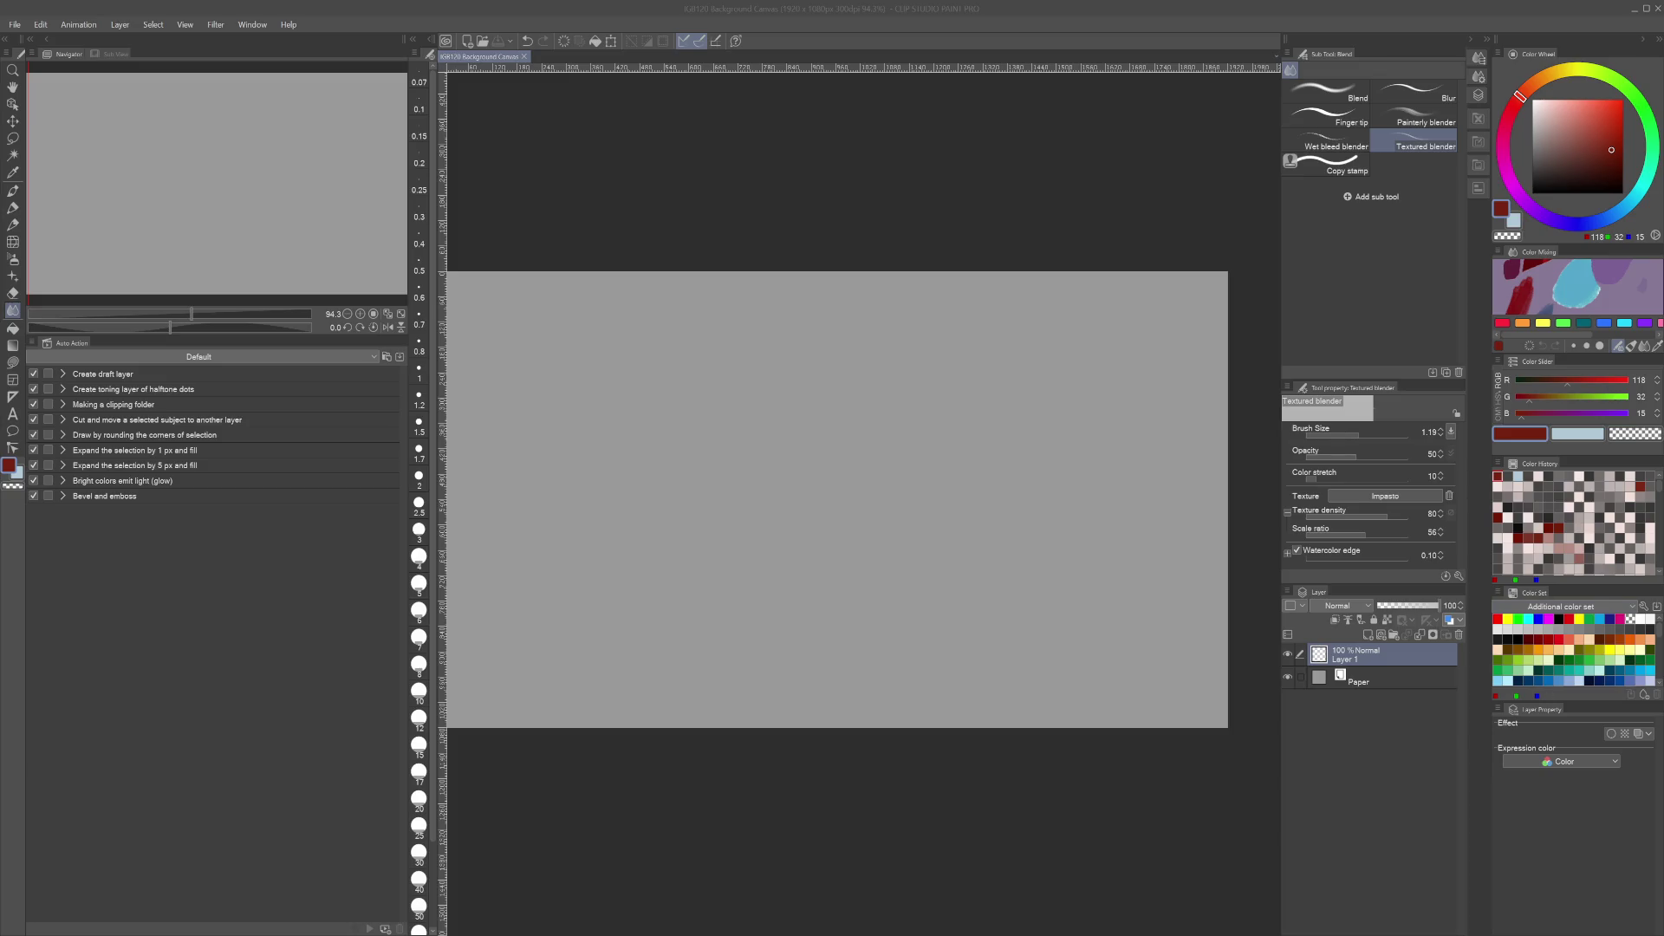
Choose the Gradient tool, fill the whole canvas with a dark muted blue, and save
click(1191, 747)
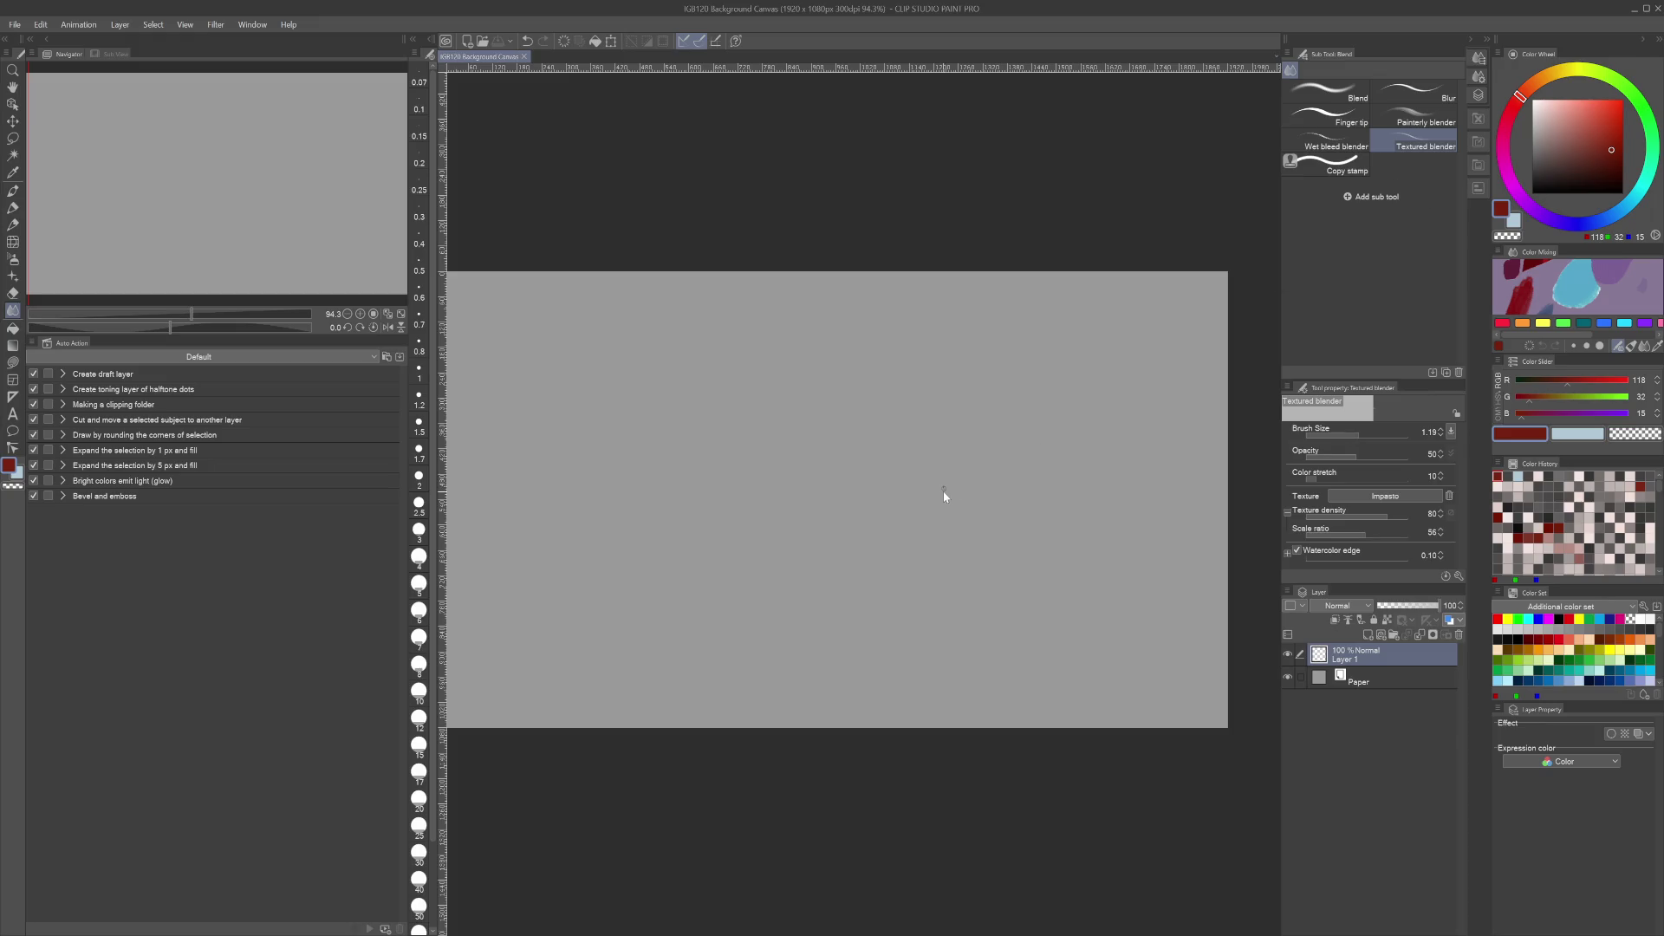
click(1586, 224)
click(1568, 167)
key(g)
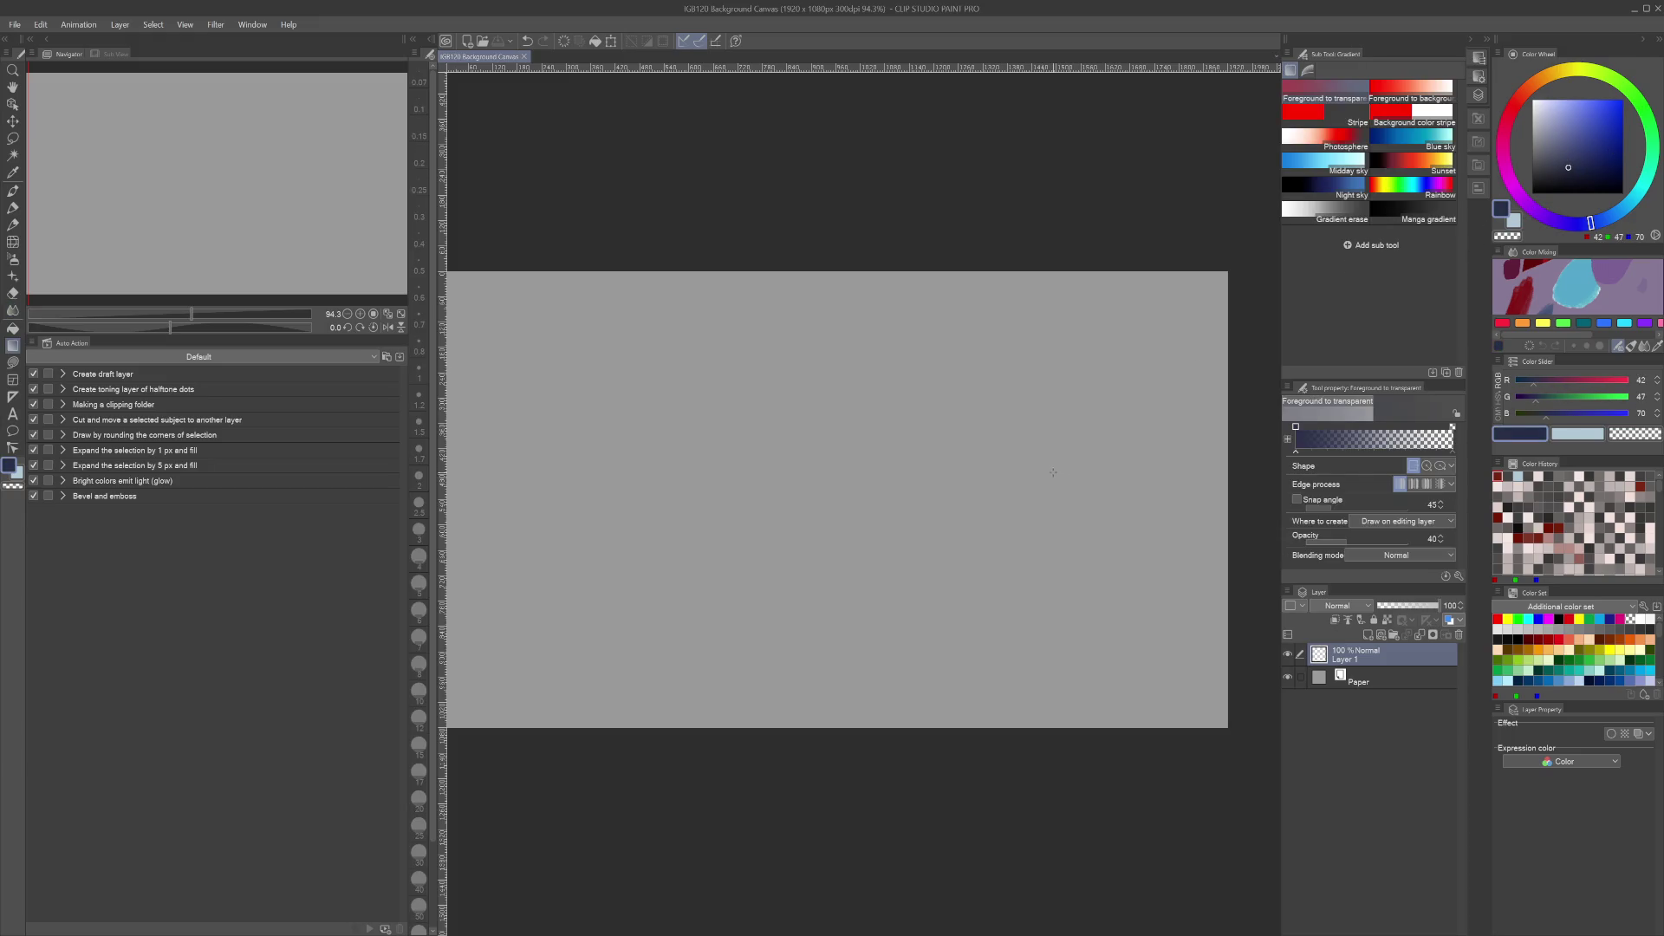
key(ctrl+a)
key(alt+BackSpace)
key(ctrl+s)
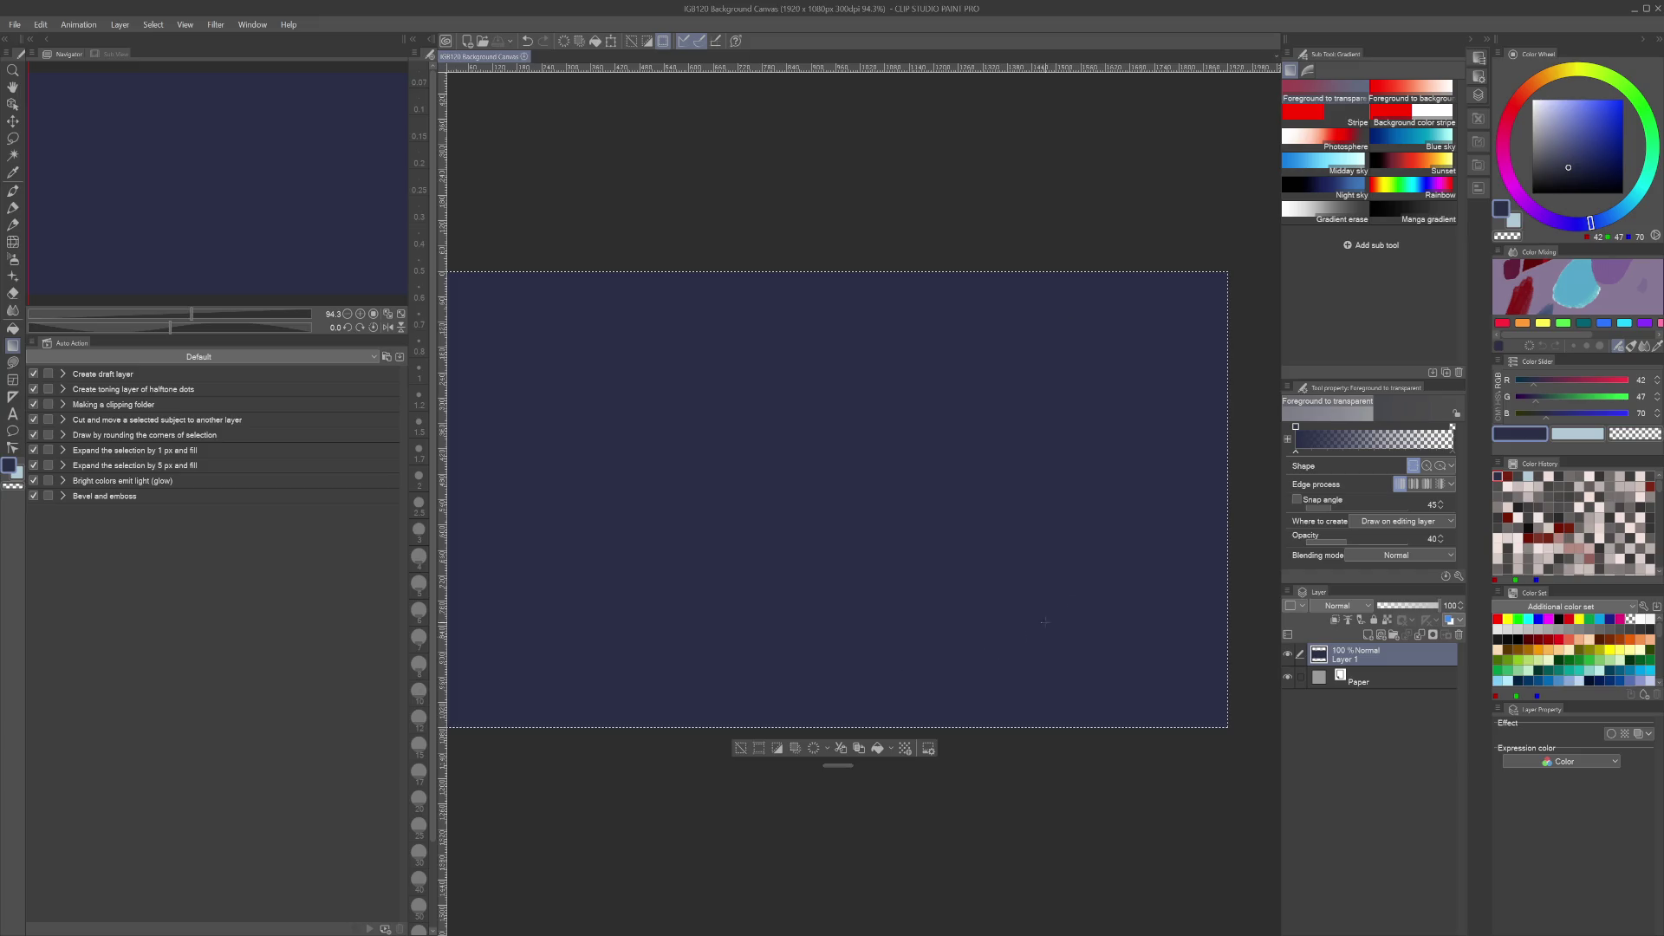
Refill the canvas with darker blue-grey and set the main colour to lavender 138, 151, 219
click(1558, 178)
key(alt+BackSpace)
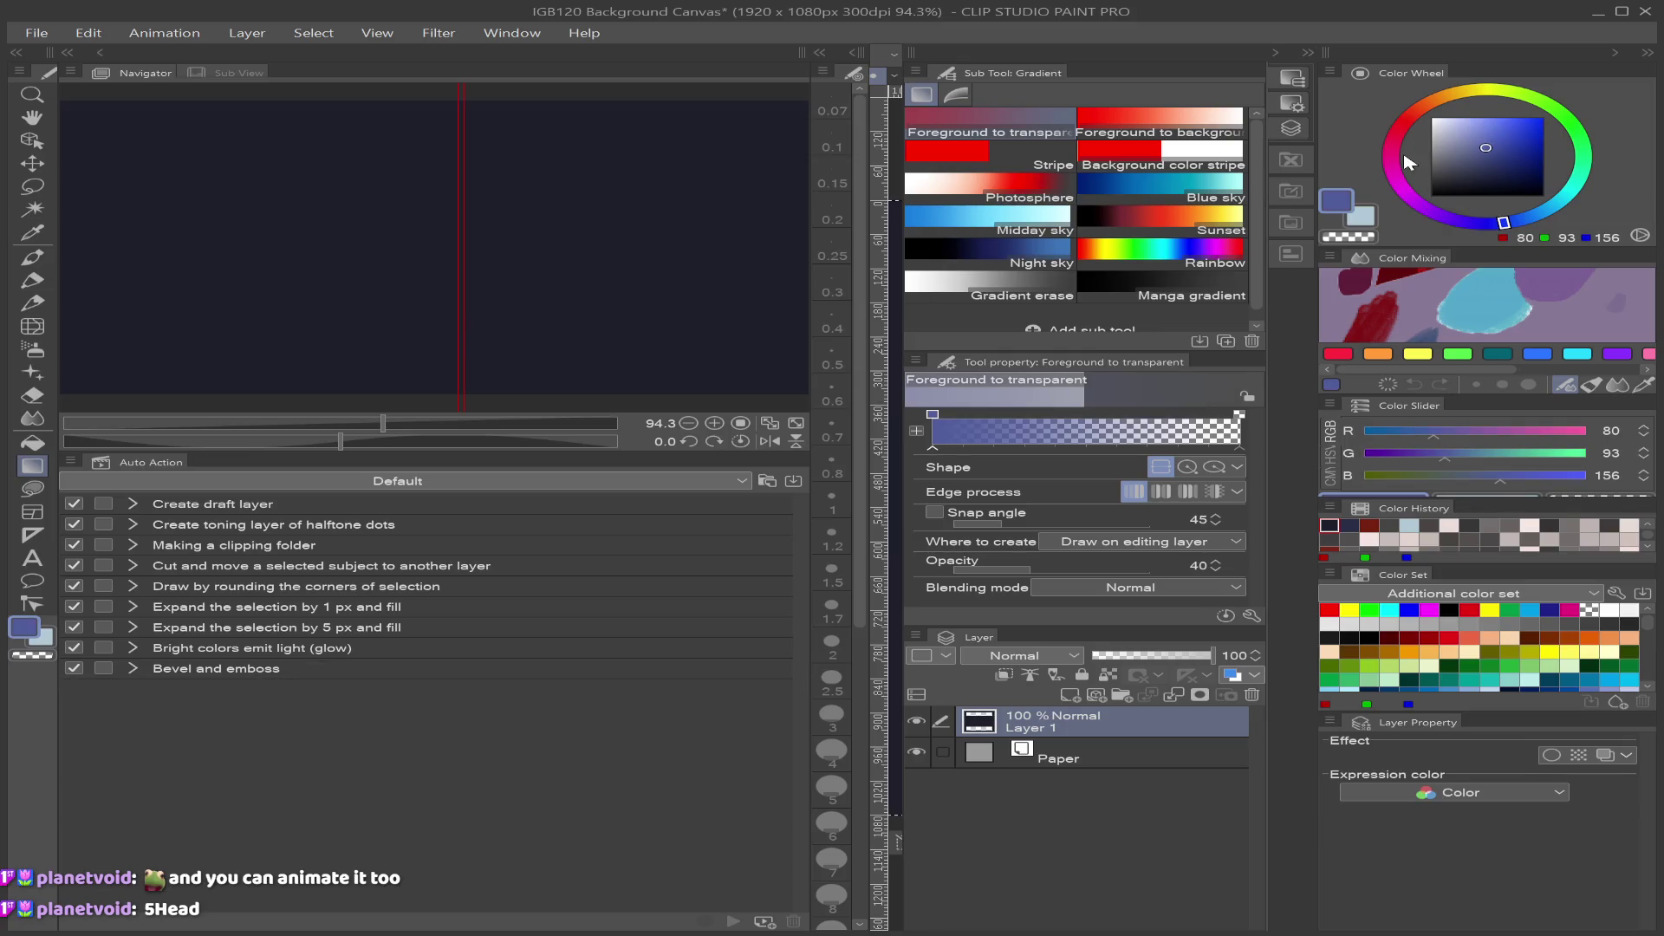
click(1472, 129)
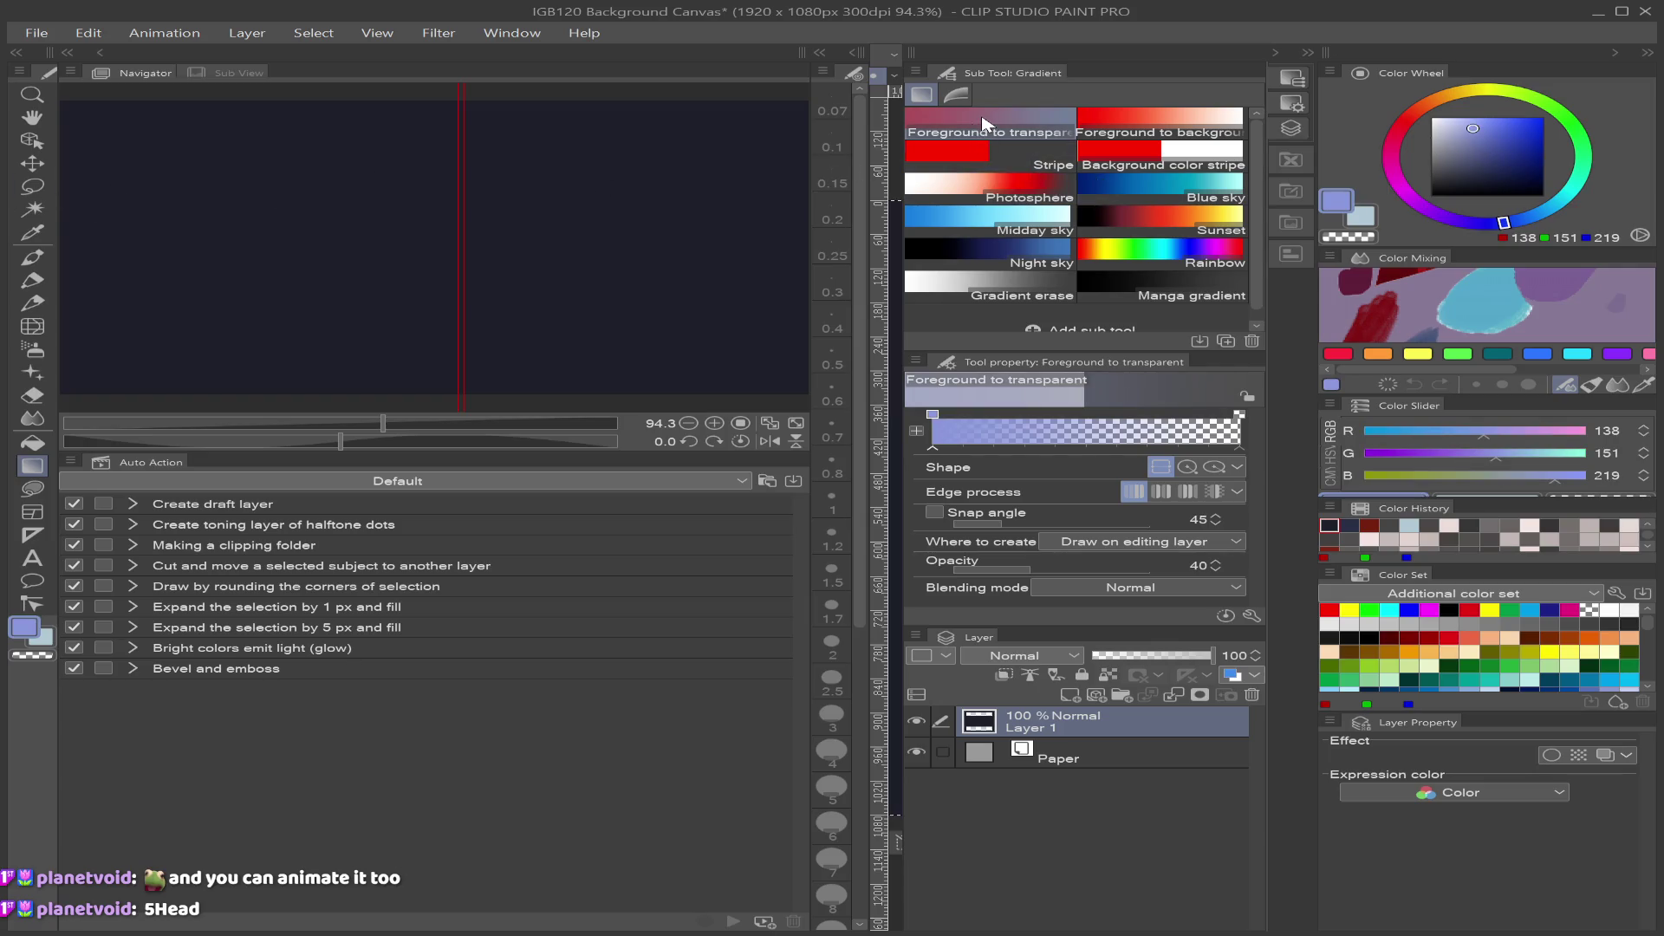
click(612, 215)
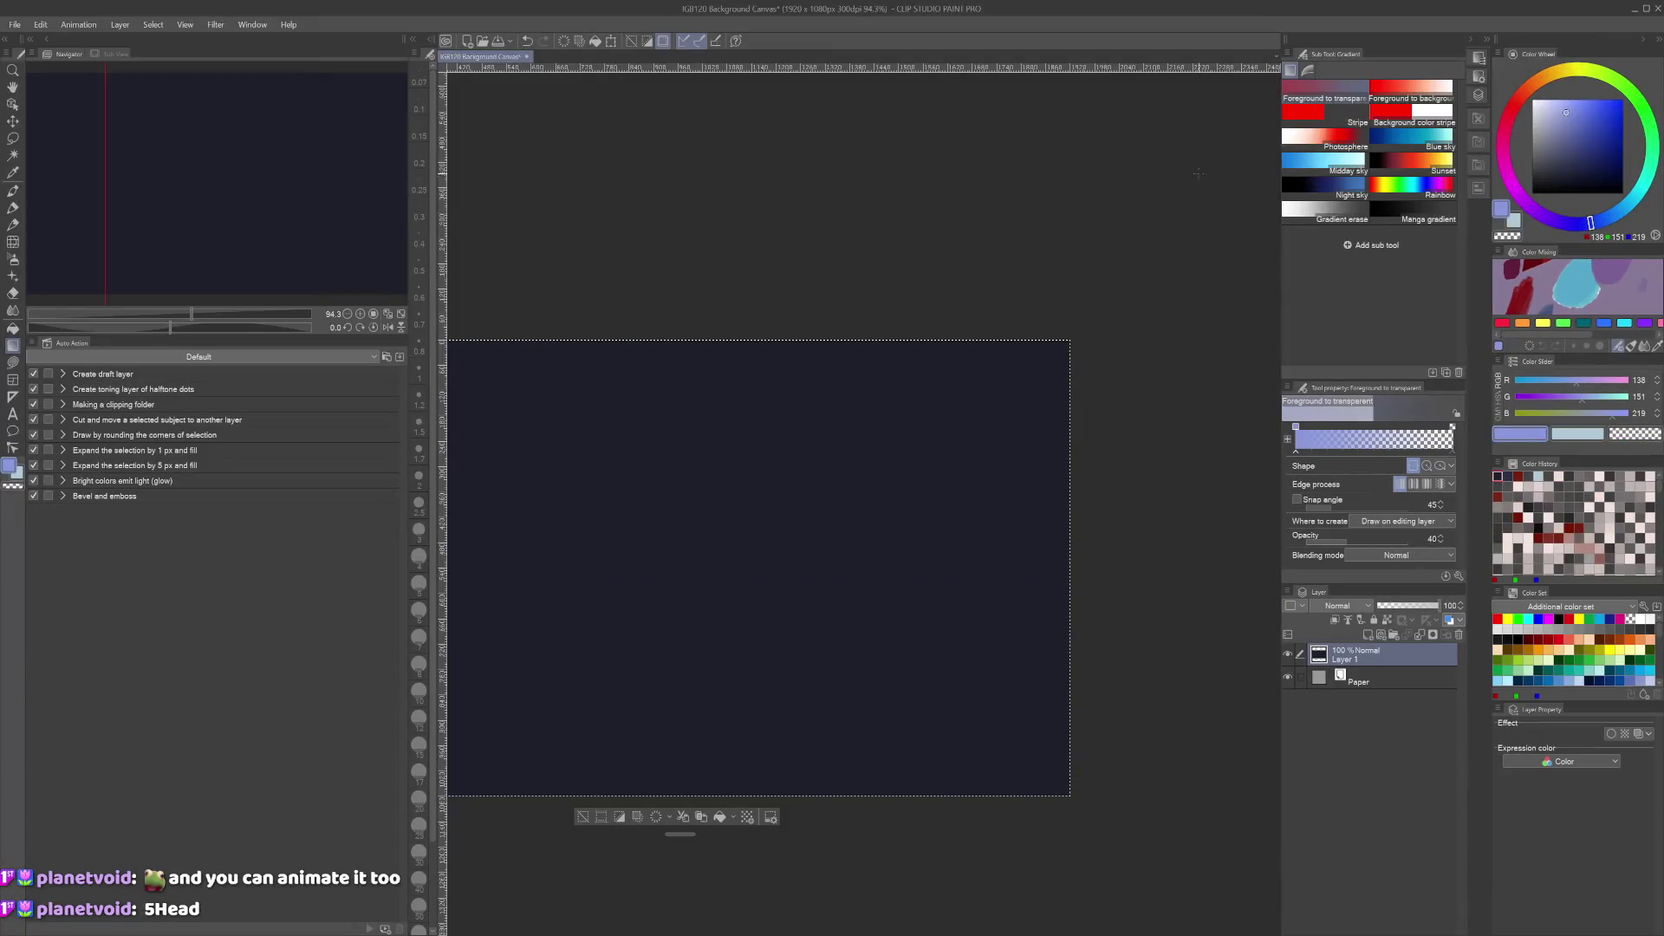
Try lavender-to-dark gradients over the canvas, then undo them back to the dark fill
drag(844, 434, 810, 673)
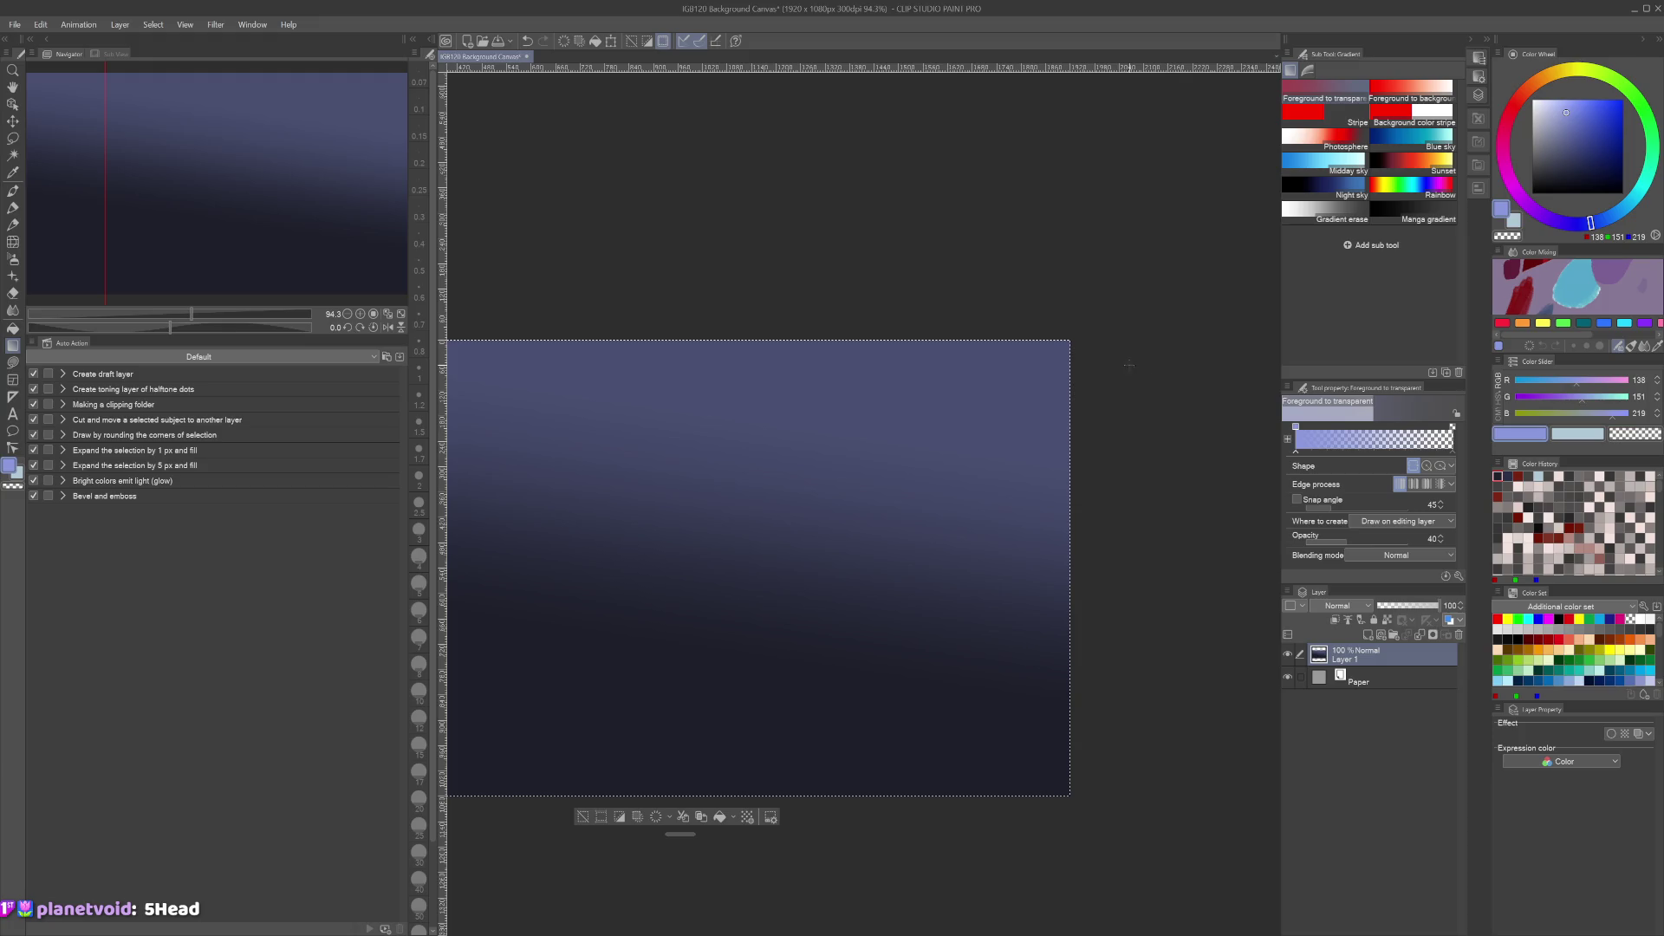
mouse_move(780, 416)
mouse_down()
mouse_move(824, 439)
mouse_move(715, 668)
mouse_up()
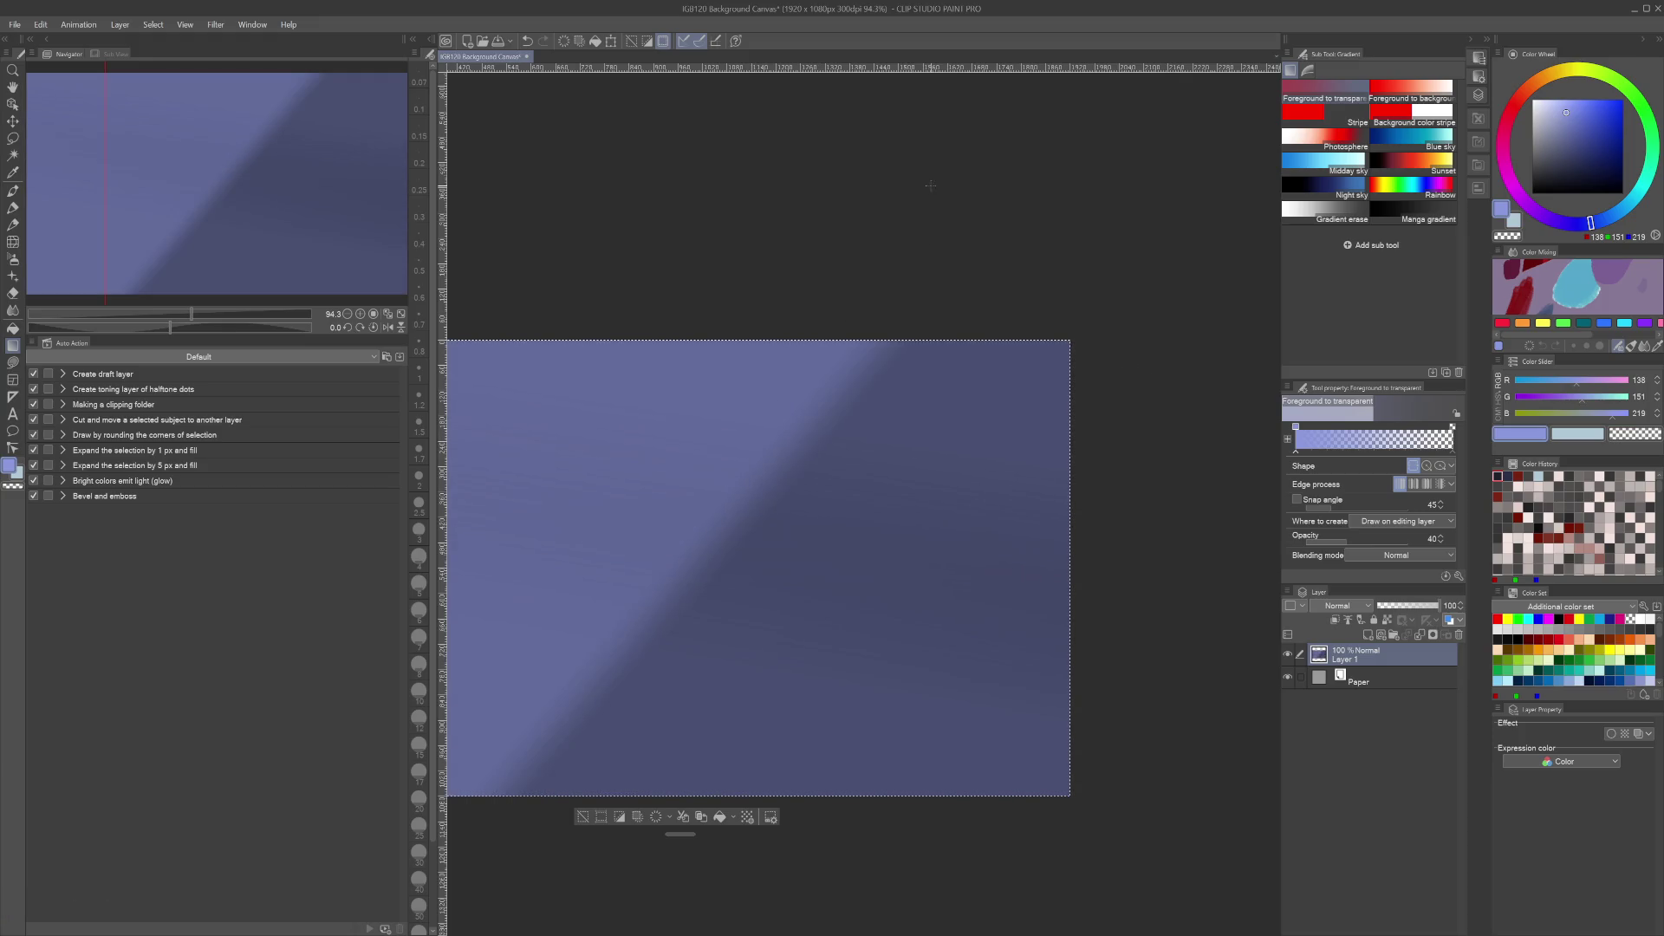
key(ctrl+z)
key(ctrl+z)
mouse_move(745, 359)
mouse_down()
mouse_move(1010, 361)
mouse_move(902, 382)
mouse_up()
Pick pink and redraw the pink-to-dark vertical gradient from the bottom until it fits
click(1503, 153)
drag(996, 545, 973, 248)
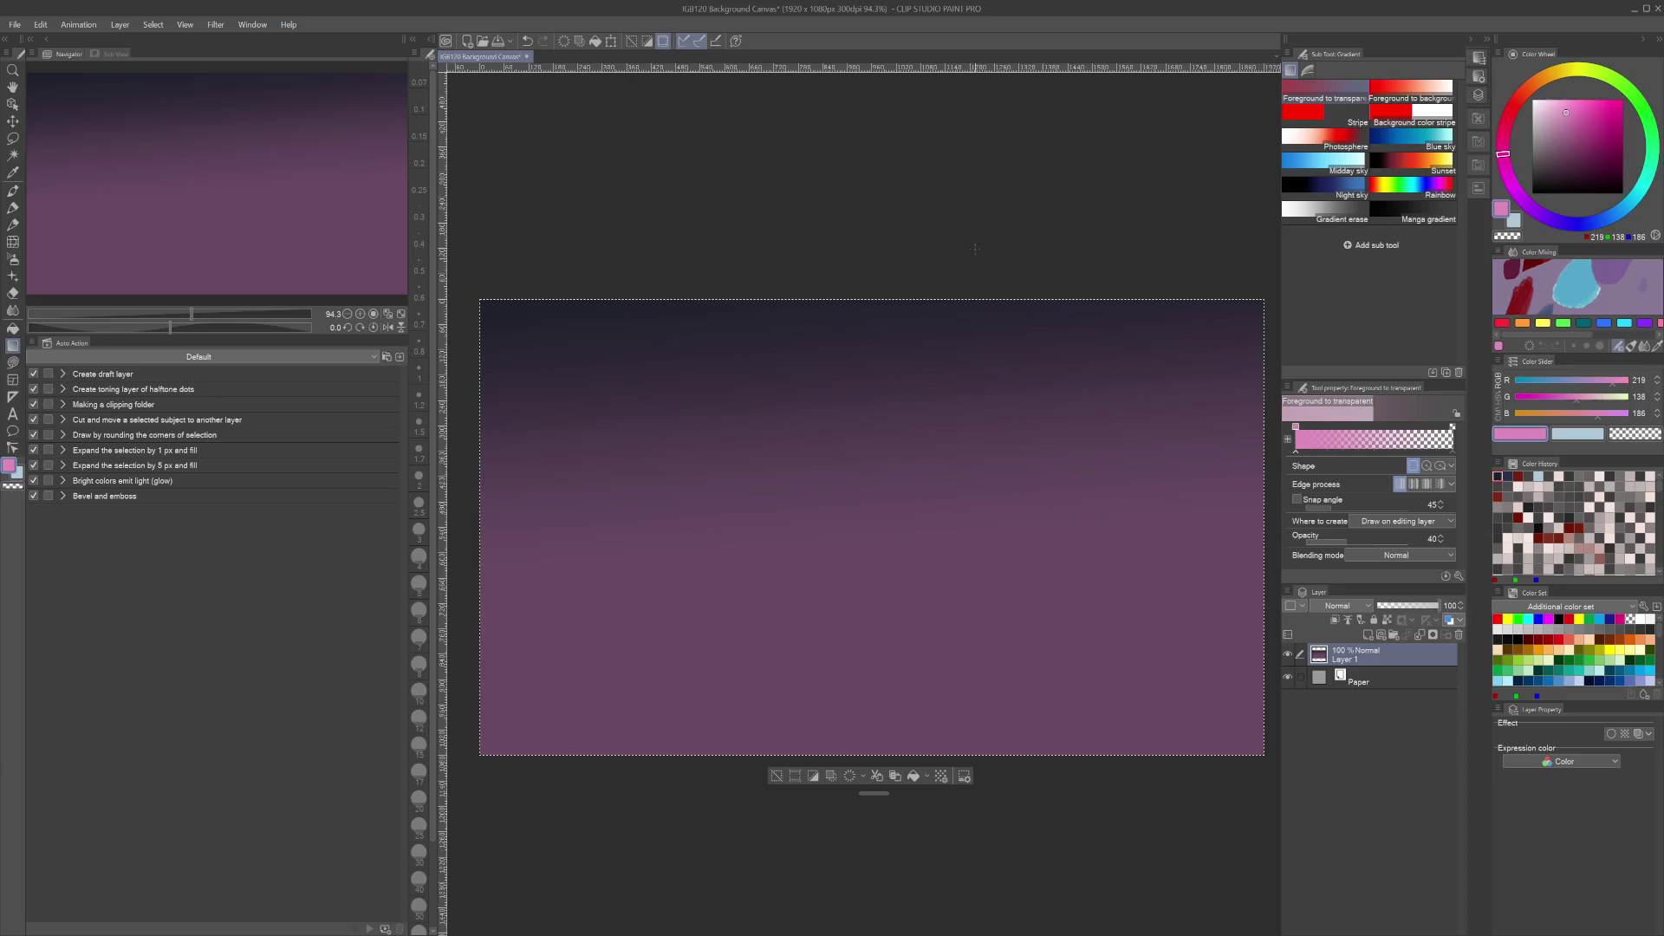
key(ctrl+z)
drag(888, 696, 887, 196)
key(ctrl+z)
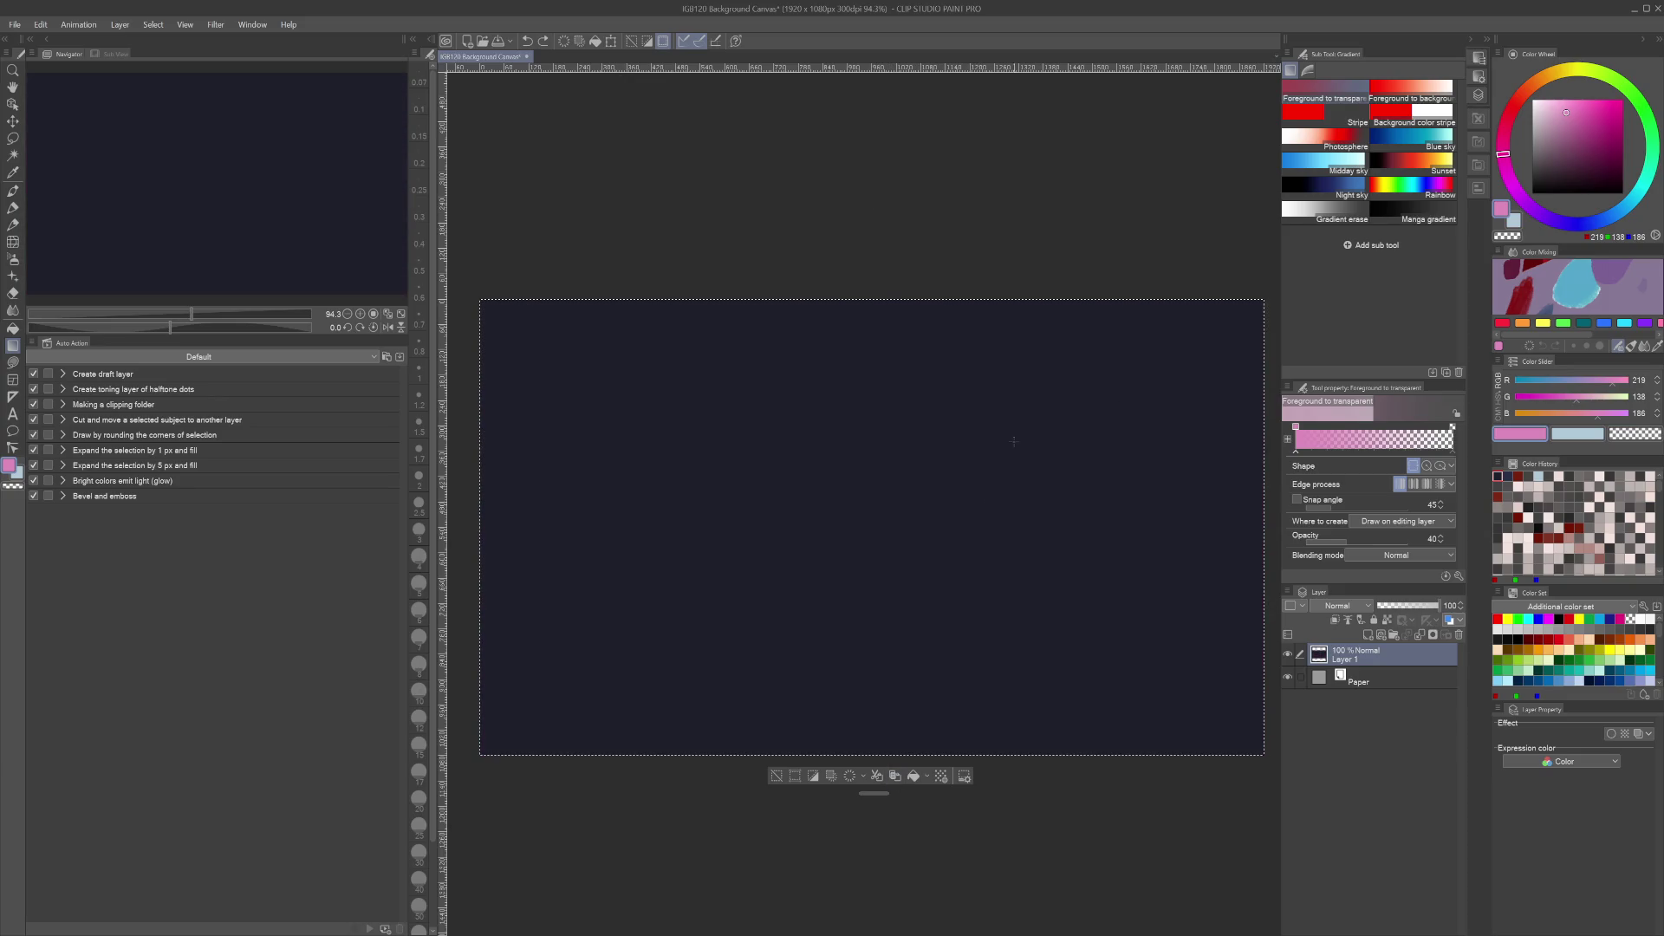
drag(875, 725, 867, 442)
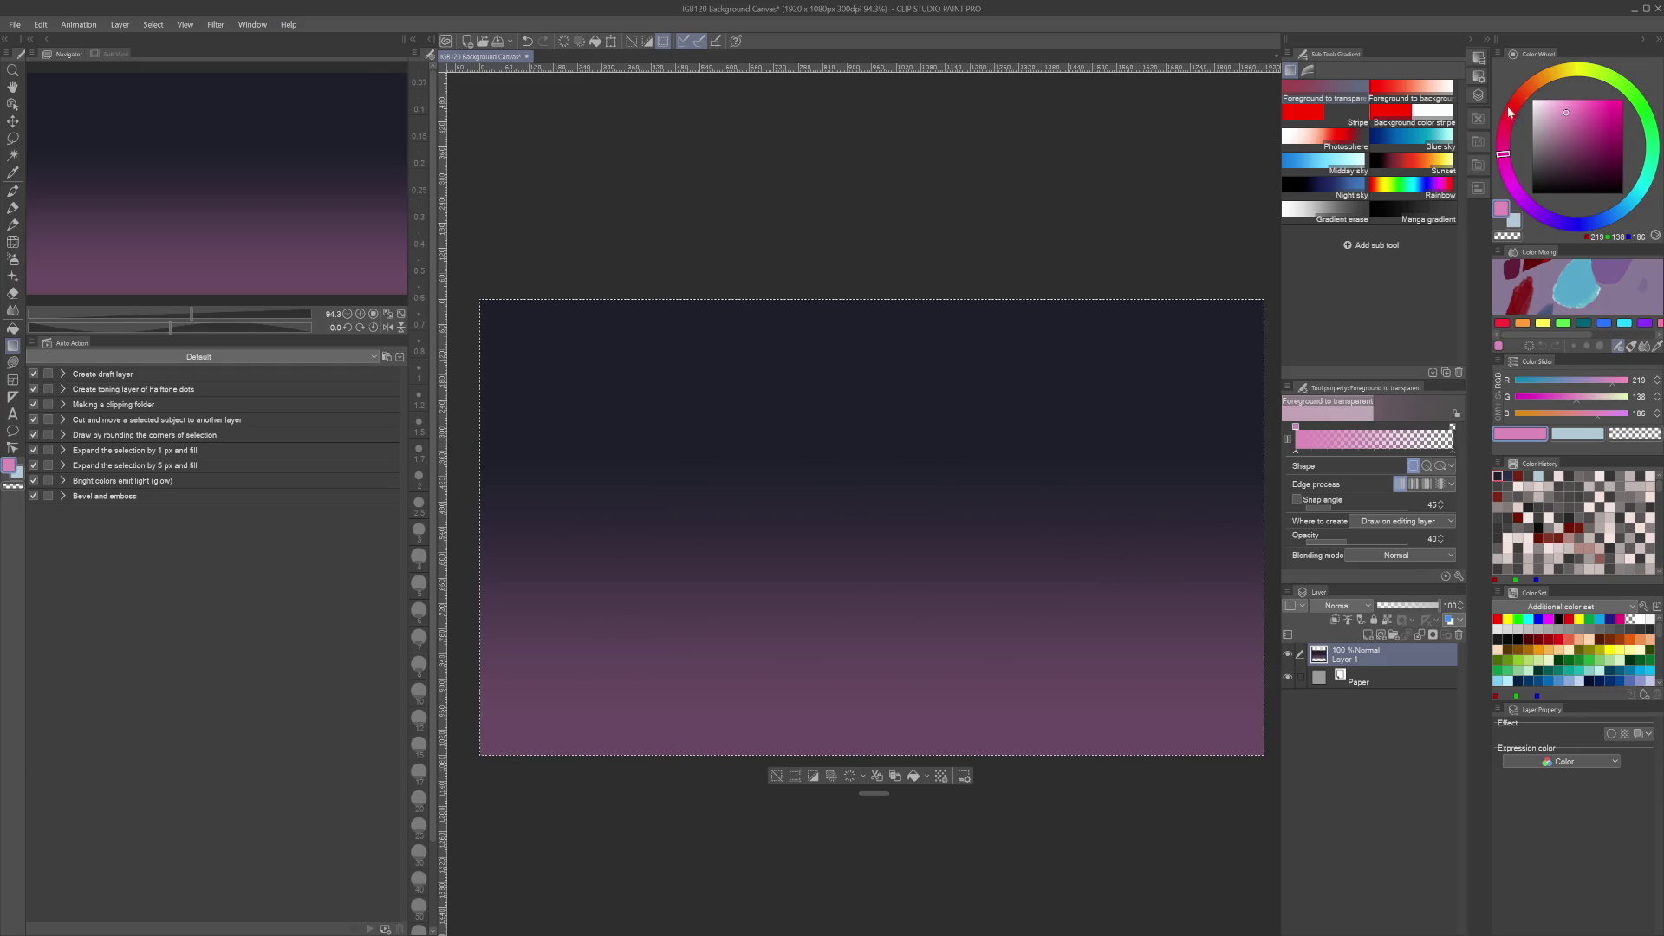
key(ctrl+z)
drag(897, 909, 892, 256)
Switch to a reddish orange, repaint the gradient bottom-to-top into navy, and save
click(1565, 81)
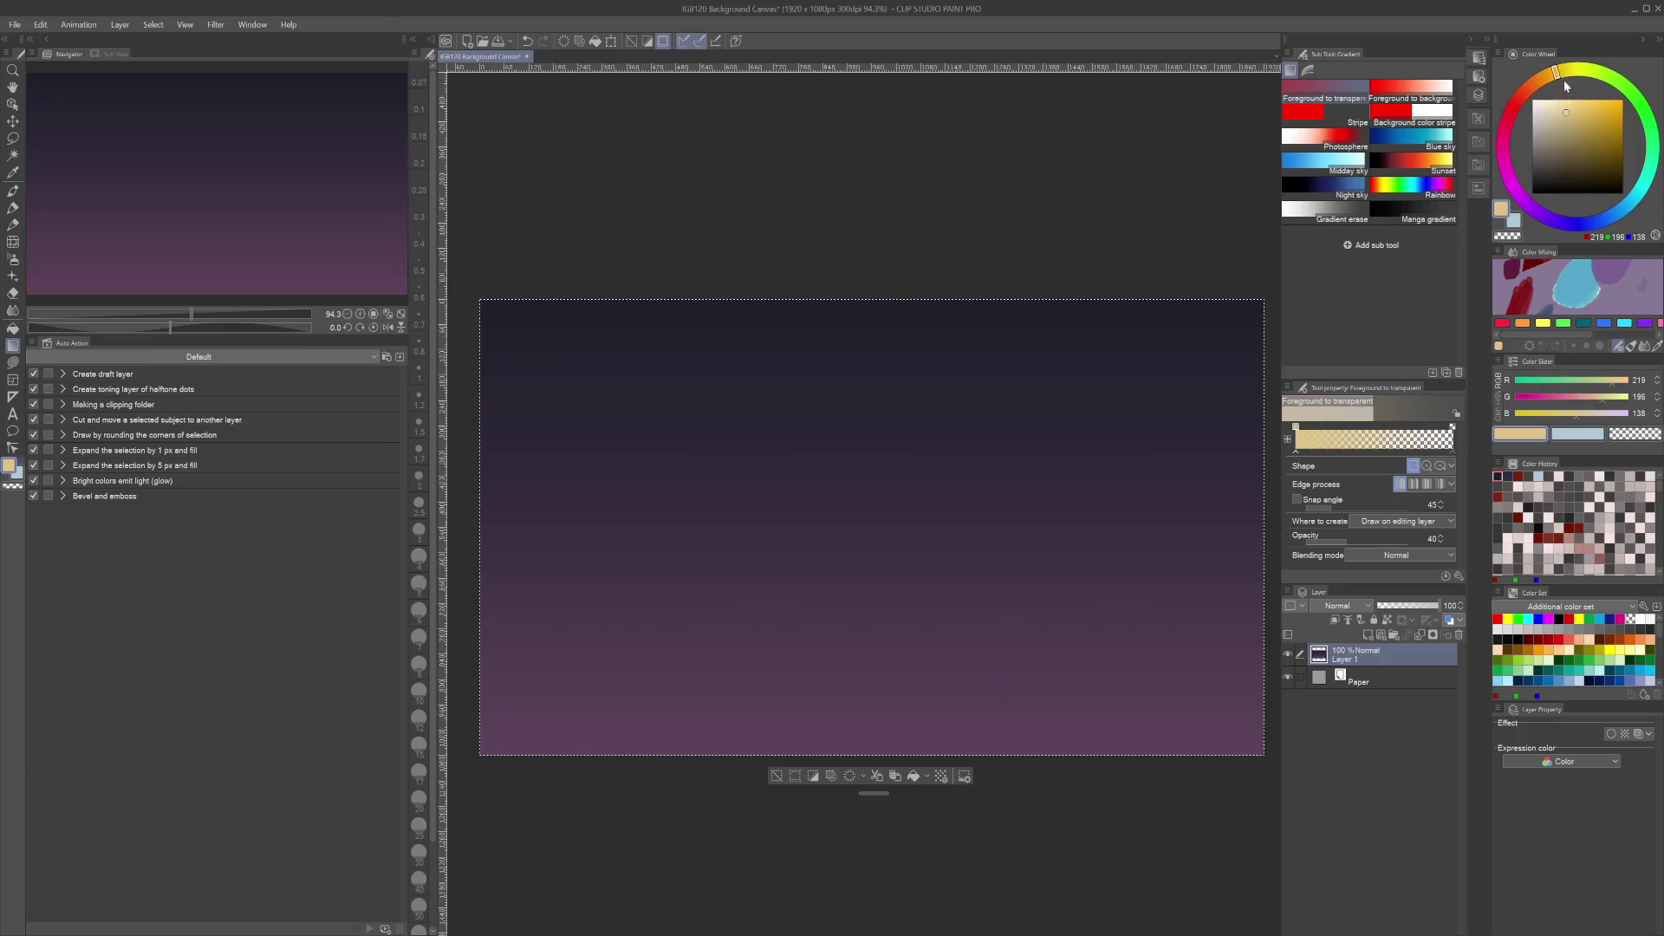
click(1592, 110)
click(1537, 80)
click(1533, 83)
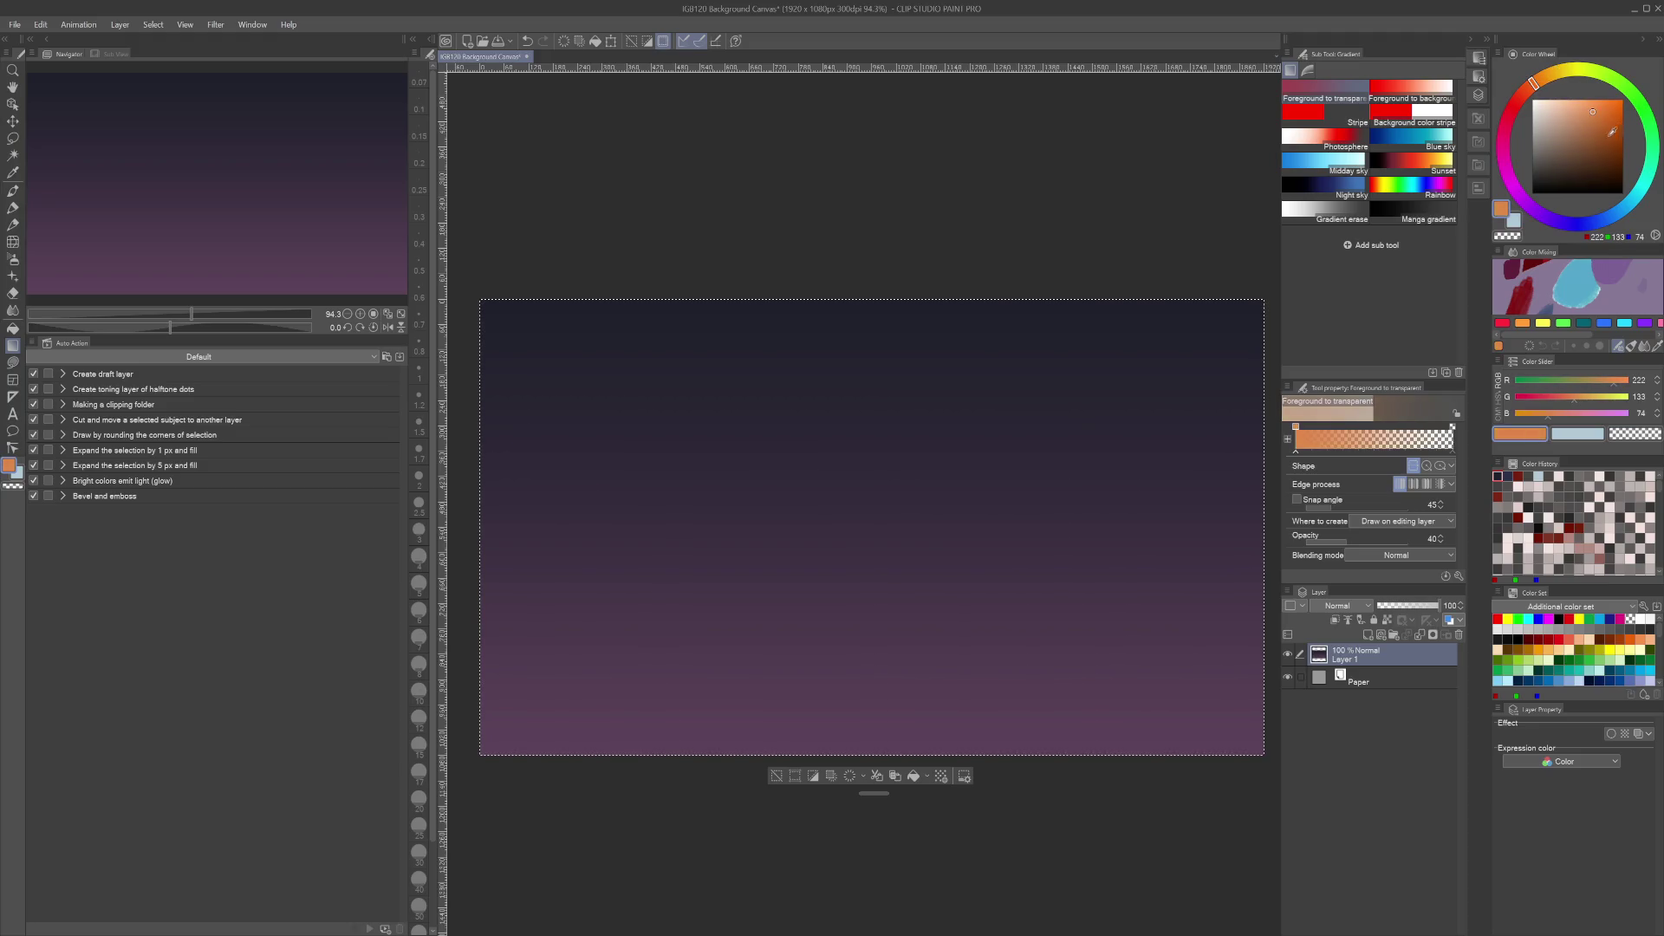
drag(838, 910, 844, 435)
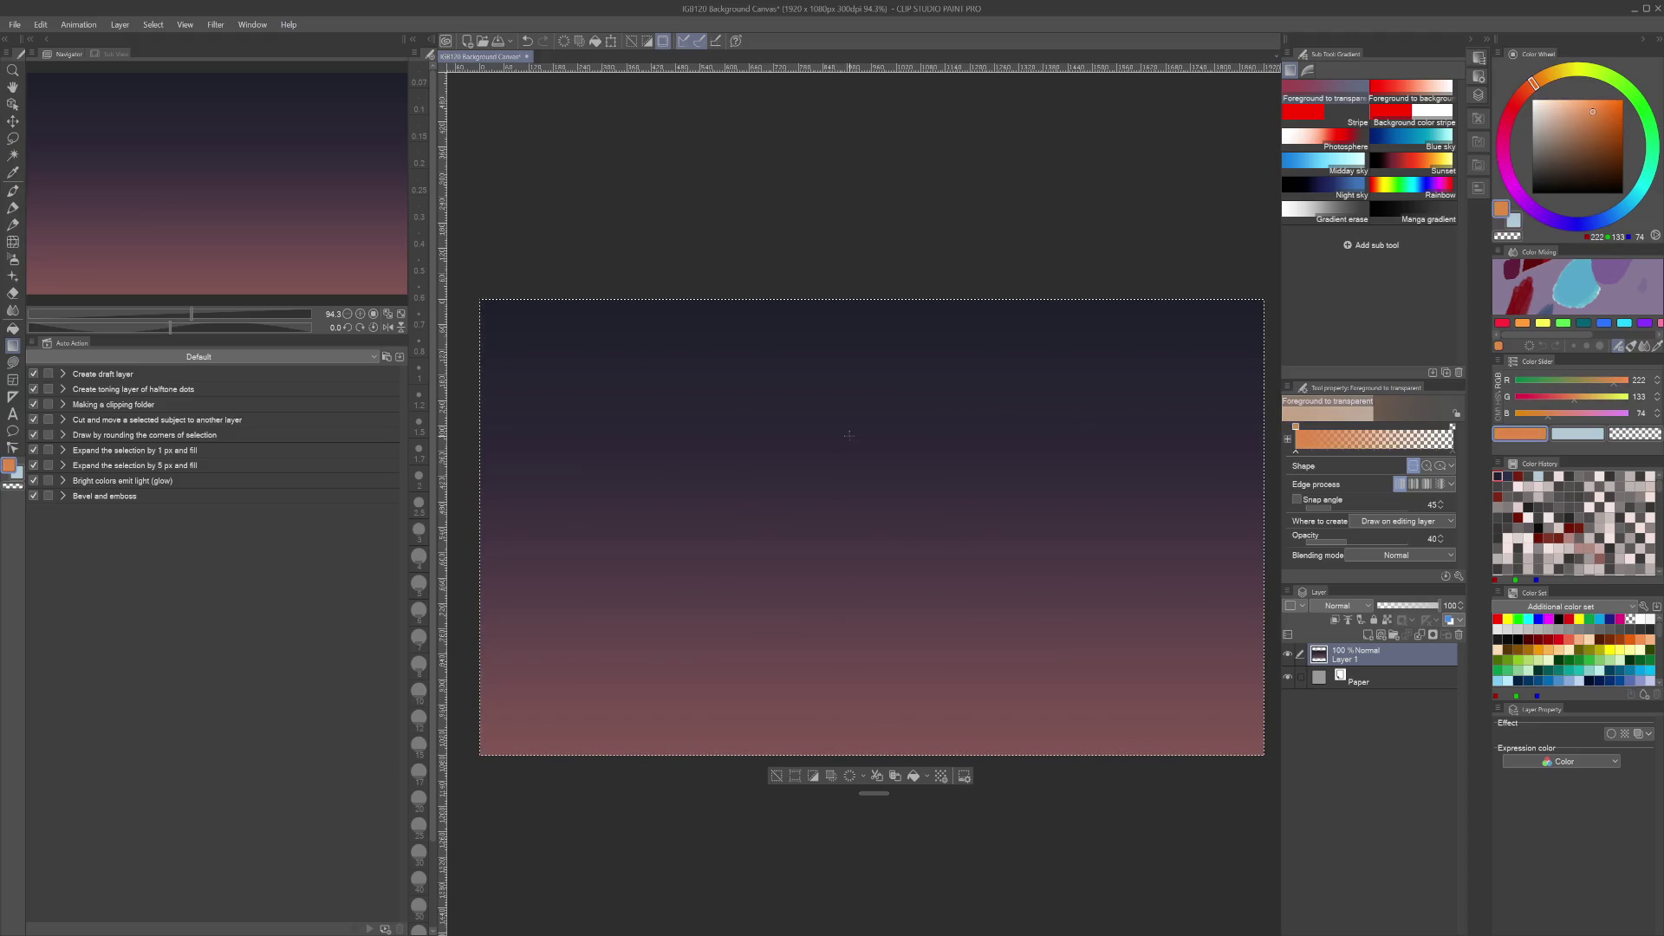
key(ctrl+s)
scroll(1073, 397, up, 1)
scroll(1073, 397, down, 2)
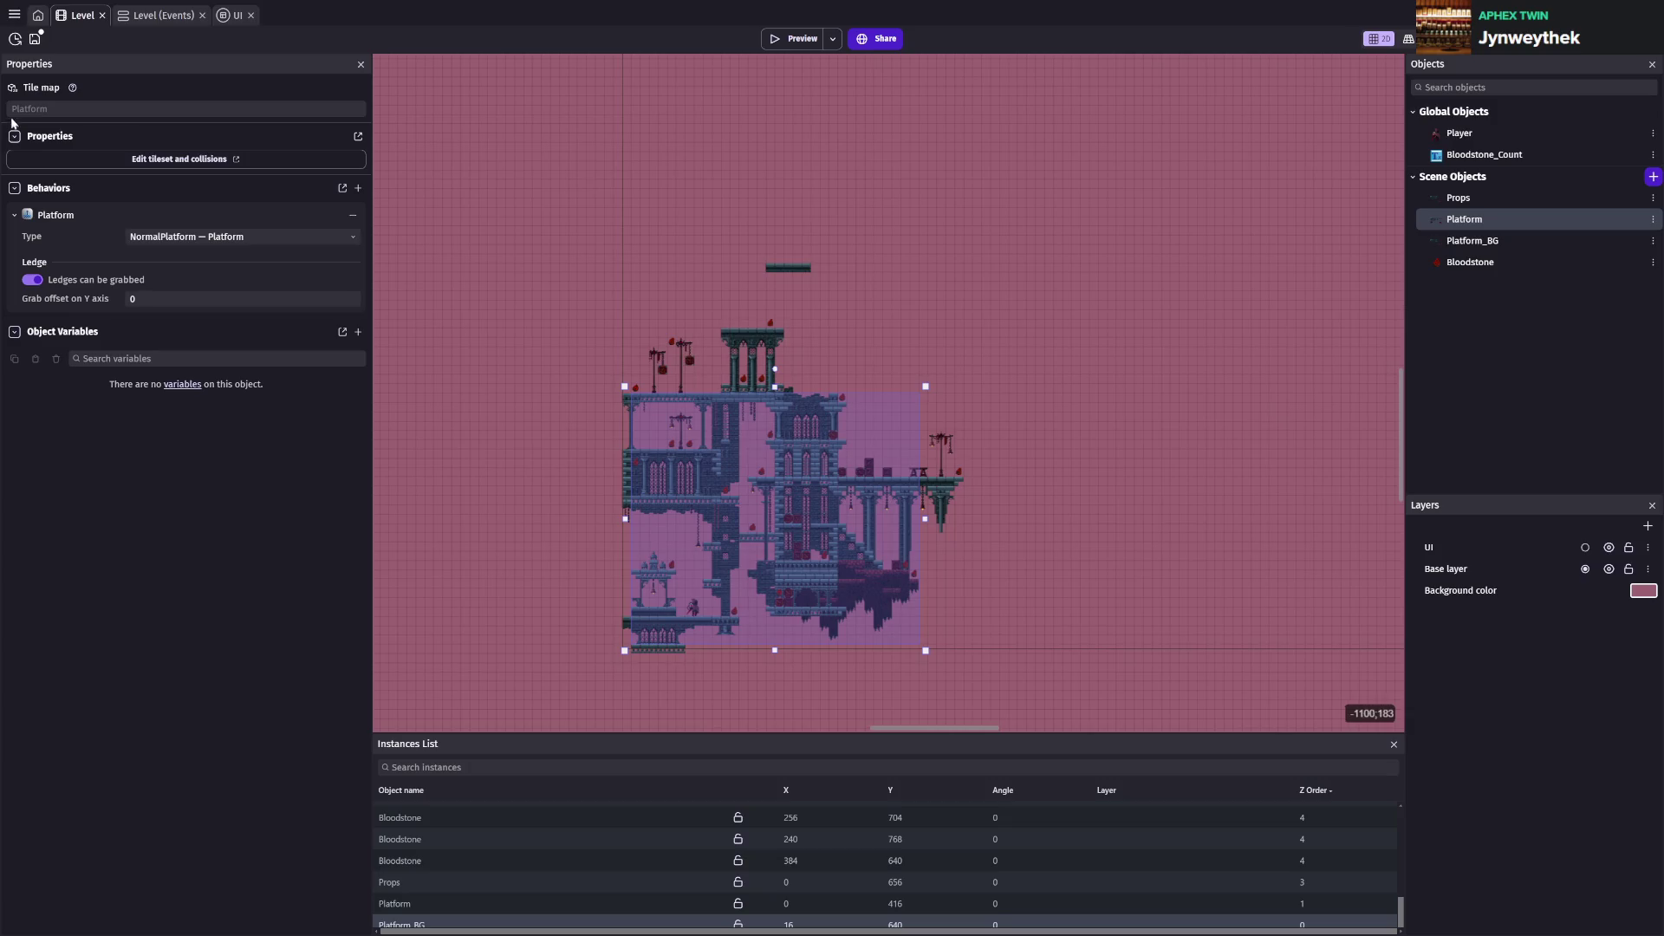
Bring up GDevelop's project manager from the Level scene
click(14, 14)
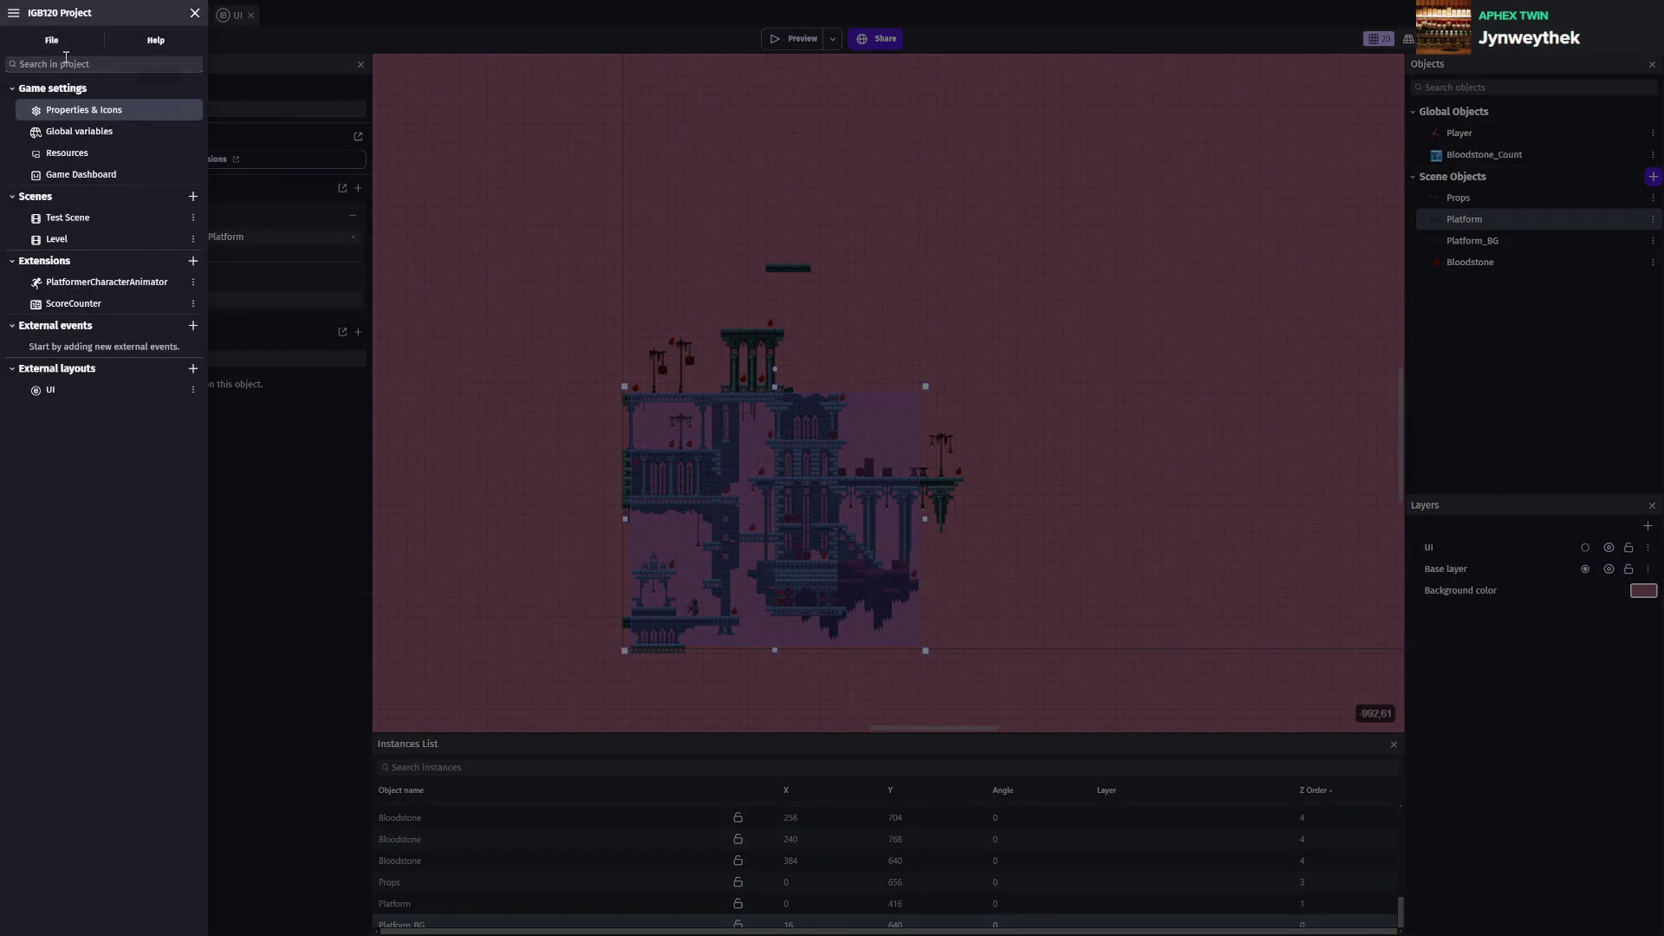
Search the project for 'para', clear the search, and add an untitled external events sheet
click(65, 63)
text(para)
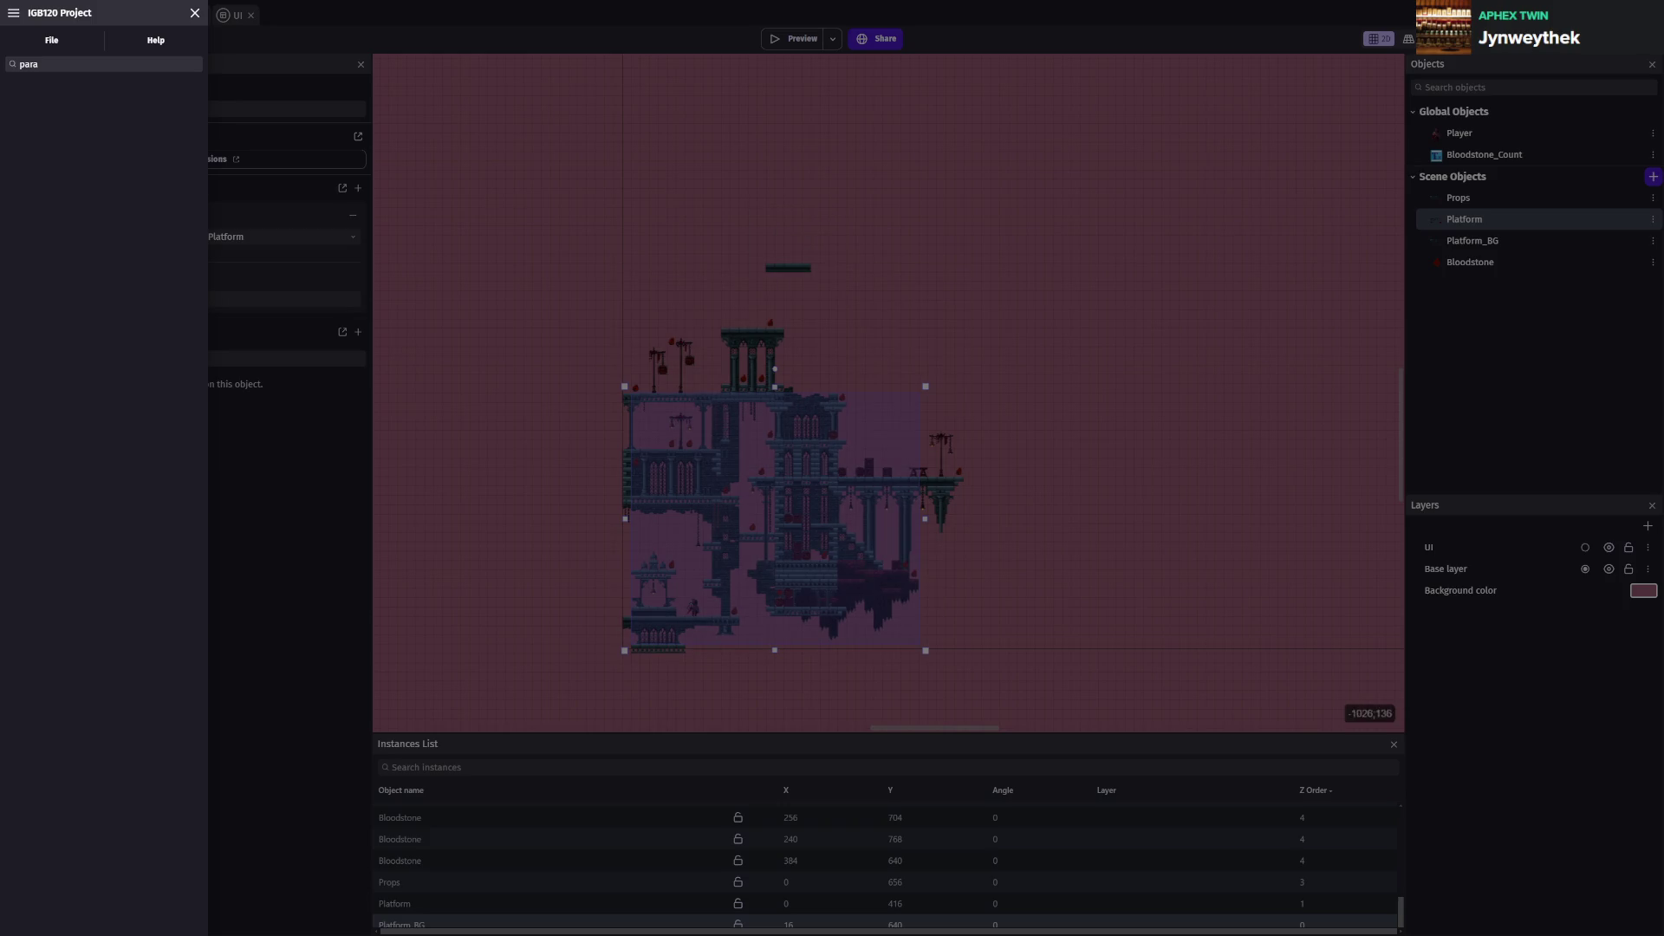
double_click(54, 63)
key(BackSpace)
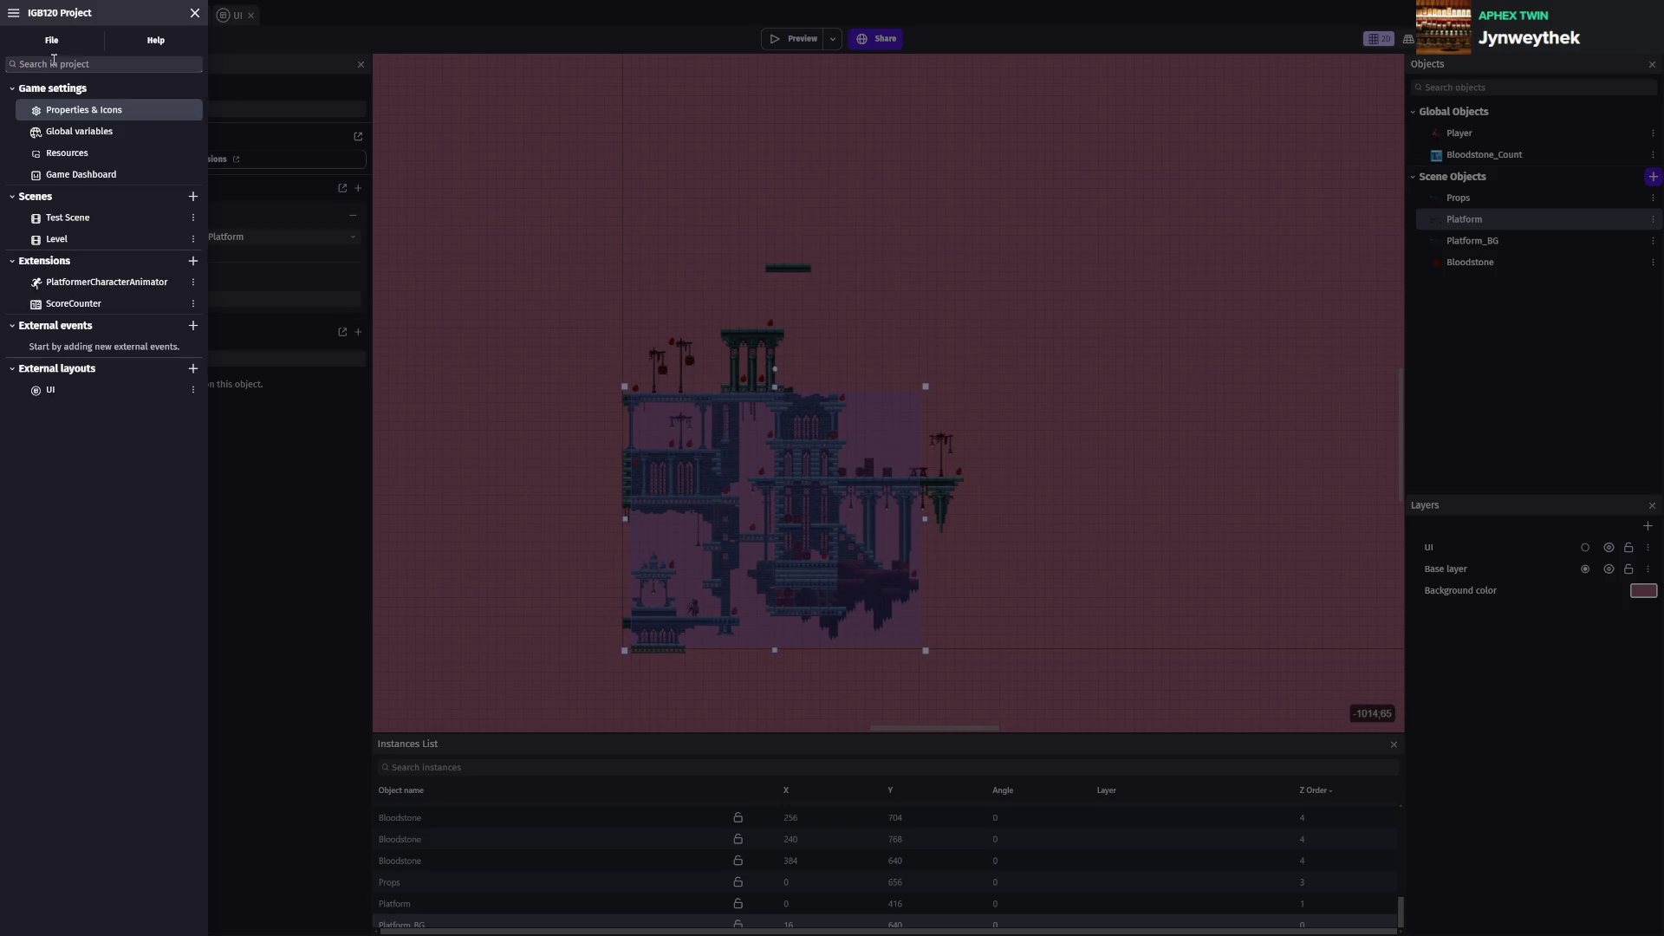
click(193, 325)
click(120, 485)
Search extensions for 'parallex' and install Parallax for Tiled Sprite into the project
click(126, 262)
click(126, 262)
click(191, 261)
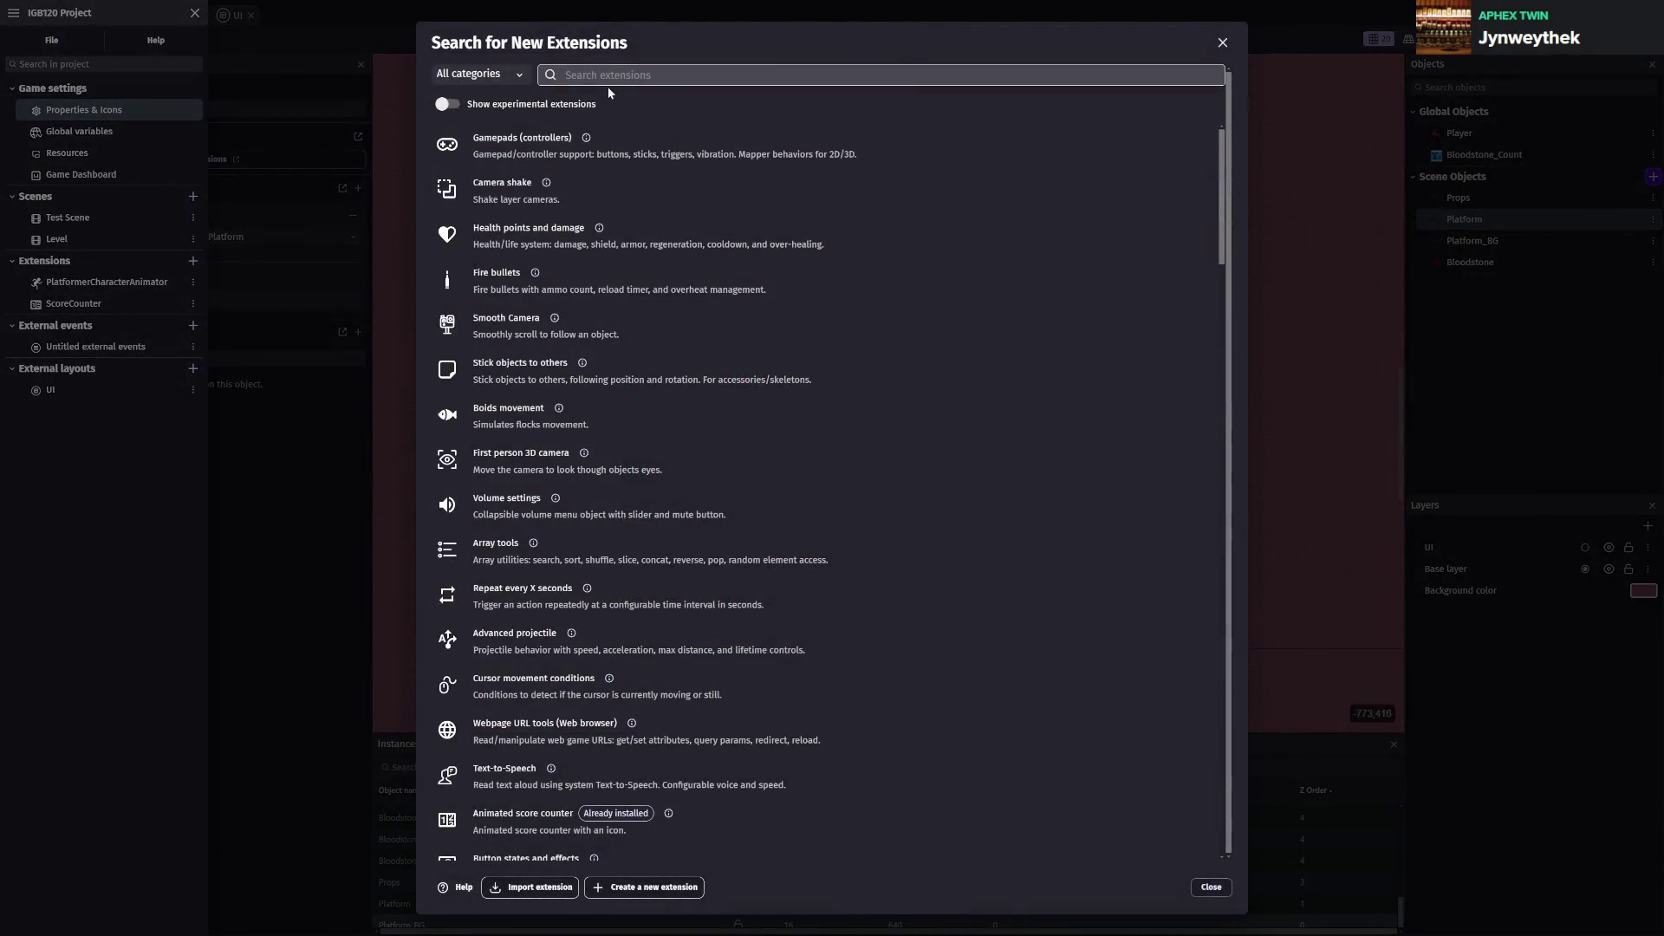
text(parallex)
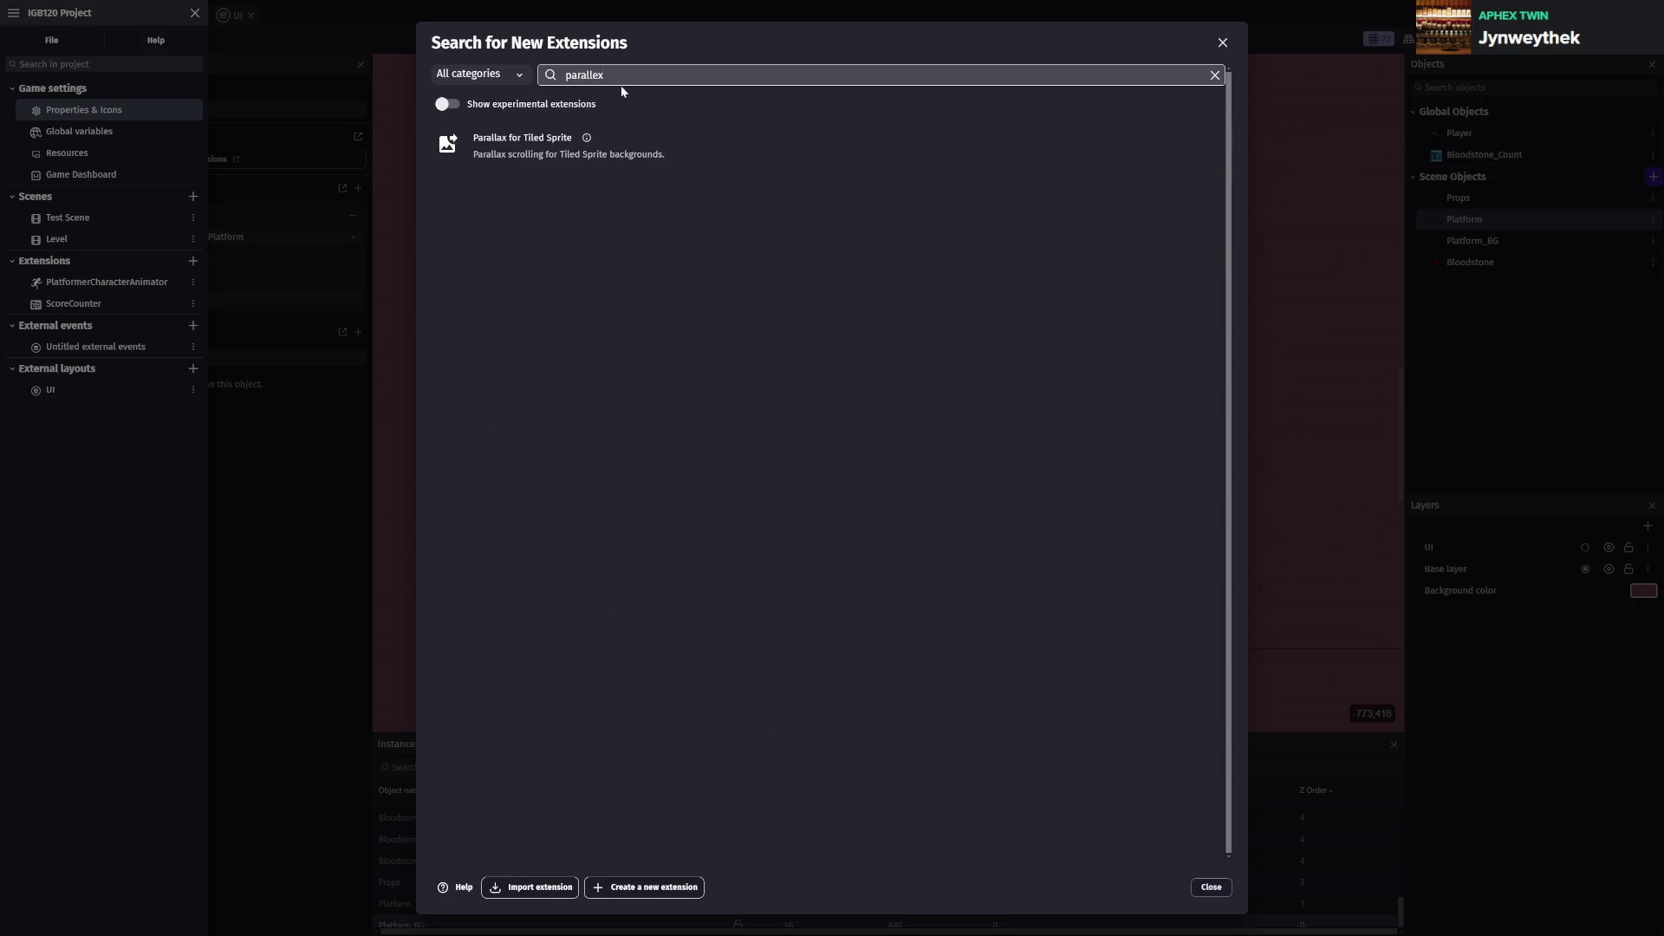
click(619, 152)
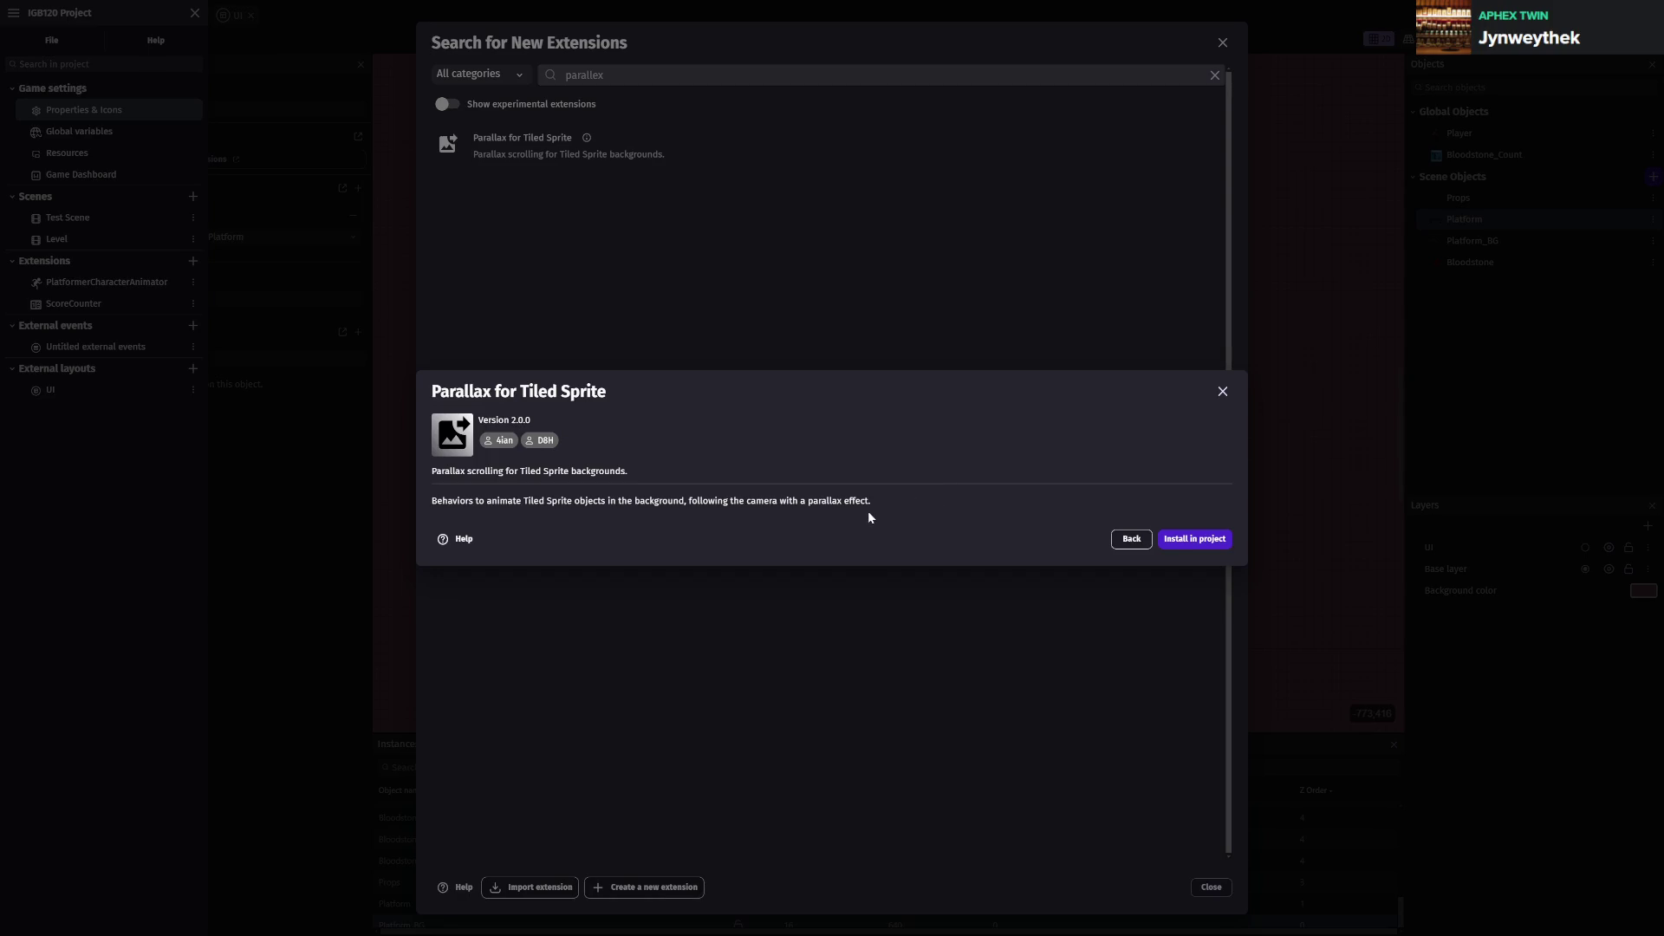
click(1176, 540)
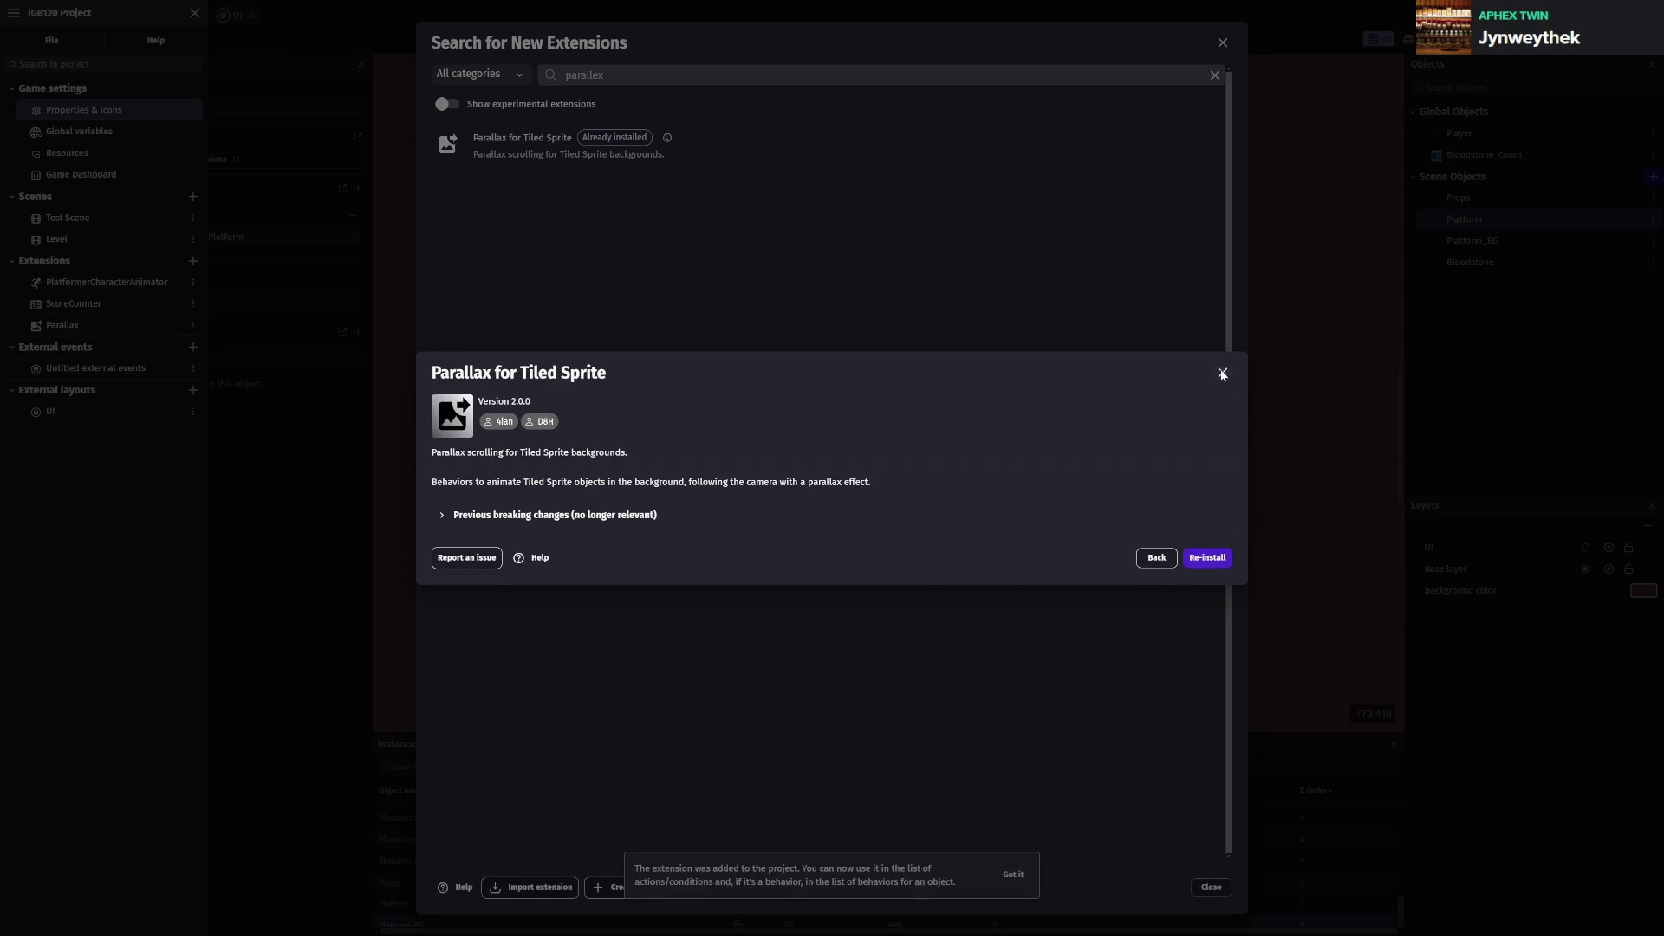
click(1222, 372)
click(1222, 43)
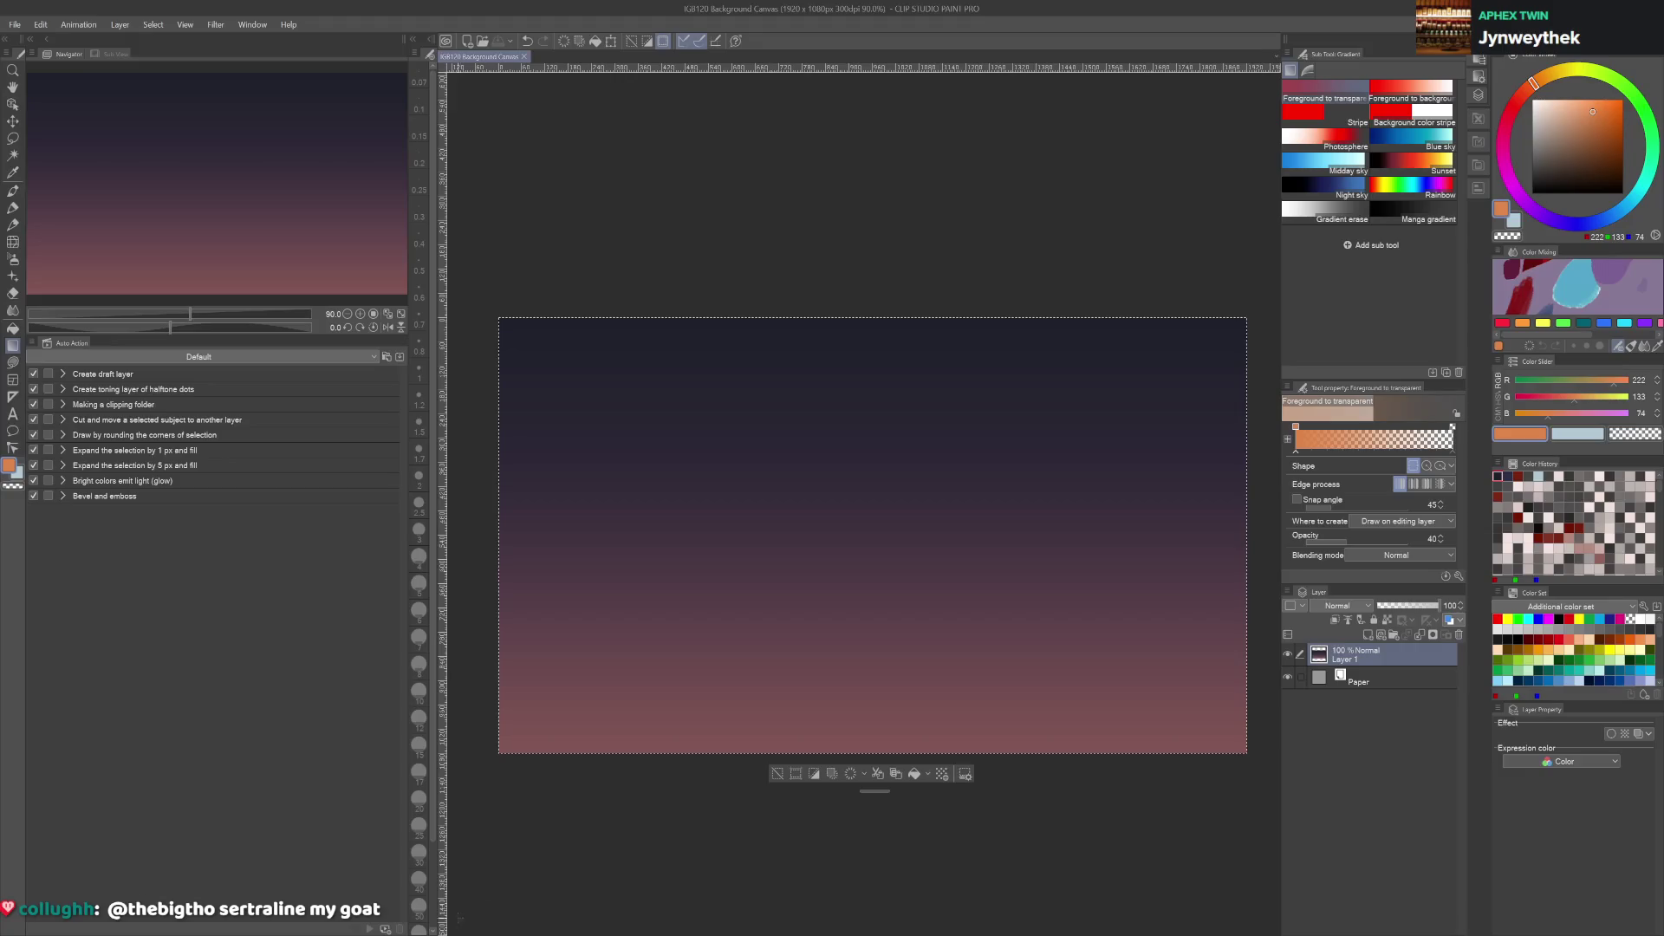
Create Layer 2 above the gradient, deselect, and test peach brush strokes before undoing them
scroll(1129, 165, up, 3)
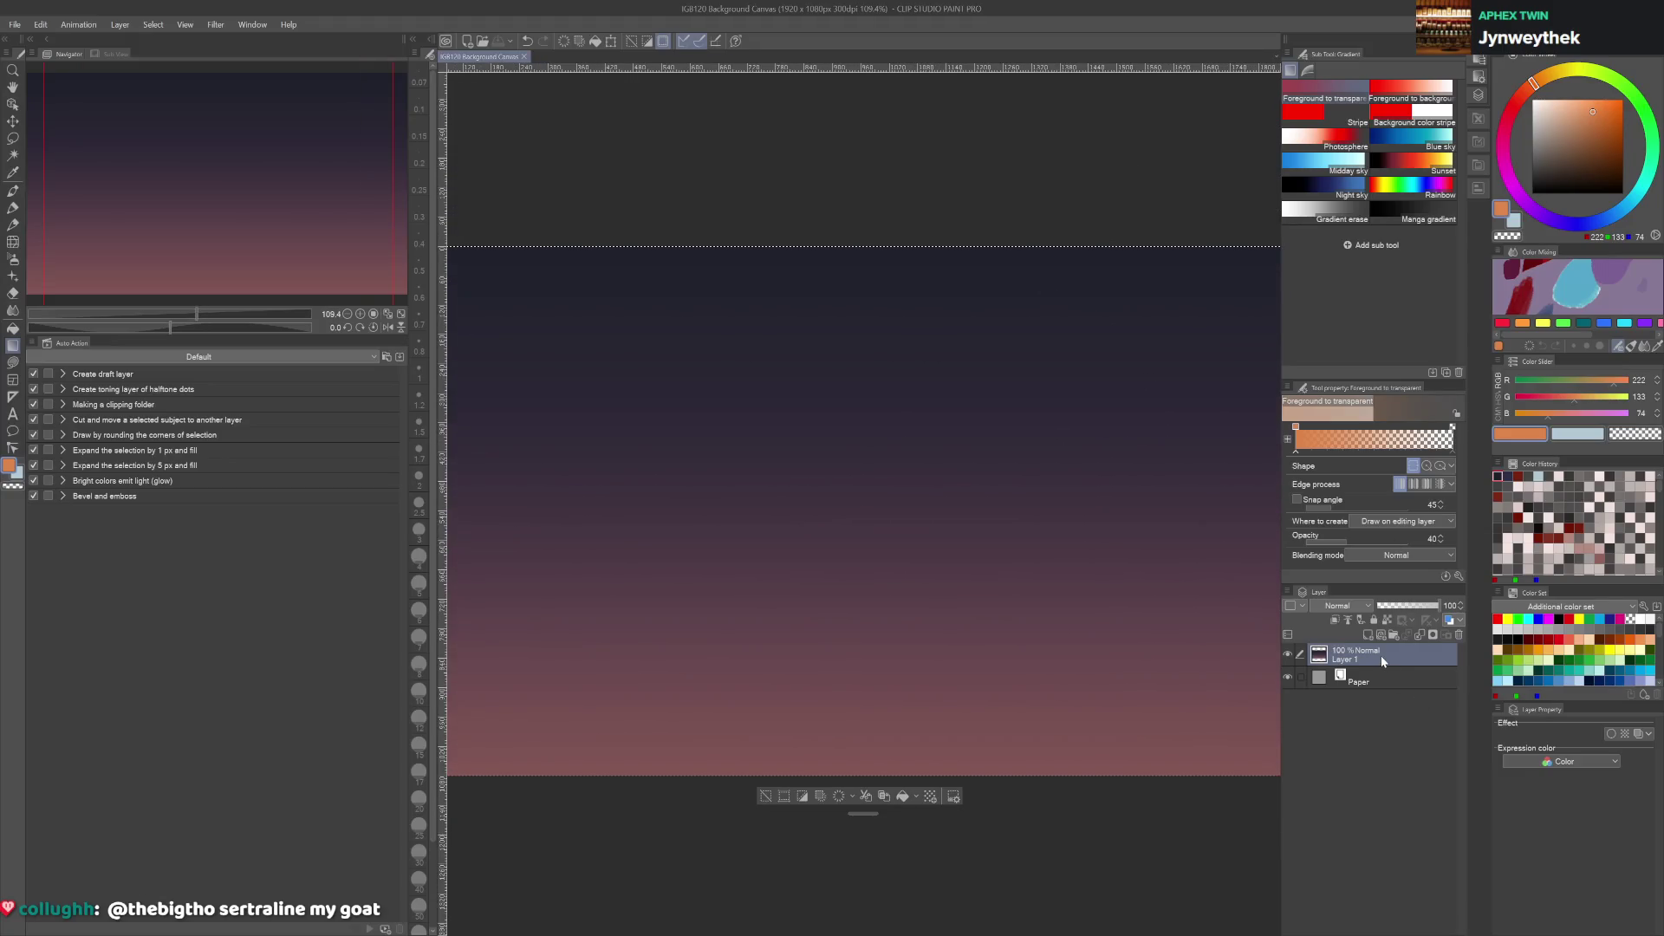
key(ctrl+shift+n)
key(m)
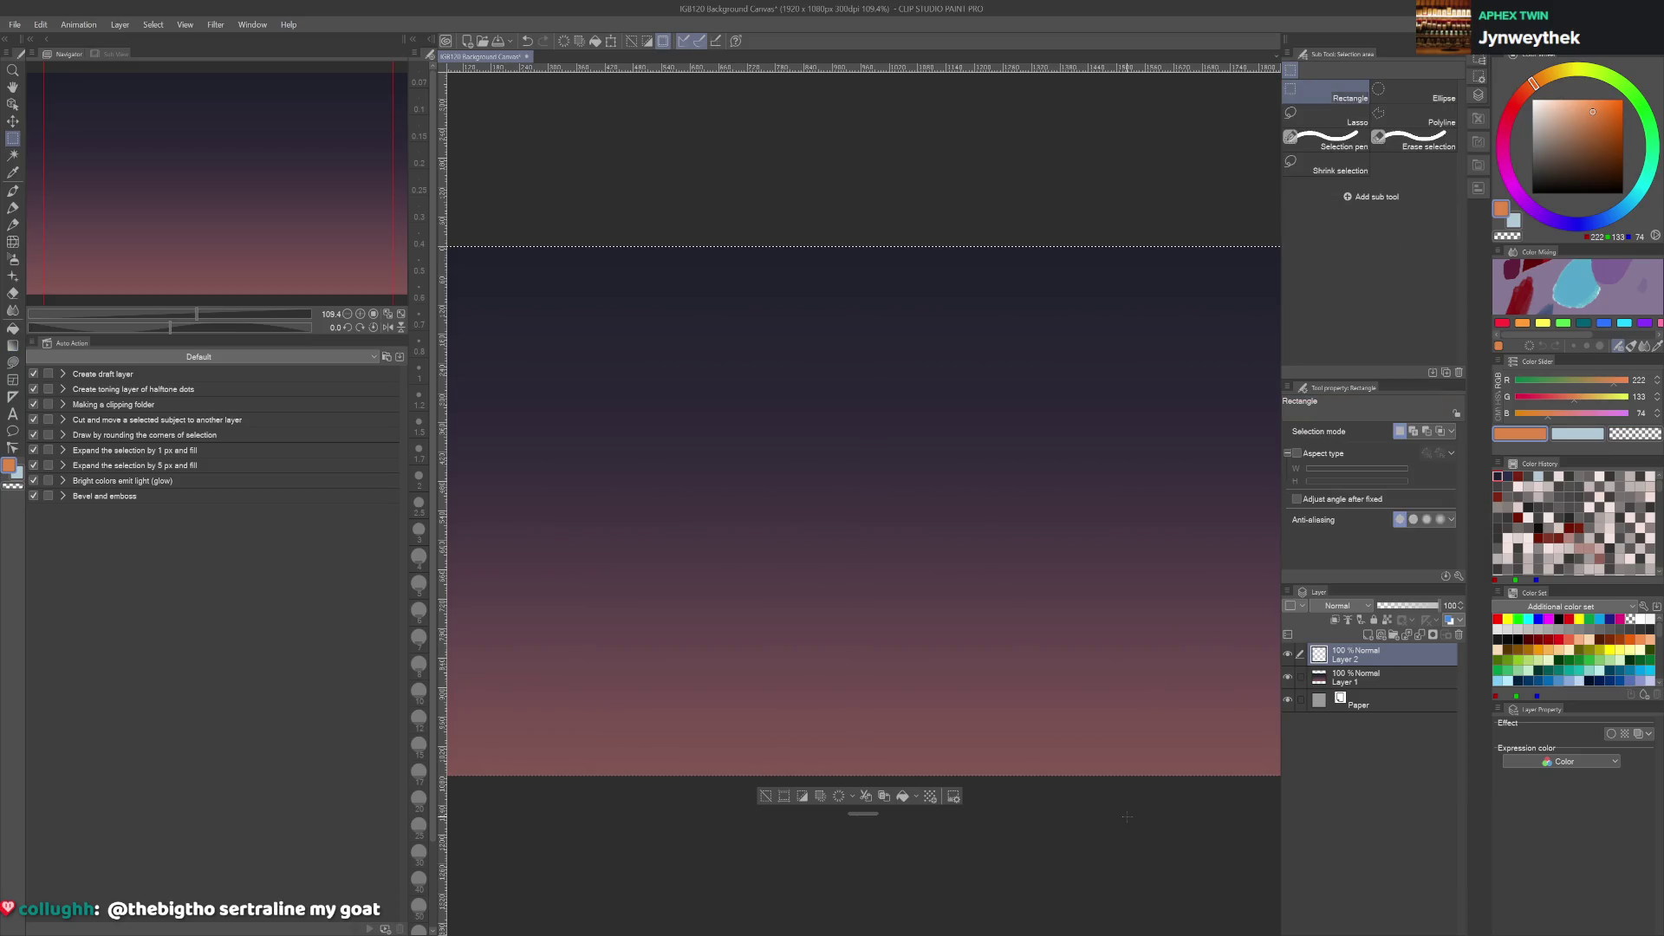
key(ctrl+d)
key(b)
mouse_move(1017, 439)
mouse_down()
mouse_move(858, 445)
mouse_move(988, 427)
mouse_up()
click(1577, 113)
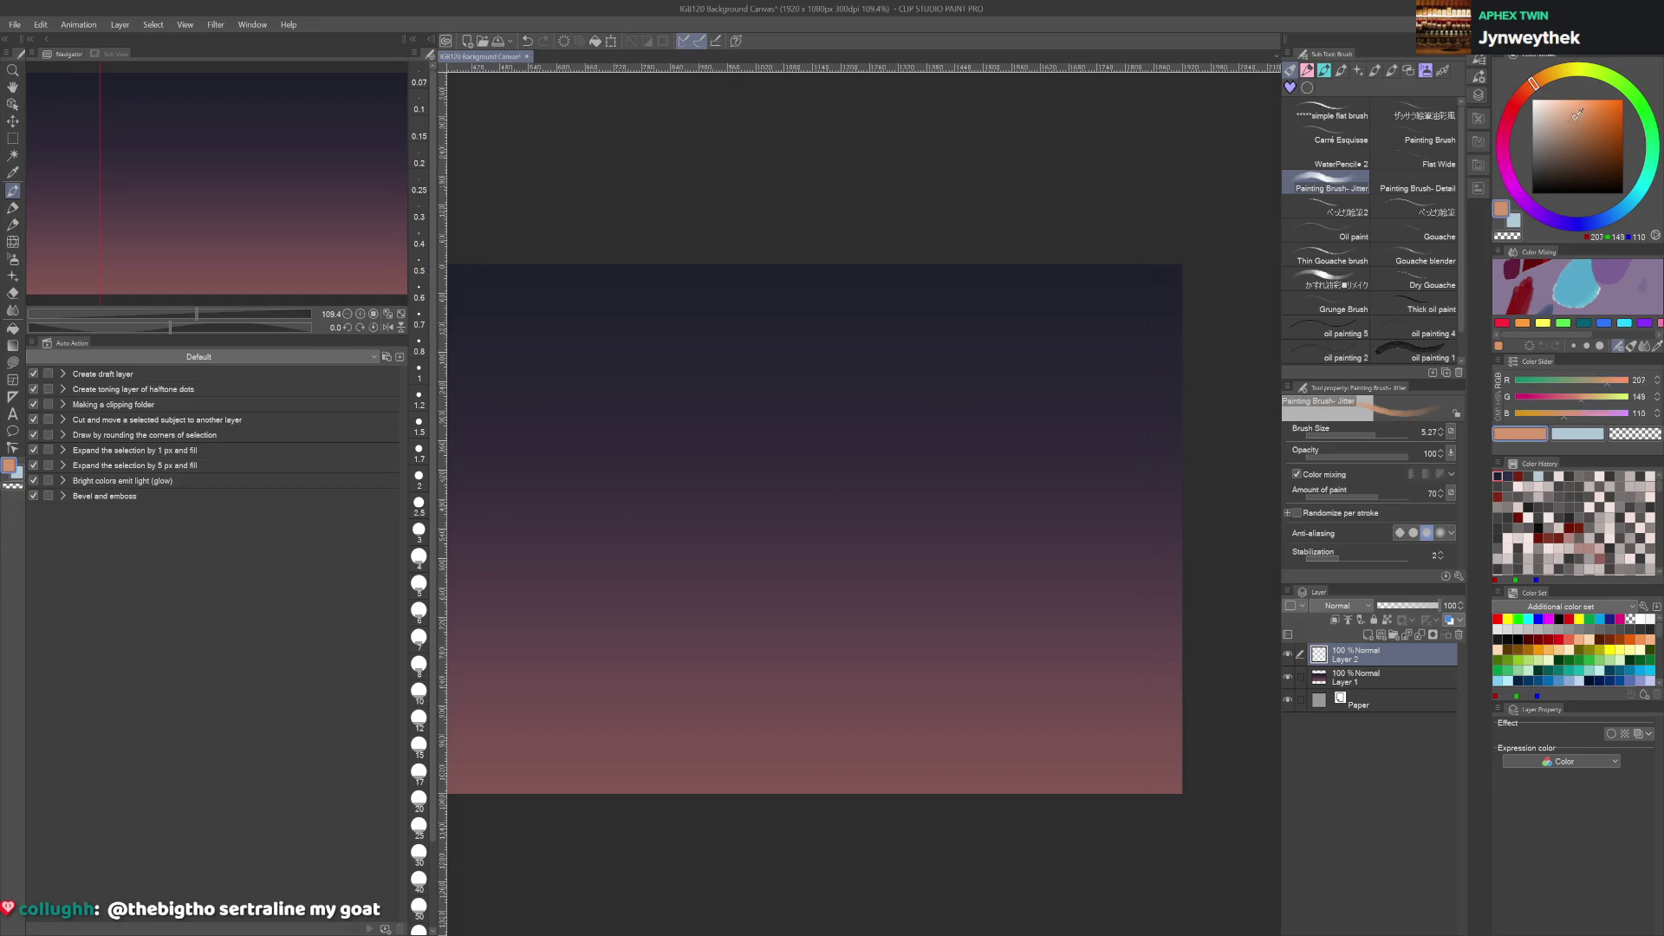
mouse_move(867, 377)
mouse_down()
mouse_move(988, 355)
mouse_move(851, 383)
mouse_move(780, 373)
mouse_move(737, 400)
mouse_up()
key(ctrl+z)
key(ctrl+z)
key(ctrl+z)
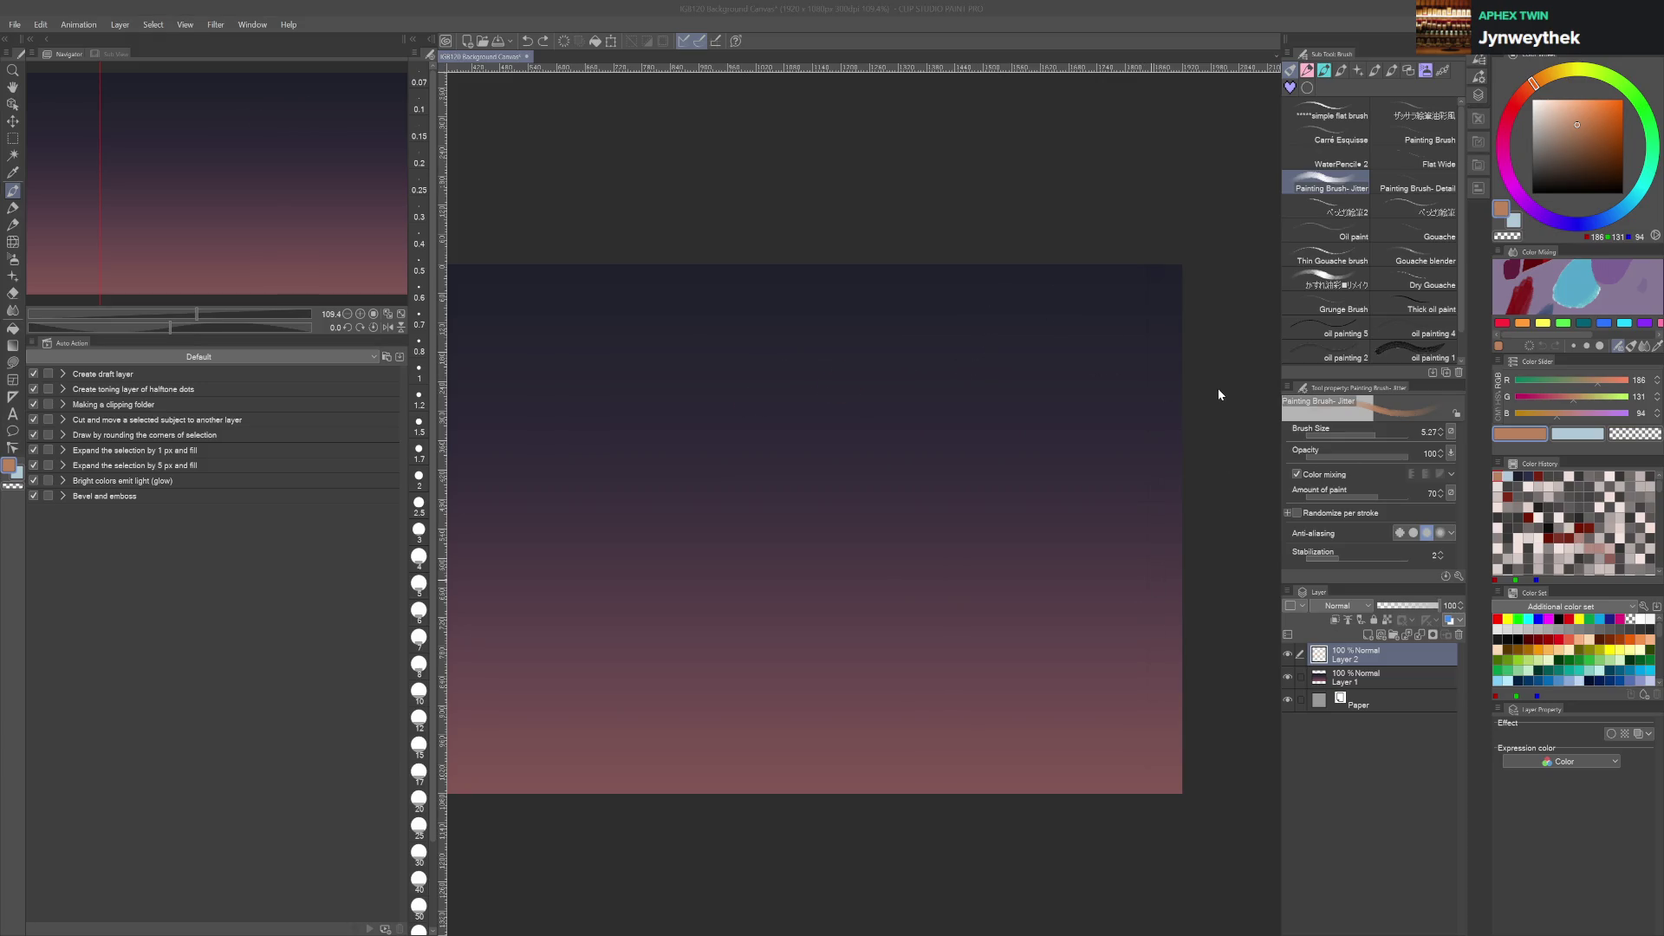
Make Layer 2 active again and choose the Spray variant of the Airbrush
click(1358, 682)
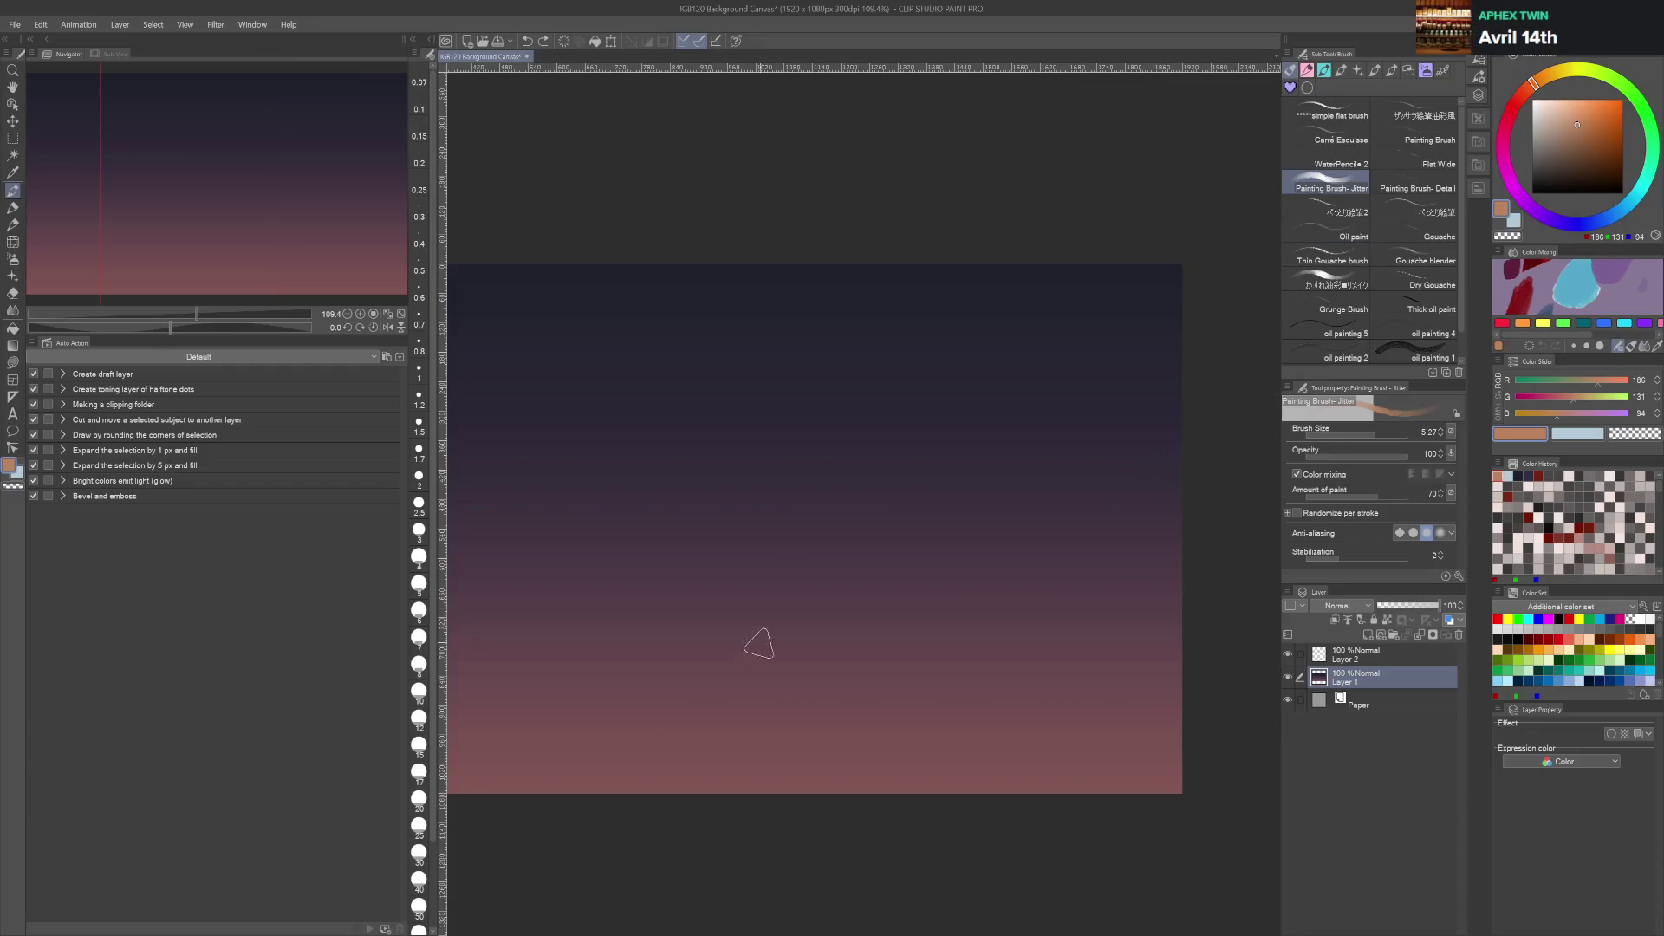
scroll(1001, 426, down, 2)
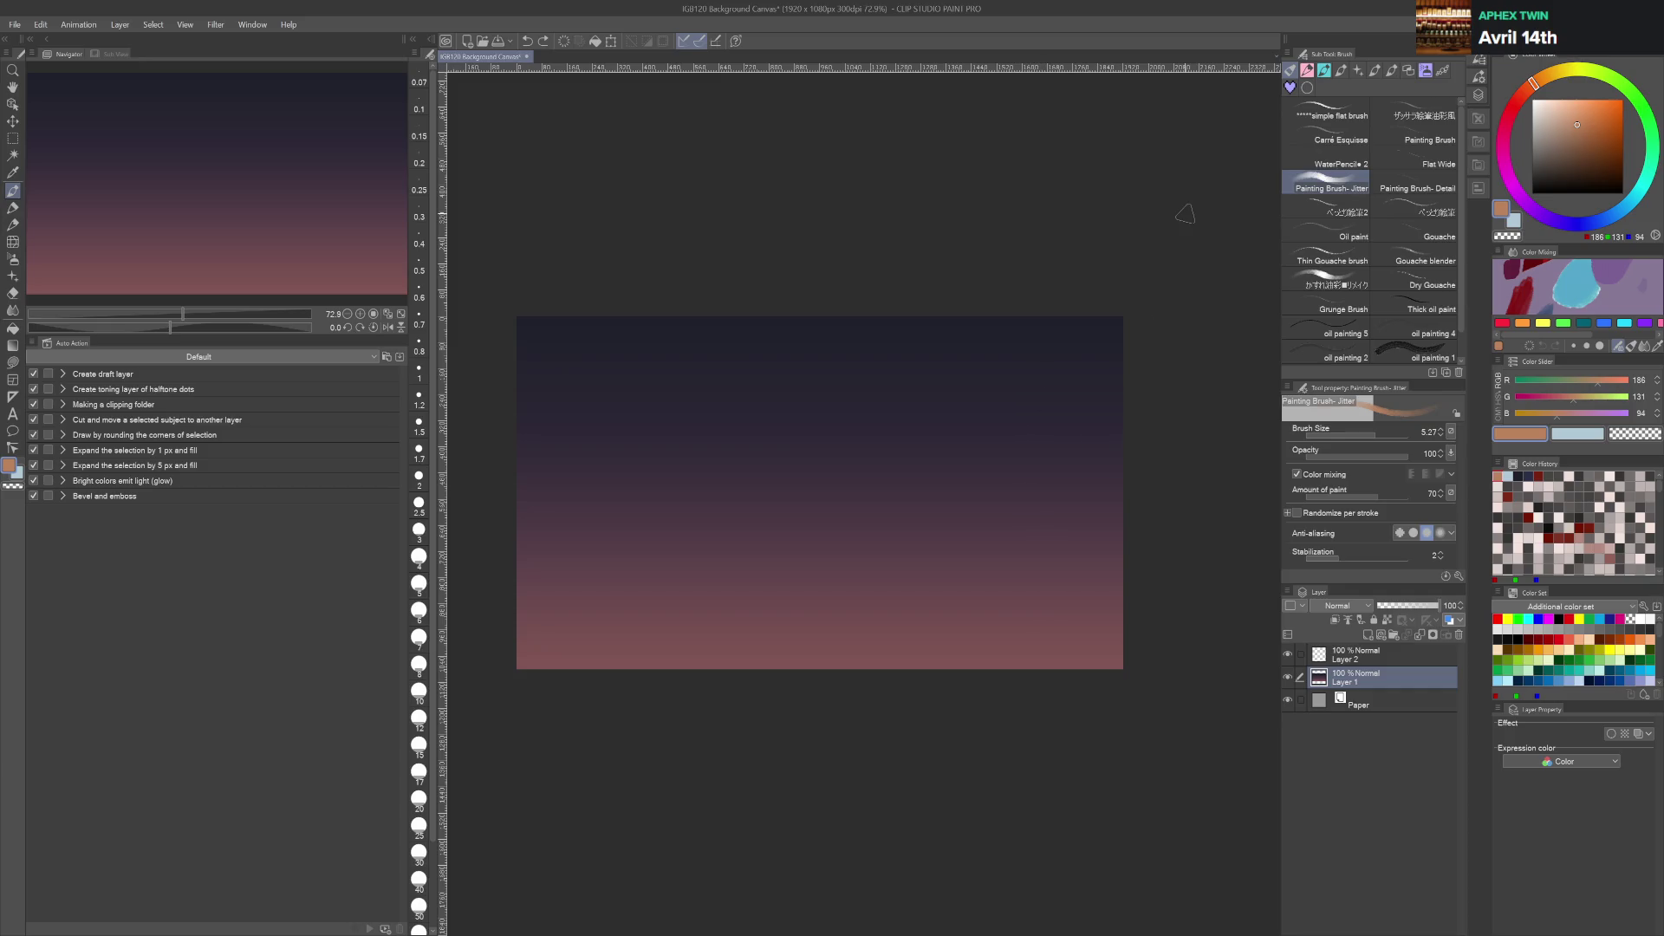
click(1409, 650)
scroll(1136, 290, up, 2)
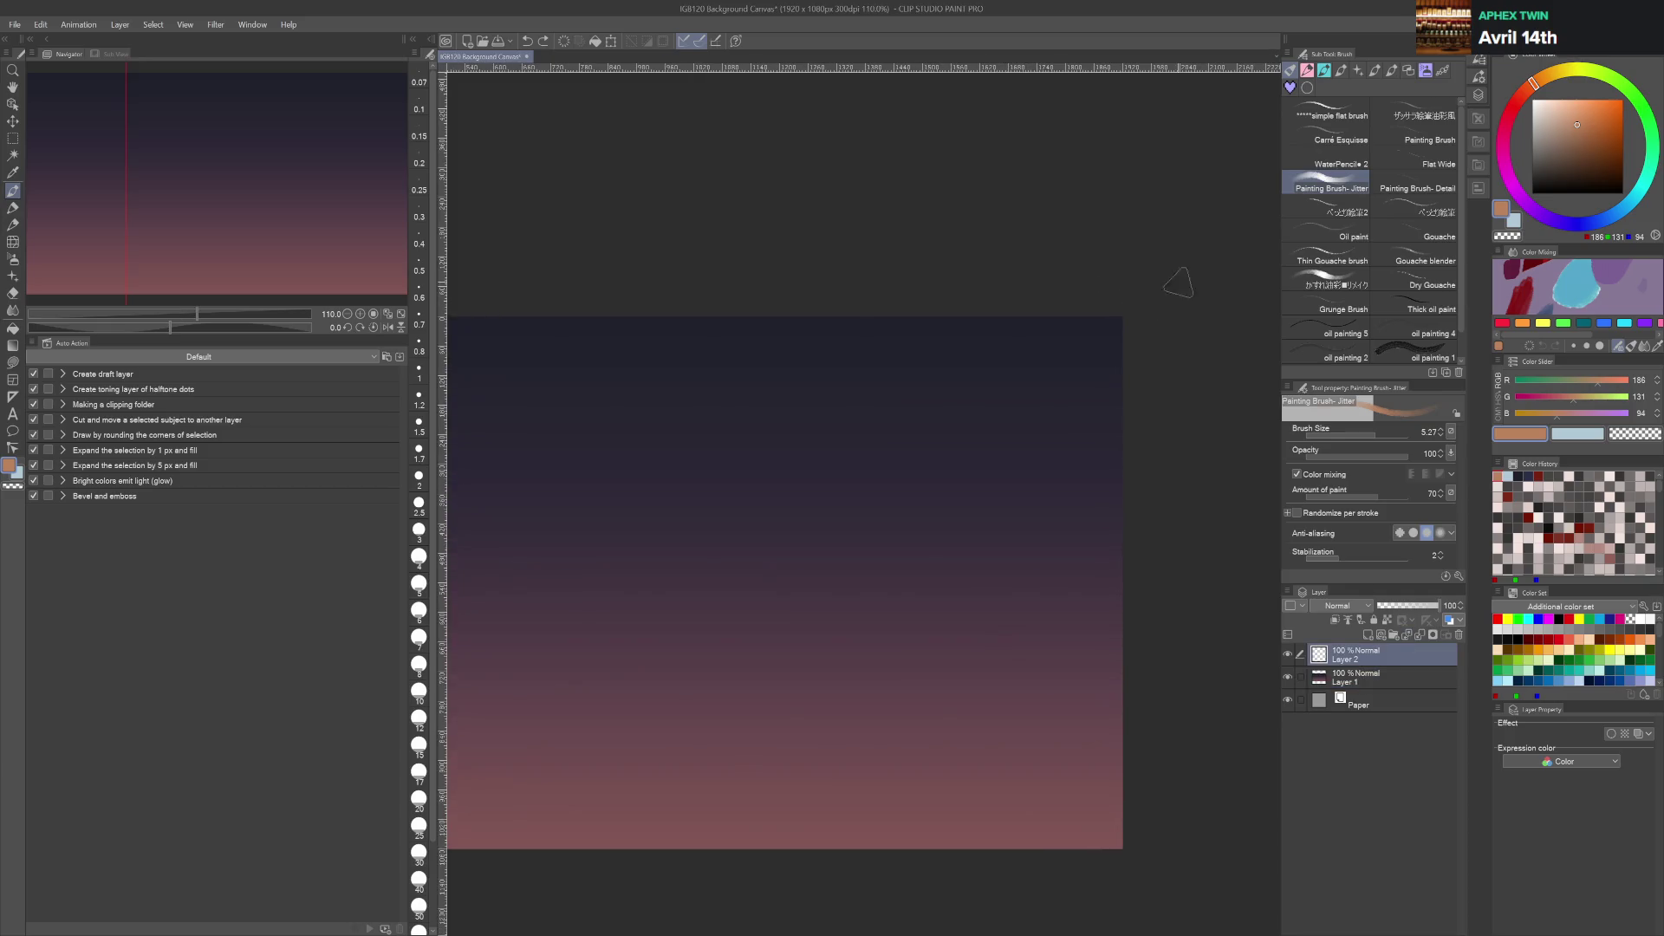
click(1357, 70)
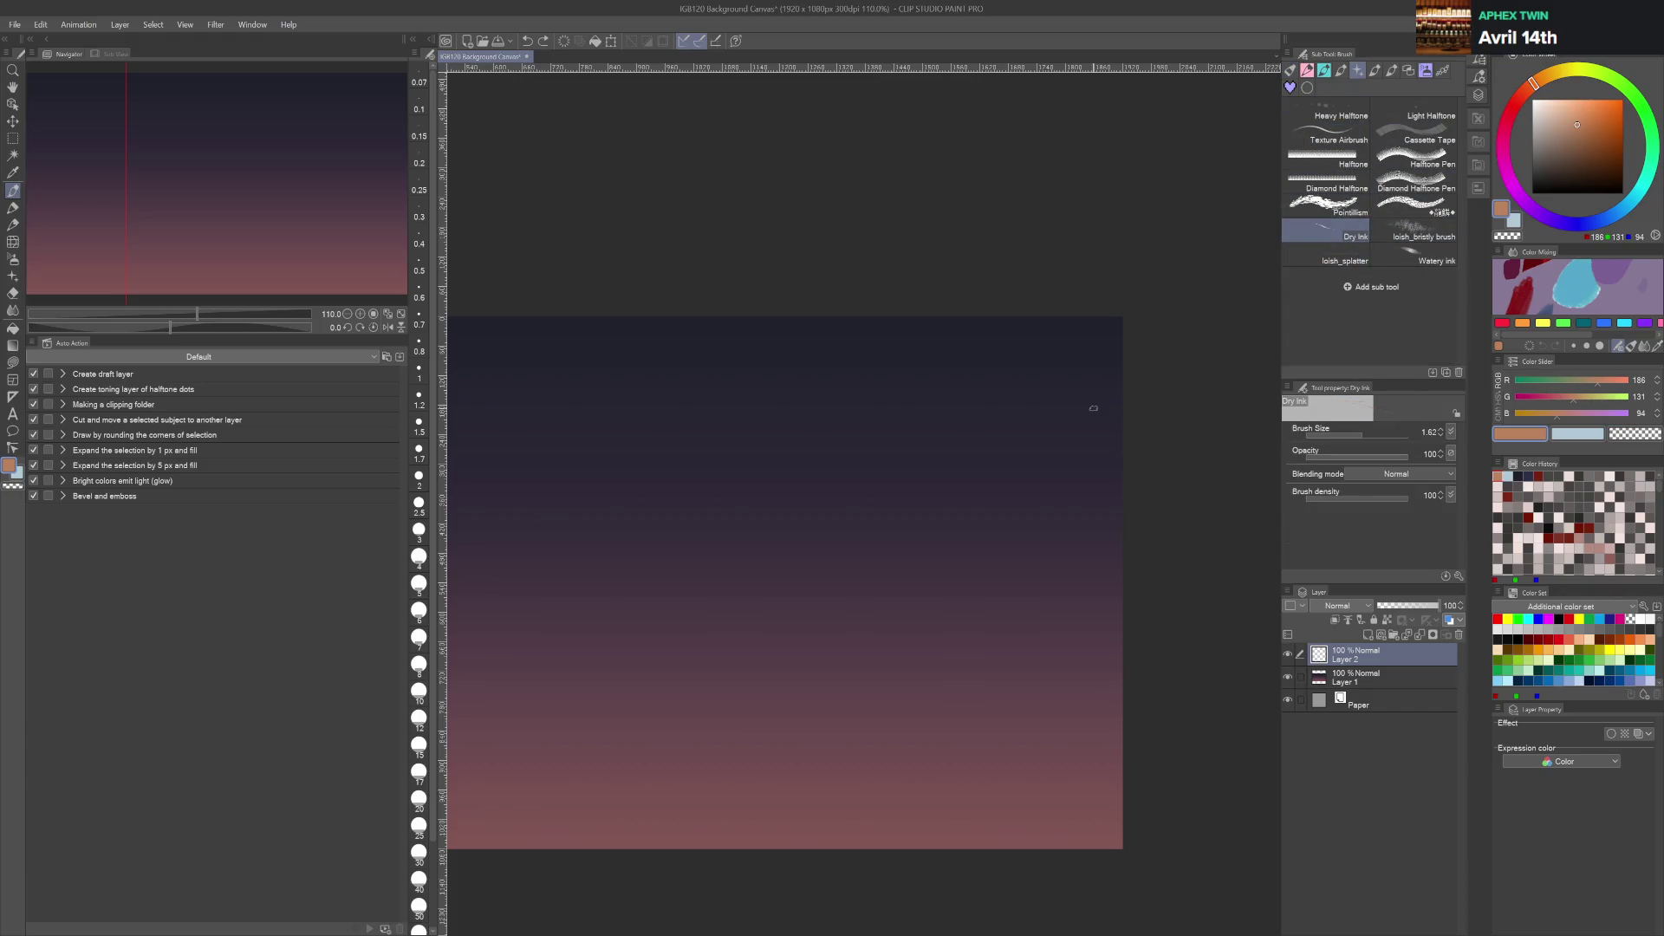
key(j)
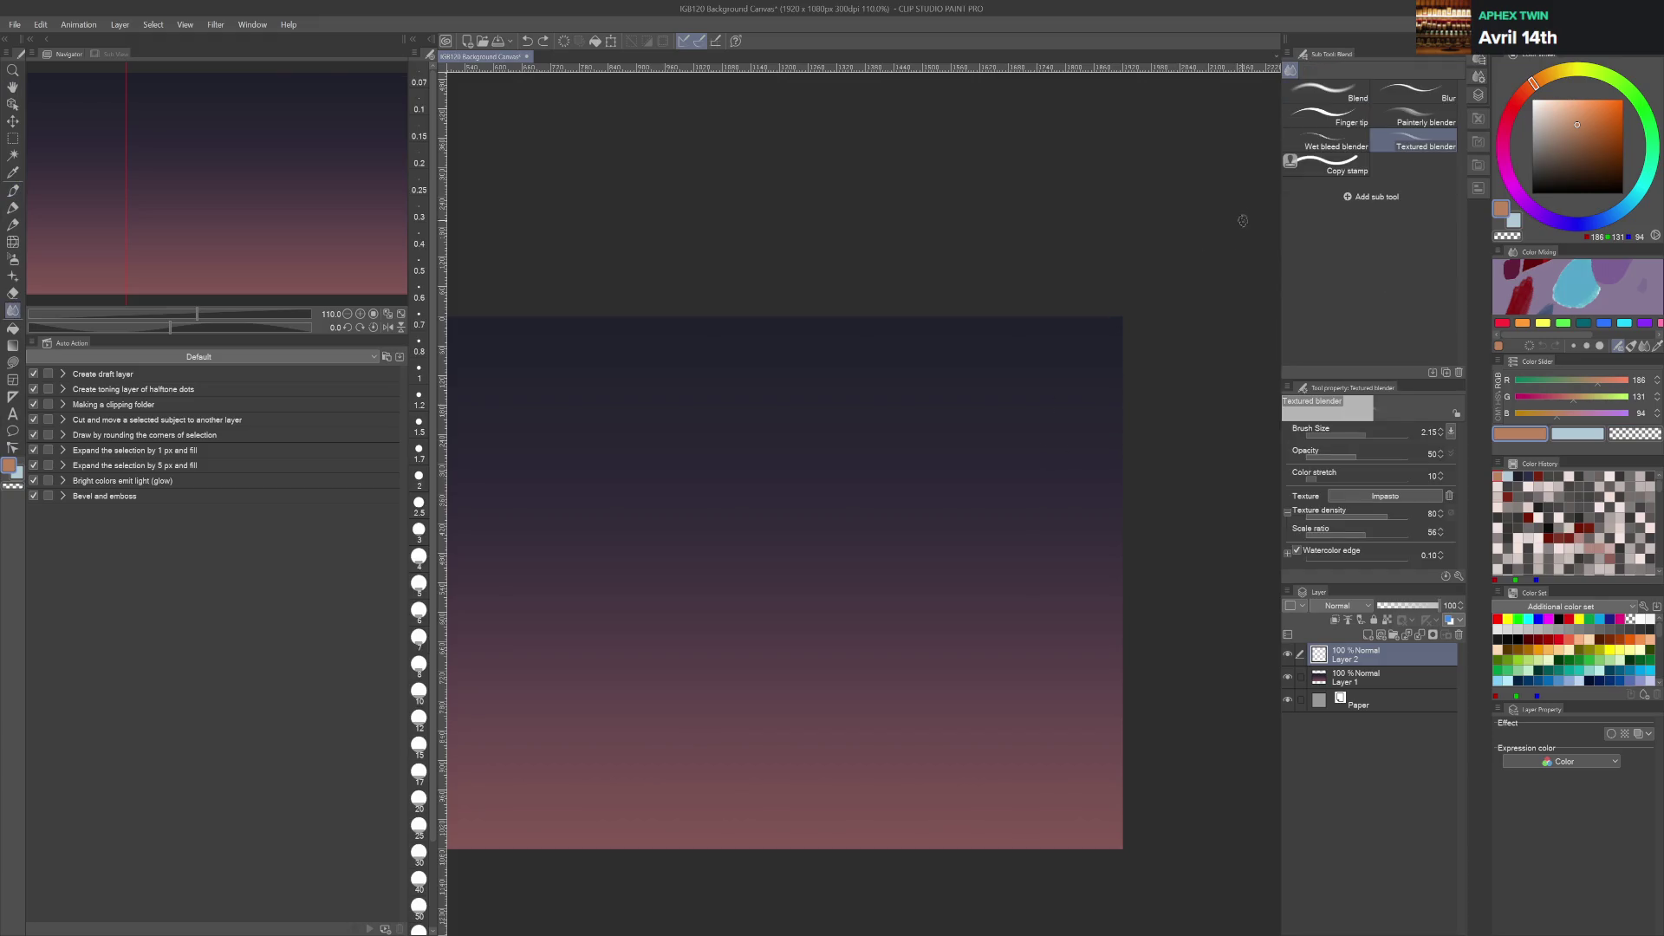
key(b)
key(b)
click(1413, 92)
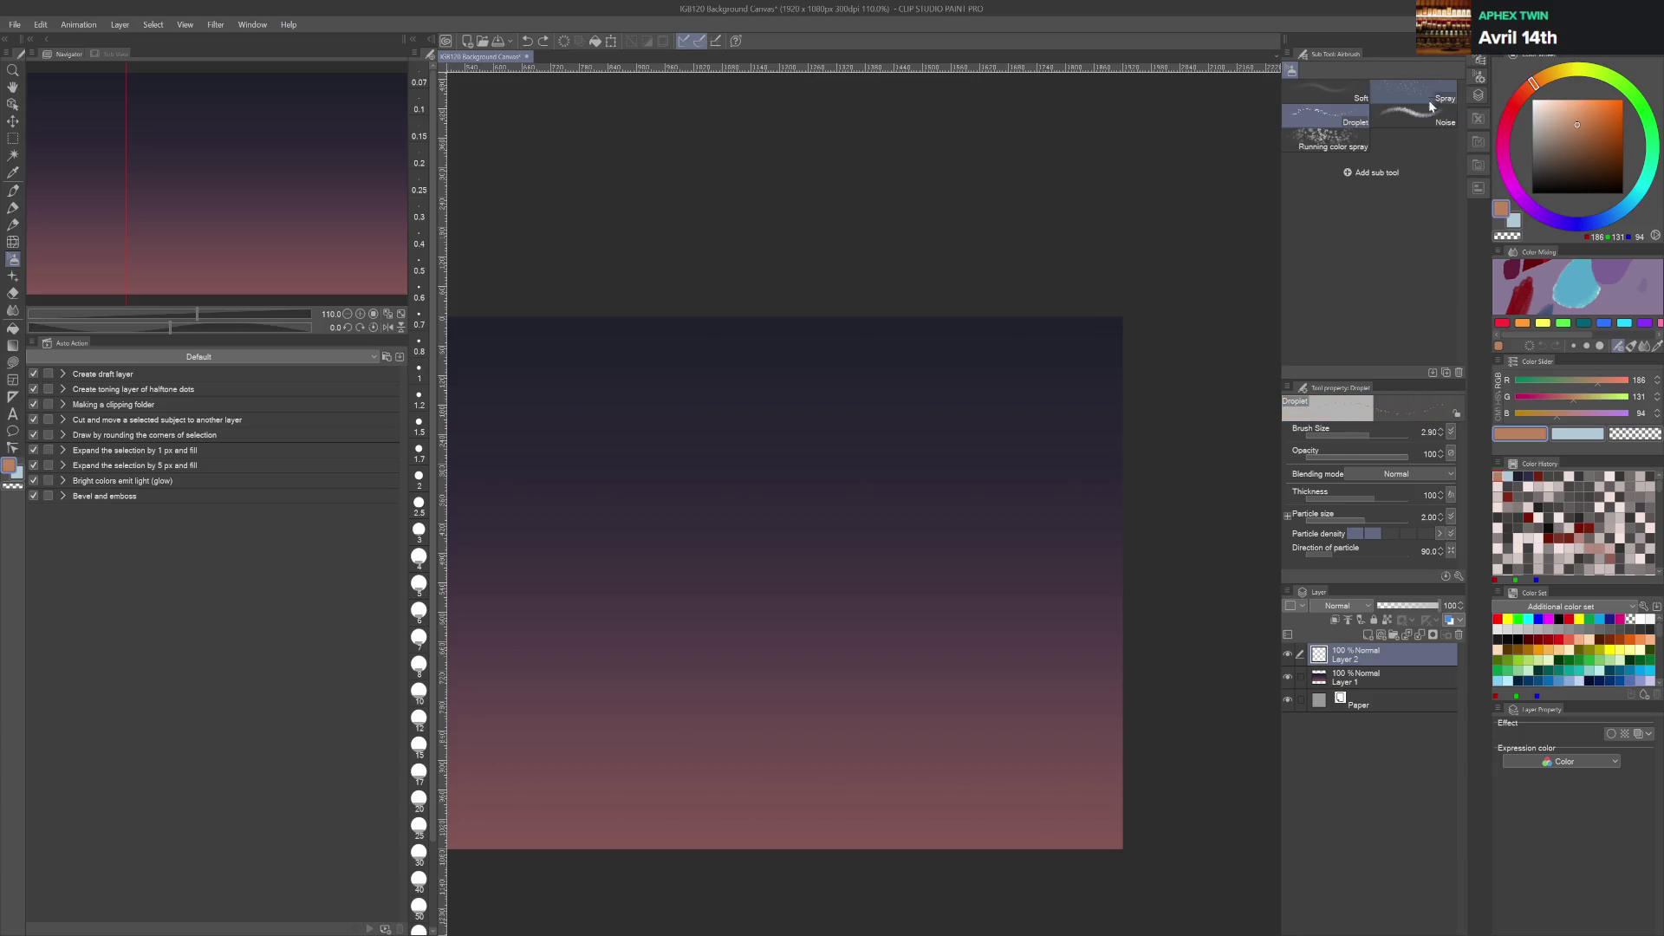
Adjust the spray size and scatter small star clusters across the middle and upper sky
drag(743, 520, 922, 453)
click(891, 538)
key(ctrl+z)
mouse_move(727, 497)
mouse_down()
mouse_move(807, 463)
mouse_move(767, 482)
mouse_up()
click(921, 416)
click(1071, 462)
click(845, 620)
click(706, 513)
key(ctrl+z)
click(669, 394)
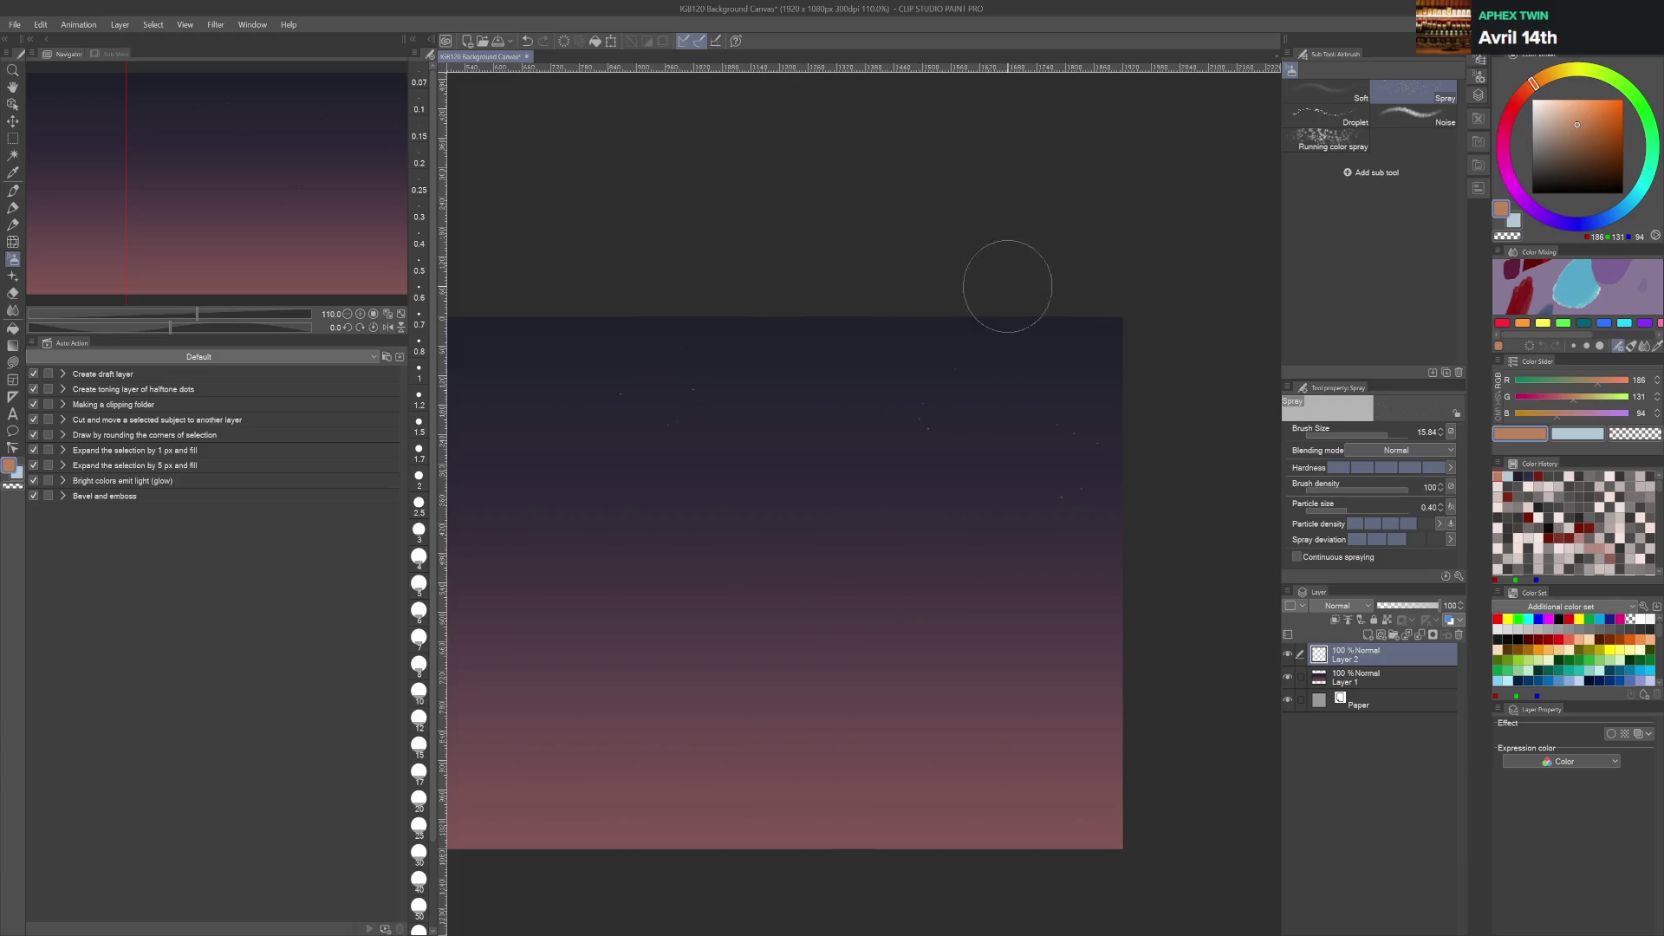
Spray more star clusters into the upper-left and lower-right parts of the sky
mouse_move(884, 193)
mouse_down()
mouse_move(861, 223)
mouse_move(1002, 231)
mouse_up()
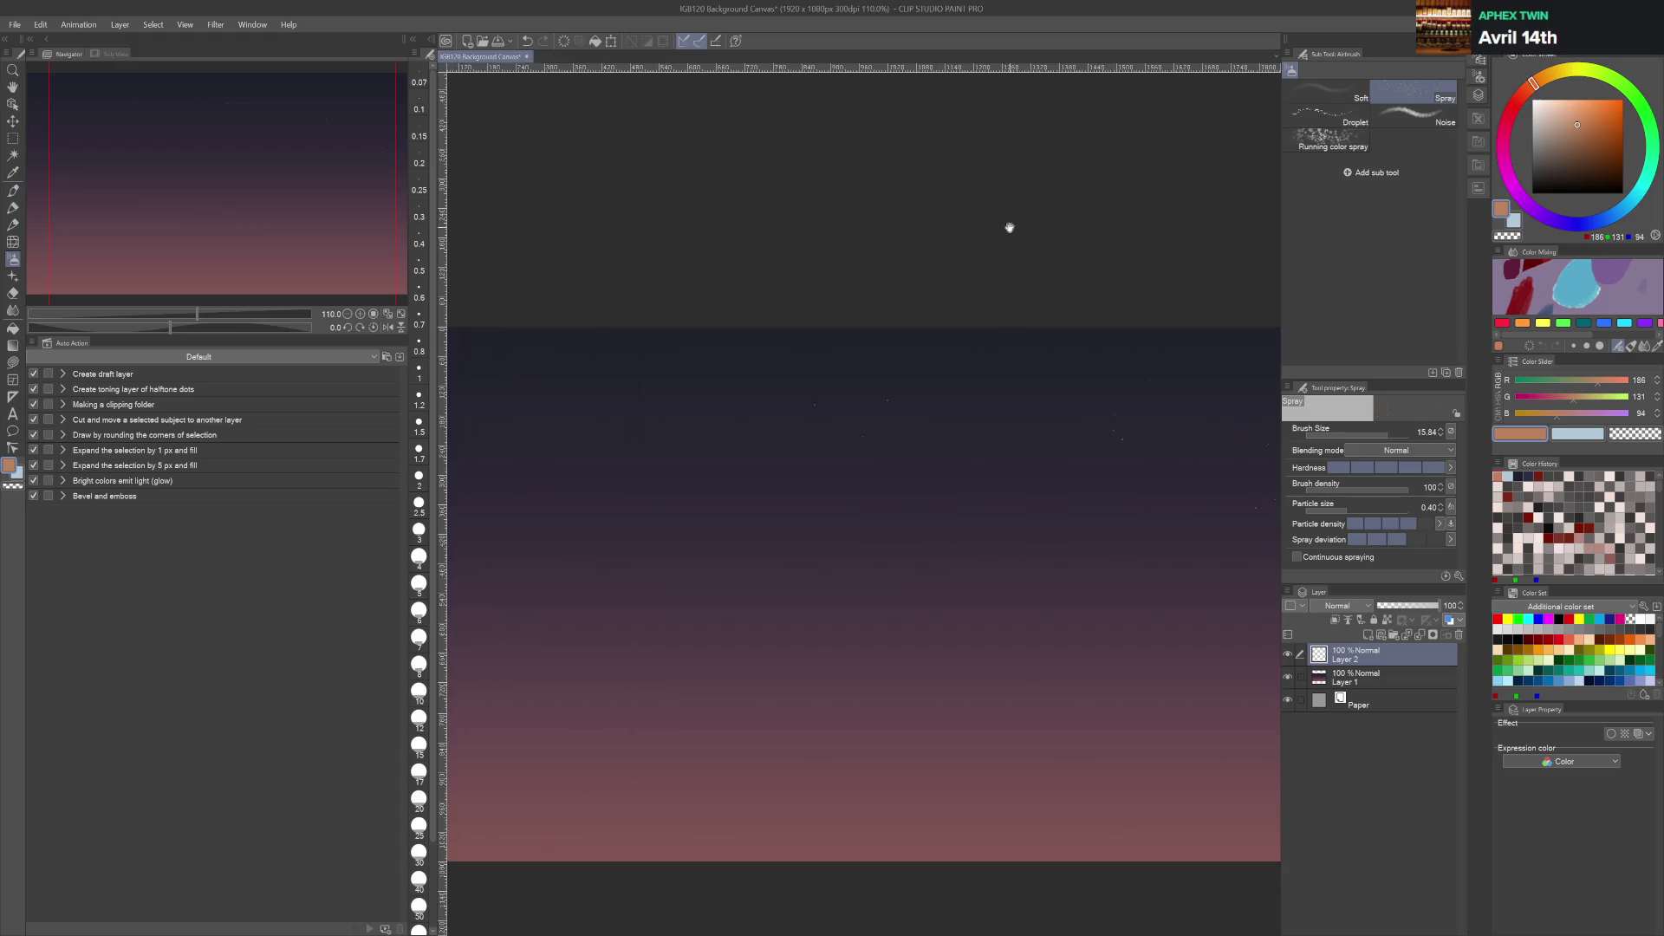
click(531, 396)
click(637, 409)
click(675, 587)
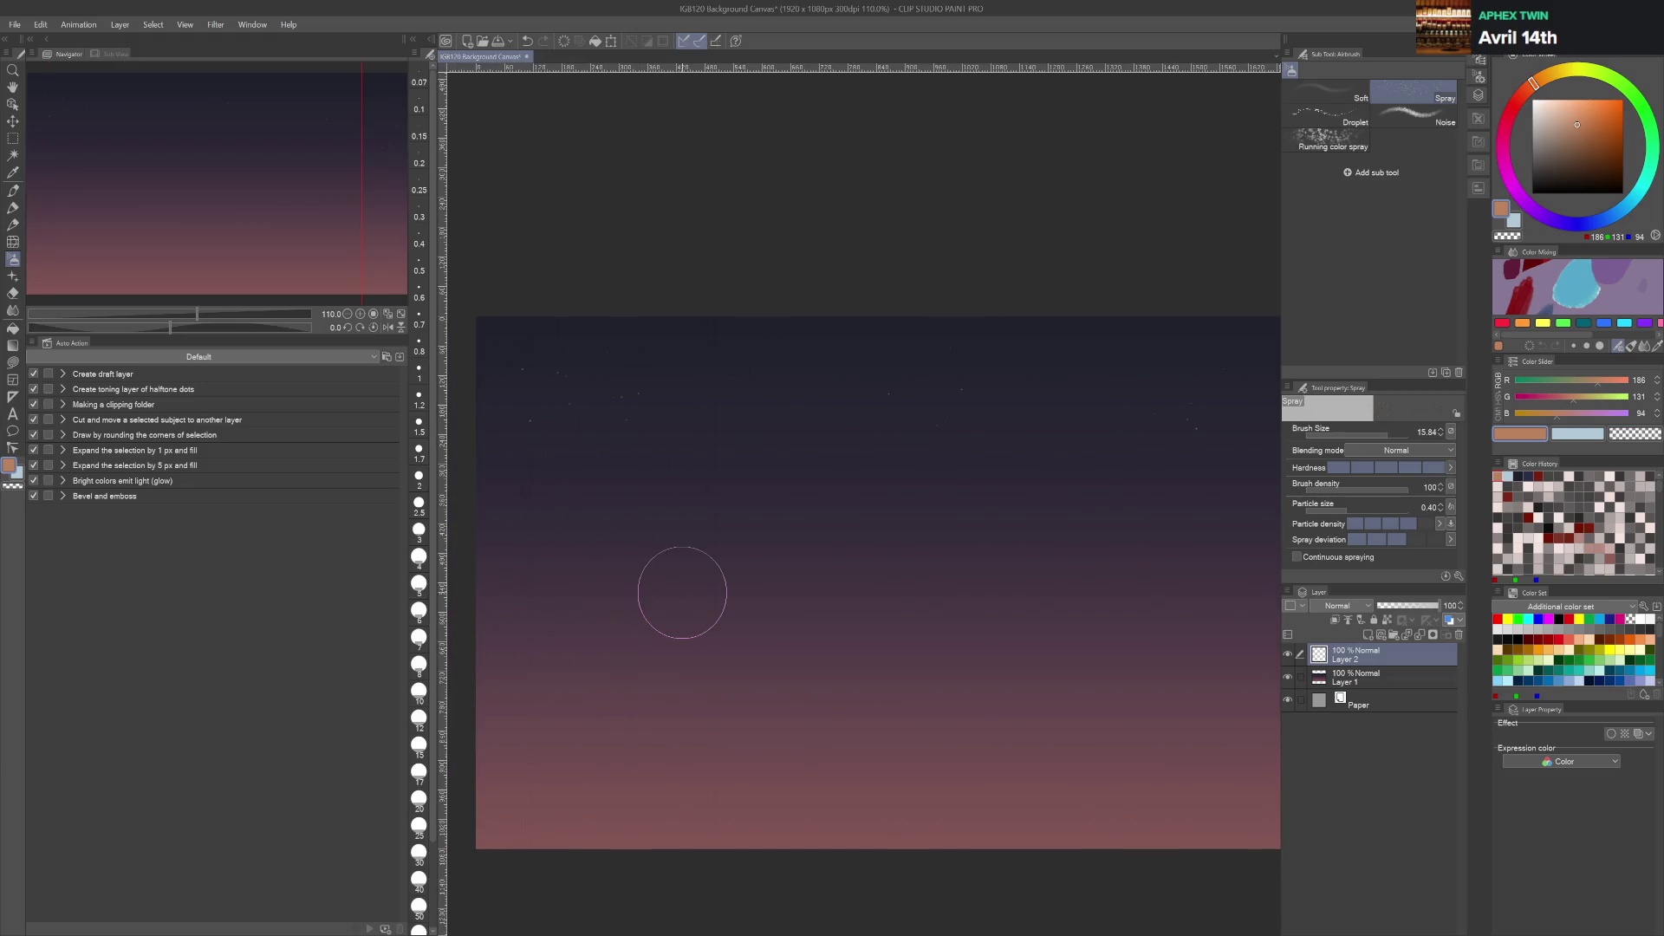
click(1056, 534)
click(1122, 656)
drag(1163, 231, 980, 176)
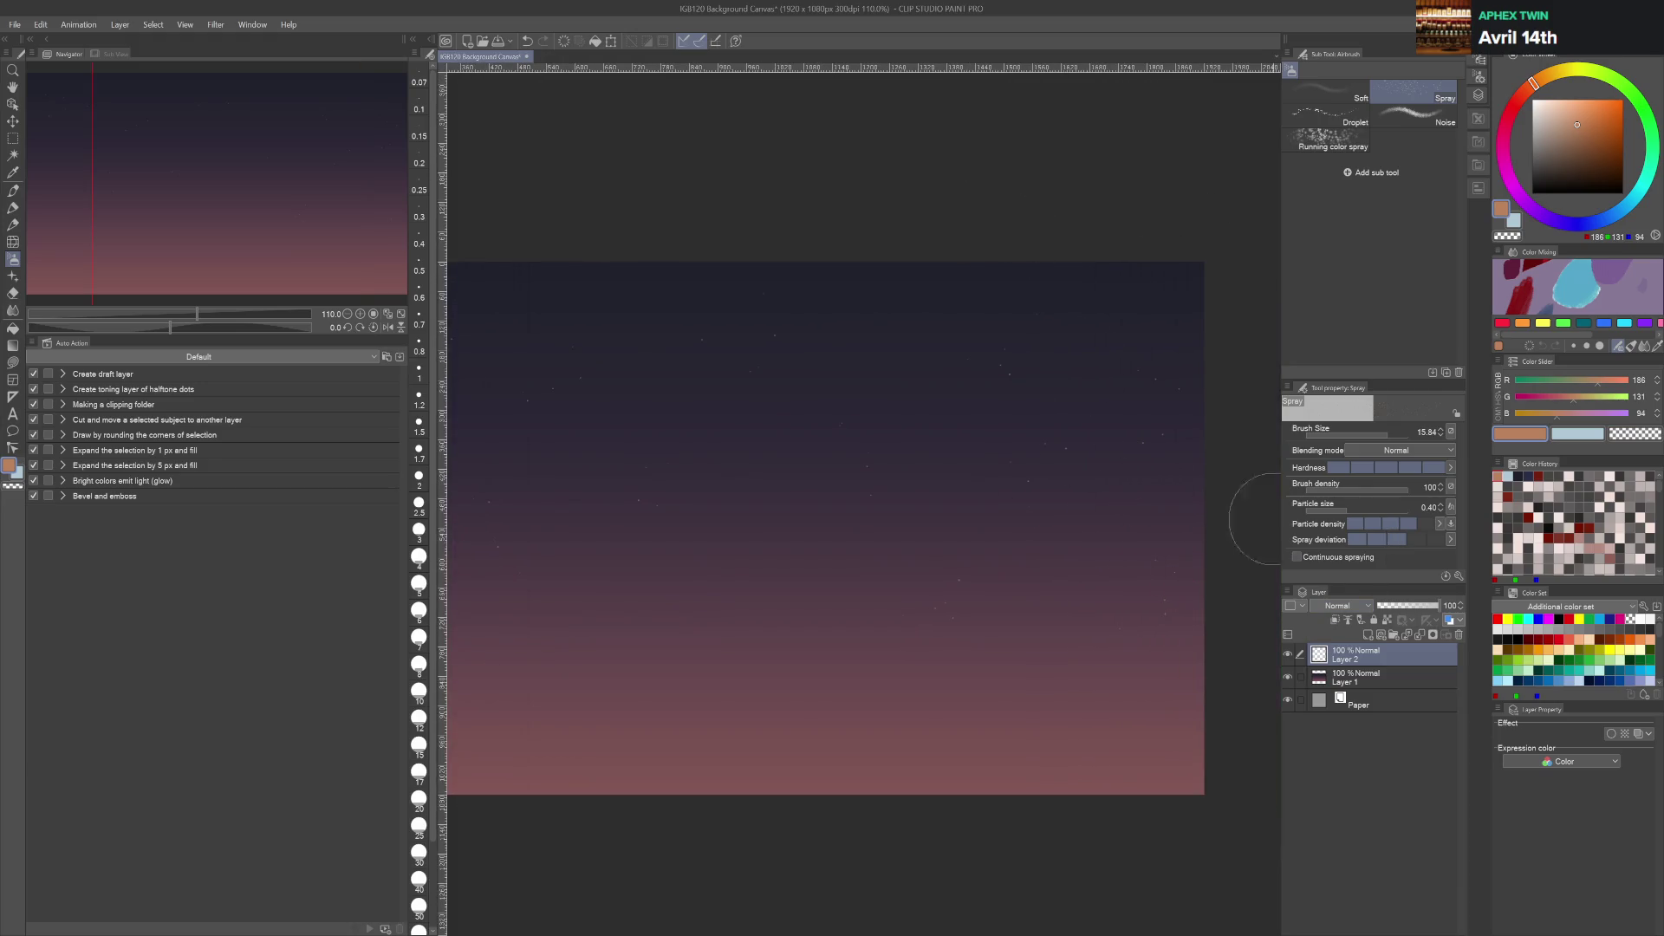
Save, duplicate the star layer and remove the copy, then add Layer 3 with Dry Ink
key(ctrl+s)
key(ctrl+c)
key(ctrl+v)
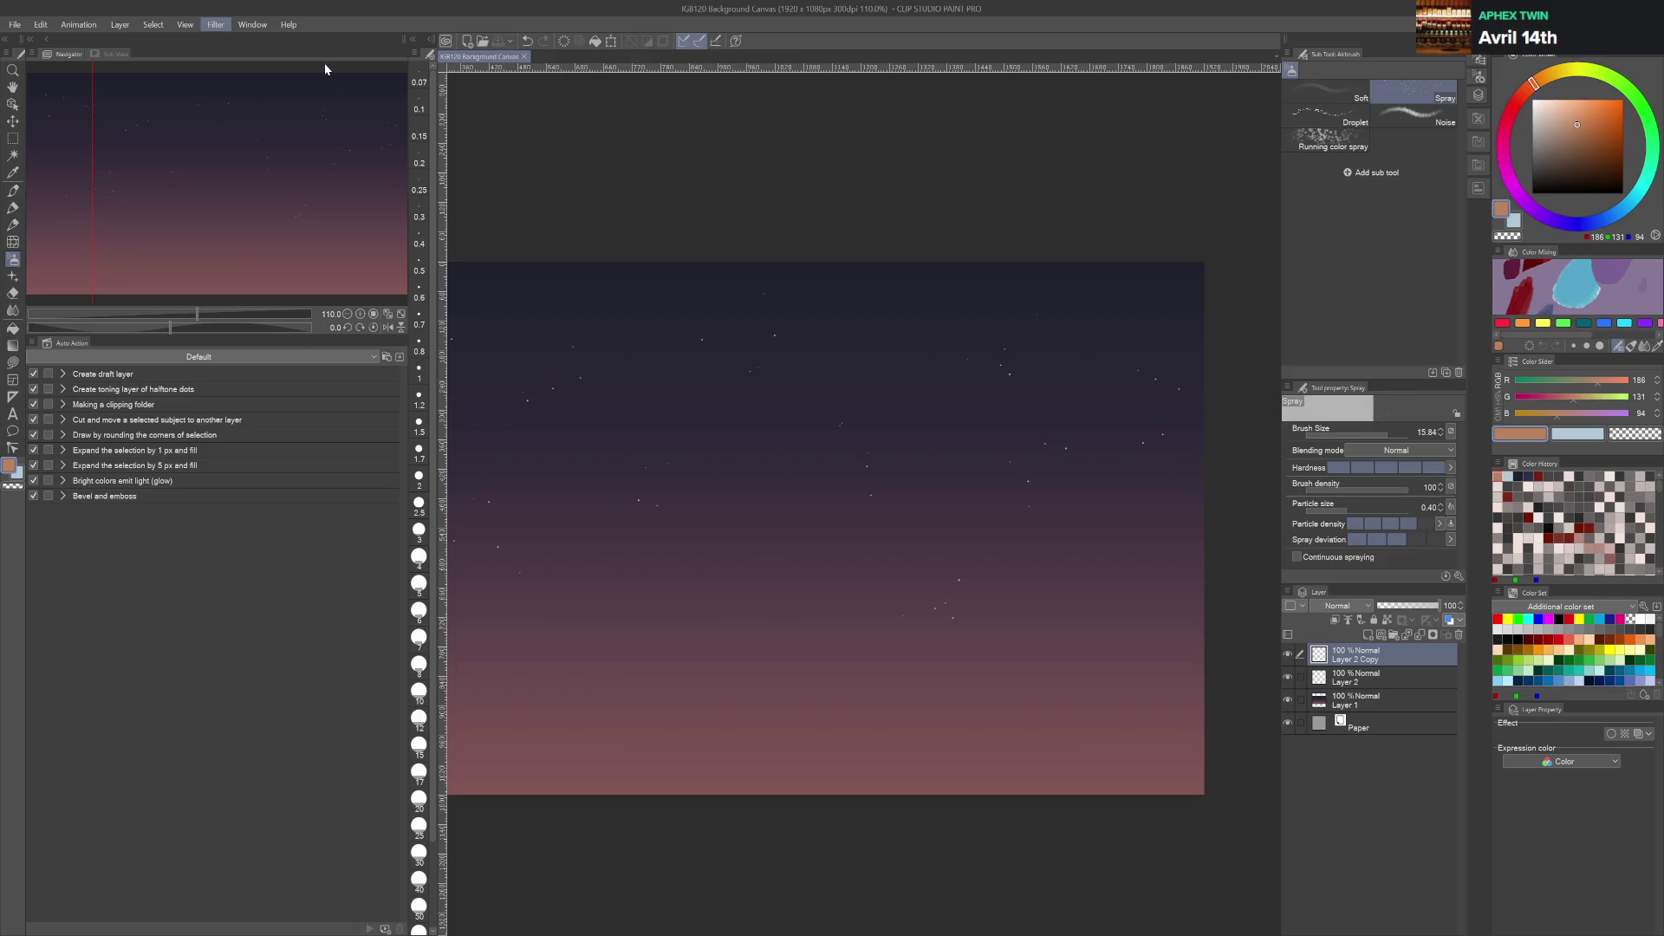
key(ctrl+s)
key(ctrl+z)
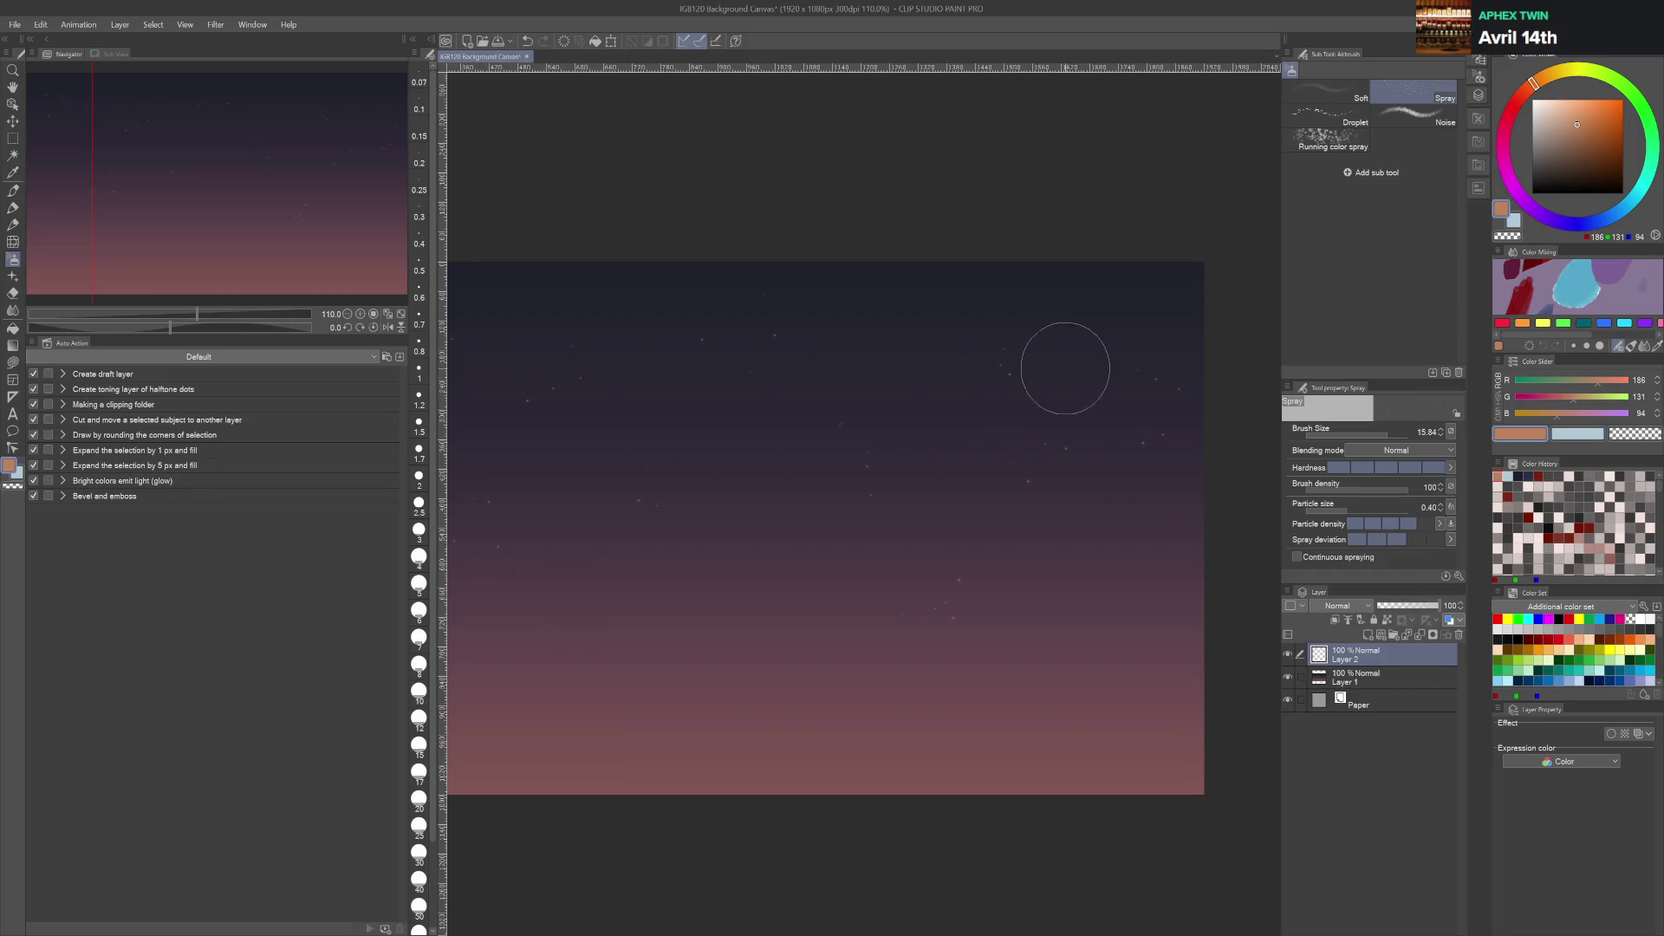
key(b)
key(ctrl+shift+n)
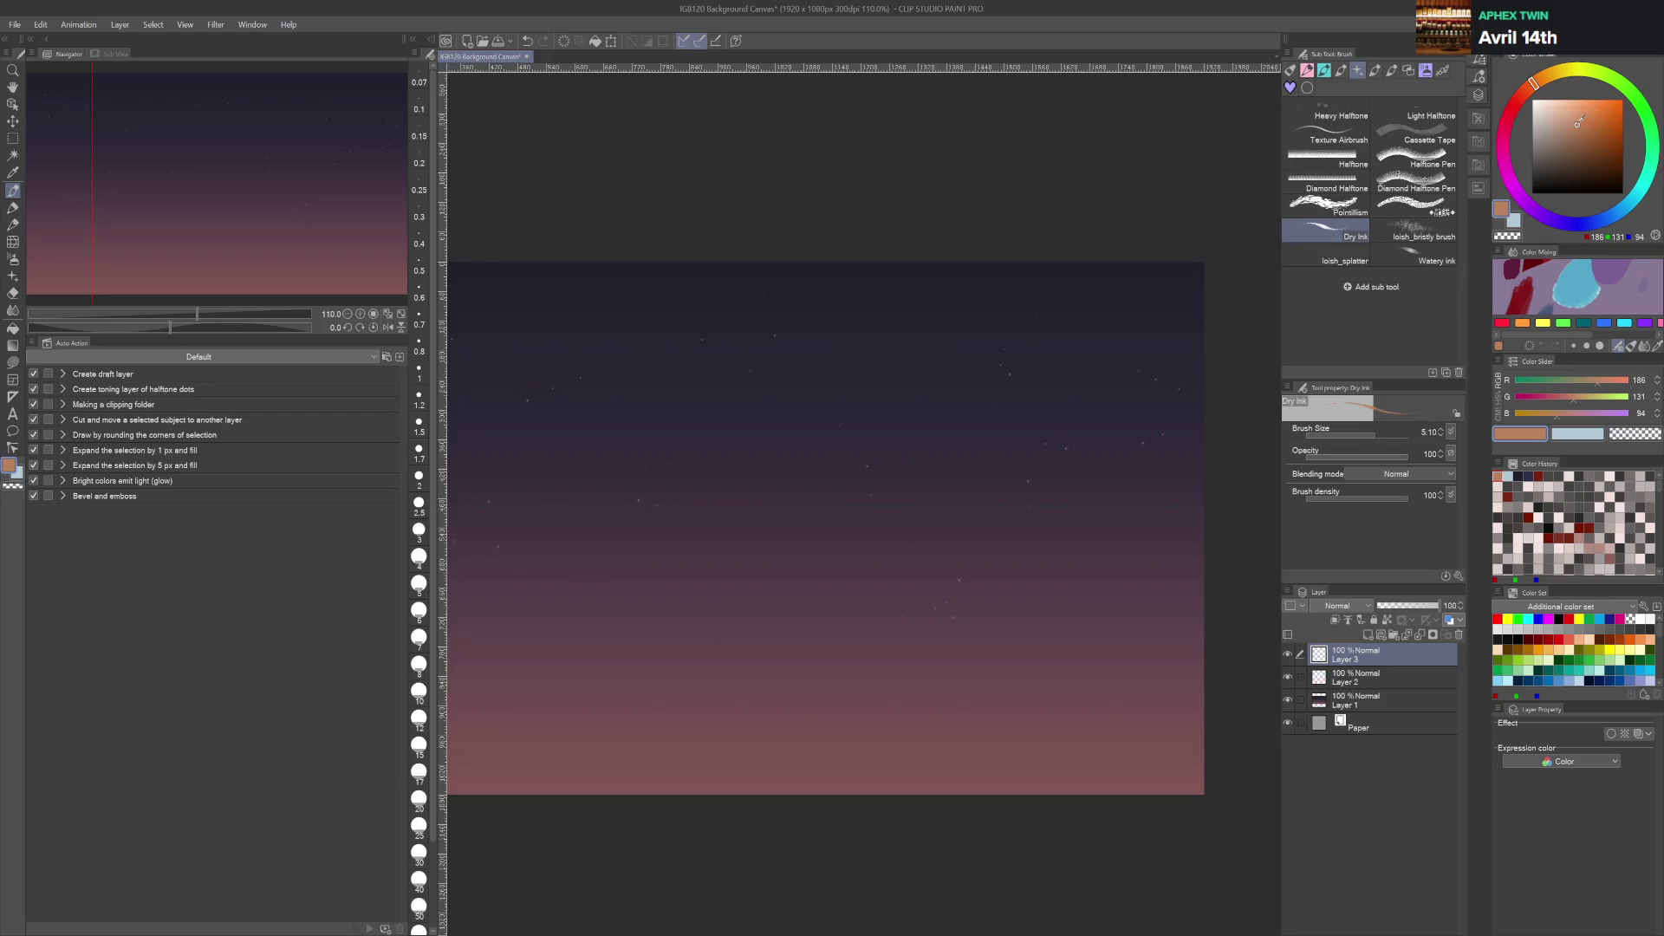
Sketch darker orange loops for a moon in the upper-right sky
click(1576, 127)
drag(994, 340, 1015, 438)
mouse_move(1031, 364)
mouse_down()
mouse_move(1053, 409)
mouse_move(1025, 375)
mouse_move(1014, 387)
mouse_move(1074, 425)
mouse_move(1062, 455)
mouse_move(1040, 355)
mouse_move(1074, 429)
mouse_up()
Smudge the loops with Textured then Painterly blenders into a soft glowing moon
key(b)
key(j)
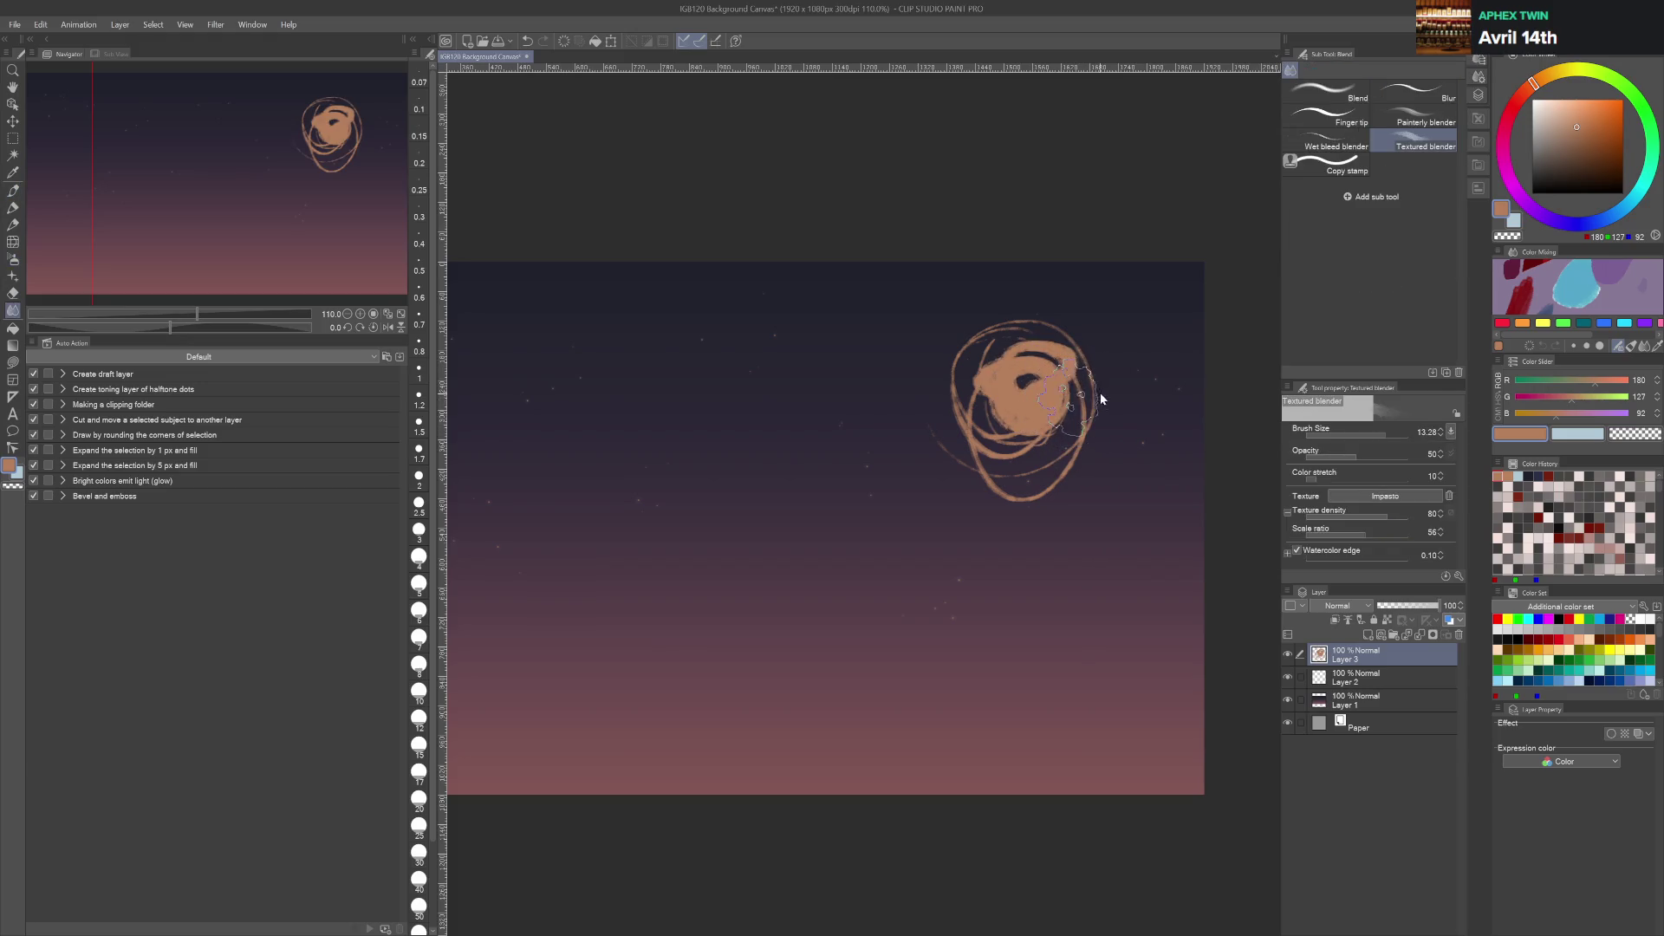
mouse_move(1074, 343)
mouse_down()
mouse_move(980, 433)
mouse_move(1039, 476)
mouse_move(966, 468)
mouse_move(943, 359)
mouse_move(1014, 399)
mouse_move(1043, 366)
mouse_move(1036, 389)
mouse_move(1014, 364)
mouse_move(1053, 398)
mouse_move(1035, 468)
mouse_move(1023, 408)
mouse_move(1049, 394)
mouse_move(1046, 344)
mouse_move(970, 373)
mouse_move(1092, 399)
mouse_move(1053, 325)
mouse_move(1076, 416)
mouse_up()
scroll(1047, 368, up, 3)
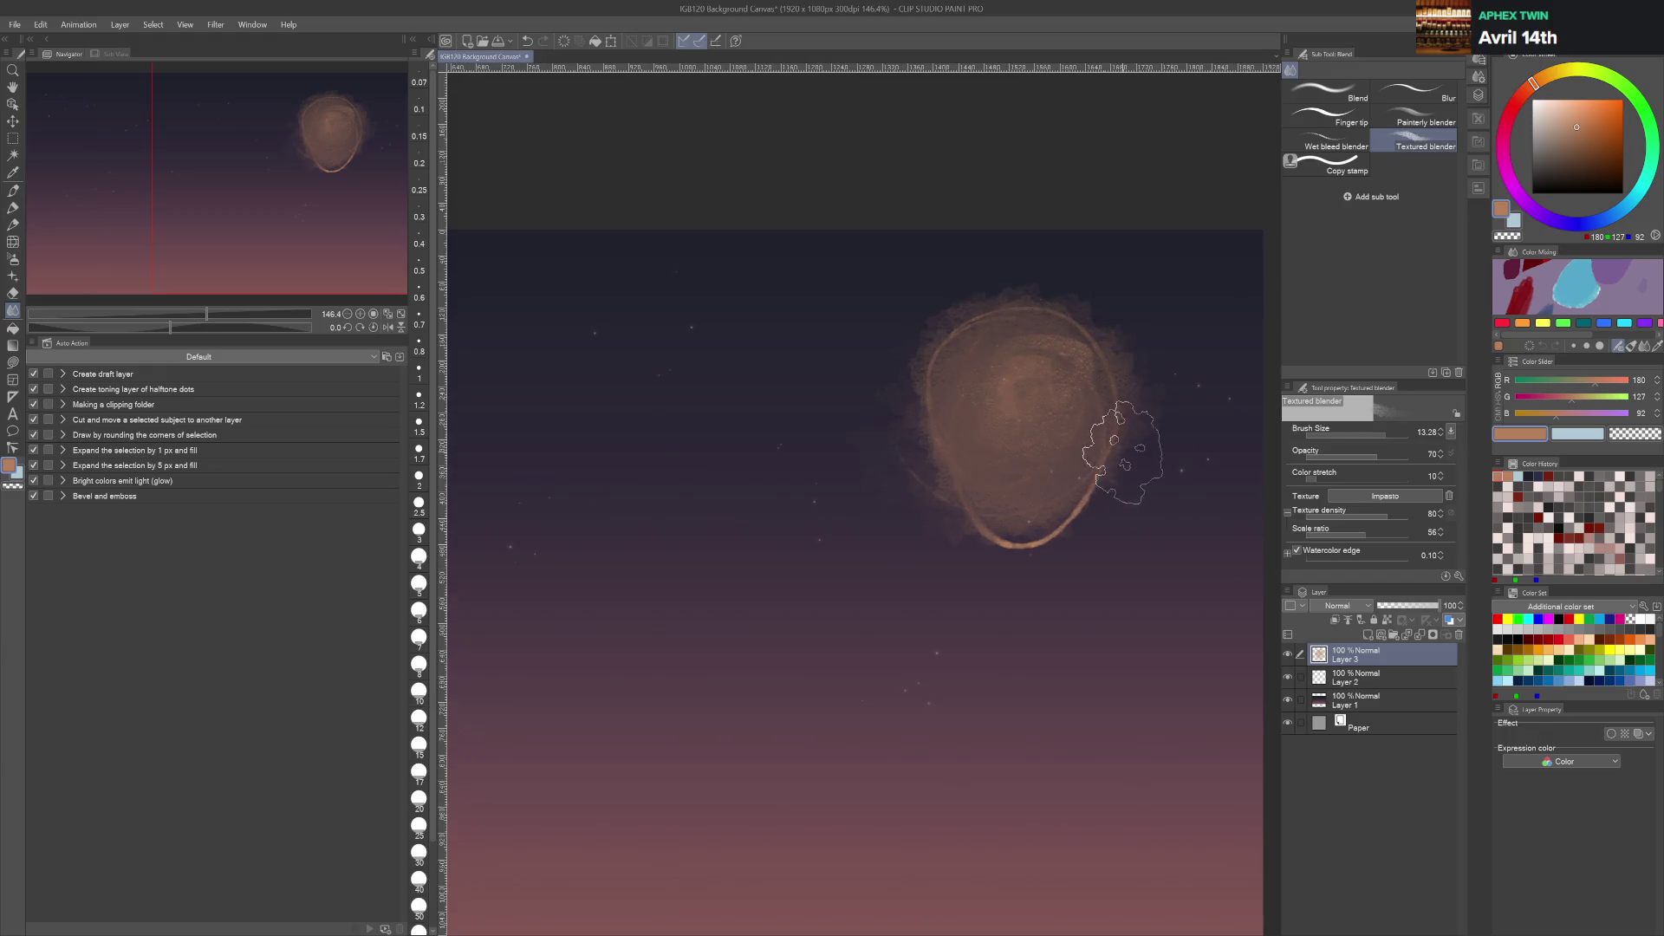
click(1426, 117)
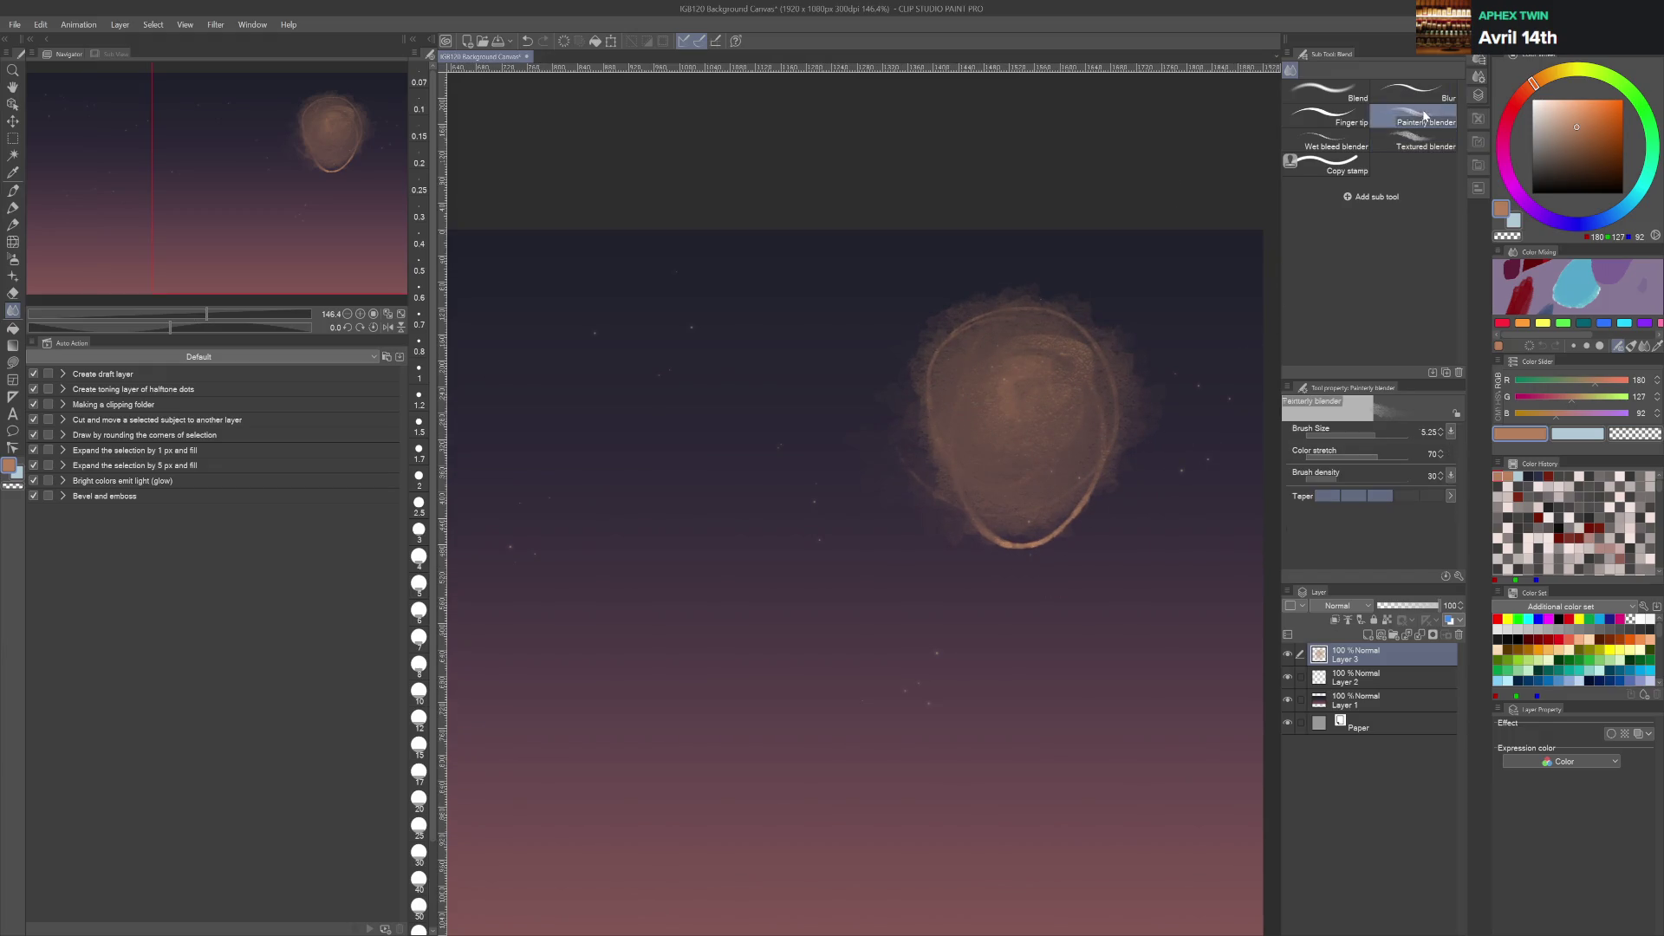
mouse_move(940, 371)
mouse_down()
mouse_move(941, 487)
mouse_move(1053, 524)
mouse_move(1026, 360)
mouse_move(923, 453)
mouse_move(957, 359)
mouse_move(1080, 474)
mouse_move(1107, 334)
mouse_move(982, 450)
mouse_move(897, 566)
mouse_move(1126, 555)
mouse_move(936, 514)
mouse_up()
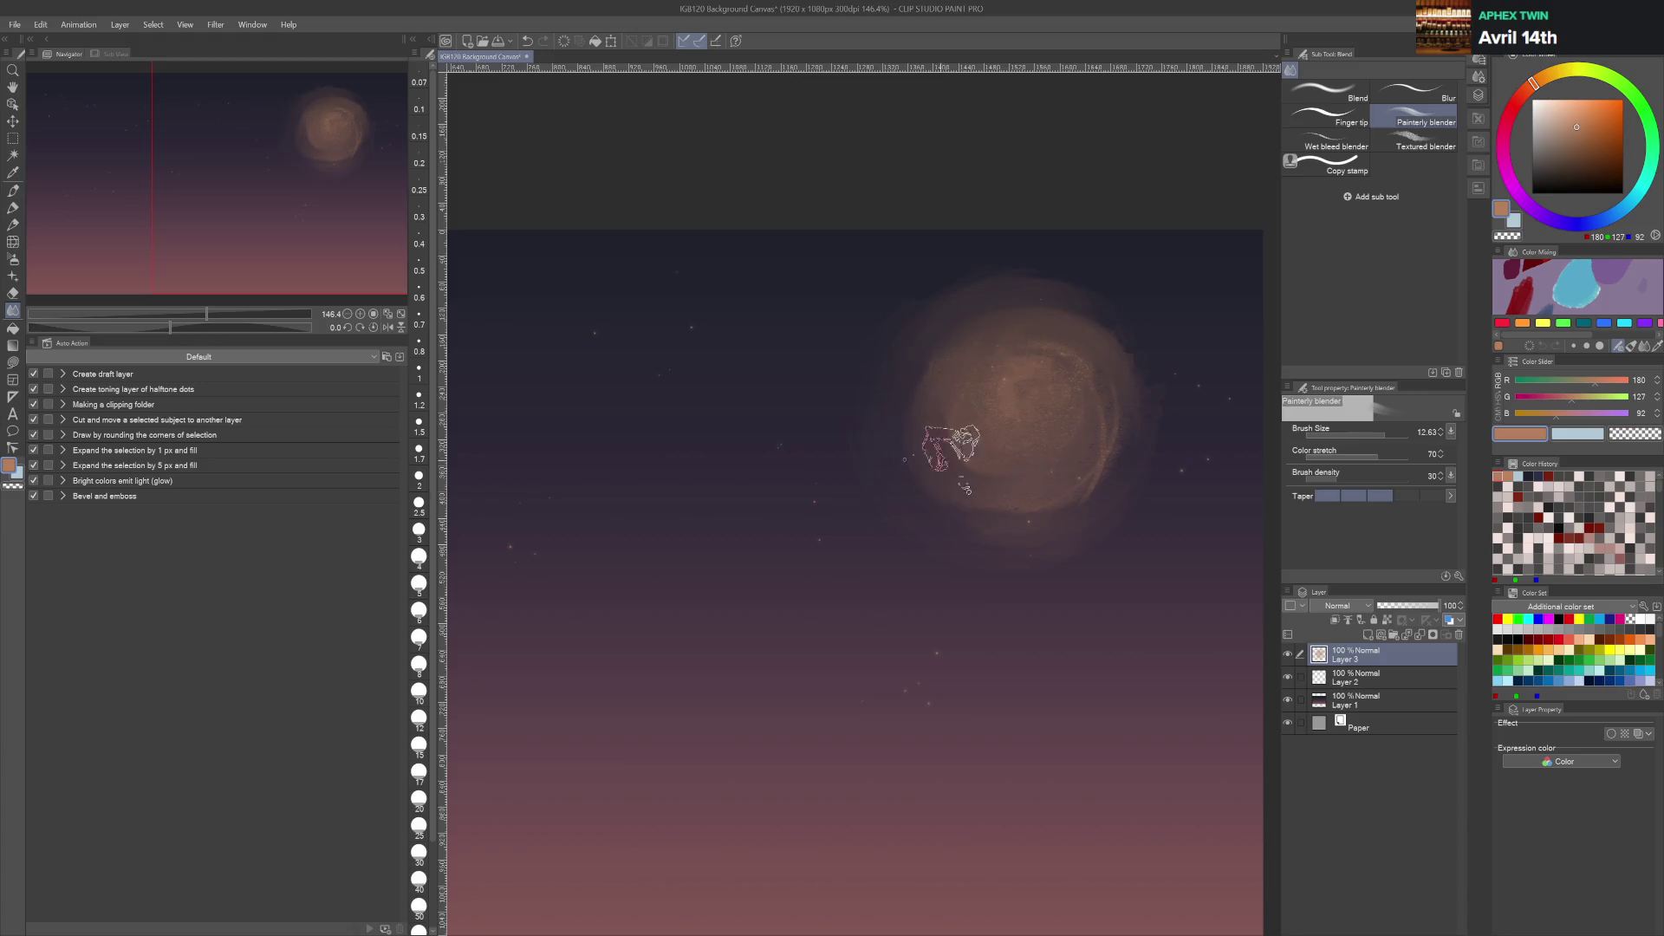
mouse_move(1036, 386)
mouse_down()
mouse_move(1077, 390)
mouse_move(1084, 464)
mouse_move(1030, 525)
mouse_move(1106, 435)
mouse_move(1025, 475)
mouse_move(977, 457)
mouse_move(1088, 353)
mouse_move(996, 390)
mouse_move(1021, 361)
mouse_move(996, 434)
mouse_move(1032, 482)
mouse_move(988, 402)
mouse_up()
Repaint the moon as a brighter orange disc with a paler highlight on its left edge
key(b)
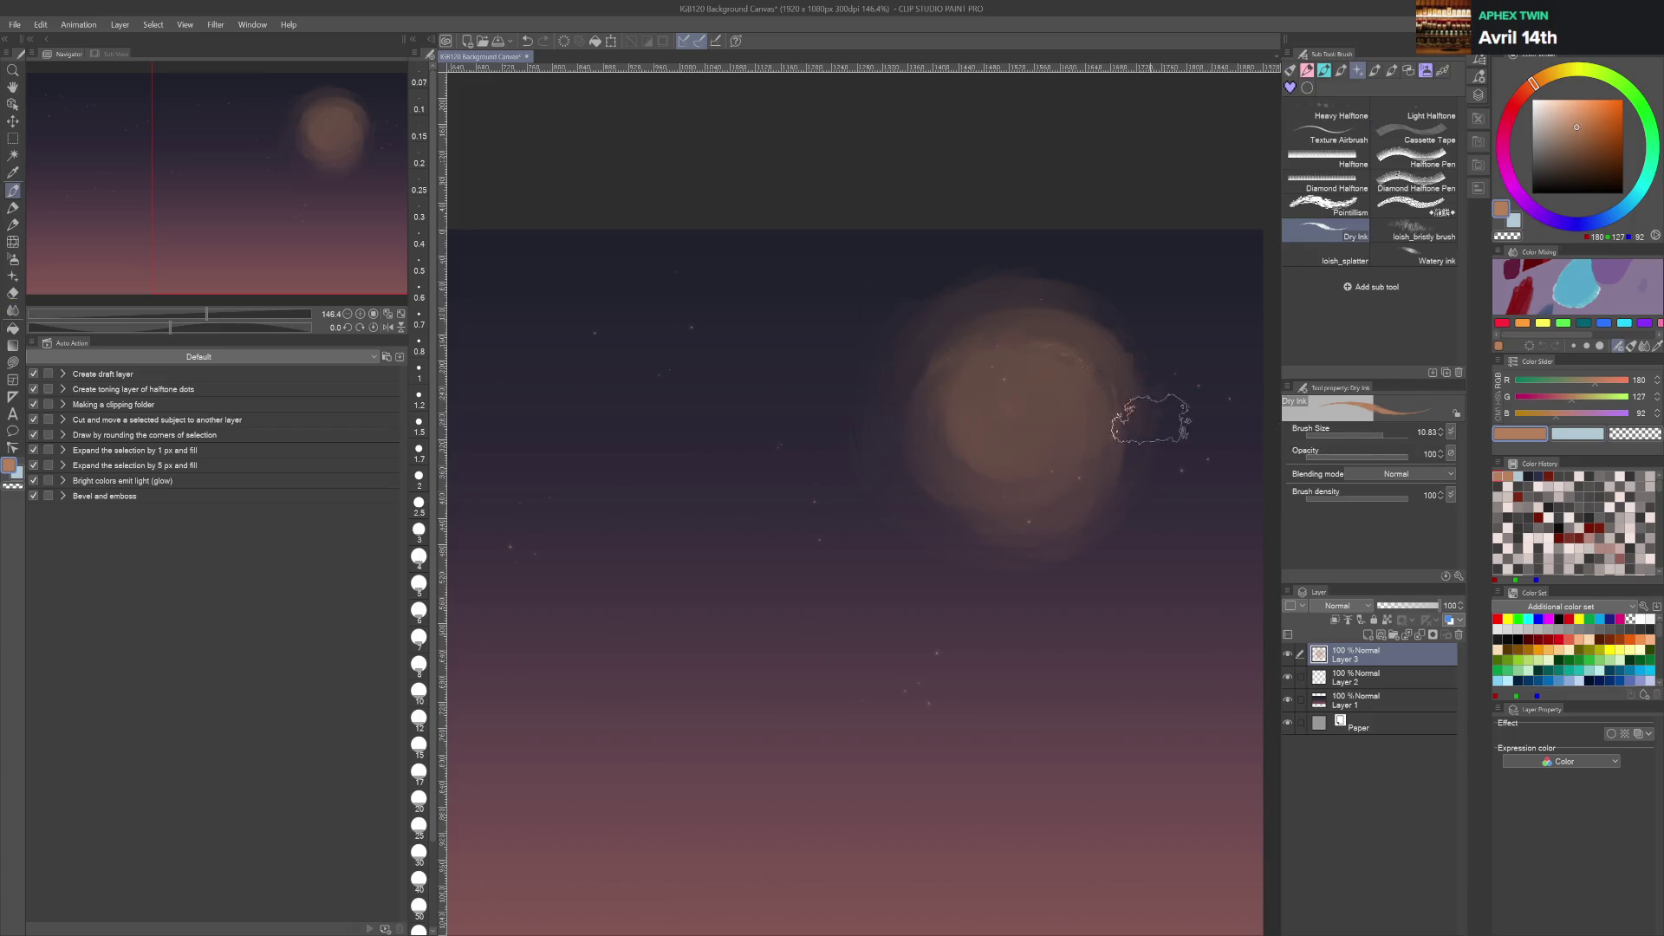
alt+click(1091, 394)
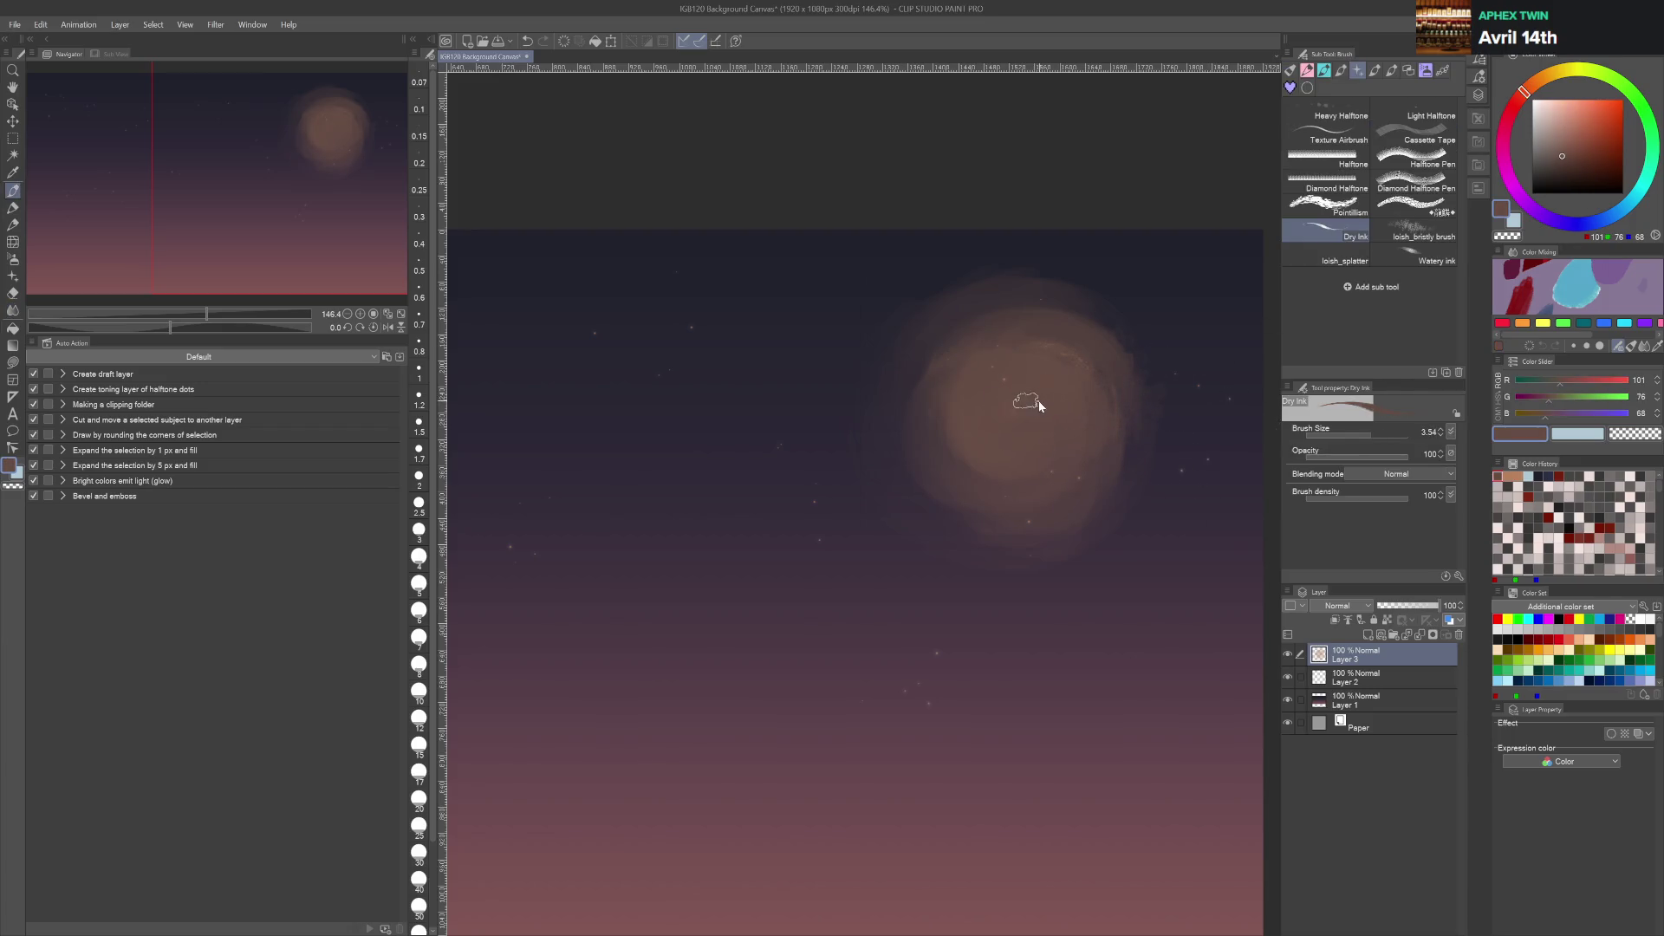
click(1578, 132)
click(1543, 78)
click(1581, 115)
drag(995, 420, 979, 442)
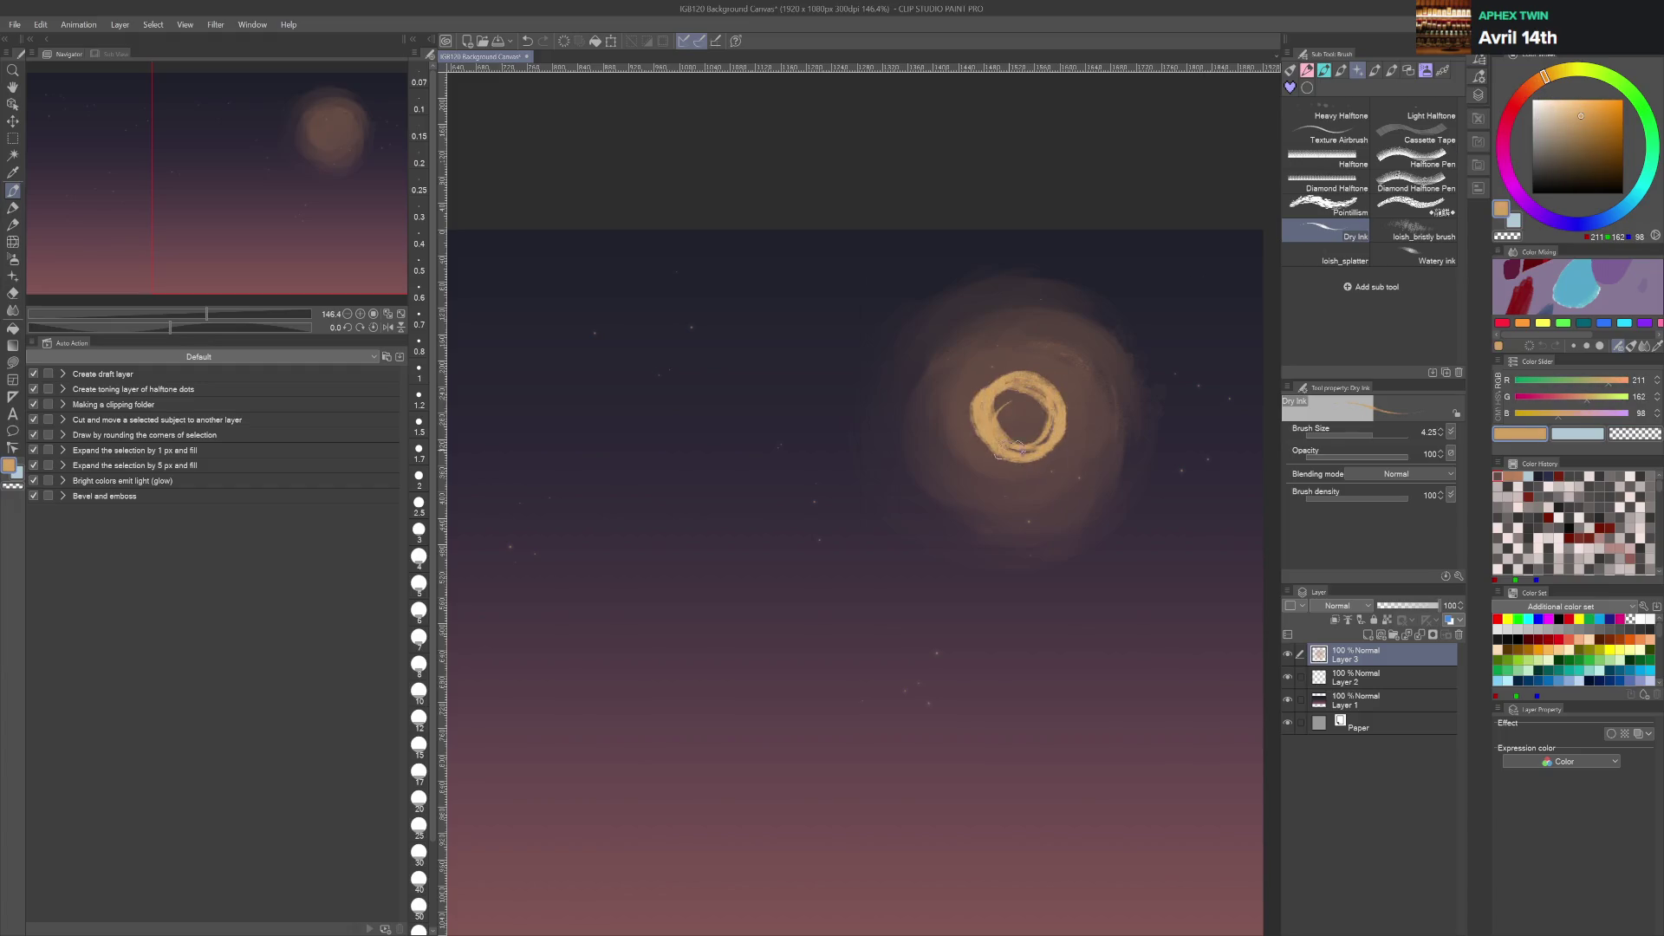
key(ctrl+z)
mouse_move(1010, 372)
mouse_down()
mouse_move(1040, 408)
mouse_move(997, 424)
mouse_move(1021, 401)
mouse_move(1012, 428)
mouse_up()
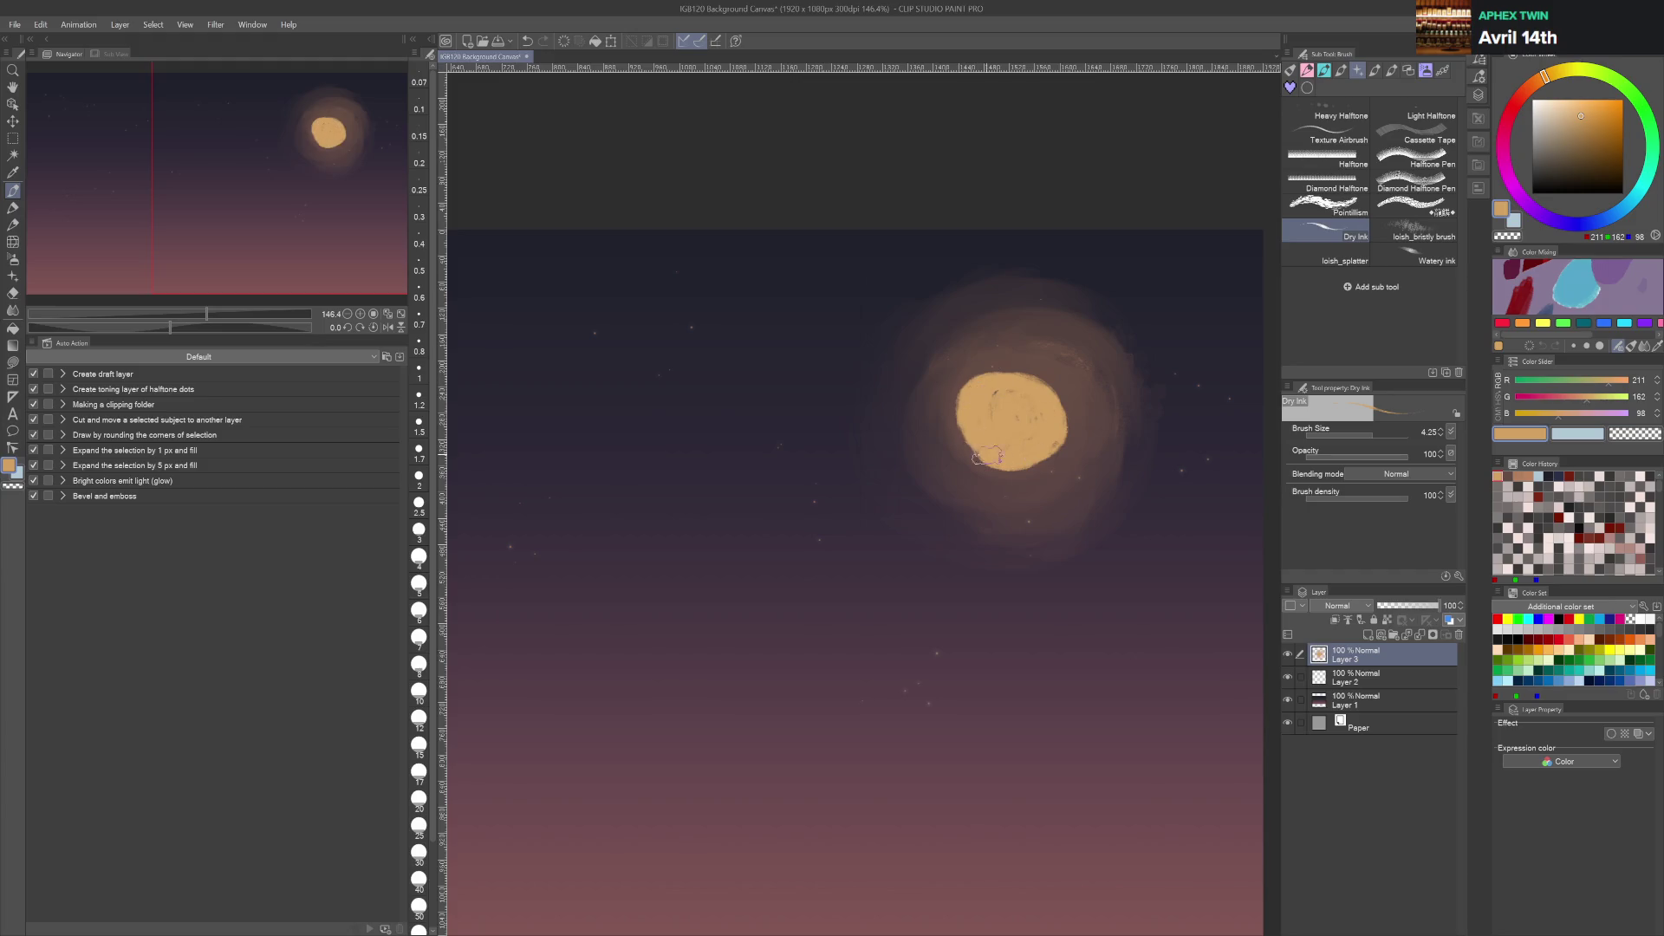
mouse_move(1061, 454)
mouse_down()
mouse_move(1073, 403)
mouse_move(971, 386)
mouse_move(1066, 394)
mouse_up()
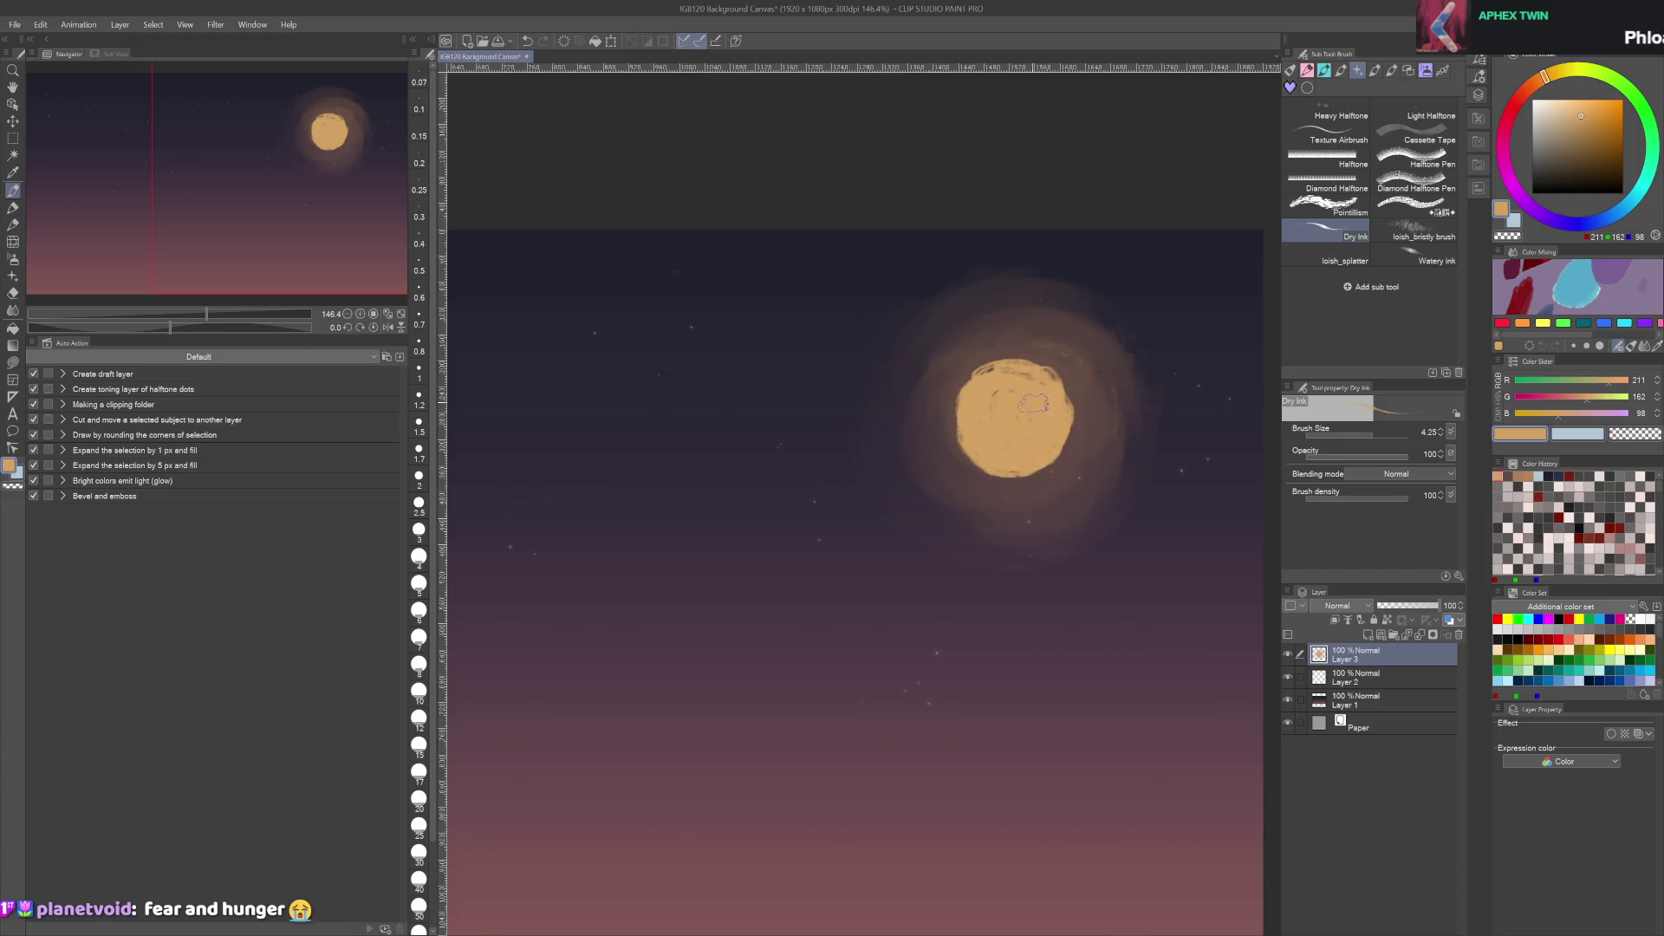
click(1574, 106)
mouse_move(970, 381)
mouse_down()
mouse_move(968, 425)
mouse_move(1027, 381)
mouse_up()
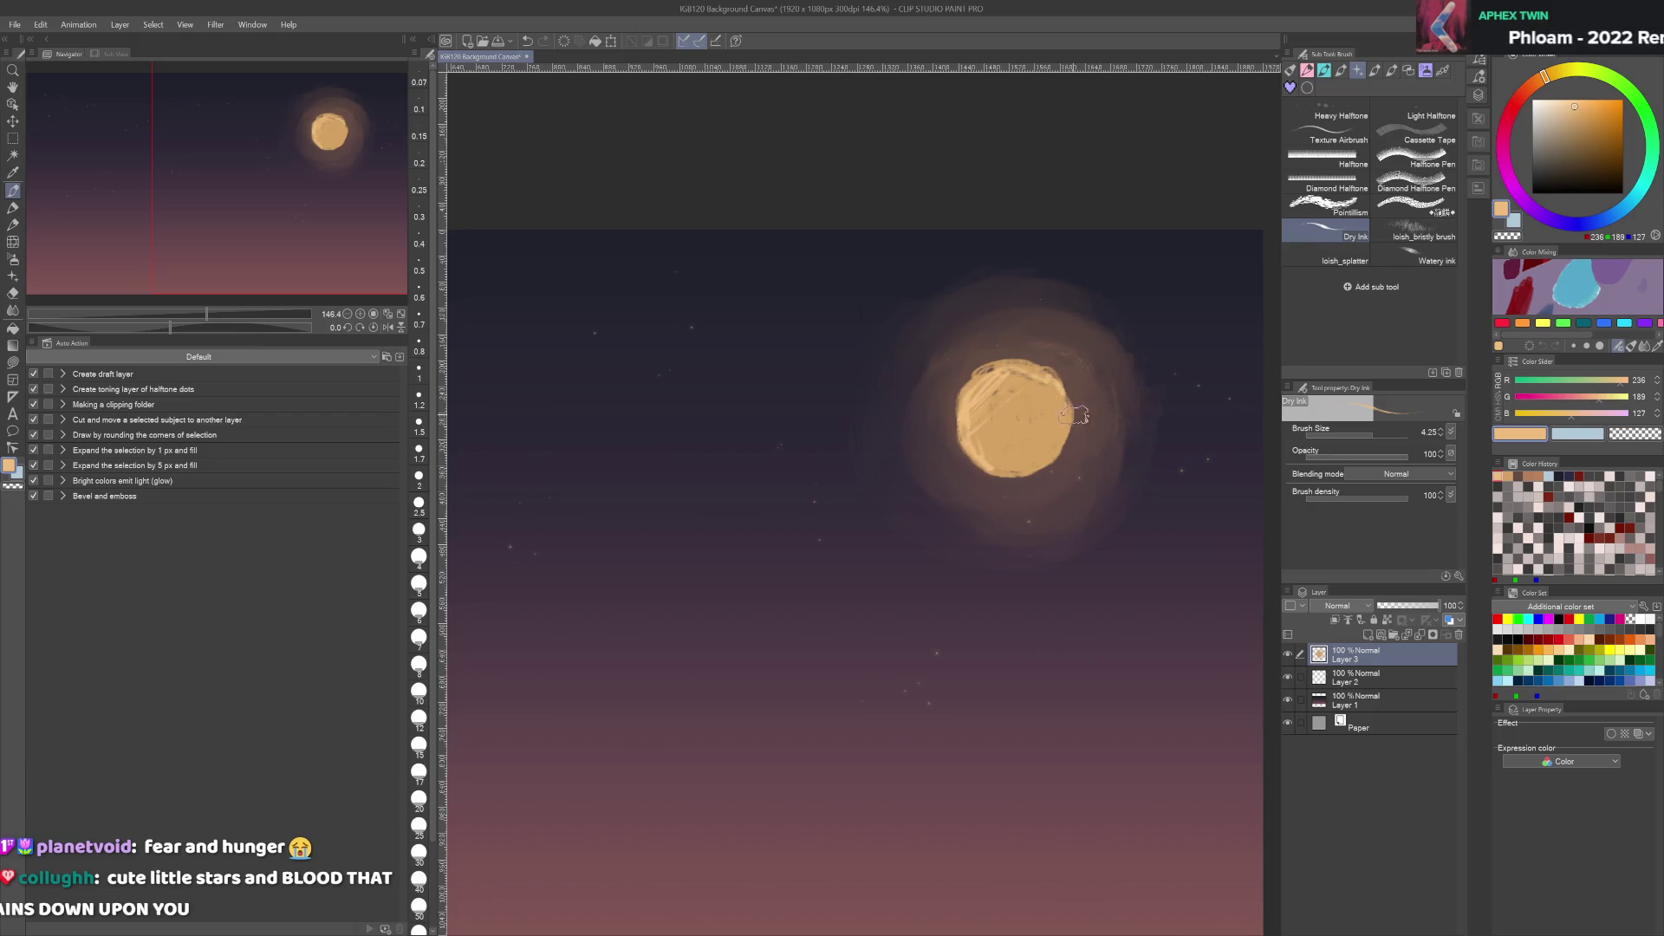
Try erasing and painting a dark brown crescent shadow on the moon, undoing each attempt
scroll(1076, 408, up, 1)
key(e)
mouse_move(1027, 343)
mouse_down()
mouse_move(995, 468)
mouse_move(1094, 481)
mouse_up()
key(ctrl+z)
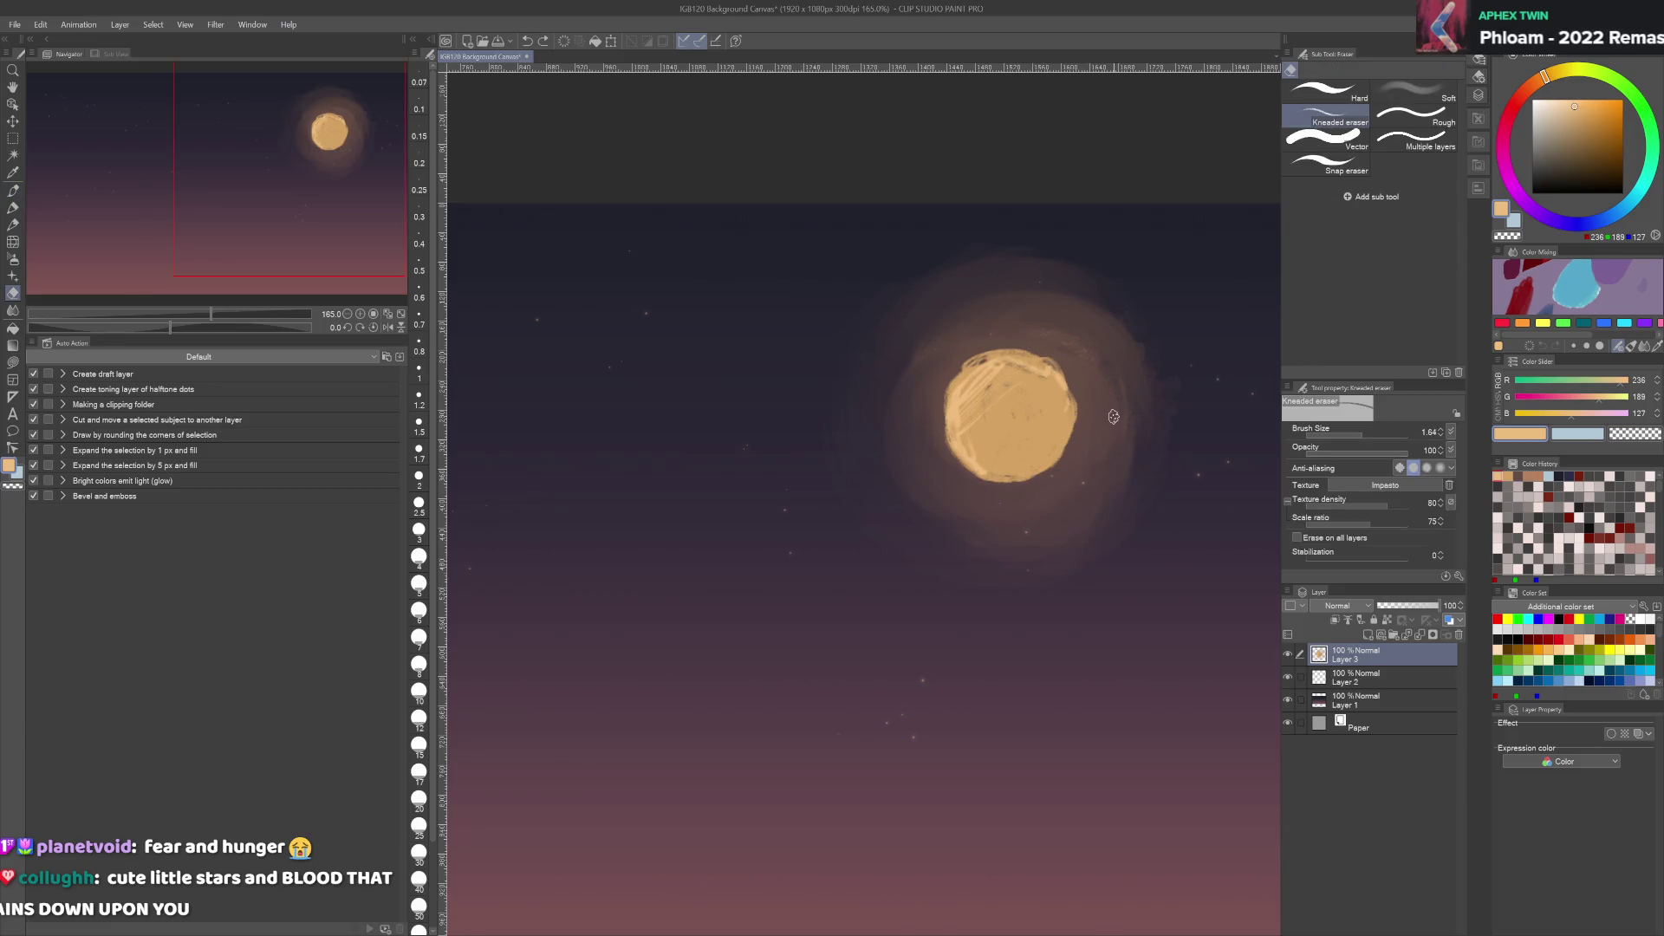
alt+click(1046, 362)
drag(1016, 347, 1023, 442)
key(ctrl+z)
alt+click(1076, 374)
drag(1044, 351, 1023, 438)
drag(988, 364, 1032, 459)
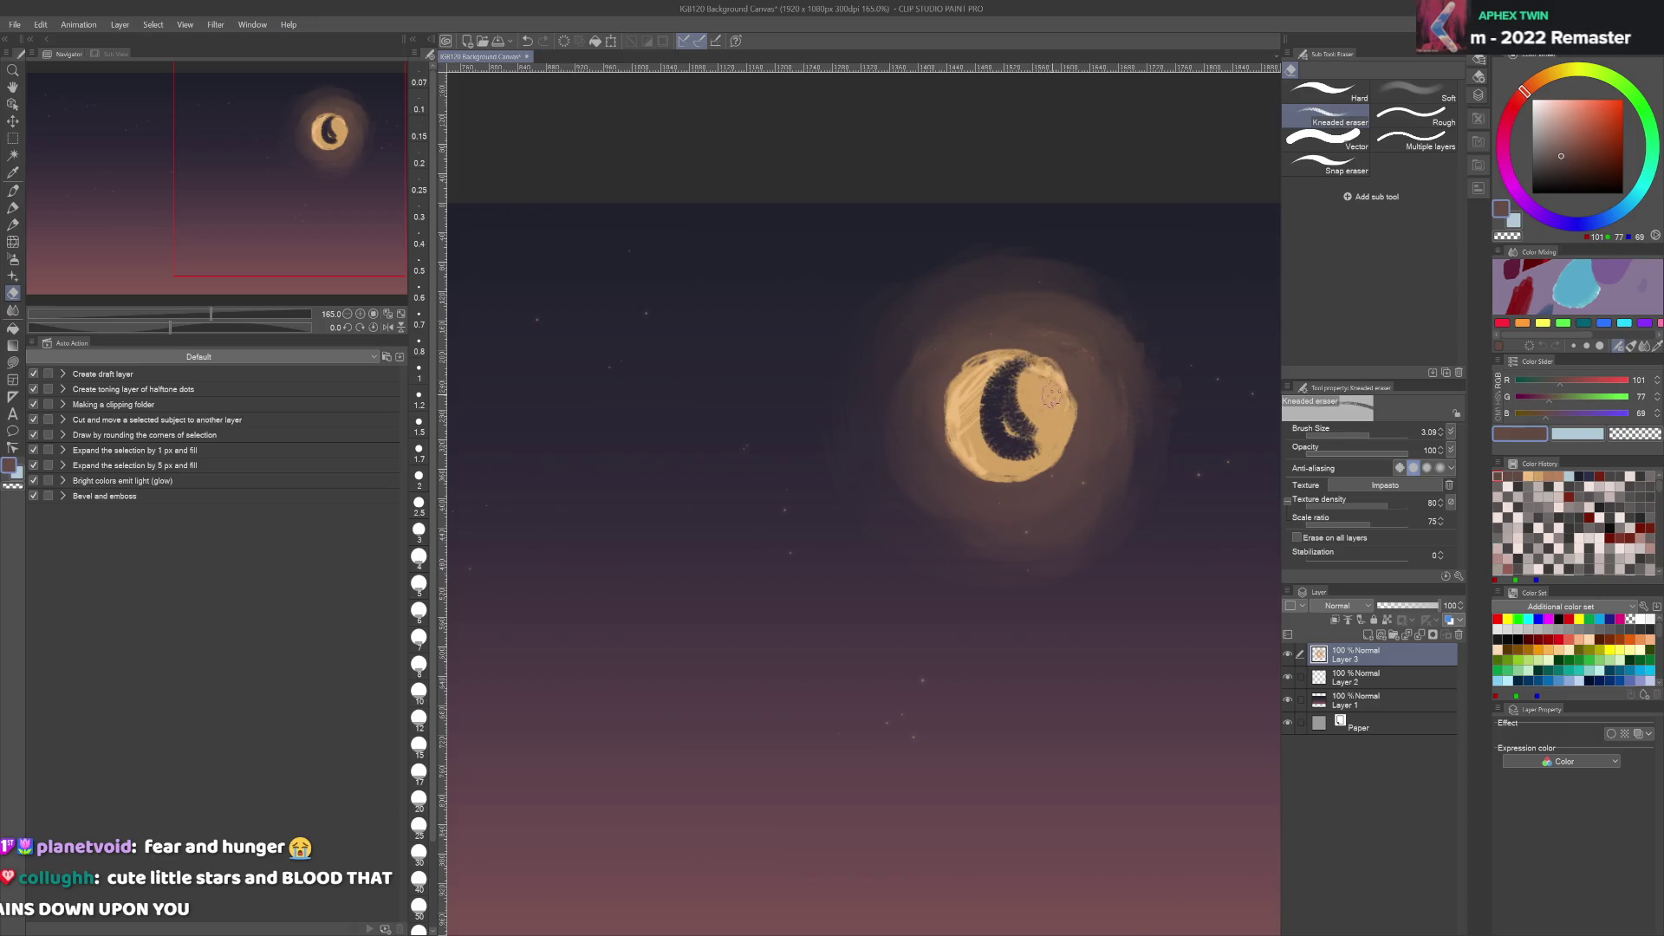
key(ctrl+z)
key(ctrl+z)
Test one more Dry Ink crescent, undo it, then delete the moon and glow from Layer 3
key(b)
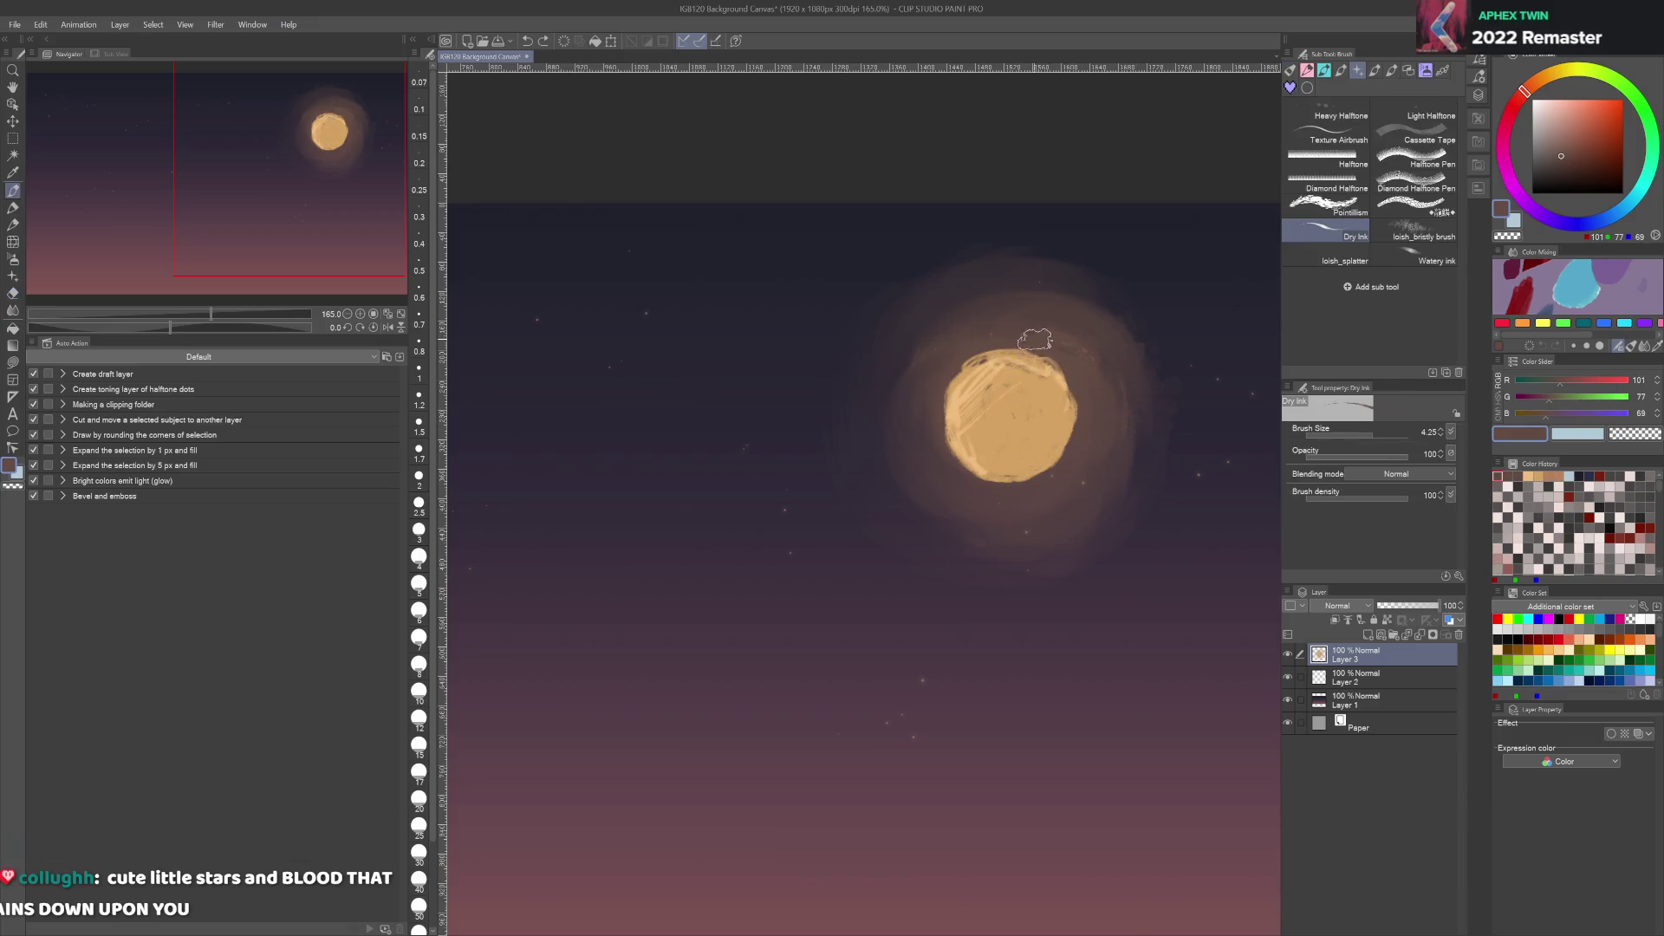
mouse_move(1027, 338)
mouse_down()
mouse_move(1031, 446)
mouse_move(1036, 364)
mouse_move(1053, 364)
mouse_move(1066, 447)
mouse_move(1005, 416)
mouse_move(996, 433)
mouse_move(1014, 364)
mouse_move(1066, 434)
mouse_move(979, 438)
mouse_move(997, 455)
mouse_move(1053, 364)
mouse_up()
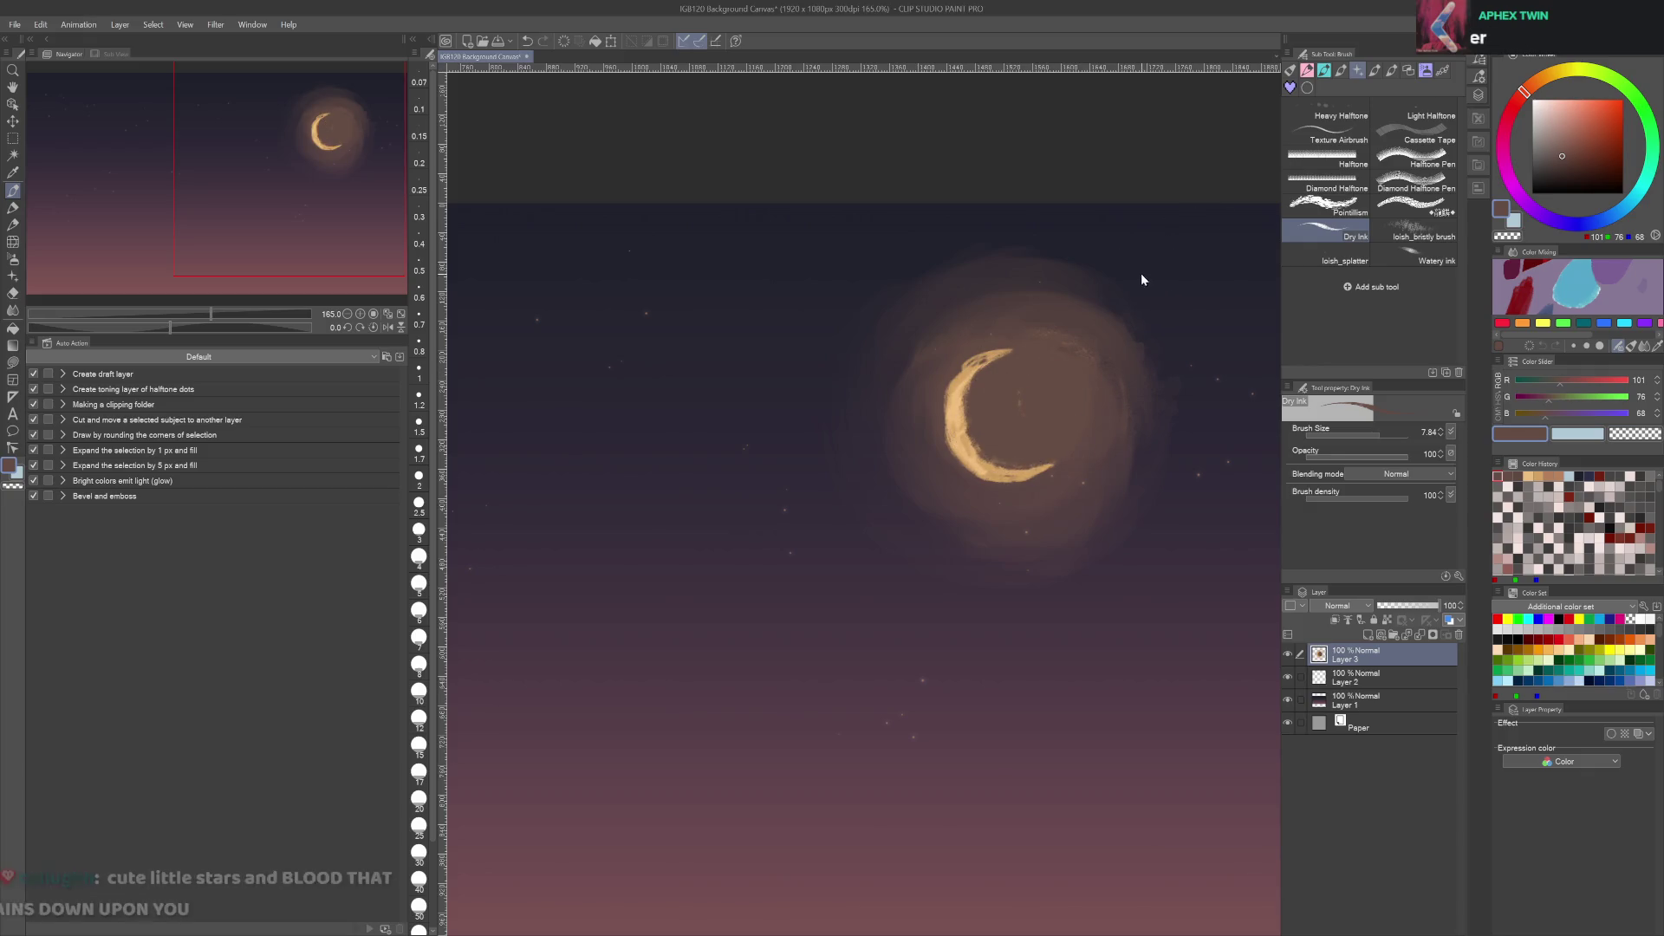
key(ctrl+z)
key(ctrl+z)
key(ctrl+z)
alt+click(1026, 451)
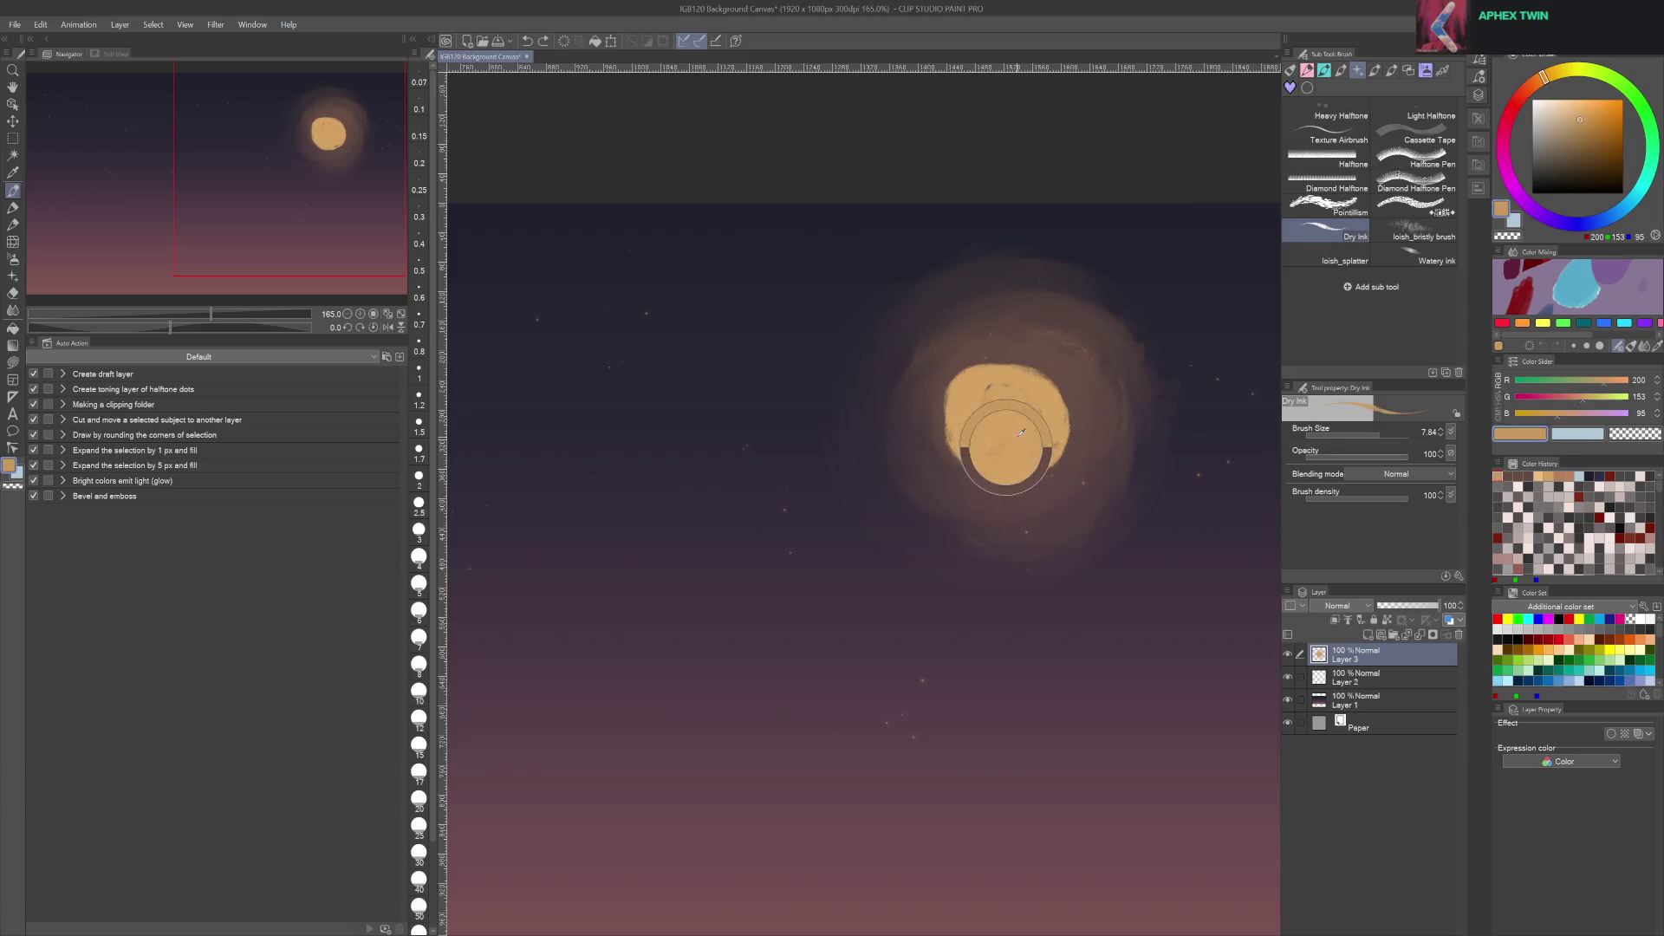
key(Delete)
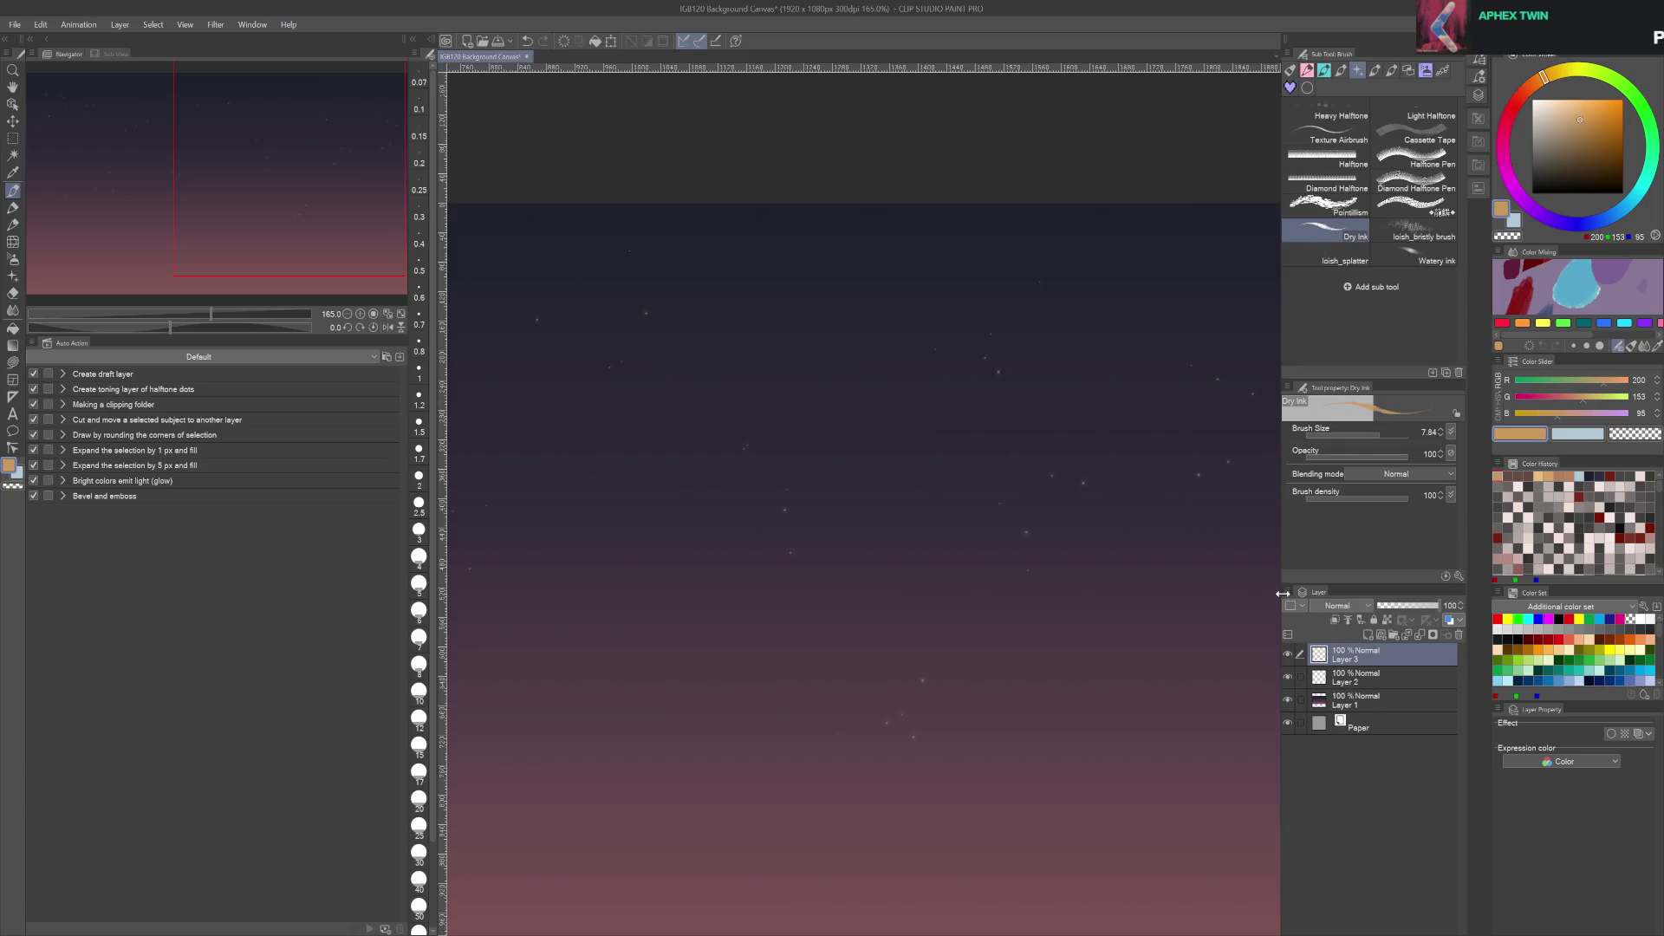
Draw an ellipse circle in the upper-right sky and fill its inside with solid orange
drag(972, 343, 1052, 456)
key(ctrl+z)
key(ctrl+z)
key(u)
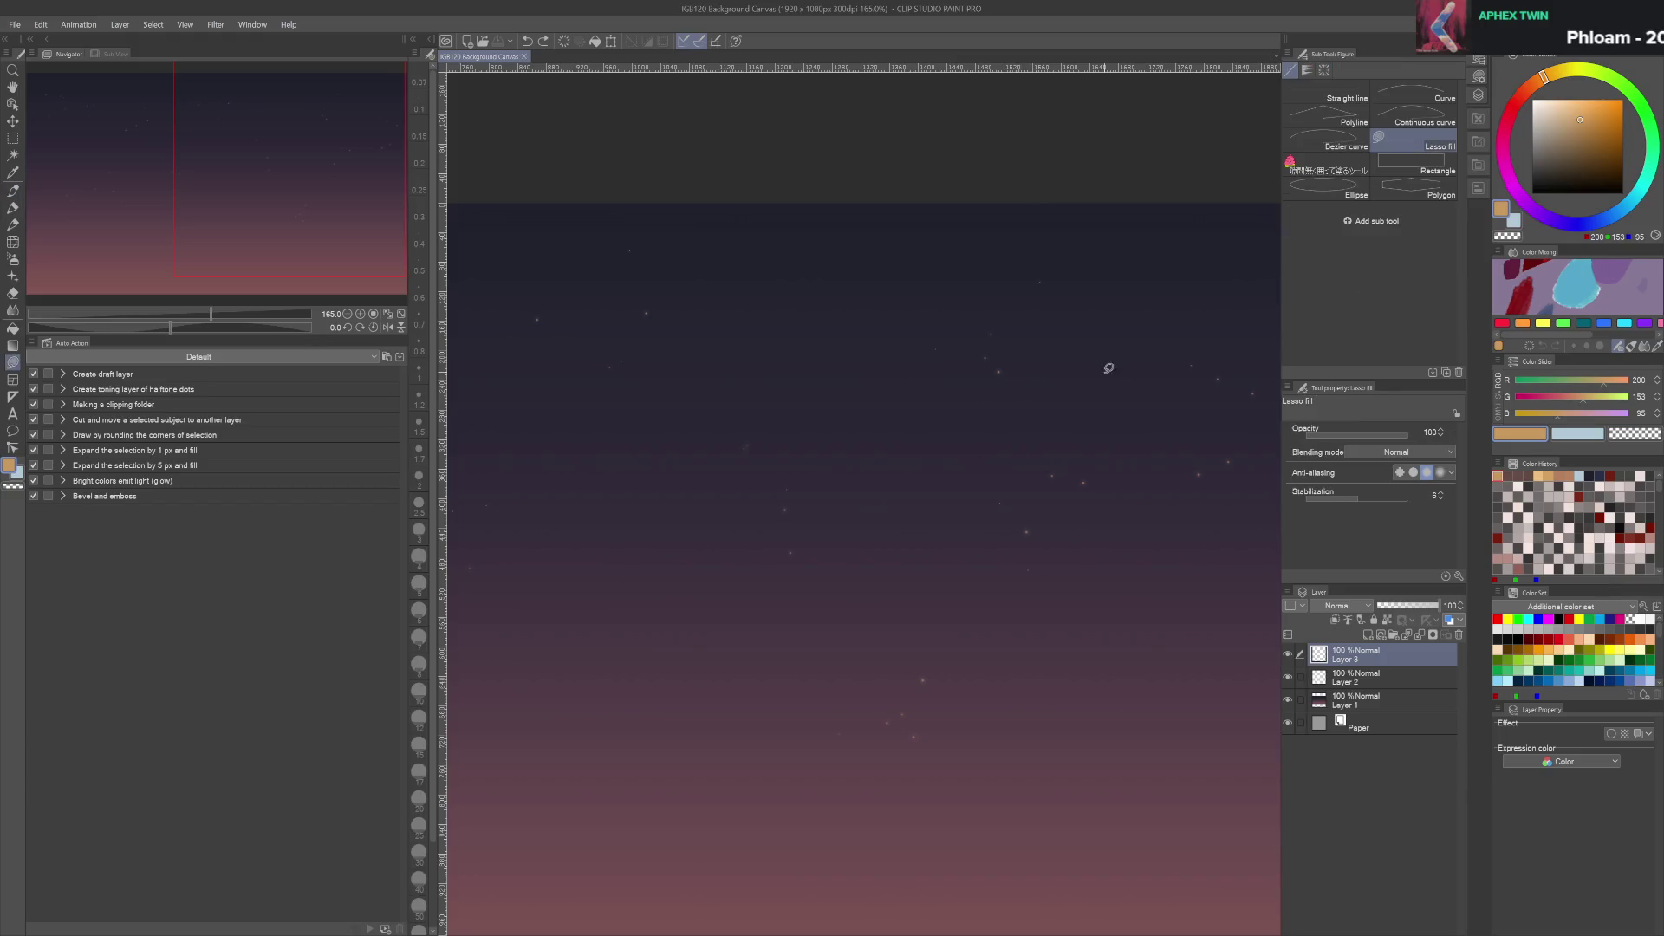
click(1322, 190)
drag(1058, 469, 1119, 523)
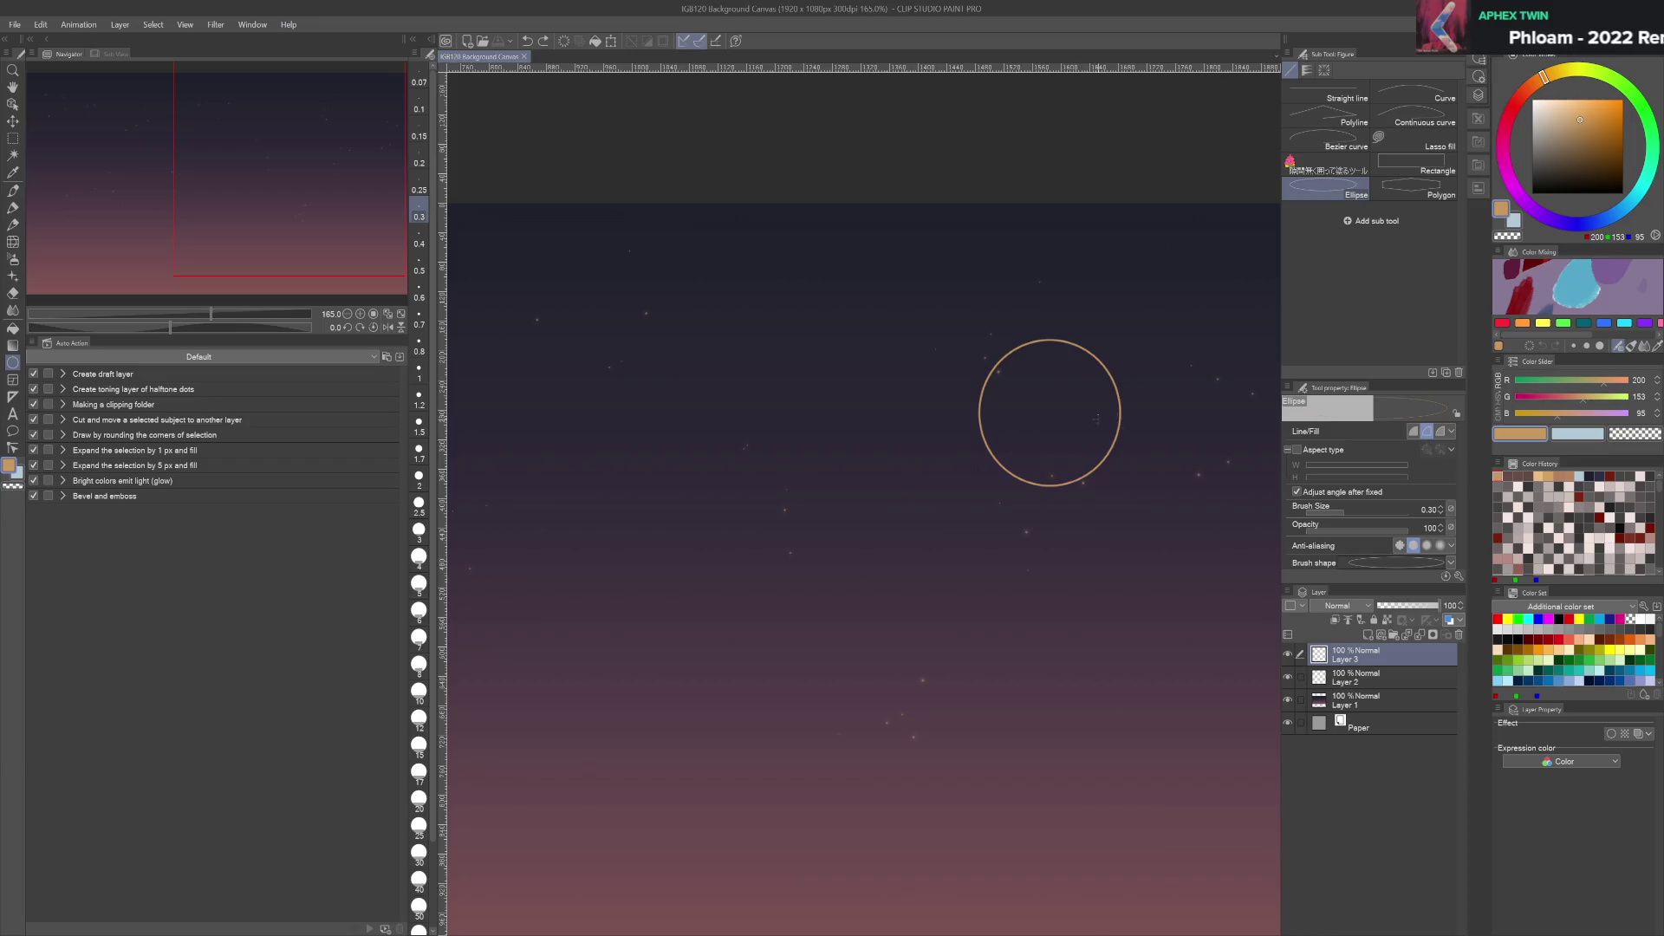
key(w)
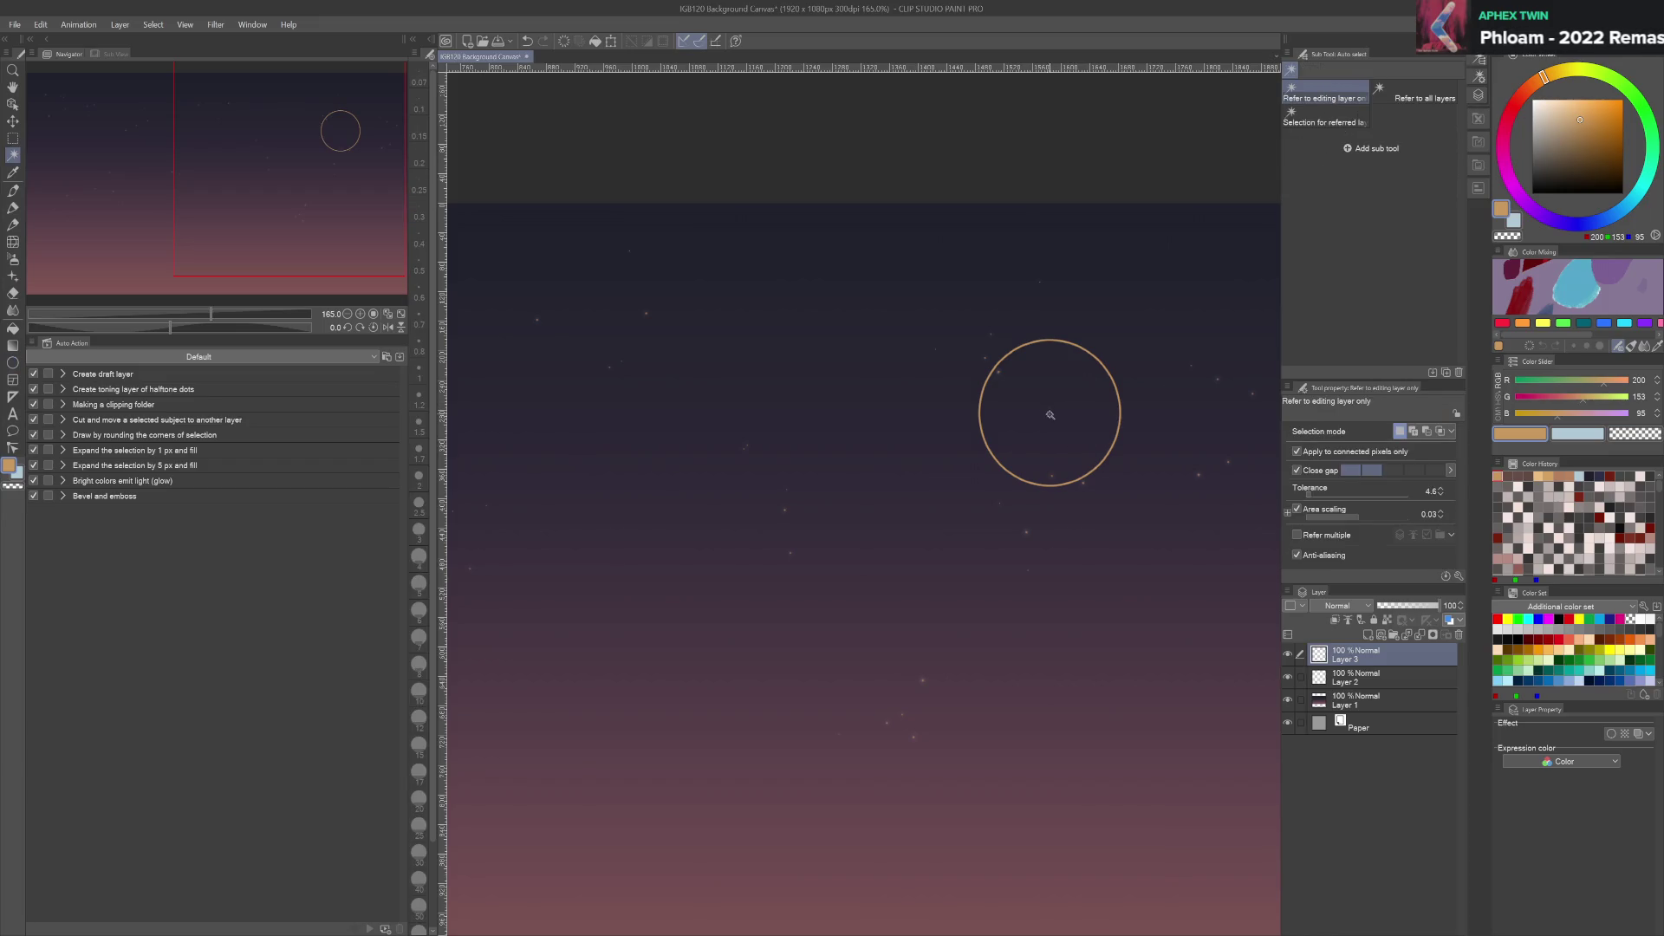
click(1052, 413)
key(alt+BackSpace)
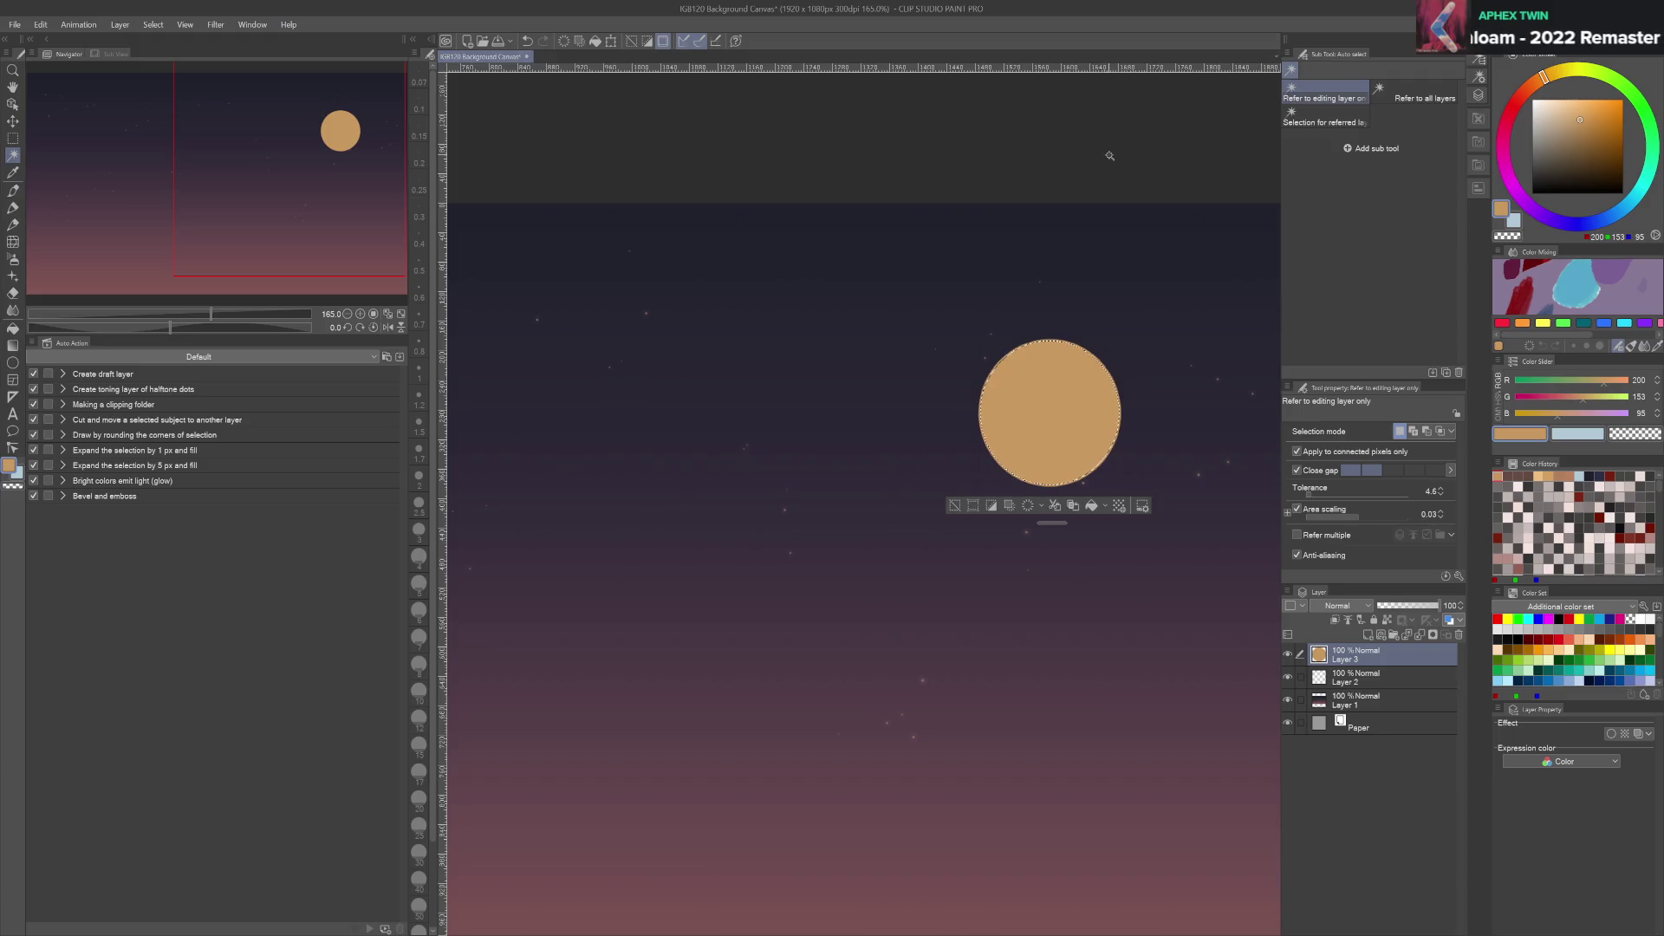
key(m)
key(ctrl+d)
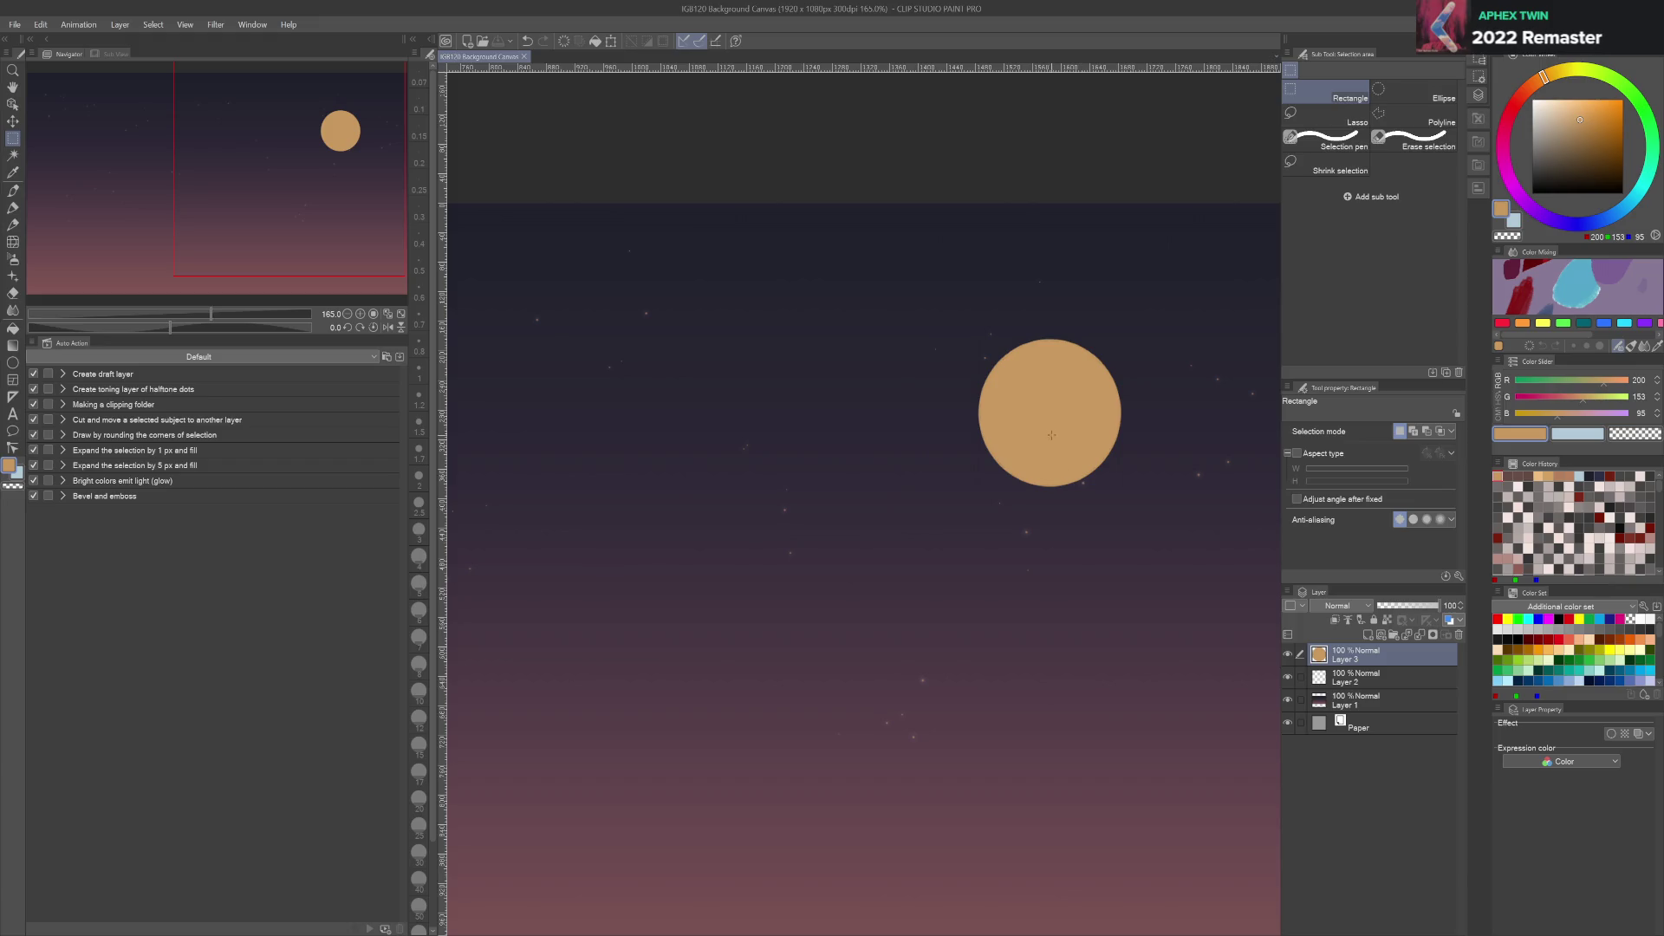
key(ctrl+shift+d)
Test pale cream streaks and grey-brown strokes on the moon, then save the painting
key(p)
scroll(1112, 400, up, 3)
click(1557, 114)
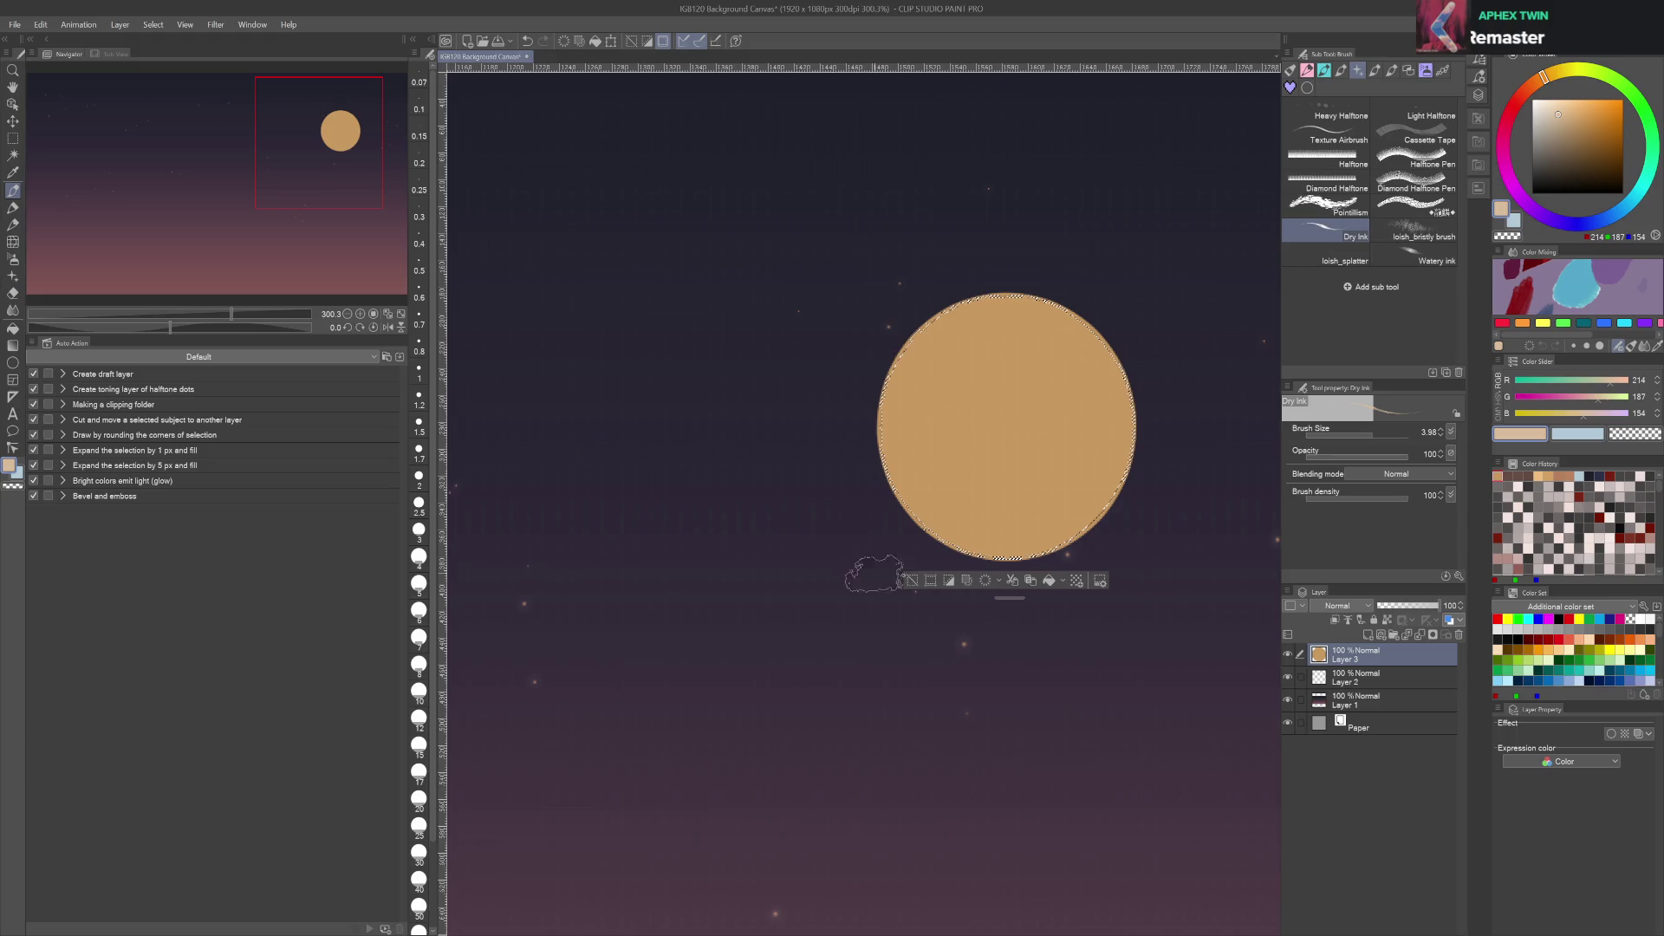
drag(919, 346, 953, 355)
drag(1066, 303, 918, 364)
drag(1040, 364, 901, 486)
drag(1118, 399, 971, 555)
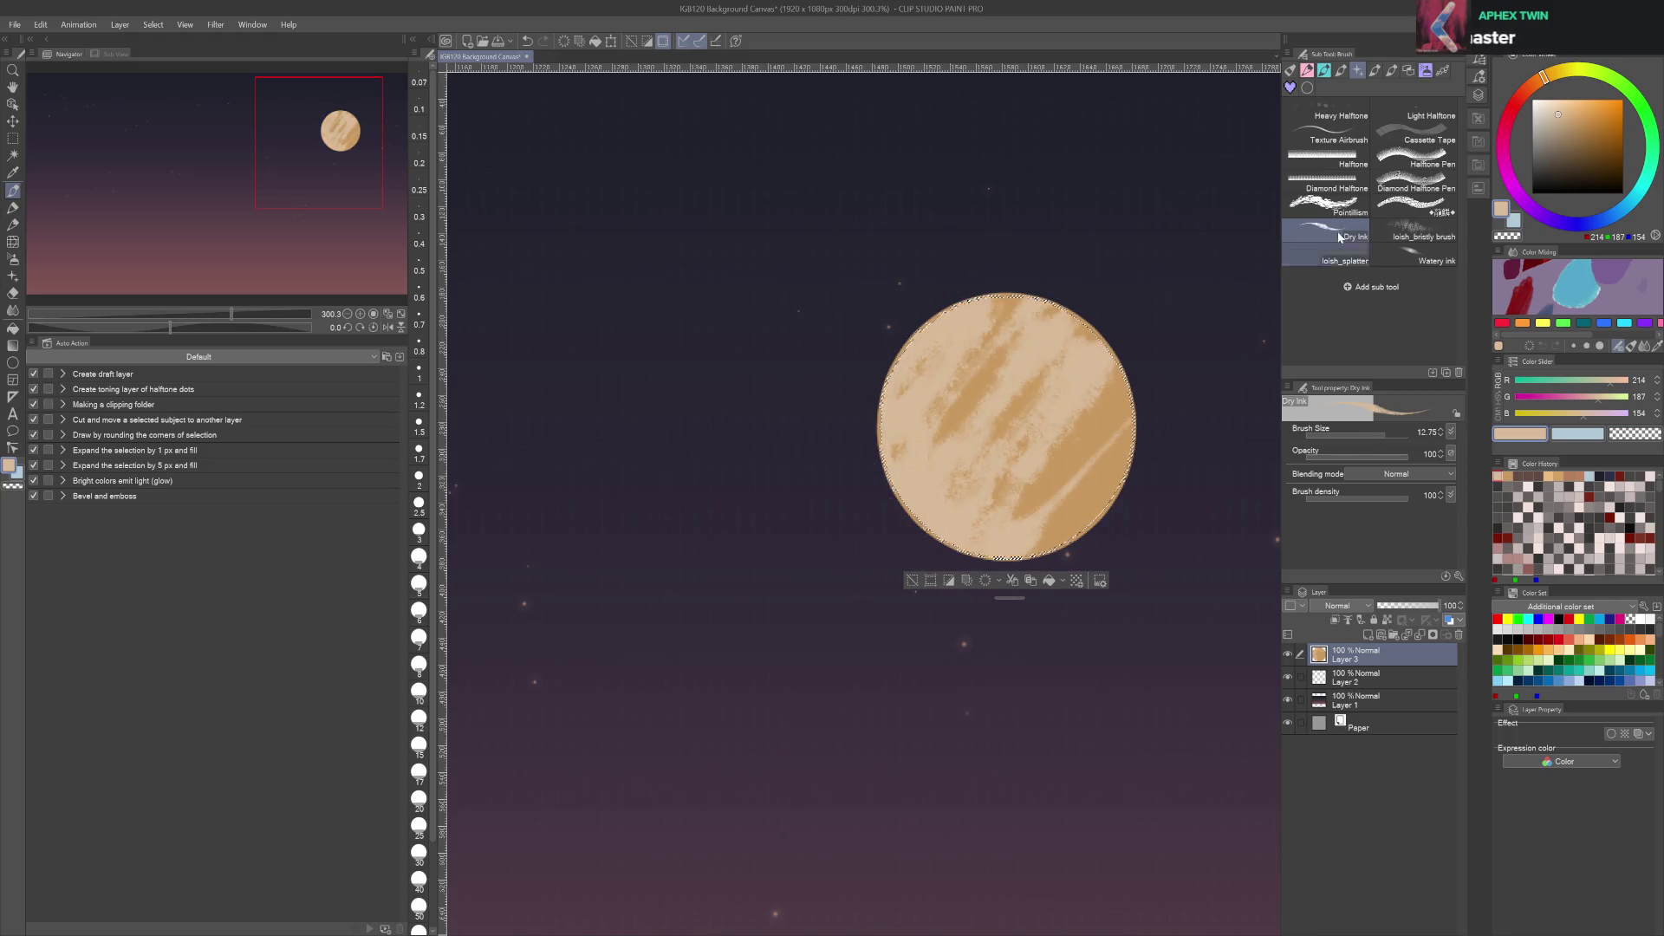
key(ctrl+z)
key(ctrl+z)
key(ctrl+z)
alt+click(1040, 441)
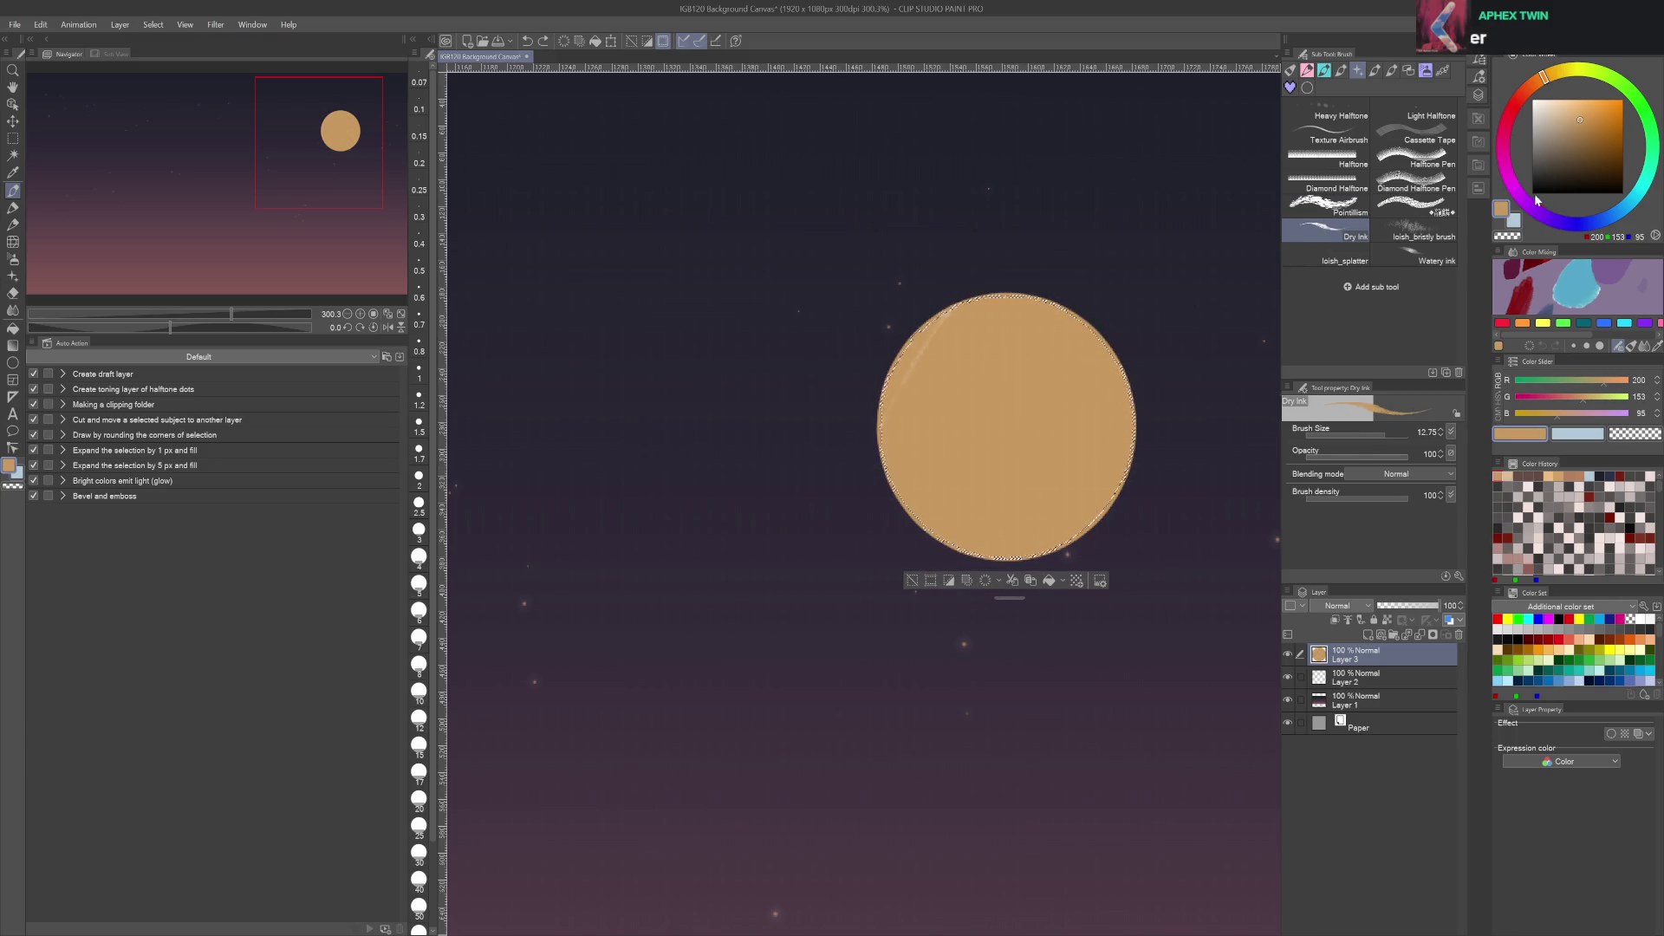
click(1558, 145)
drag(947, 464, 1107, 416)
key(ctrl+s)
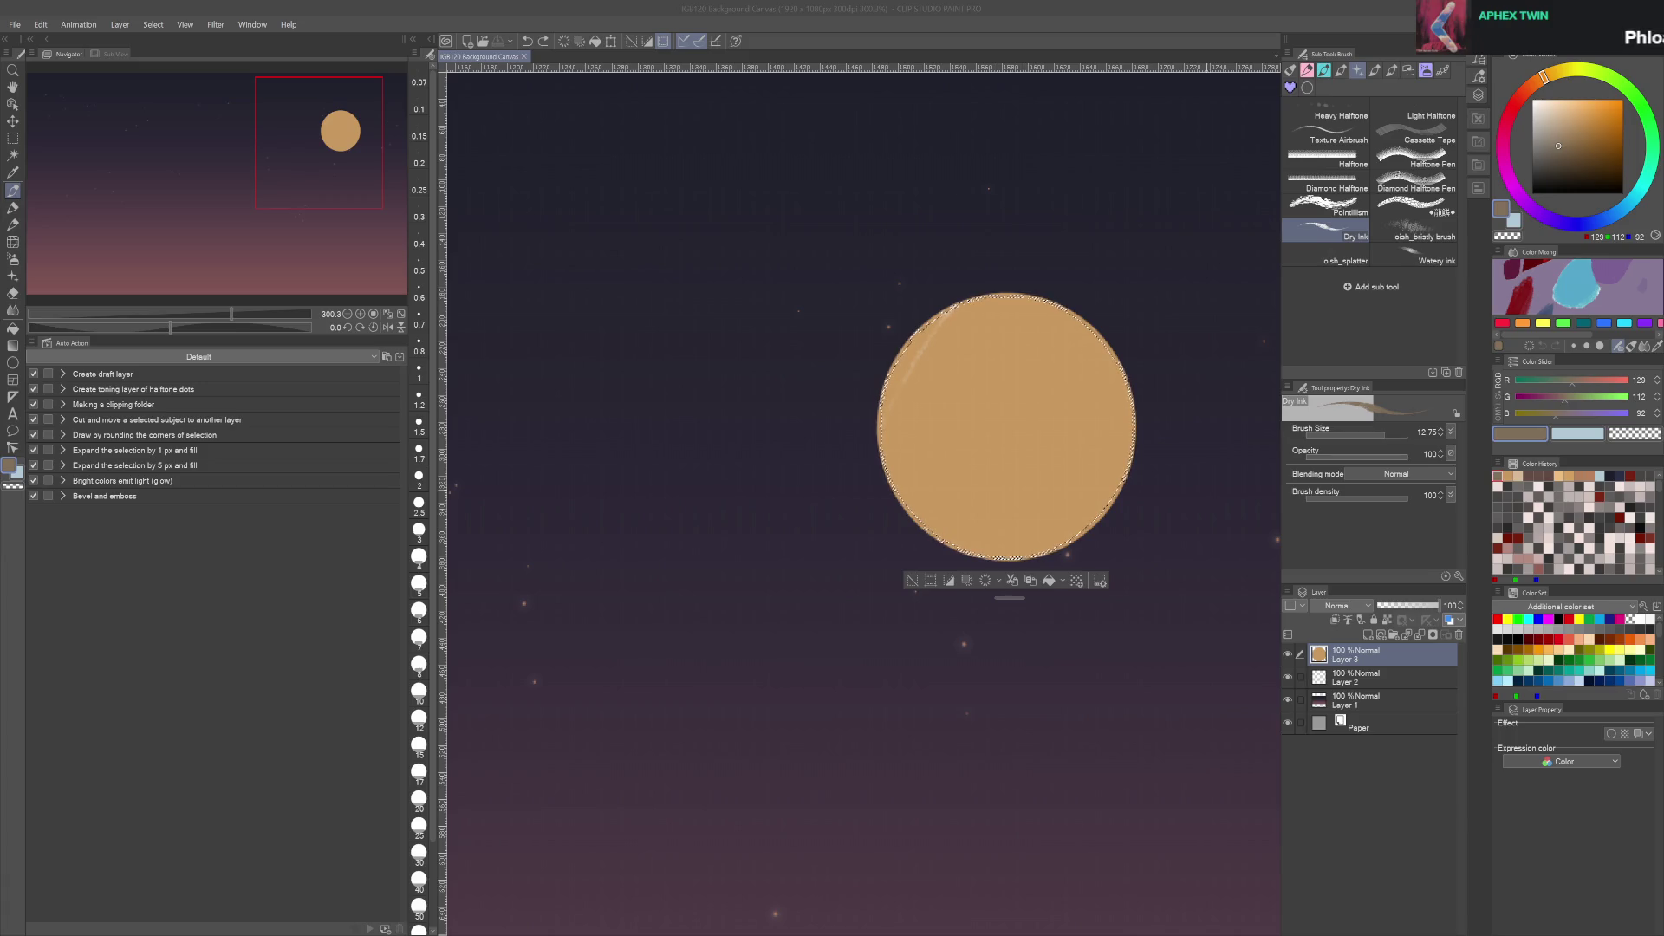
Cover the moon's orange patches with beige (179,161,139), deselect, and add a new empty layer
click(1554, 130)
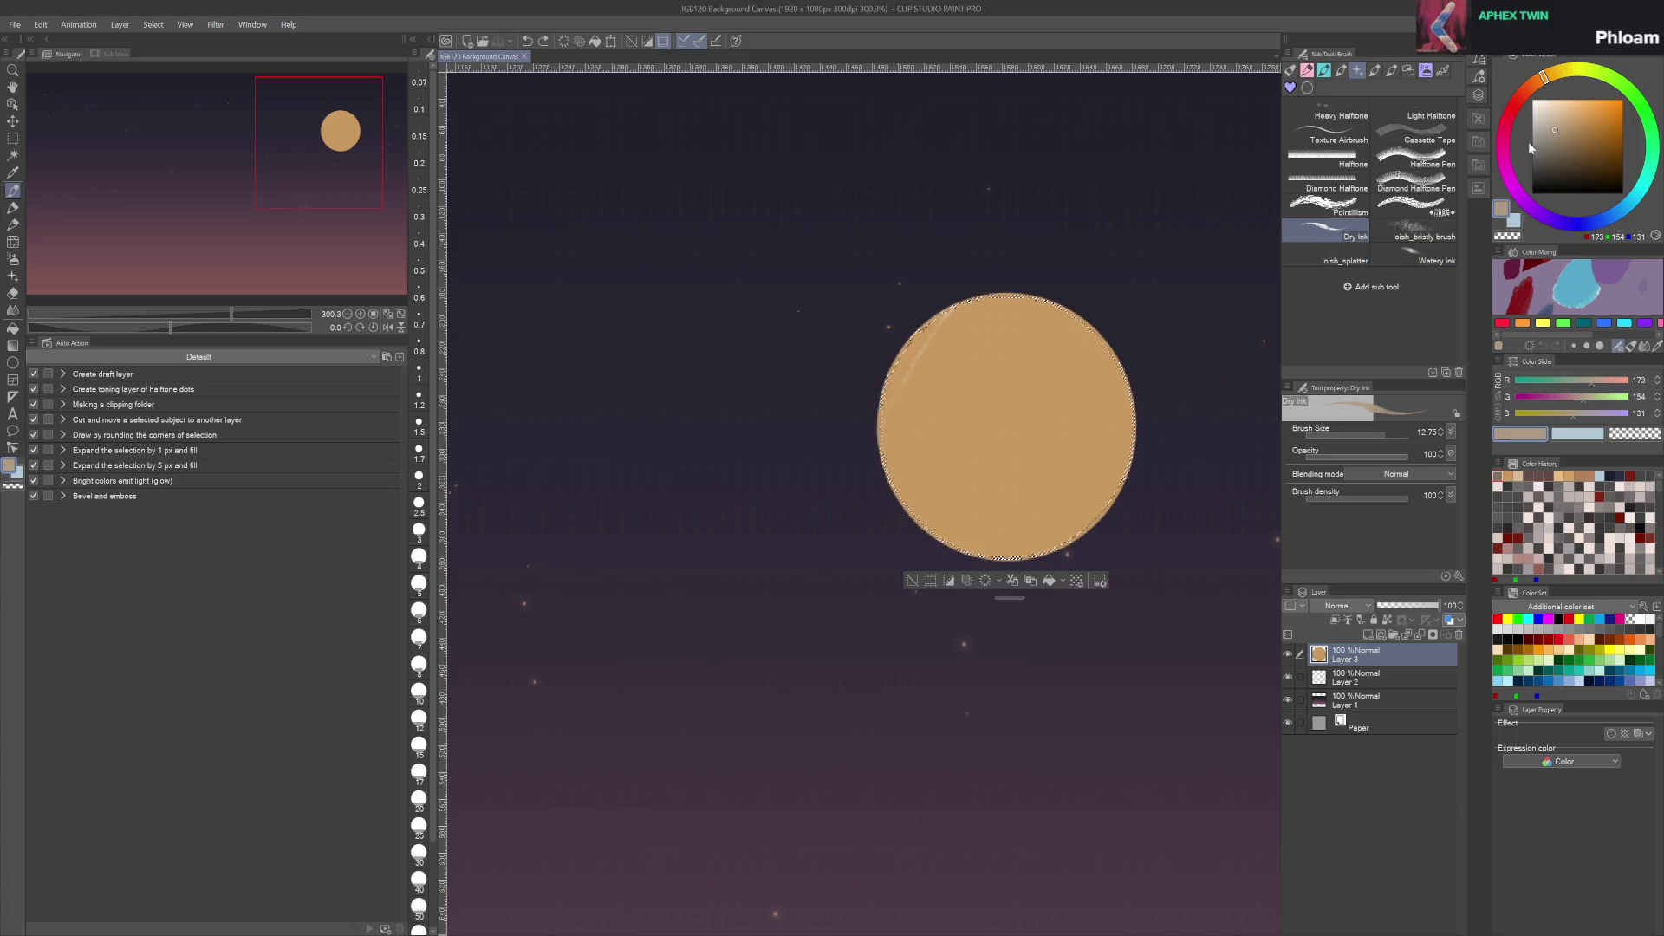
click(1552, 127)
mouse_move(910, 408)
mouse_down()
mouse_move(1057, 243)
mouse_move(975, 320)
mouse_up()
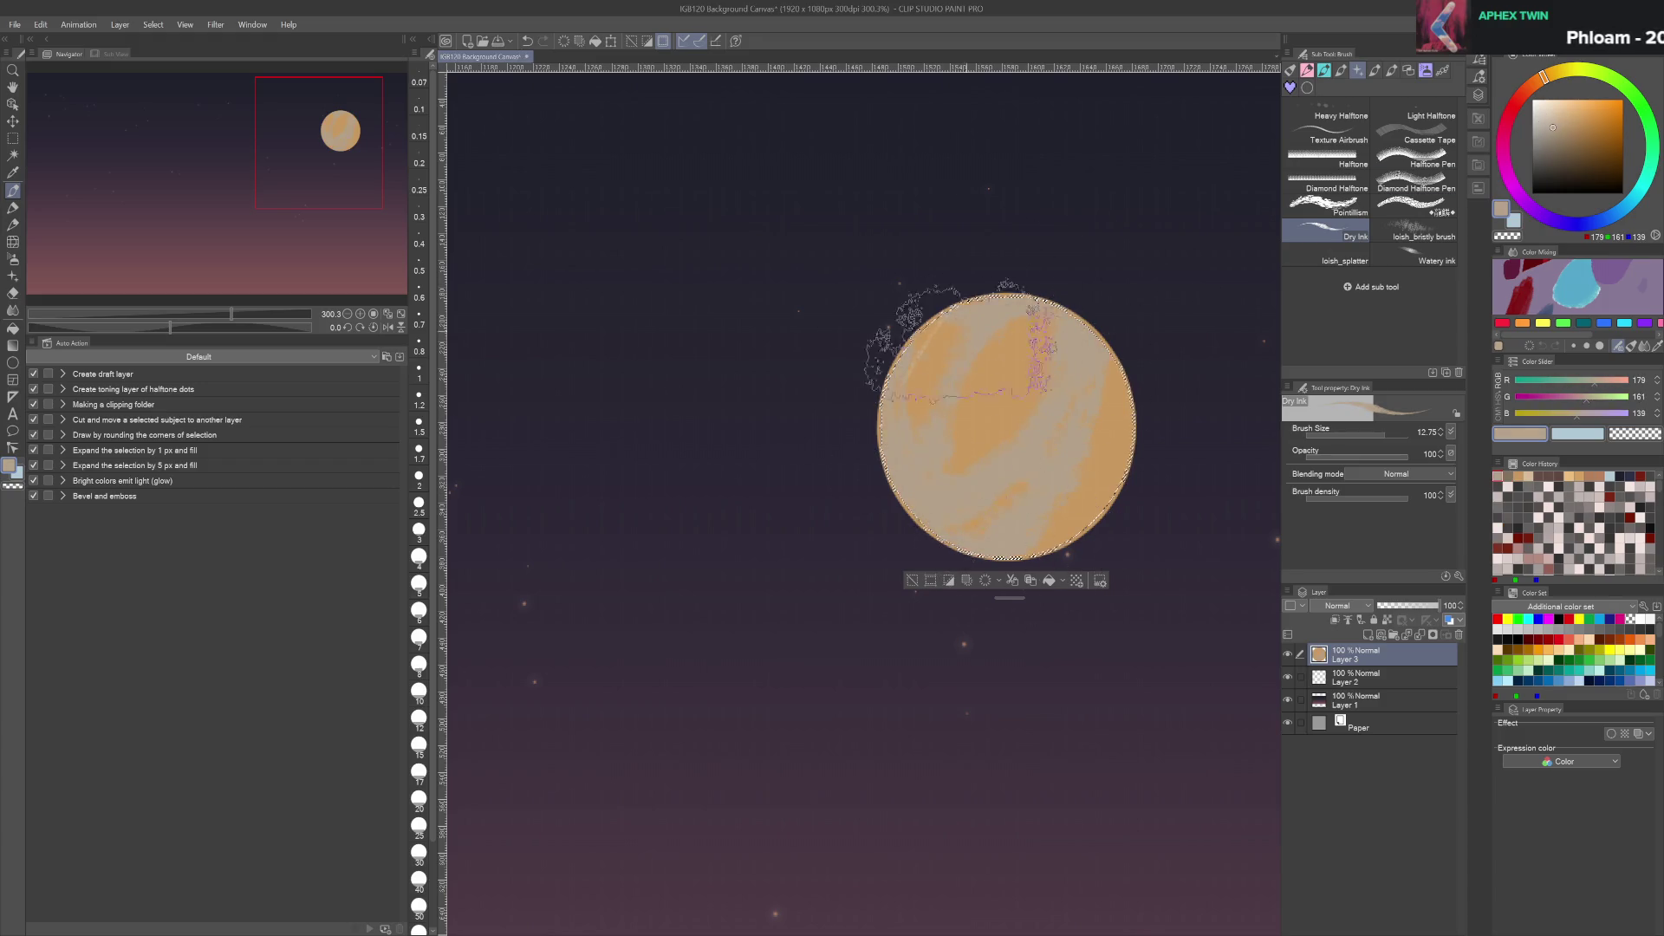
drag(1031, 416, 988, 451)
mouse_move(1031, 364)
mouse_down()
mouse_move(1074, 316)
mouse_move(958, 465)
mouse_up()
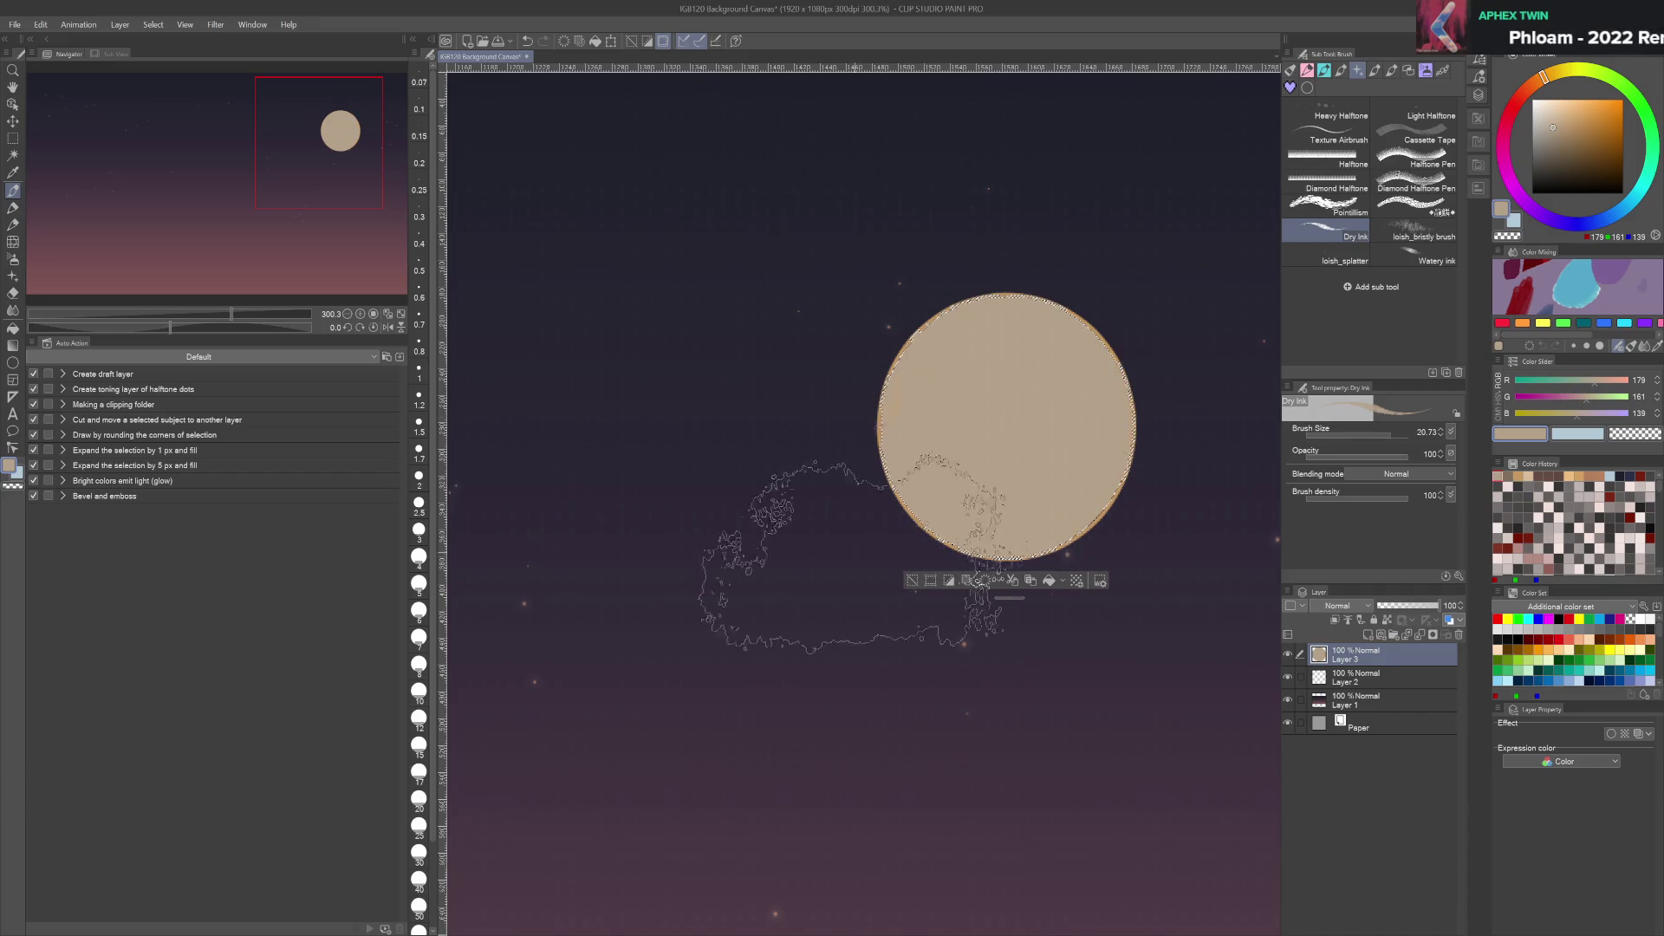
mouse_move(997, 347)
mouse_down()
mouse_move(1132, 427)
mouse_move(1022, 549)
mouse_move(742, 613)
mouse_move(886, 468)
mouse_up()
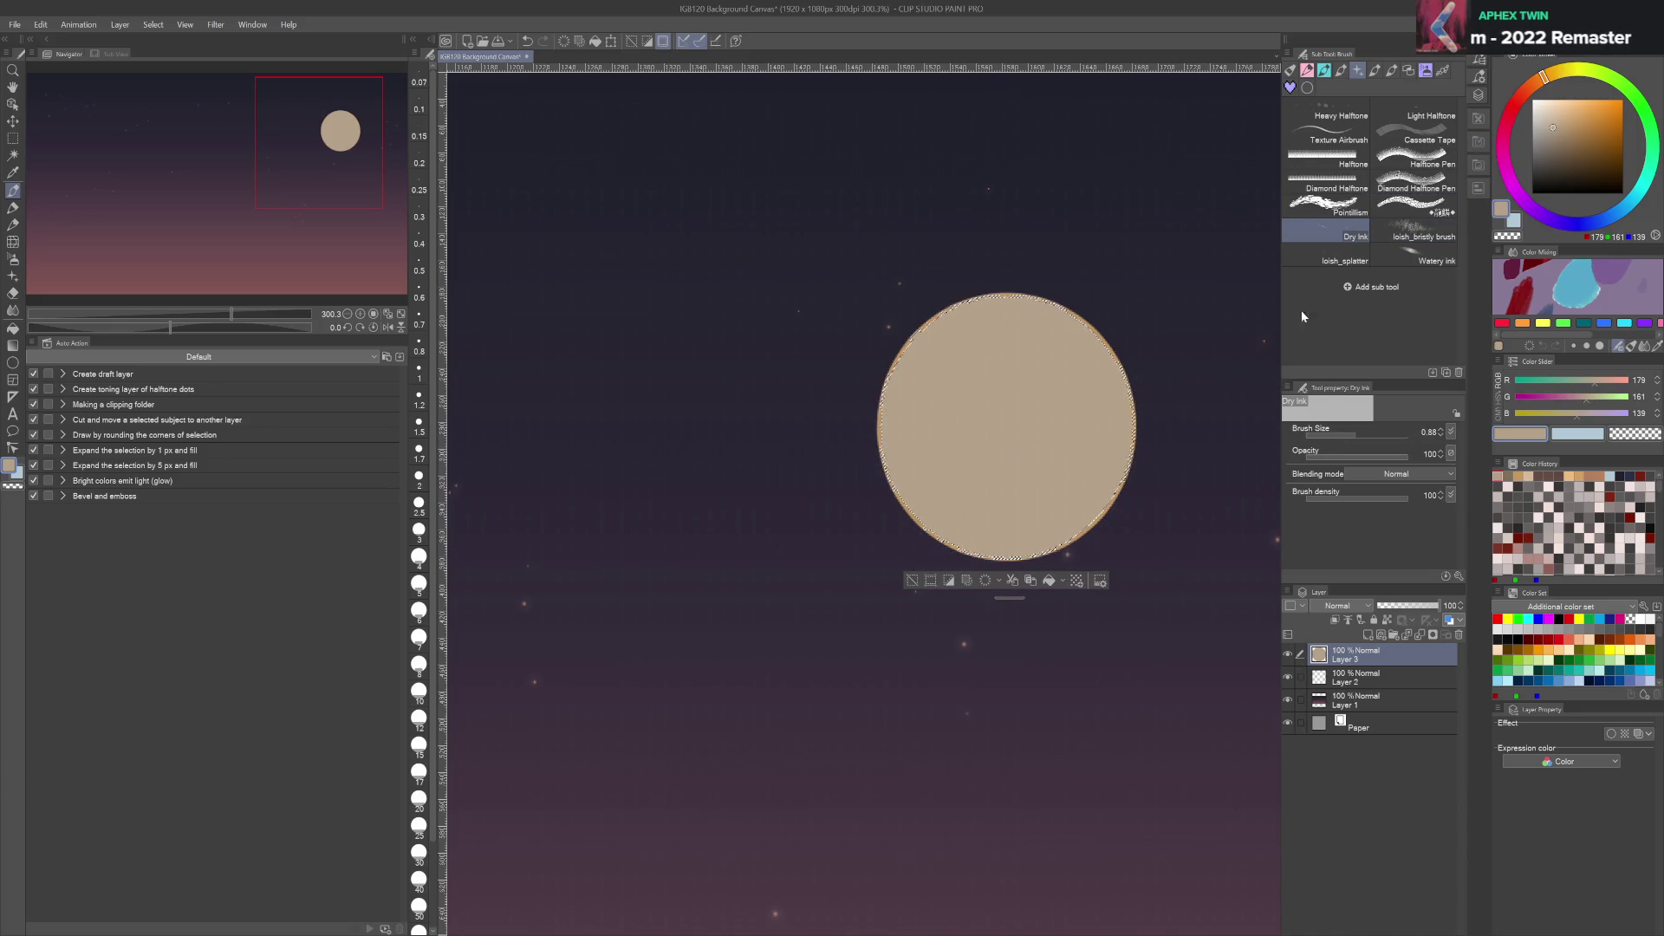
key(m)
key(ctrl+d)
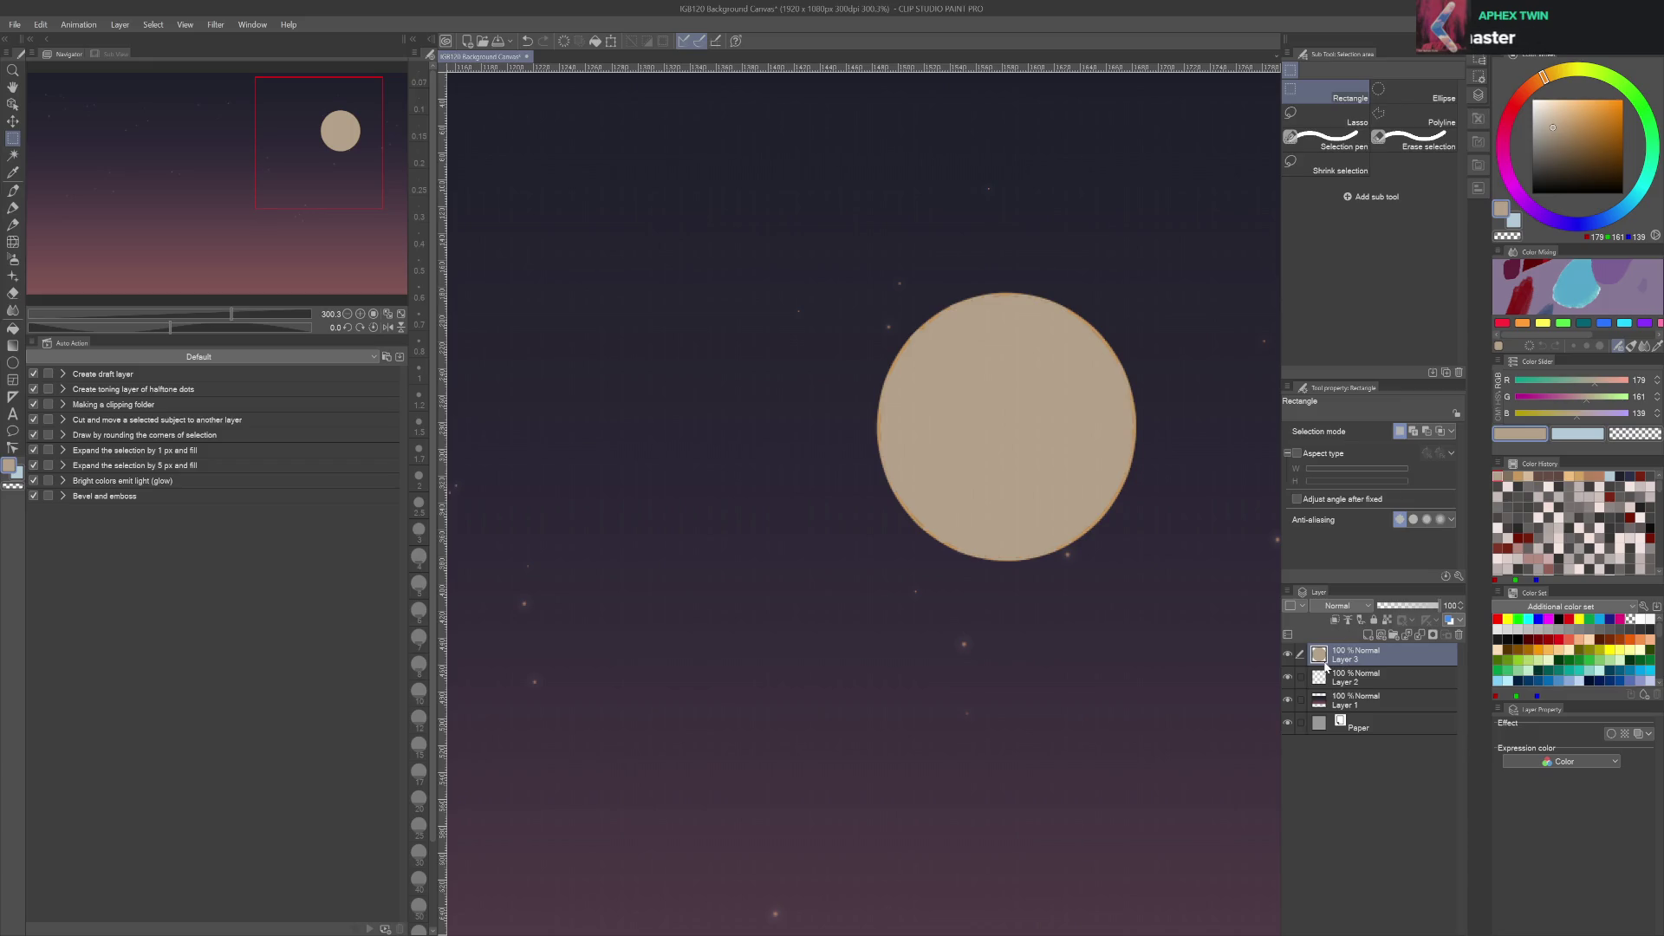
key(ctrl+shift+n)
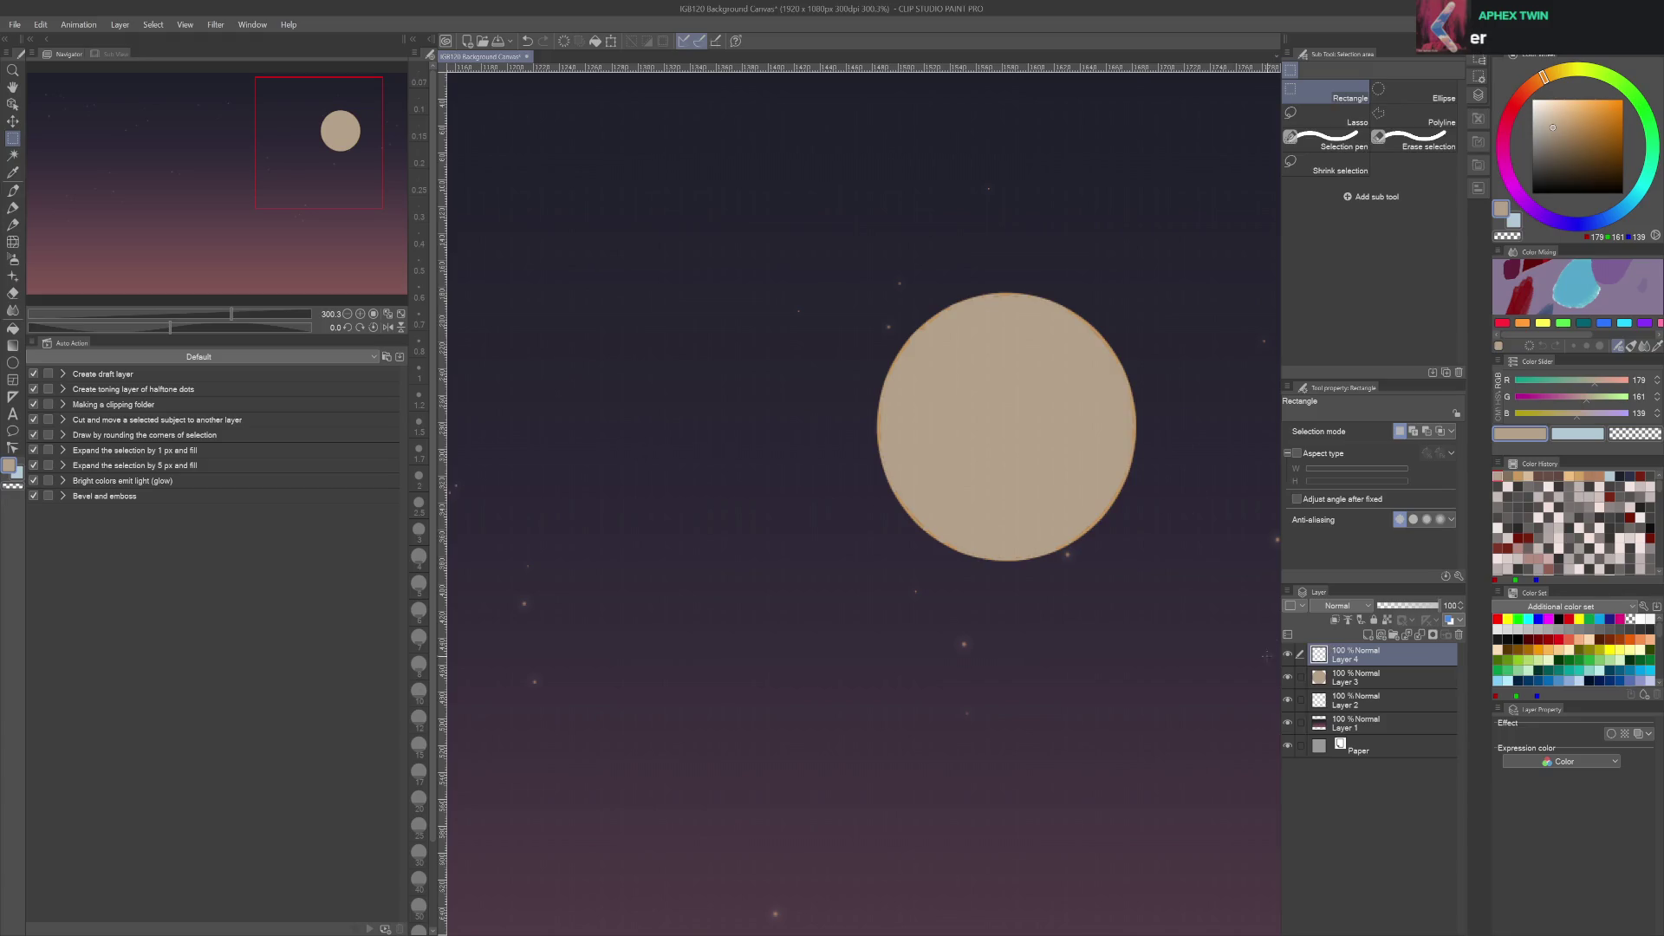
Clip the new layer to the moon and paint near-white strokes over it
key(b)
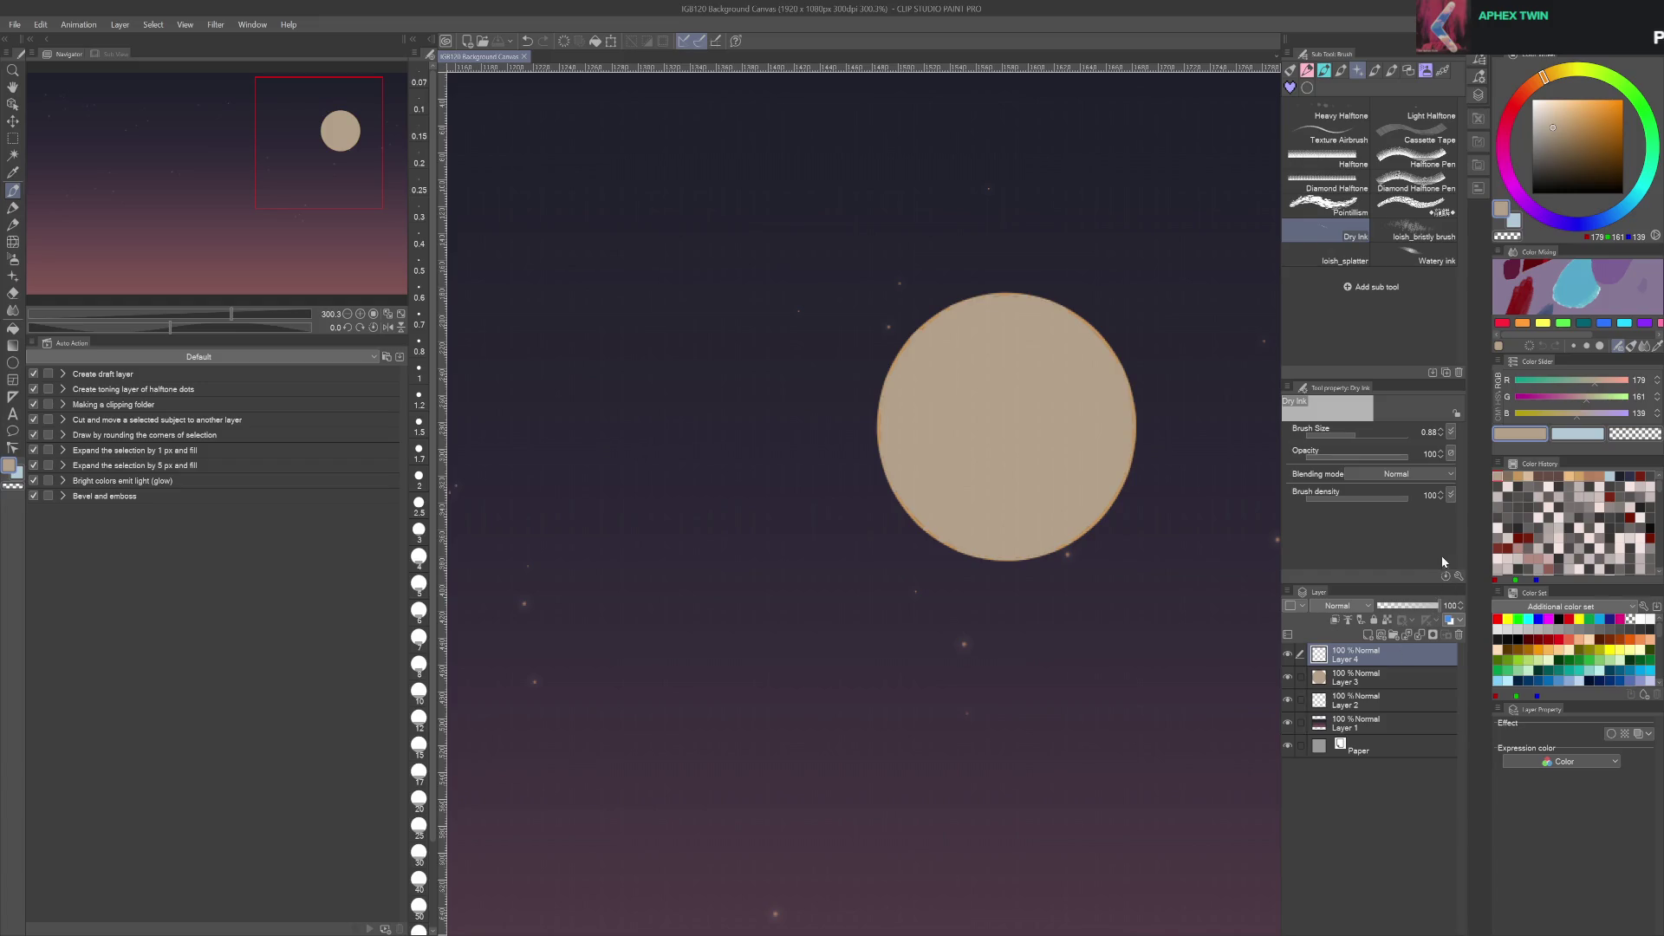
click(1335, 620)
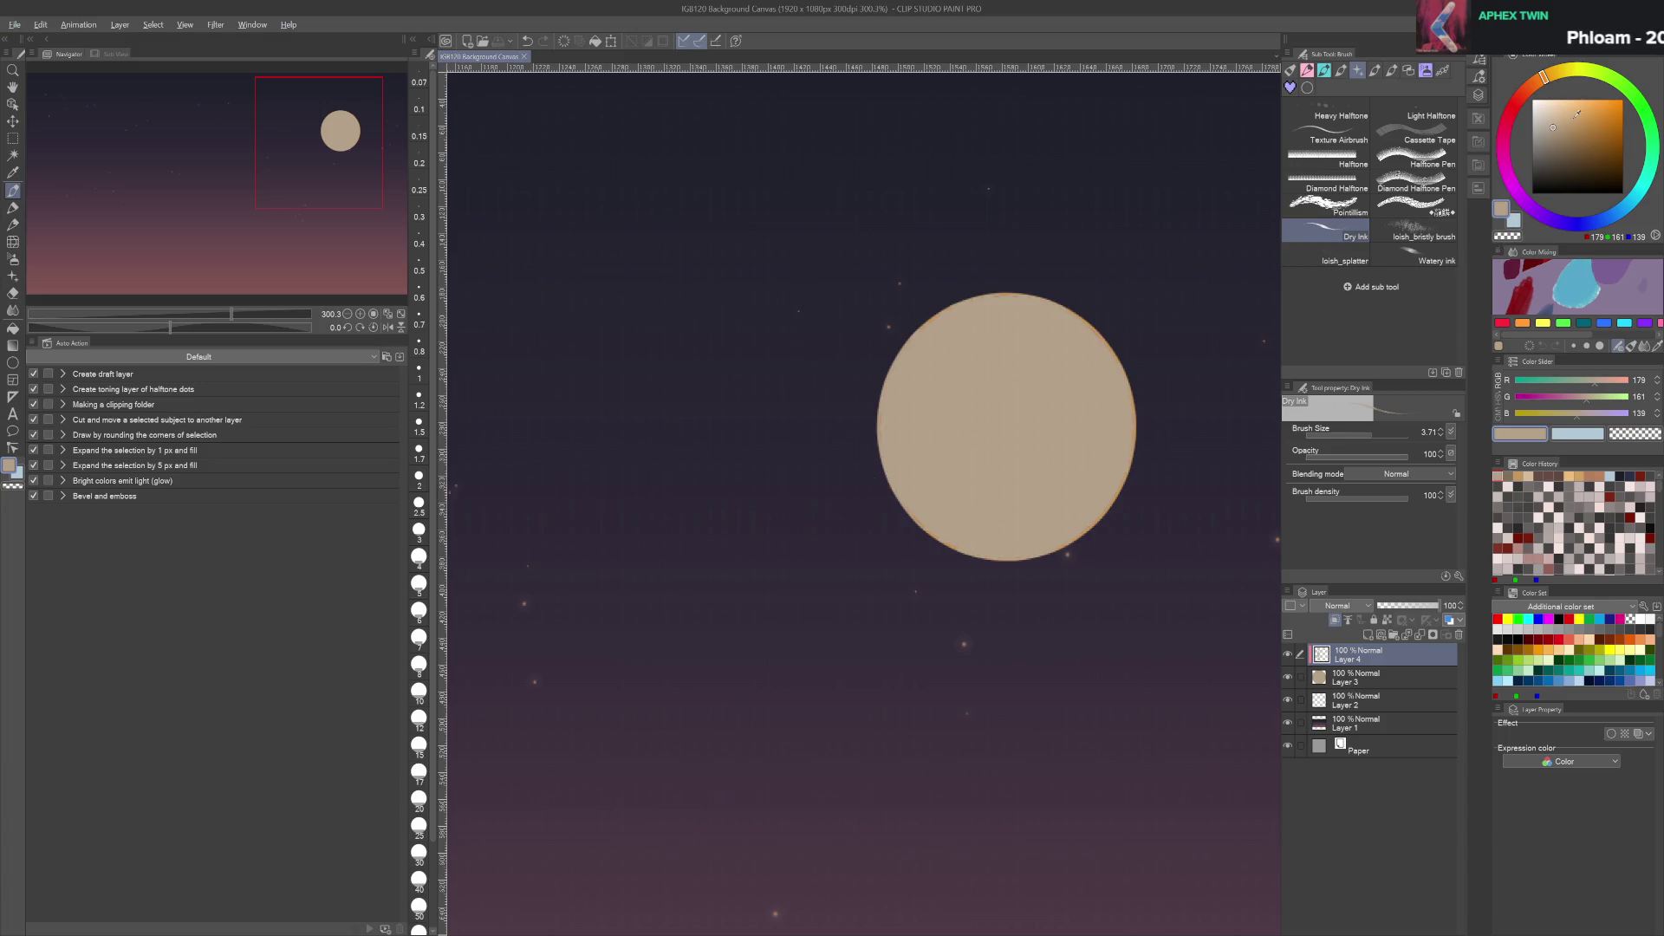
click(1541, 100)
mouse_move(953, 416)
mouse_down()
mouse_move(923, 429)
mouse_move(1023, 407)
mouse_move(1053, 433)
mouse_move(919, 355)
mouse_move(996, 399)
mouse_move(1057, 520)
mouse_move(906, 520)
mouse_move(1040, 364)
mouse_move(954, 390)
mouse_move(1040, 529)
mouse_move(996, 394)
mouse_move(953, 490)
mouse_move(996, 325)
mouse_move(1003, 352)
mouse_move(1047, 336)
mouse_move(988, 346)
mouse_move(1031, 296)
mouse_move(948, 433)
mouse_move(962, 555)
mouse_move(867, 537)
mouse_move(1074, 520)
mouse_move(970, 486)
mouse_up()
Shade the moon's lower-right with darker cream and smooth it with the Painterly blender
alt+click(1014, 338)
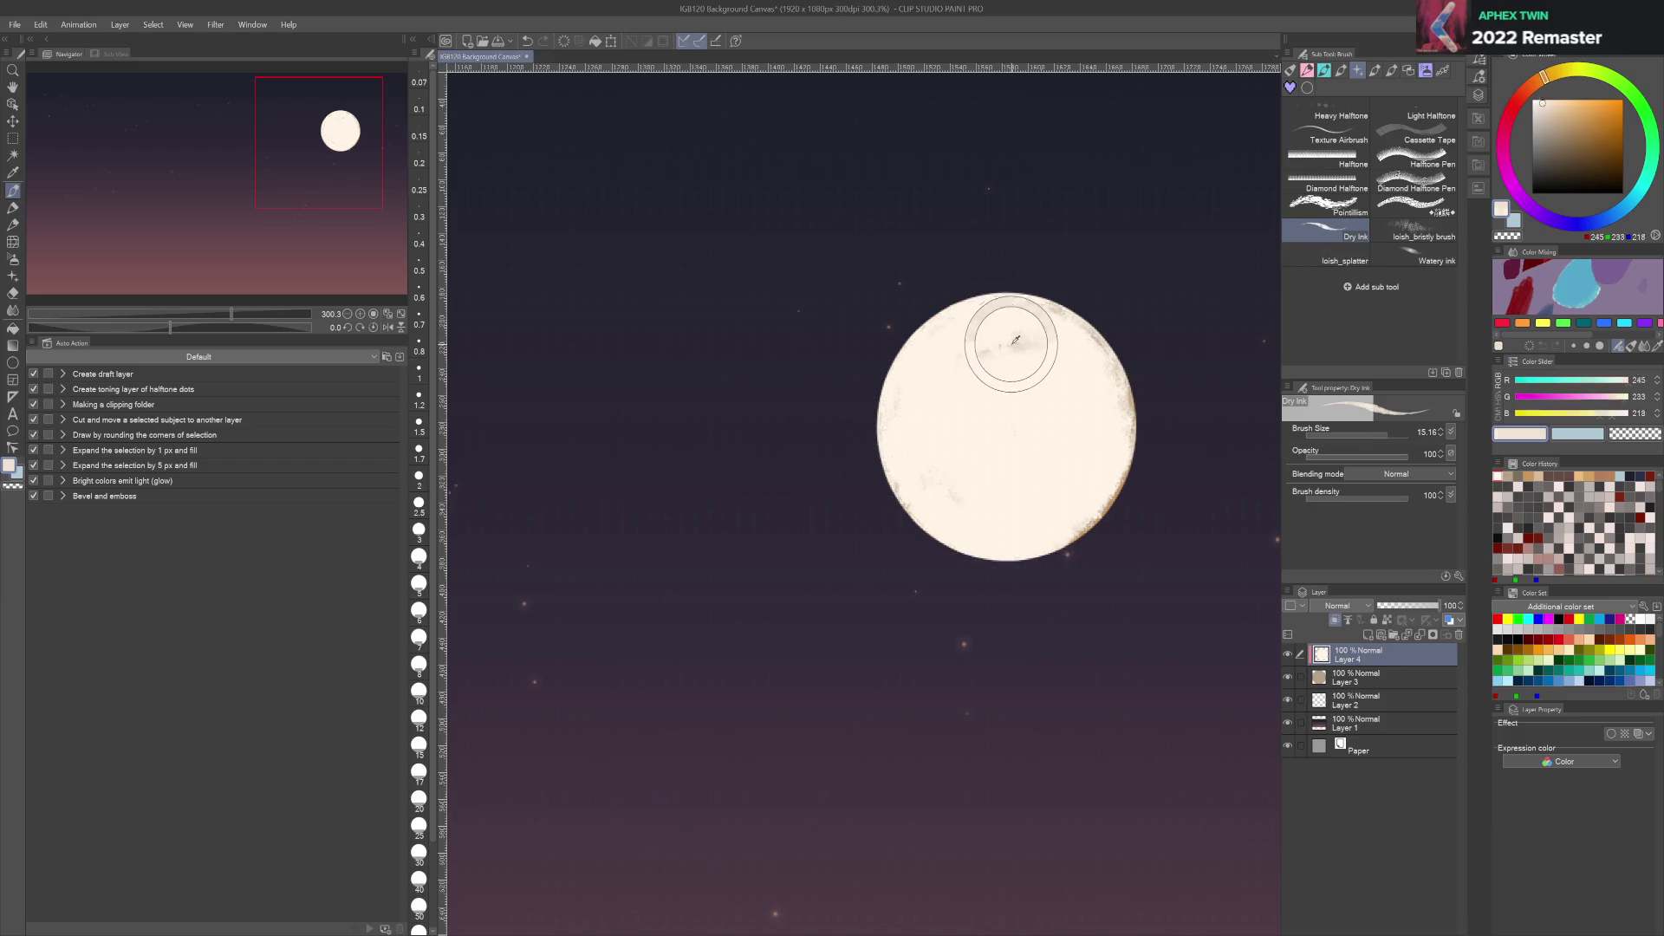
alt+click(1010, 338)
mouse_move(891, 594)
mouse_down()
mouse_move(1029, 491)
mouse_move(1075, 390)
mouse_up()
mouse_move(832, 555)
mouse_down()
mouse_move(1057, 390)
mouse_move(910, 424)
mouse_move(1170, 381)
mouse_move(1092, 338)
mouse_up()
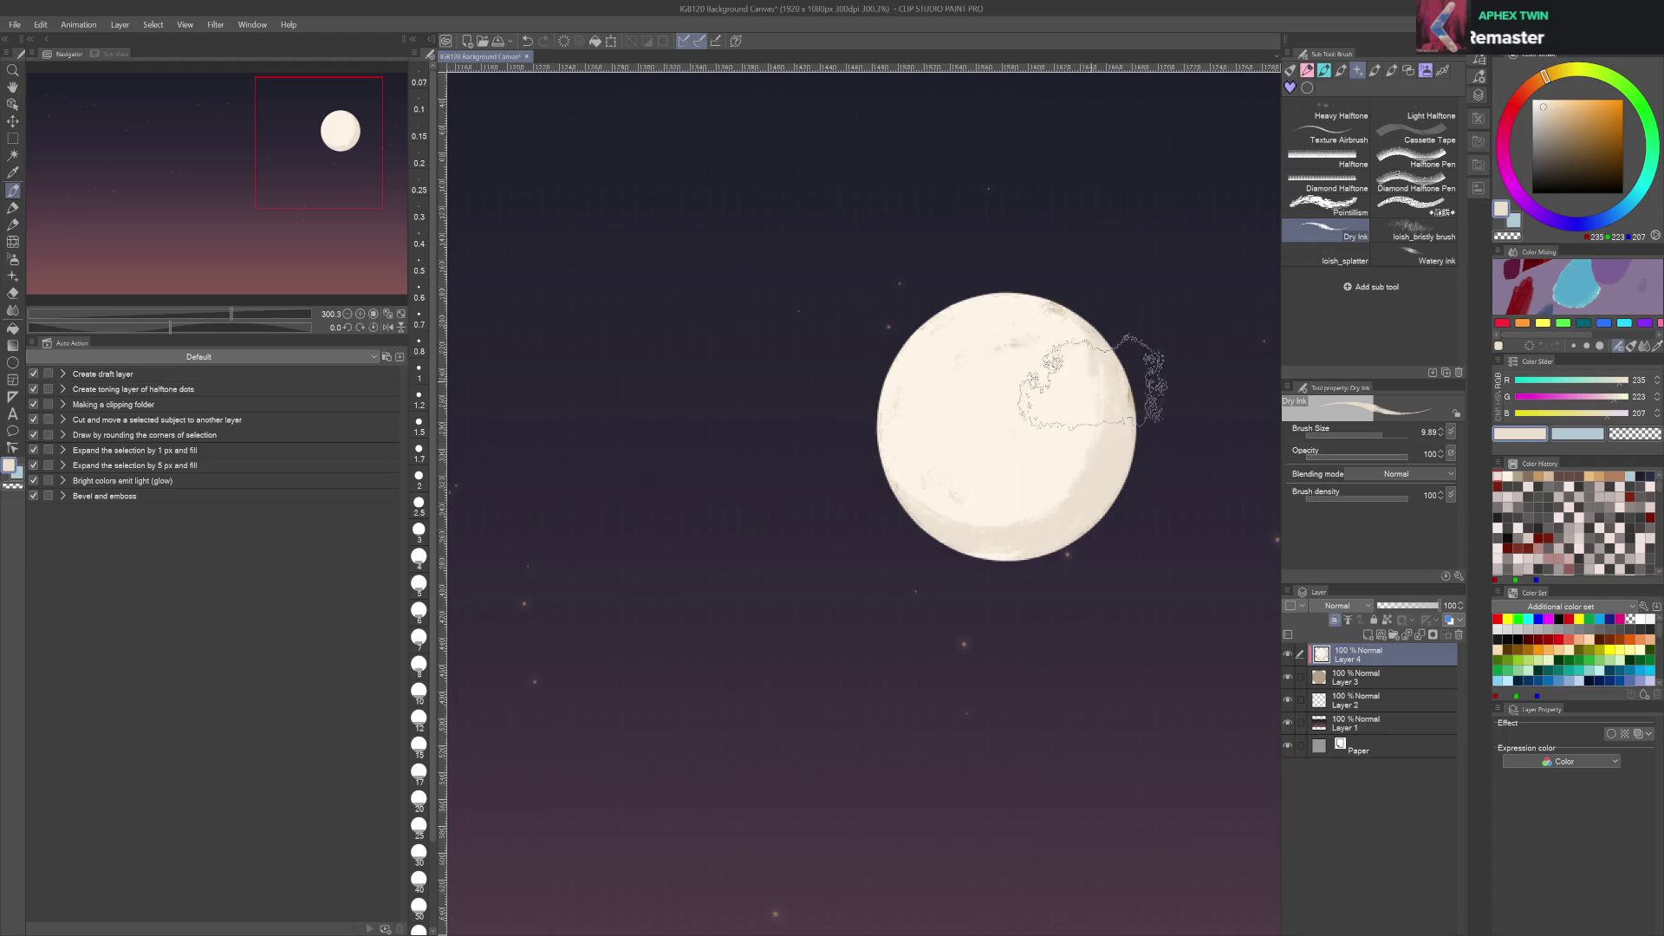
mouse_move(798, 390)
mouse_down()
mouse_move(962, 438)
mouse_move(1144, 338)
mouse_up()
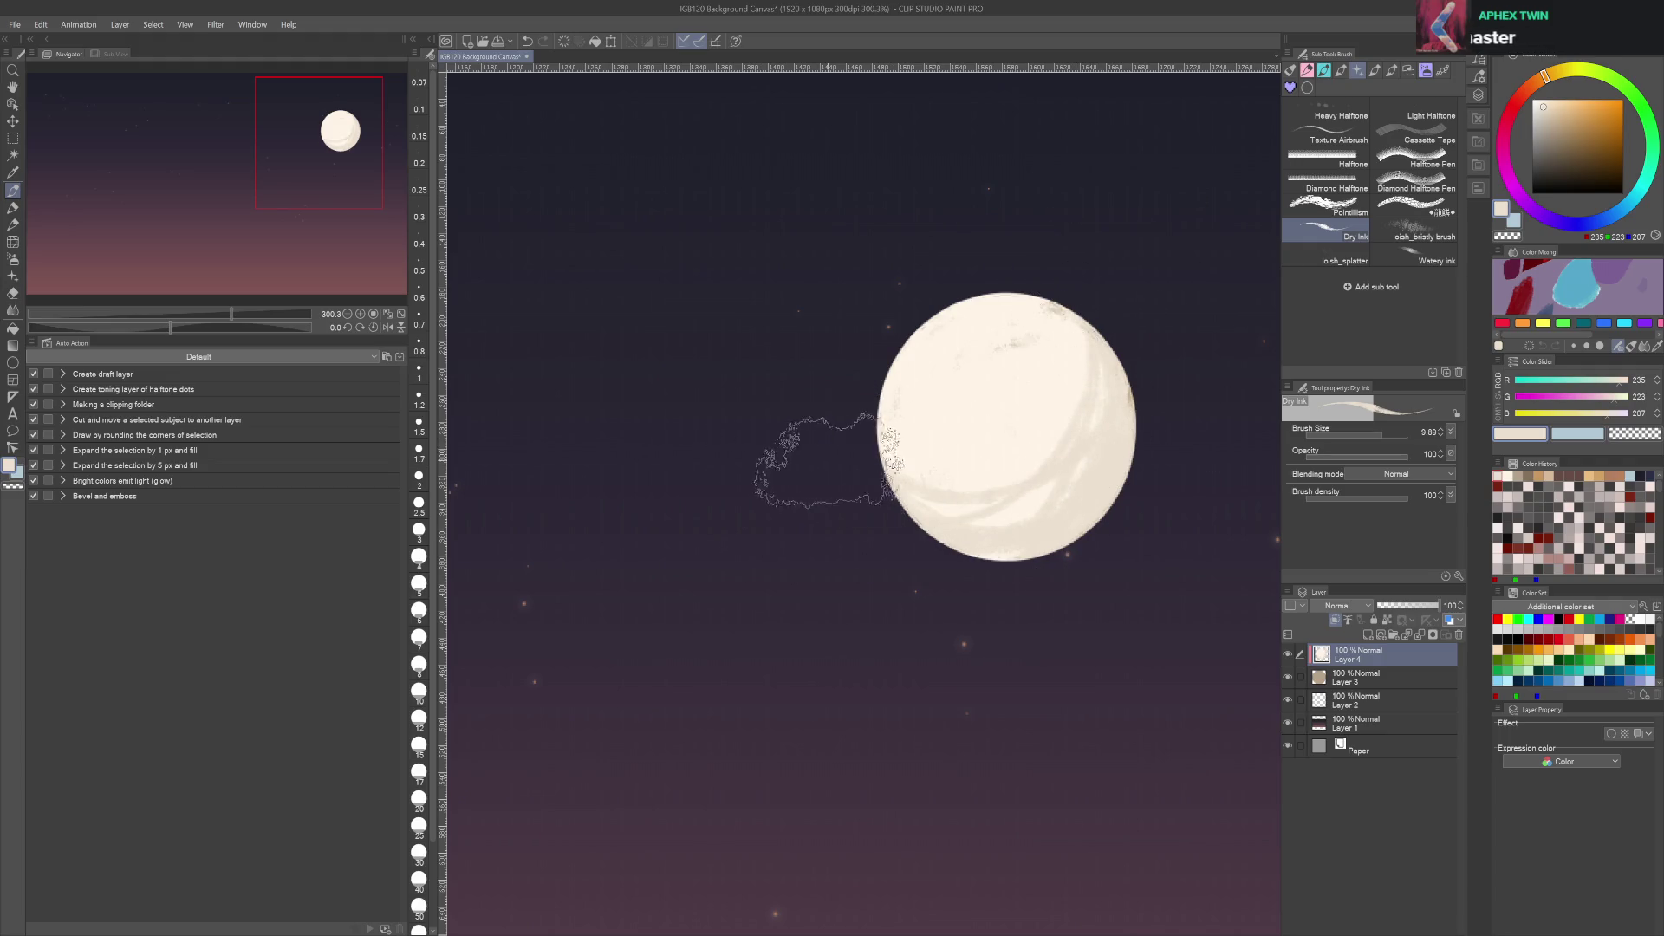
key(j)
mouse_move(1022, 451)
mouse_down()
mouse_move(928, 486)
mouse_move(1114, 414)
mouse_up()
key(bracketleft)
mouse_move(953, 416)
mouse_down()
mouse_move(970, 442)
mouse_move(1032, 416)
mouse_move(1013, 312)
mouse_up()
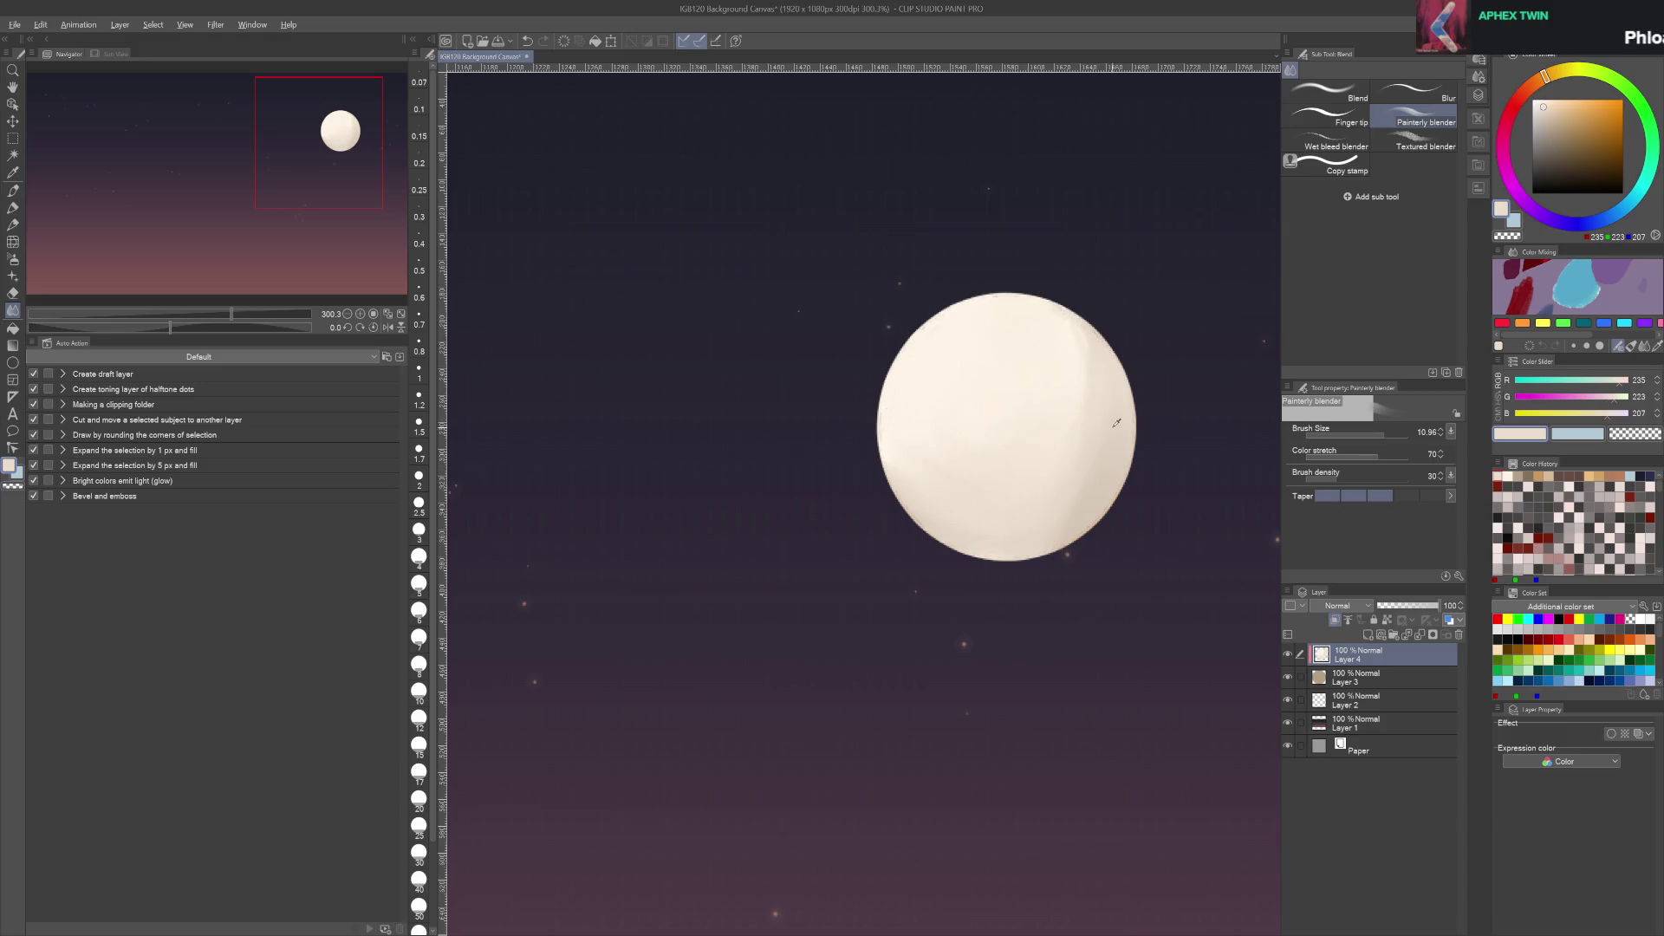
Paint grey and beige crater markings across the moon's upper-left and centre with a small Dry Ink brush
alt+click(945, 407)
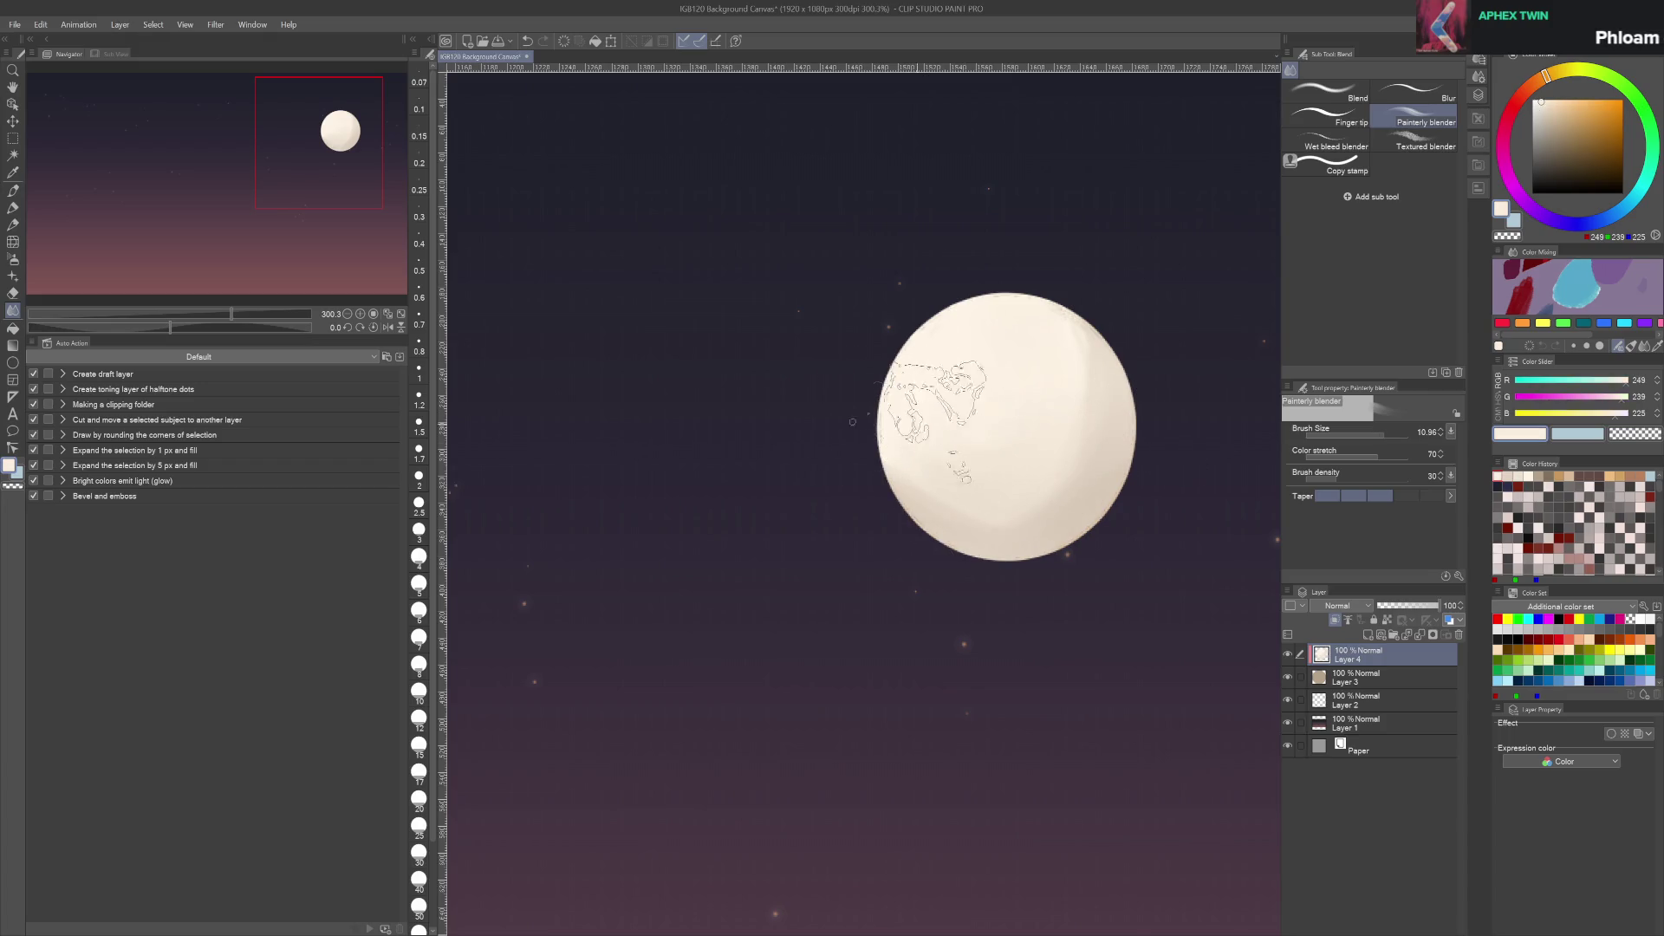
key(b)
alt+click(1092, 460)
drag(1079, 455, 977, 467)
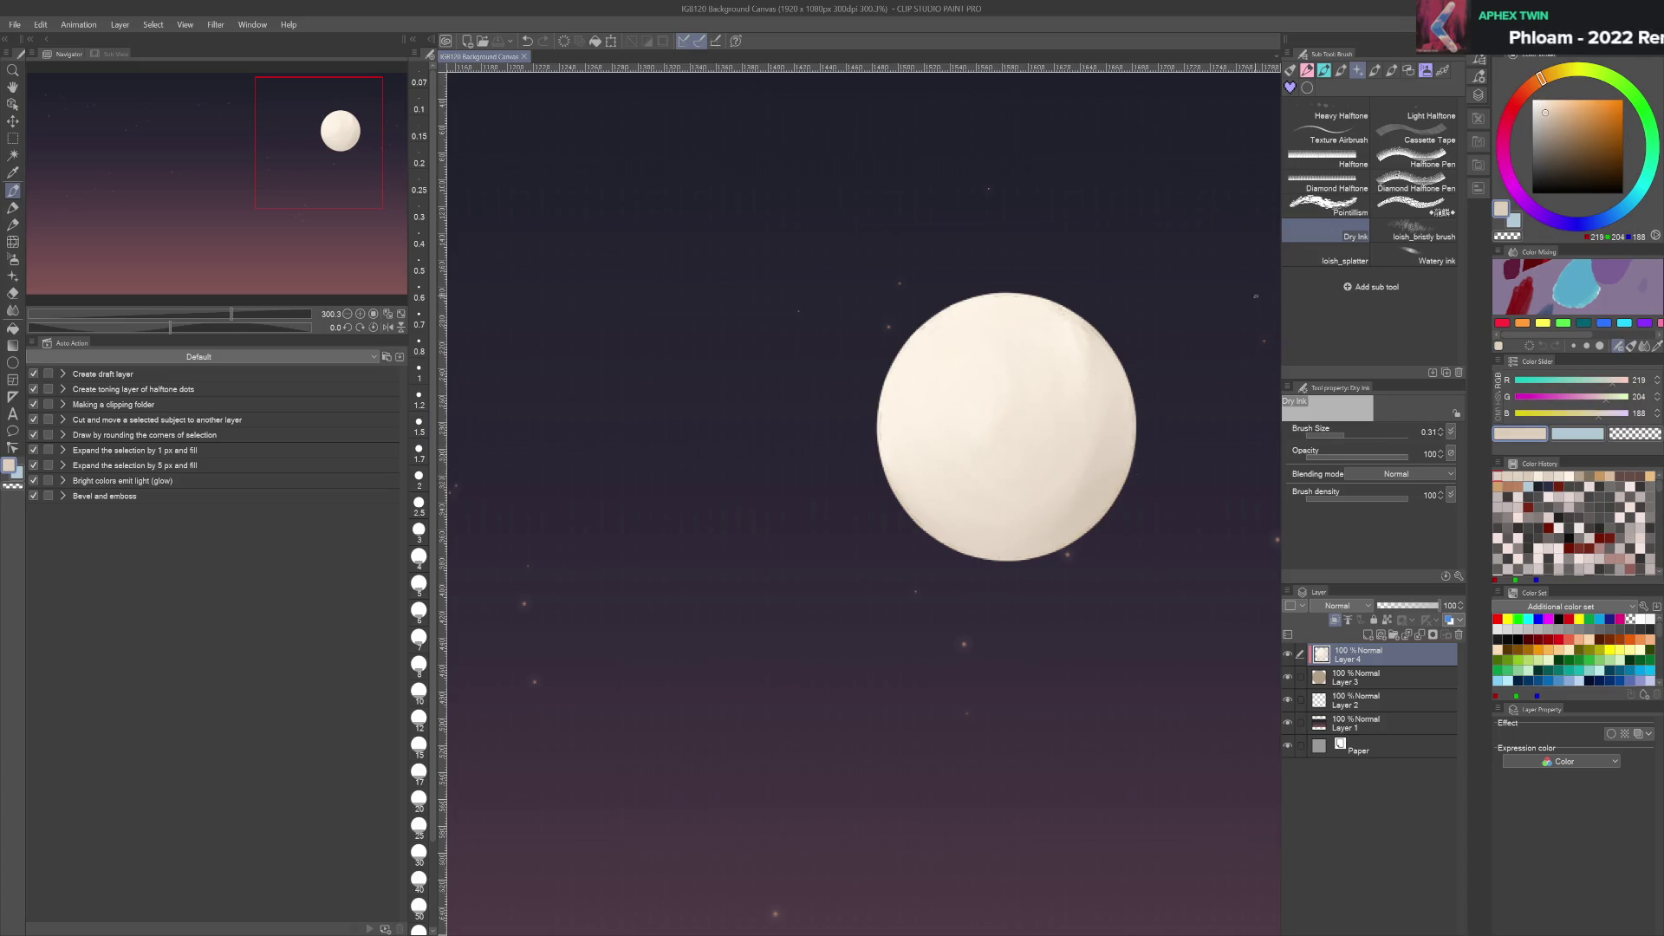
alt+click(979, 468)
drag(1003, 335, 947, 462)
mouse_move(983, 394)
mouse_down()
mouse_move(1048, 392)
mouse_move(1085, 351)
mouse_move(919, 390)
mouse_move(928, 485)
mouse_up()
alt+click(1110, 407)
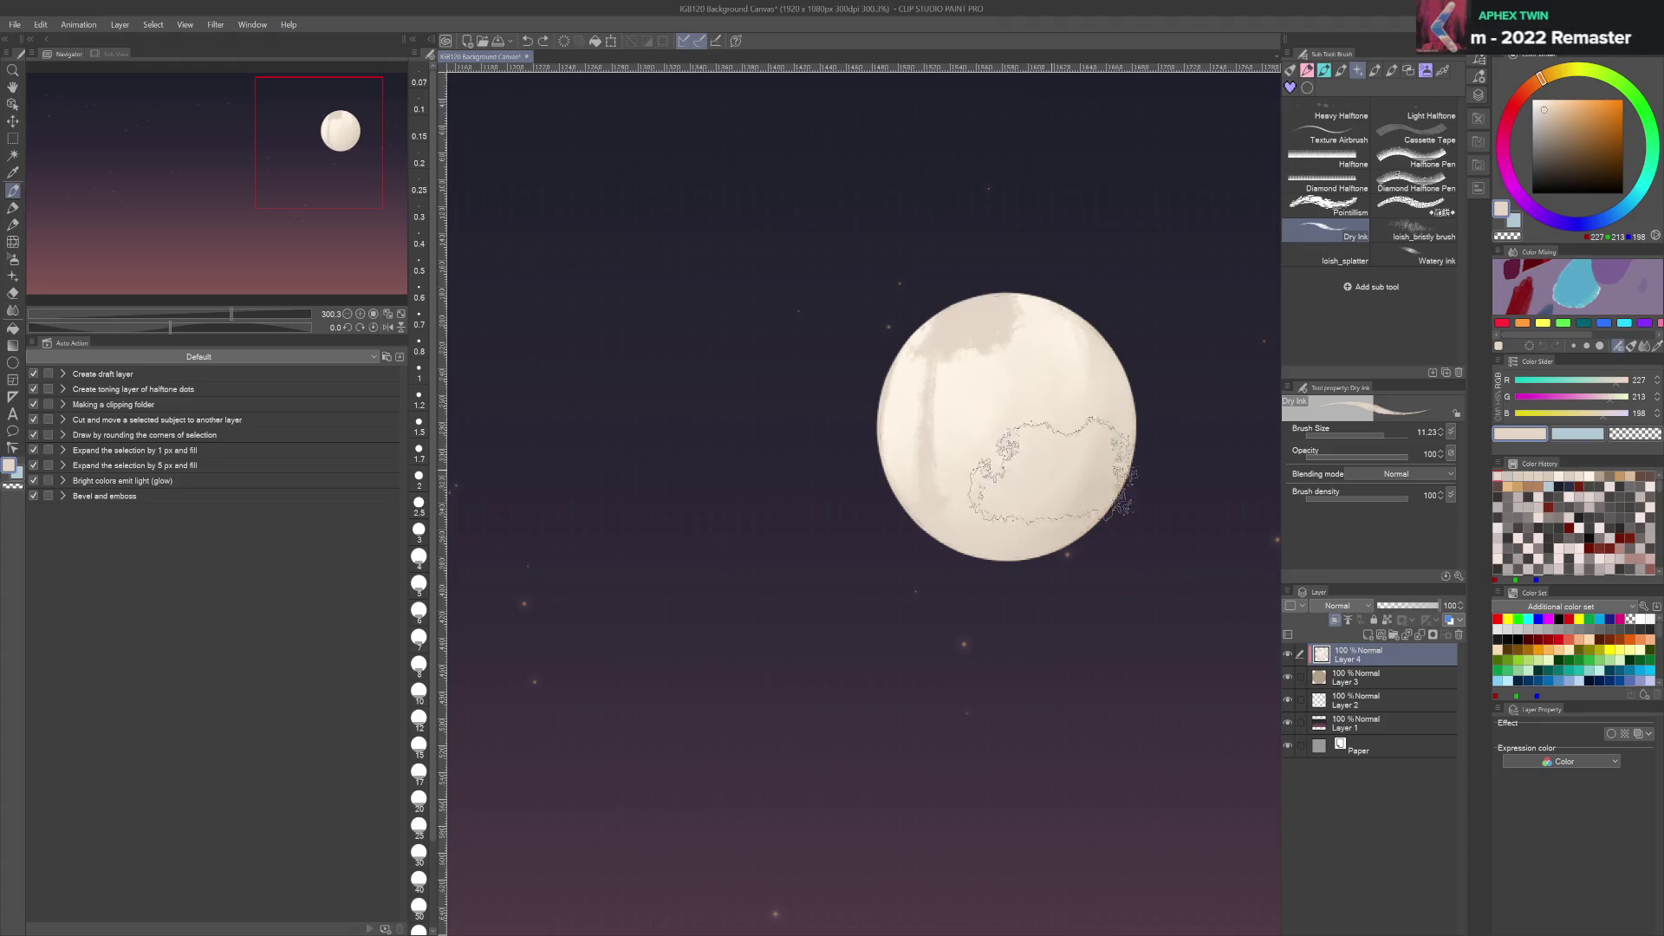
alt+click(975, 408)
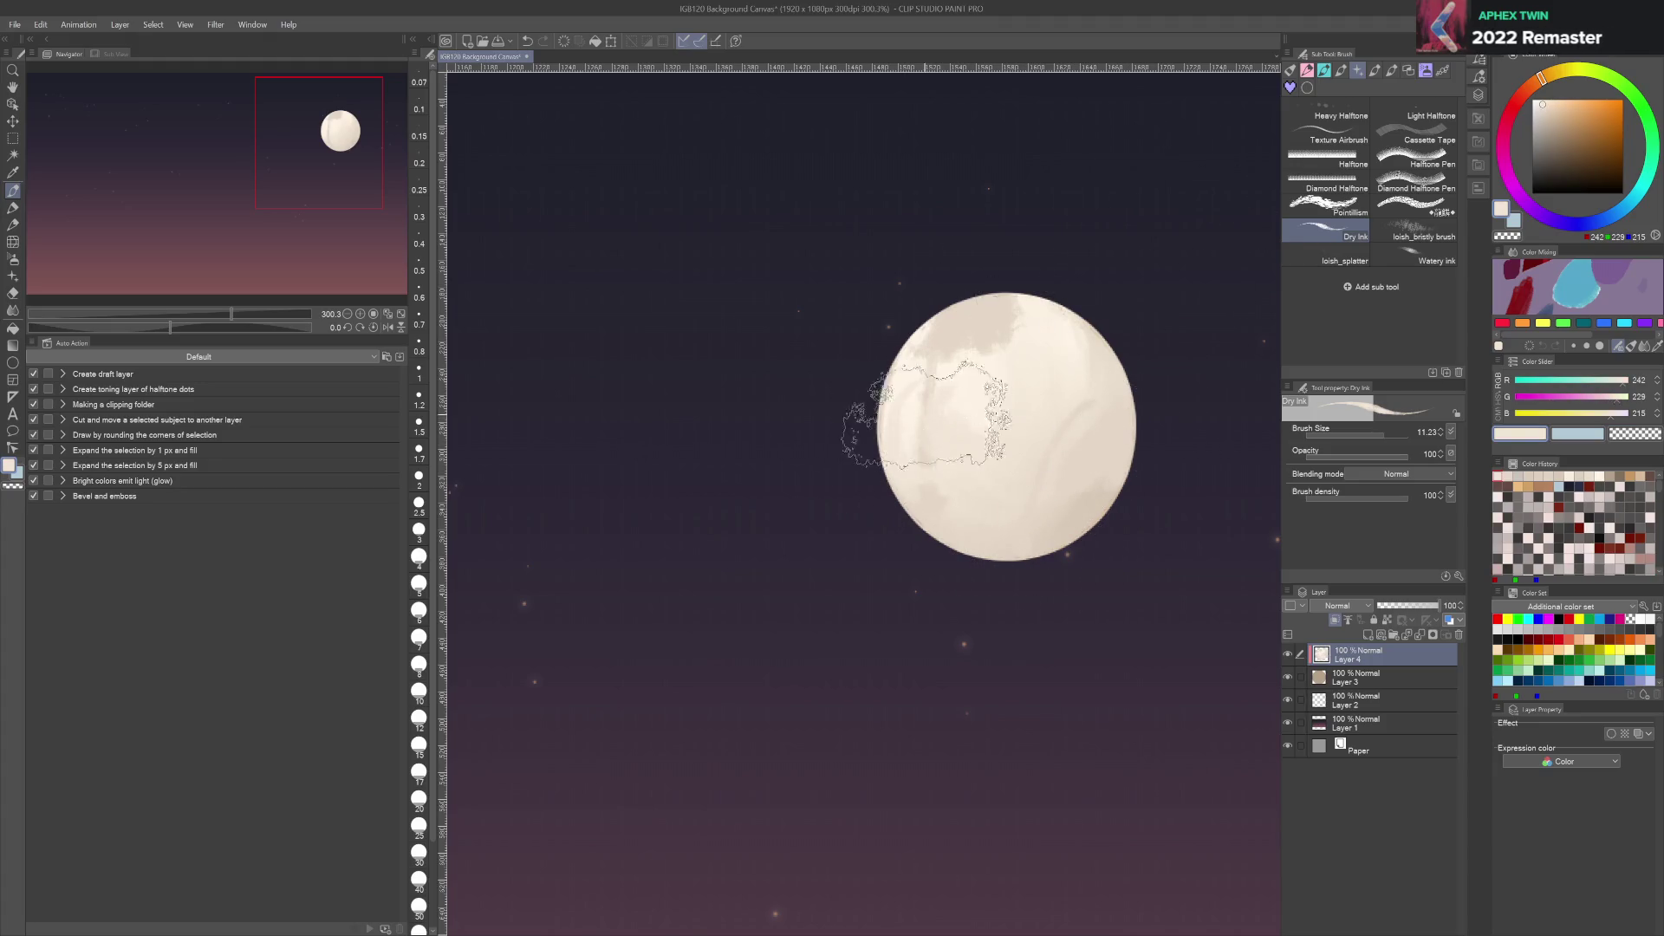
alt+click(1031, 363)
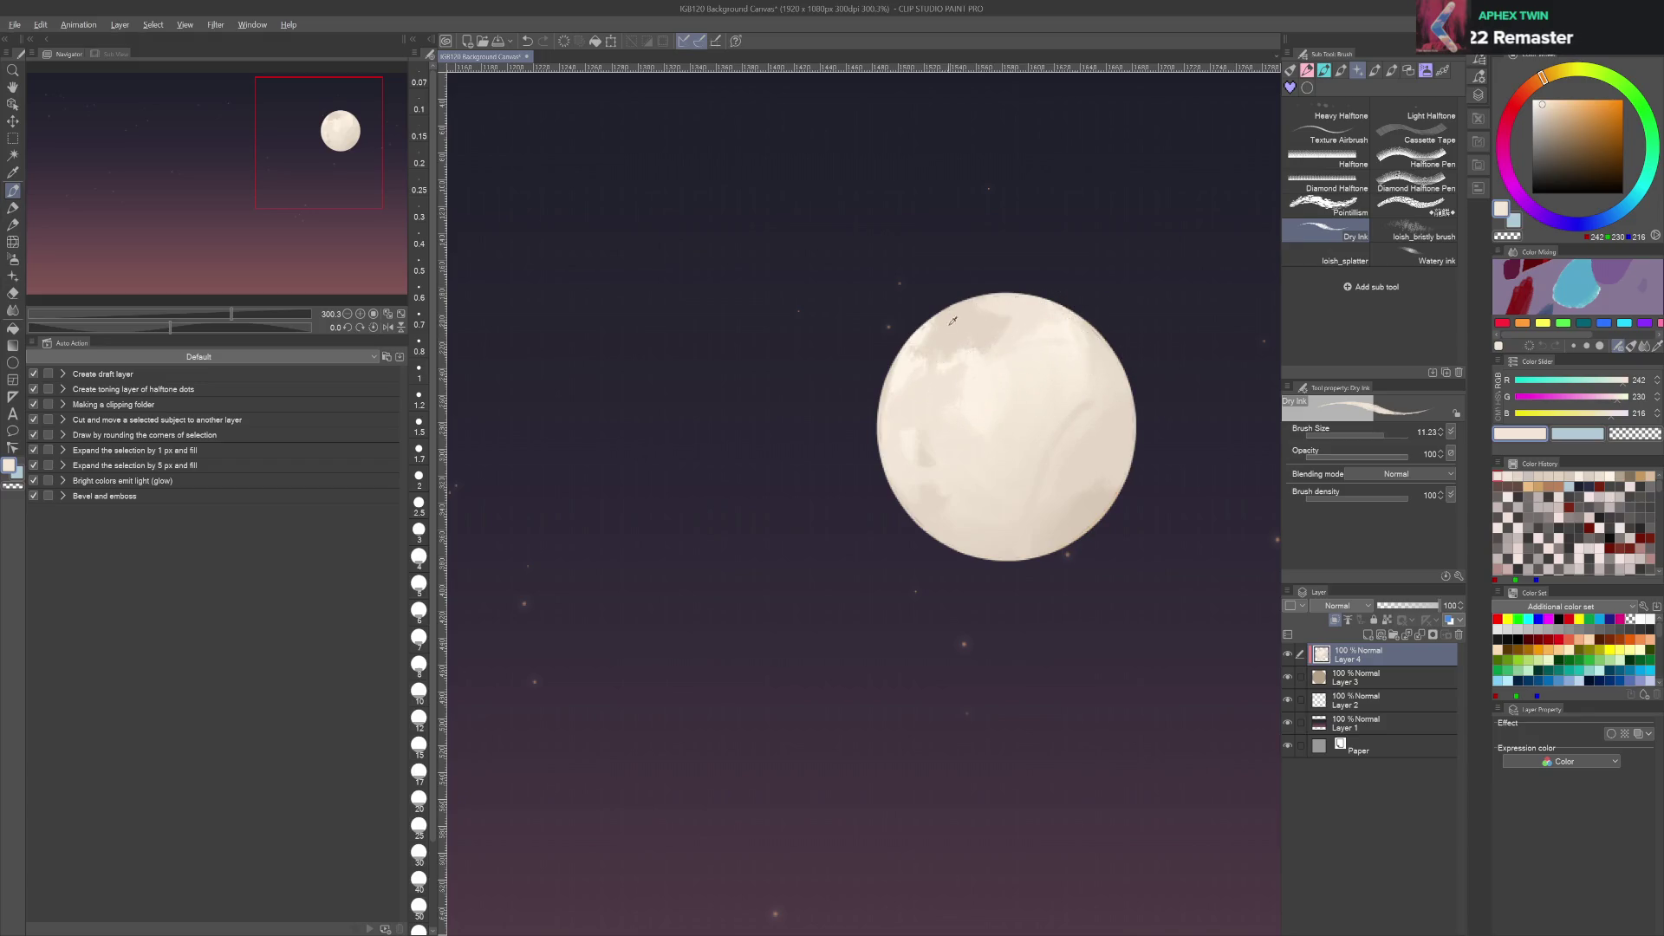
Save, merge the paint into the moon layer, and duplicate the moon layer
key(ctrl+s)
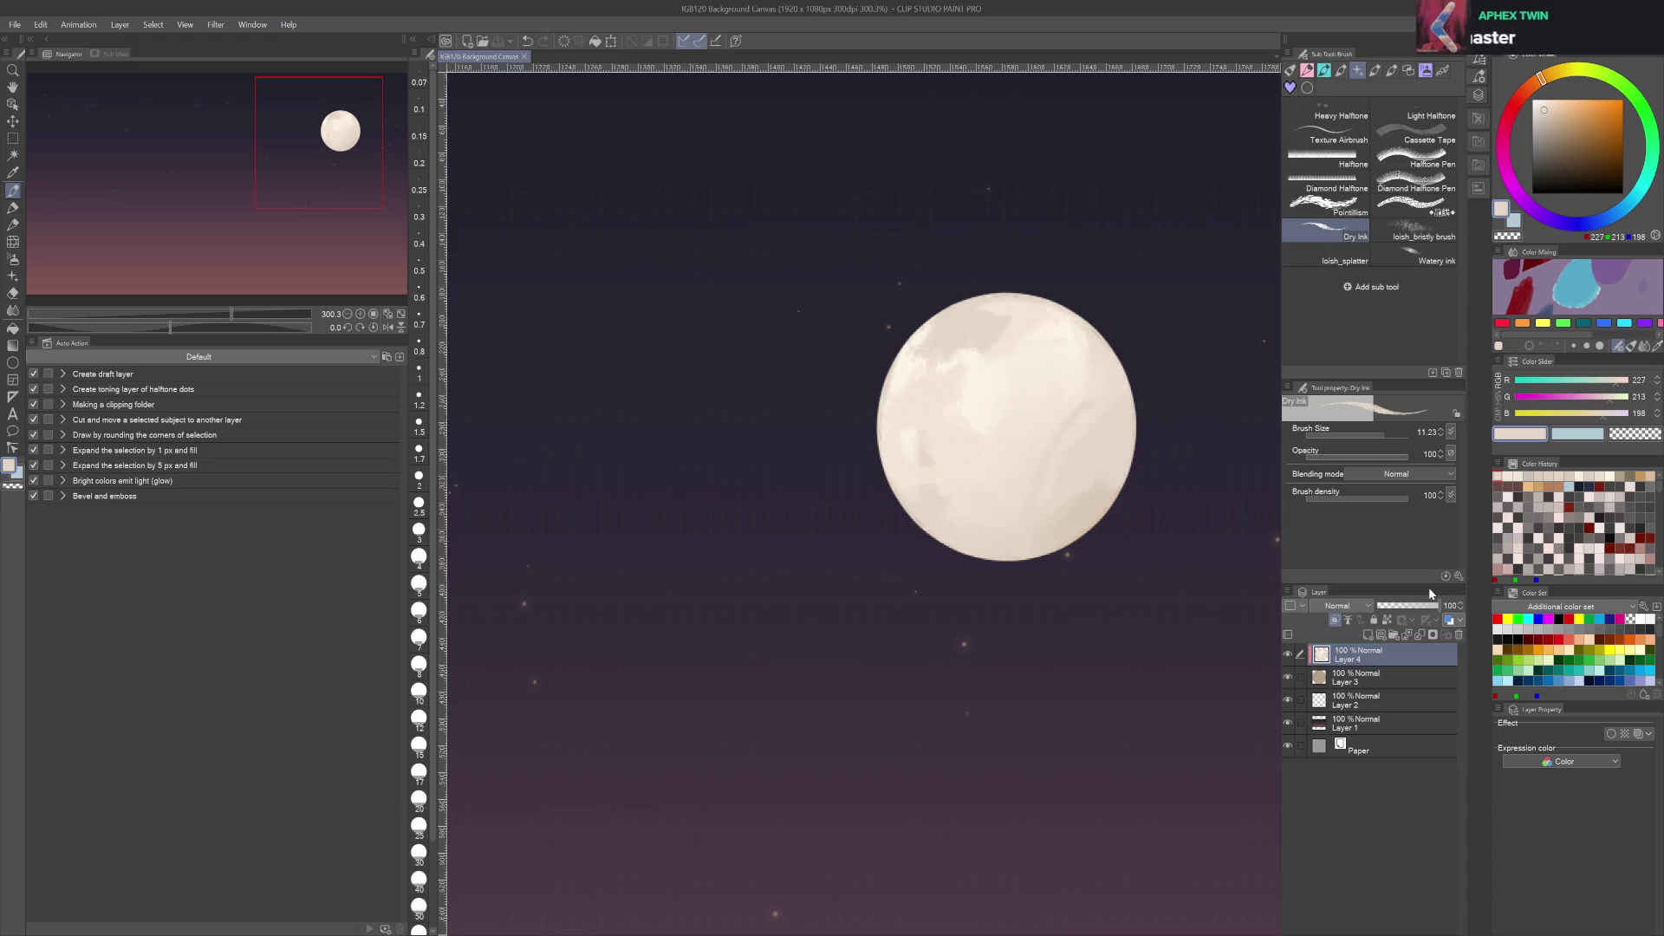
key(ctrl+e)
key(ctrl+j)
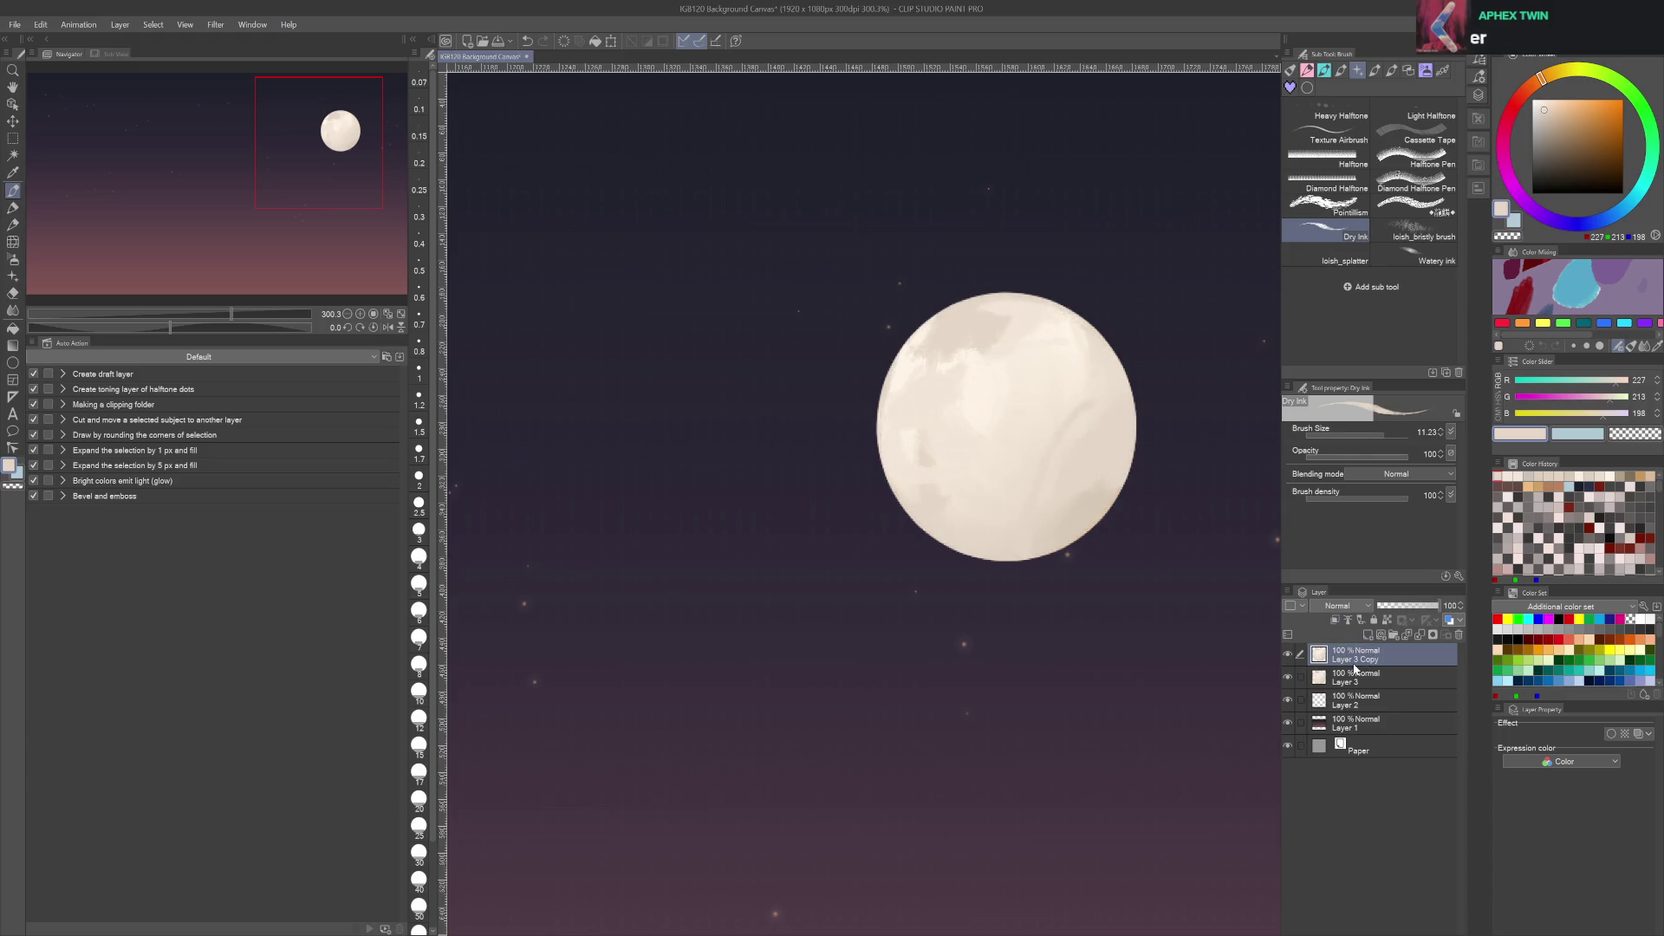
Move Layer 3 Copy below the moon and Gaussian-blur it into a soft glowing halo
key(ctrl+u)
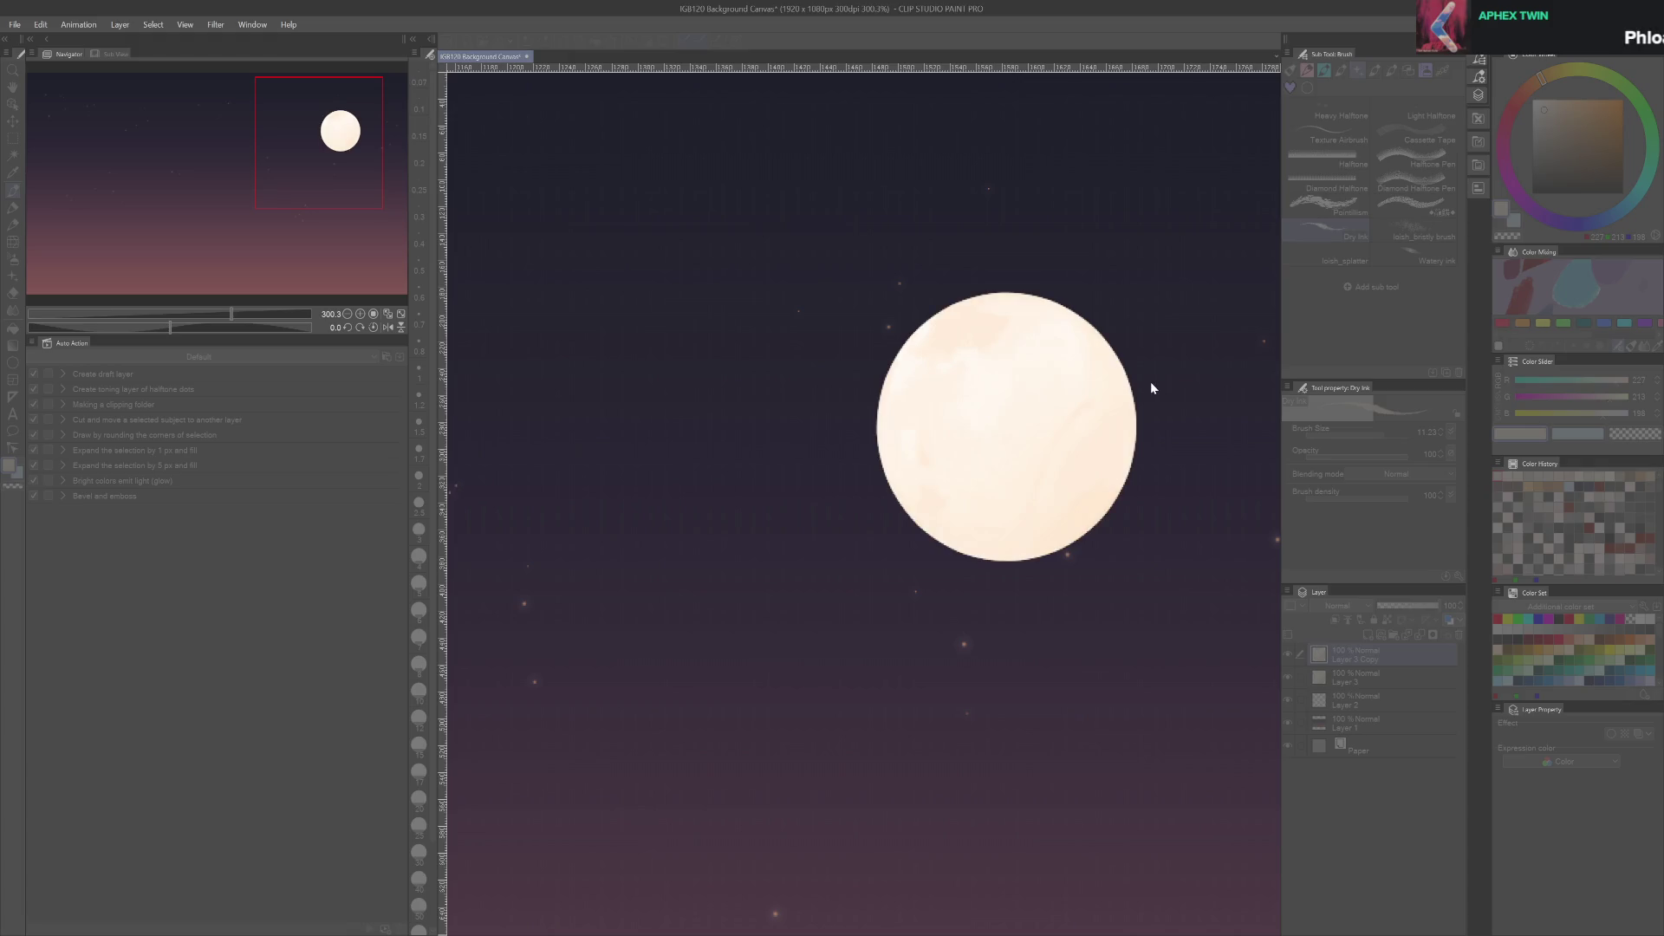
key(Return)
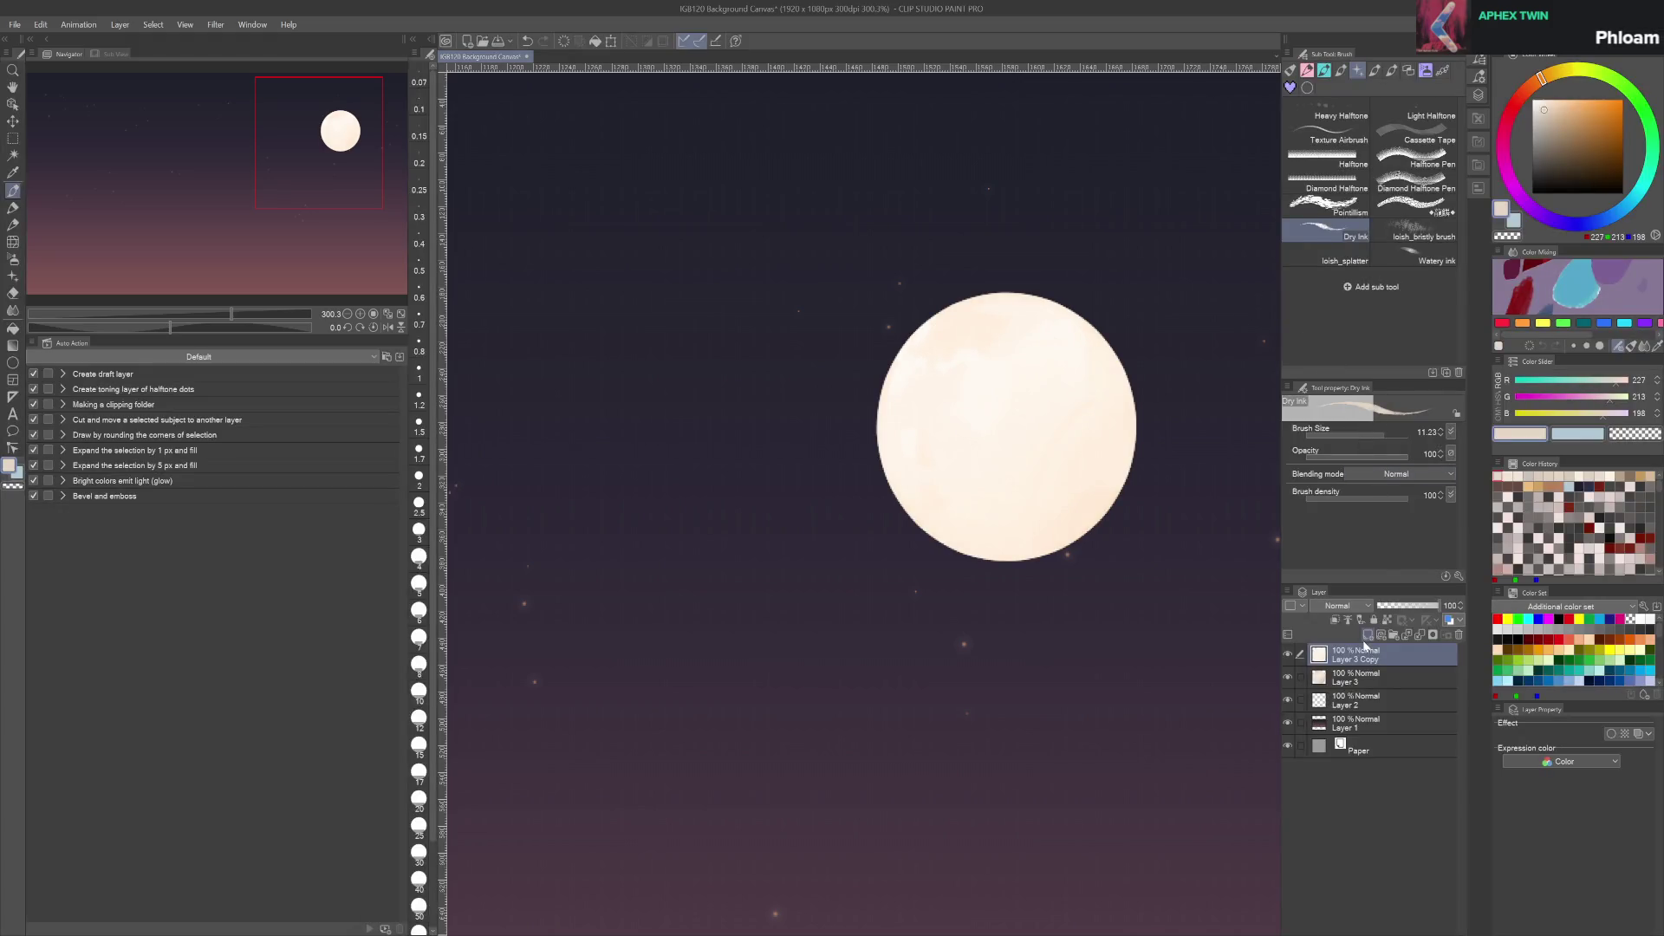
drag(1357, 657, 1357, 685)
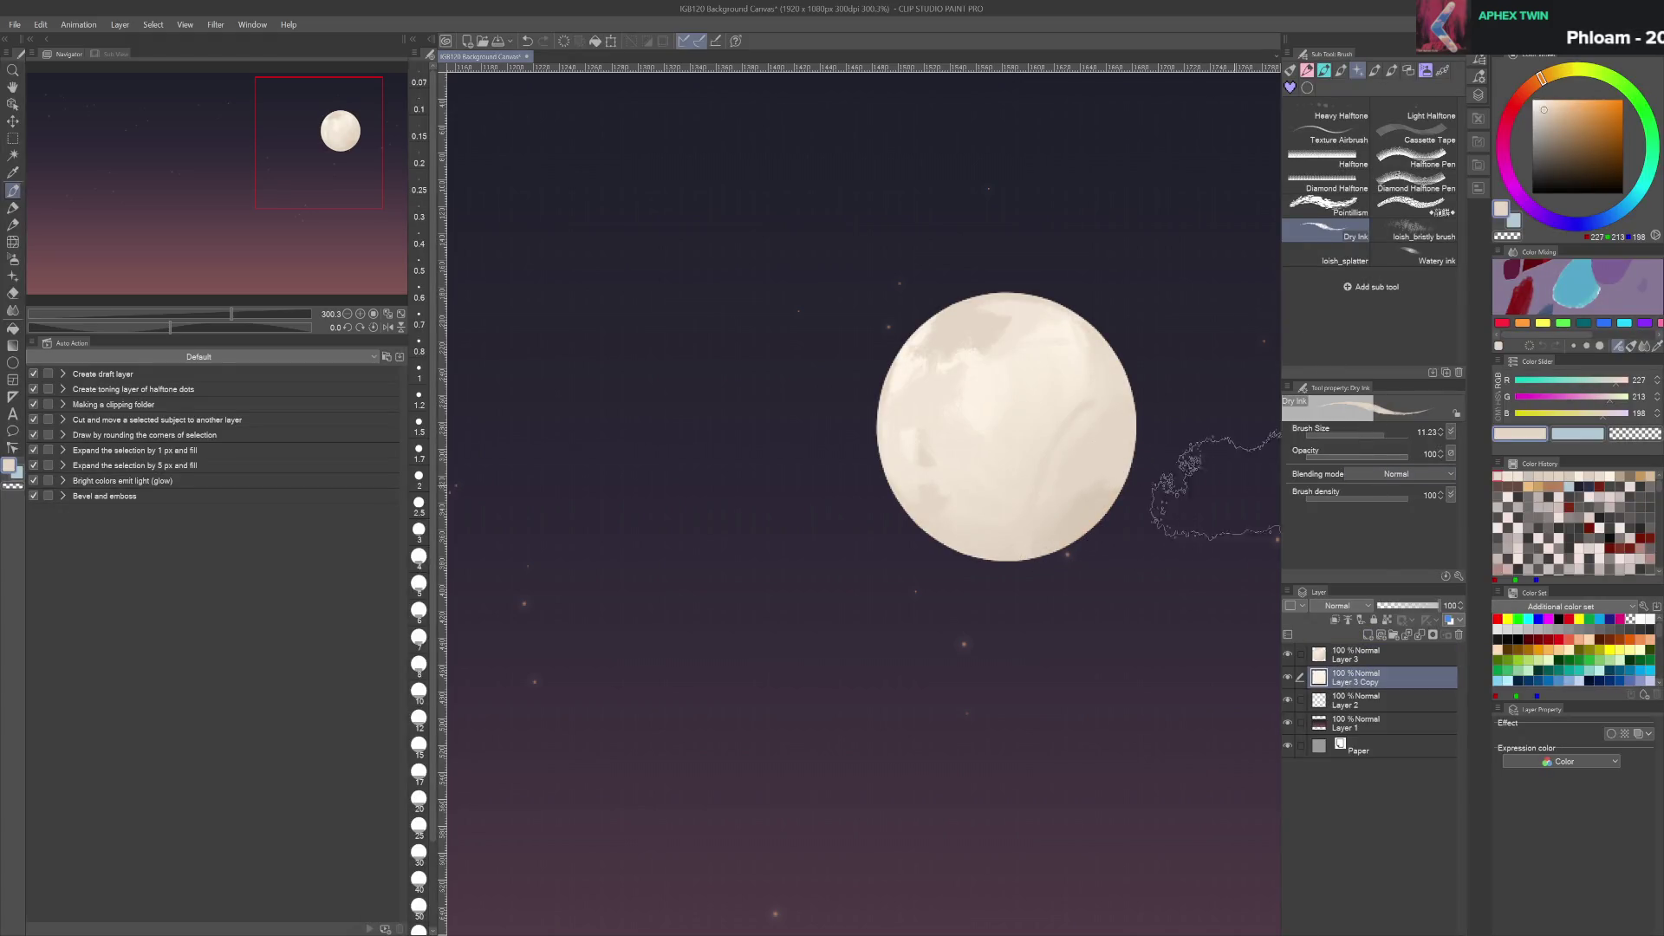
key(ctrl+d)
key(ctrl+u)
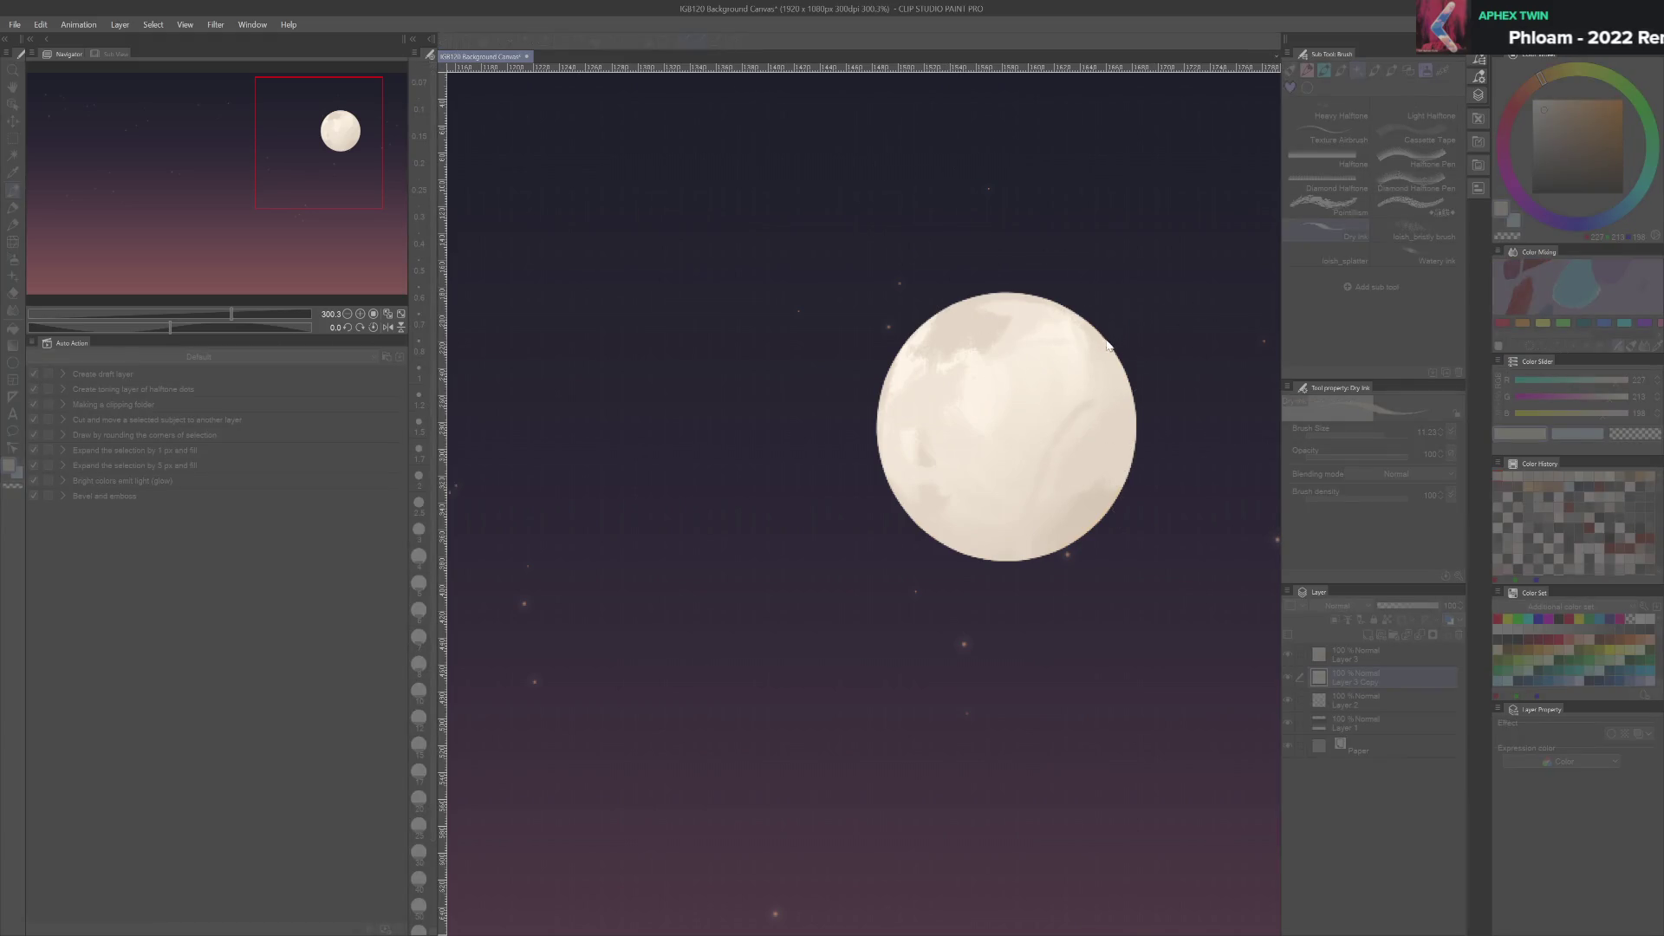
key(Return)
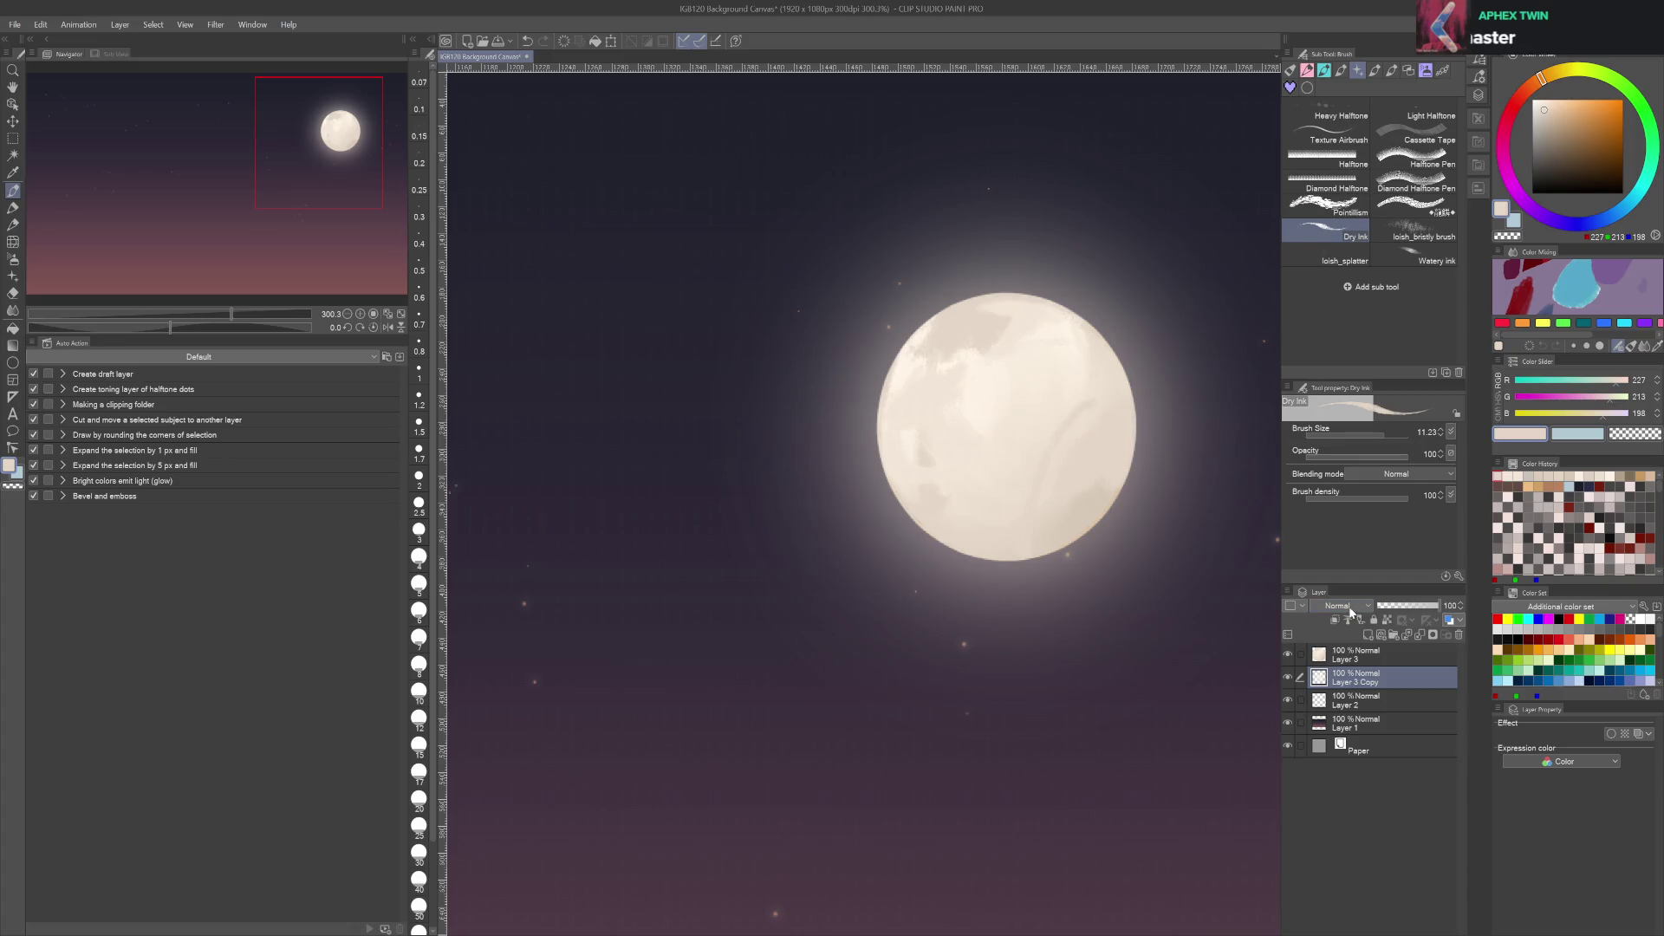
Duplicate the glow layer, merge it back down, and add another glow layer at 35% opacity
scroll(1352, 607, down, 4)
scroll(1350, 607, down, 5)
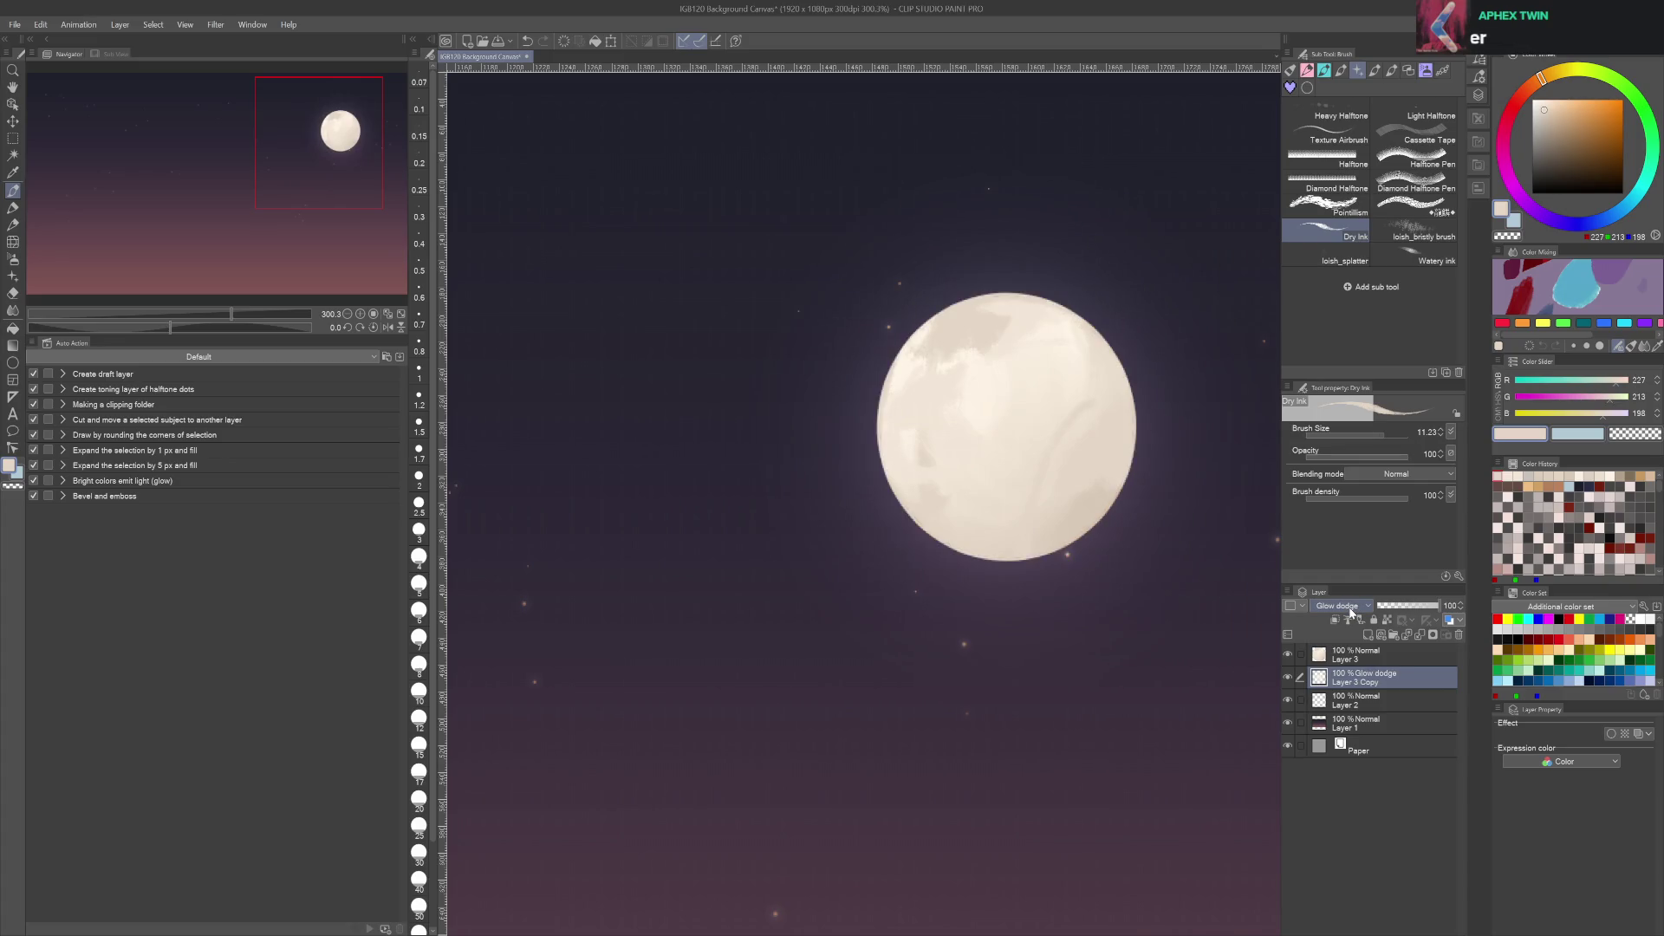
scroll(1350, 607, down, 1)
scroll(1350, 607, up, 1)
key(ctrl+j)
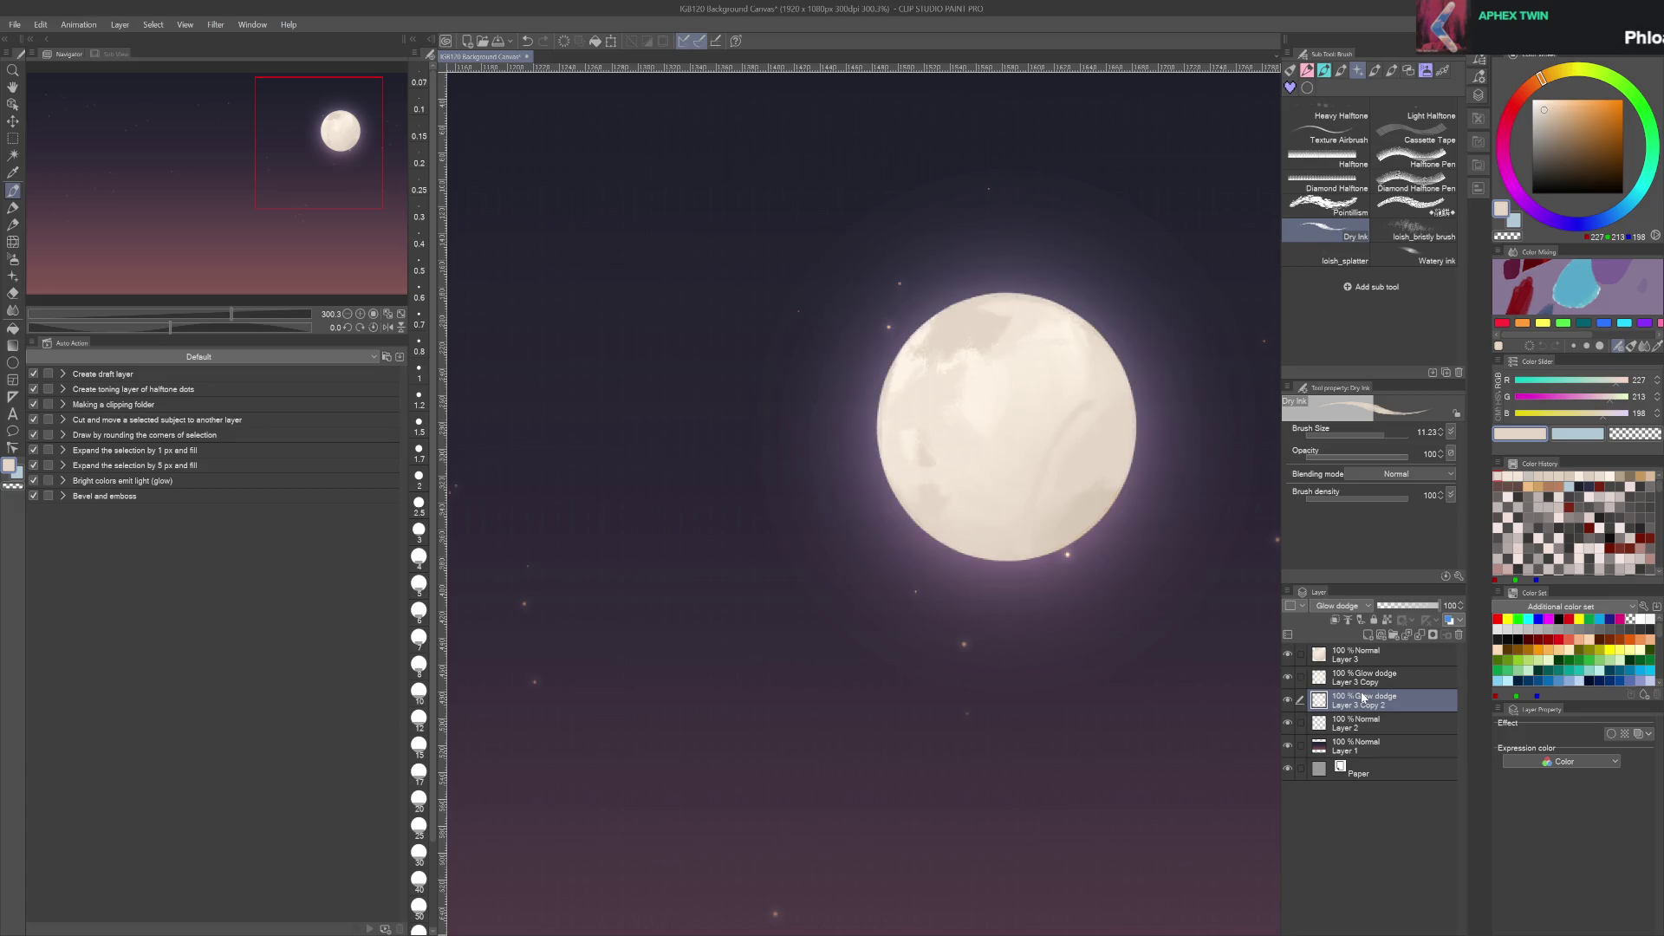
click(1363, 685)
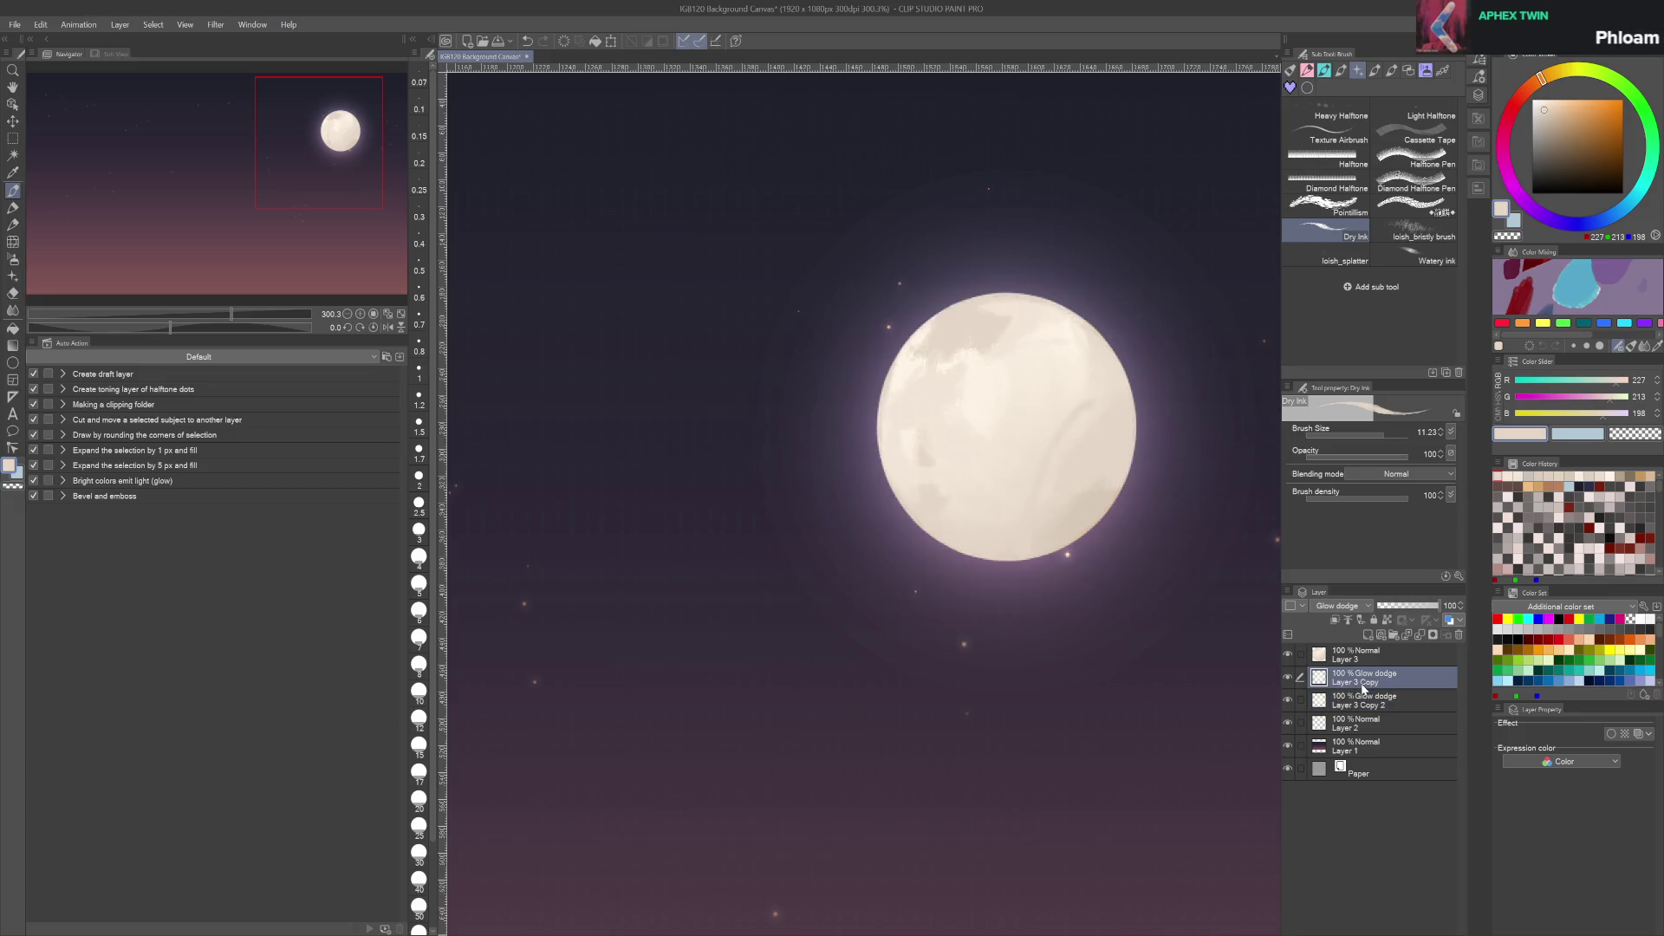
click(1422, 634)
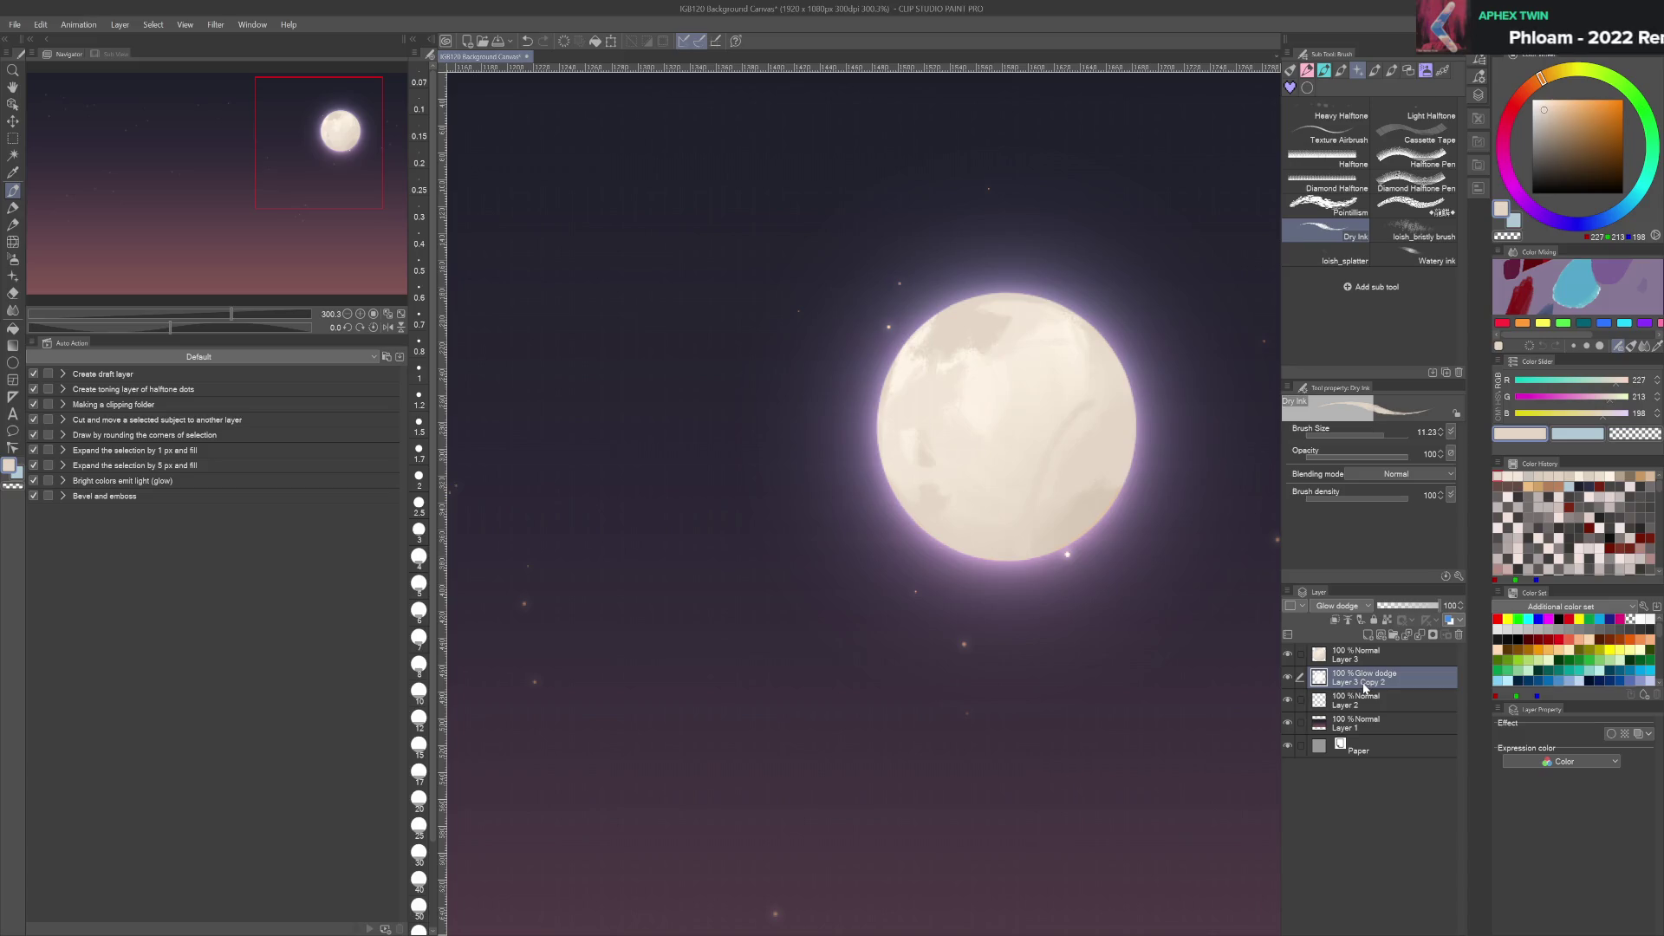
click(1293, 684)
click(1293, 684)
key(ctrl+c)
key(ctrl+v)
click(1399, 606)
Test the lower glow layer at 69% opacity, then restore it to 100%
scroll(1335, 606, up, 8)
scroll(1332, 609, up, 2)
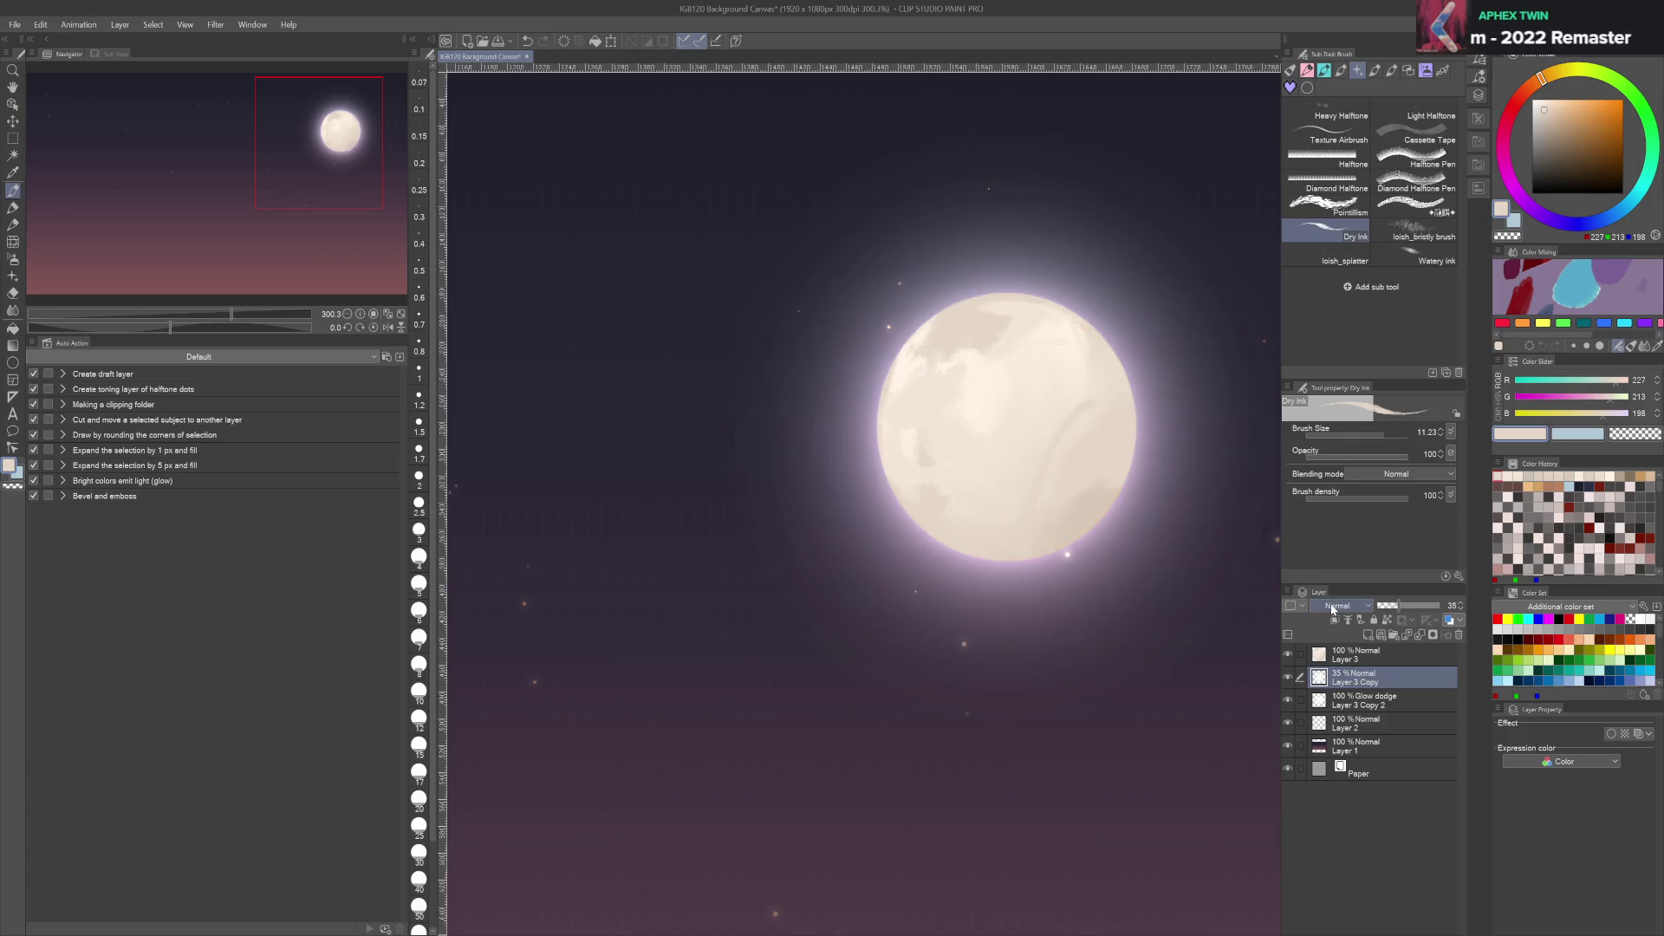
scroll(1356, 610, down, 8)
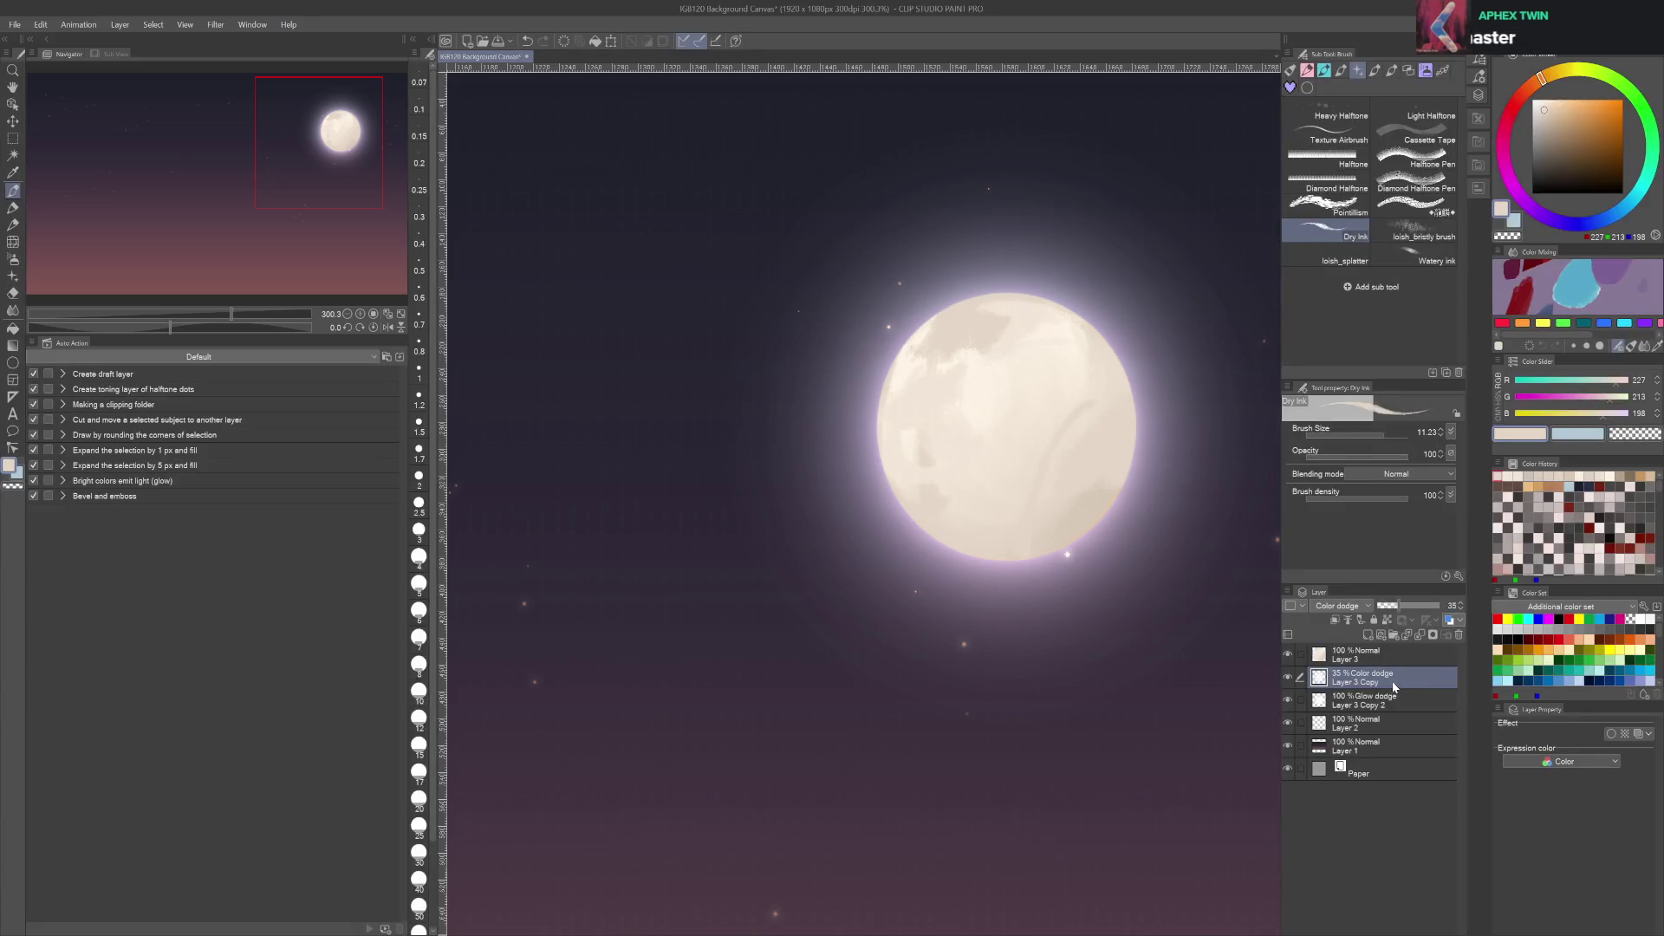
click(1366, 702)
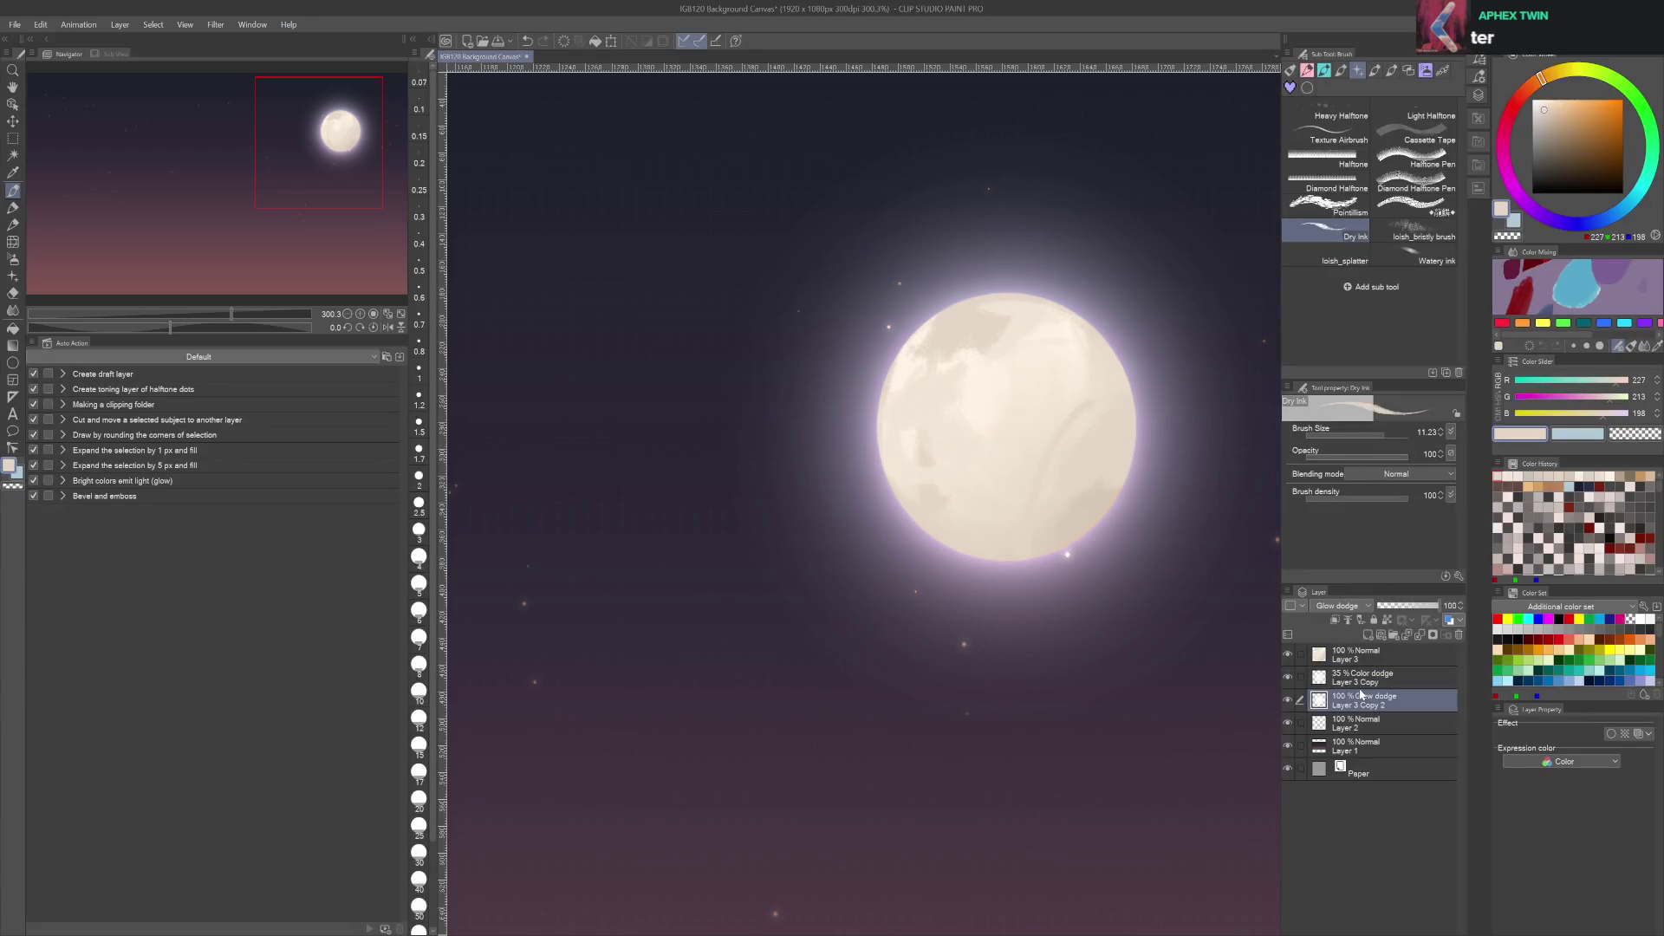
click(1418, 605)
click(1435, 605)
Set Layer 3 Copy to Color blending at 100% opacity and add a new empty layer
click(1354, 677)
scroll(1336, 607, up, 7)
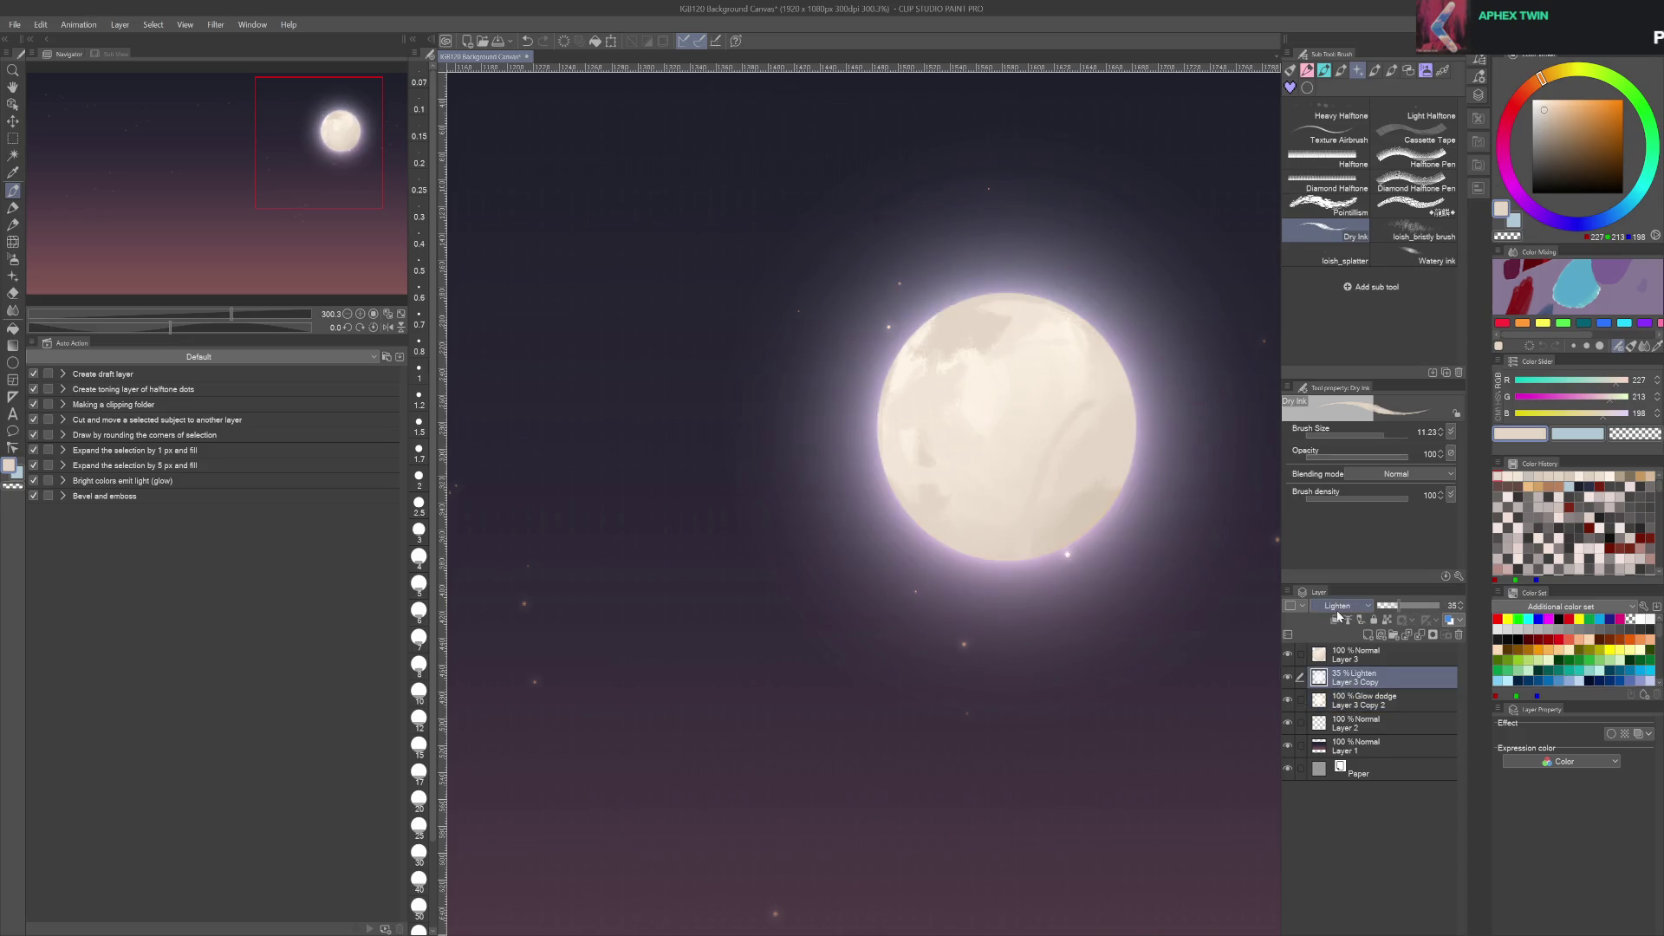
scroll(1337, 610, down, 3)
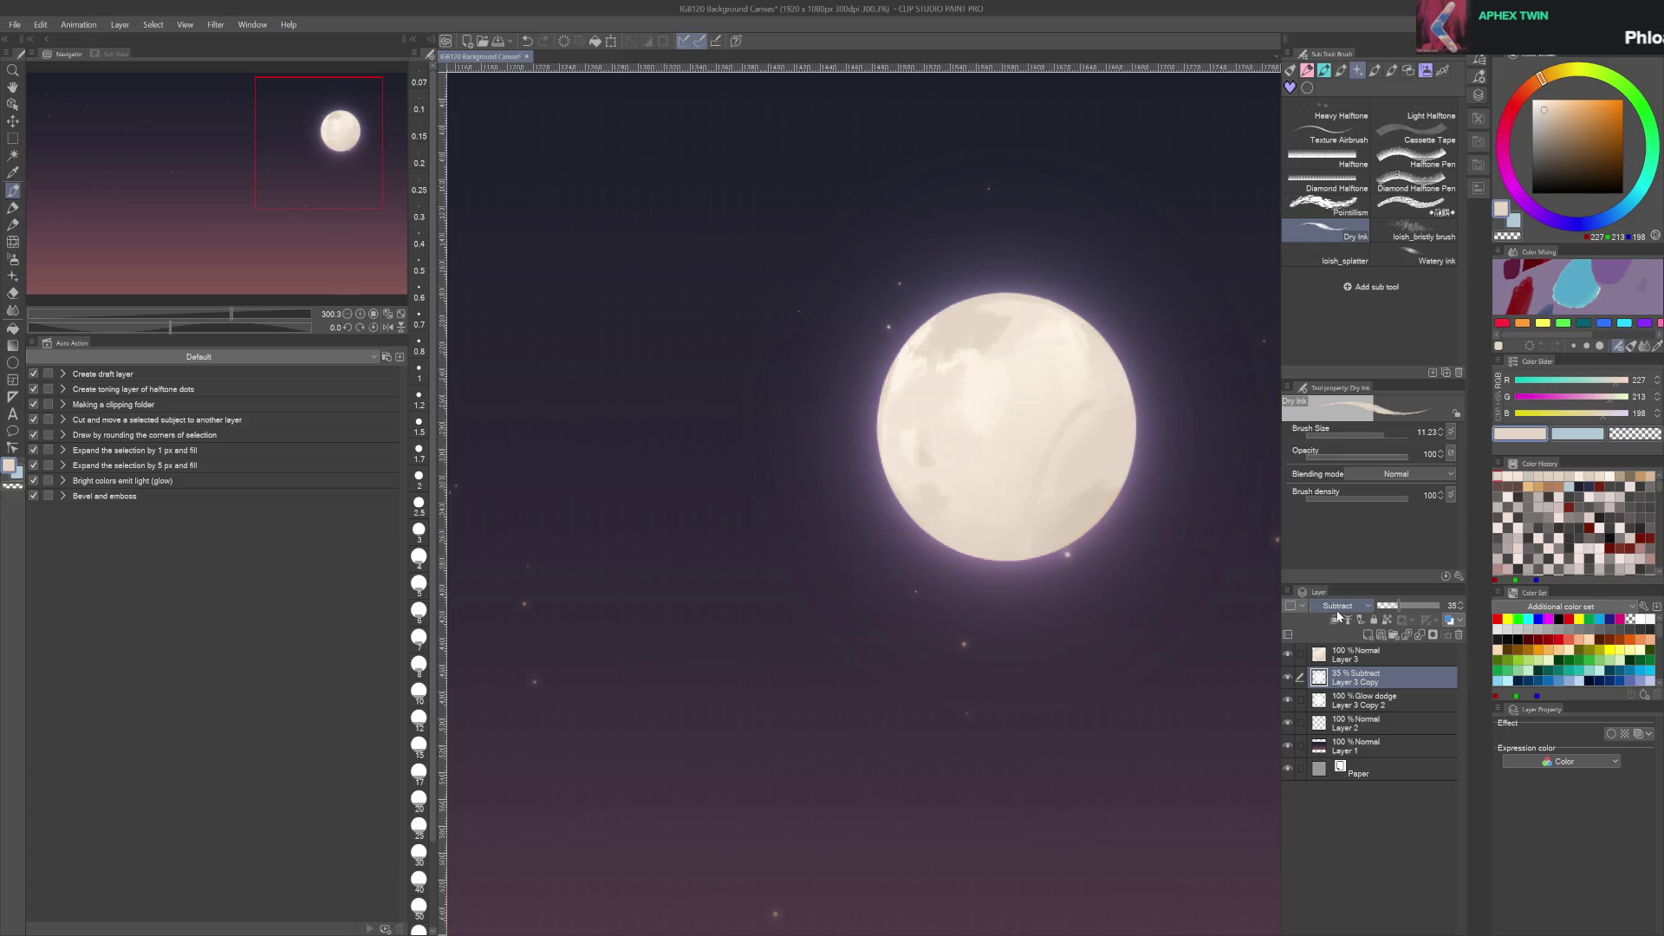
scroll(1336, 611, down, 3)
scroll(1336, 610, down, 6)
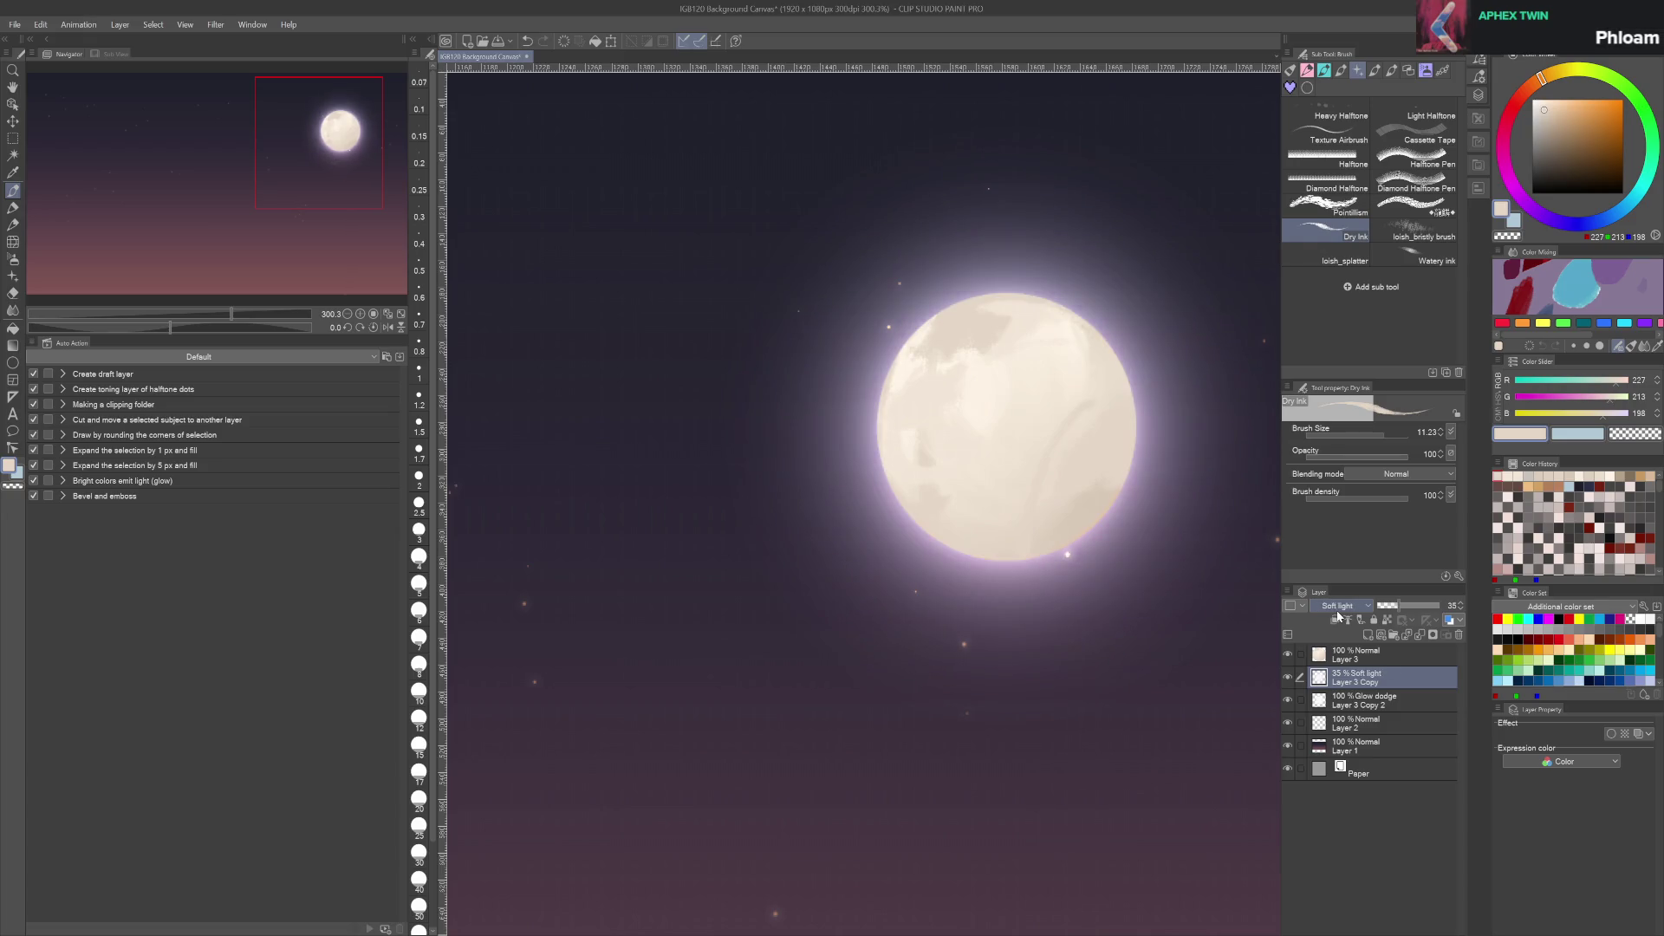
scroll(1336, 610, down, 1)
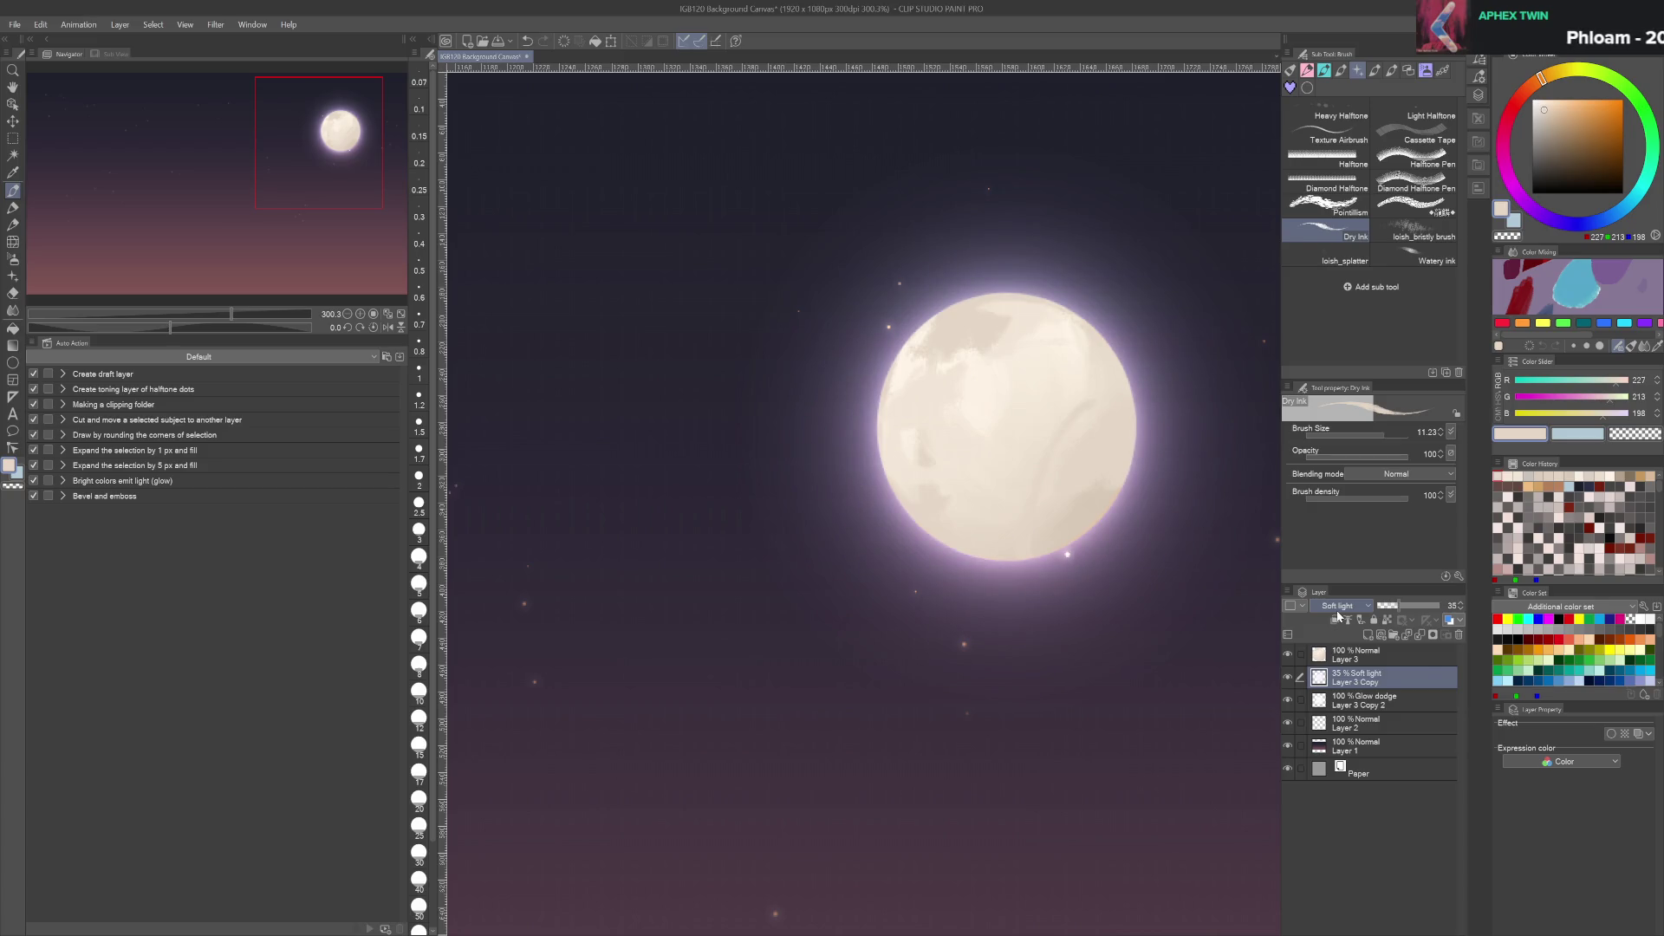
click(1368, 701)
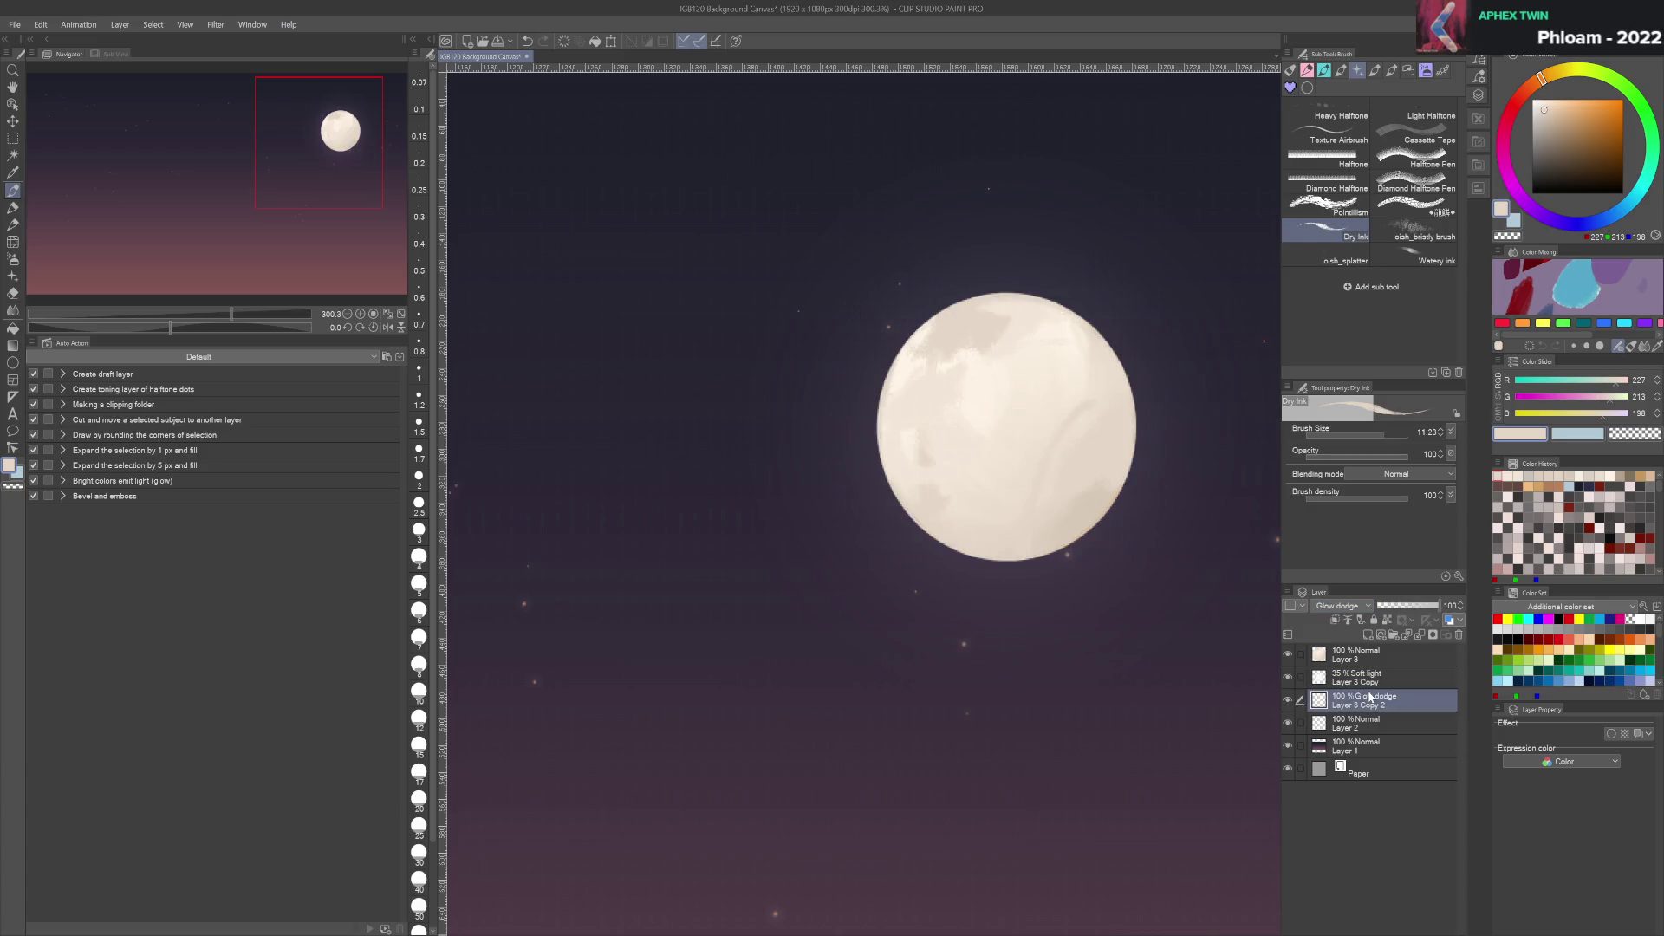
click(1369, 677)
drag(1410, 612, 1443, 606)
scroll(1353, 612, down, 3)
scroll(1353, 611, up, 11)
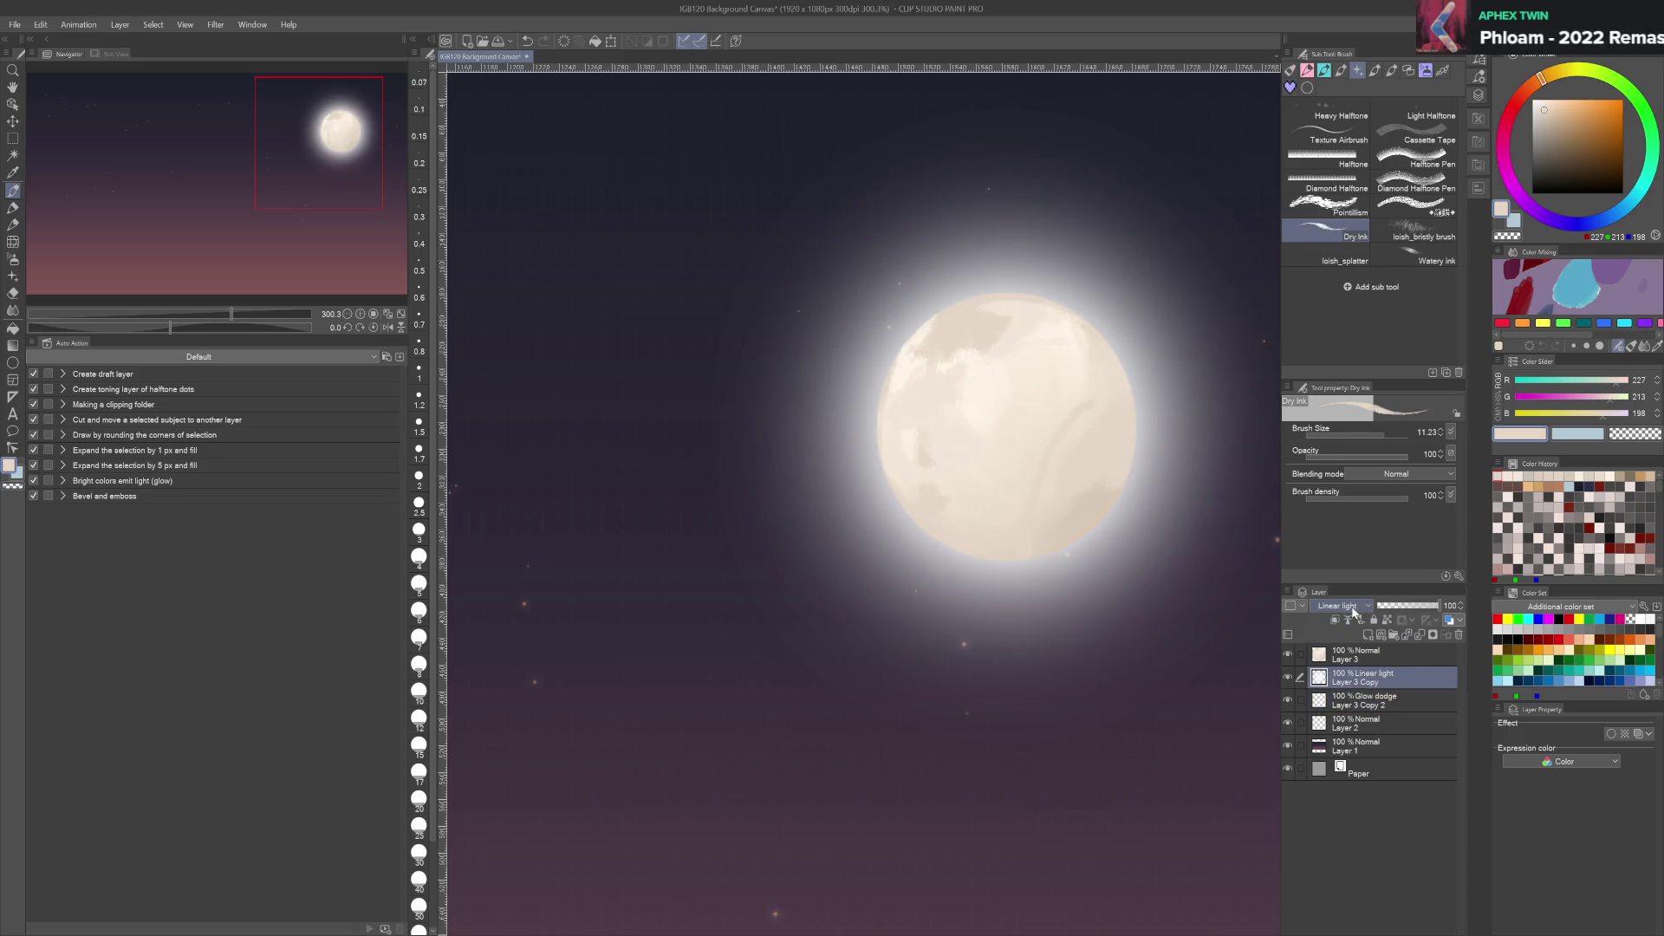
scroll(1354, 611, down, 19)
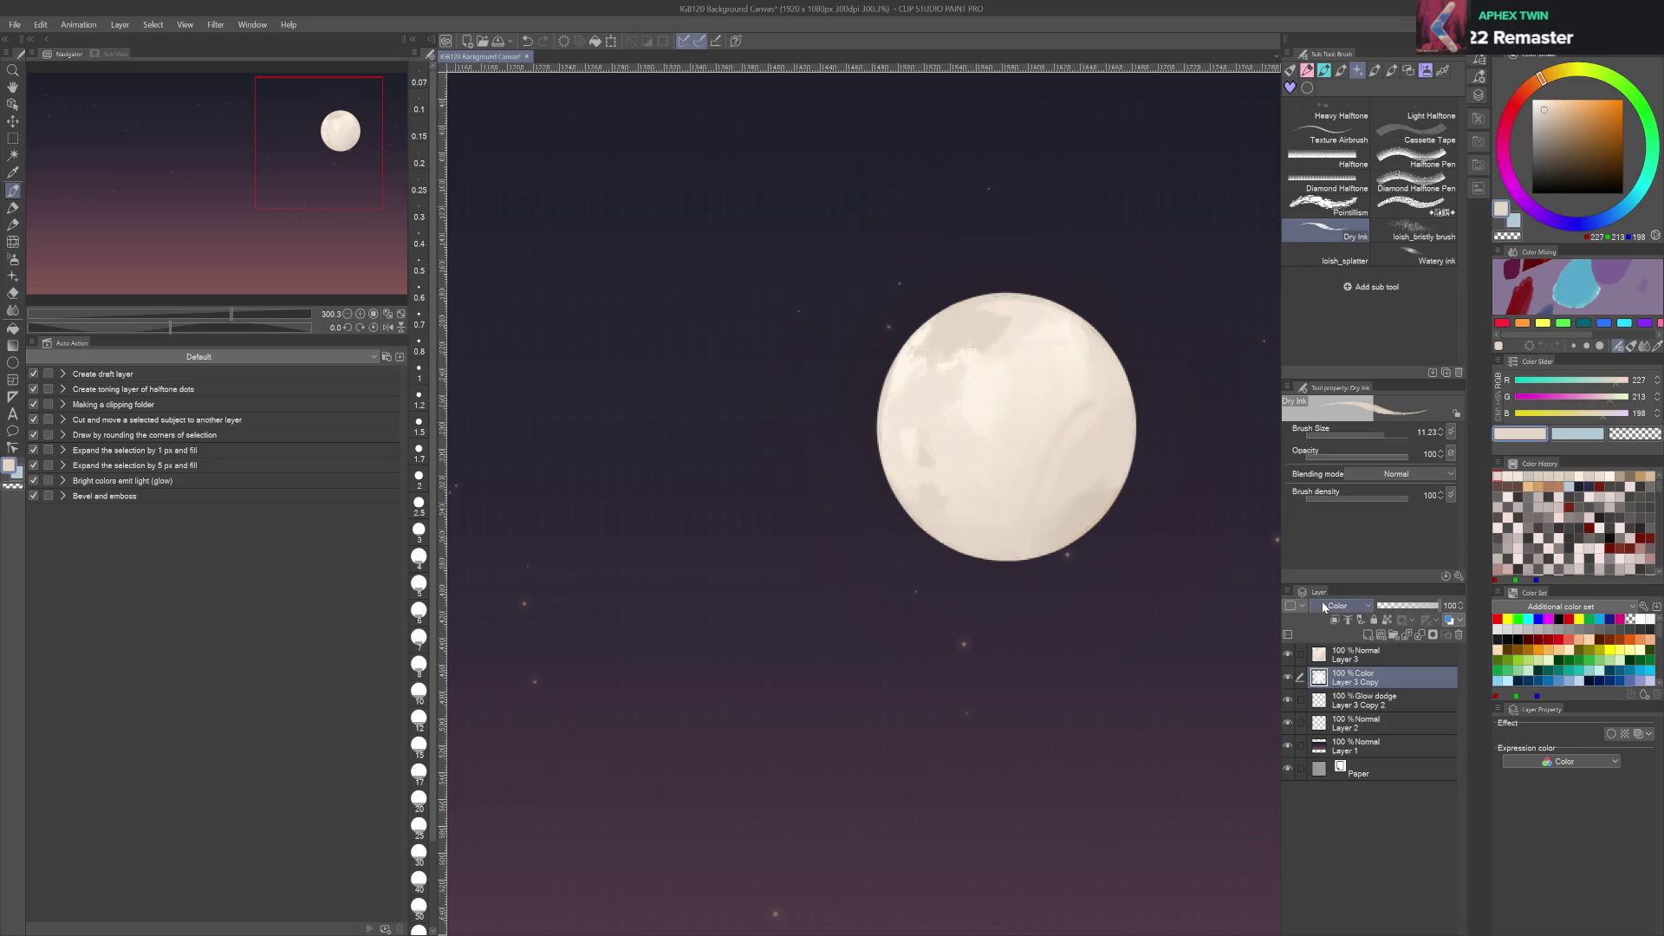
key(ctrl+shift+n)
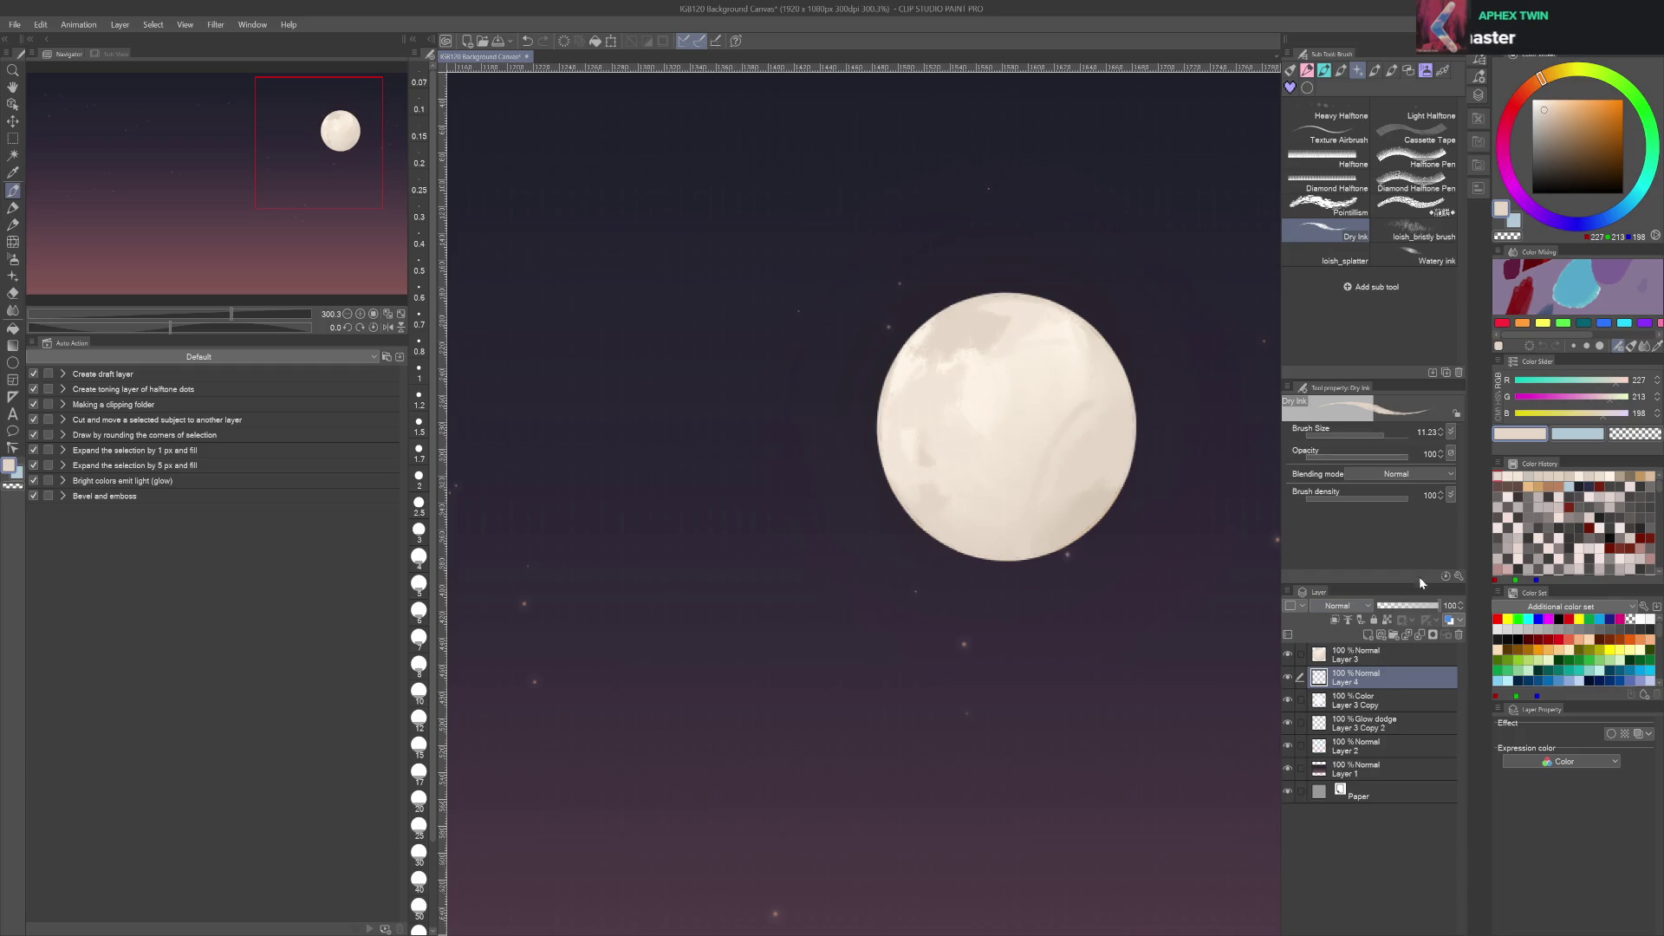
Delete Layer 4 and both glow copies (Glow dodge and Color), keeping only Layers 1–3
key(ctrl+alt+g)
drag(1564, 100, 1567, 99)
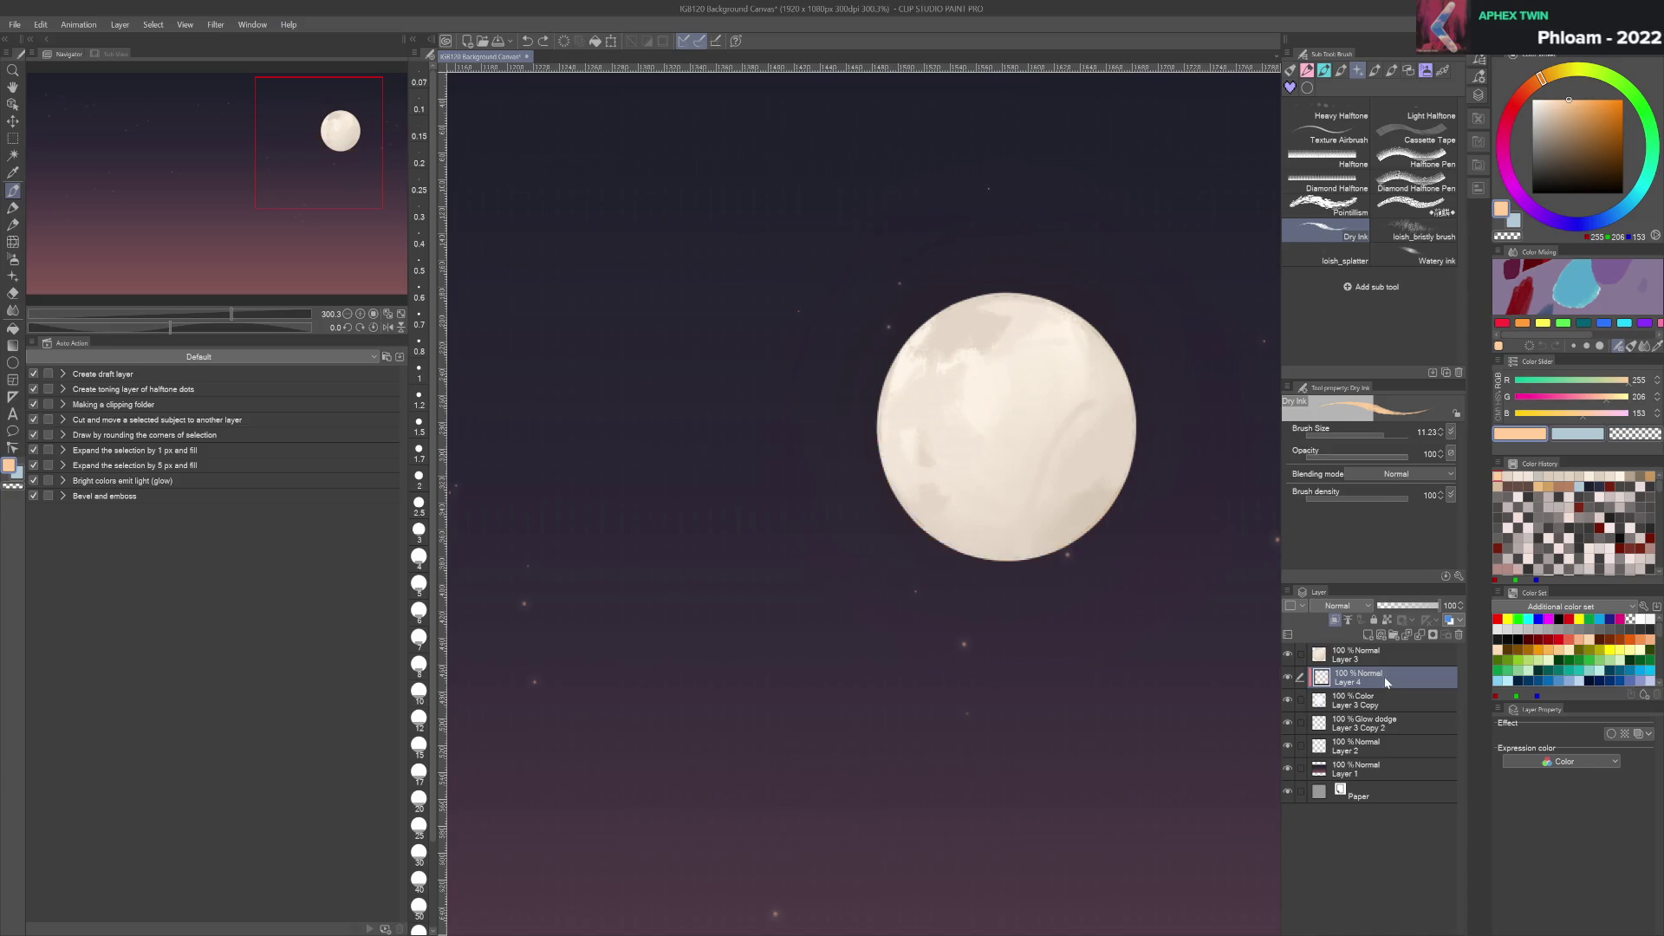
mouse_move(1329, 682)
mouse_down()
mouse_move(1383, 636)
mouse_move(1460, 639)
mouse_up()
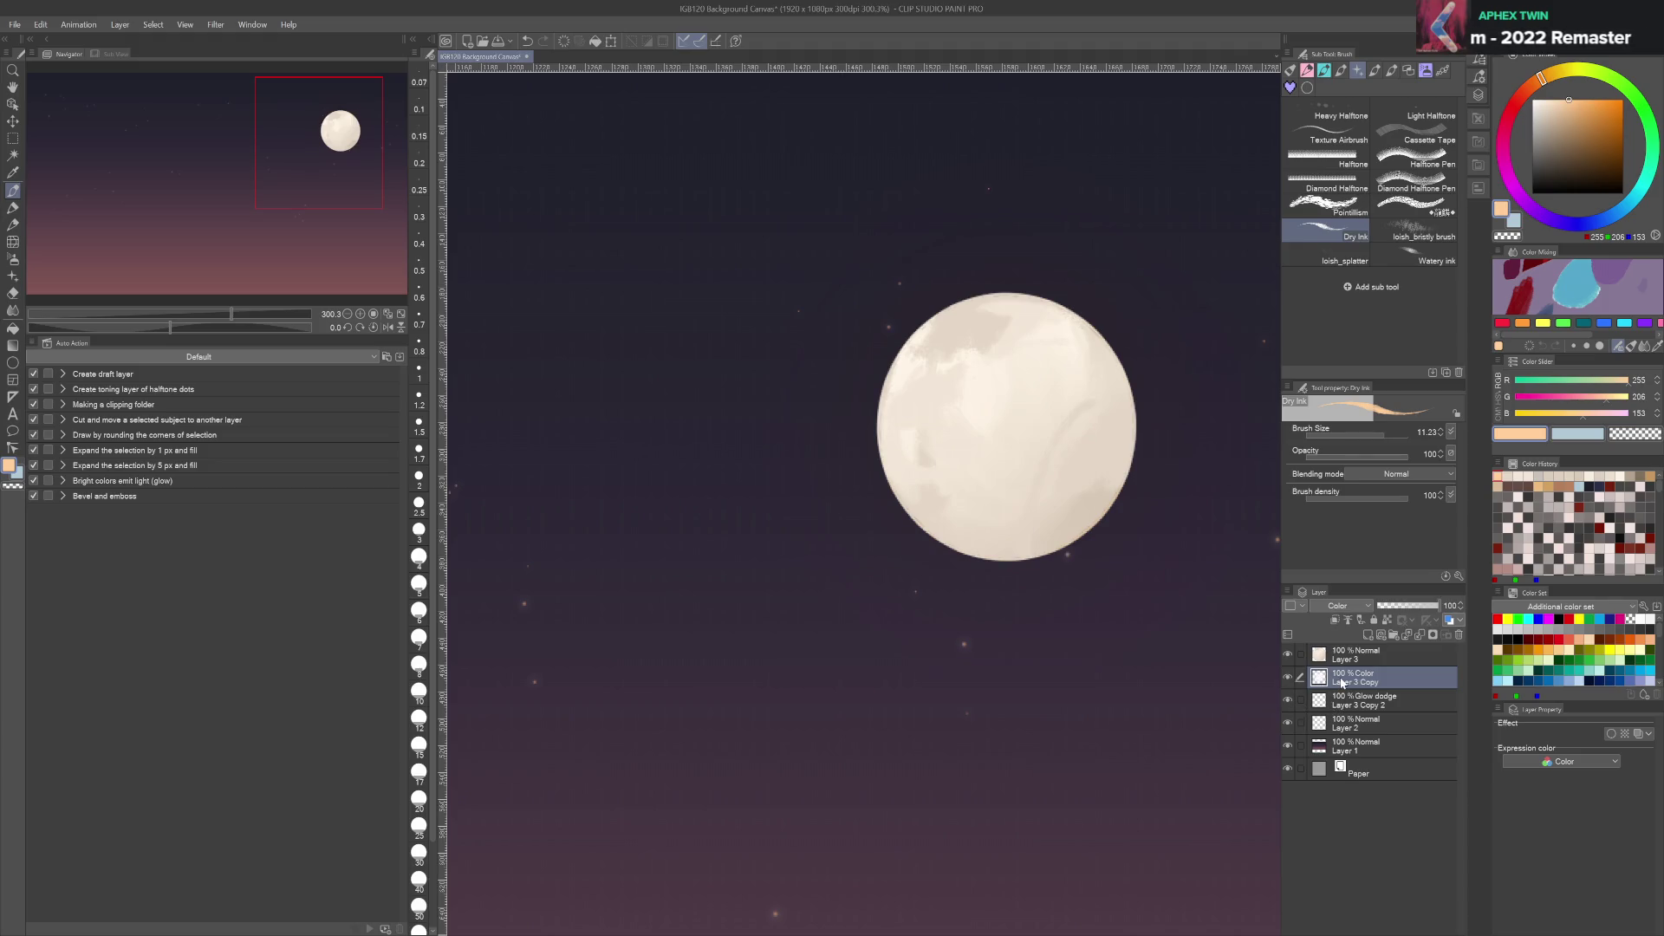
click(1343, 705)
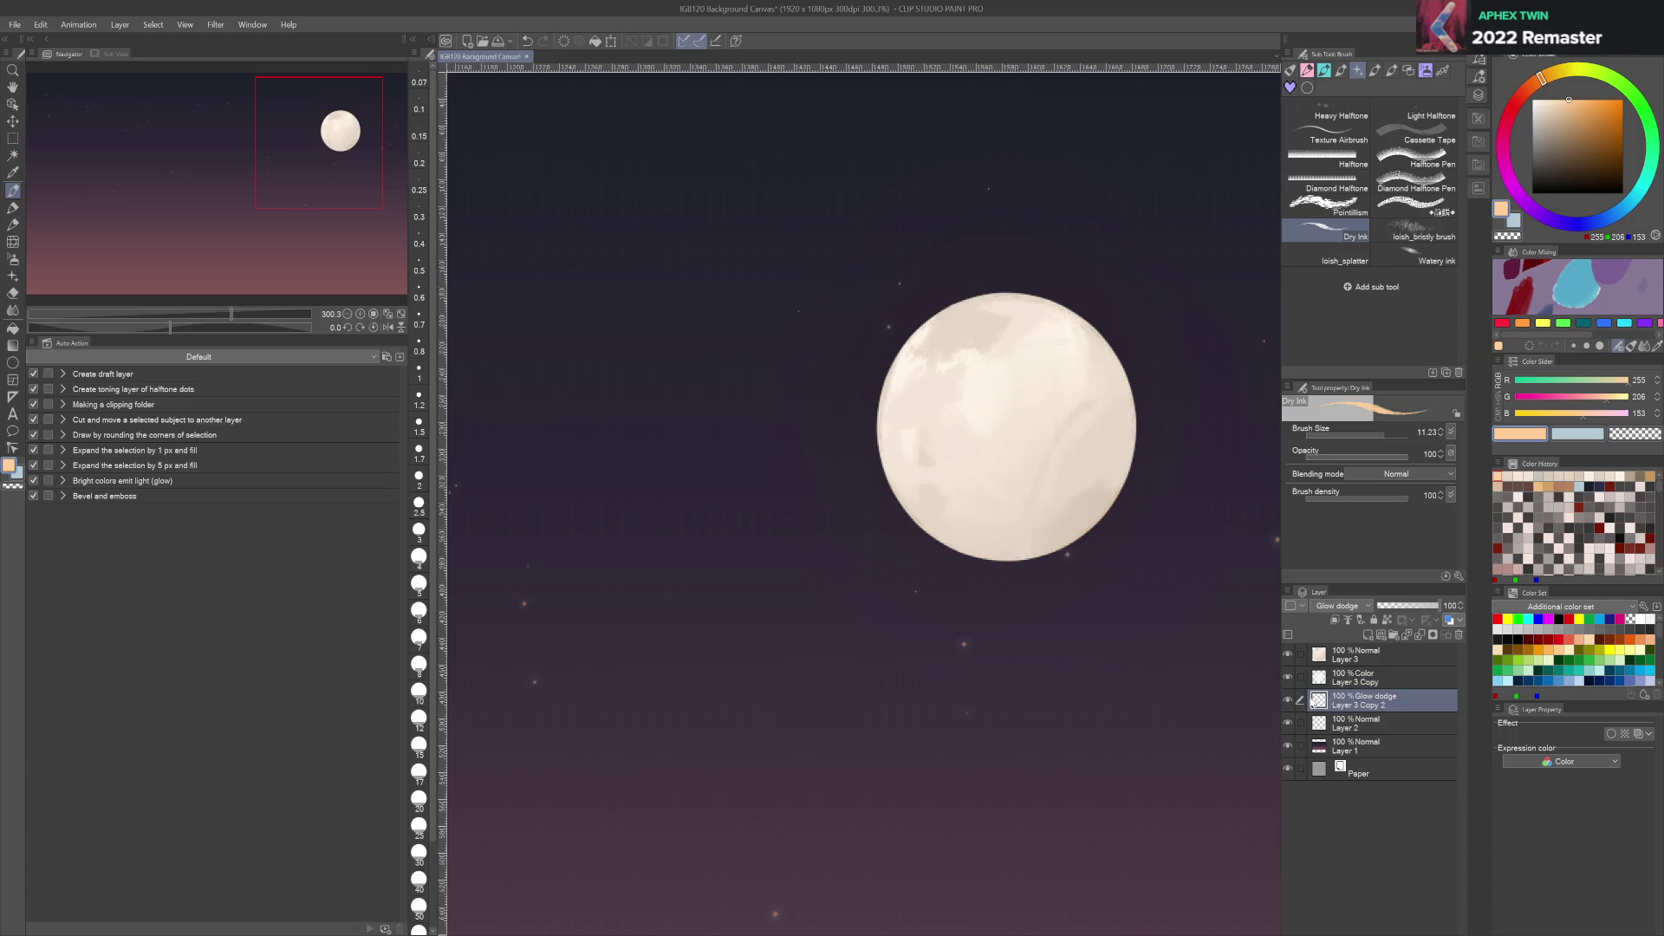
click(1458, 635)
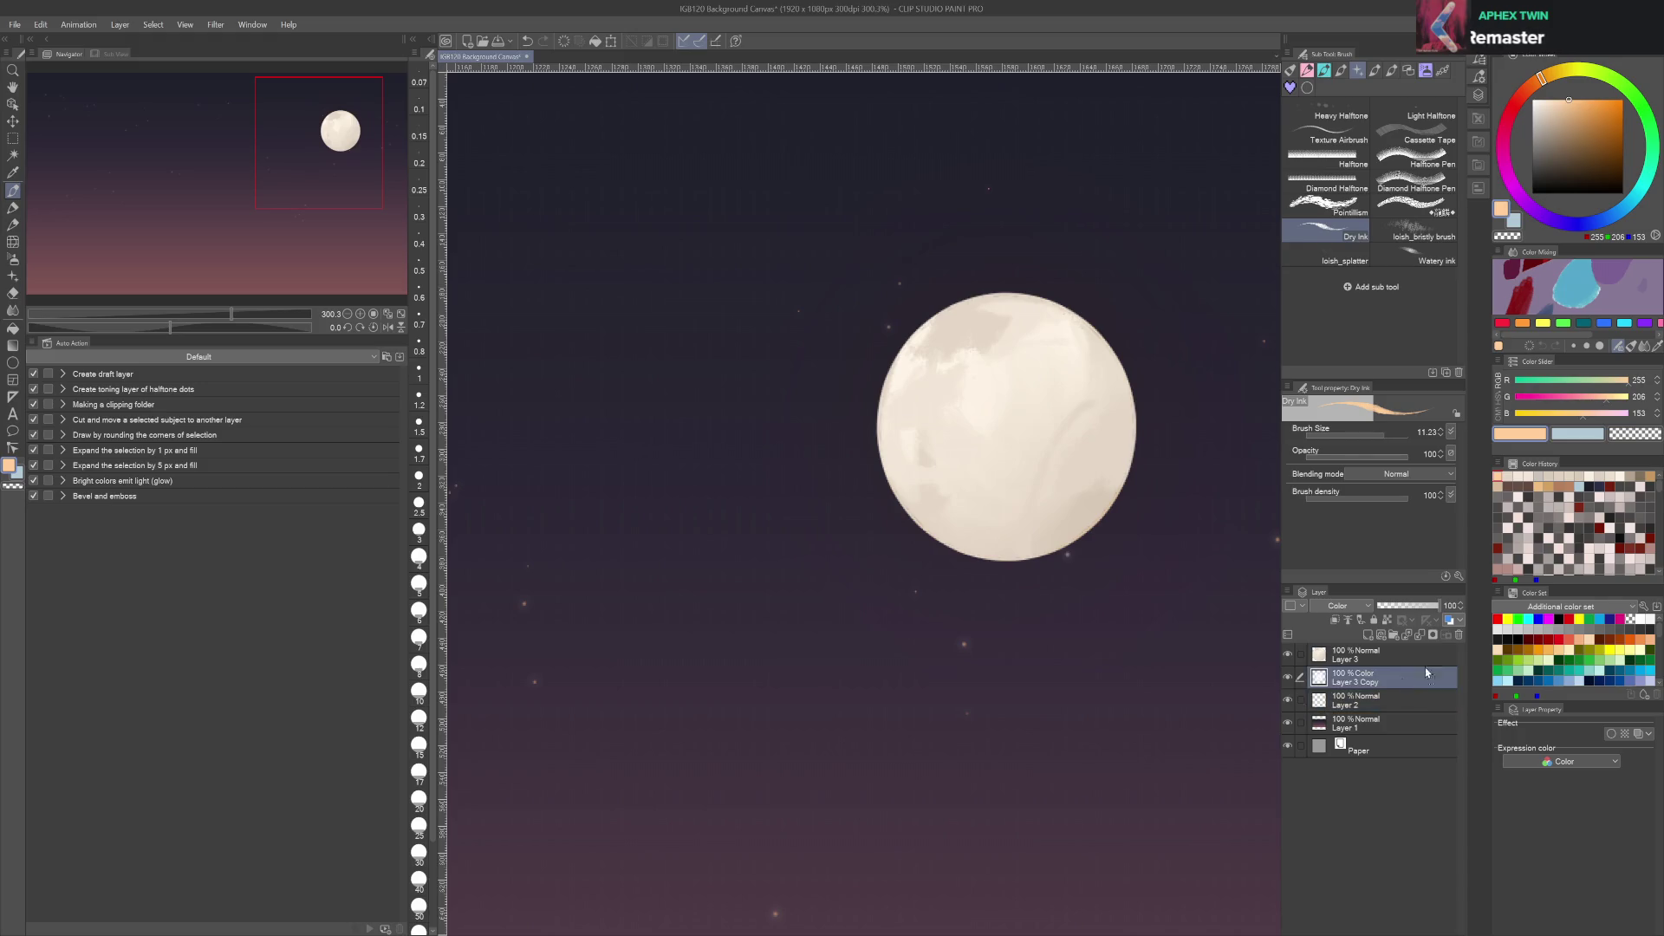
click(1459, 636)
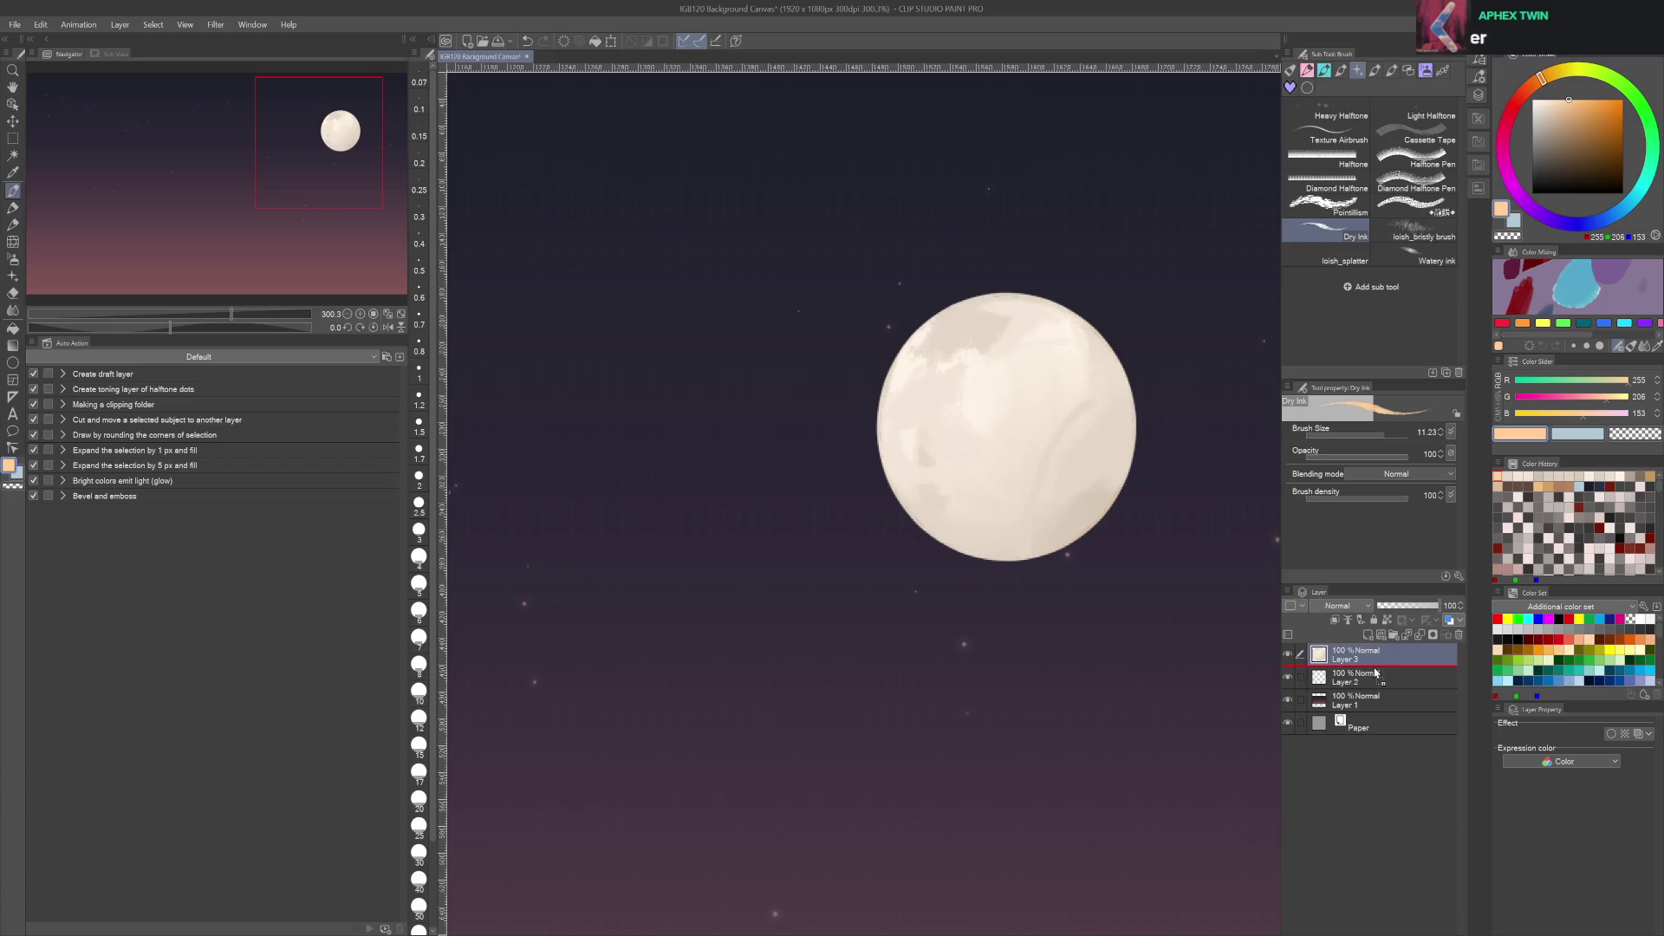
Duplicate the moon layer, fill its shape orange, and Gaussian-blur it into a glow
key(ctrl+v)
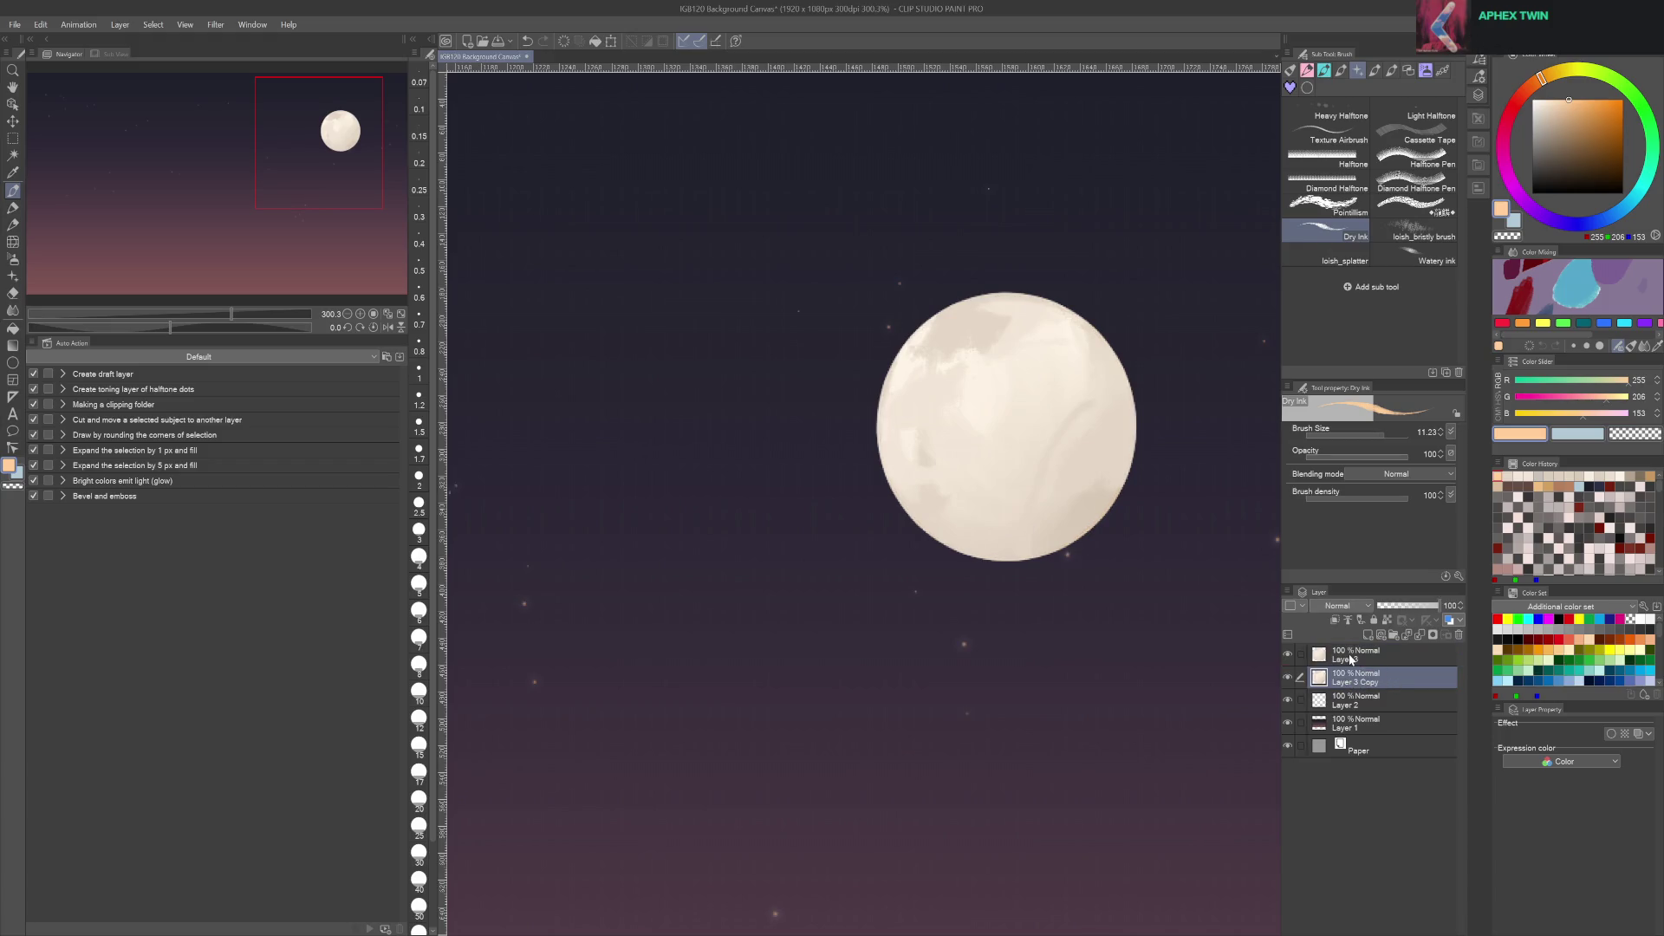
ctrl+click(1318, 678)
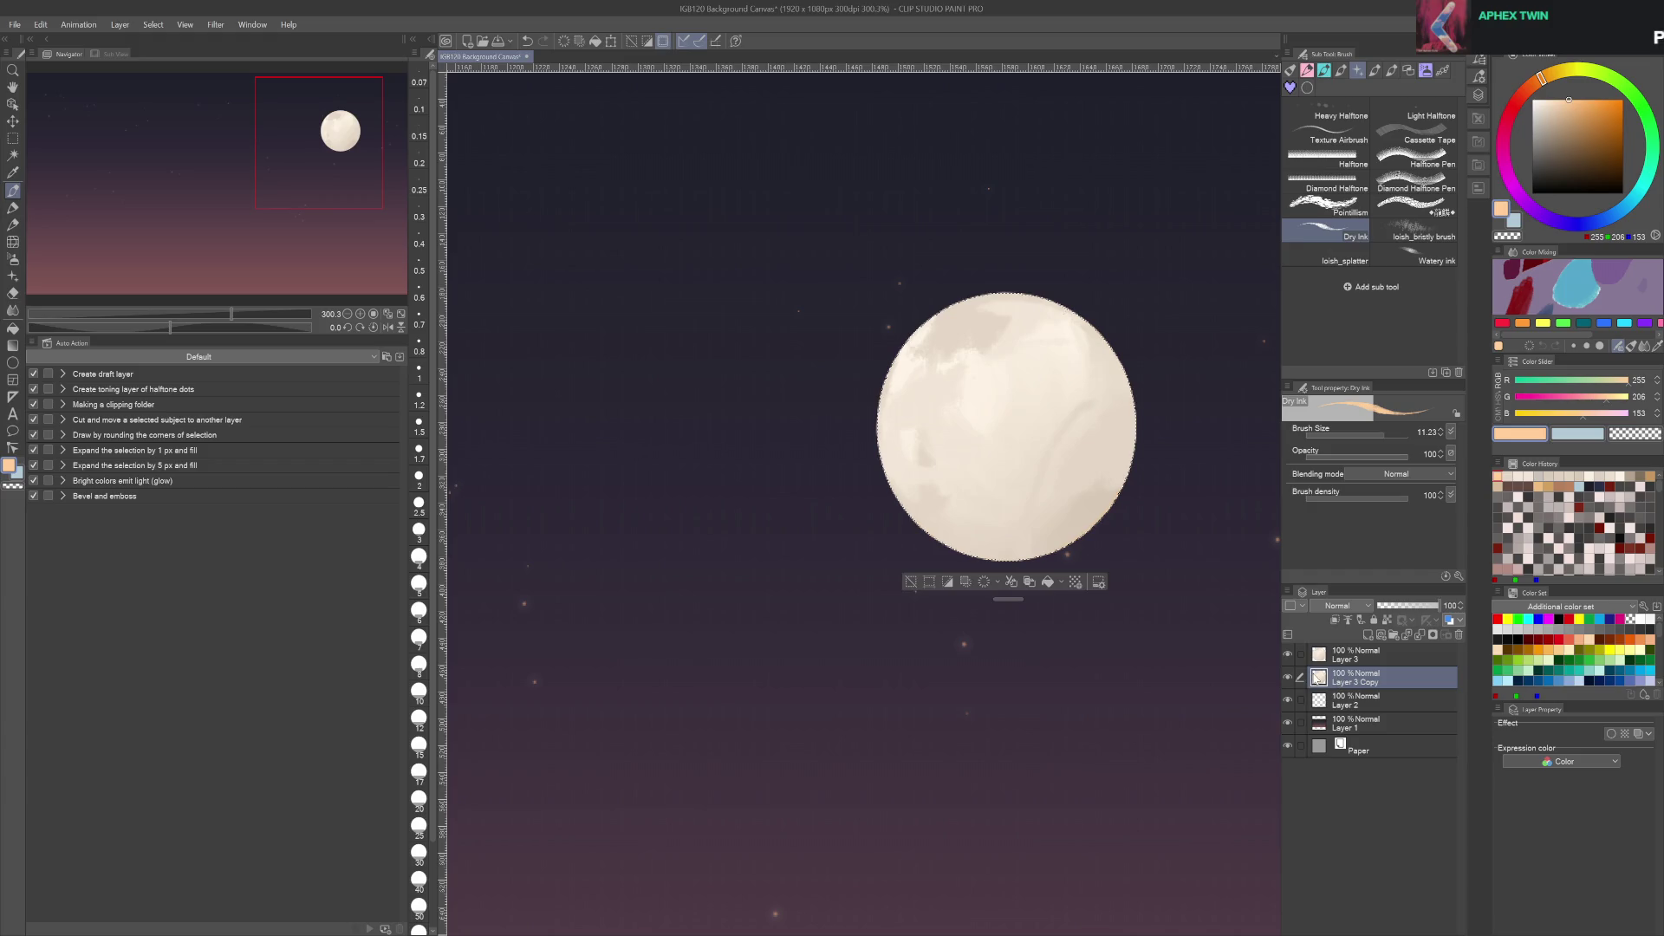
key(alt+Delete)
key(ctrl+d)
key(m)
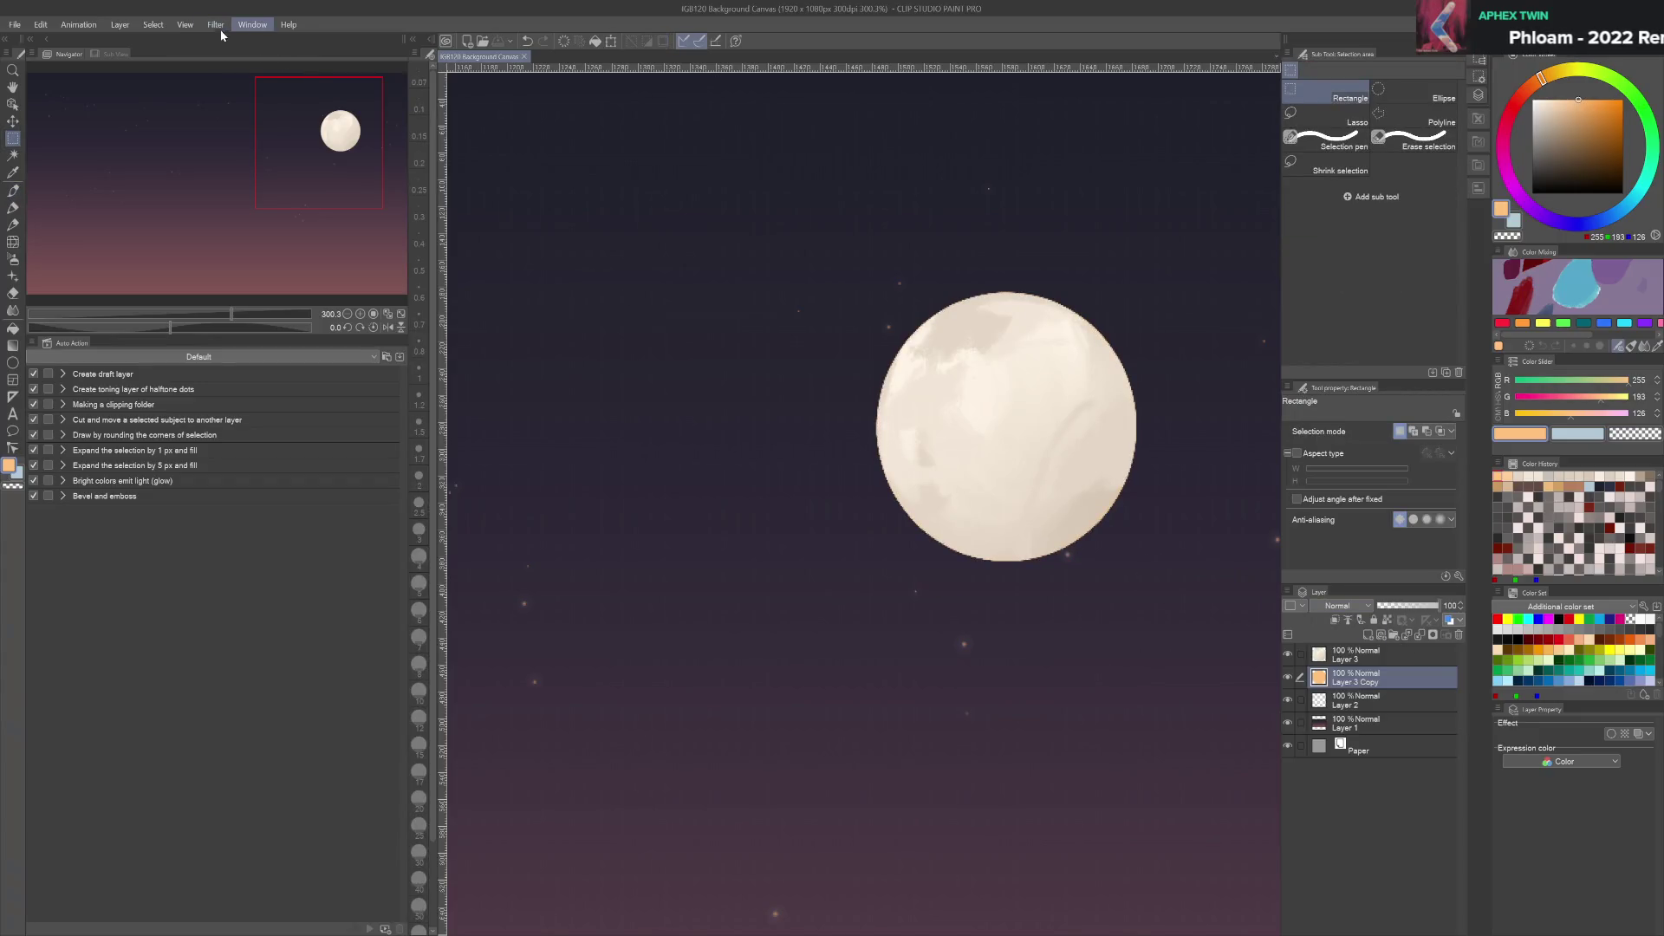
key(ctrl+shift+b)
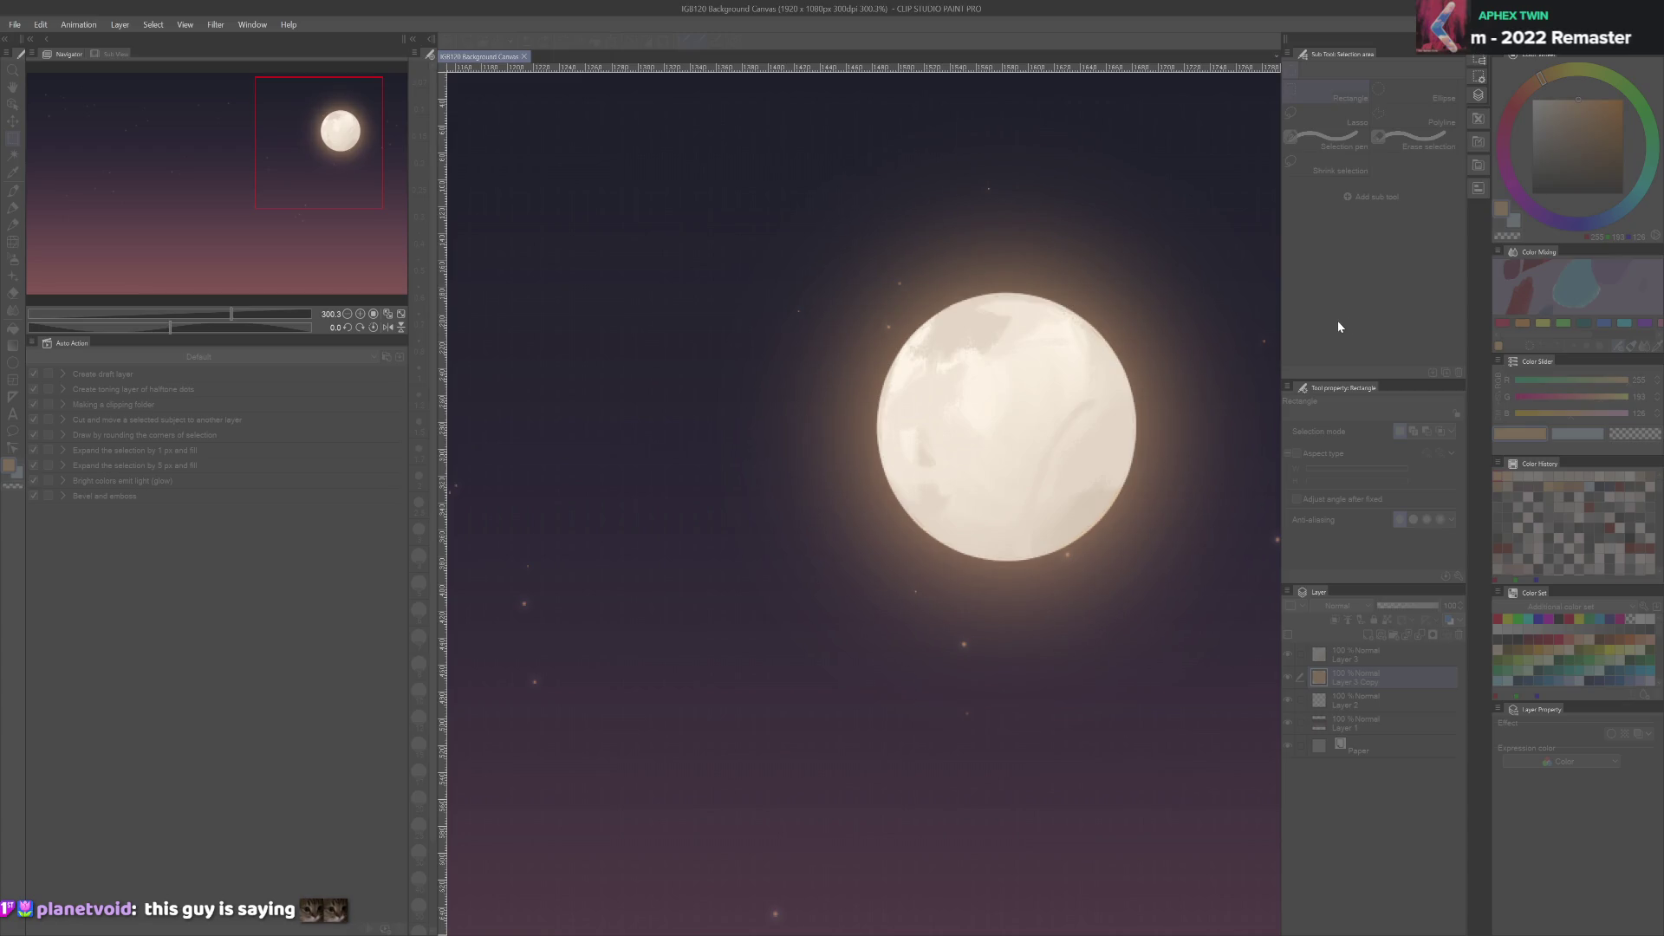
key(Return)
Fade the glow to about 41%, add a 45% duplicate, and merge both glow layers
click(1413, 606)
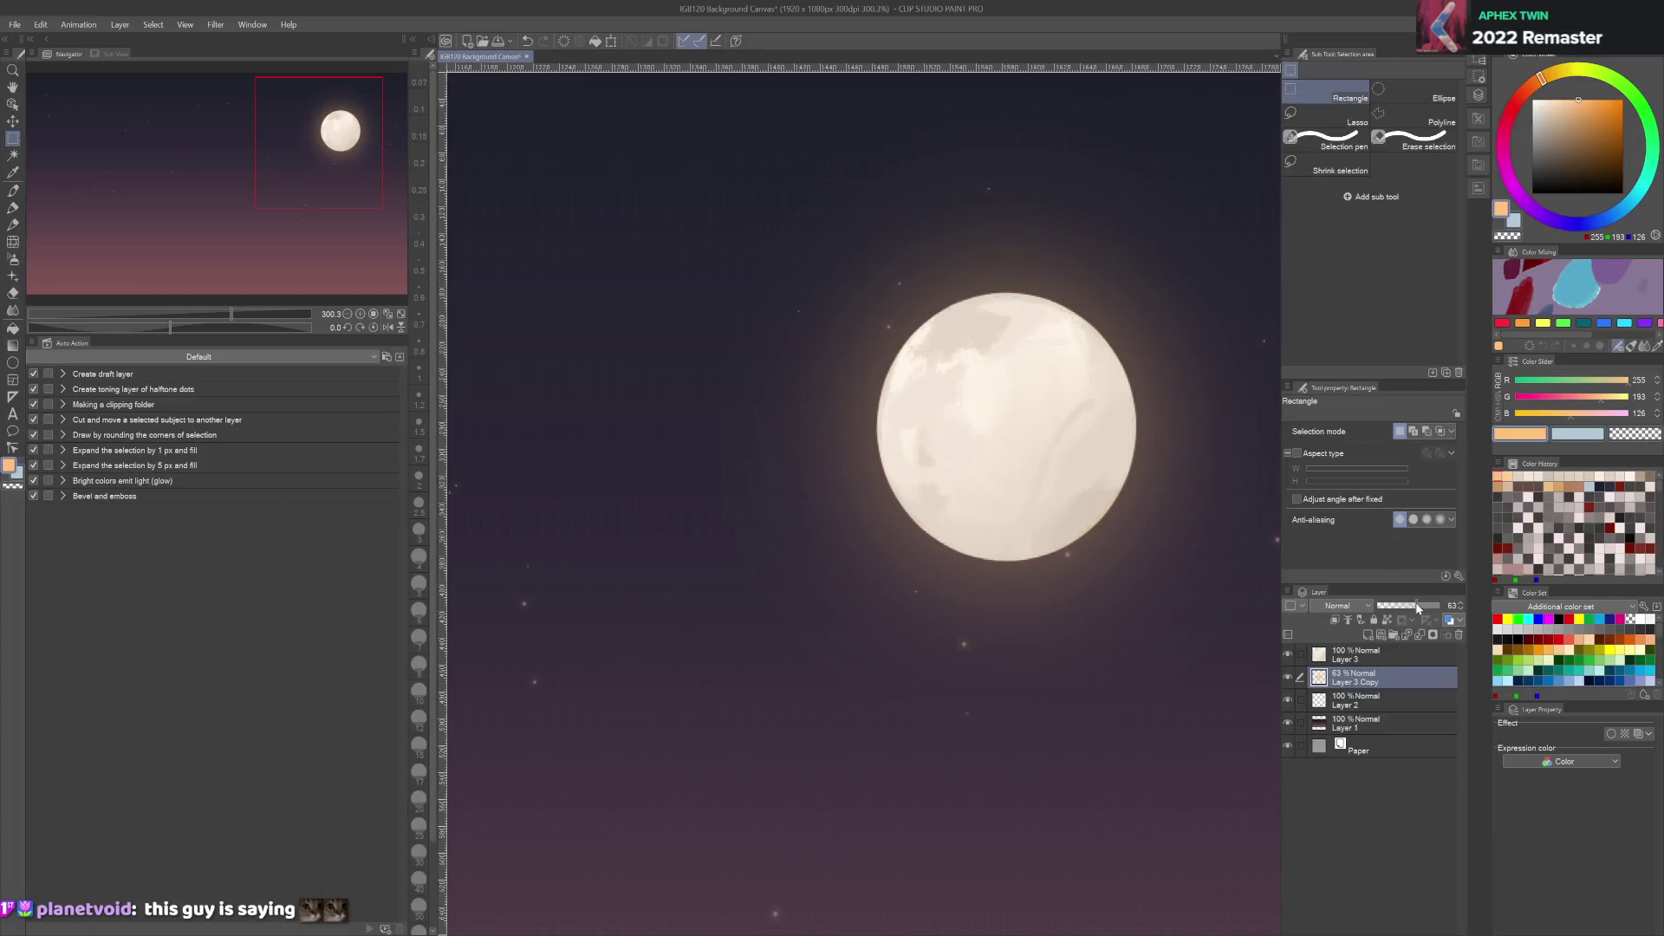
drag(1413, 608, 1417, 610)
key(ctrl+j)
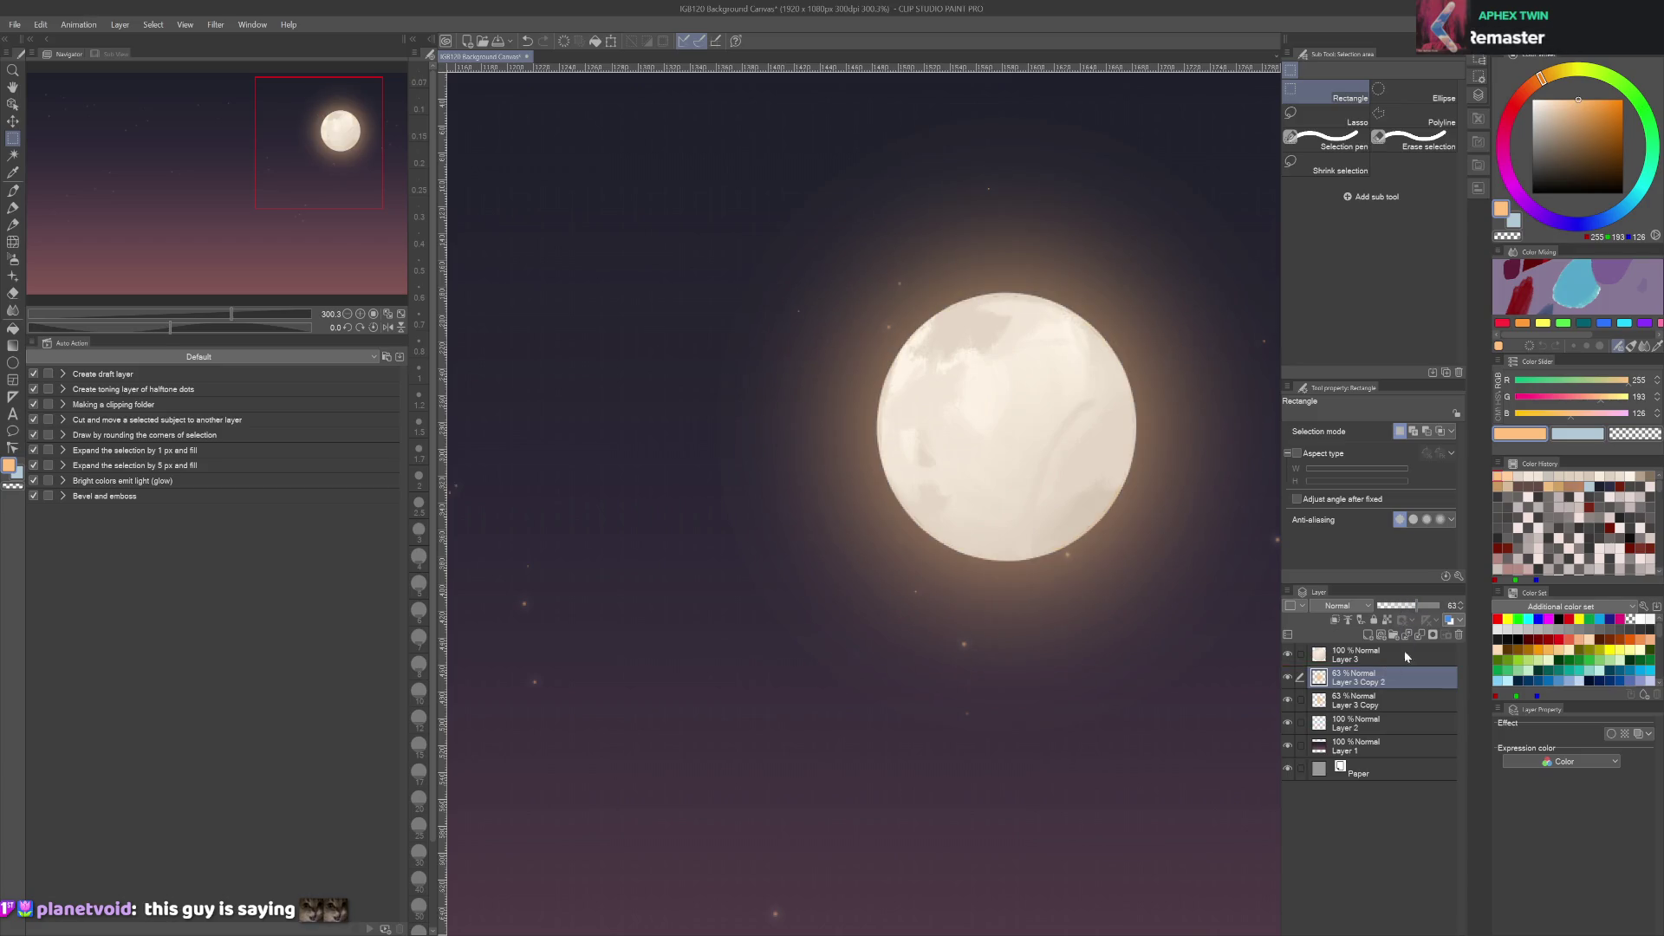
click(1408, 607)
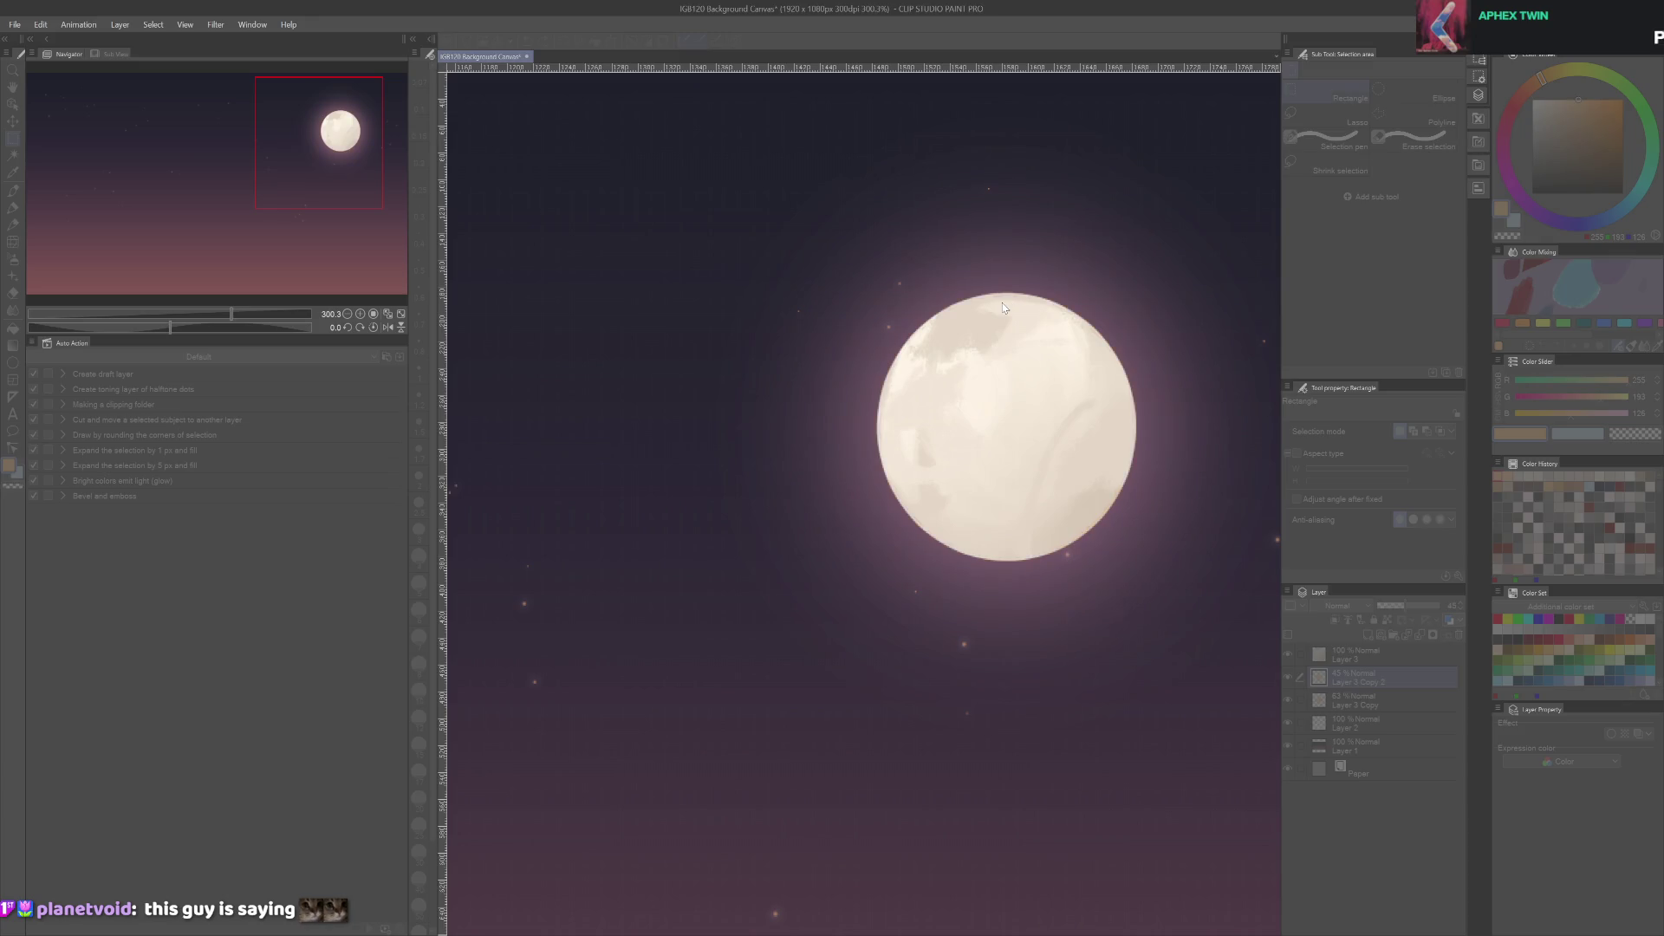
click(1387, 681)
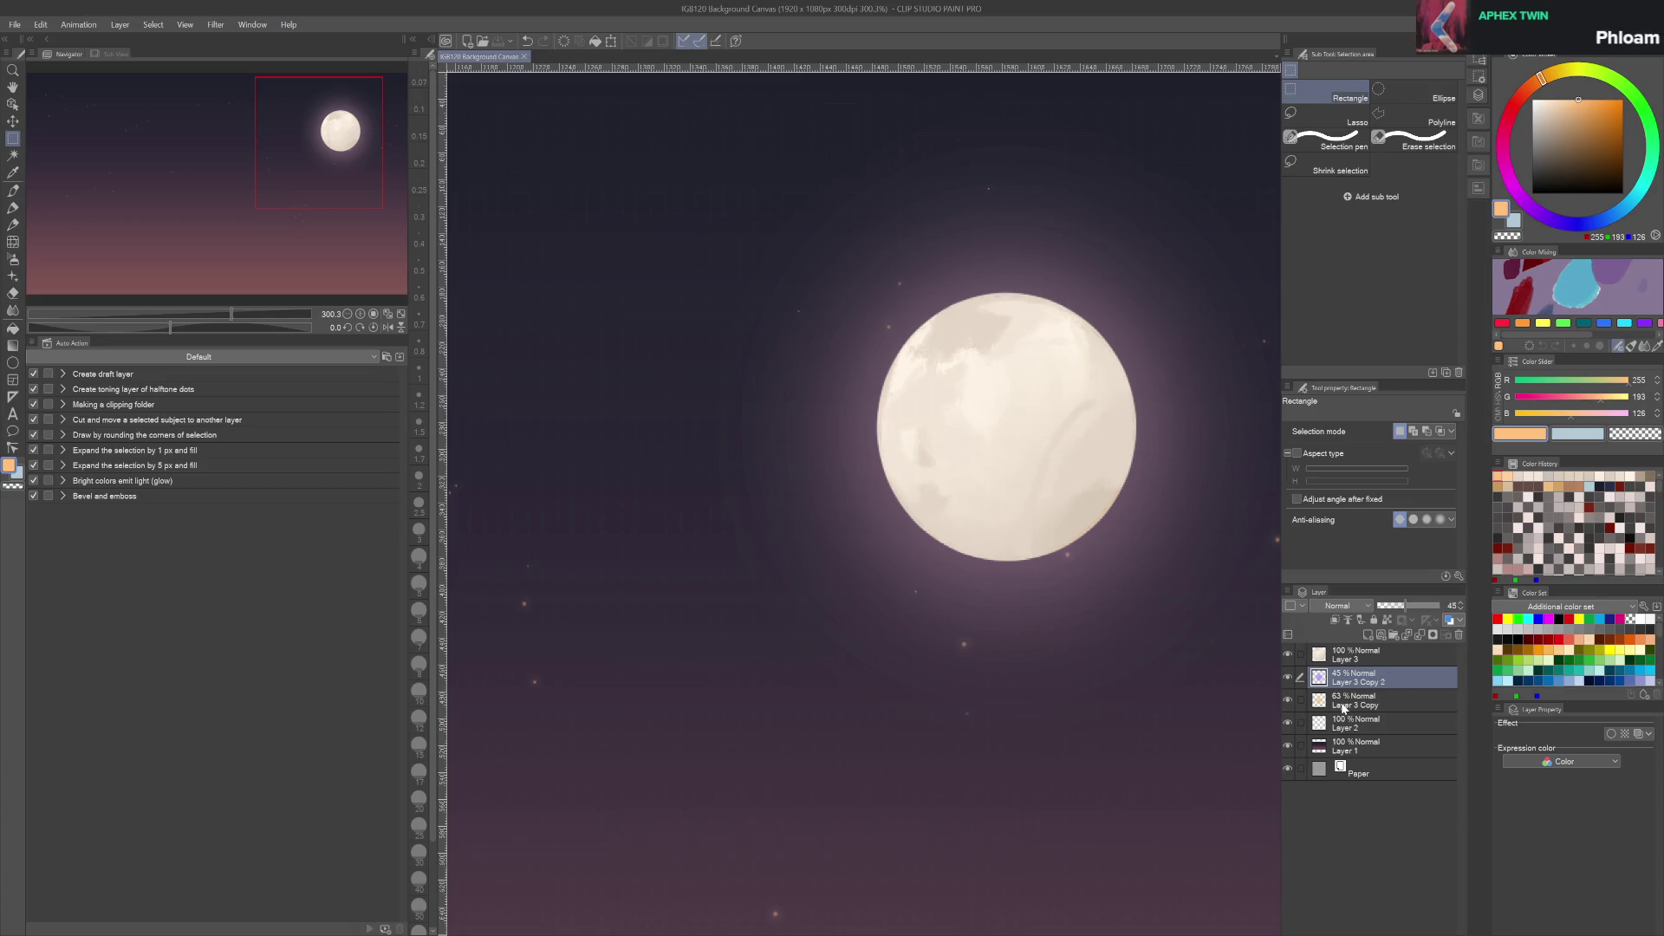
click(1350, 702)
mouse_move(1425, 609)
mouse_down()
mouse_move(1400, 608)
mouse_move(1437, 606)
mouse_move(1413, 603)
mouse_up()
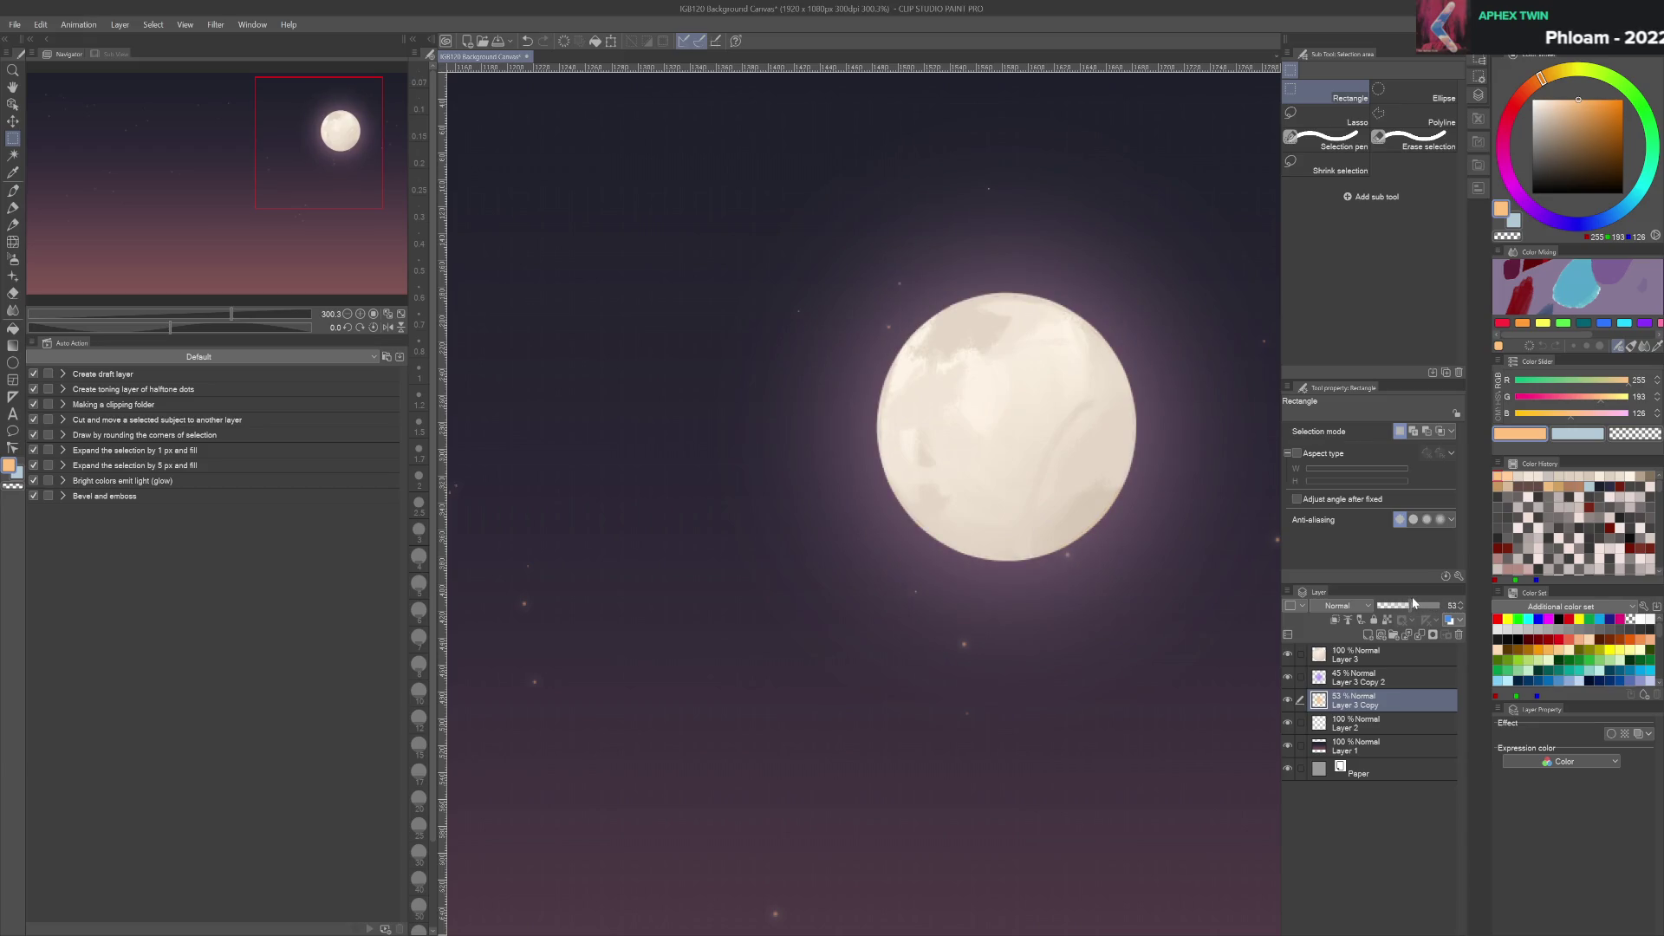
click(1361, 680)
ctrl+click(1358, 703)
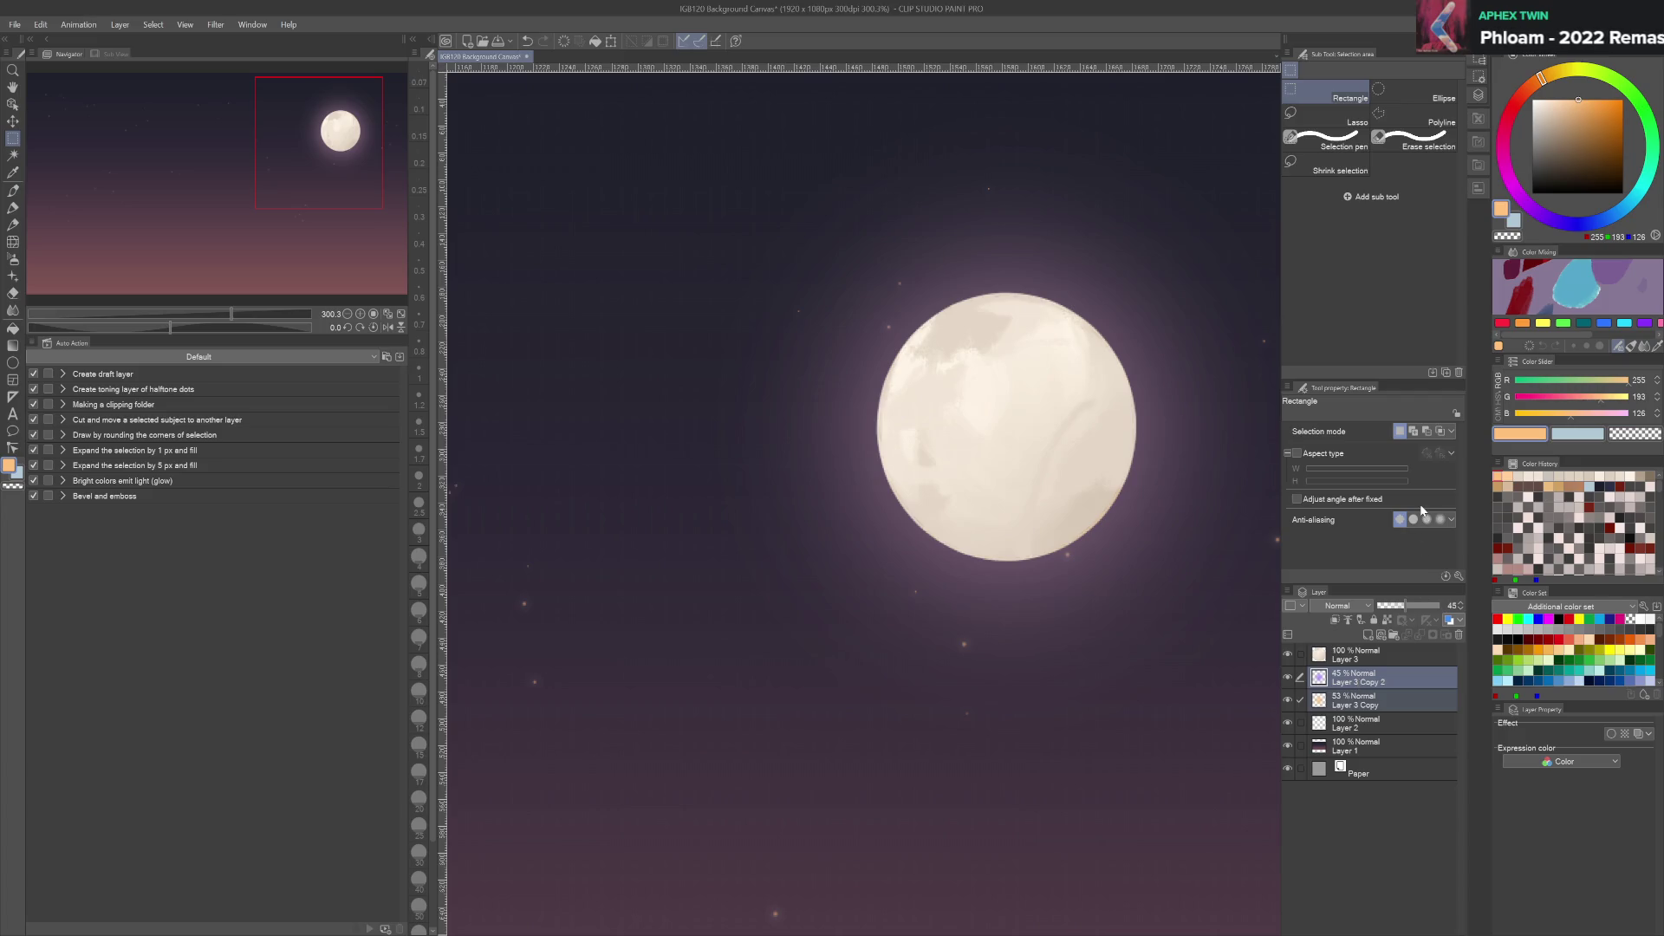
key(shift+alt+e)
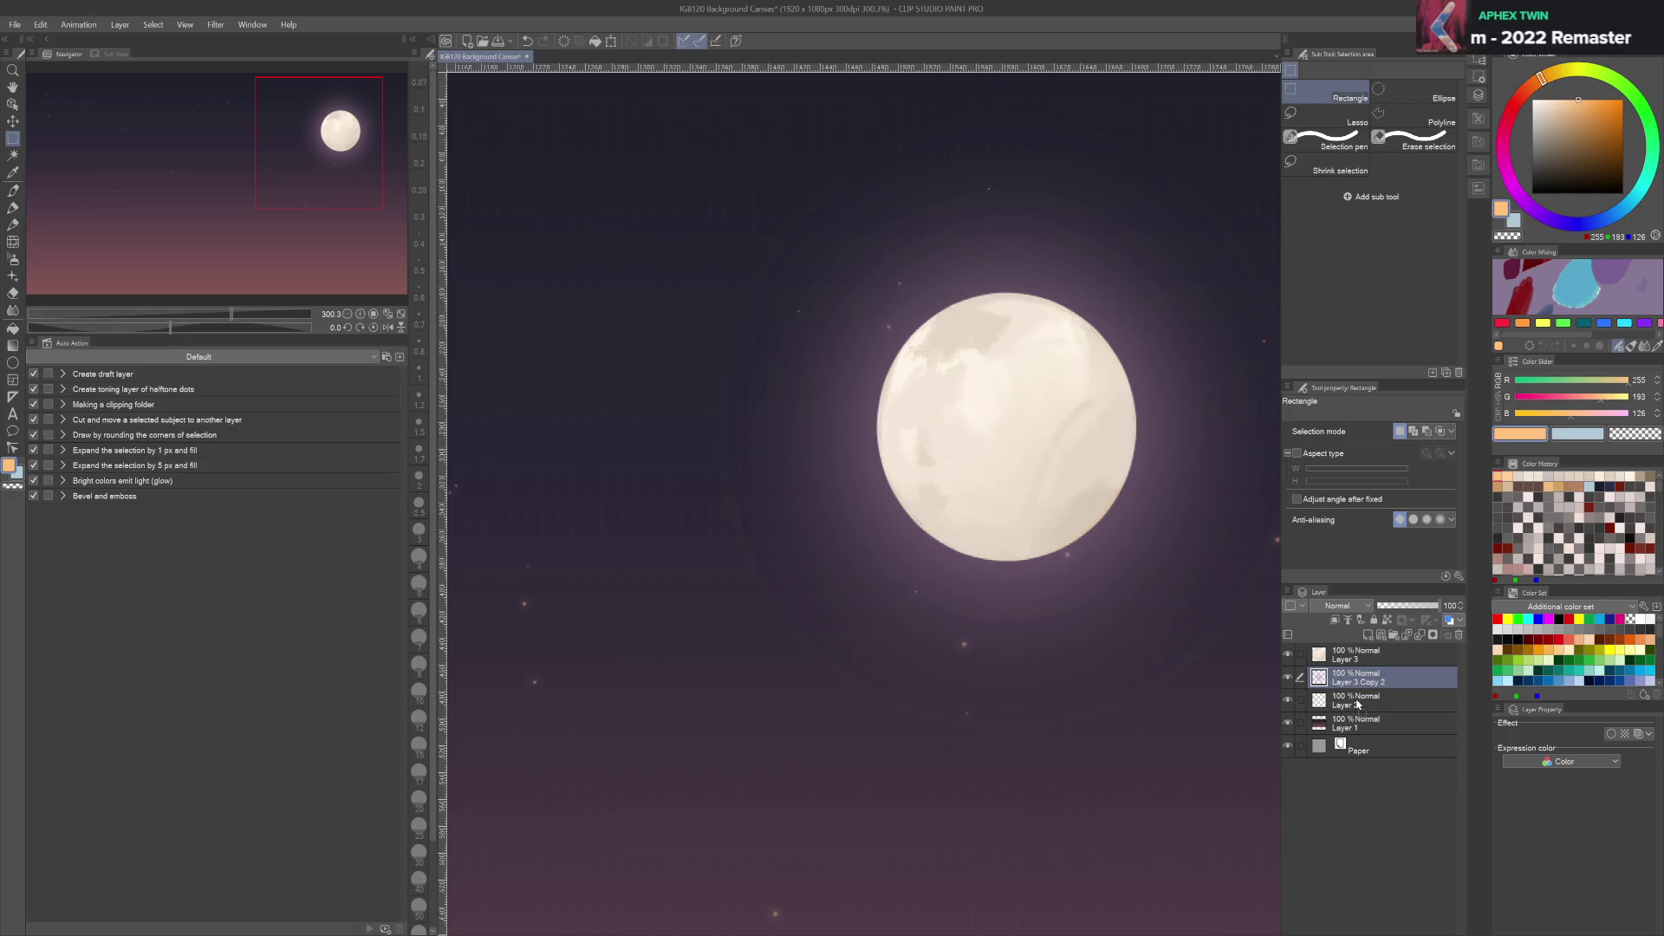
click(1318, 660)
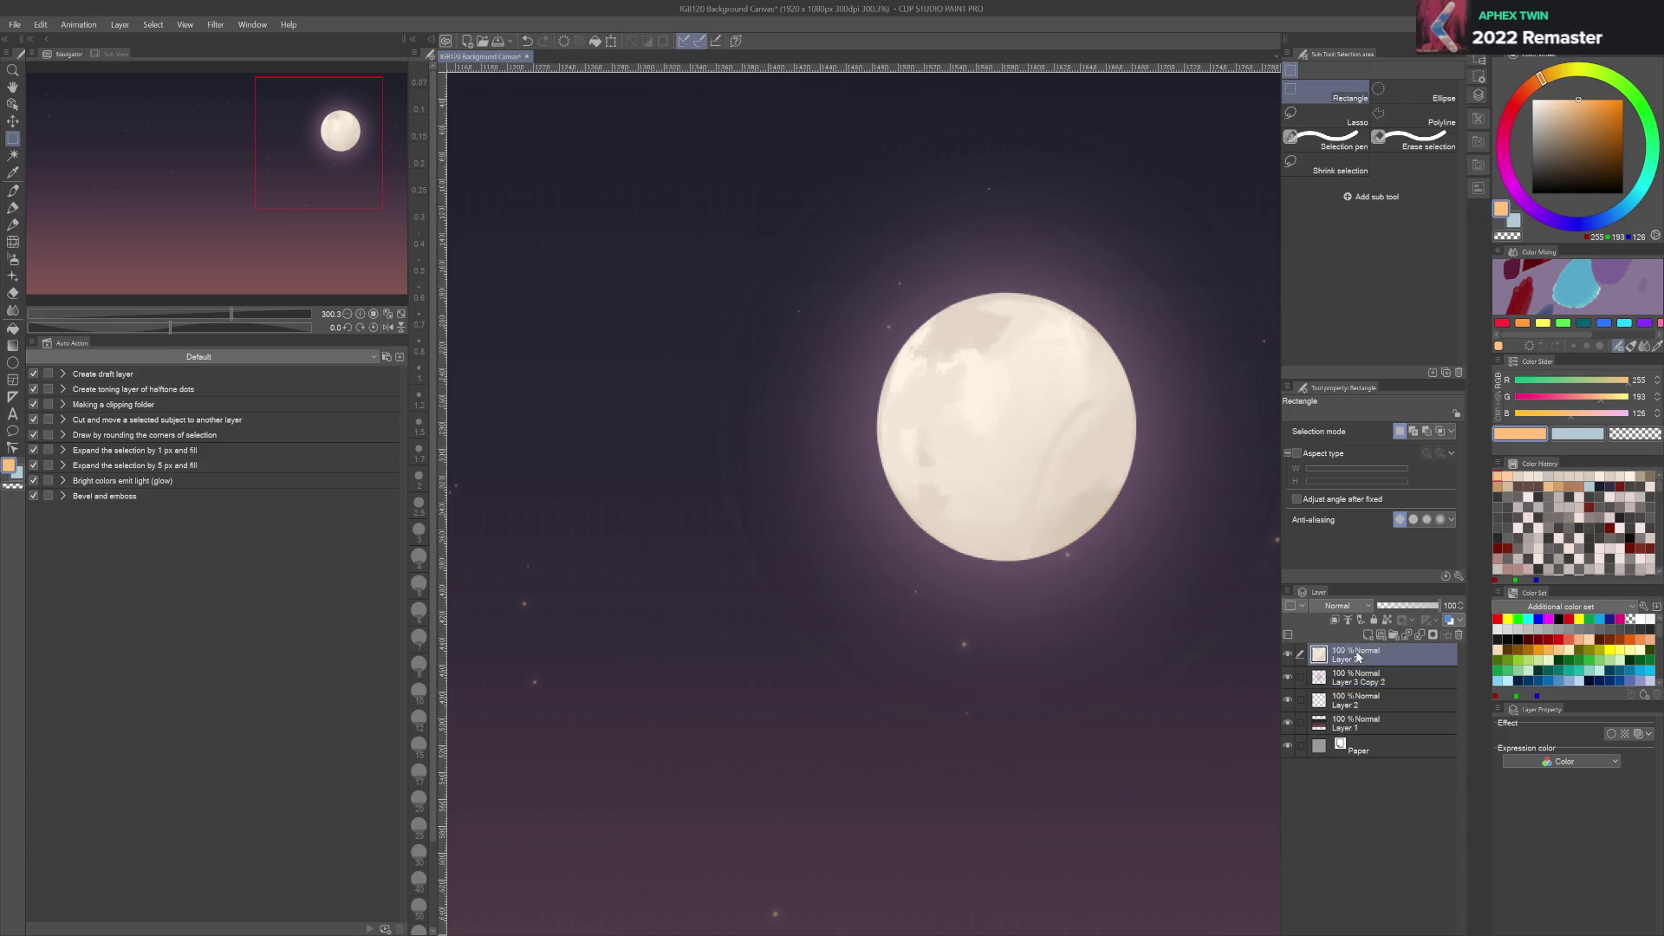
Darken the Layer 1 sky gradient and turn its lower band from orange-peach to muted mauve-pink
scroll(1105, 602, down, 4)
scroll(1108, 611, up, 2)
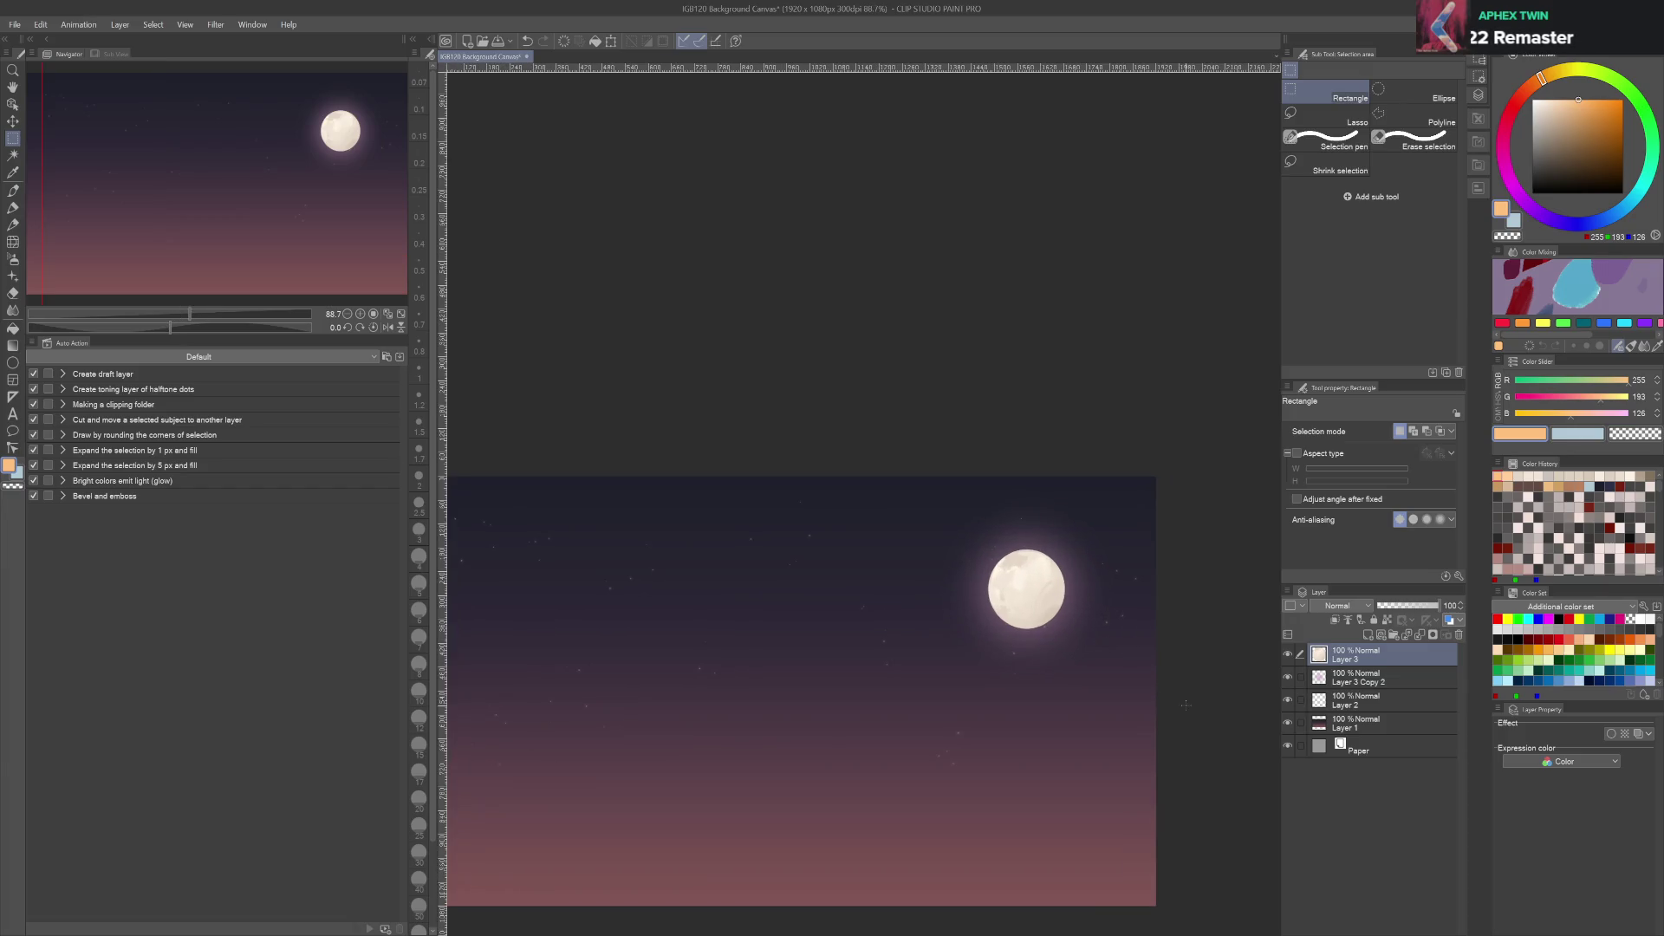
click(1354, 726)
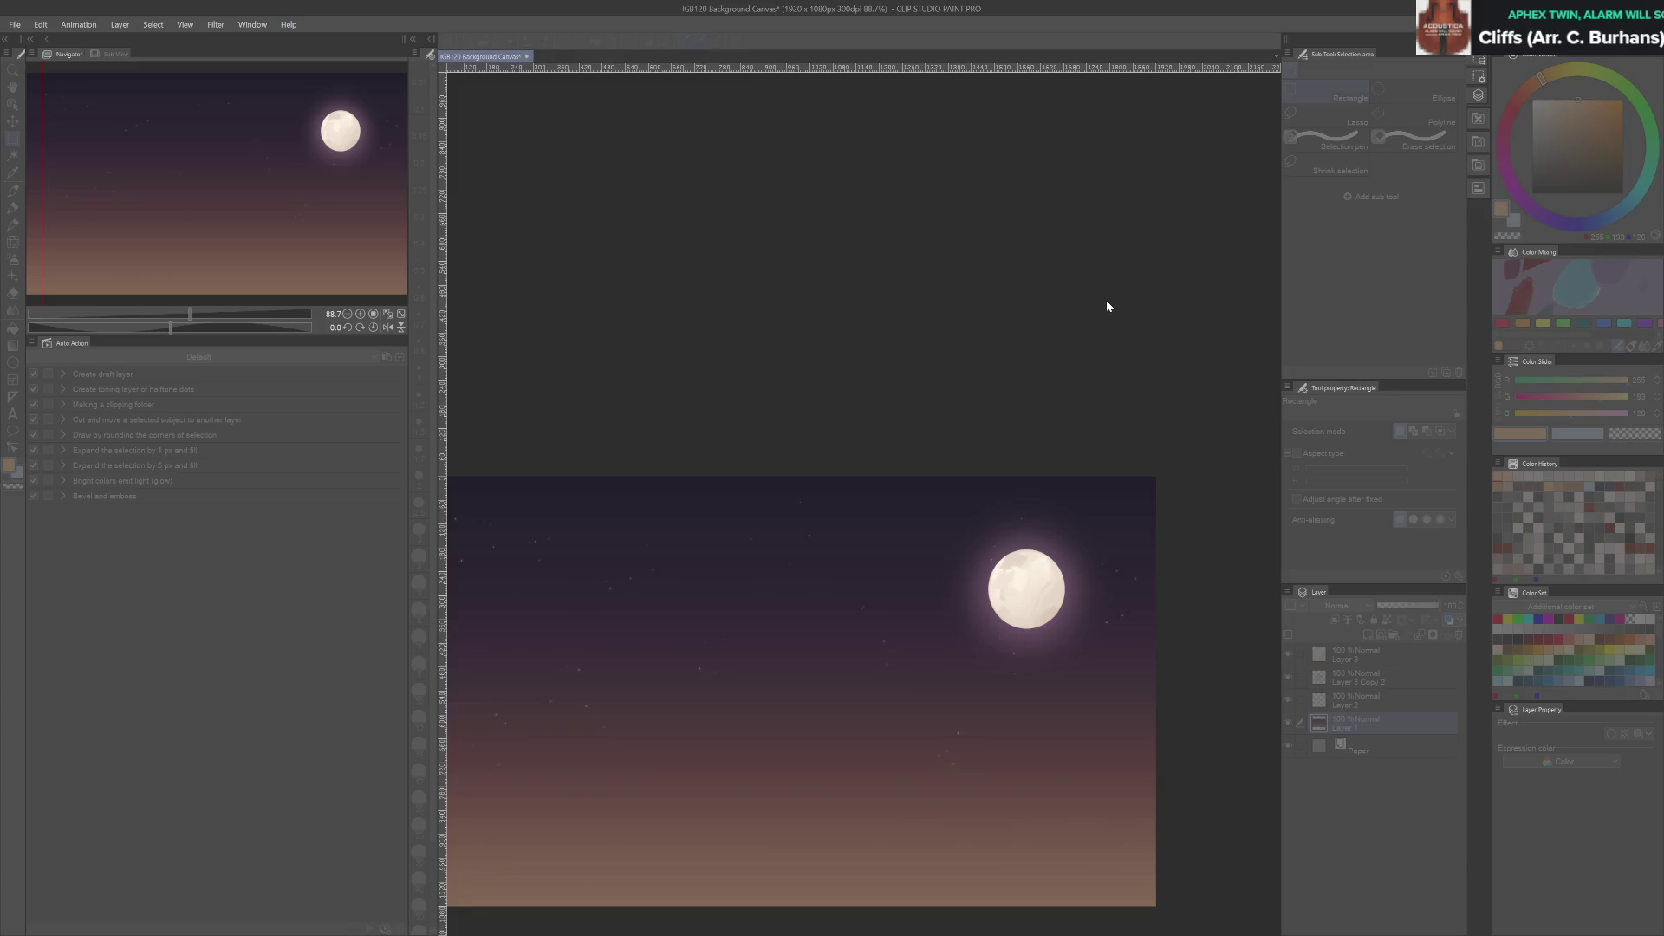
key(ctrl+z)
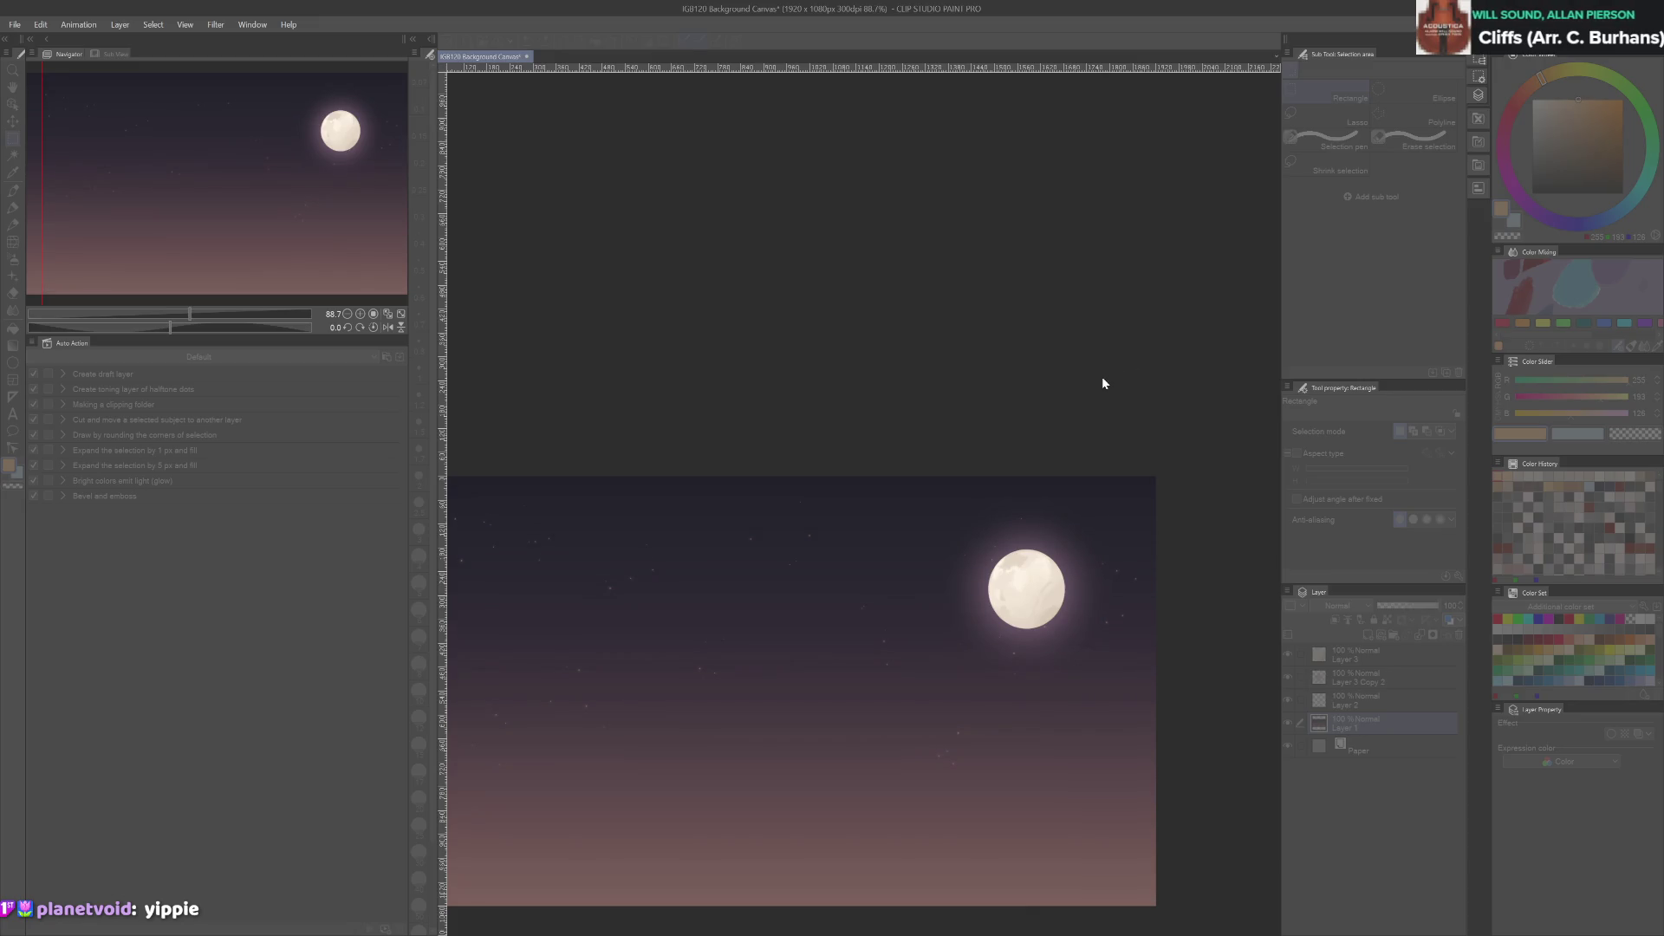
key(ctrl+y)
key(ctrl+z)
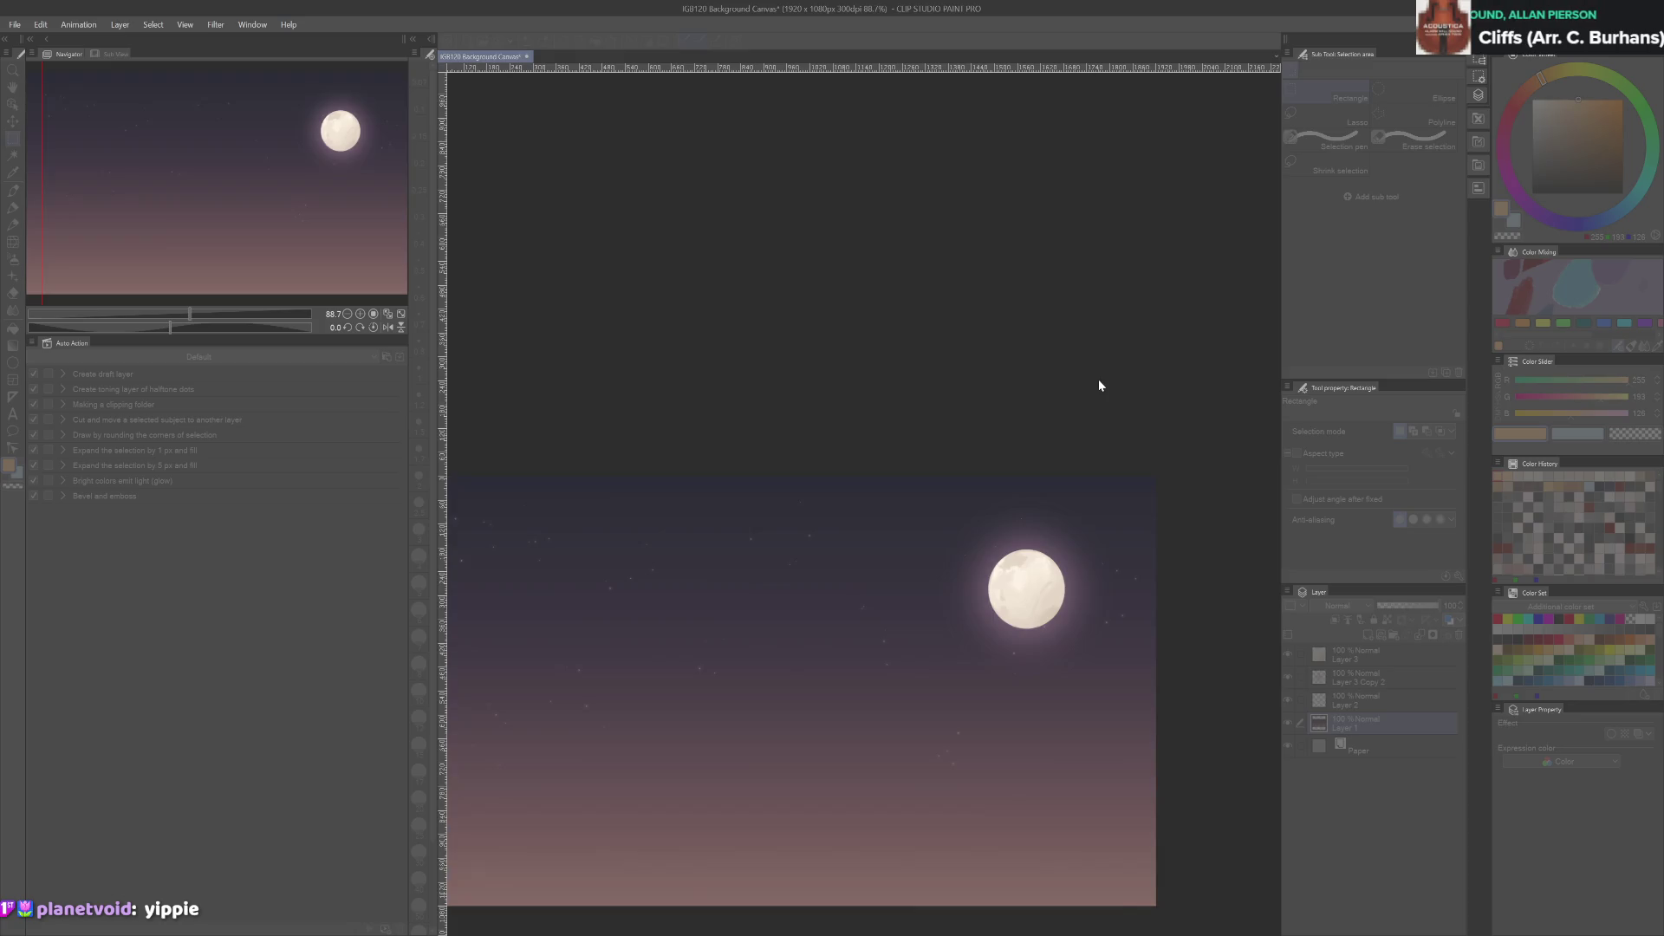
key(ctrl+z)
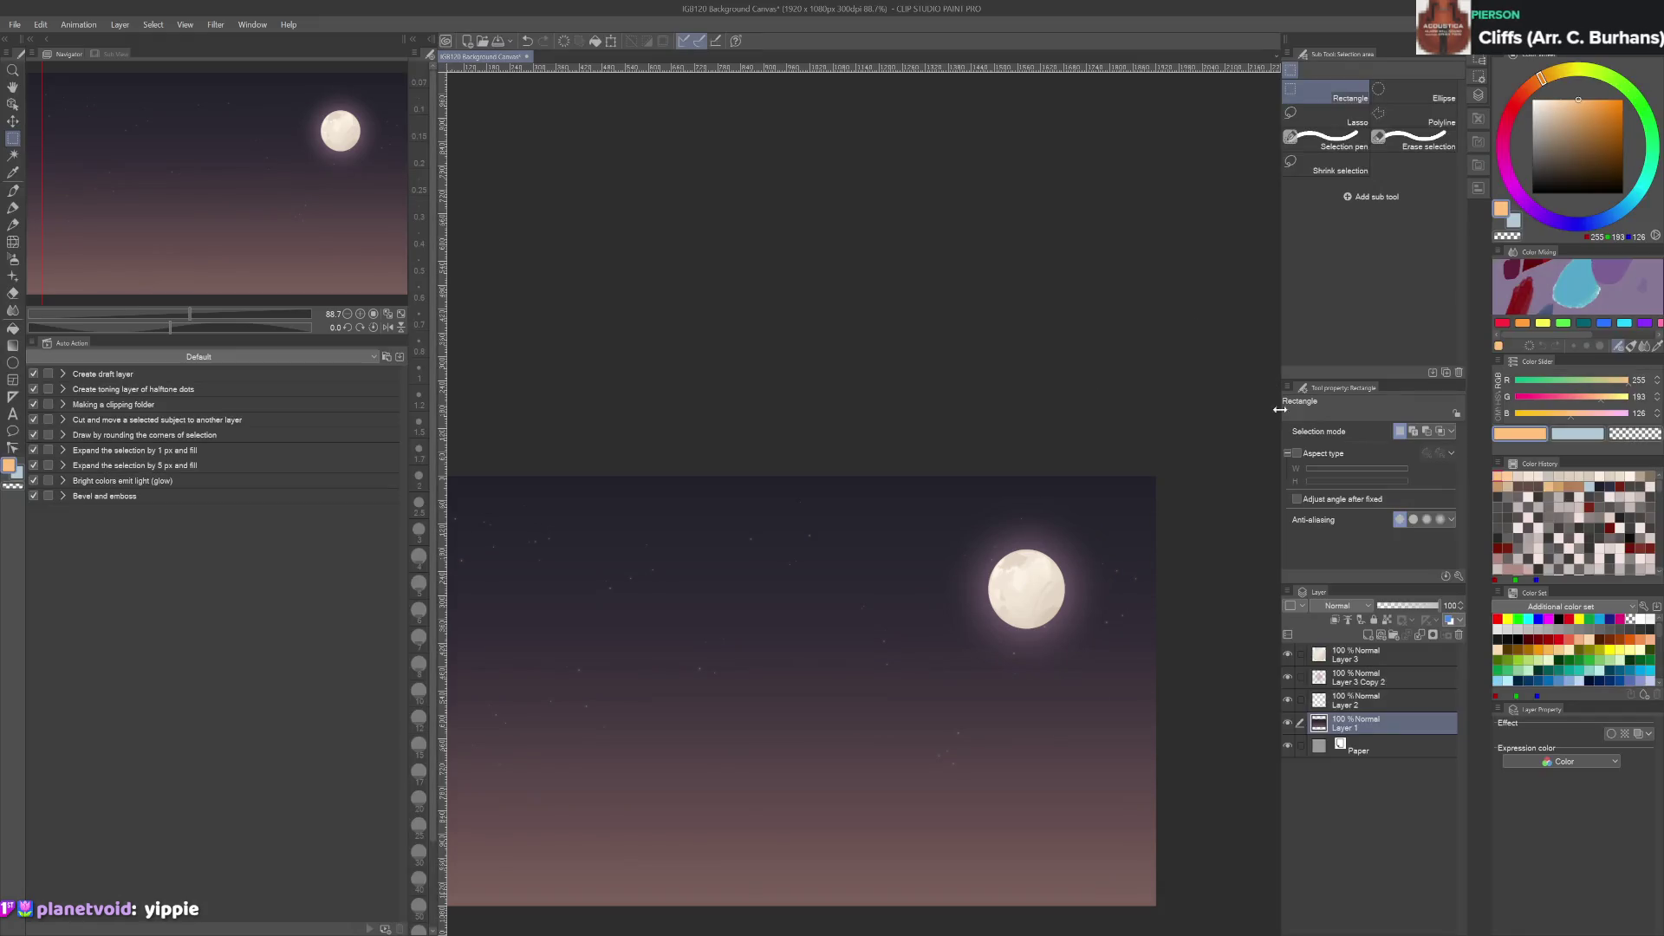
Tonally correct the sky to a dusty salmon-rose lower band beneath deep plum
key(ctrl+z)
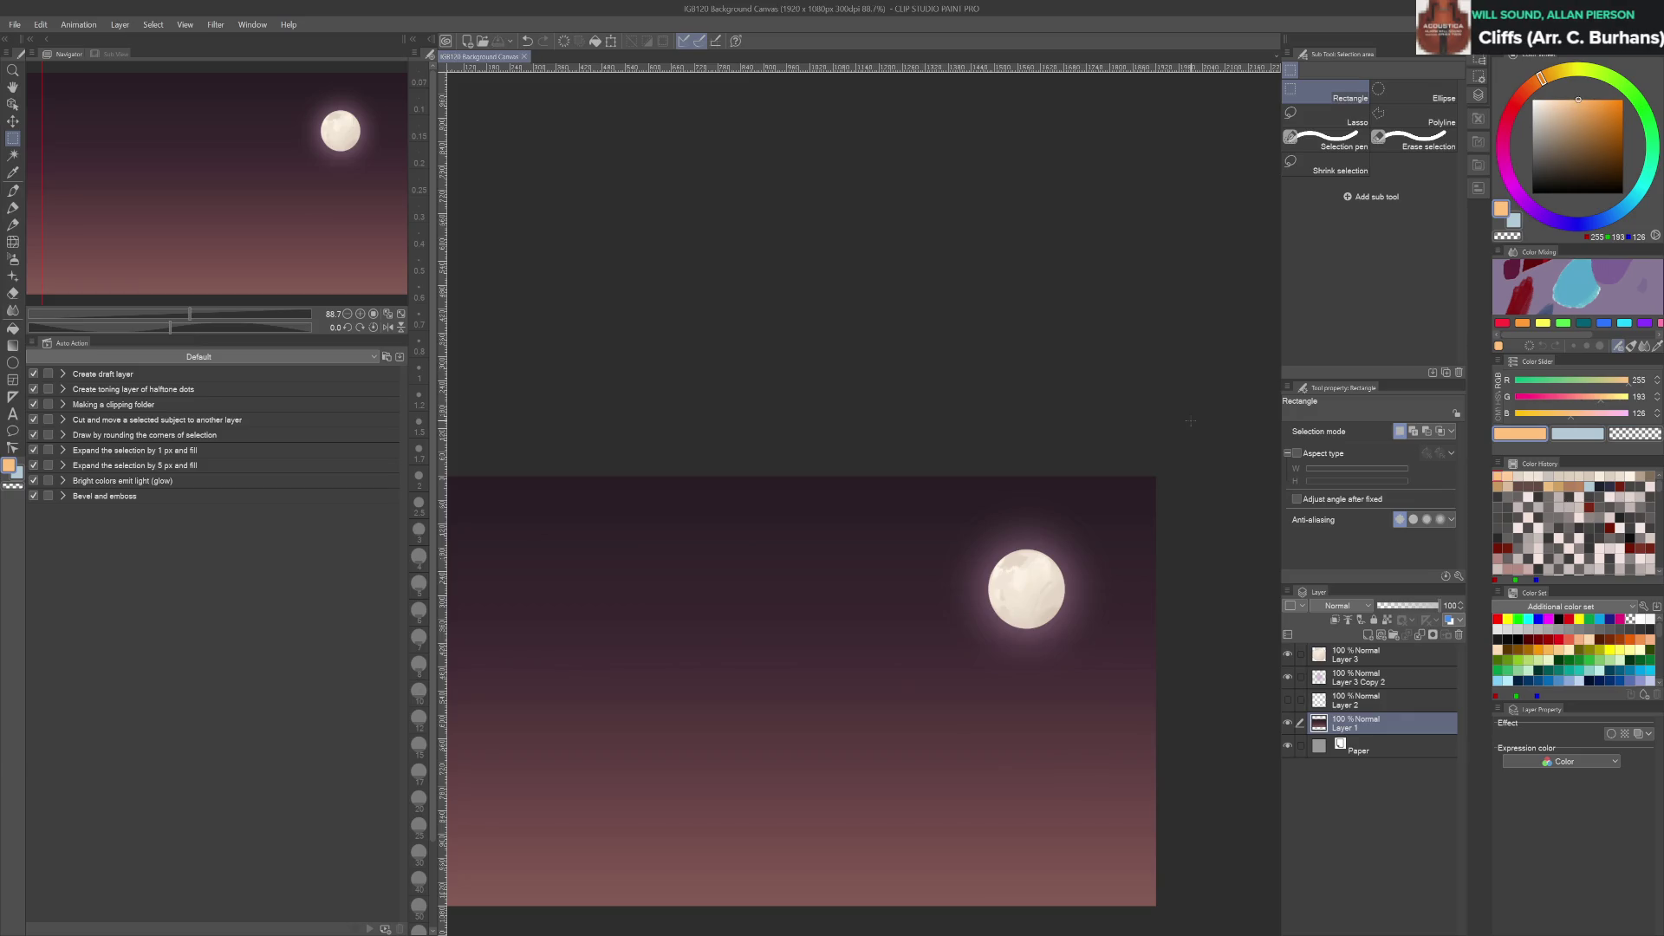
scroll(1178, 485, down, 1)
scroll(1174, 537, up, 2)
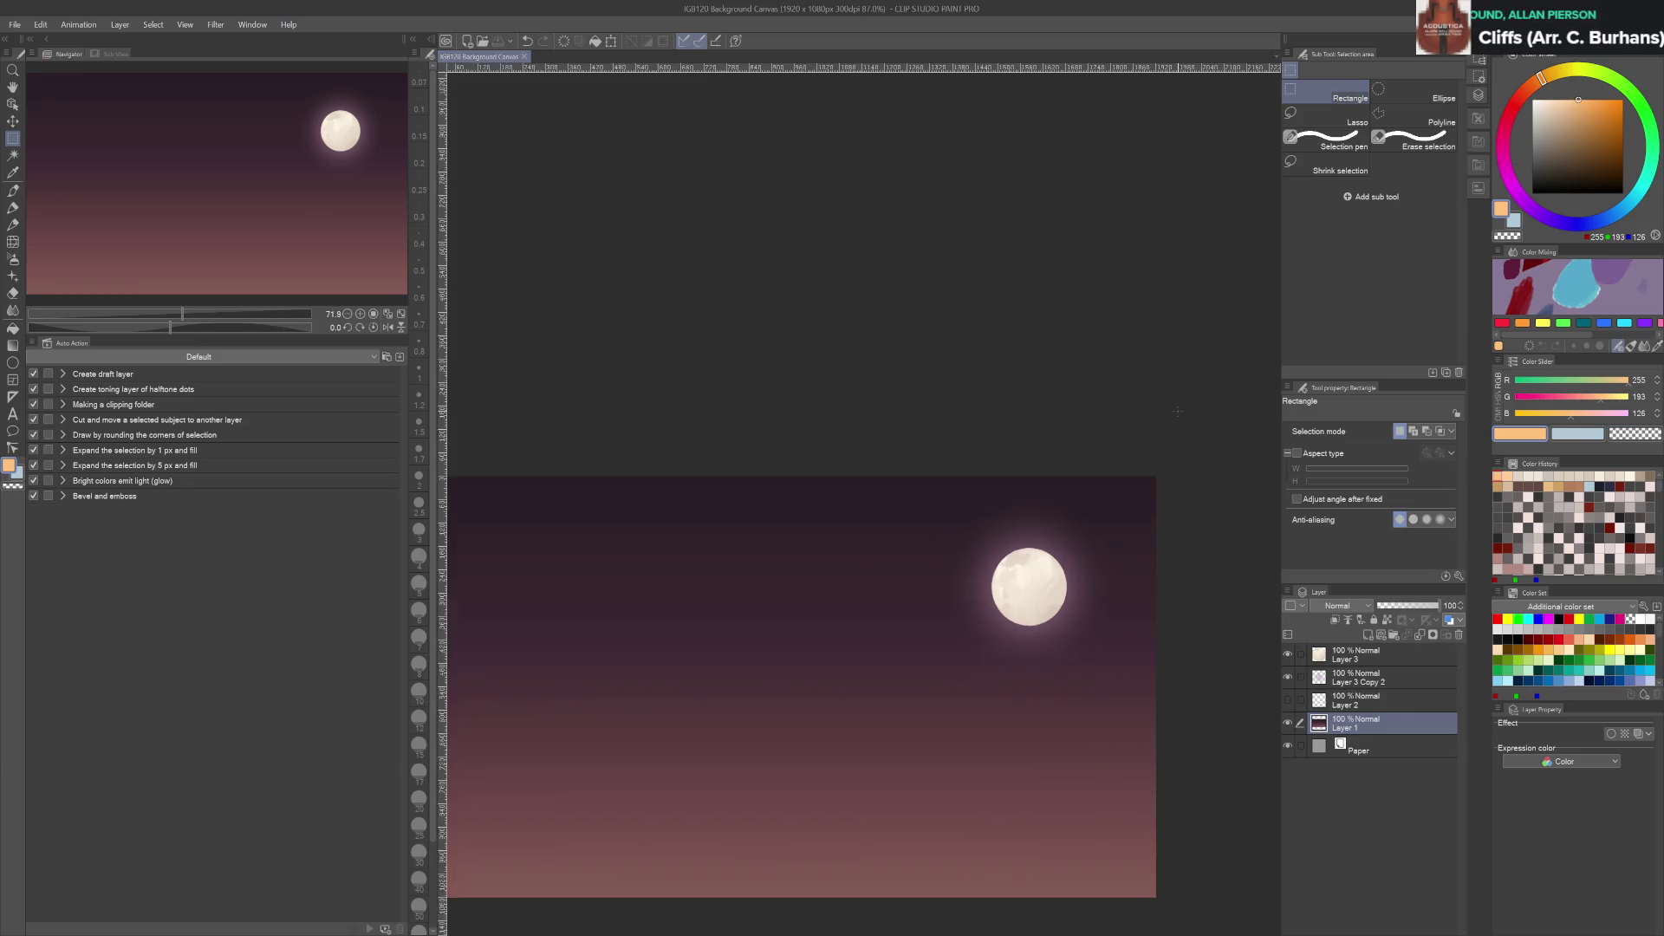
Duplicate the sky layer, enlarge the blender, and load a dark purple on Dry Ink at half opacity
drag(1396, 713, 1353, 732)
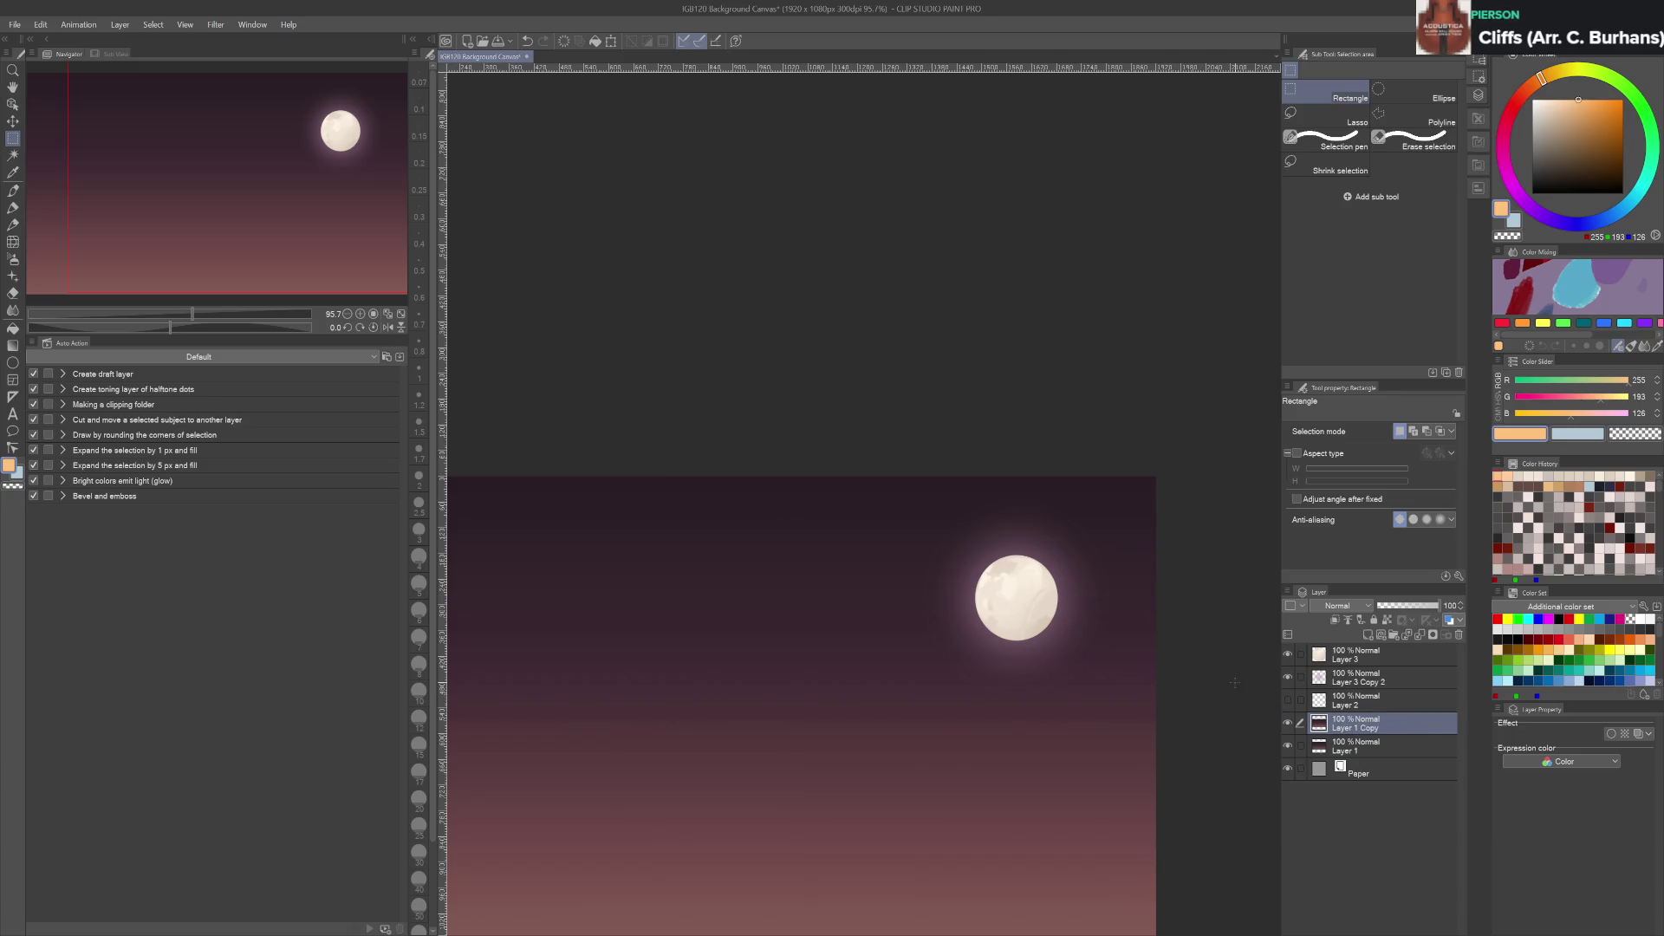
key(b)
mouse_move(787, 672)
mouse_down()
mouse_move(855, 602)
mouse_move(882, 598)
mouse_up()
key(ctrl+z)
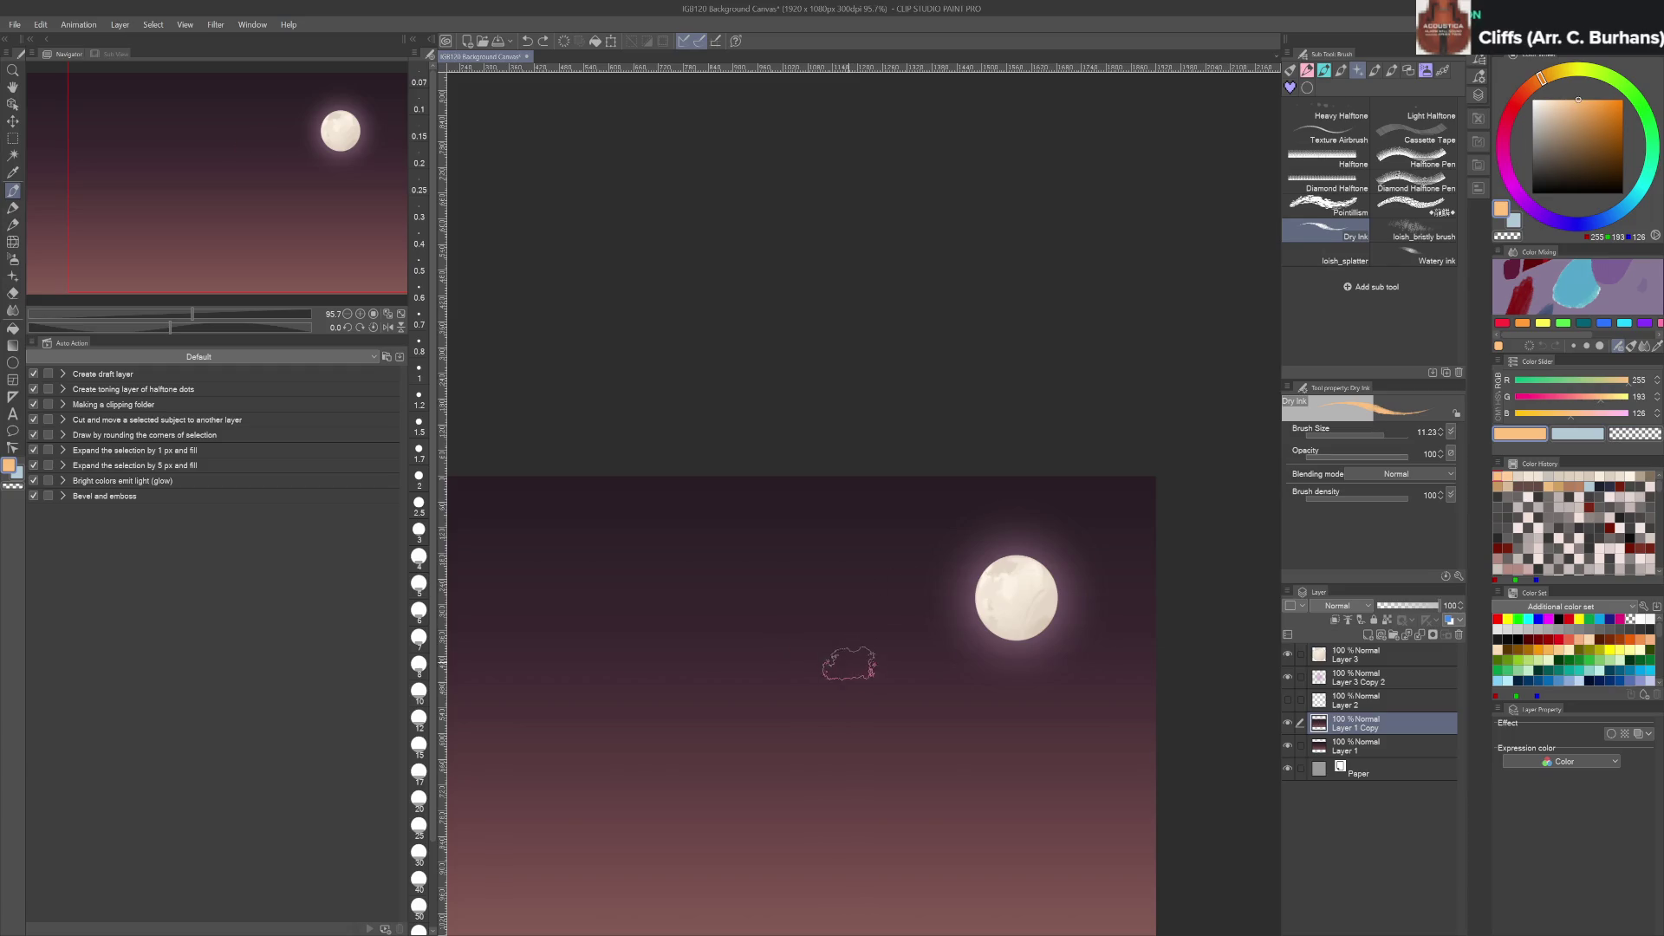
key(j)
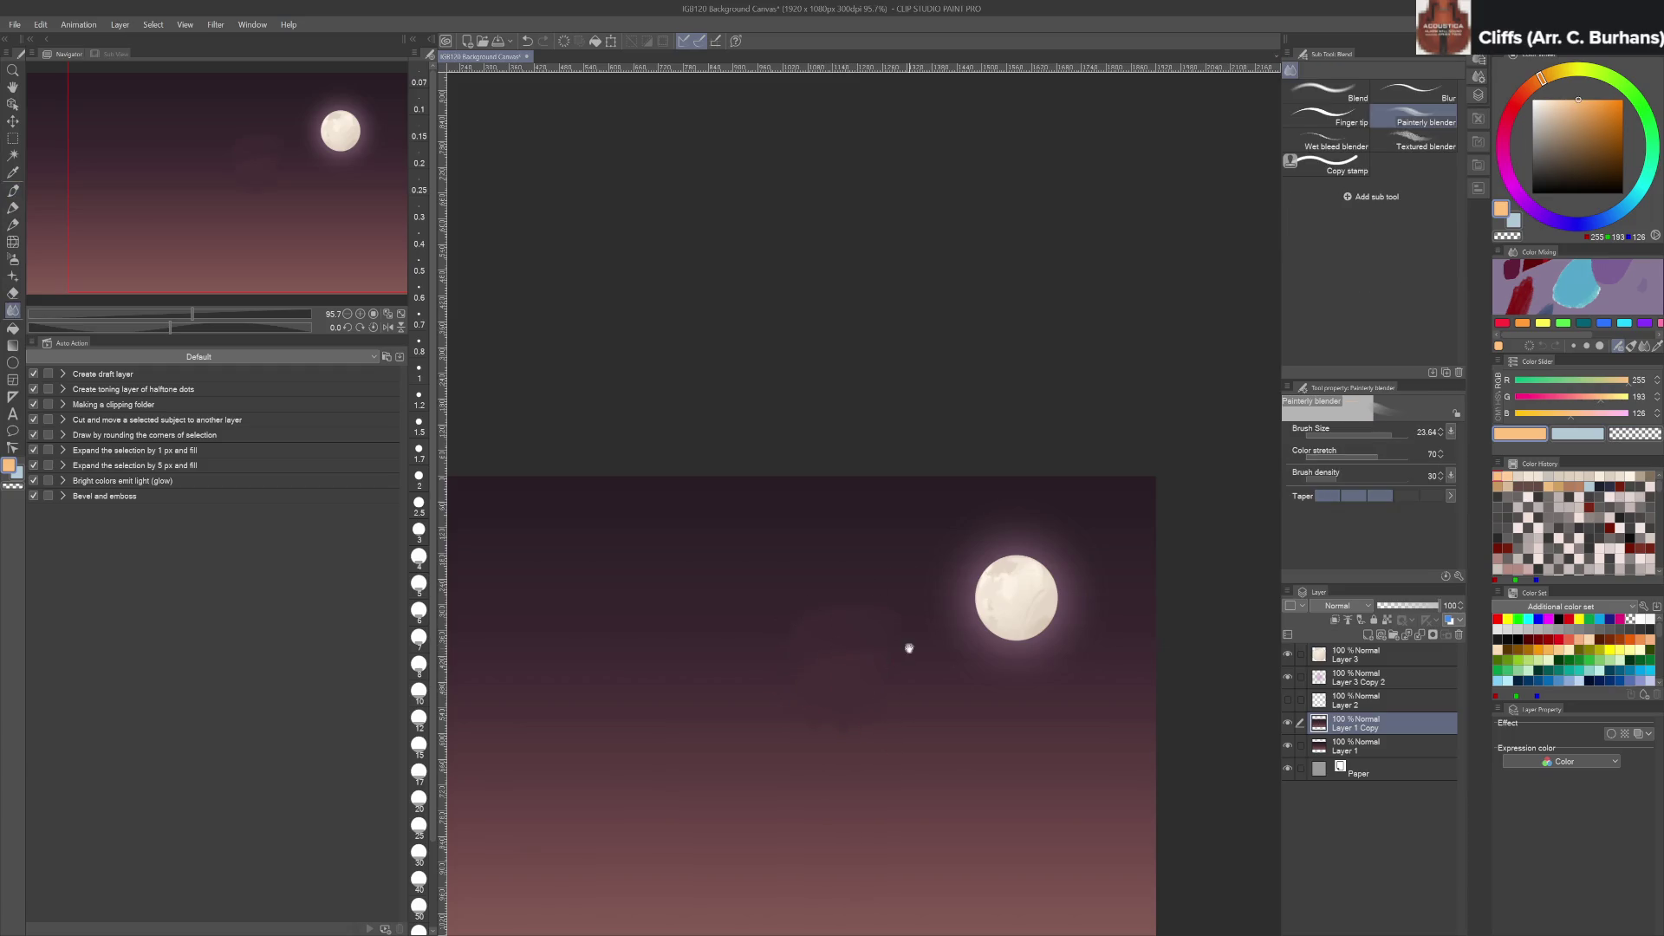
drag(899, 657, 925, 569)
mouse_move(778, 589)
mouse_down()
mouse_move(780, 557)
mouse_move(780, 575)
mouse_move(725, 520)
mouse_move(629, 577)
mouse_move(557, 557)
mouse_move(505, 502)
mouse_move(680, 594)
mouse_up()
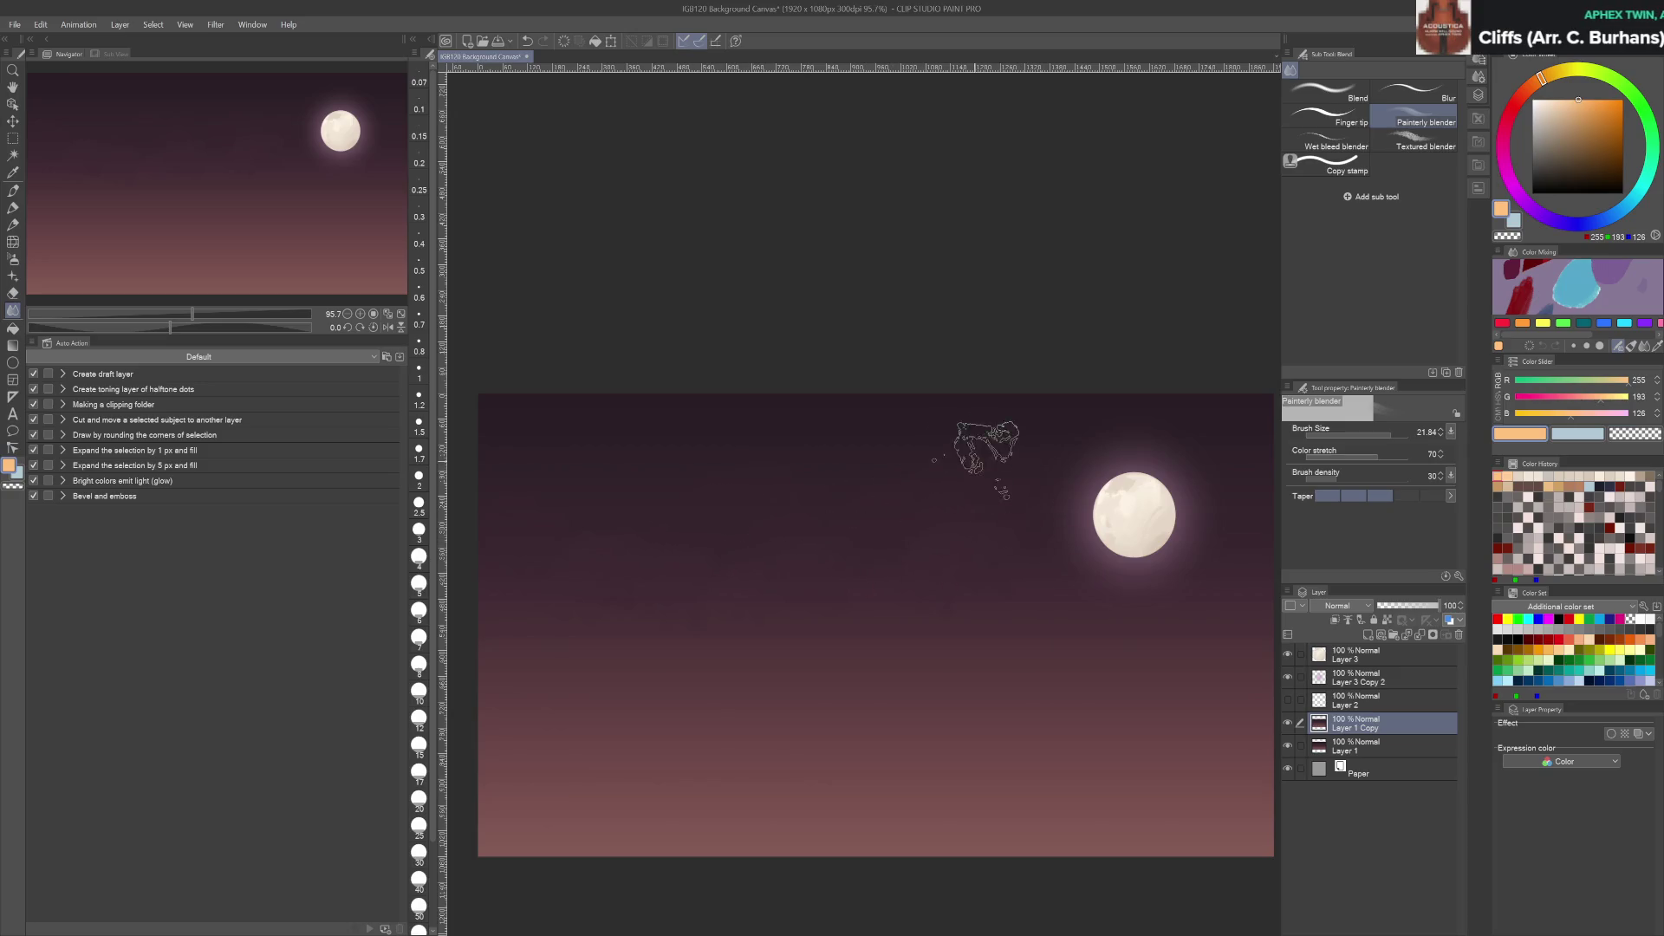
alt+click(830, 647)
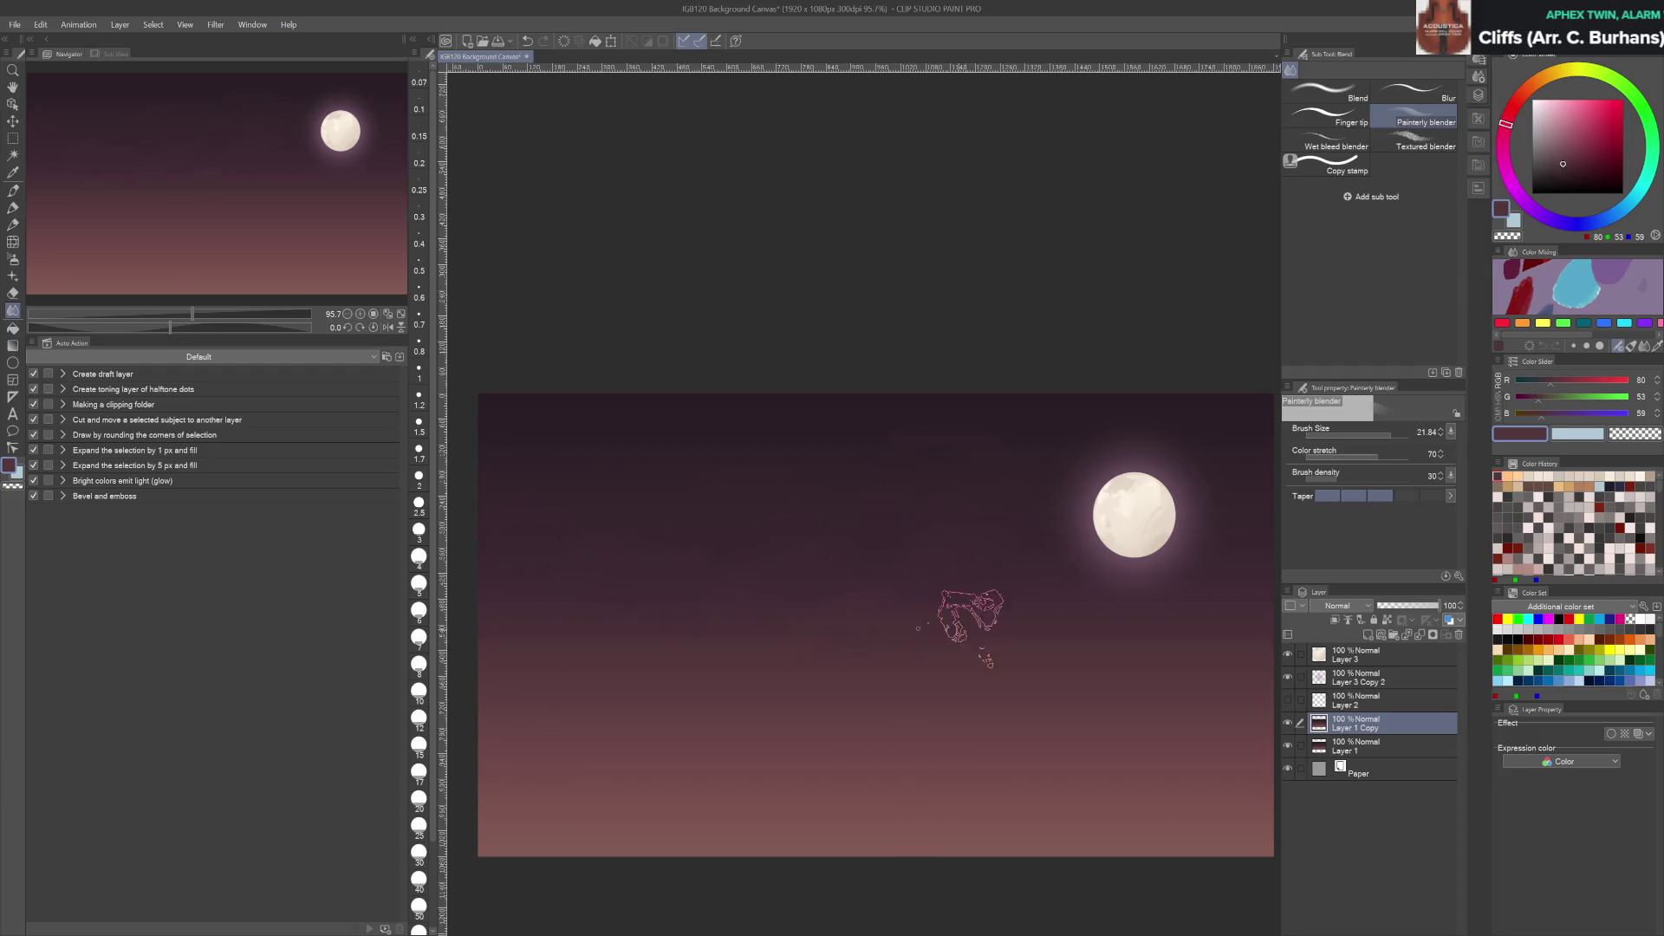
drag(958, 657, 780, 598)
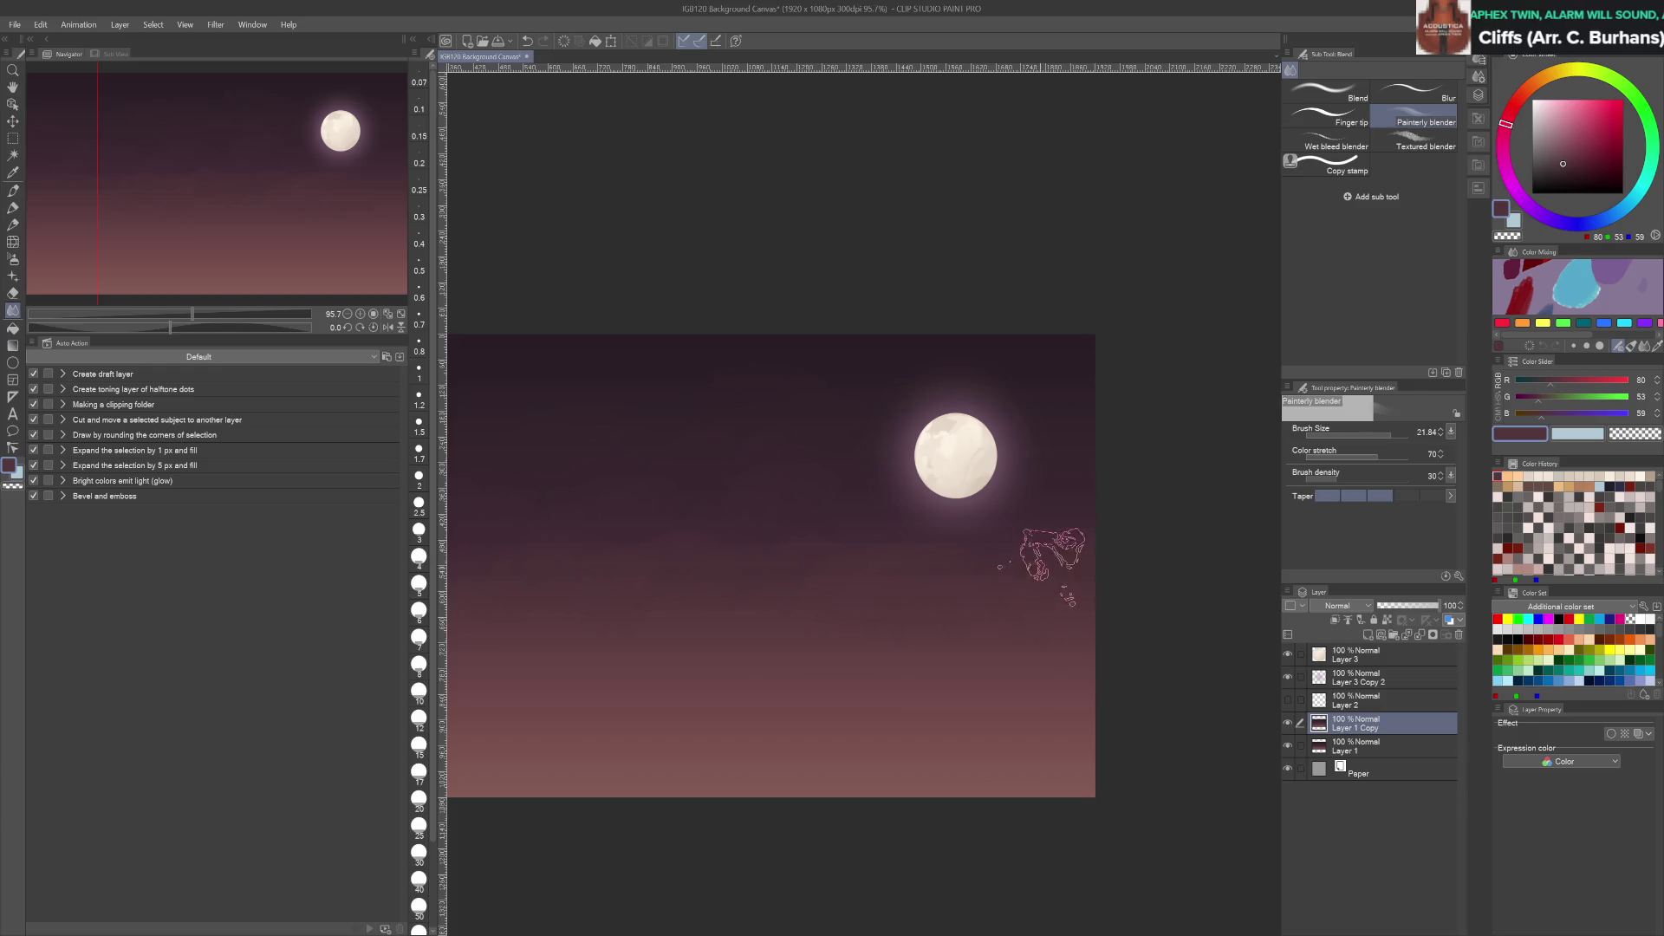
alt+click(1058, 483)
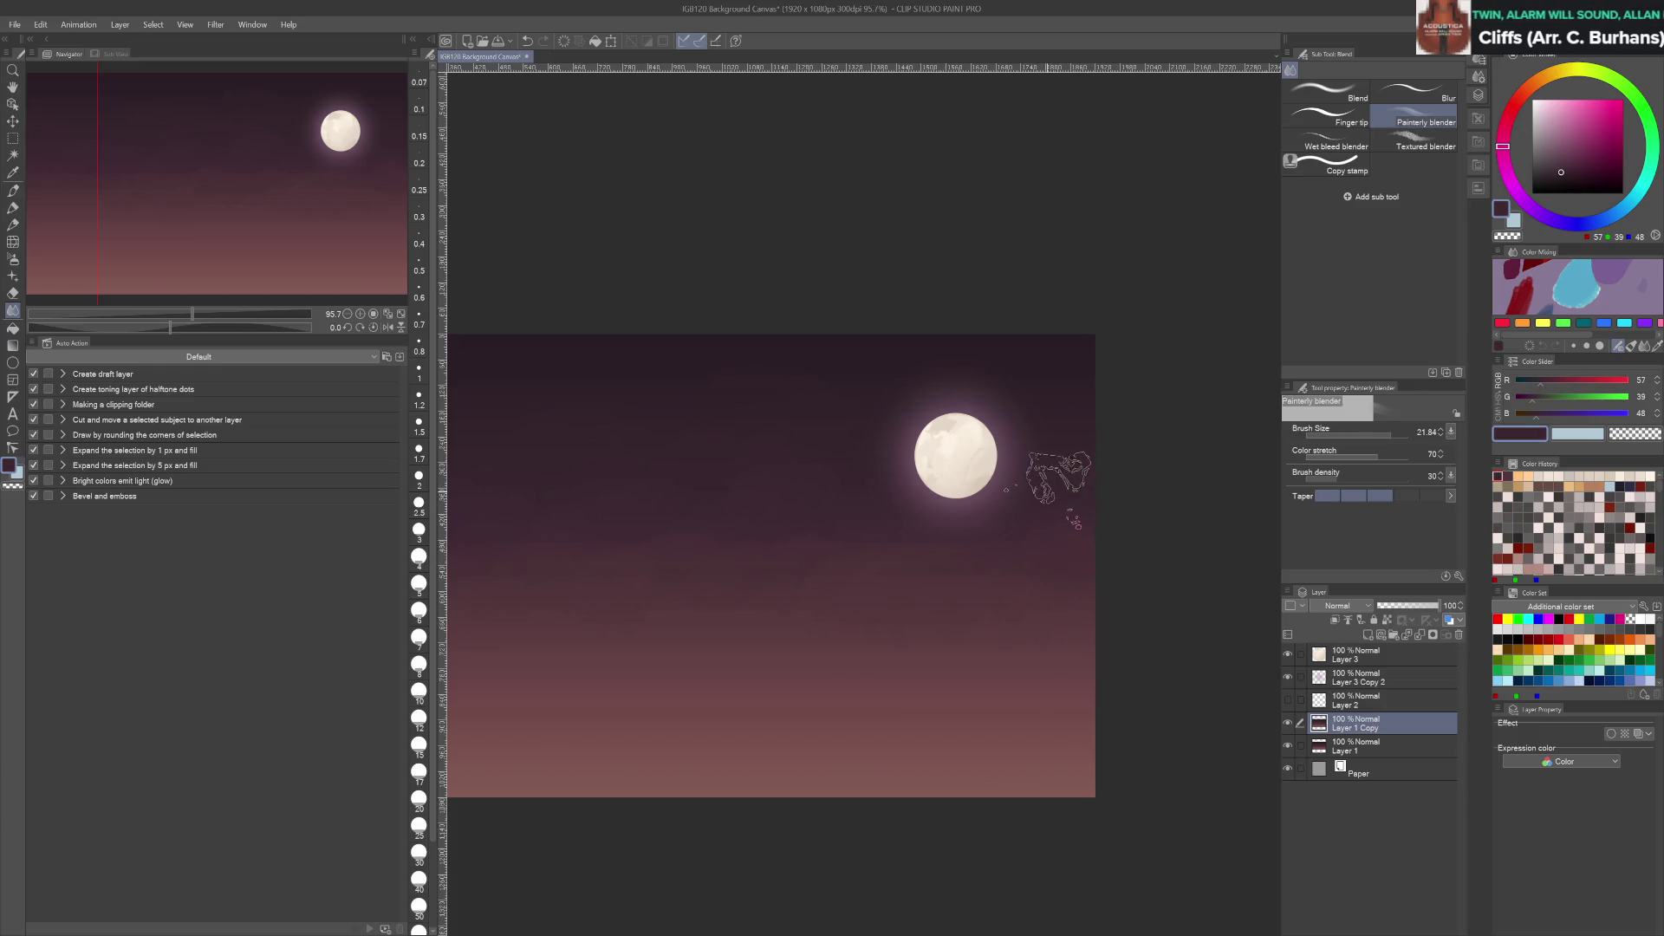
key(b)
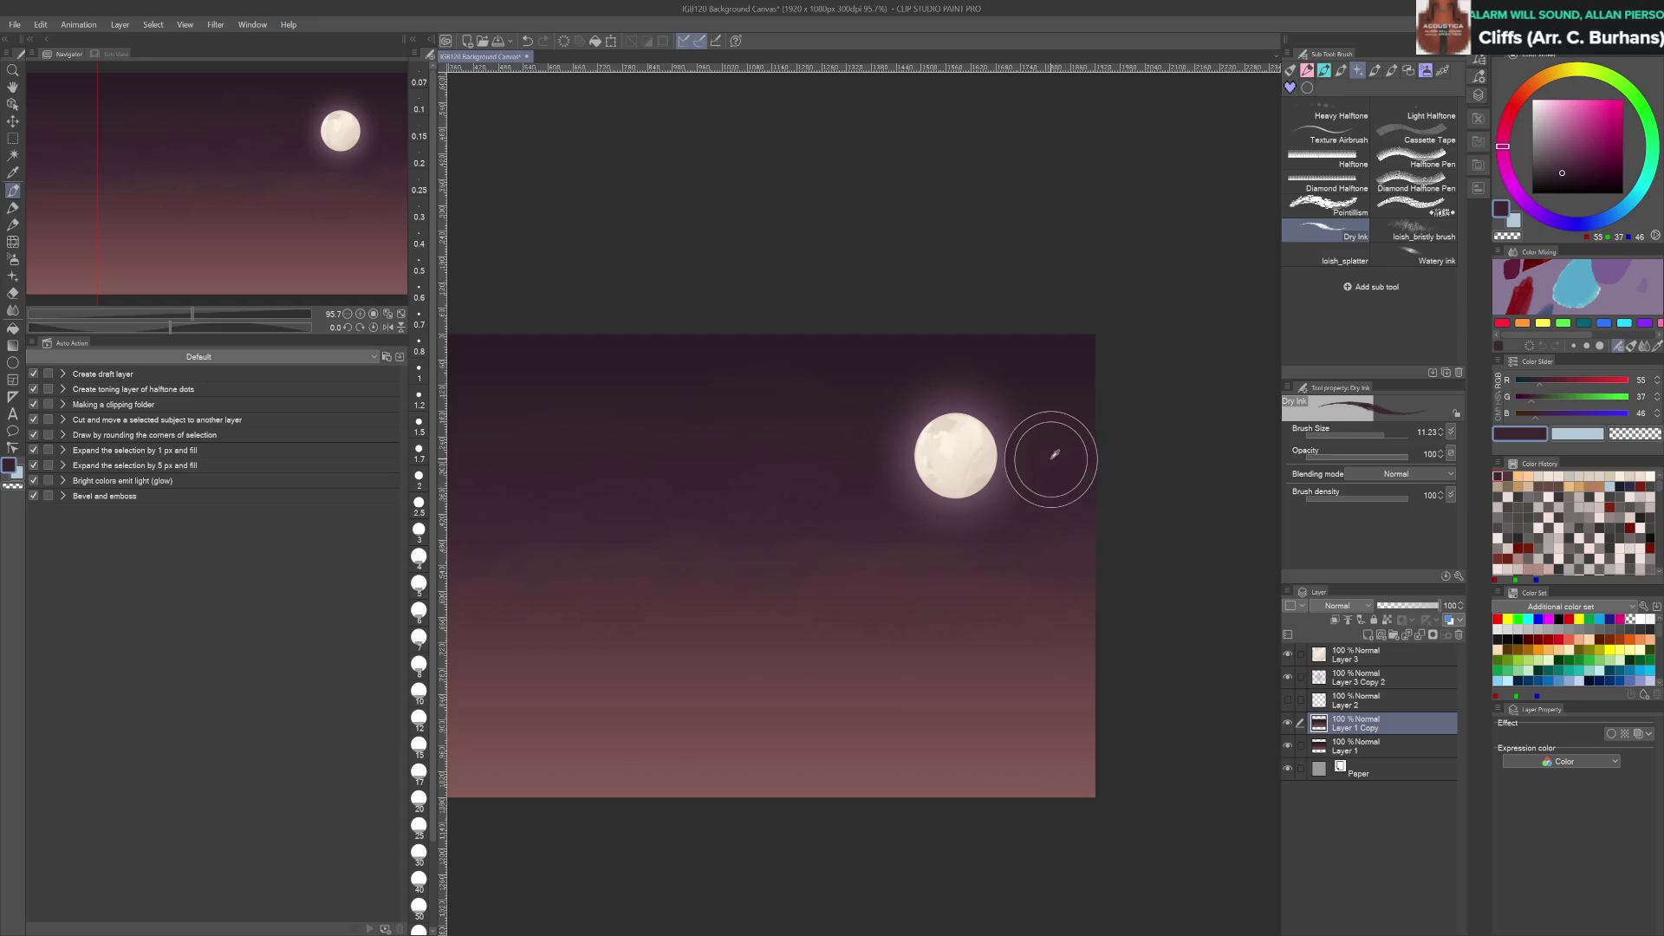
alt+click(1058, 485)
key(5)
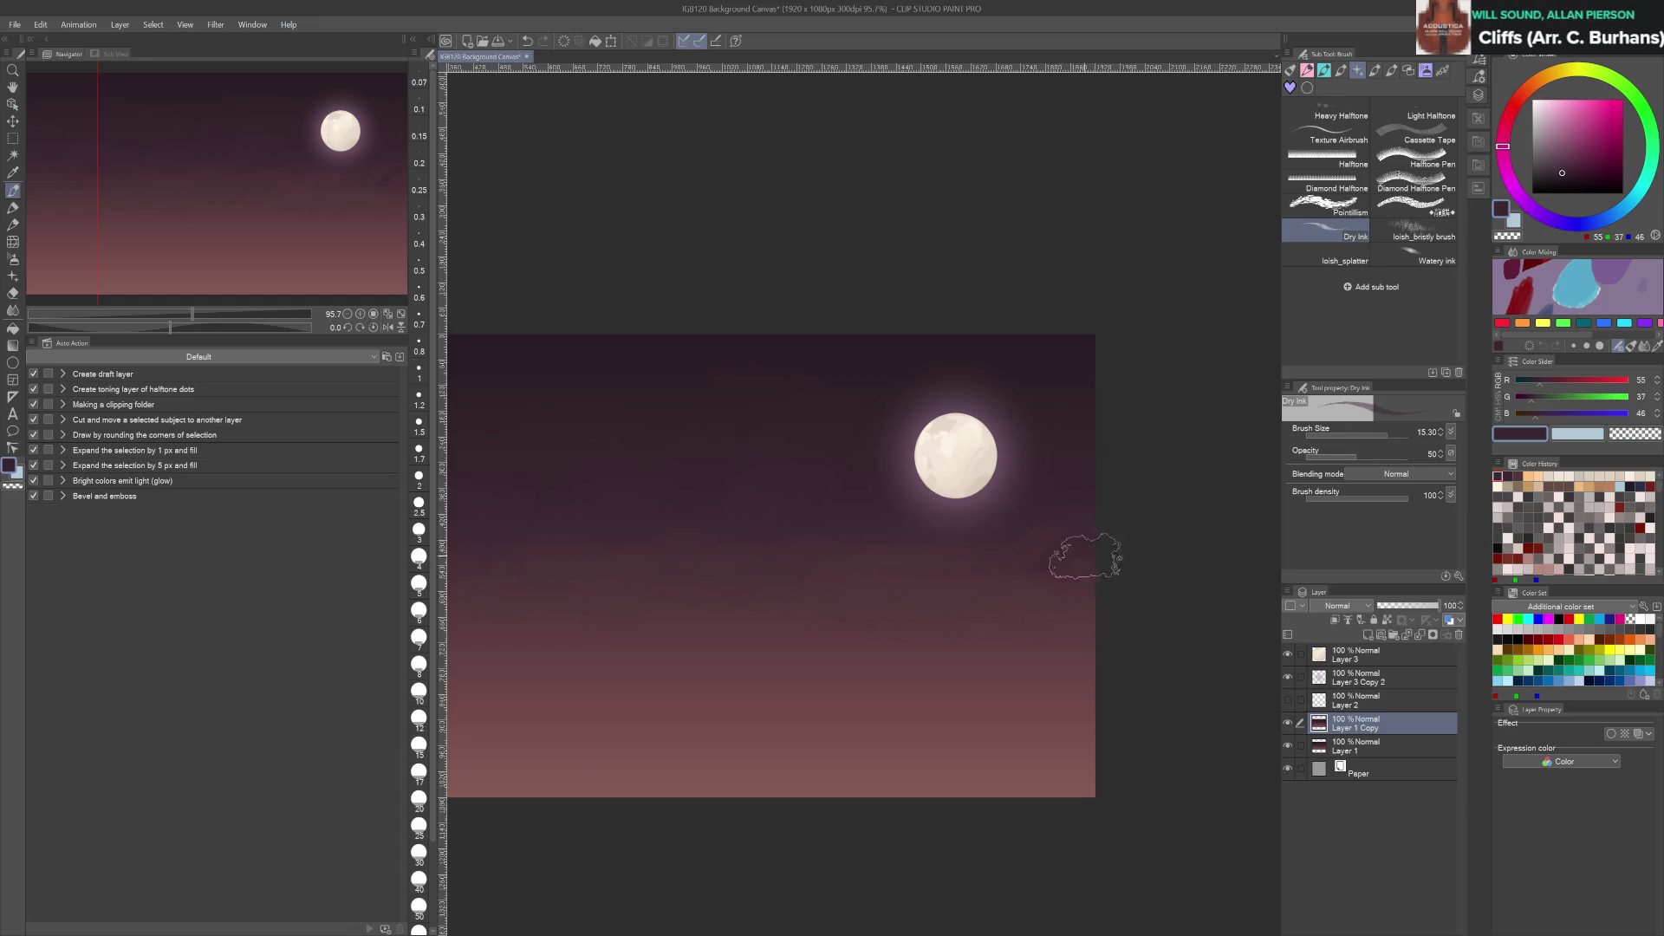
Paint faint purple, mauve and rose cloud strokes below-right of the moon at 10–20% opacity
mouse_move(1073, 511)
mouse_down()
mouse_move(1003, 520)
mouse_move(1083, 481)
mouse_up()
alt+click(973, 580)
mouse_move(973, 580)
mouse_down()
mouse_move(1059, 554)
mouse_move(926, 550)
mouse_up()
alt+click(1032, 494)
key(1)
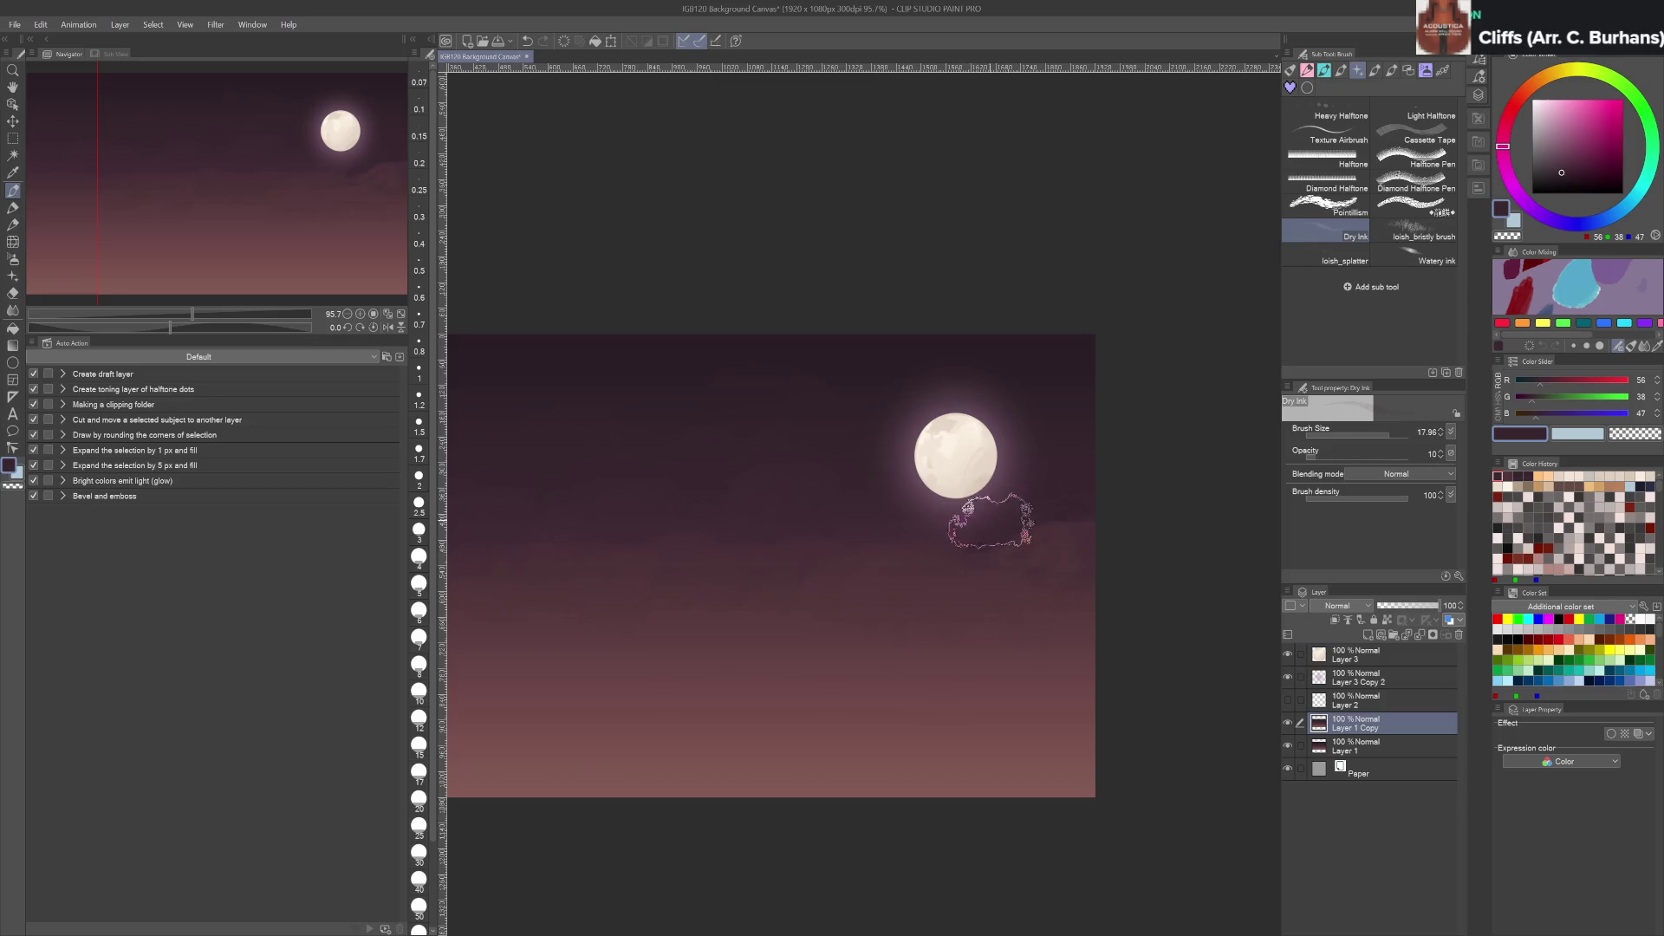
alt+click(1010, 516)
key(2)
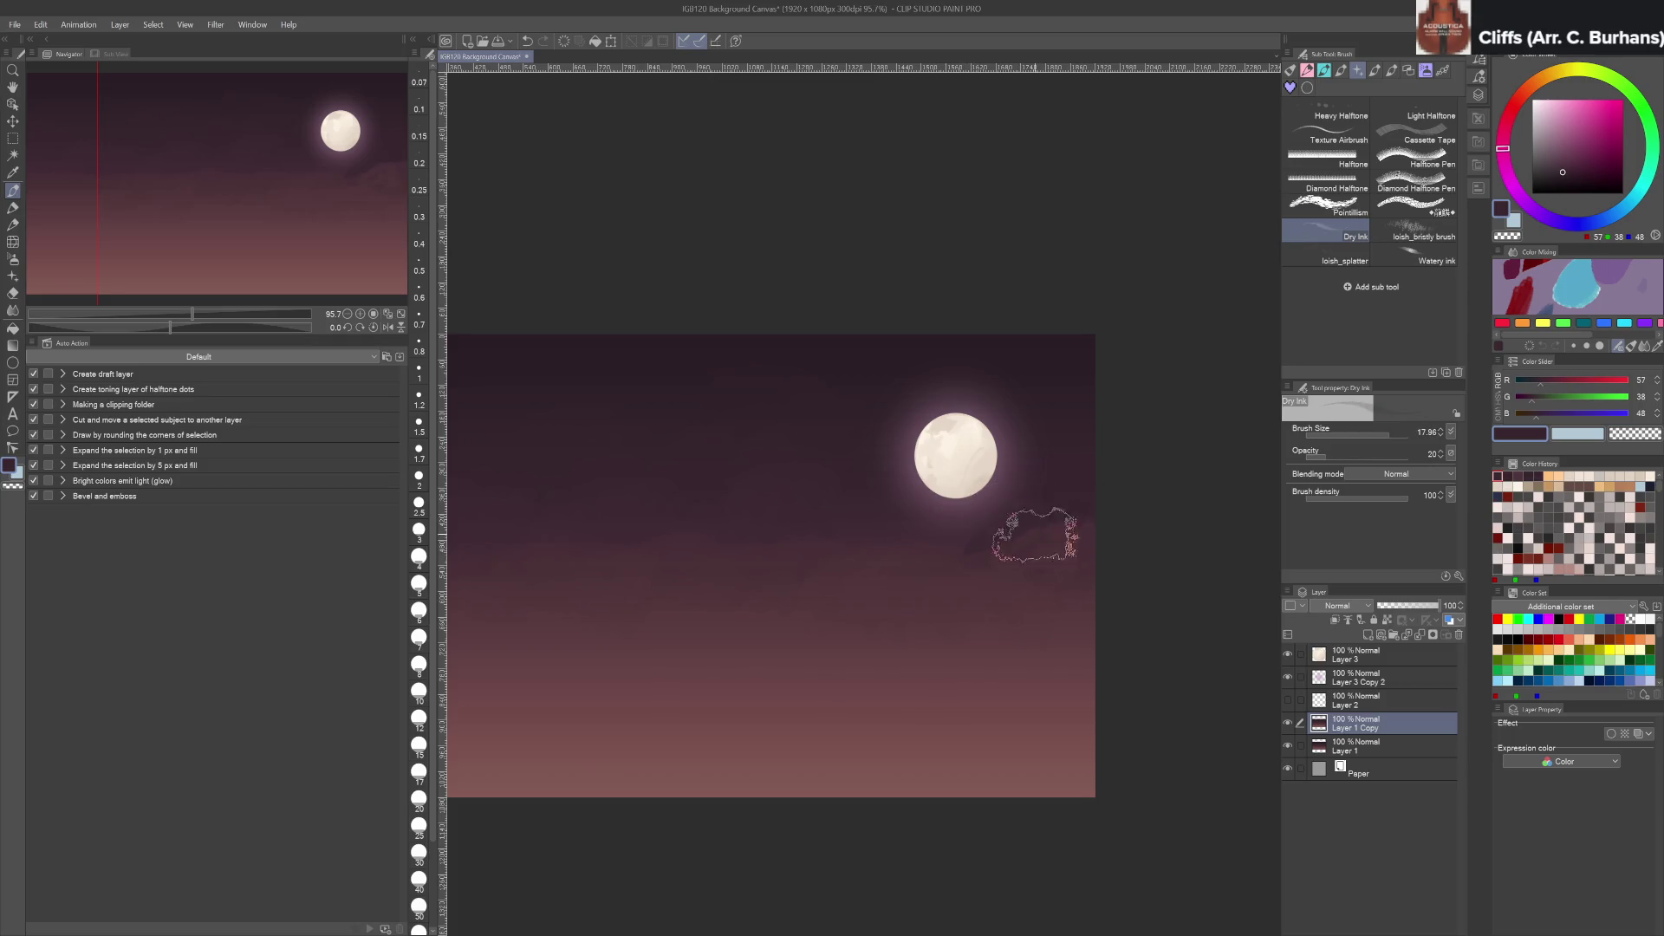
alt+click(1002, 575)
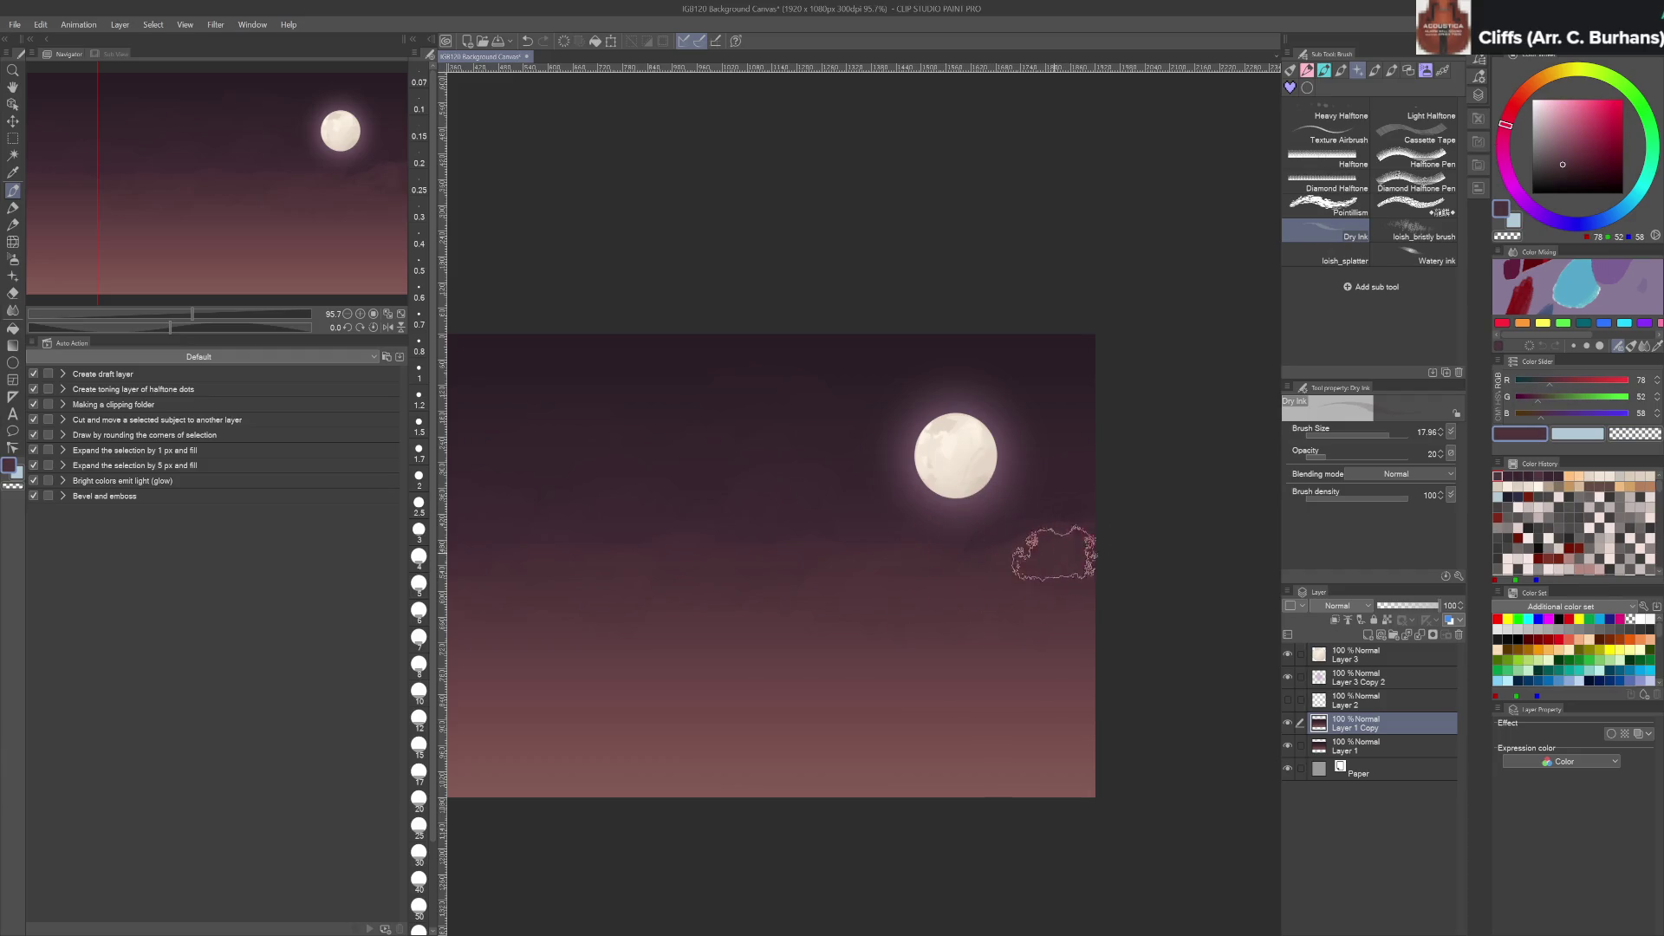
alt+click(992, 663)
mouse_move(1034, 586)
mouse_down()
mouse_move(933, 595)
mouse_move(879, 624)
mouse_up()
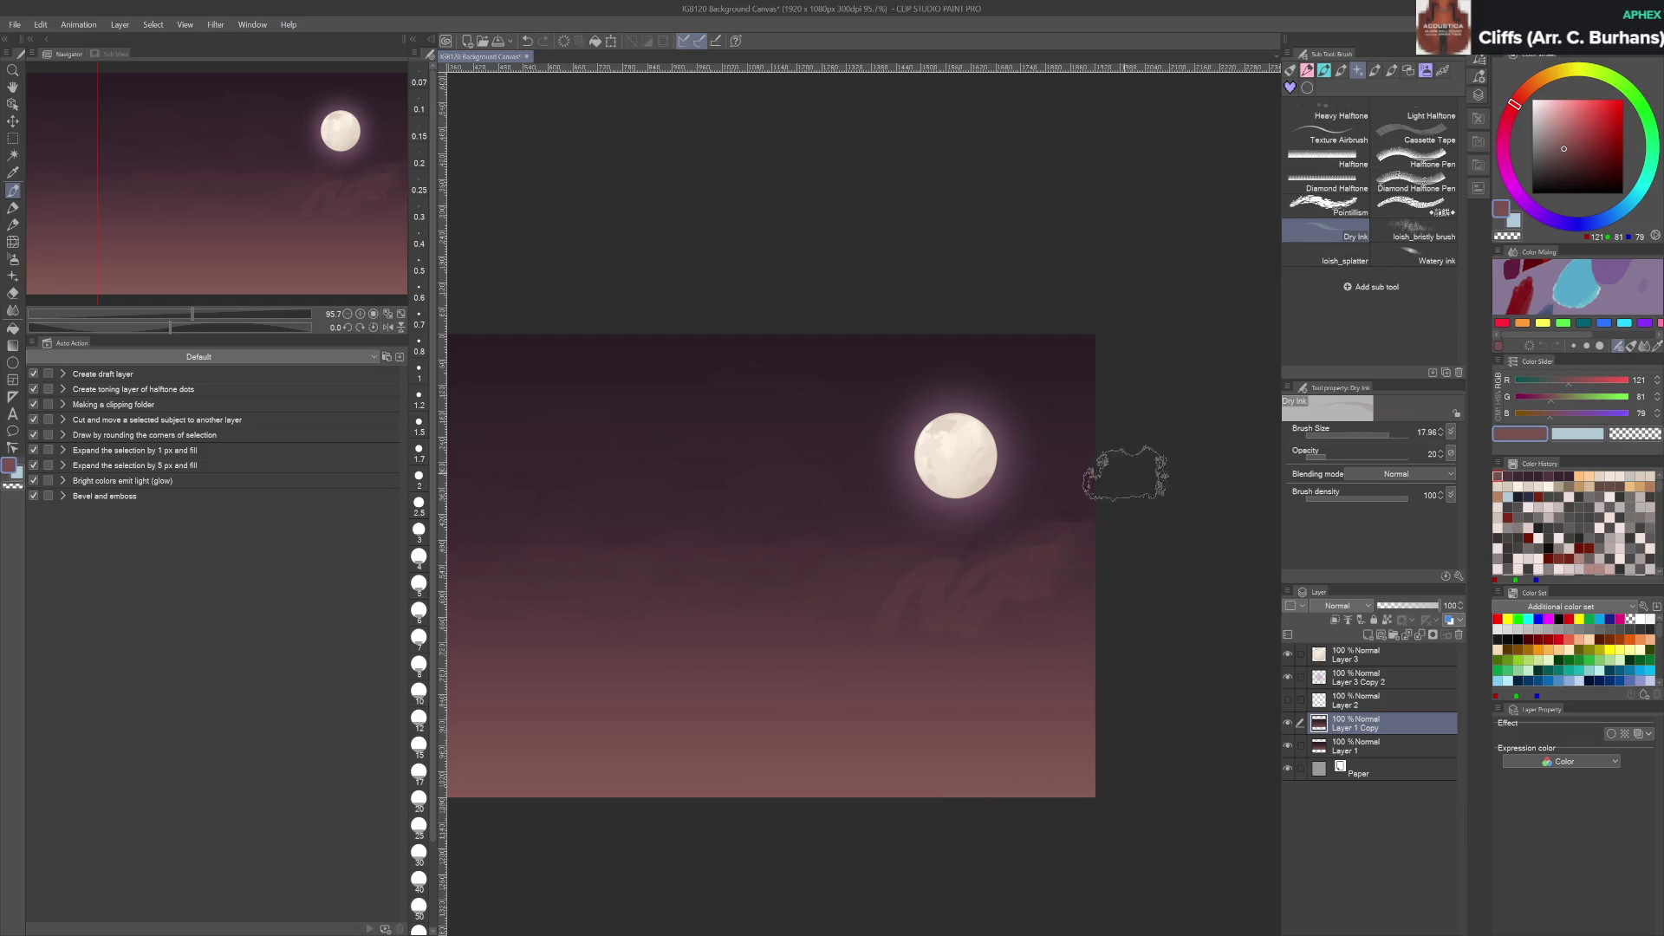
mouse_move(980, 564)
mouse_down()
mouse_move(947, 624)
mouse_move(1029, 586)
mouse_move(877, 626)
mouse_up()
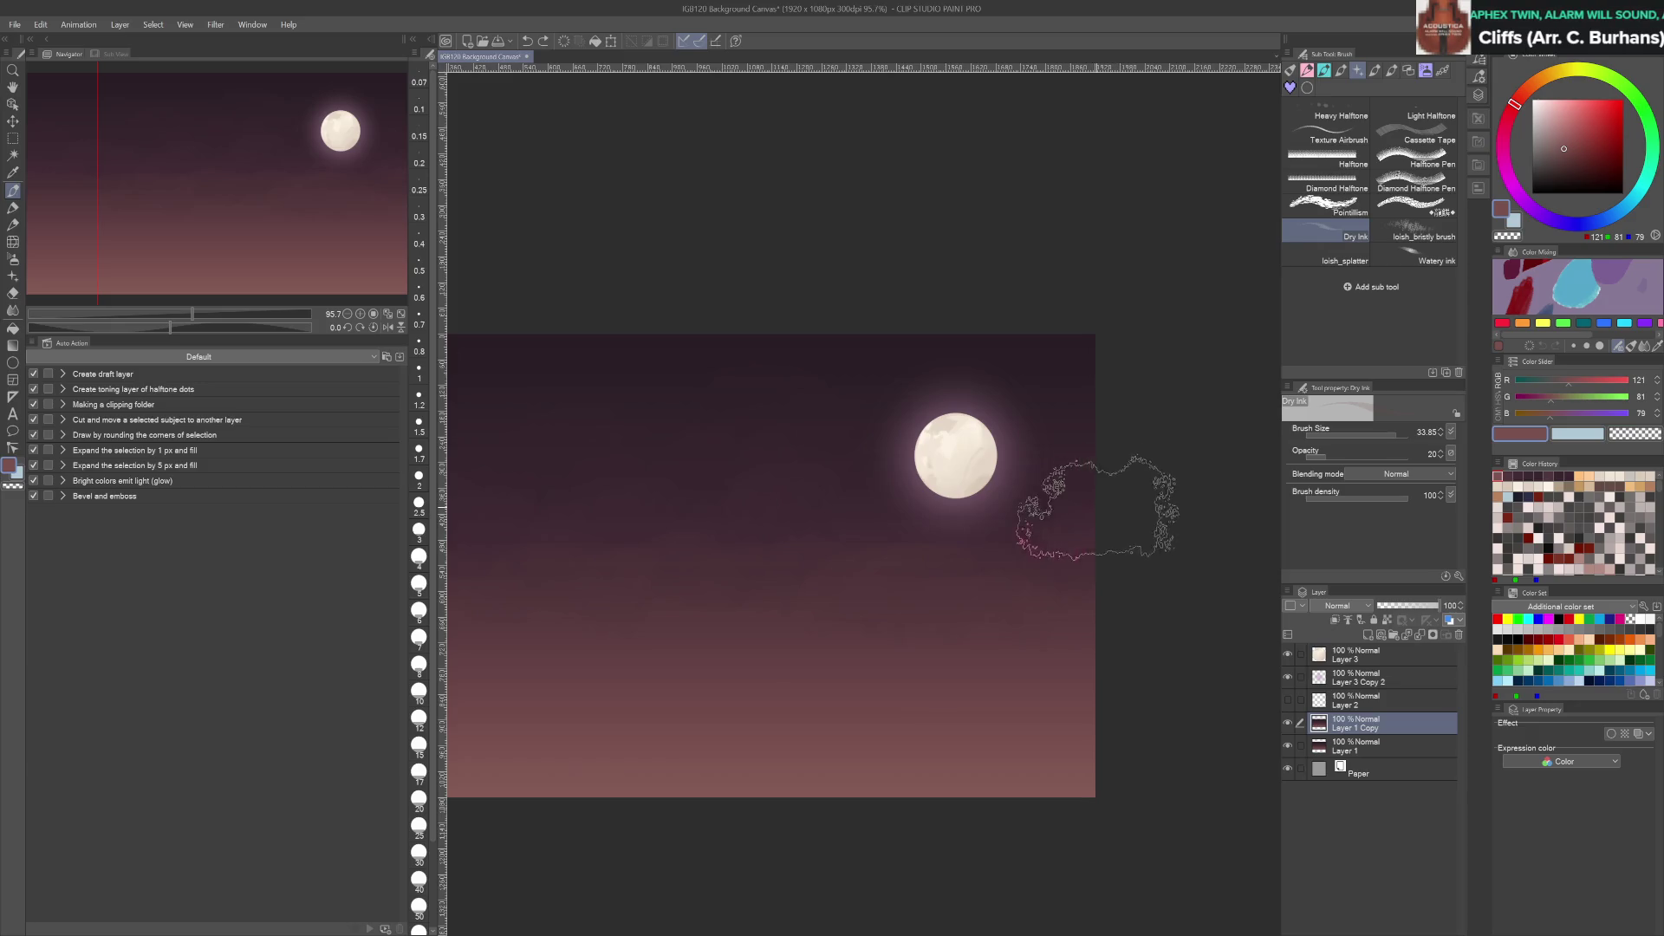
Smooth the lower-sky clouds with the Painterly blender
key(j)
mouse_move(1116, 503)
mouse_down()
mouse_move(1046, 523)
mouse_move(1031, 632)
mouse_move(928, 661)
mouse_move(959, 555)
mouse_up()
click(1425, 143)
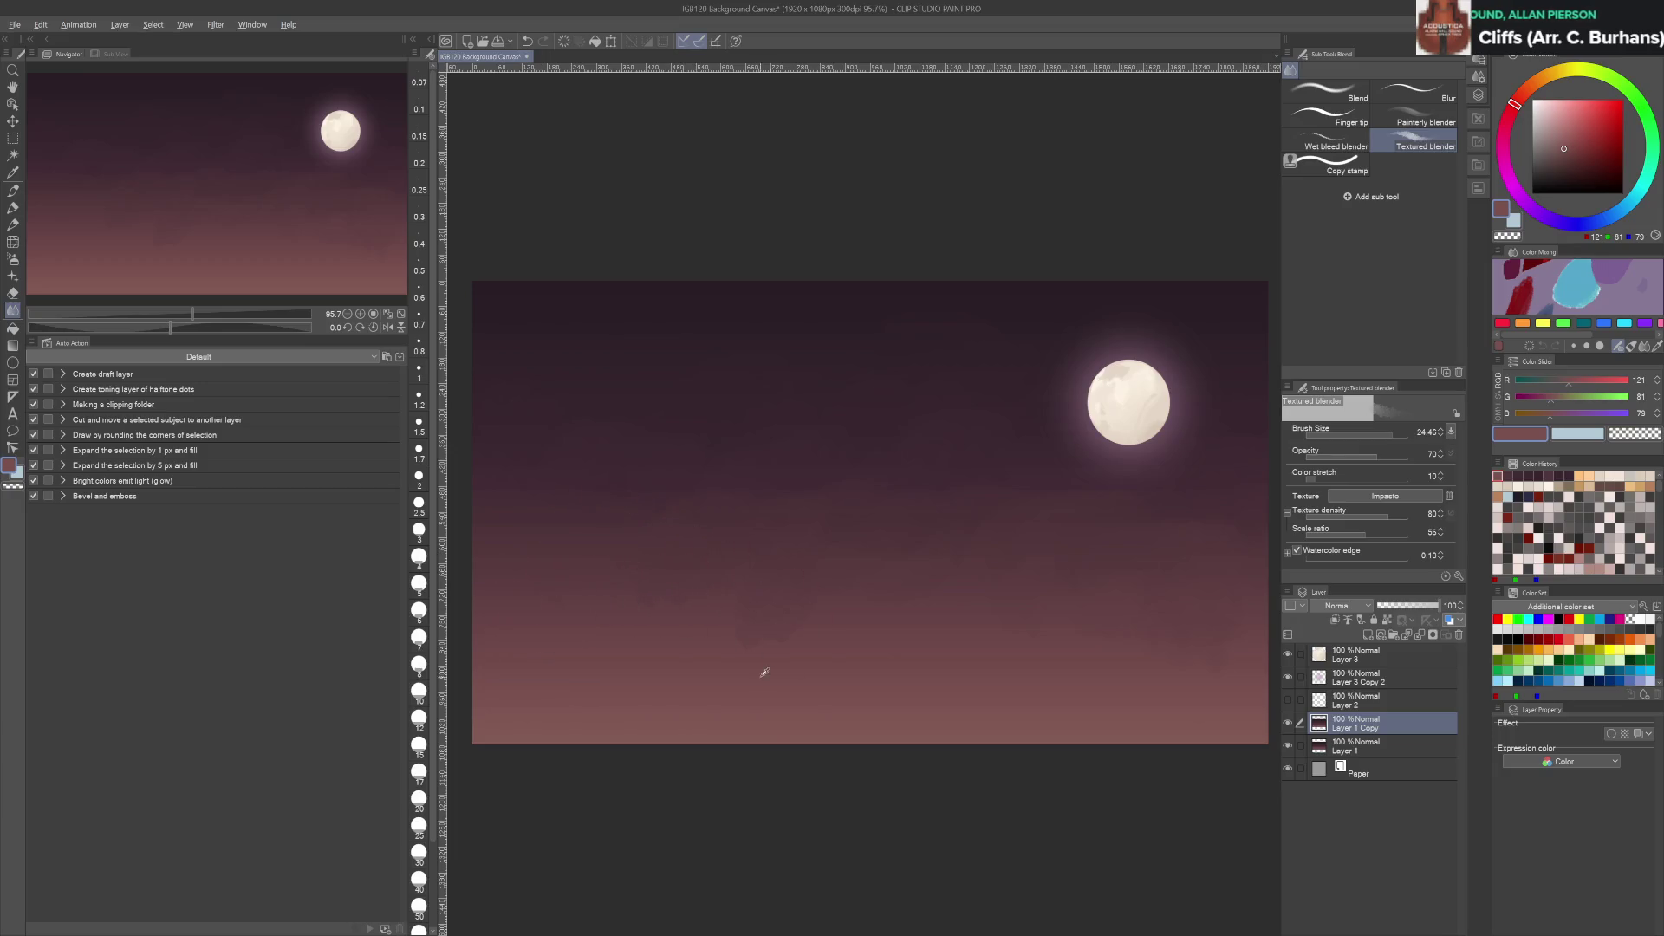
Blend the lower sky with the Textured blender and save the canvas
alt+click(769, 661)
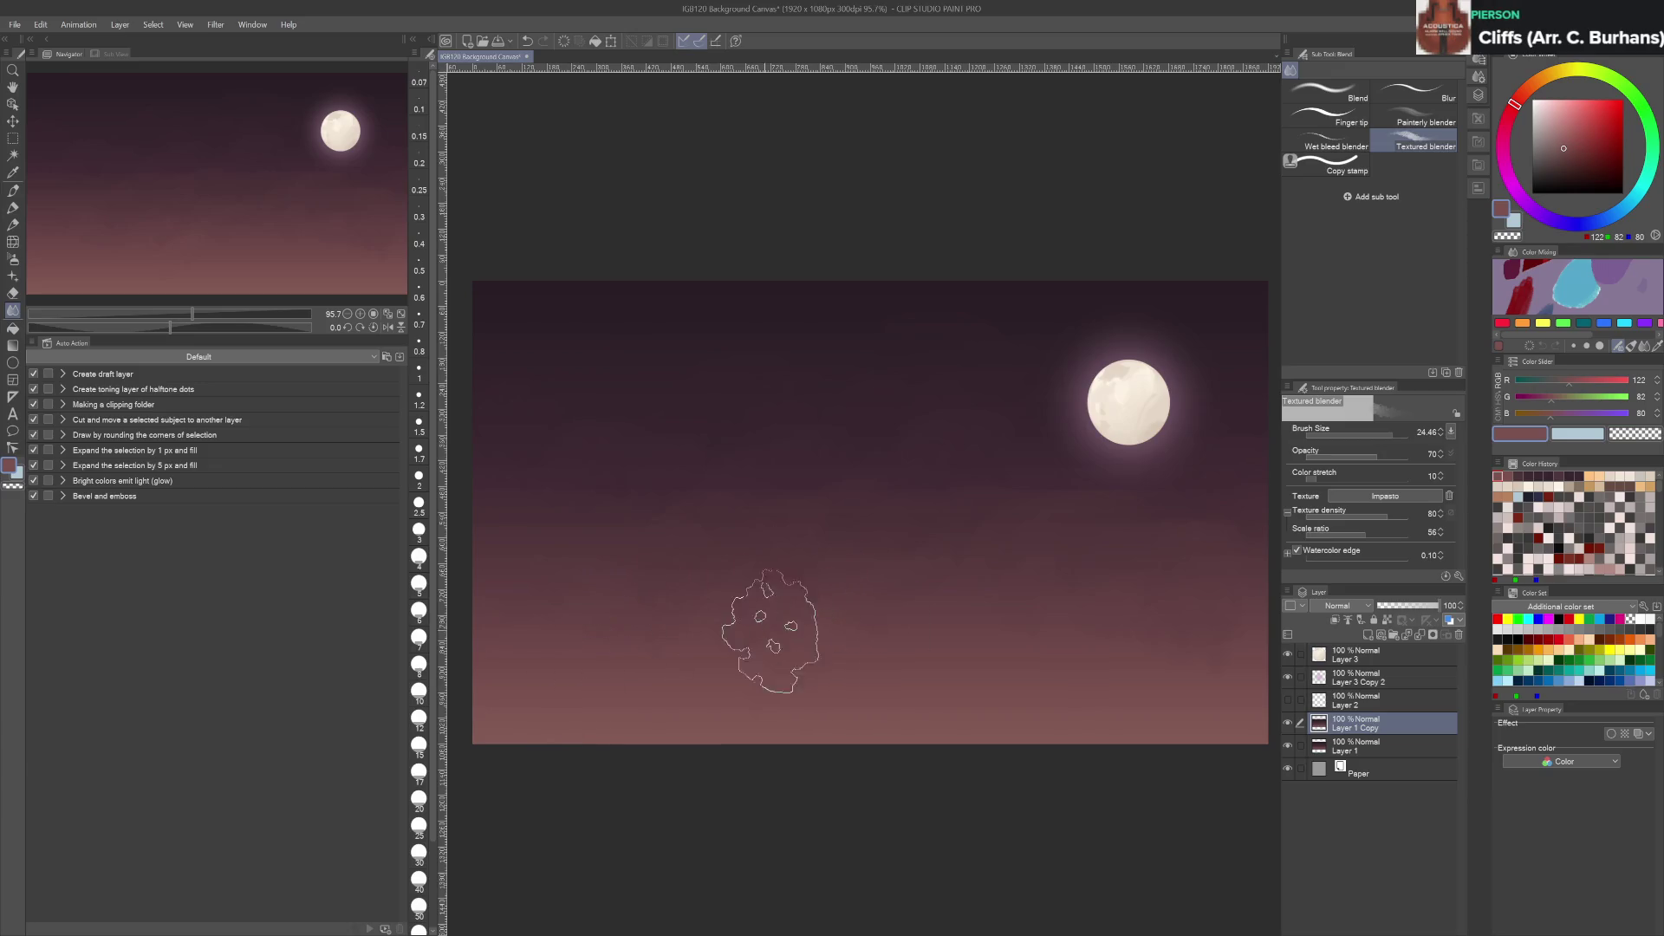
mouse_move(891, 594)
mouse_down()
mouse_move(782, 620)
mouse_move(809, 638)
mouse_up()
drag(1104, 580, 958, 594)
key(ctrl+s)
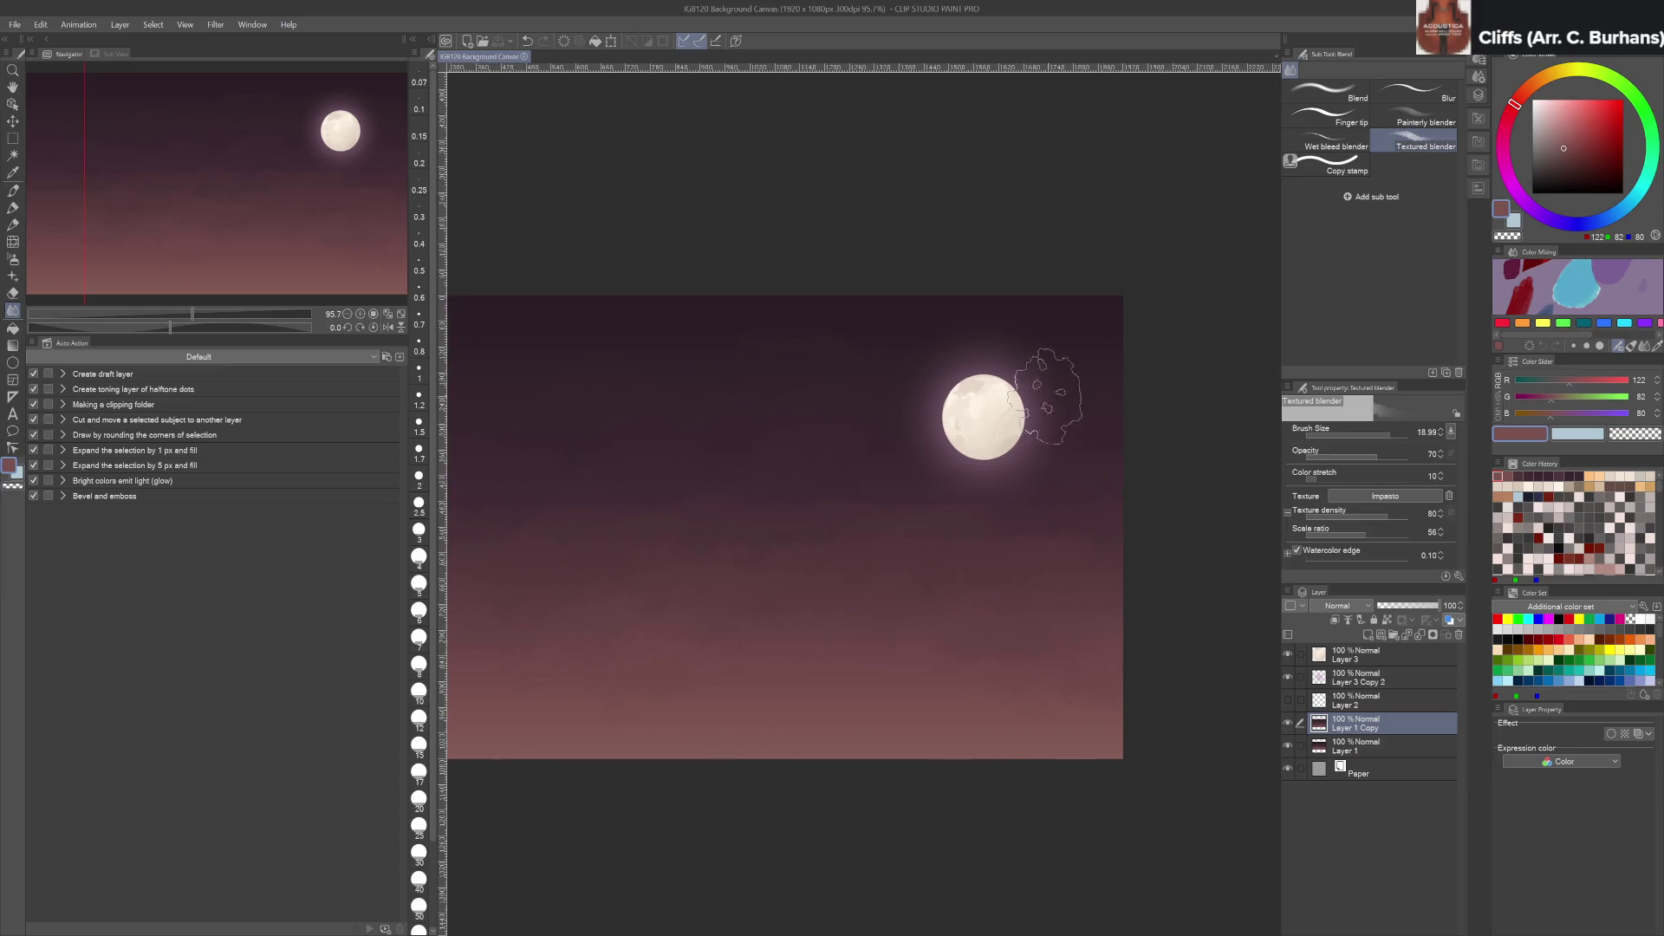
mouse_move(1003, 632)
mouse_down()
mouse_move(984, 663)
mouse_move(1091, 715)
mouse_up()
Paint a textured mauve cloud band right of the moon with Painting Brush- Jitter, undoing extra strokes
drag(984, 416, 1069, 523)
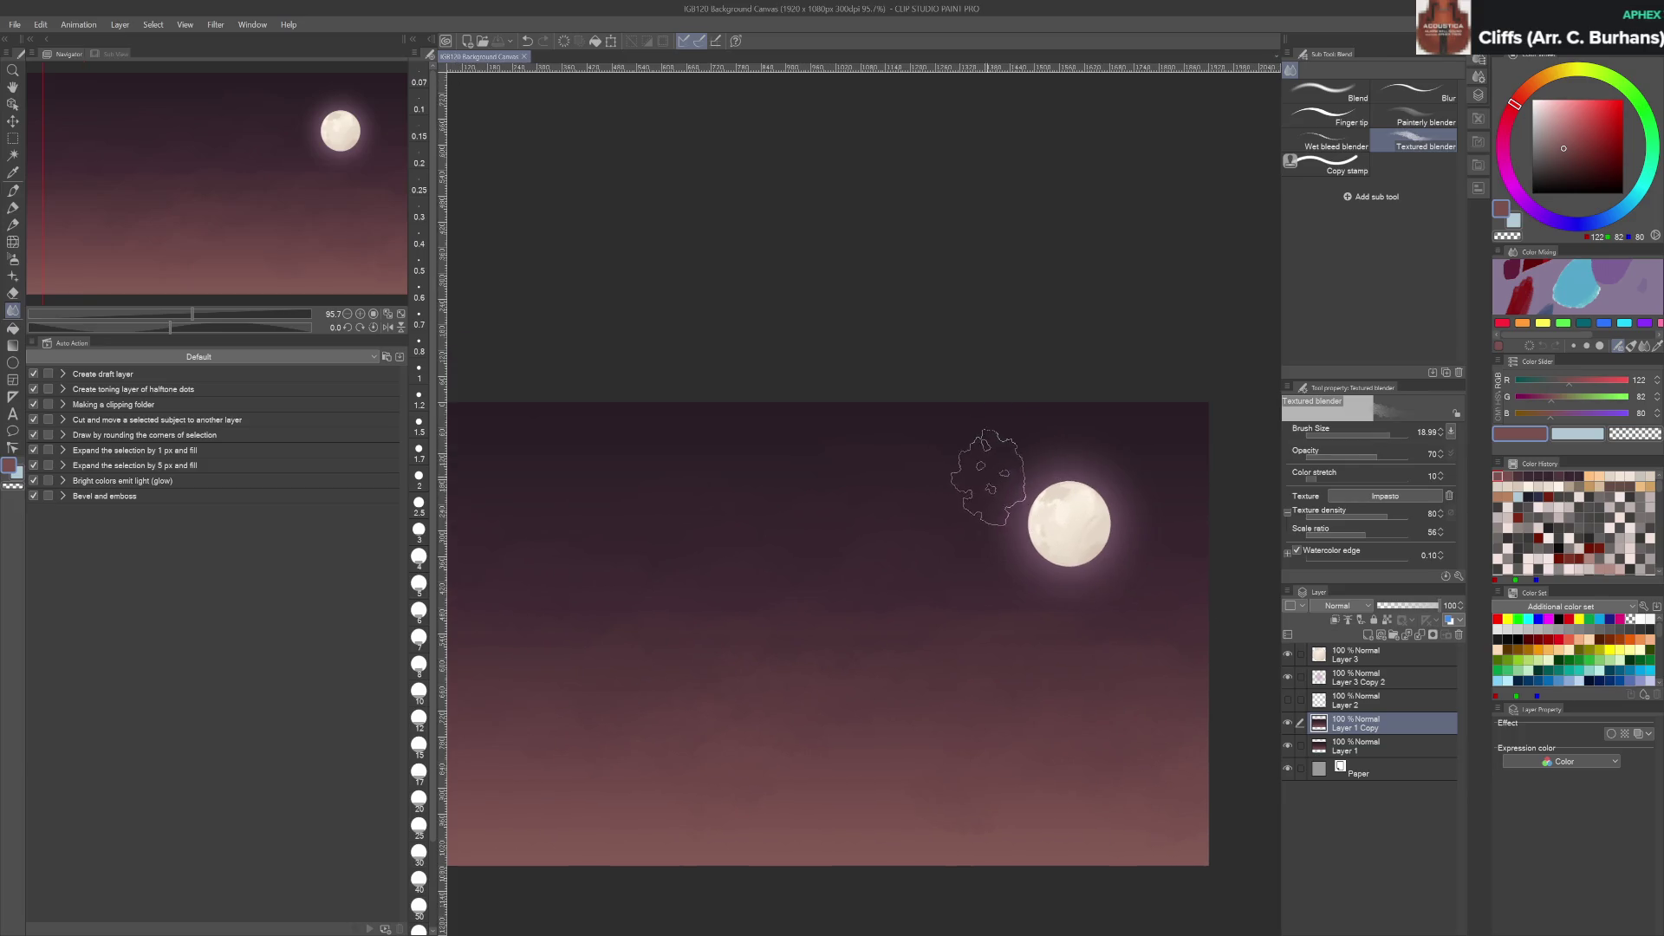
key(b)
click(1424, 234)
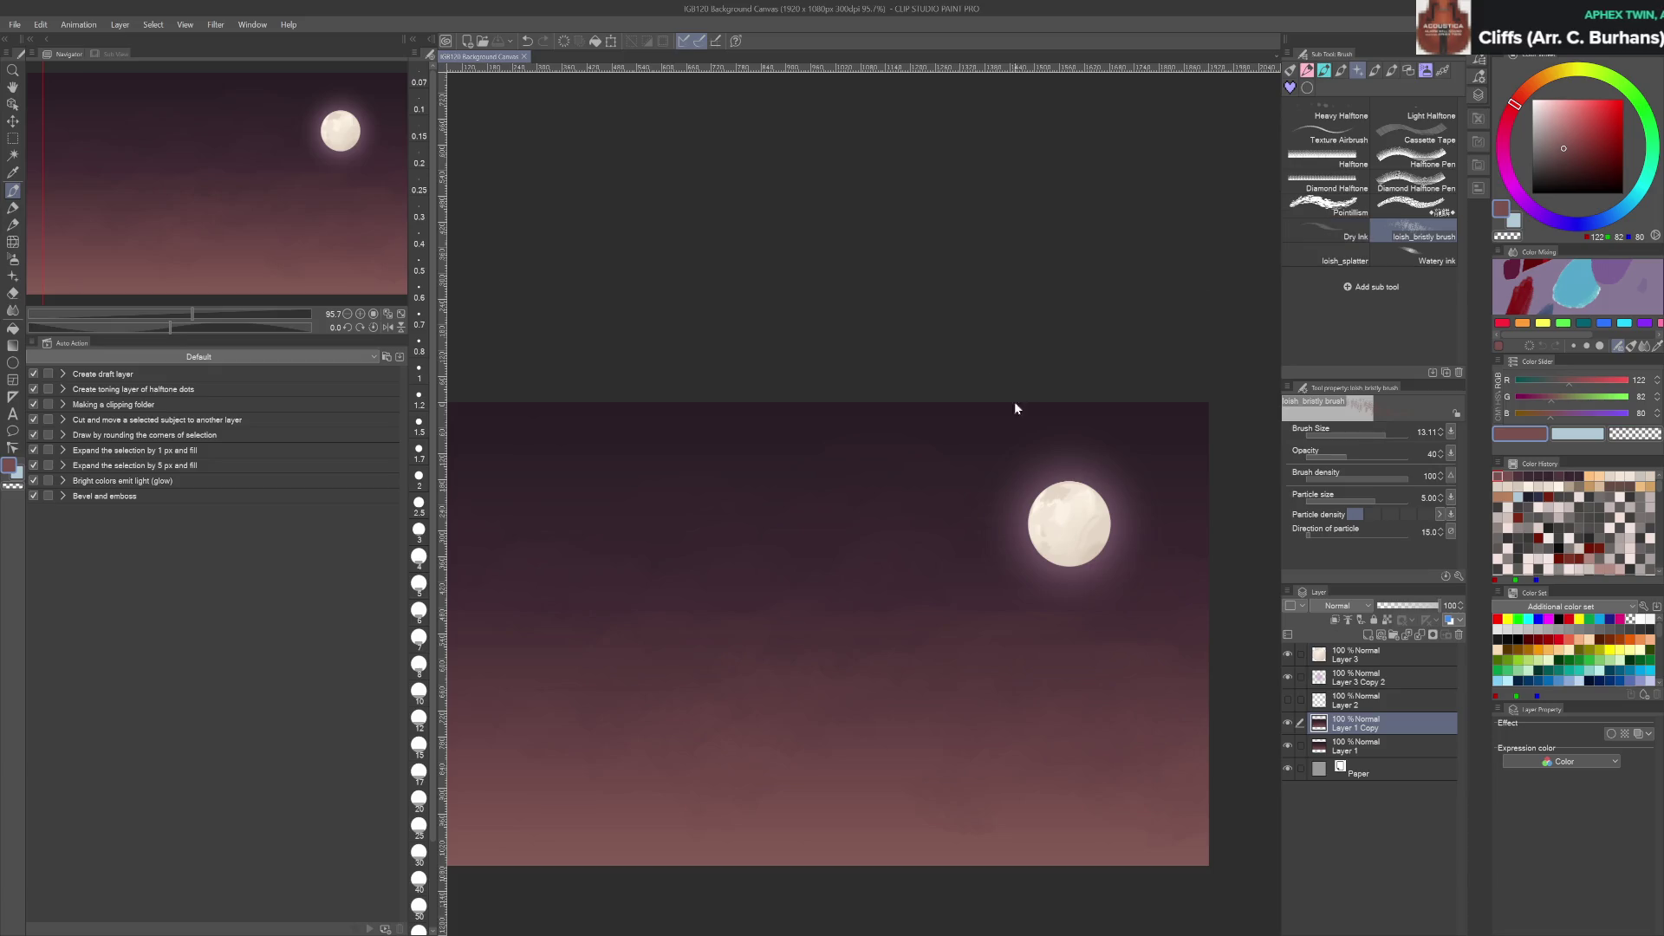
drag(1071, 418, 1049, 407)
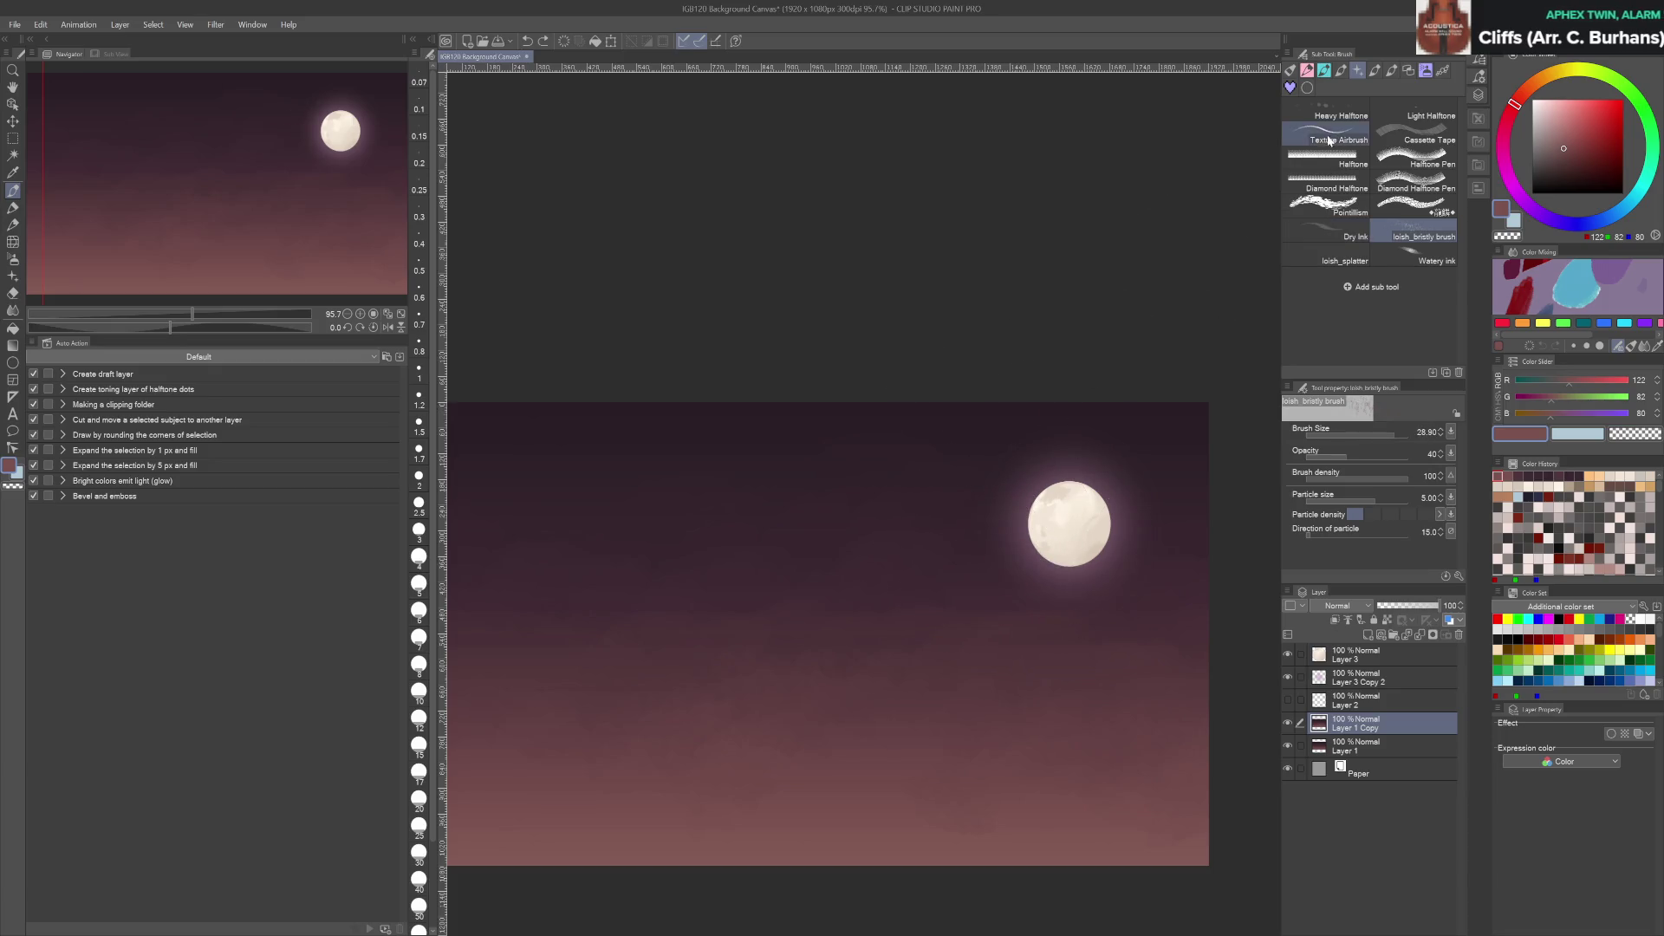
click(1290, 71)
drag(1071, 485, 1127, 433)
mouse_move(1151, 523)
mouse_down()
mouse_move(1113, 445)
mouse_move(1049, 485)
mouse_up()
scroll(1113, 445, up, 5)
key(ctrl+z)
mouse_move(973, 445)
mouse_down()
mouse_move(1047, 465)
mouse_move(1080, 523)
mouse_move(892, 558)
mouse_move(780, 637)
mouse_up()
key(ctrl+z)
key(ctrl+z)
key(bracketright)
mouse_move(997, 507)
mouse_down()
mouse_move(1077, 555)
mouse_move(1188, 519)
mouse_move(1178, 507)
mouse_move(1124, 581)
mouse_up()
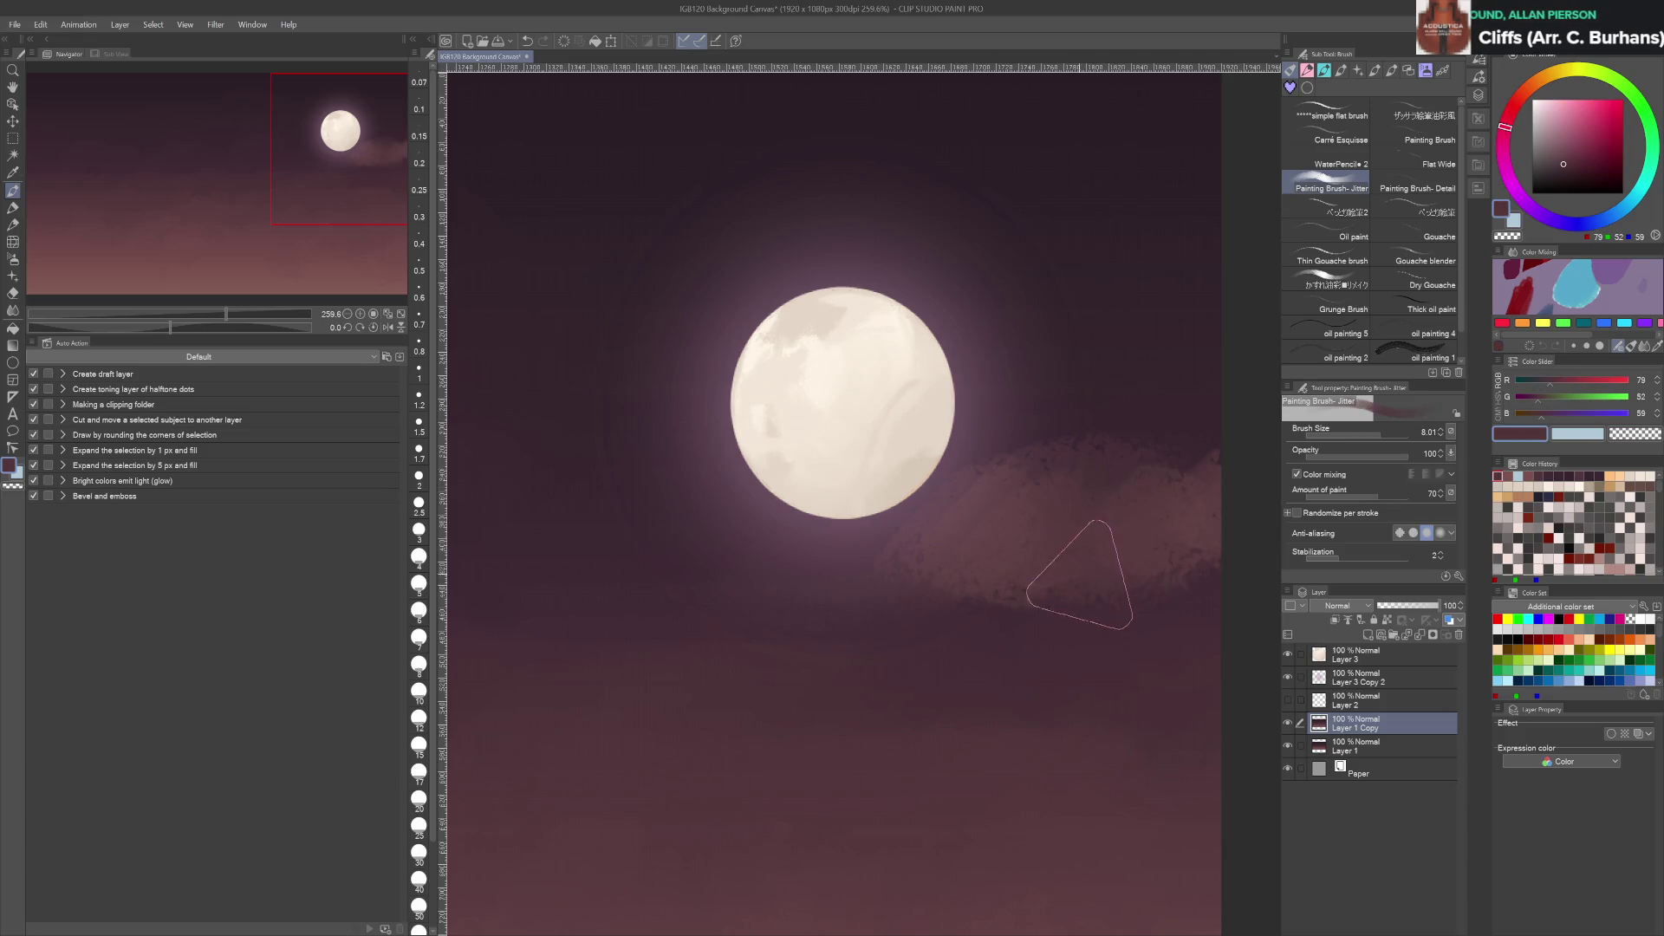
Darken a patch of cloud right of the moon with a slightly darker shade
alt+click(920, 628)
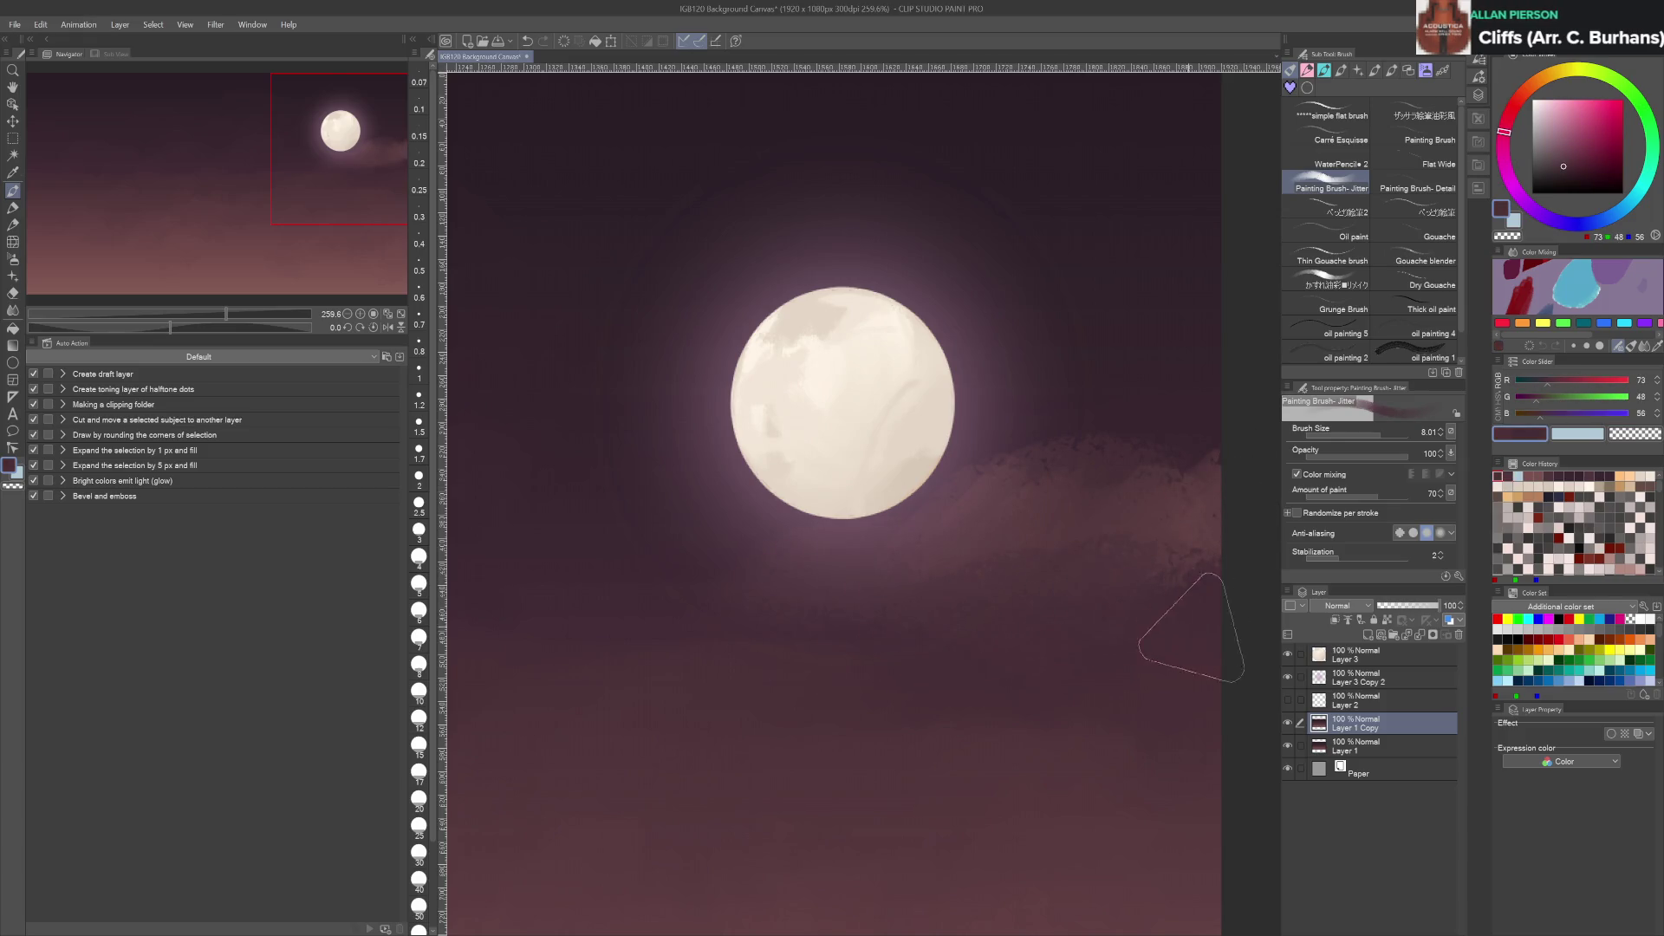
alt+click(1200, 627)
drag(1199, 625, 1264, 577)
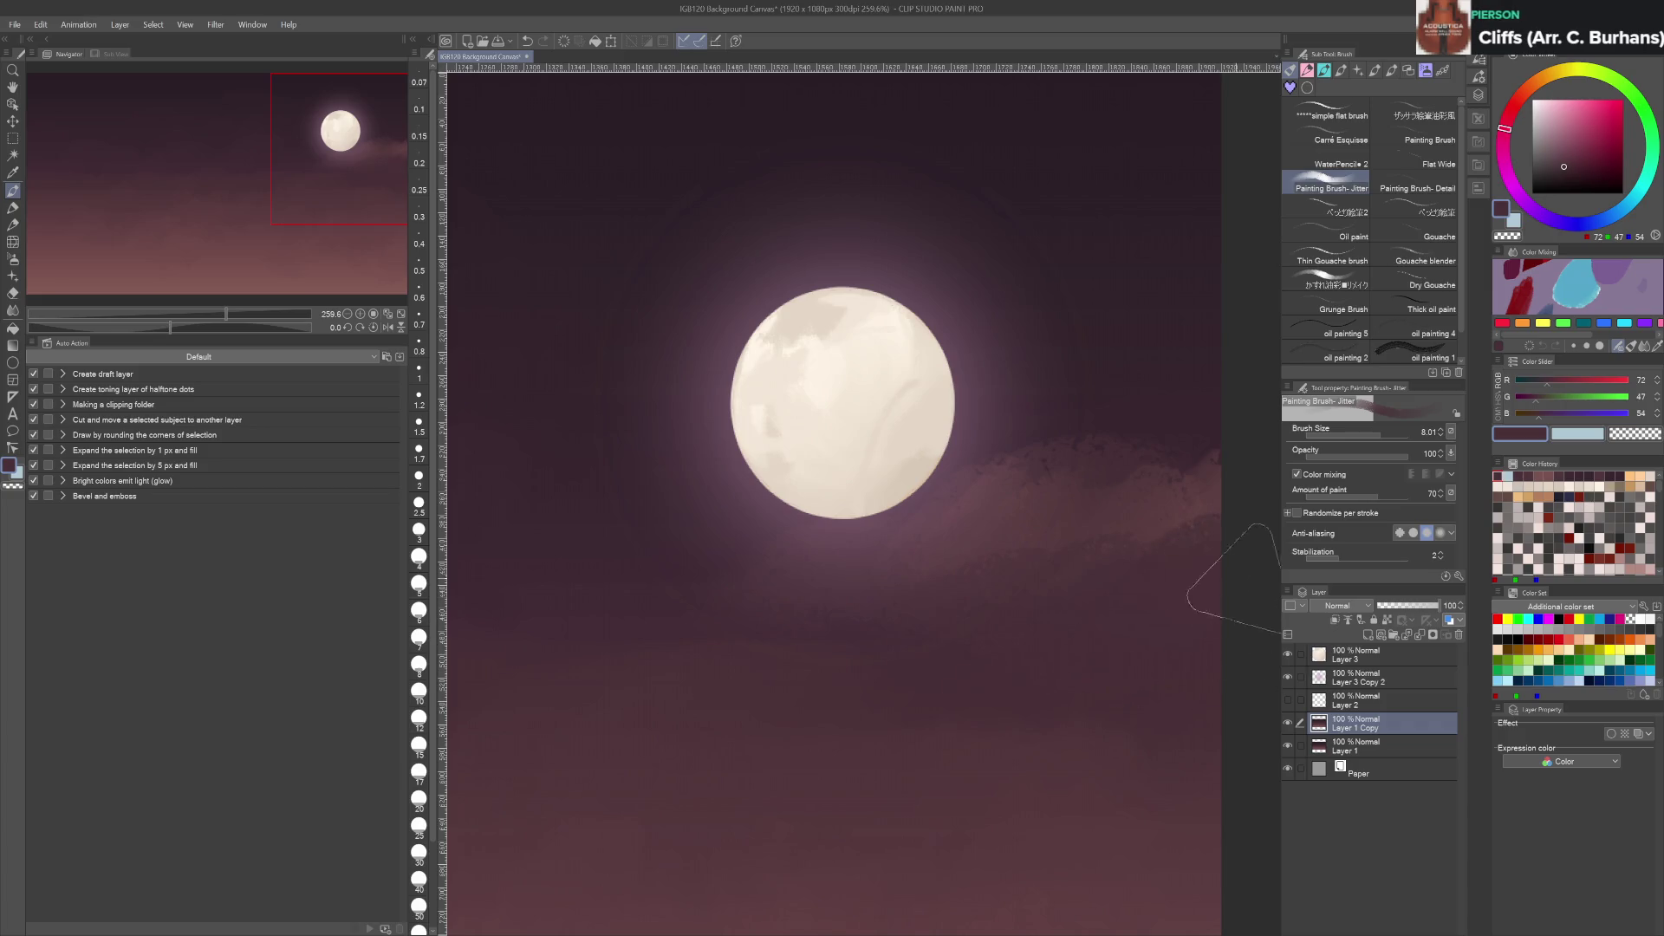
alt+click(1143, 493)
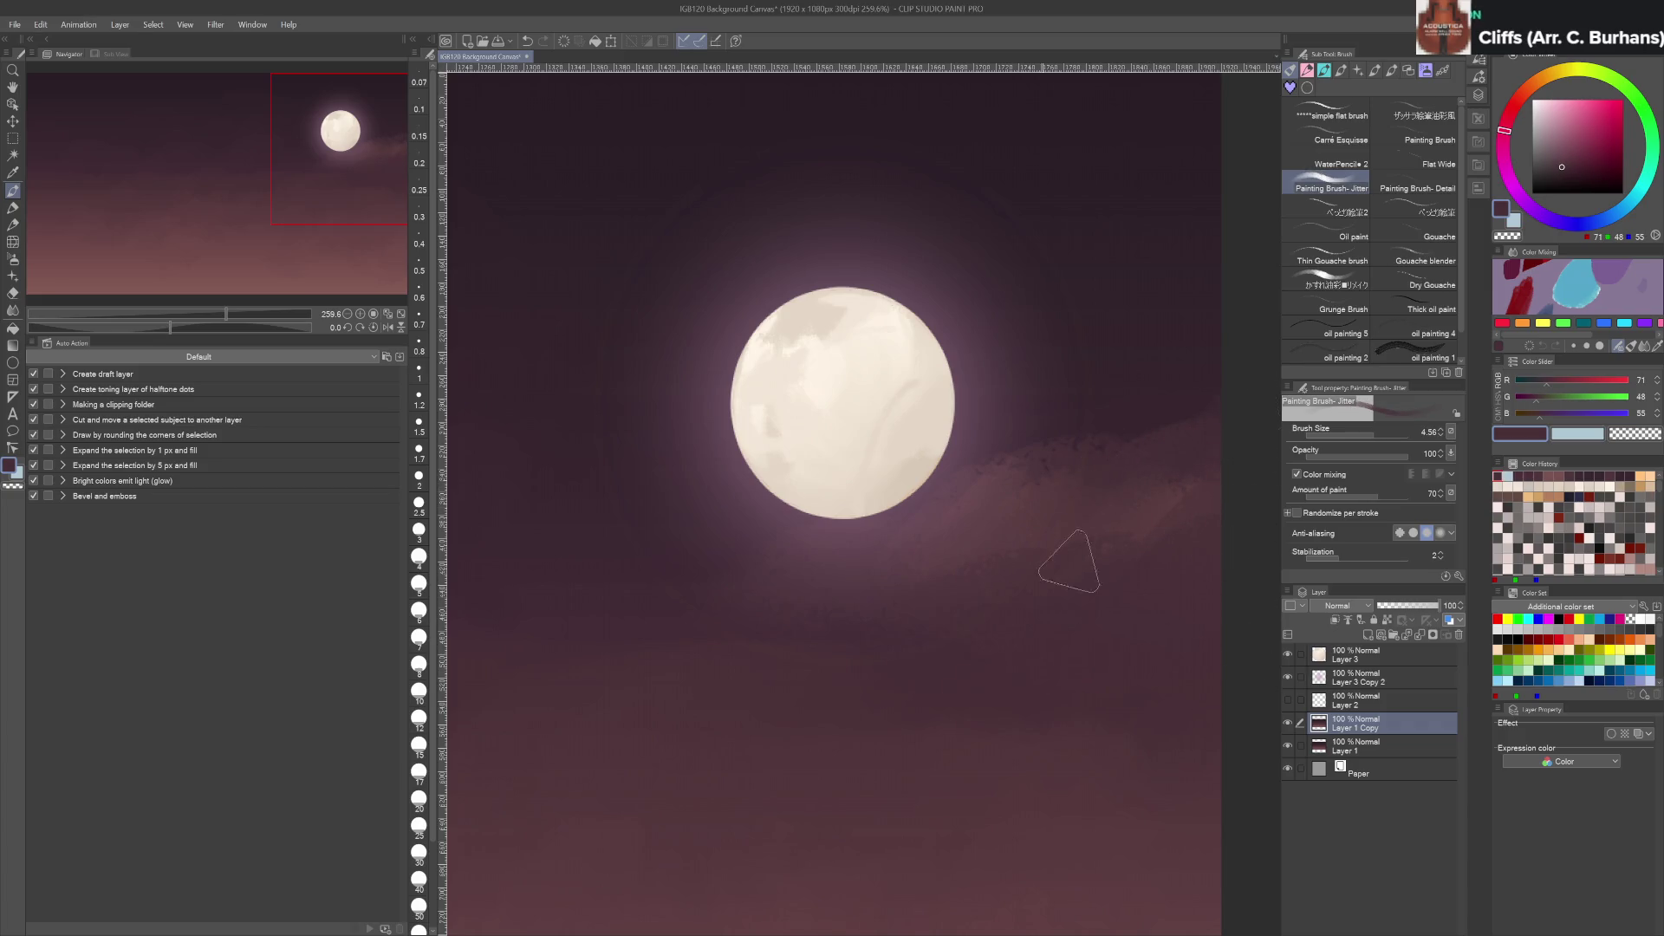
drag(778, 605, 886, 539)
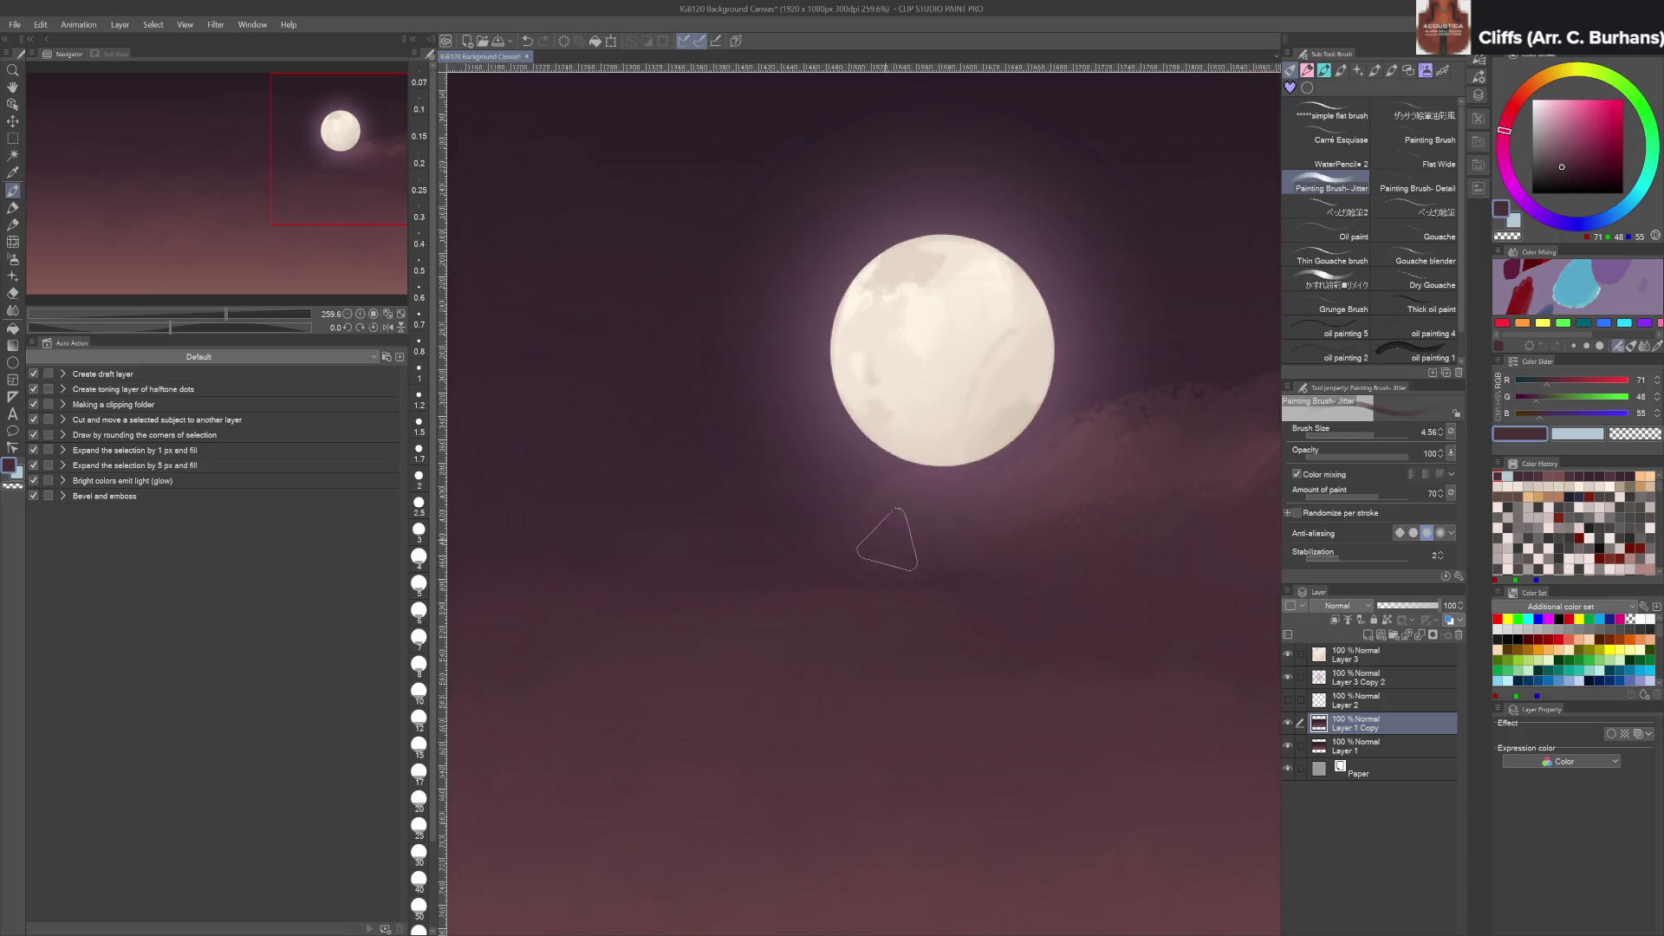
alt+click(1096, 454)
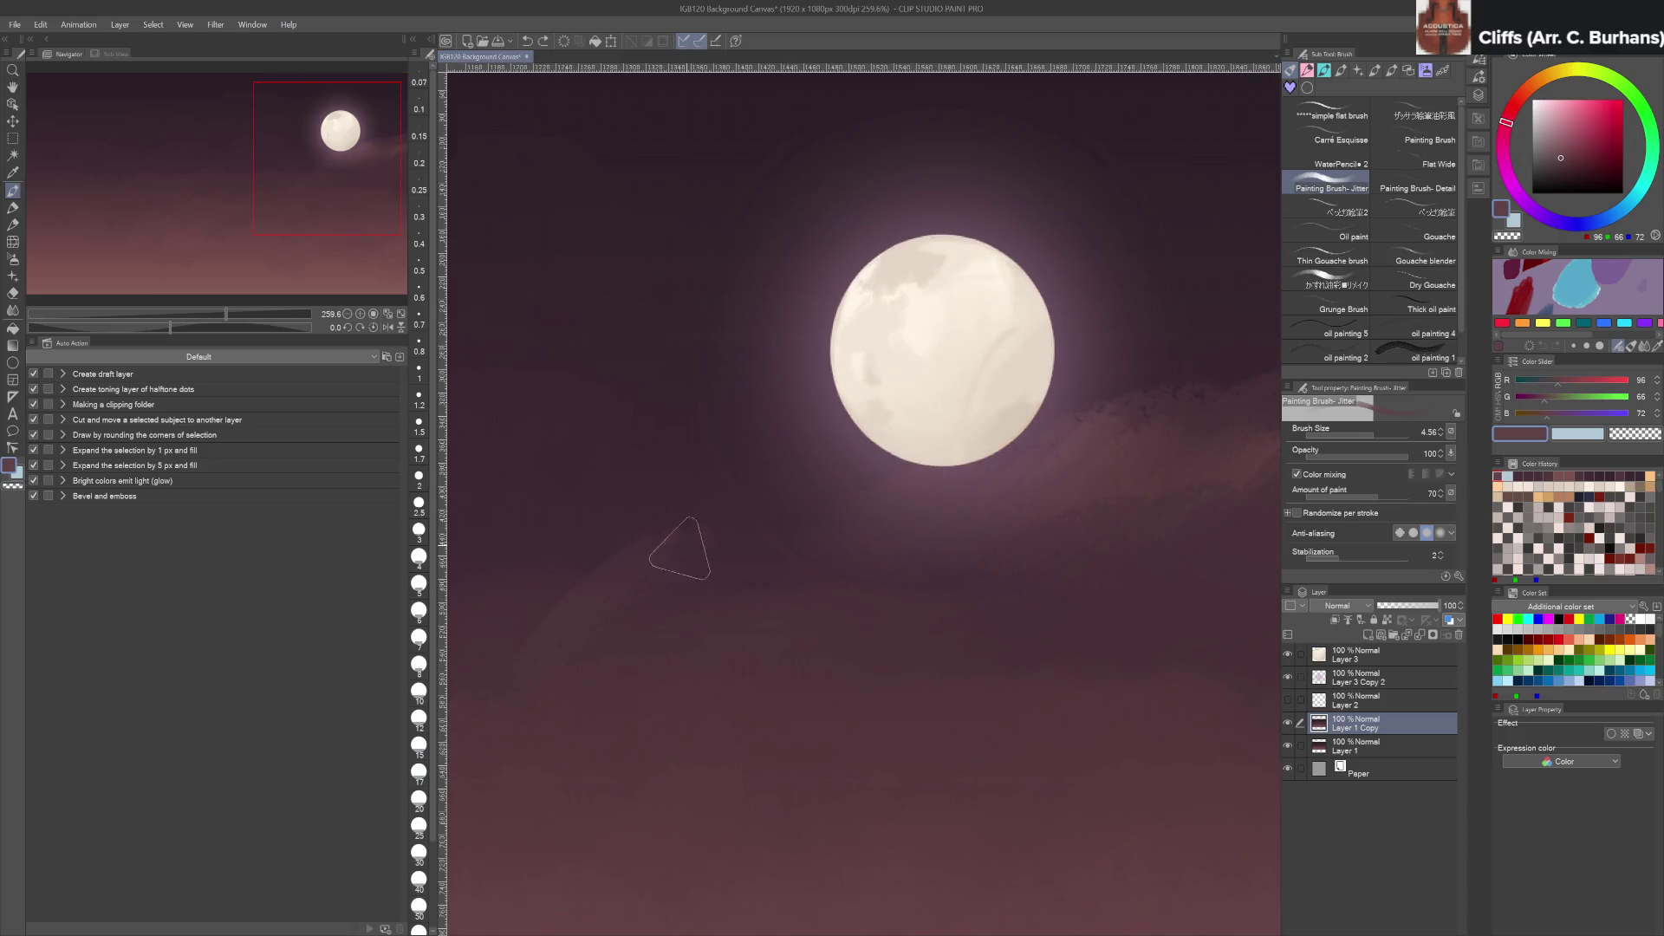
Sample sky tones around the moon to settle on a dark dusky purple
scroll(901, 538, down, 3)
alt+click(906, 552)
alt+click(867, 548)
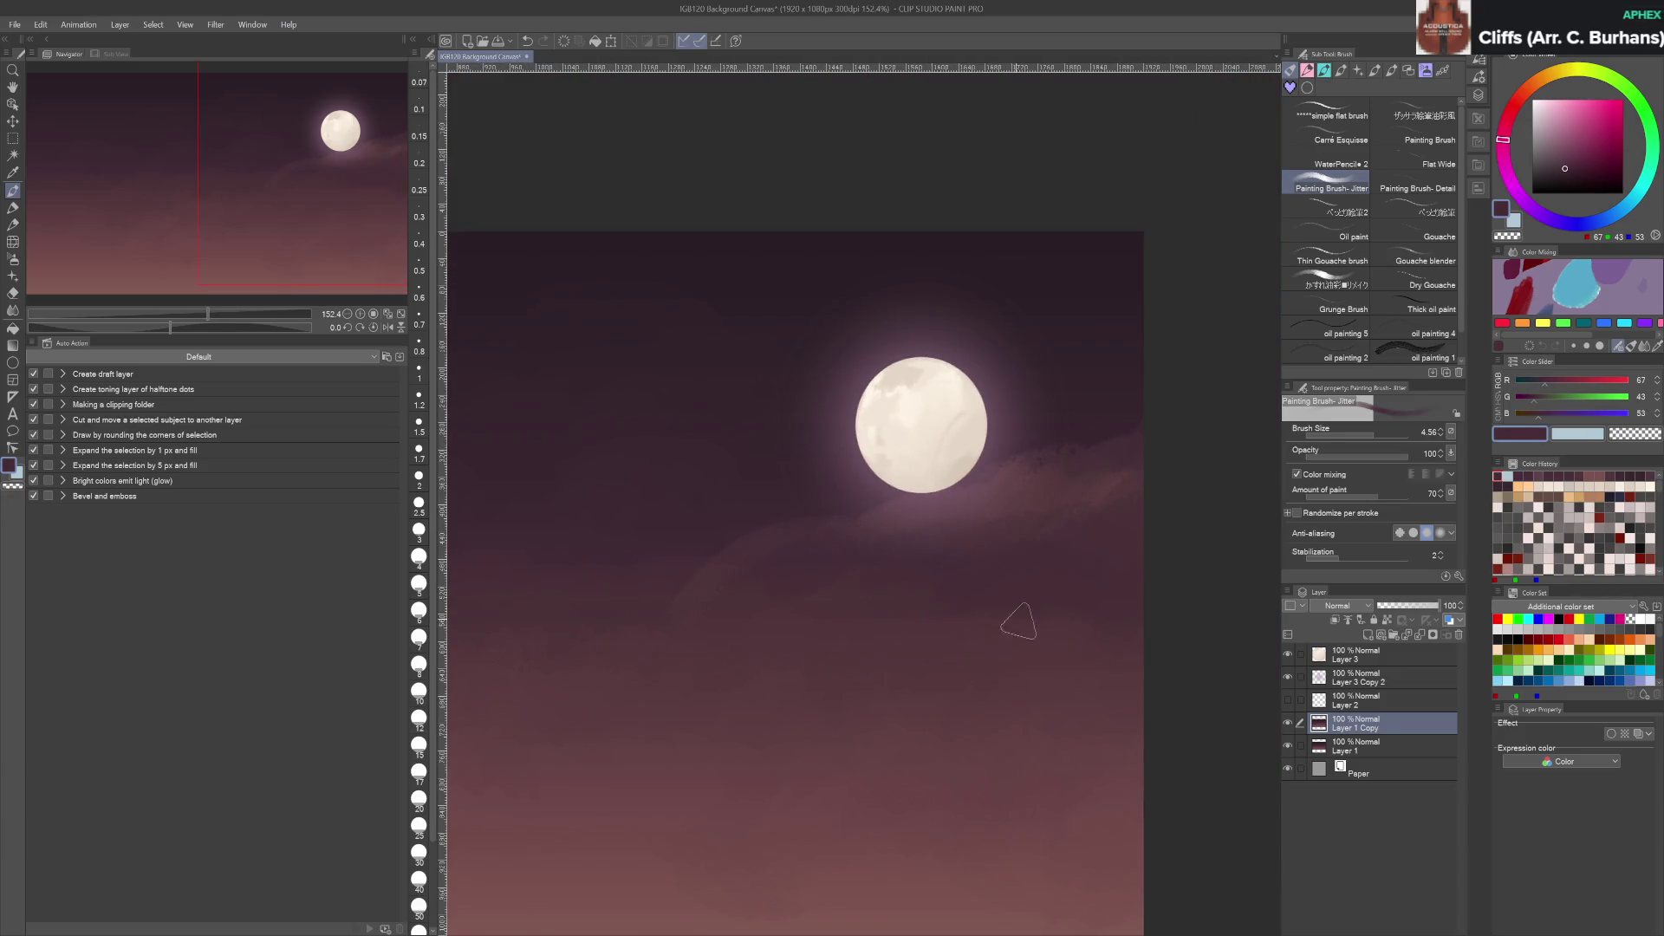
alt+click(738, 611)
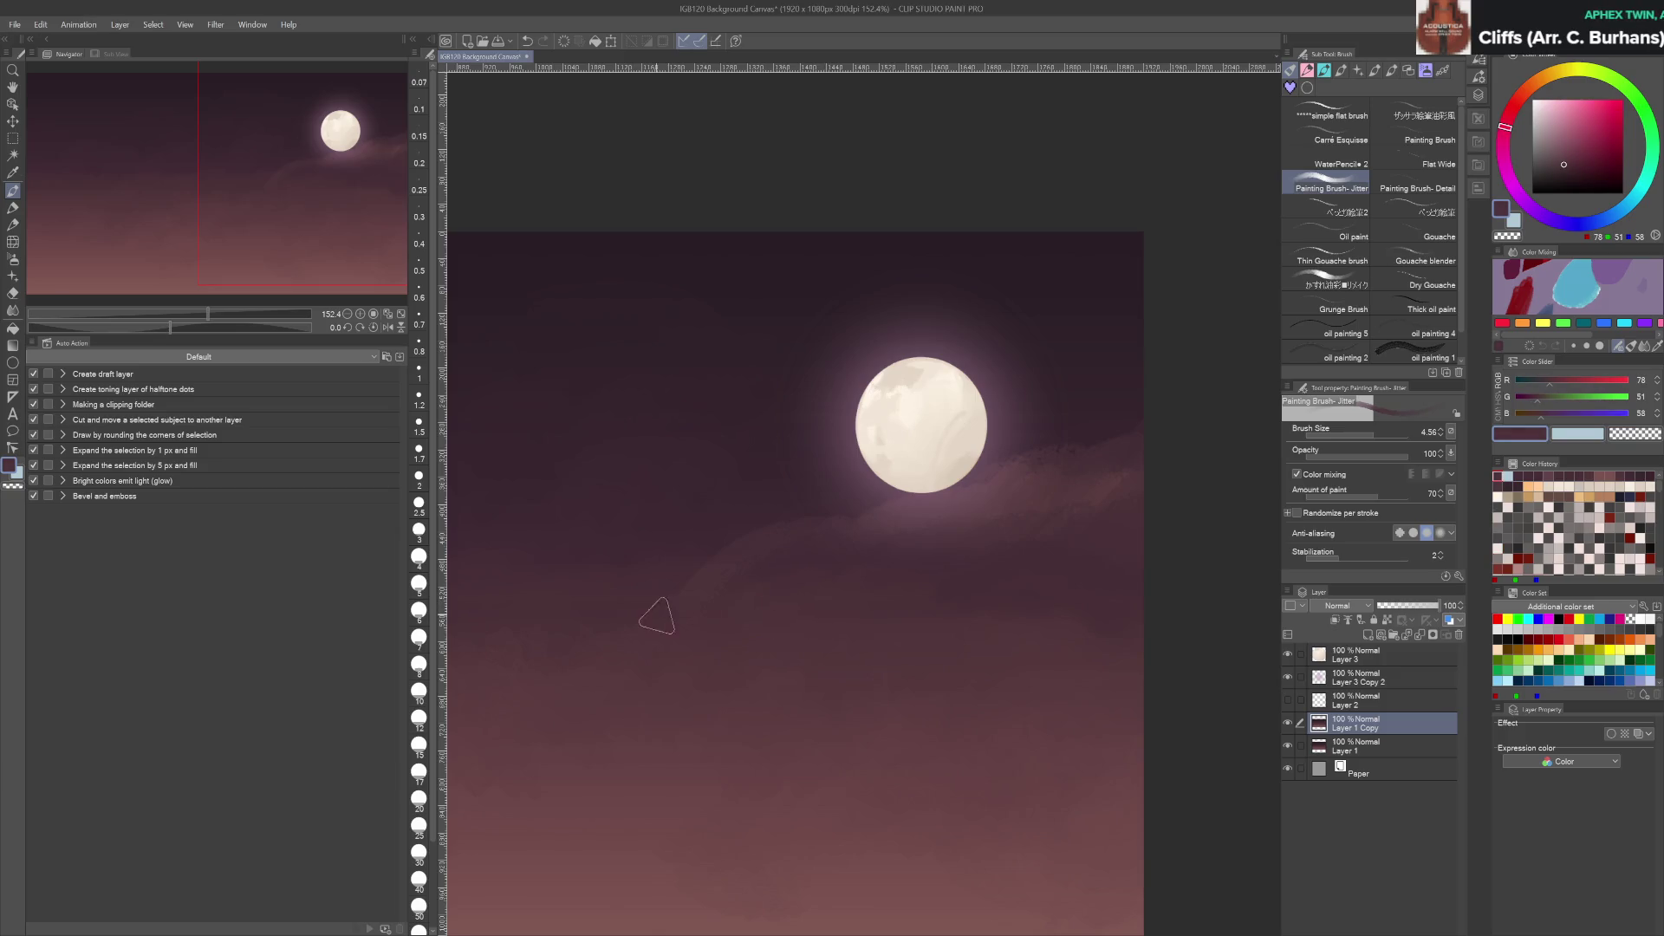
drag(659, 577, 912, 542)
alt+click(963, 537)
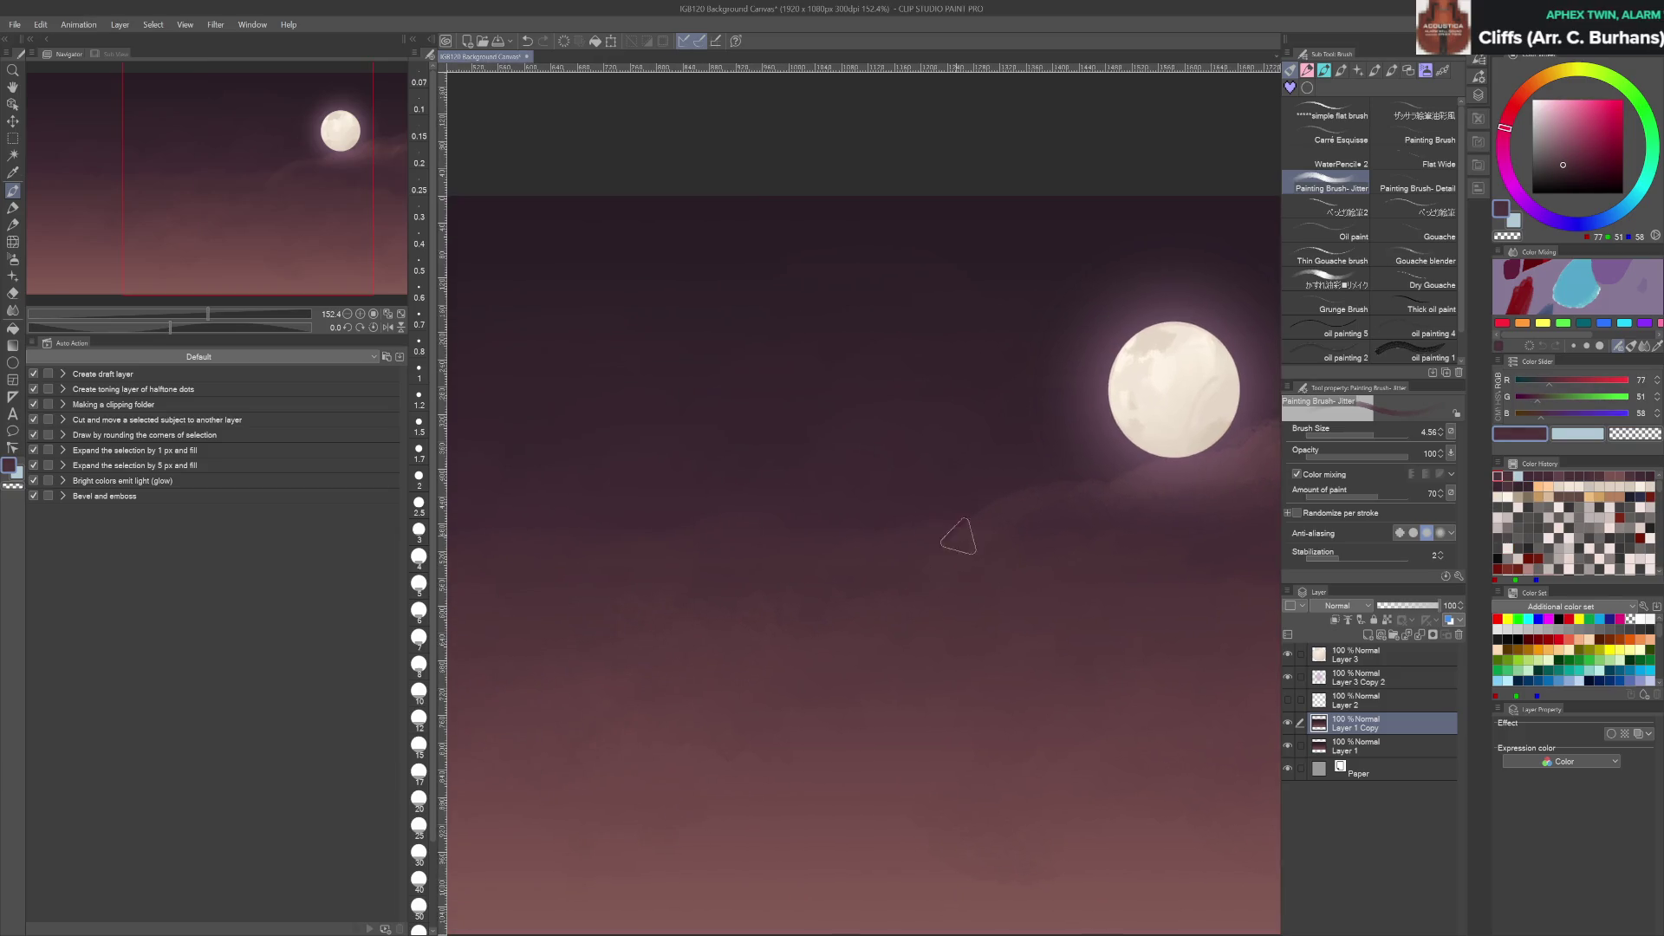
alt+click(918, 633)
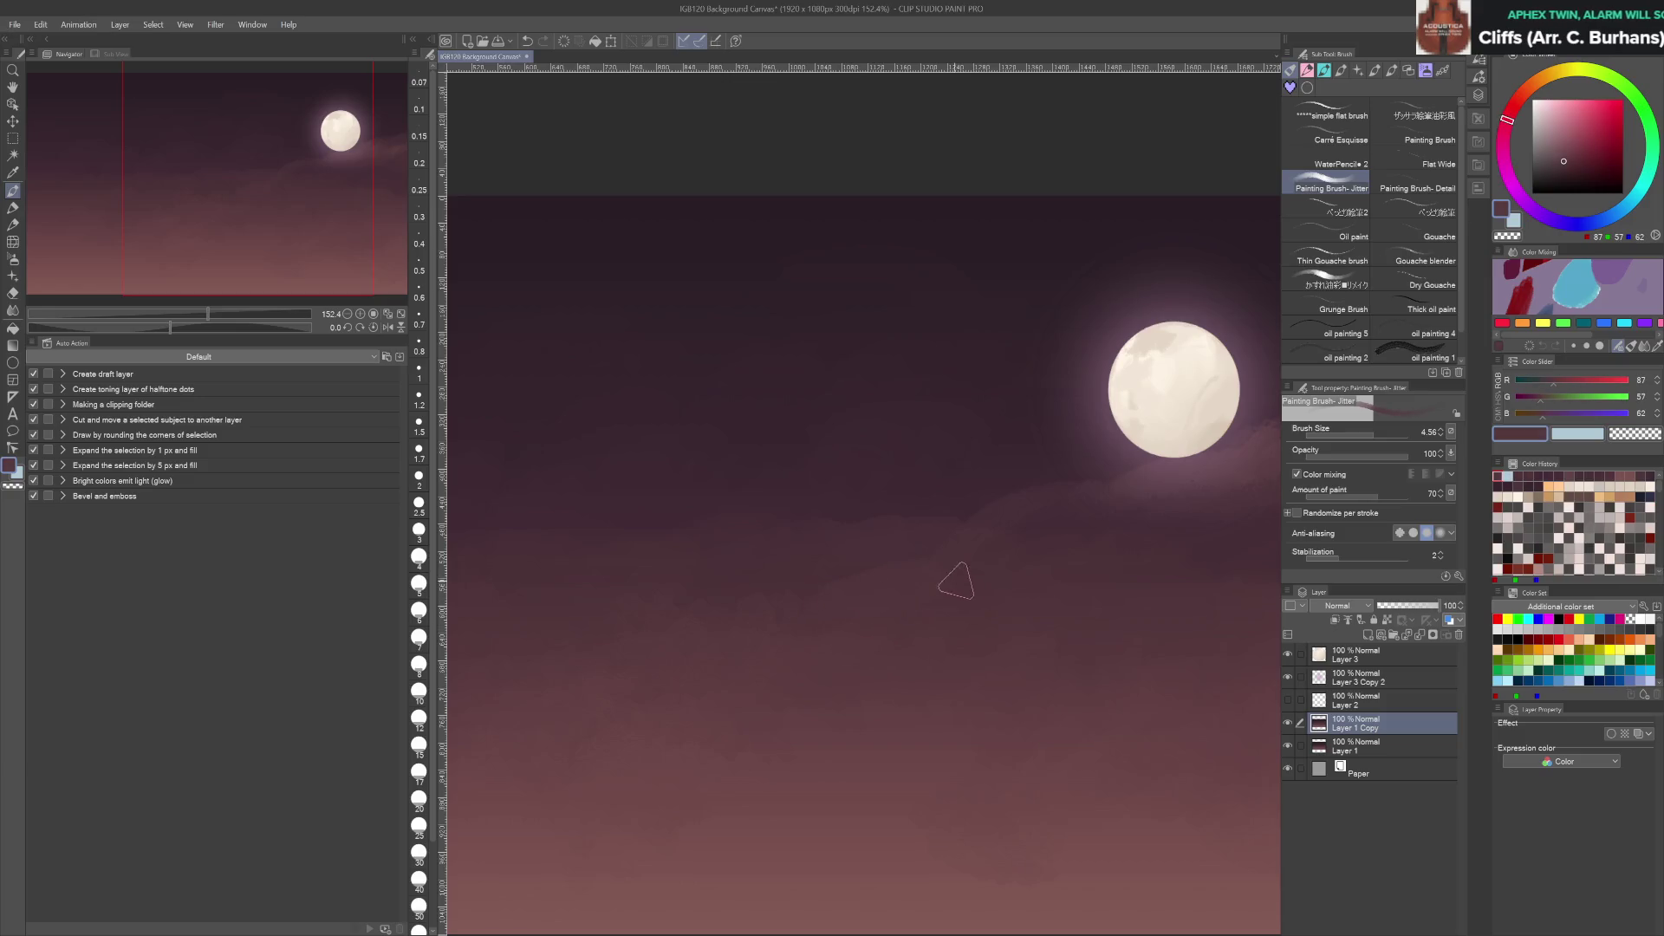
drag(910, 595, 756, 569)
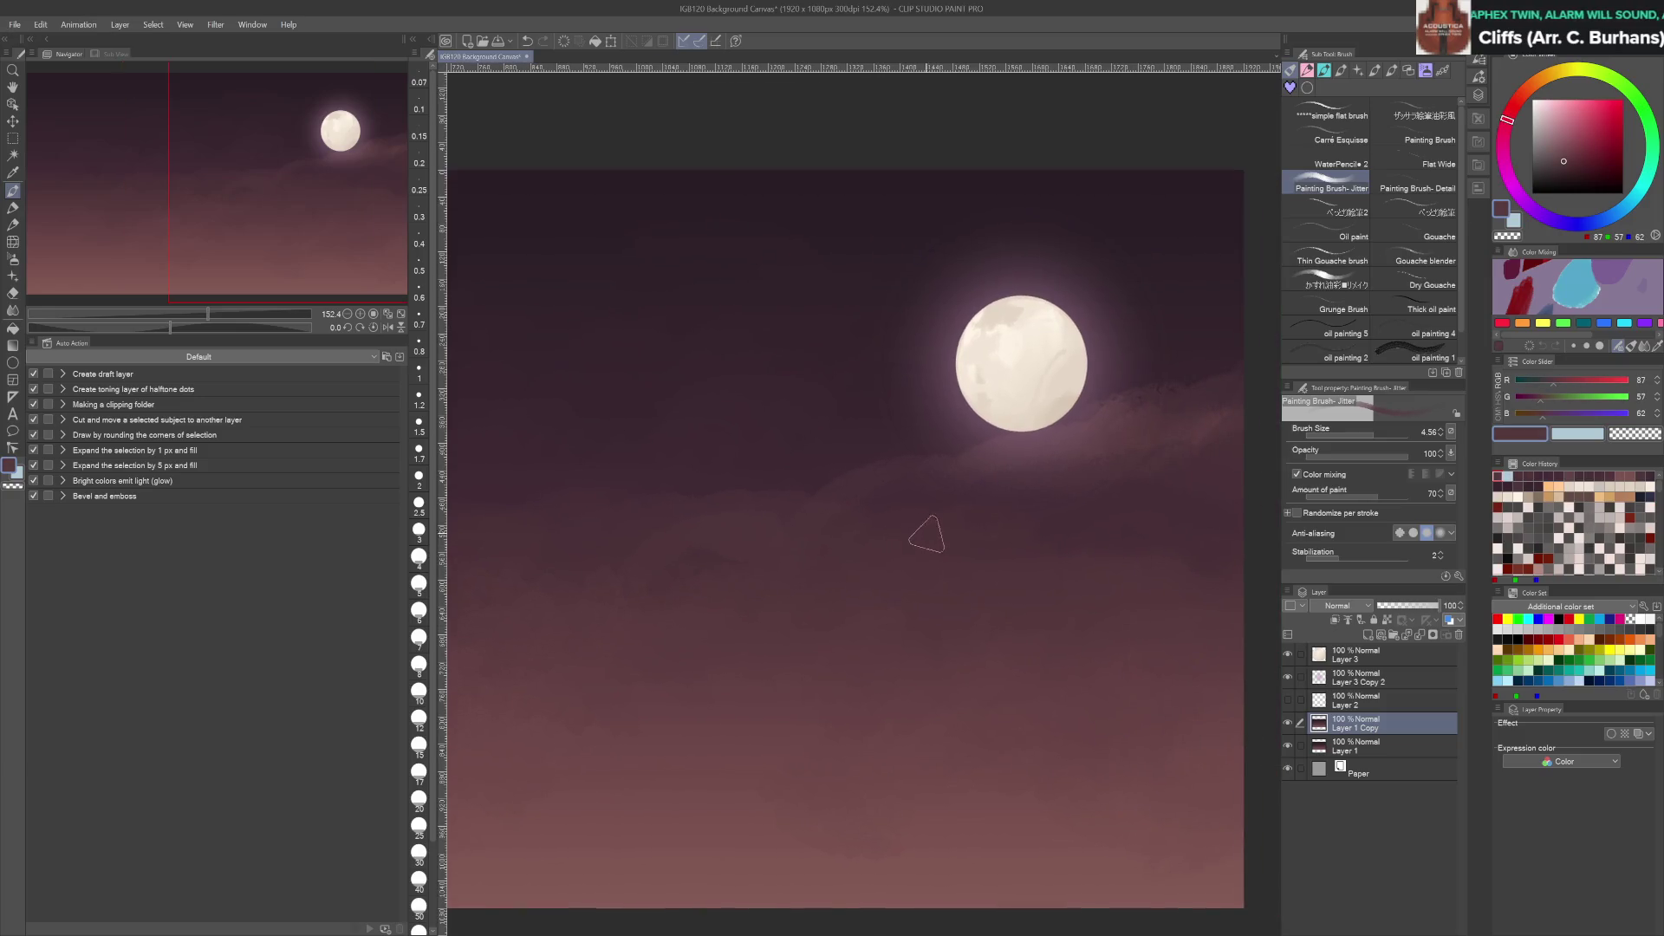
alt+click(1002, 448)
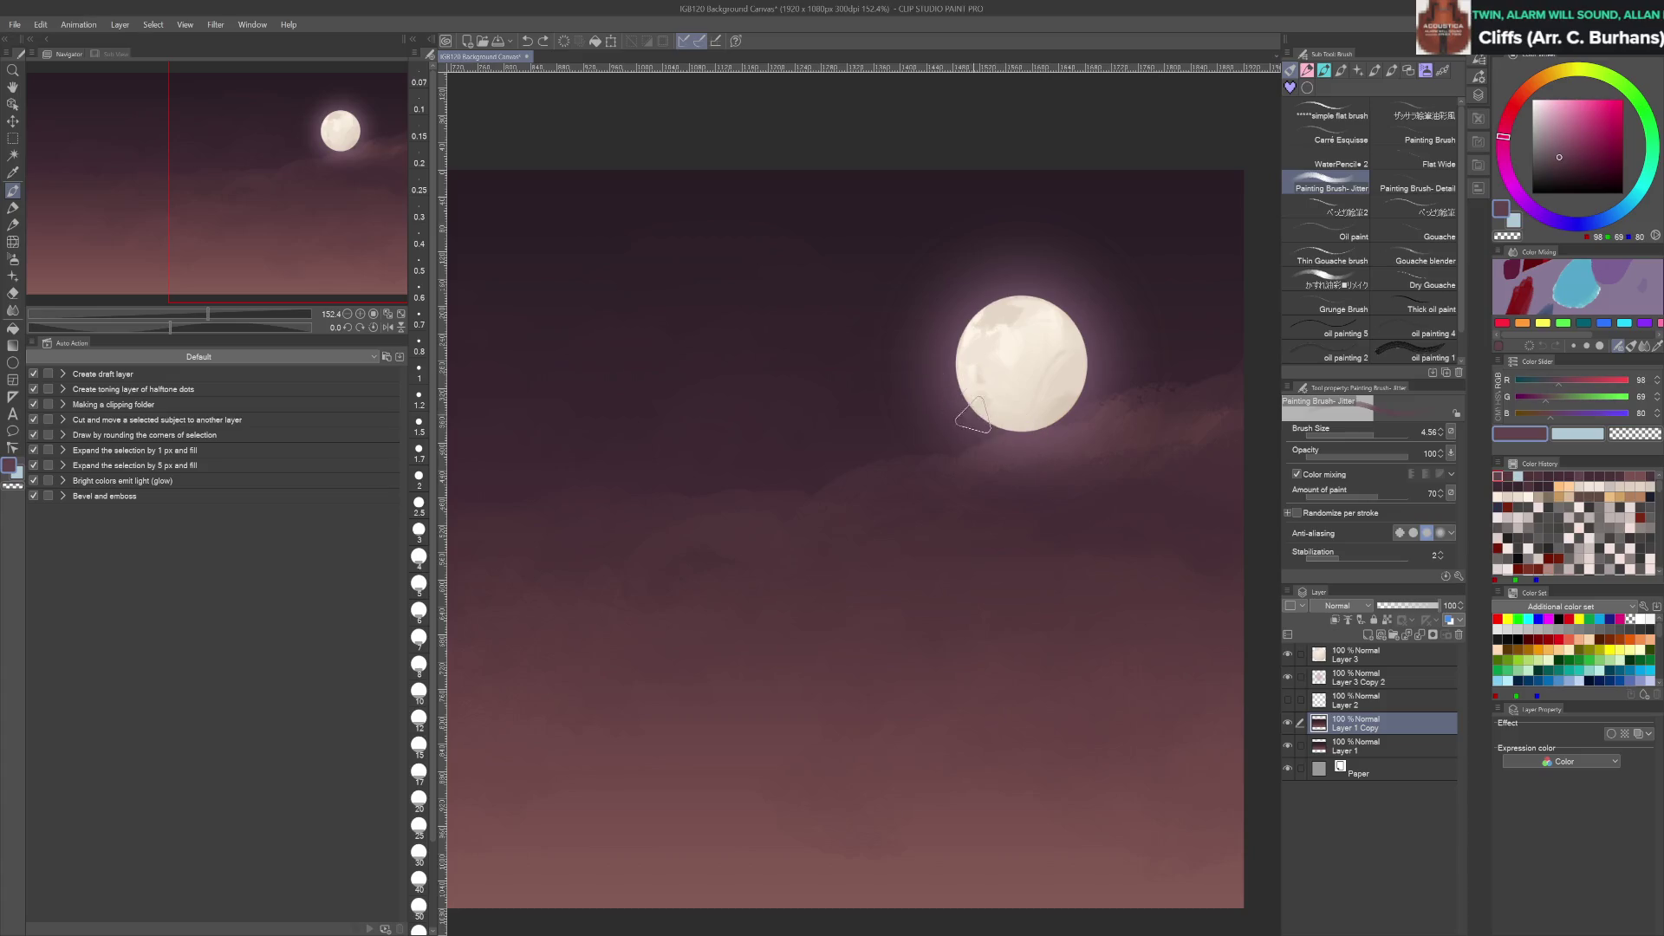
drag(799, 336, 972, 490)
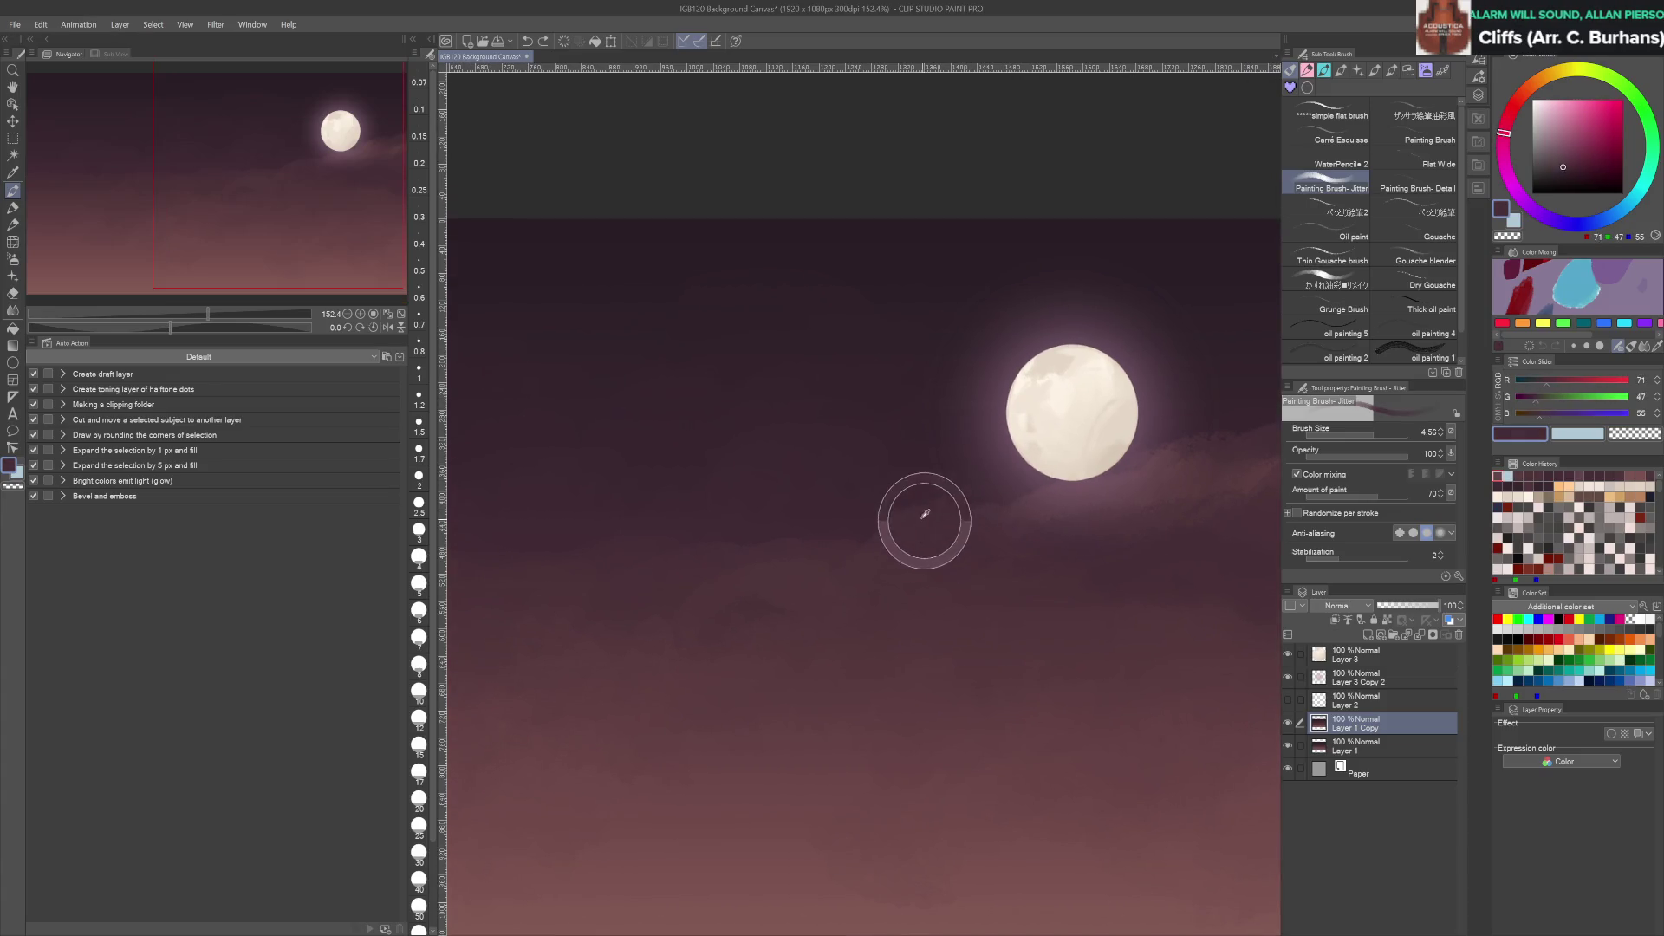
alt+click(983, 472)
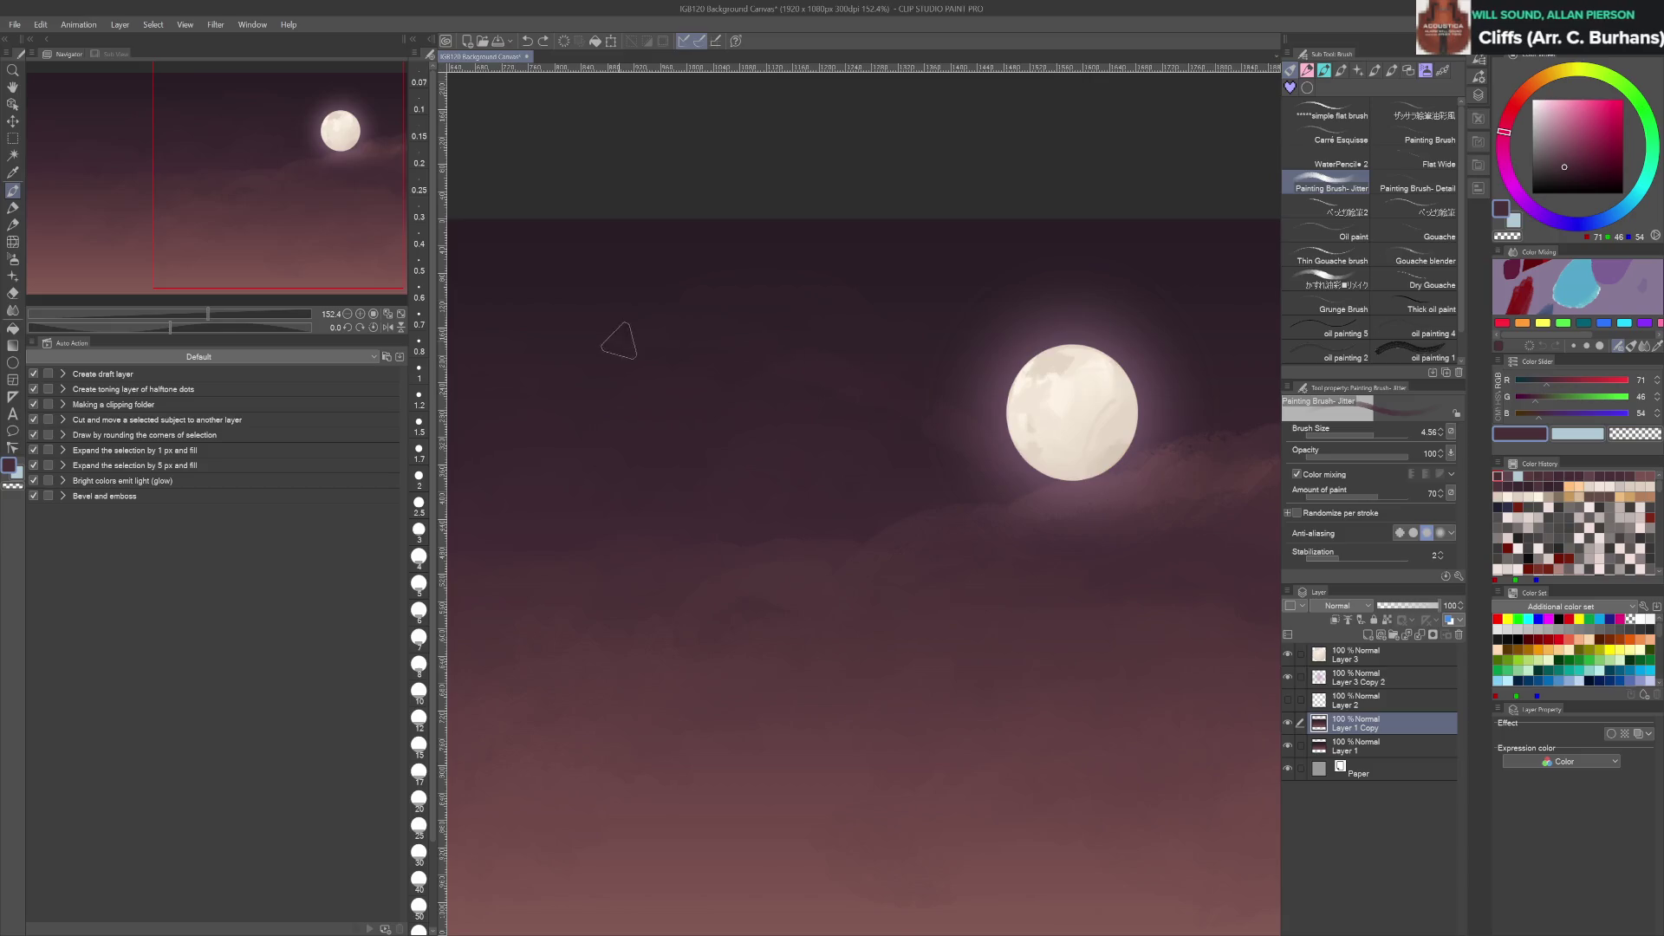
Blend a soft lighter patch into the sky with the oil blender, then set Gouache to size 12
click(1408, 189)
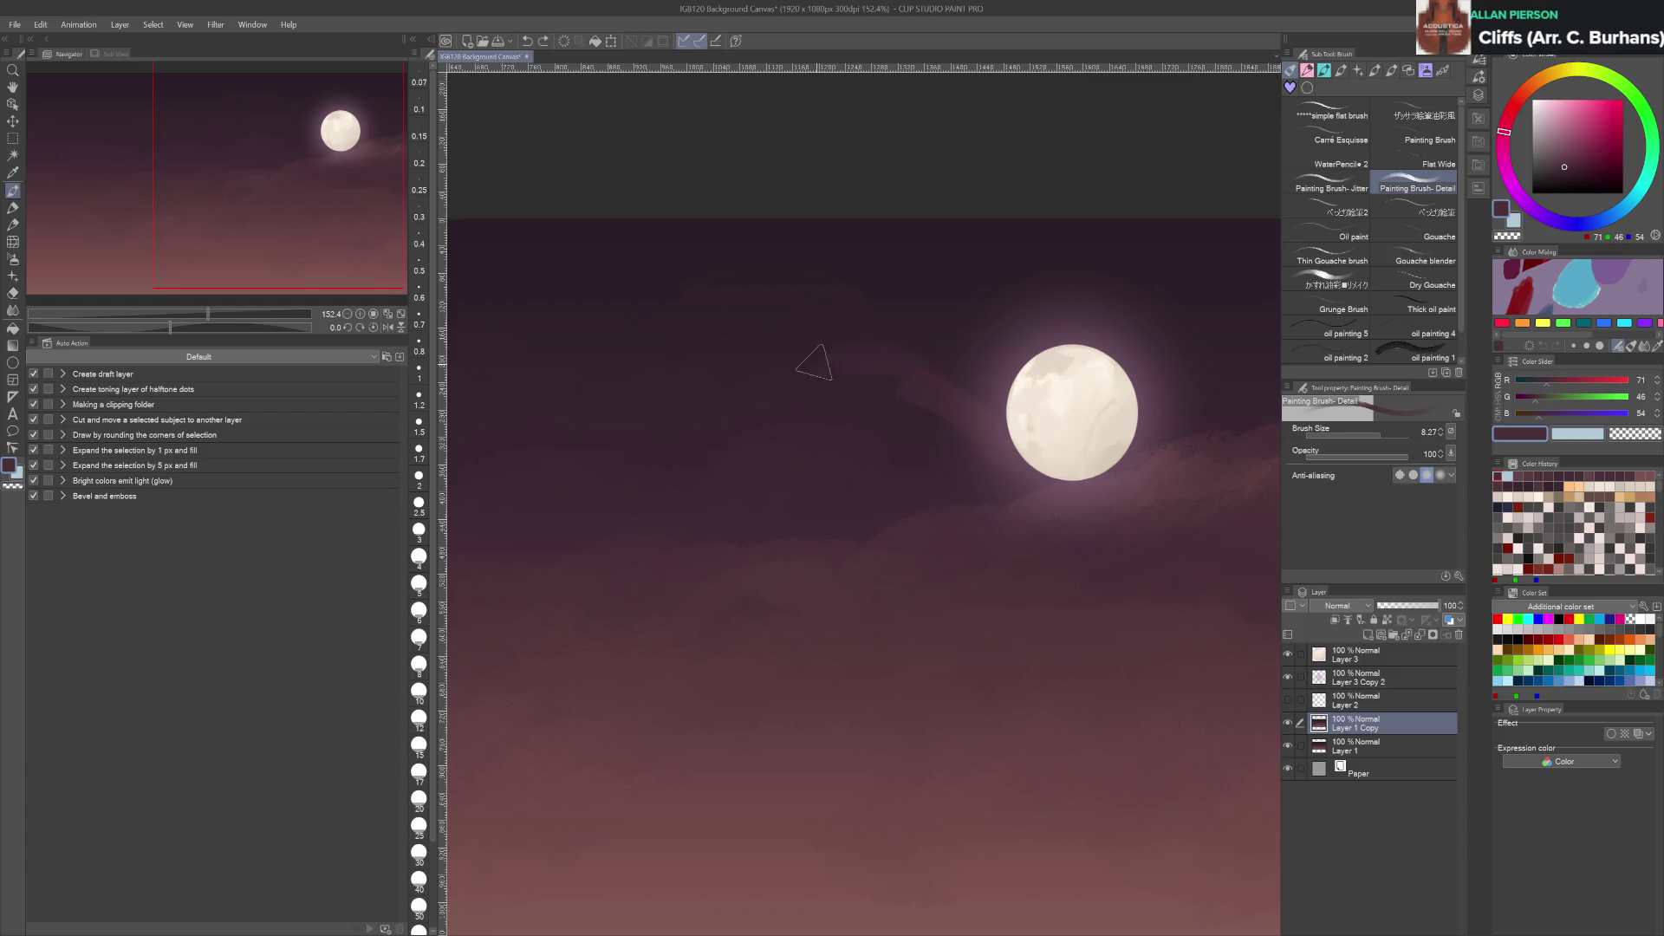
click(1425, 260)
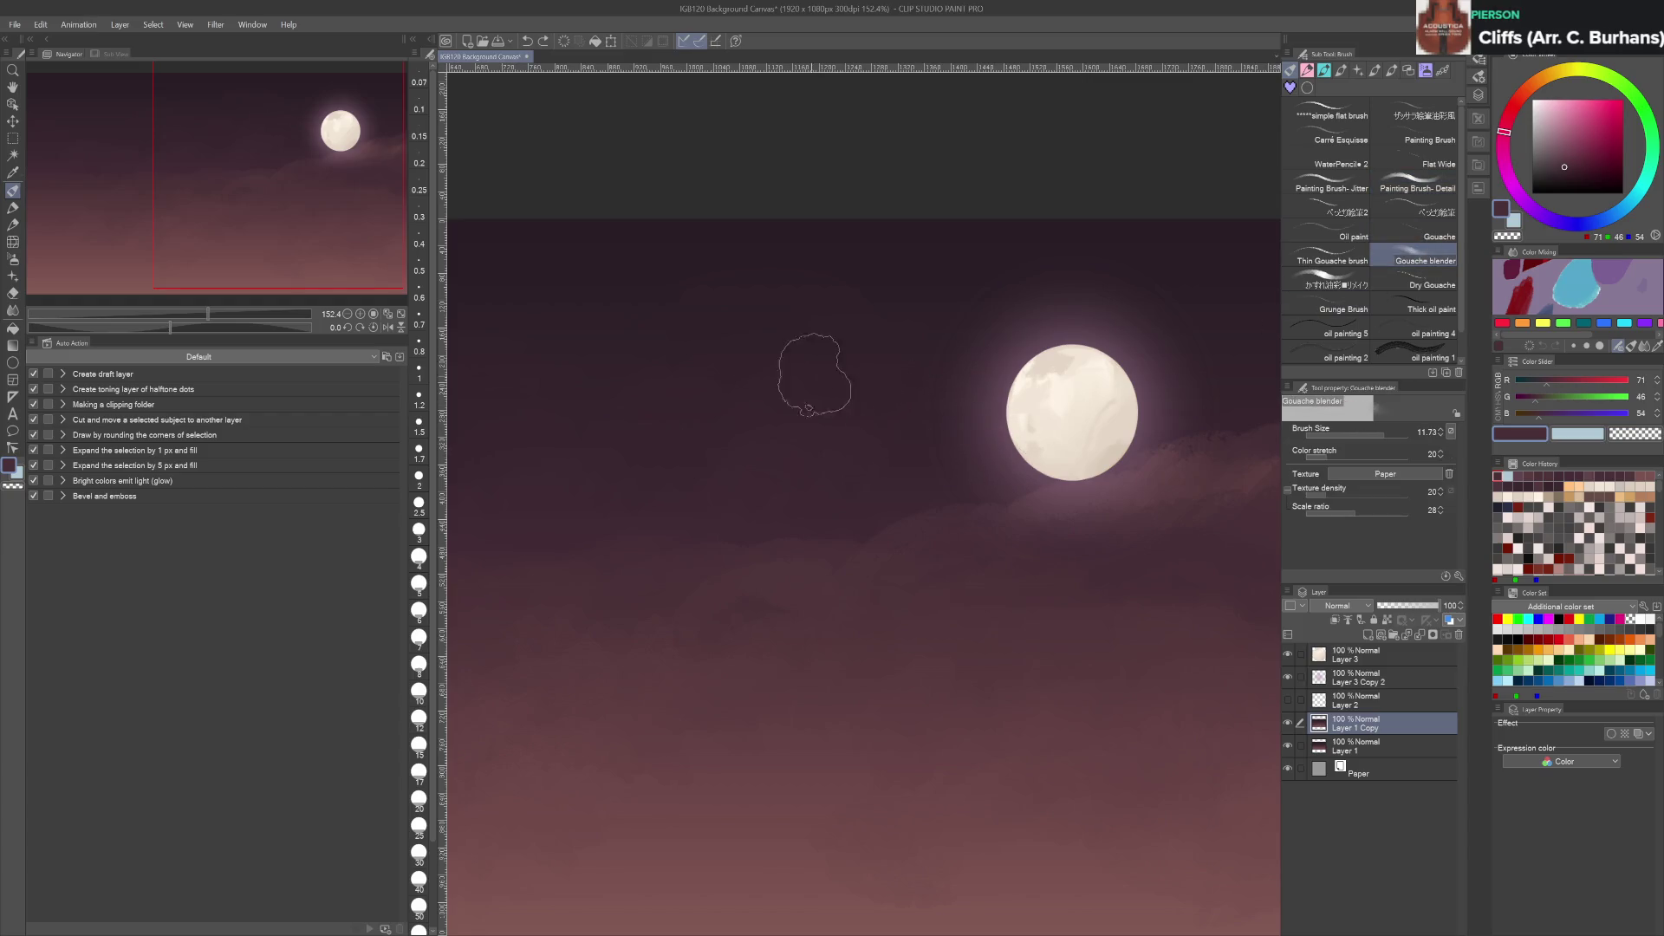
click(1326, 285)
drag(895, 380, 743, 347)
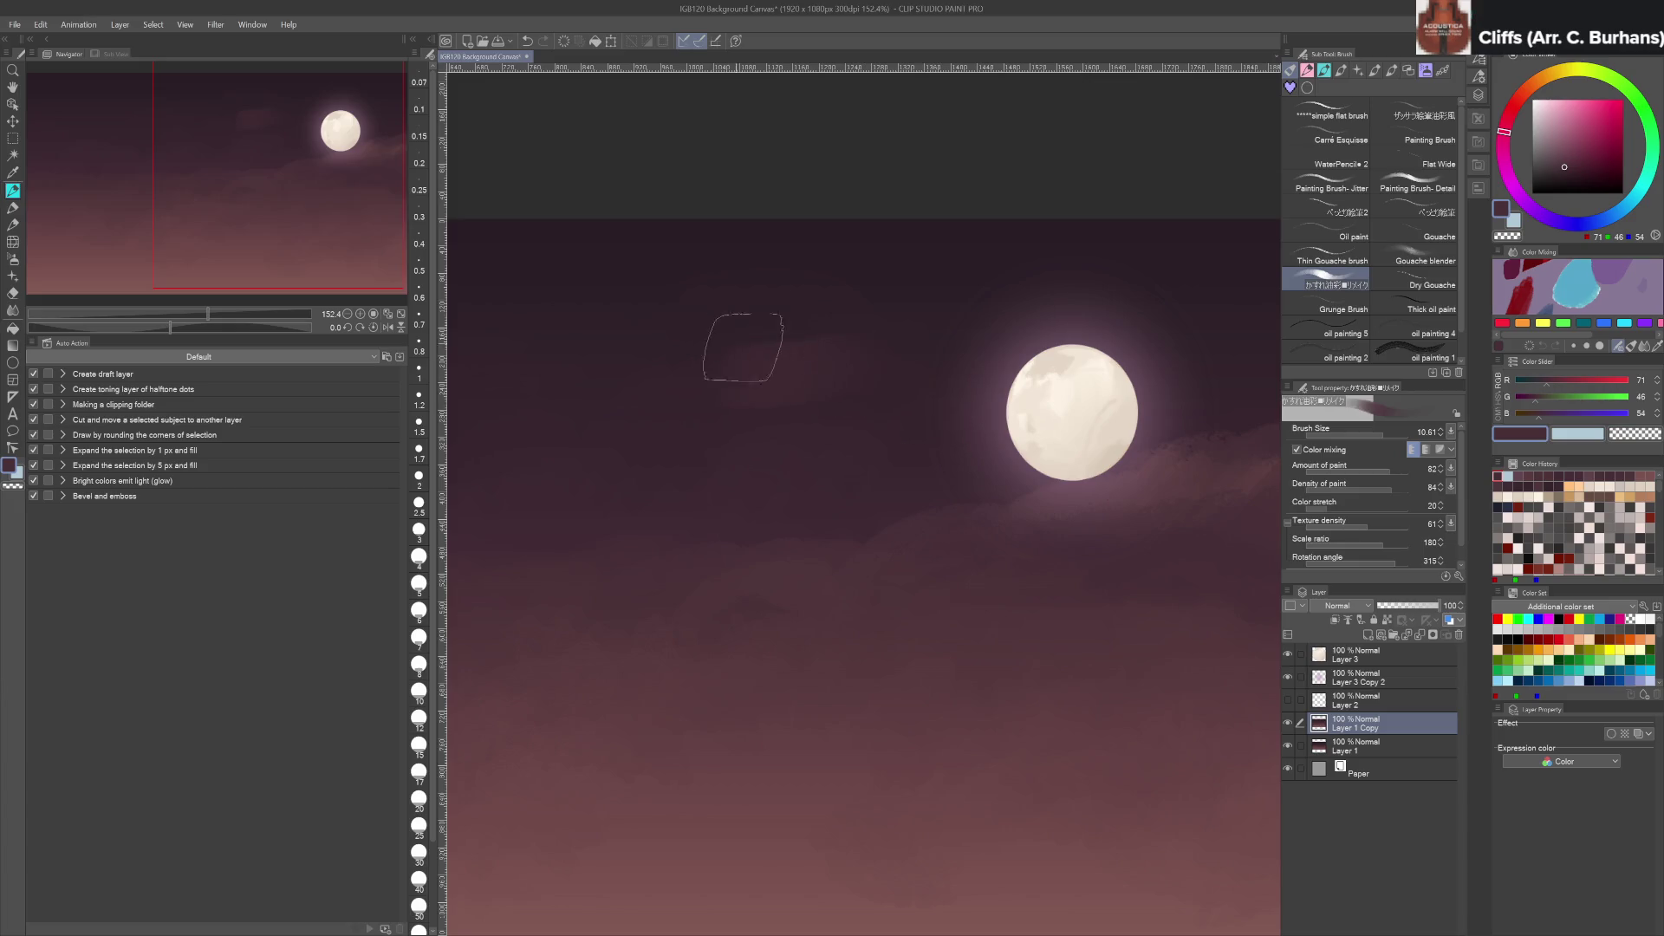
click(1421, 236)
drag(902, 419, 858, 438)
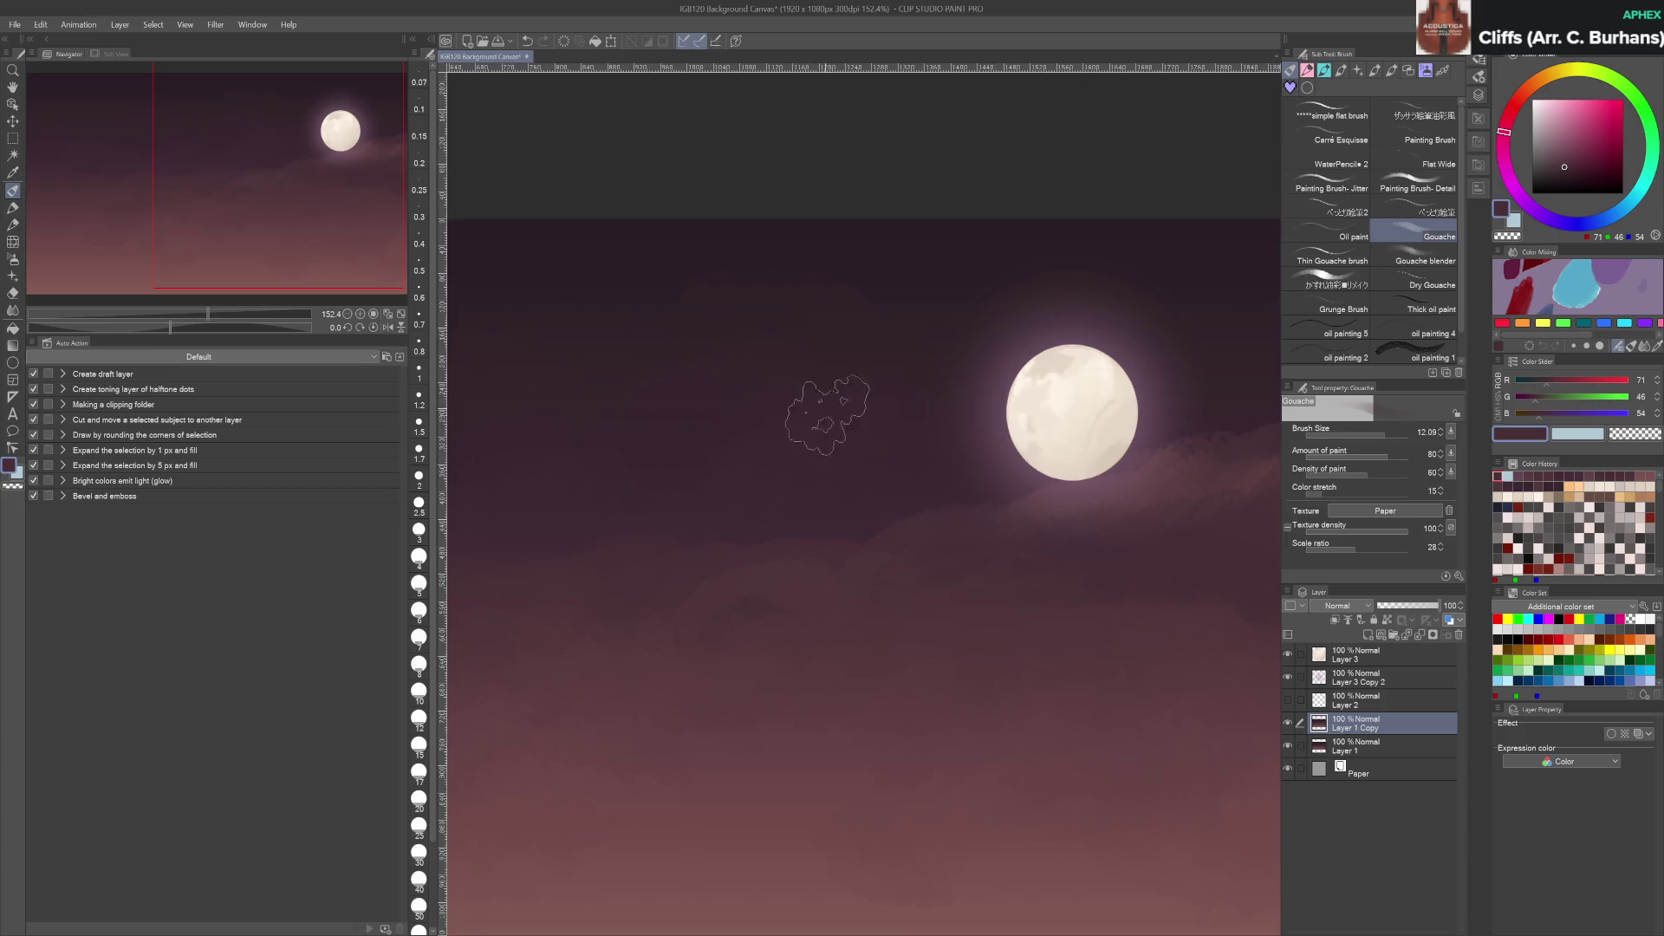
scroll(960, 440, down, 8)
Sample rosy, dark purple and mauve sky tones and enlarge the Gouache brush to about 21
scroll(960, 440, up, 6)
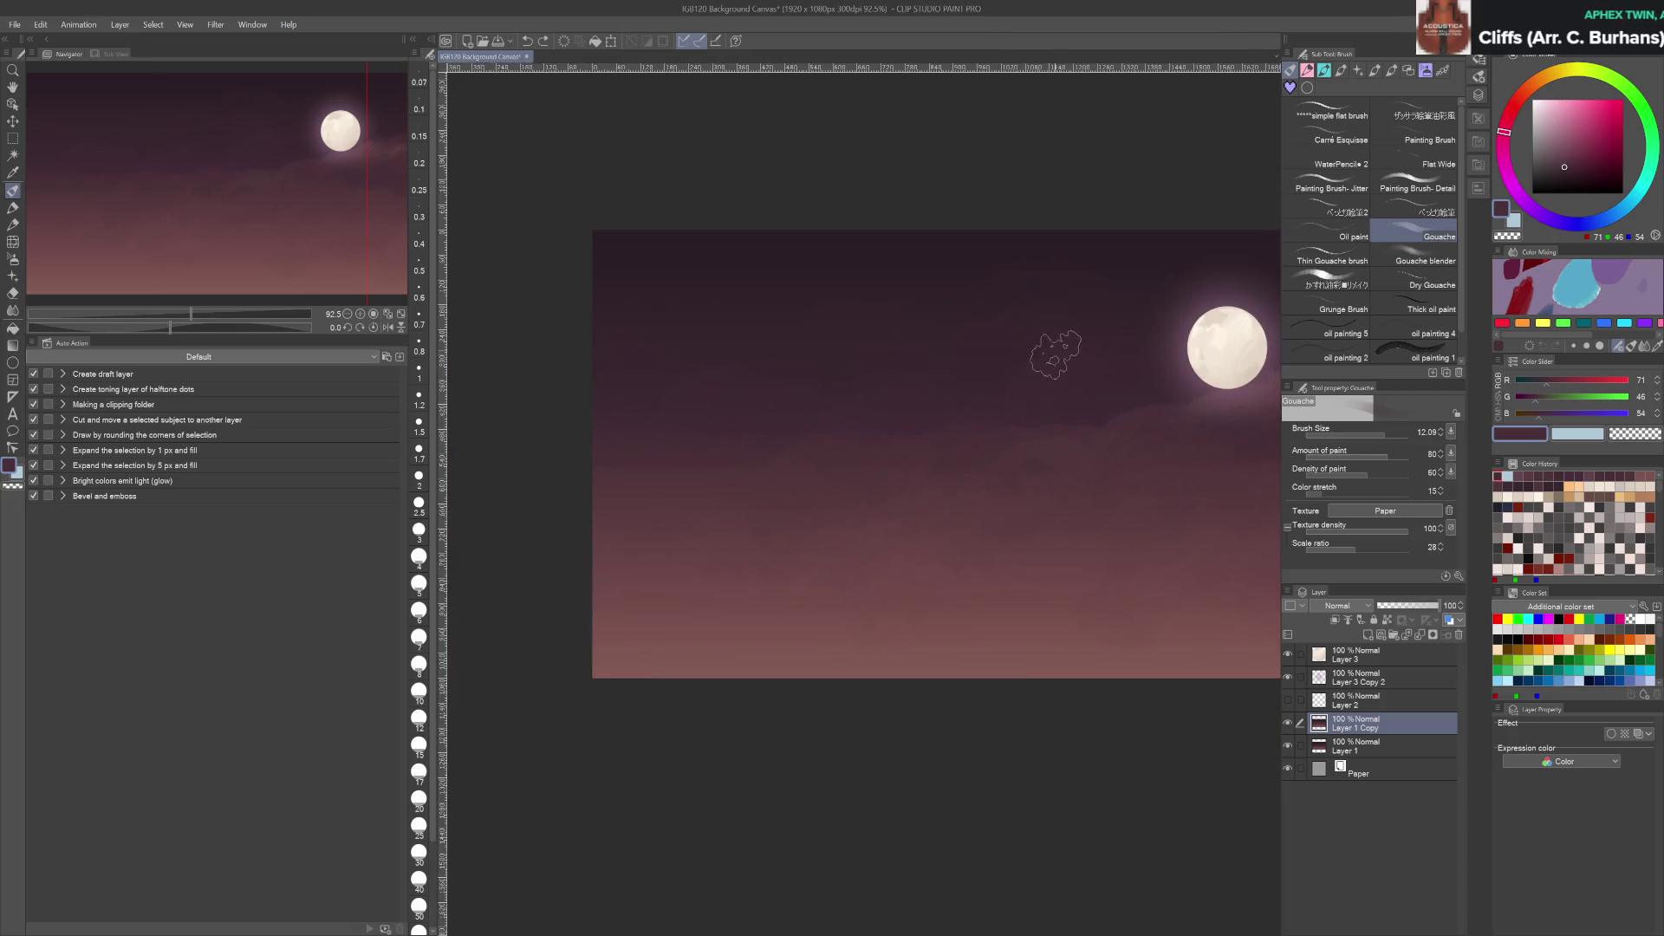
drag(1078, 334, 838, 369)
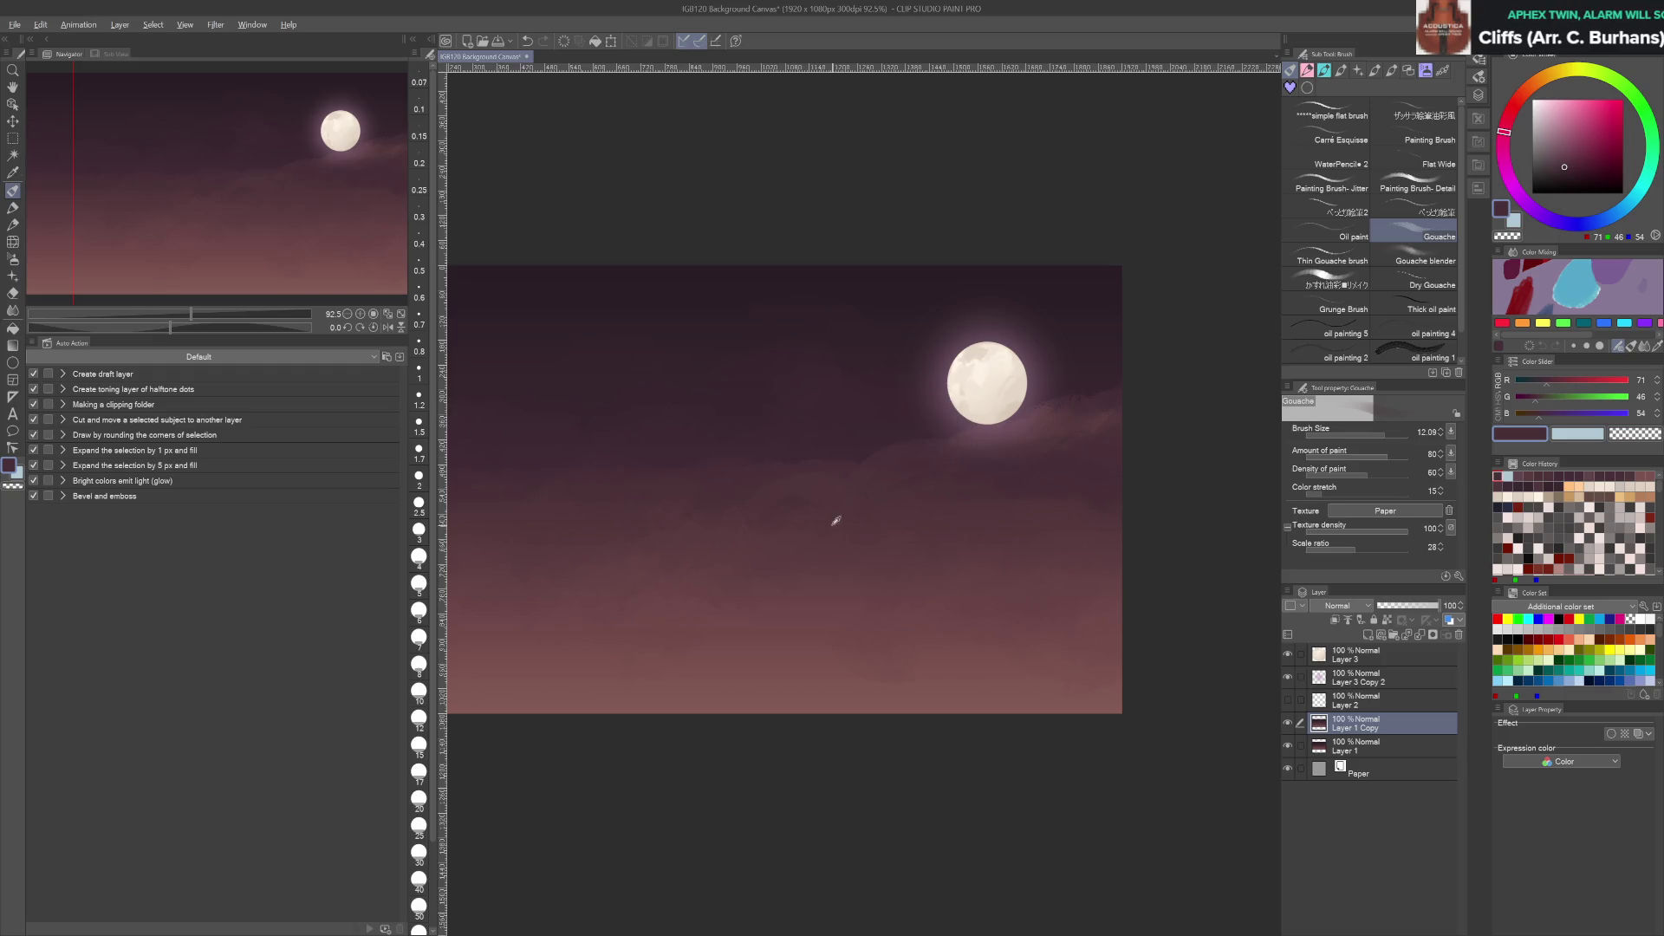
alt+click(788, 687)
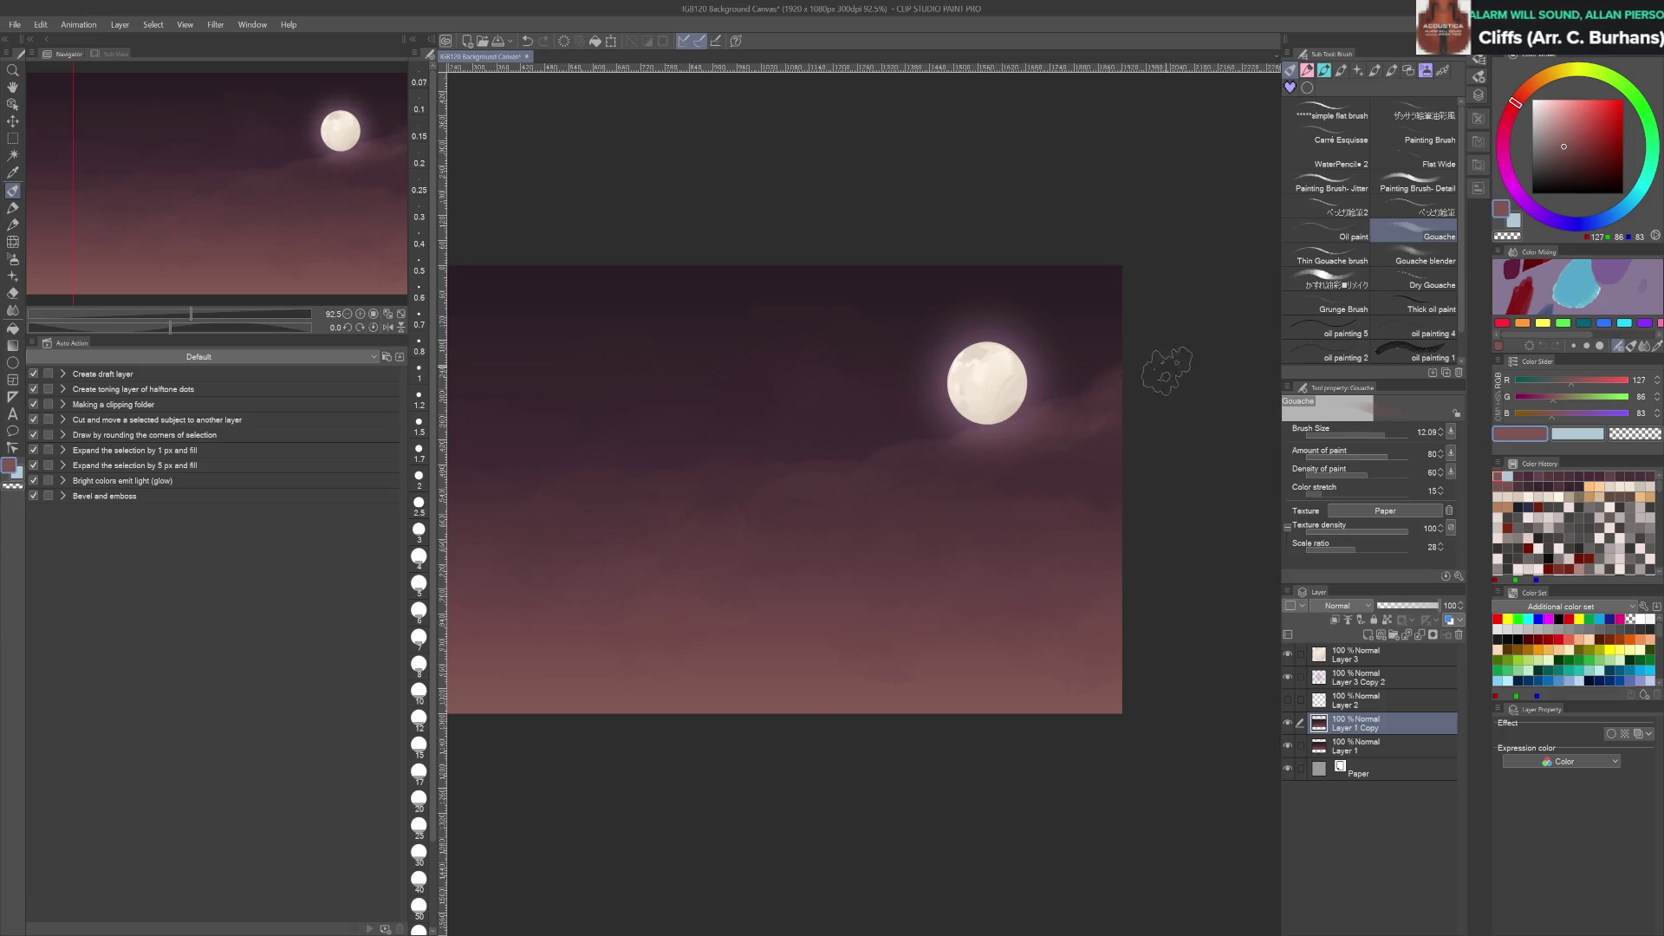
alt+click(1100, 473)
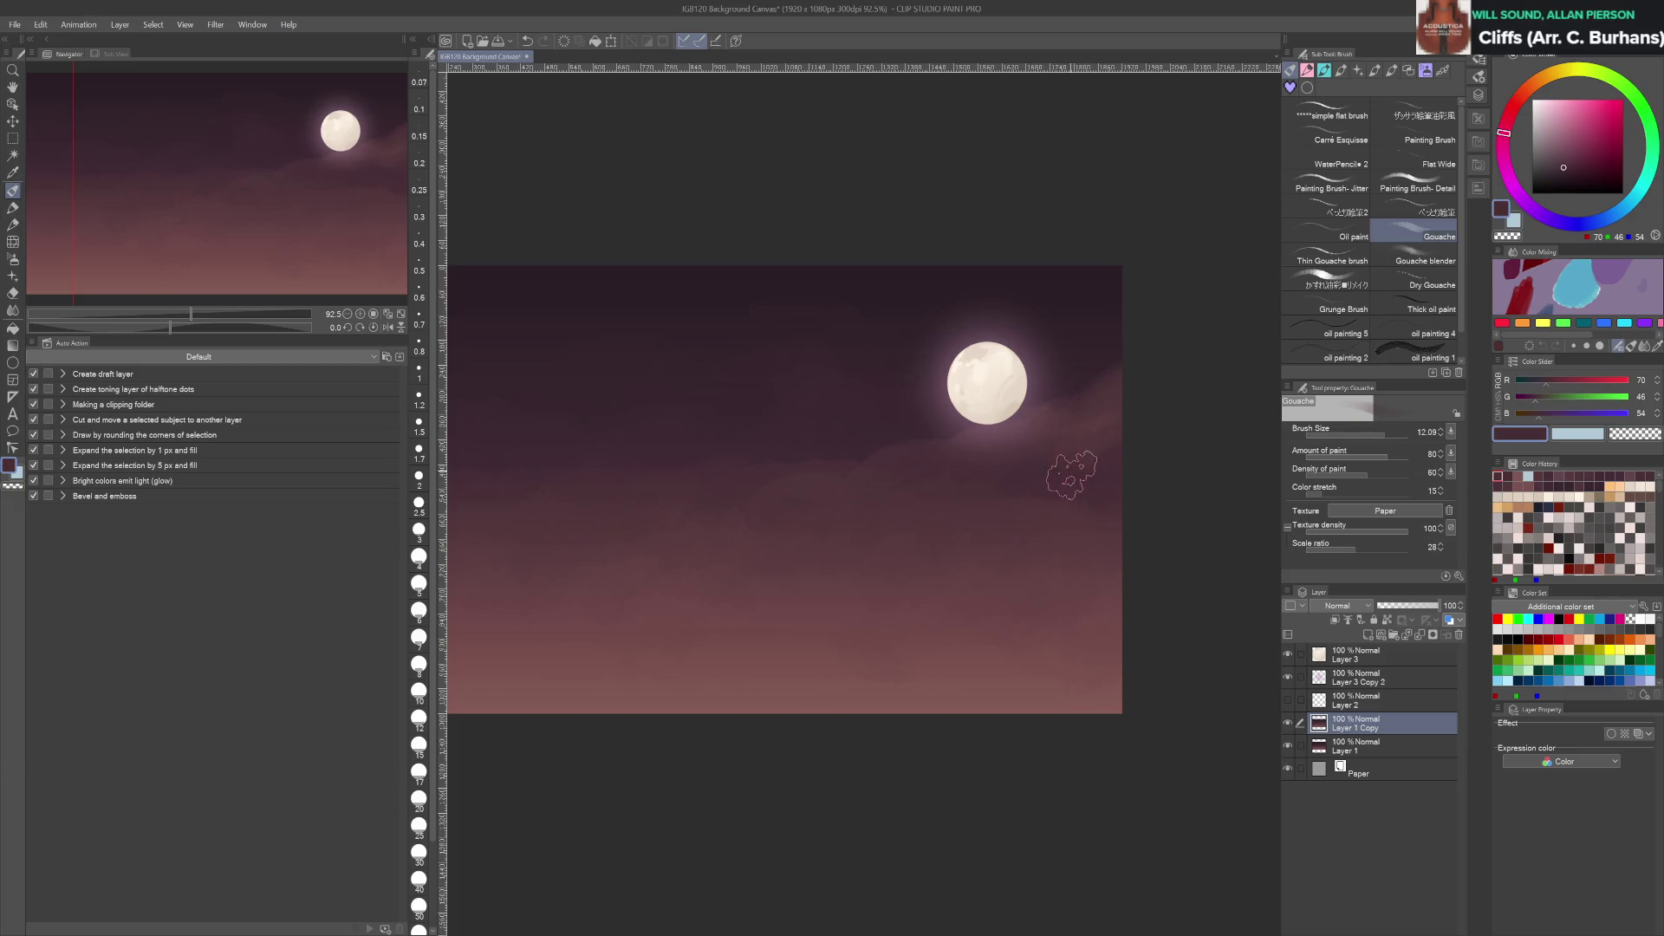
alt+click(1050, 501)
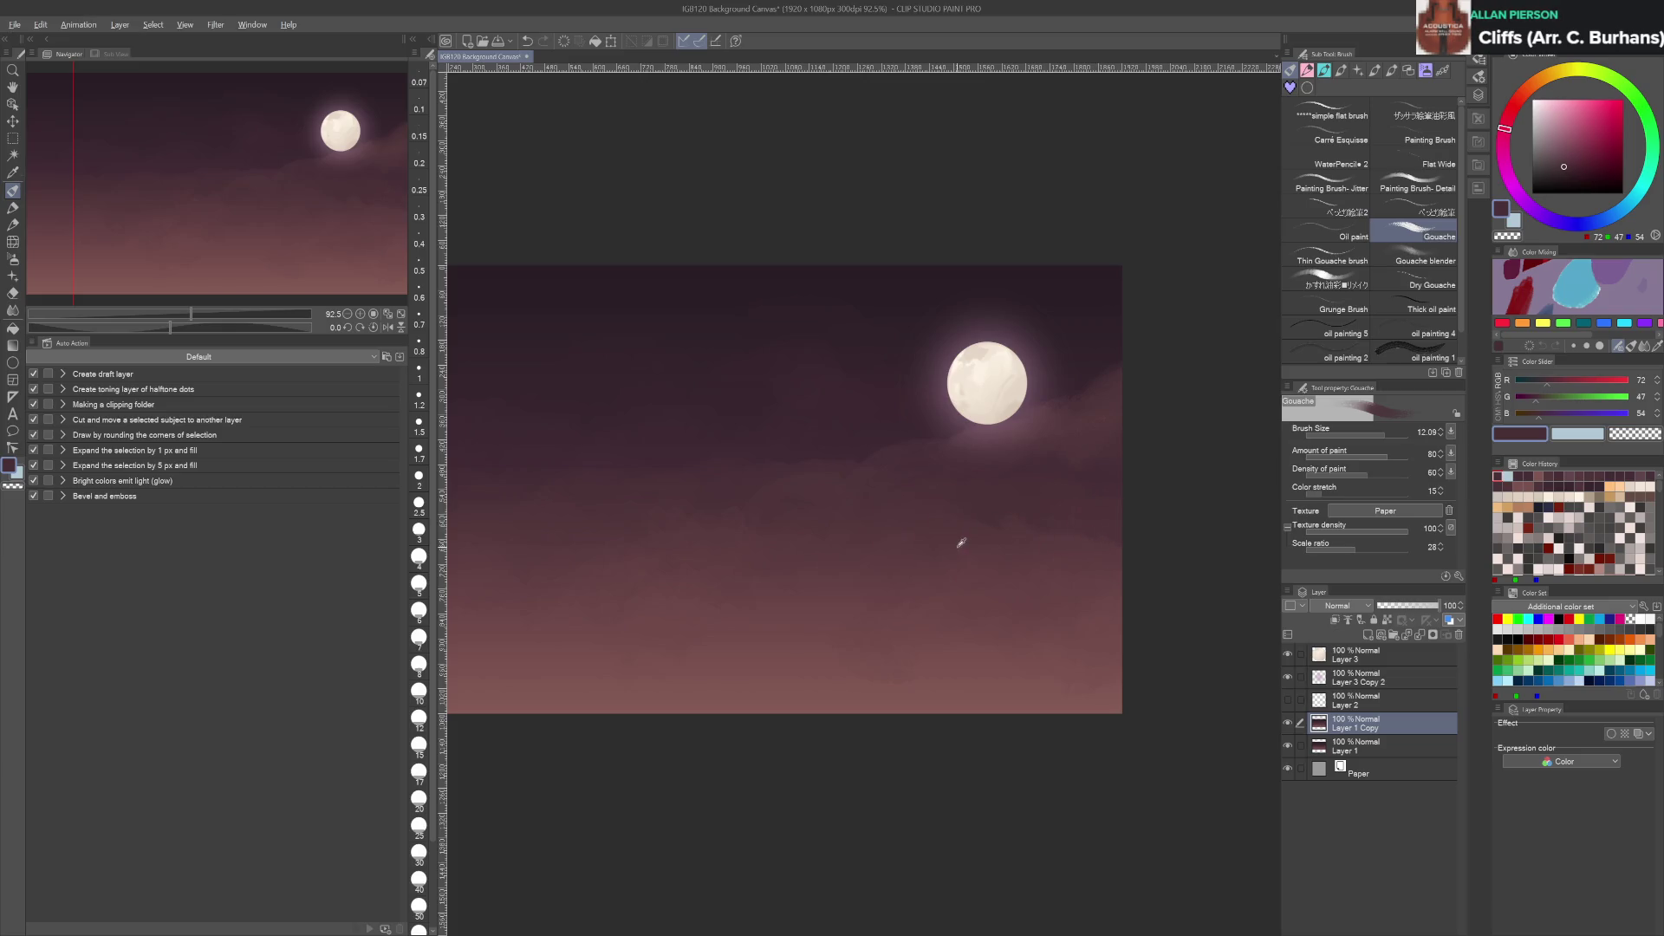
alt+click(961, 542)
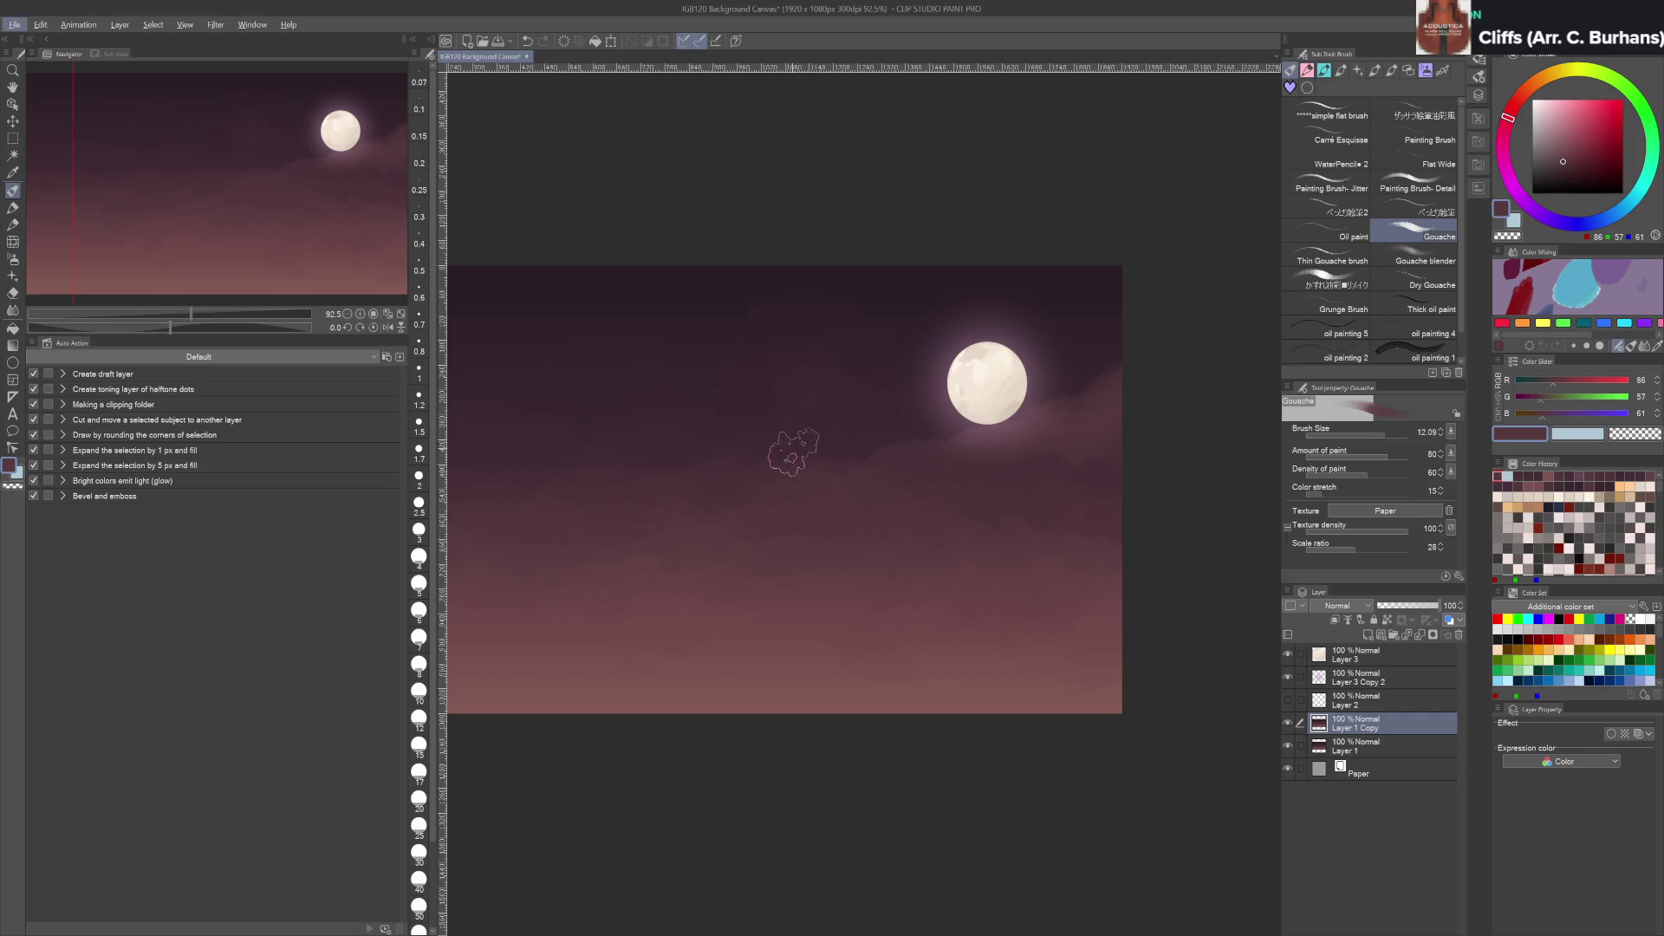
drag(783, 428, 933, 459)
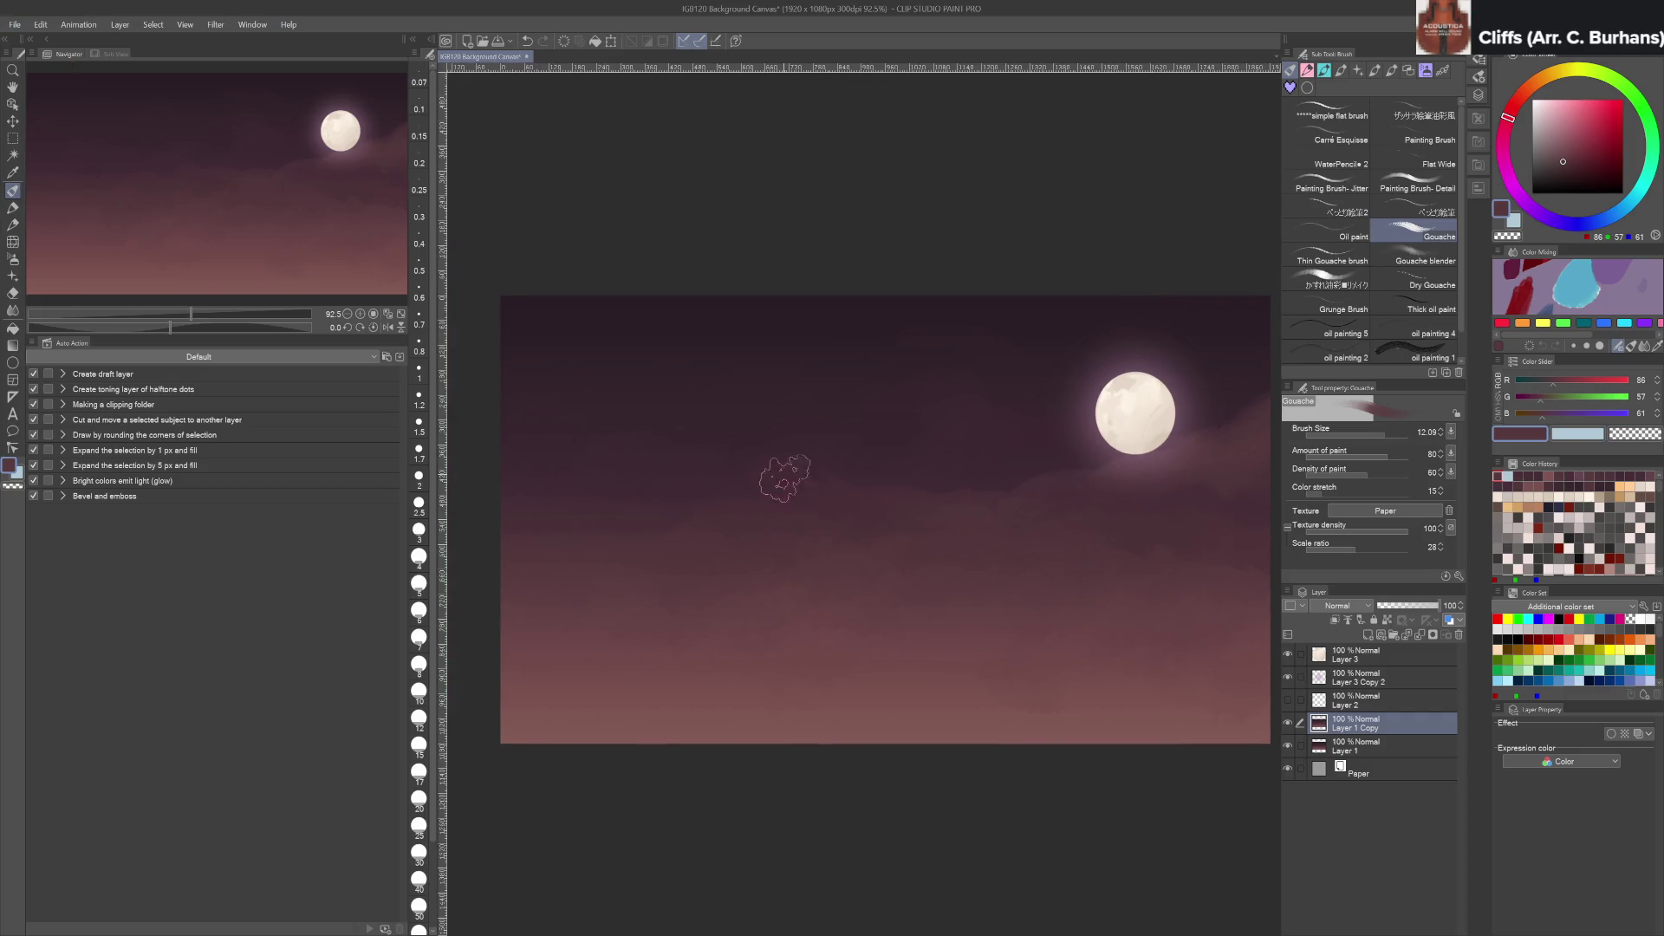
ctrl+alt+drag(724, 463, 745, 464)
Rework the cloud bands with darker upper-sky purples and lighter pinkish cloud tones
alt+click(736, 457)
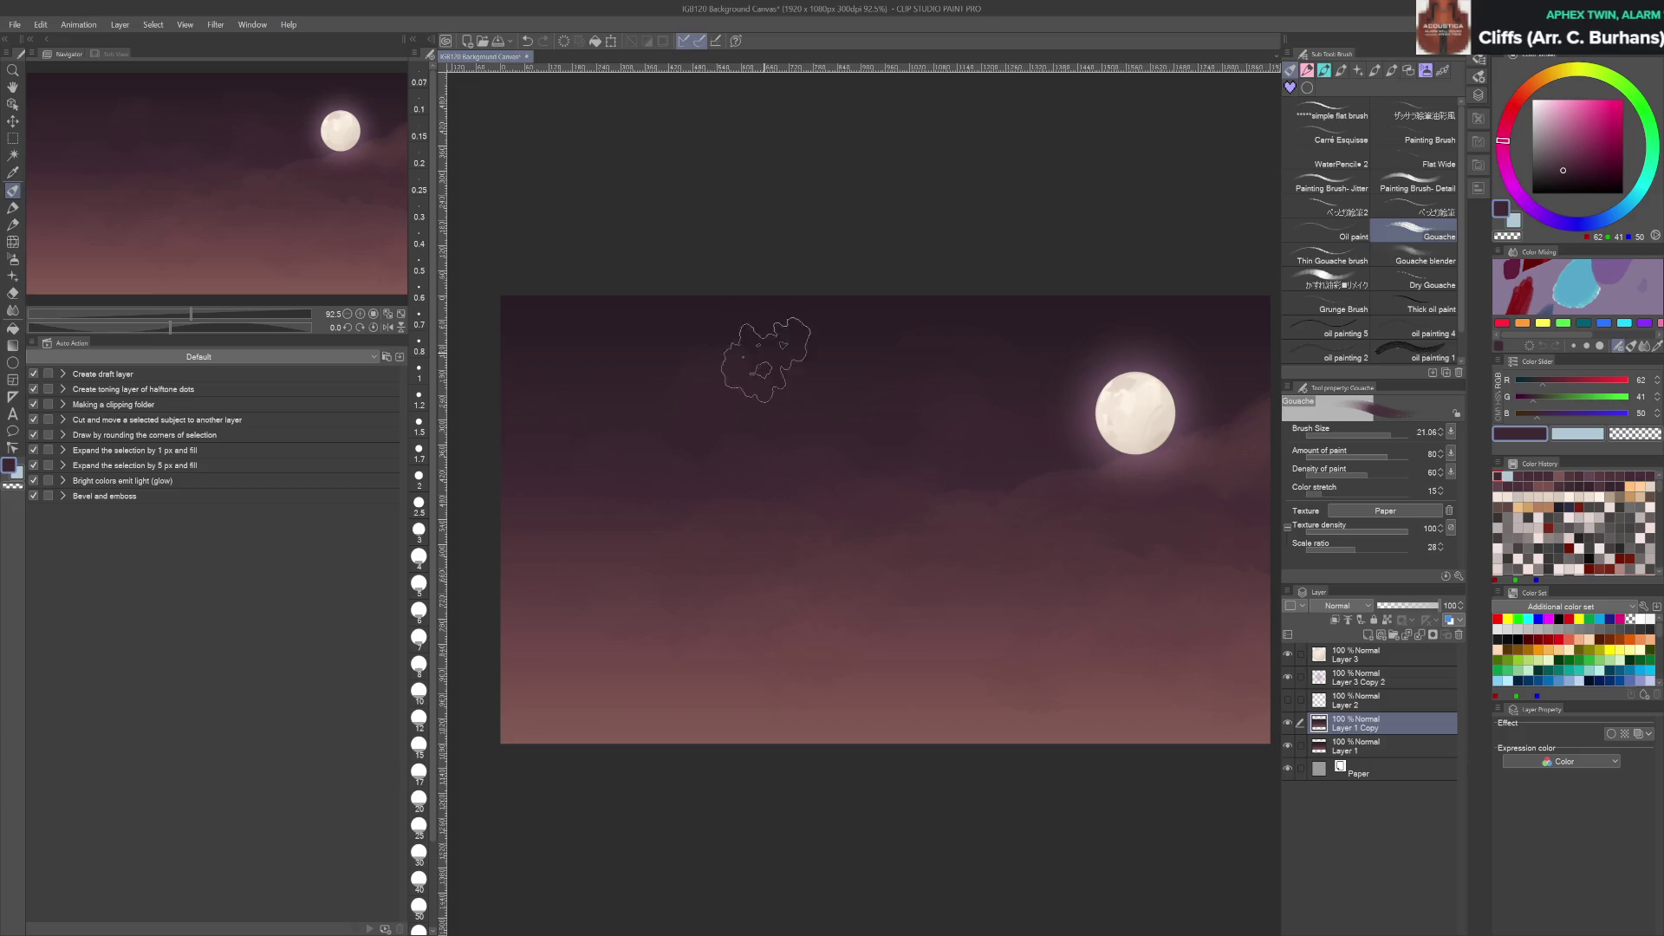
alt+click(694, 365)
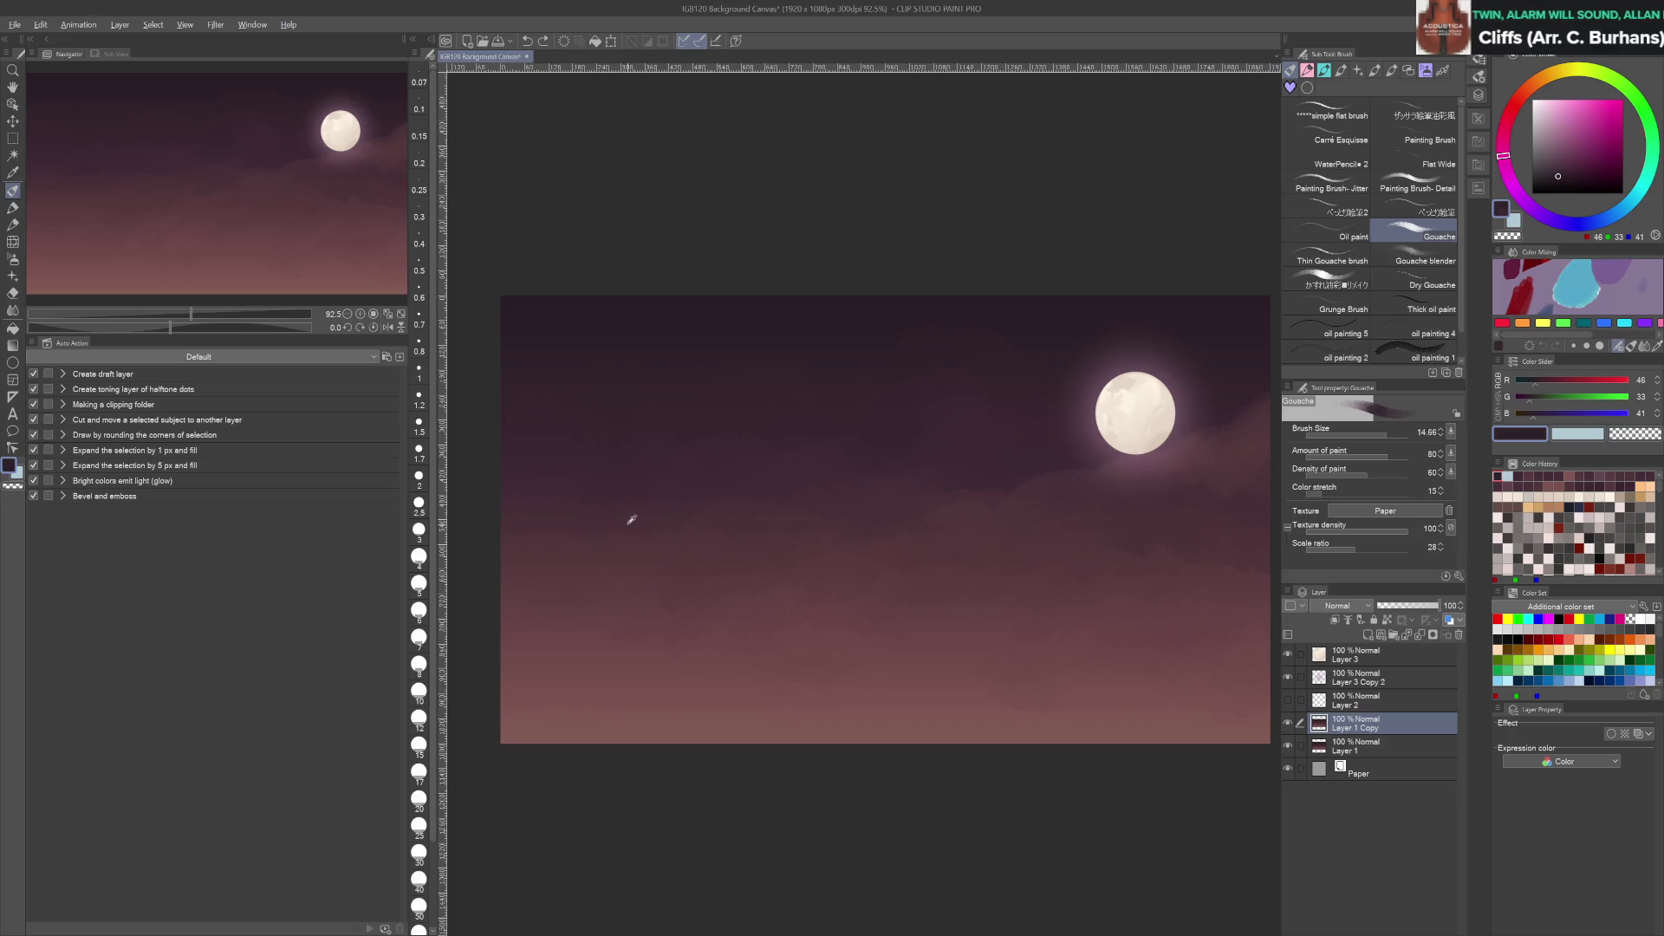
alt+click(631, 519)
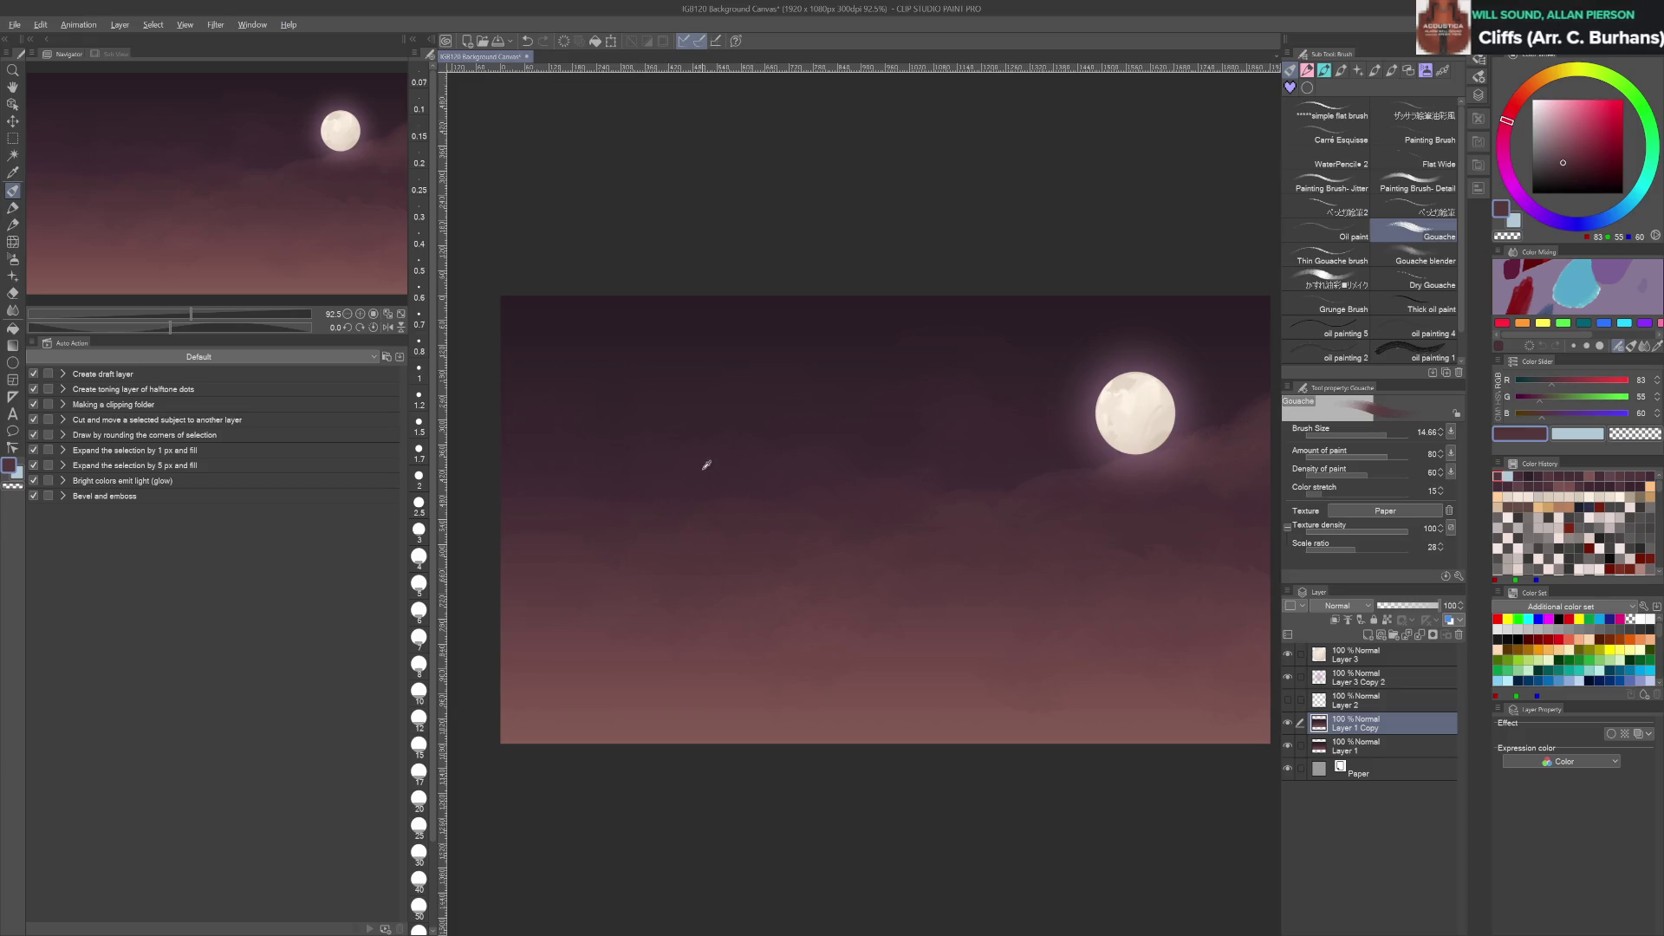
alt+click(705, 466)
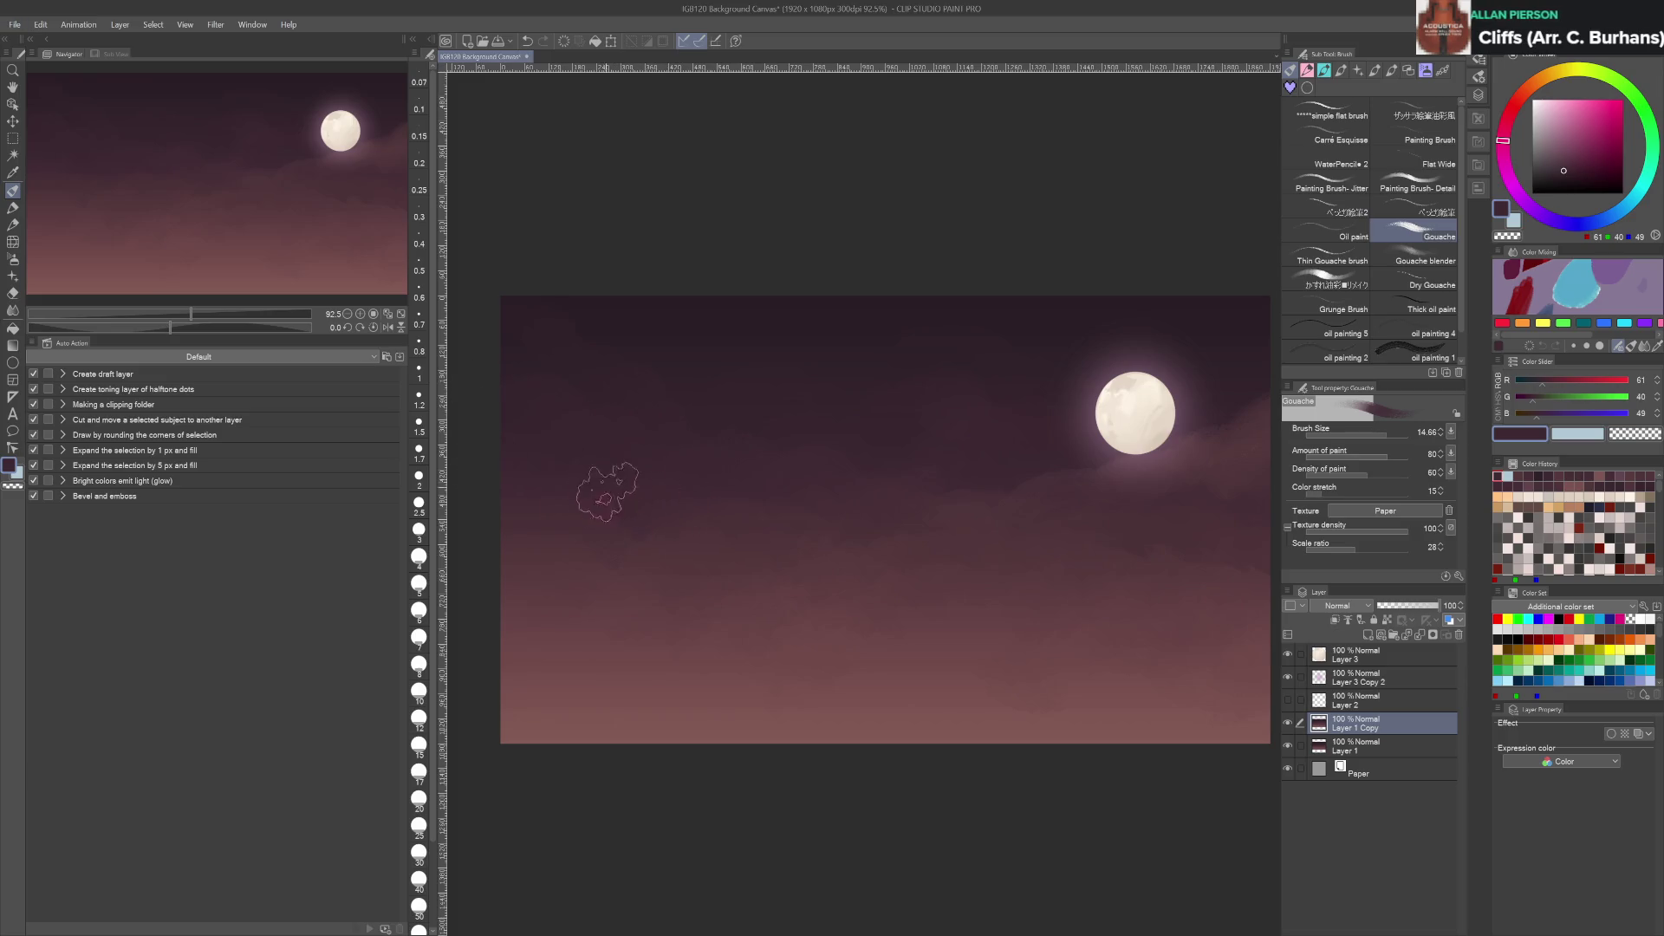
alt+click(660, 626)
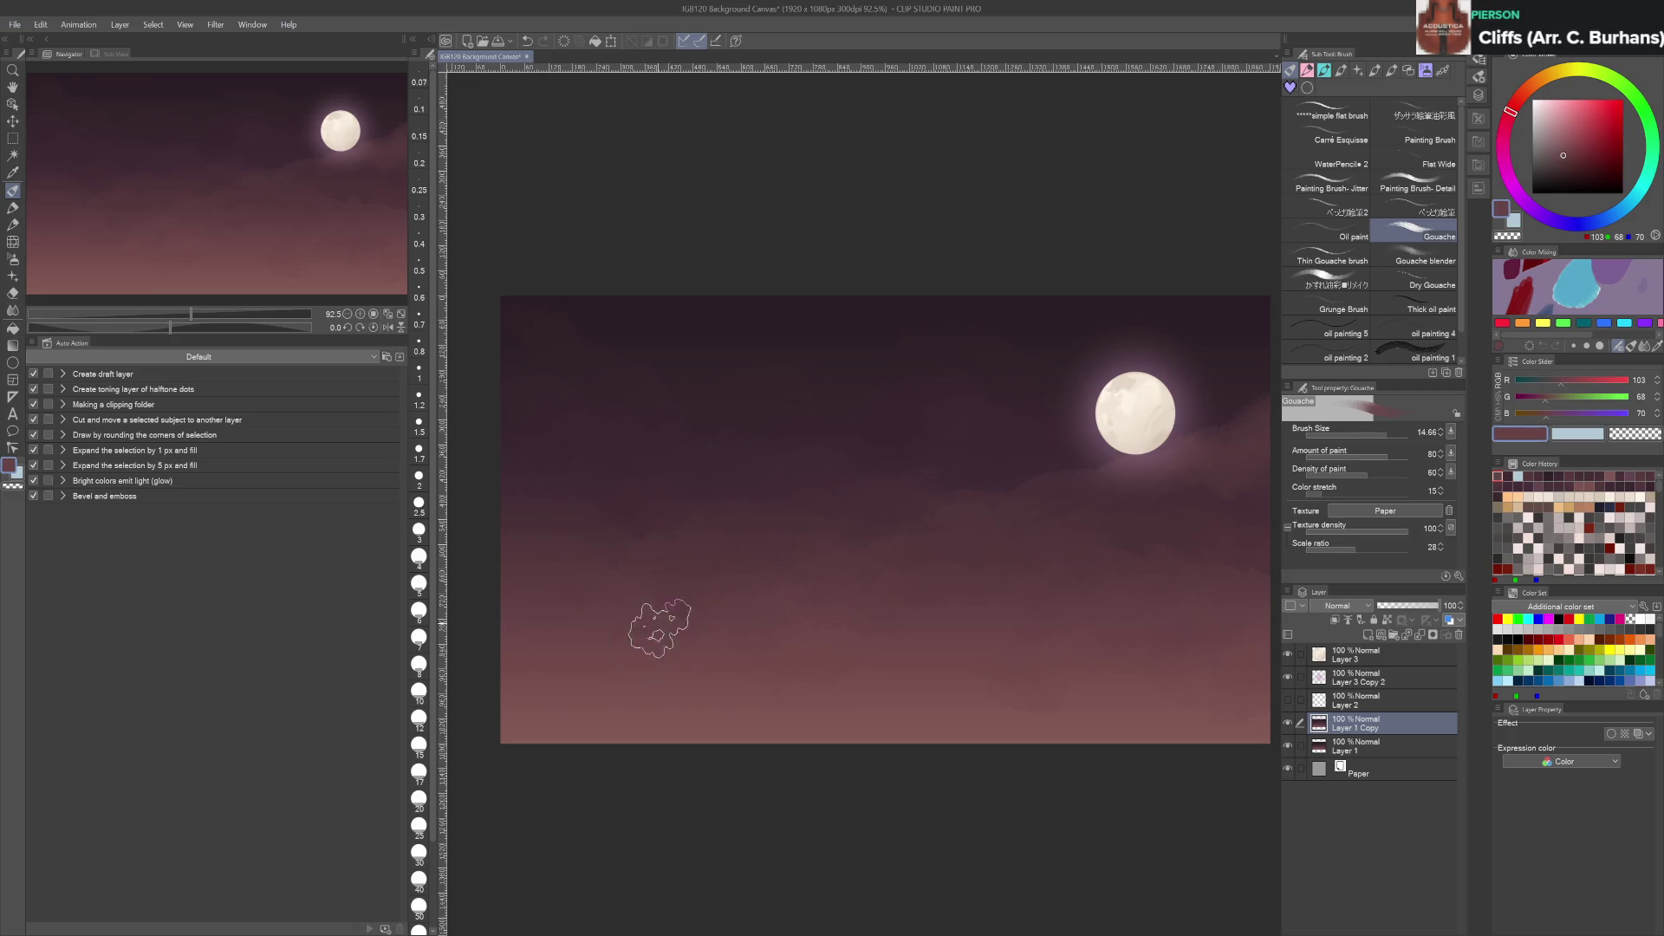
drag(861, 687, 737, 570)
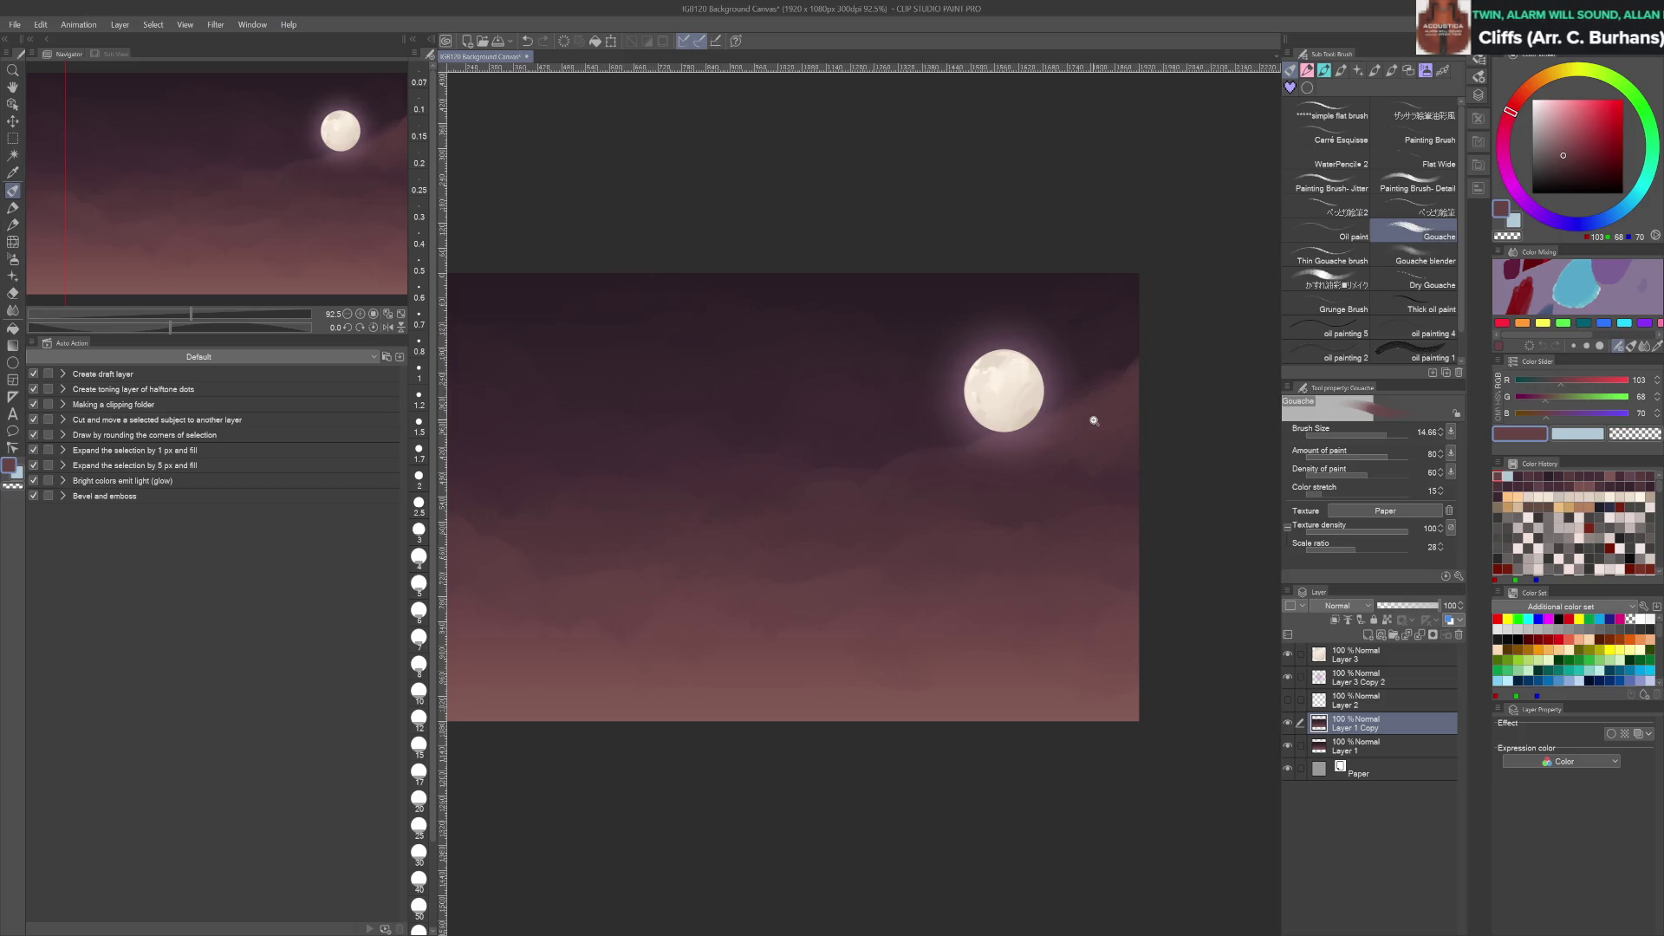
Add a new empty Layer 4 above the moon's Layer 3
scroll(1094, 419, up, 2)
click(1377, 655)
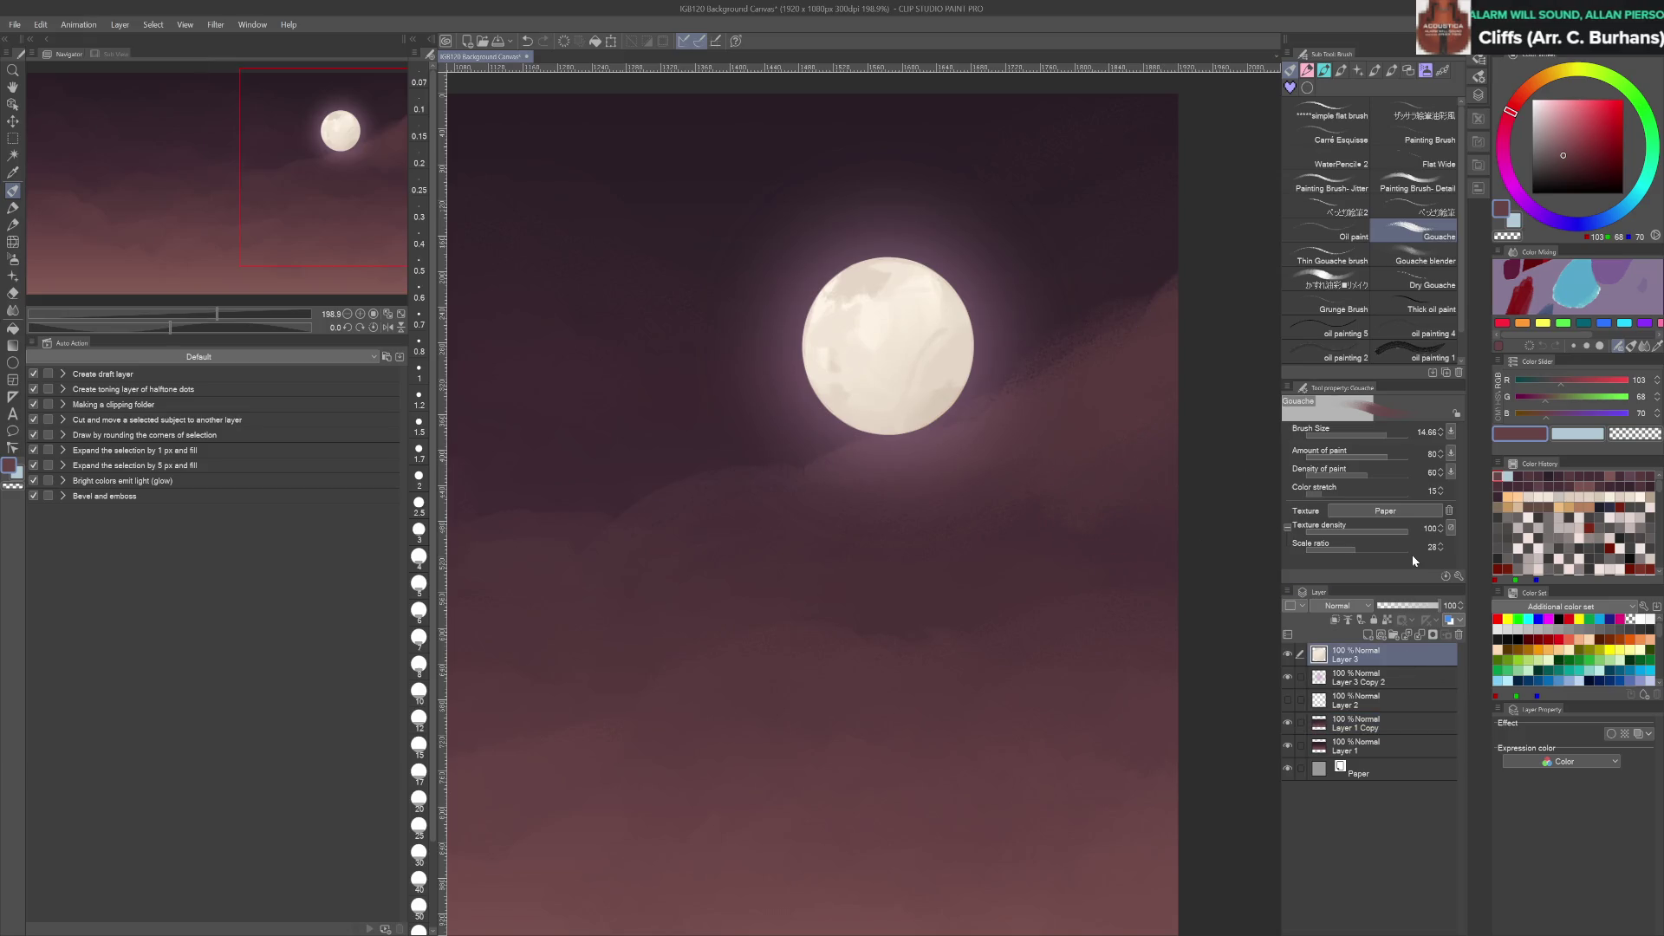
key(ctrl+shift+n)
With rotation reset, paint a dark mauve cloud edge across the moon's bottom using Painting Brush-Detail
alt+click(953, 459)
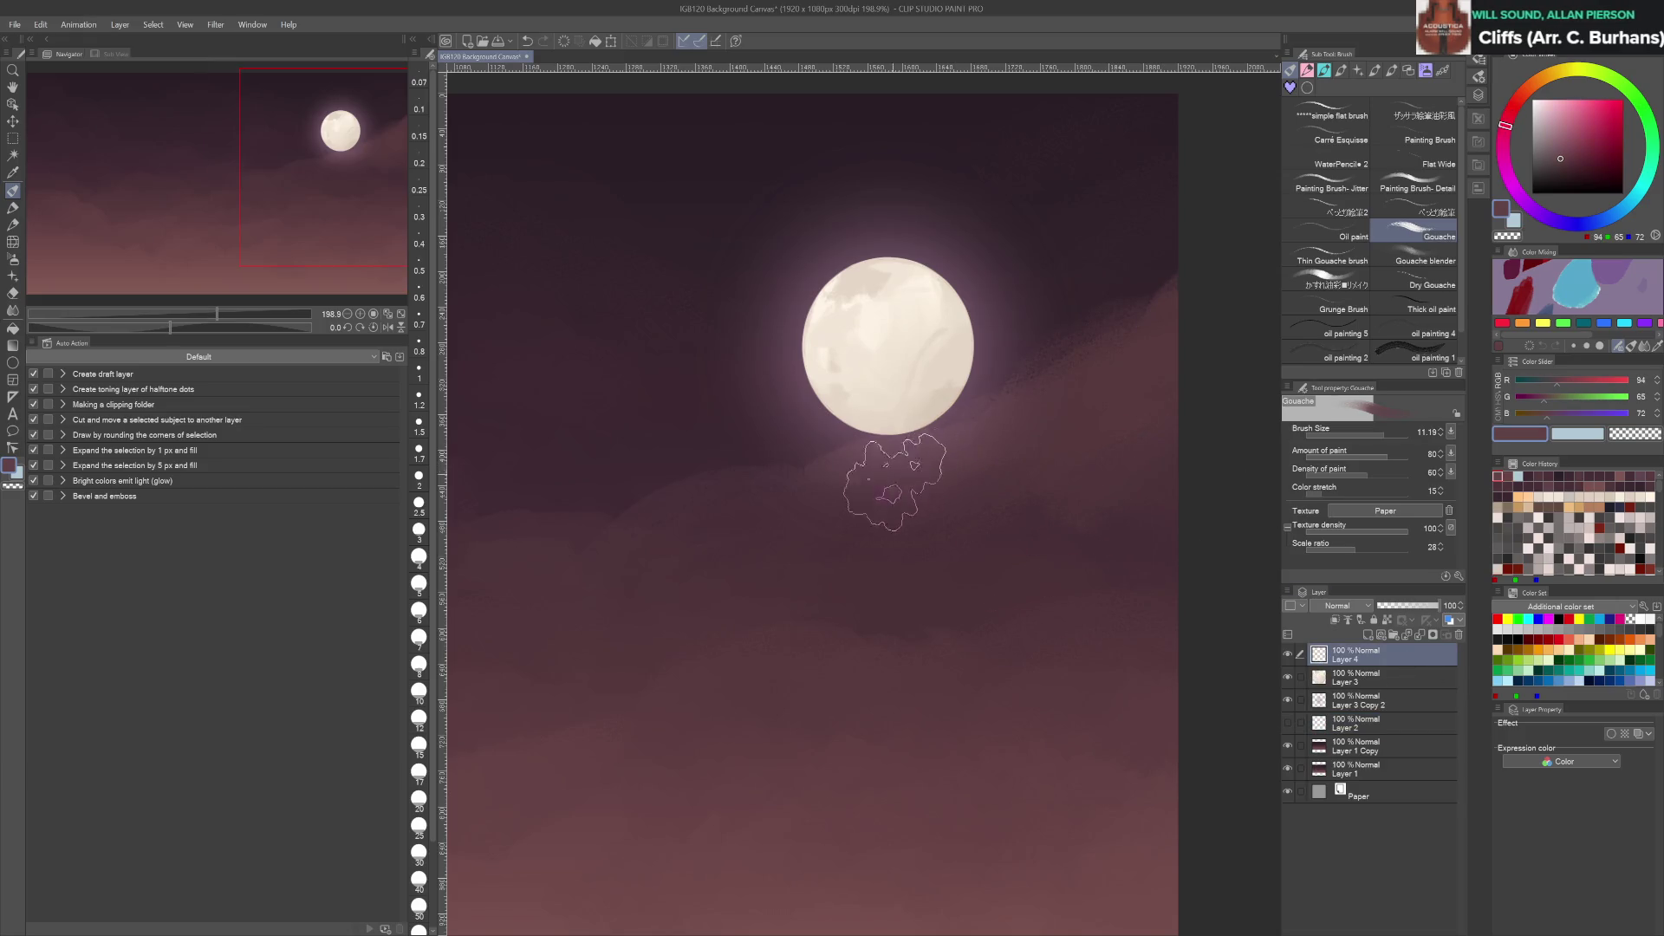
key(bracketleft)
mouse_move(888, 433)
mouse_down()
mouse_move(940, 416)
mouse_move(893, 433)
mouse_up()
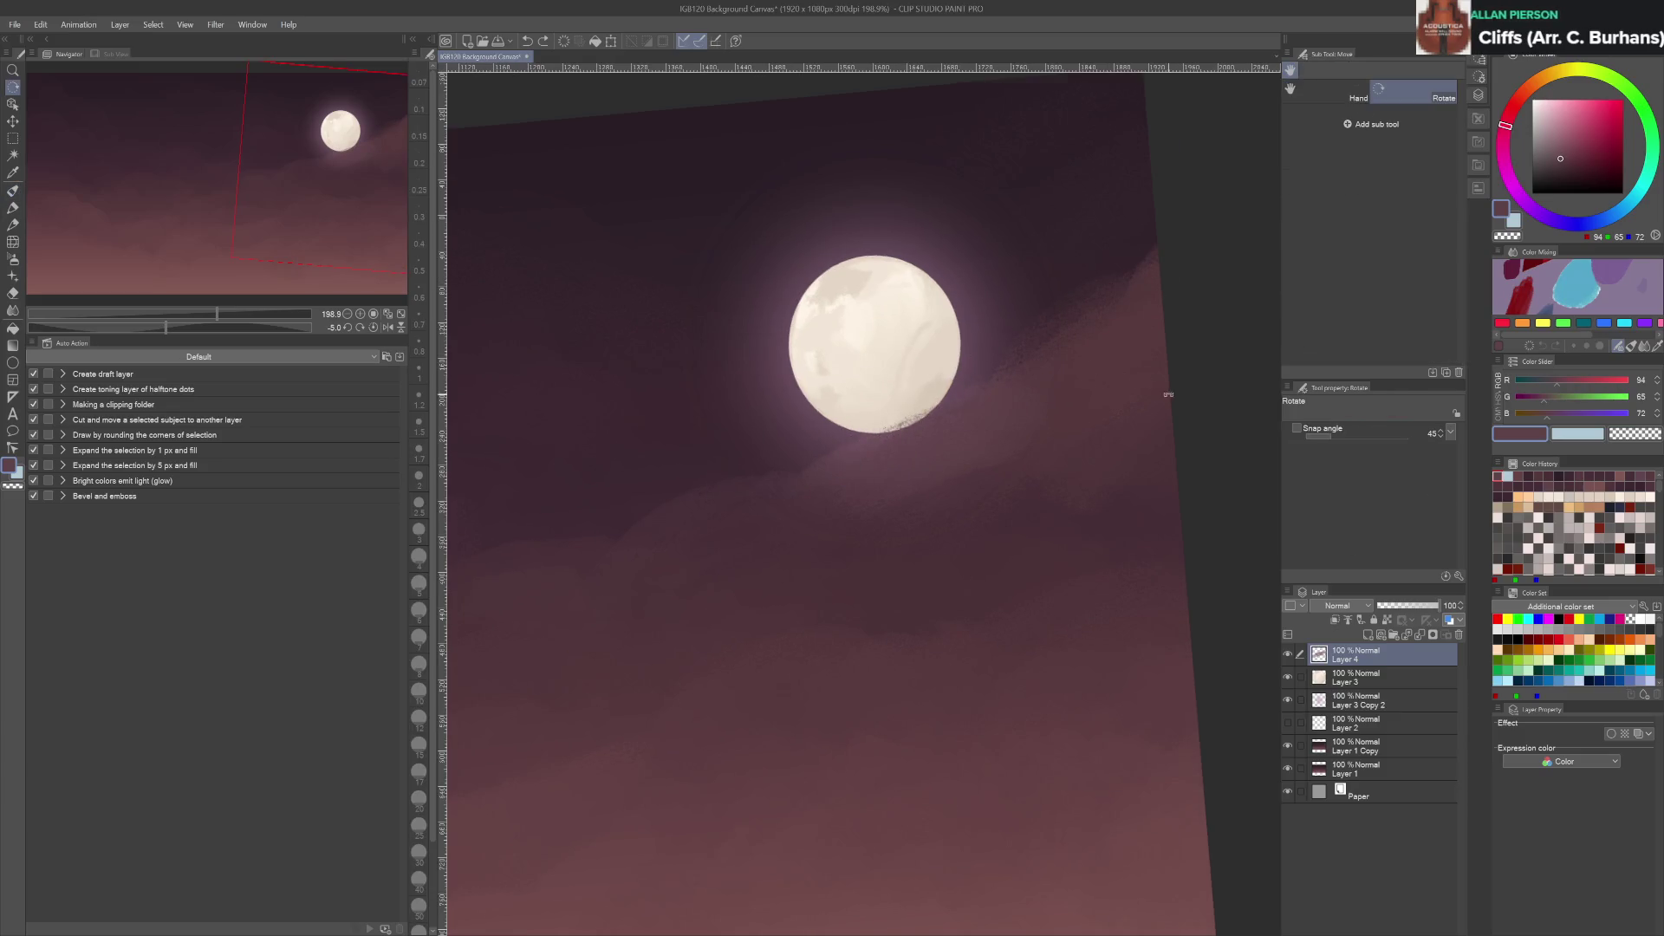
key(ctrl+at)
key(b)
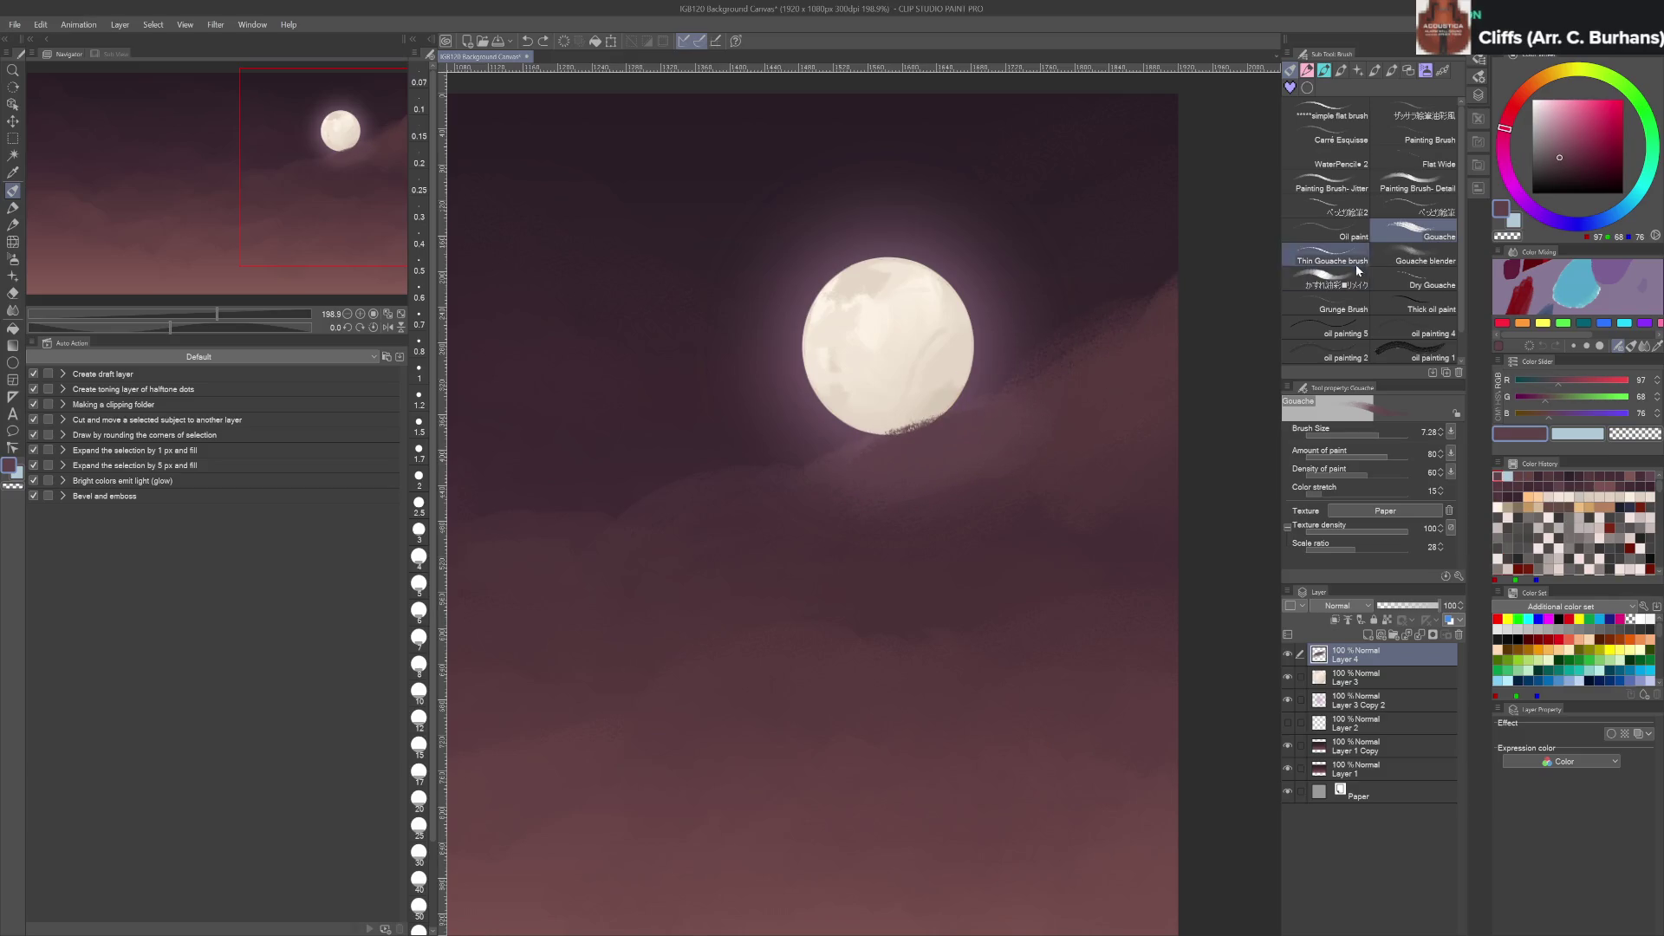
click(1418, 188)
mouse_move(857, 451)
mouse_down()
mouse_move(973, 420)
mouse_move(924, 419)
mouse_move(988, 420)
mouse_move(999, 355)
mouse_move(1074, 364)
mouse_move(953, 412)
mouse_move(1035, 349)
mouse_move(949, 426)
mouse_move(1090, 342)
mouse_move(1074, 345)
mouse_up()
mouse_move(944, 420)
mouse_down()
mouse_move(1011, 373)
mouse_move(1157, 319)
mouse_move(1068, 384)
mouse_up()
Refine the cloud edges with sampled darker and lighter tones, undoing a stray light arc
key(bracketleft)
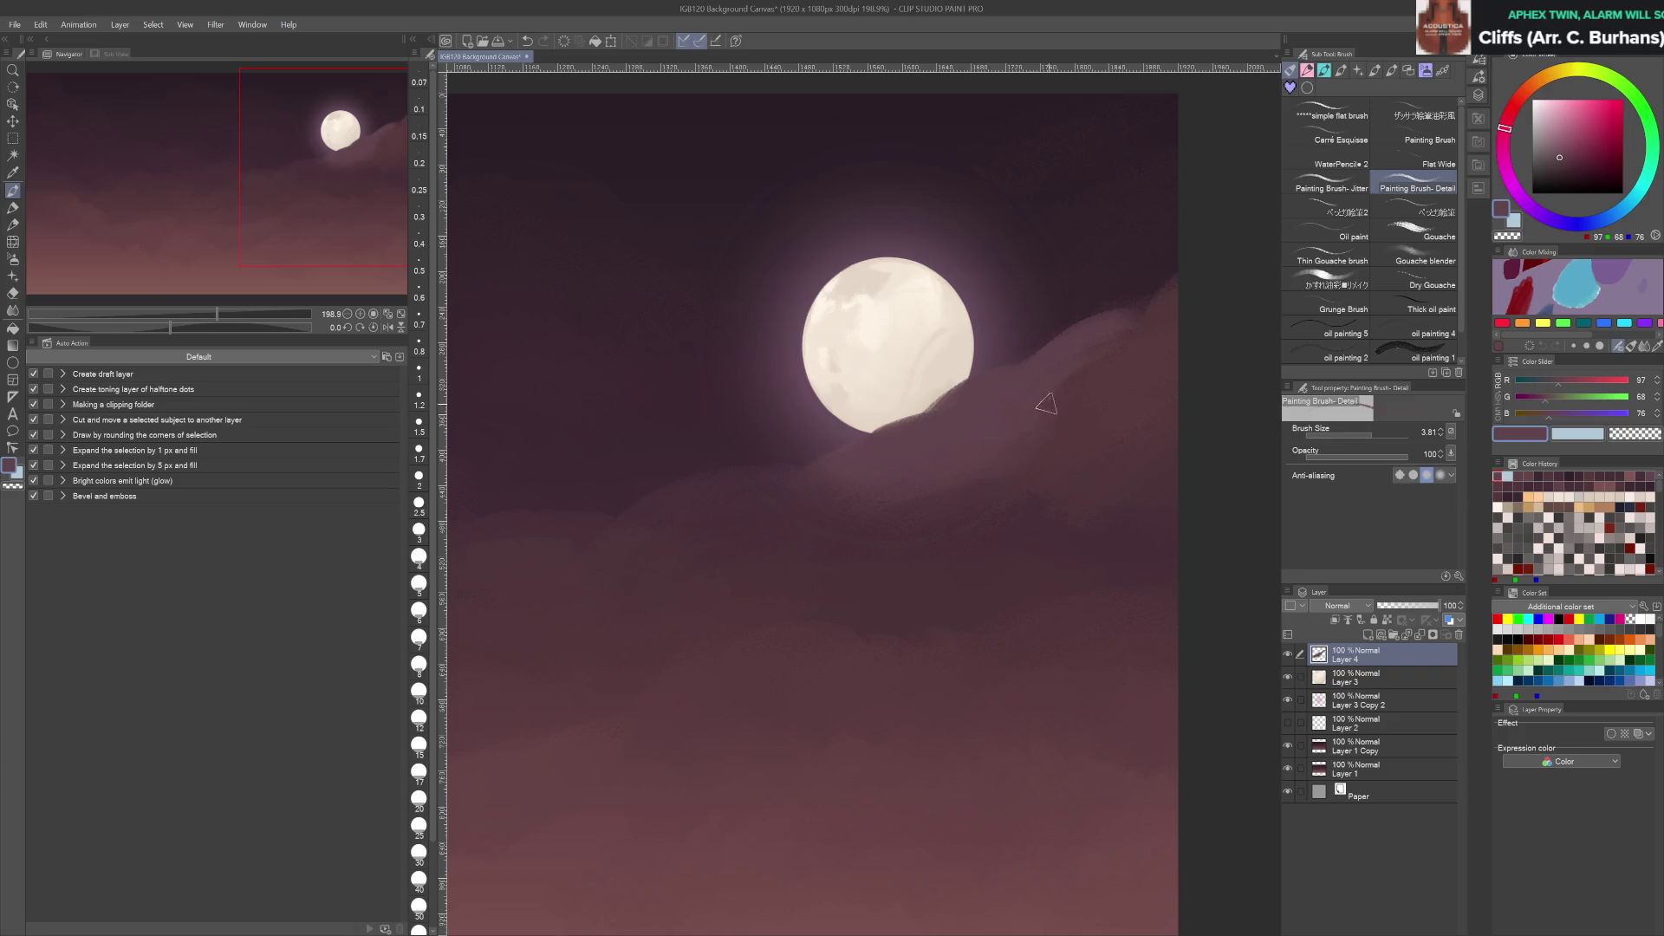
alt+click(1053, 450)
key(bracketright)
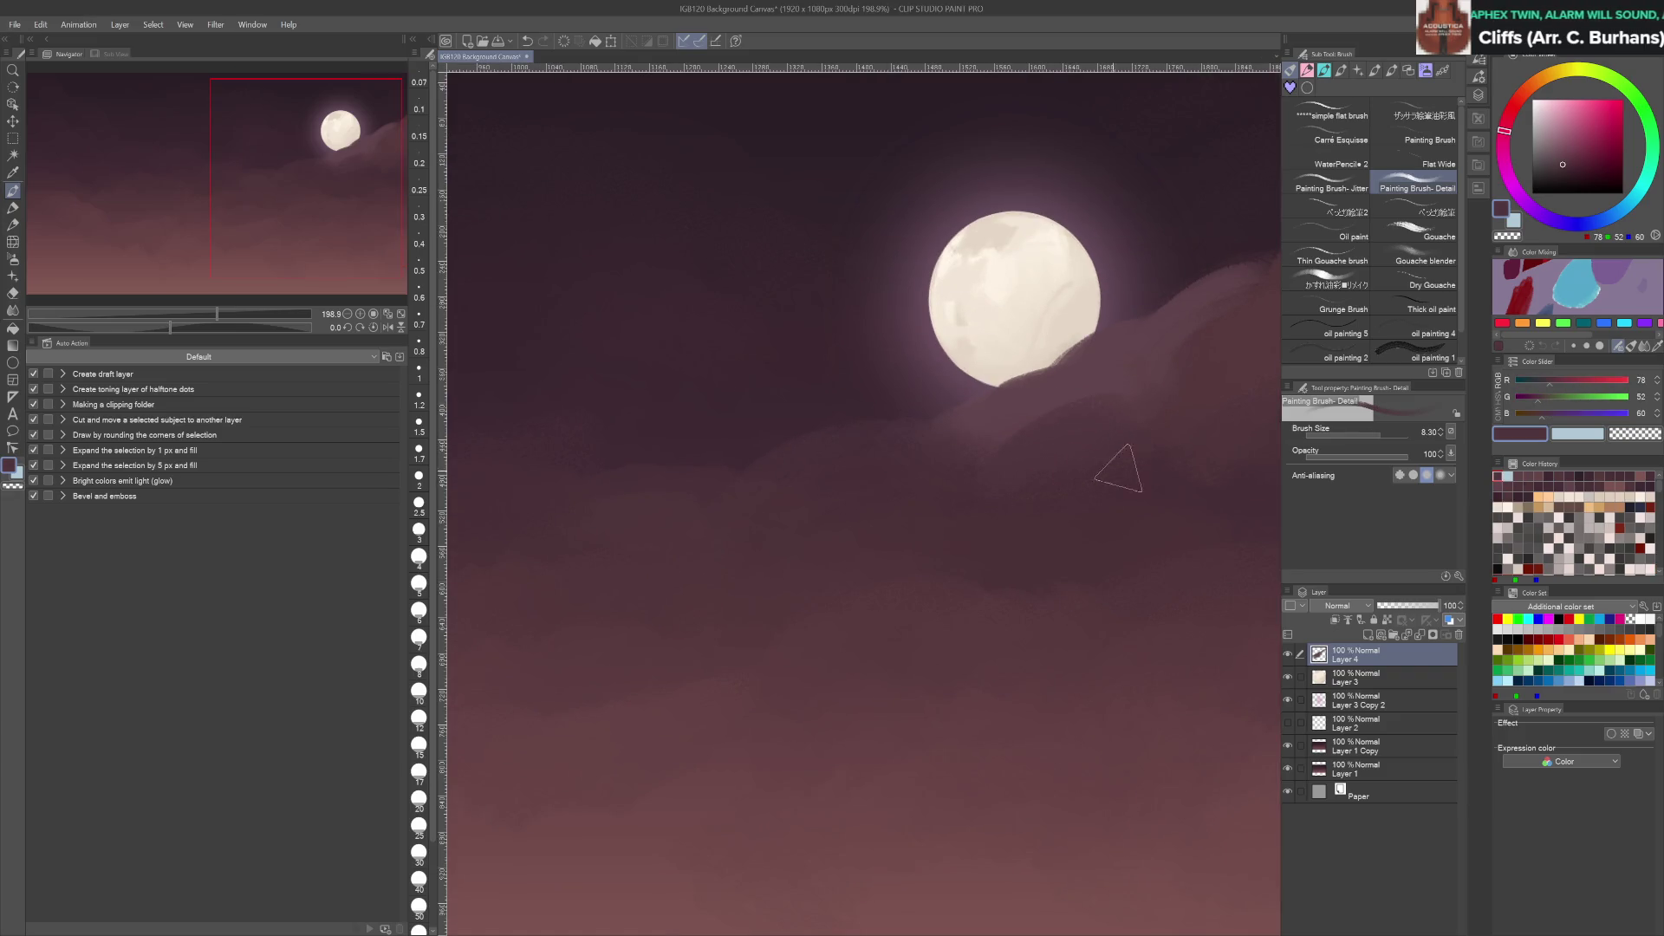
key(bracketleft)
key(bracketleft)
alt+click(947, 412)
drag(744, 478, 867, 416)
key(ctrl+z)
key(bracketleft)
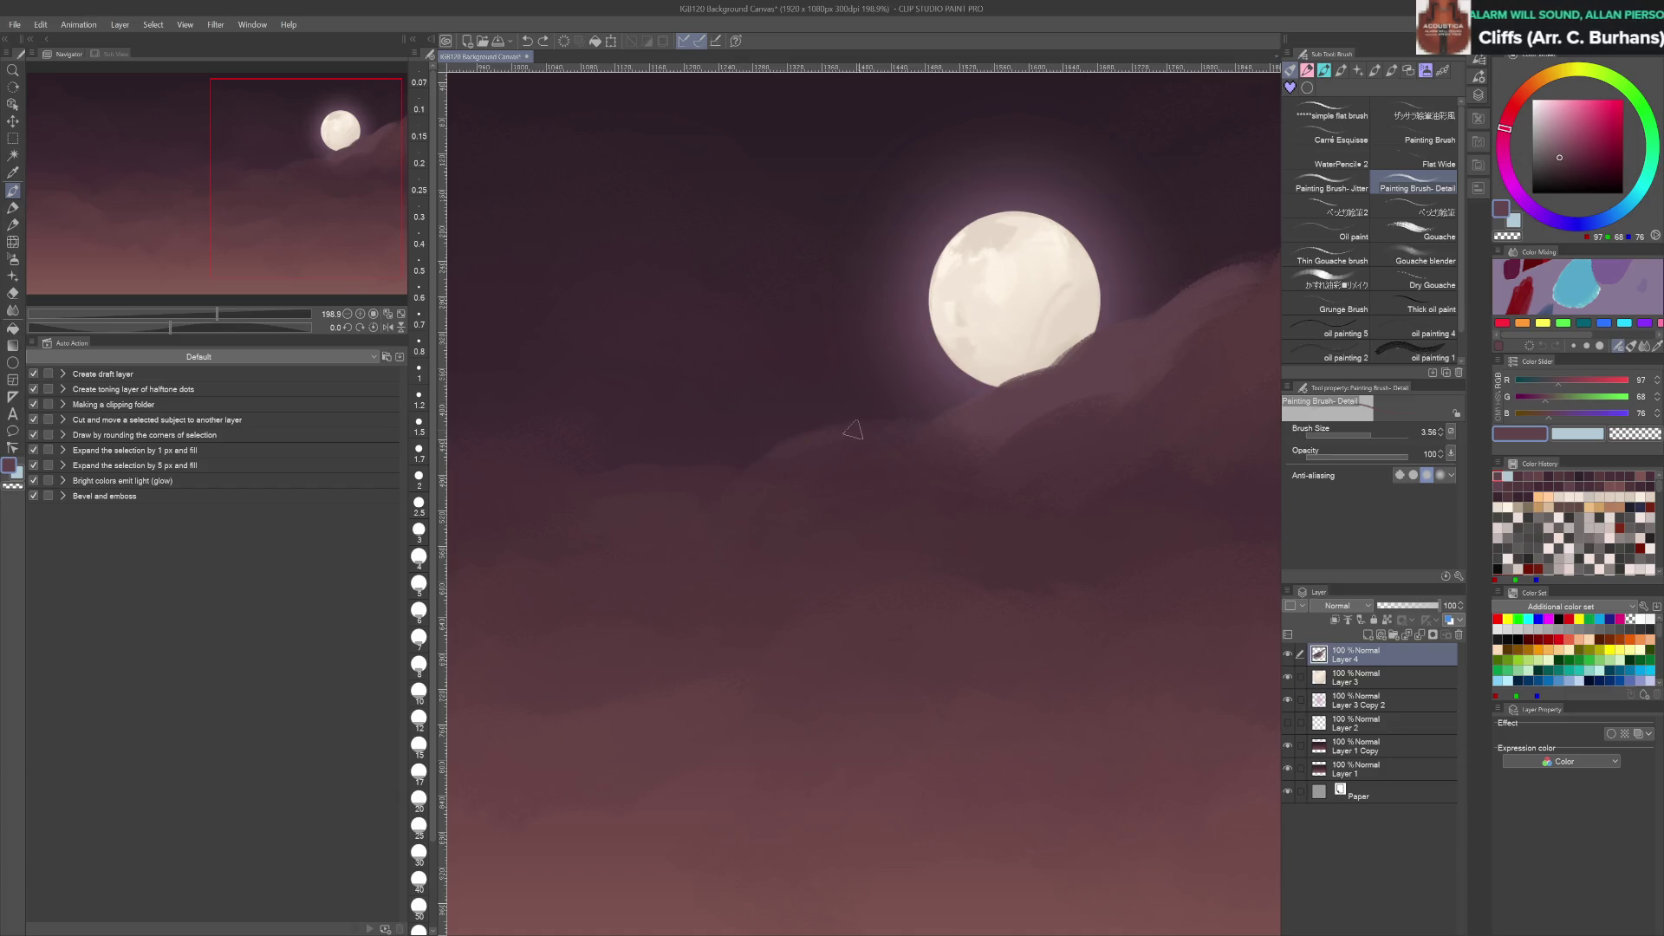
Glaze a faint 30%-opacity stroke into the sky and save the painting
scroll(918, 405, down, 2)
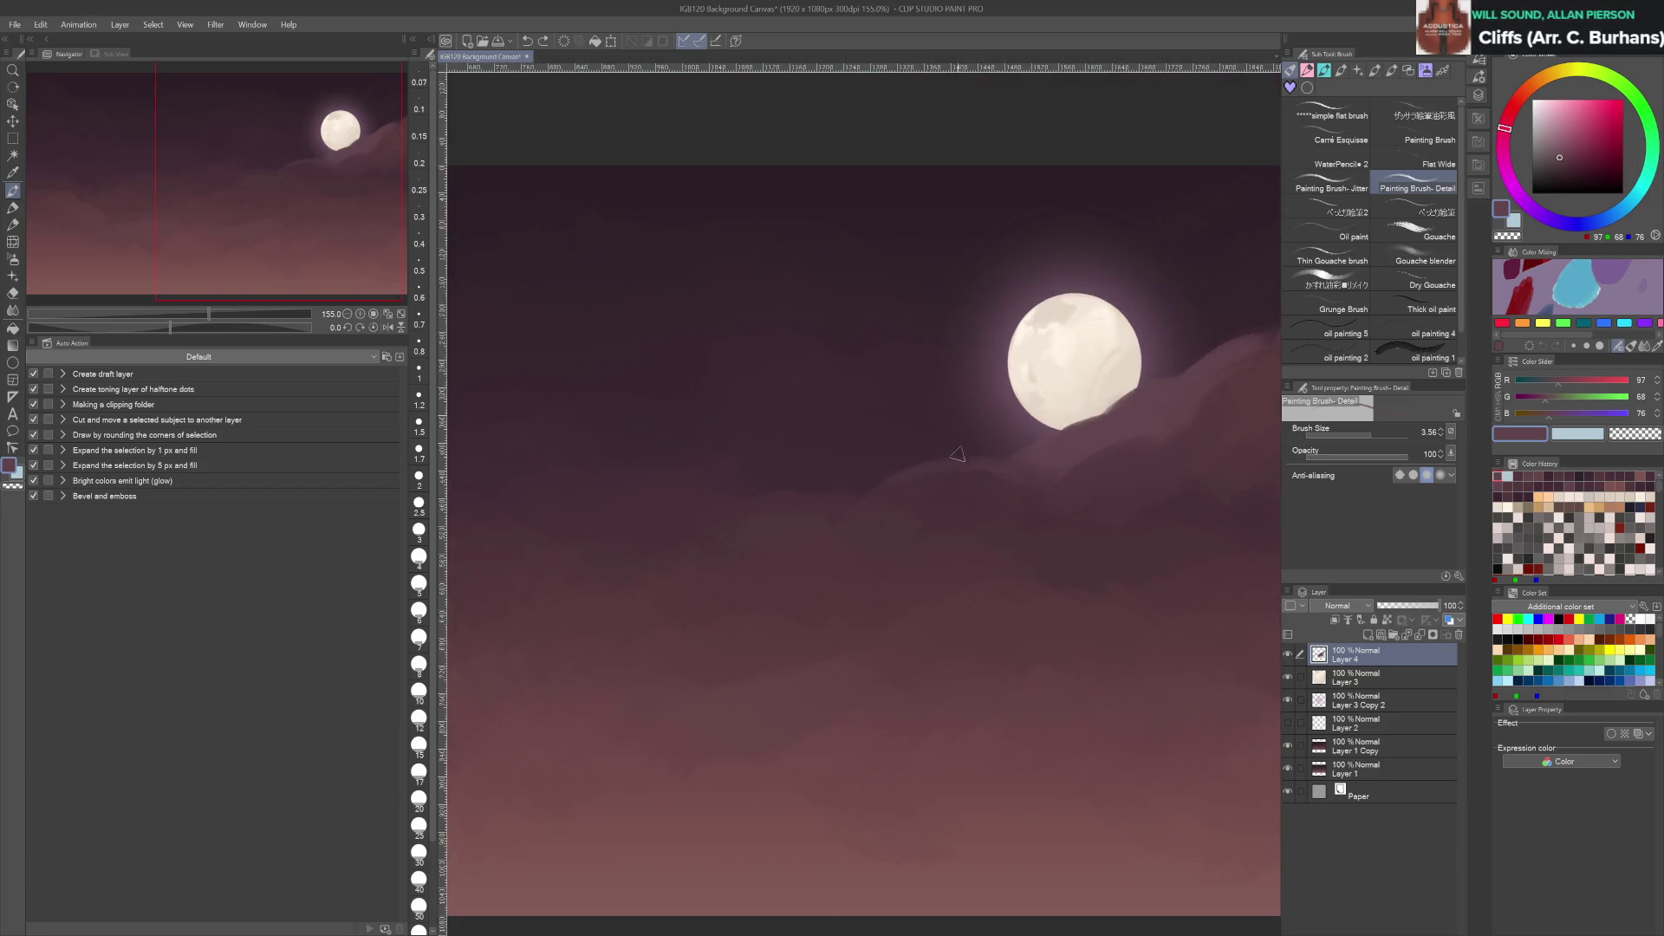
key(bracketright)
key(bracketright)
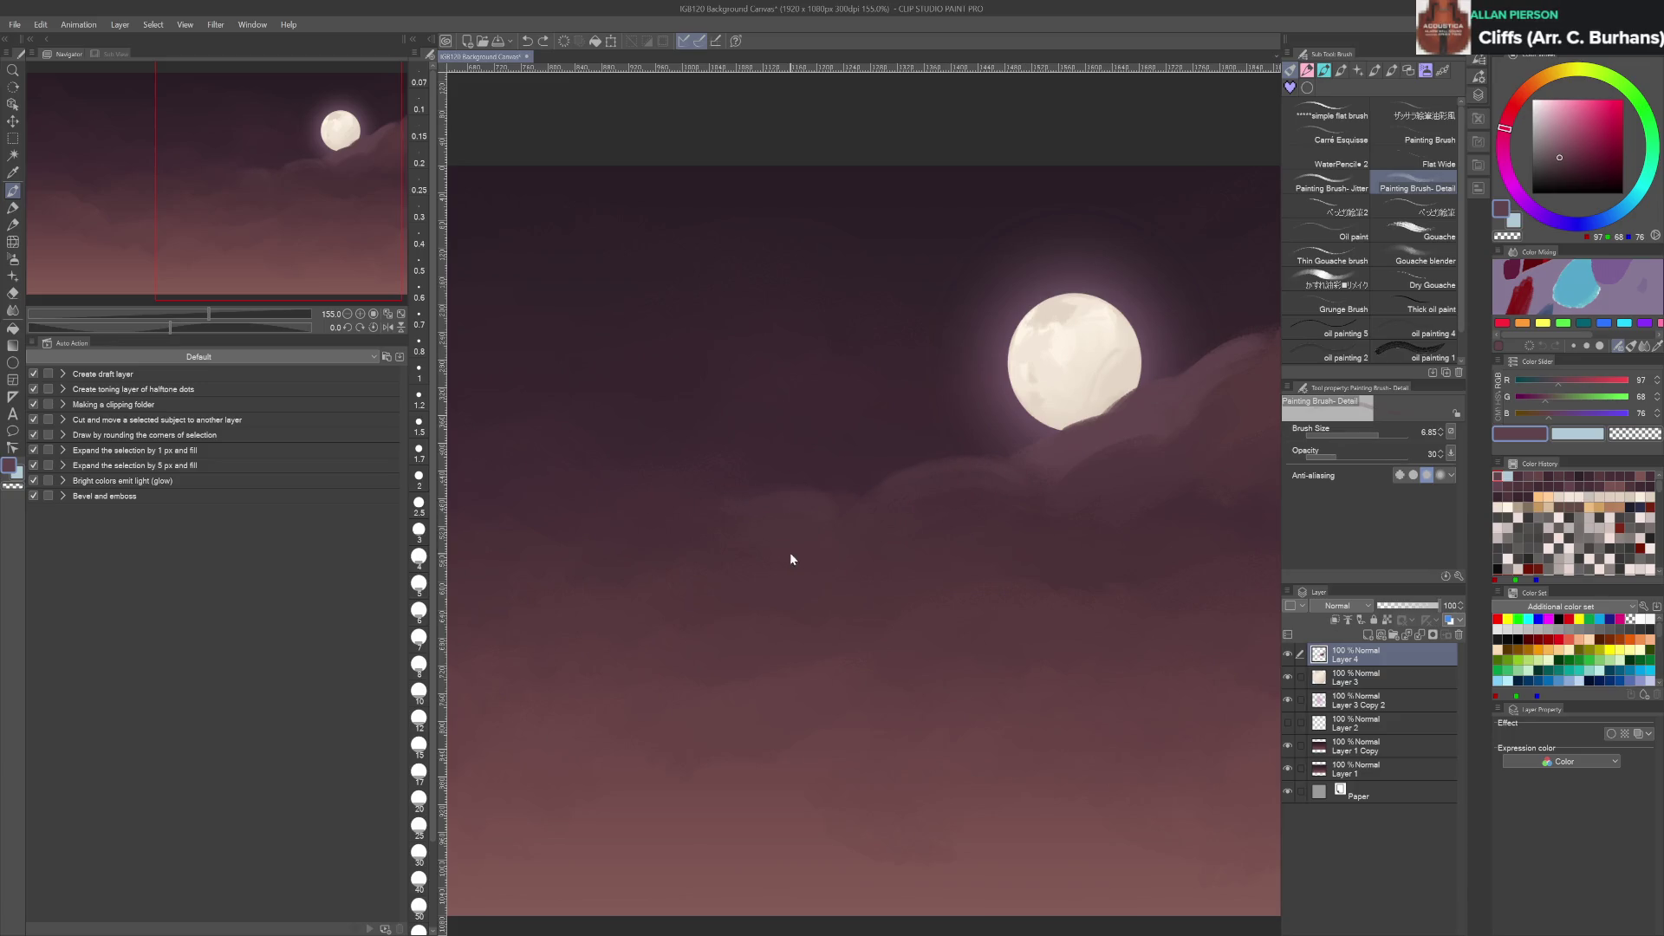
drag(854, 500, 880, 502)
scroll(880, 373, down, 5)
key(ctrl+s)
scroll(1044, 425, up, 1)
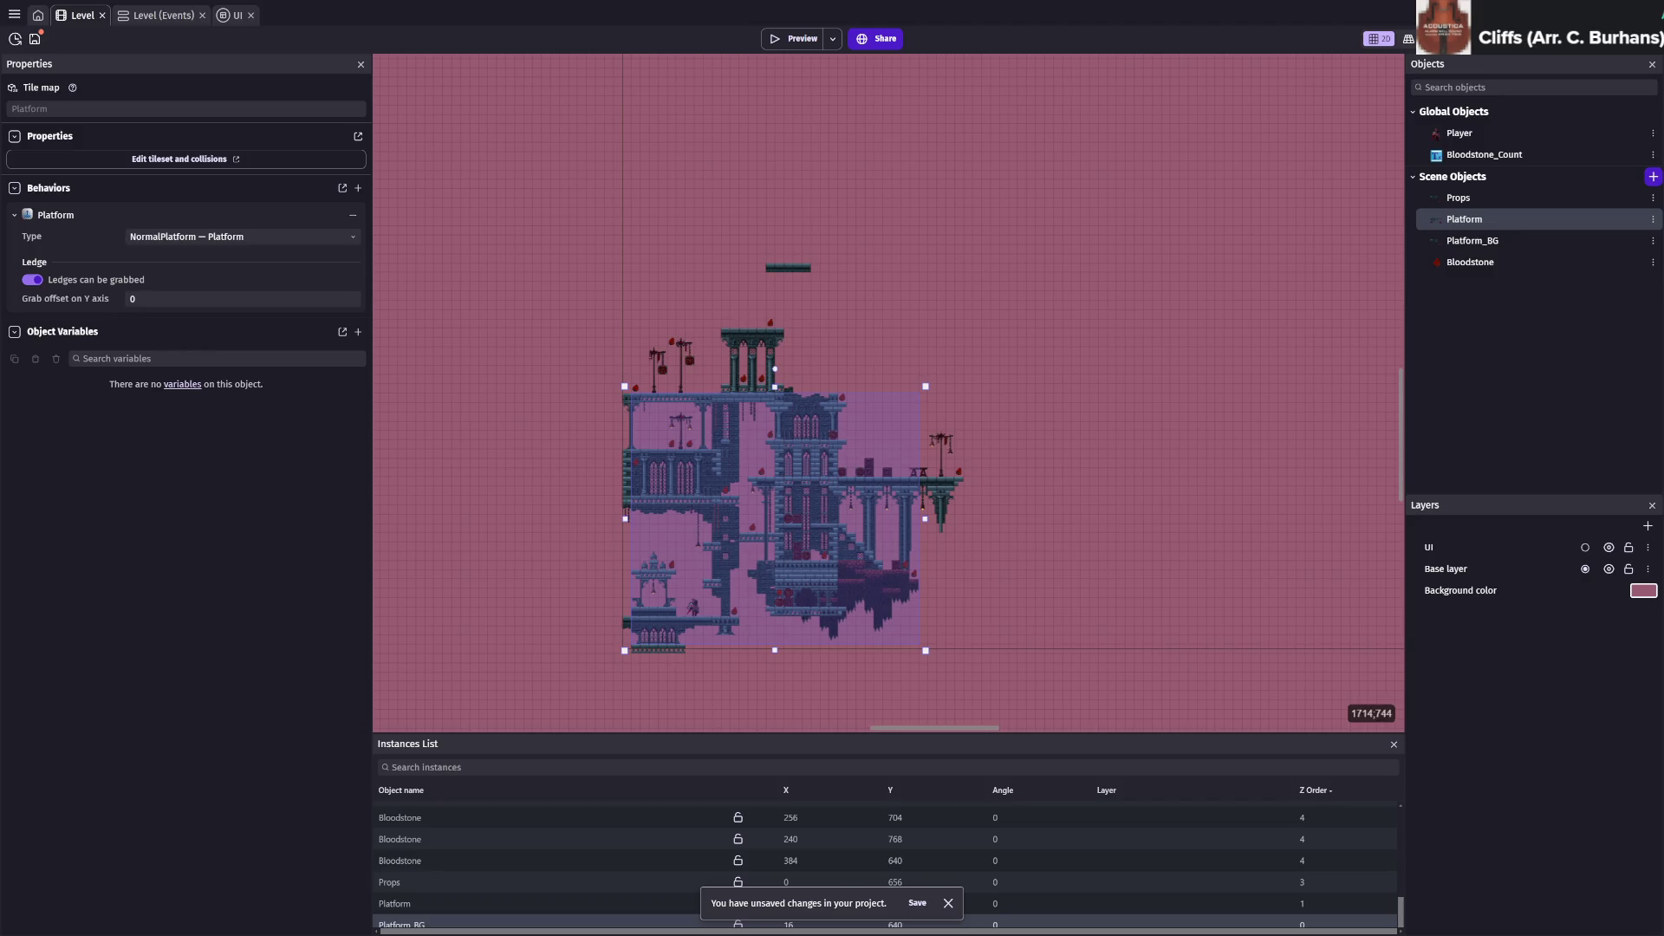
Clear the 'text' search in the New object dialog and create Tiled Sprite NewTiledSprite
click(1653, 176)
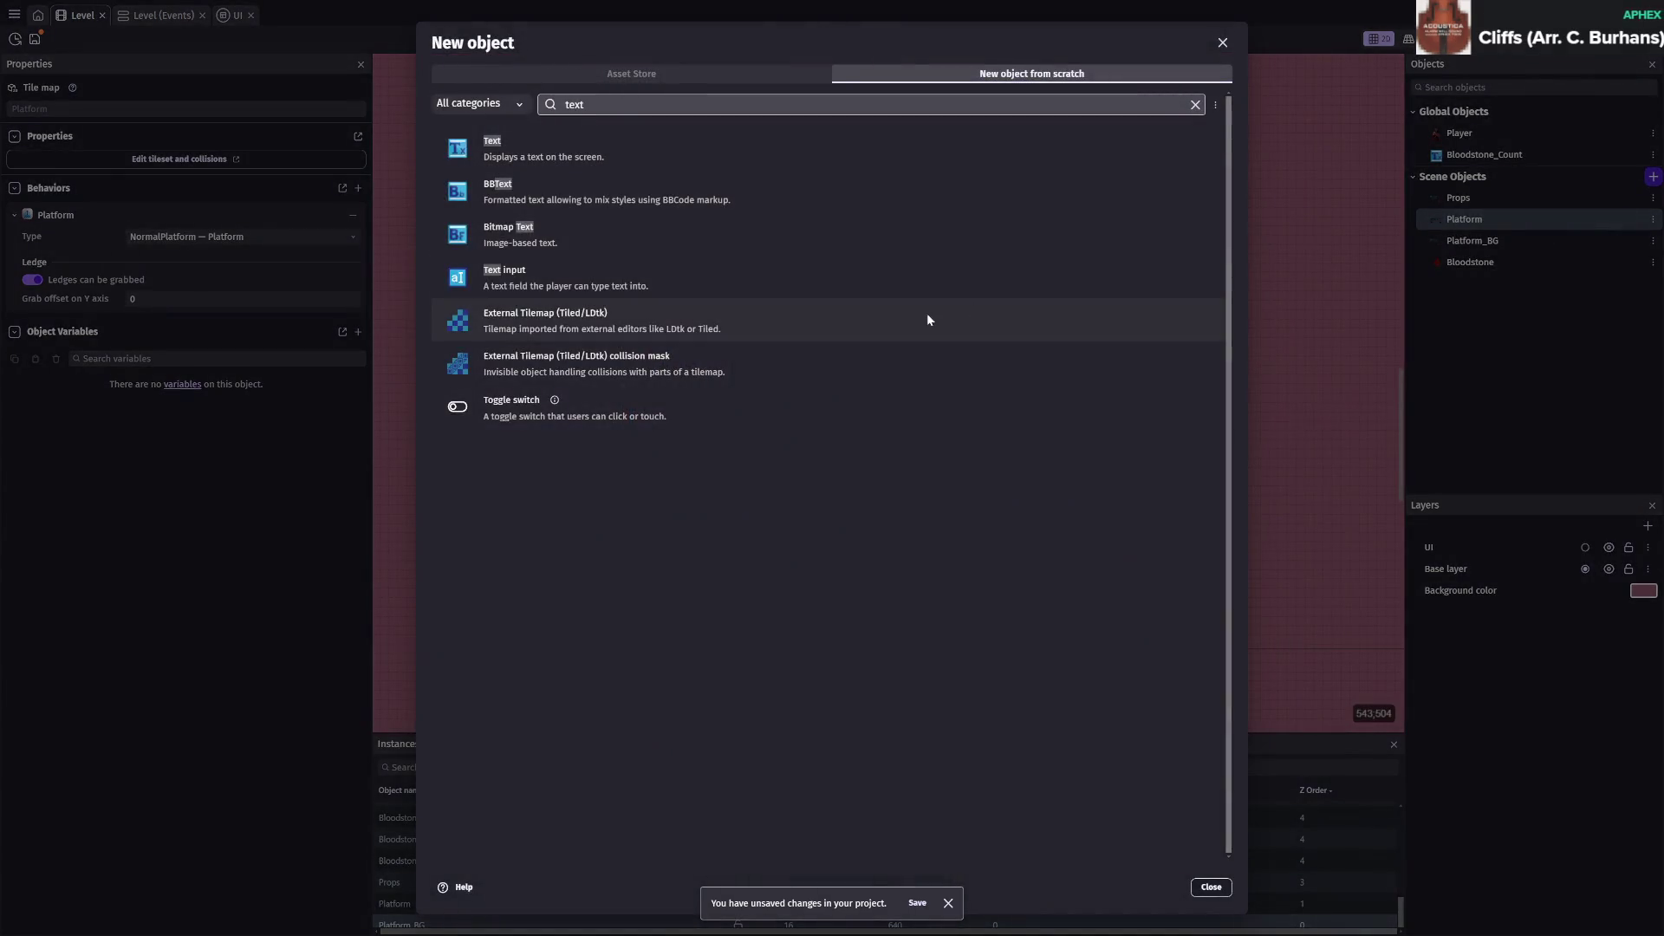
key(ctrl+a)
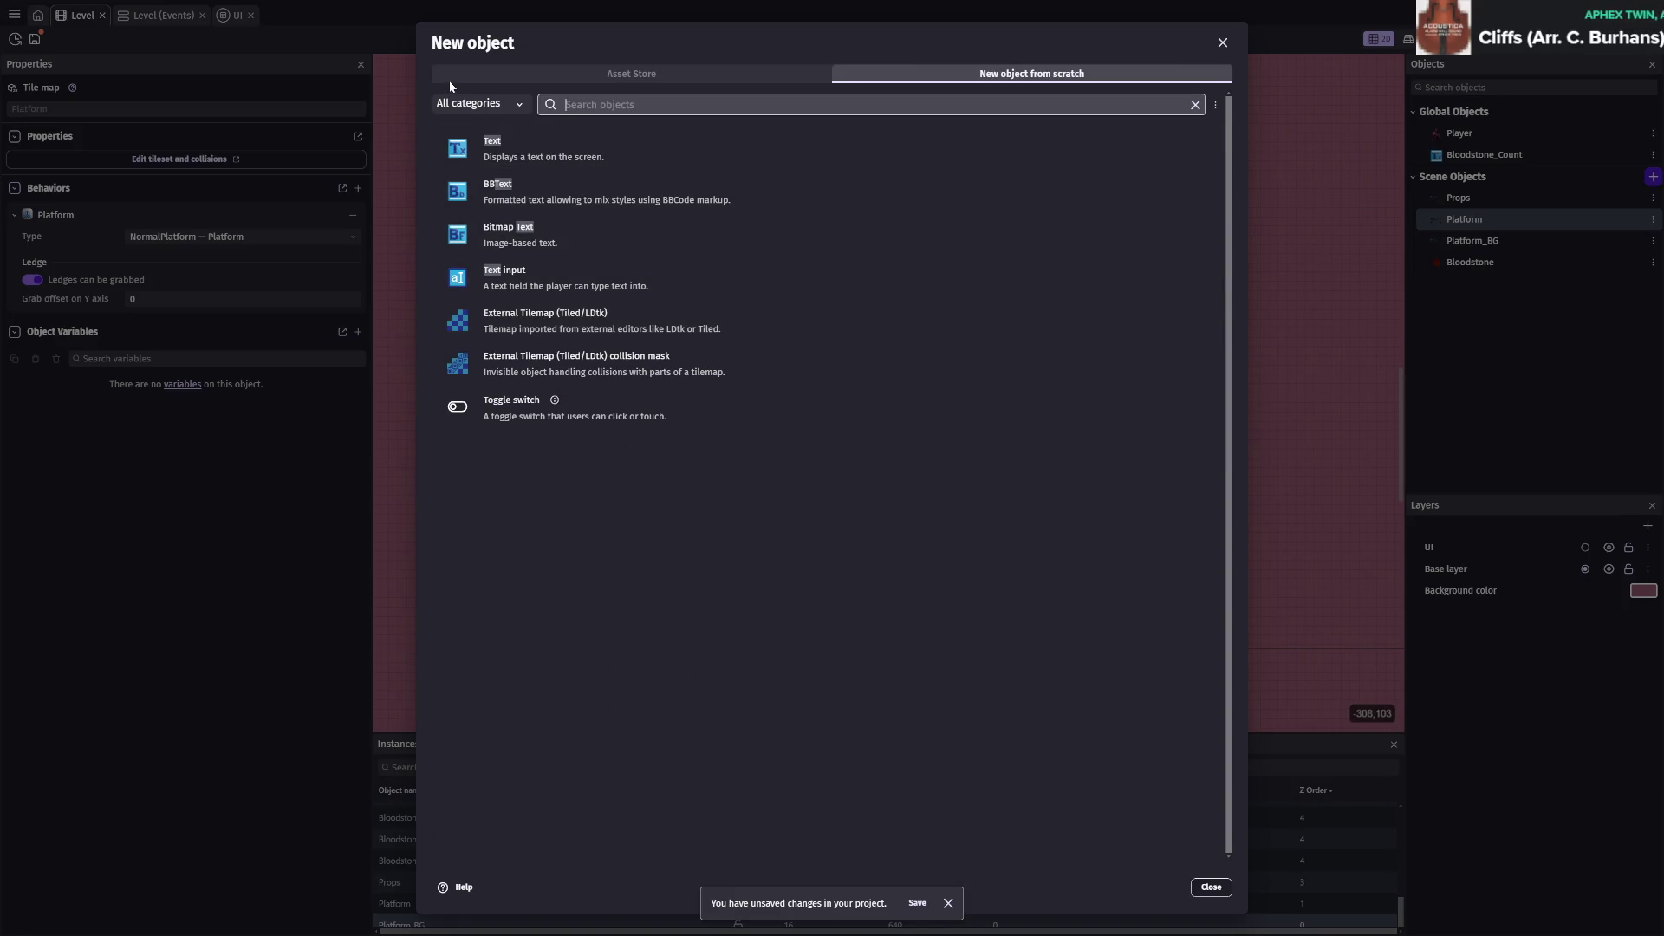
key(BackSpace)
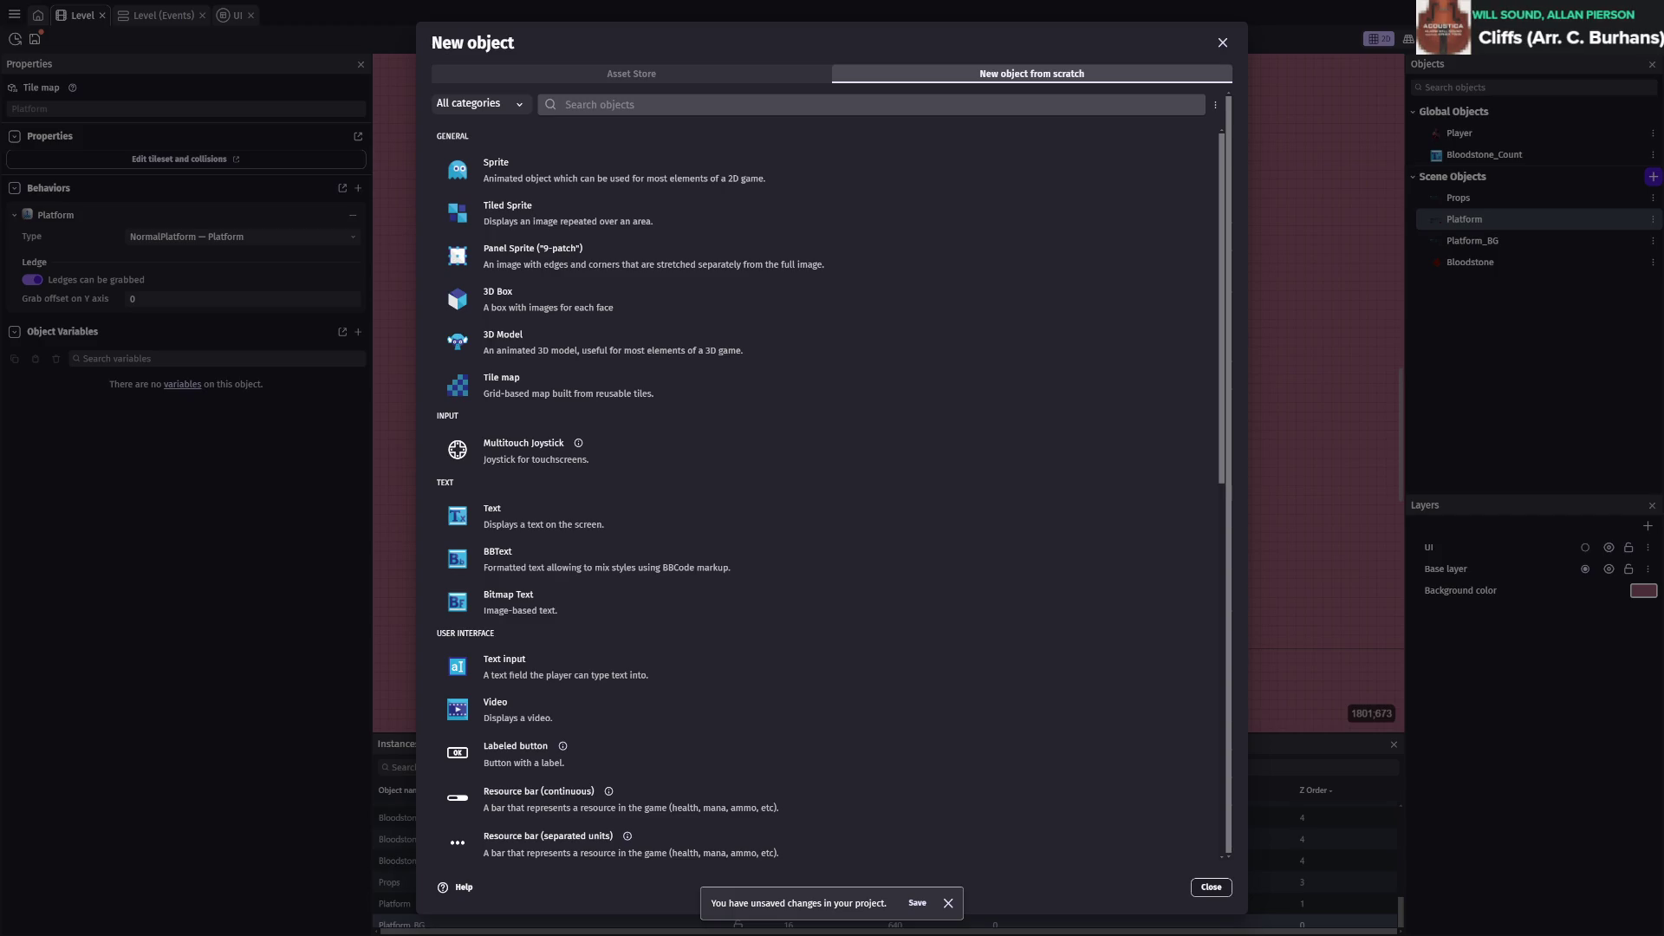
click(849, 213)
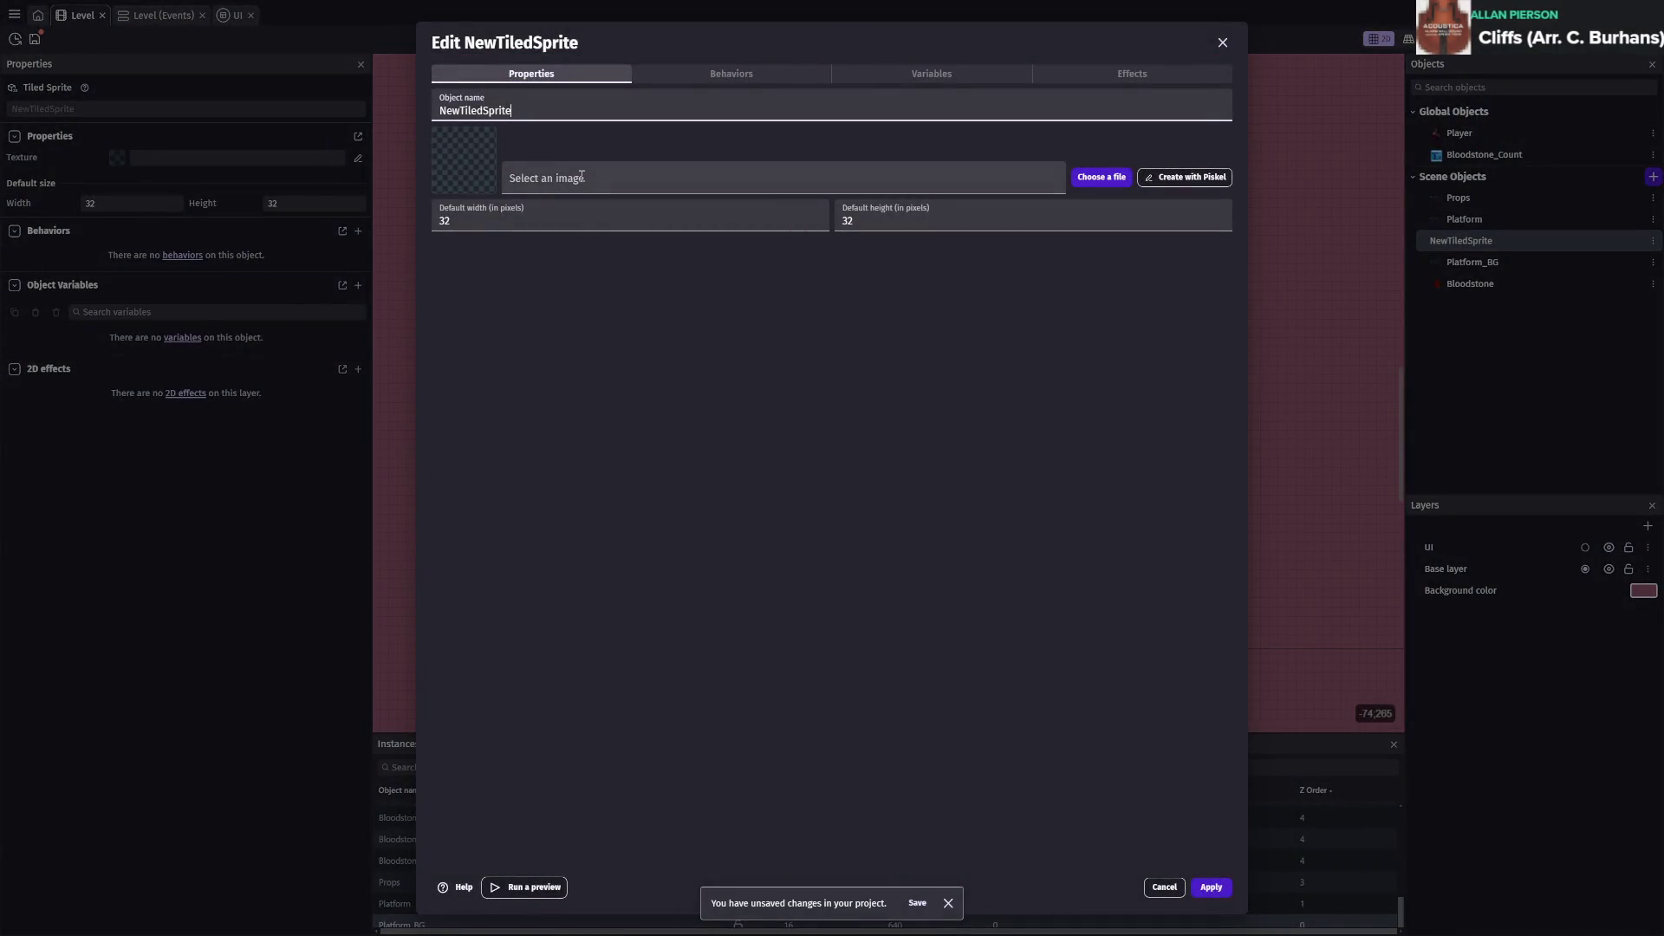
Give the tiled sprite the Background_Parallex.png texture and apply the settings
click(538, 181)
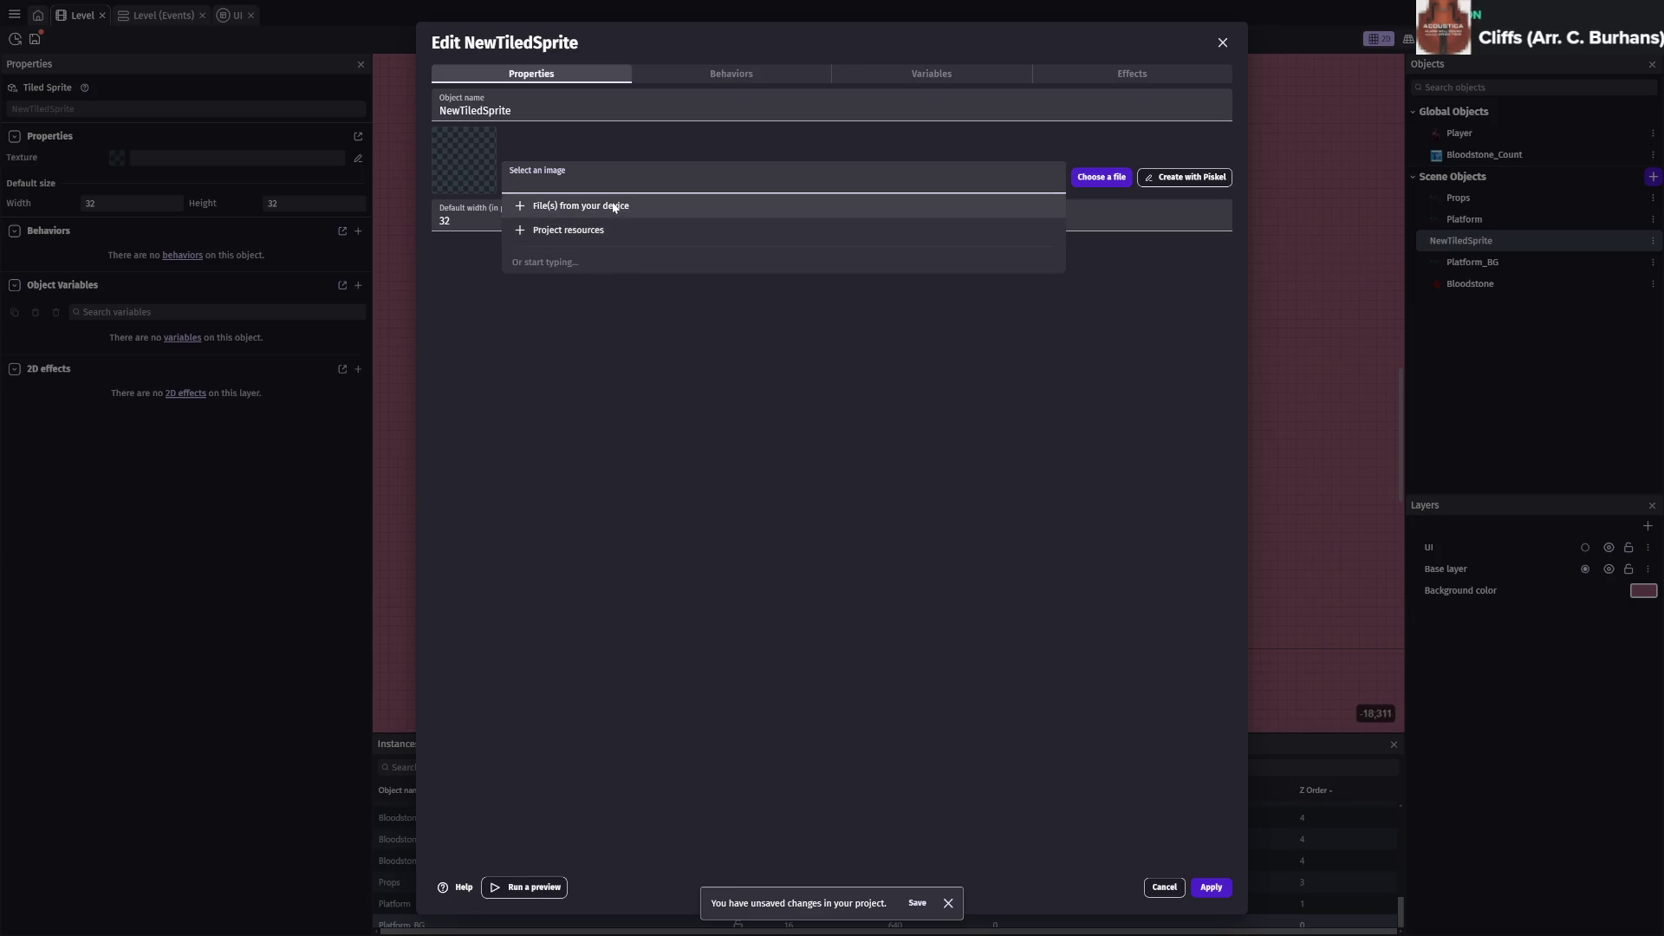
click(621, 455)
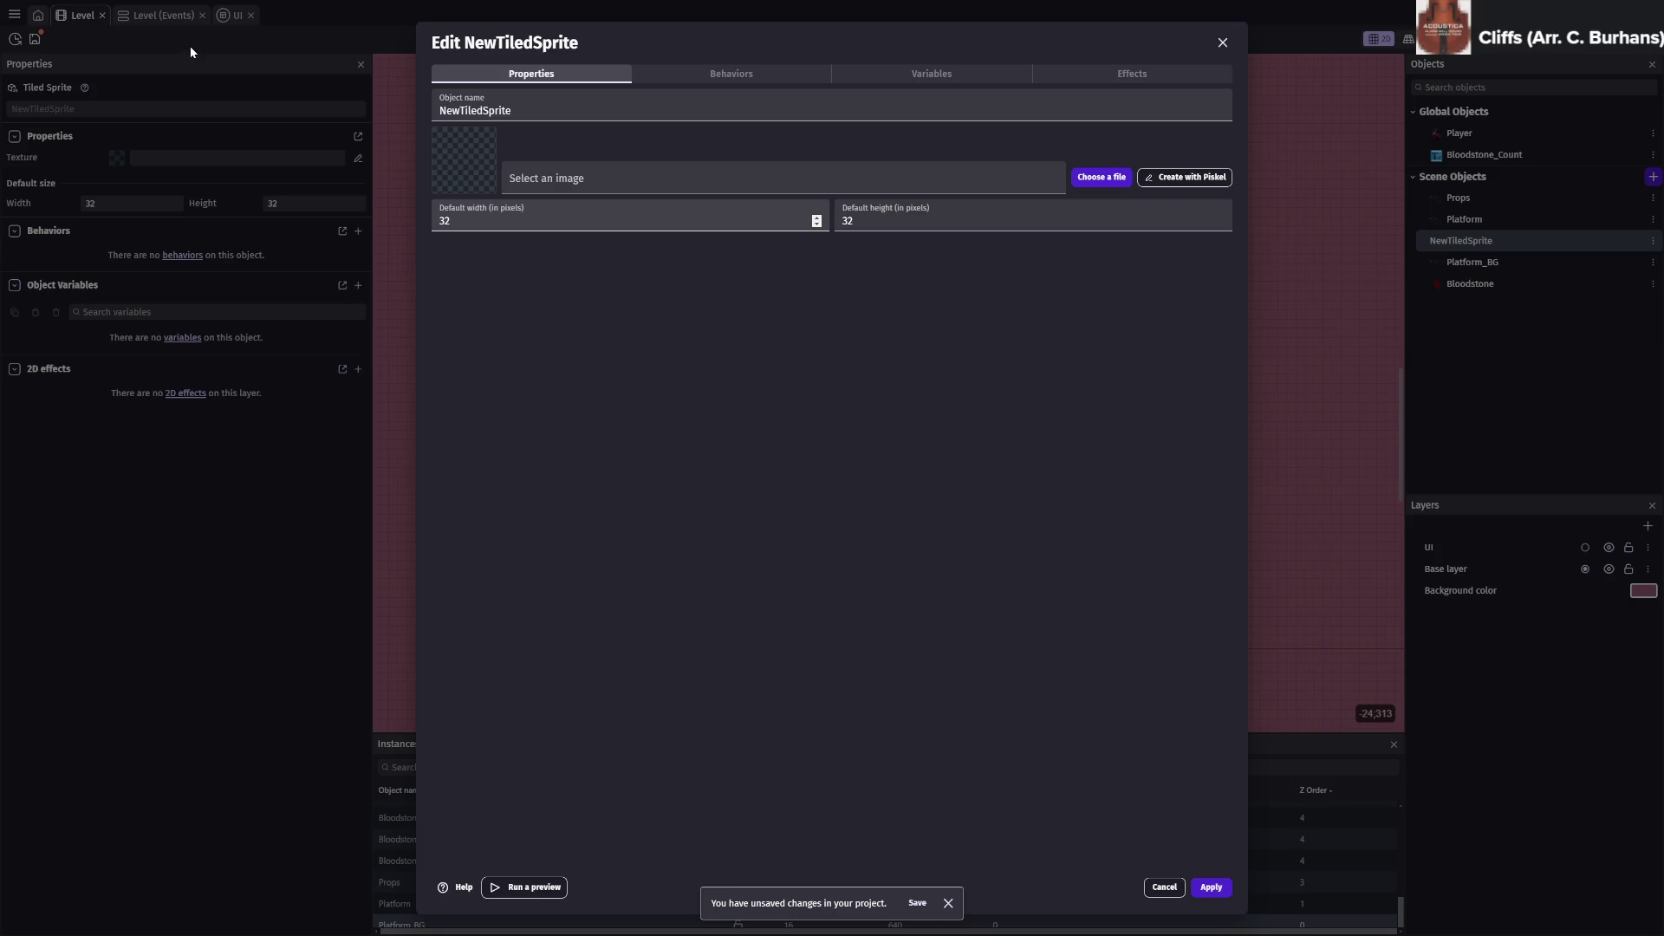
click(538, 181)
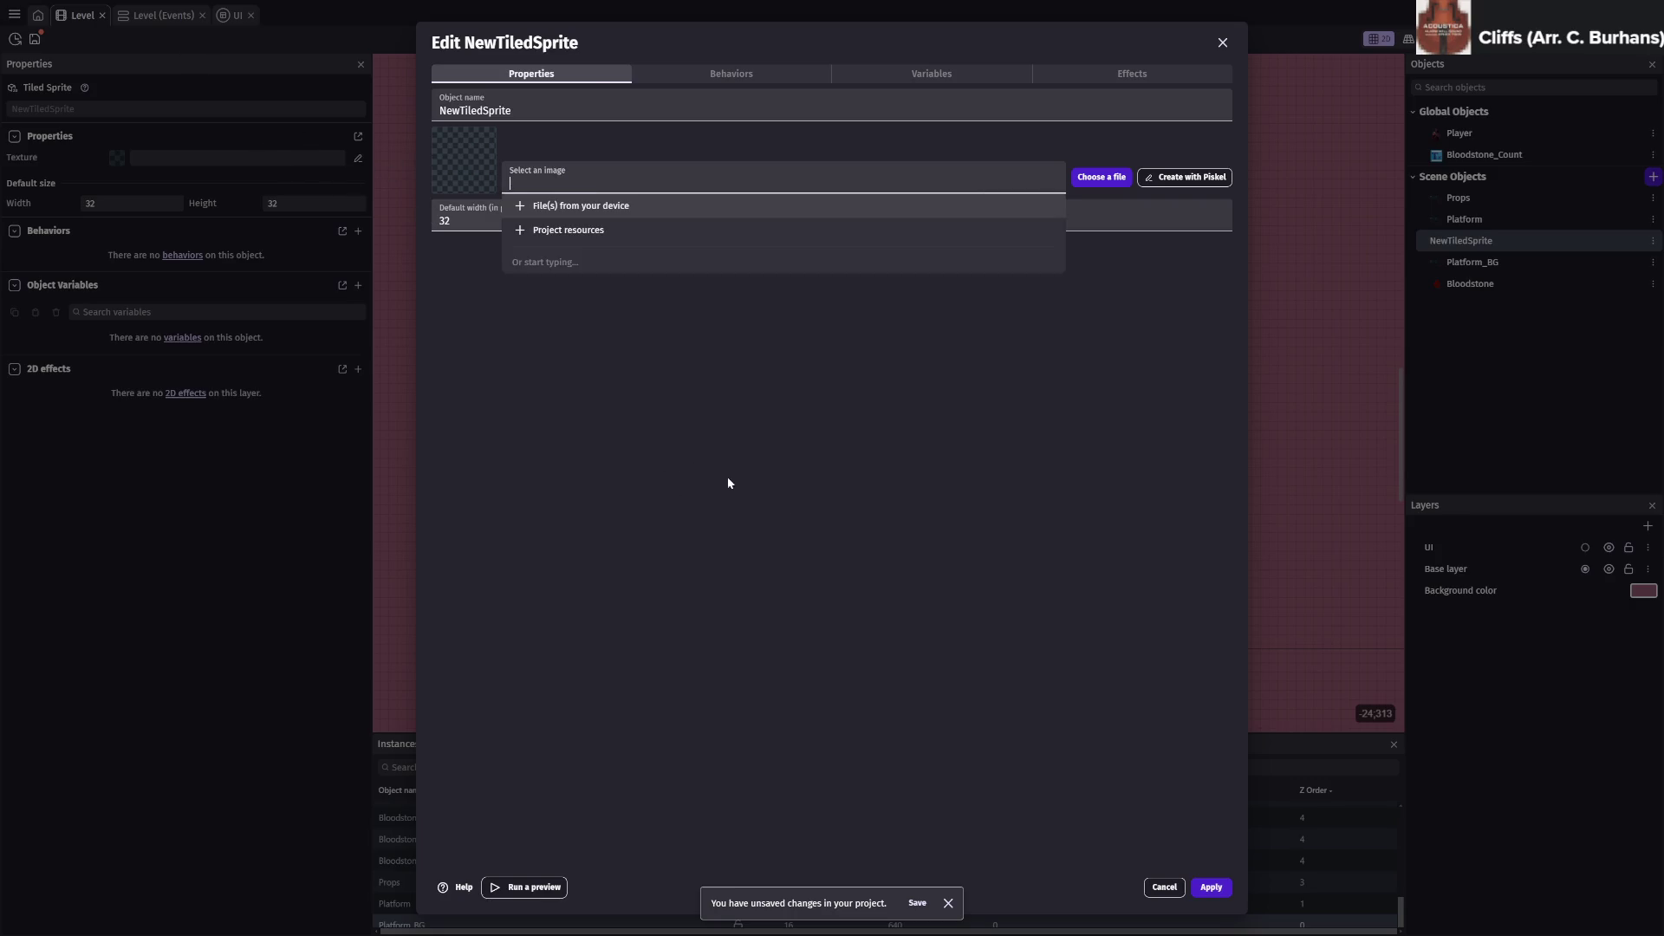
click(564, 227)
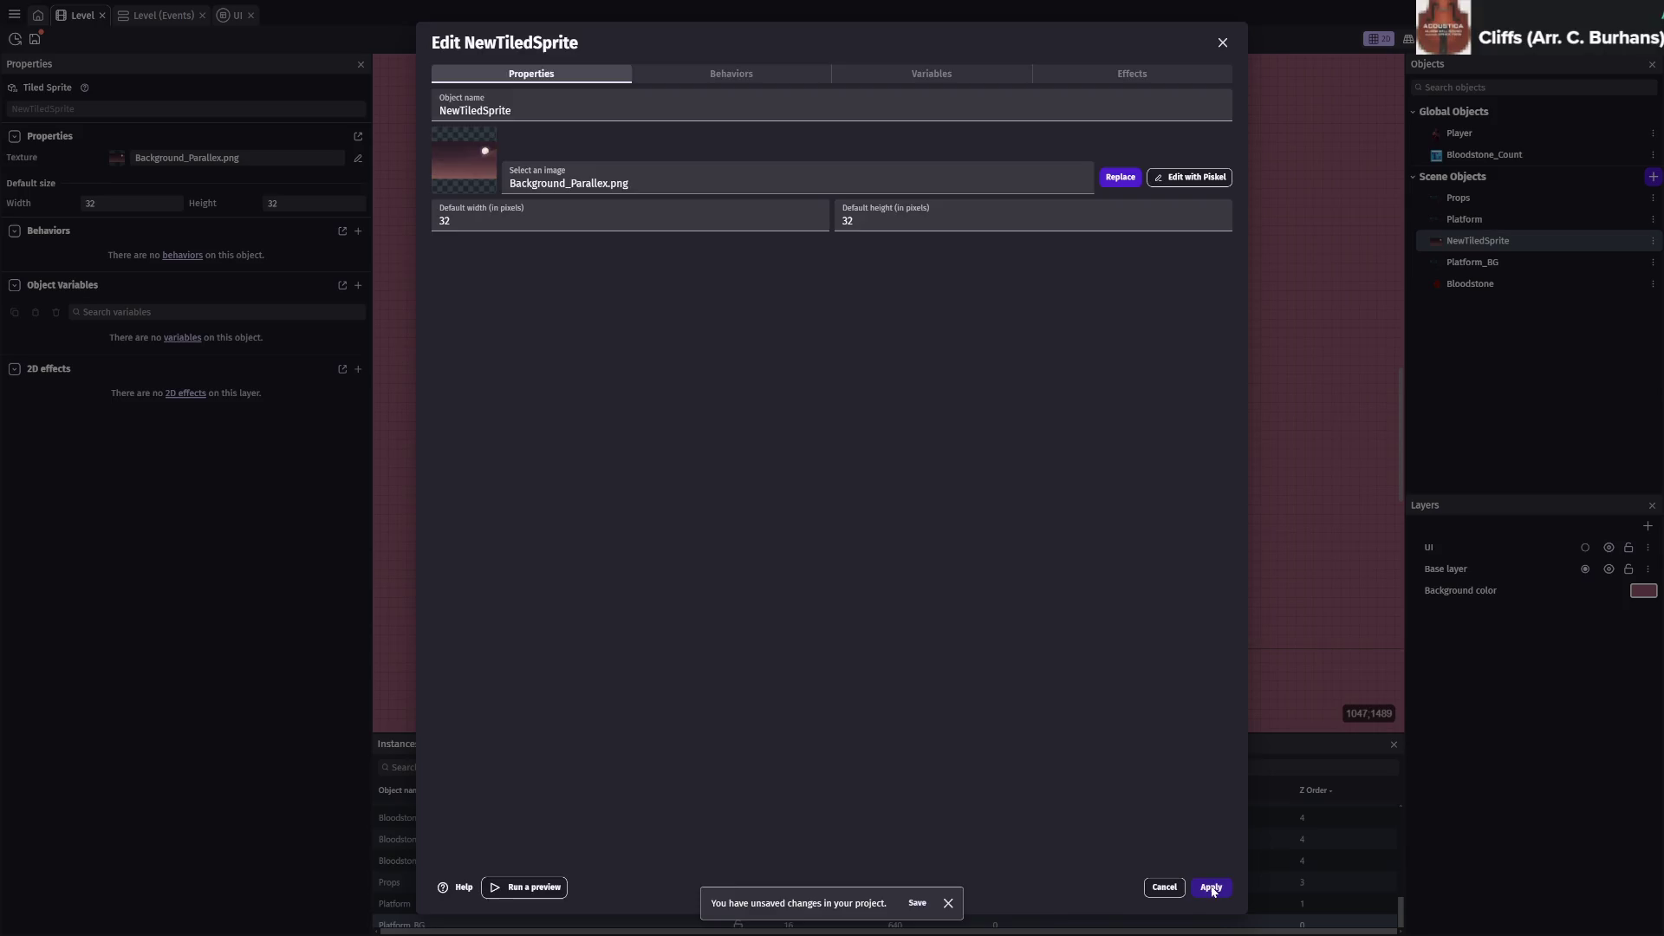
click(1210, 886)
Place the tiled sprite instance in the scene and enlarge it into a large rectangle
scroll(1066, 554, down, 3)
scroll(1070, 532, right, 2)
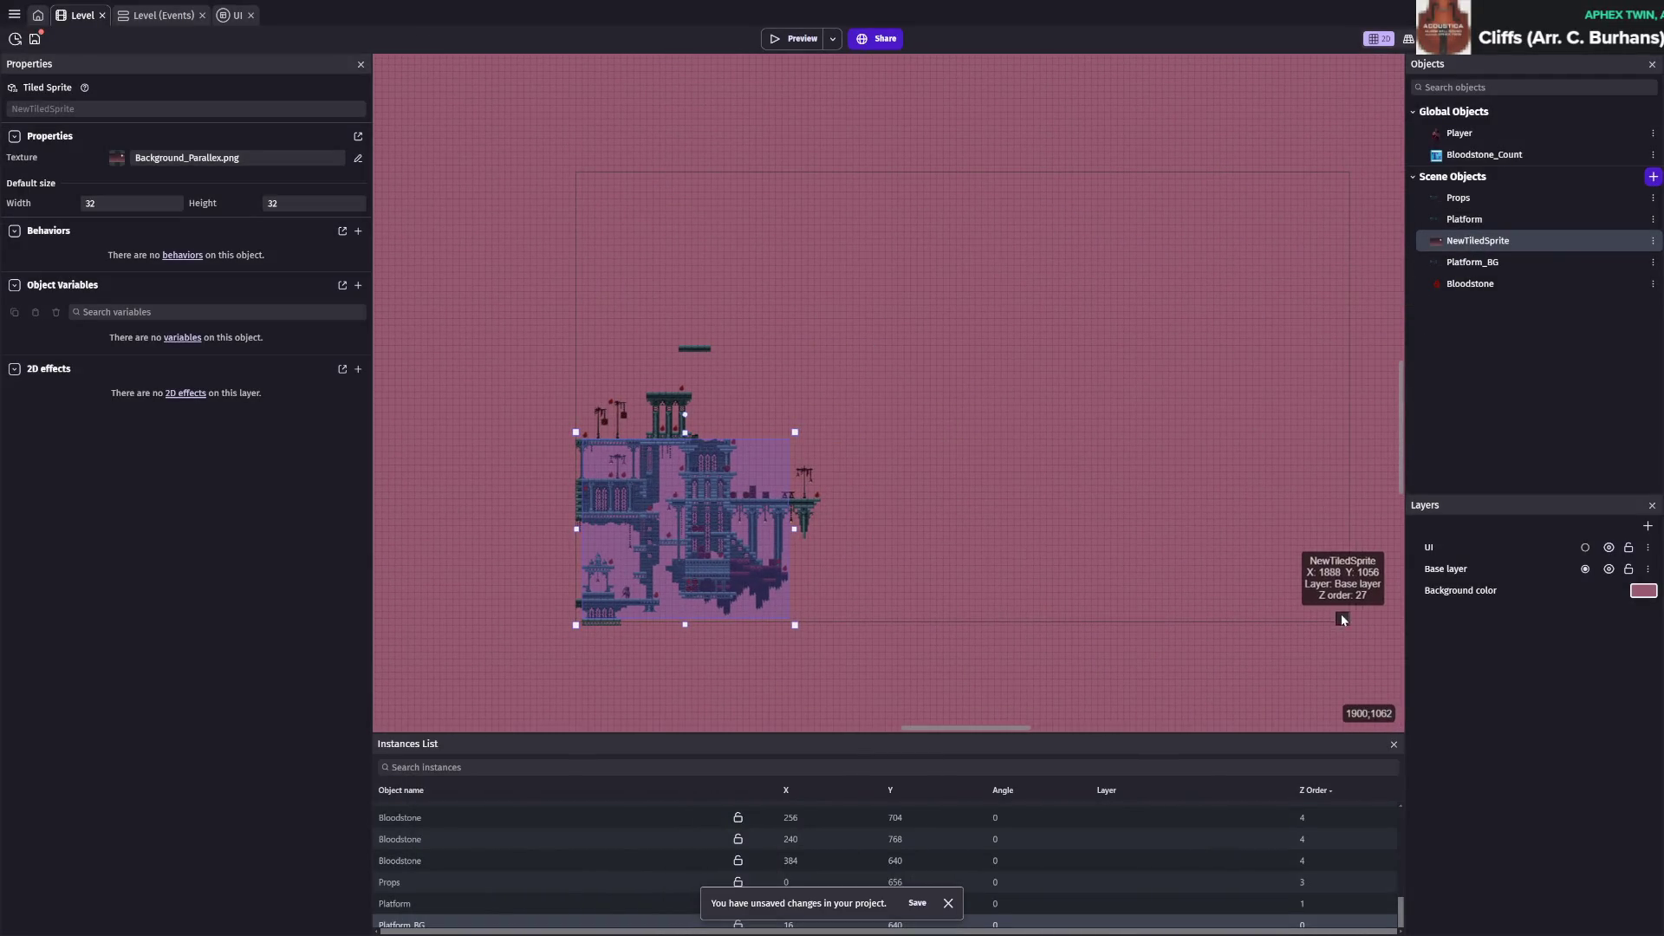
scroll(1371, 631, up, 1)
scroll(1372, 637, up, 2)
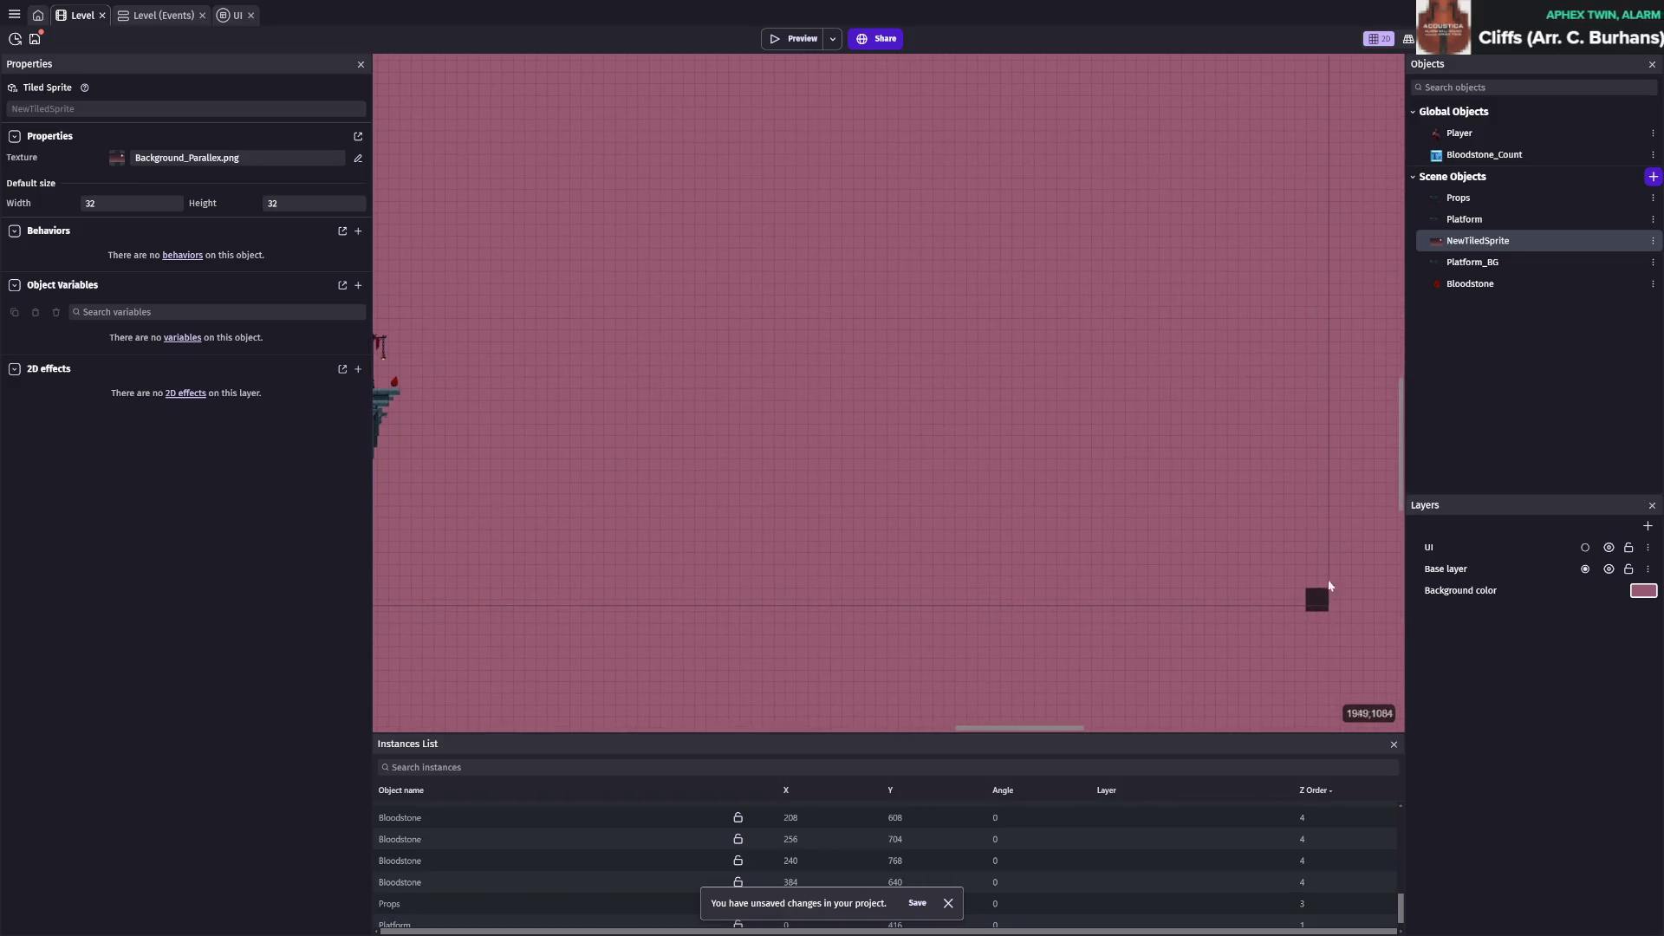
click(1309, 611)
key(Up)
key(Up)
key(Up)
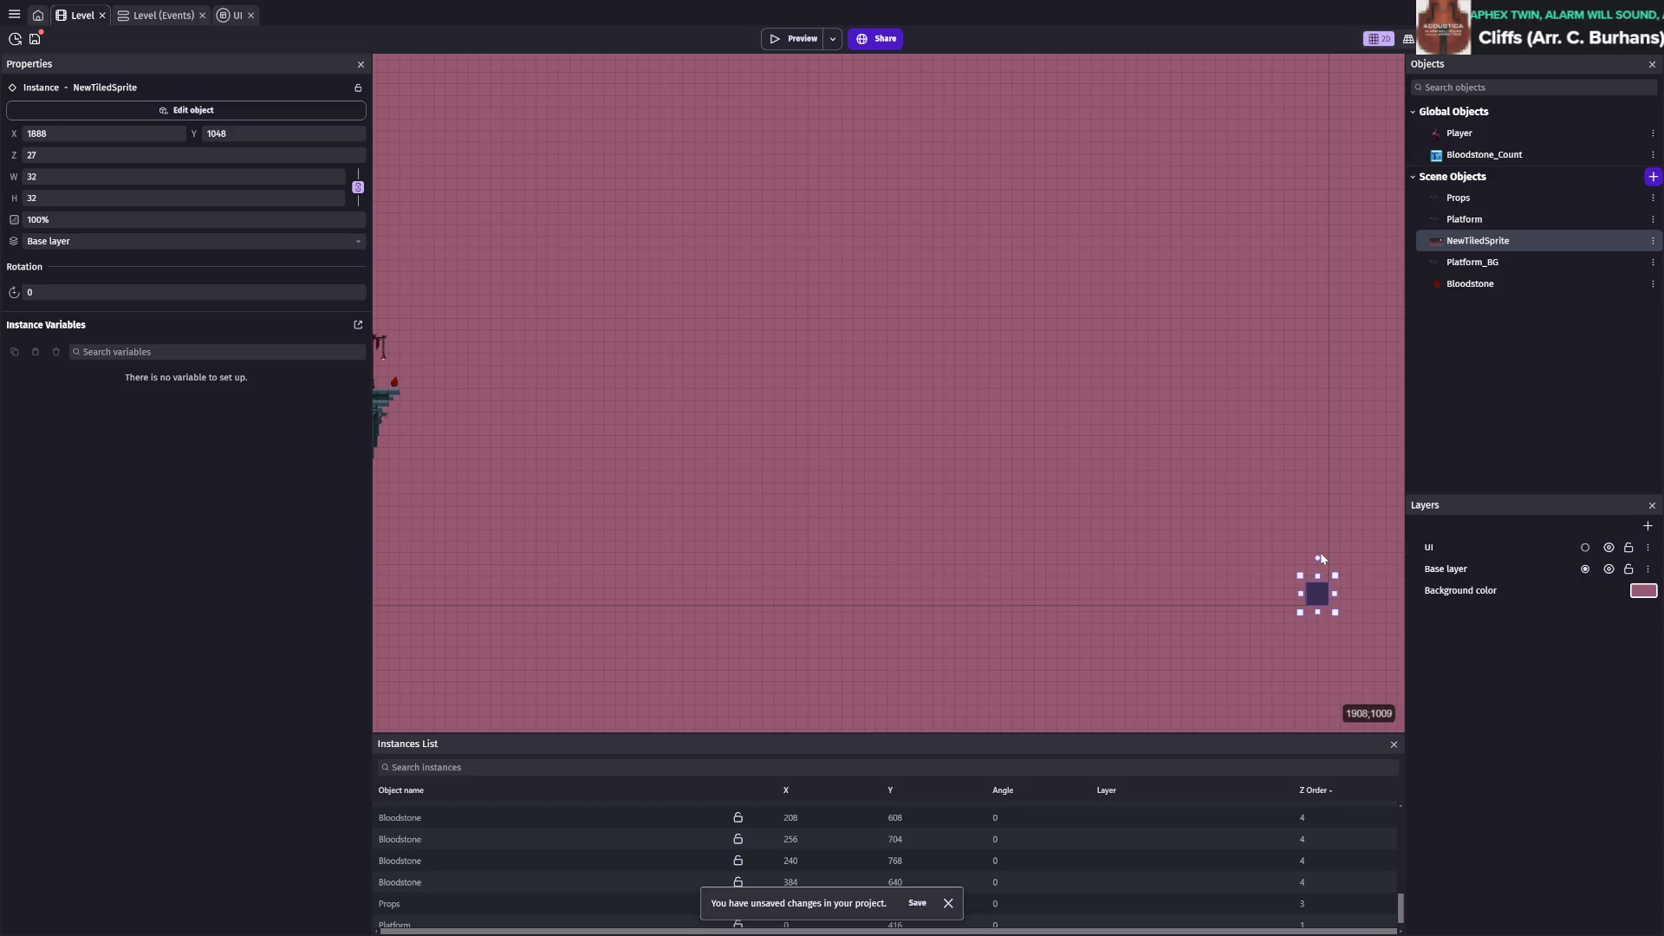
drag(1297, 575, 628, 199)
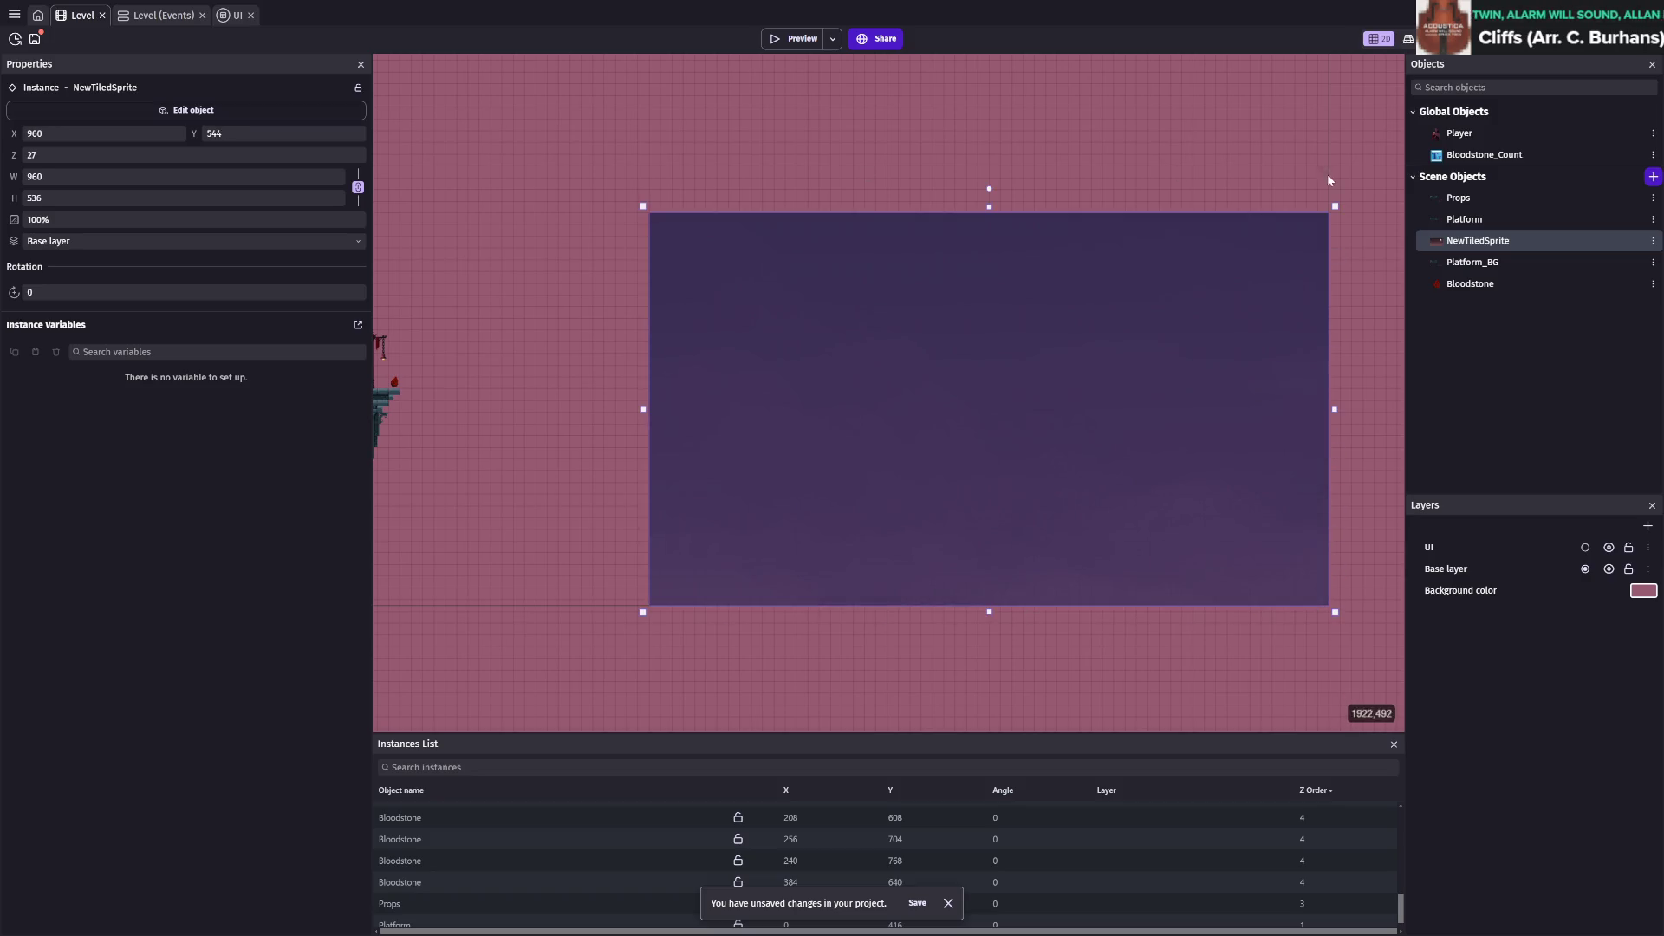
Set the tiled sprite's default width to 1980 and height to 1080
double_click(1467, 243)
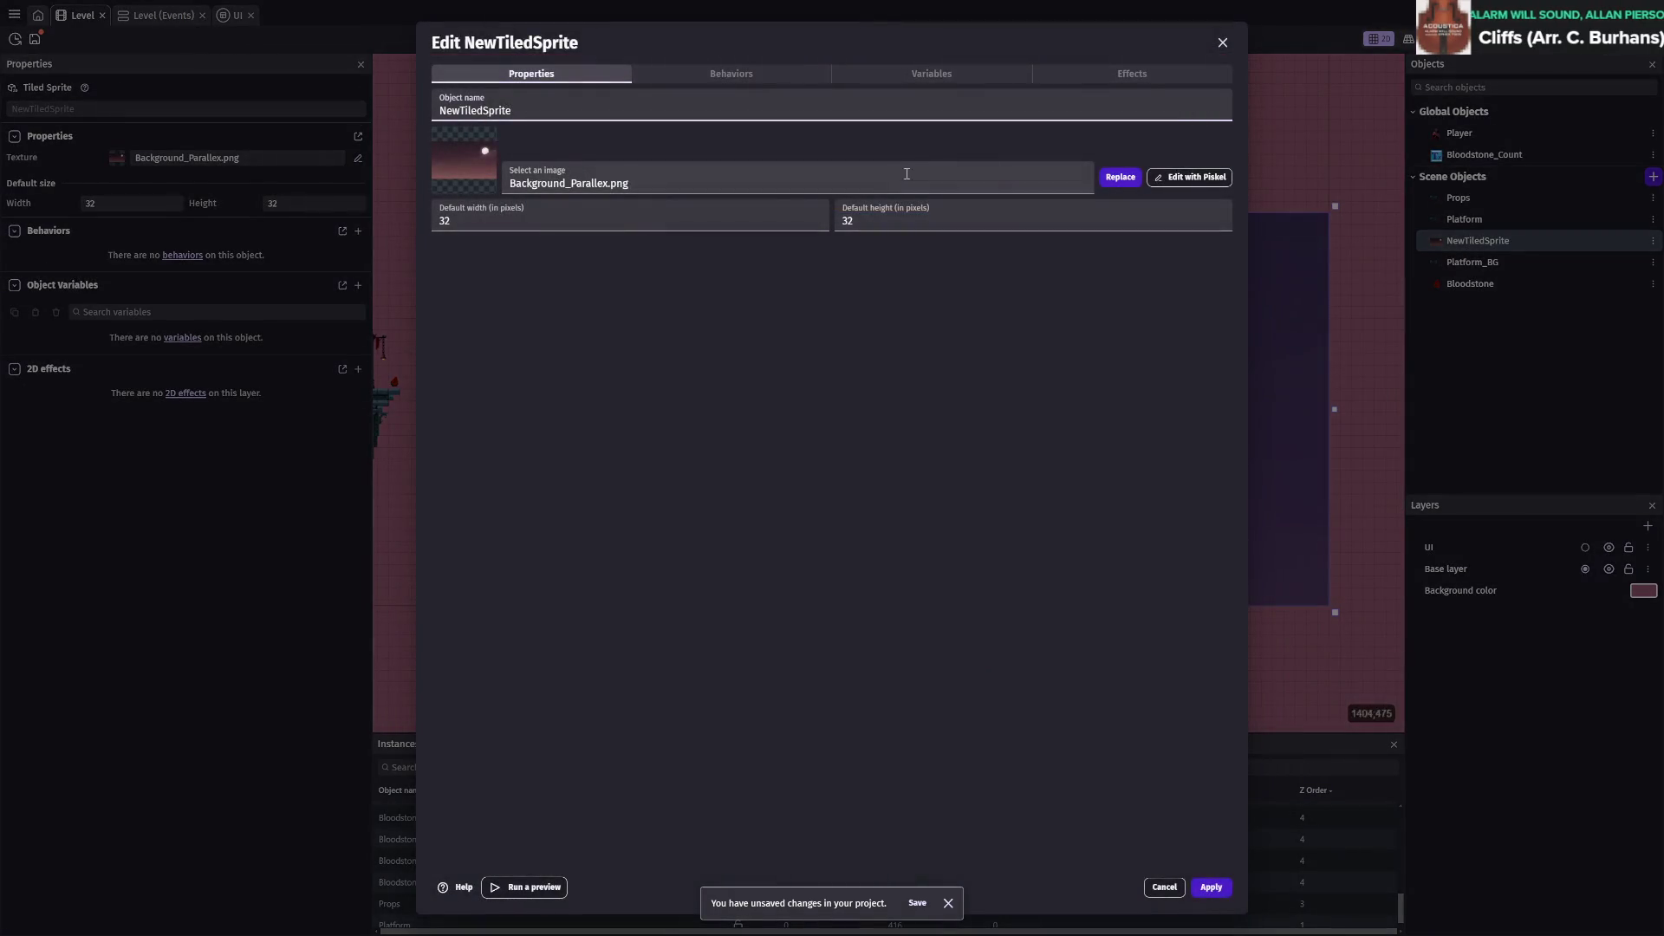
click(608, 225)
text(1980)
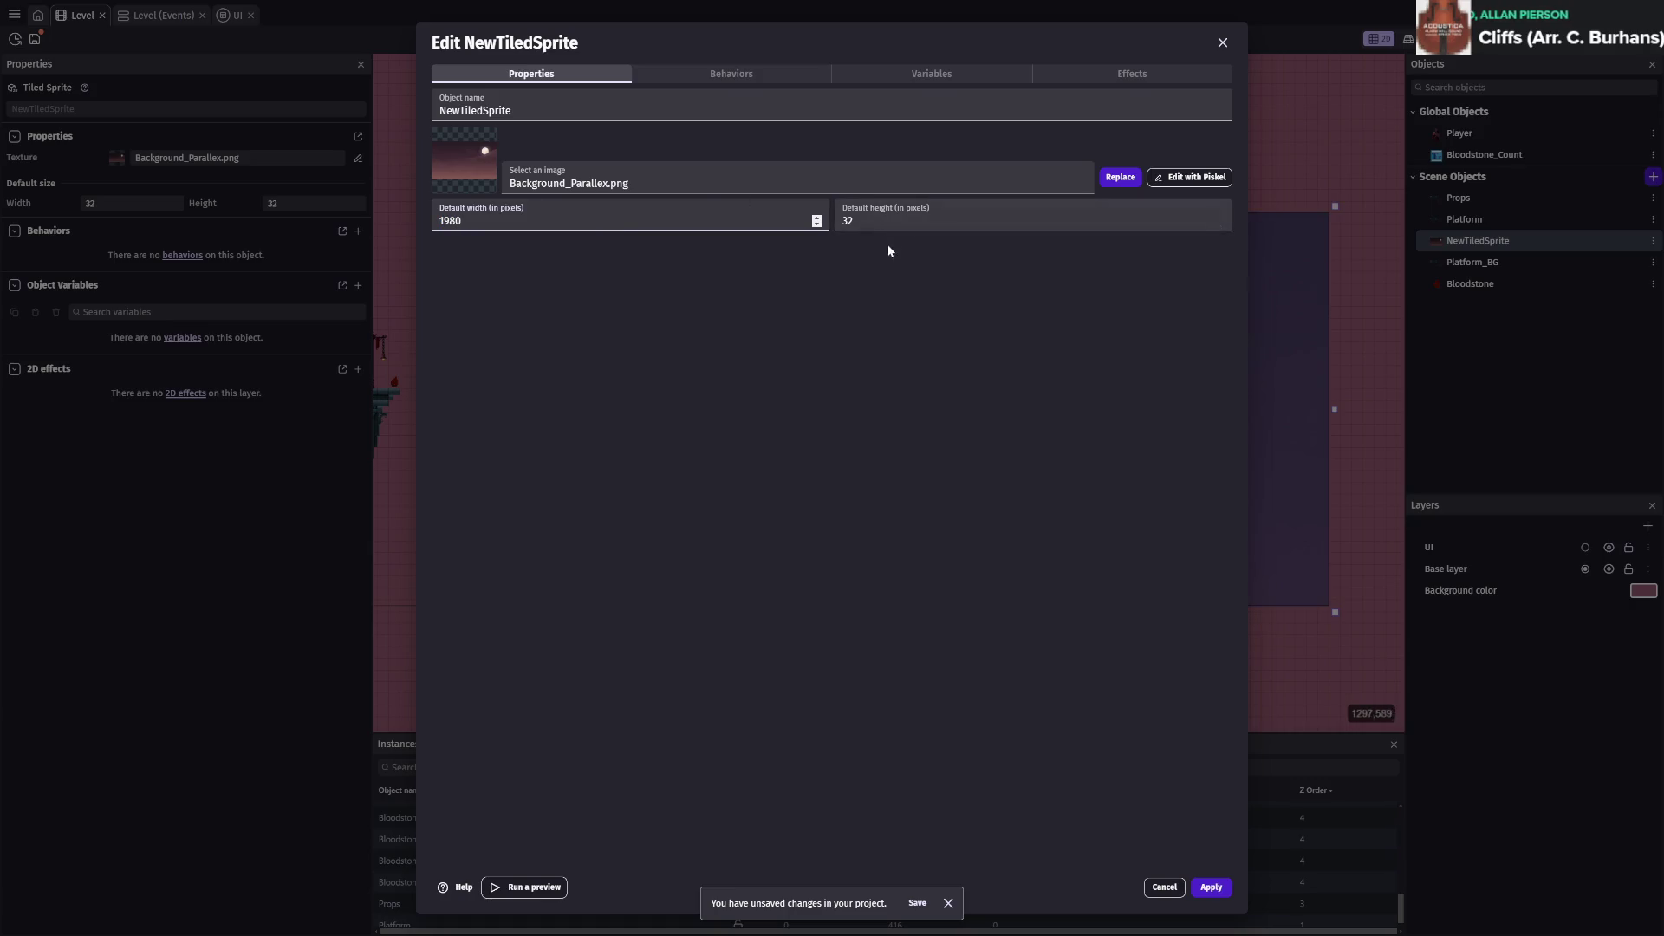
click(879, 229)
text(1080)
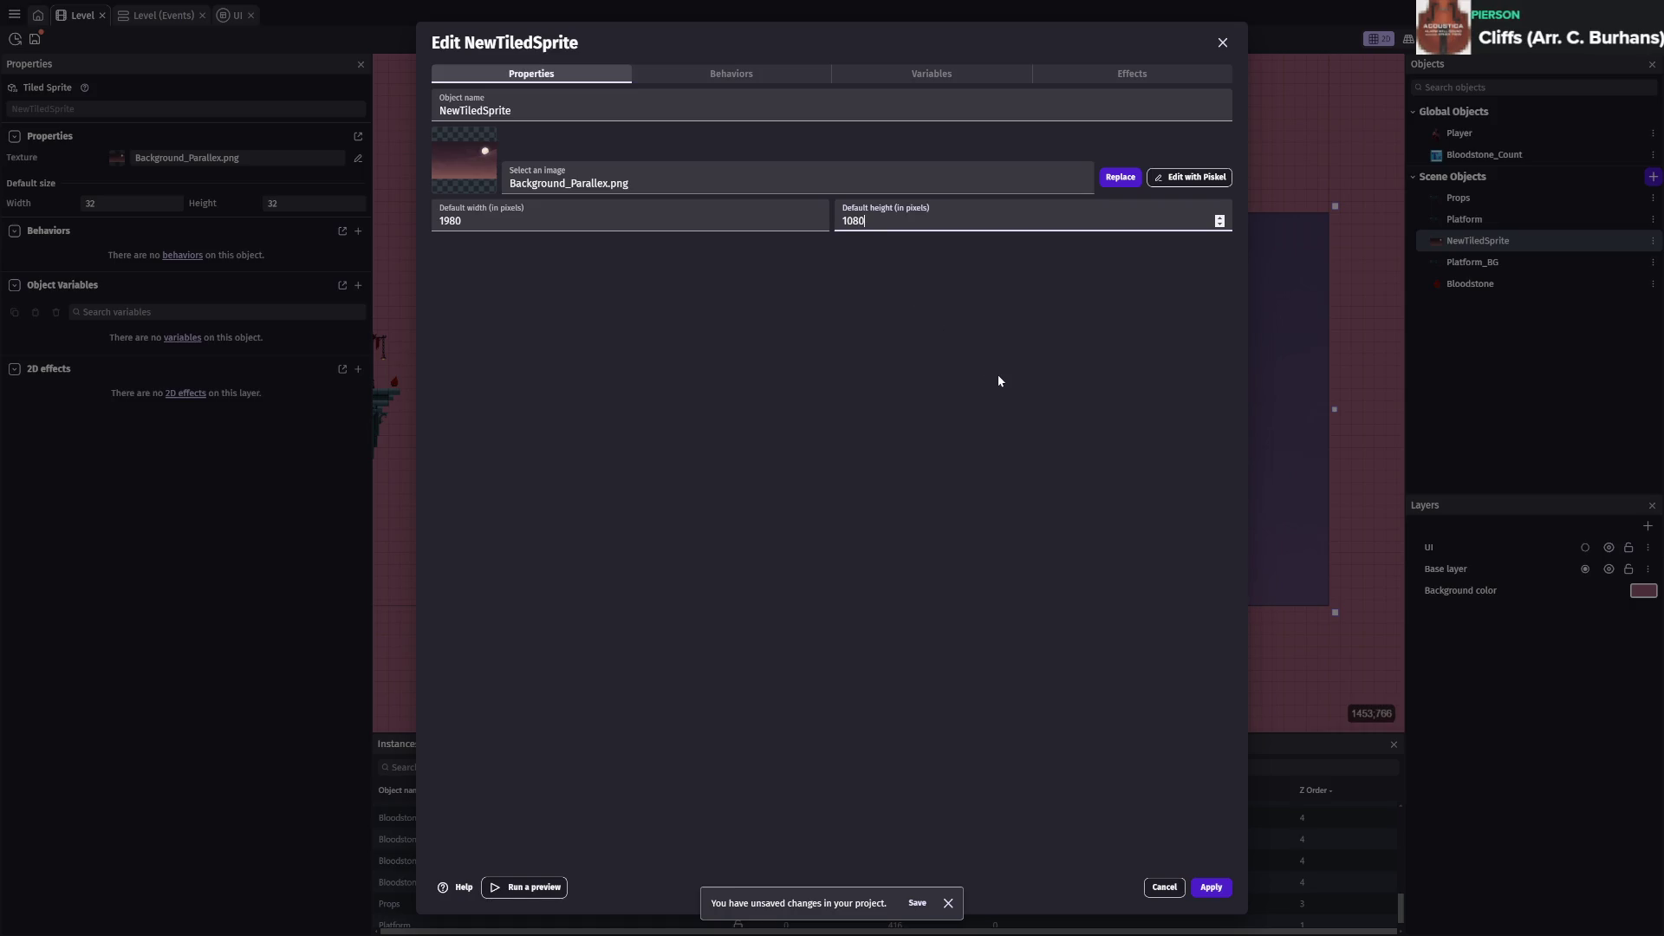
click(1210, 887)
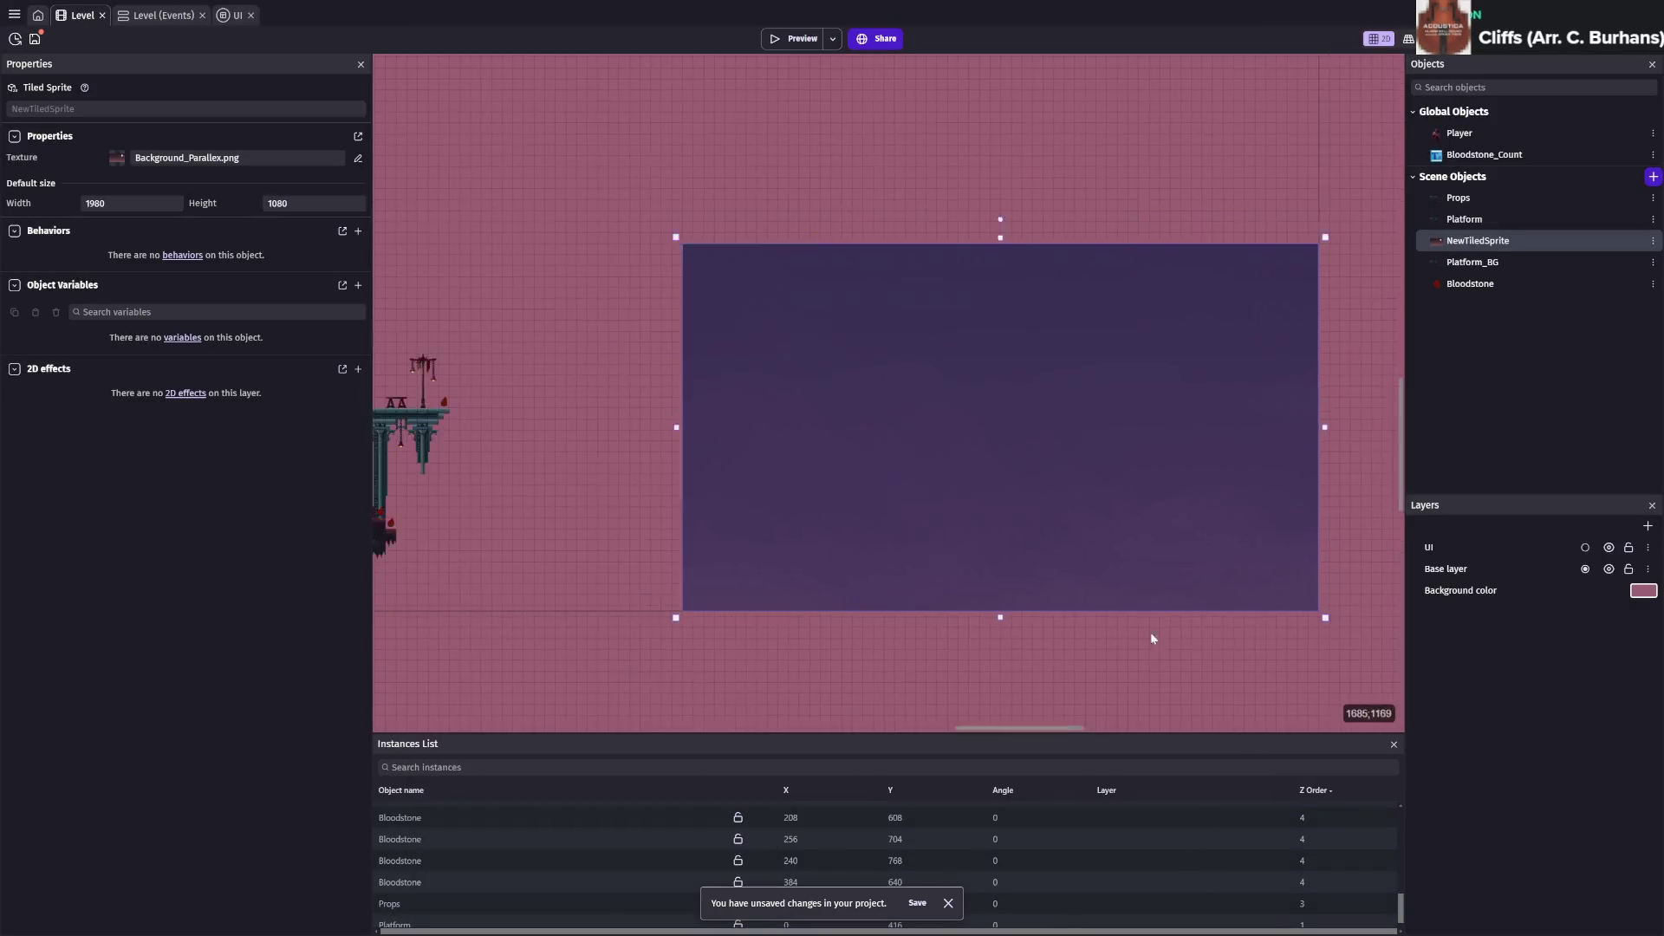
Stretch the sky instance to 1920×1080 at X 0, Y 0 so the moon shows
scroll(1094, 544, down, 3)
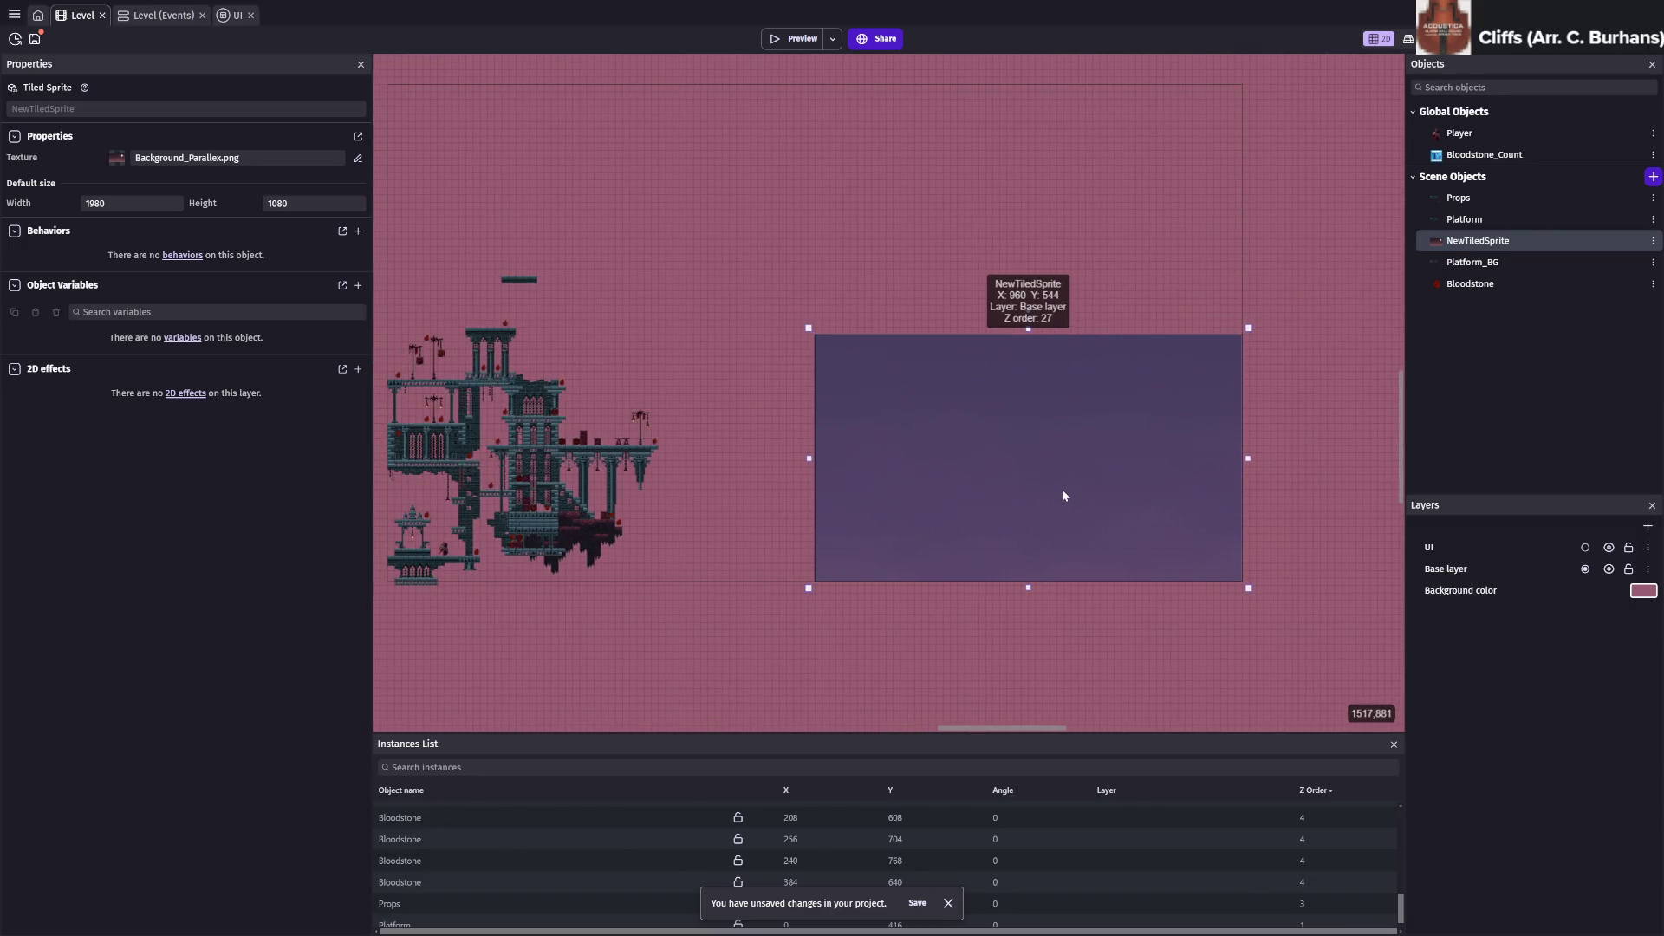
click(993, 435)
scroll(1019, 447, up, 2)
scroll(1019, 448, left, 3)
mouse_move(1019, 448)
mouse_down()
mouse_move(669, 205)
mouse_move(609, 199)
mouse_up()
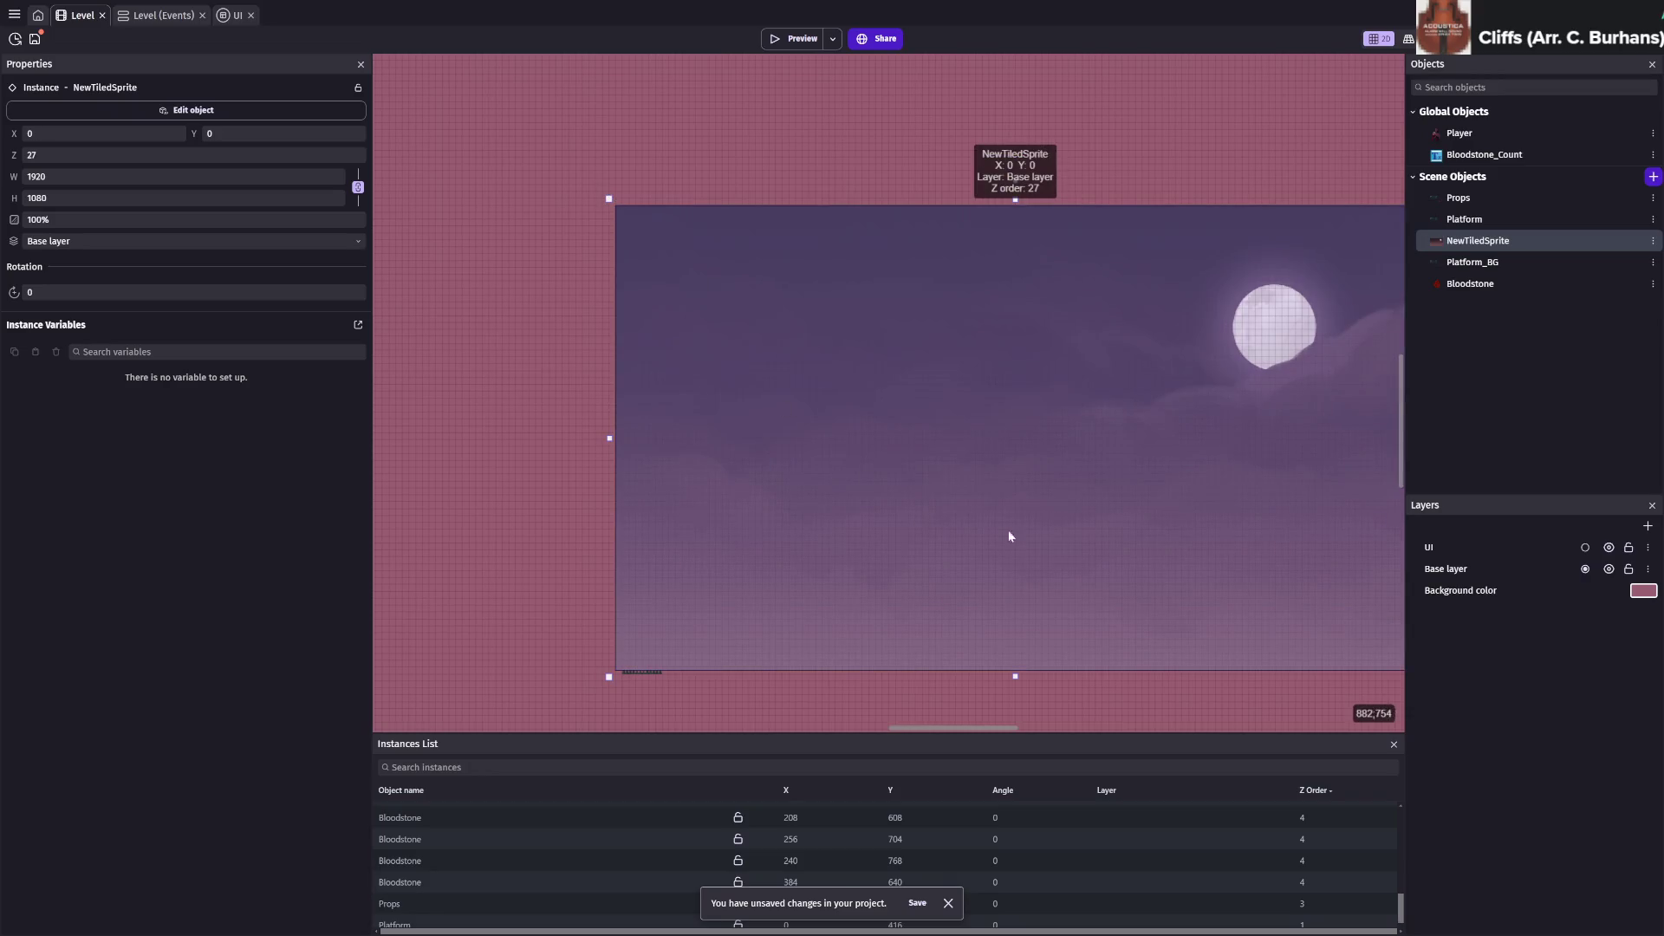
scroll(892, 454, down, 1)
scroll(892, 454, right, 3)
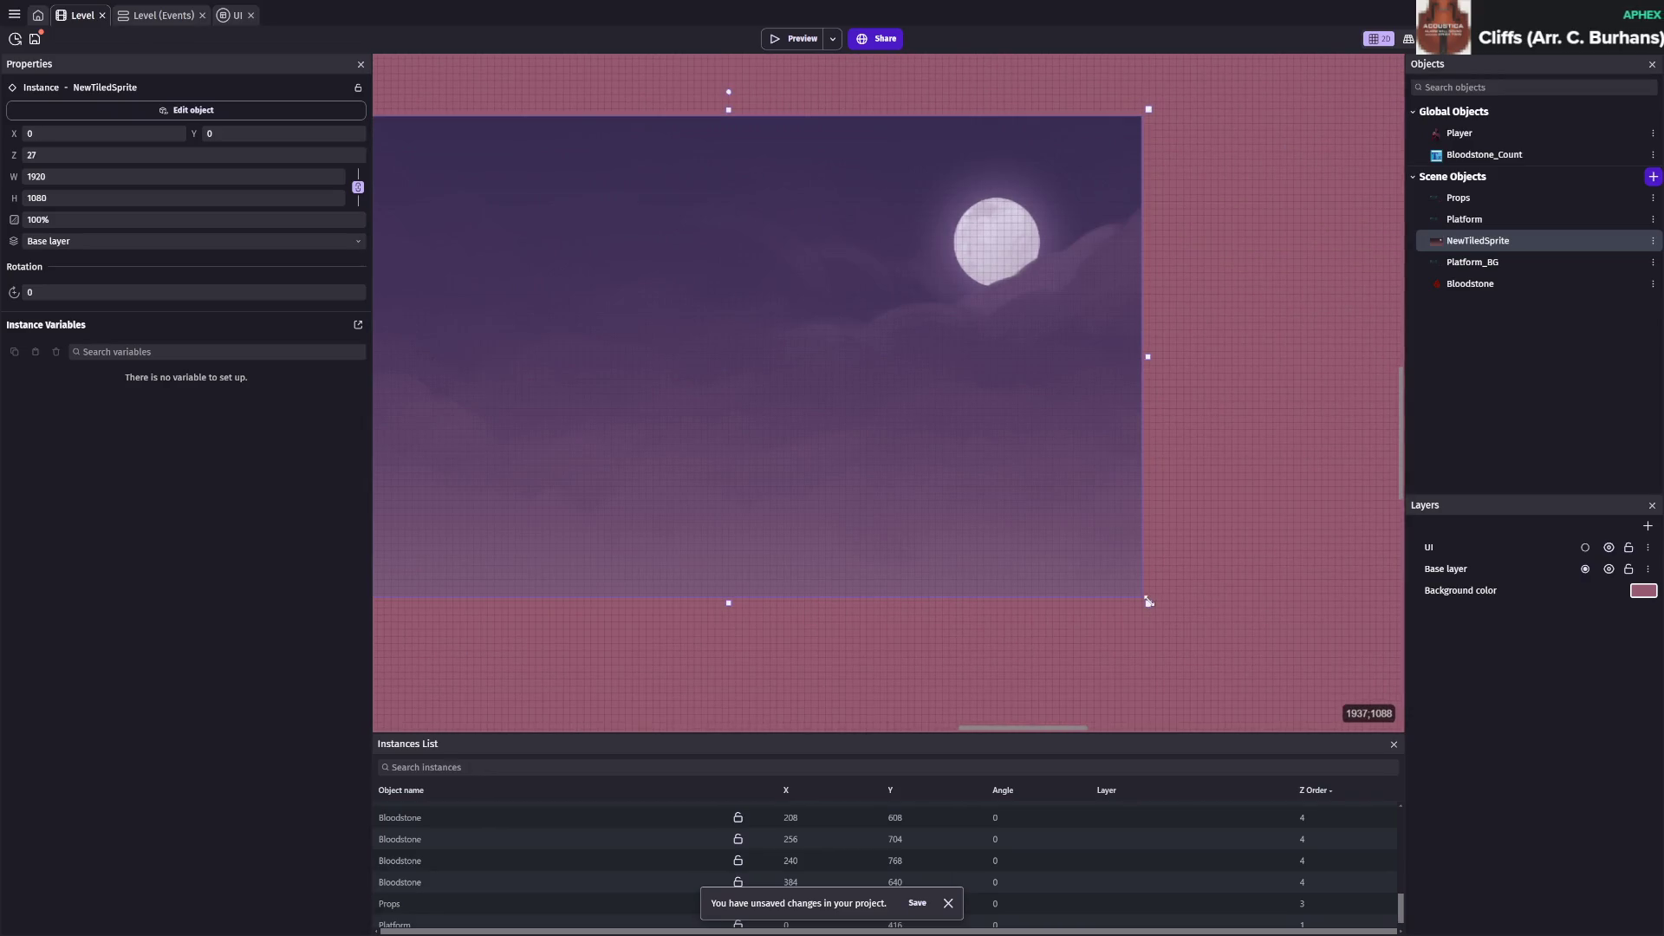
drag(1131, 589, 1143, 604)
Move NewTiledSprite to the bottom of the Scene Objects list and save
click(1219, 531)
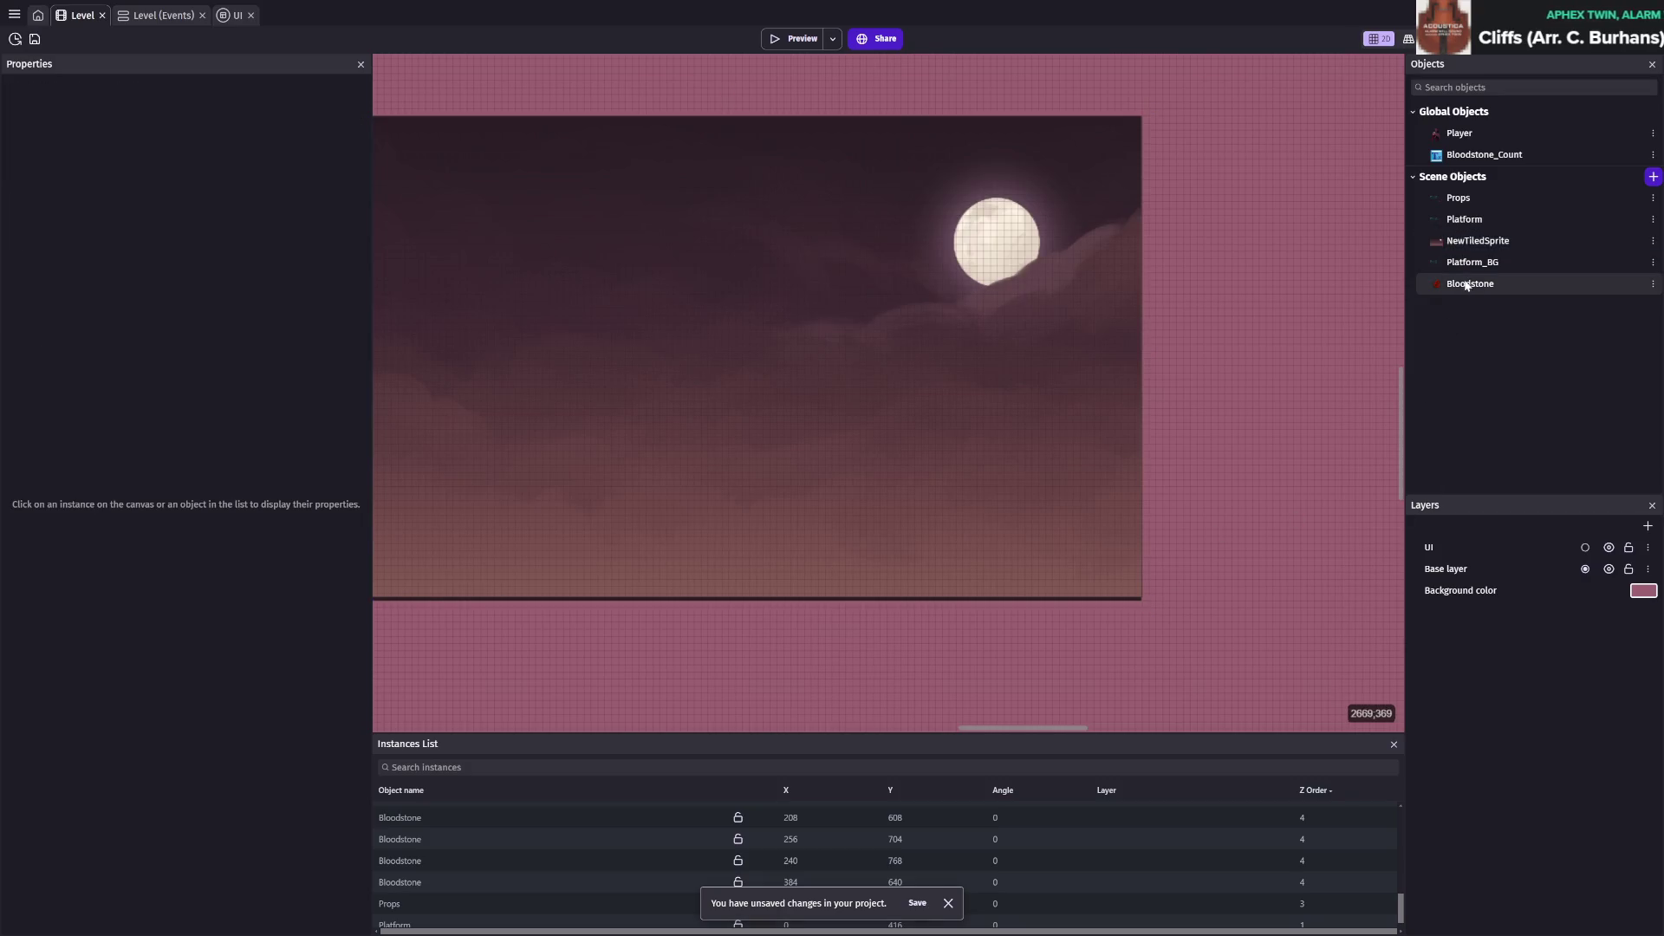
key(ctrl+s)
drag(1473, 241, 1471, 291)
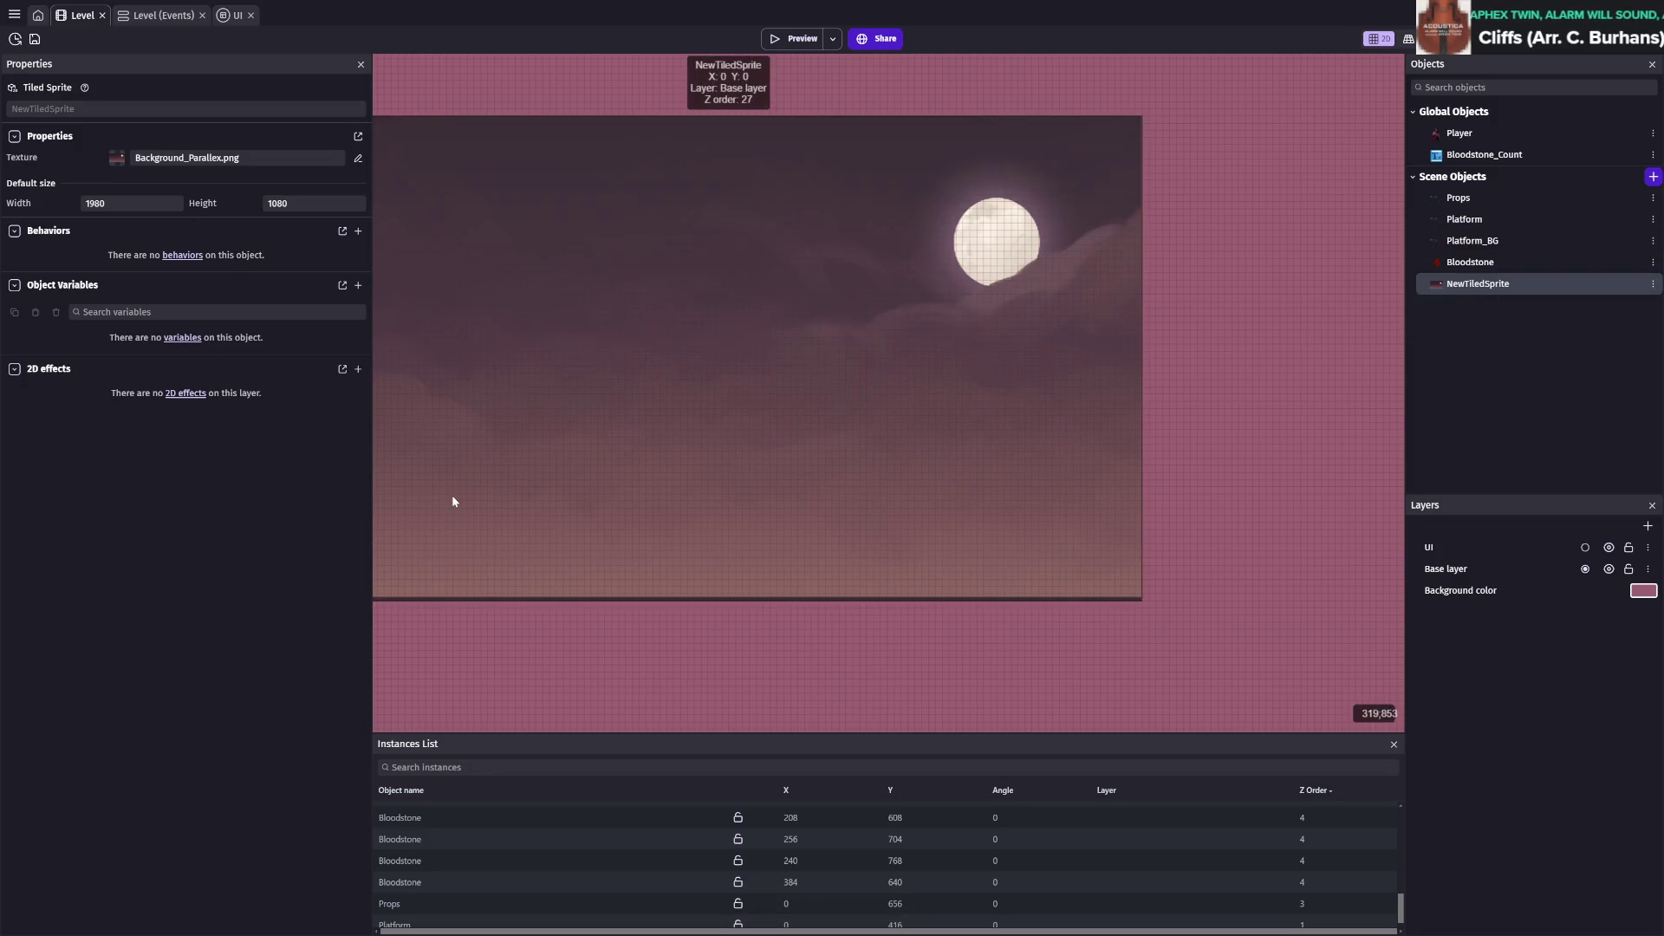
key(ctrl+s)
Set the sky instance's Z order to -30 so platforms render in front, and save
scroll(676, 854, up, 5)
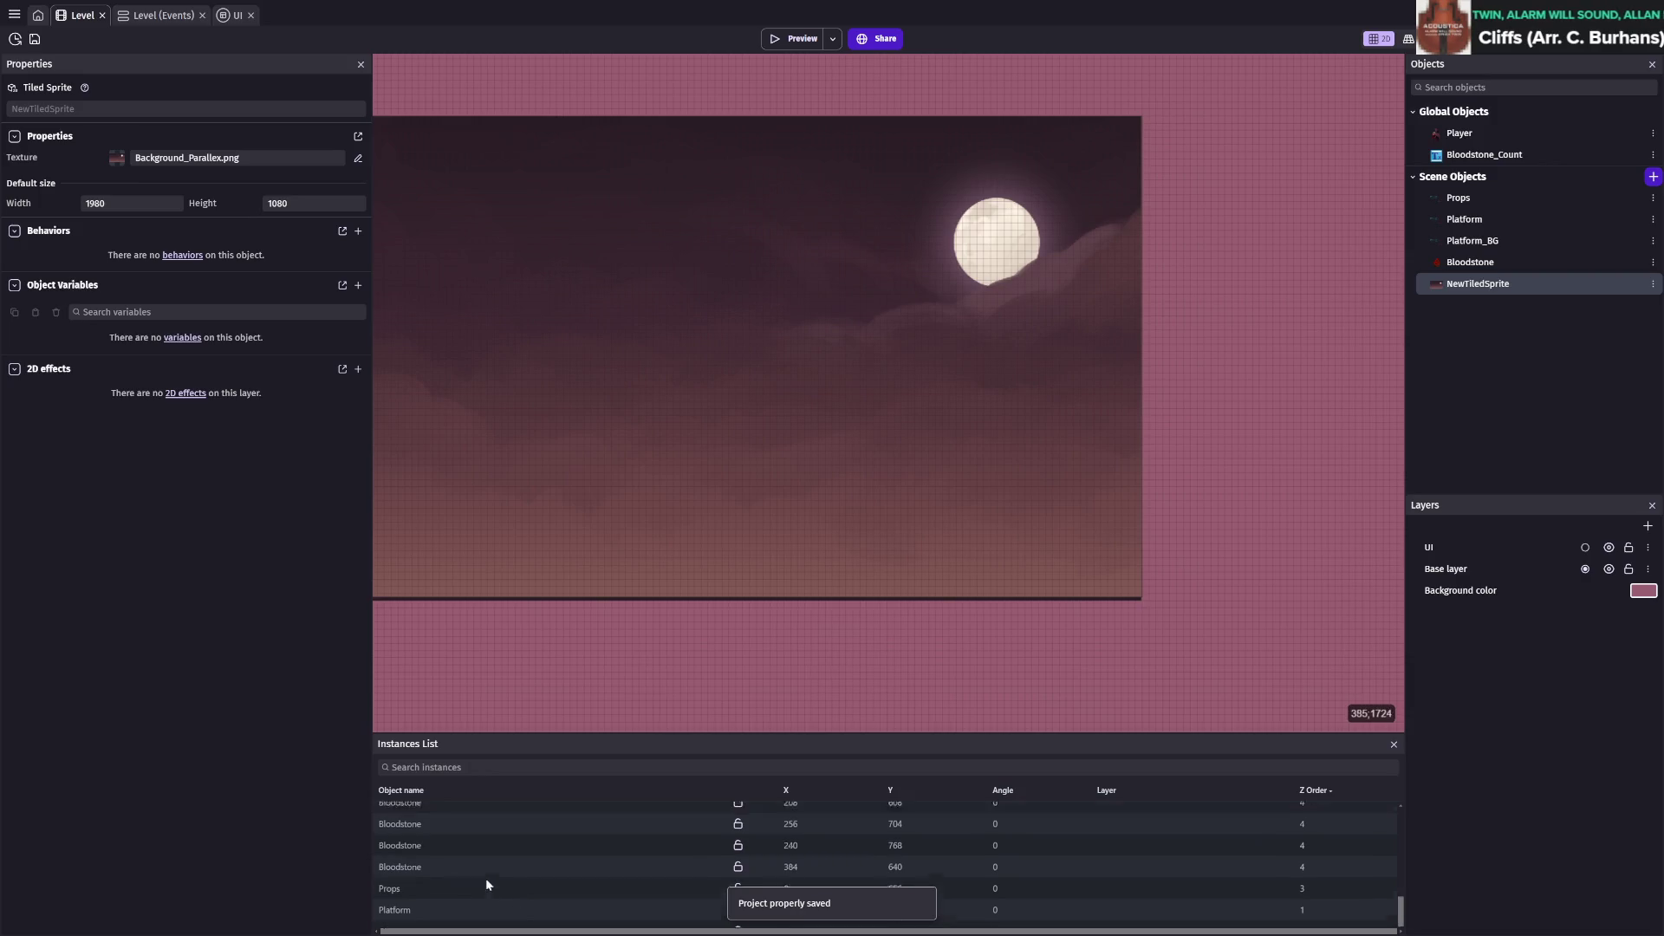
scroll(495, 852, up, 2)
click(485, 818)
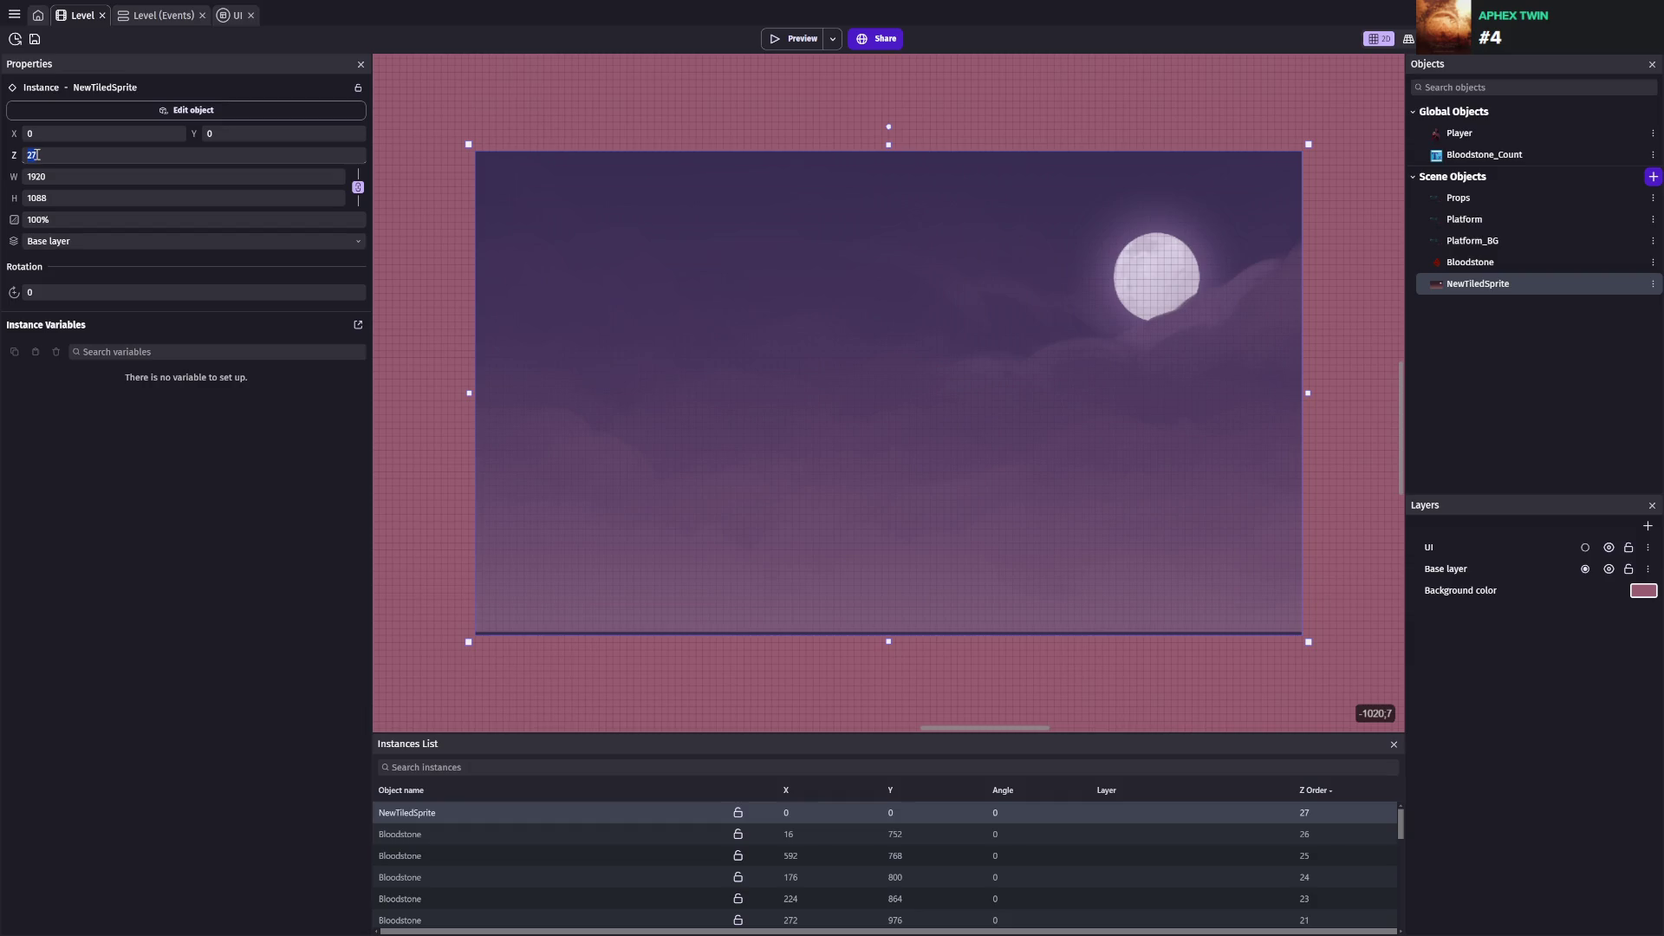
text(-30)
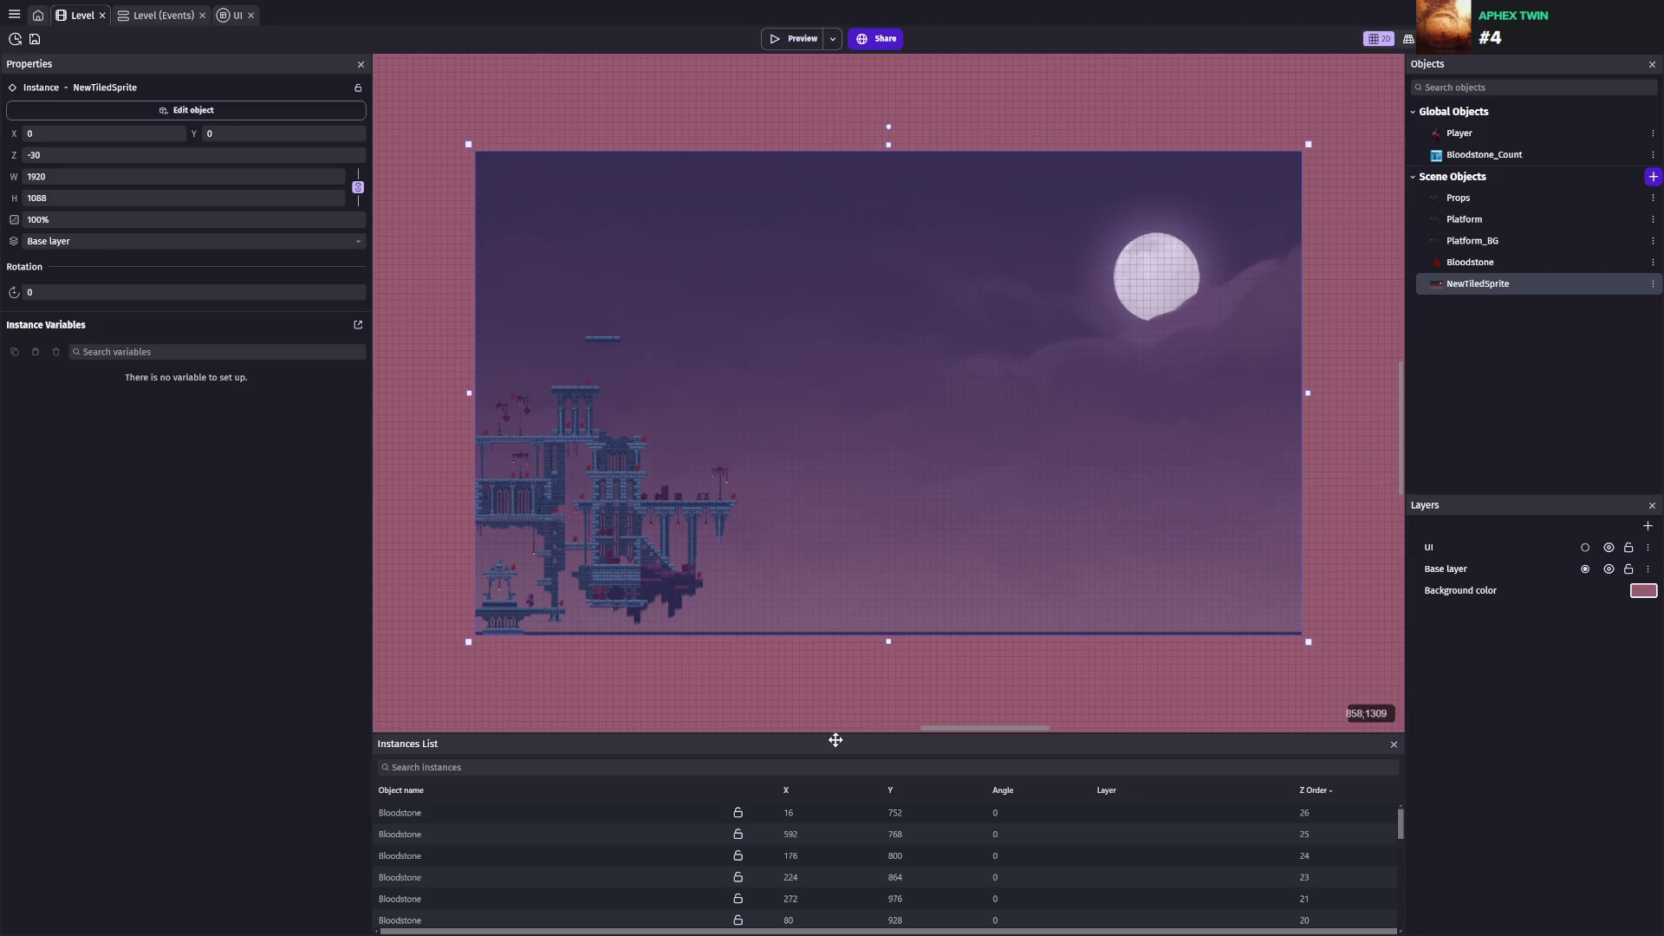
click(797, 679)
key(ctrl+s)
scroll(776, 679, up, 5)
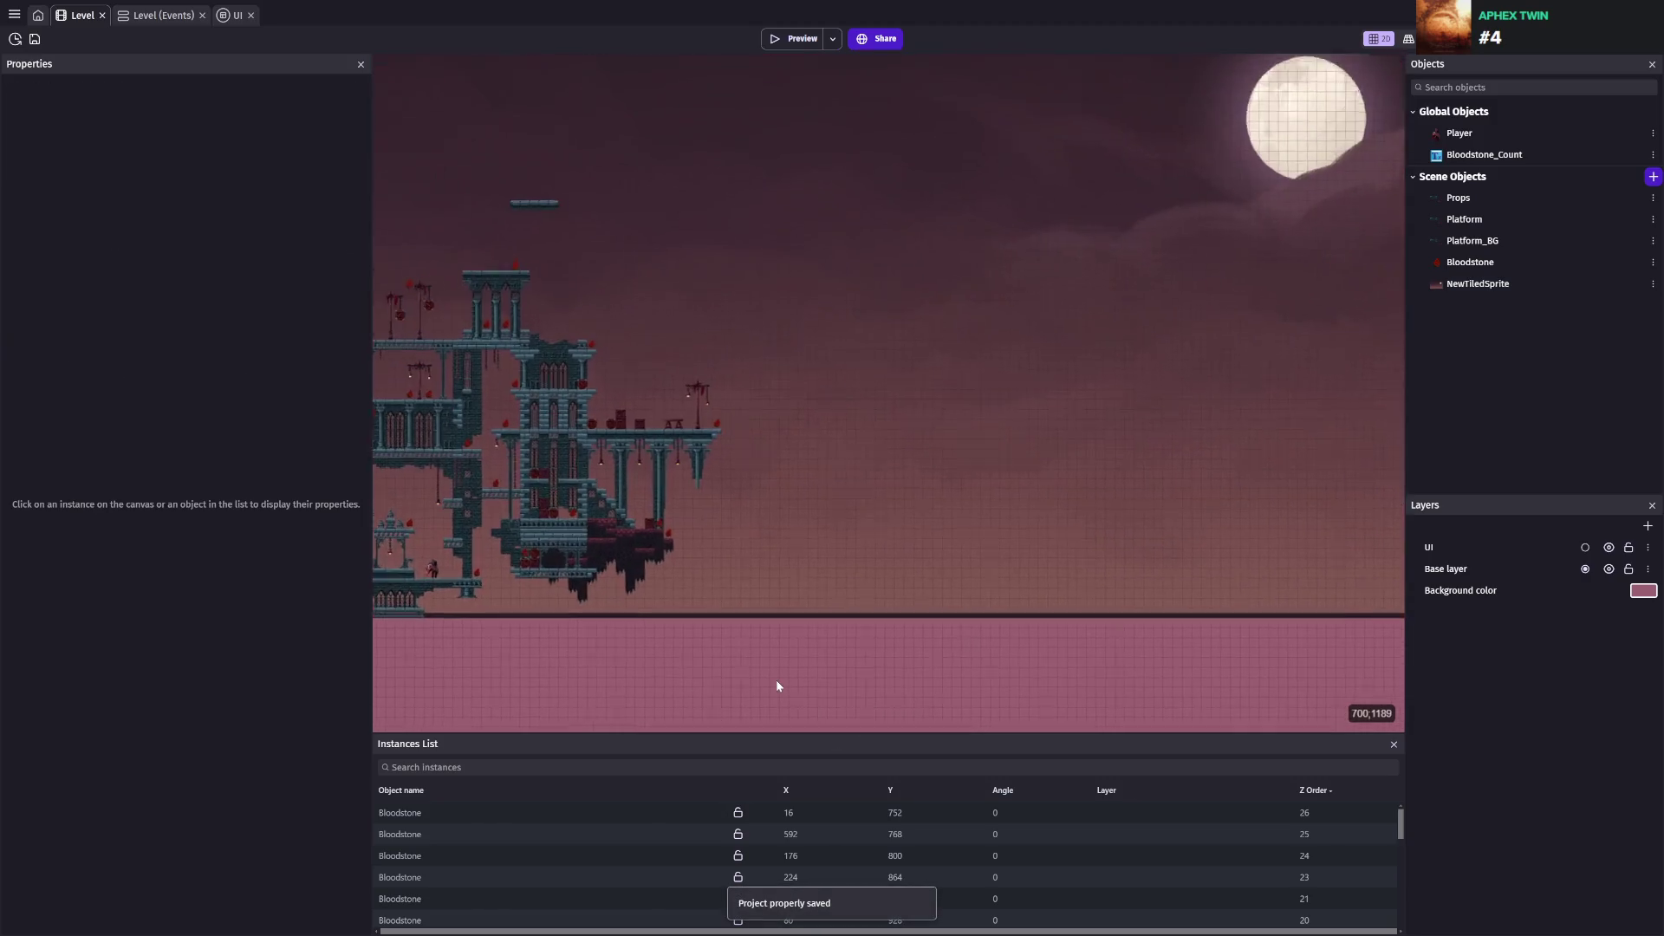
scroll(767, 613, down, 3)
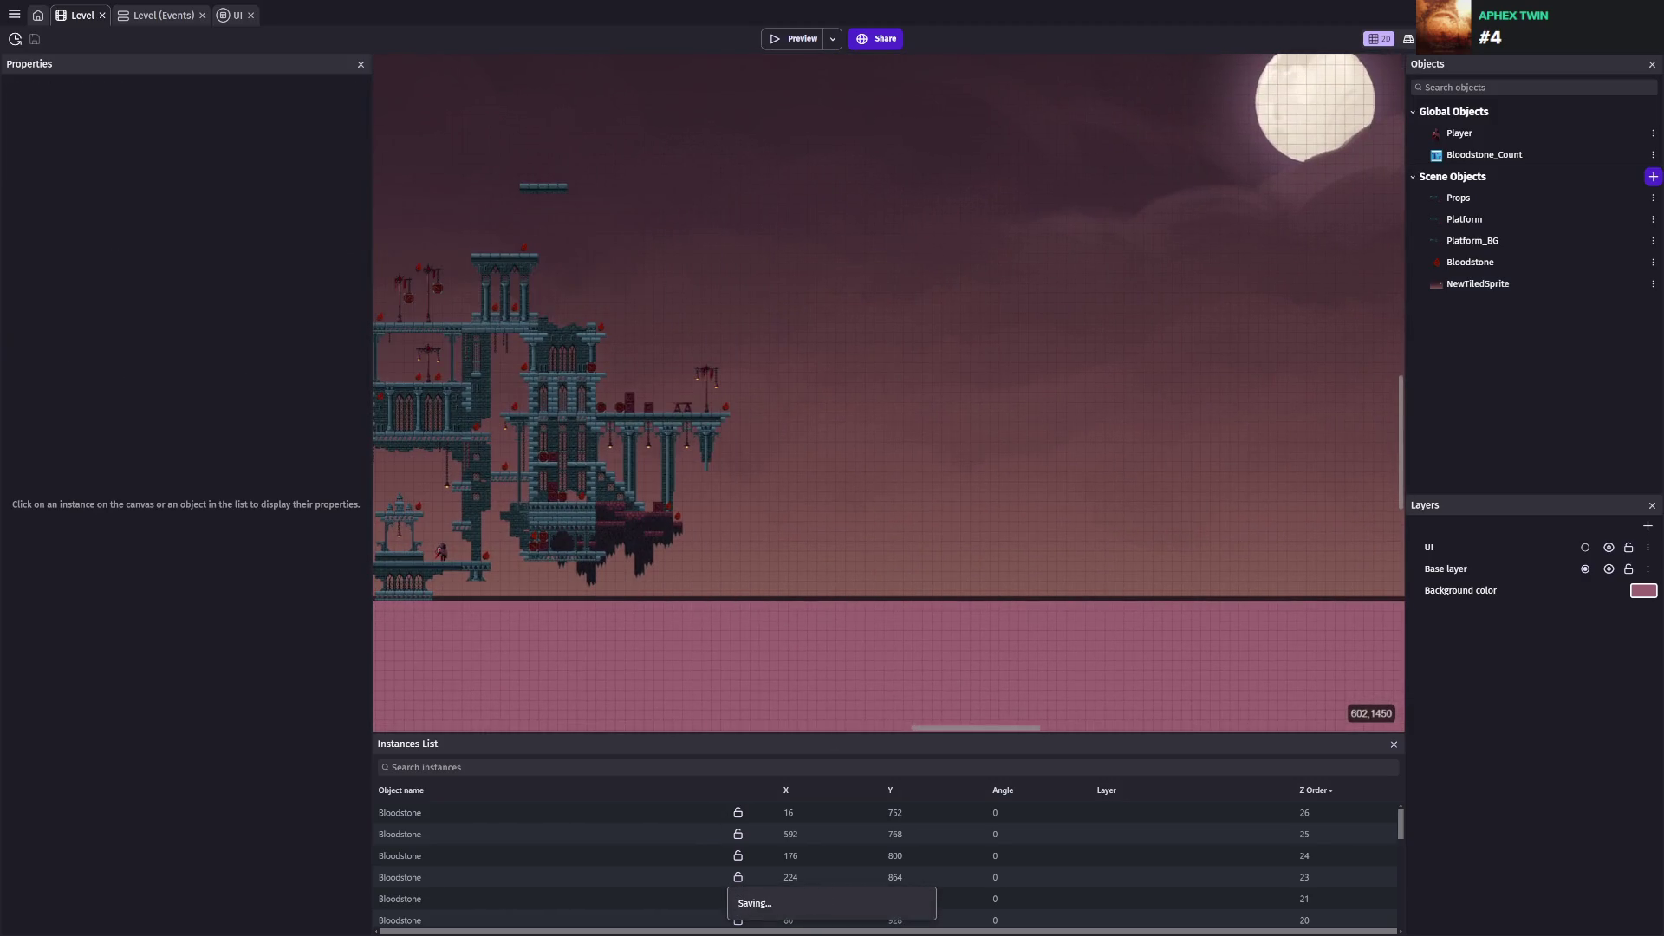
Check the sky canvas in Clip Studio Paint, then return to Level_SpriteSheet.aseprite in Aseprite
key(alt+Tab)
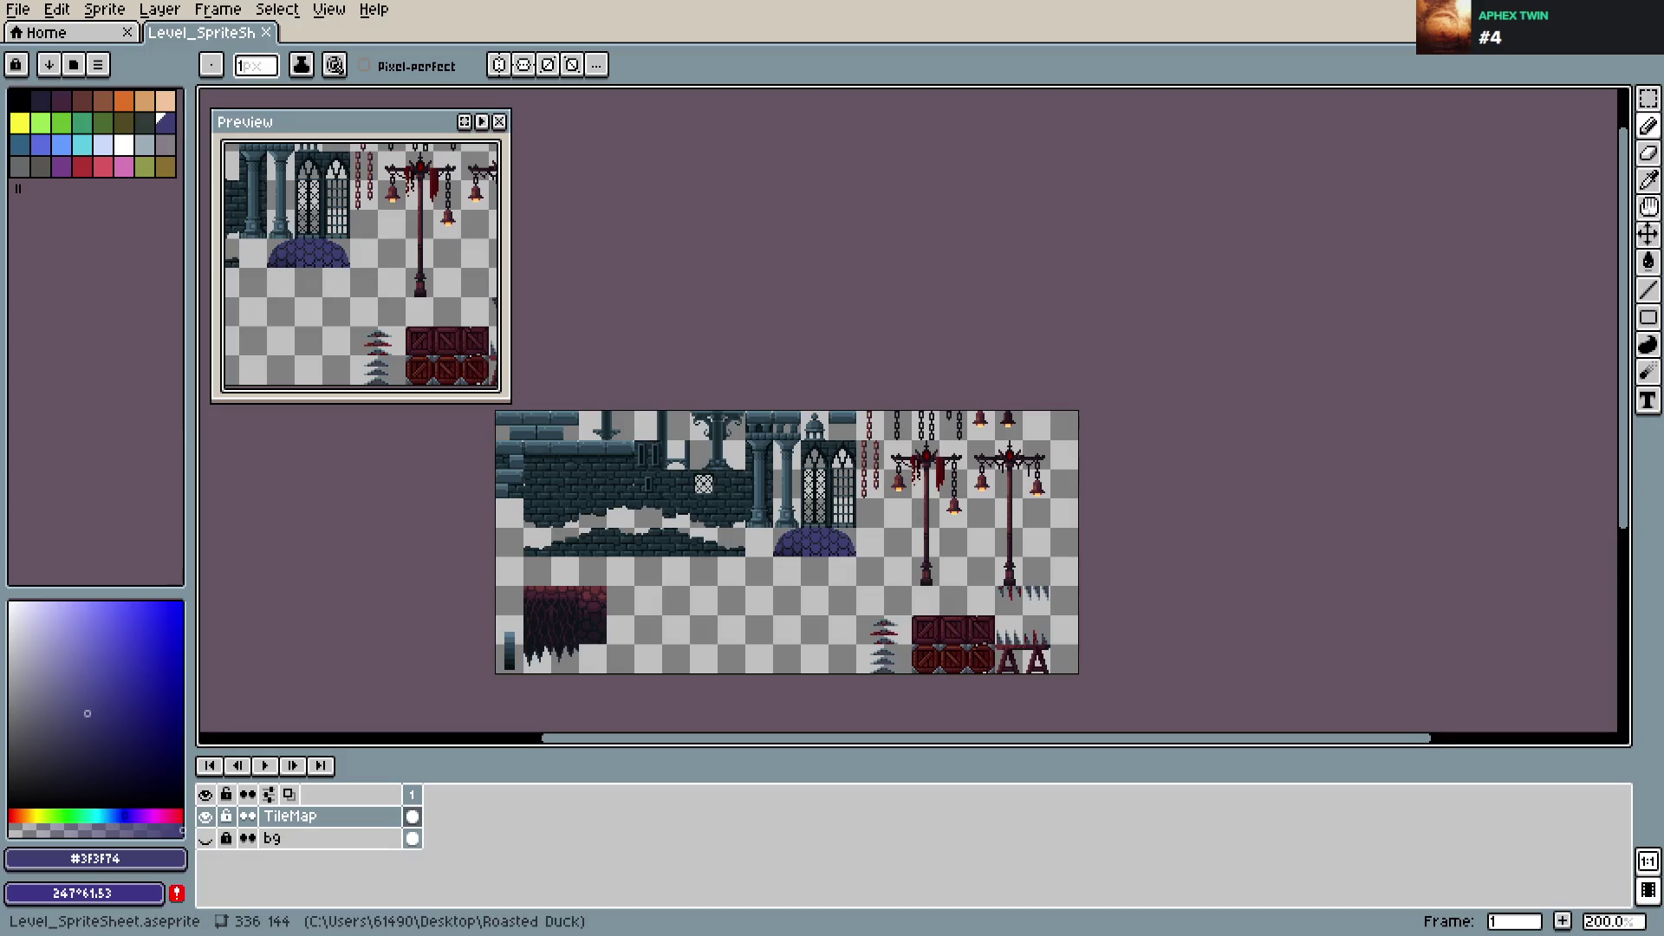
key(alt+Tab)
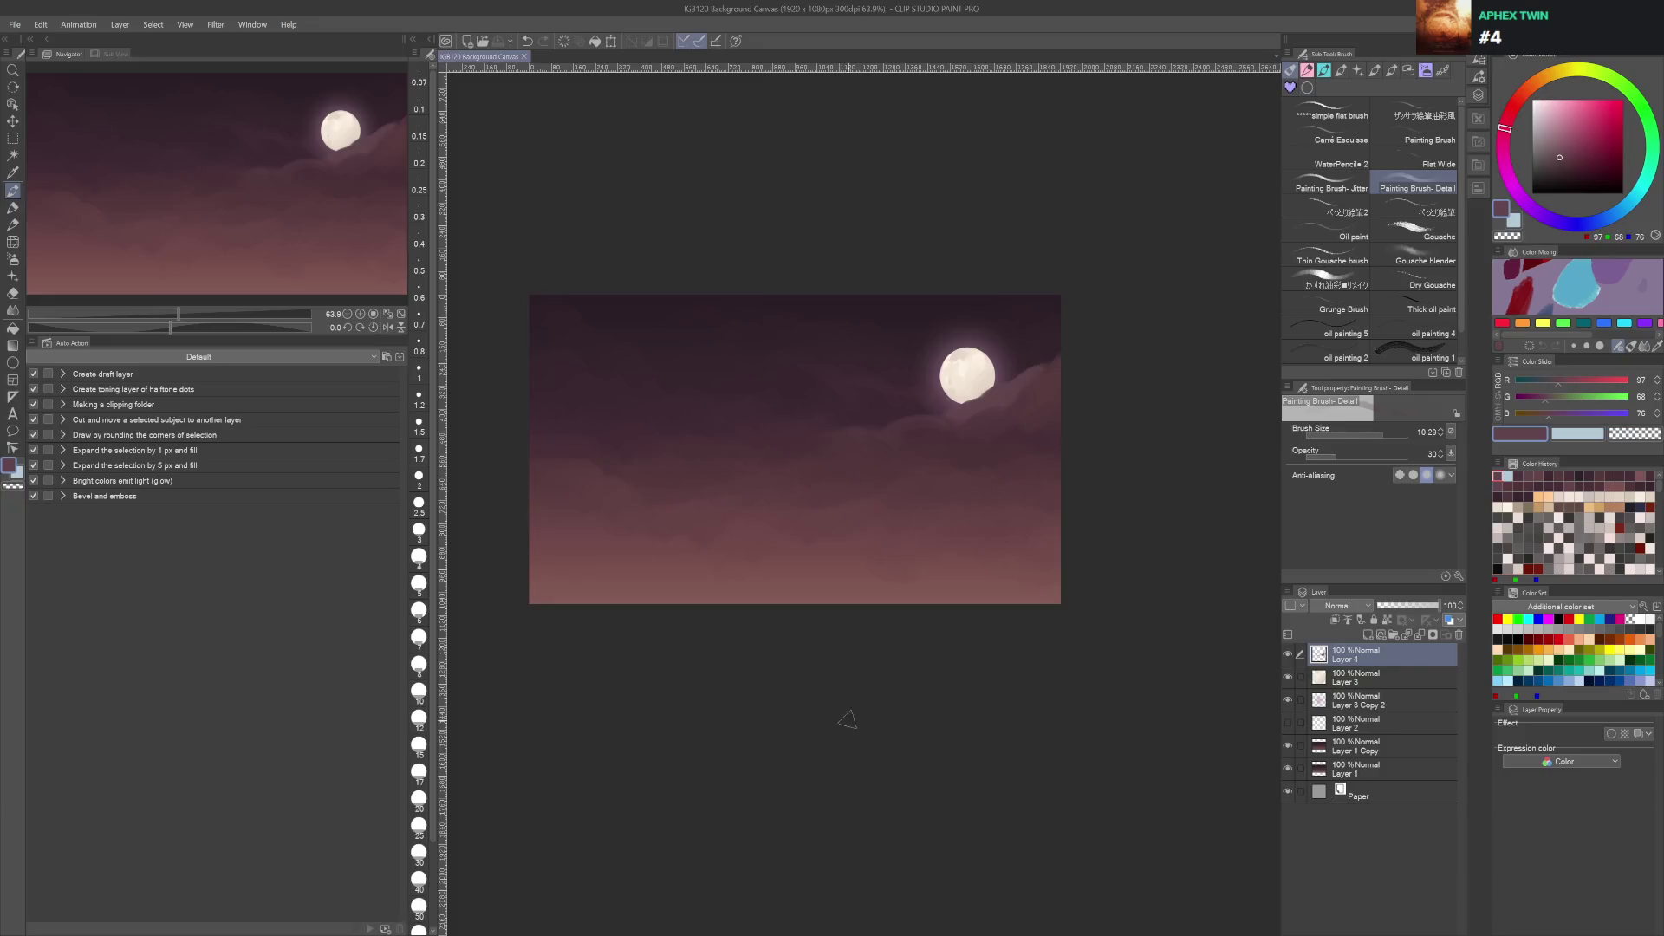
scroll(877, 668, up, 2)
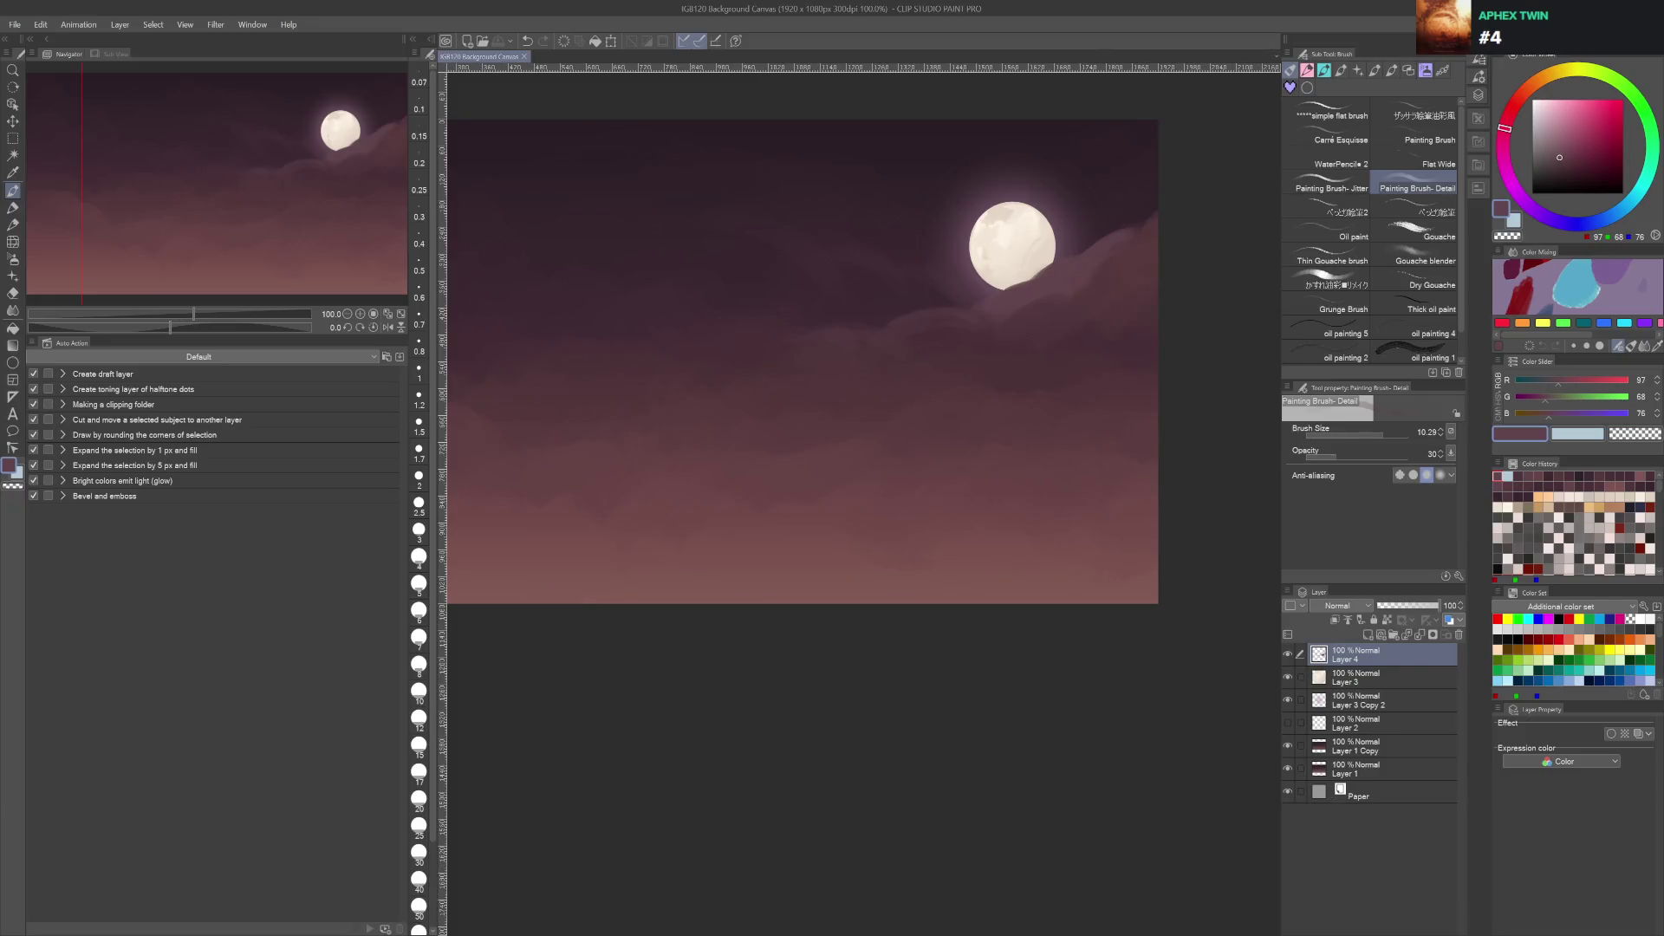
key(alt+Tab)
scroll(1136, 558, down, 3)
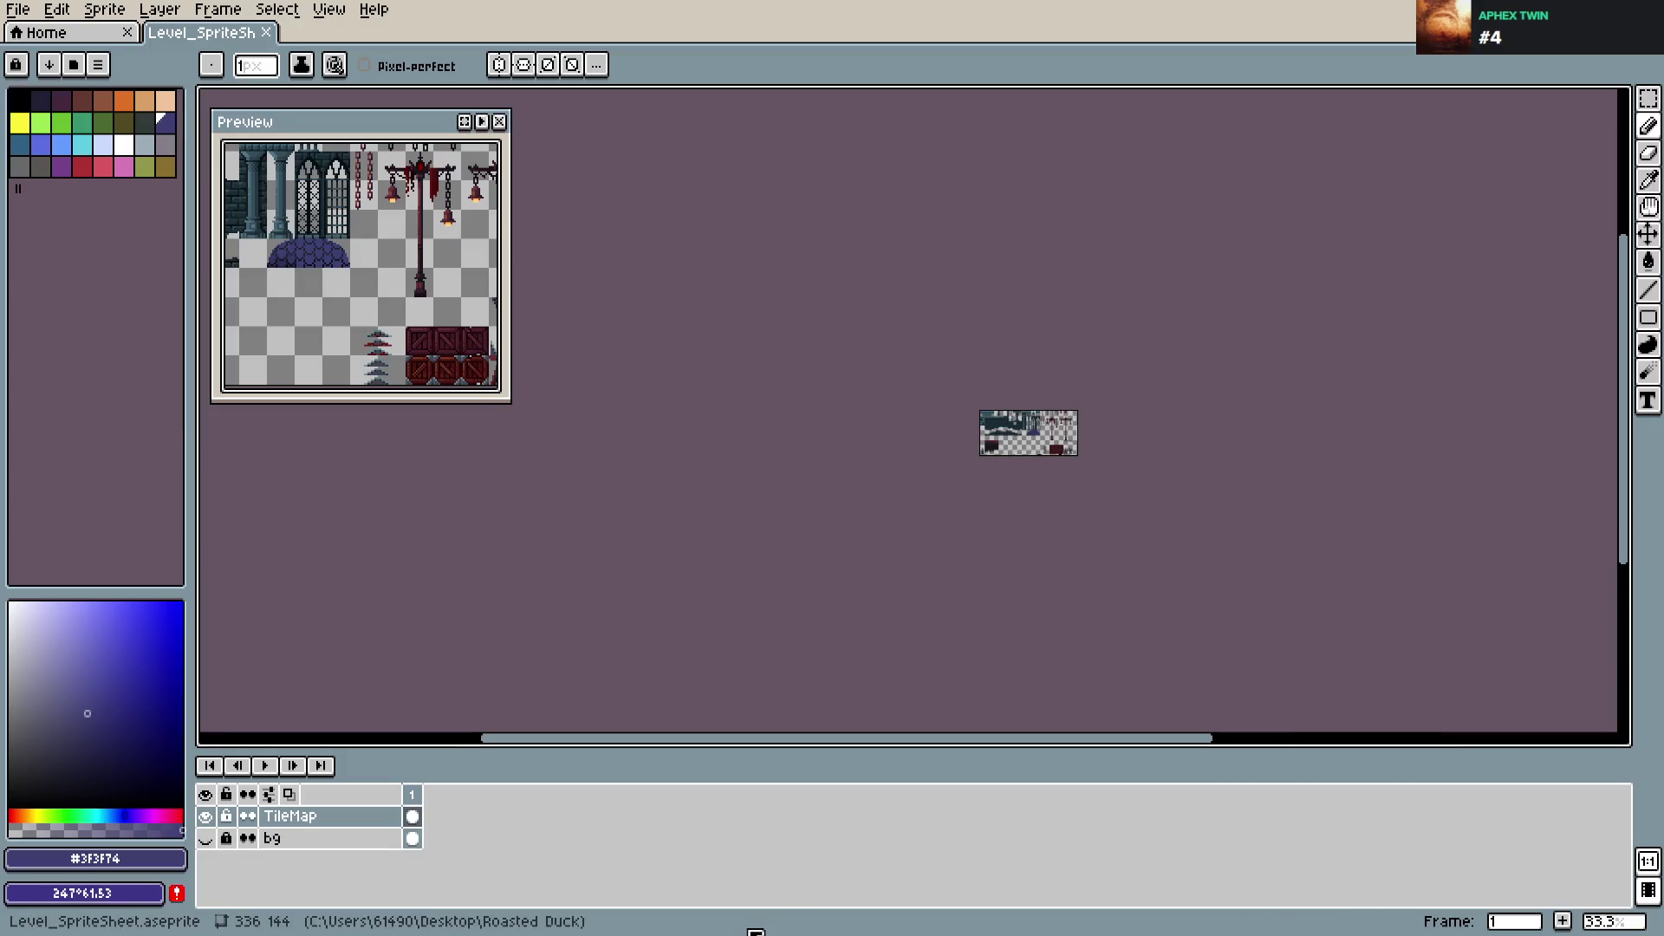
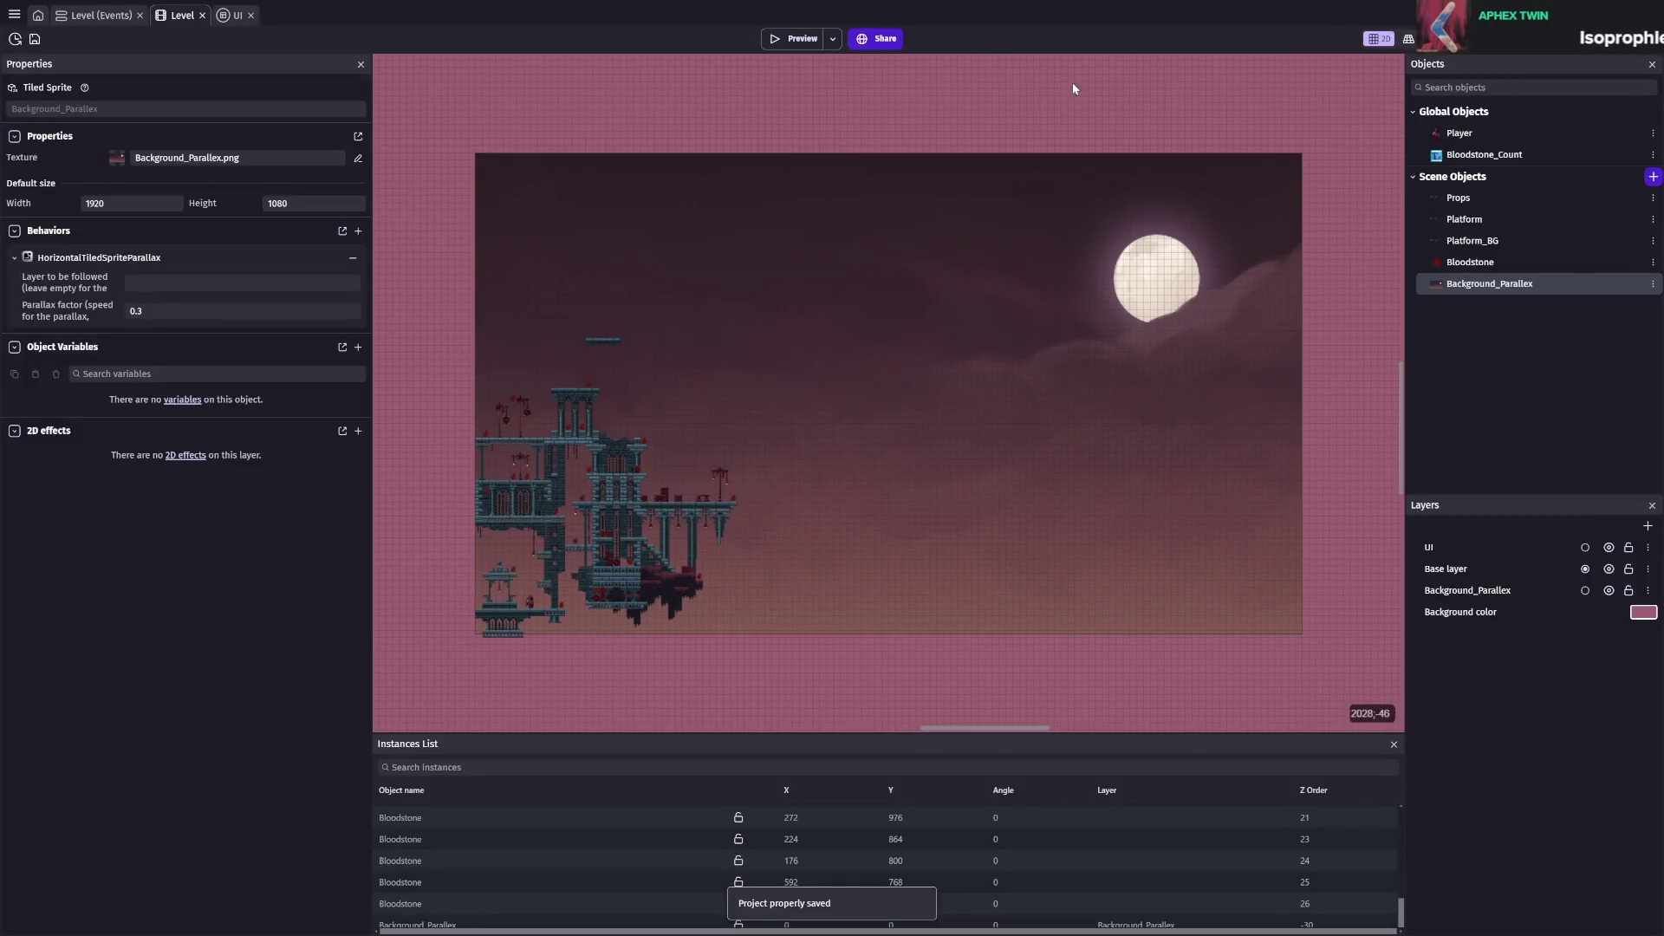
Launch a test-play preview of the Level scene with its moonlit parallax background
click(800, 39)
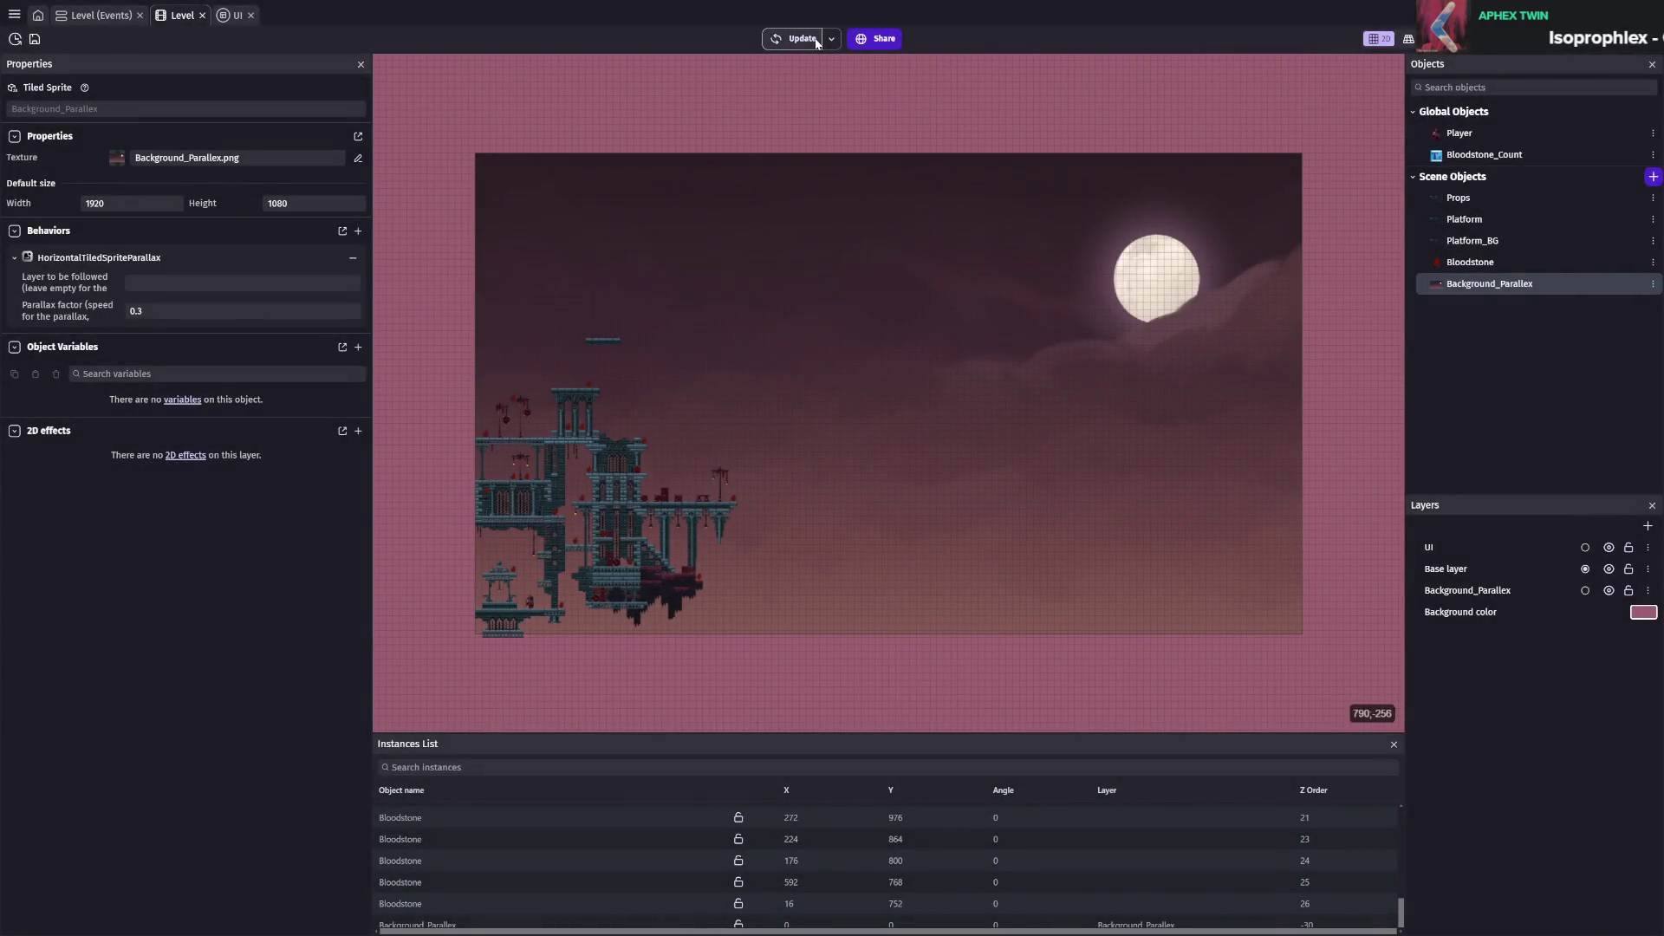